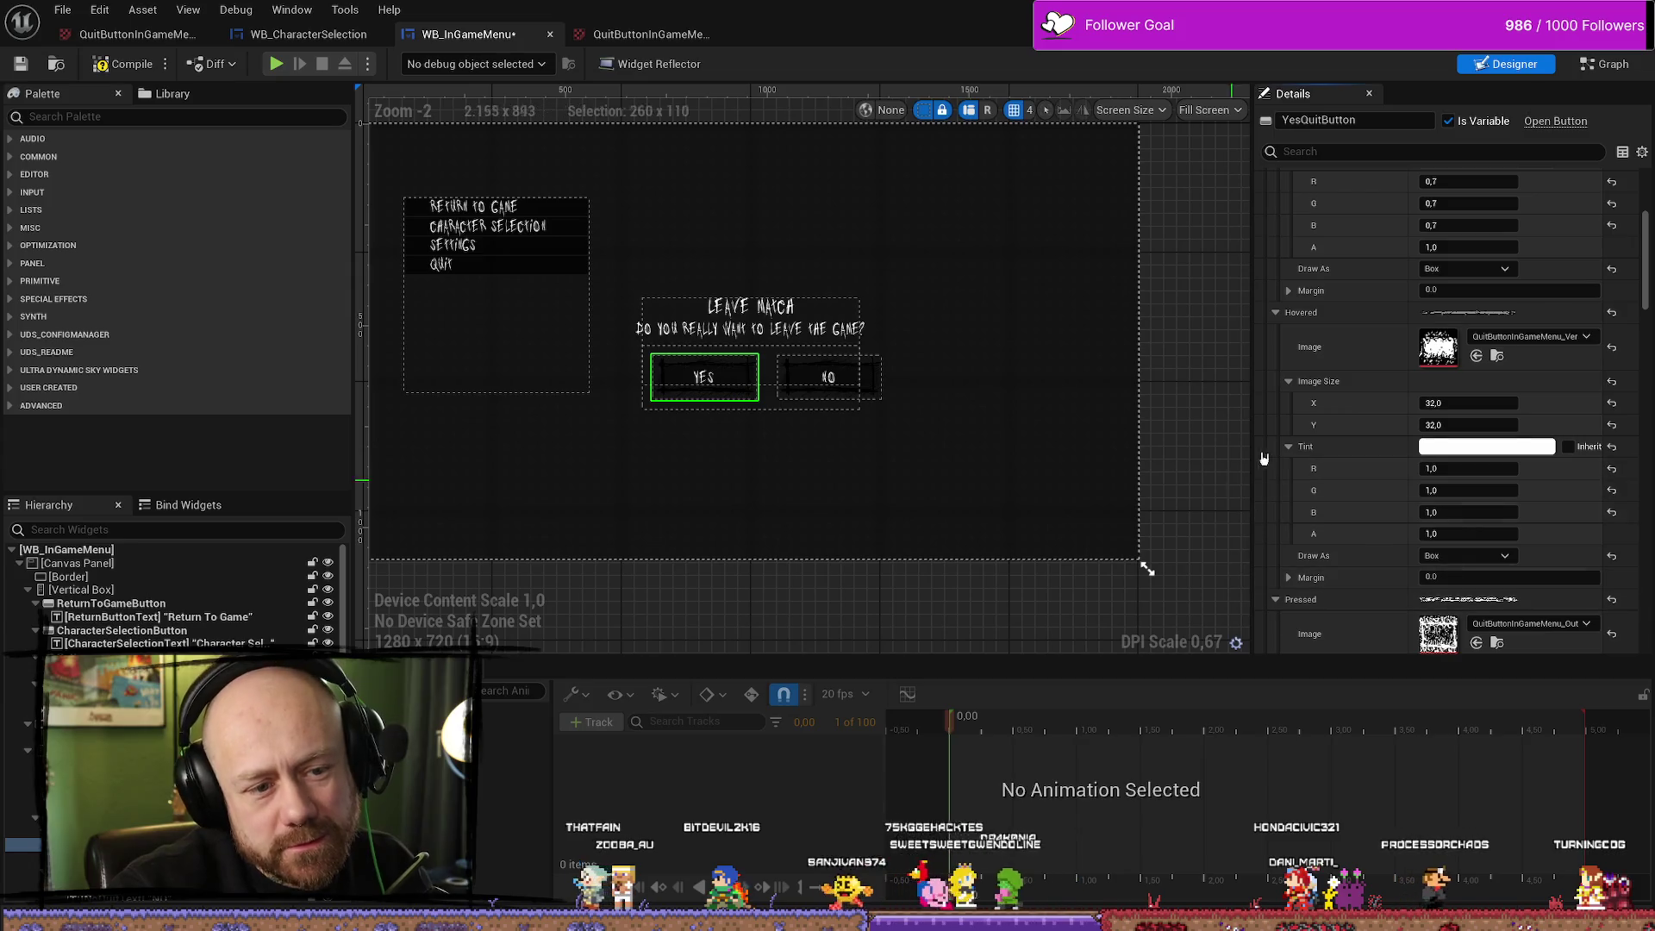
Set the Yes quit button's normal tint to full white by raising Value to 1.0
left_click(1289, 578)
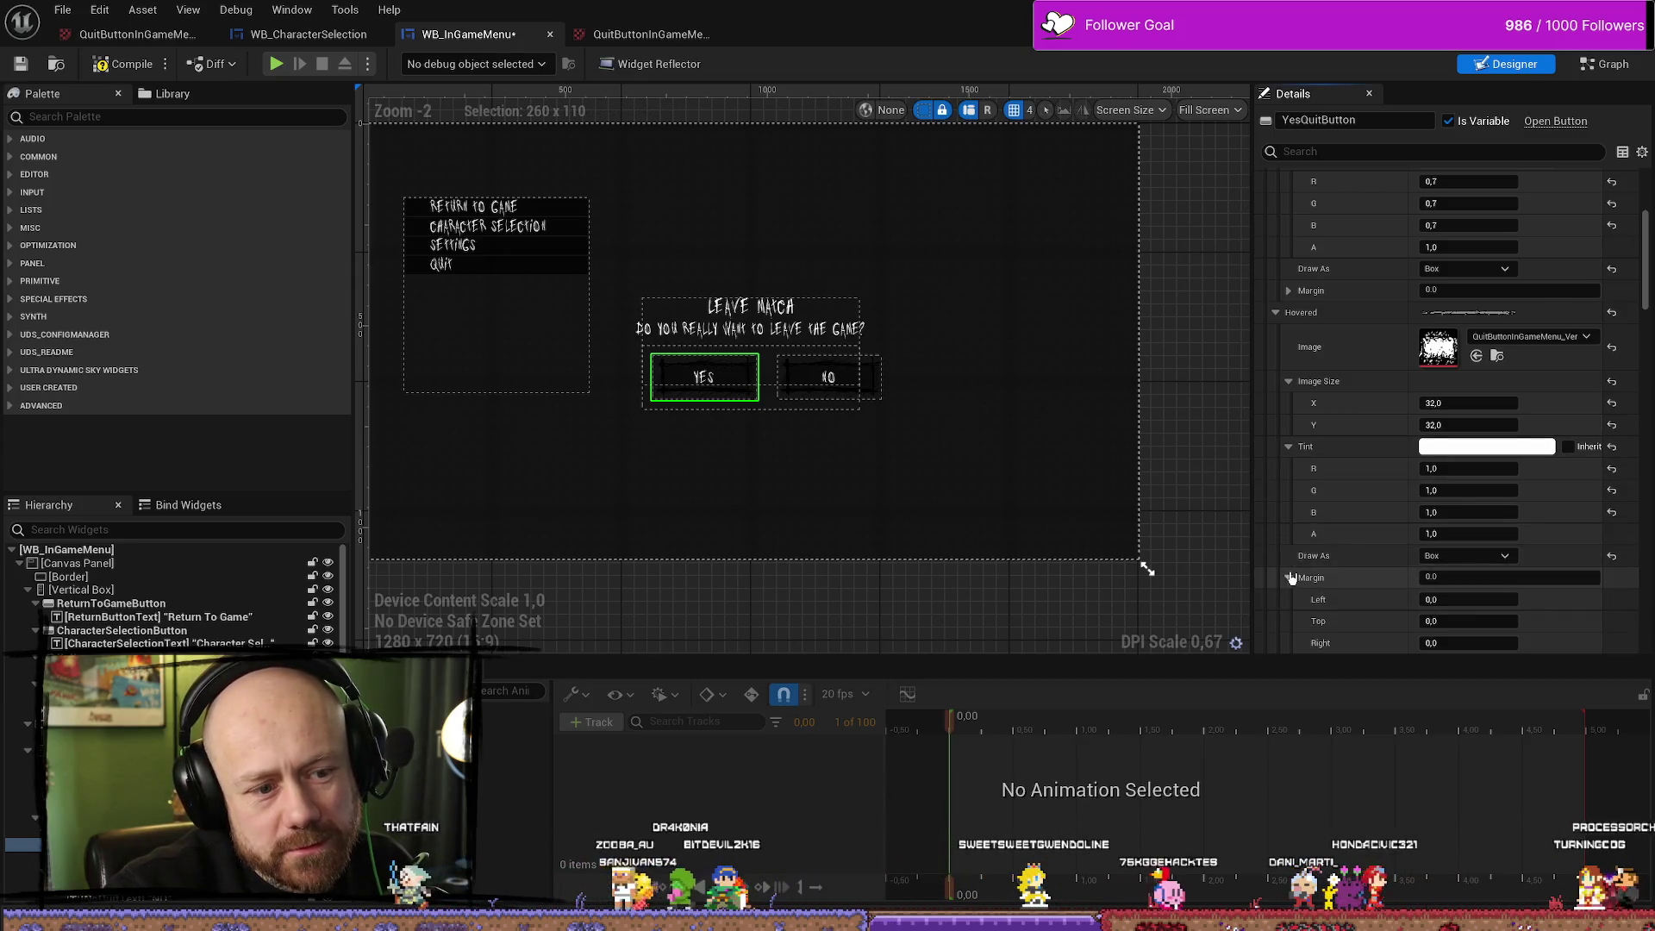
scroll(1457, 343, "up", 5)
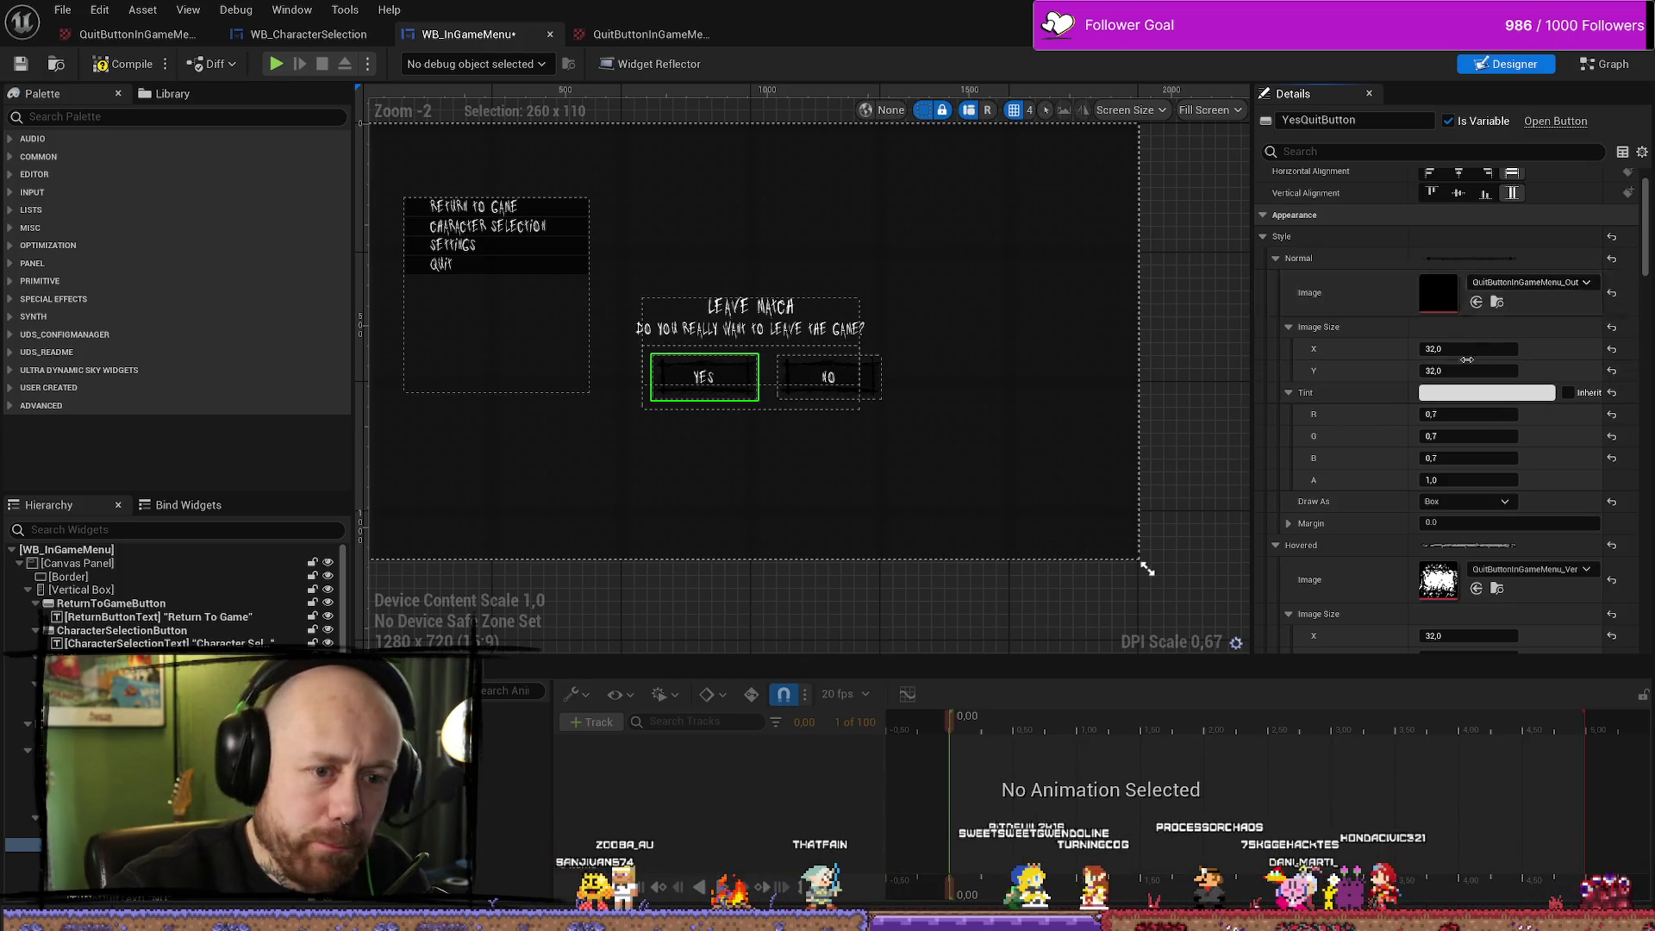
left_click(1469, 394)
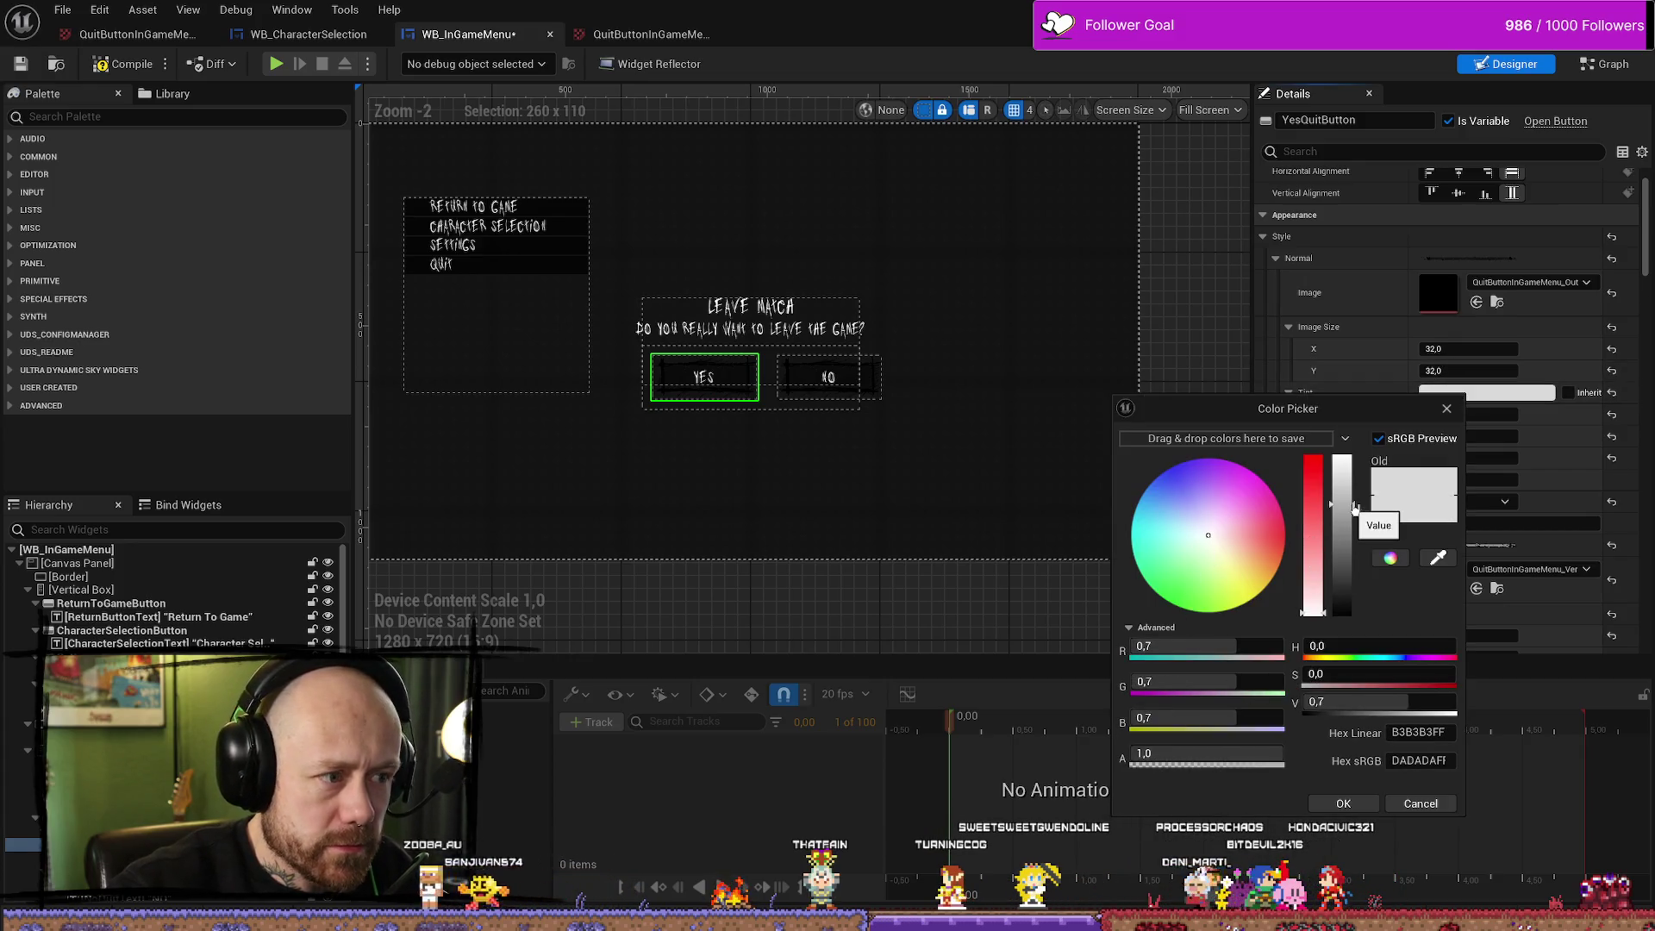
left_click_drag(1350, 512, 1346, 455)
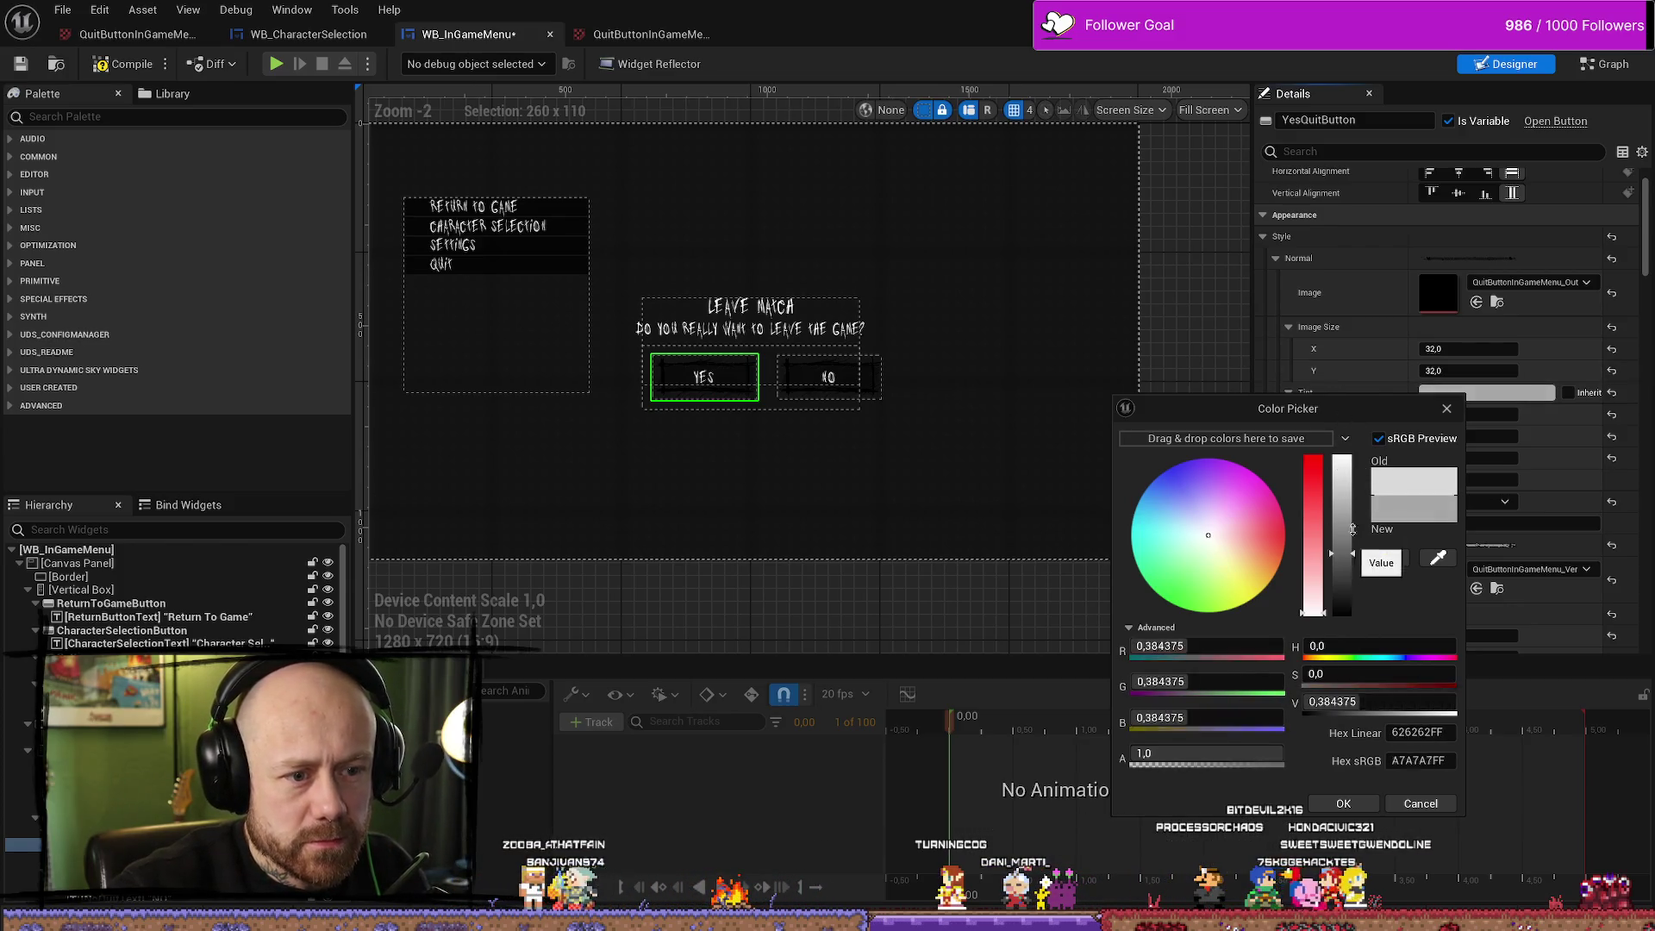
key("Return")
scroll(1366, 473, "down", 1)
scroll(1366, 473, "down", 10)
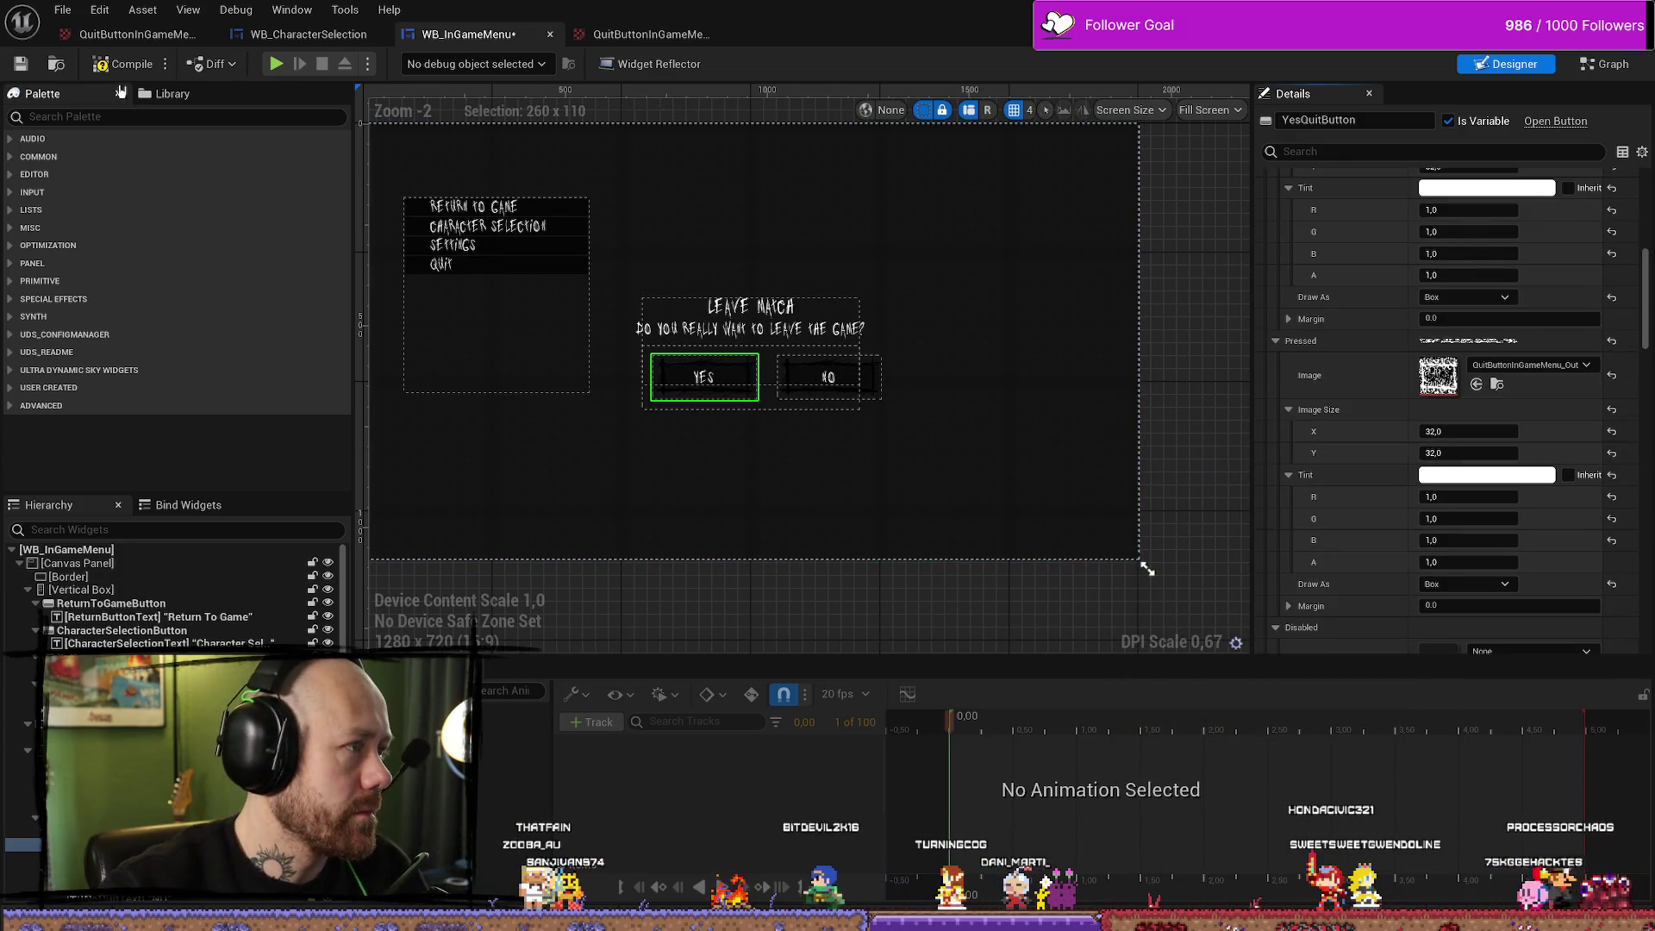
Compile and save the WB_InGameMenu widget and return to the level editor
left_click(123, 63)
left_click(21, 64)
key("alt+Tab")
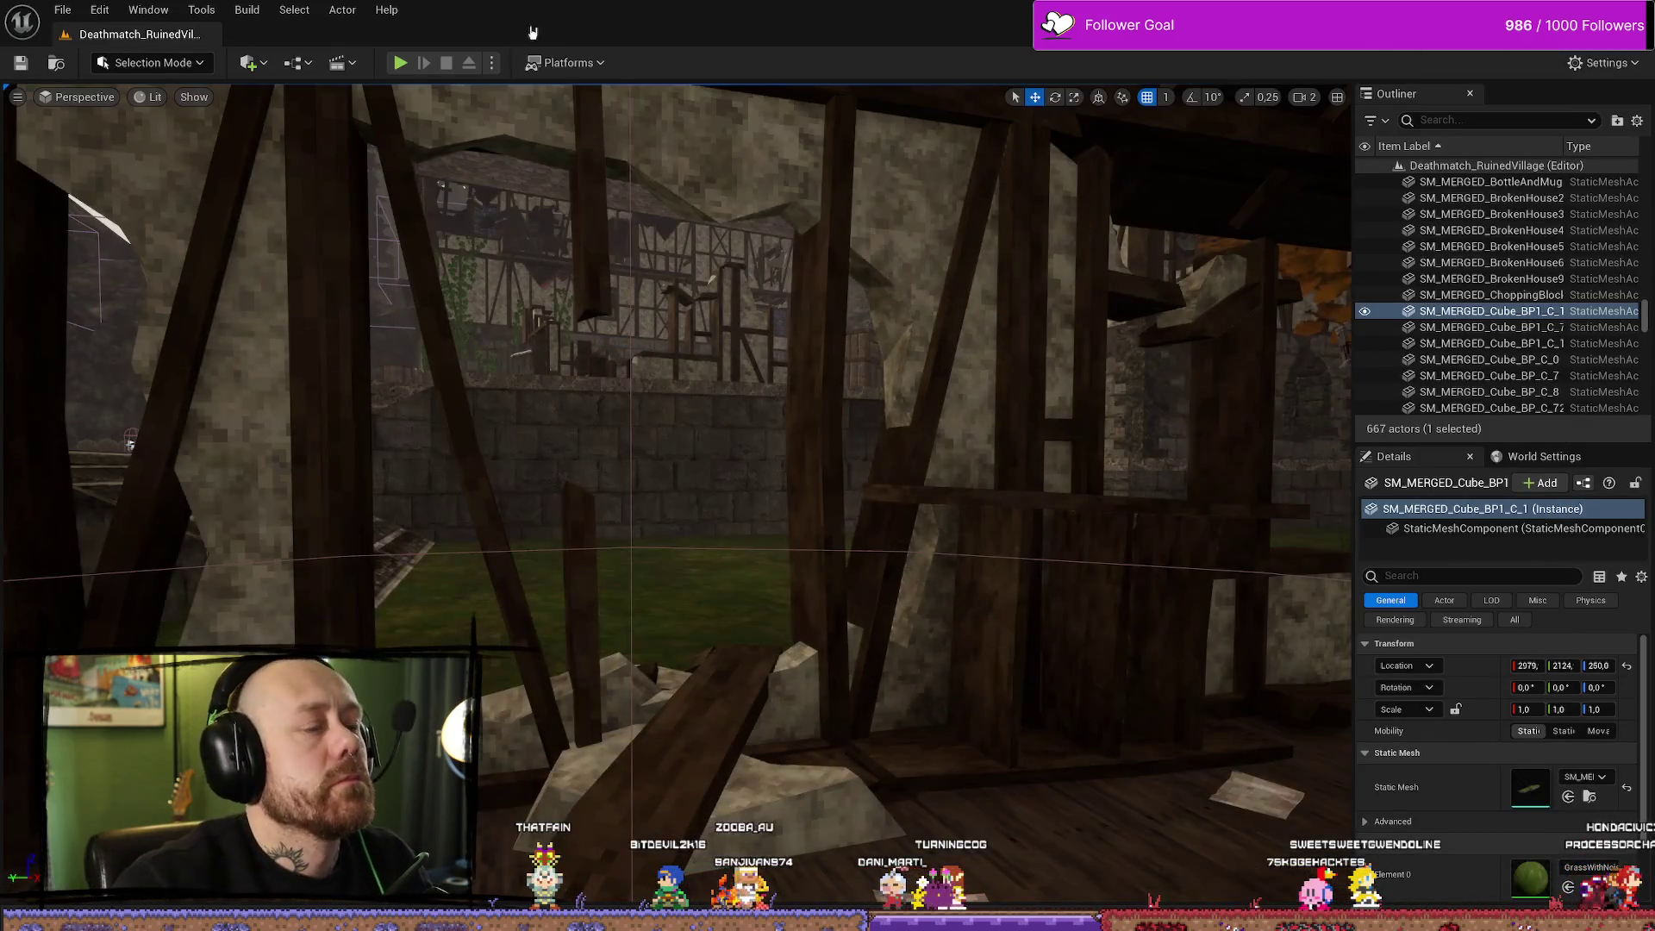
Play-test the level, open Leave Match from the pause menu's Quit, and confirm YES
left_click(401, 64)
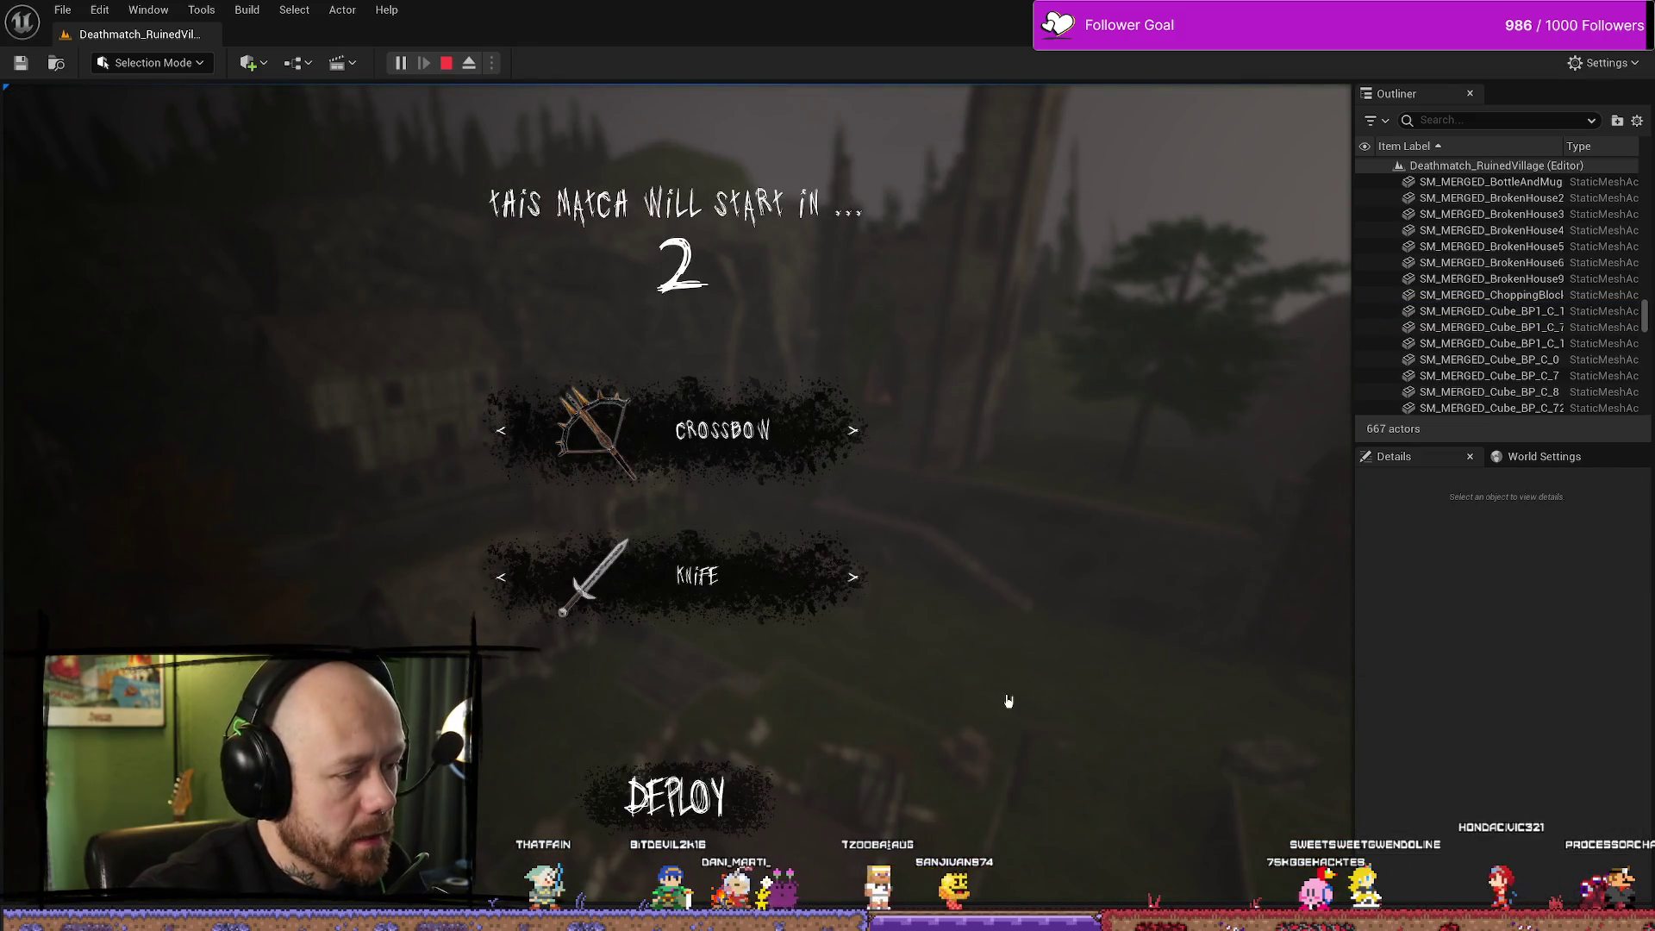
key("Escape")
left_click(164, 313)
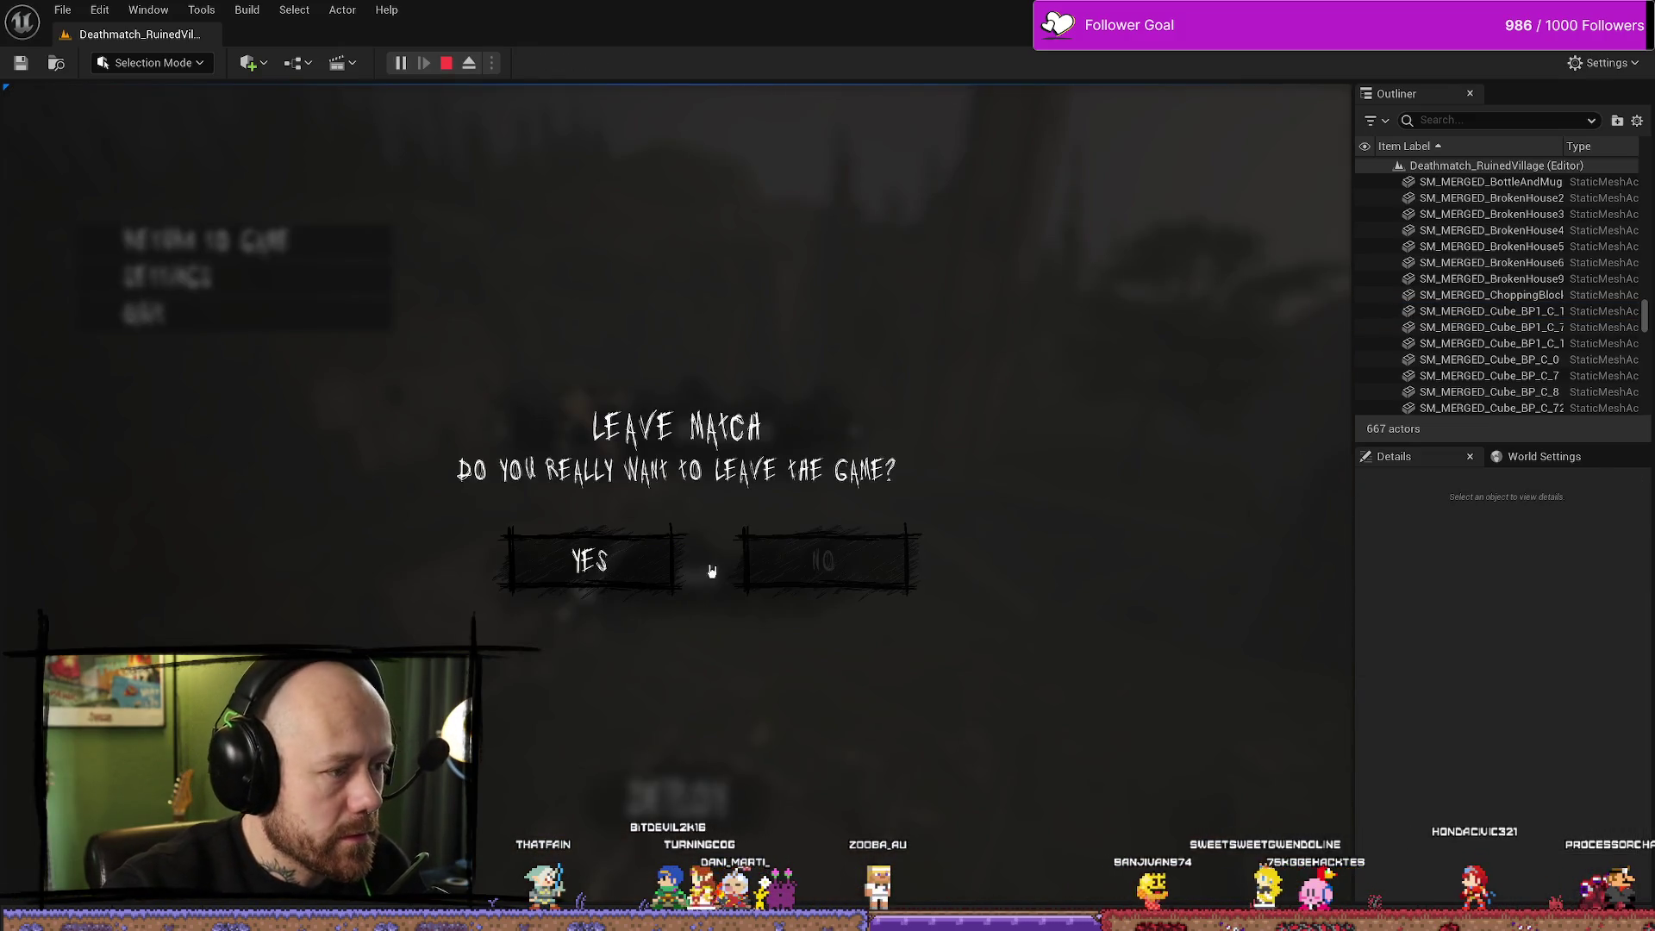
left_click(628, 578)
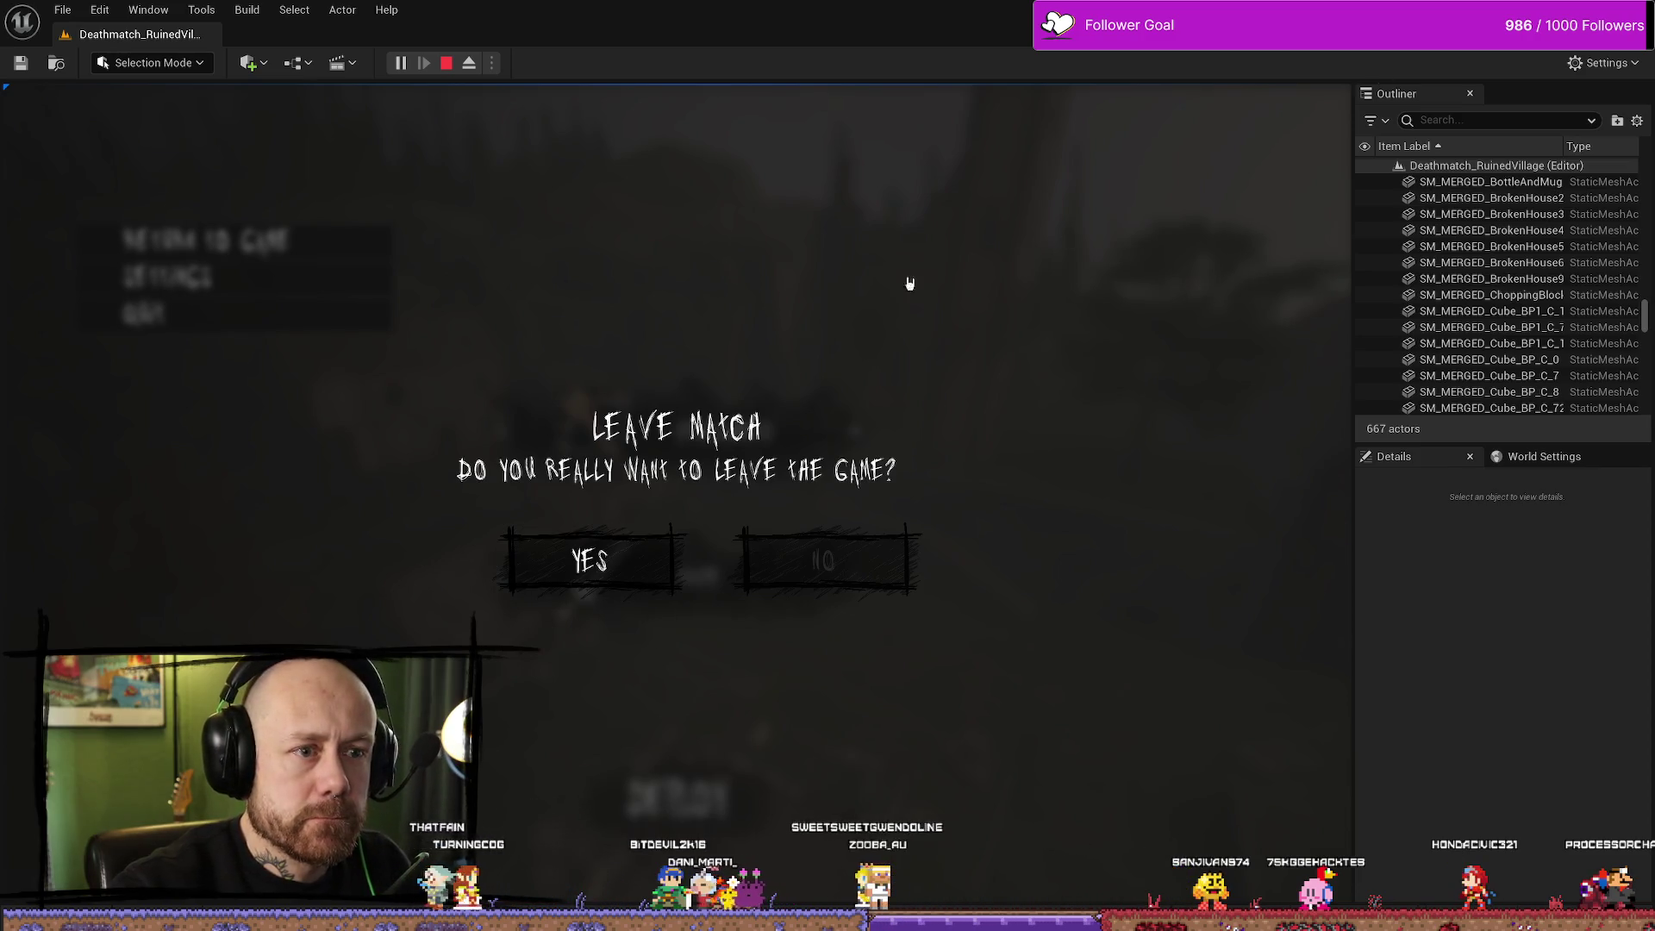
key("alt+Tab")
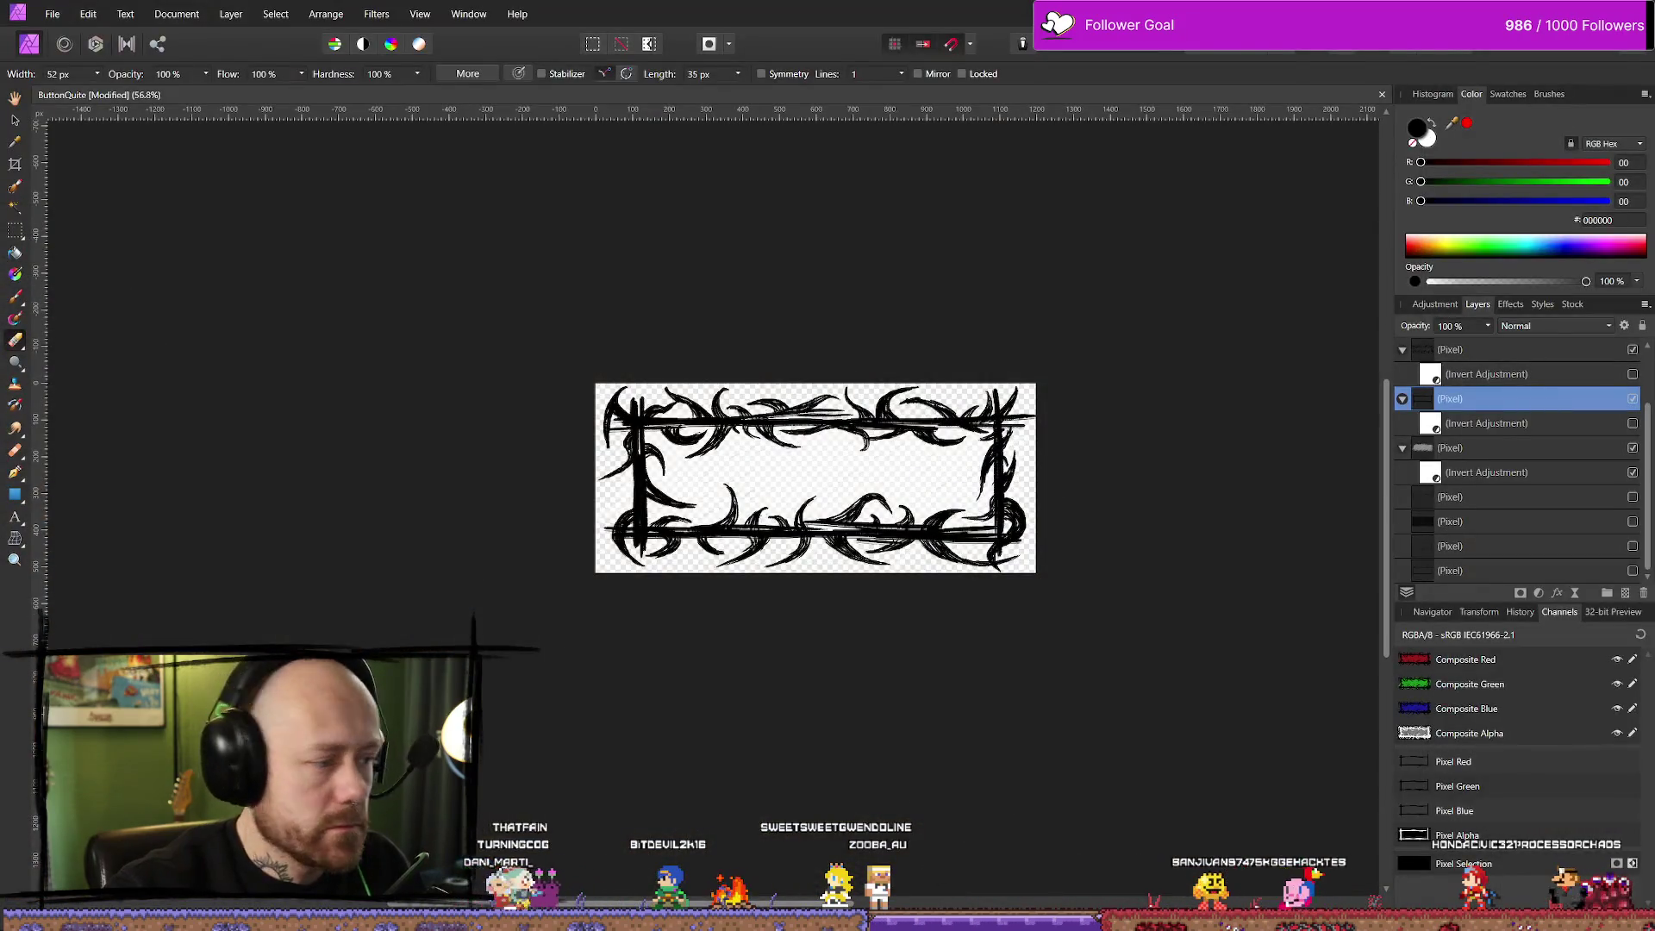
Select the frame's pixel layer and set its opacity to 90%
left_click(1508, 474)
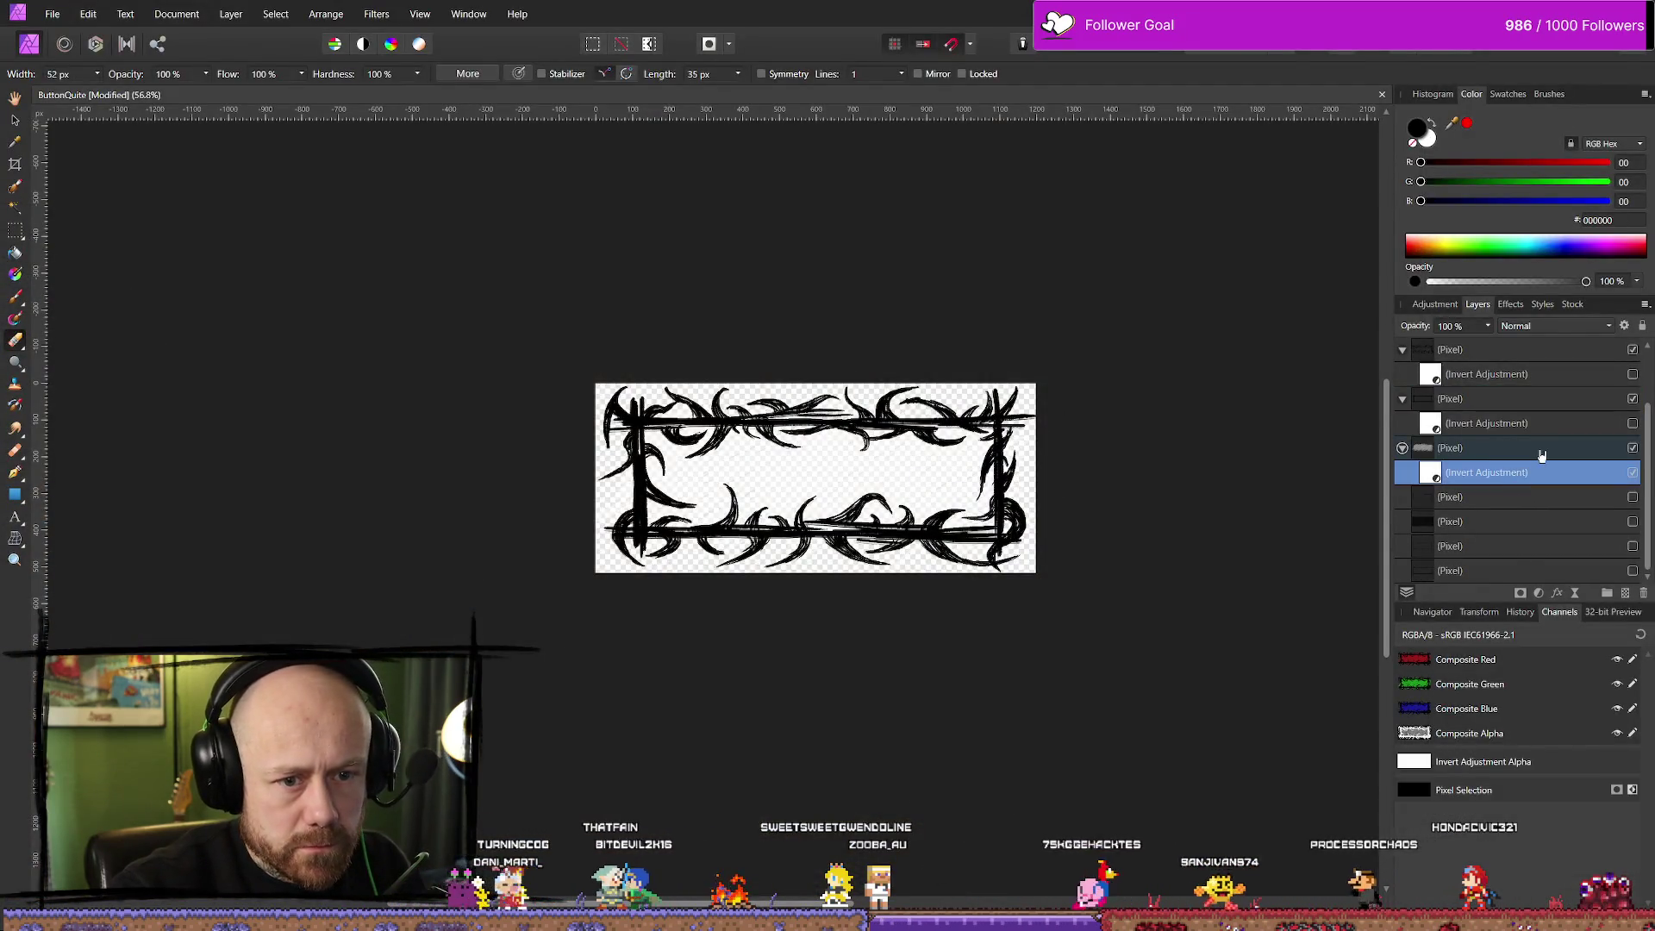
left_click(1537, 449)
left_click(1487, 326)
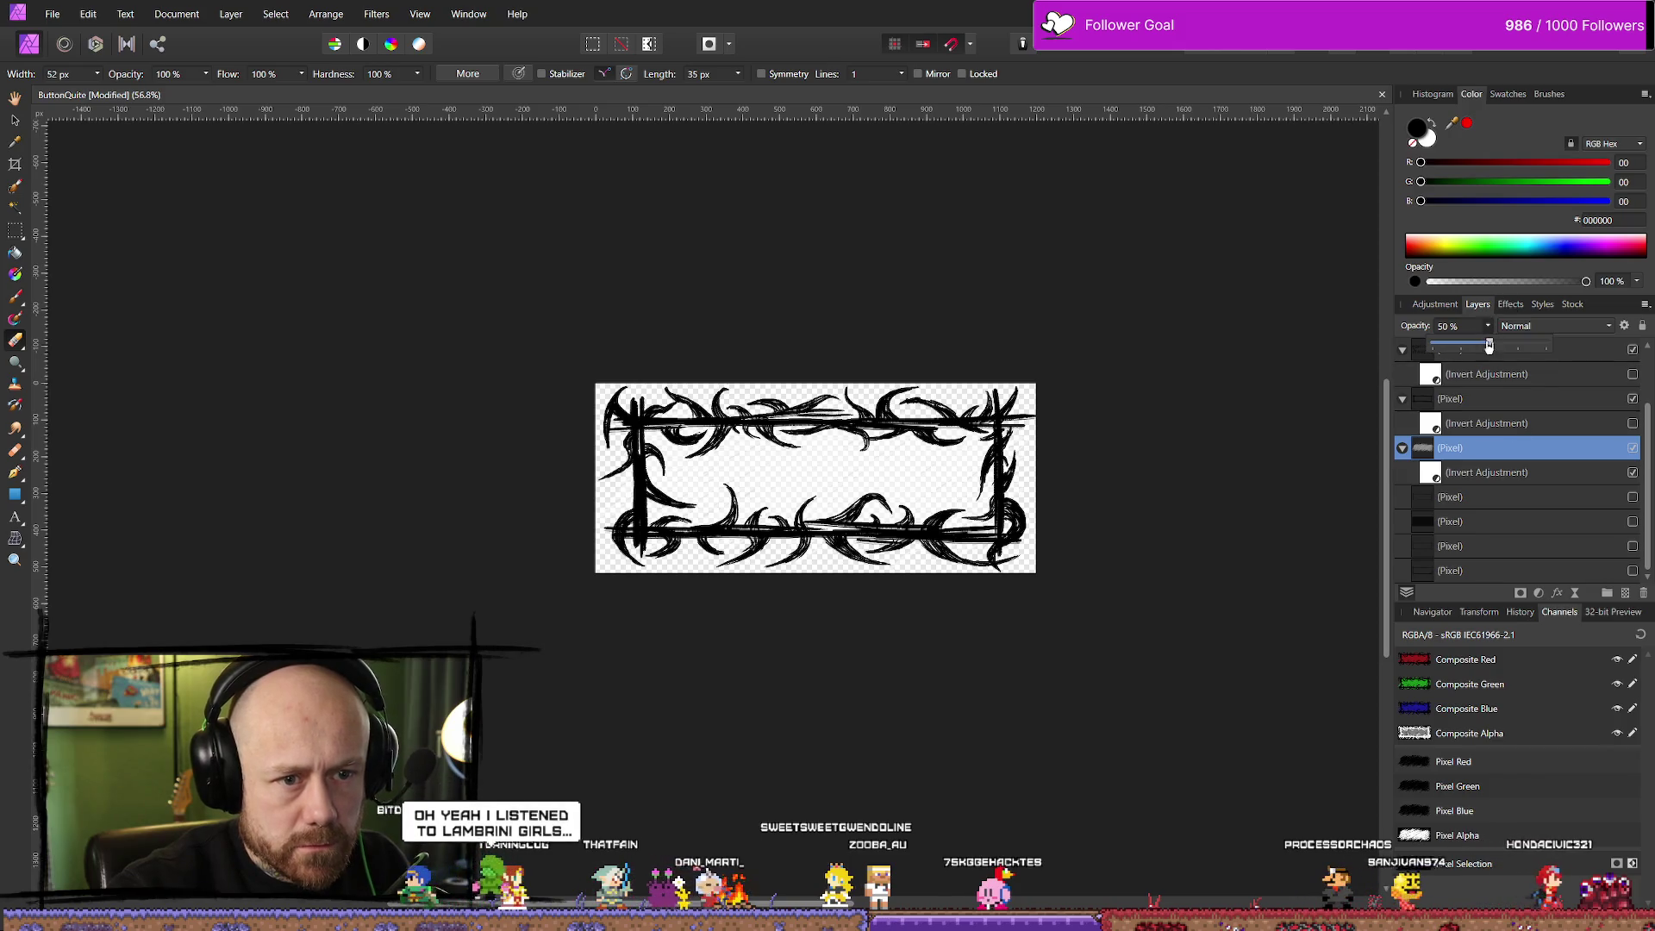
left_click_drag(1496, 345, 1651, 351)
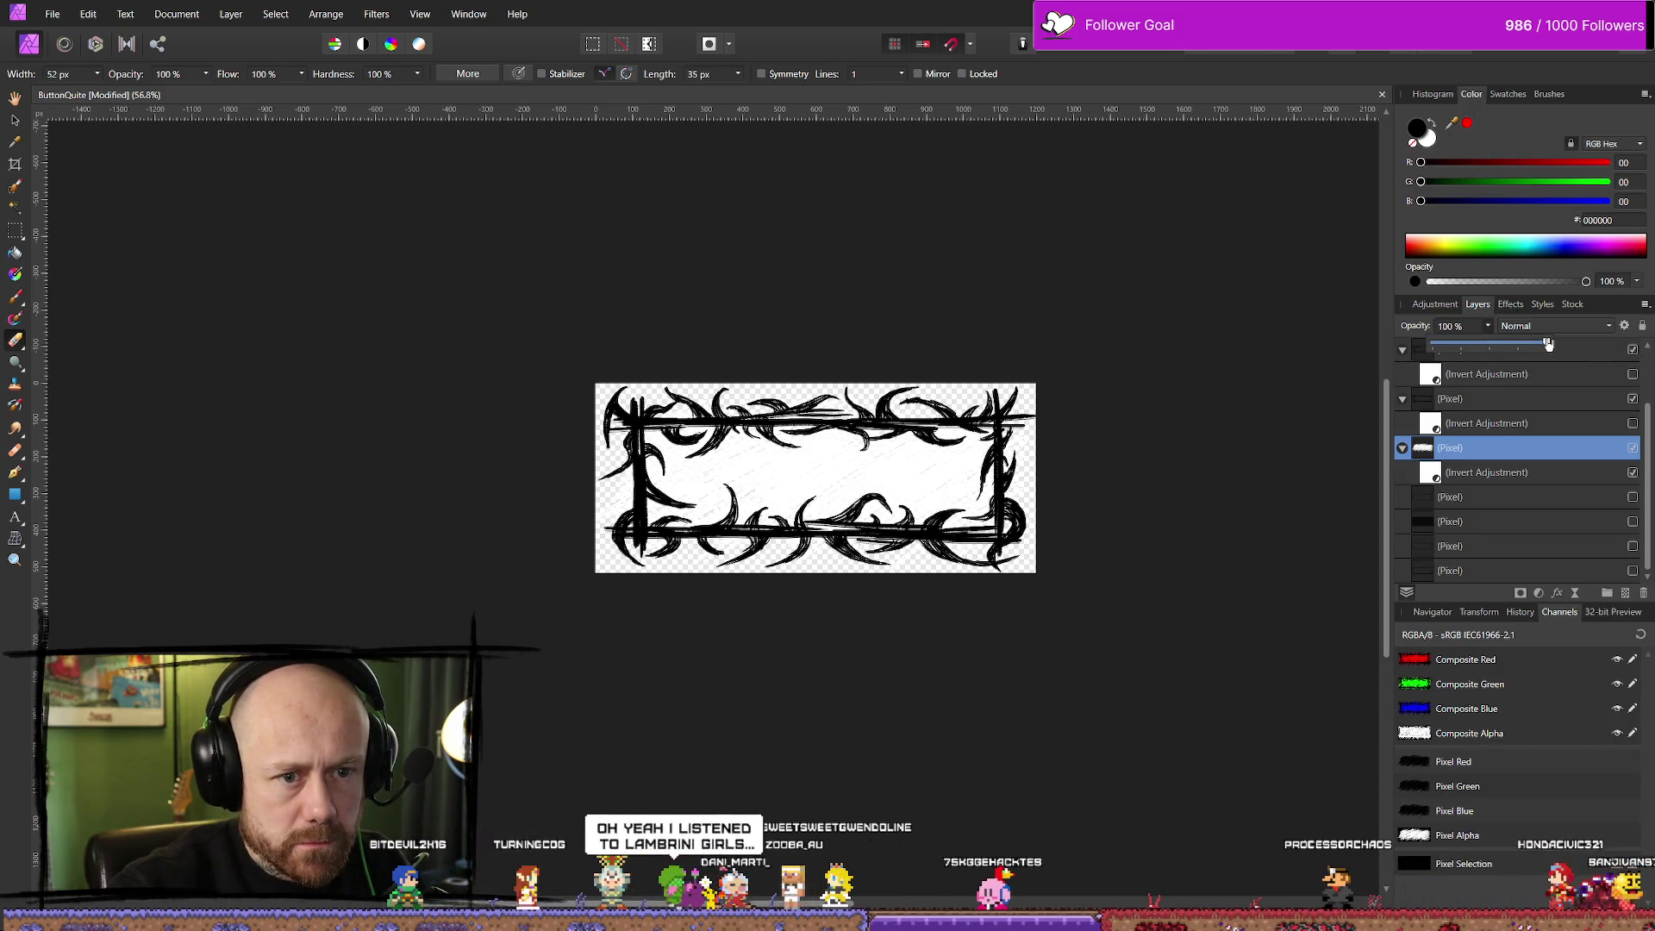
left_click(52, 15)
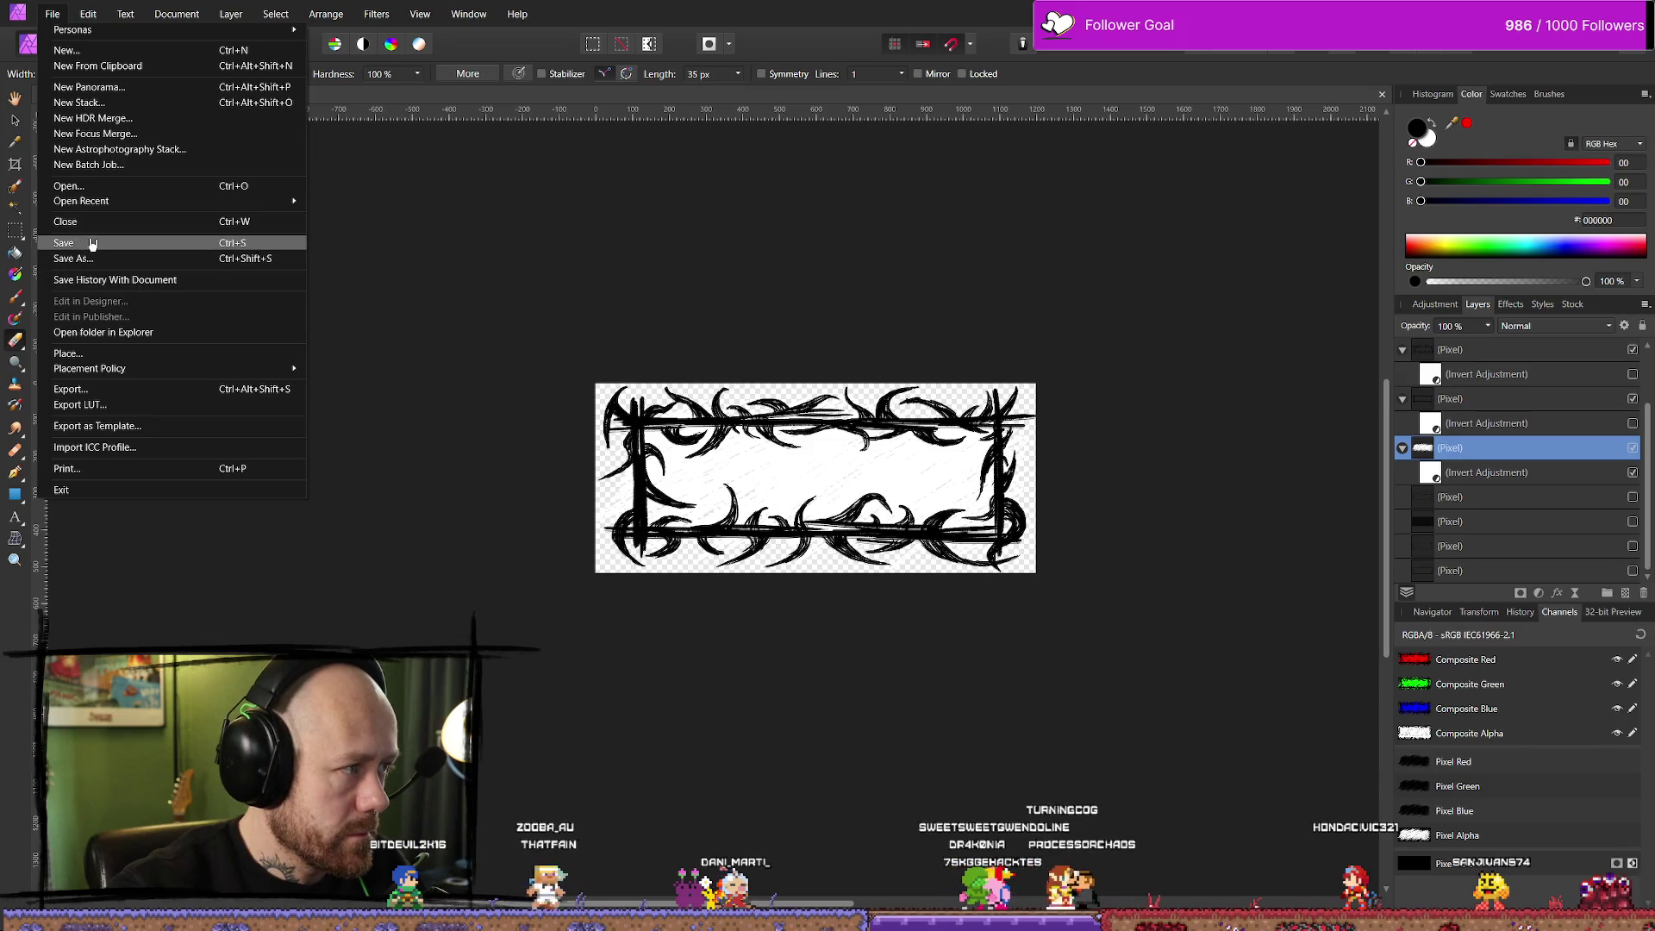
double_click(1490, 447)
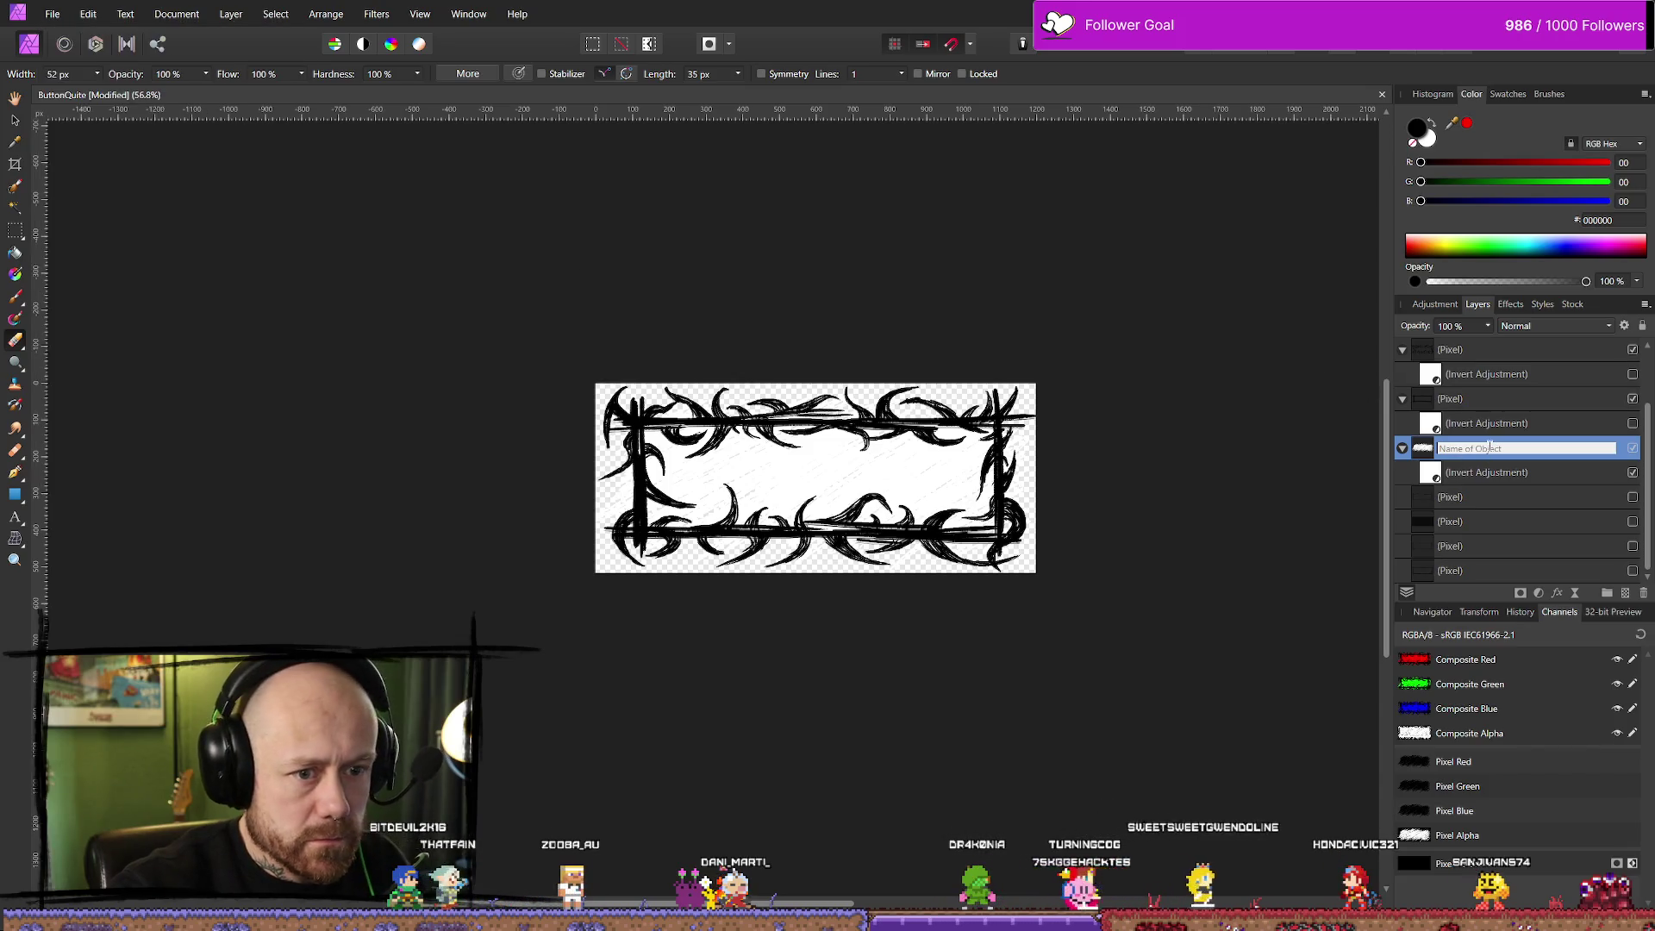
key("Tab")
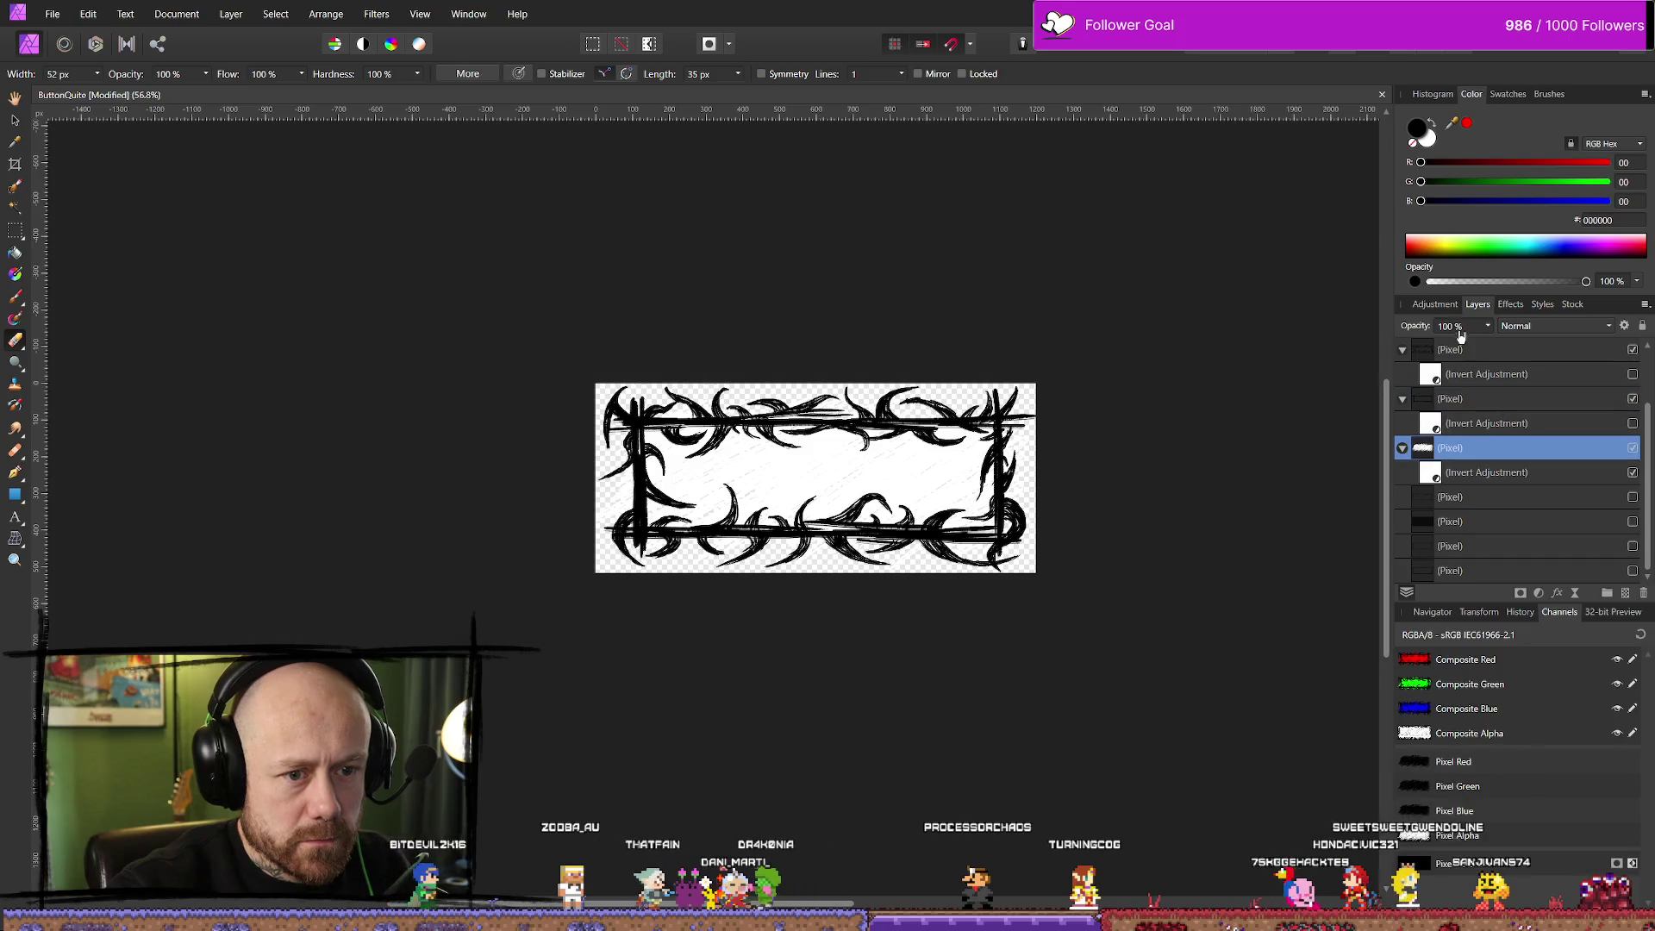
type("80")
key("Return")
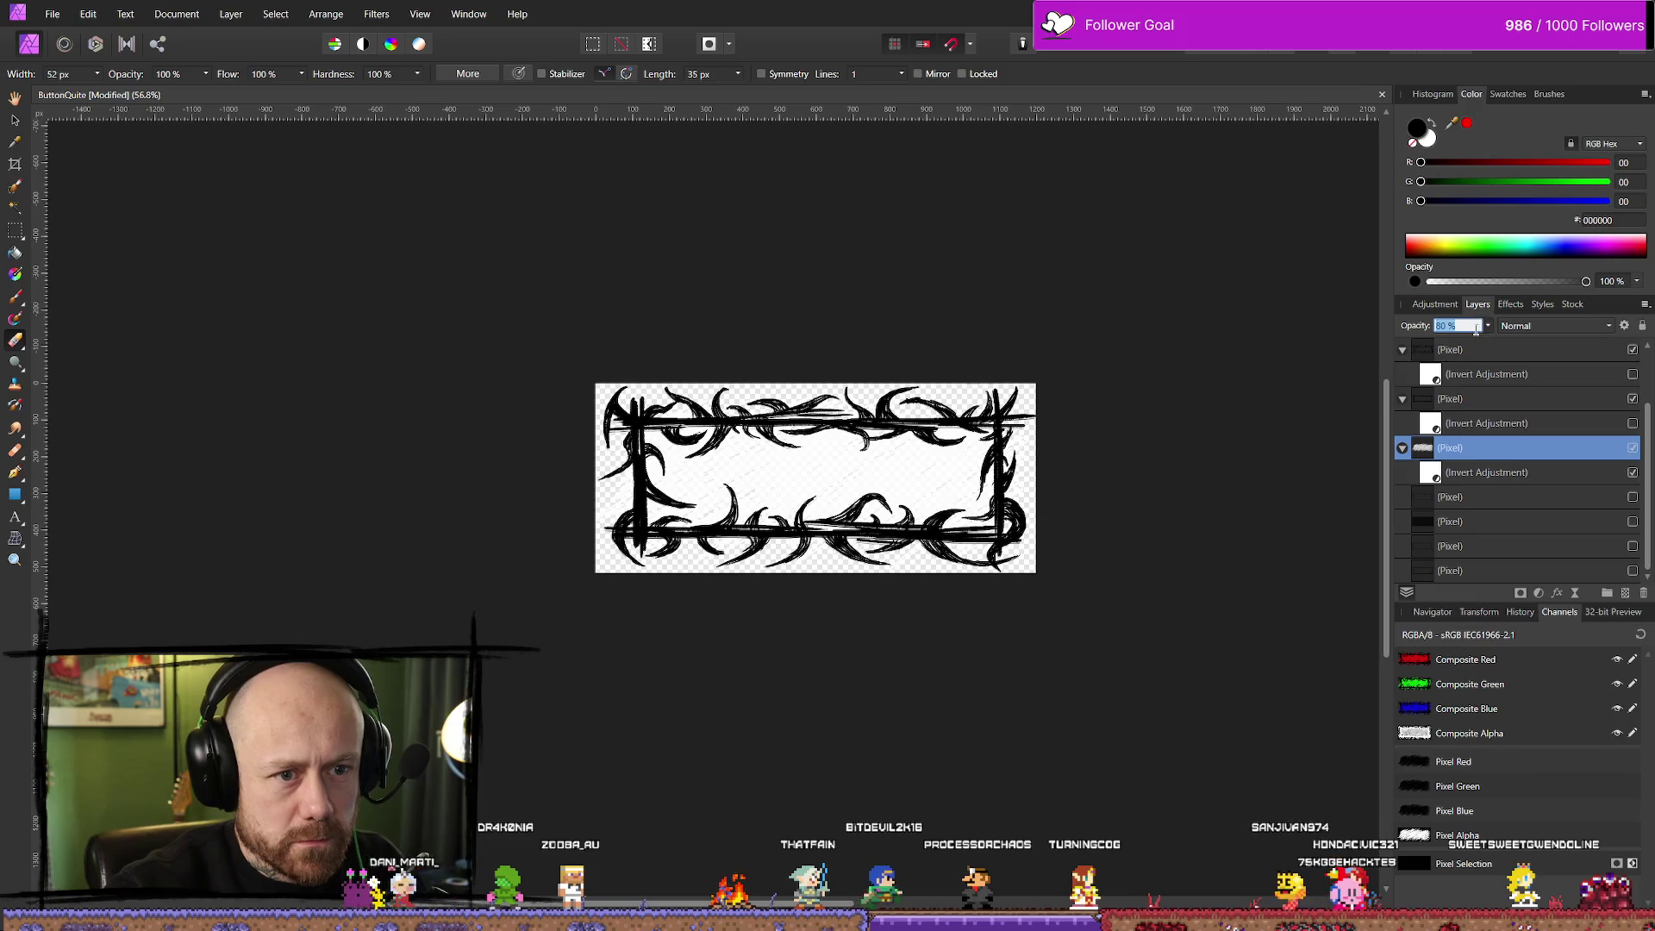
type("90")
key("Return")
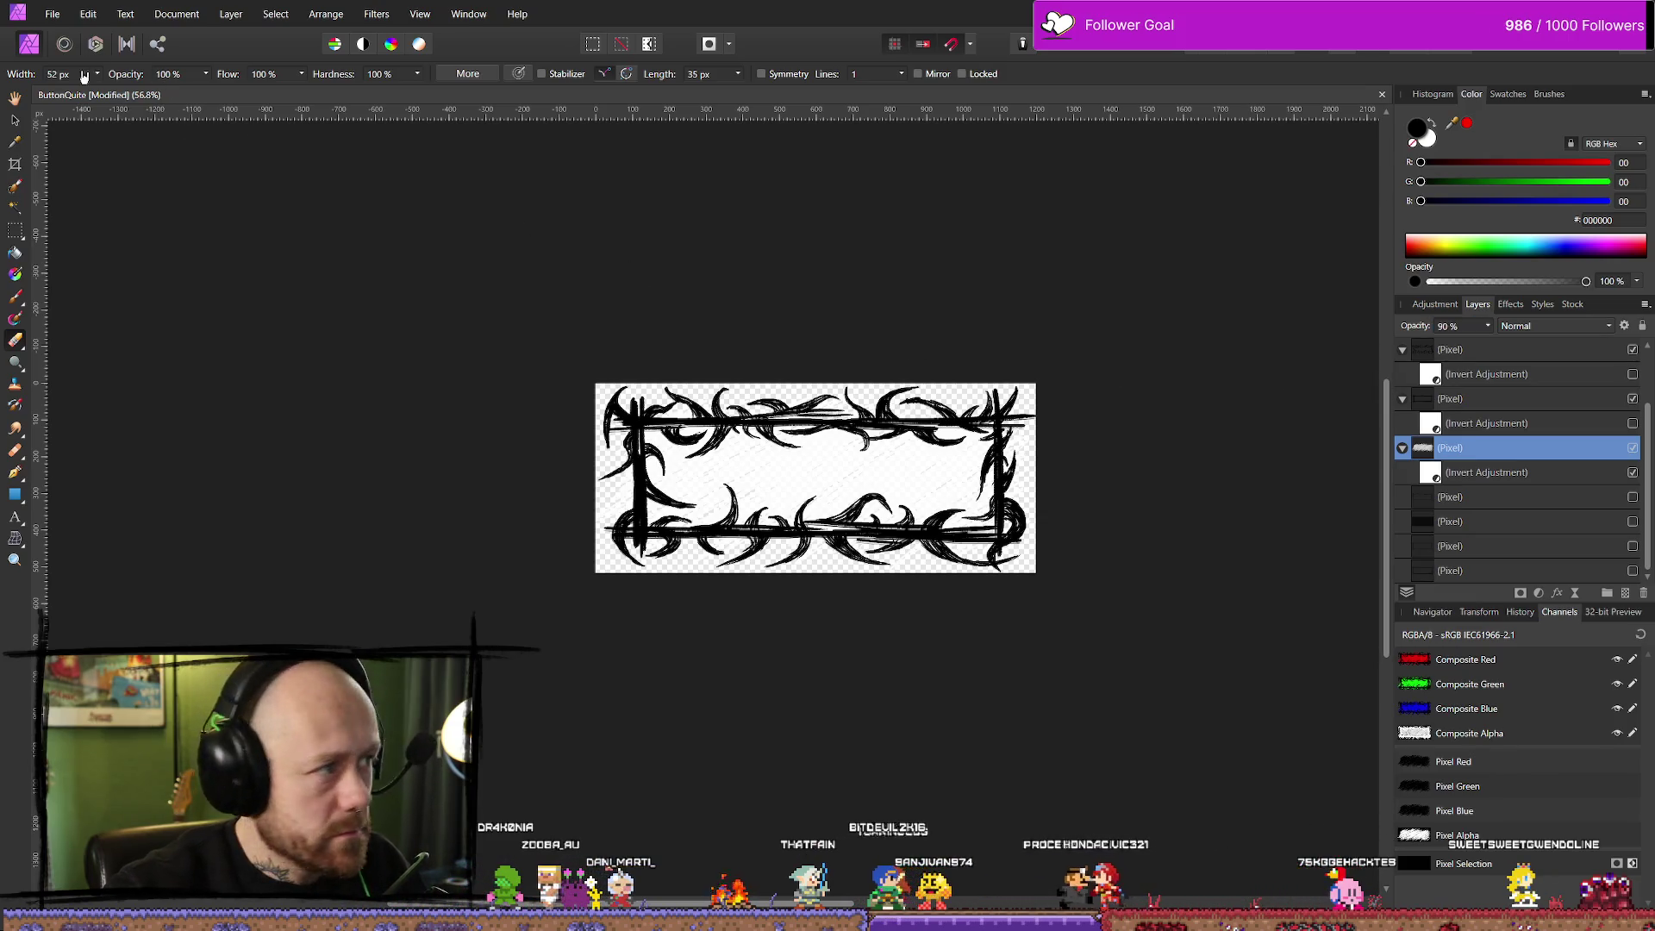
Save the ButtonQuite document and bring up the File > Export settings
left_click(54, 14)
key("Escape")
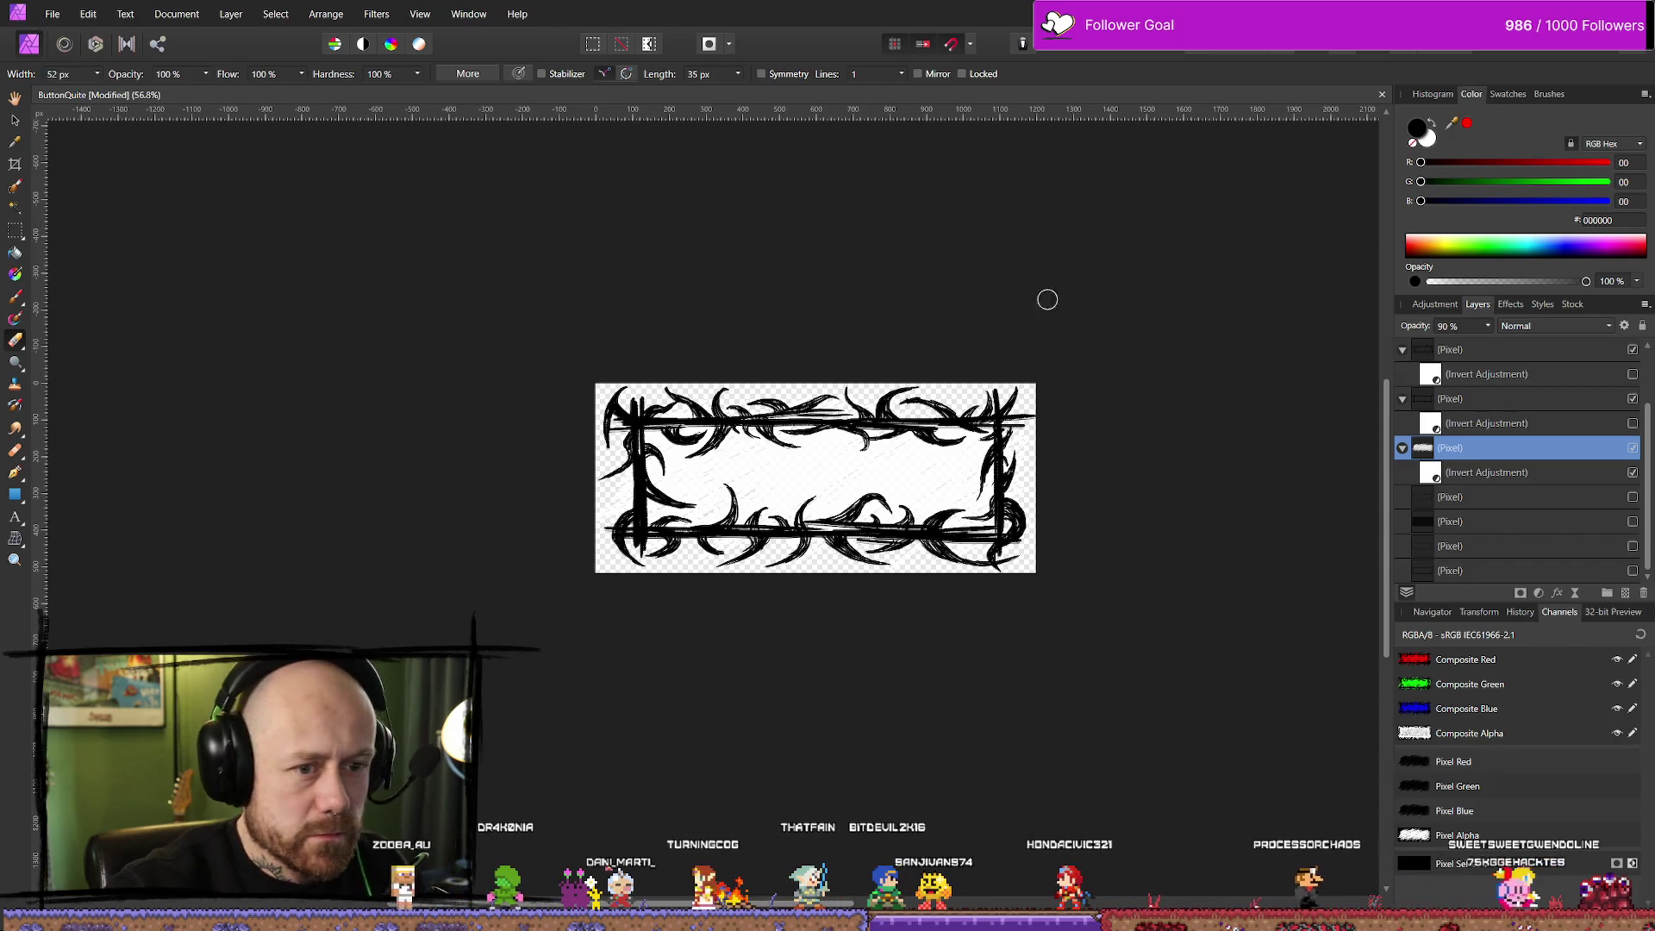
key("ctrl+s")
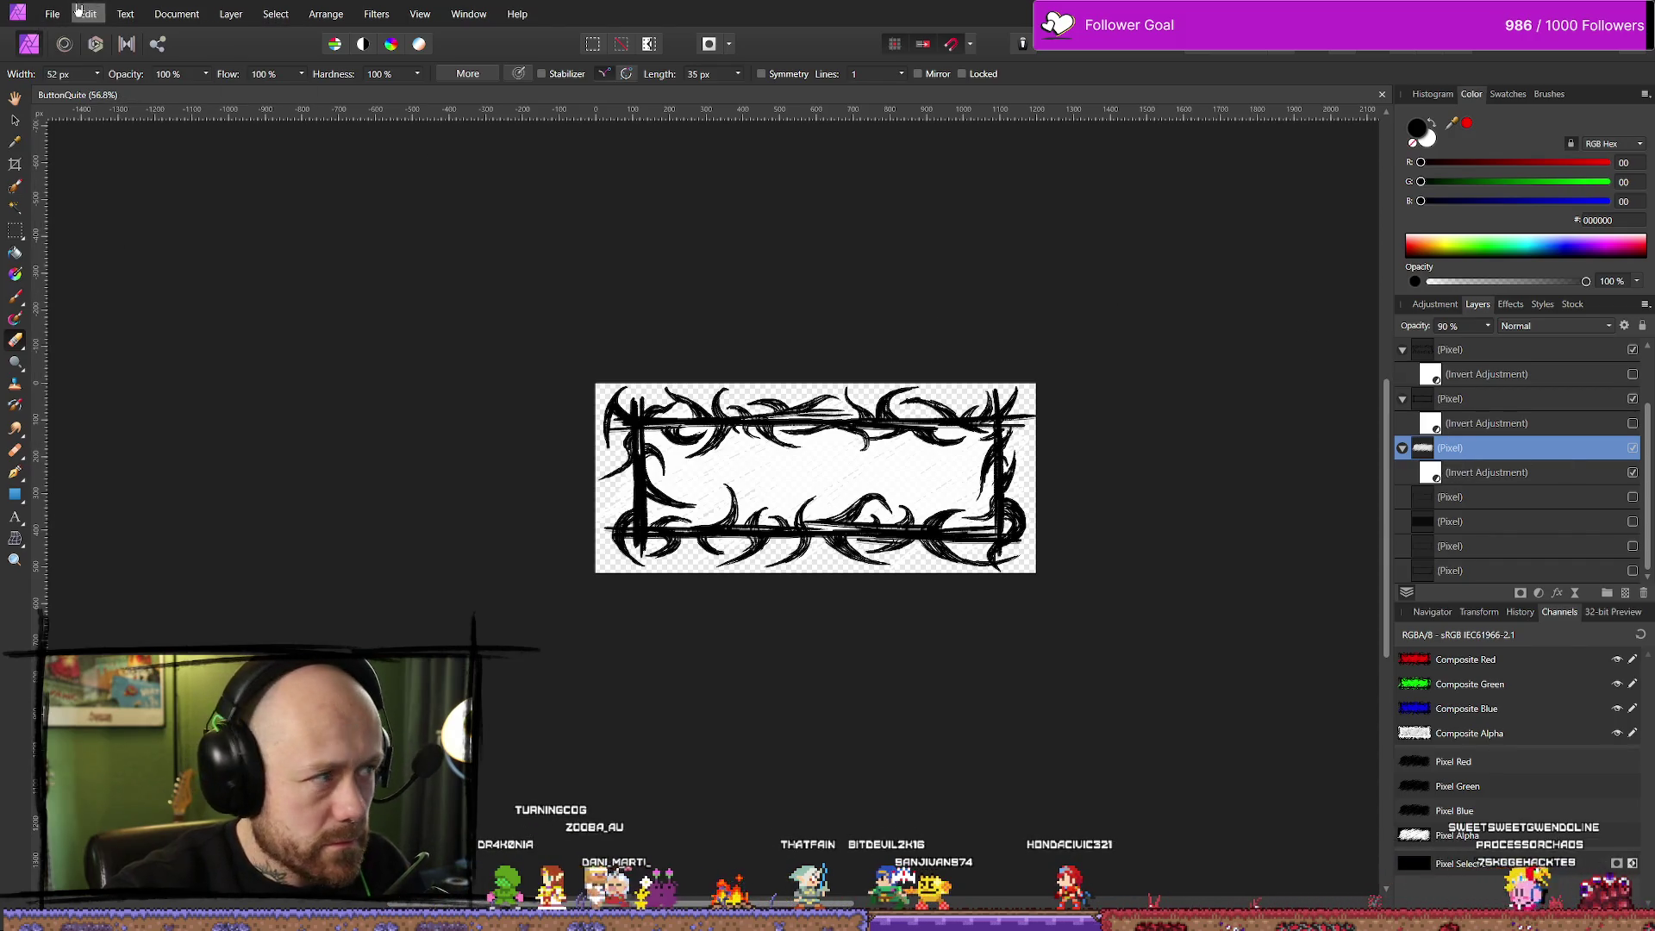
left_click(53, 14)
left_click(122, 398)
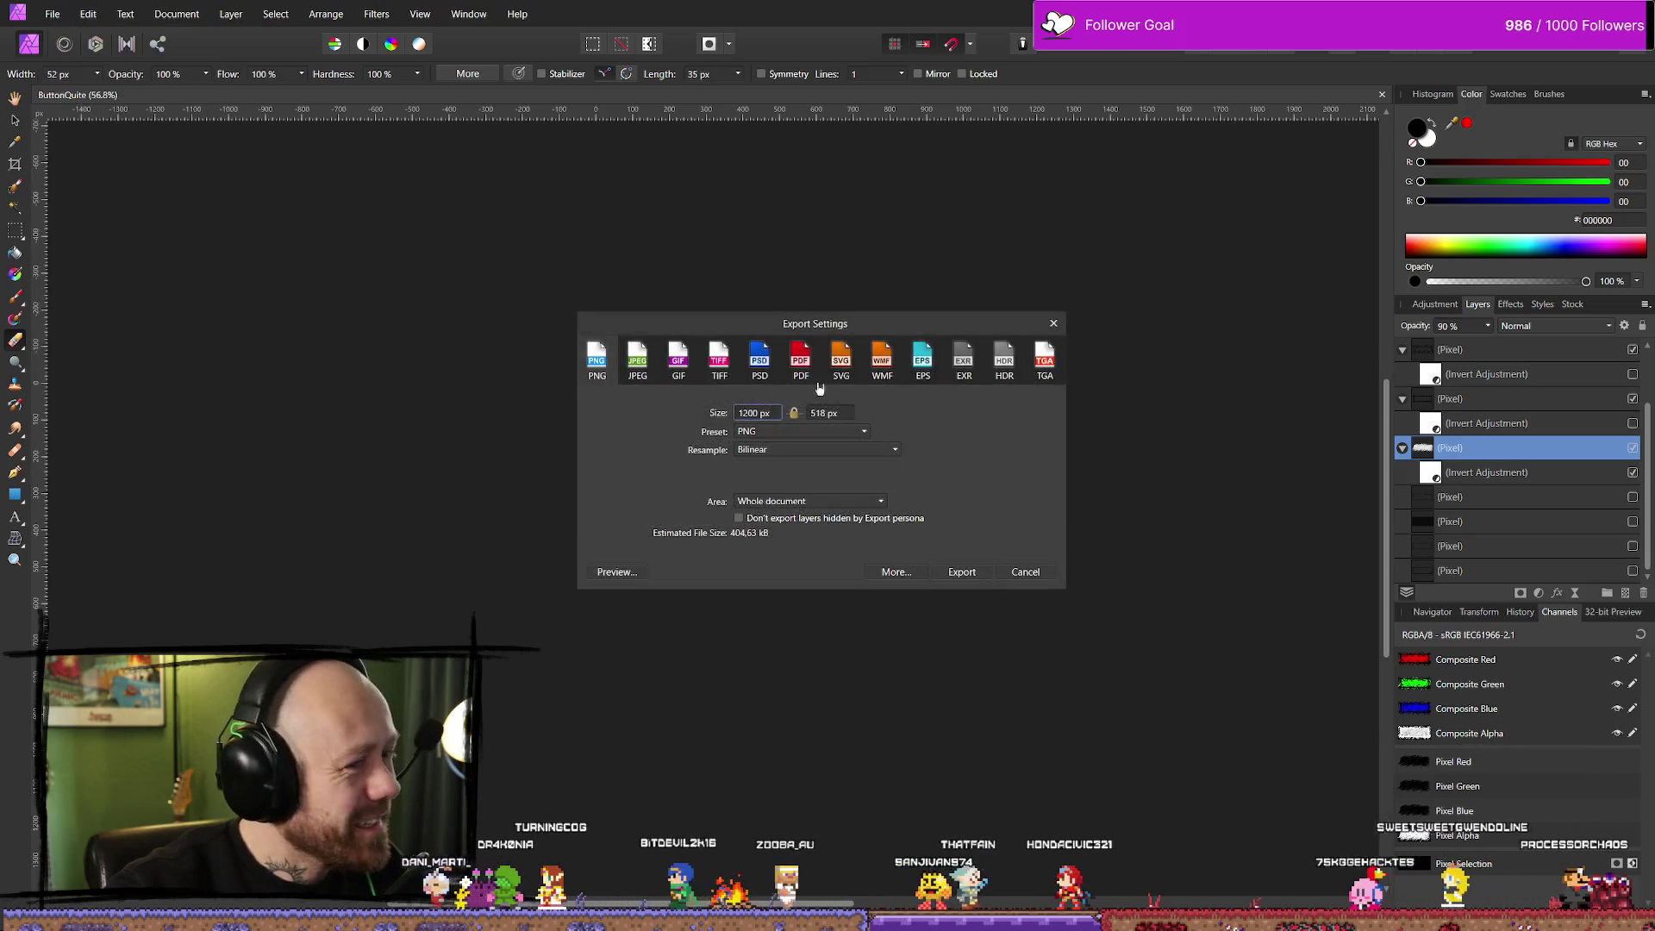
Export the PNG over QuitButtonInGameMenu_Version2Hoverd.png, then show Unreal's UI textures in the Content Drawer
left_click(964, 572)
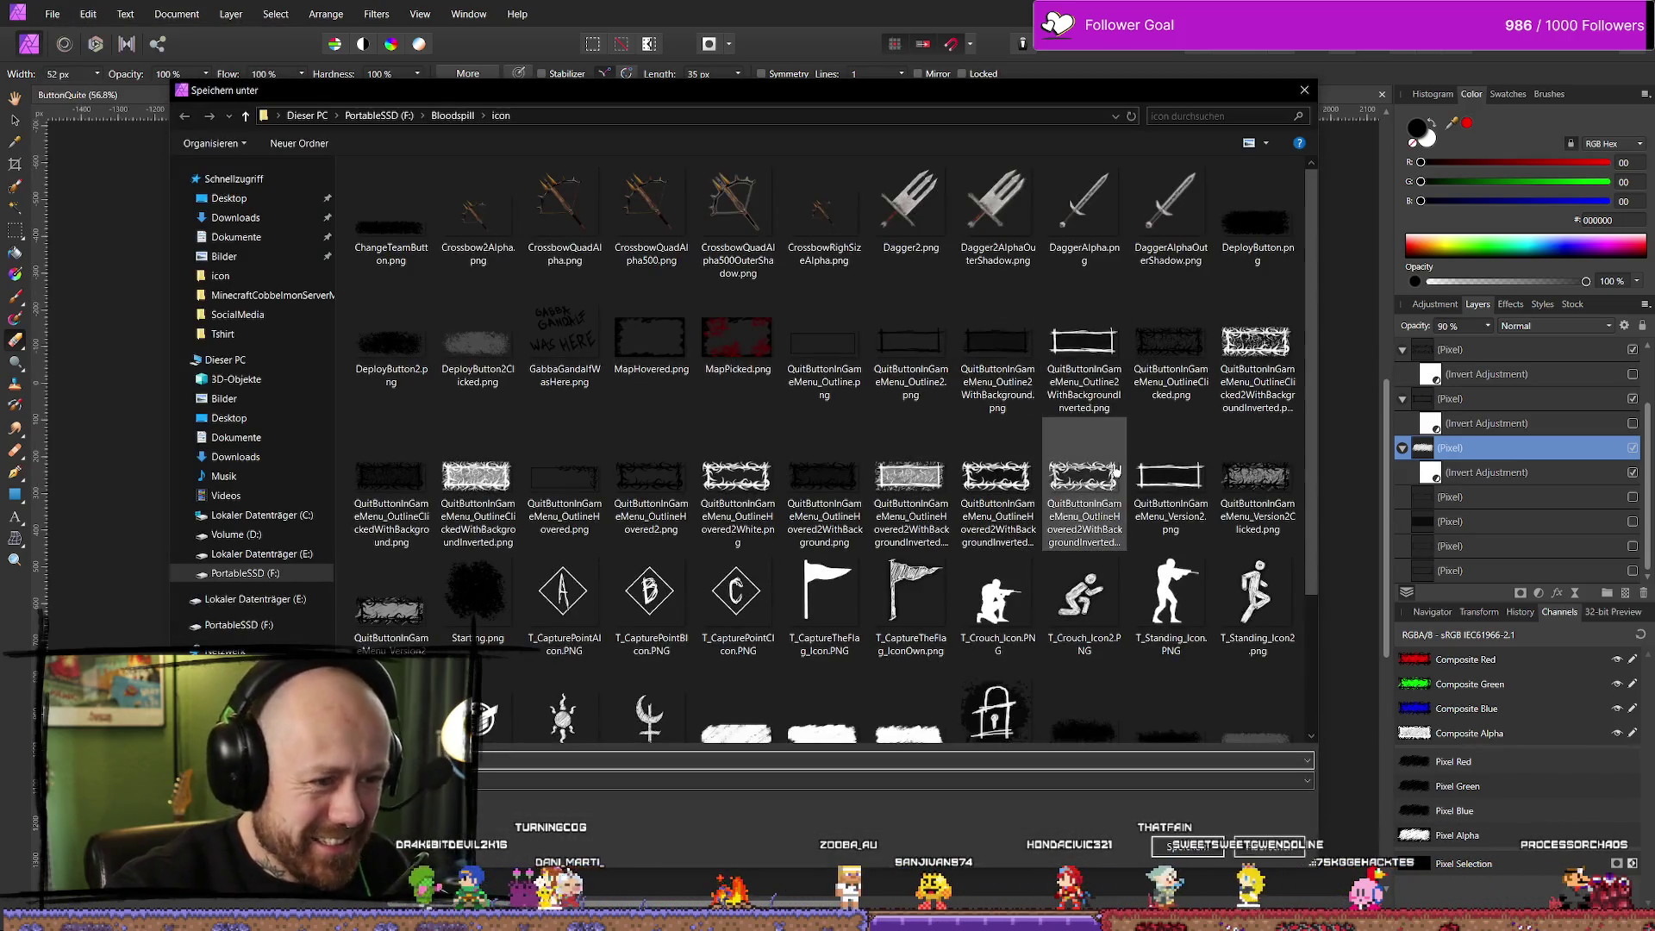
scroll(1155, 454, "down", 2)
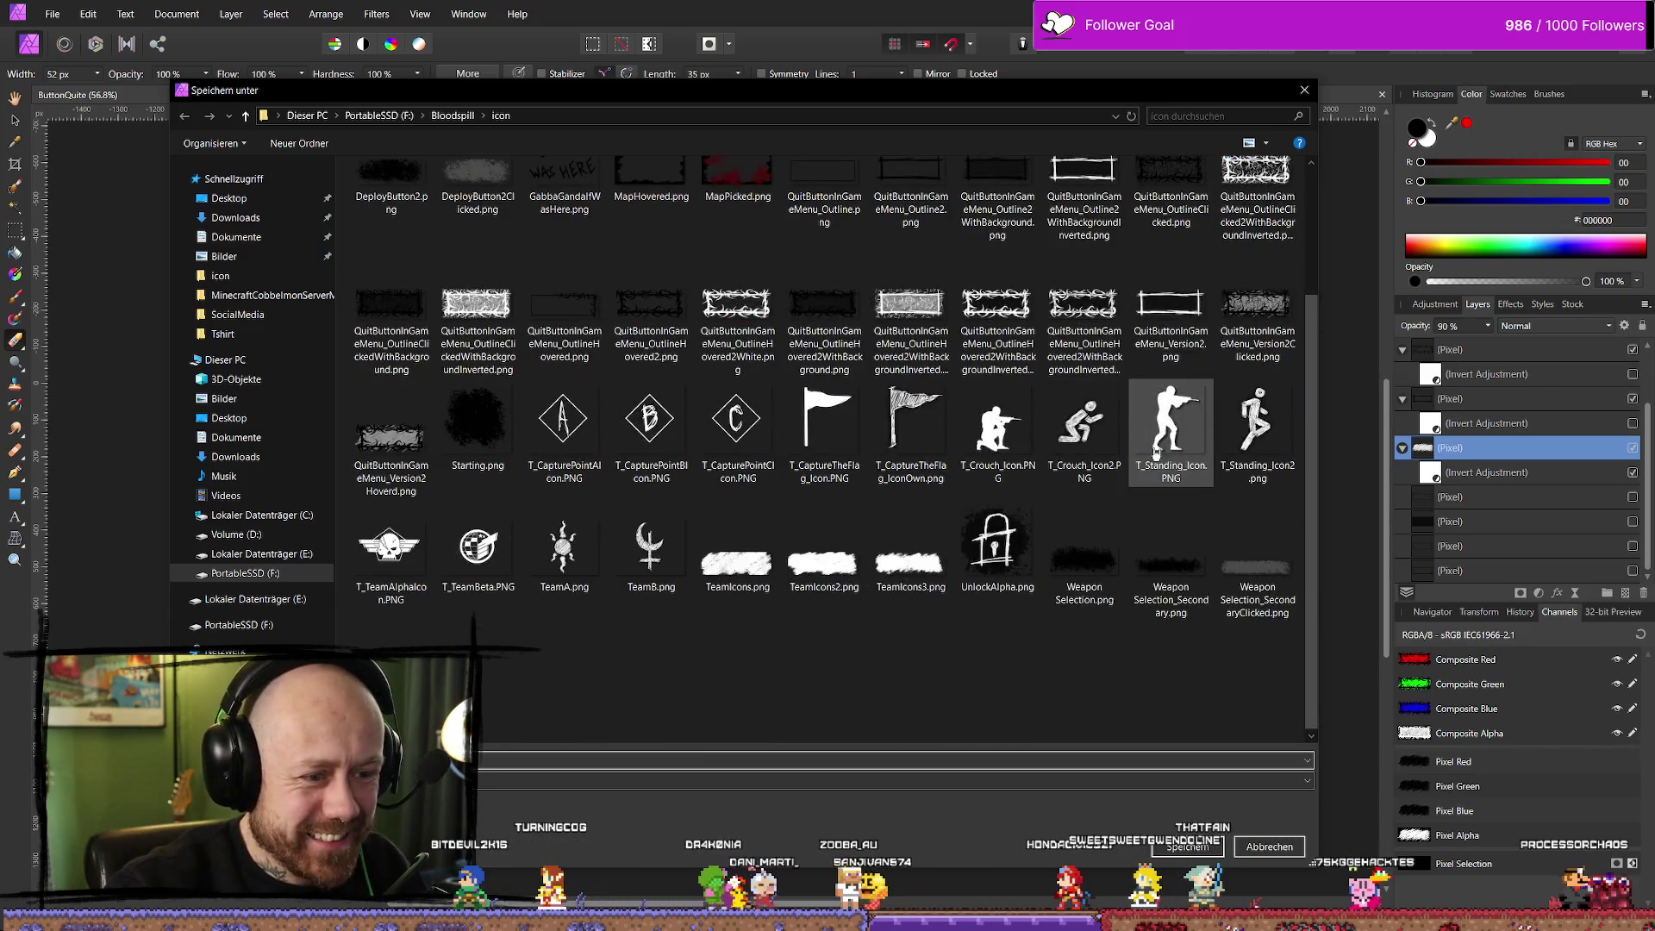
left_click(397, 440)
key("Return")
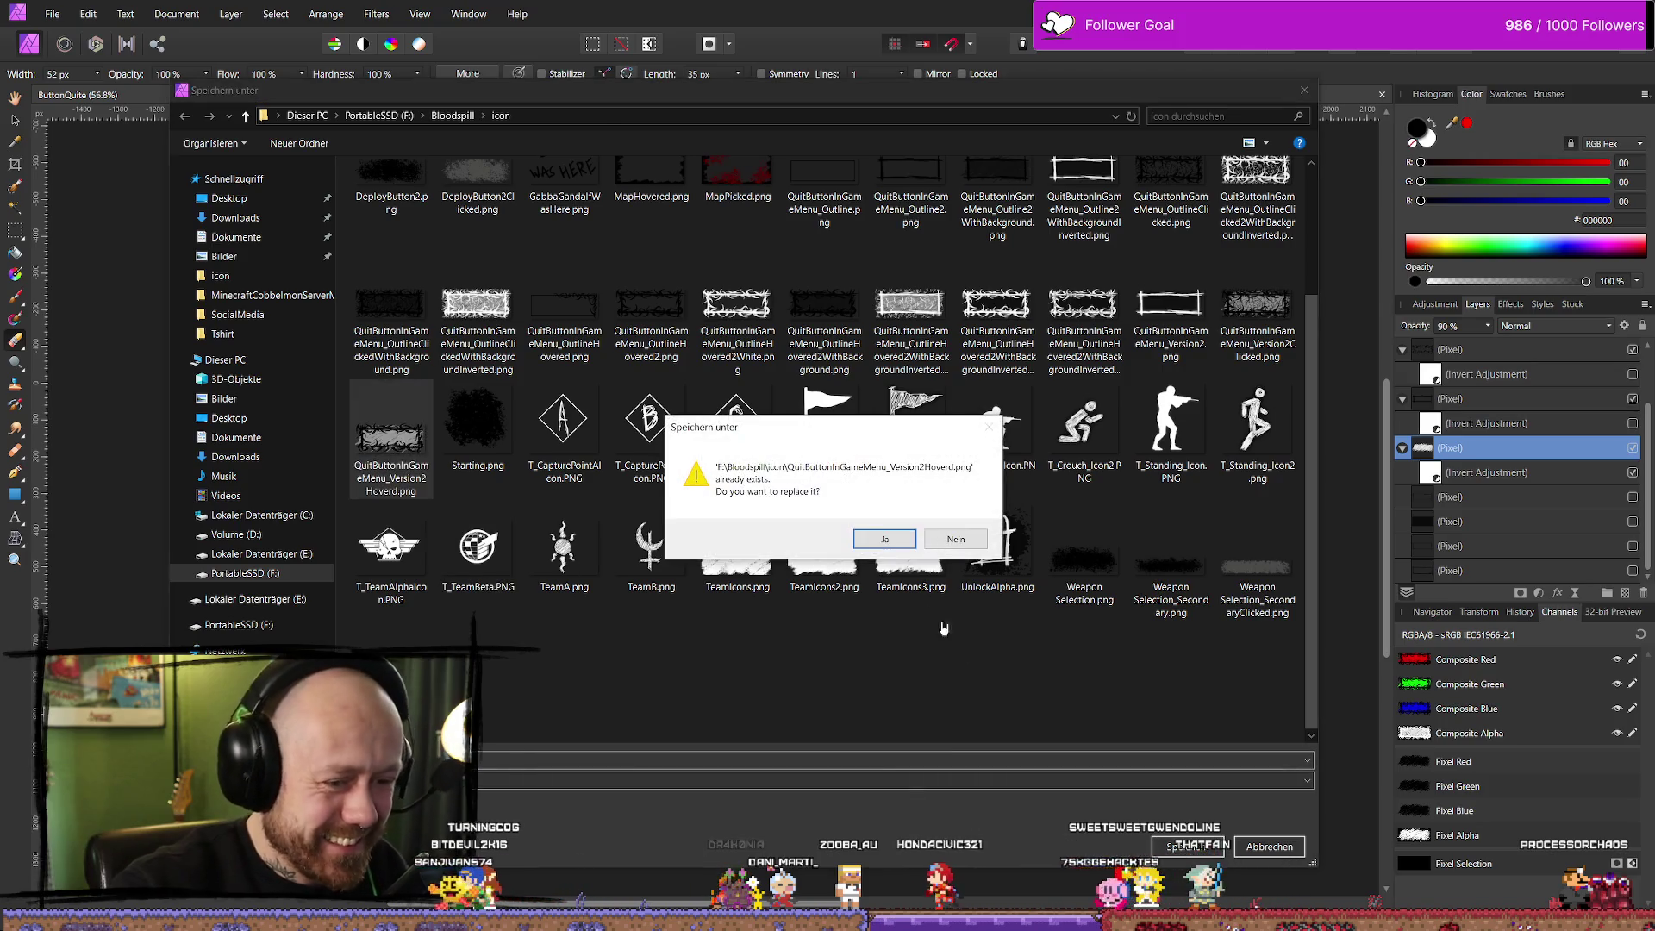
left_click(889, 541)
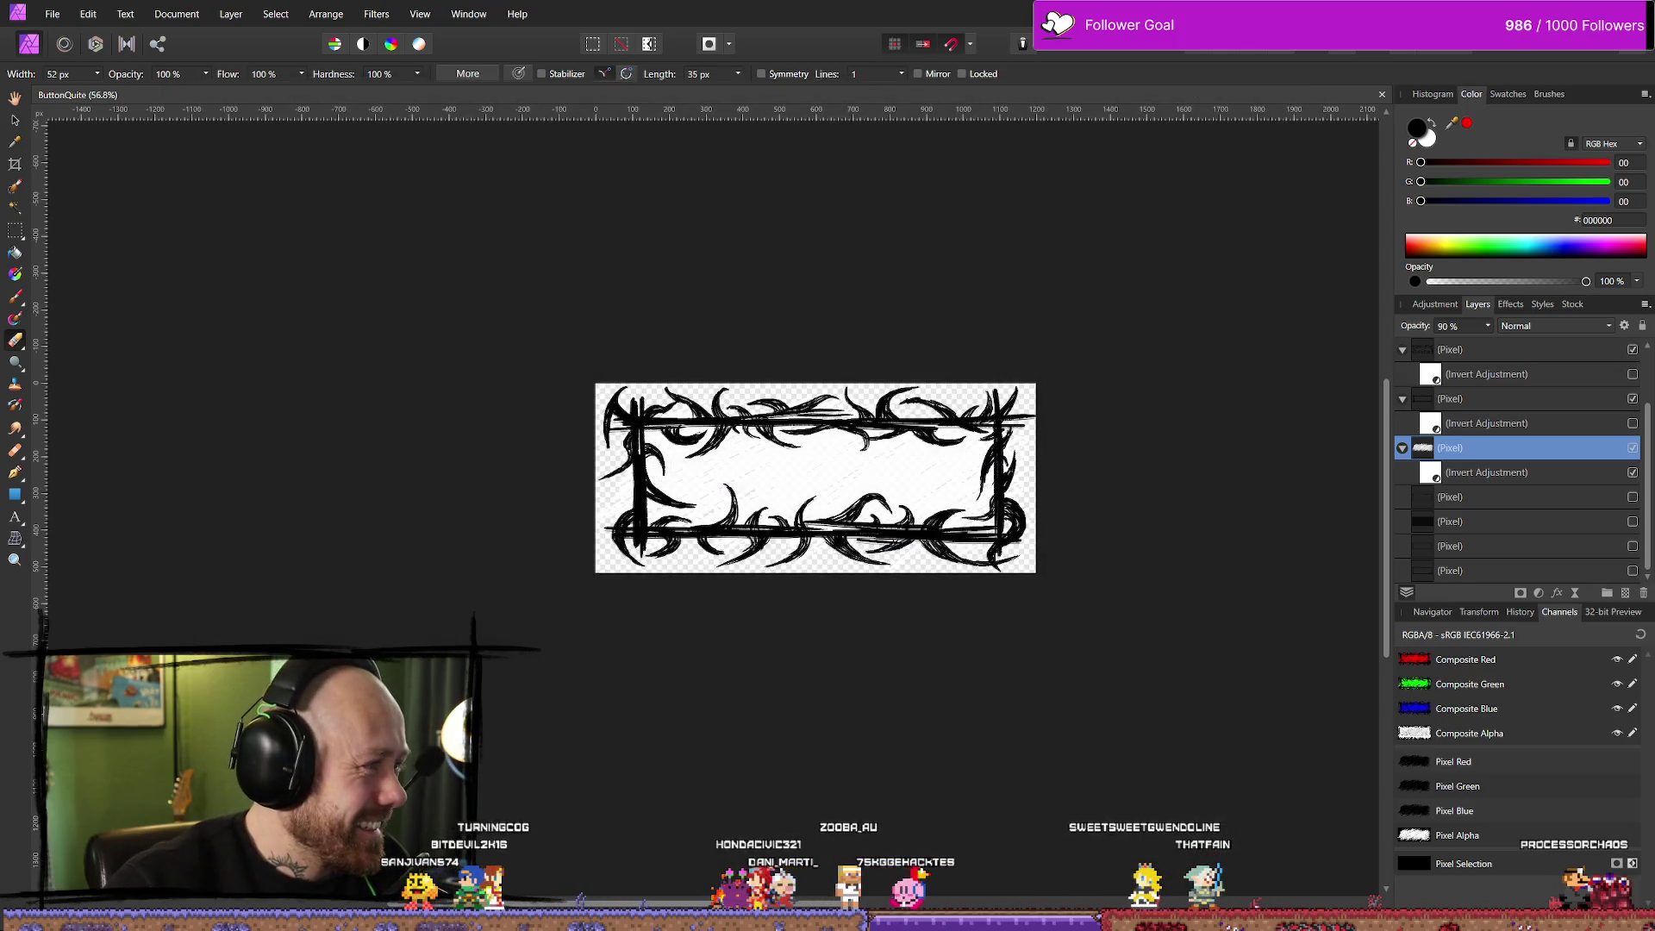
key("alt+Tab")
key("ctrl+space")
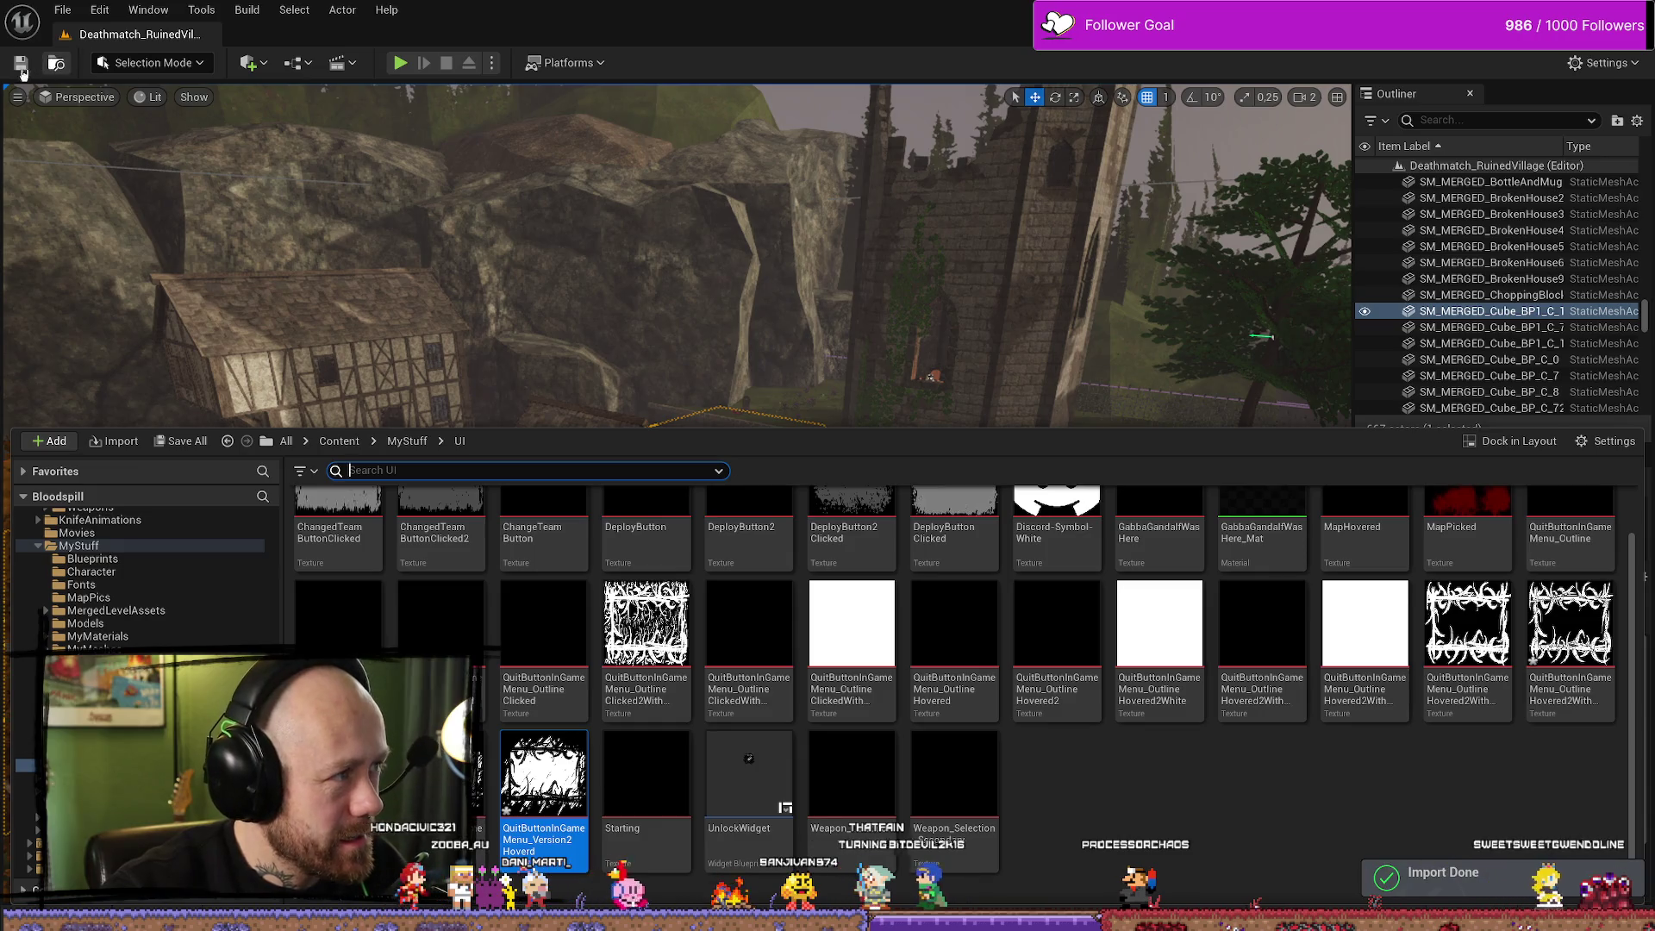
Save all assets, play the level, and check YES's new hover texture in Leave Match
key("ctrl+s")
key("alt+p")
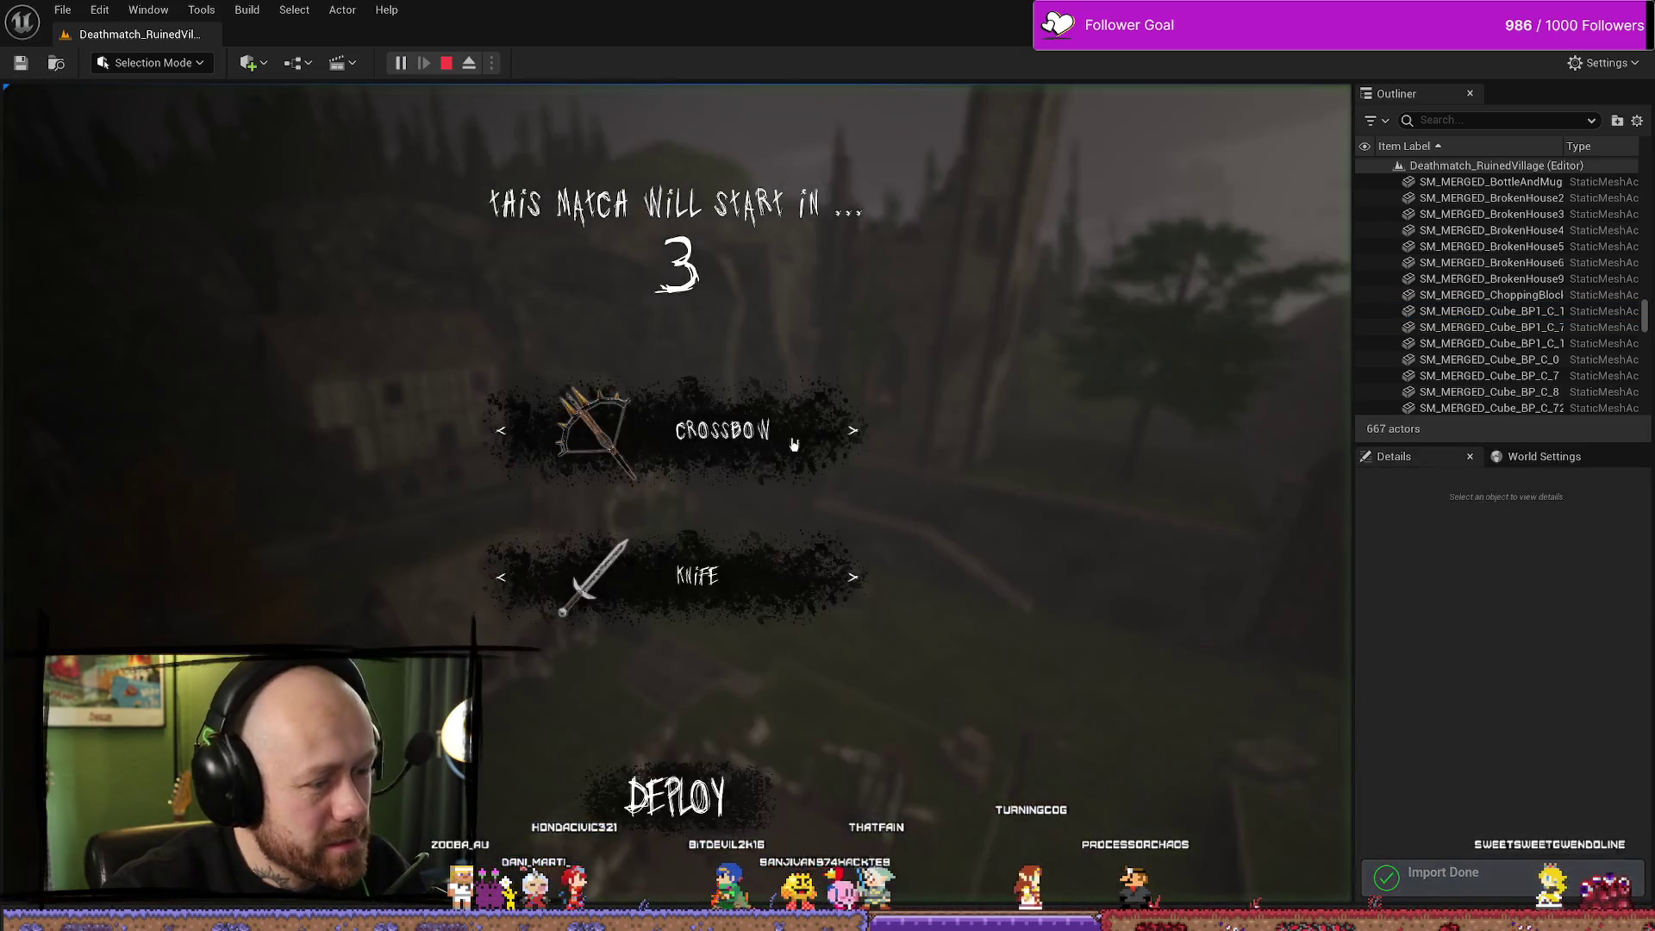
key("Escape")
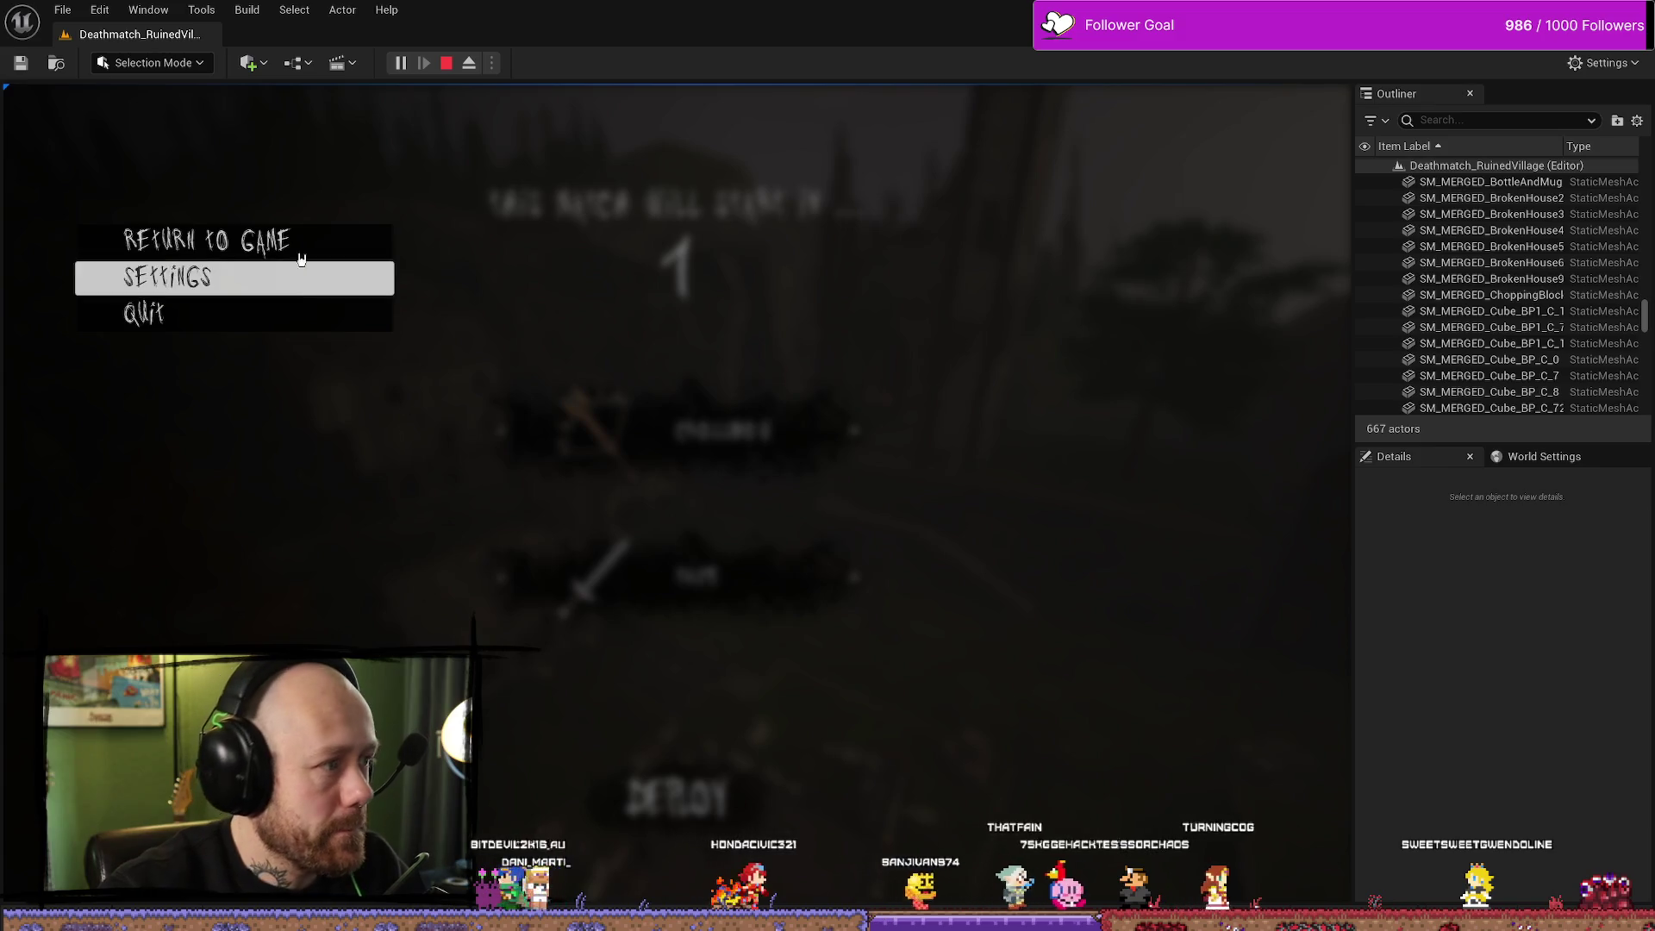
left_click(215, 318)
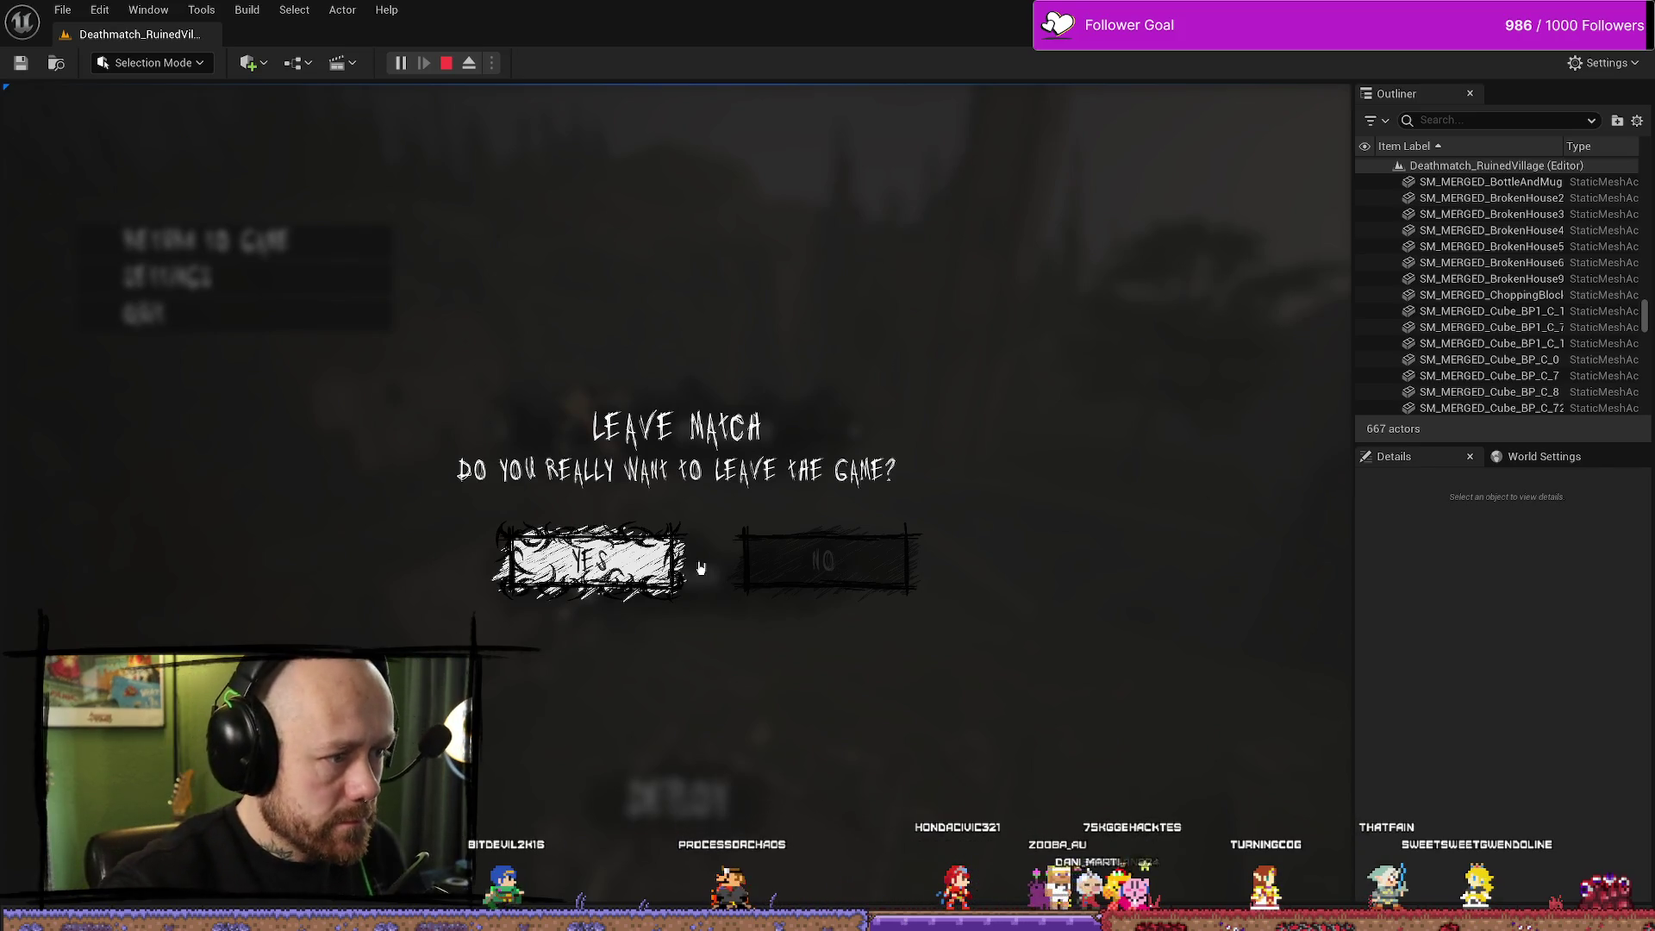
left_click(650, 558)
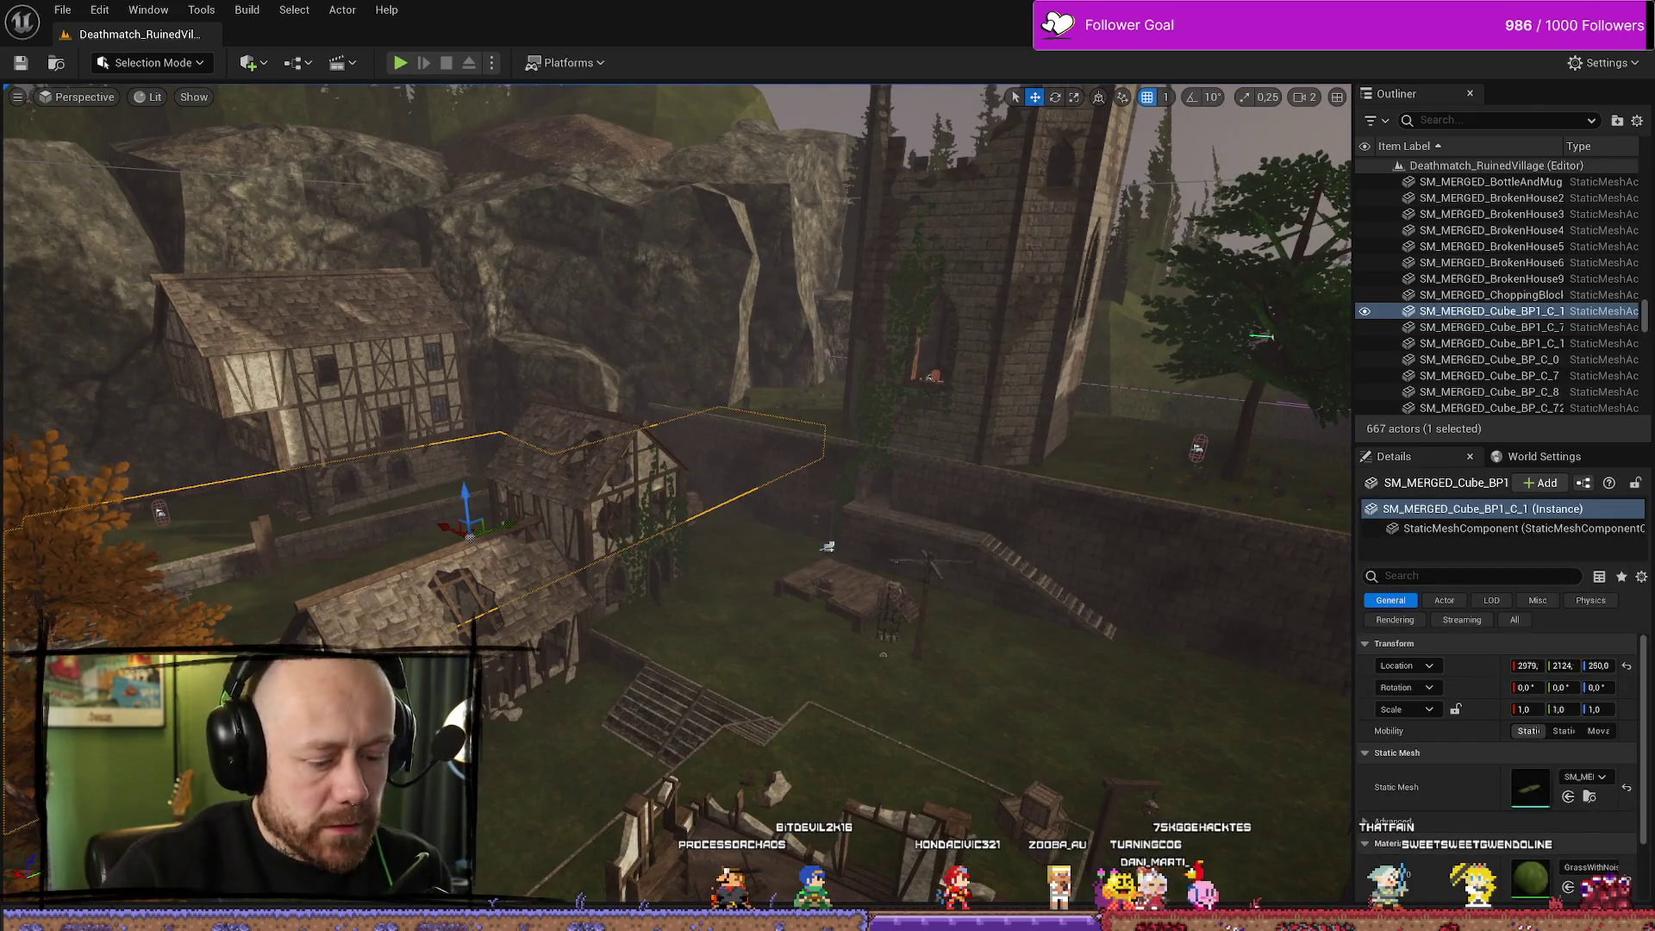
key("alt+Tab")
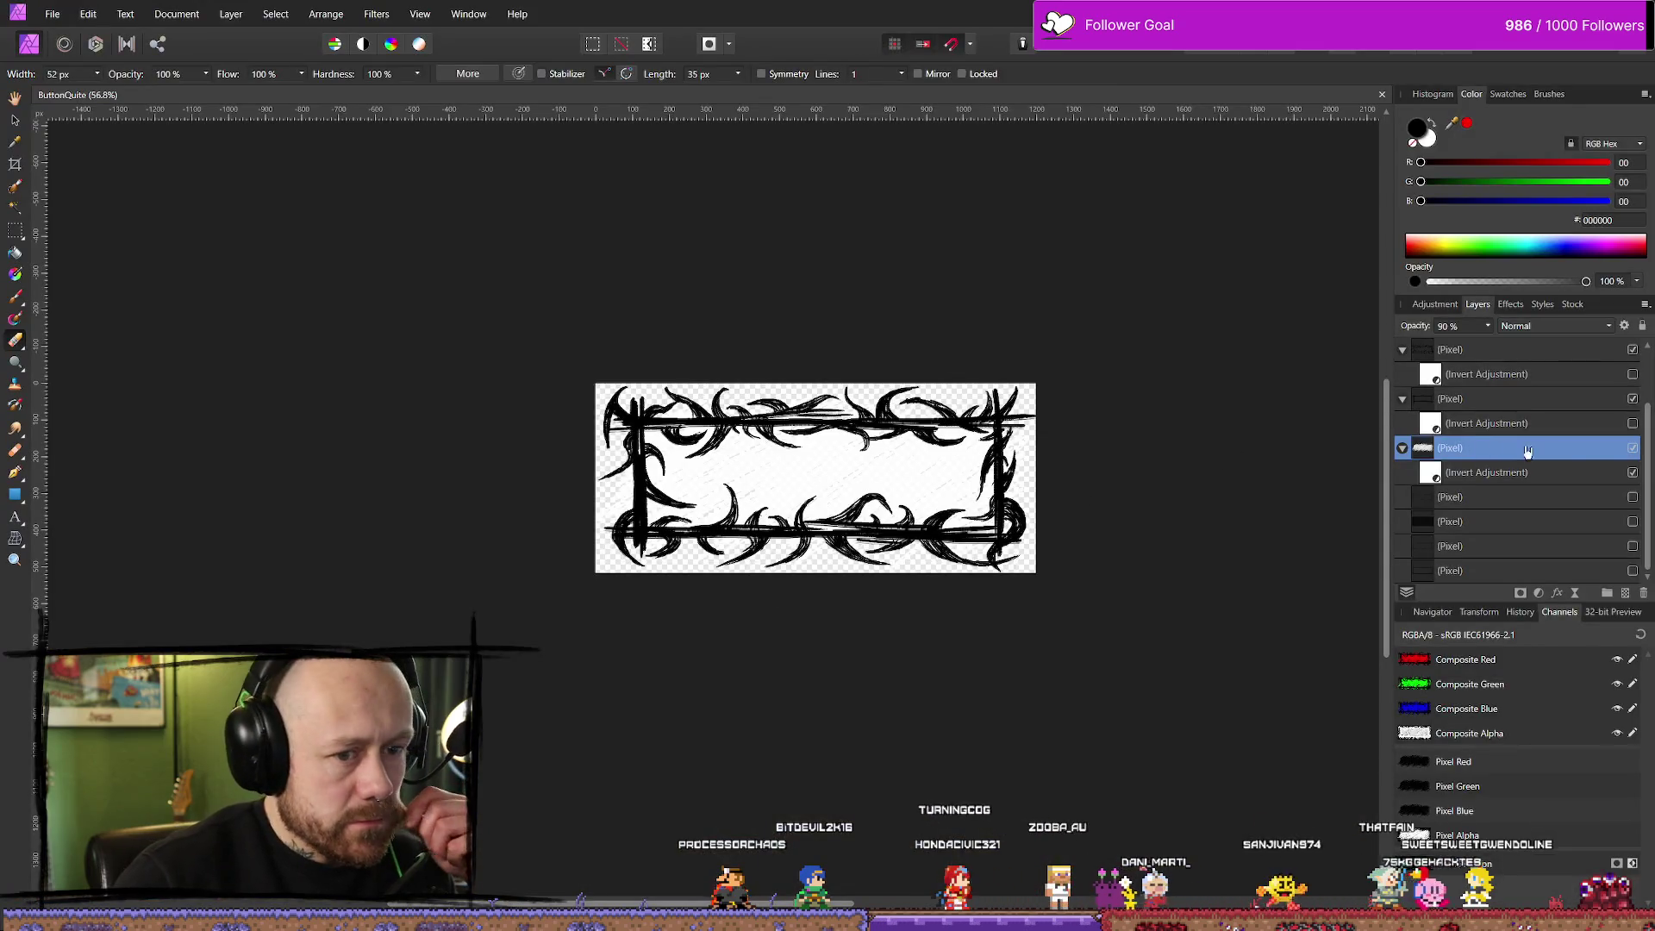
Lower the thorny frame layer's opacity to 75%
left_click(1487, 326)
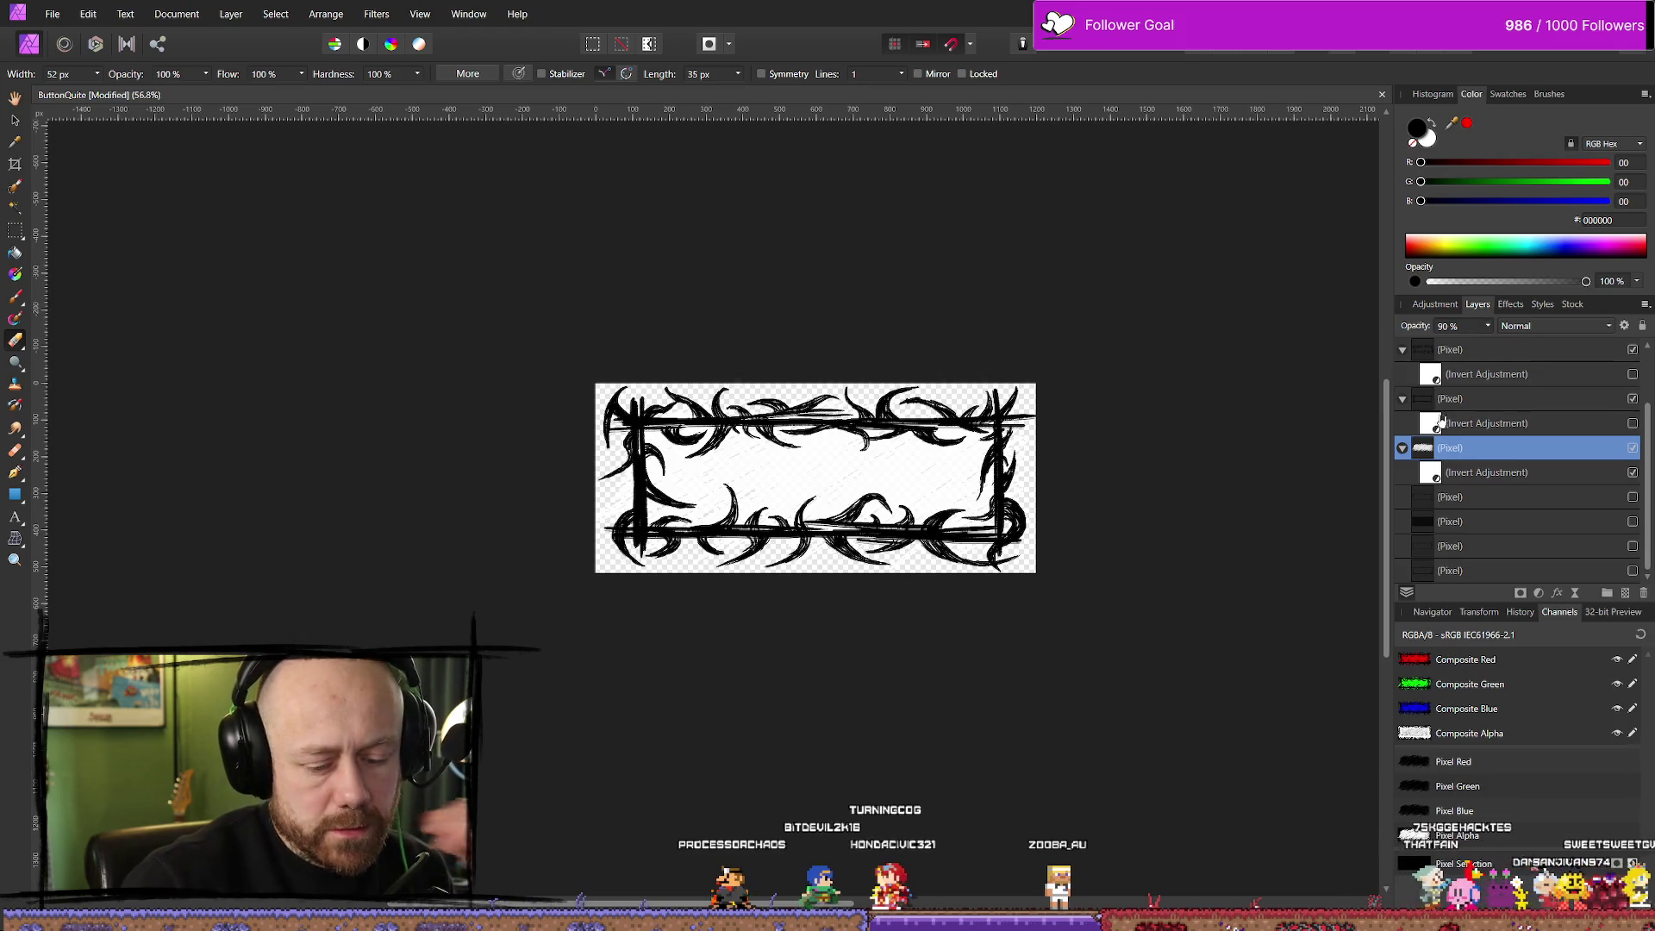
scroll(1460, 325, "down", 3)
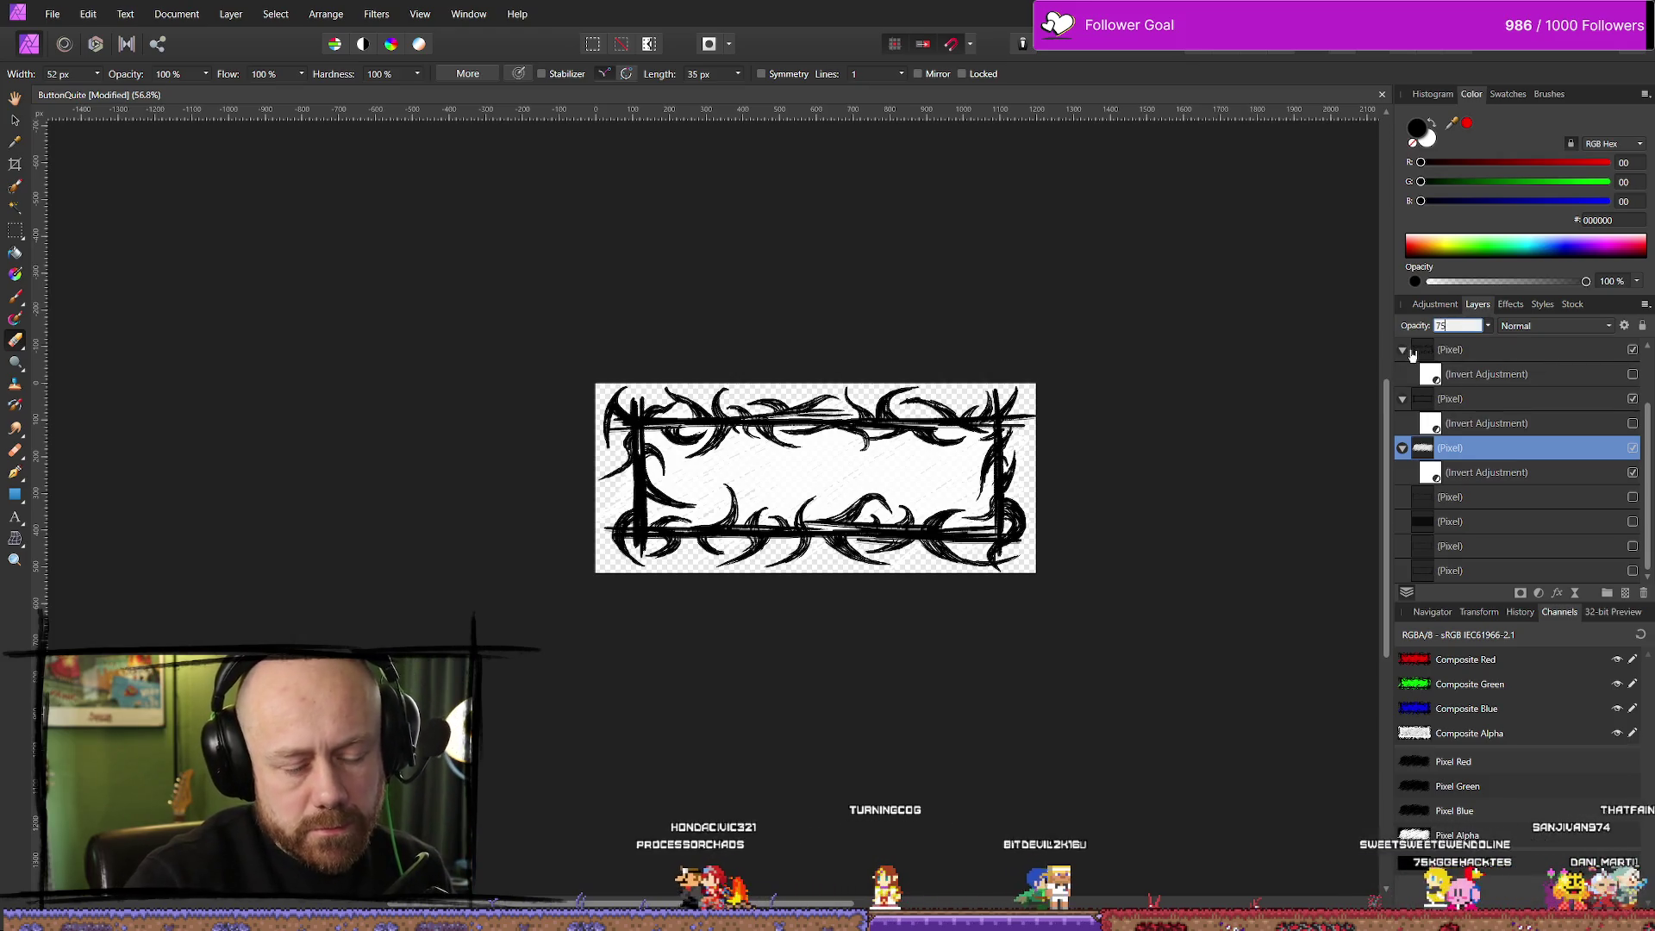
left_click(52, 14)
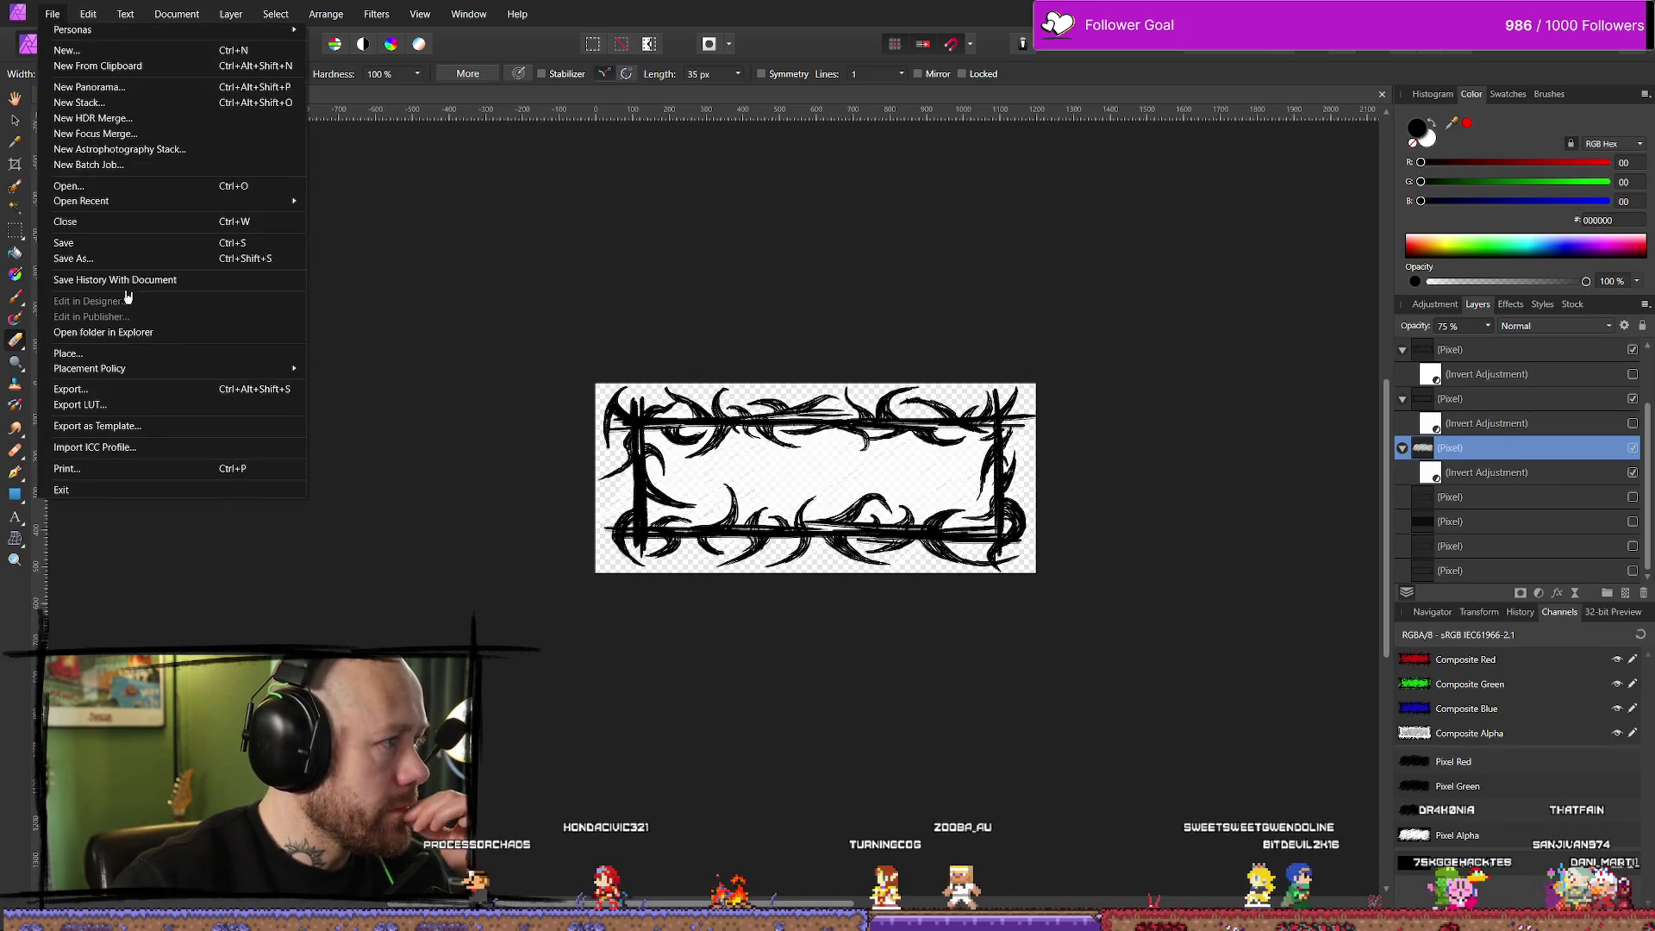
left_click(95, 242)
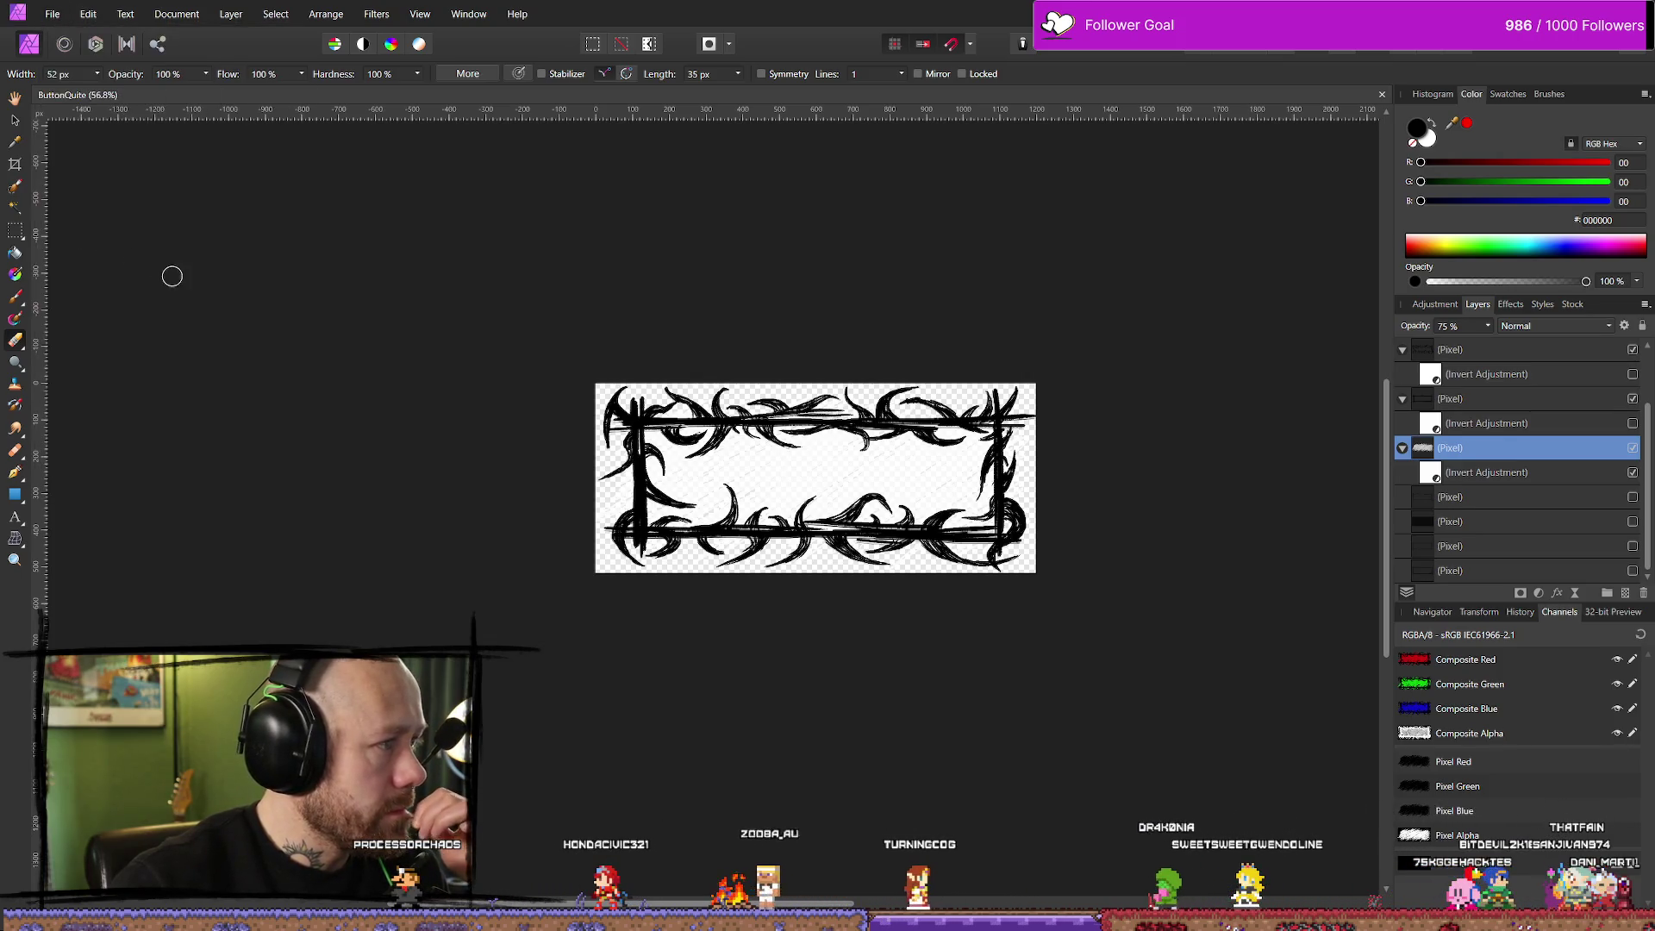
Export the image, replacing QuitButtonInGameMenu_Version2Hoverd.png, and return to the WB_InGameMenu widget
left_click(57, 13)
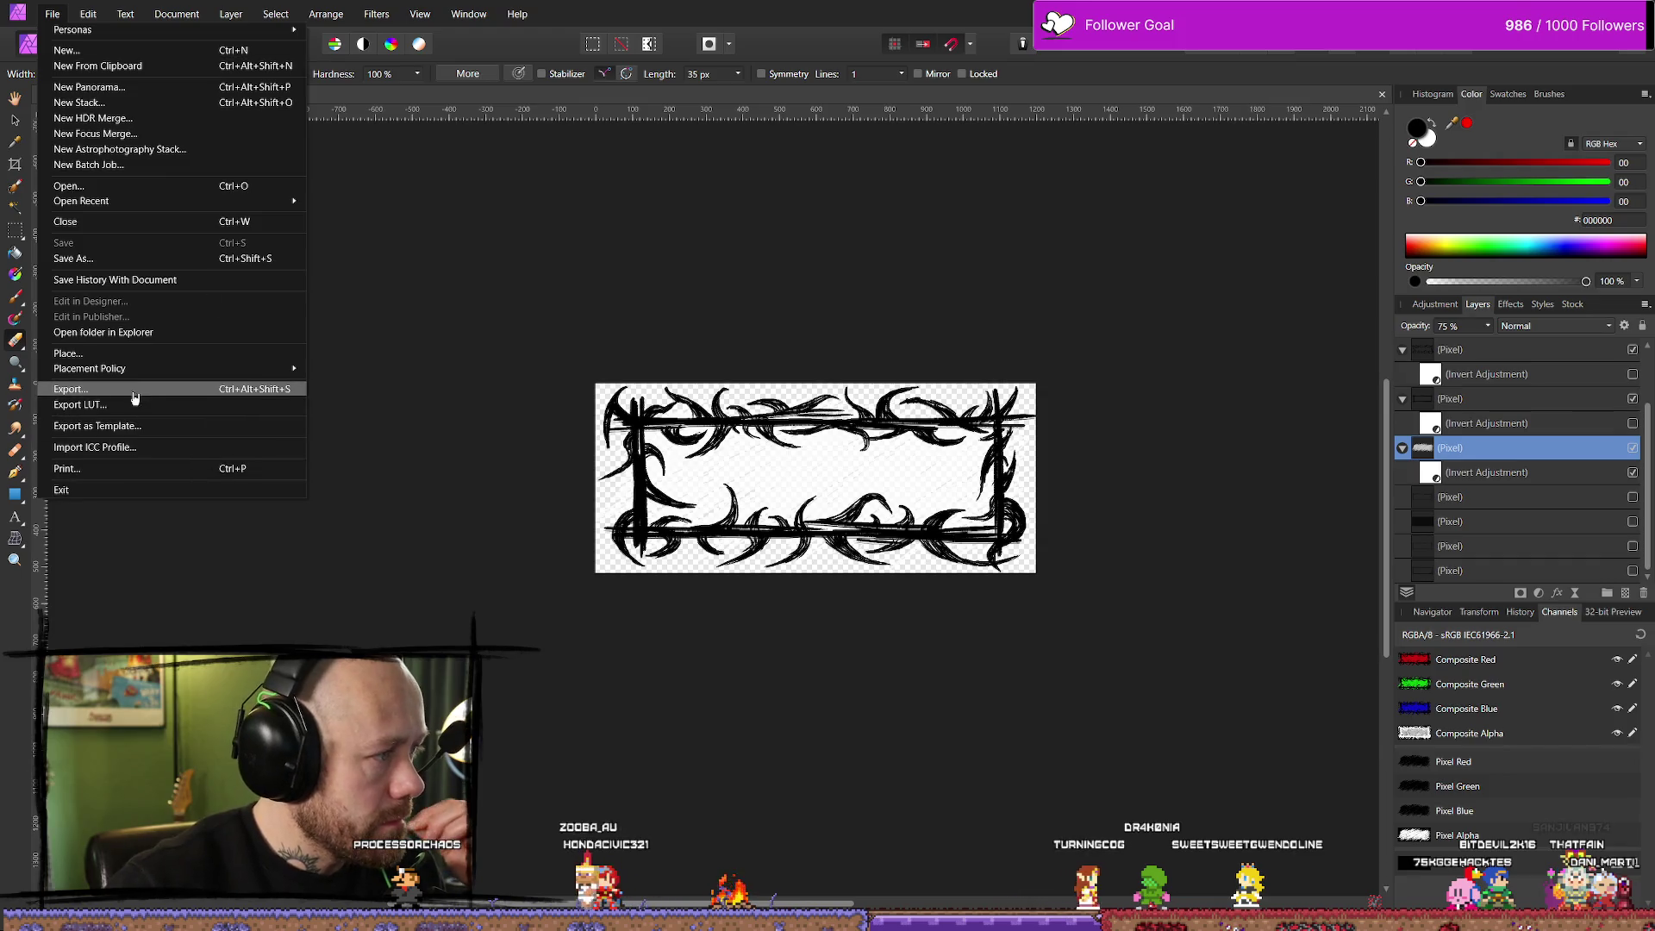
left_click(146, 389)
left_click(947, 573)
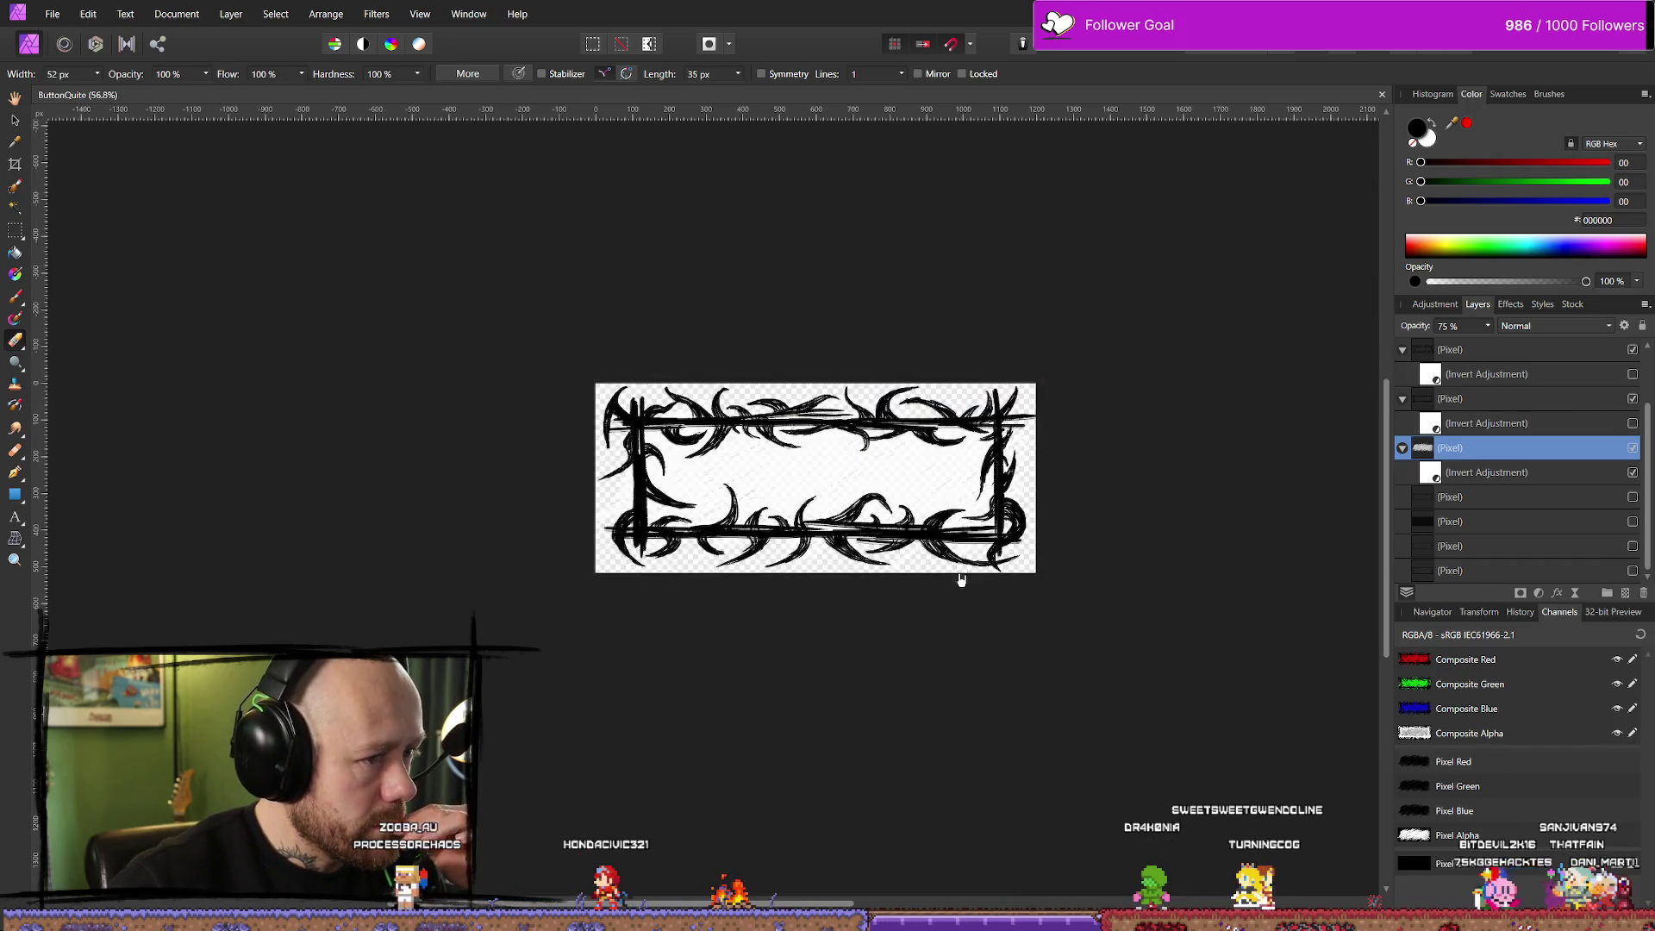
scroll(870, 609, "down", 2)
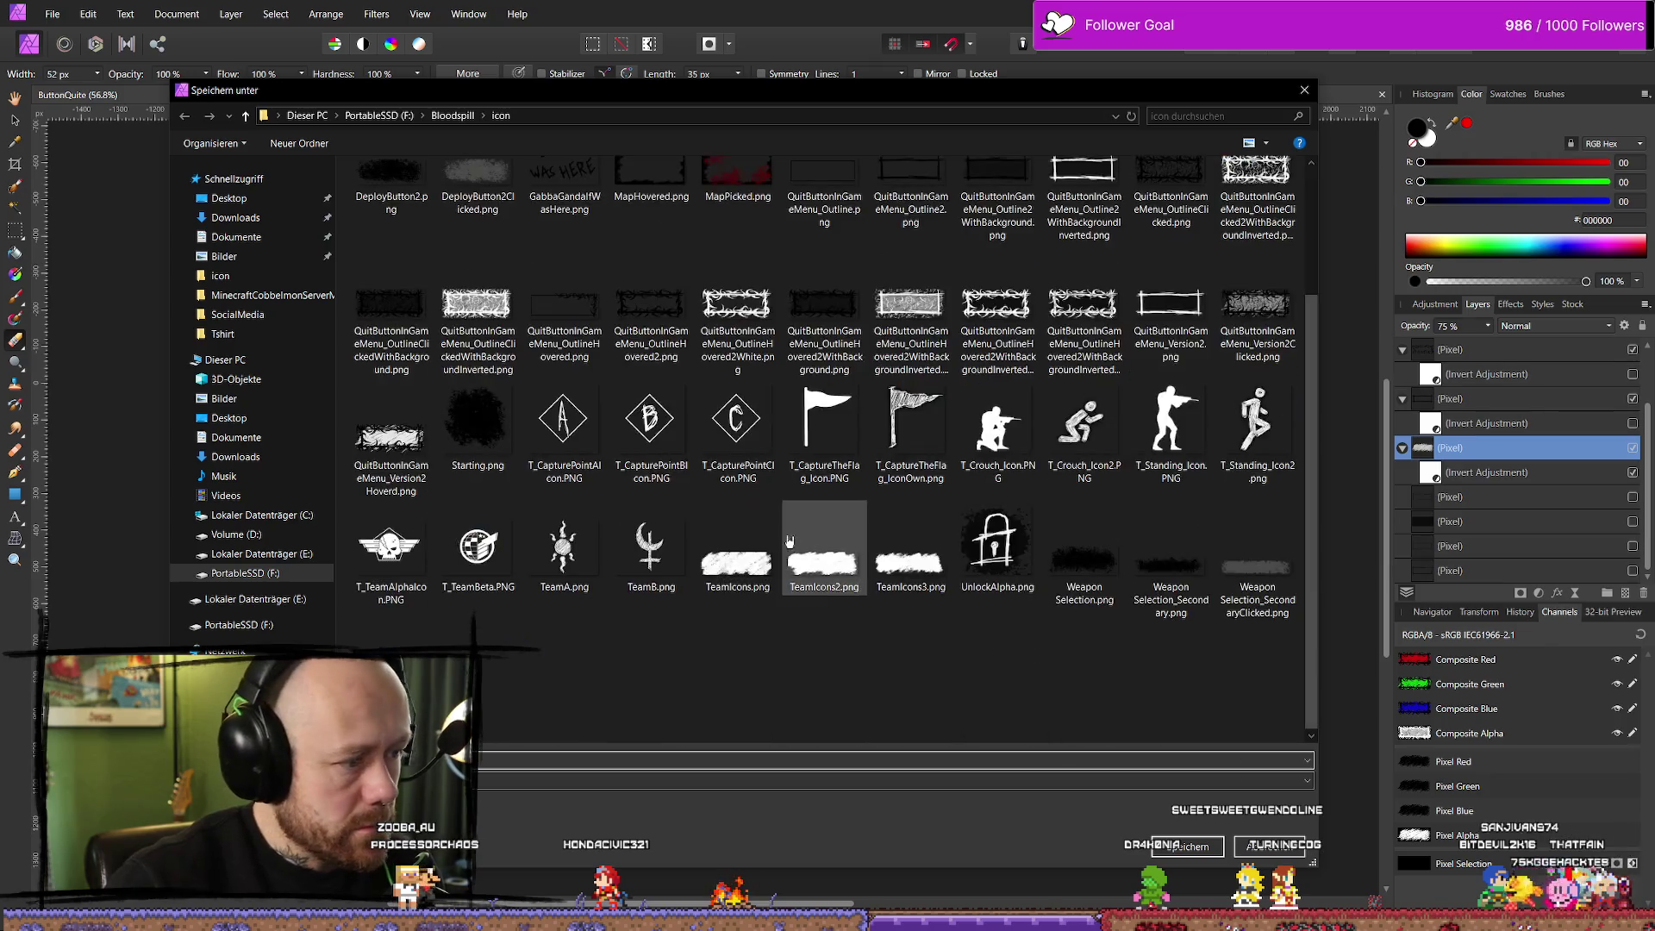
left_click(390, 440)
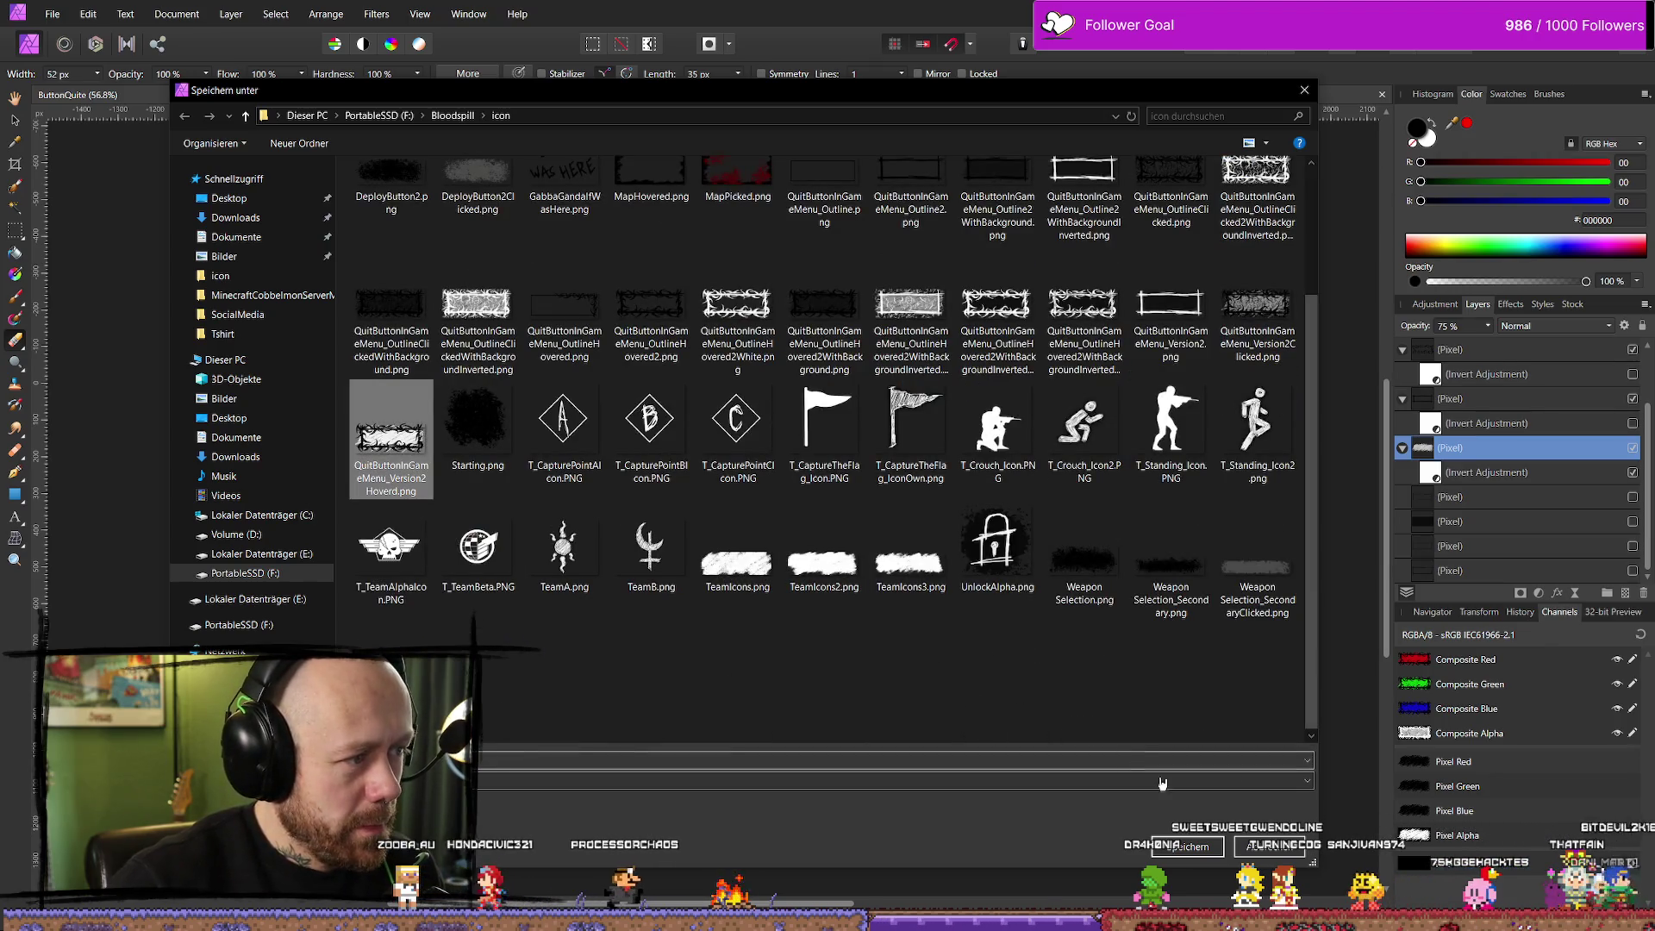
left_click(1186, 846)
left_click(879, 540)
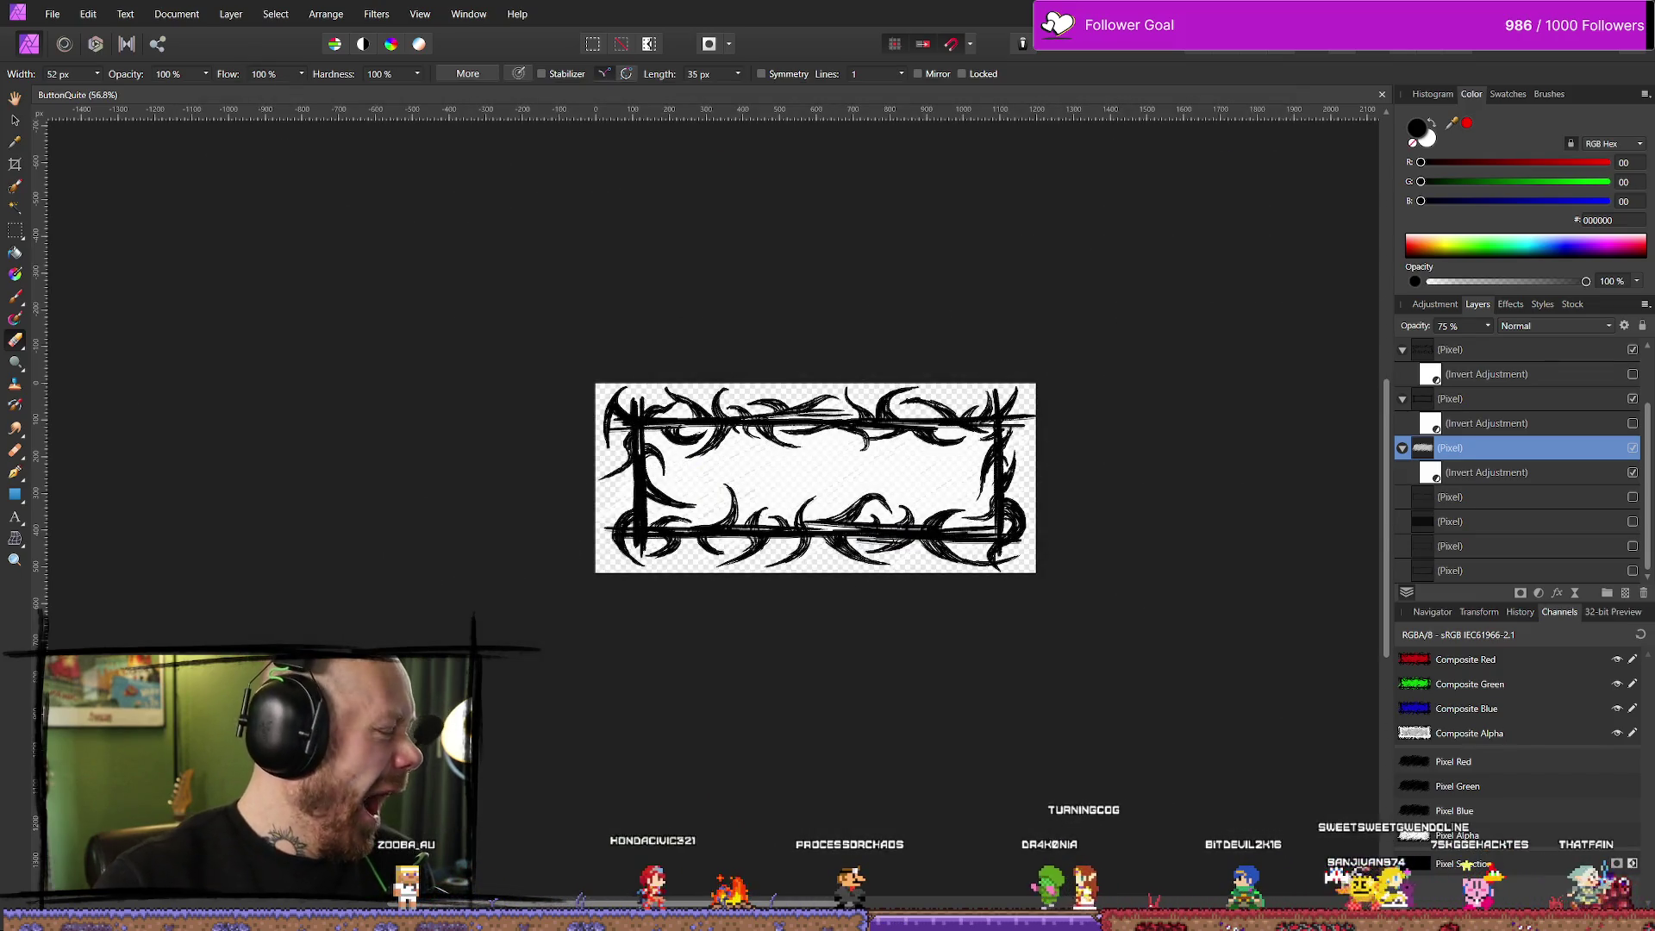
key("alt+Tab")
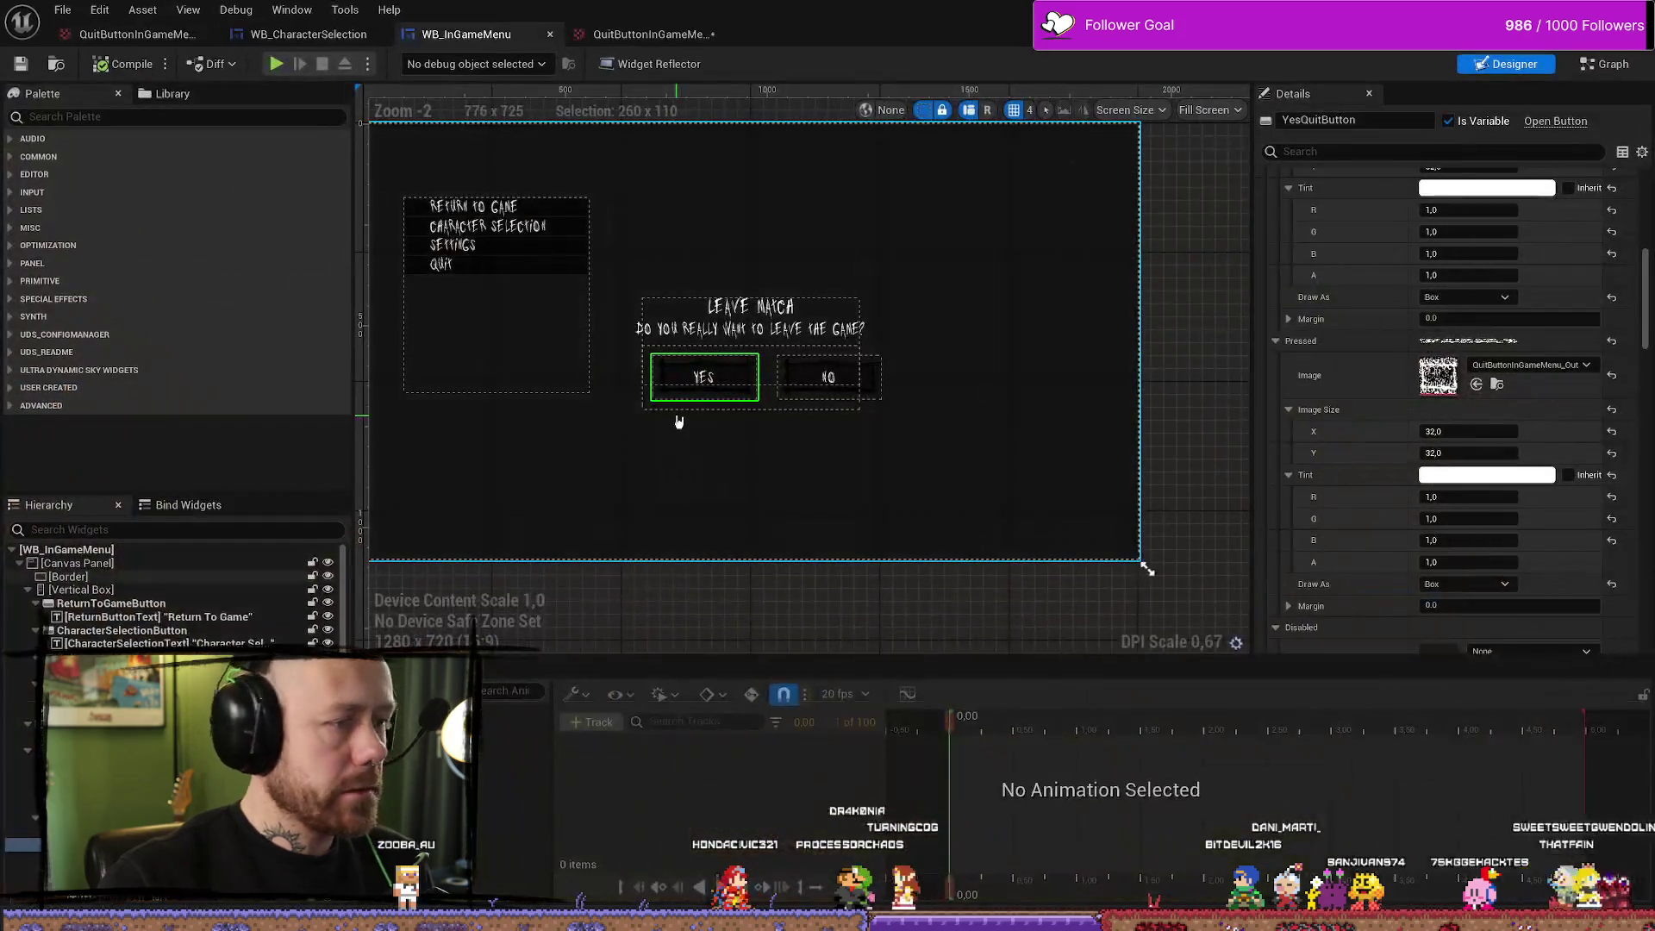
Check the texture in the Content Drawer, then start, stop and restart a play session
key("ctrl+space")
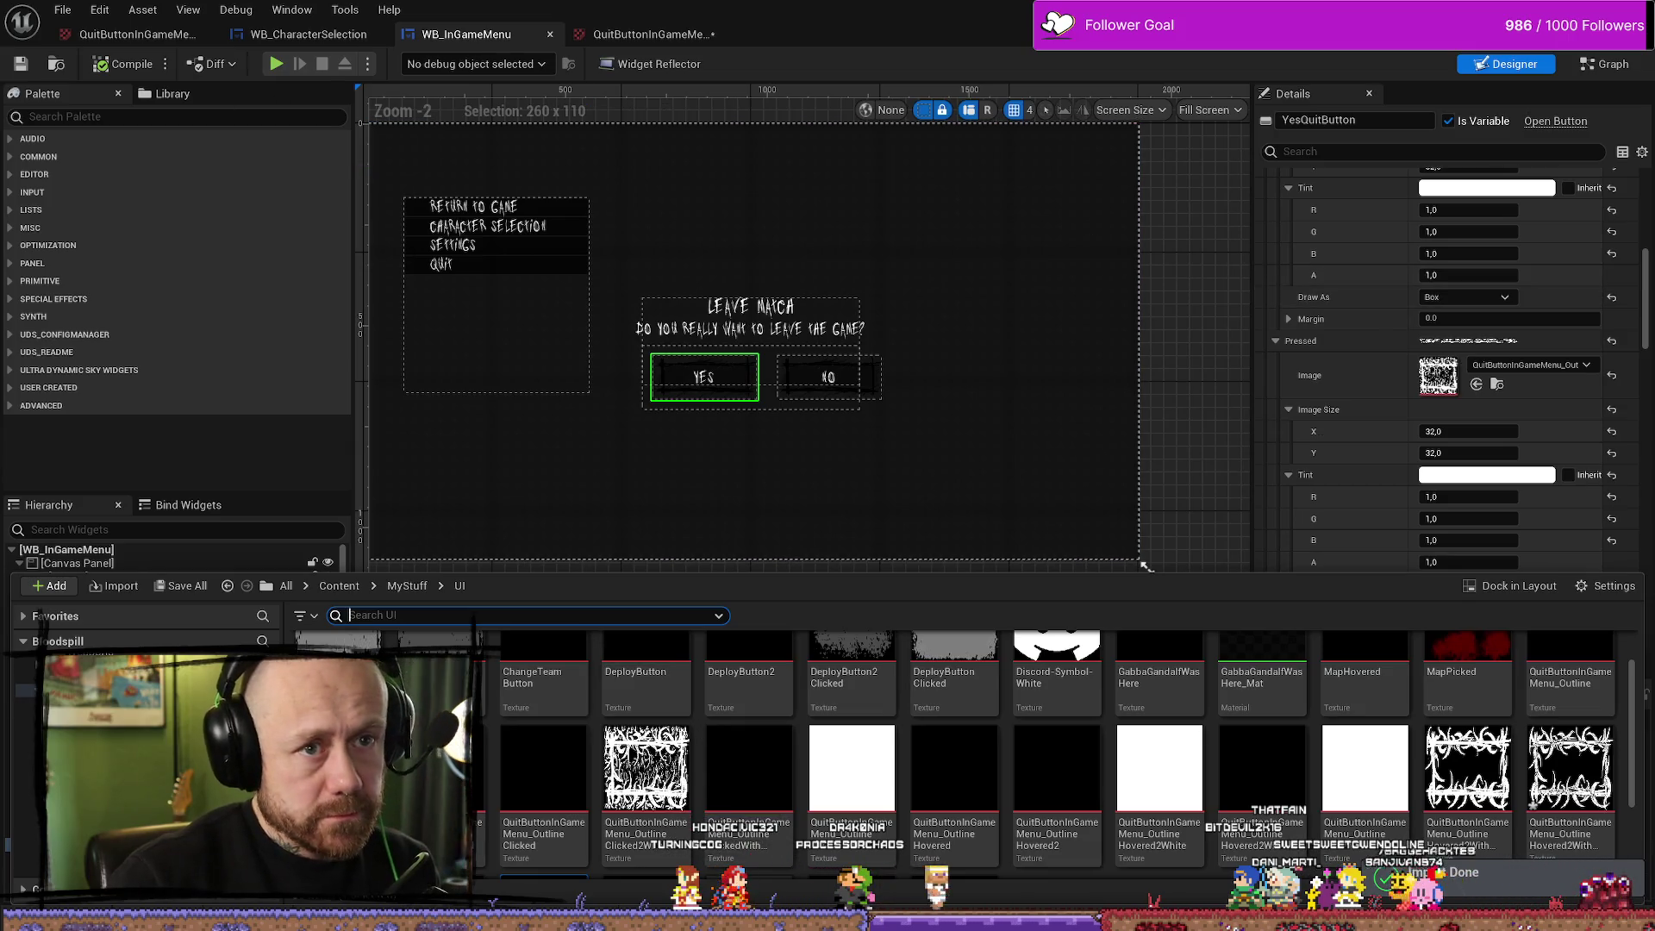
key("alt+Tab")
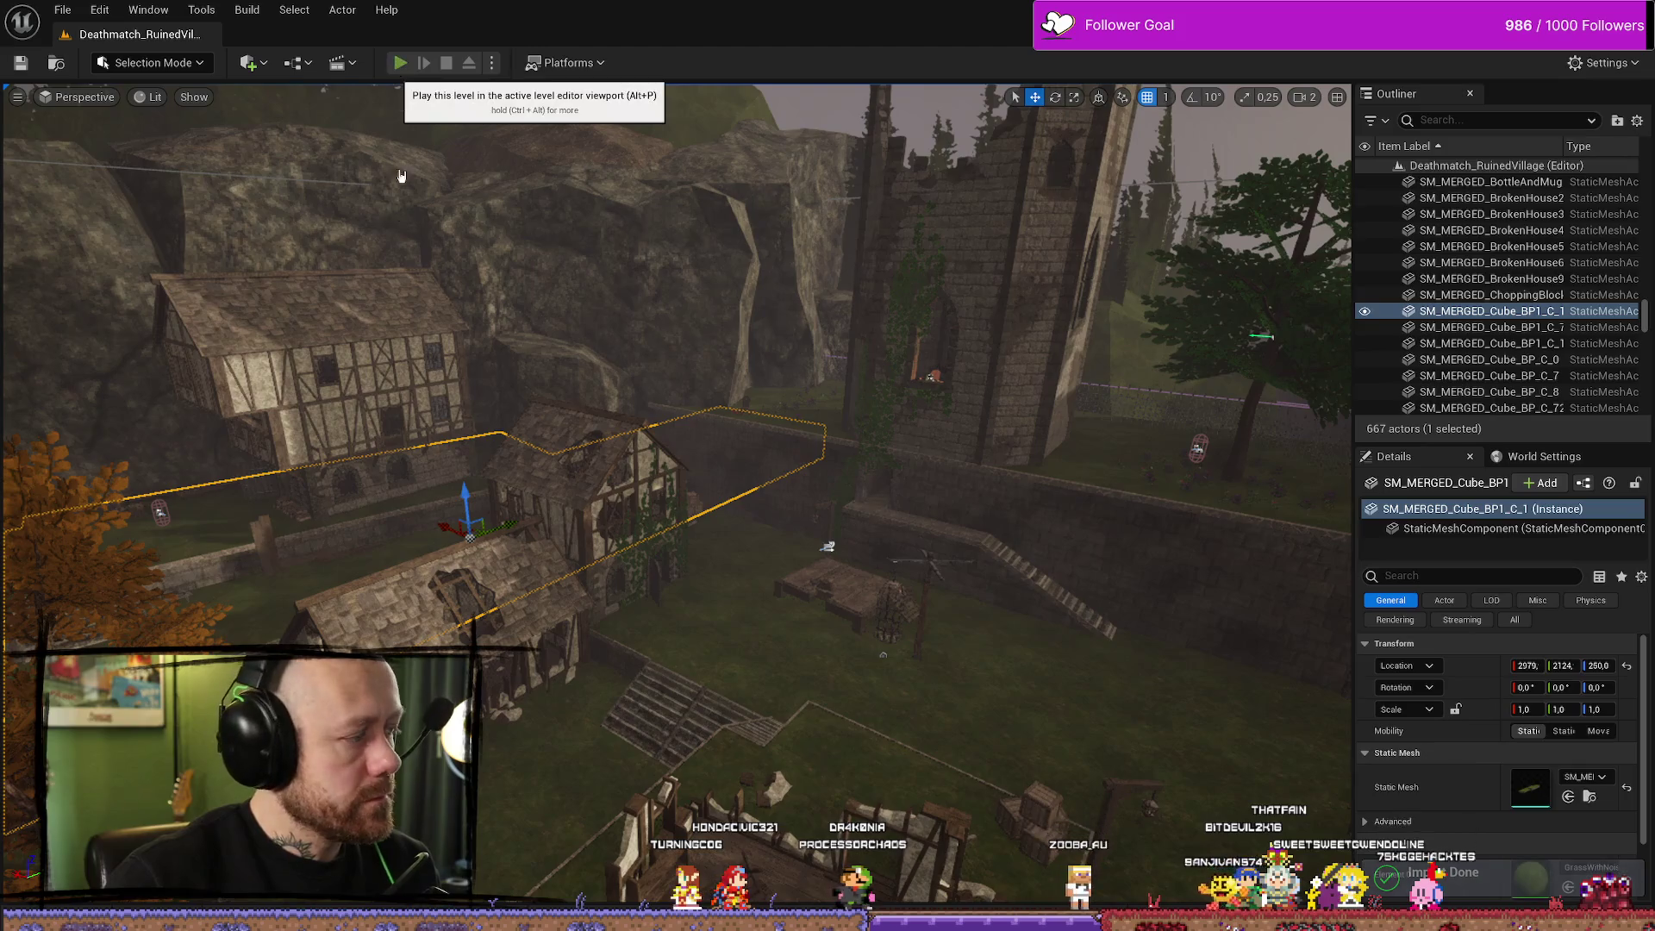
left_click(399, 63)
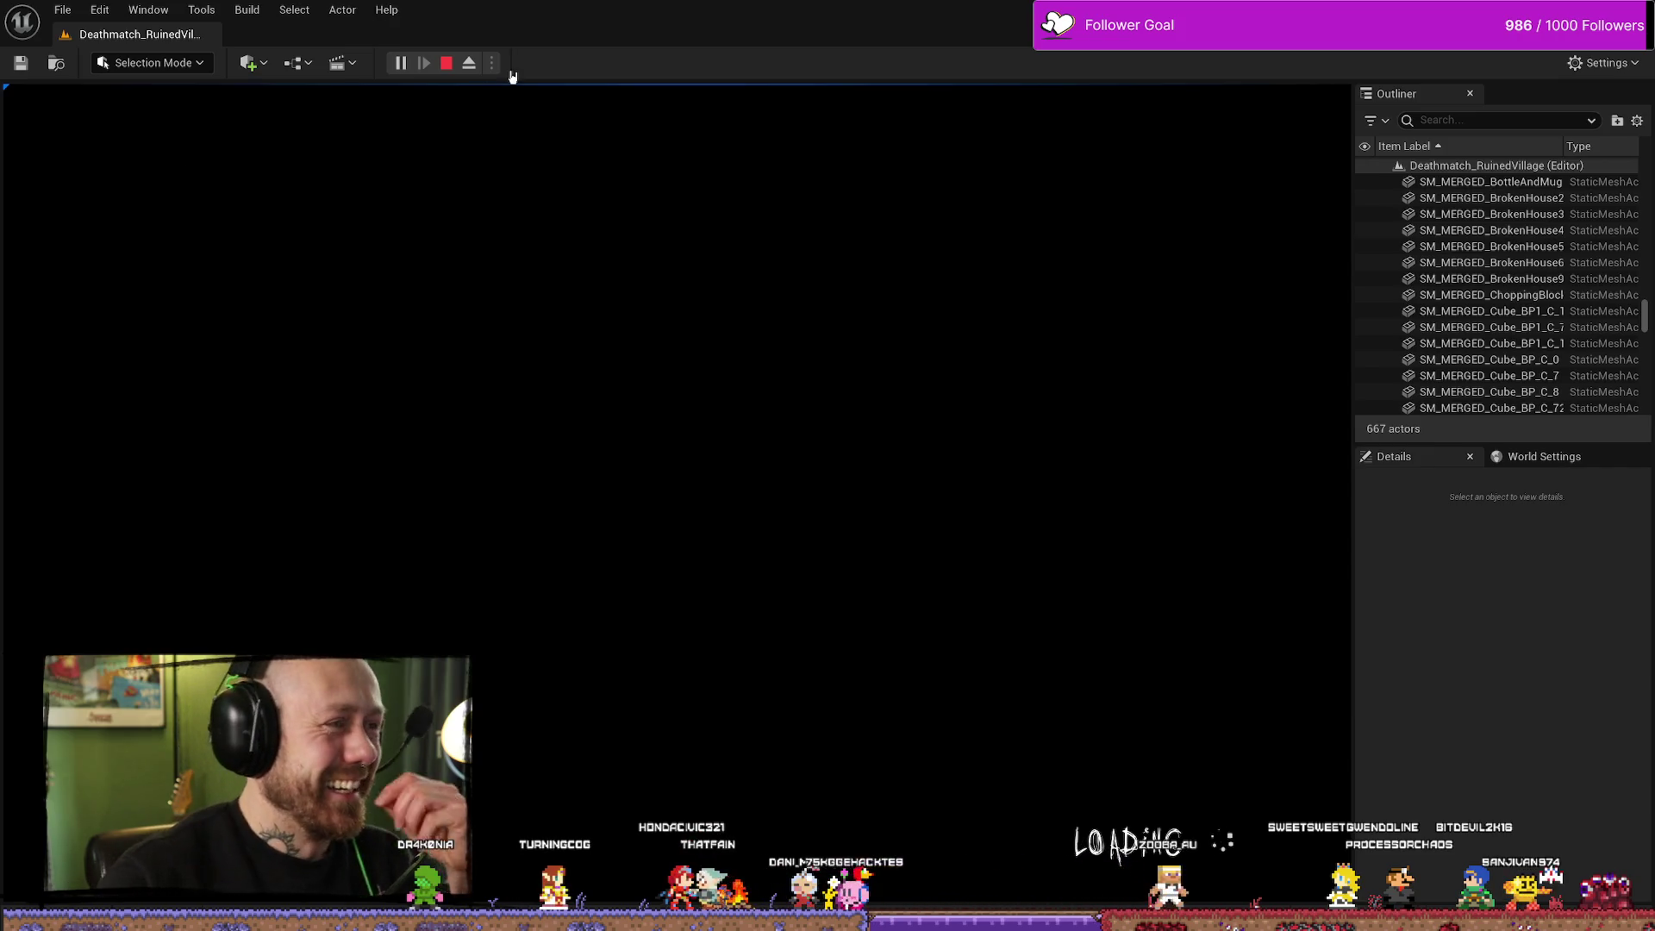
key("Escape")
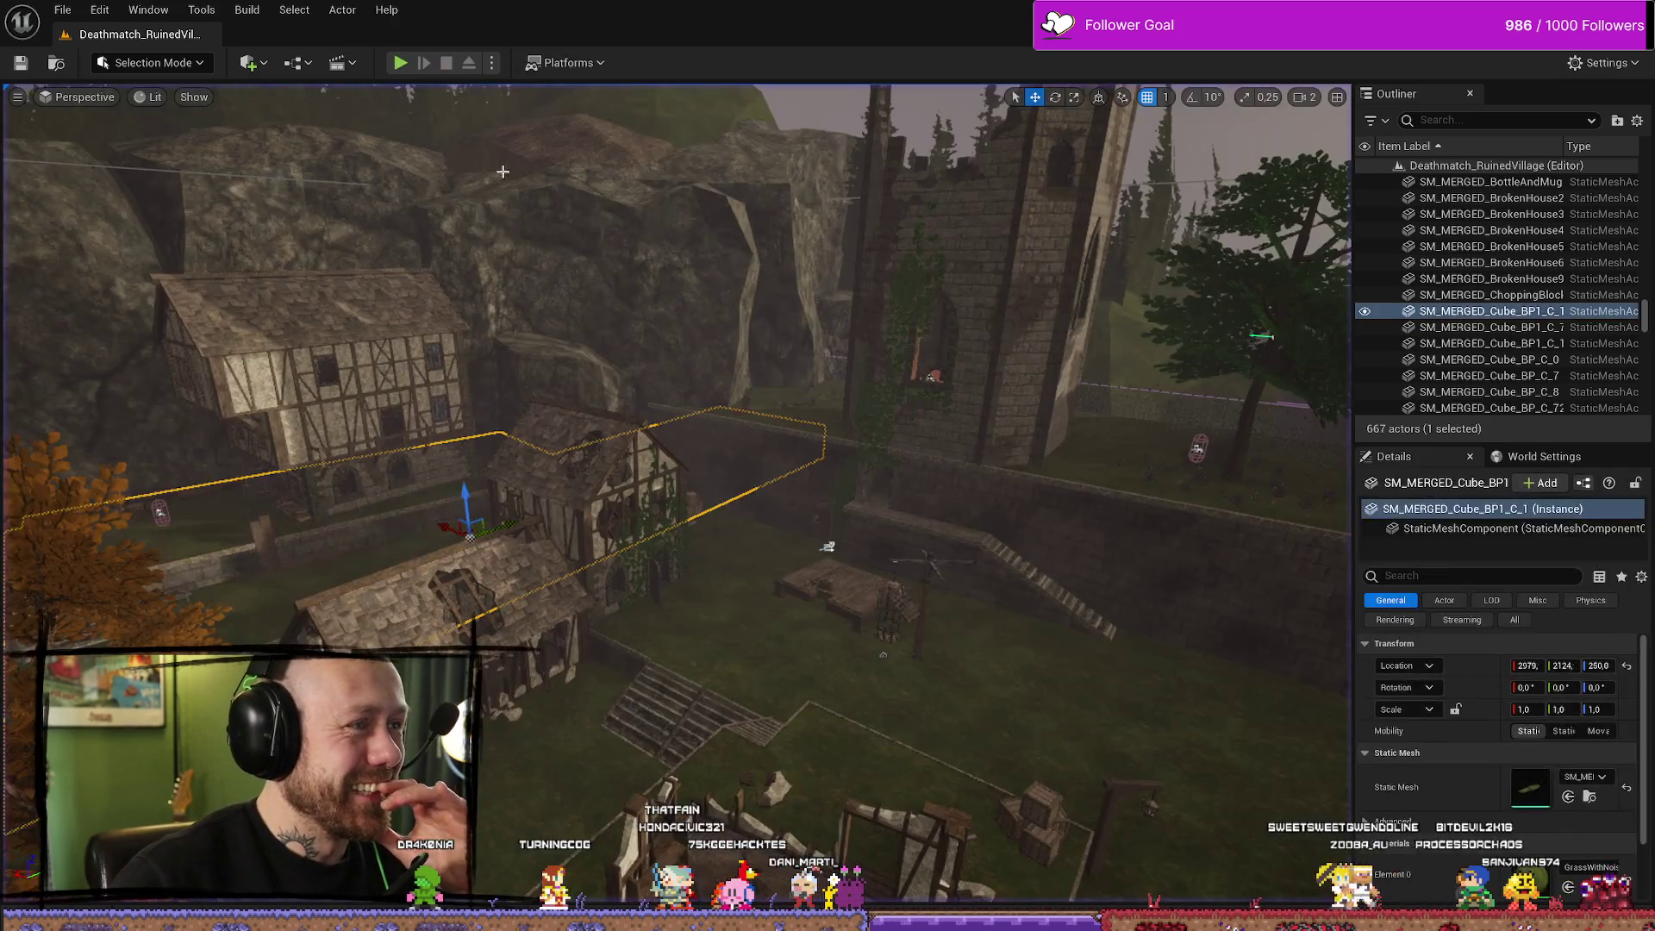
left_click(399, 64)
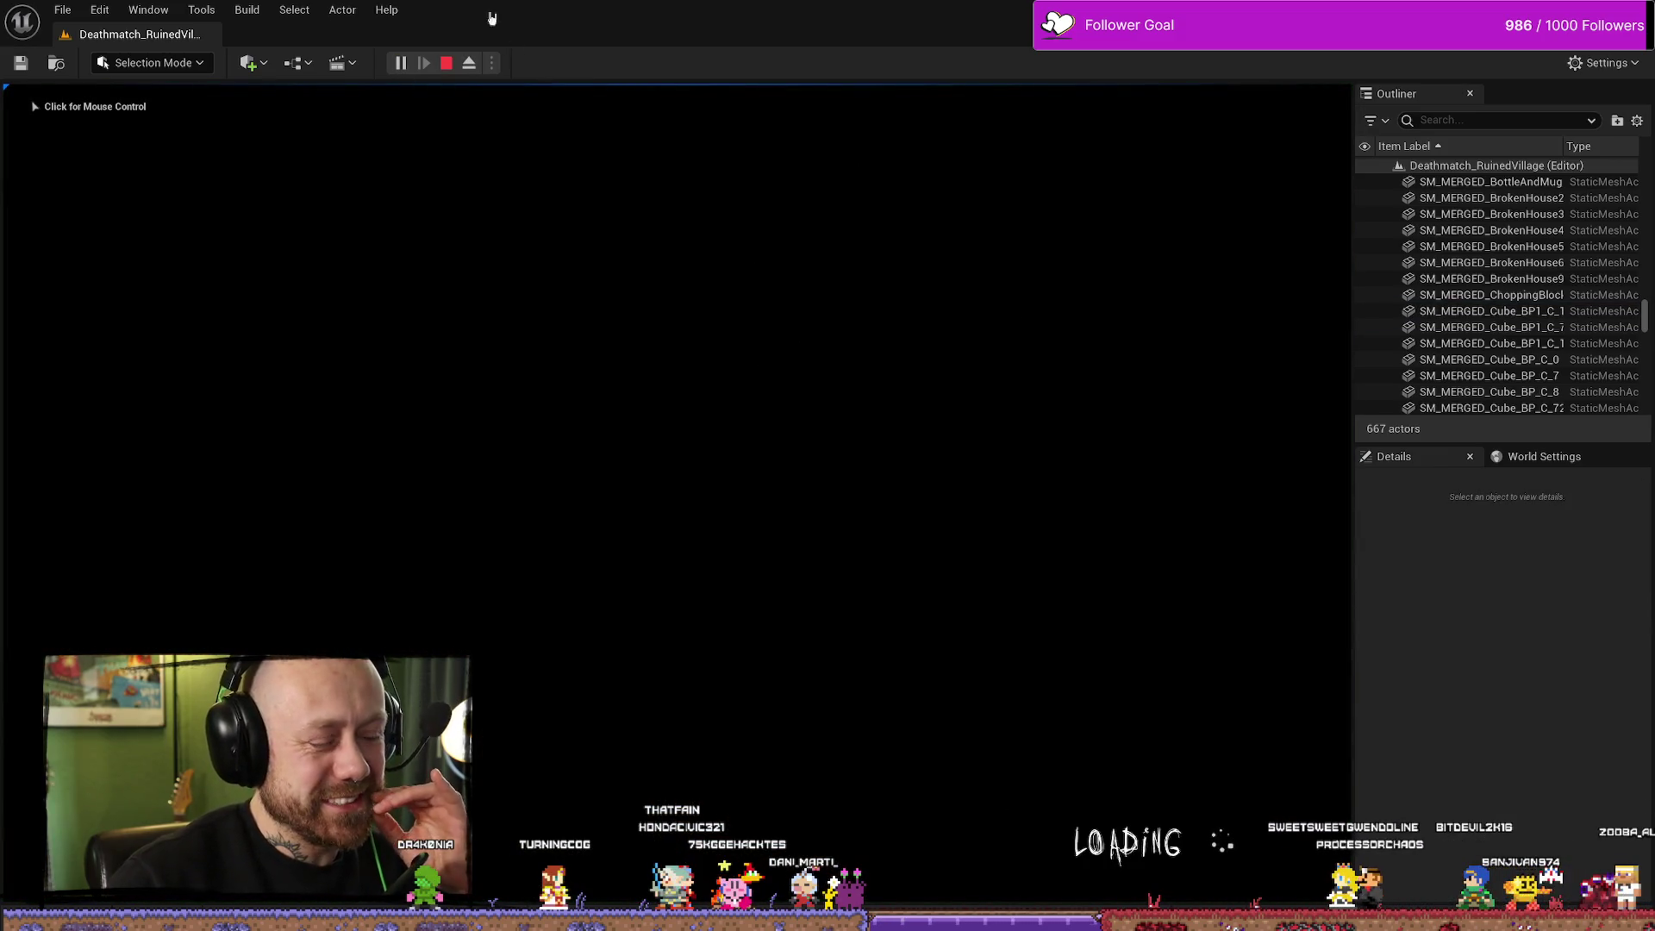
left_click(447, 64)
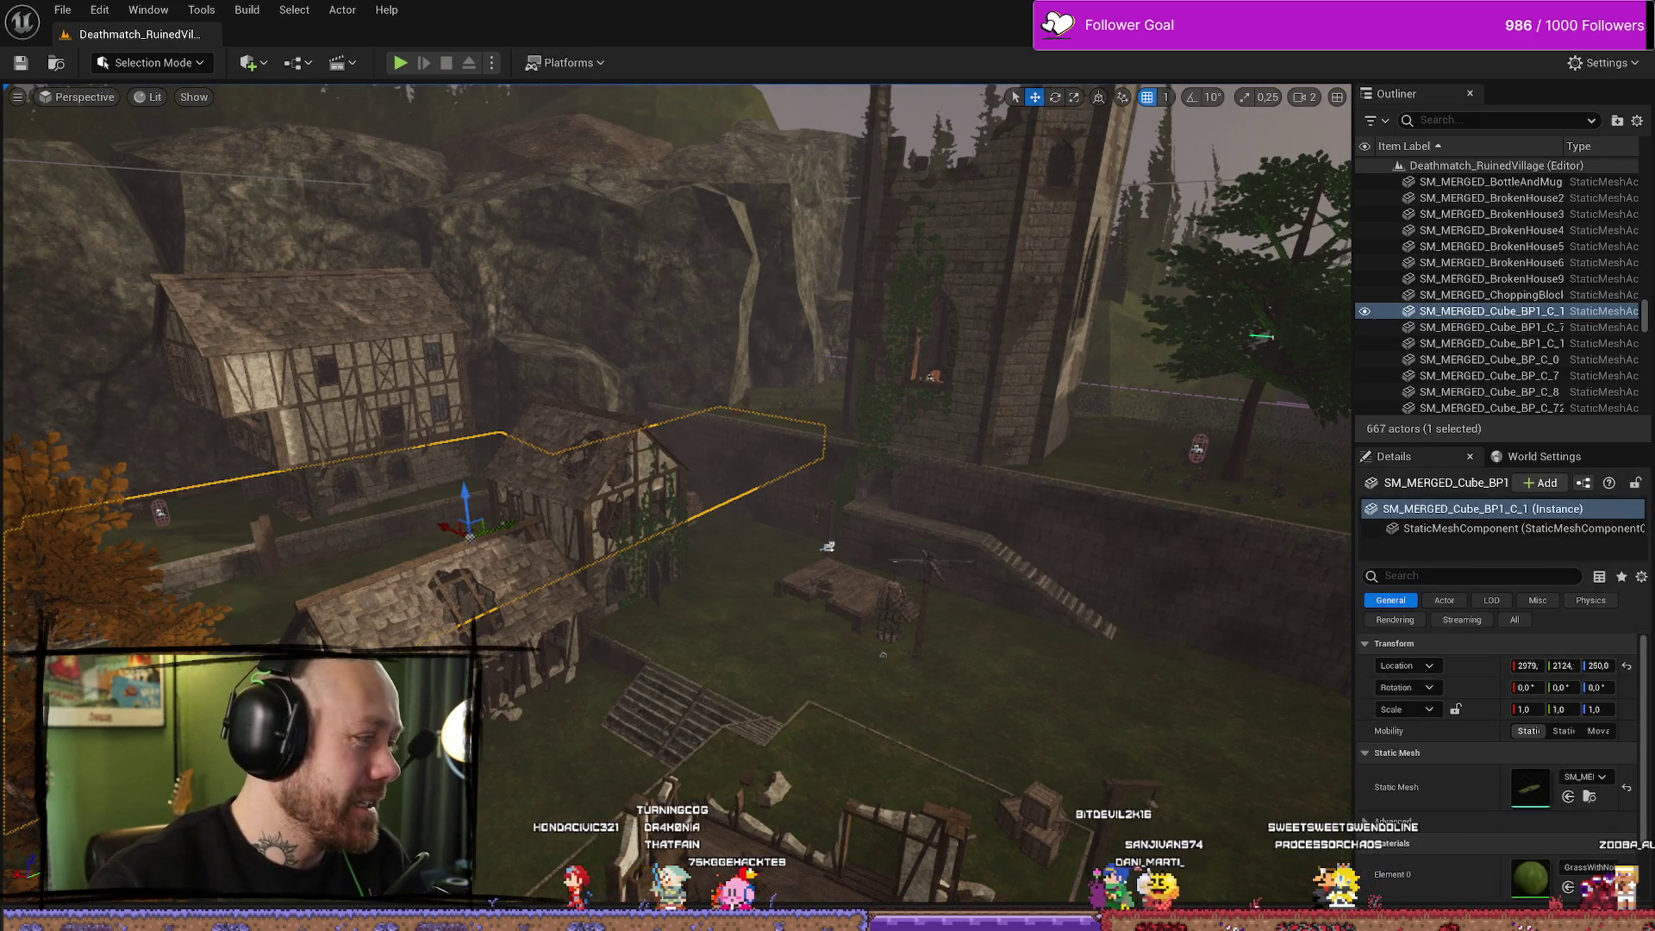
Float and minimize the WB_InGameMenu editor window, then launch Play with Alt+P
key("alt+Tab")
left_click_drag(1168, 13, 1168, 188)
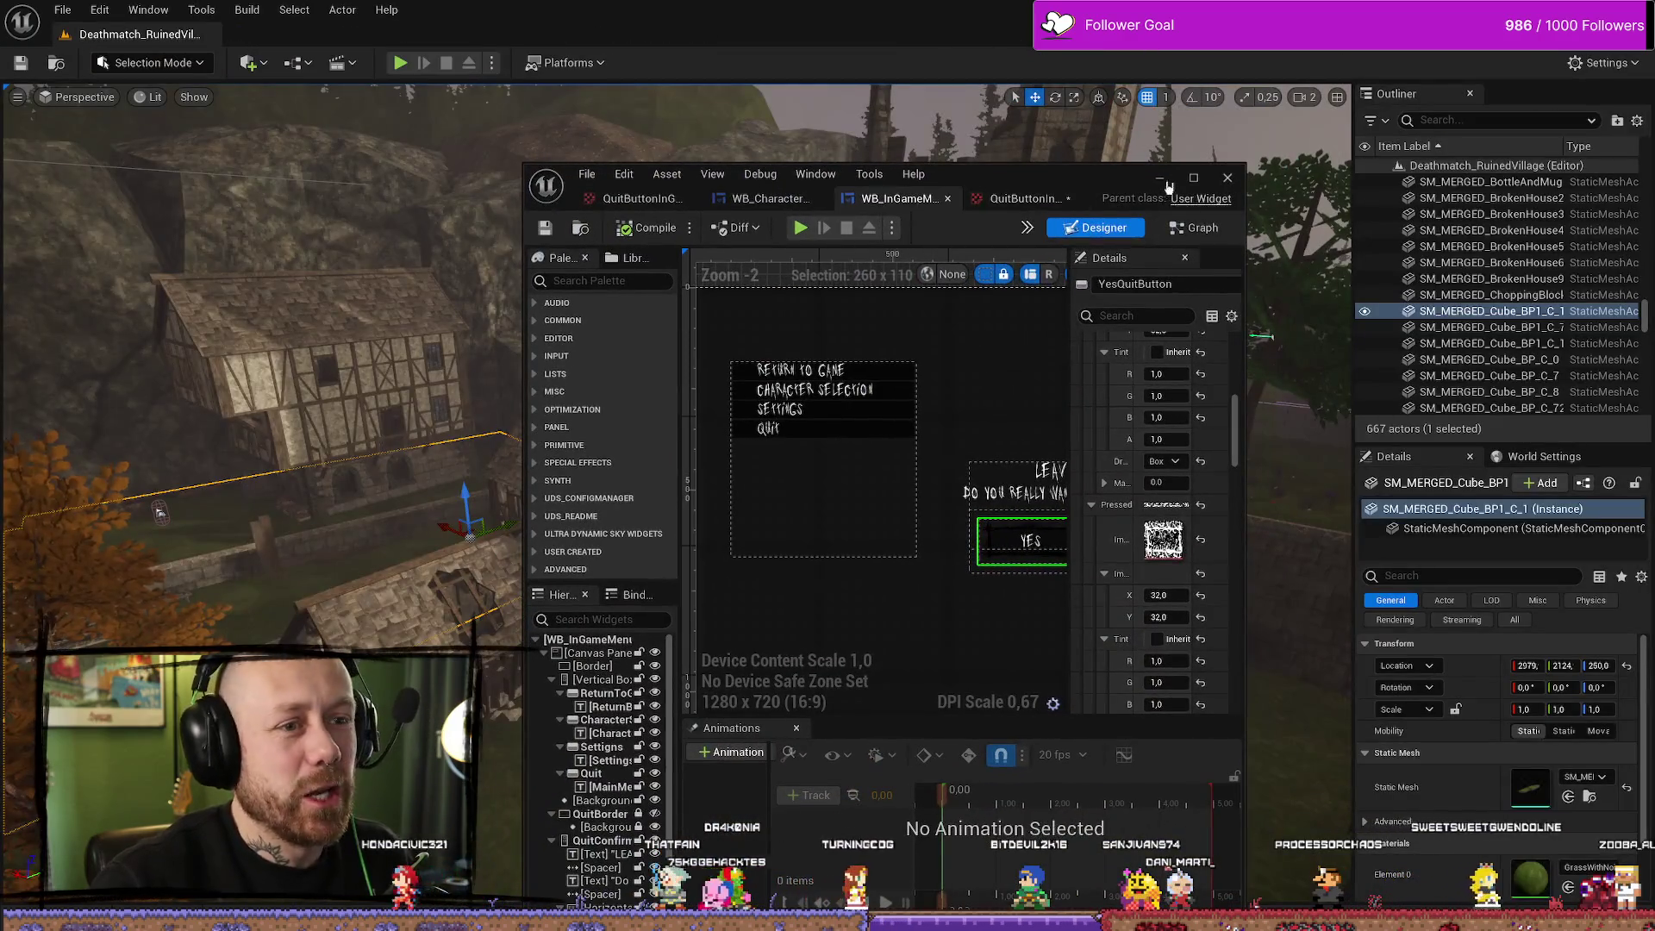
left_click(1163, 181)
key("alt+p")
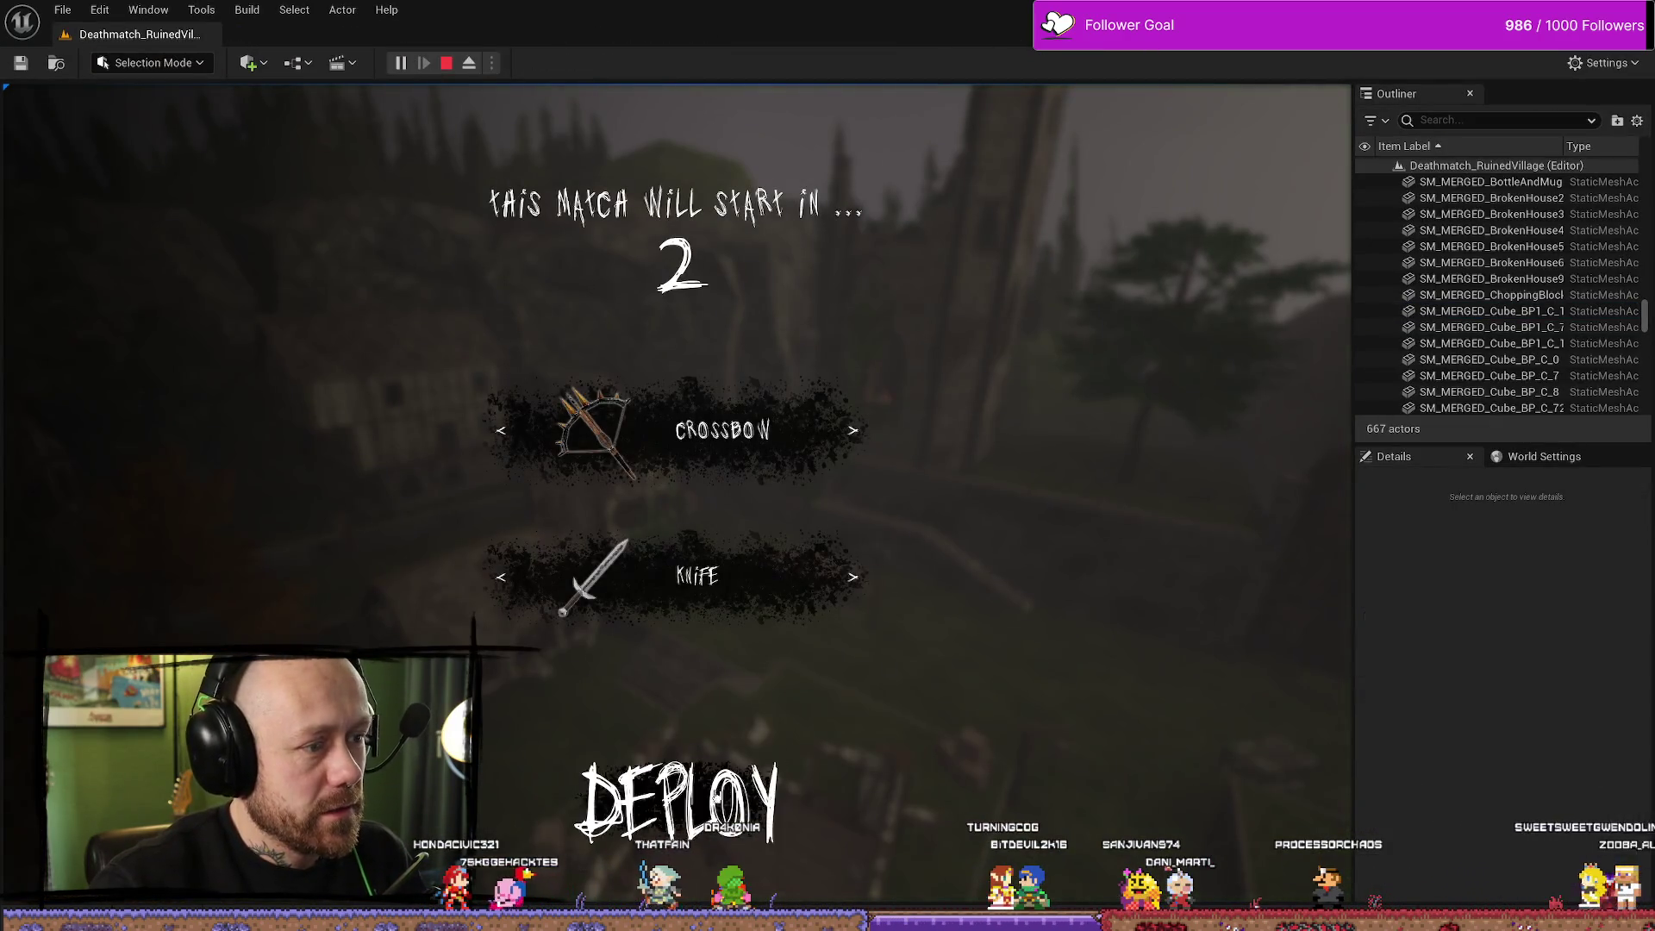
Open Leave Match from the pause menu, test YES's hover and pressed looks repeatedly, then stop play
key("Escape")
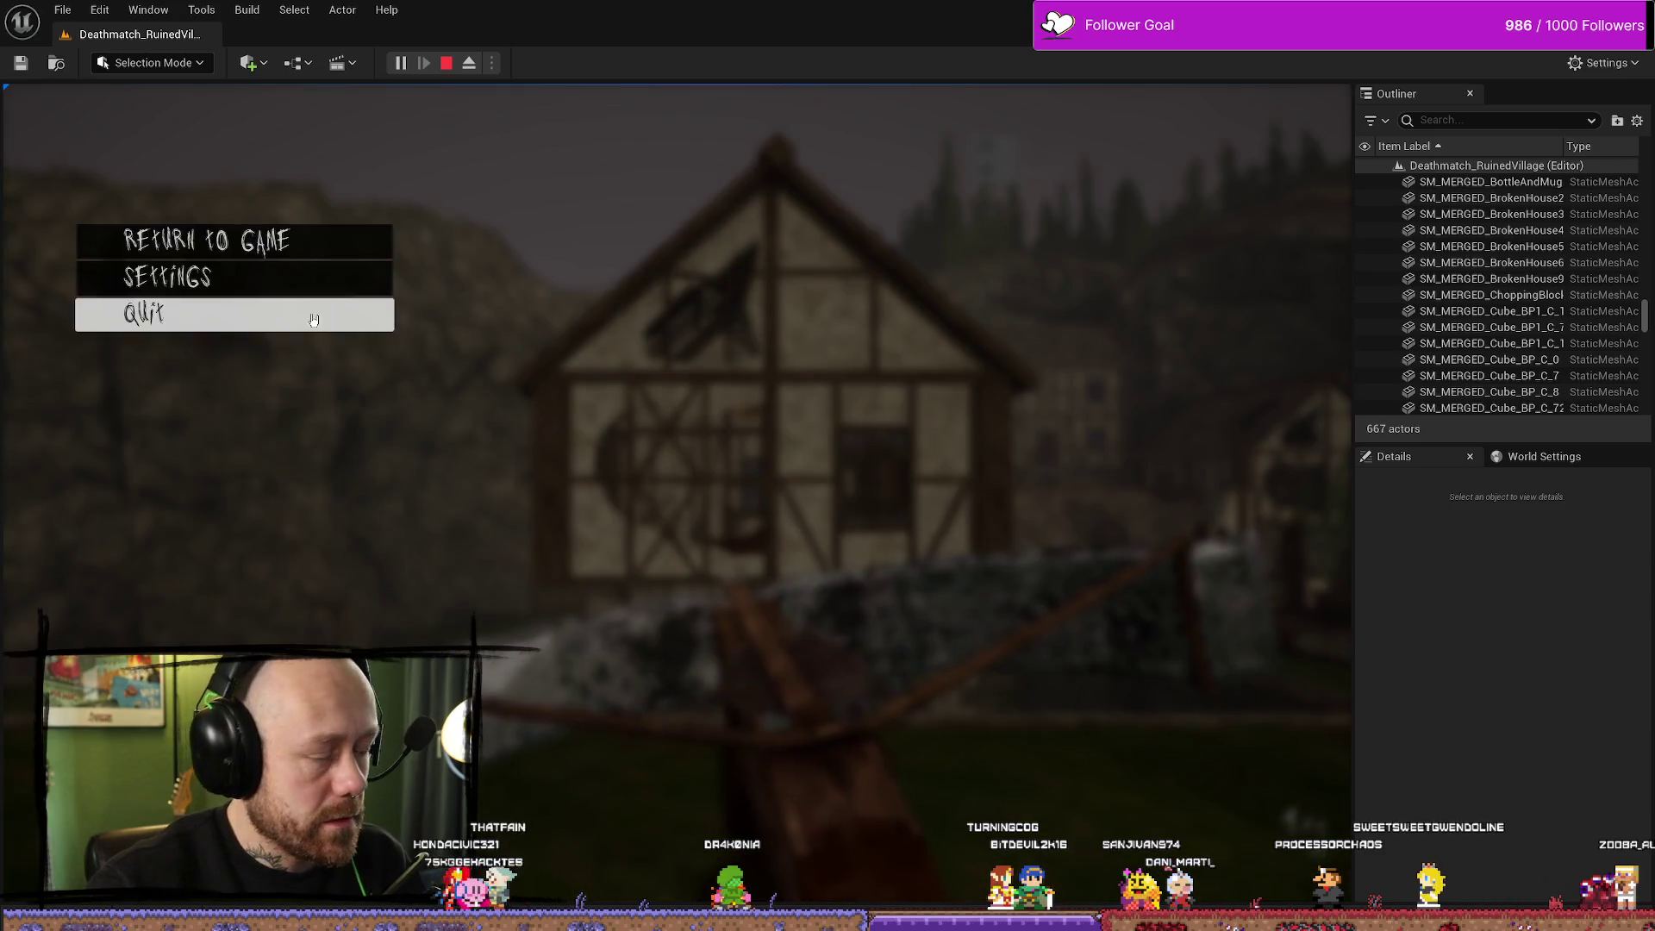
left_click(313, 320)
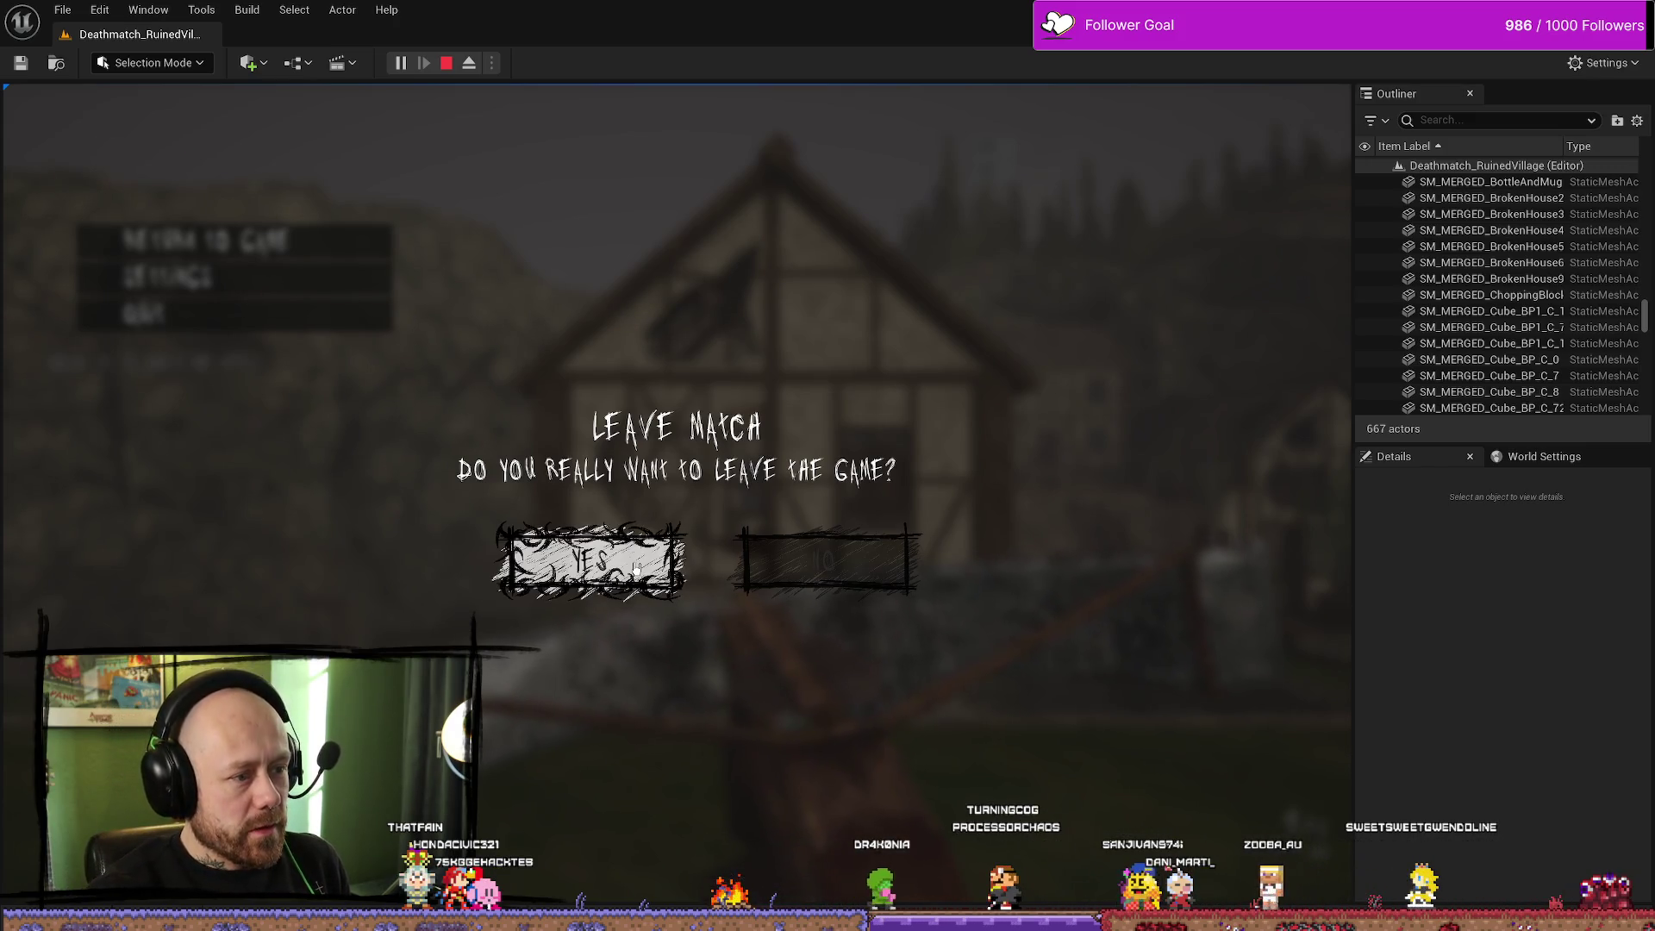
left_click(637, 568)
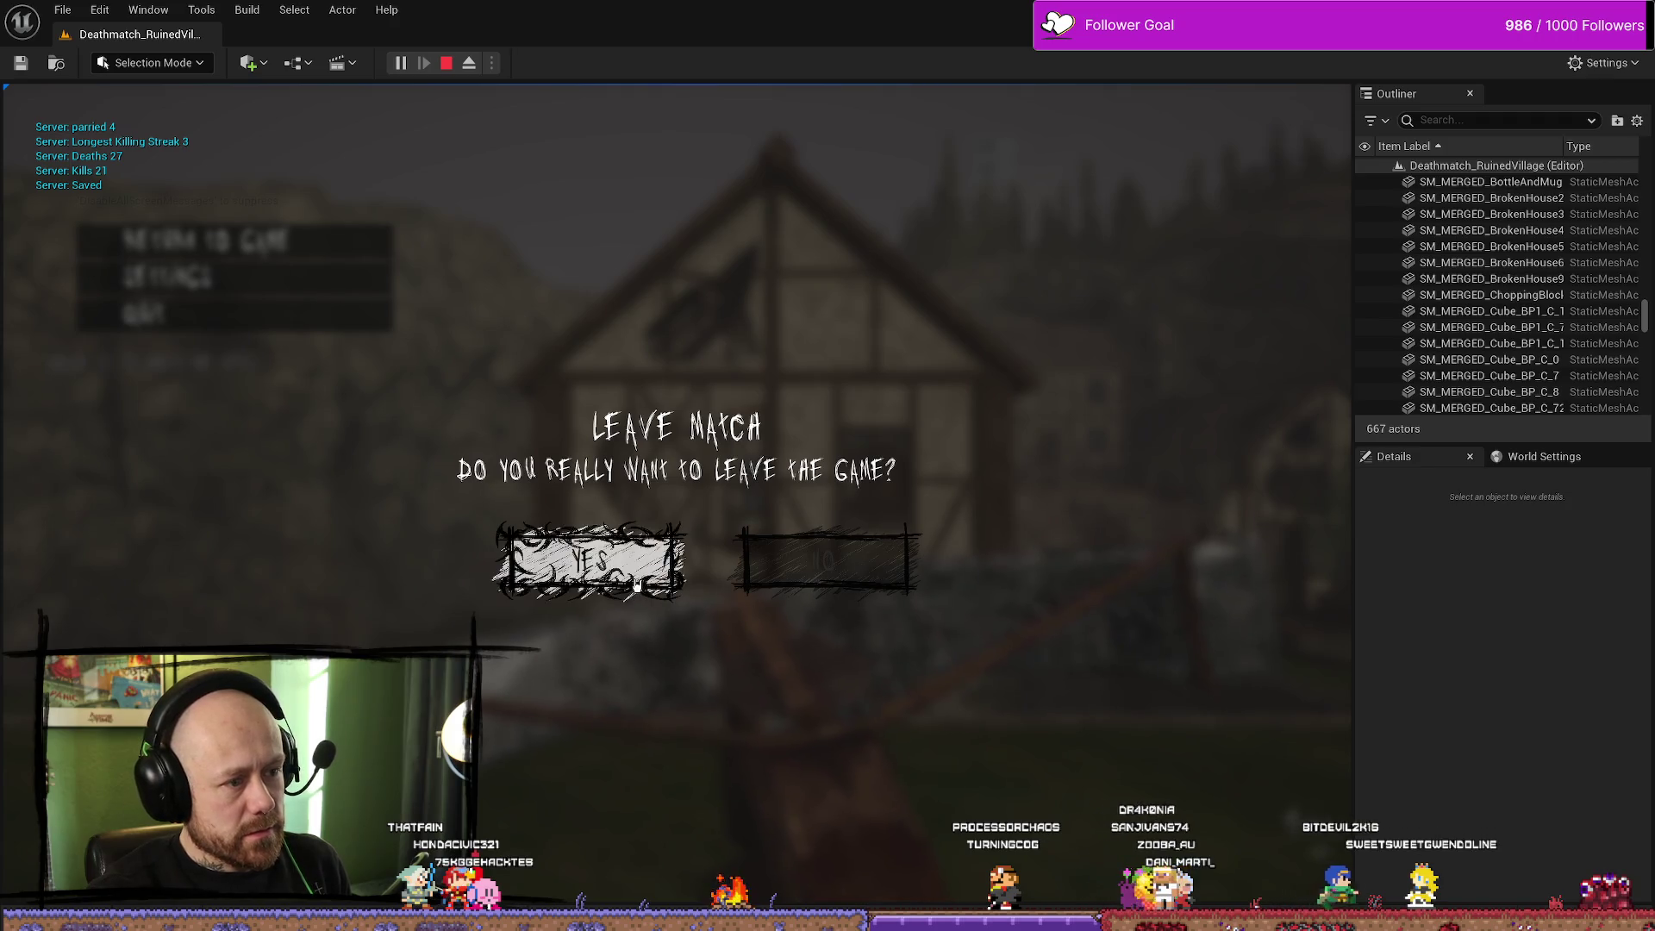
left_click(645, 585)
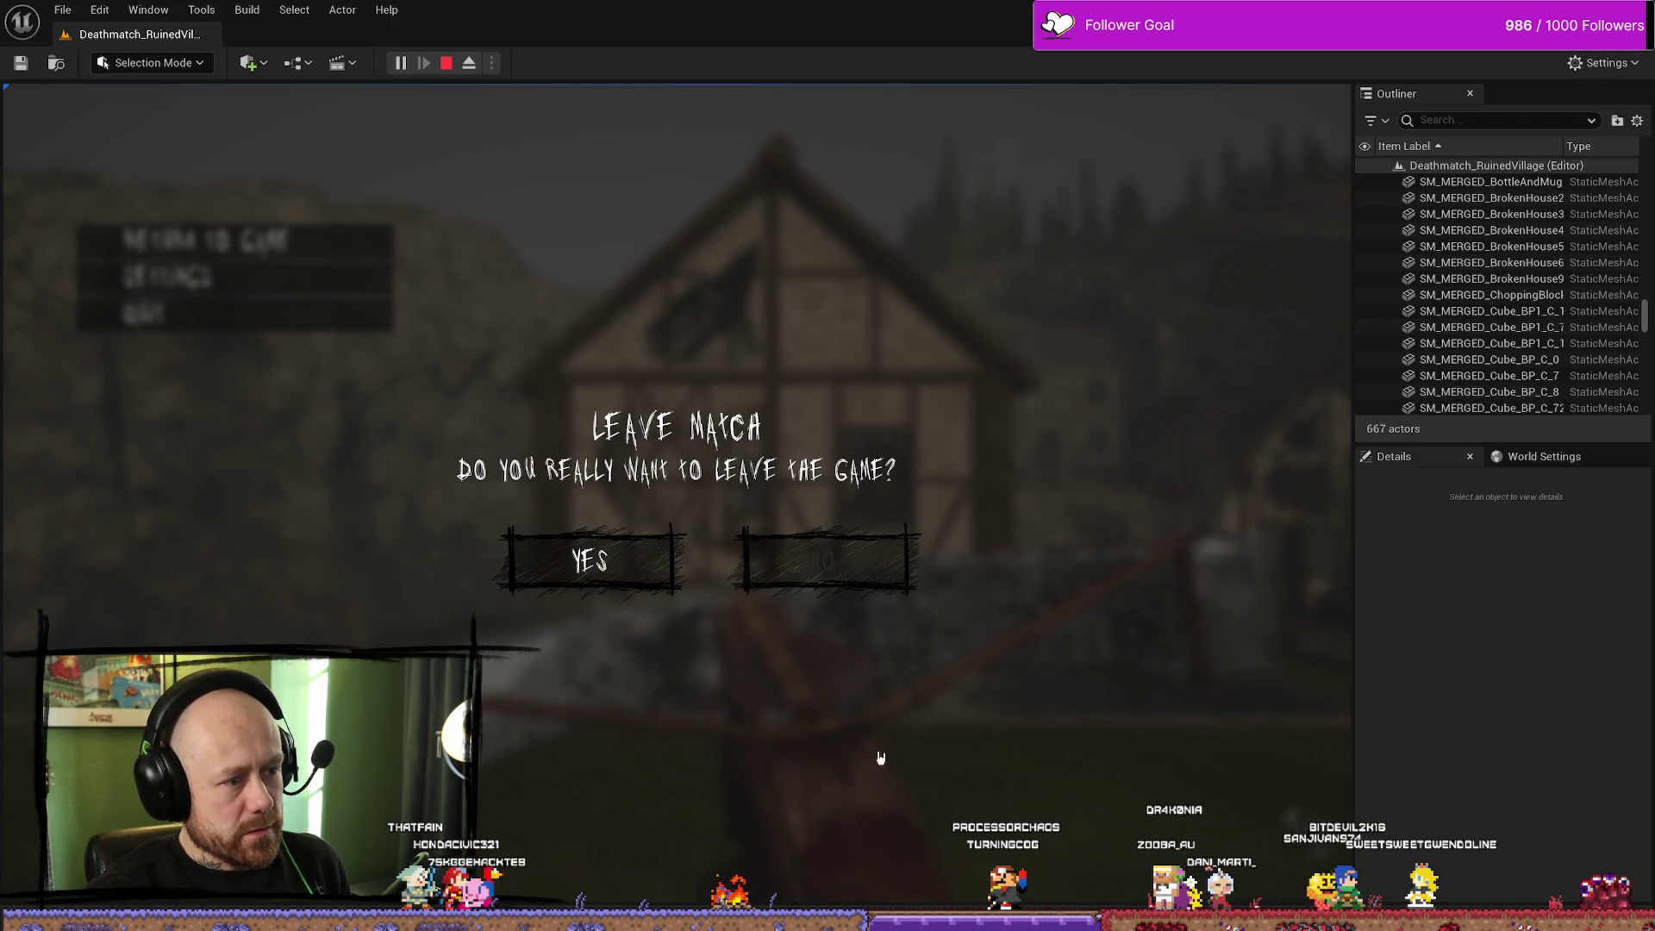
left_click(621, 566)
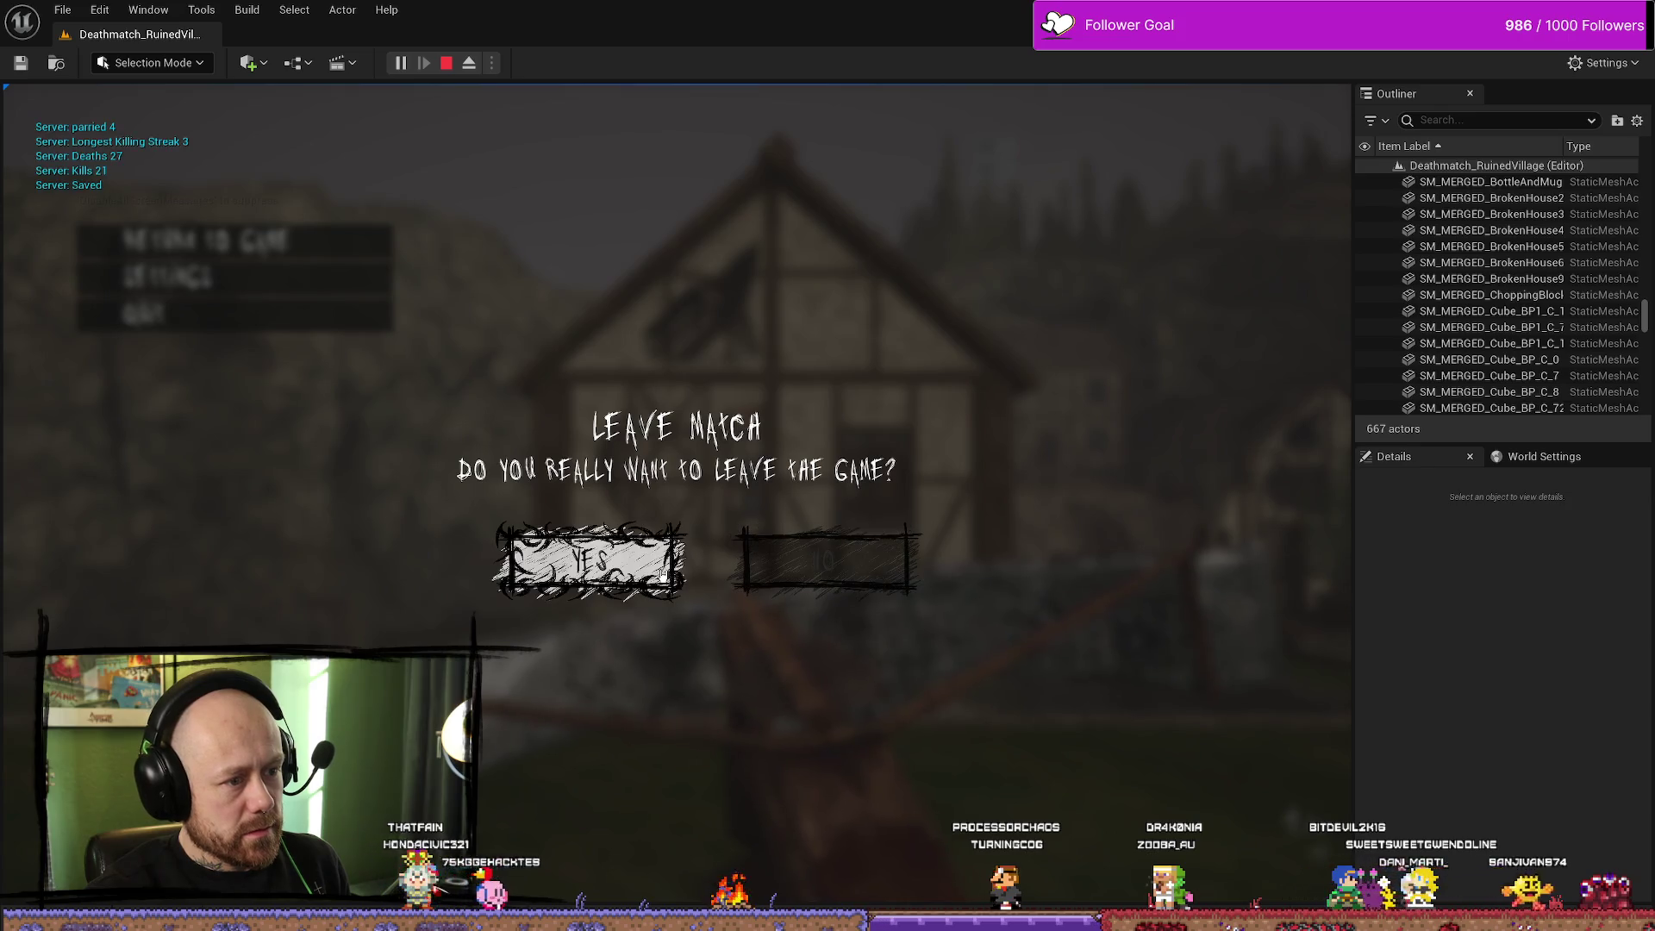
left_click(629, 571)
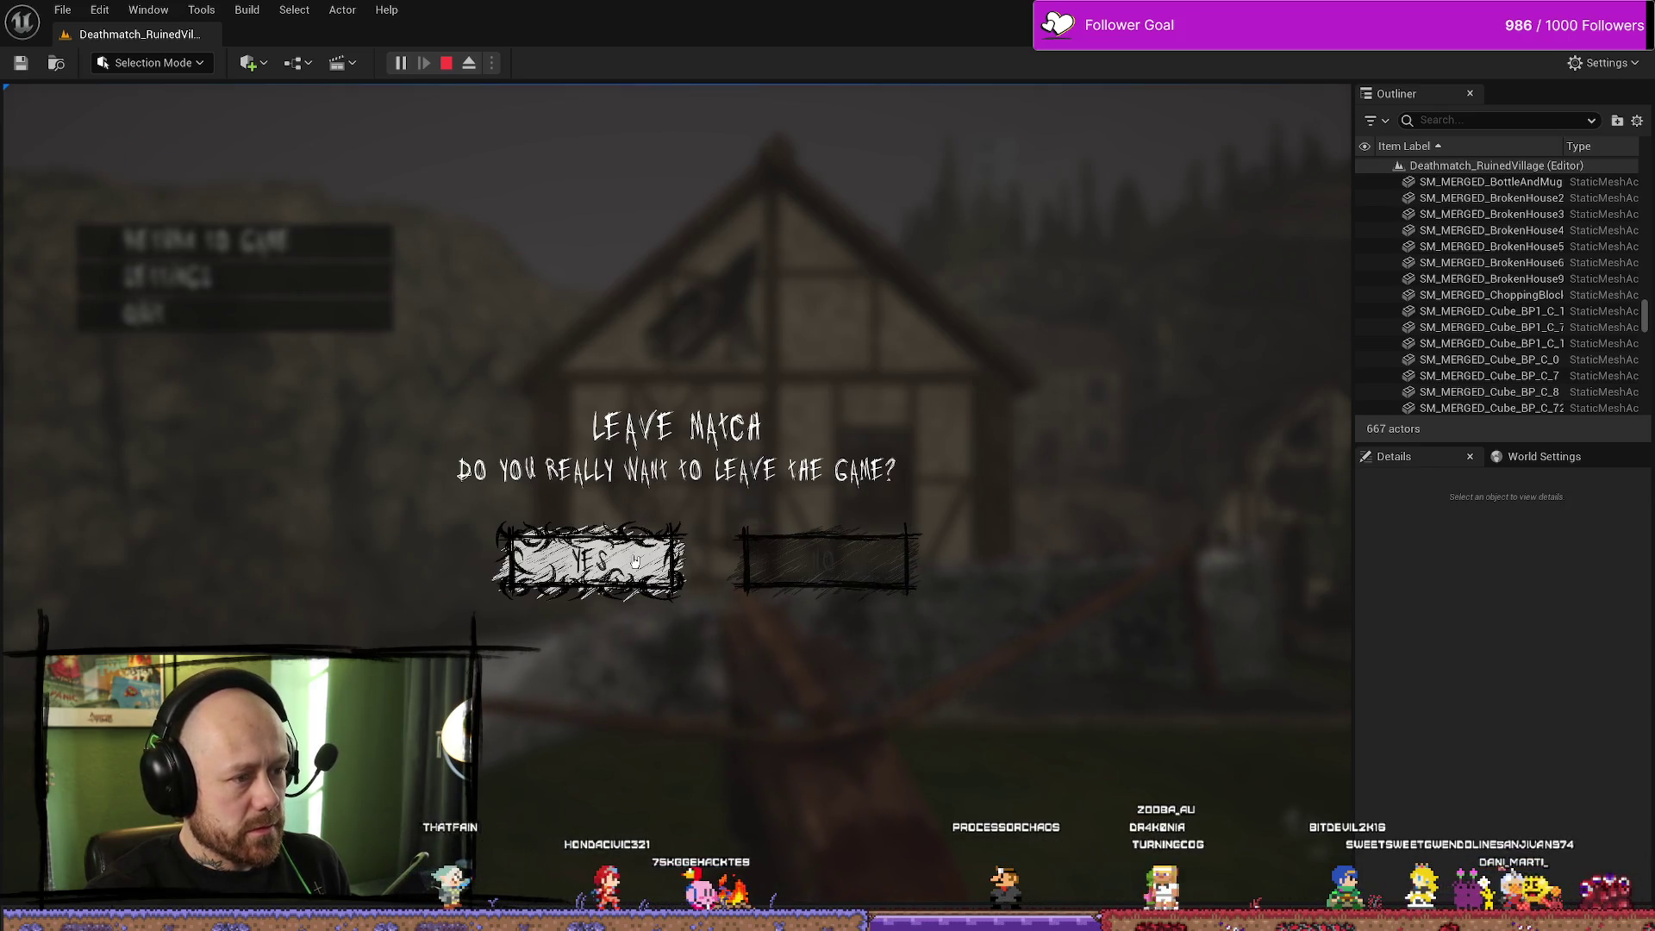
left_click(567, 560)
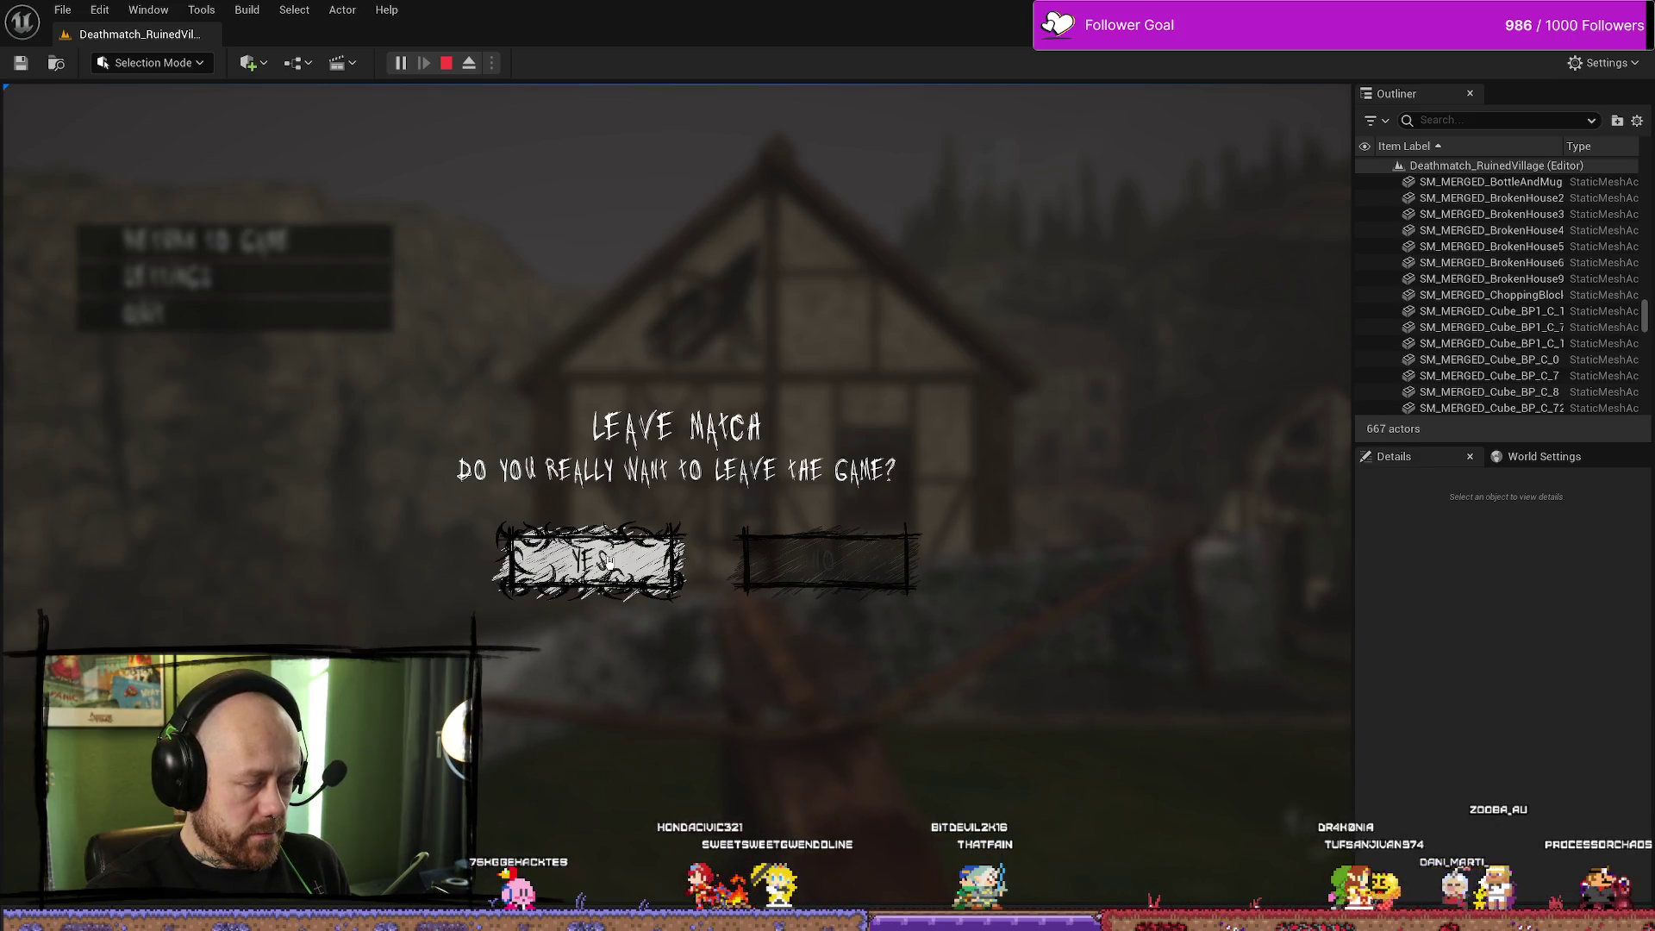
left_click(609, 562)
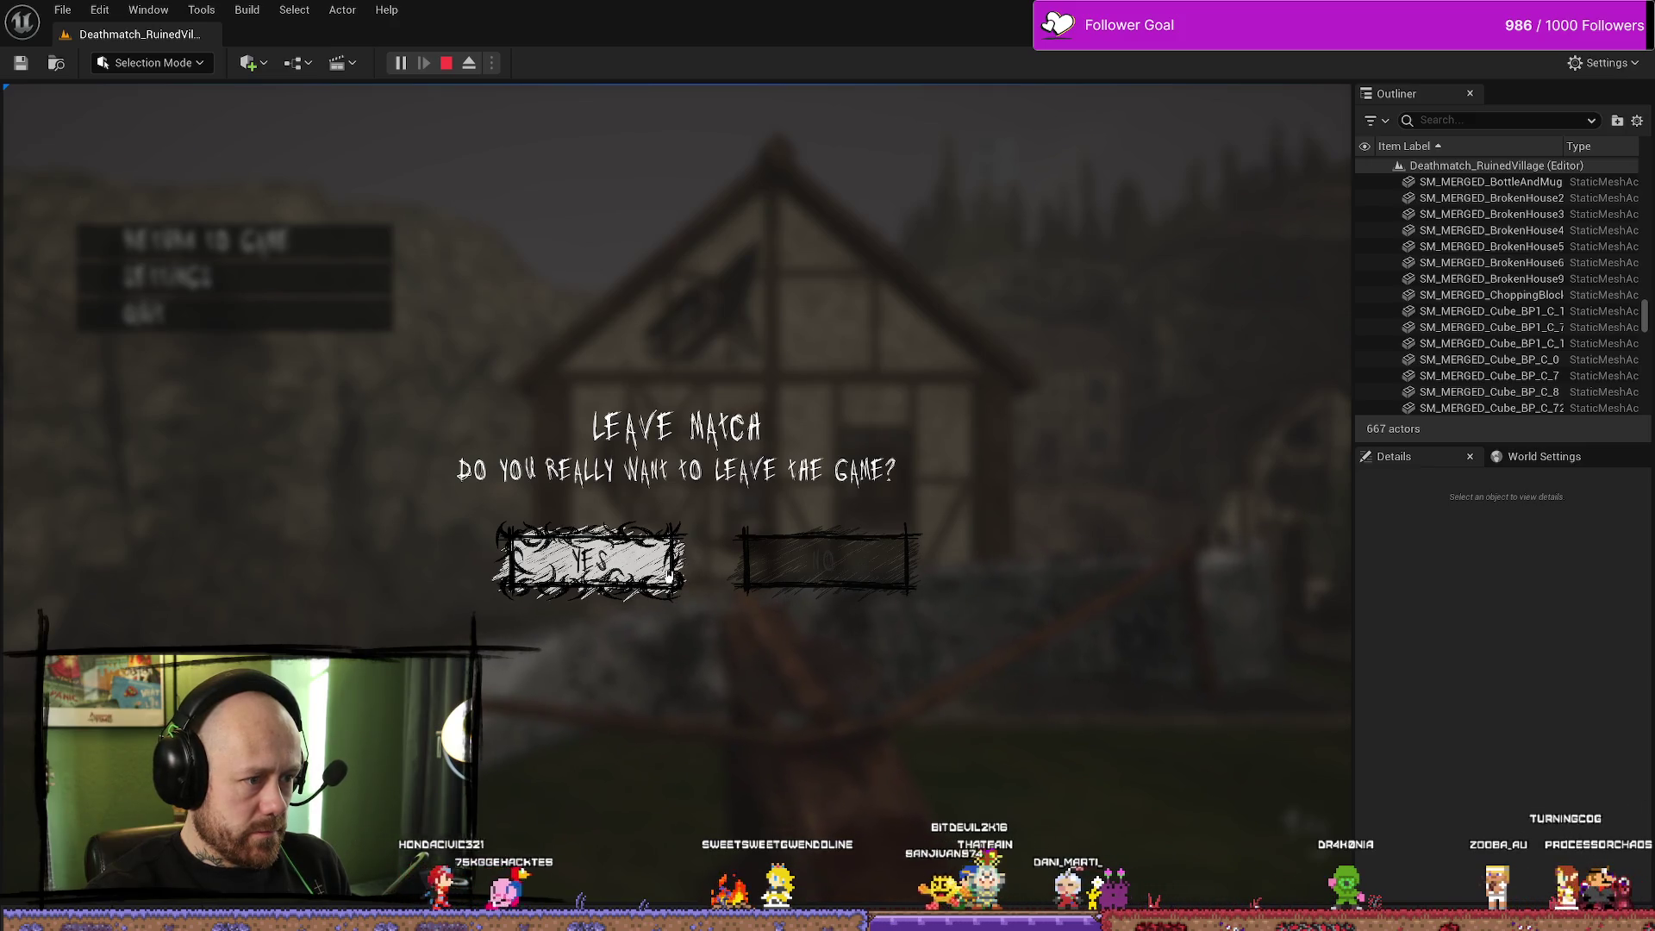
left_click(643, 581)
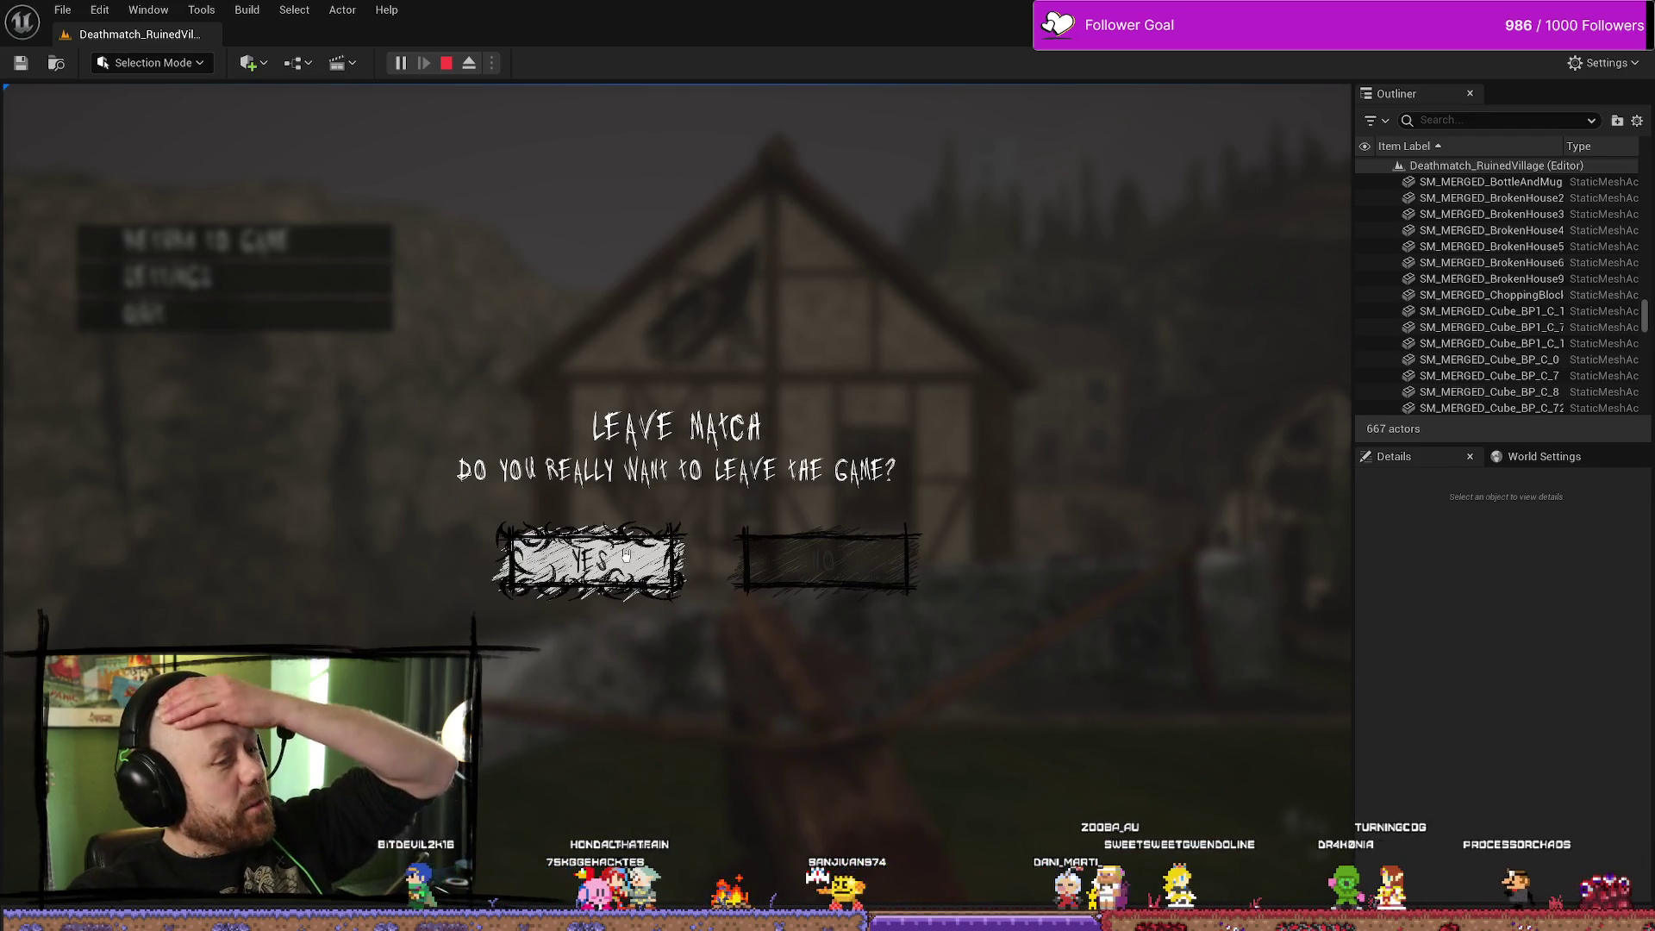
left_click(622, 554)
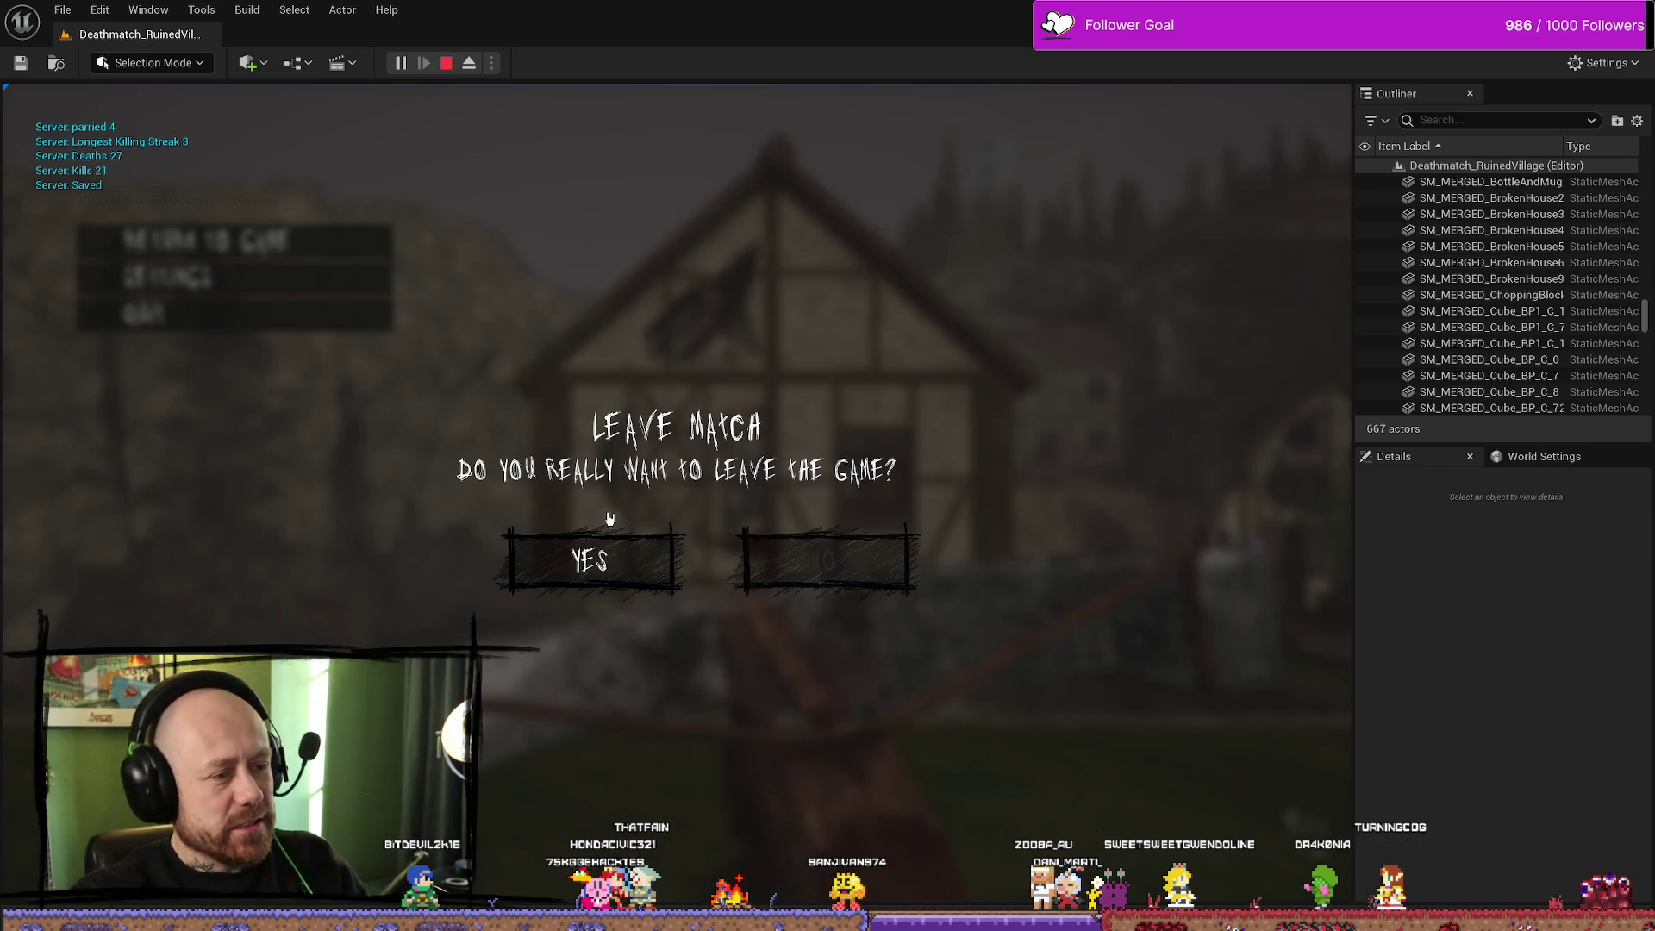
left_click(449, 66)
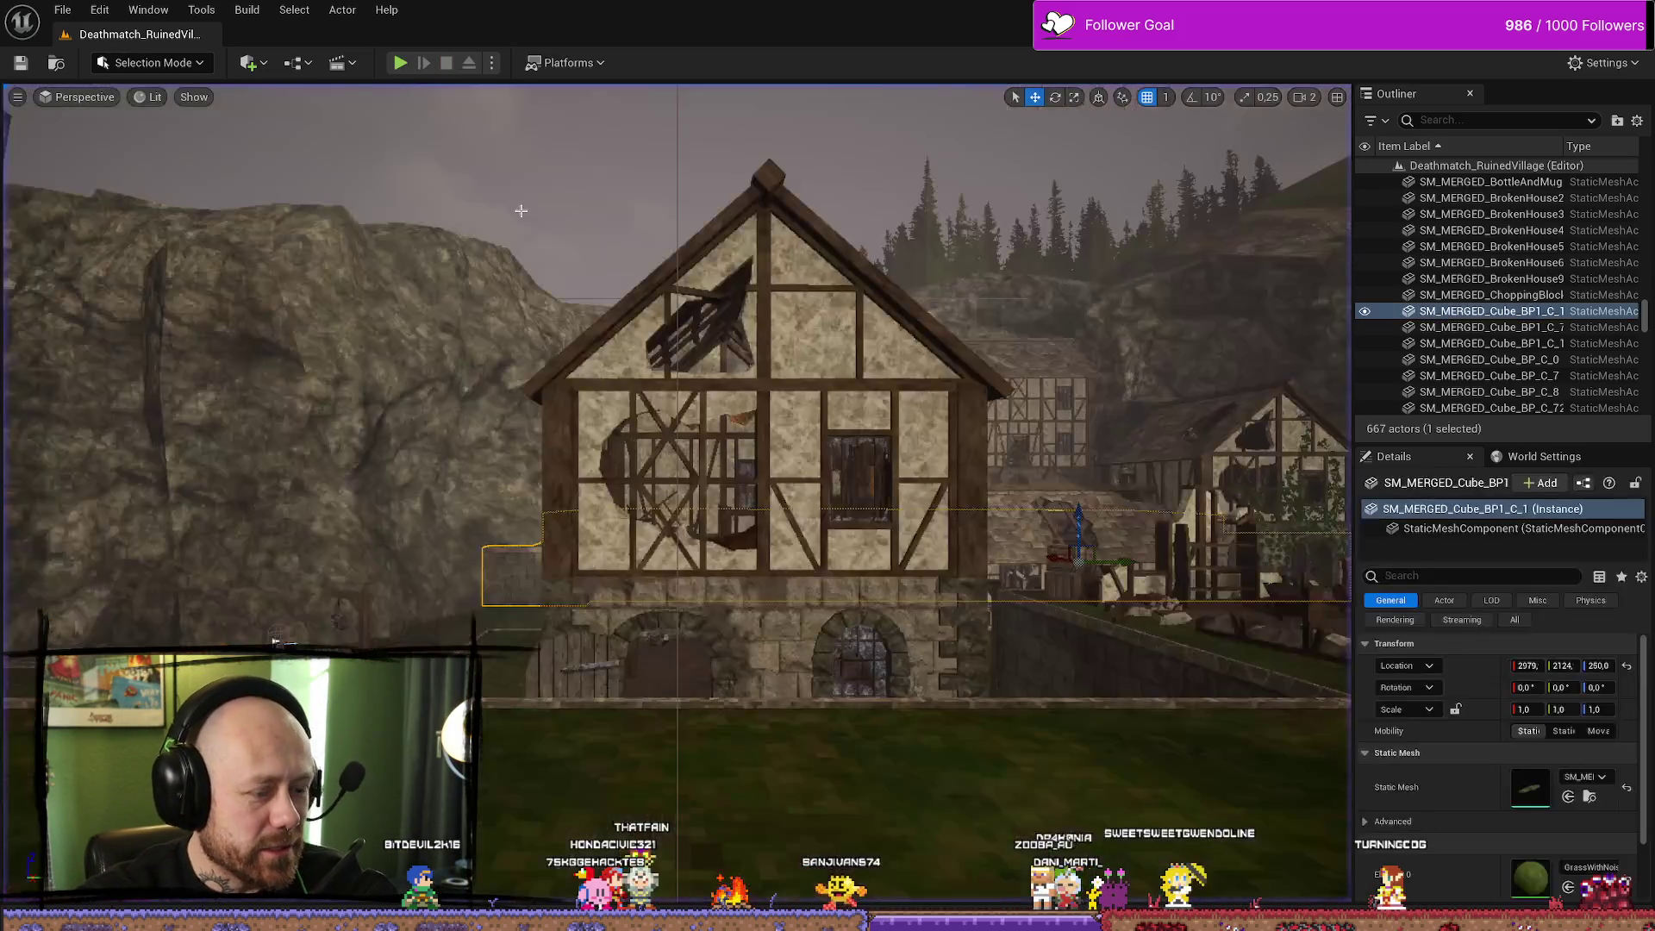
Zoom the viewport, go fullscreen with F11, play, and confirm YES in the Leave Match dialog
scroll(621, 107, "up", 3)
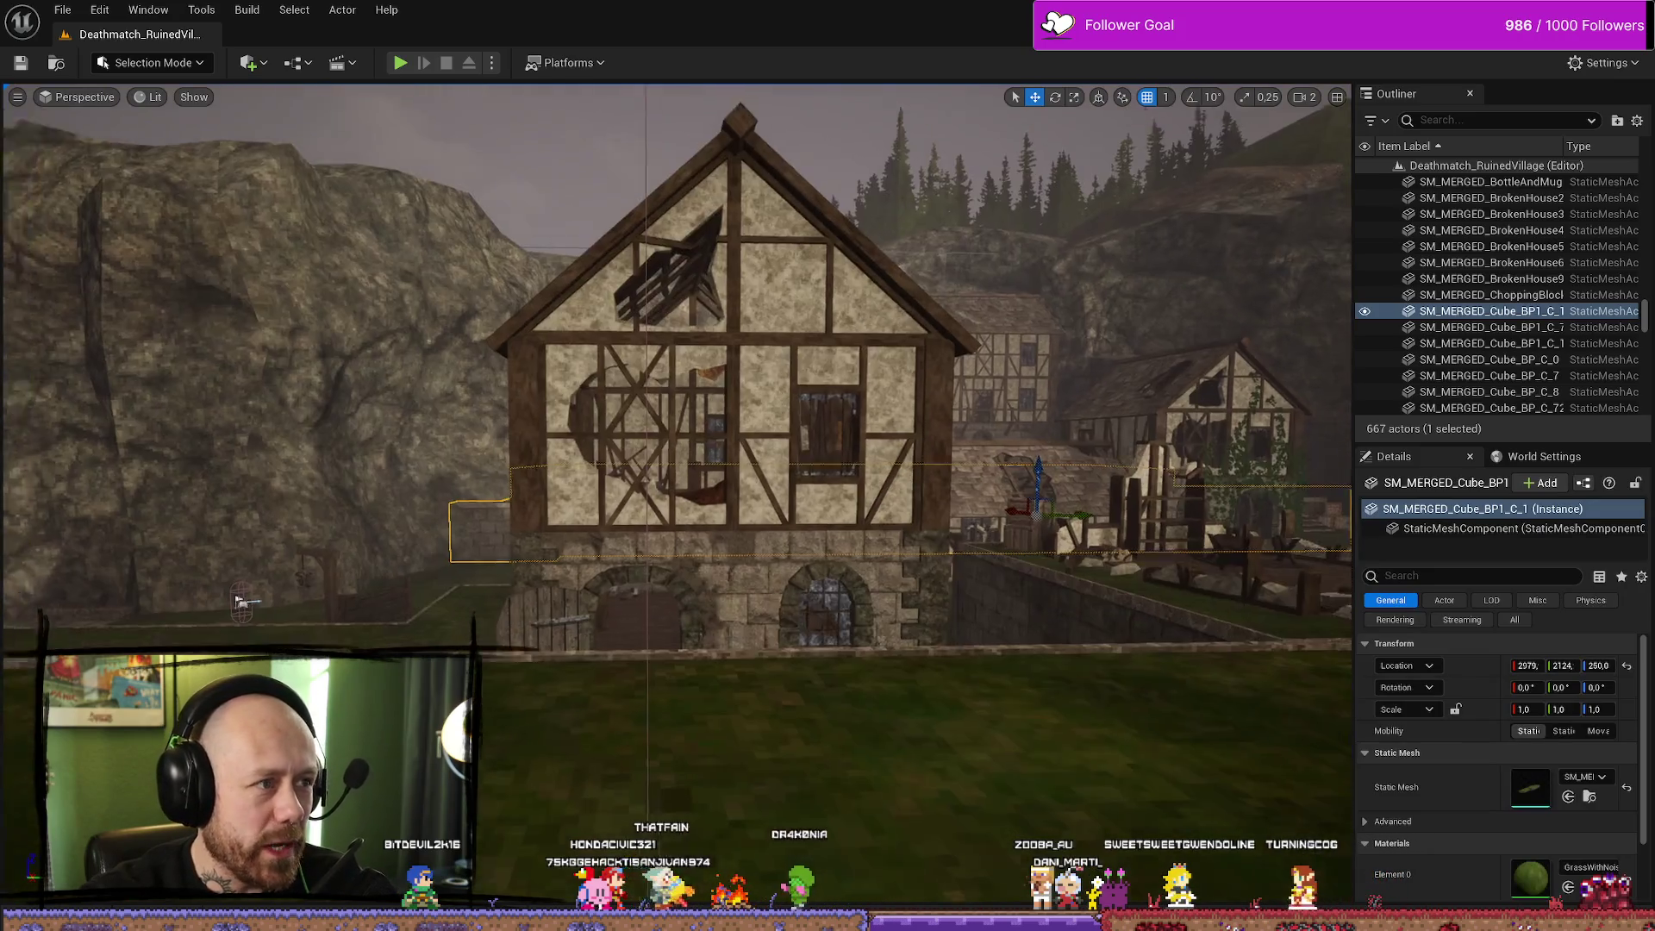
scroll(647, 224, "up", 2)
key("F11")
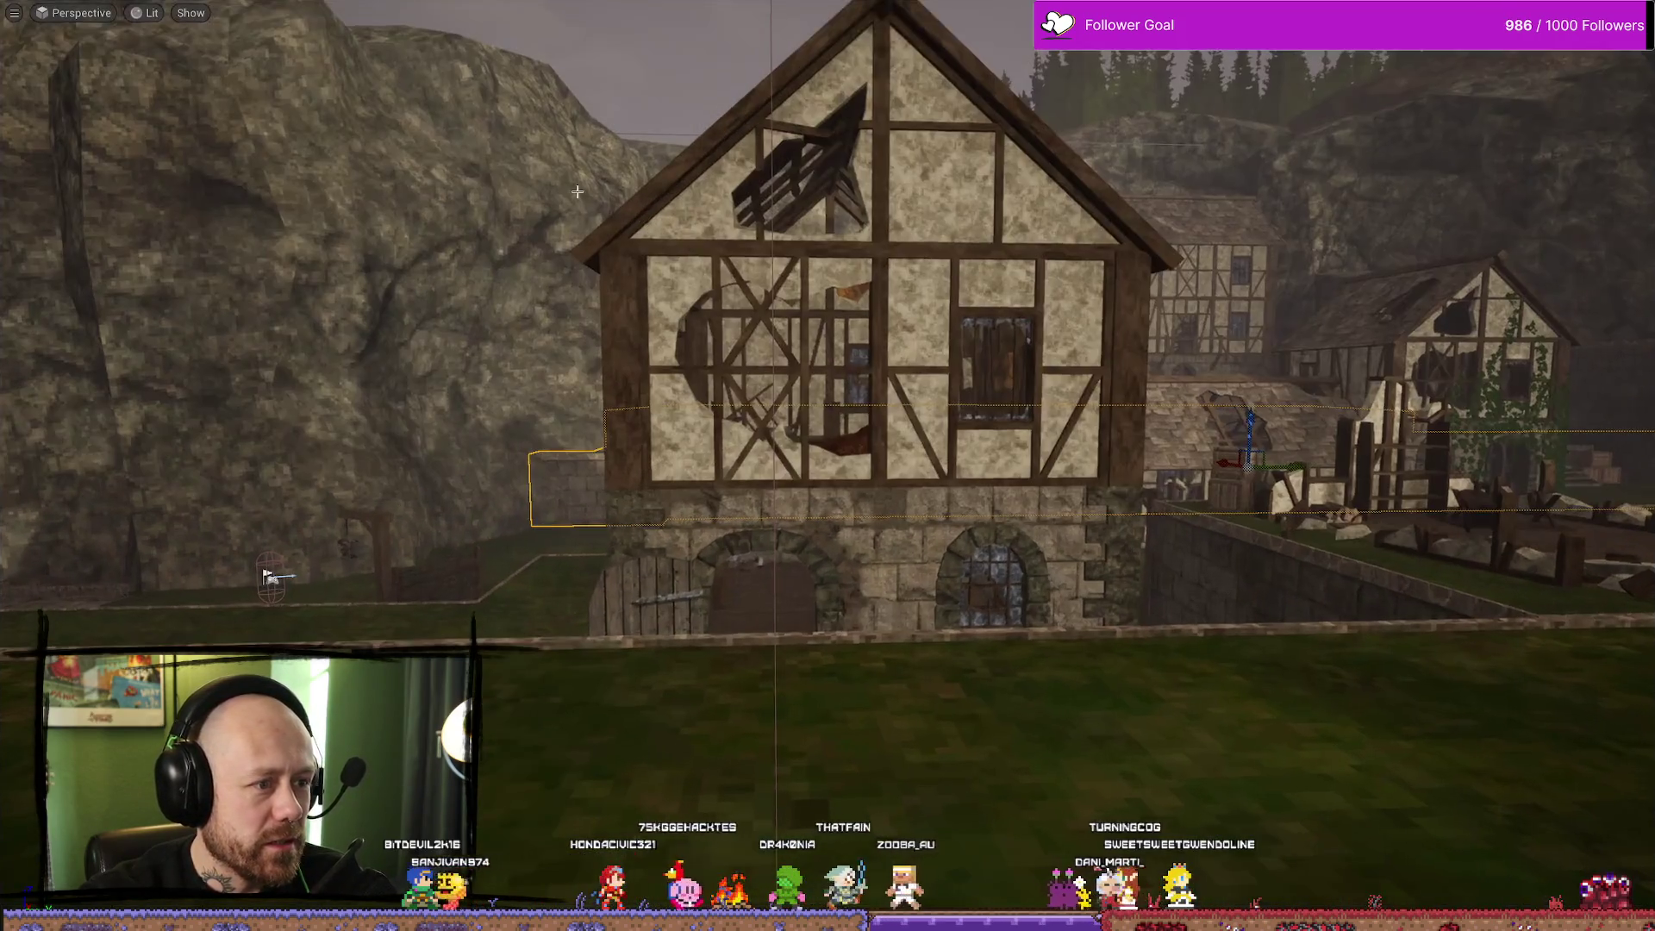
key("alt+p")
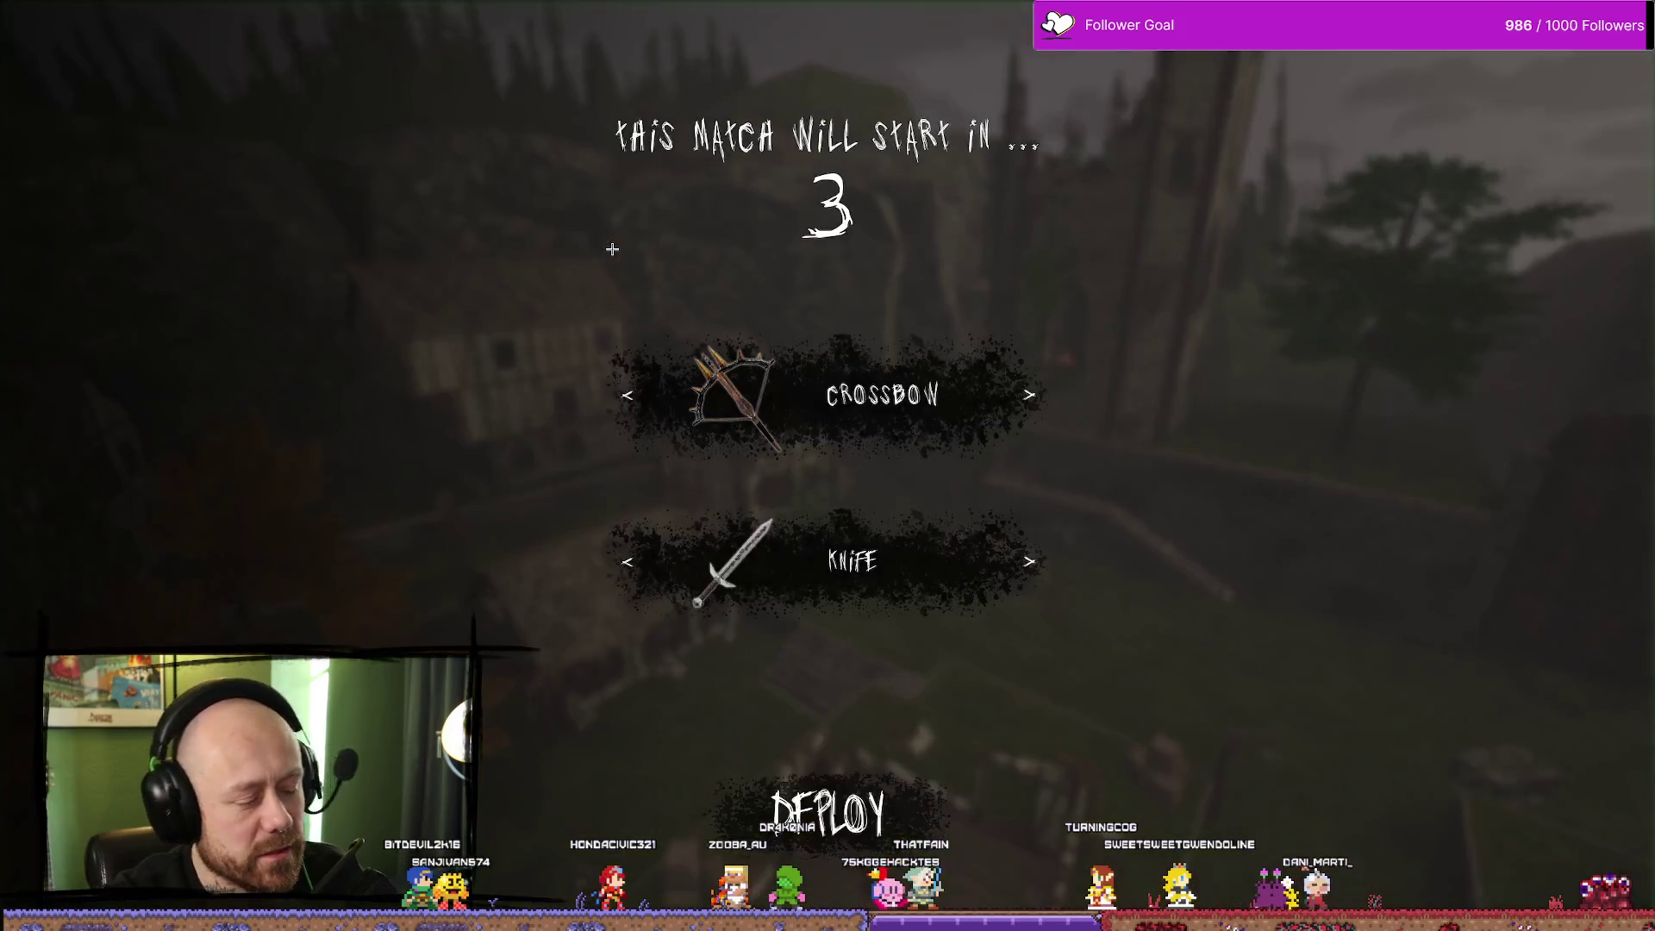
key("Escape")
left_click(388, 279)
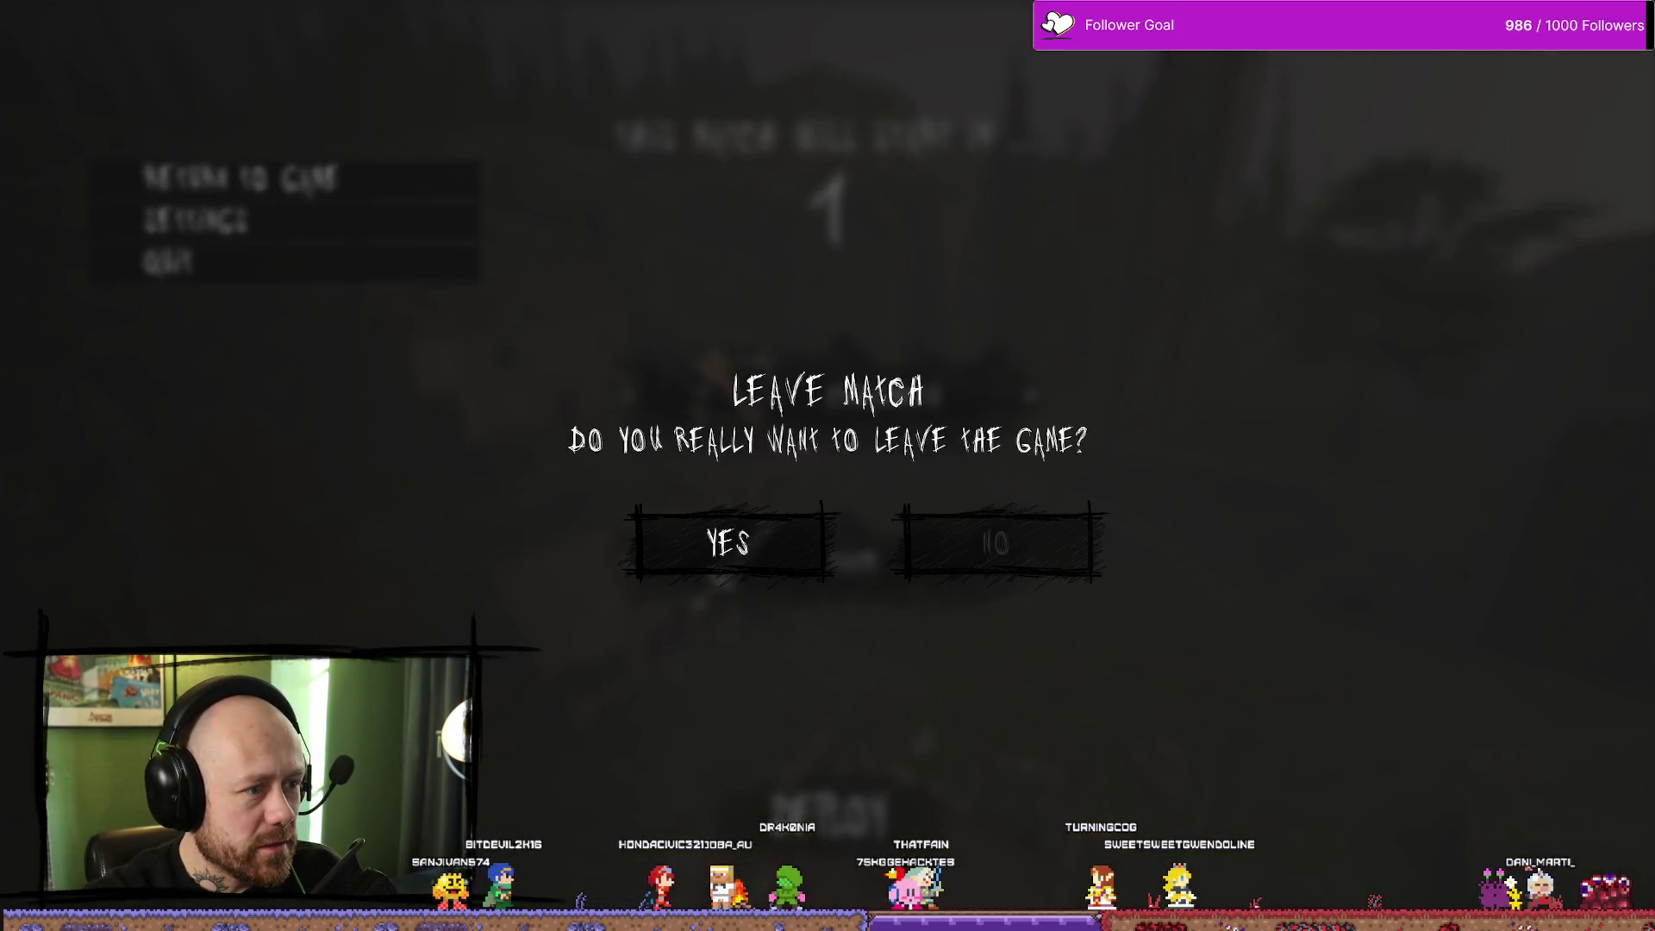
left_click(804, 552)
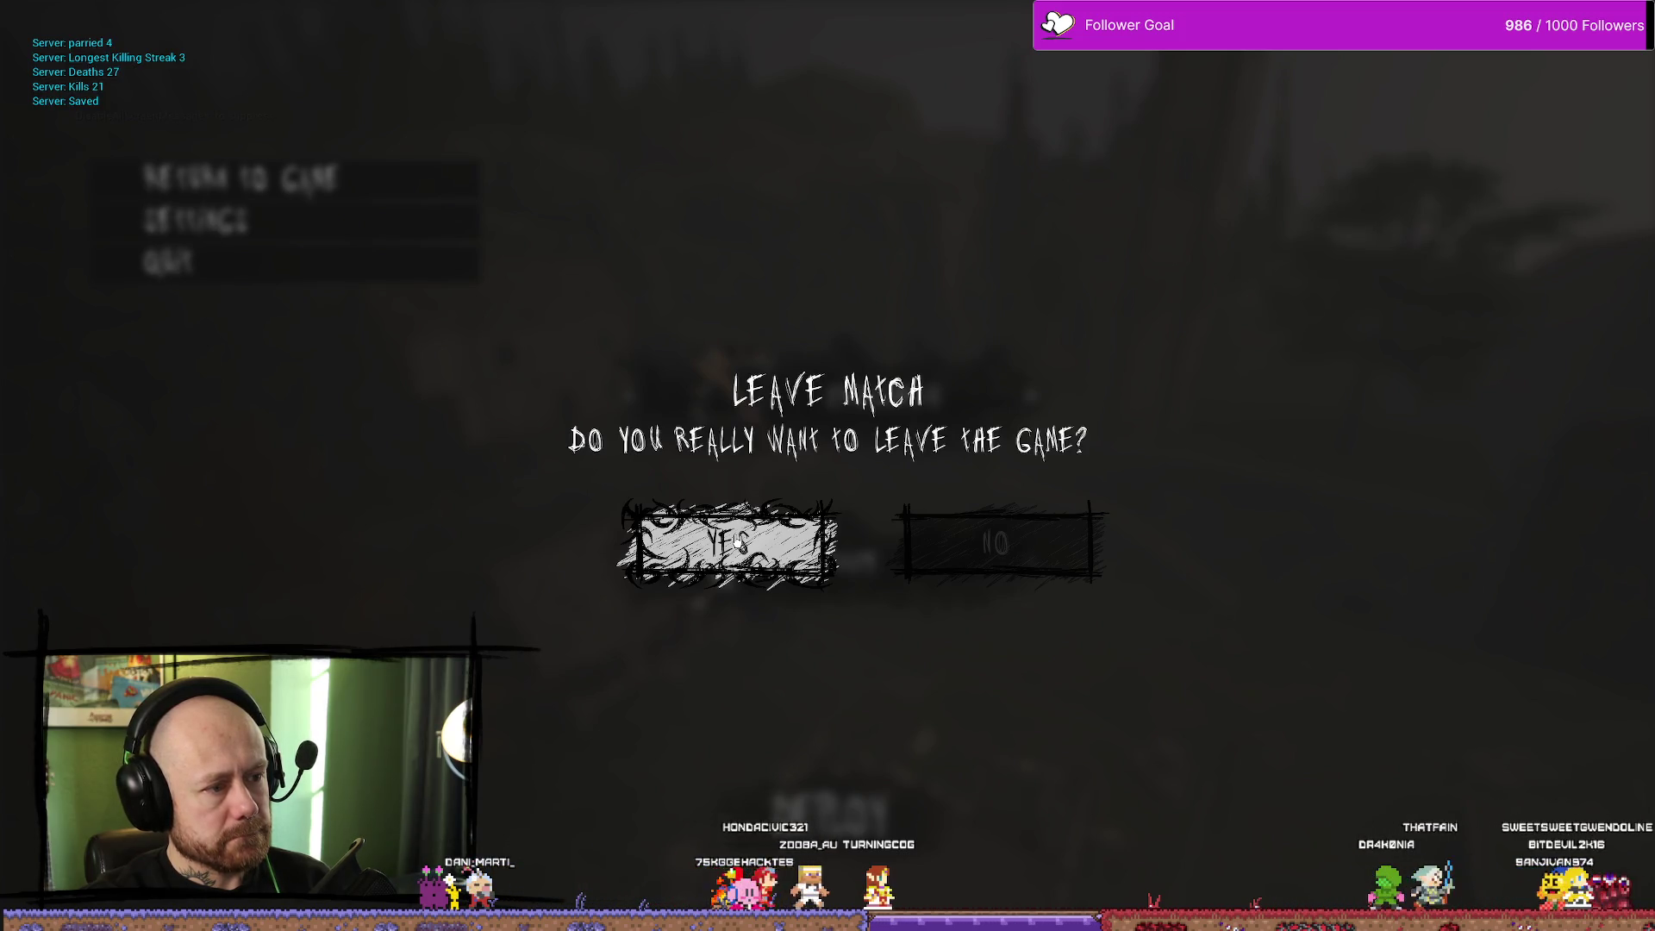
key("alt+Tab")
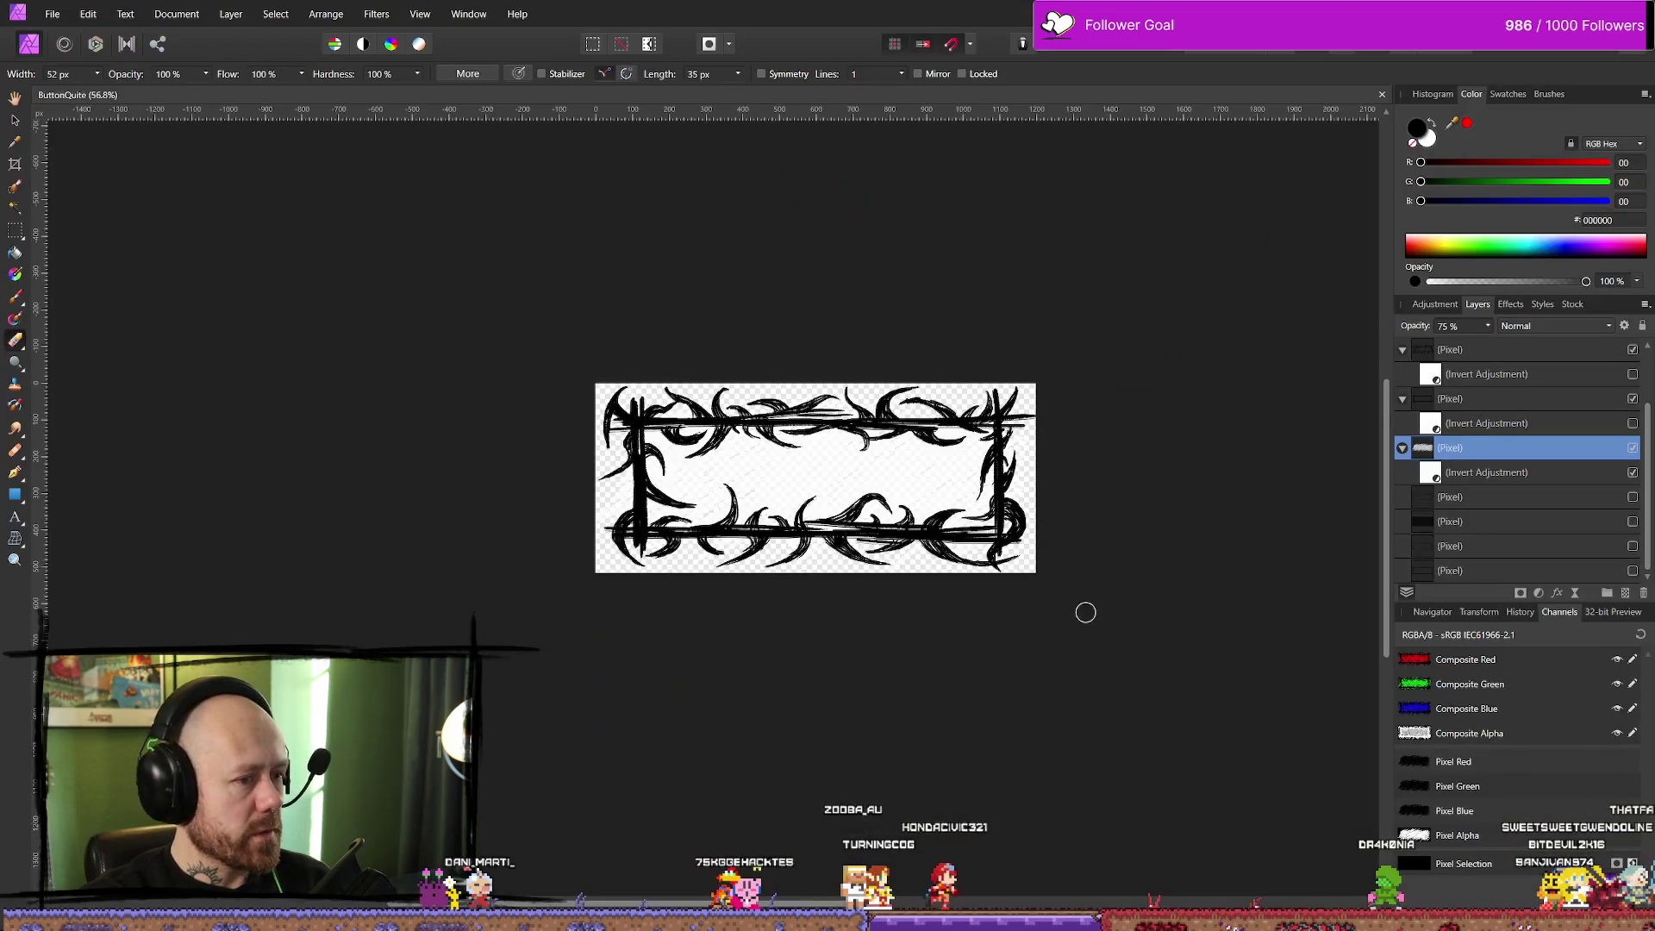
Add a white (FFFFFF) 1 px Outline layer effect to the frame's pixel layer
left_click(1479, 402)
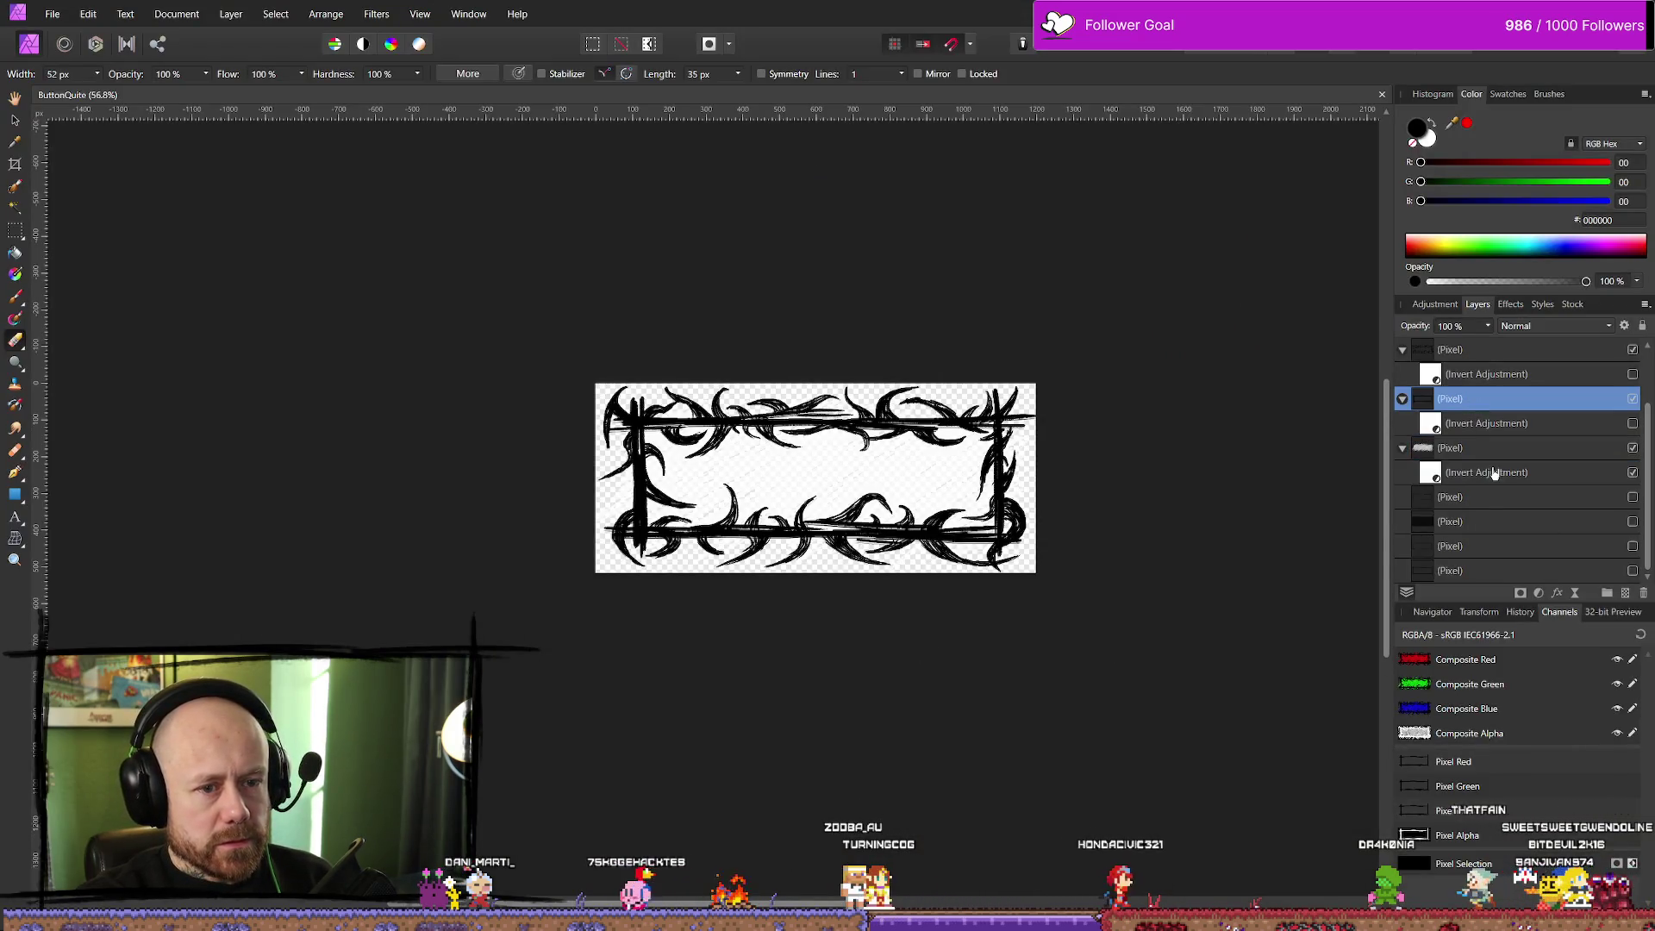
scroll(1502, 459, "up", 2)
left_click(1462, 426)
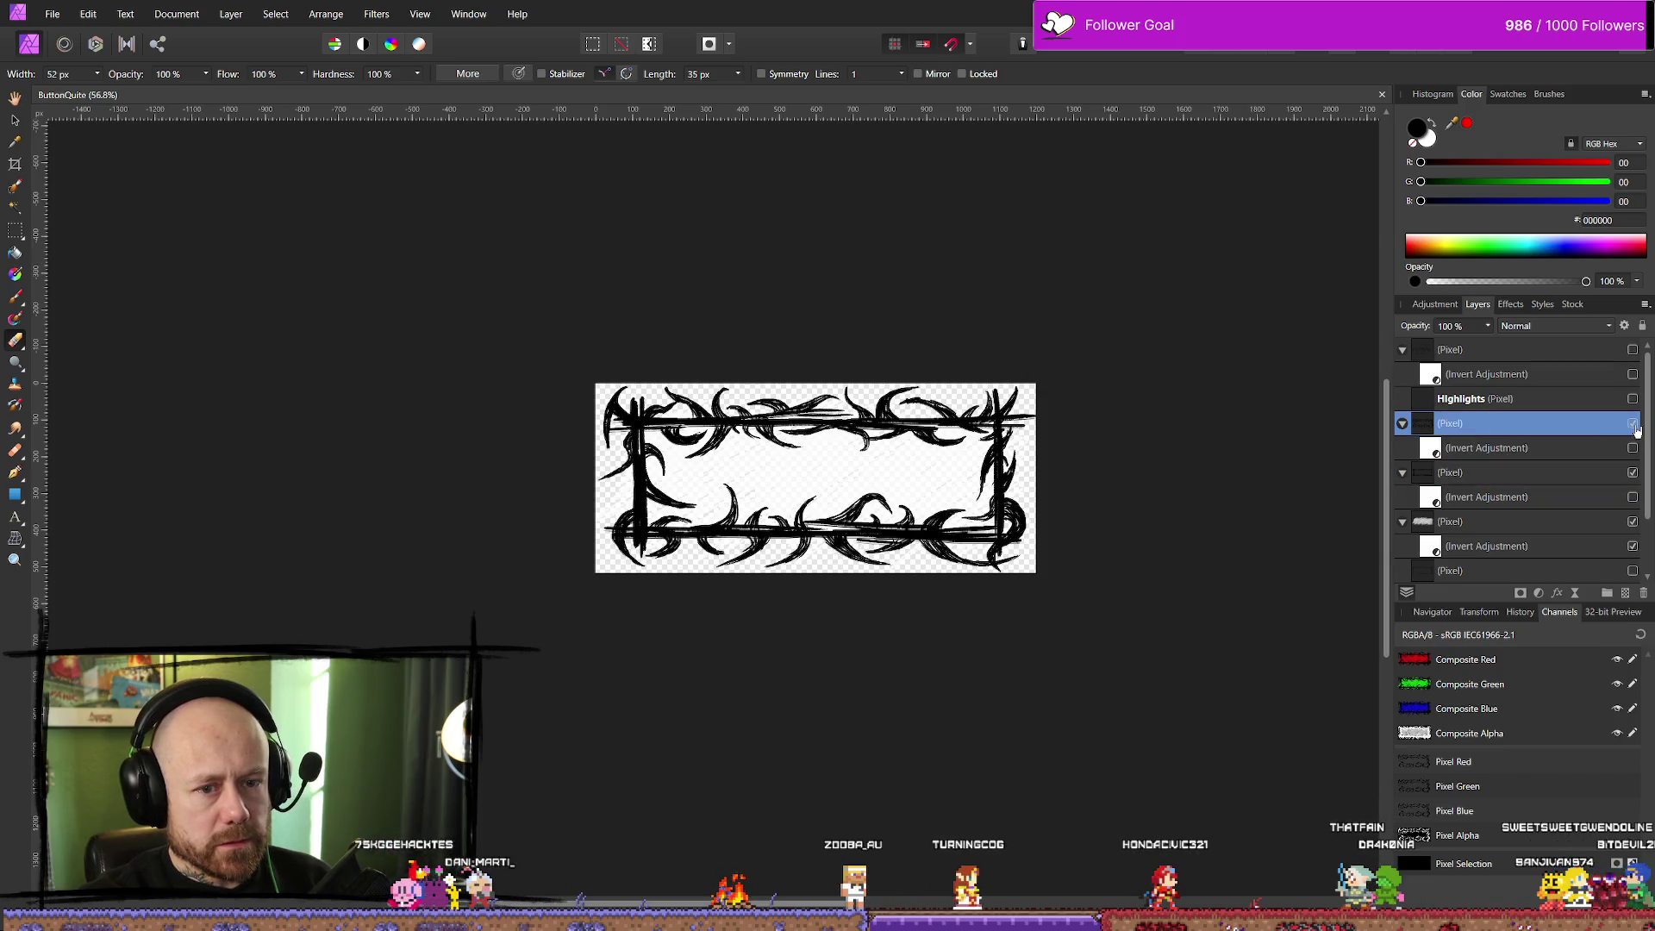
left_click(1508, 307)
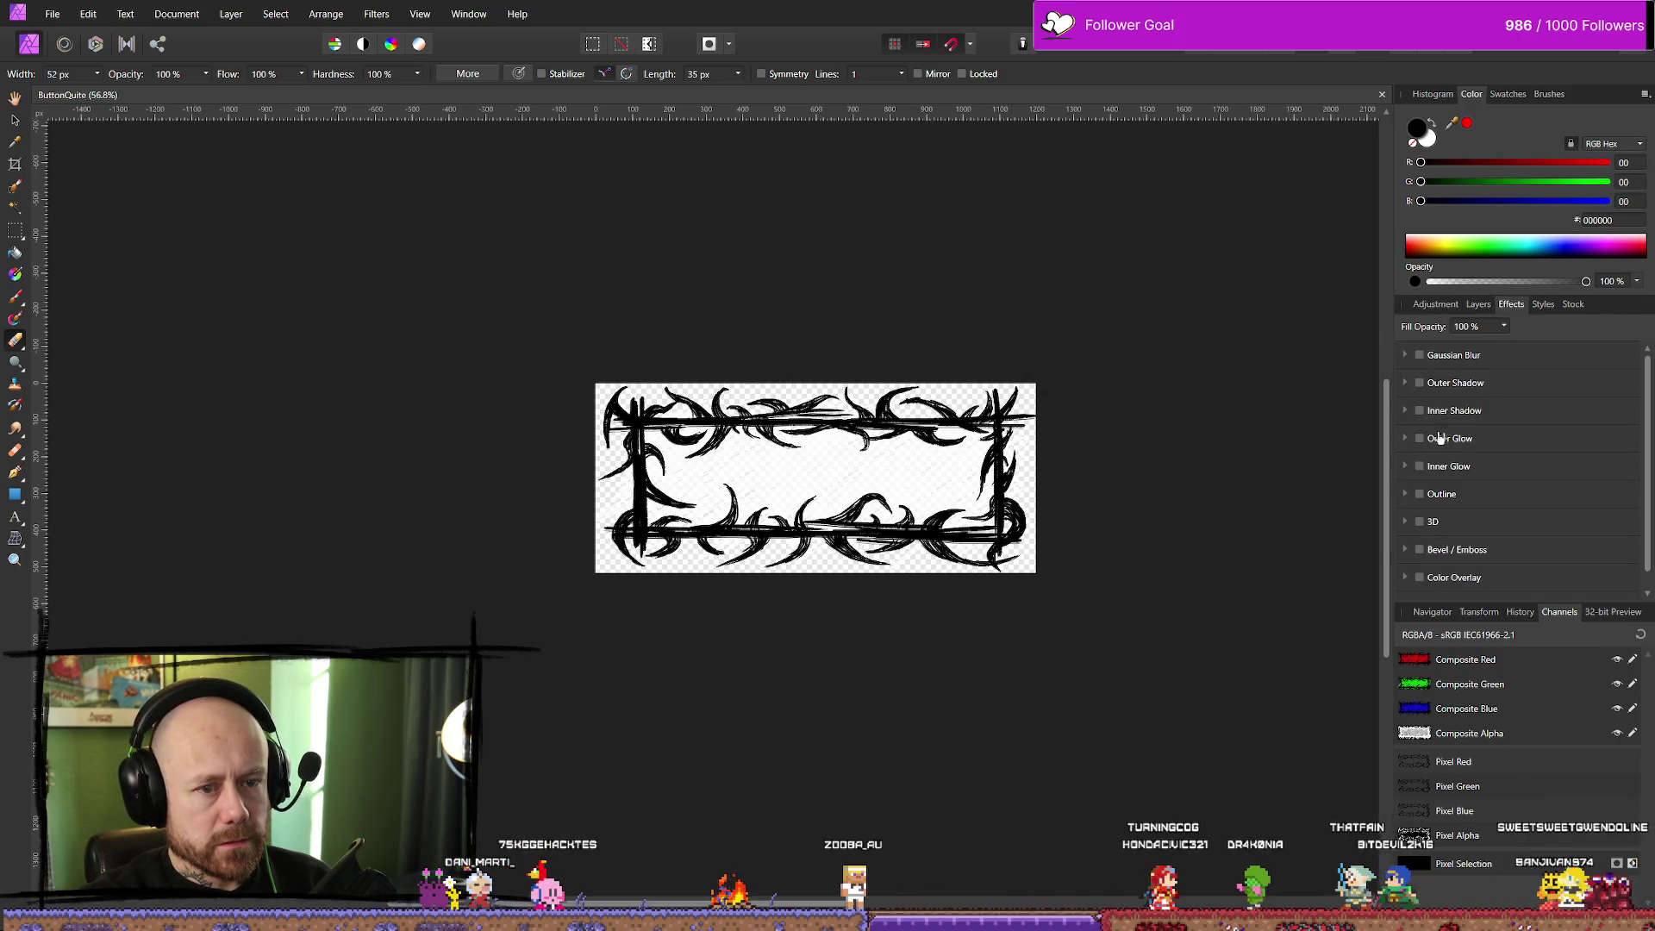
left_click(1411, 494)
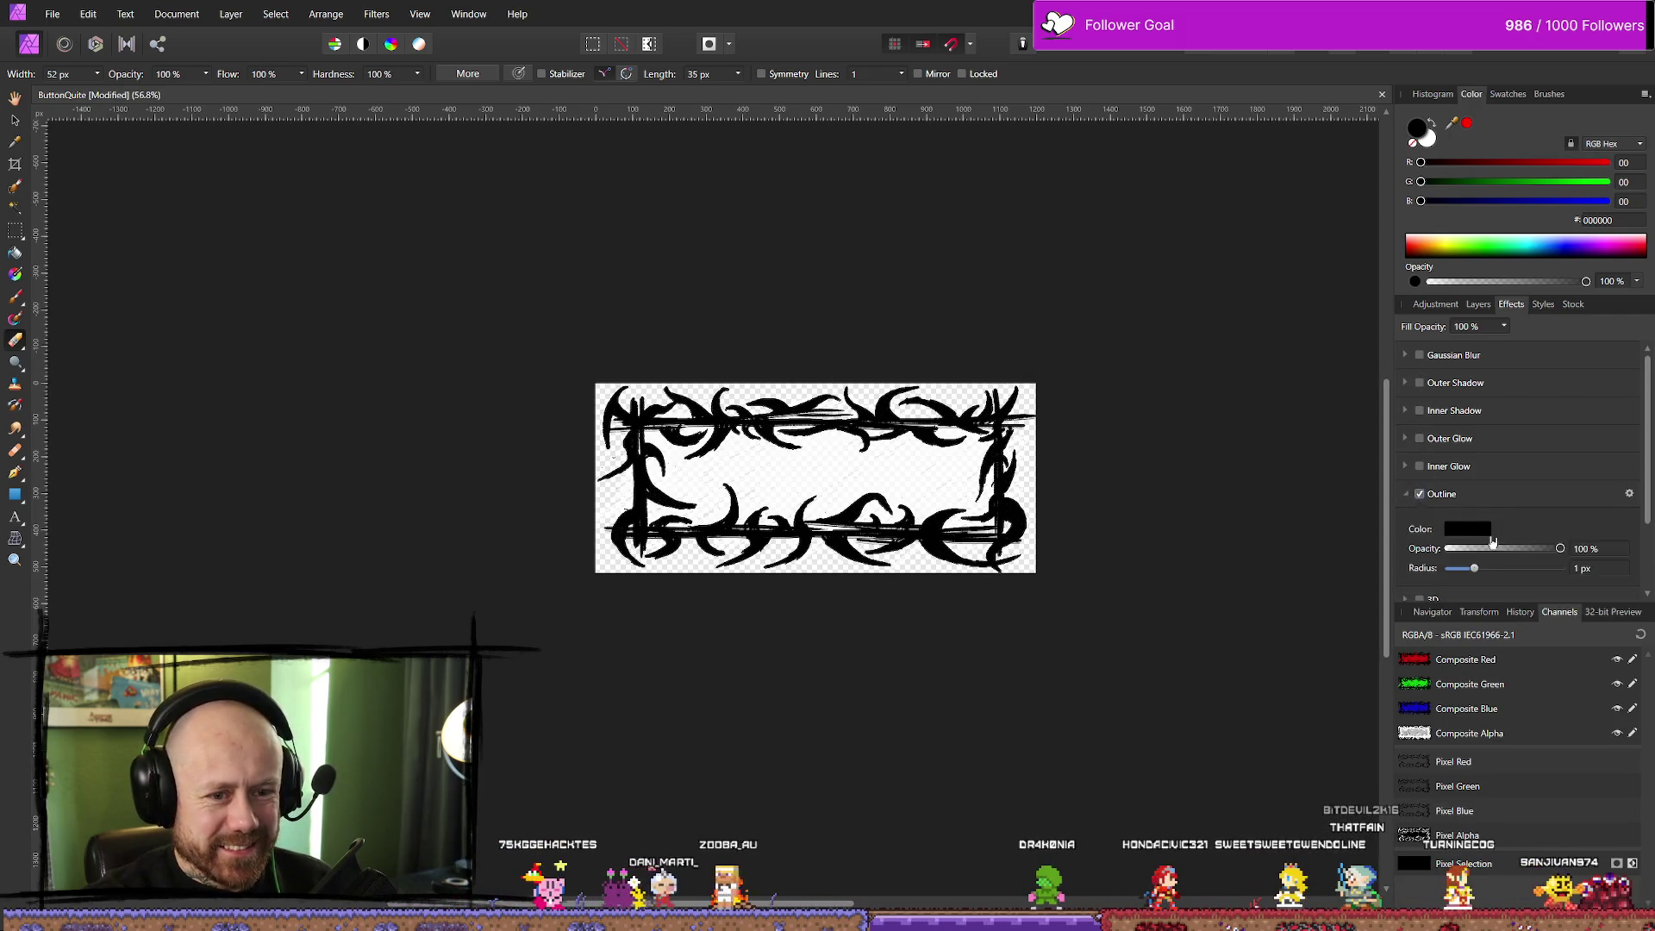
left_click(1467, 528)
left_click_drag(1497, 682, 1300, 639)
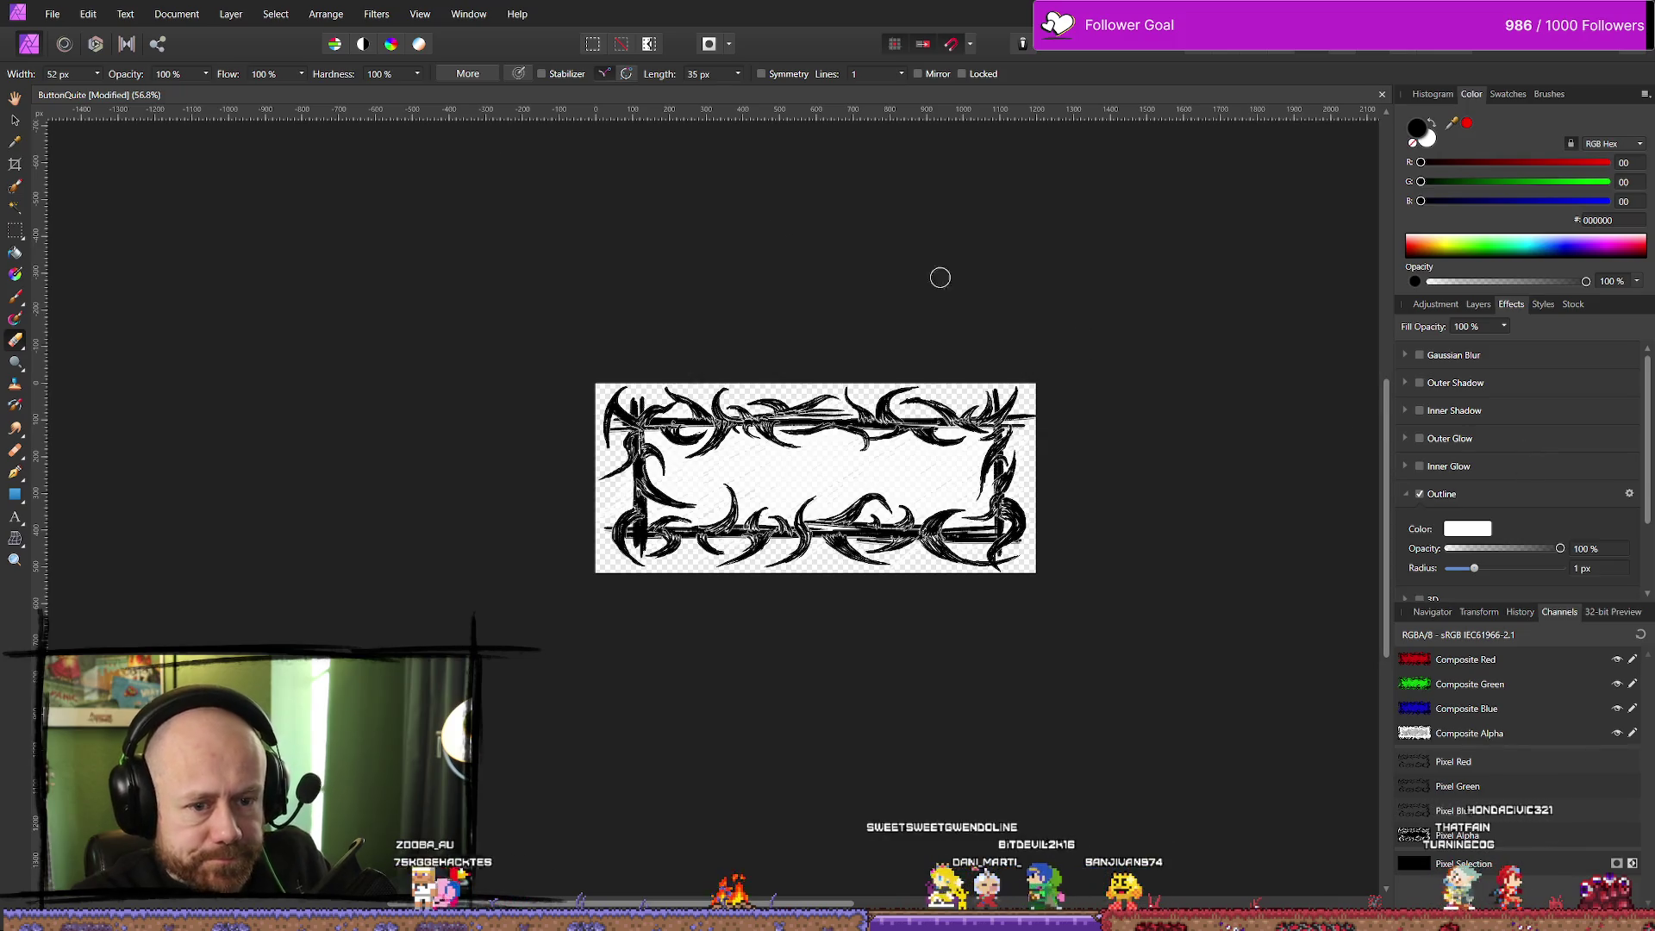
left_click(88, 14)
left_click(48, 15)
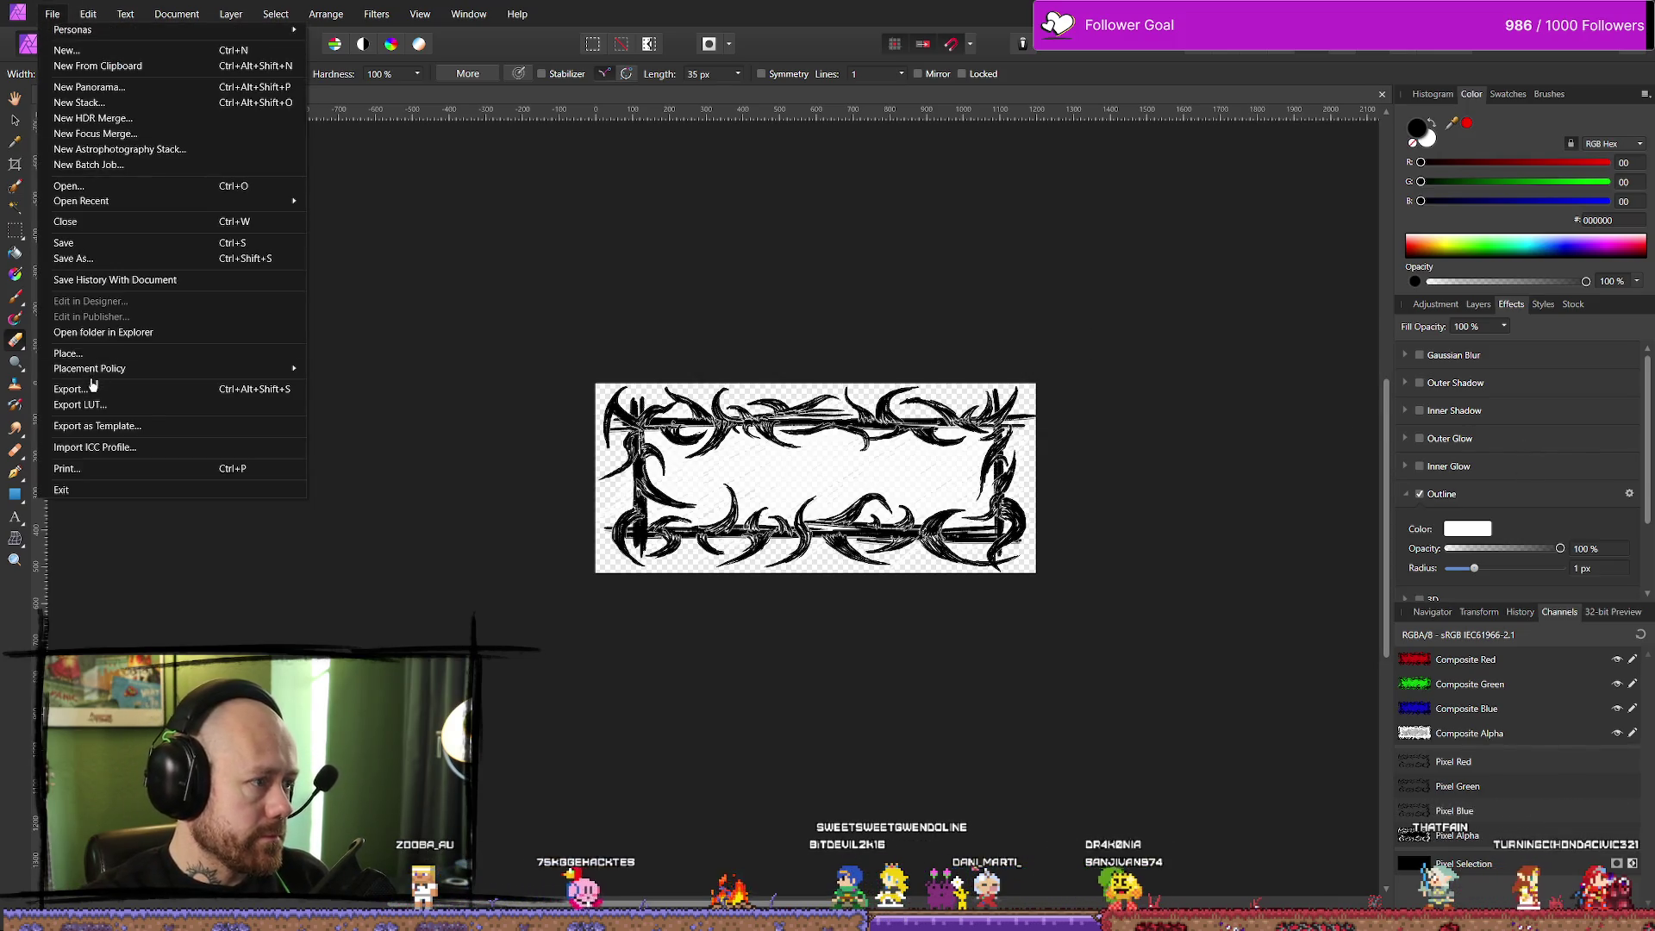
Export the outlined frame as PNG, overwriting QuitButtonInGameMenu_Version2Hoverd.png in the icon folder
left_click(93, 387)
left_click(961, 571)
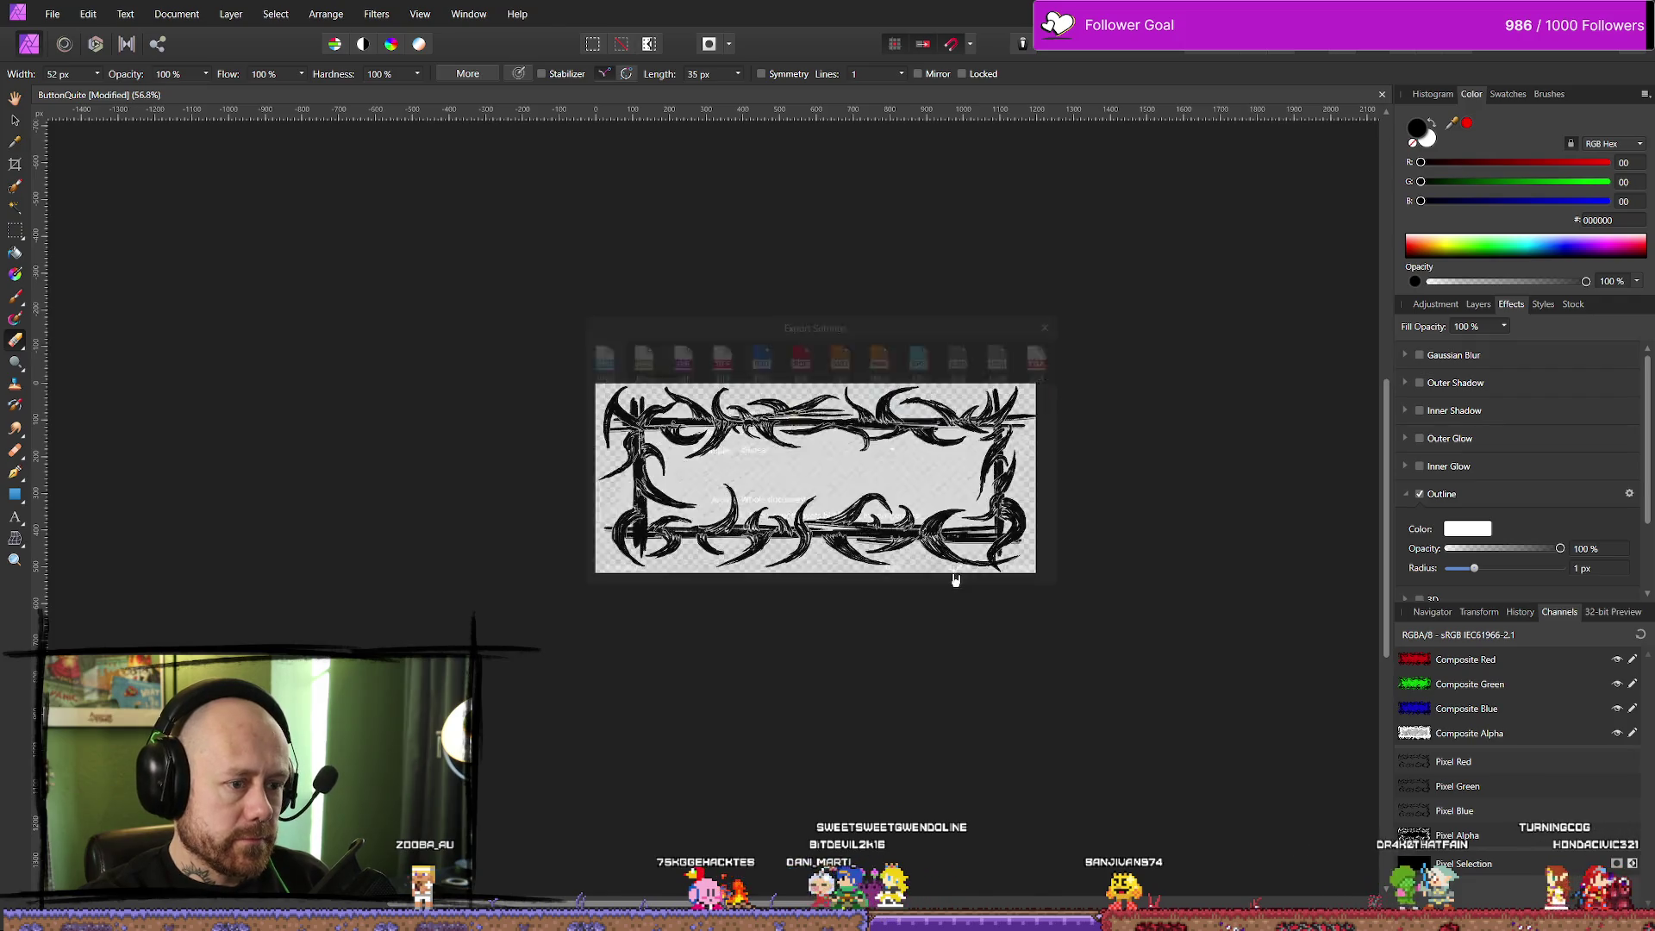
scroll(632, 635, "down", 2)
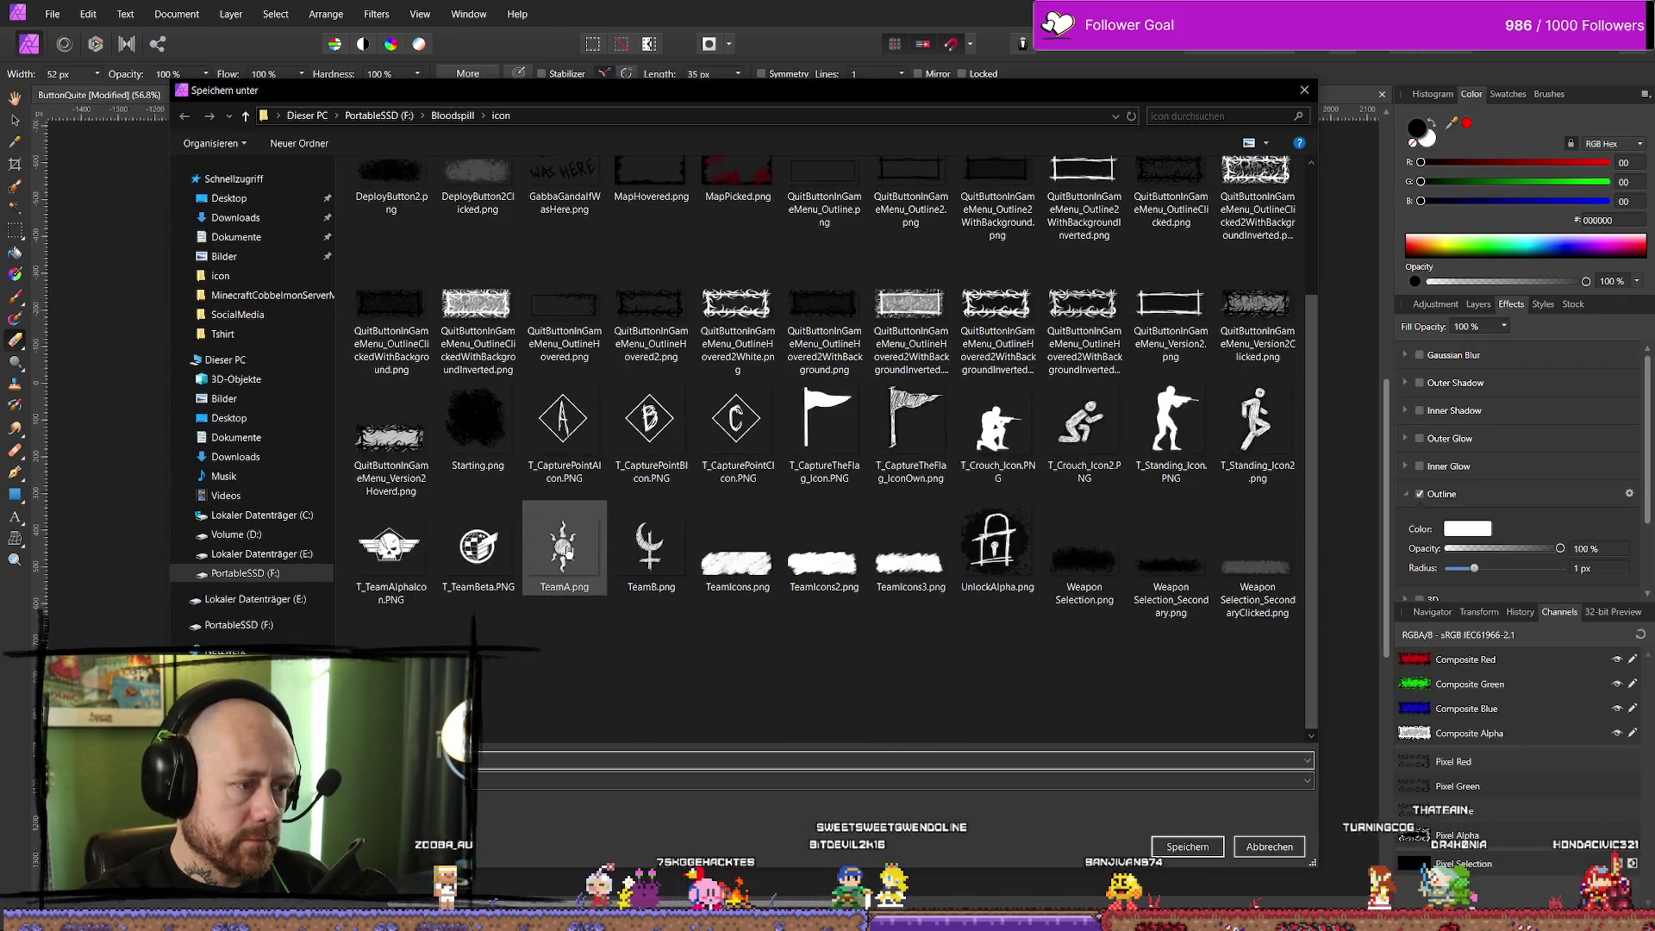
left_click(391, 443)
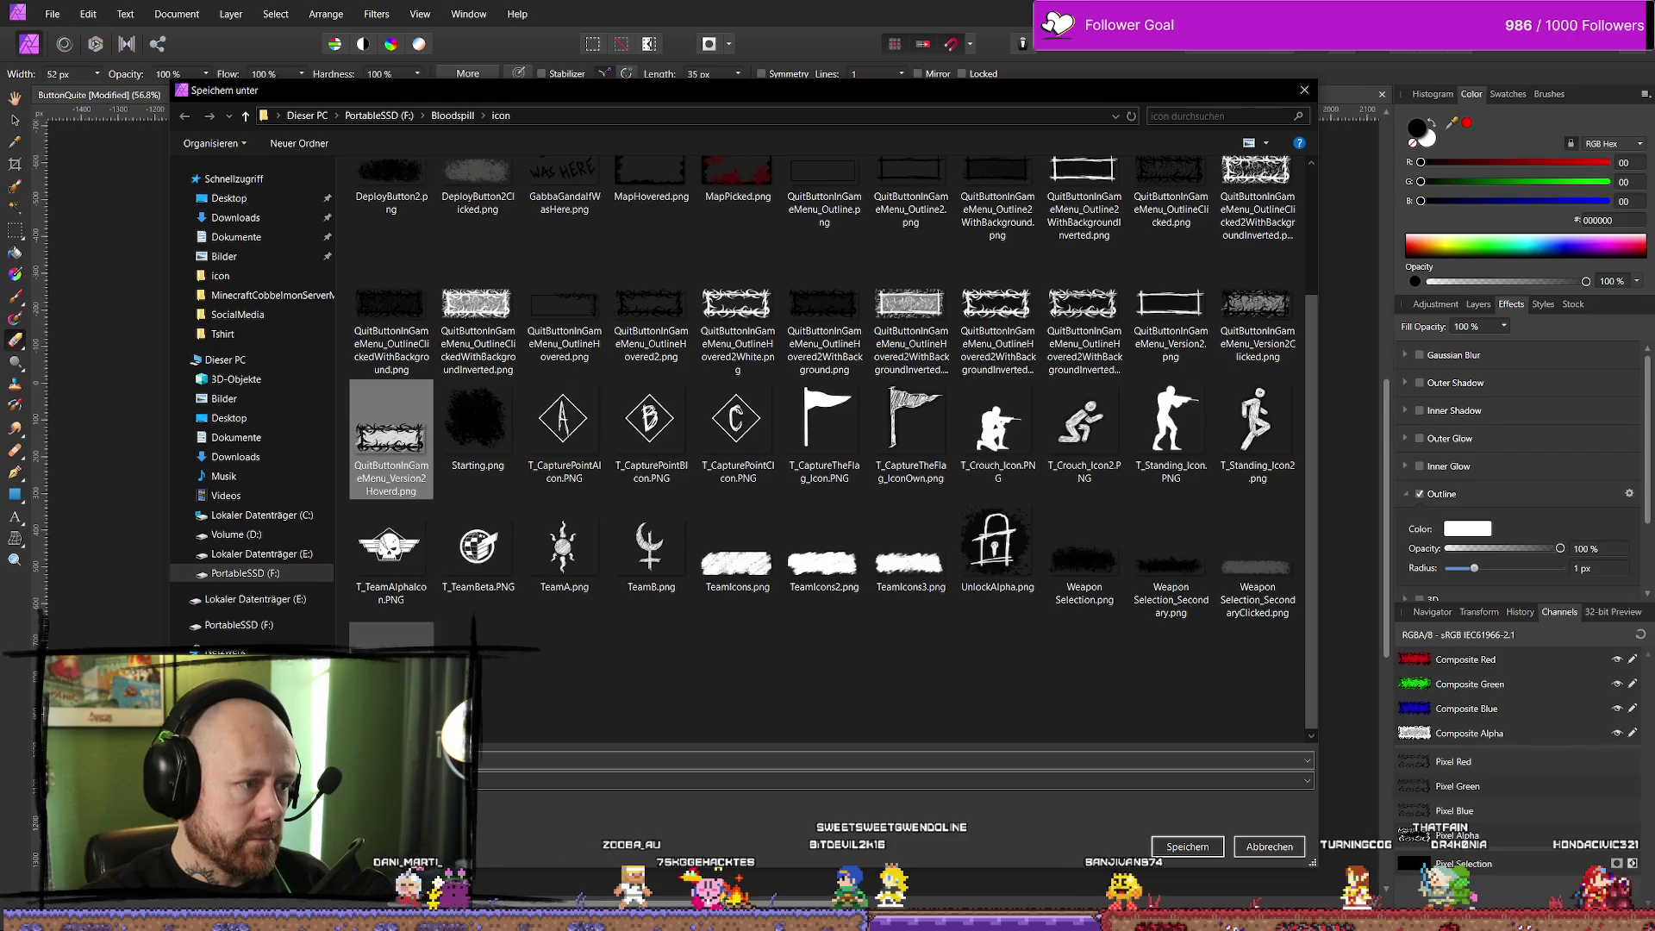
left_click(1187, 846)
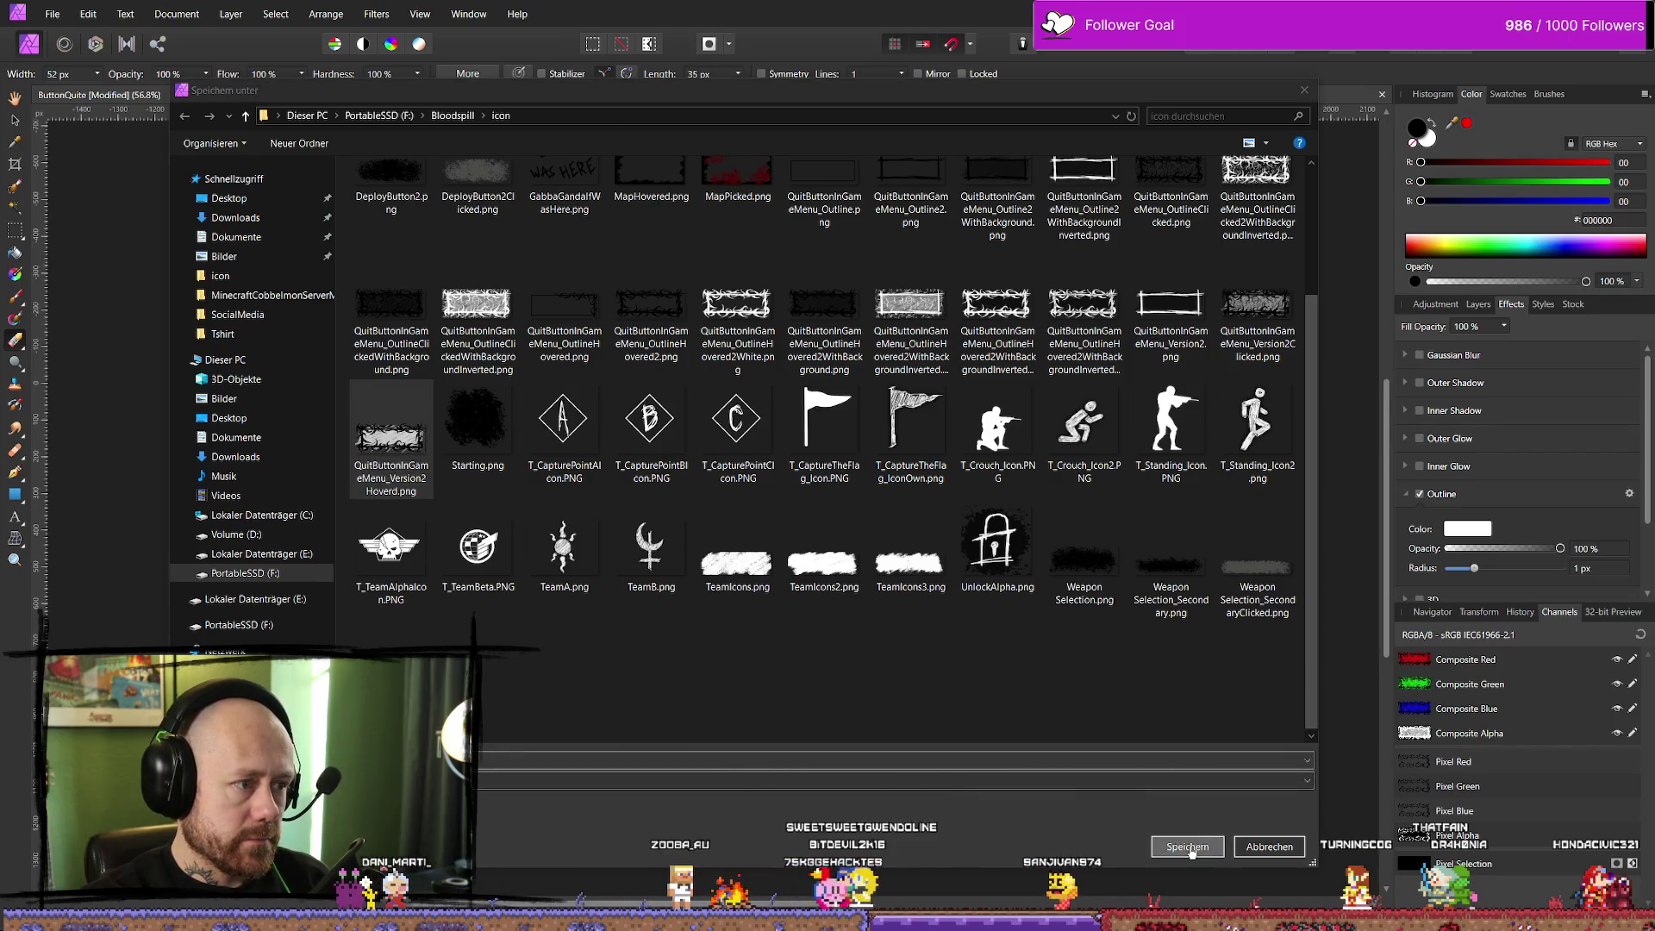
left_click(897, 539)
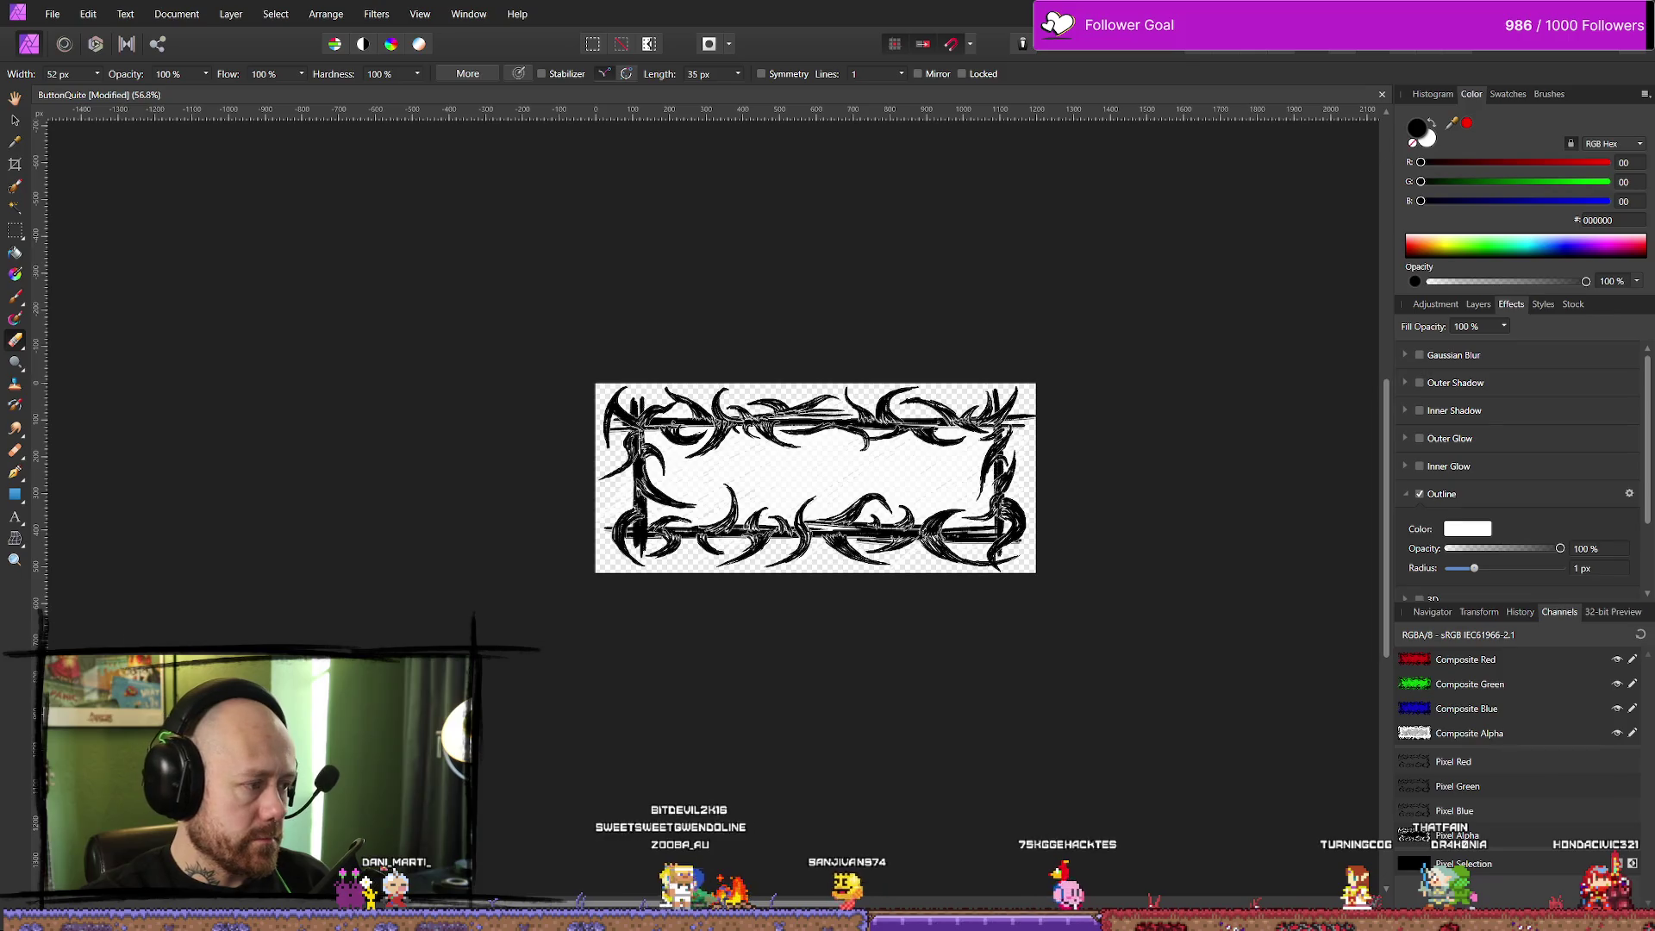
key("alt+Tab")
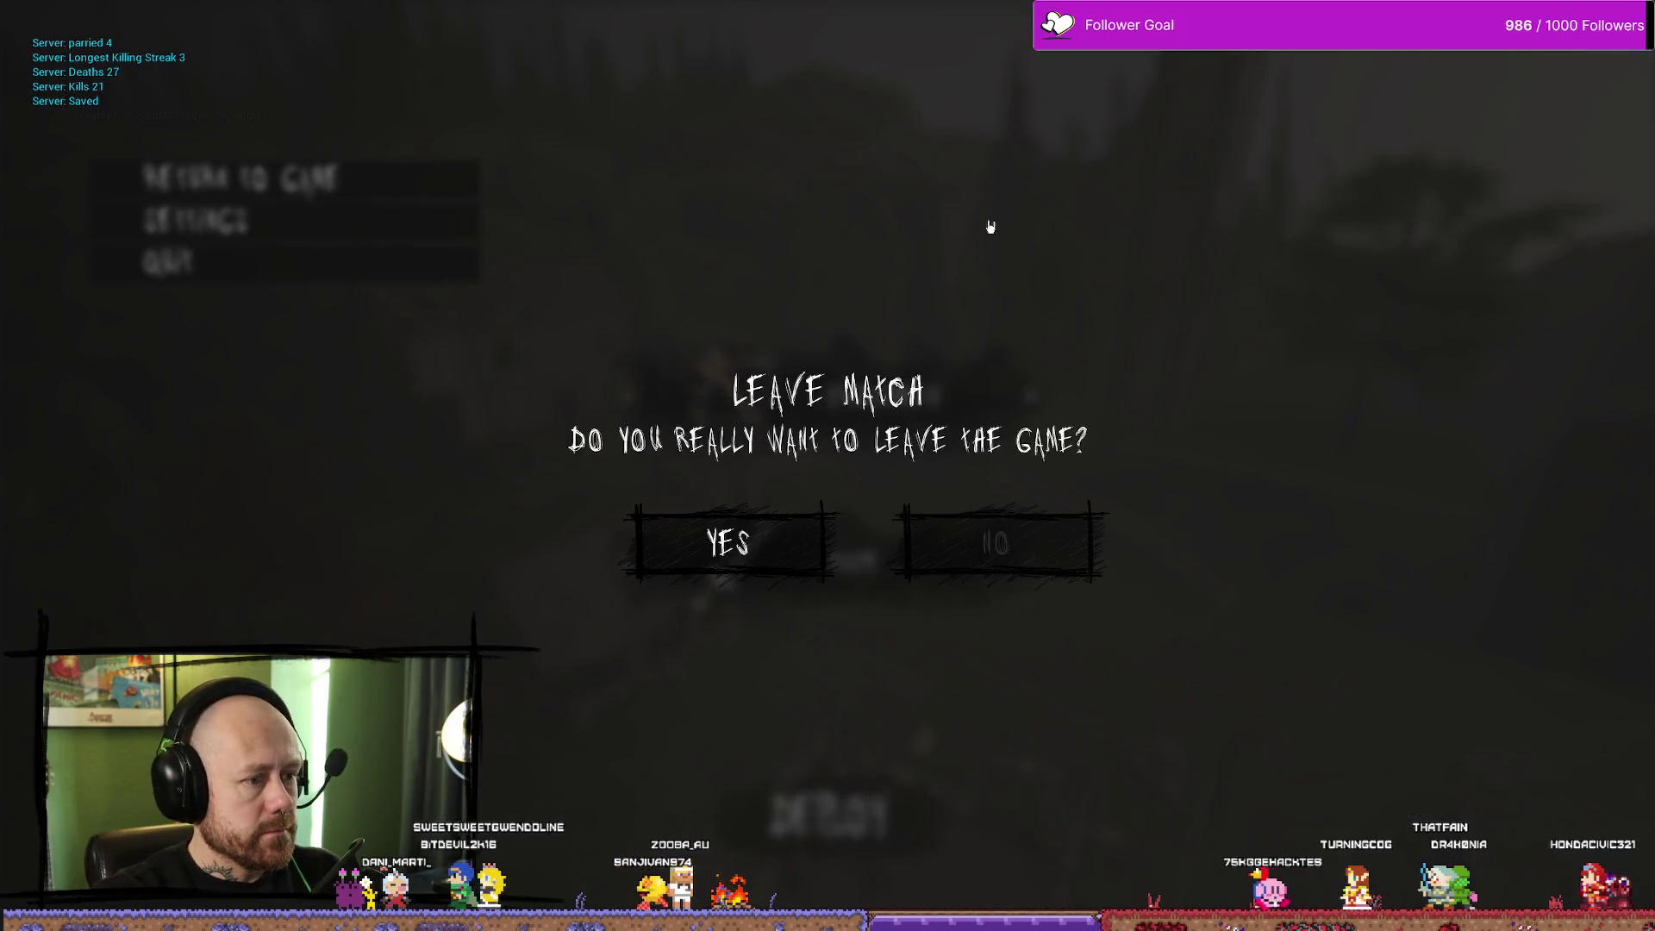
Stop play, reimport the hover texture, and replay Leave Match to test the YES hover frame
key("Escape")
key("ctrl+space")
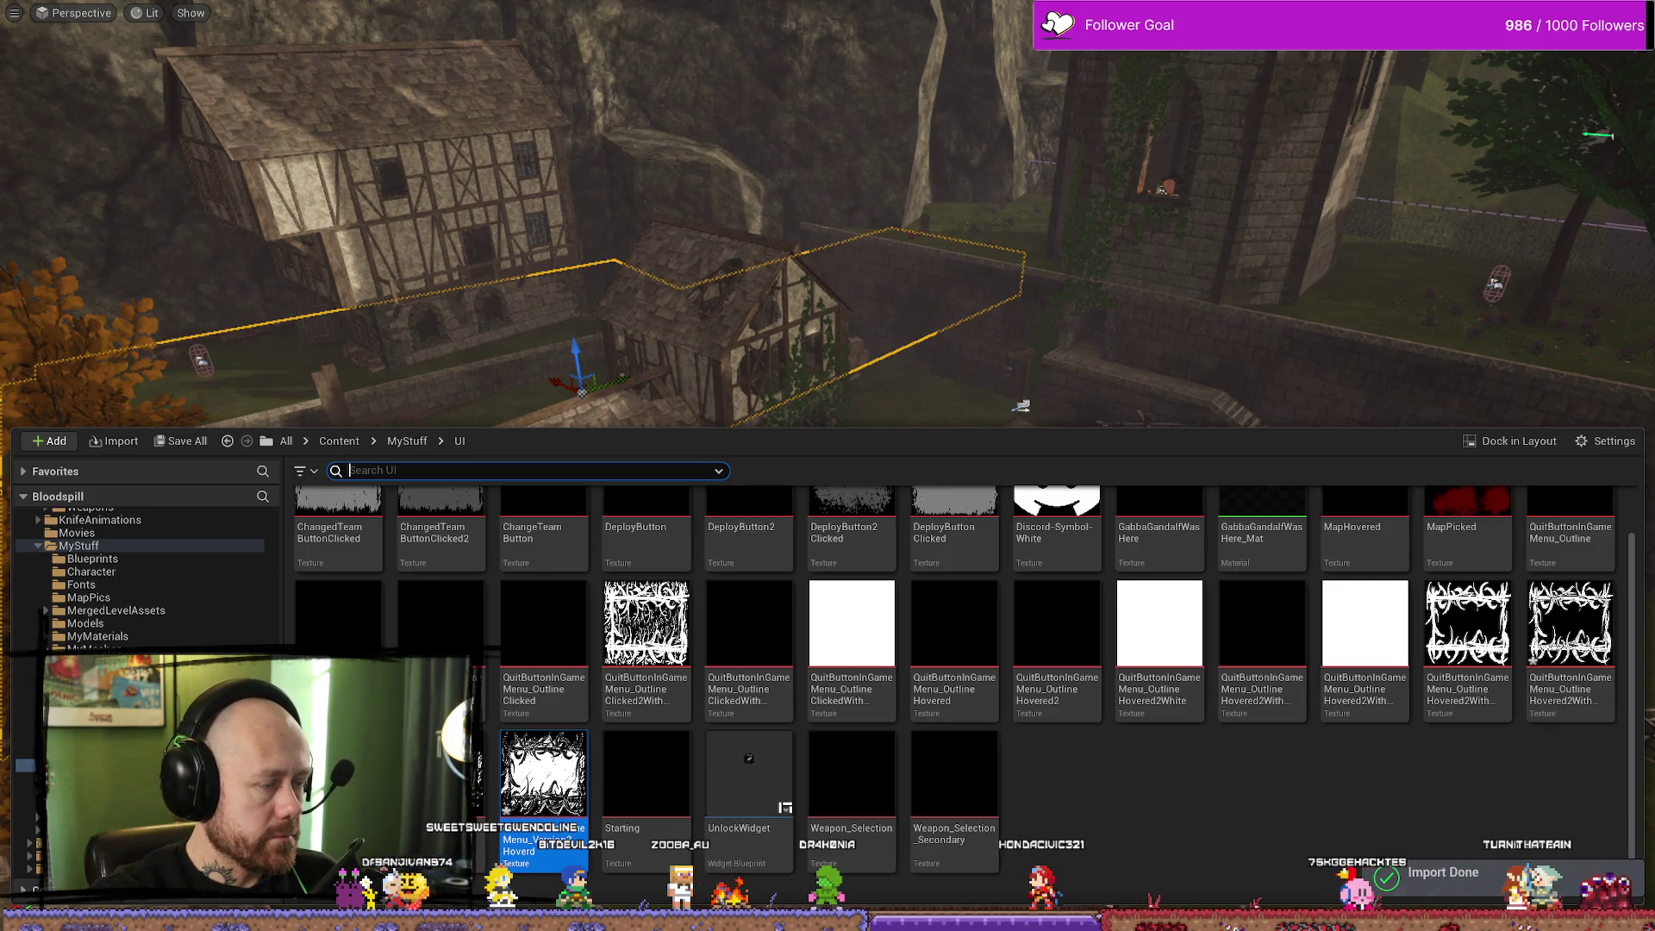
key("alt+p")
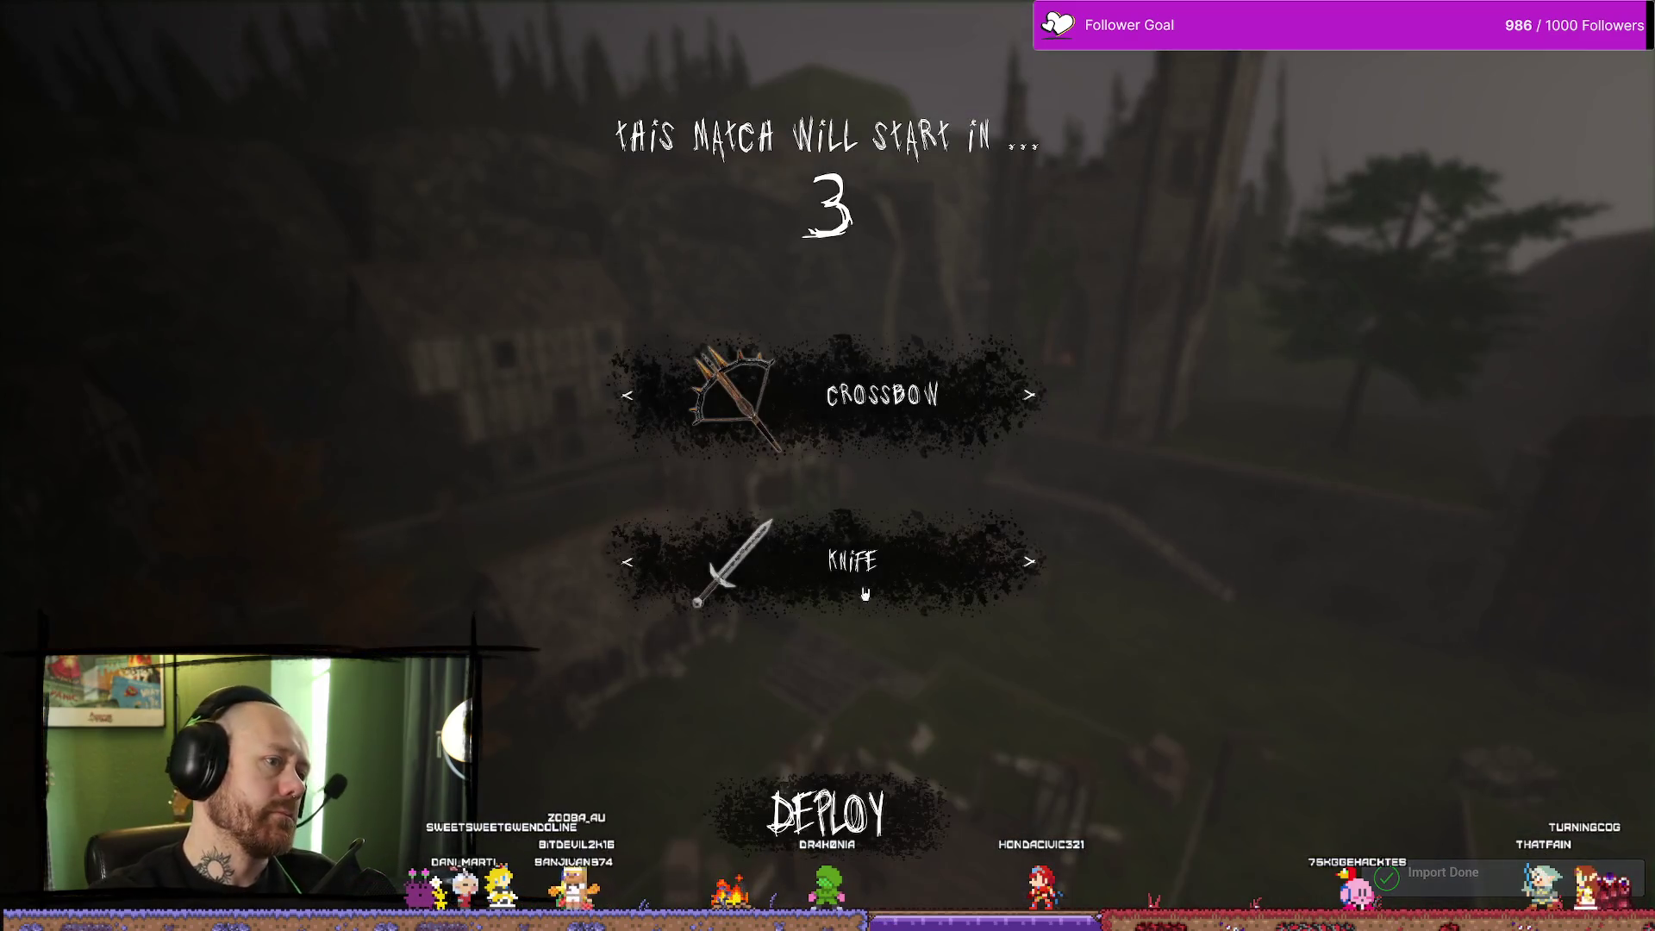
key("Escape")
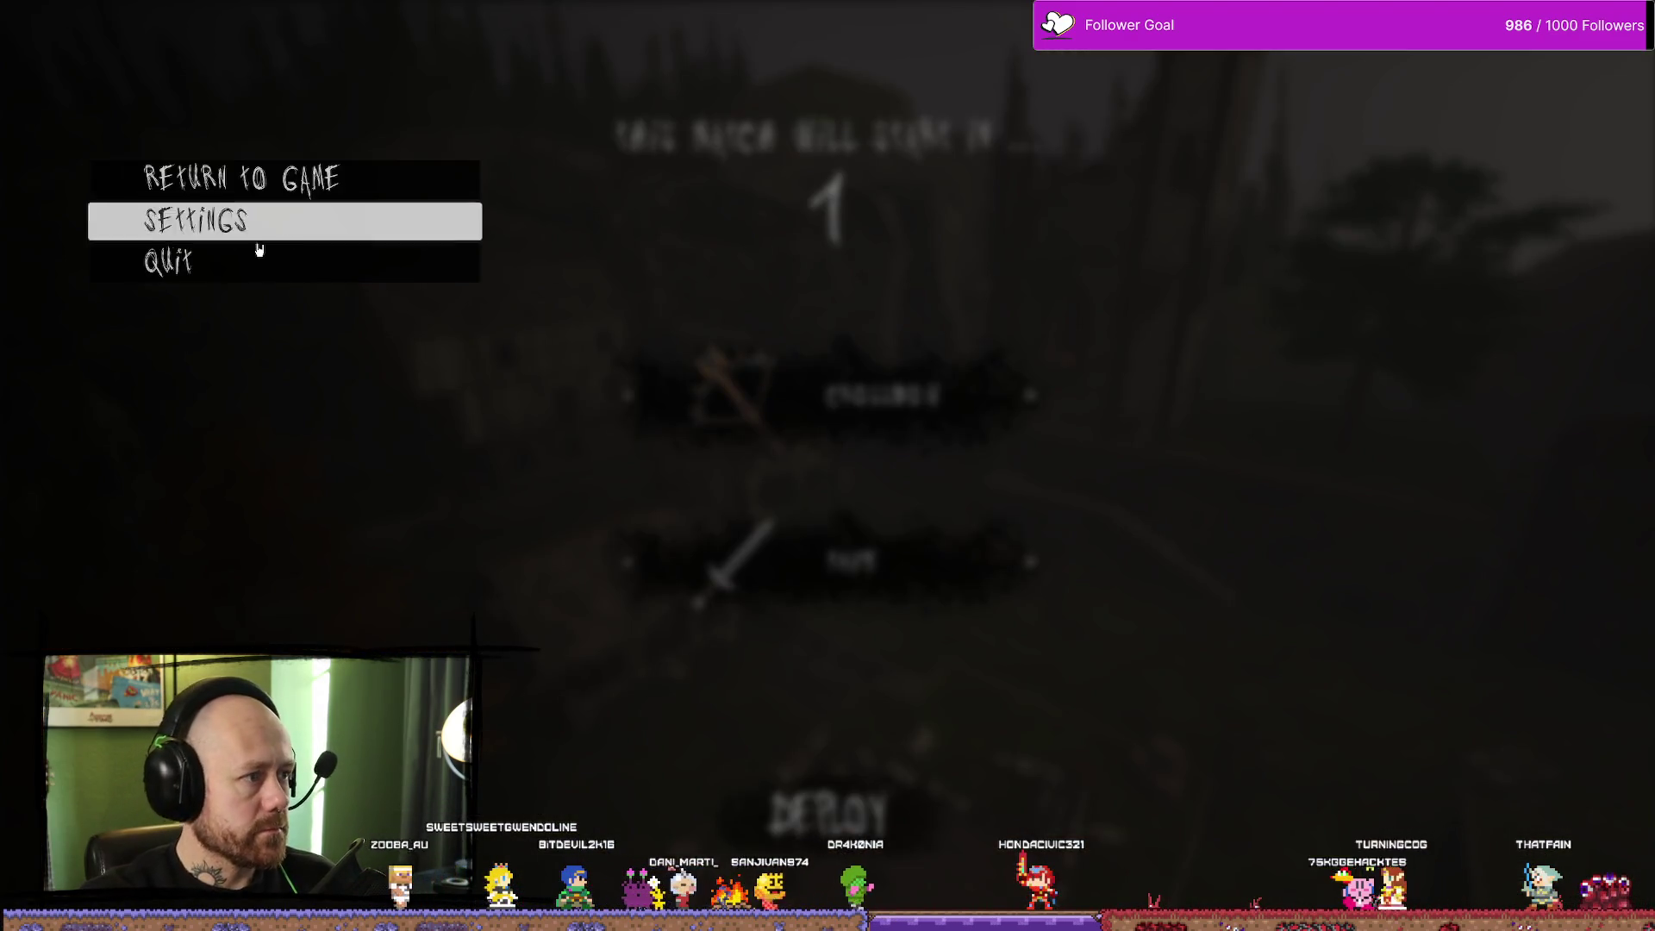
left_click(259, 249)
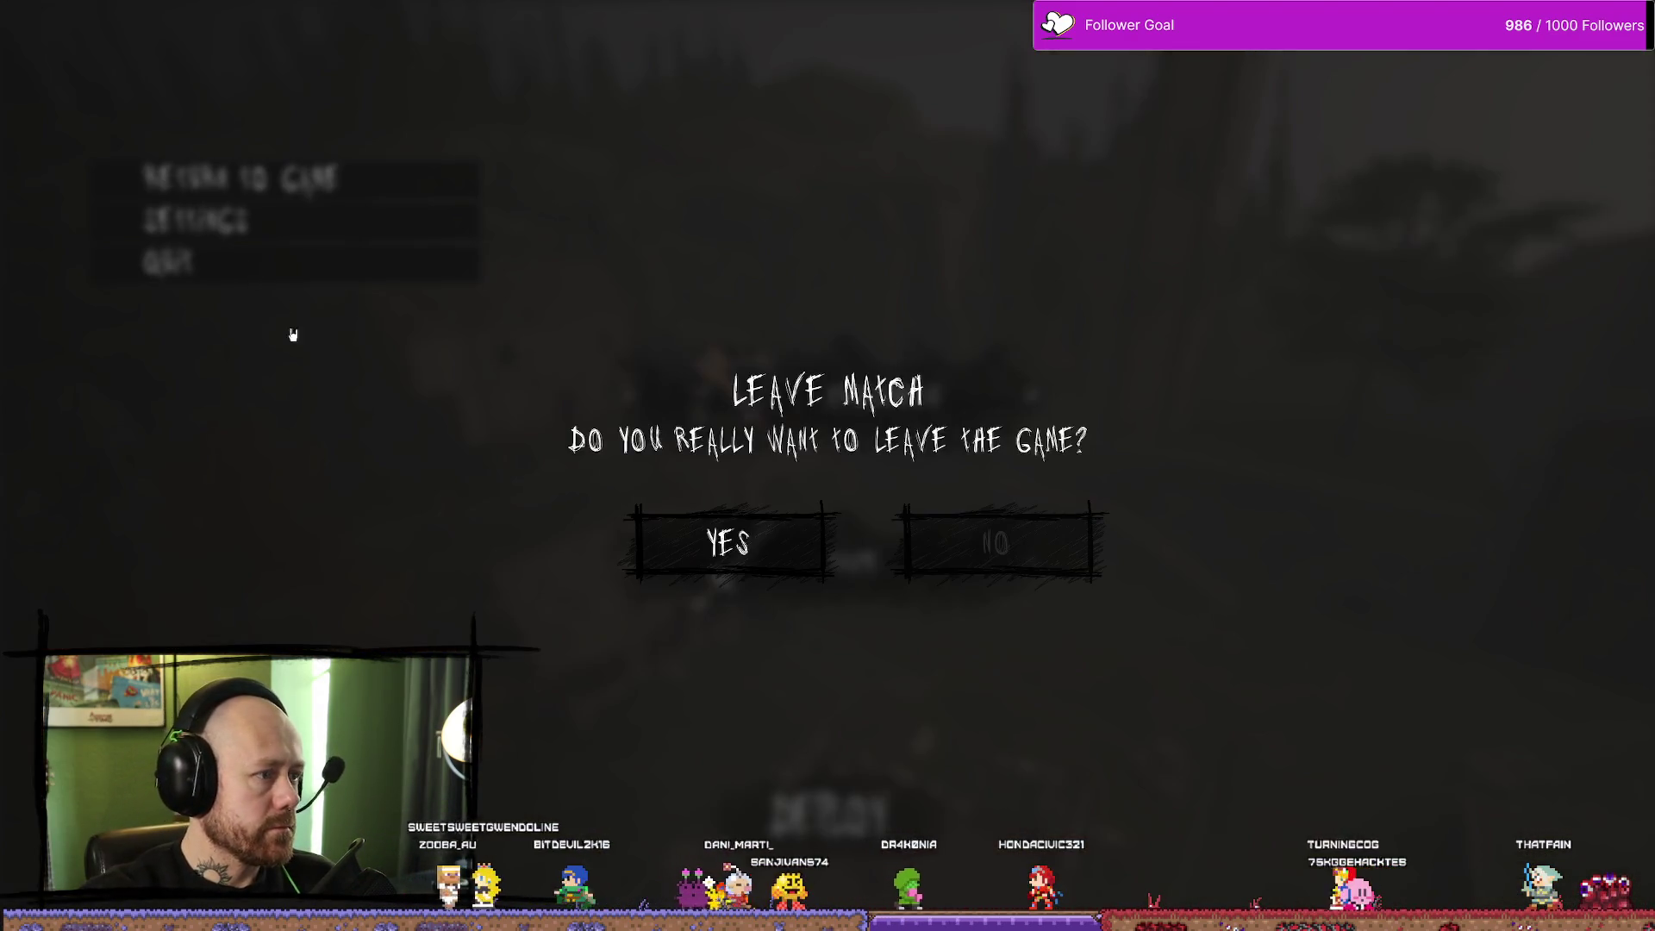
left_click(773, 562)
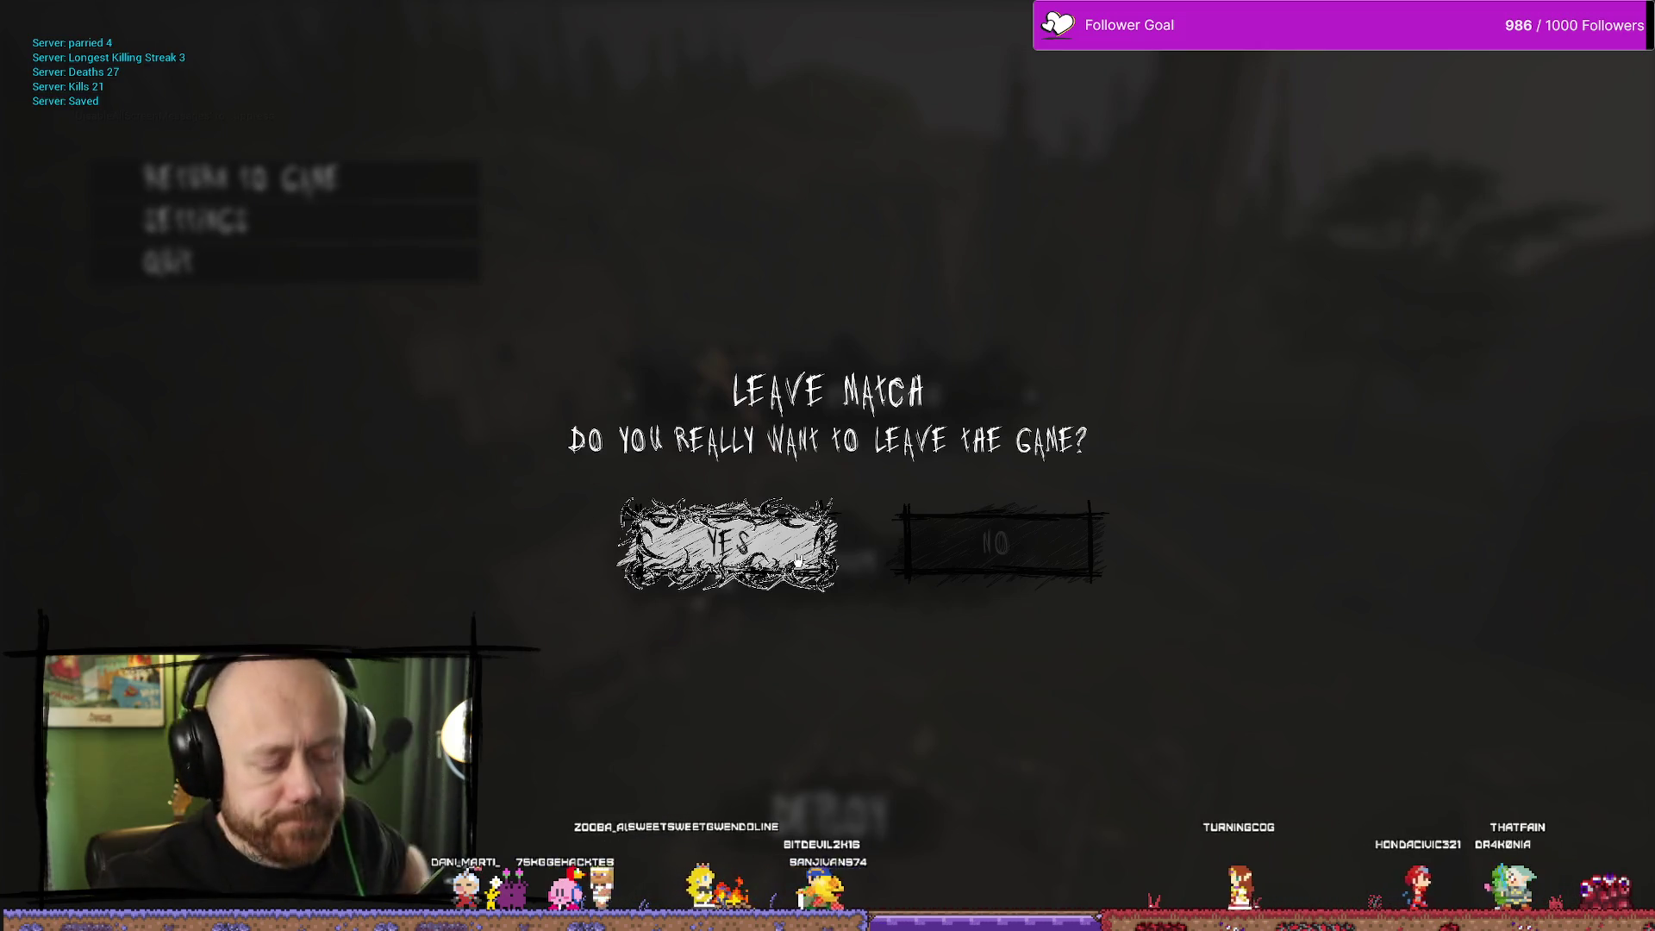
left_click(797, 561)
key("ctrl+space")
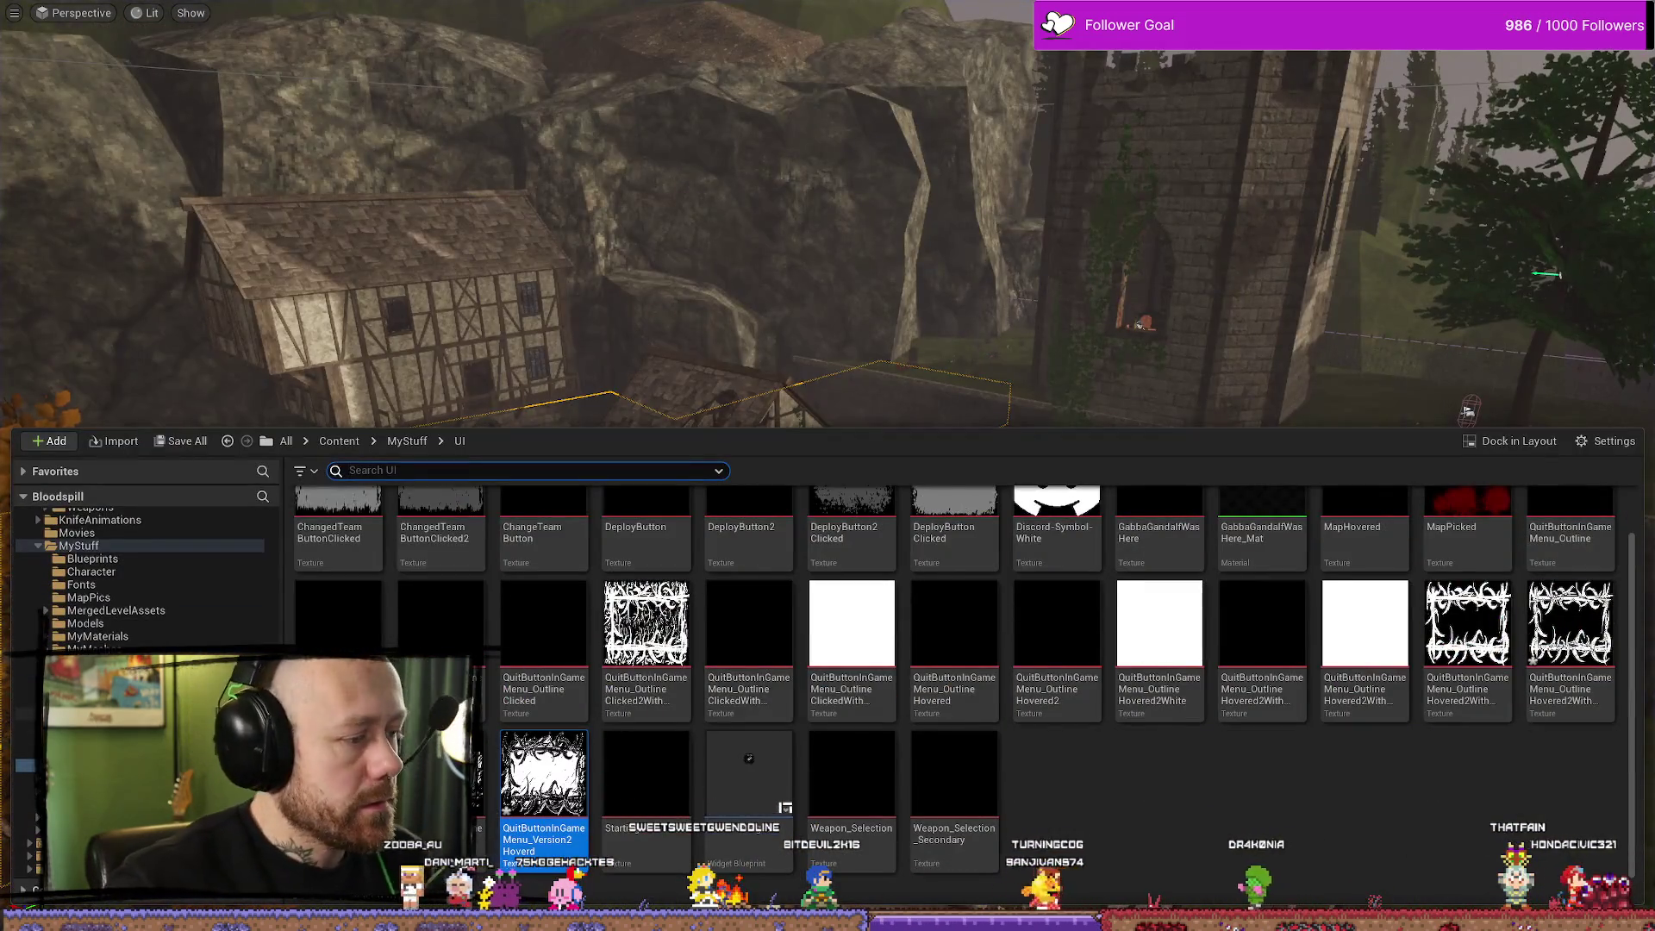
Turn off the frame's outline effect in Affinity Photo and select the third pixel layer
key("alt+Tab")
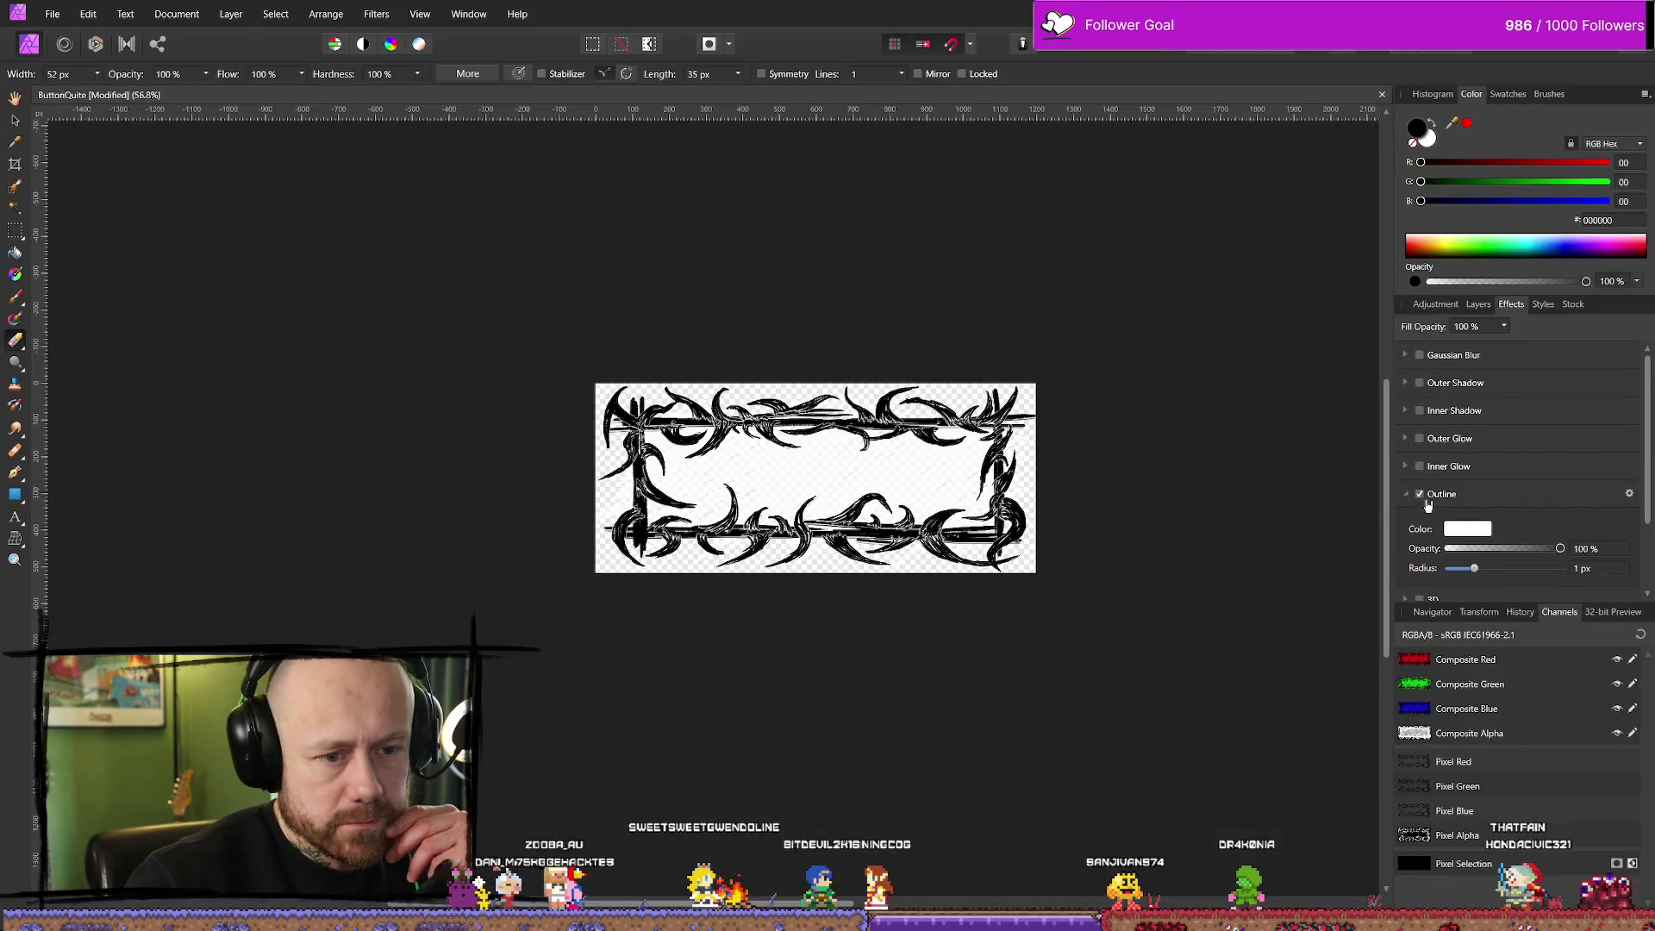
left_click(1419, 495)
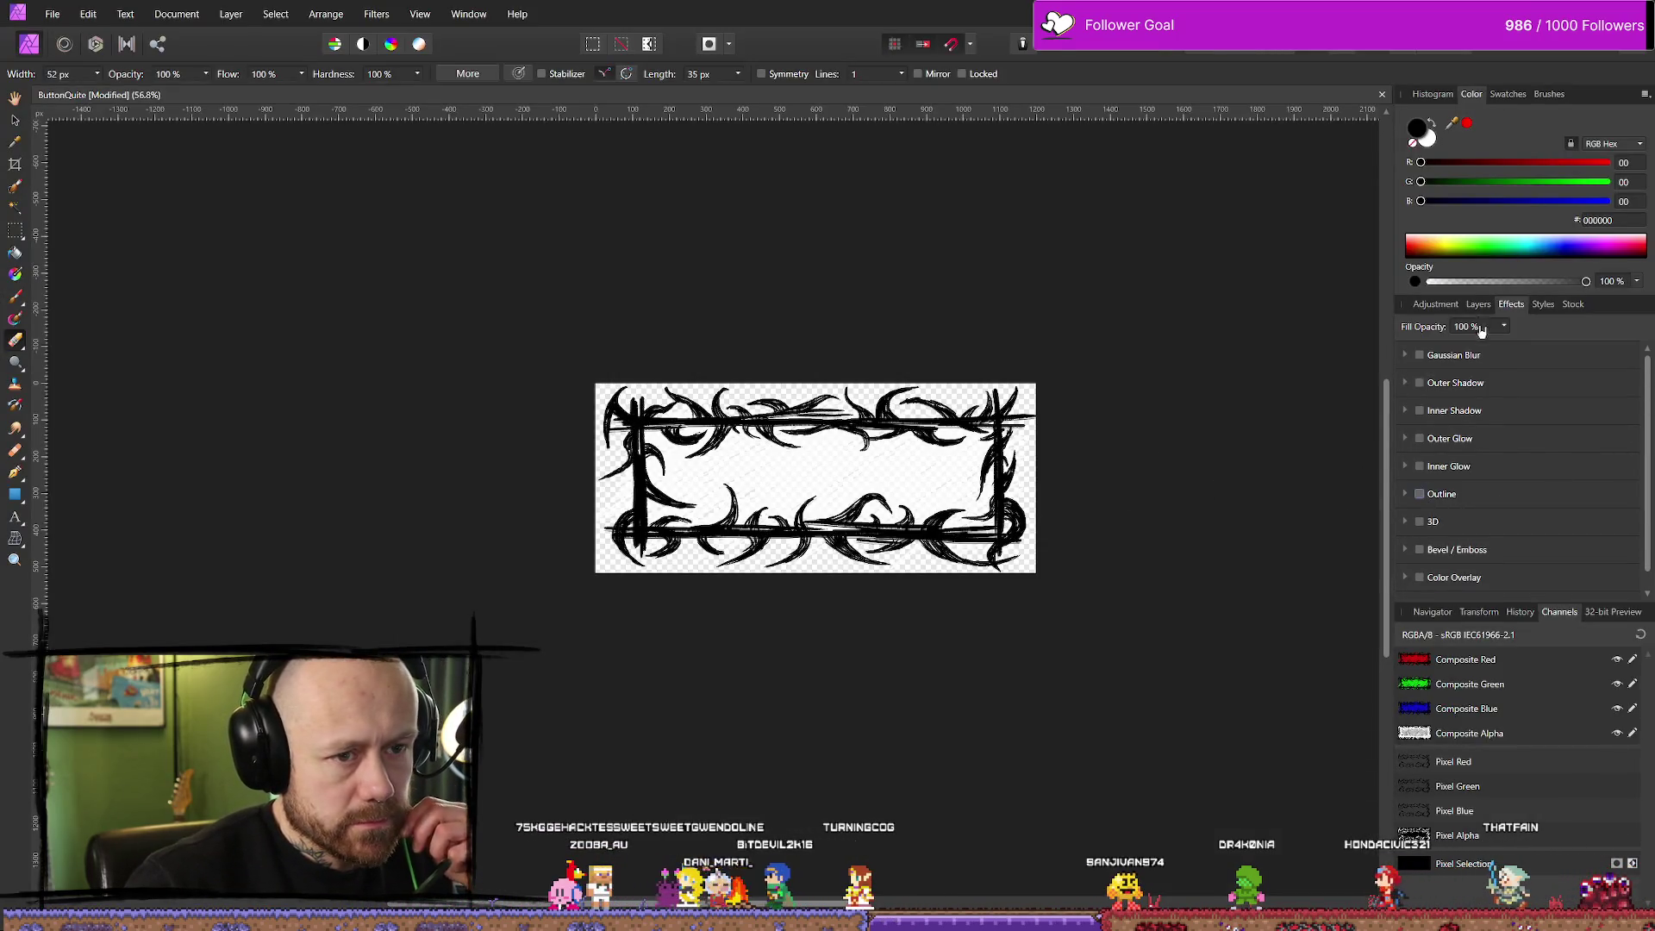
left_click(1477, 304)
left_click(1503, 449)
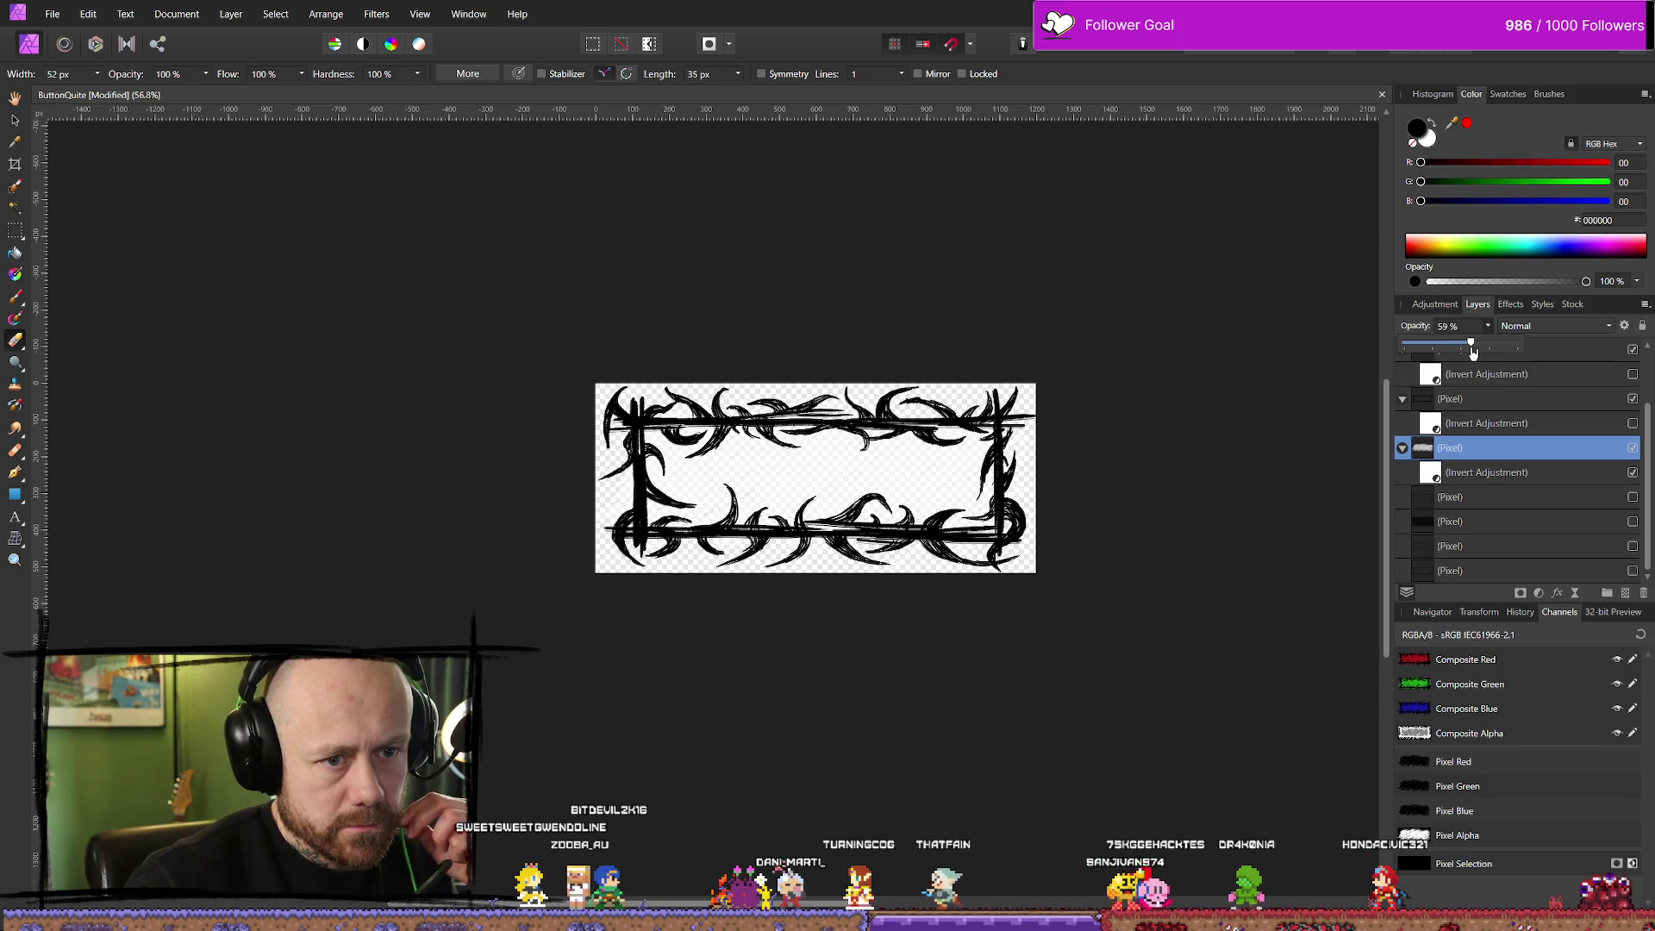
Export the scribbled frame over QuitButtonInGameMenu_Version2Hoverd.png, confirming the replacement
left_click(53, 14)
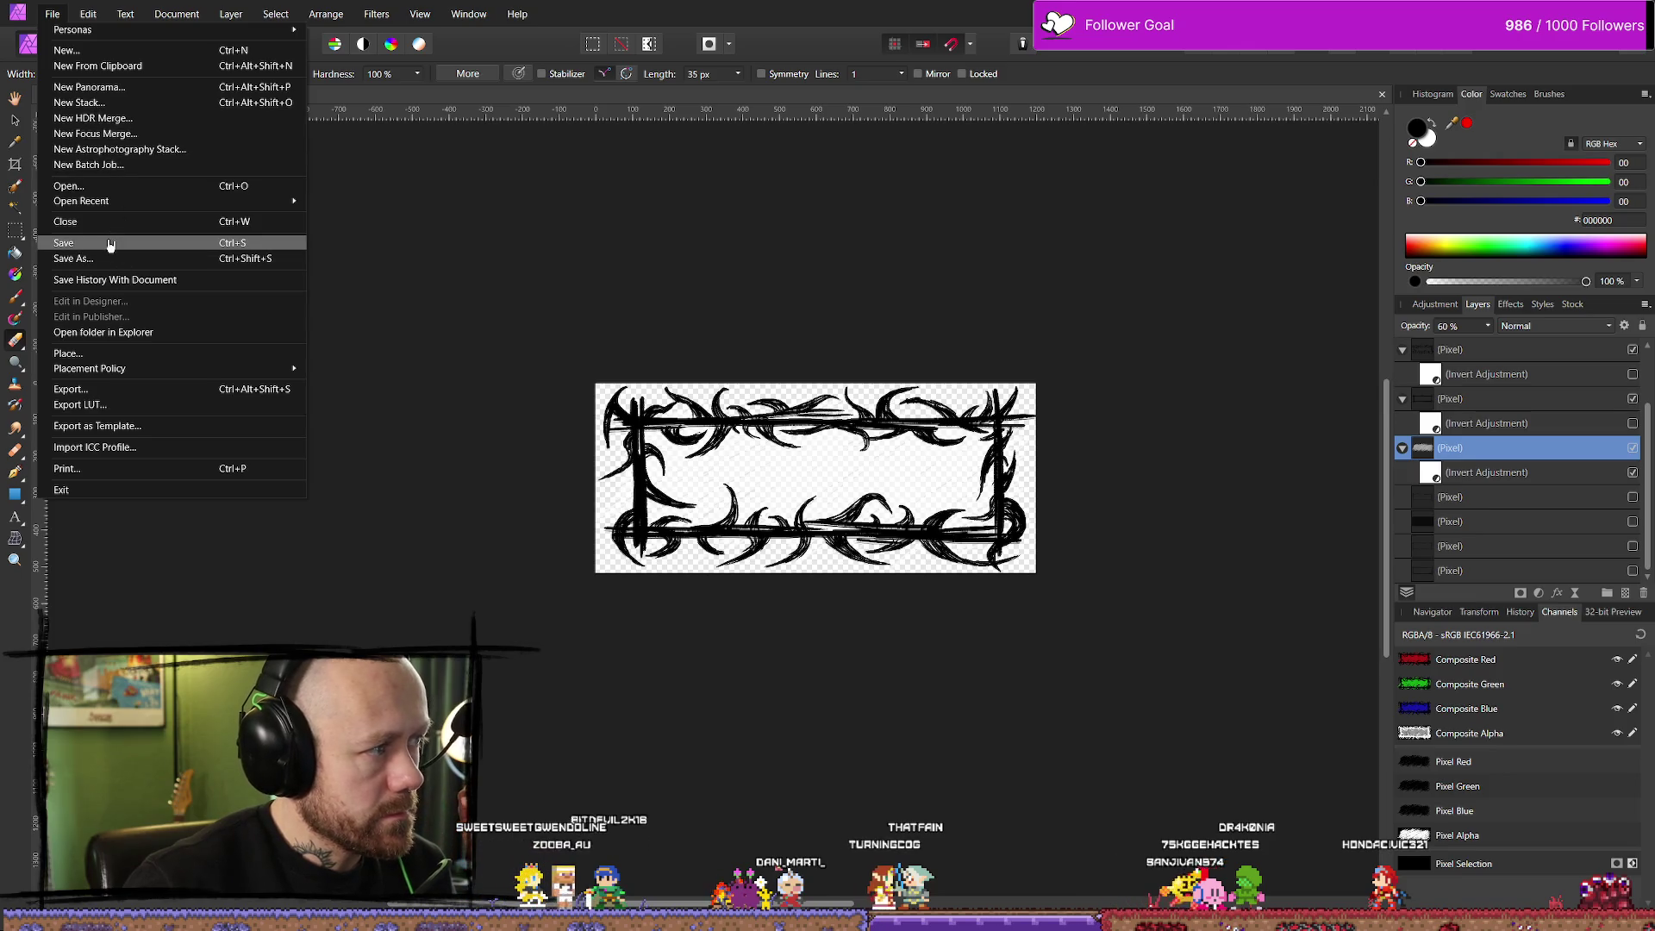
left_click(106, 389)
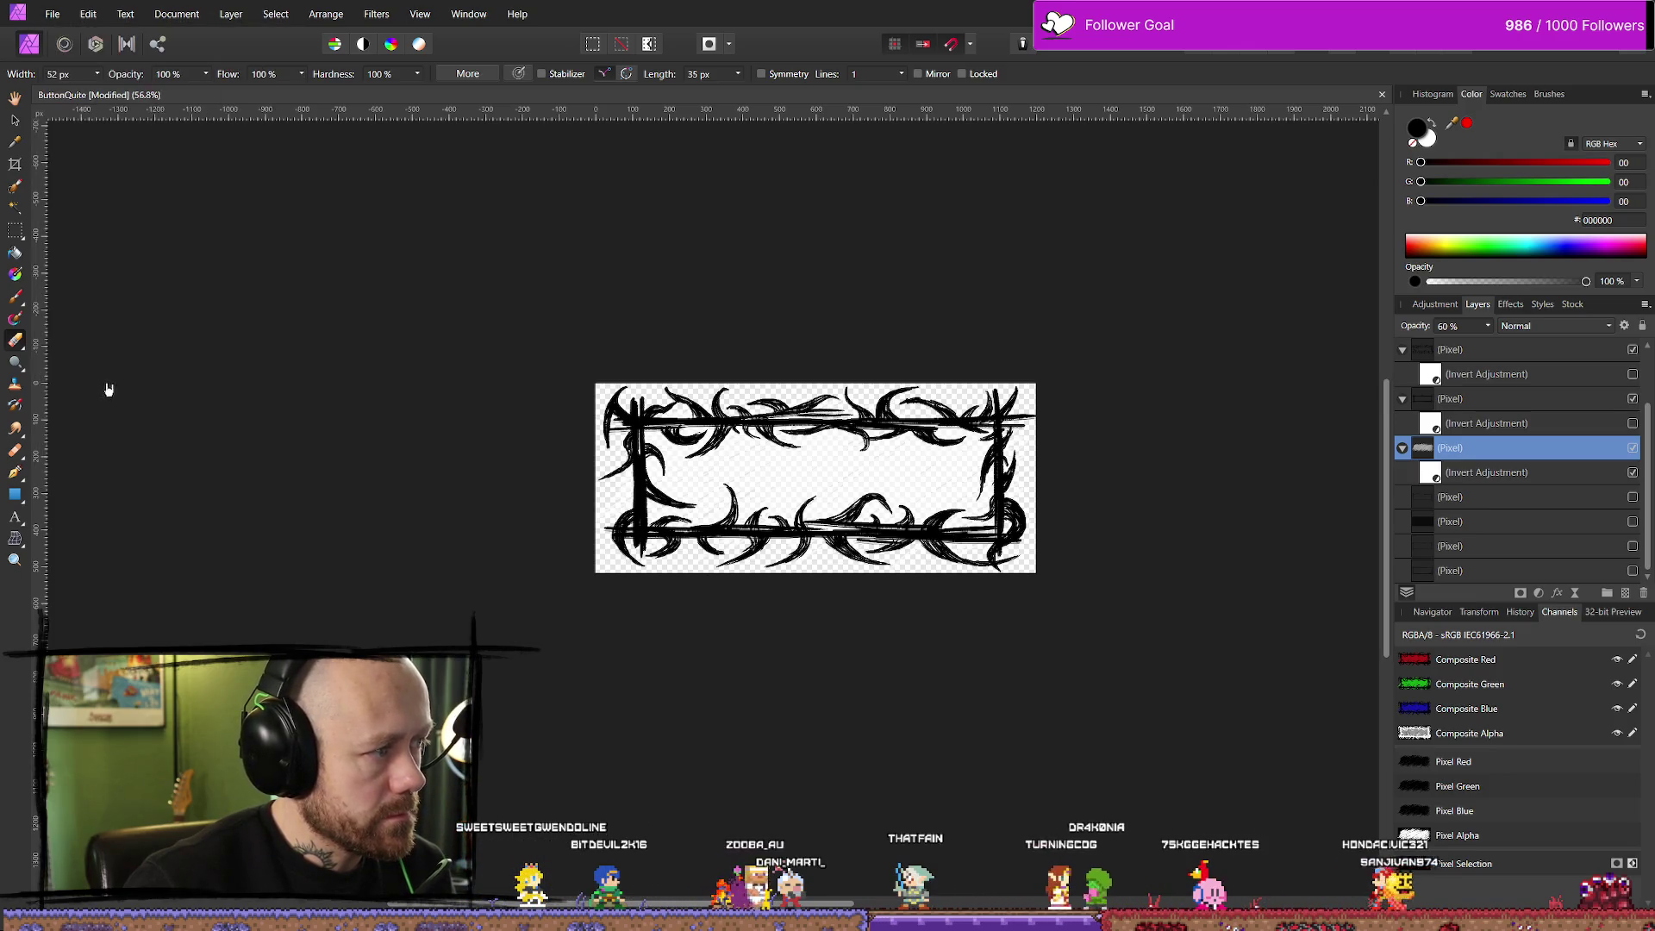
left_click(962, 571)
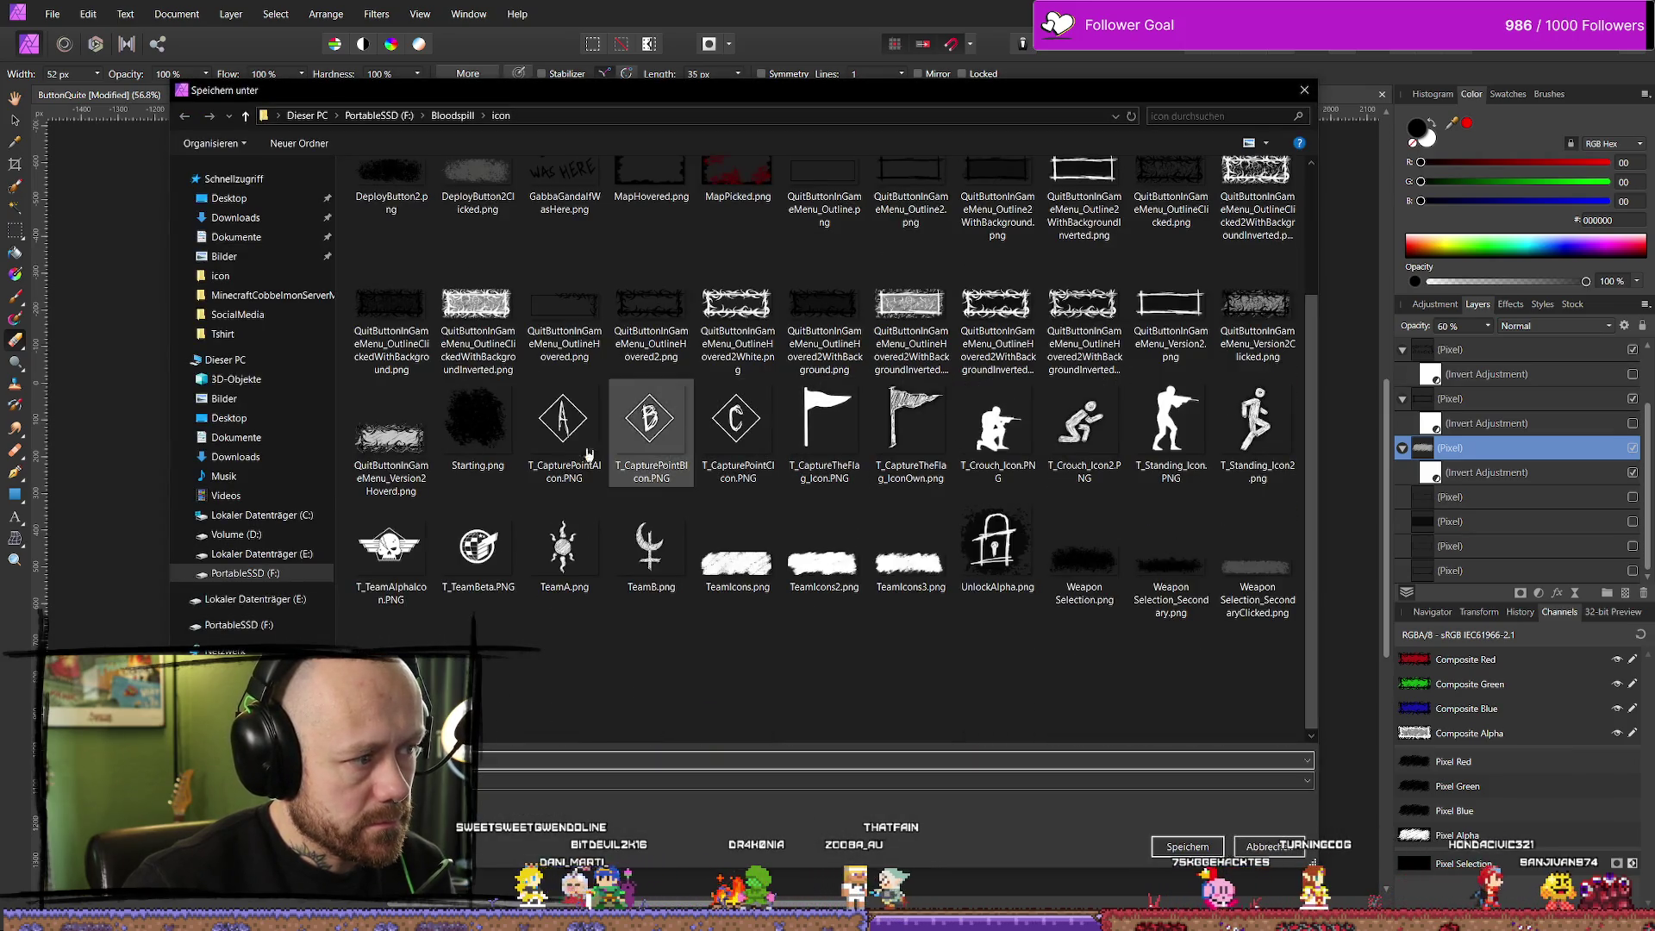
left_click(397, 454)
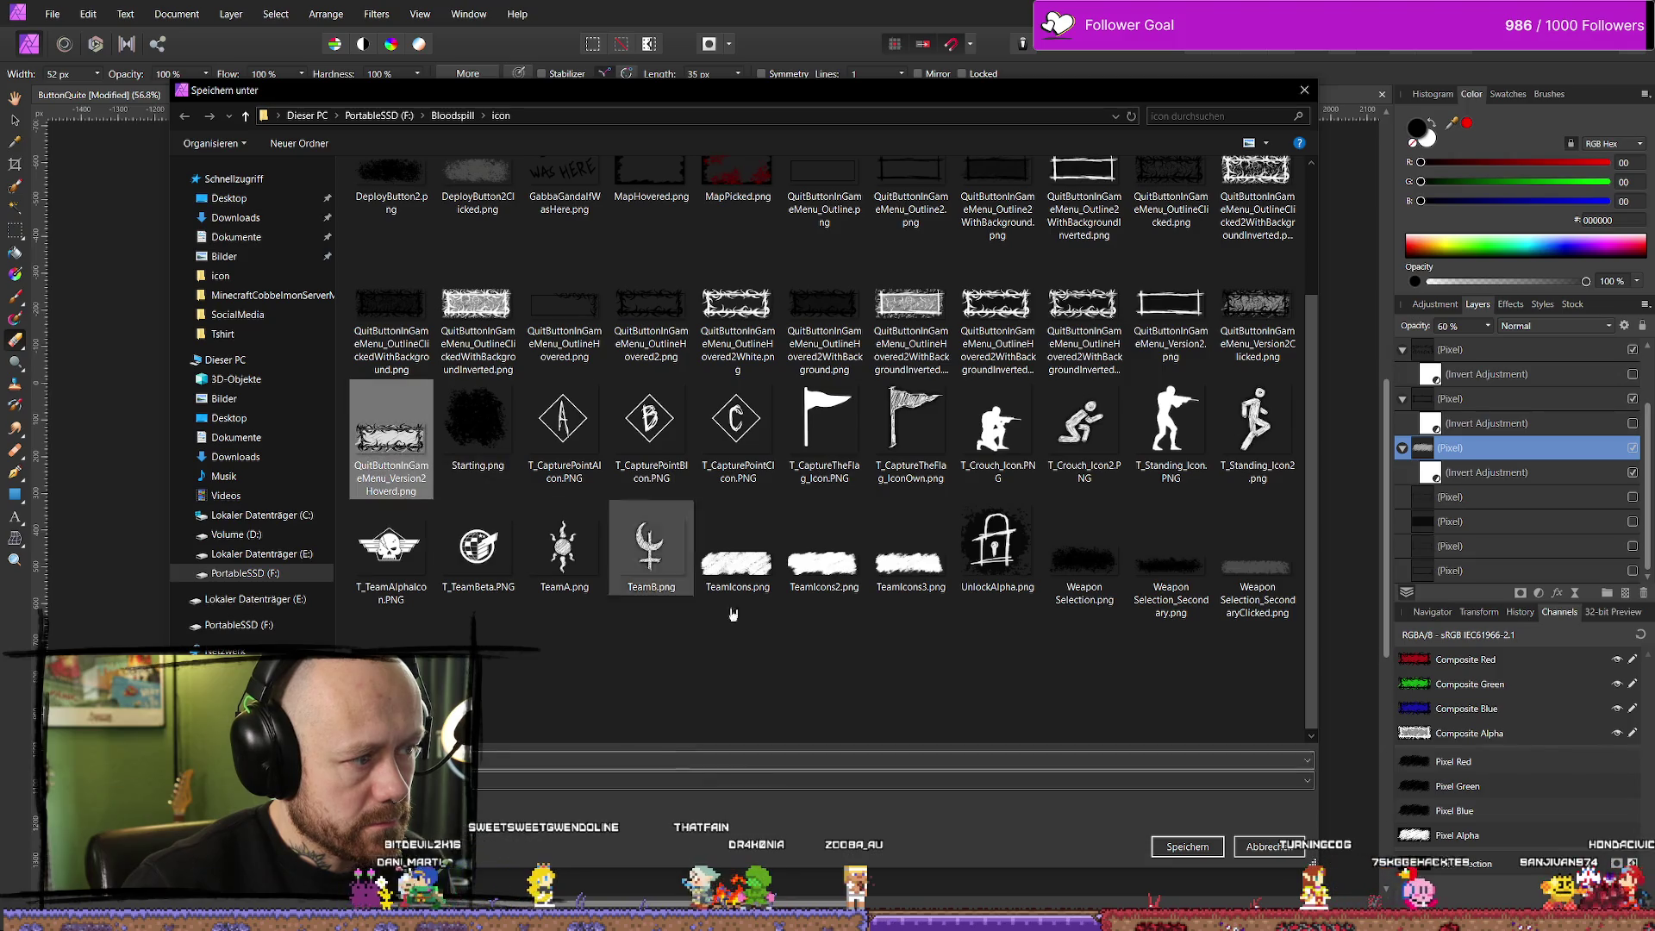
left_click(1187, 846)
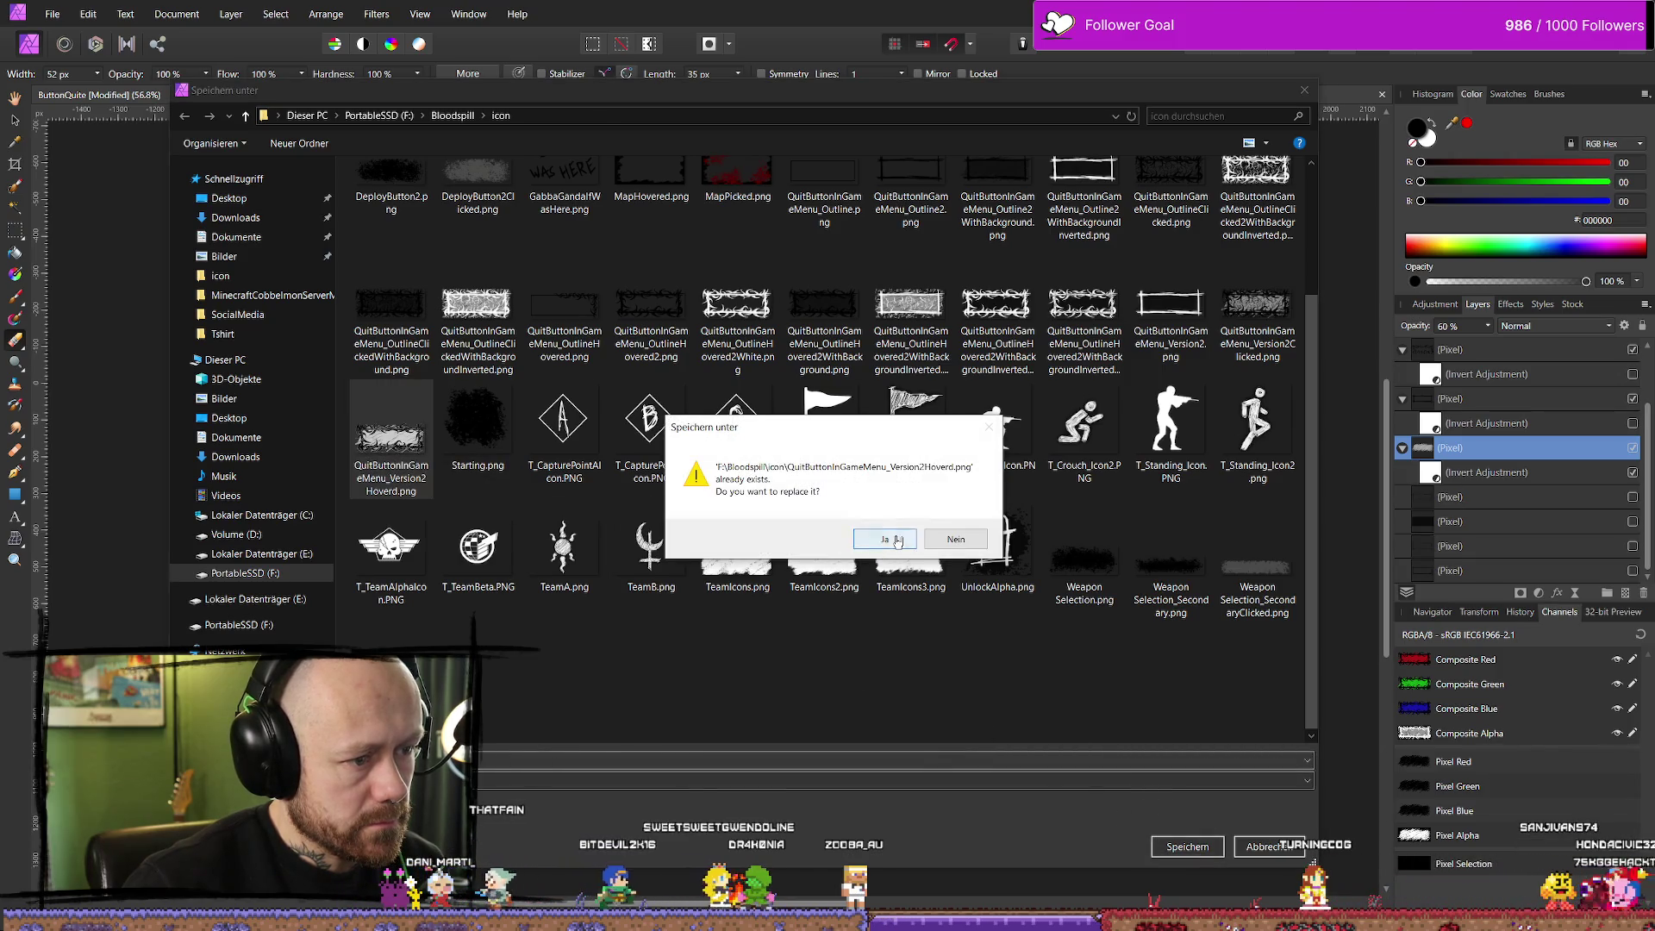
left_click(879, 539)
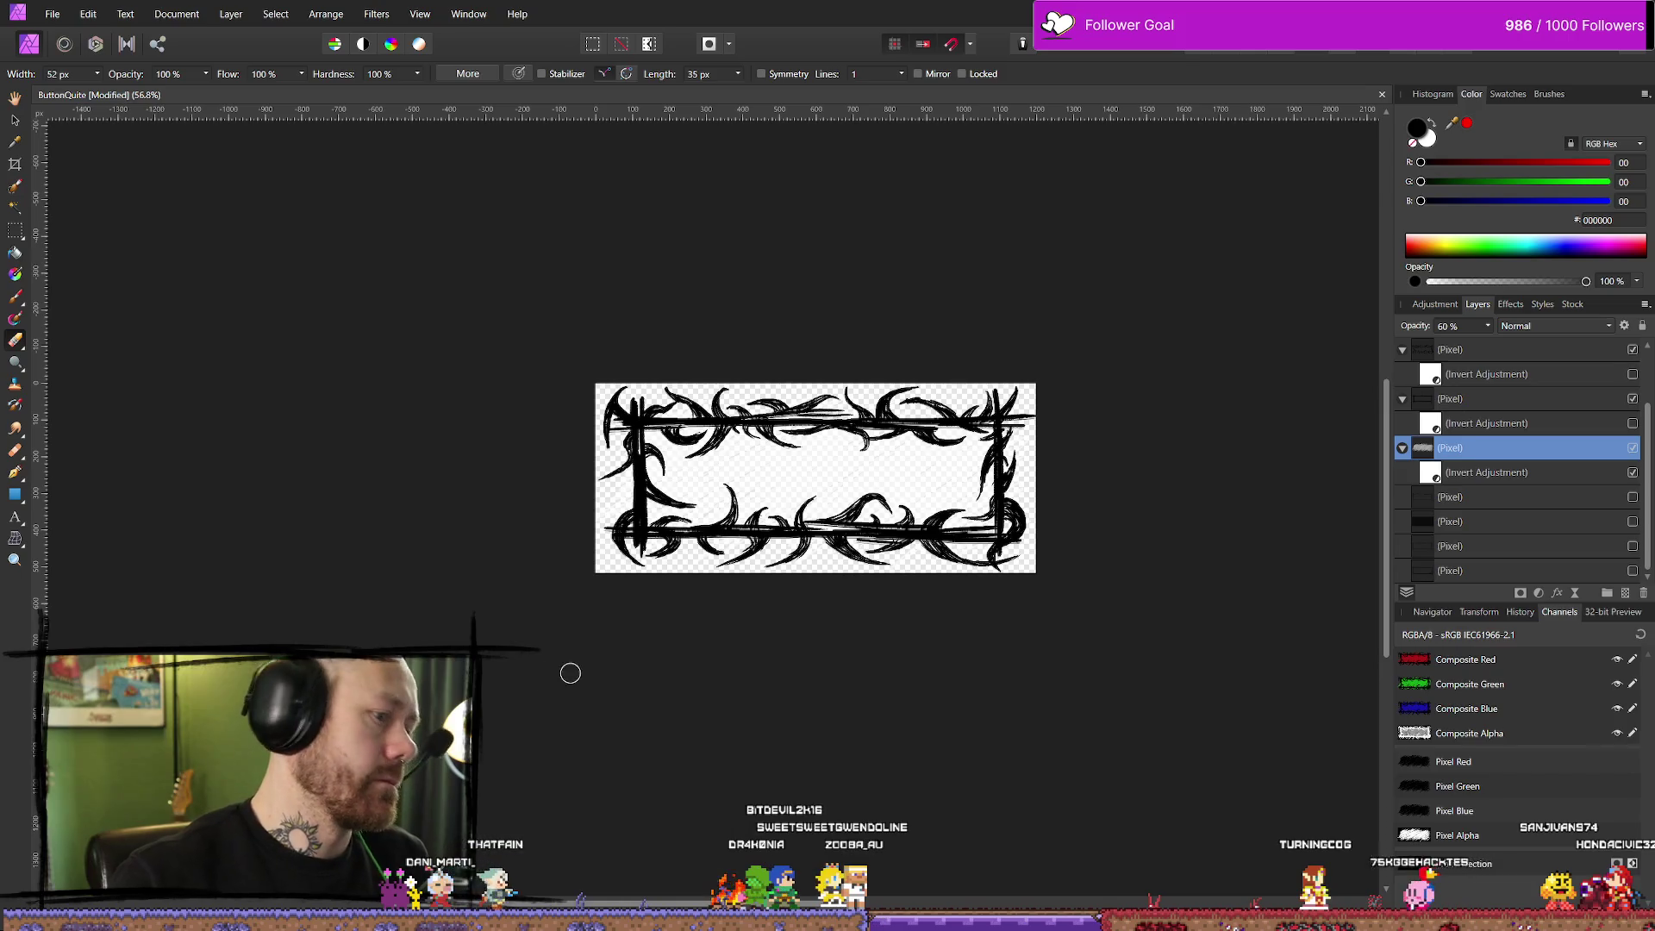
key("alt+Tab")
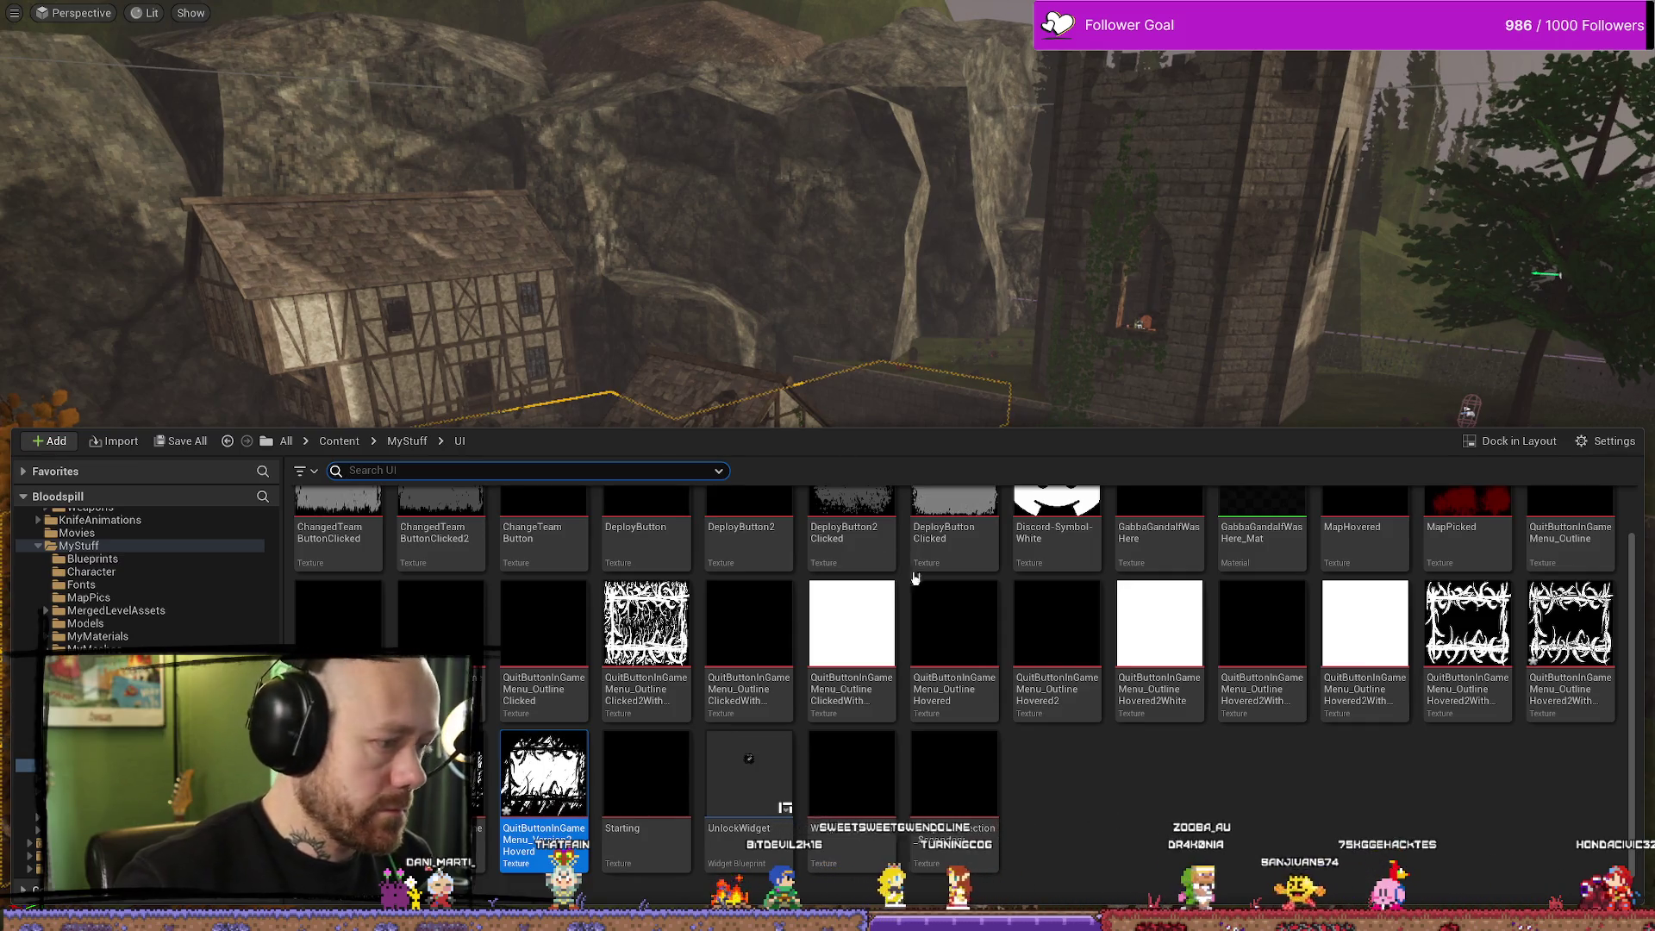
Close the Content Drawer, start Play, and open the Leave Match confirmation from the pause menu
left_click(1075, 167)
left_click_drag(985, 300, 985, 300)
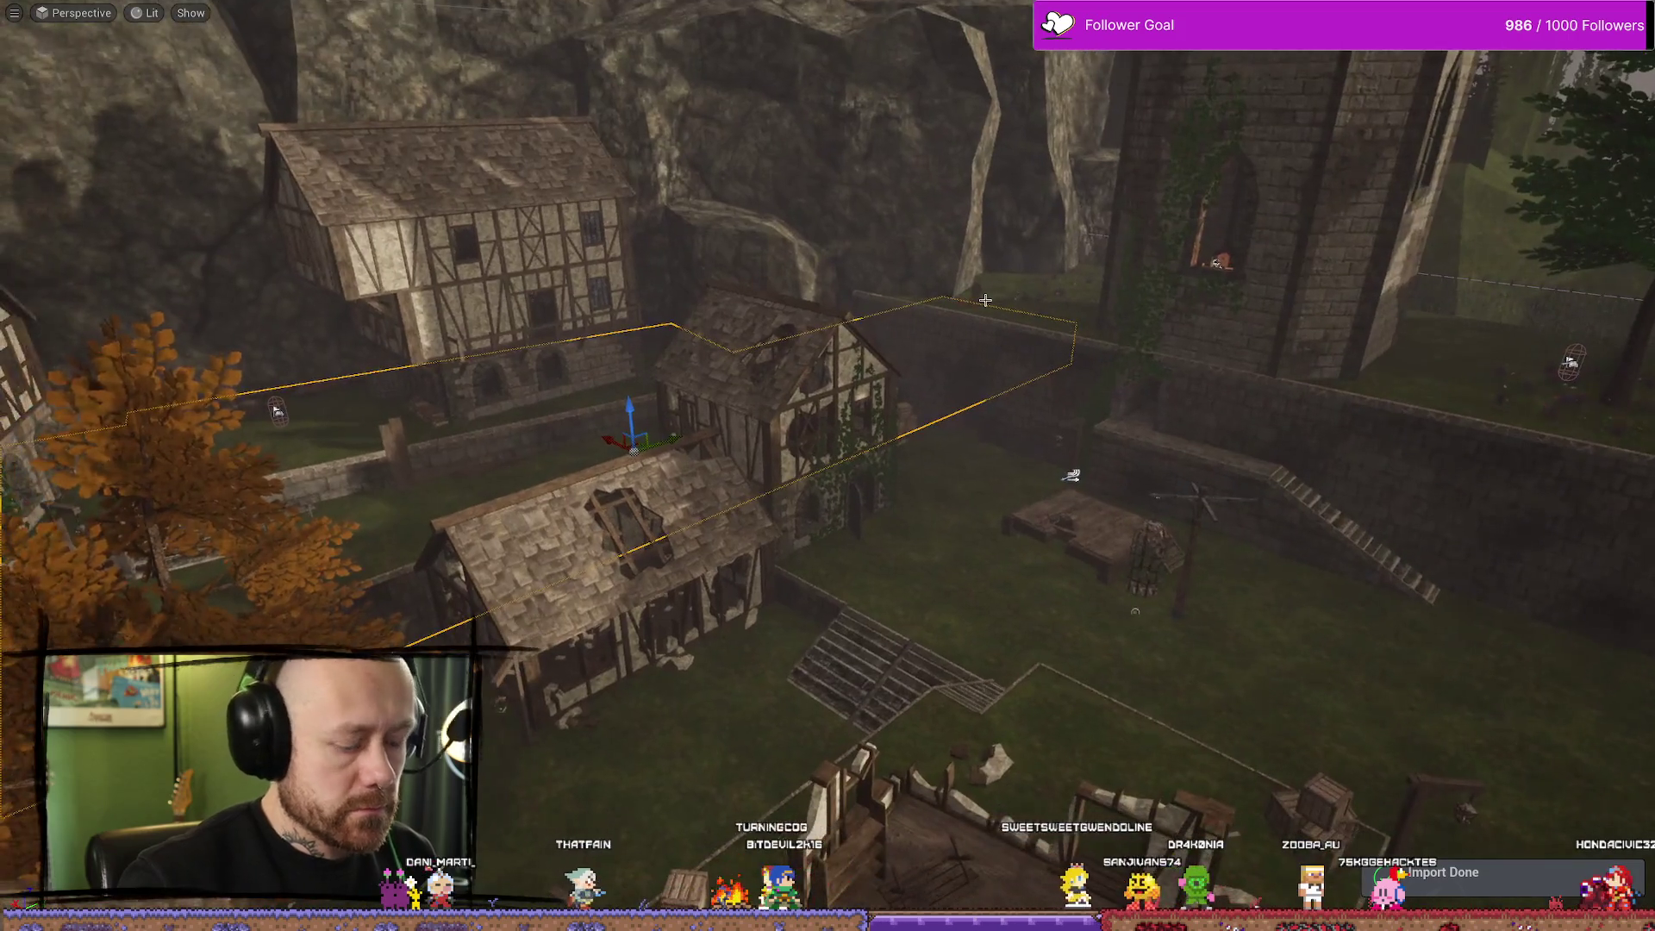
key("alt+p")
key("Escape")
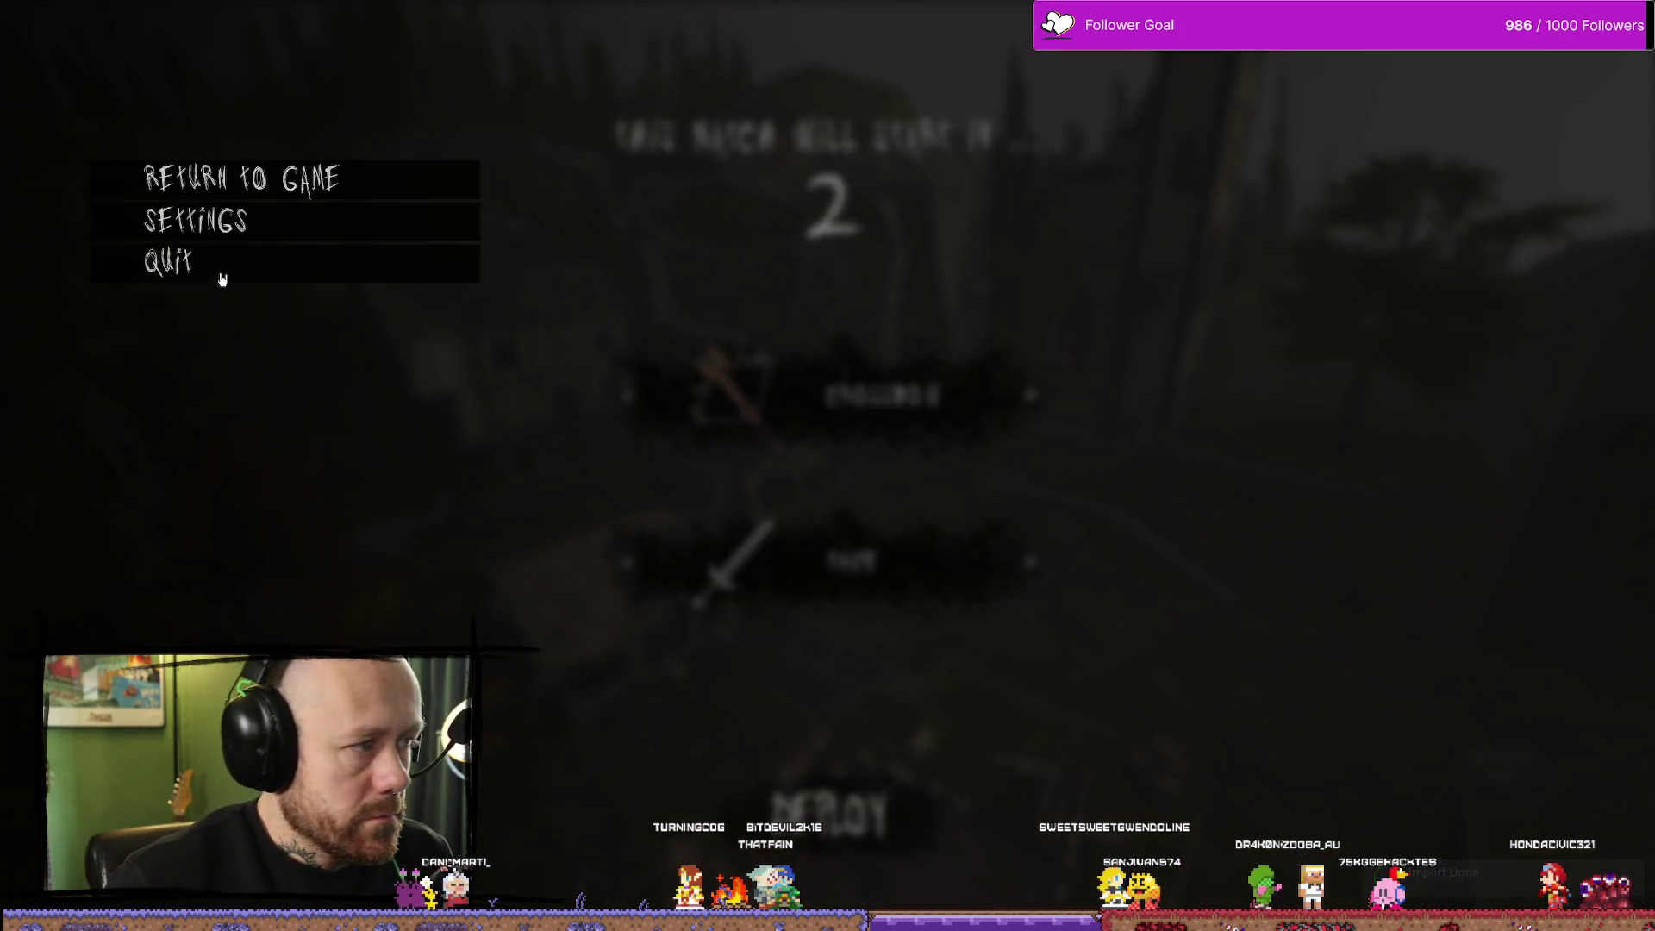
left_click(220, 263)
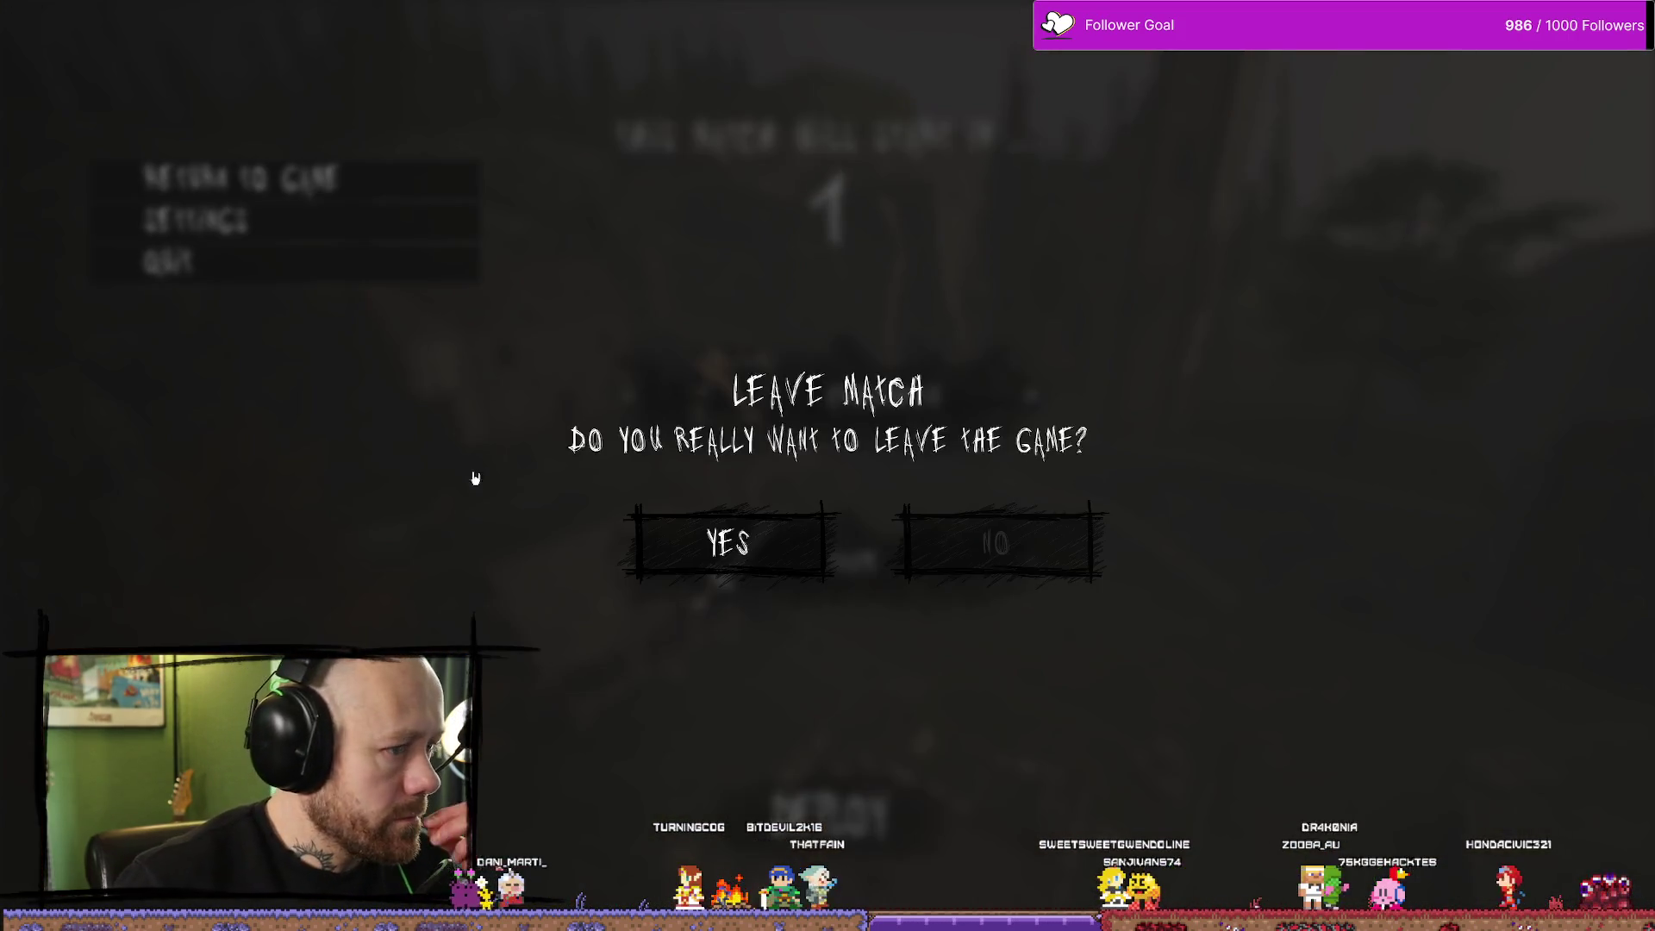
Repeatedly hover and press YES to check the scribbled hover frame, then stop play
left_click(789, 553)
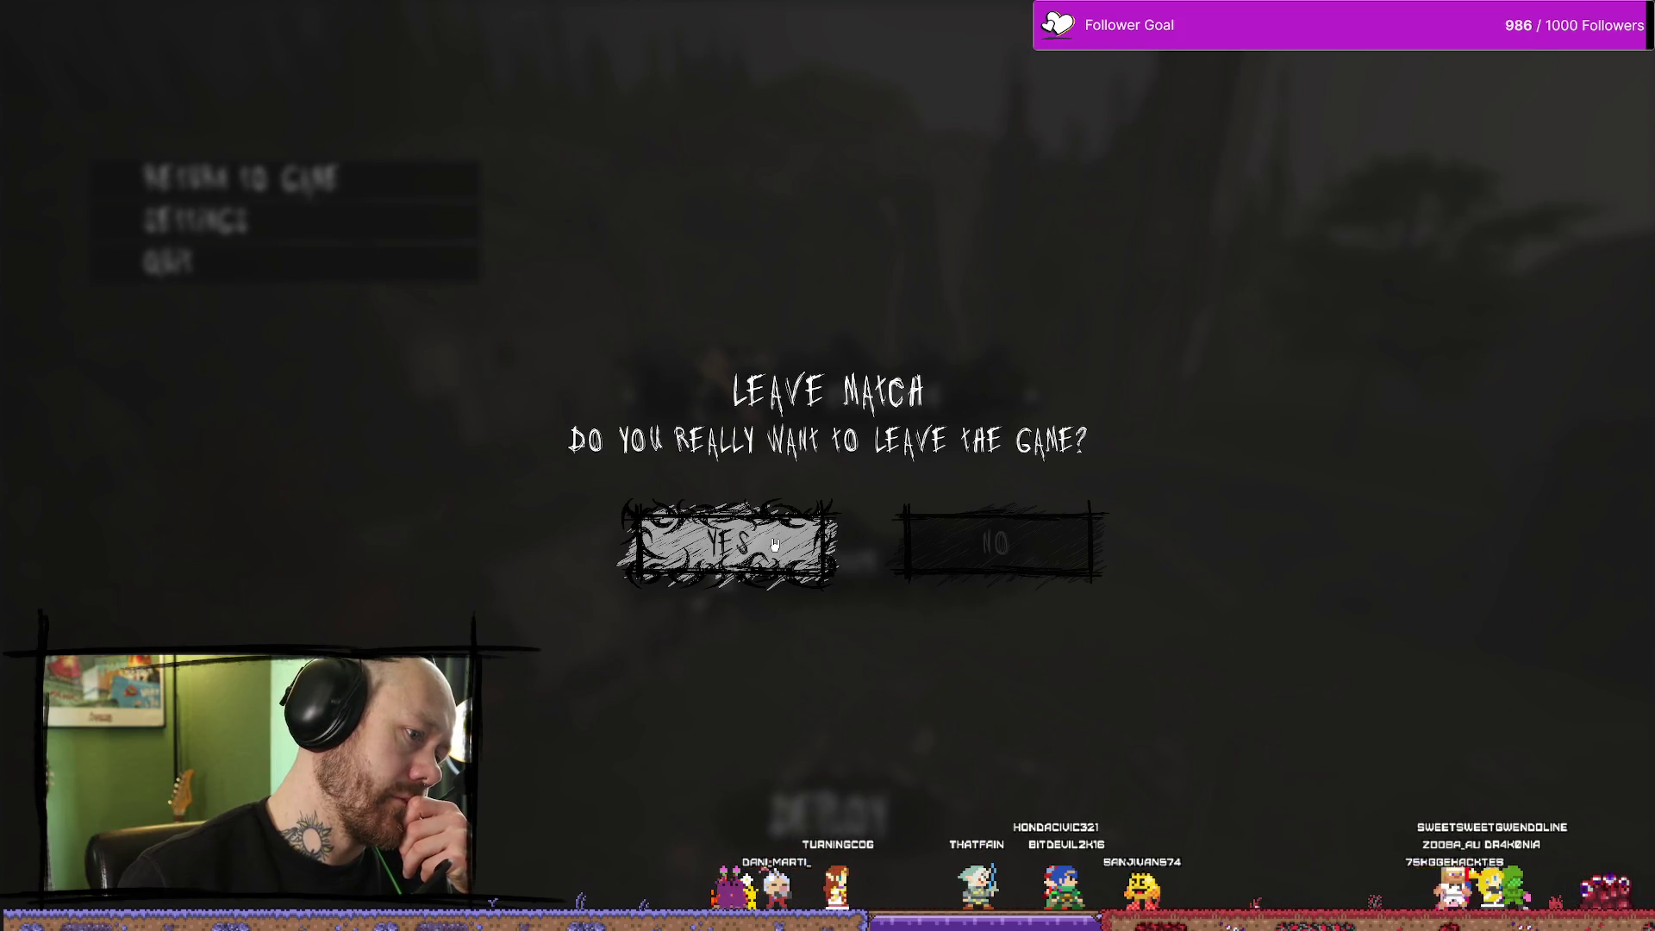
left_click(774, 545)
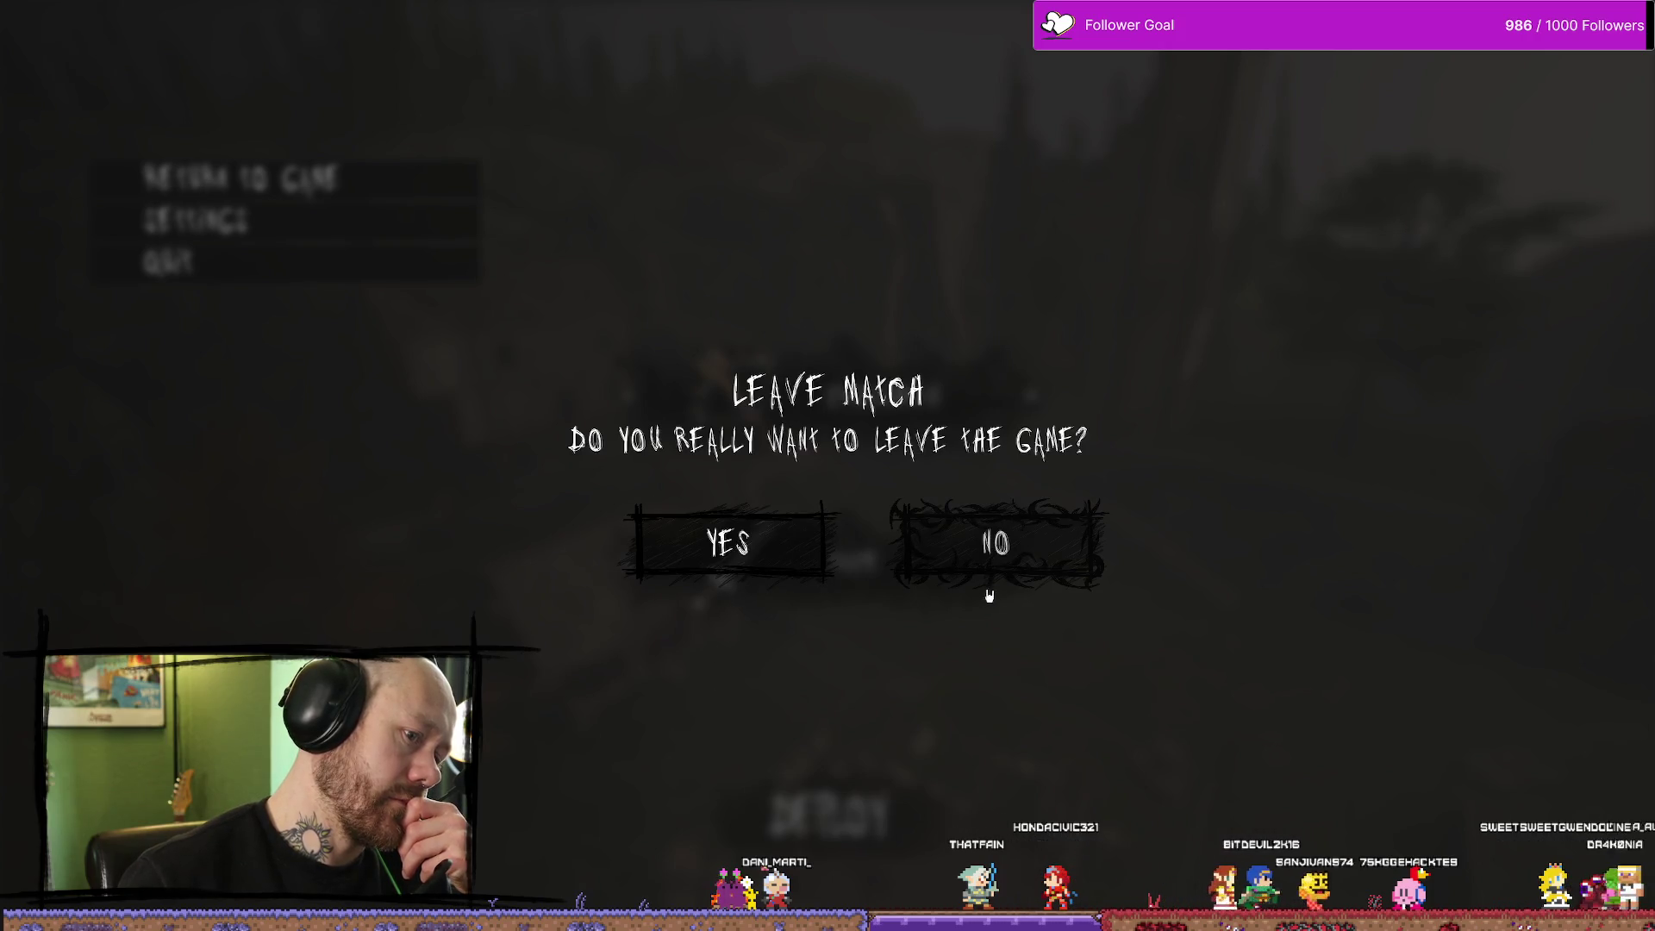
left_click(798, 559)
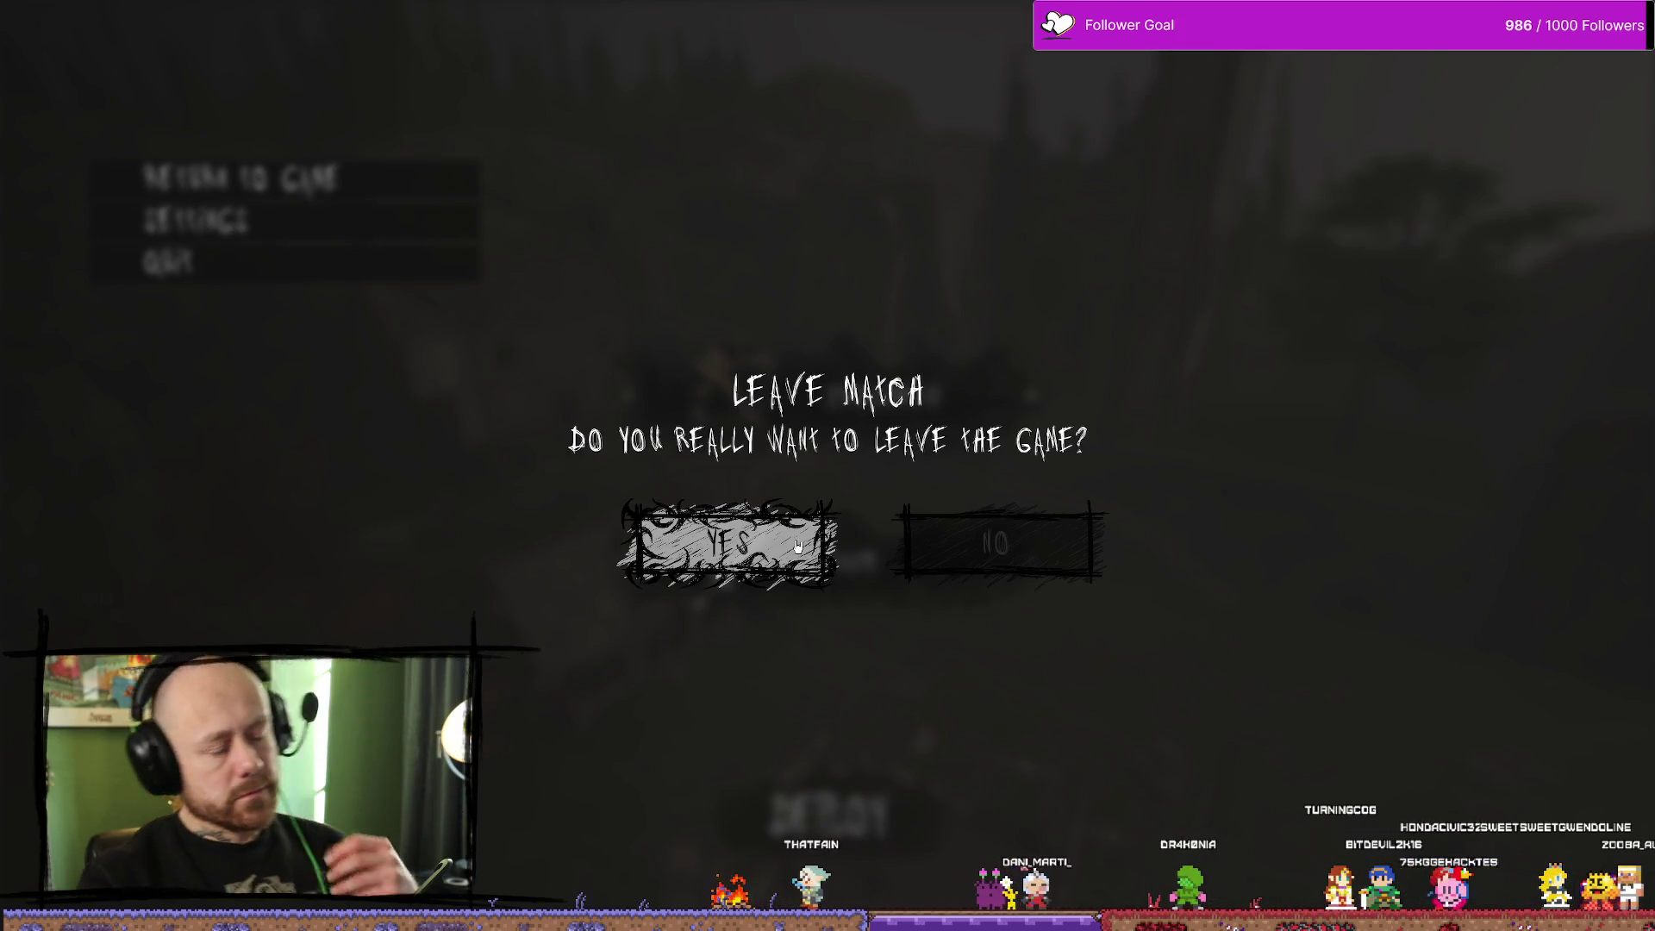
left_click(797, 551)
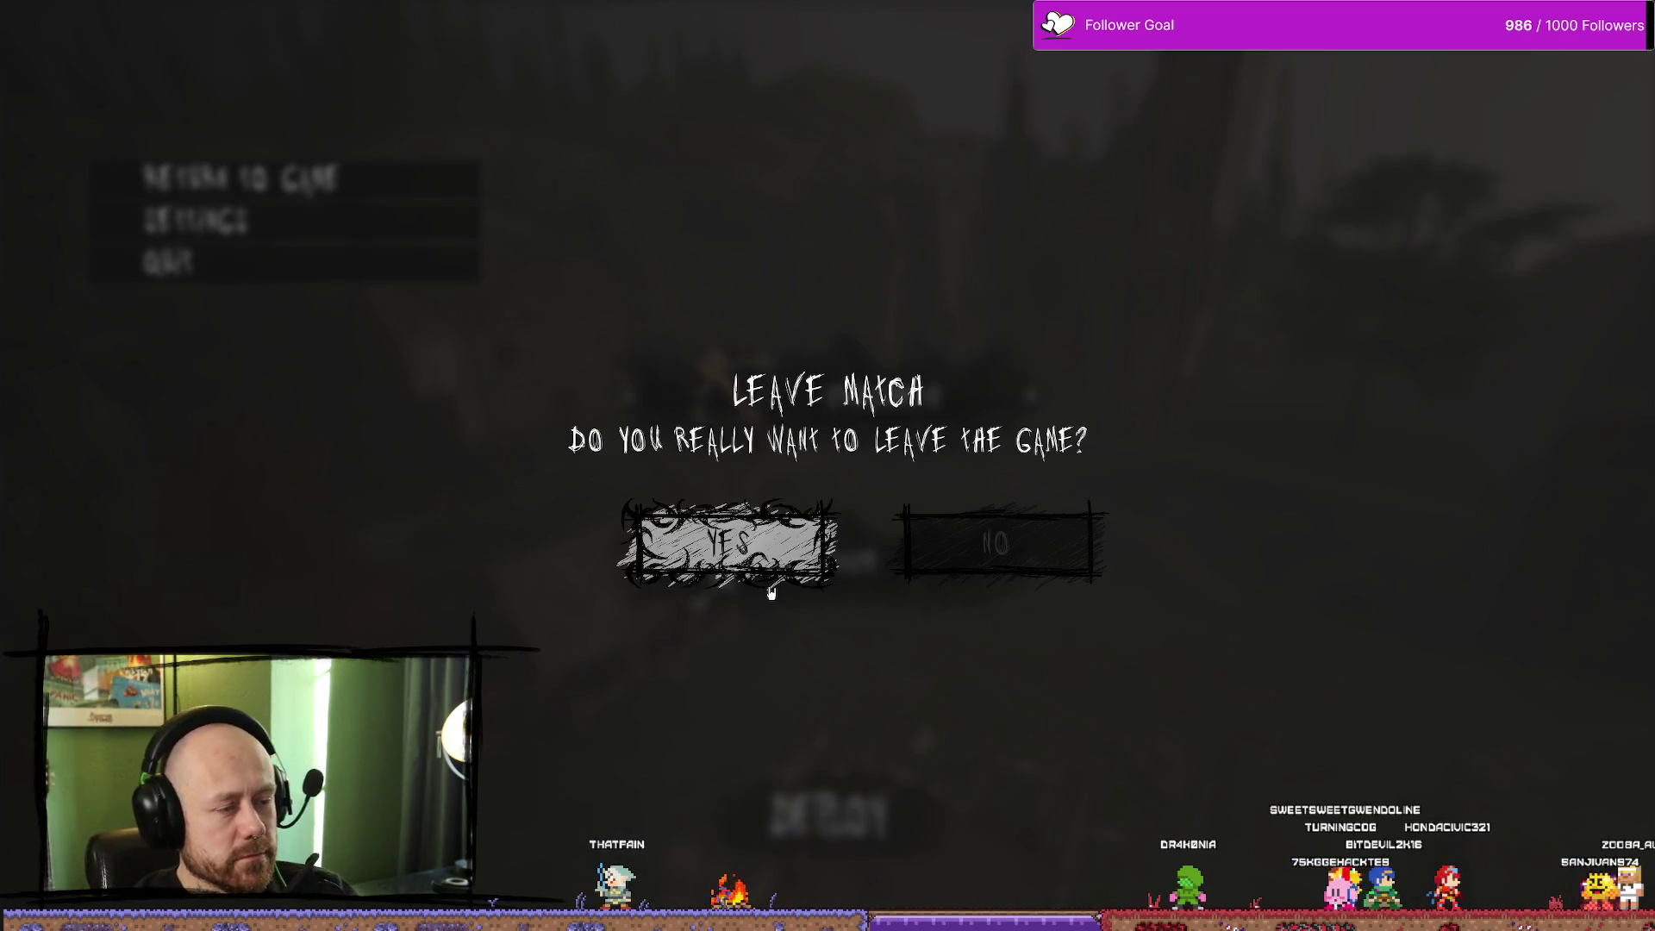
left_click(769, 572)
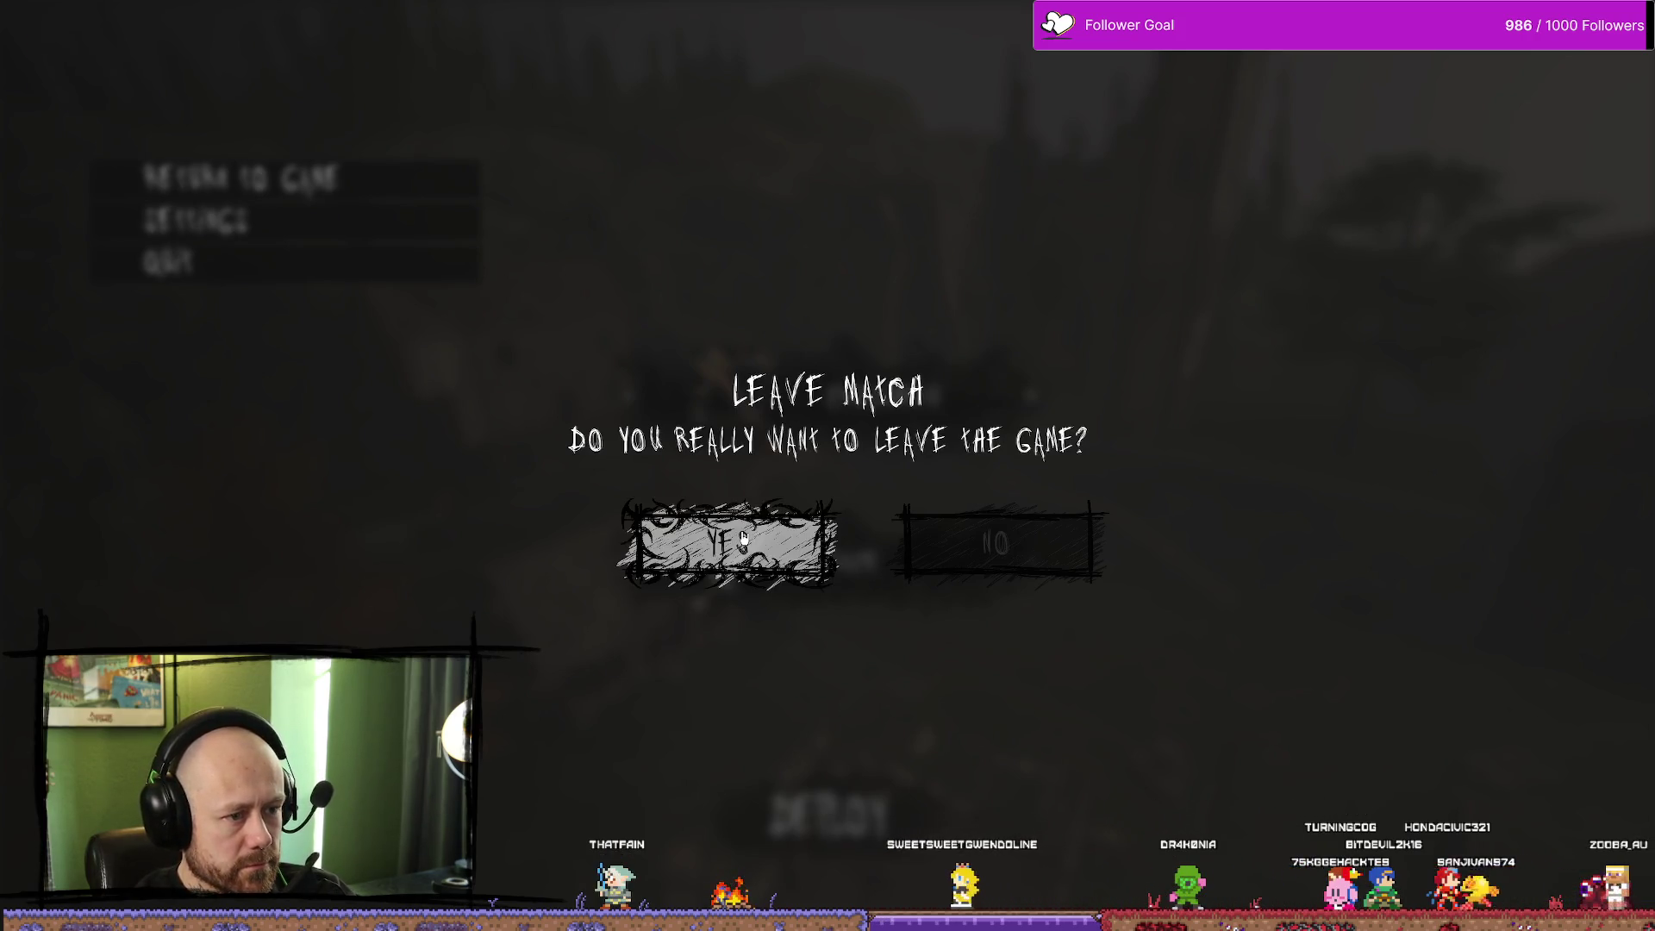
left_click(797, 564)
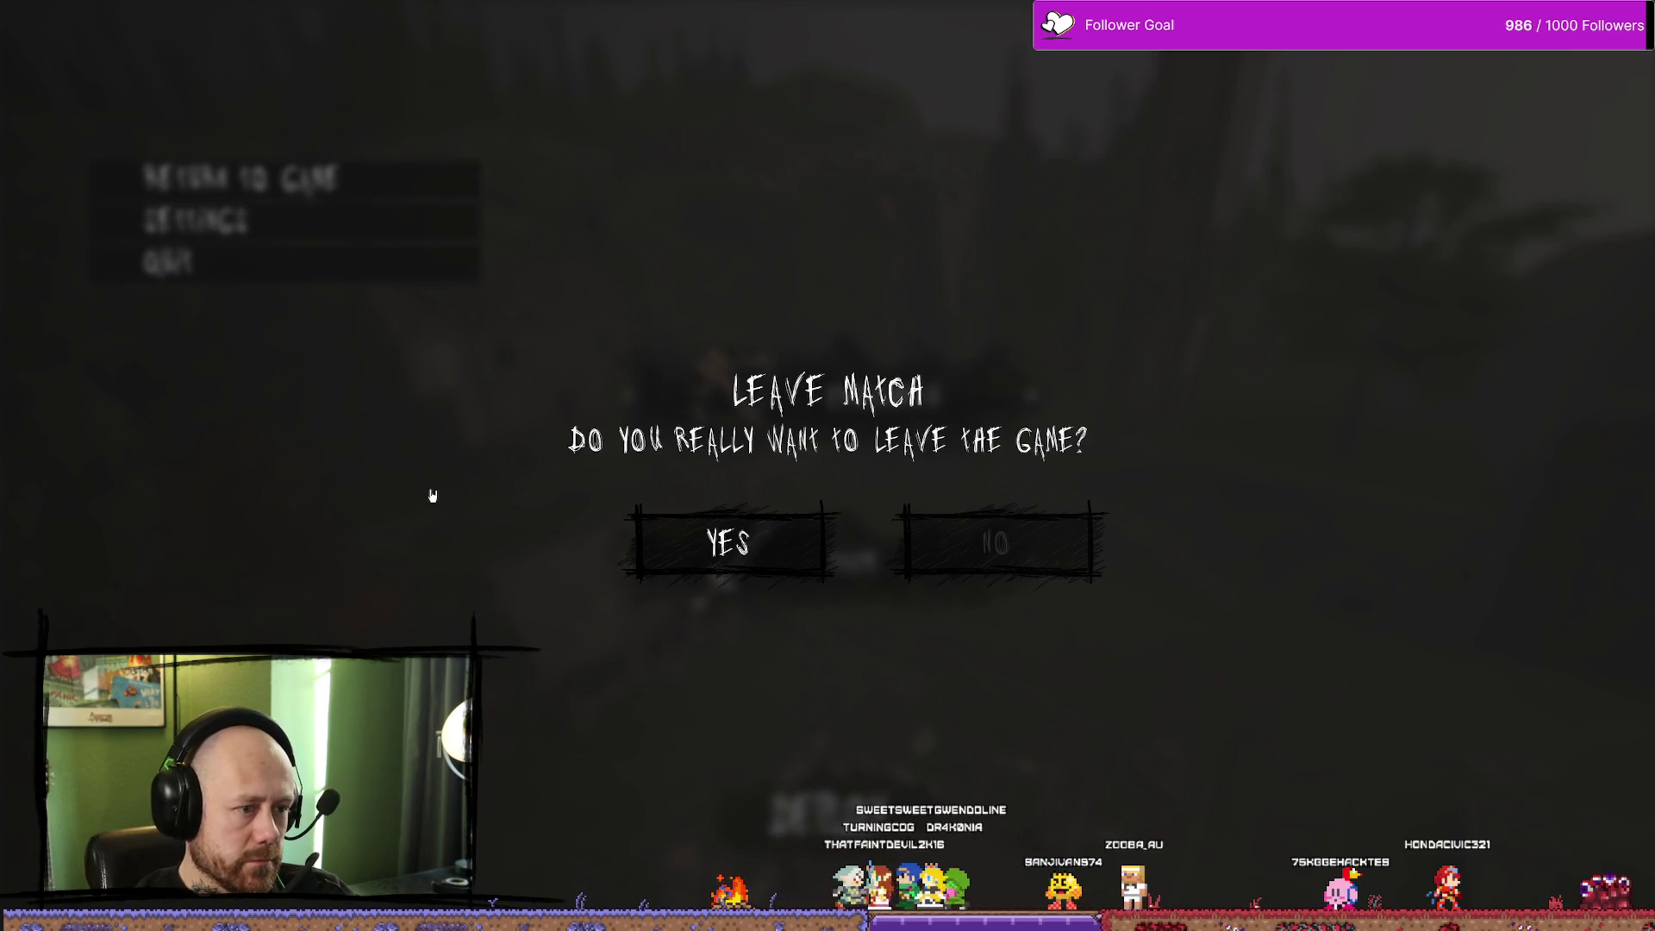
left_click(728, 543)
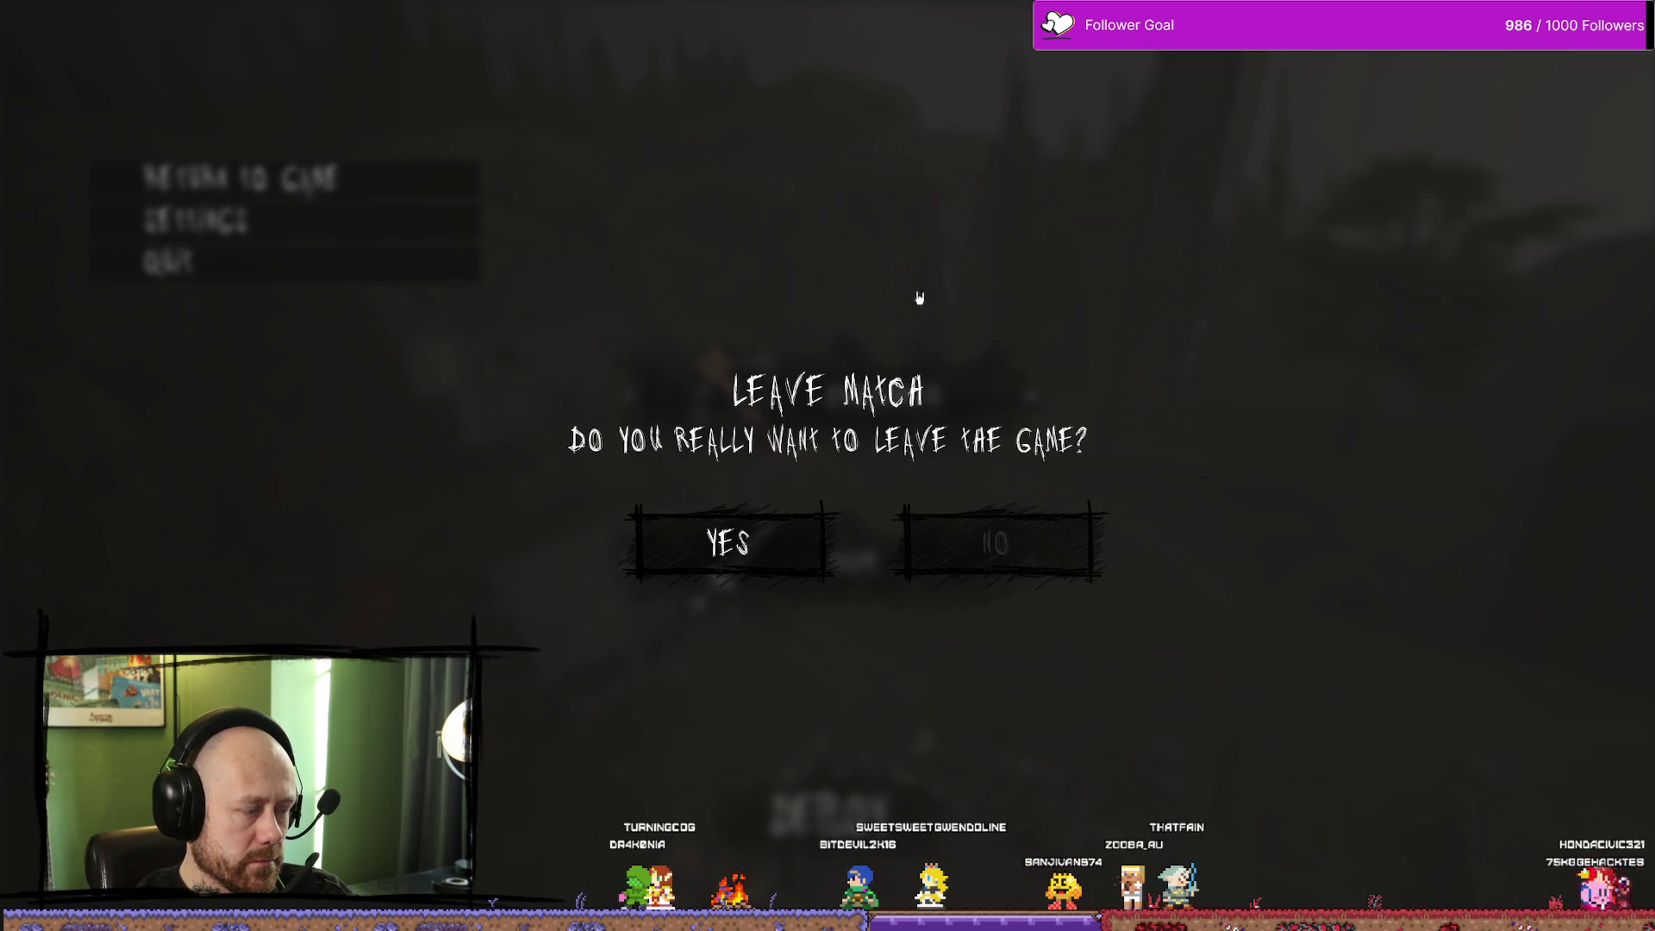
key("Escape")
key("ctrl+space")
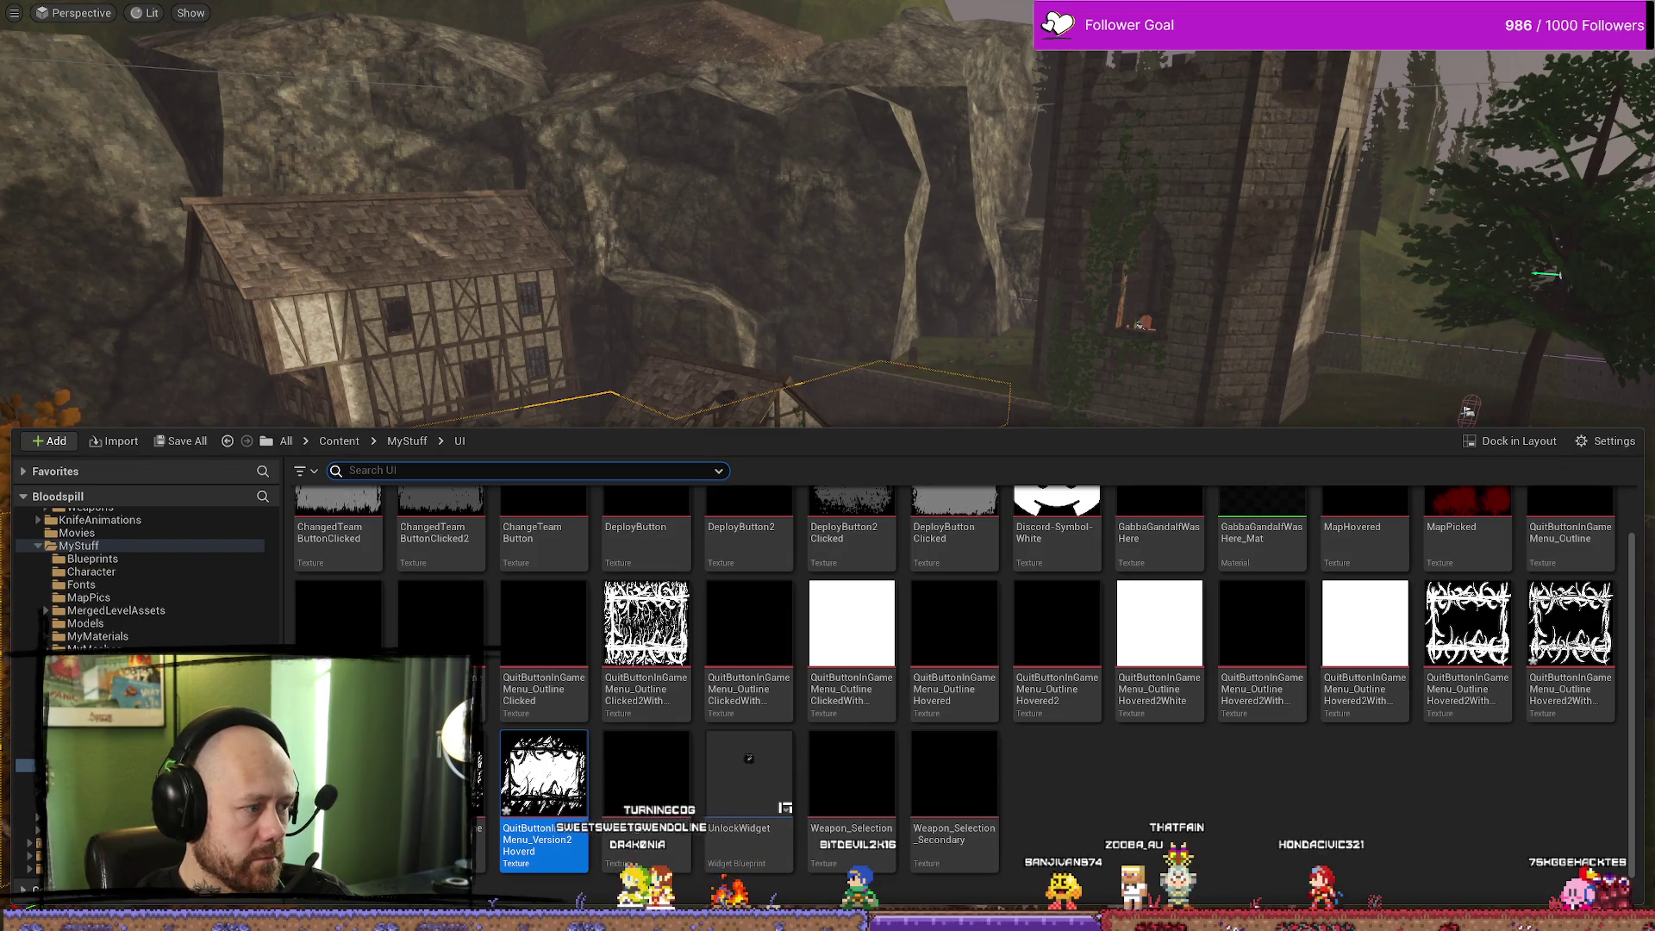
Maximize the WB_InGameMenu editor and scroll YesQuitButton's details to its Style Normal and Hovered images
key("alt+Tab")
left_click(1194, 177)
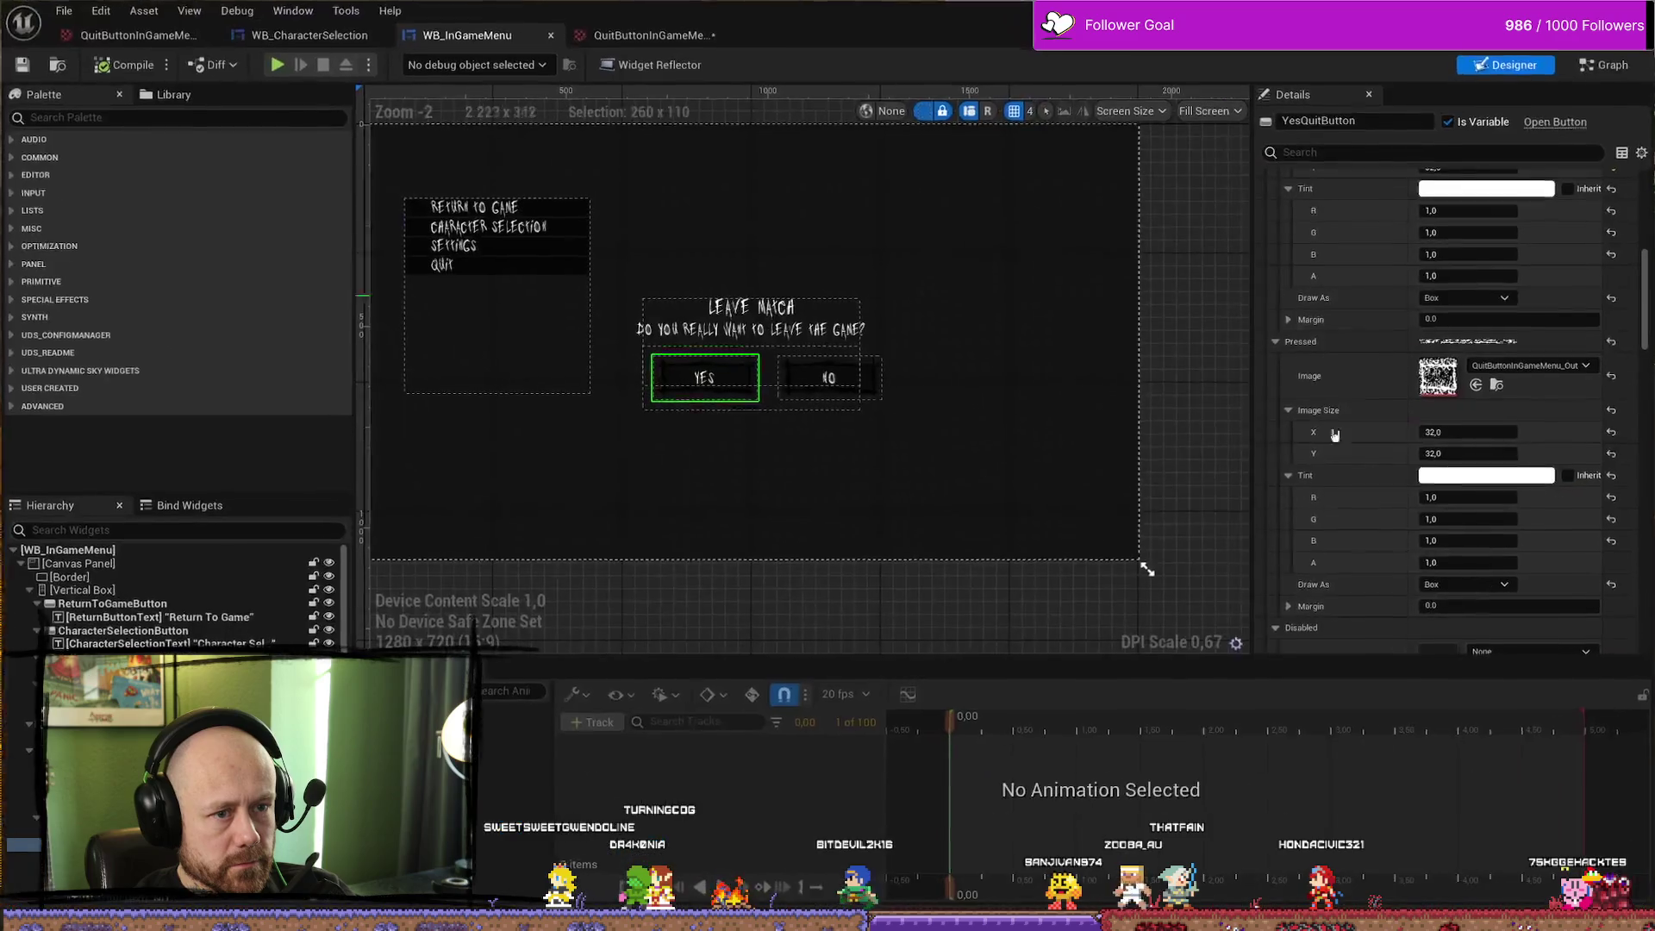
scroll(1539, 436, "up", 2)
scroll(1539, 436, "up", 5)
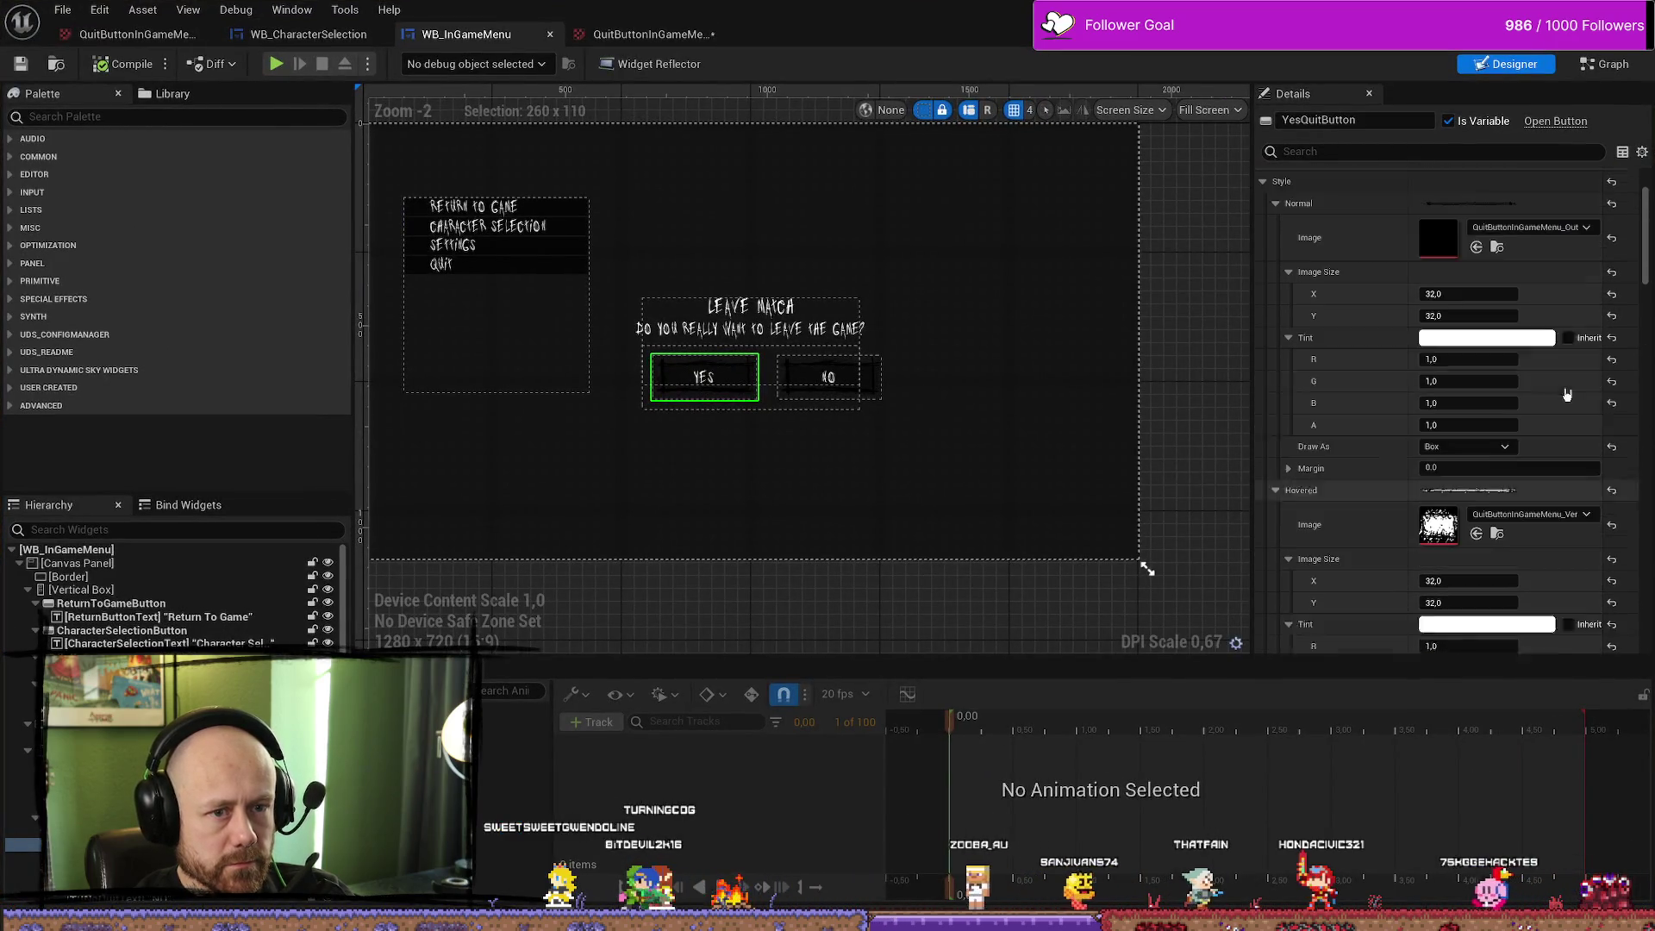
scroll(1515, 584, "down", 3)
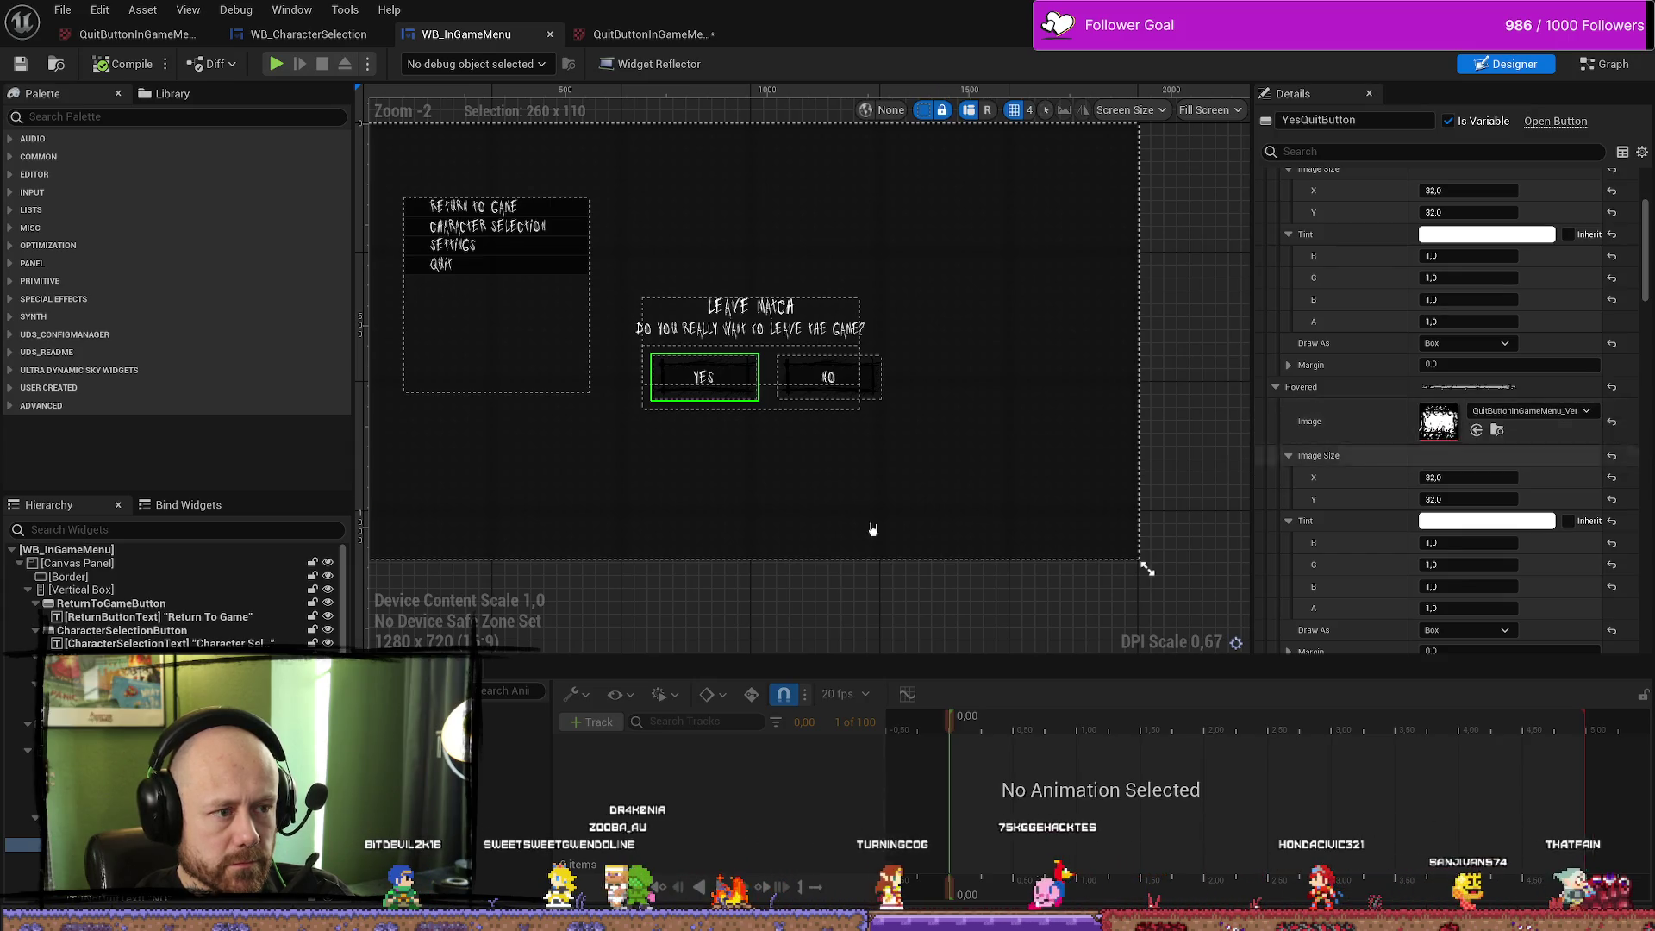
key("alt+Tab")
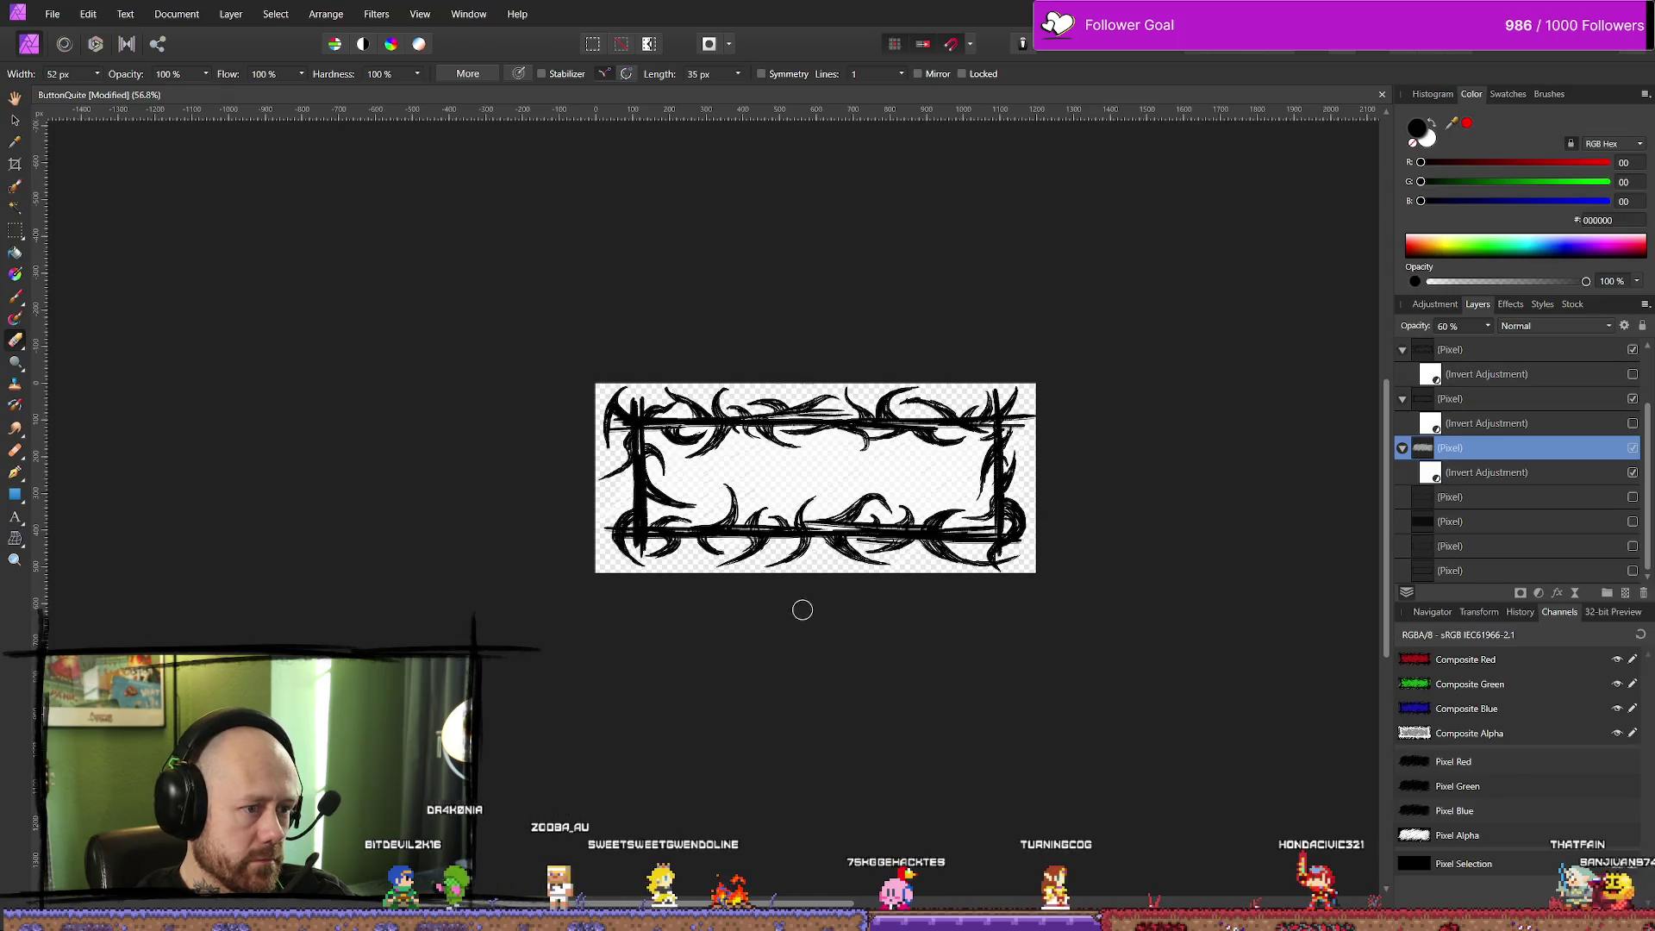
Select the 60%-opacity frame pixel layer and export it over QuitButtonInGameMenu_Version2Hoverd.png
left_click(1499, 474)
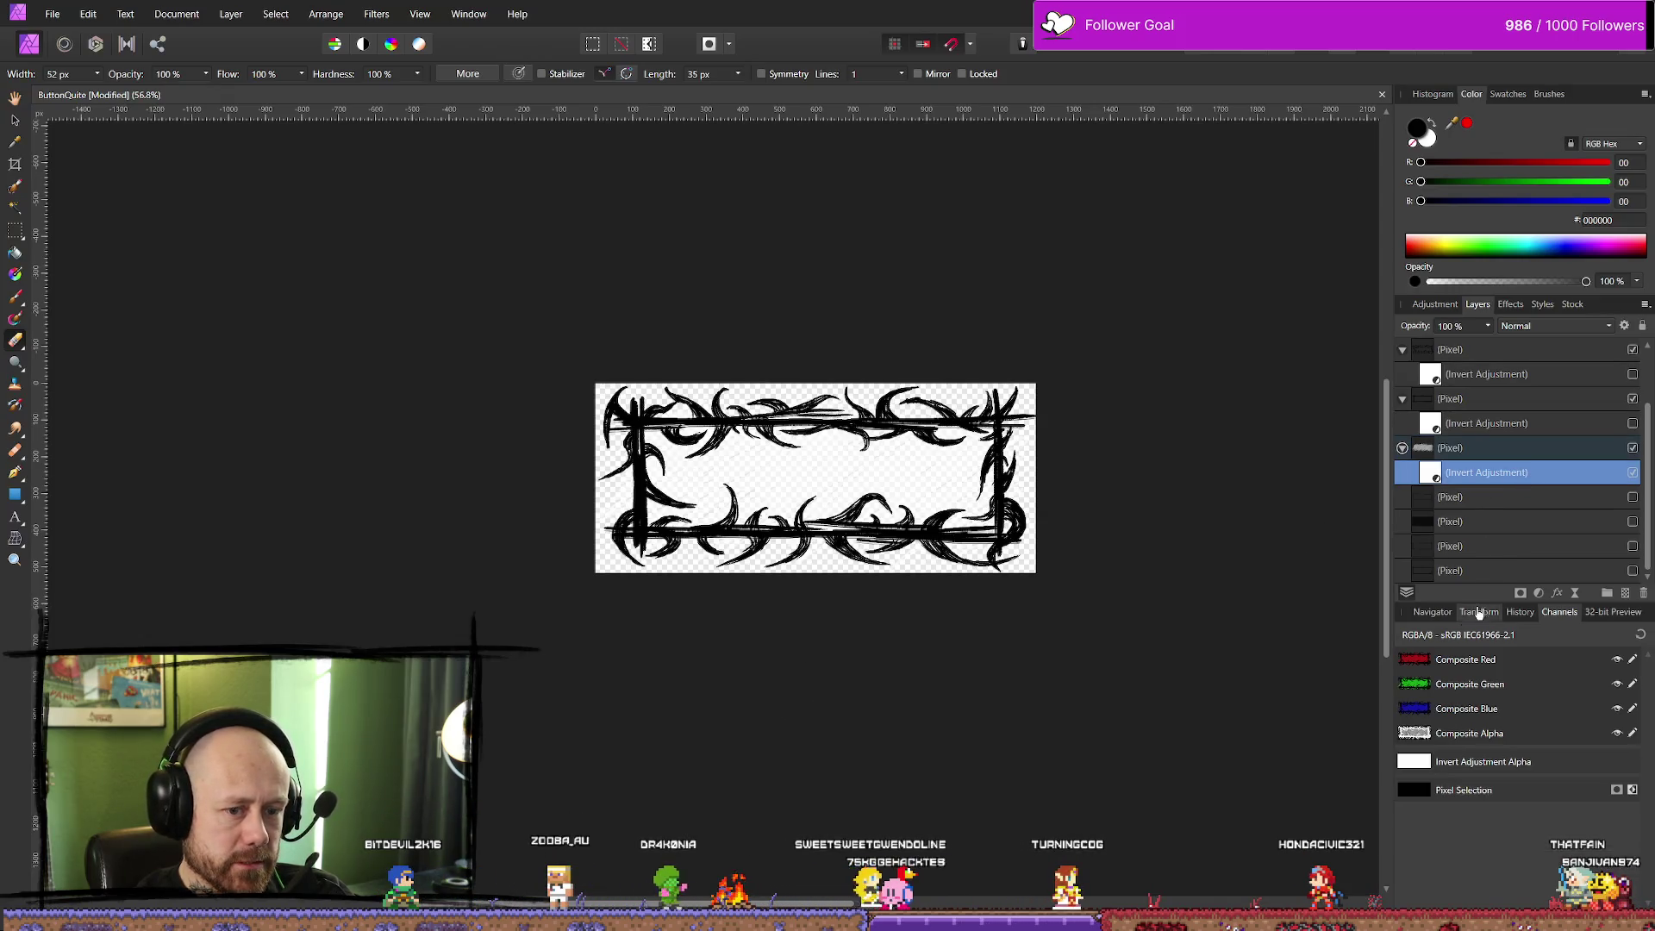
left_click(1481, 452)
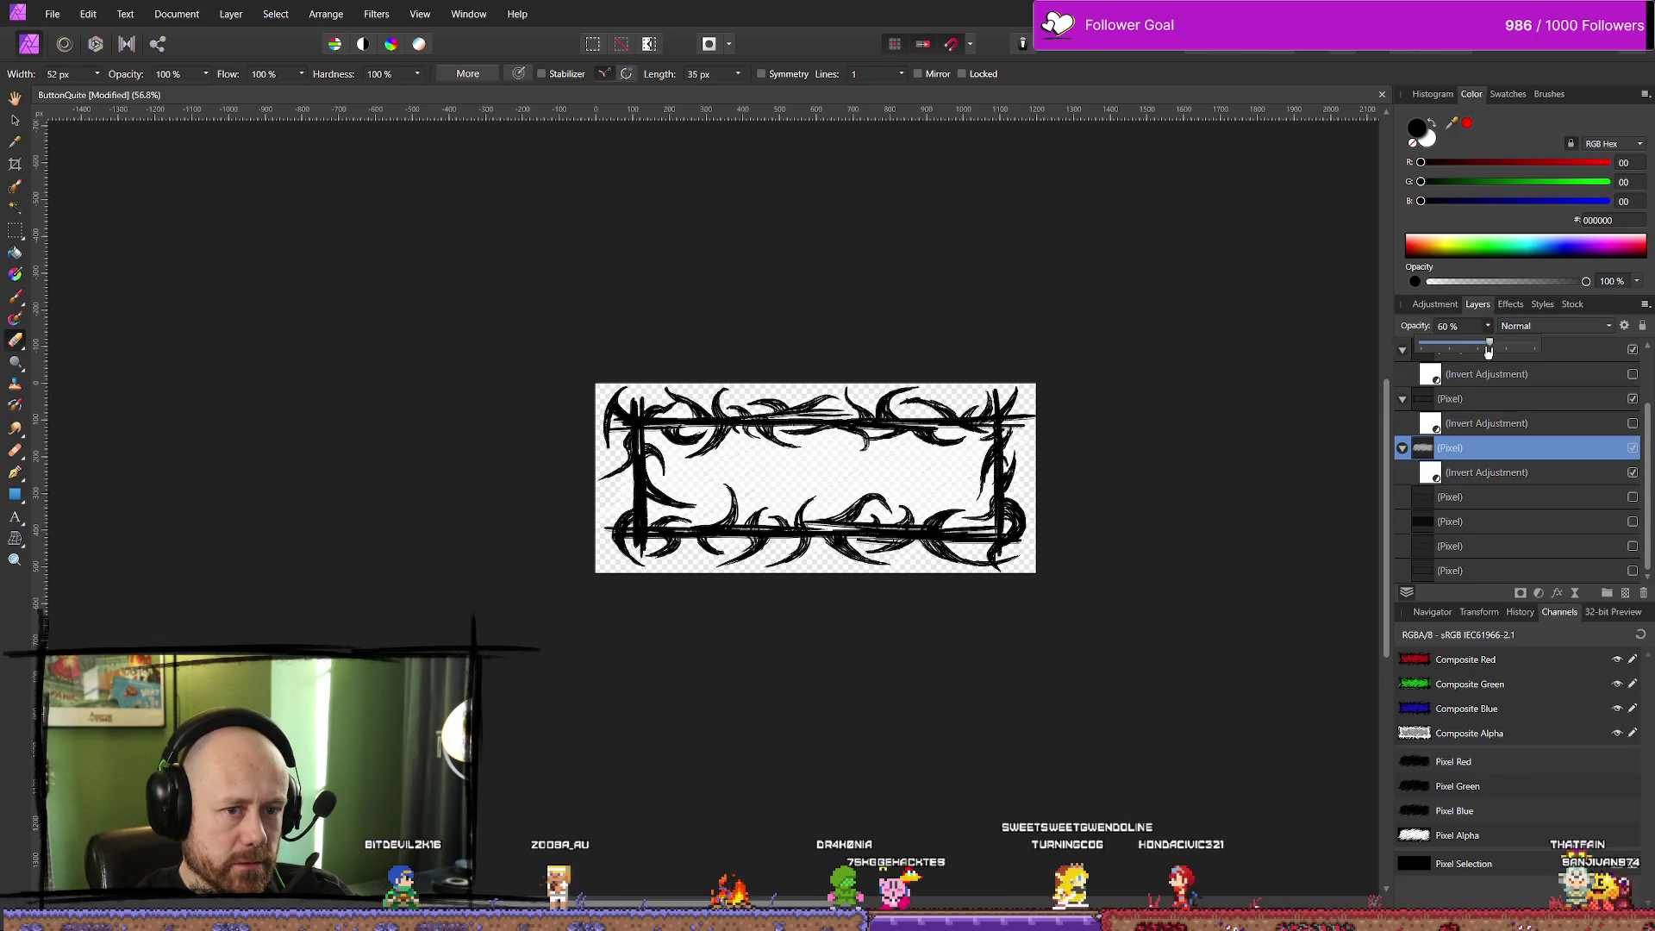
left_click(53, 14)
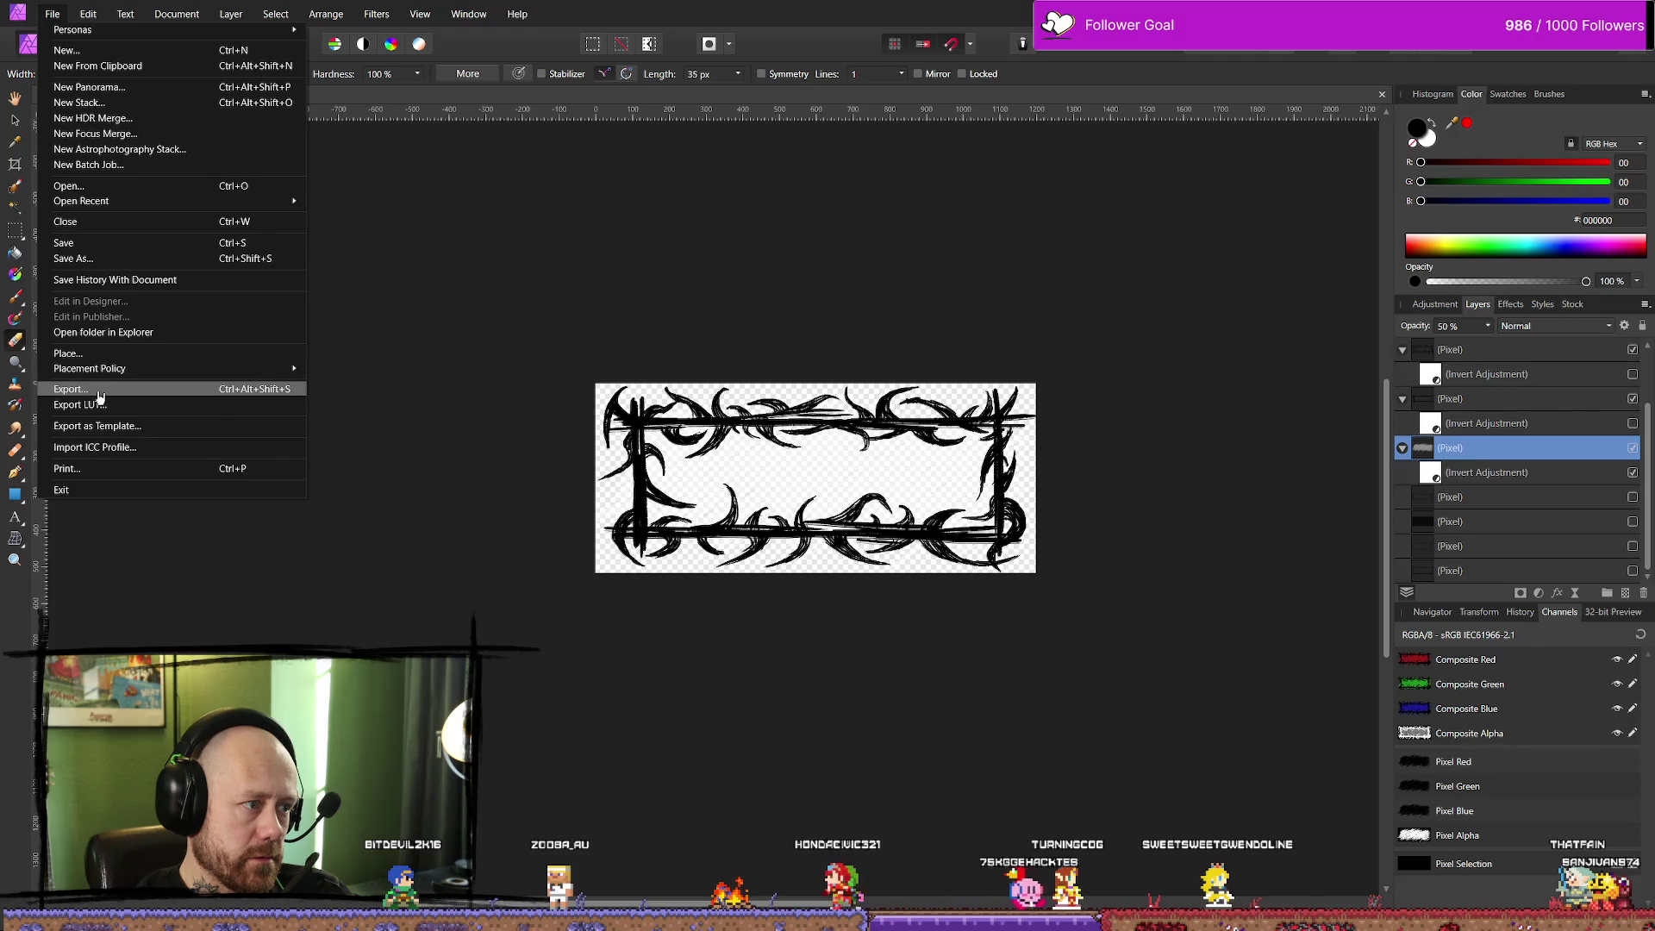
left_click(100, 392)
left_click(963, 572)
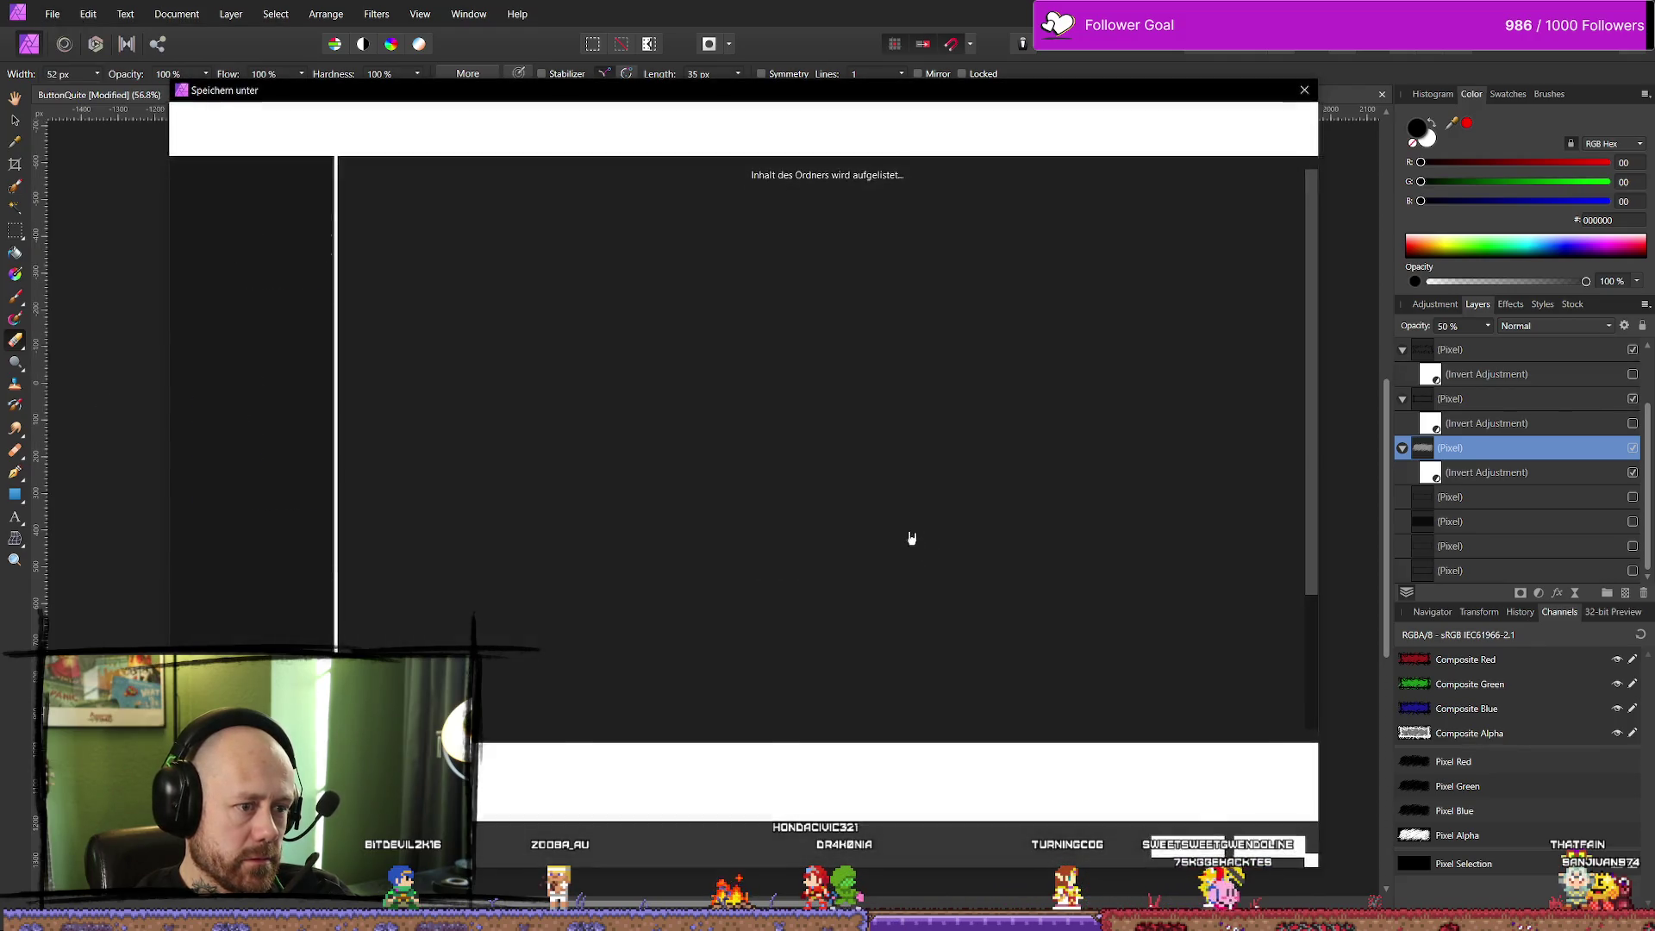
scroll(629, 414, "down", 3)
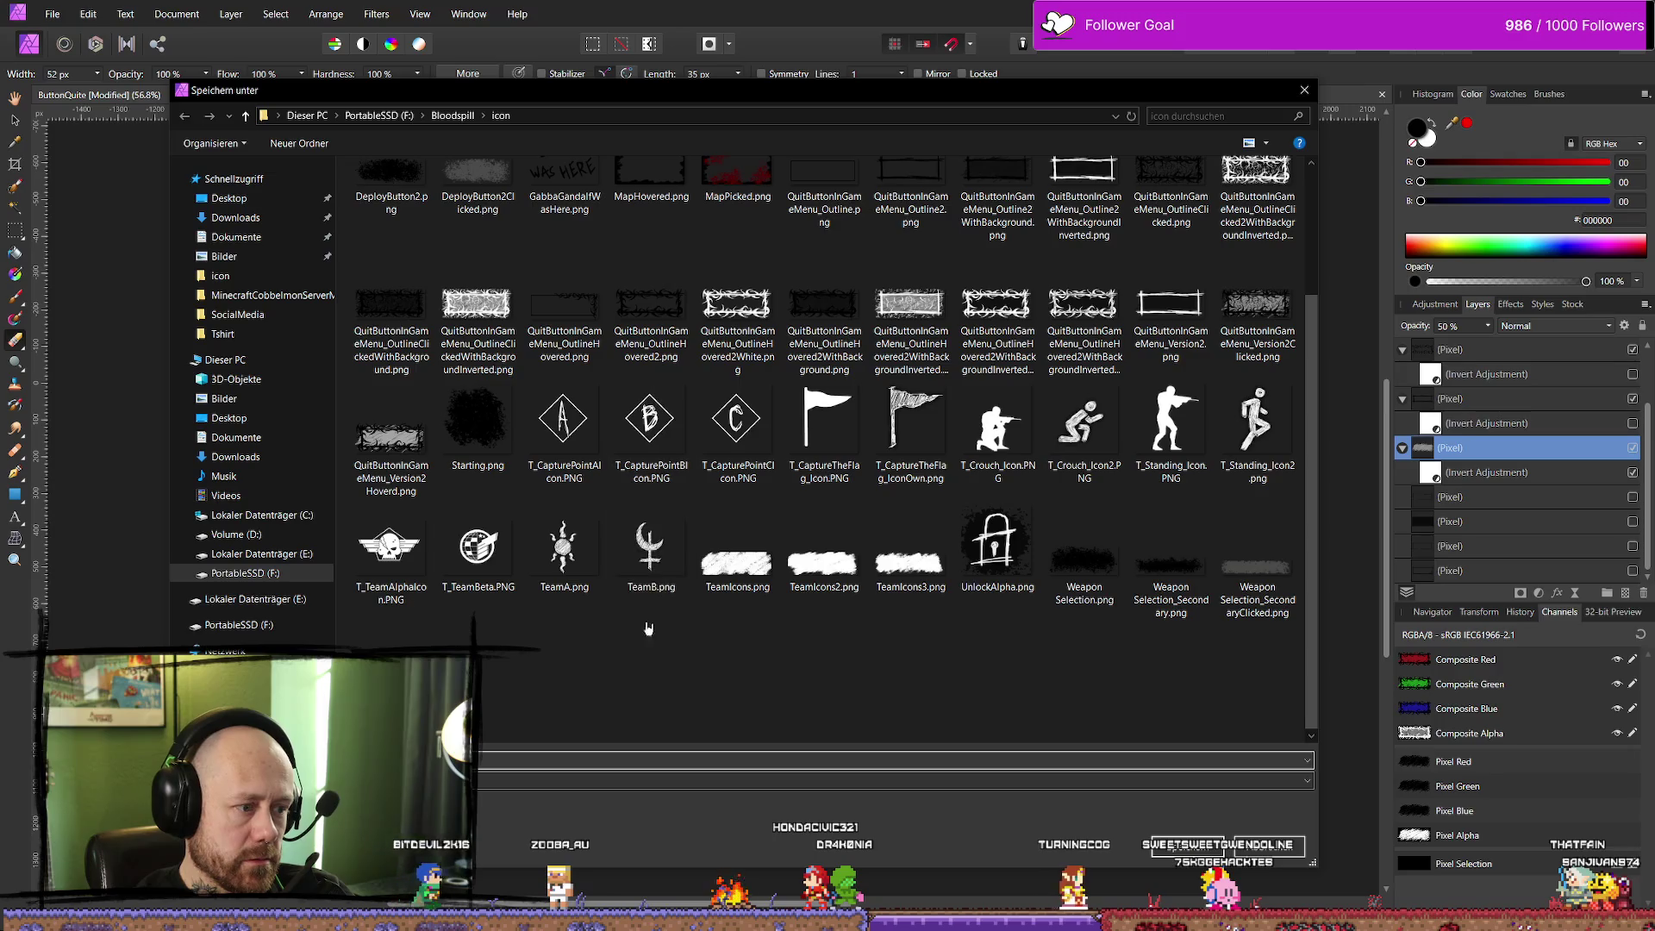
scroll(690, 595, "up", 3)
left_click(391, 603)
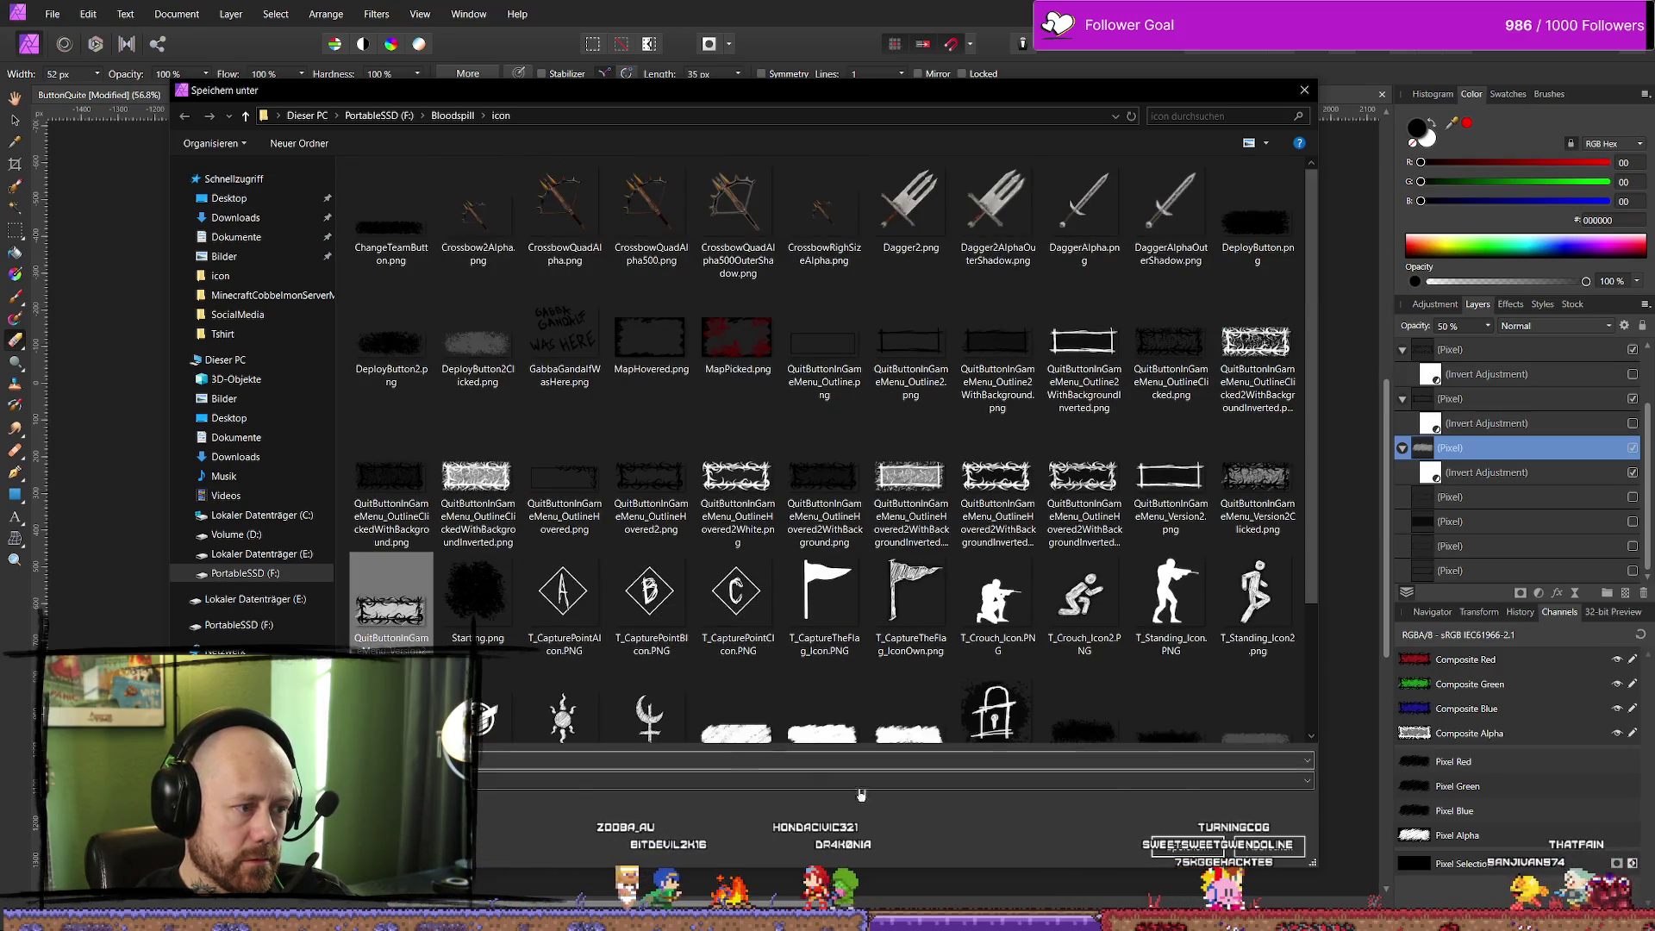
left_click(1190, 848)
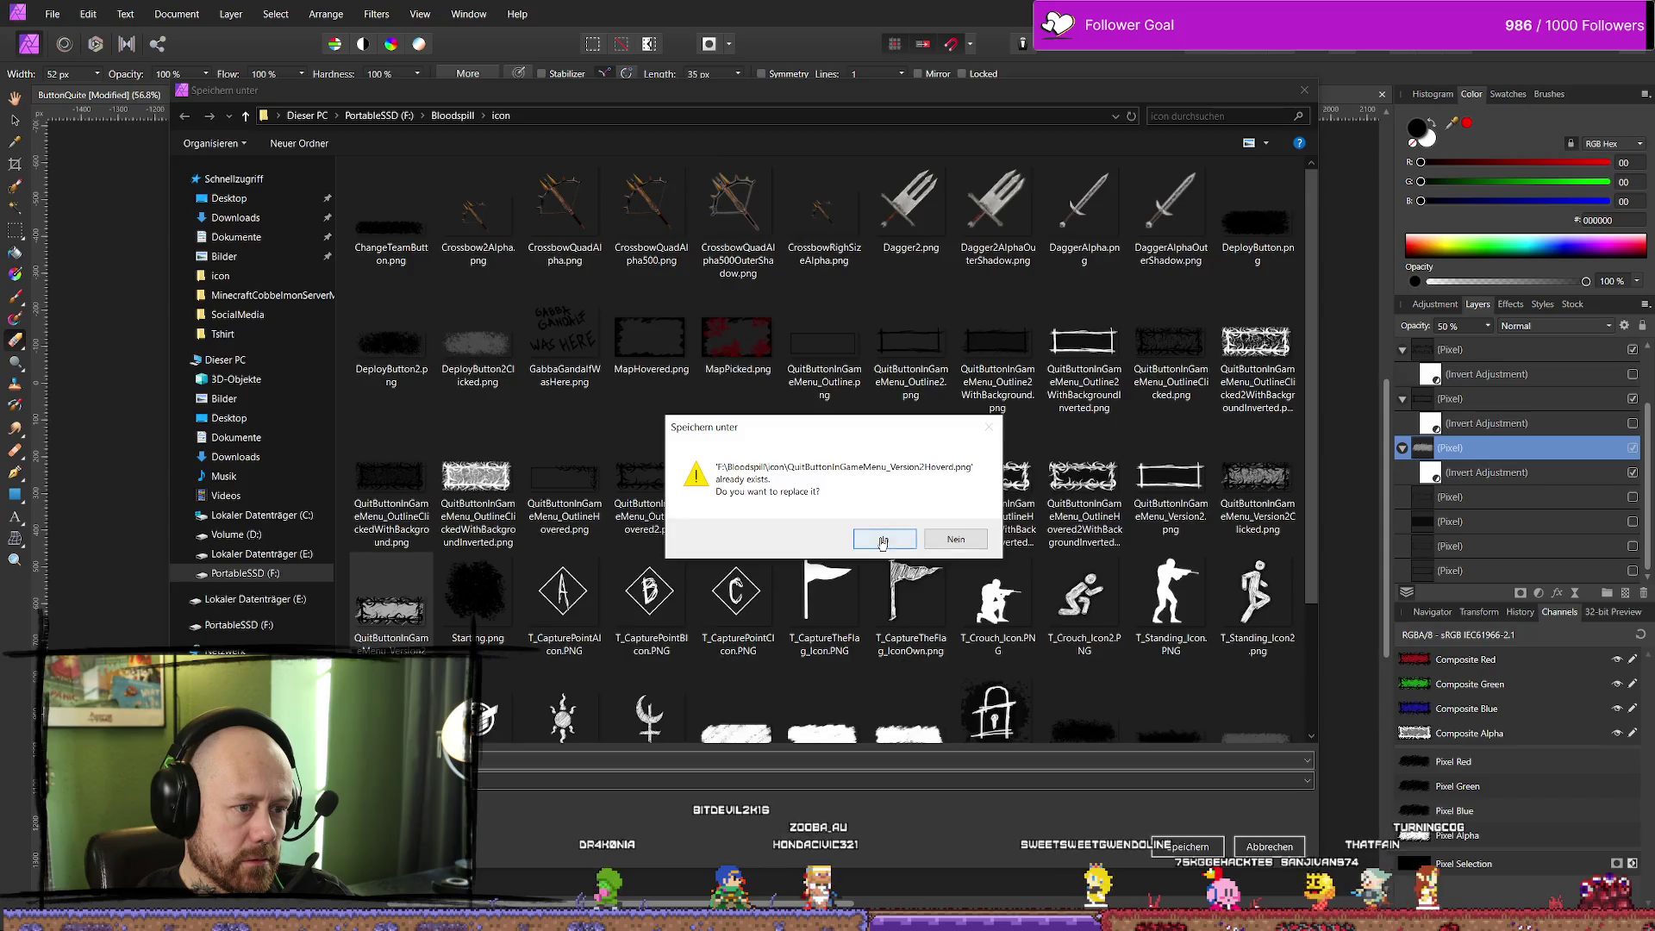
left_click(883, 535)
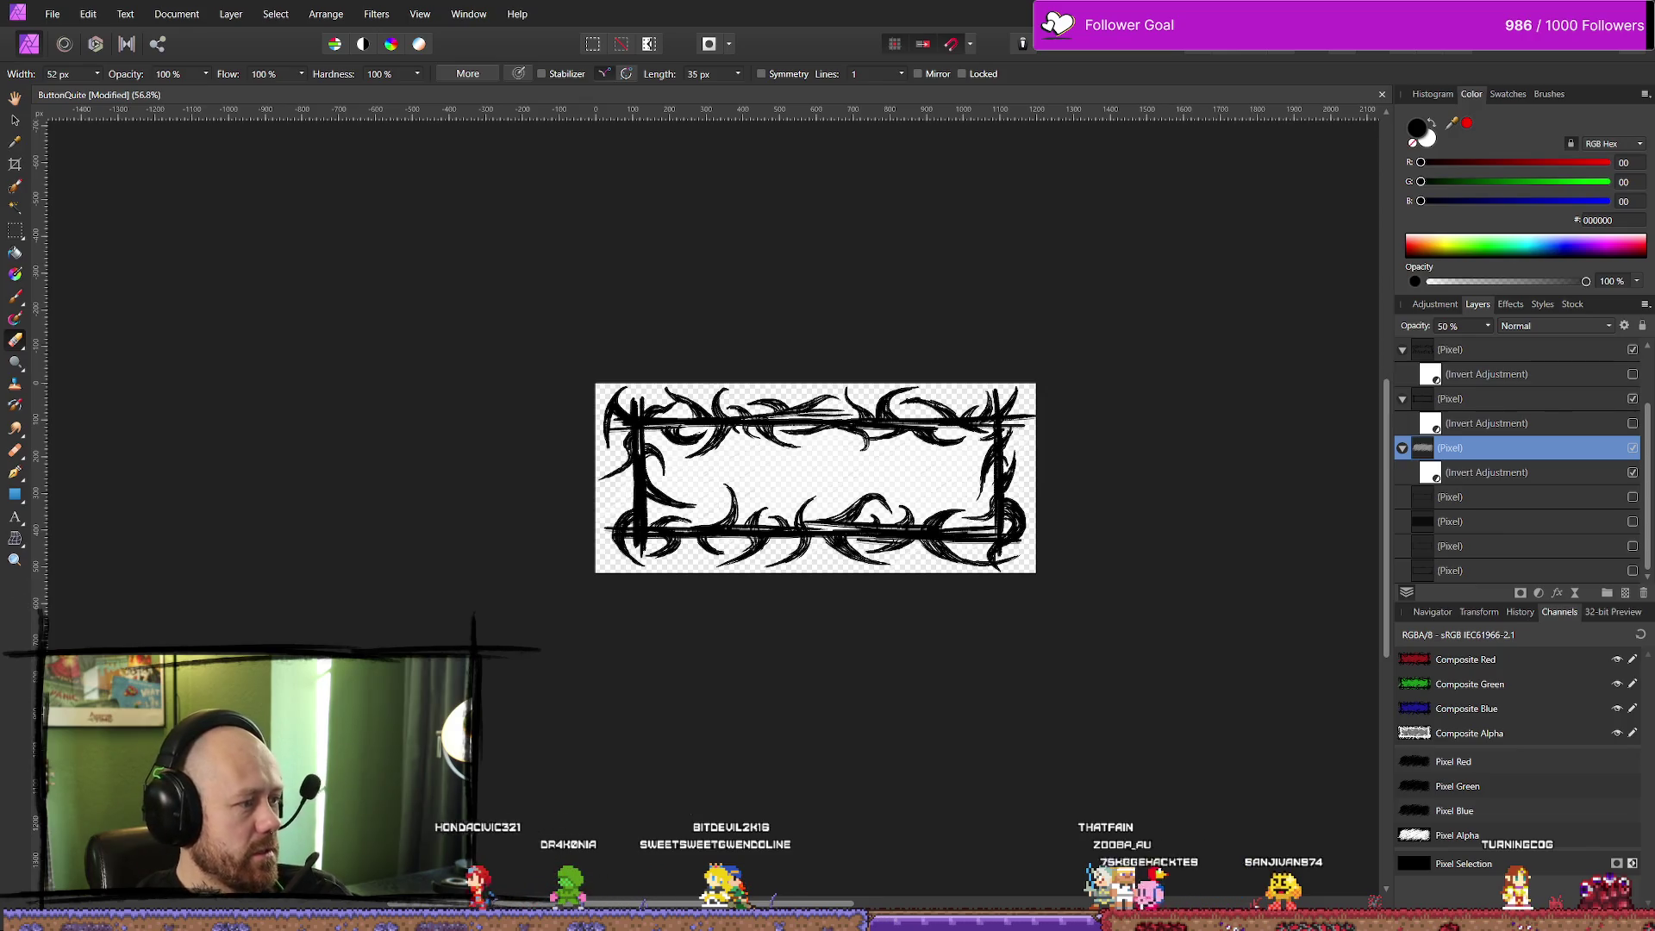
key("alt+Tab")
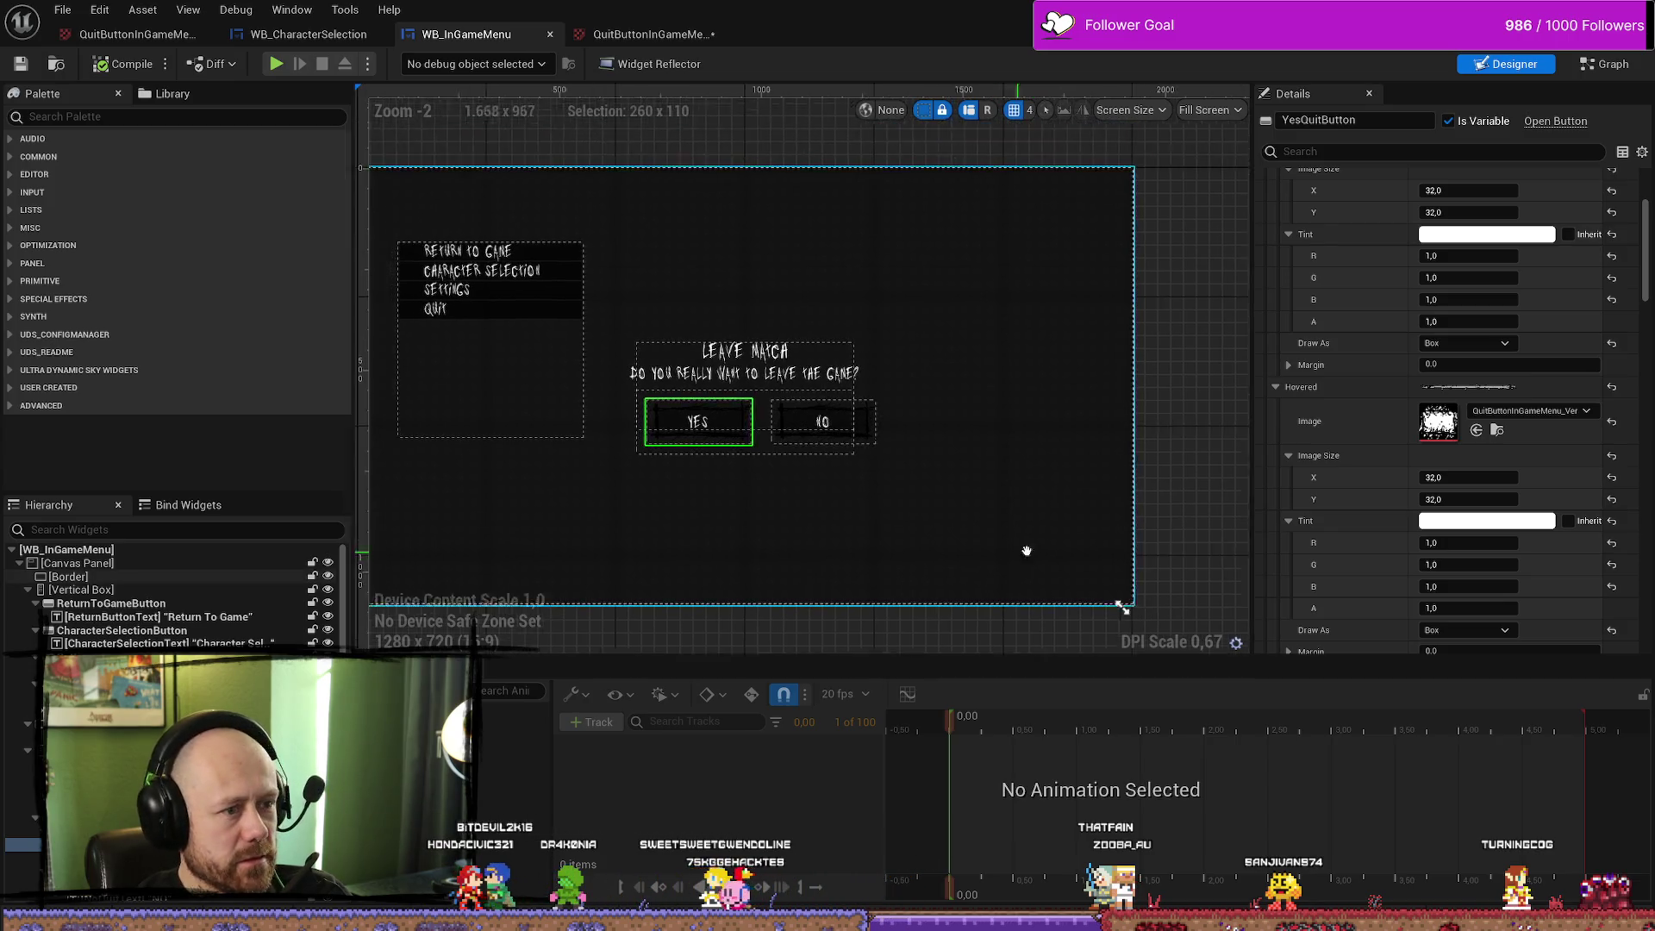
Open the Content Drawer on the UI folder
key("ctrl+space")
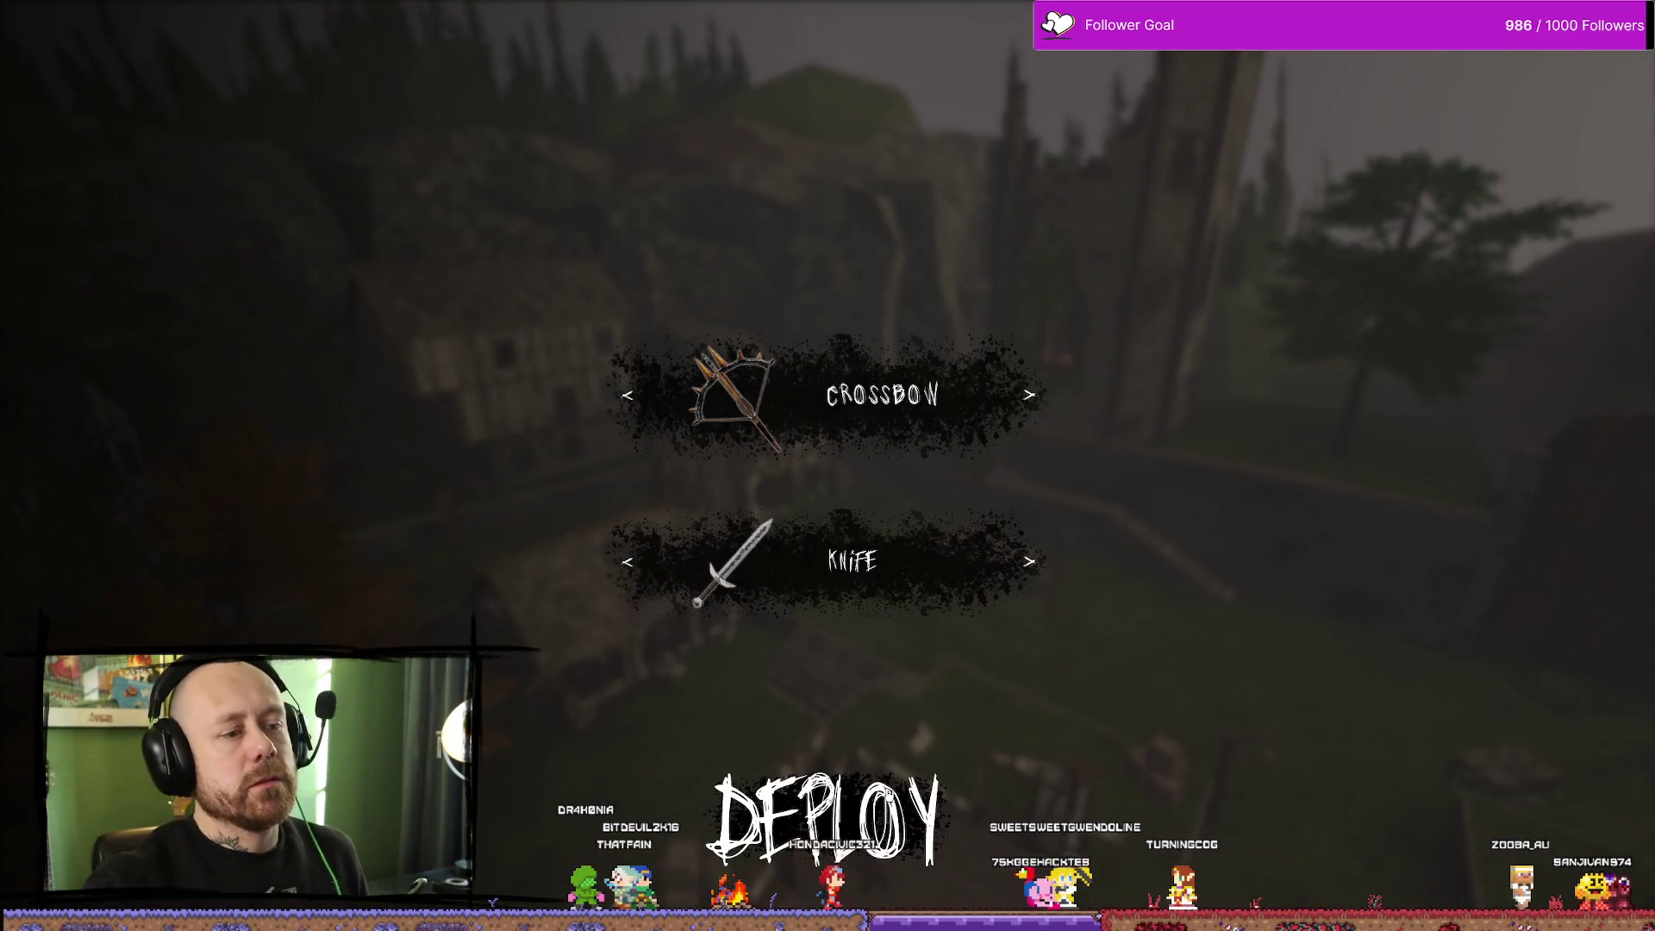
Open Leave Match twice, testing YES and then declining with NO and resuming
key("Escape")
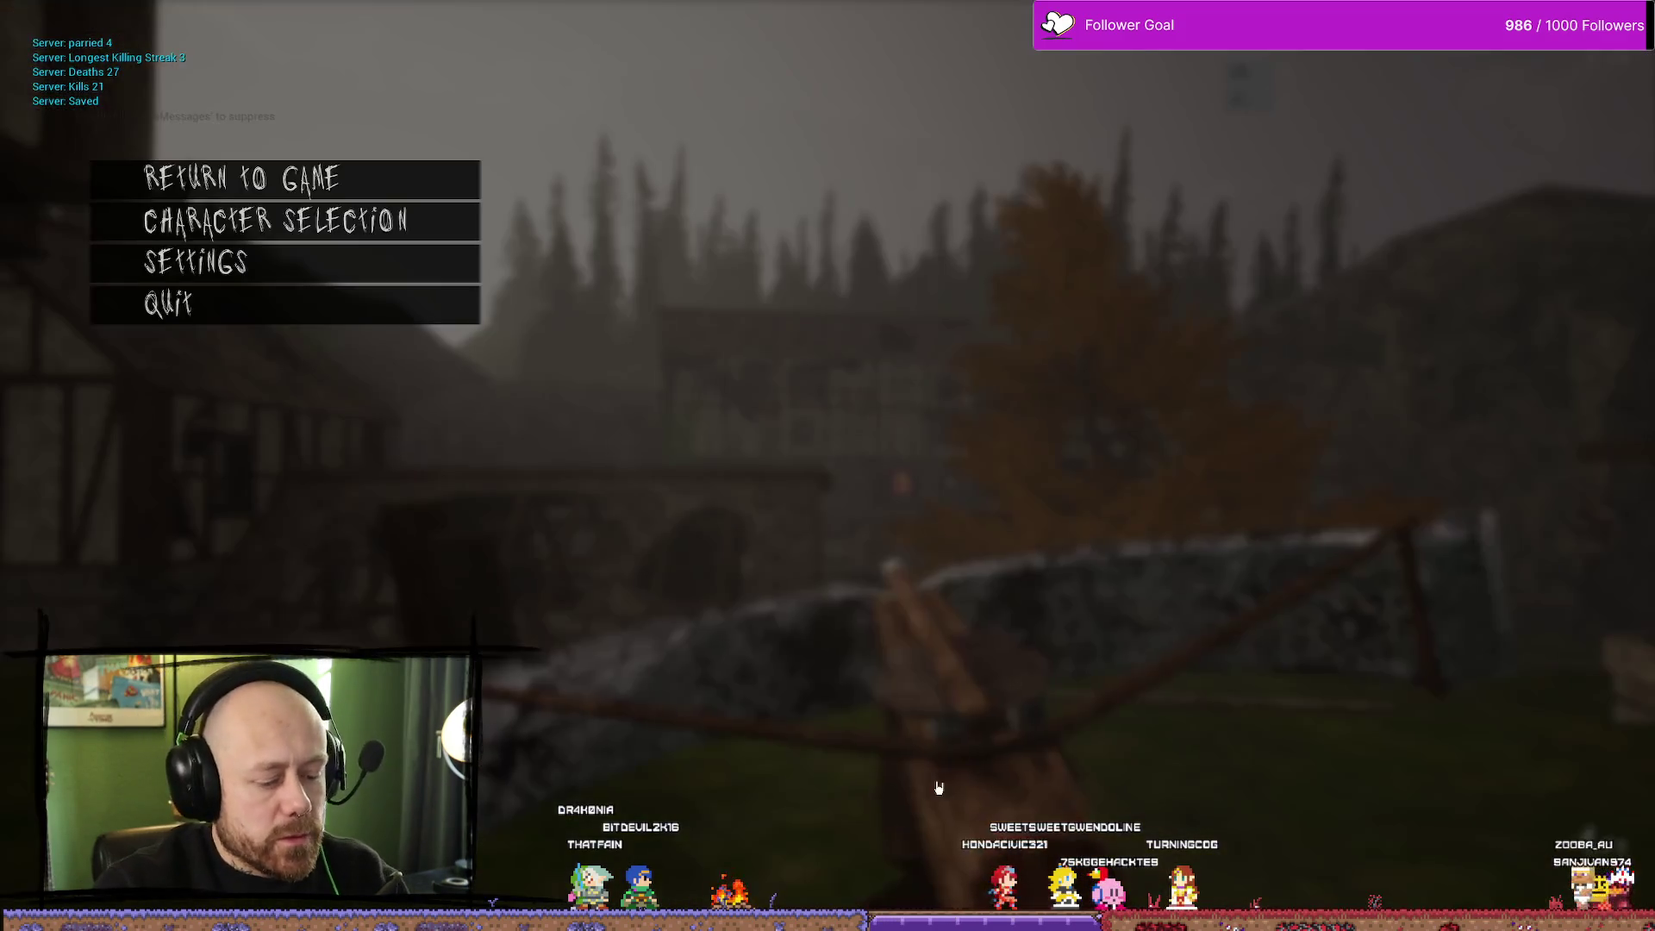
left_click(388, 322)
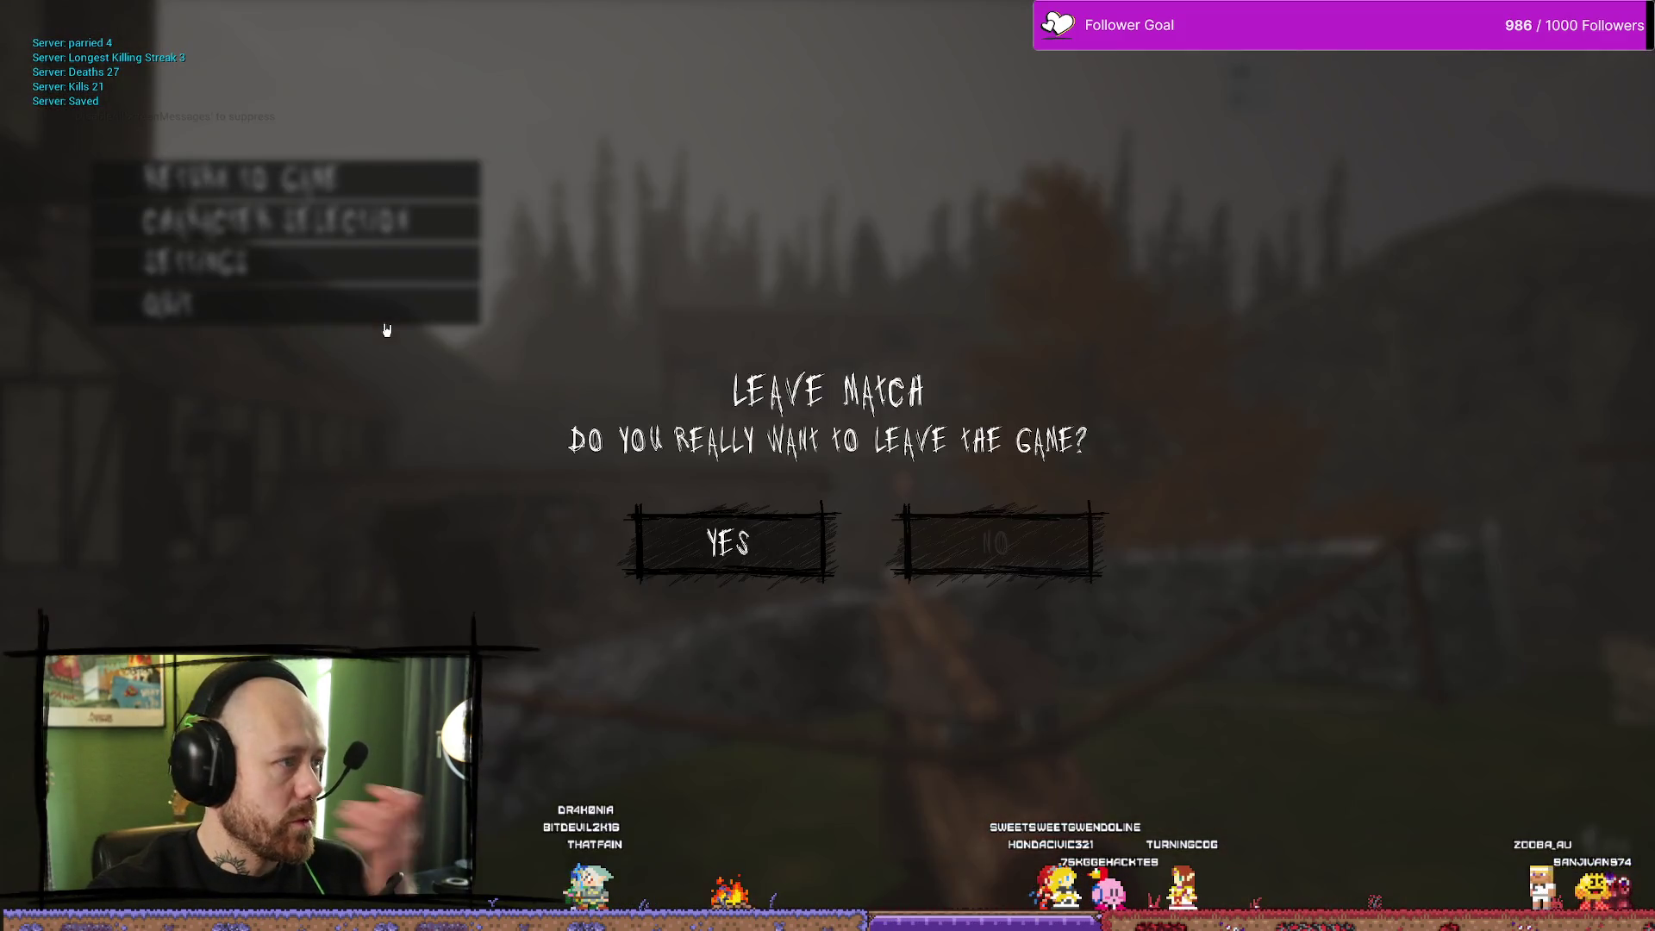
left_click(797, 554)
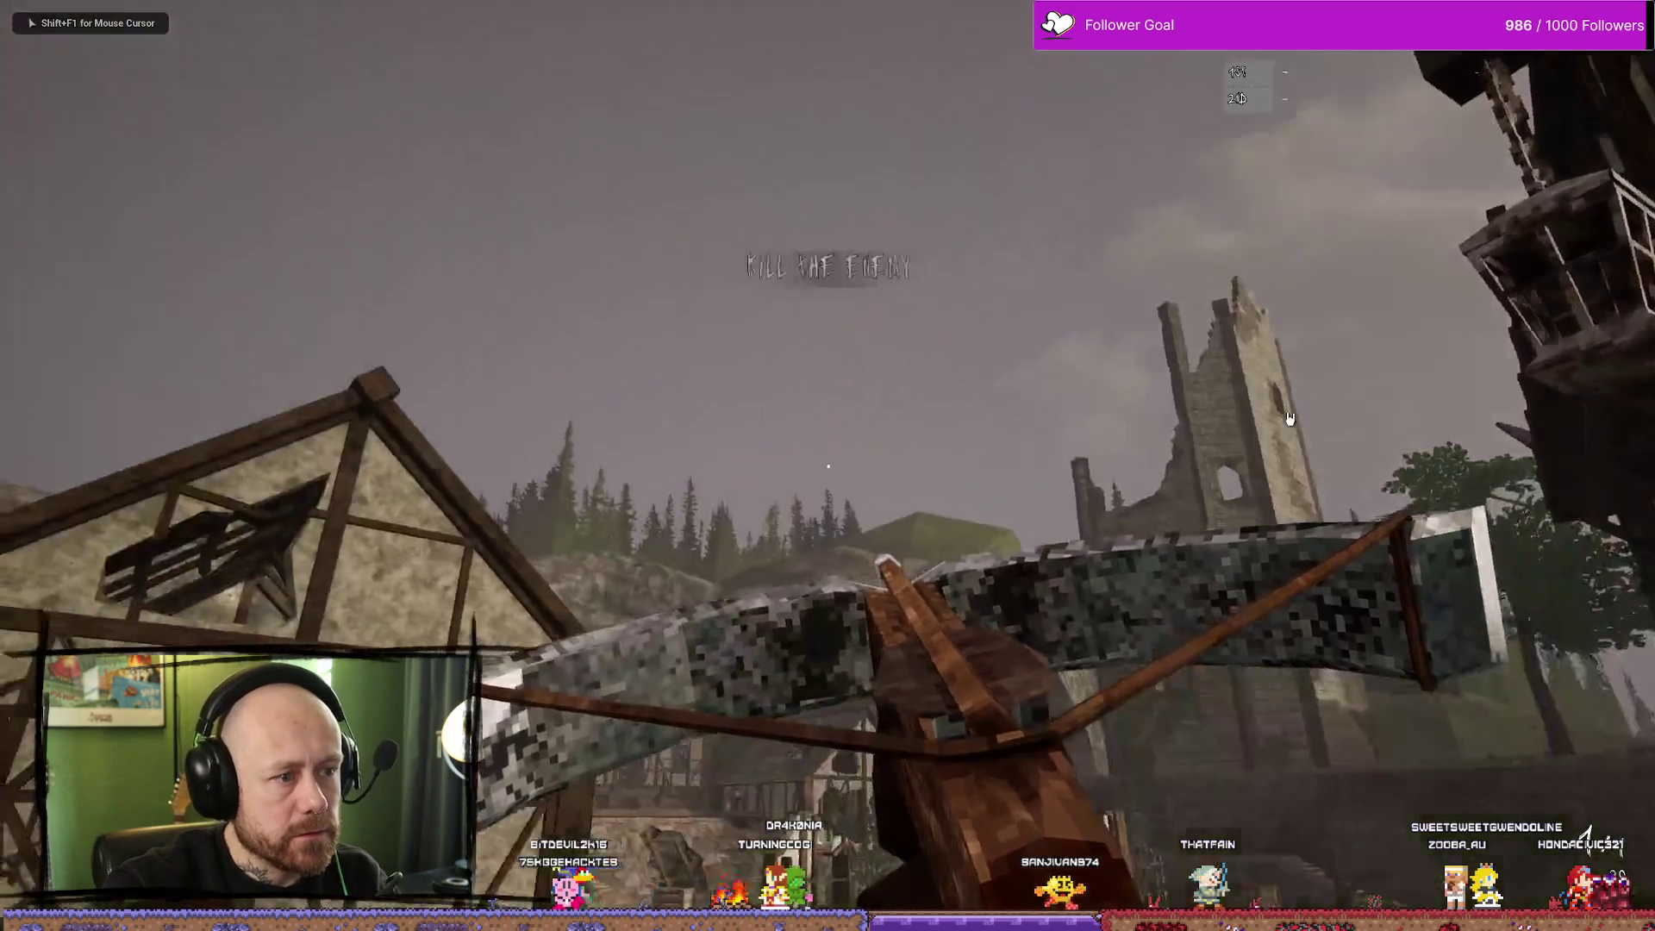
key("Escape")
left_click(344, 303)
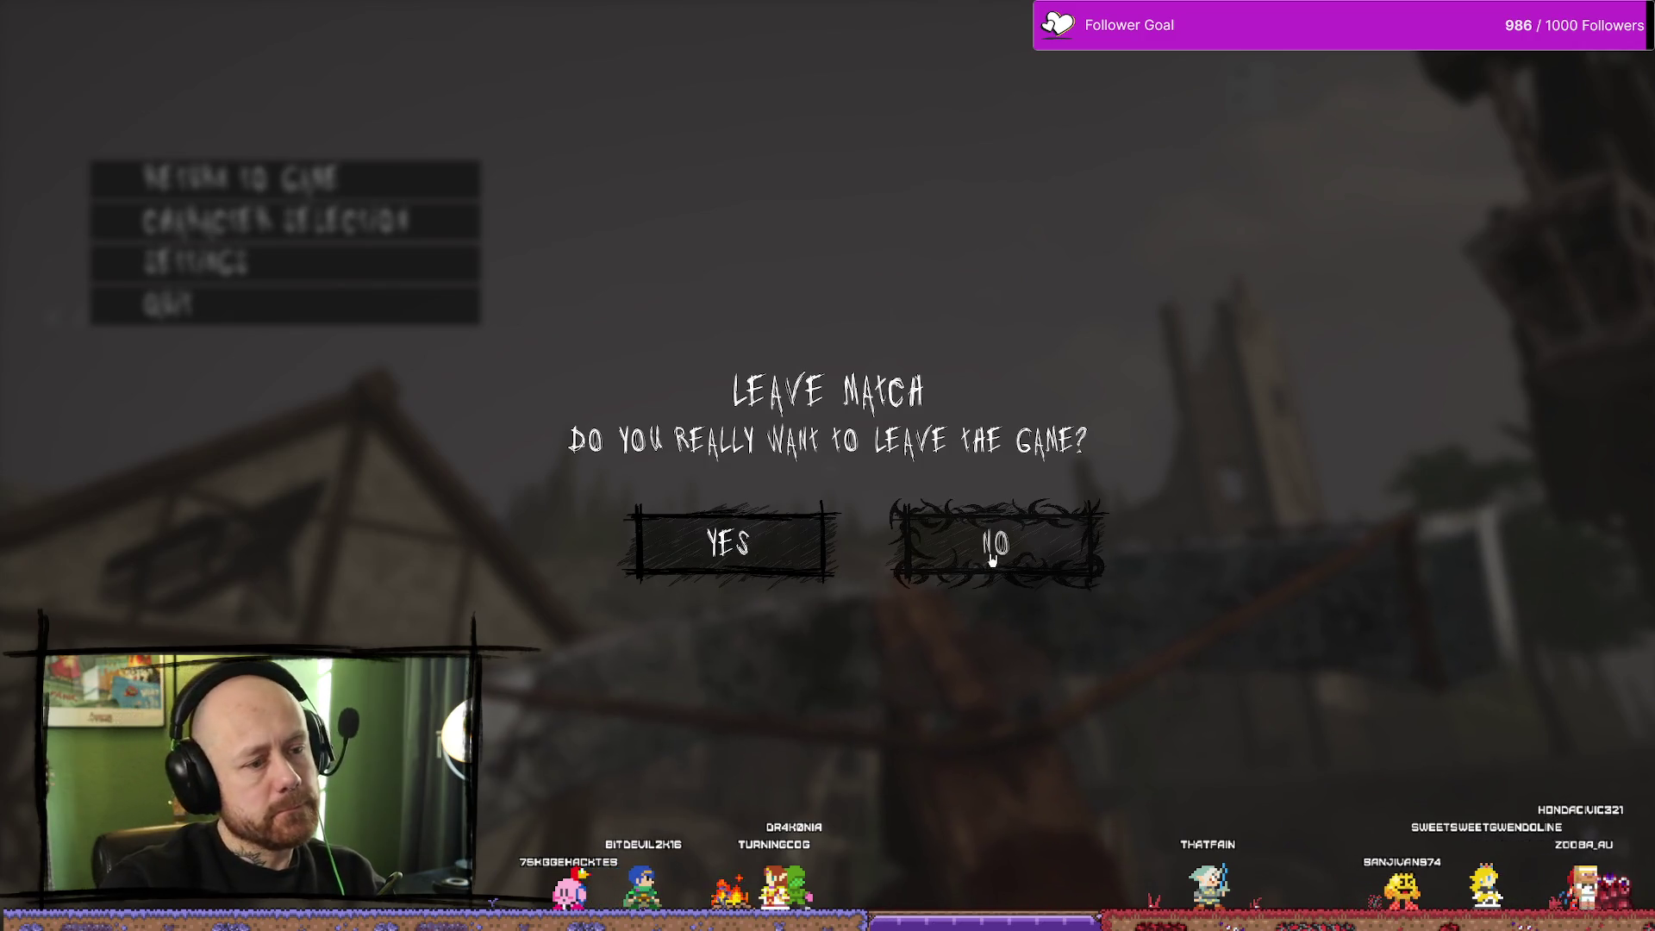
left_click(1005, 577)
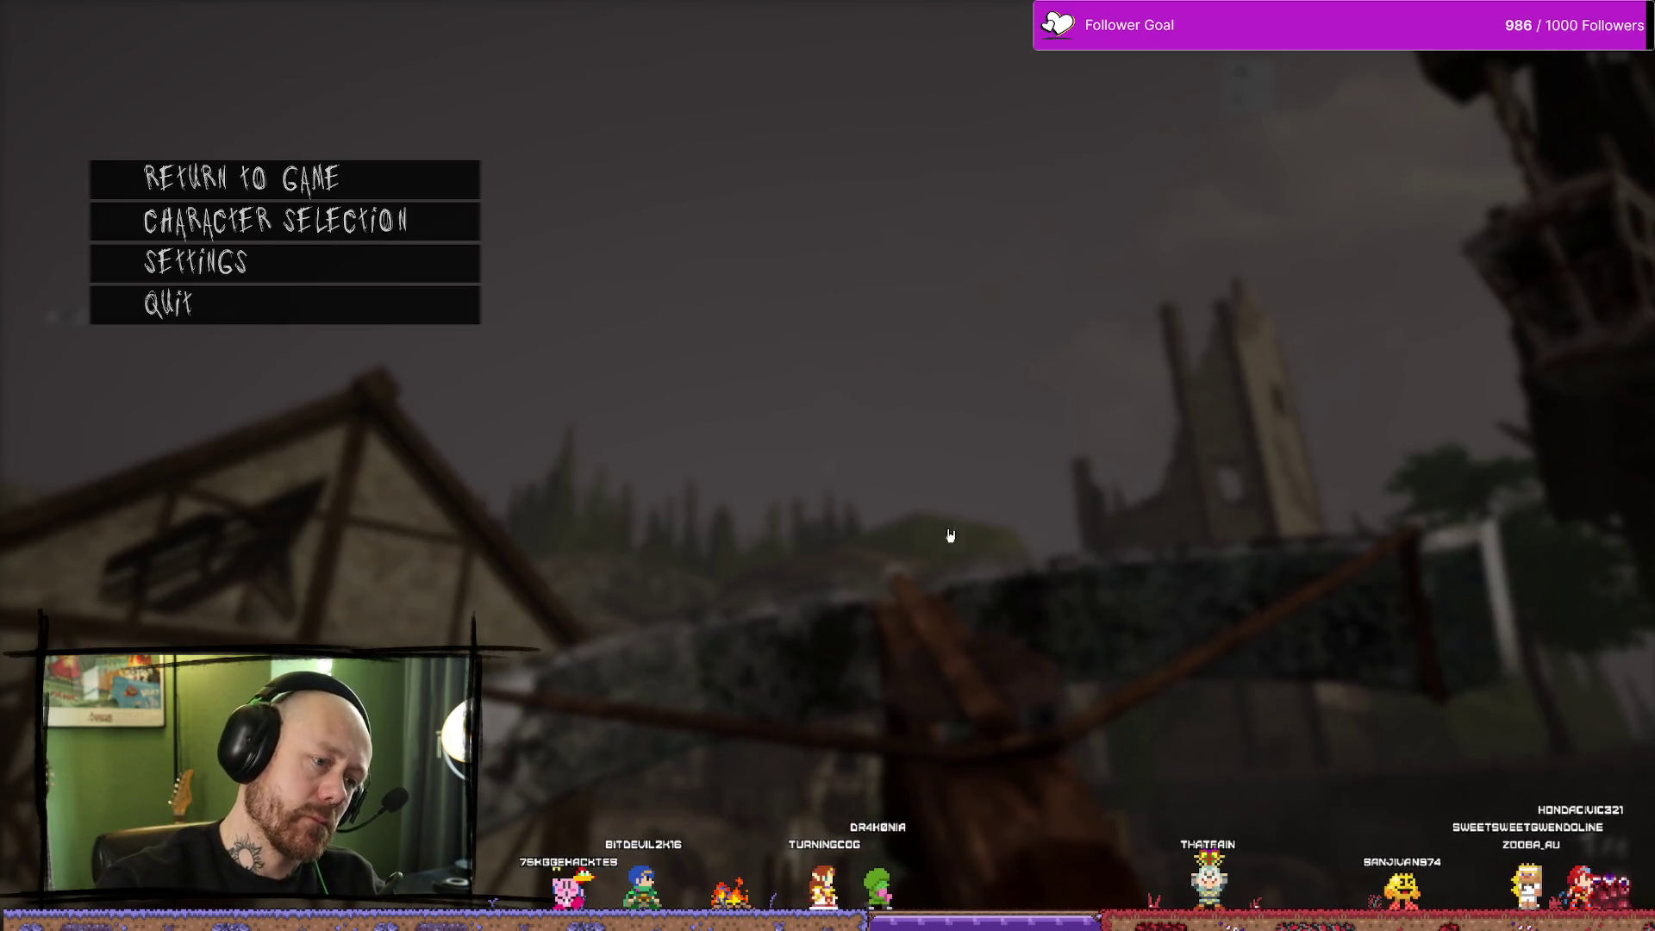
left_click(250, 179)
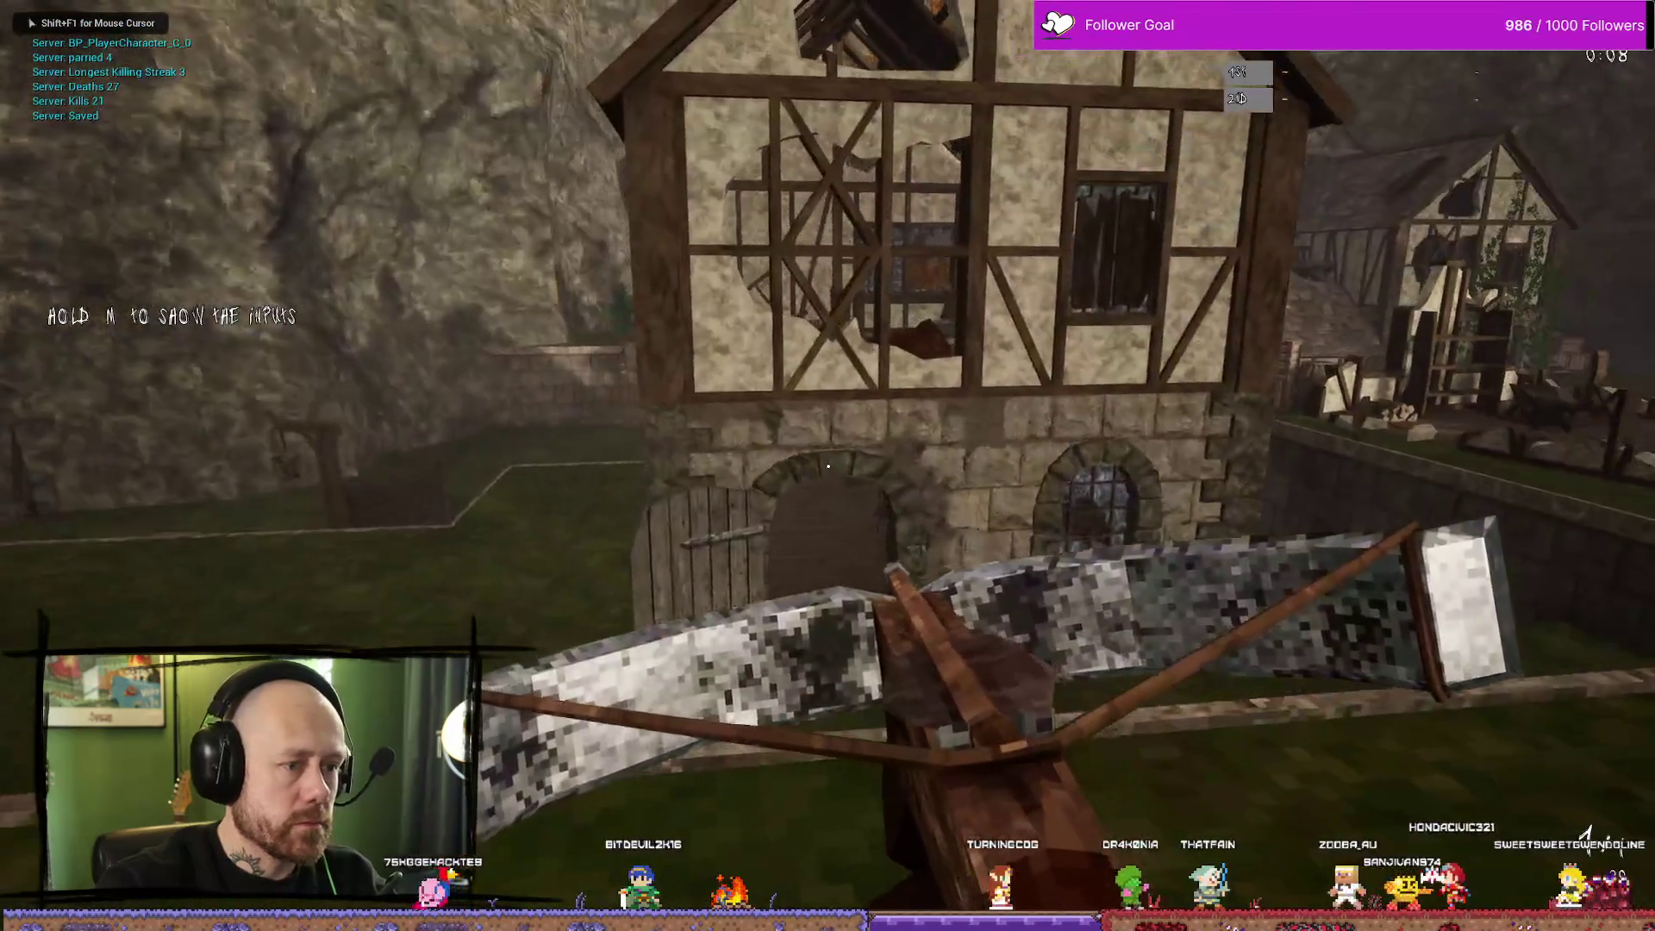
Reopen Leave Match, check YES's hover and pressed looks, then dismiss with NO and resume
key("Escape")
left_click(245, 321)
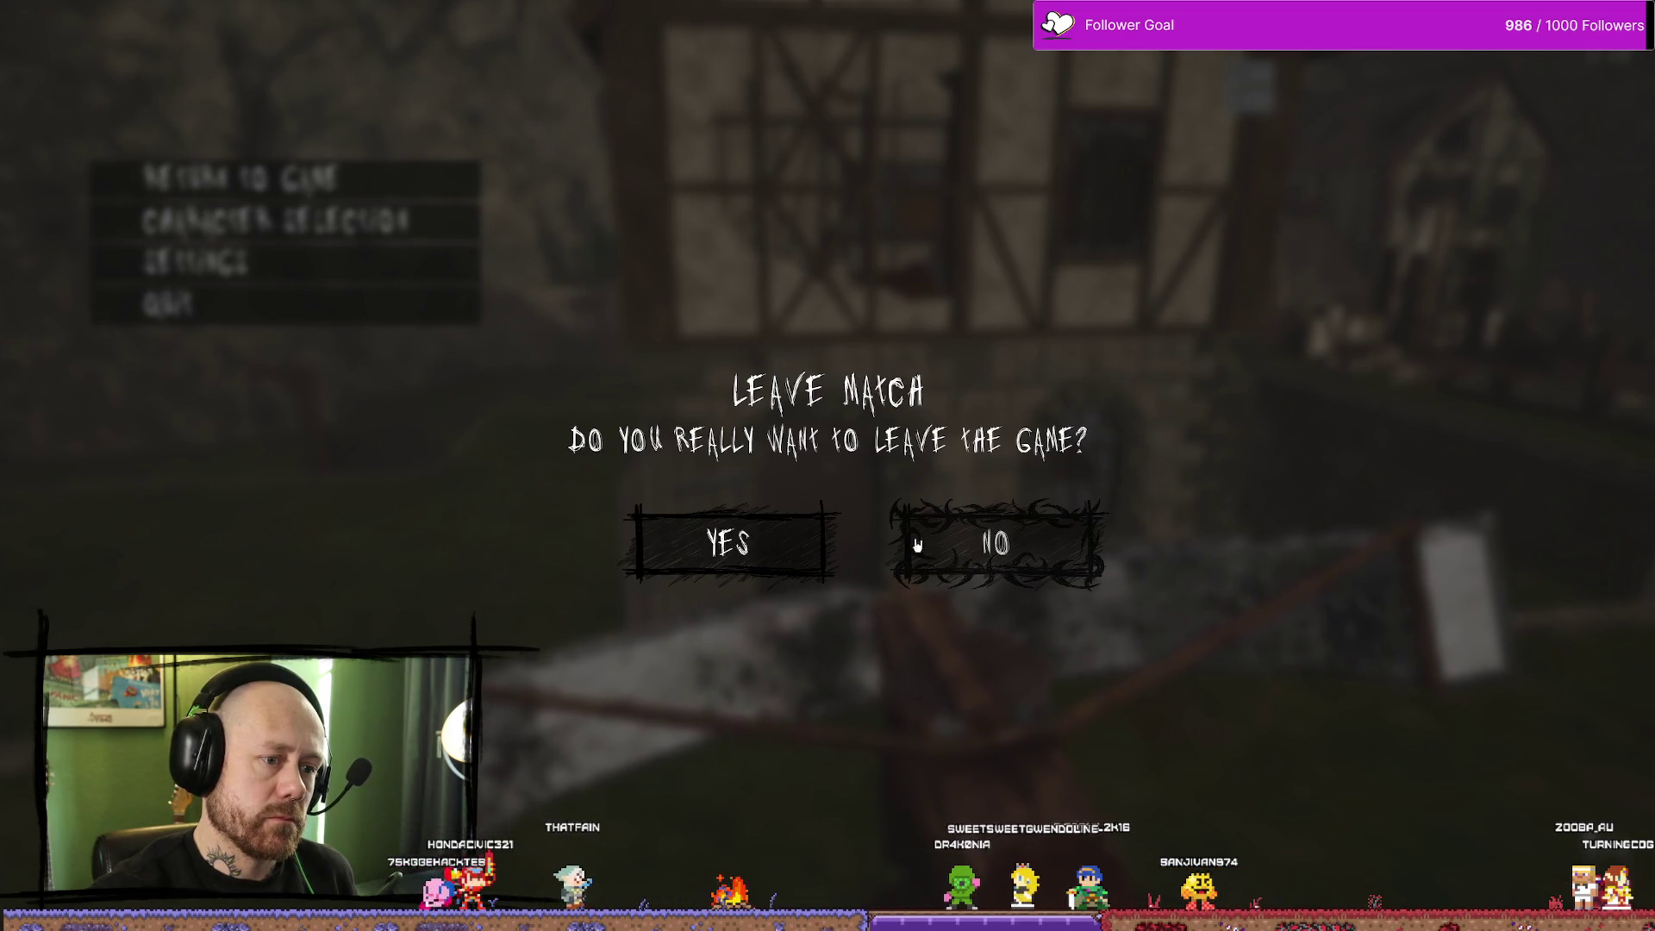
left_click(728, 543)
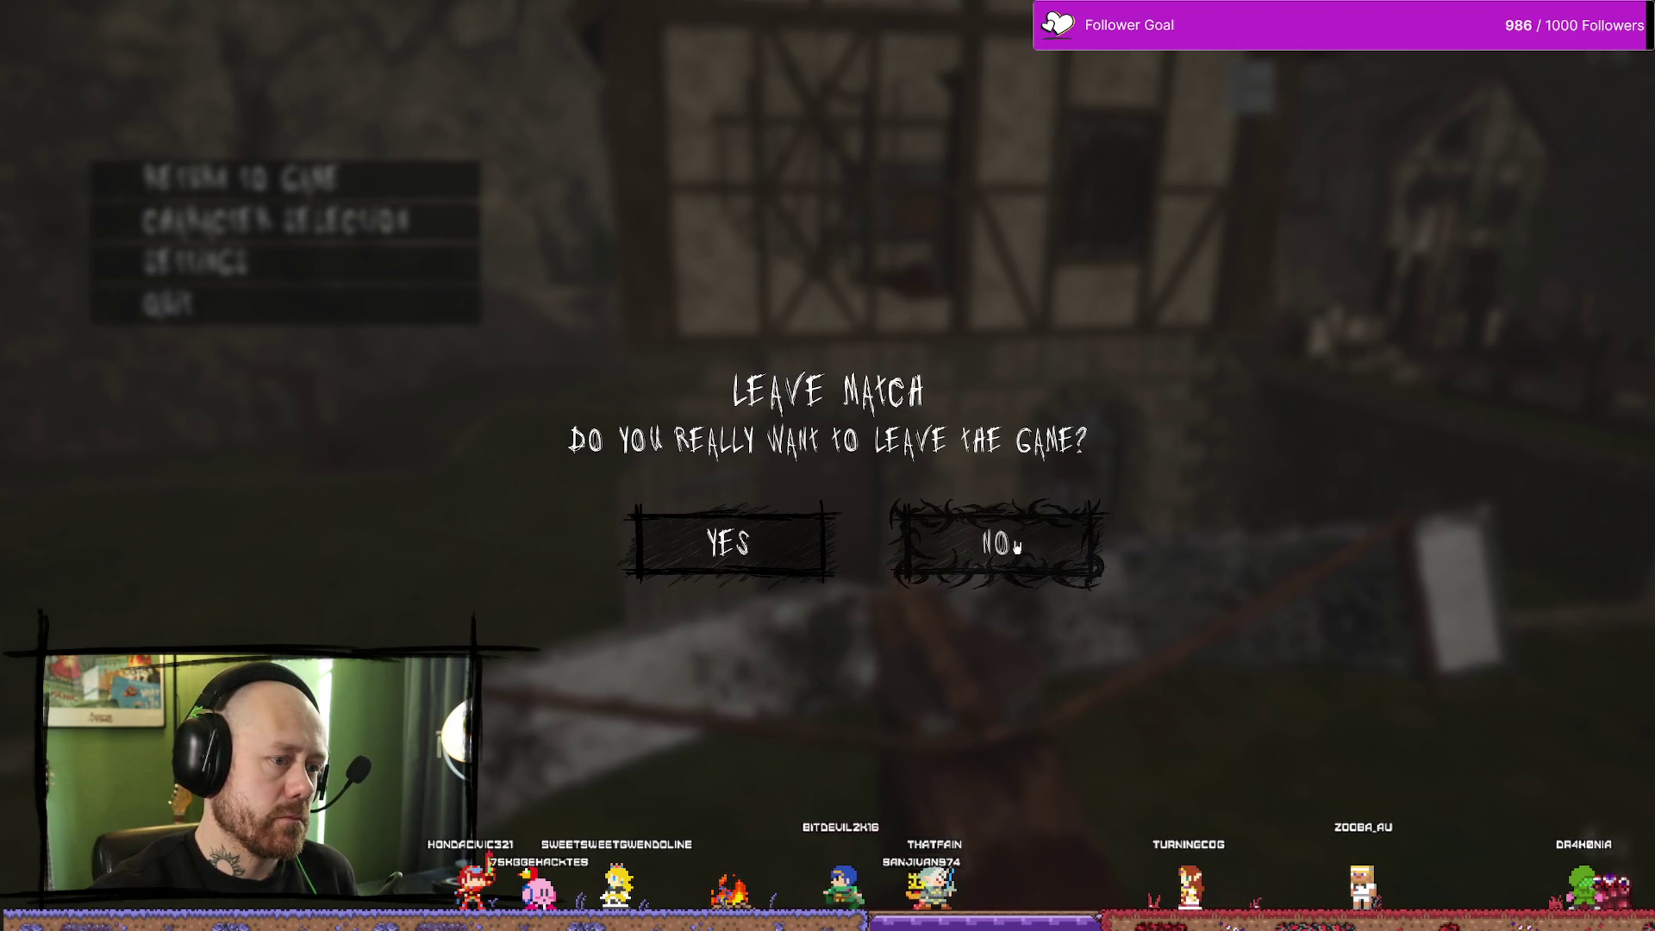
left_click(772, 549)
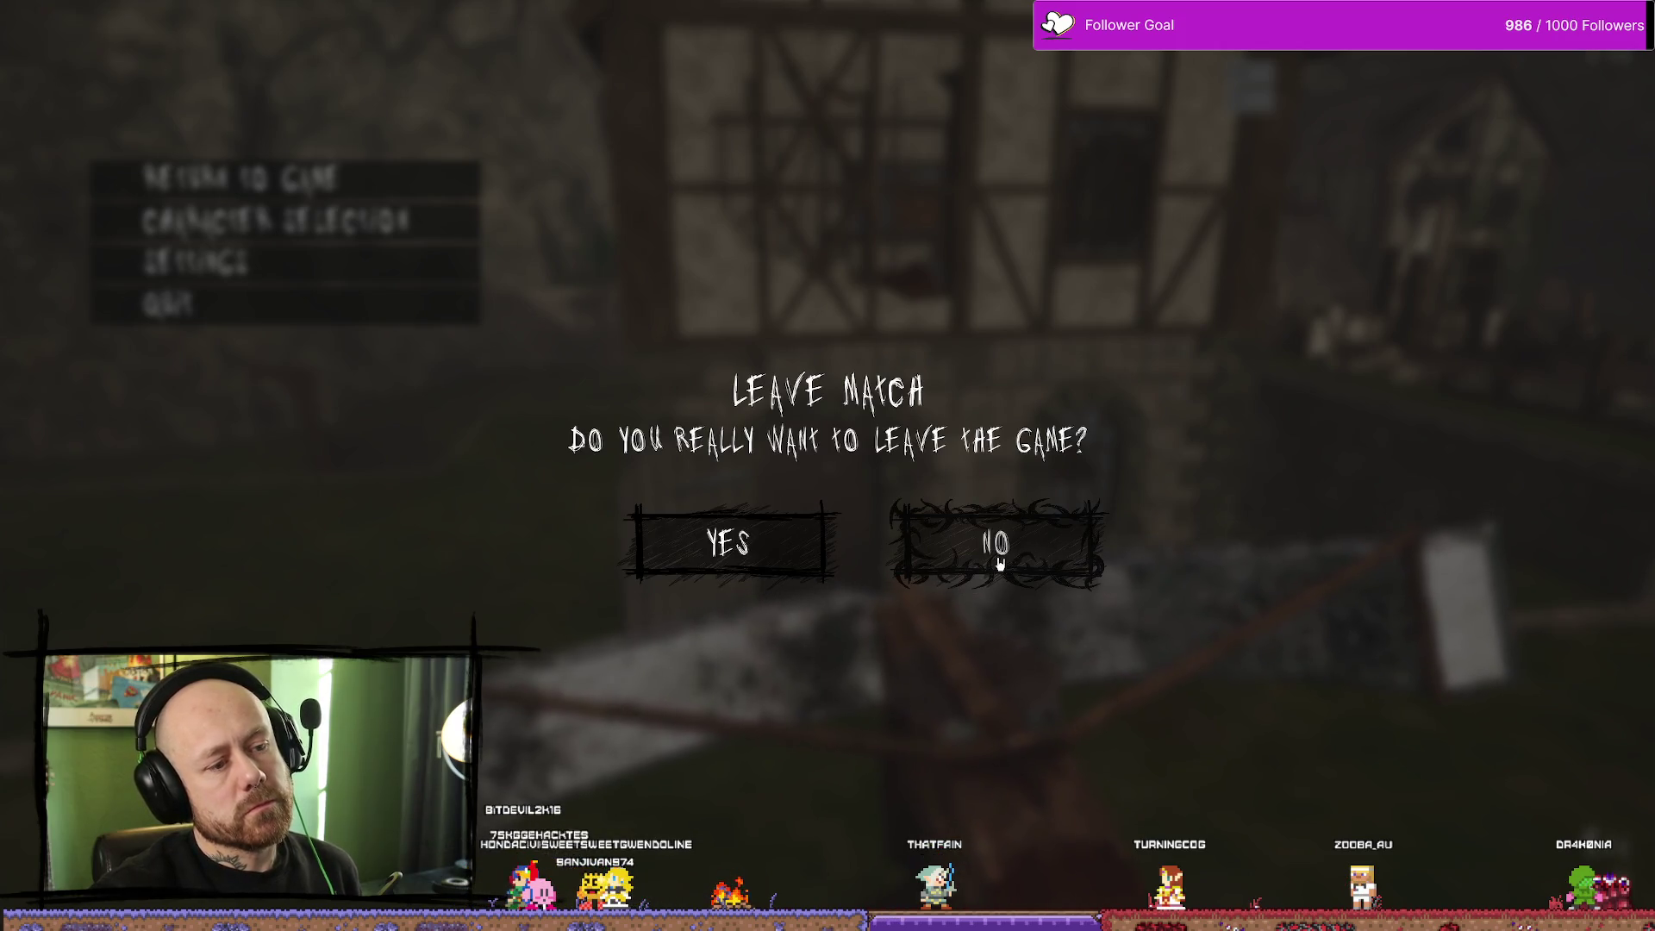
left_click(762, 556)
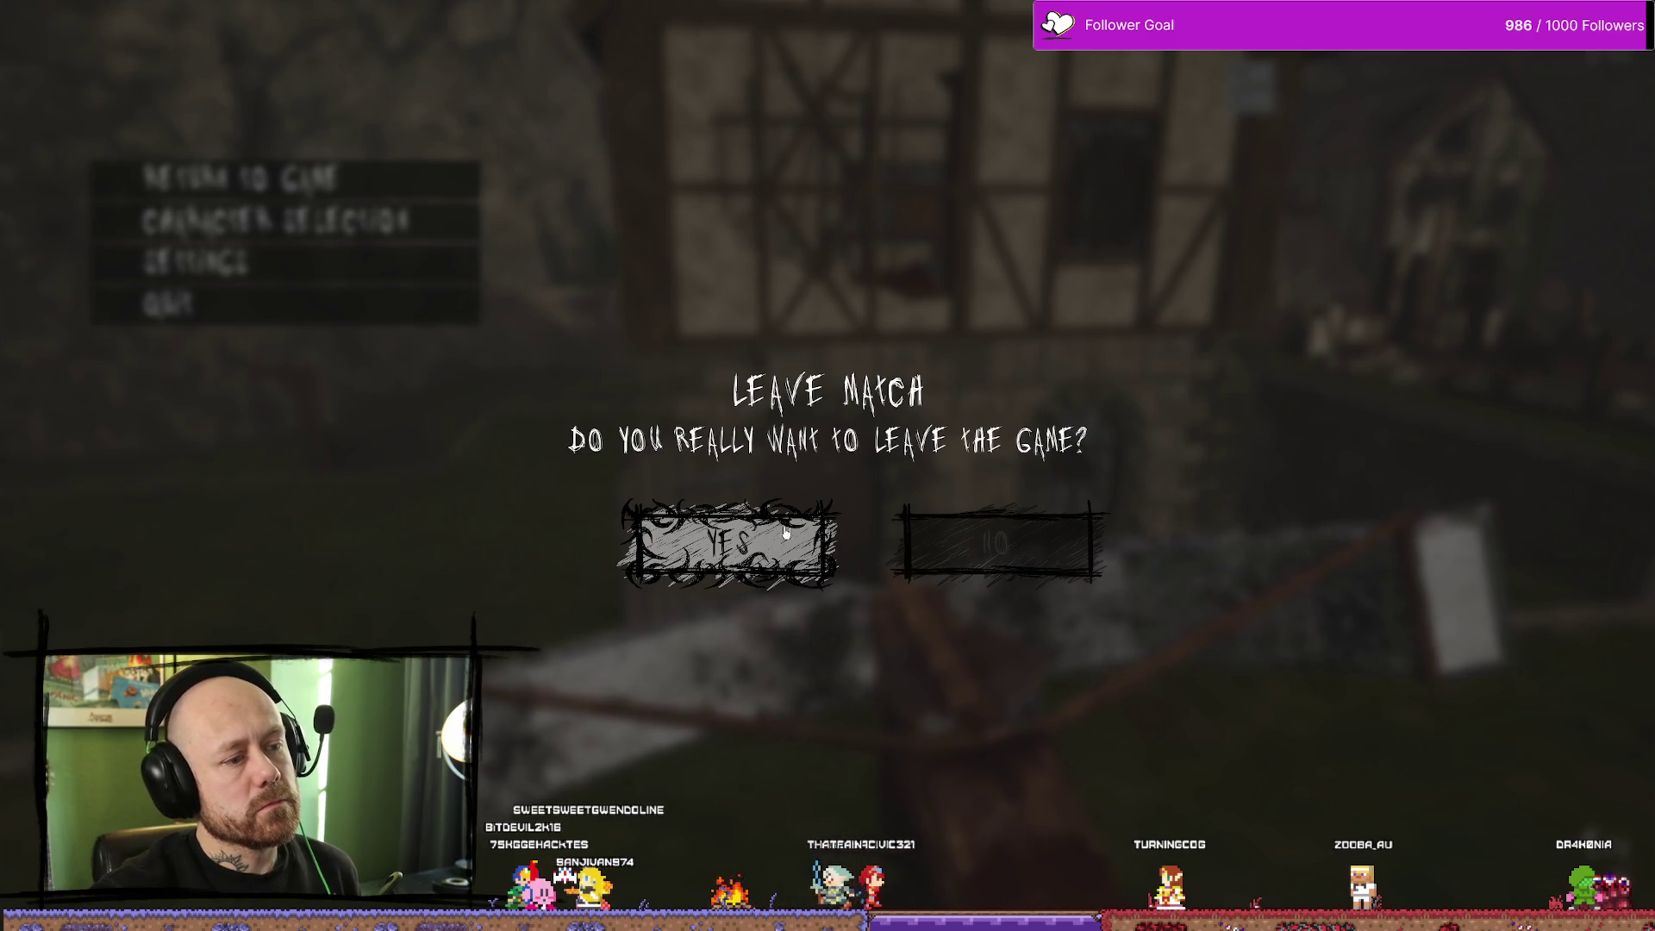
left_click(997, 556)
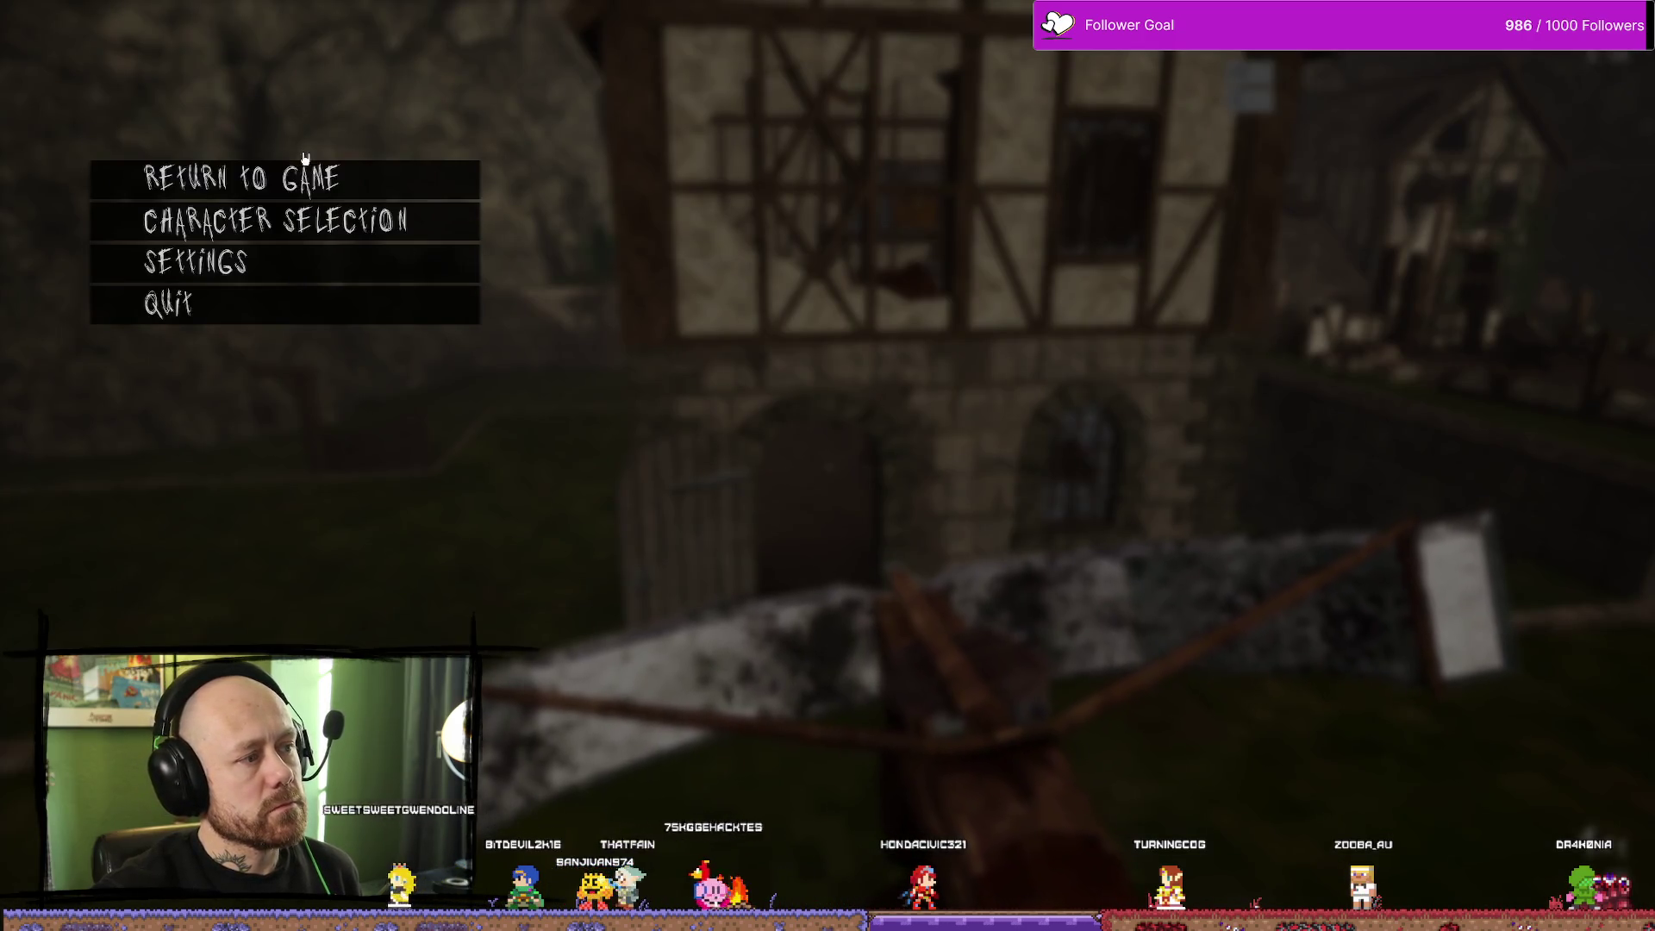
left_click(396, 179)
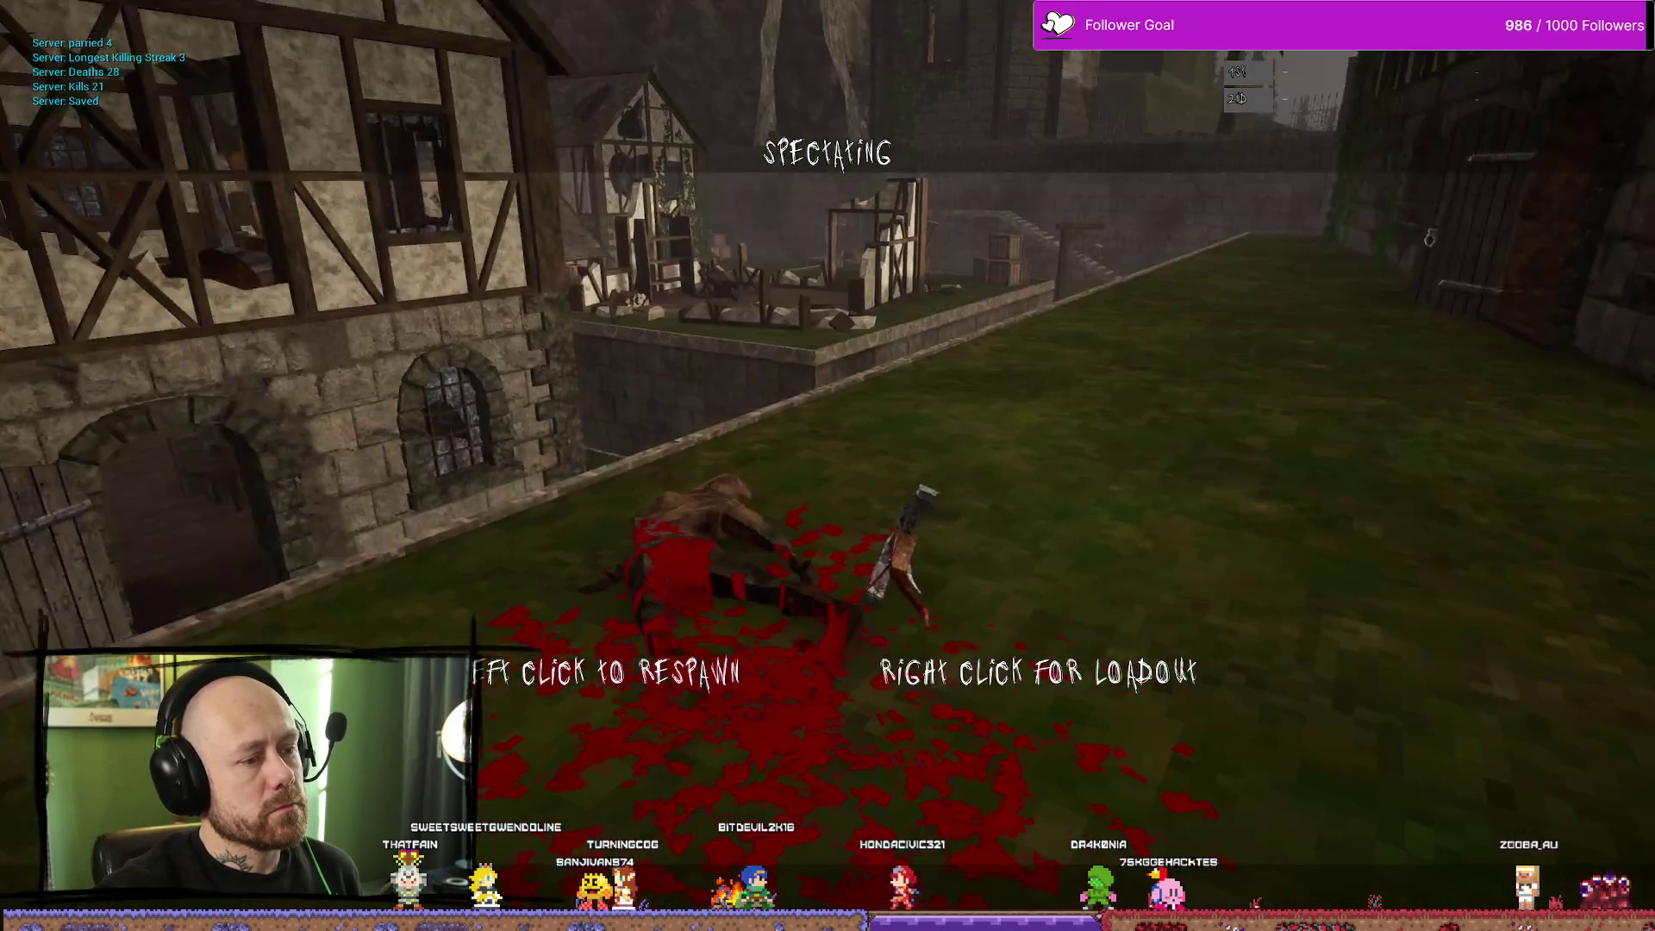
Open the loadout screen, cycle the melee slot, and deploy with the Crossbow and Knife
right_click(1279, 431)
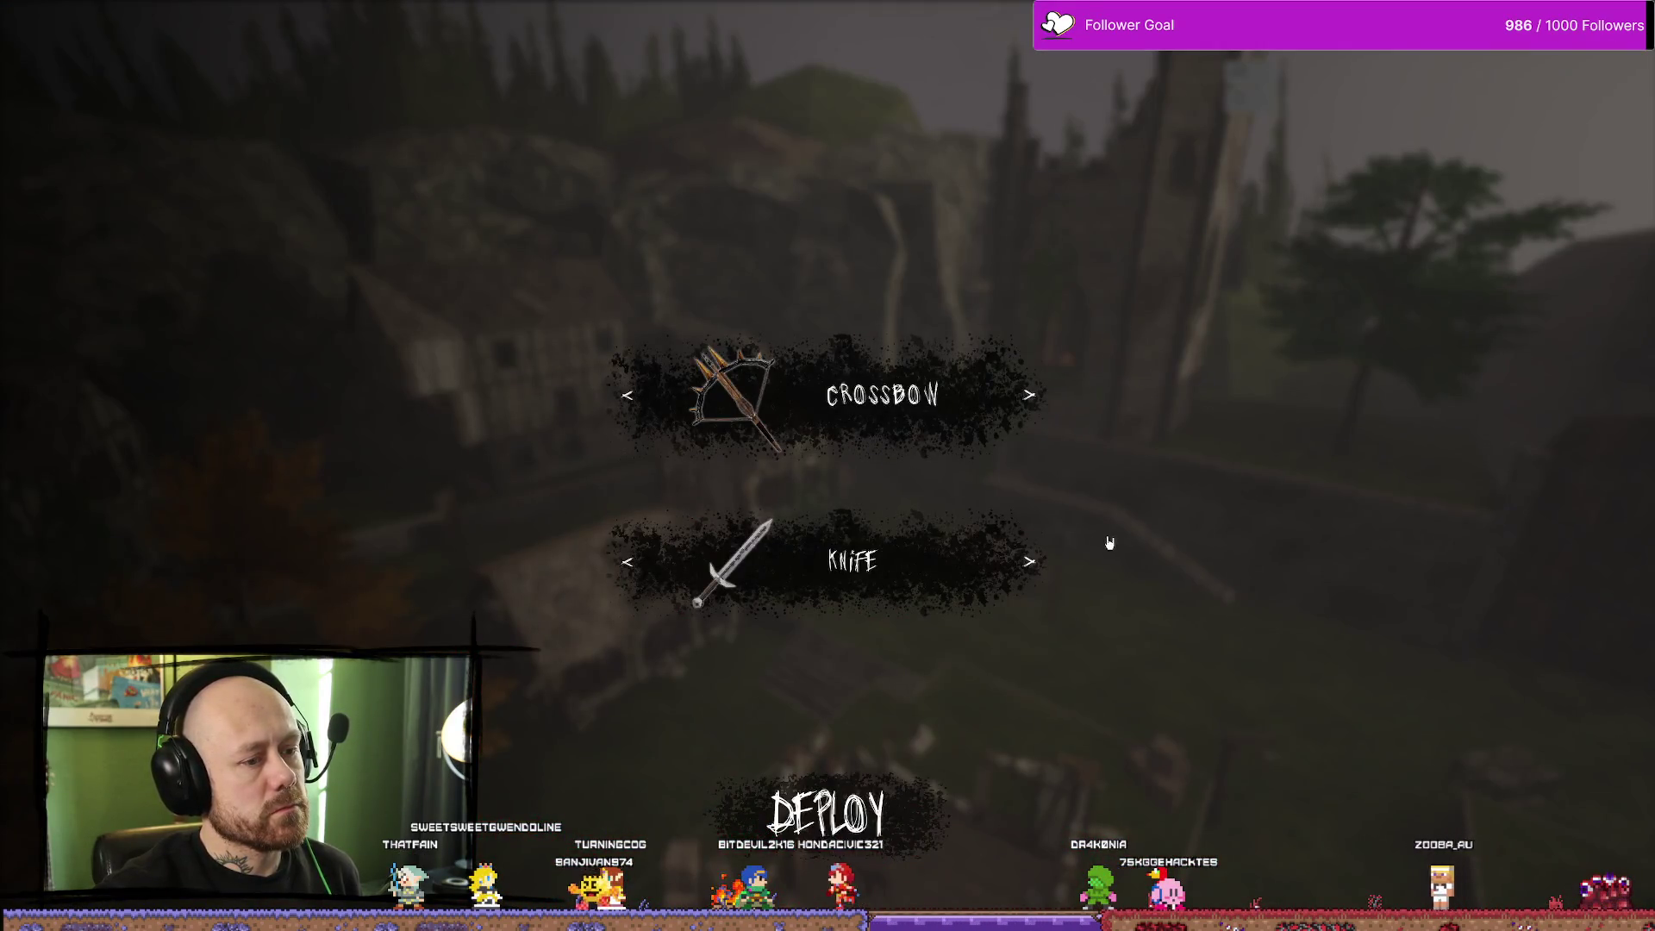
left_click(1038, 562)
left_click(1037, 562)
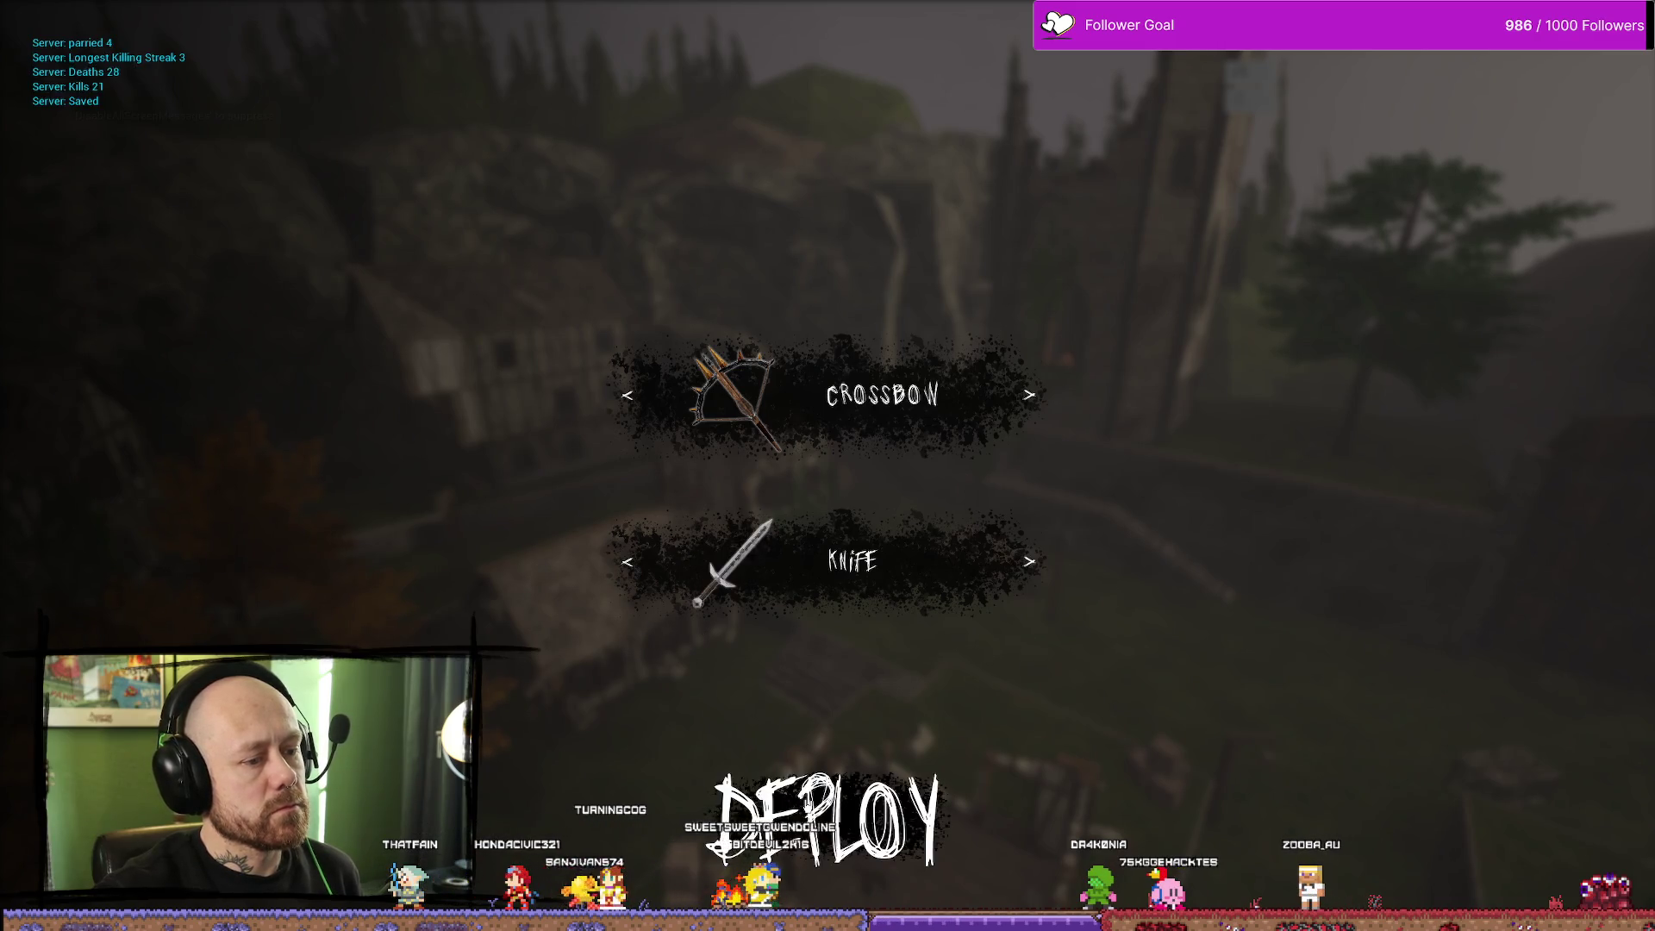
left_click(827, 819)
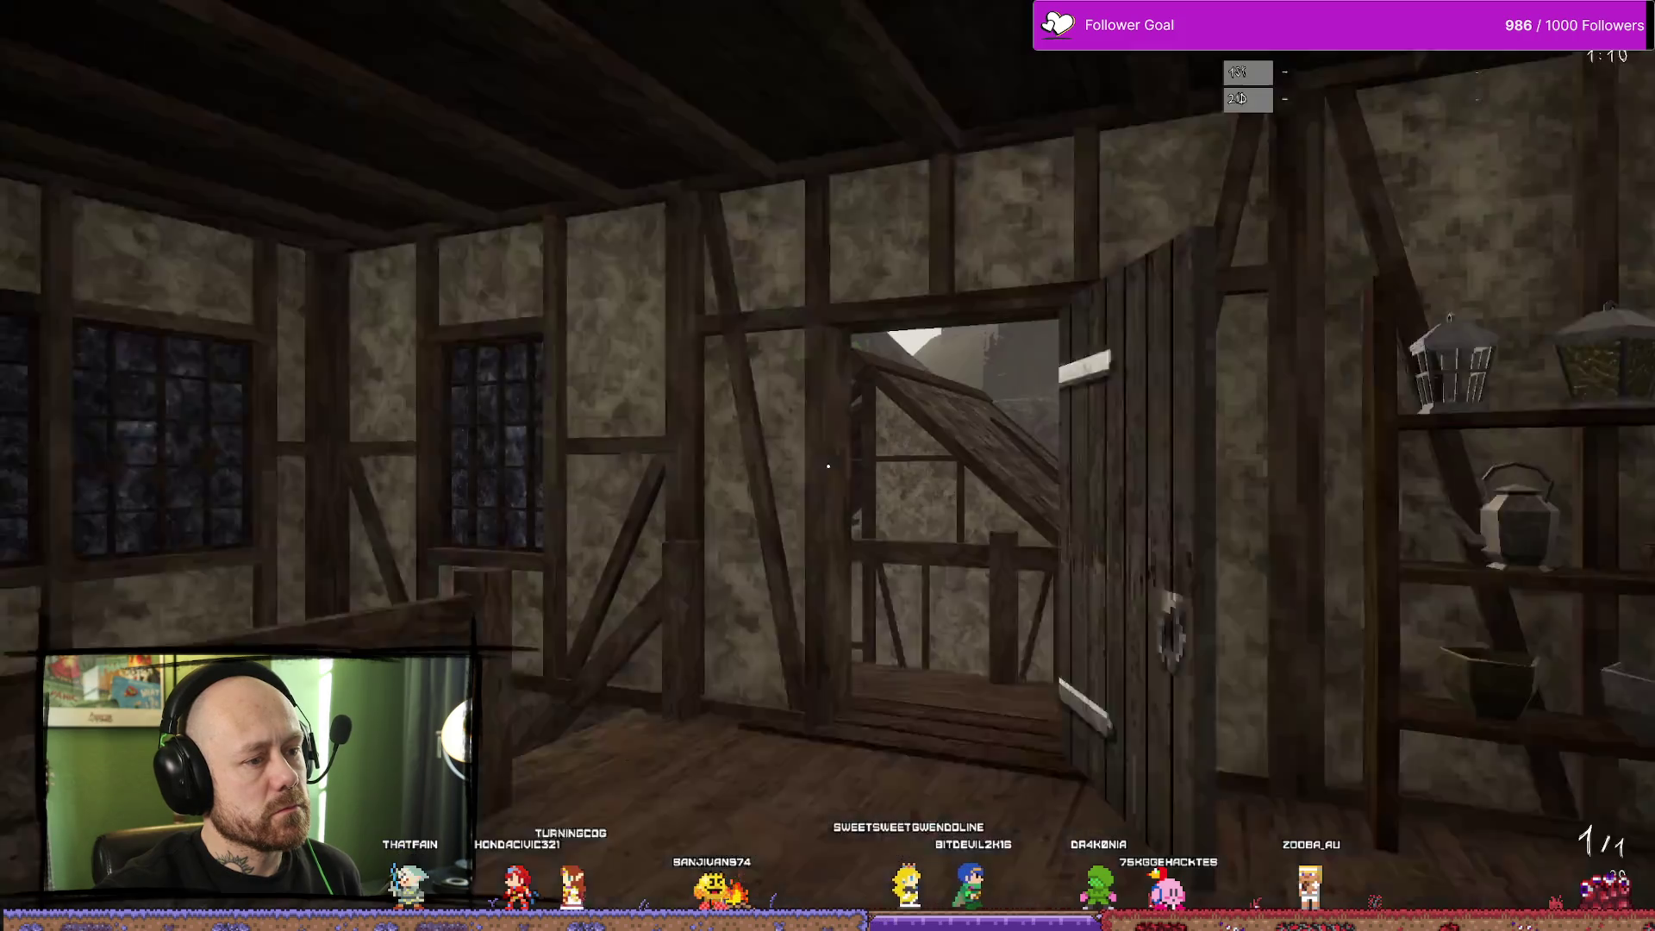
key("Escape")
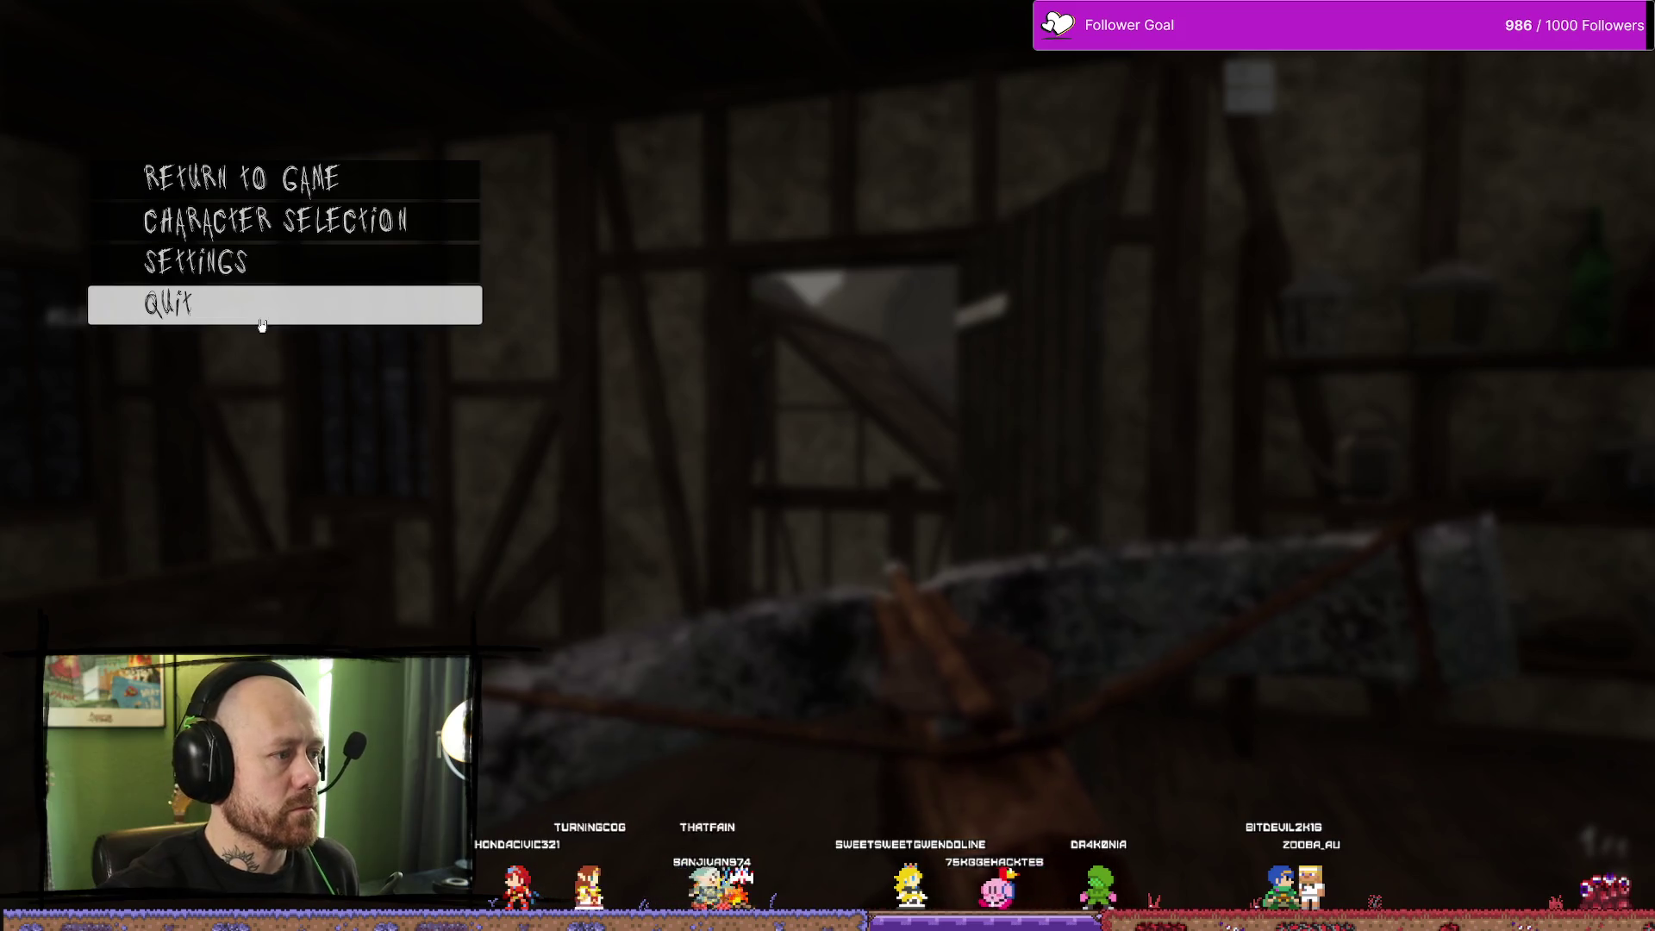
Browse the Audio, Mouse & Keyboard, and Video & Graphics settings pages, then Accept to resume play
left_click(287, 264)
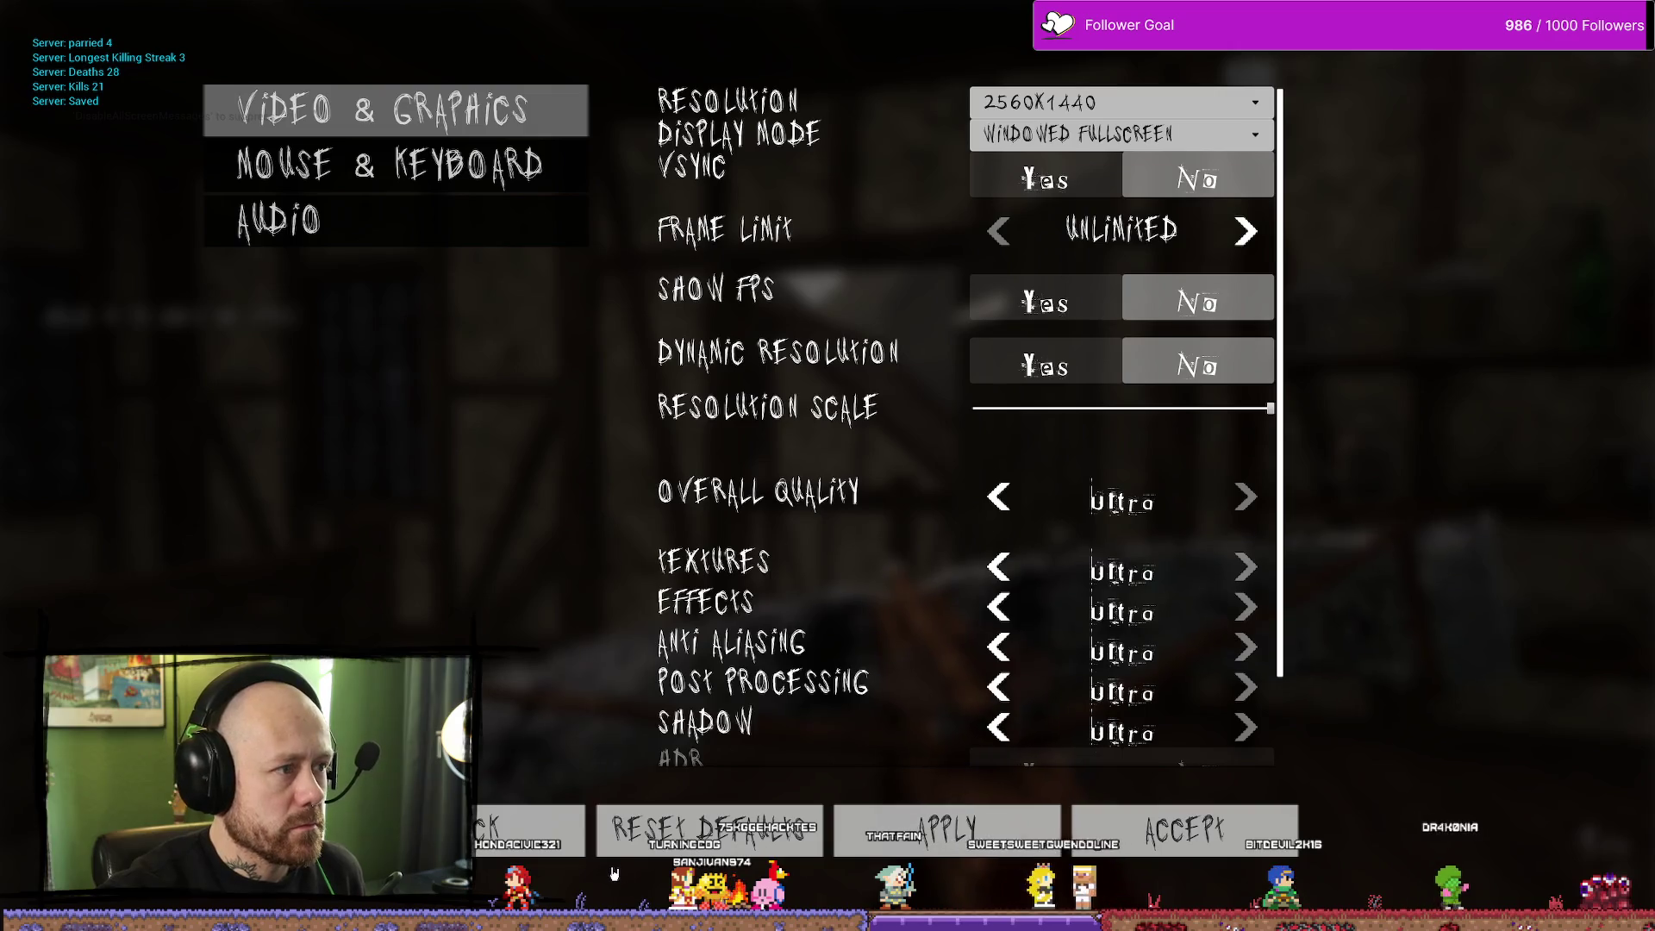
left_click(457, 222)
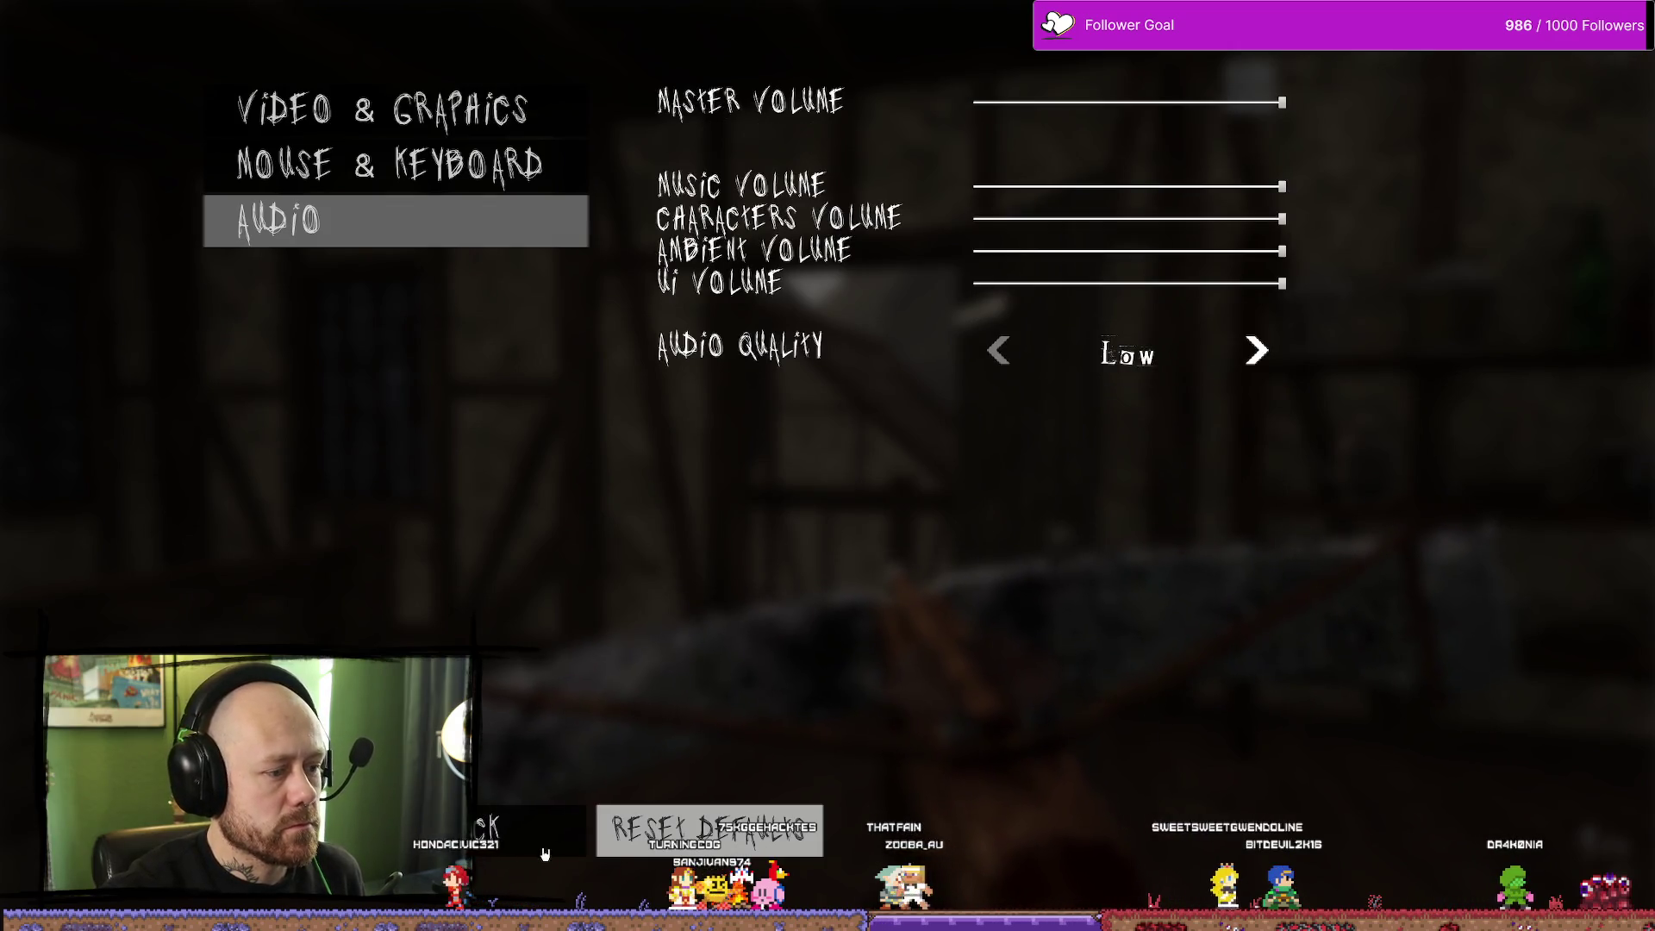
left_click(465, 165)
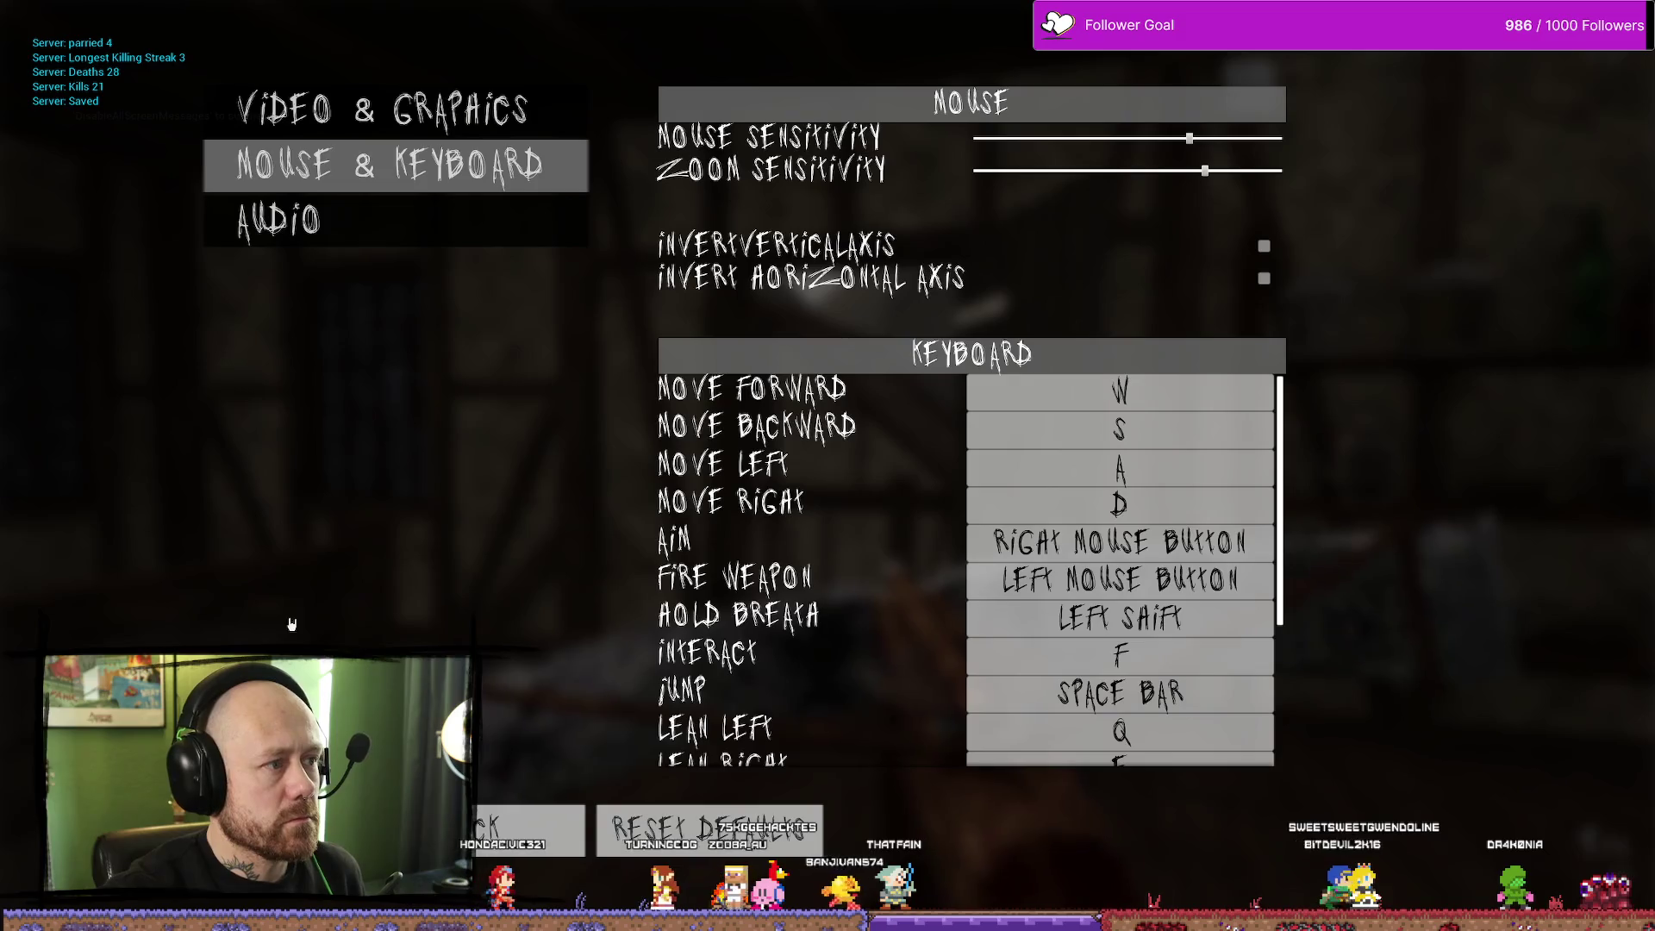
left_click(371, 110)
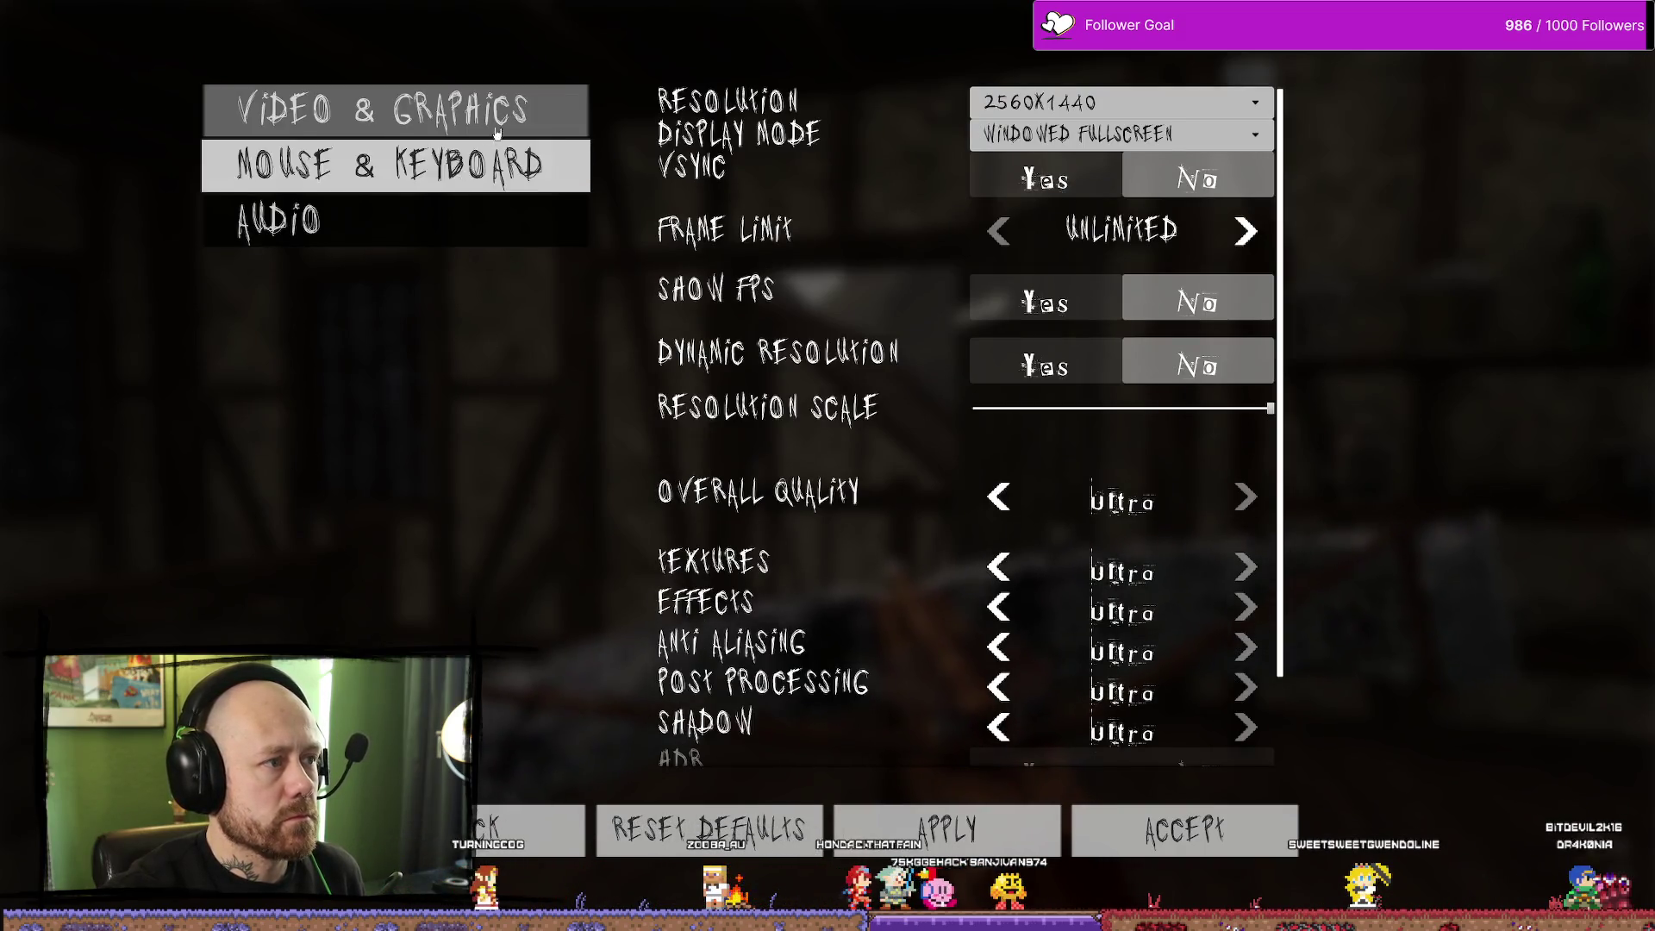
left_click(465, 165)
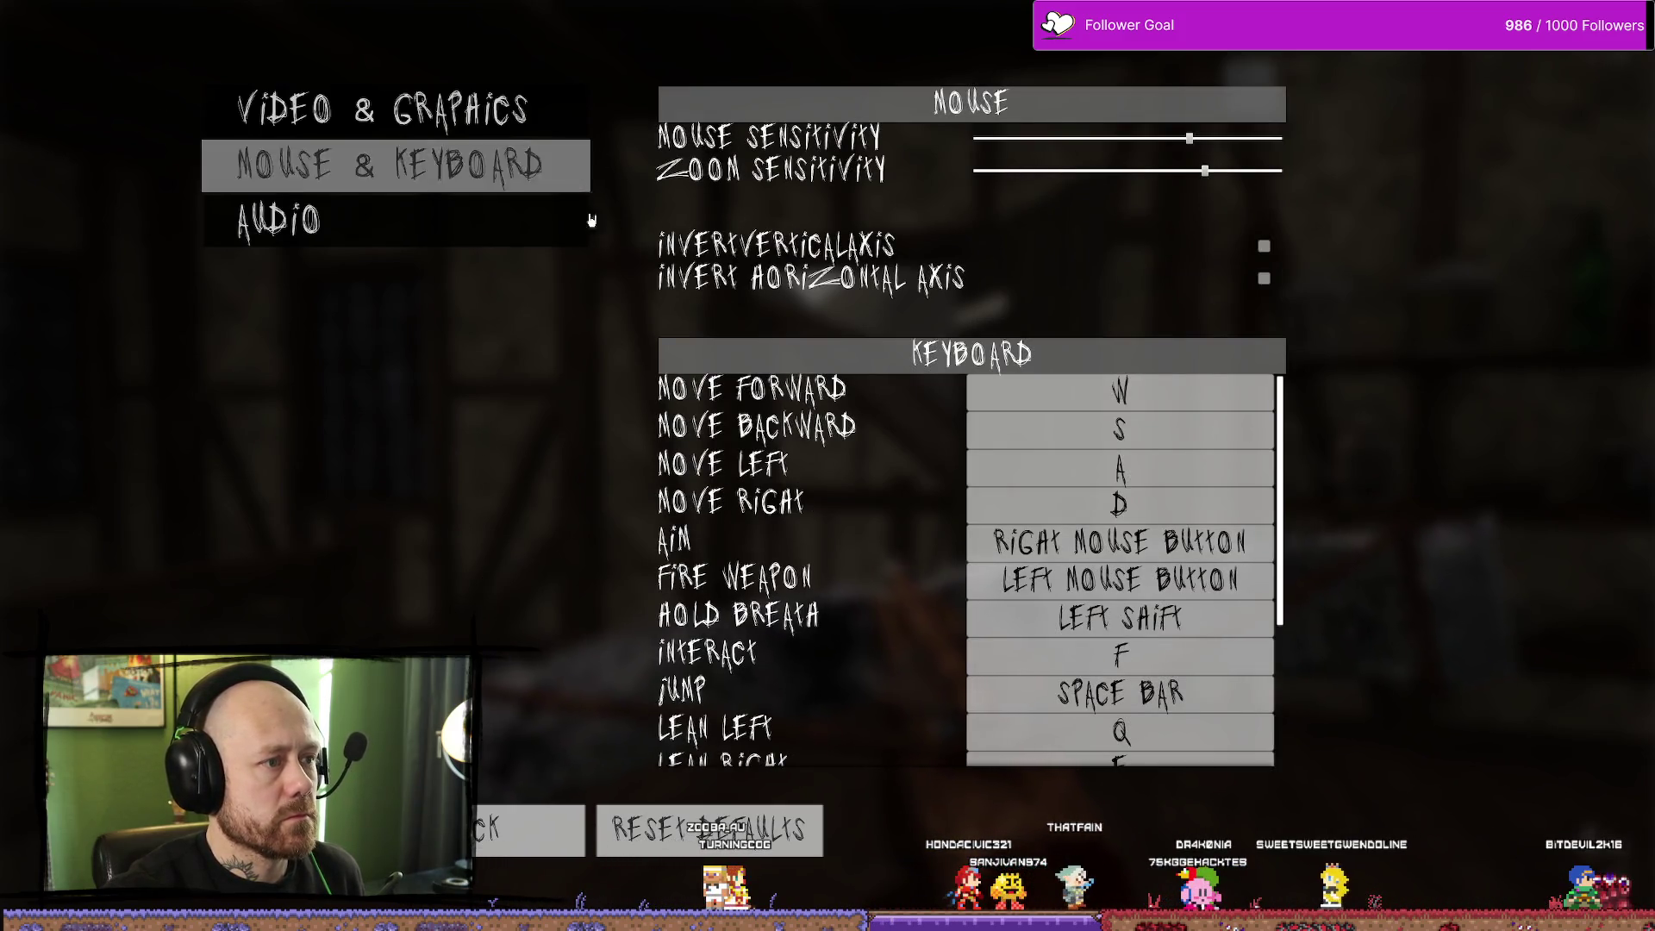
left_click(557, 125)
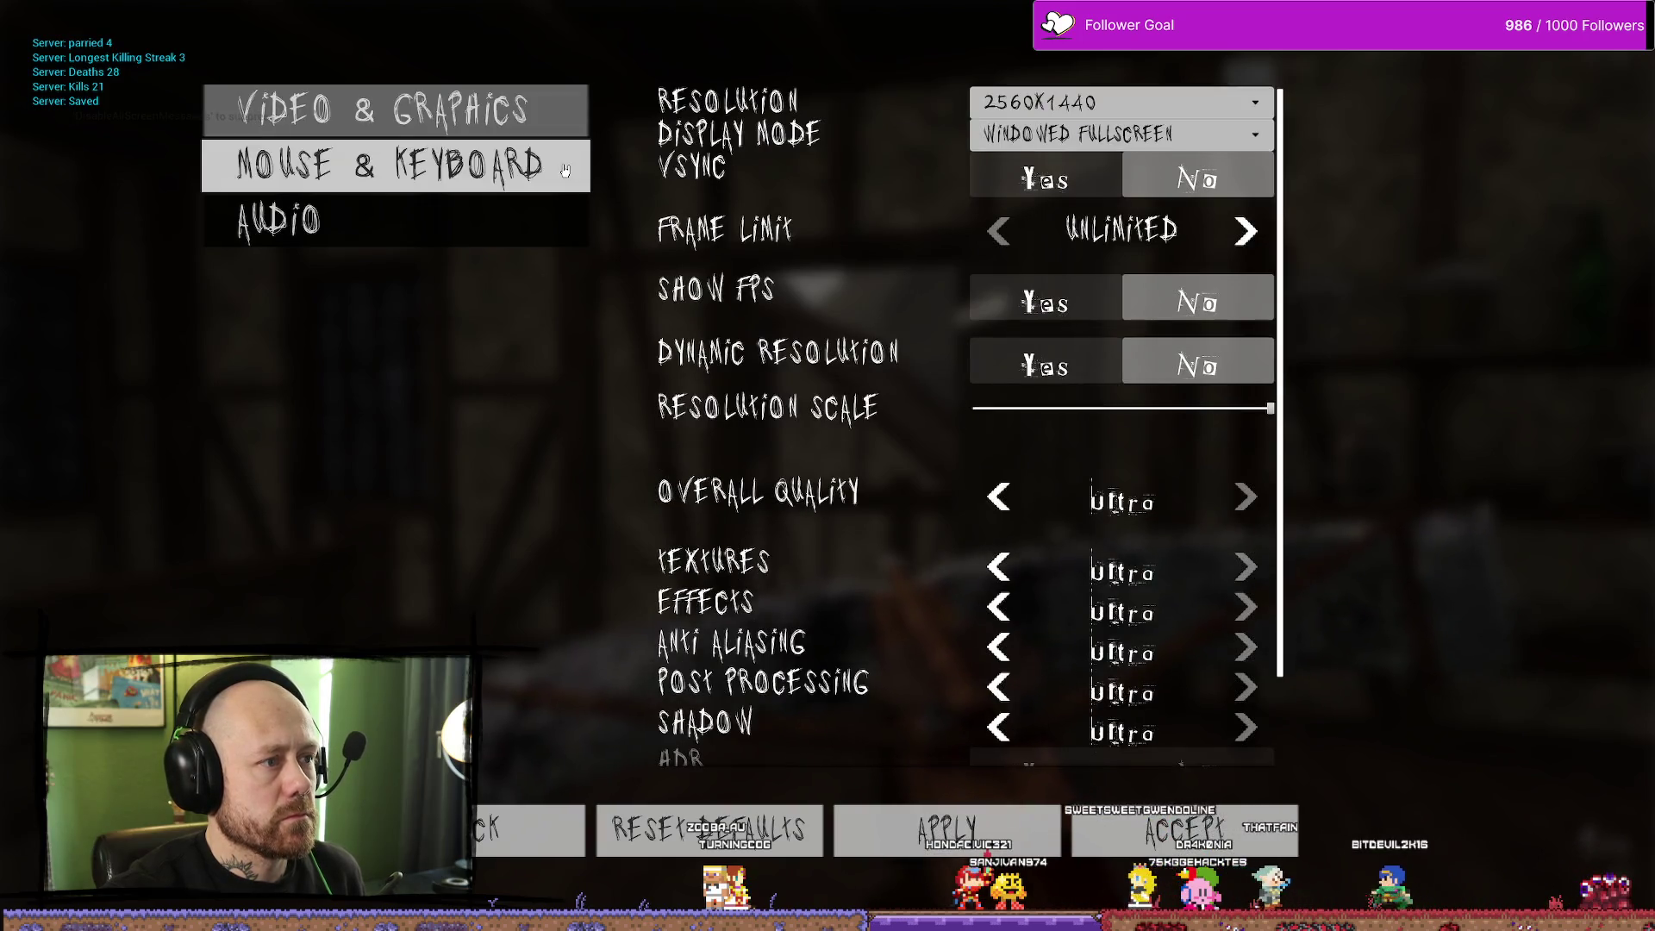
left_click(554, 163)
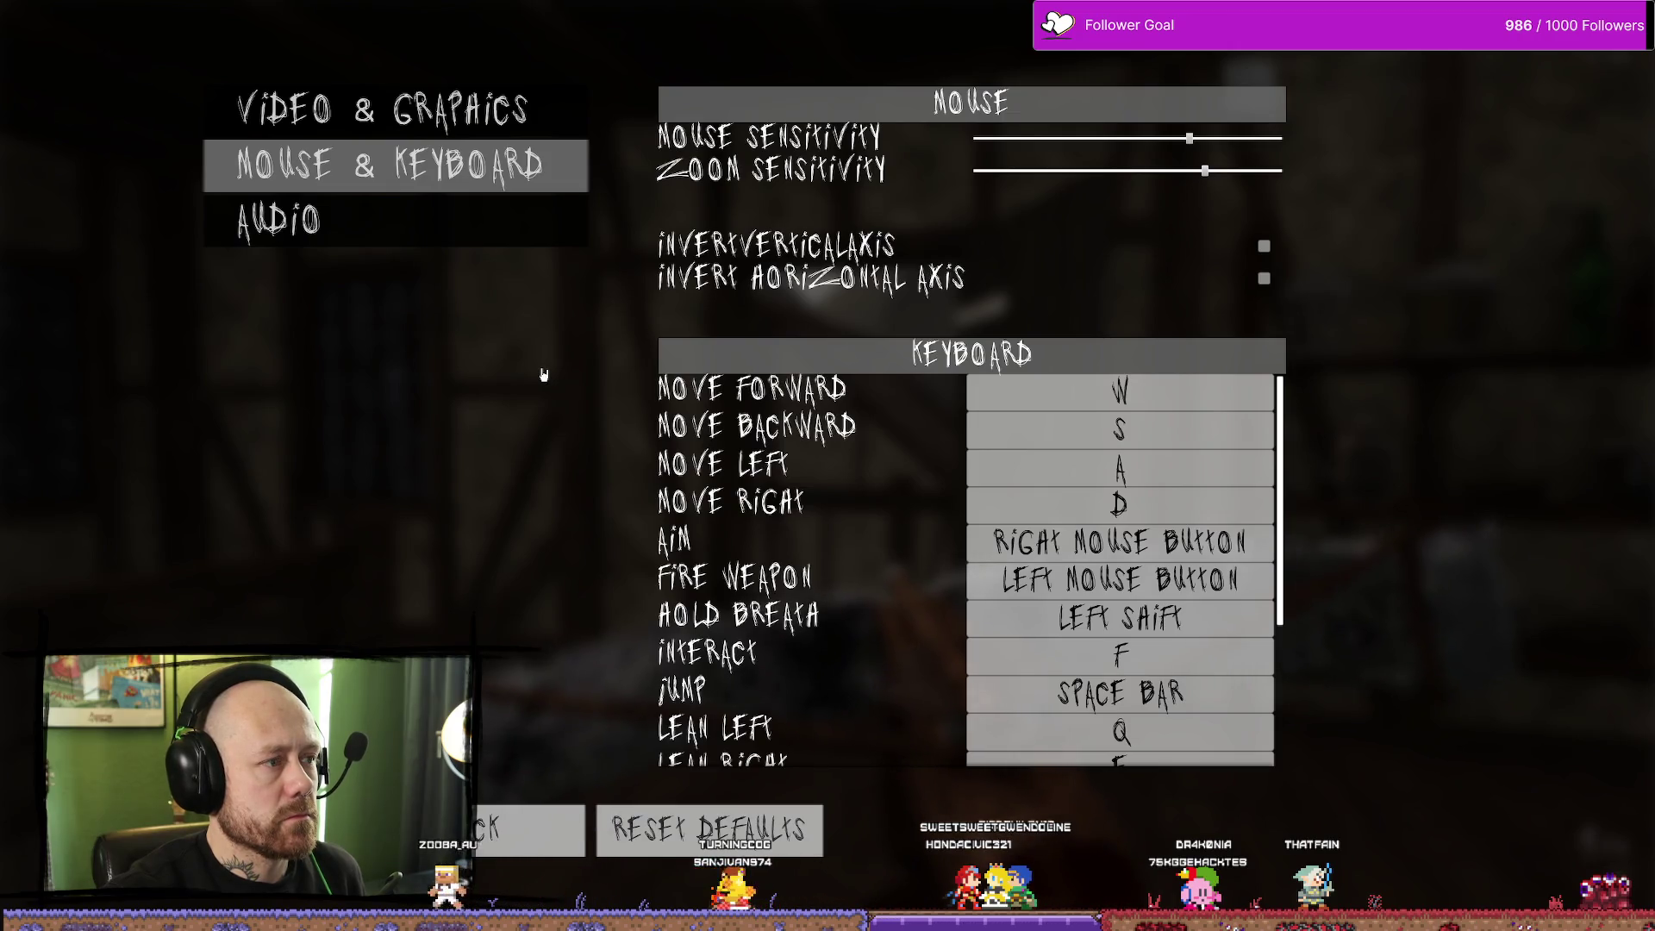
left_click(554, 121)
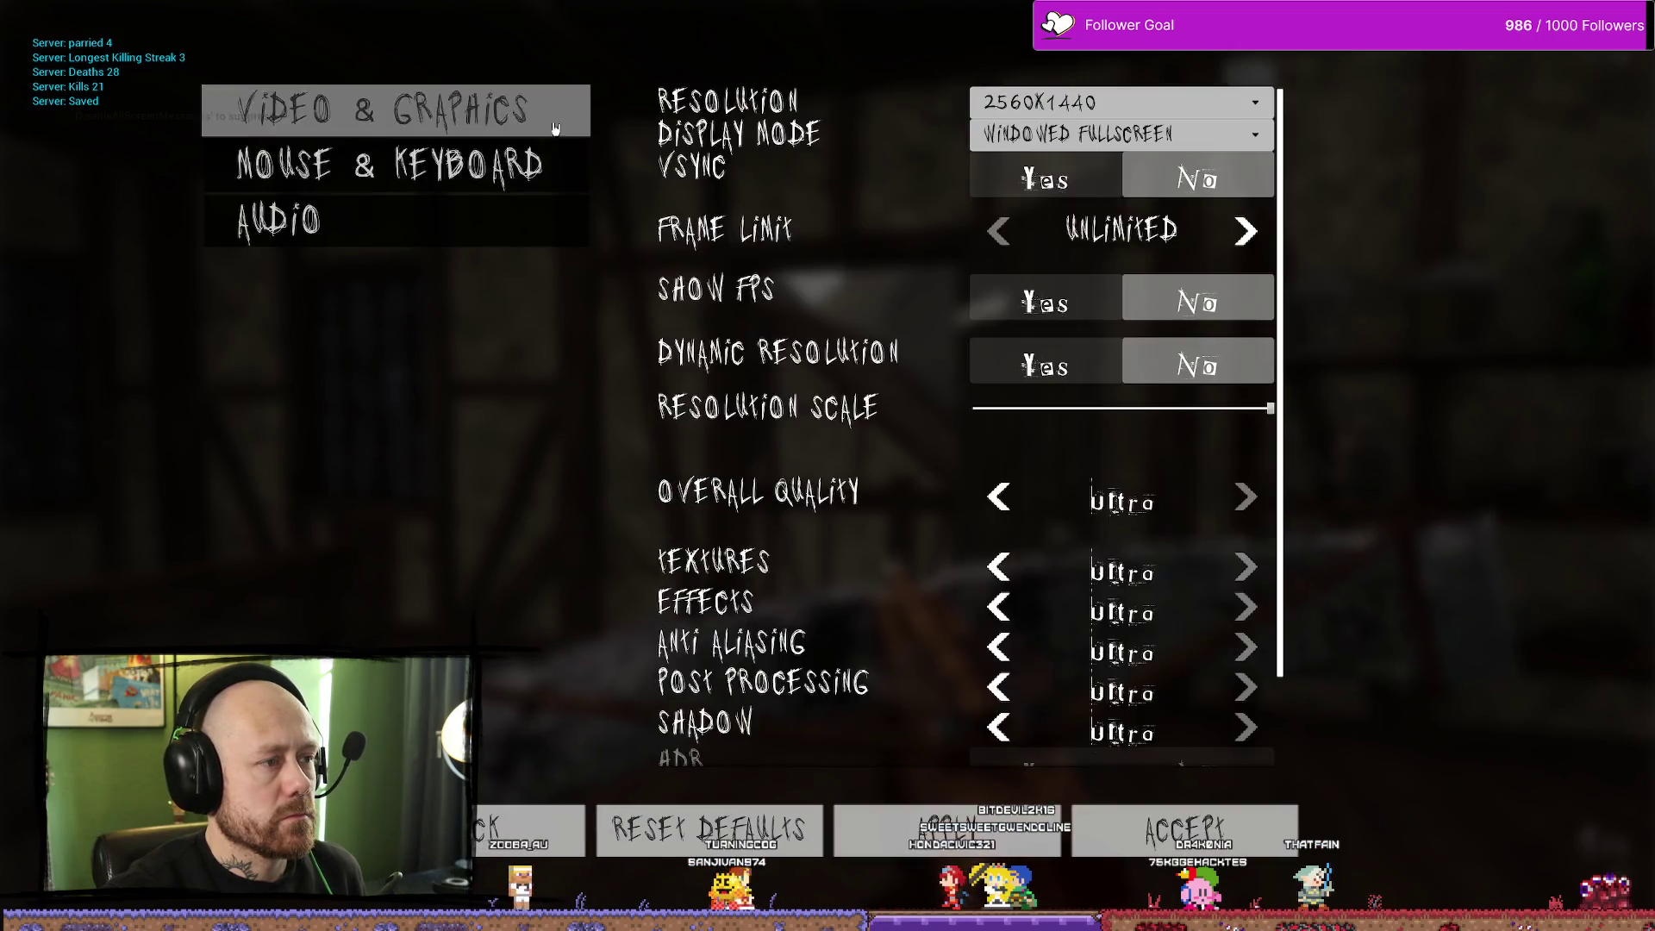
left_click(552, 215)
left_click(559, 164)
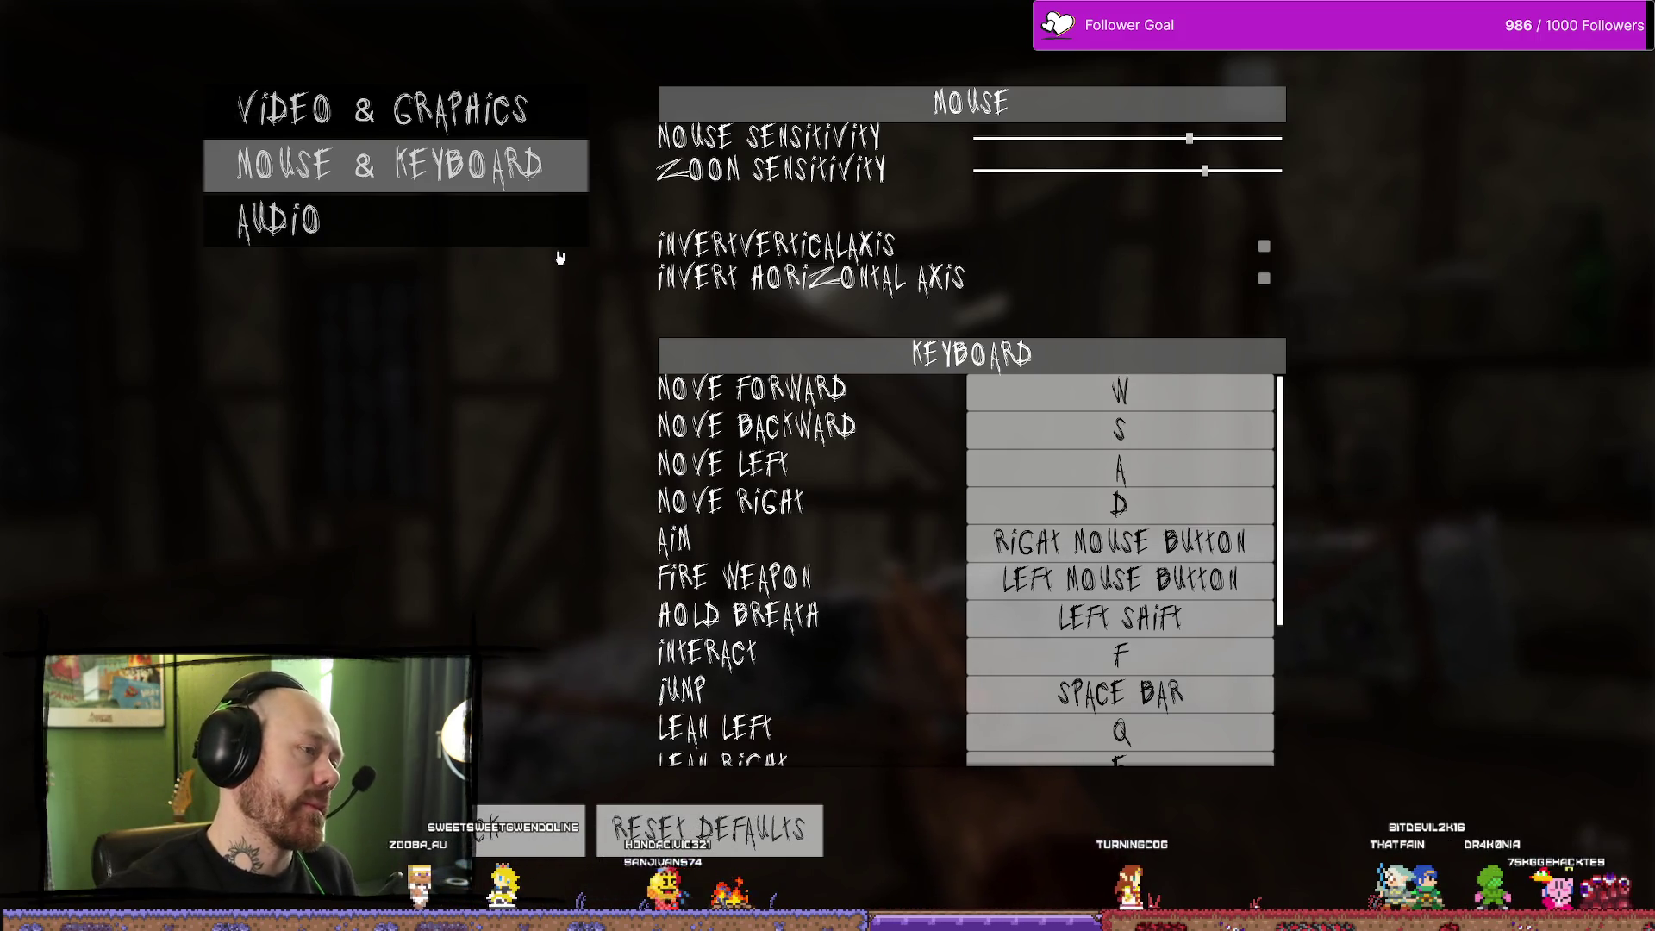
left_click(480, 218)
left_click(405, 110)
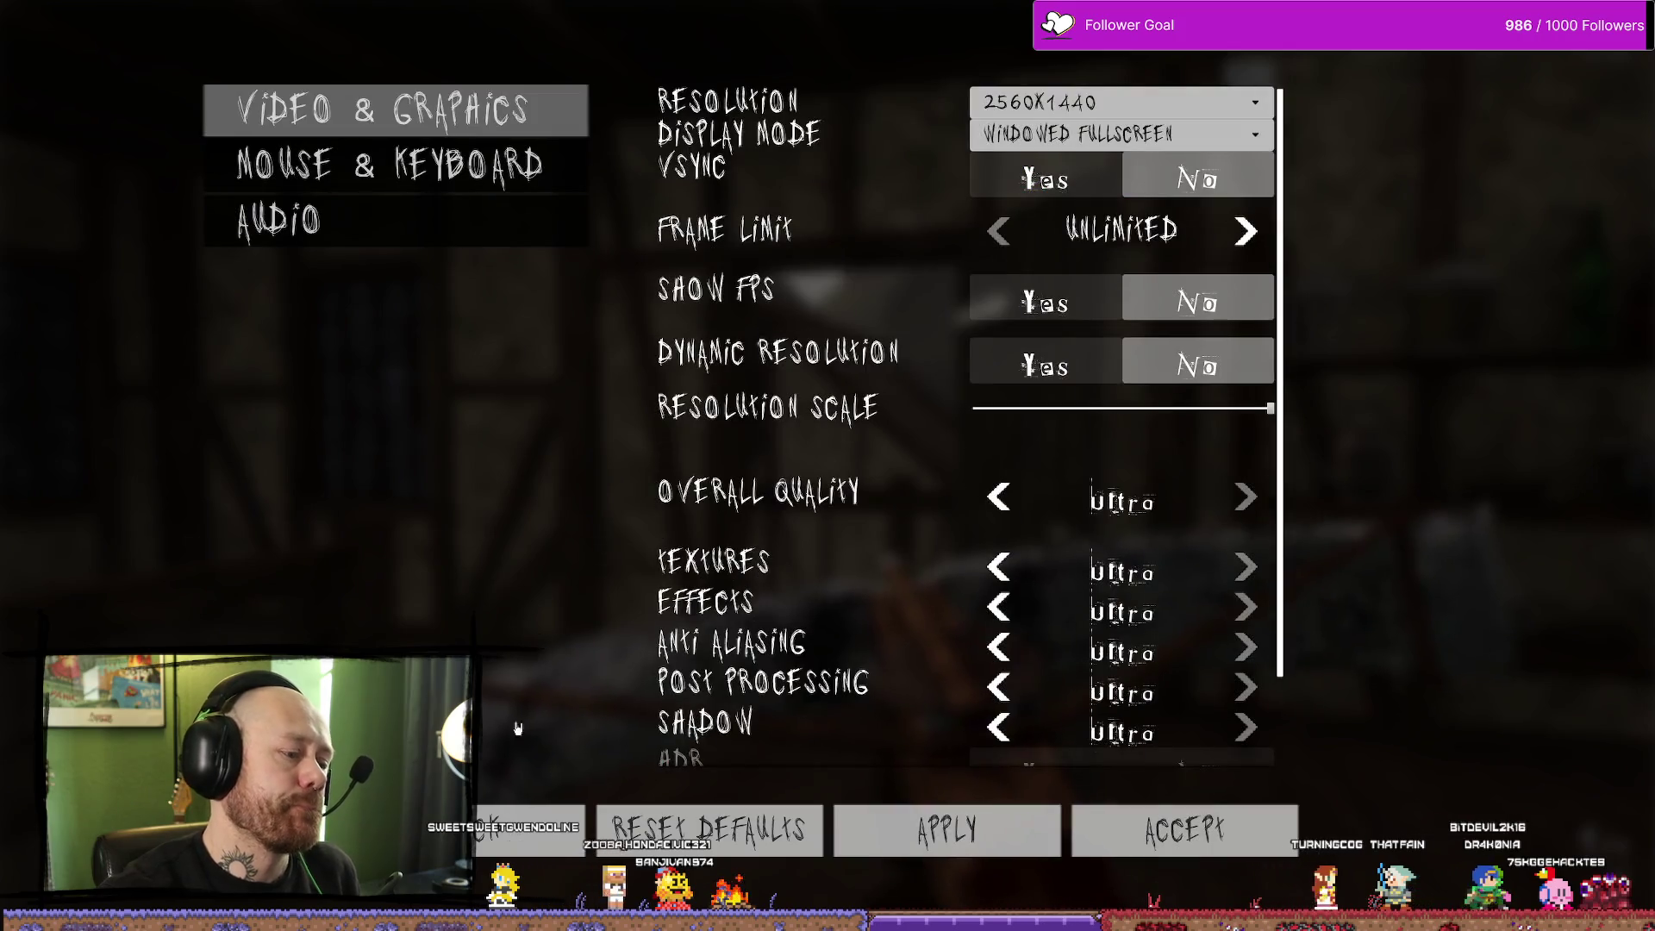
left_click(527, 829)
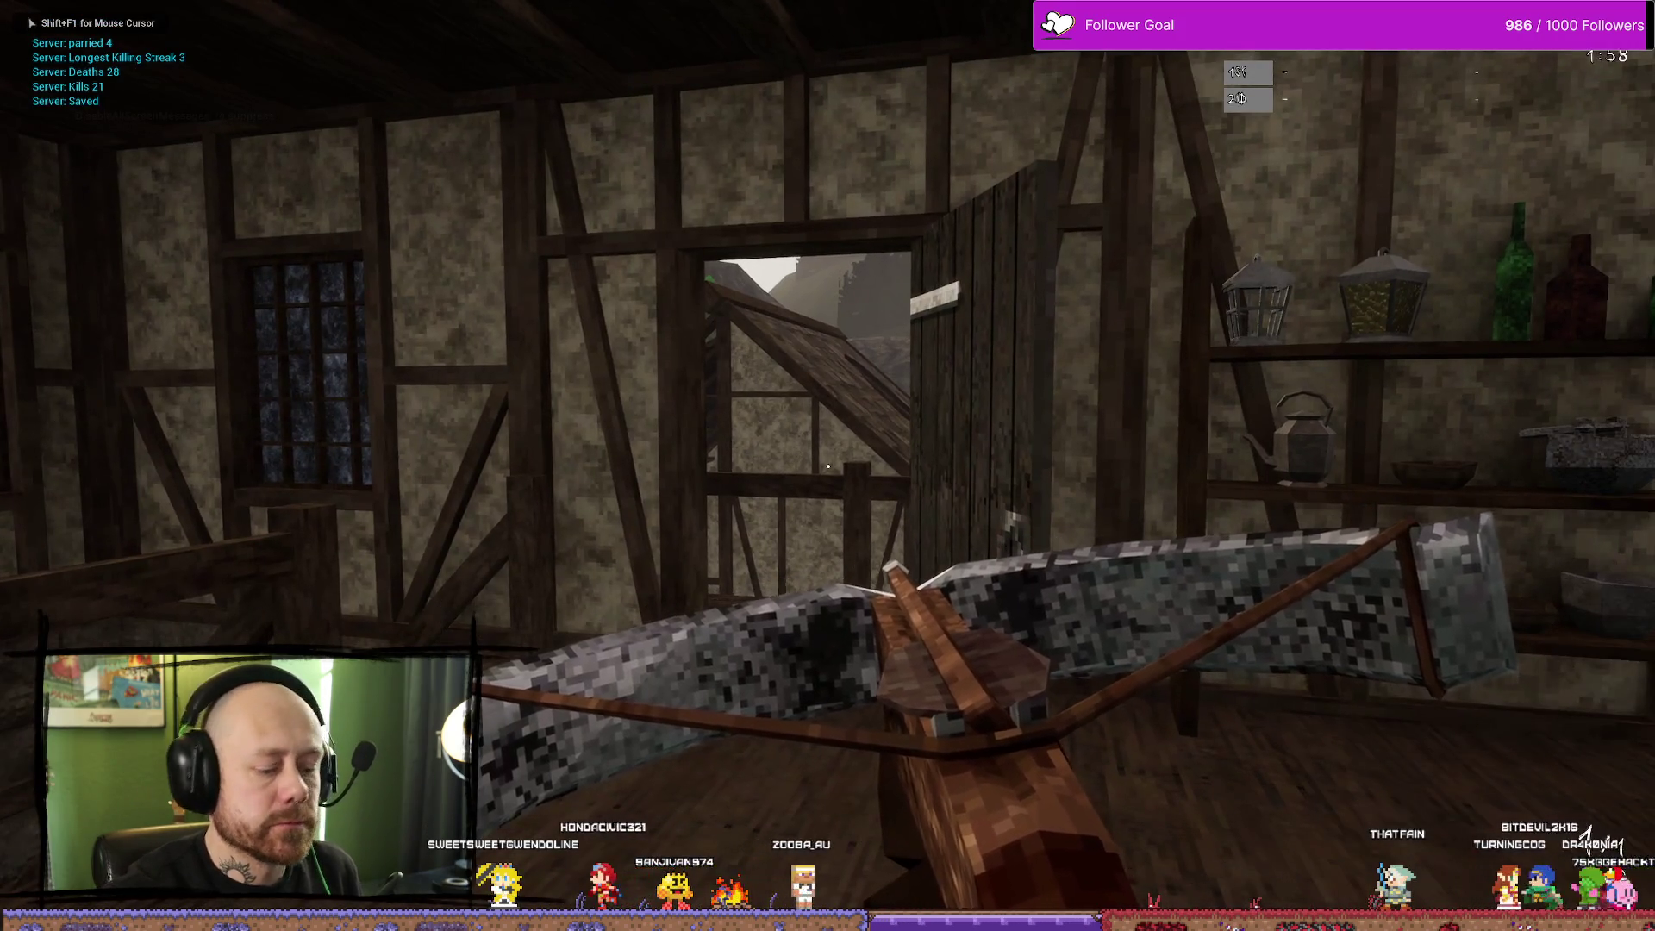
key("Escape")
Raise the Leave Match dialog to inspect its YES/NO buttons, then switch to Affinity Photo
left_click(431, 308)
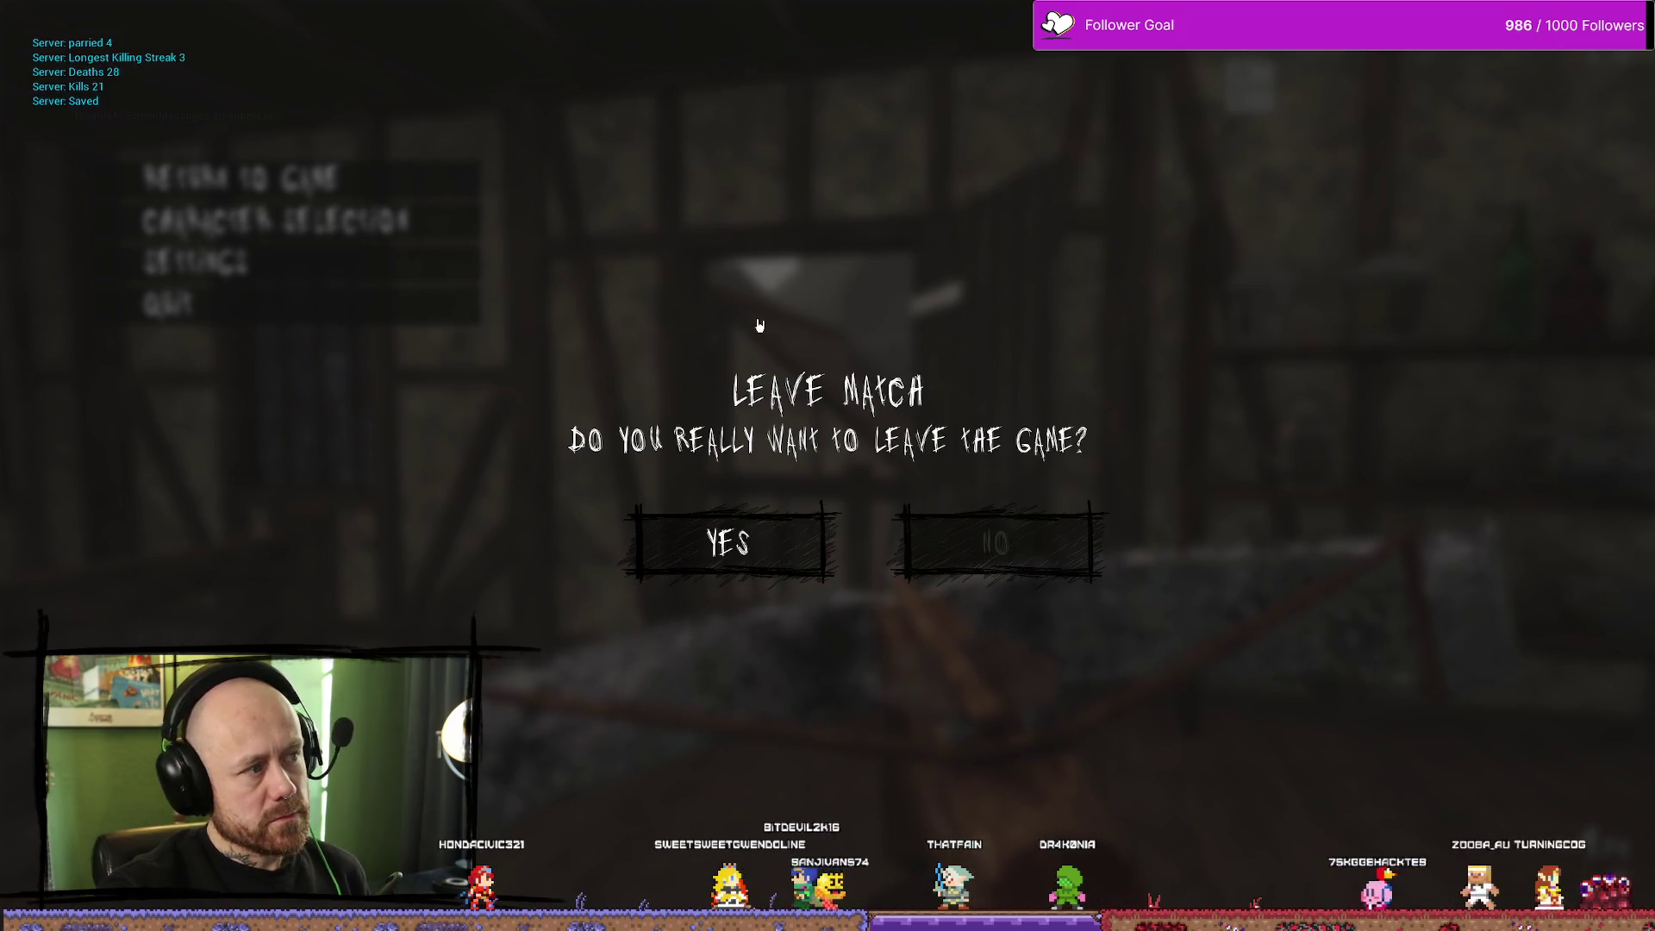
key("alt+Tab")
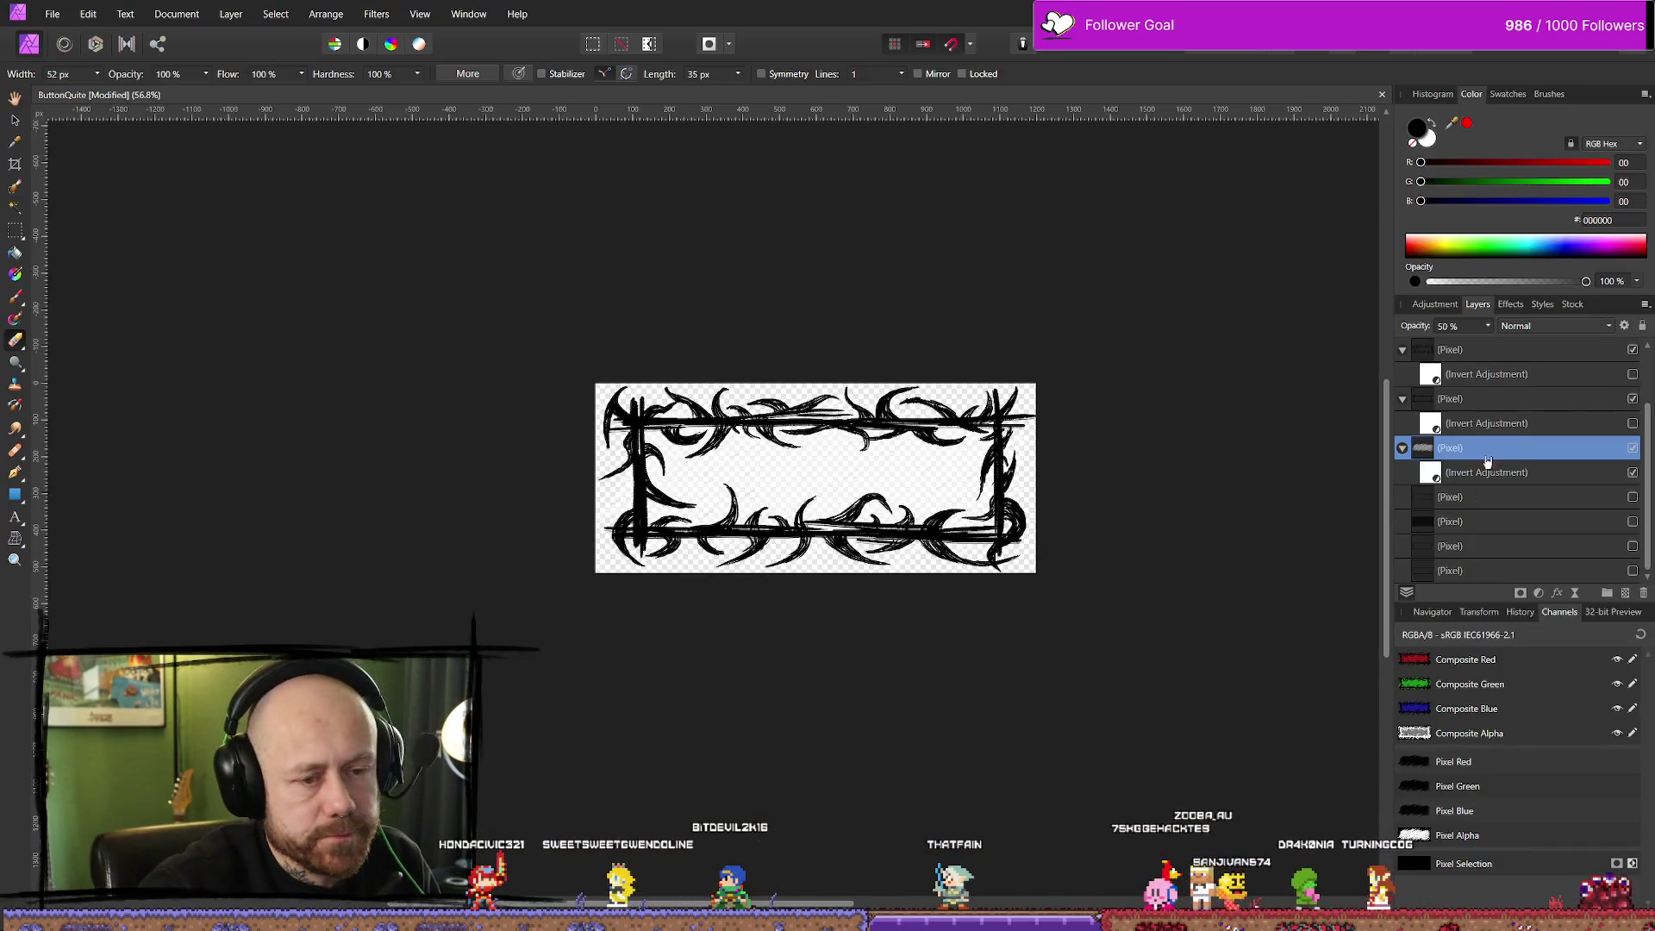
On the Highlights layer, paint heavier scribbled thorn strokes around the frame with the Paint Brush
left_click(1454, 400)
left_click(1481, 431)
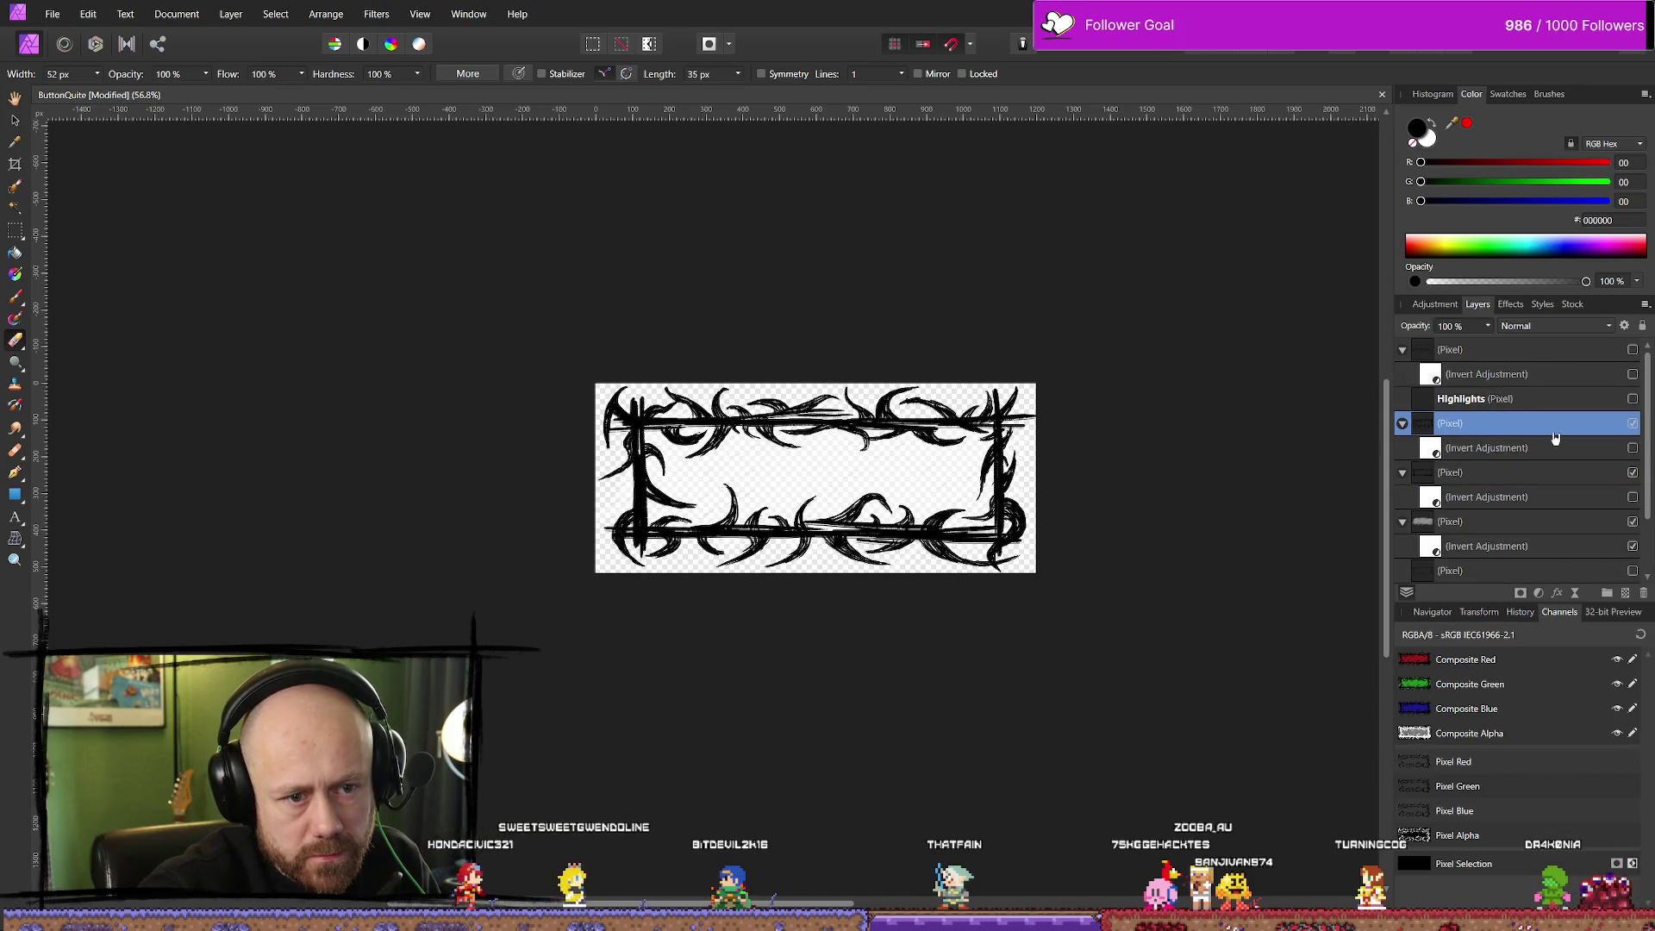
scroll(770, 450, "up", 5)
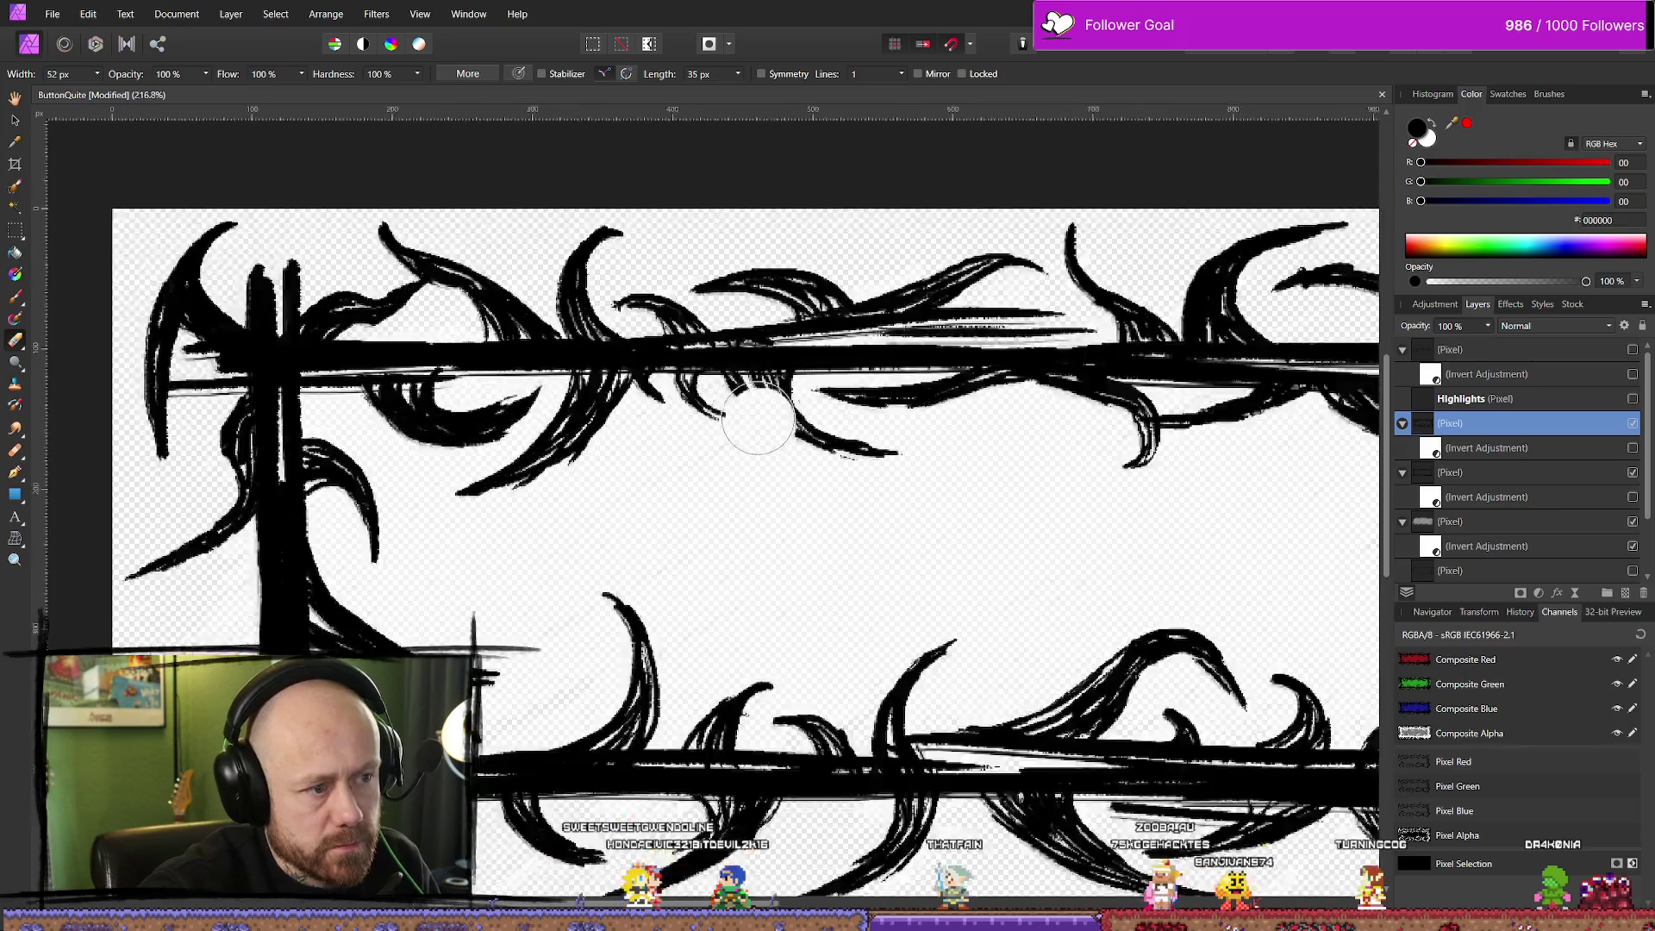
left_click(1483, 400)
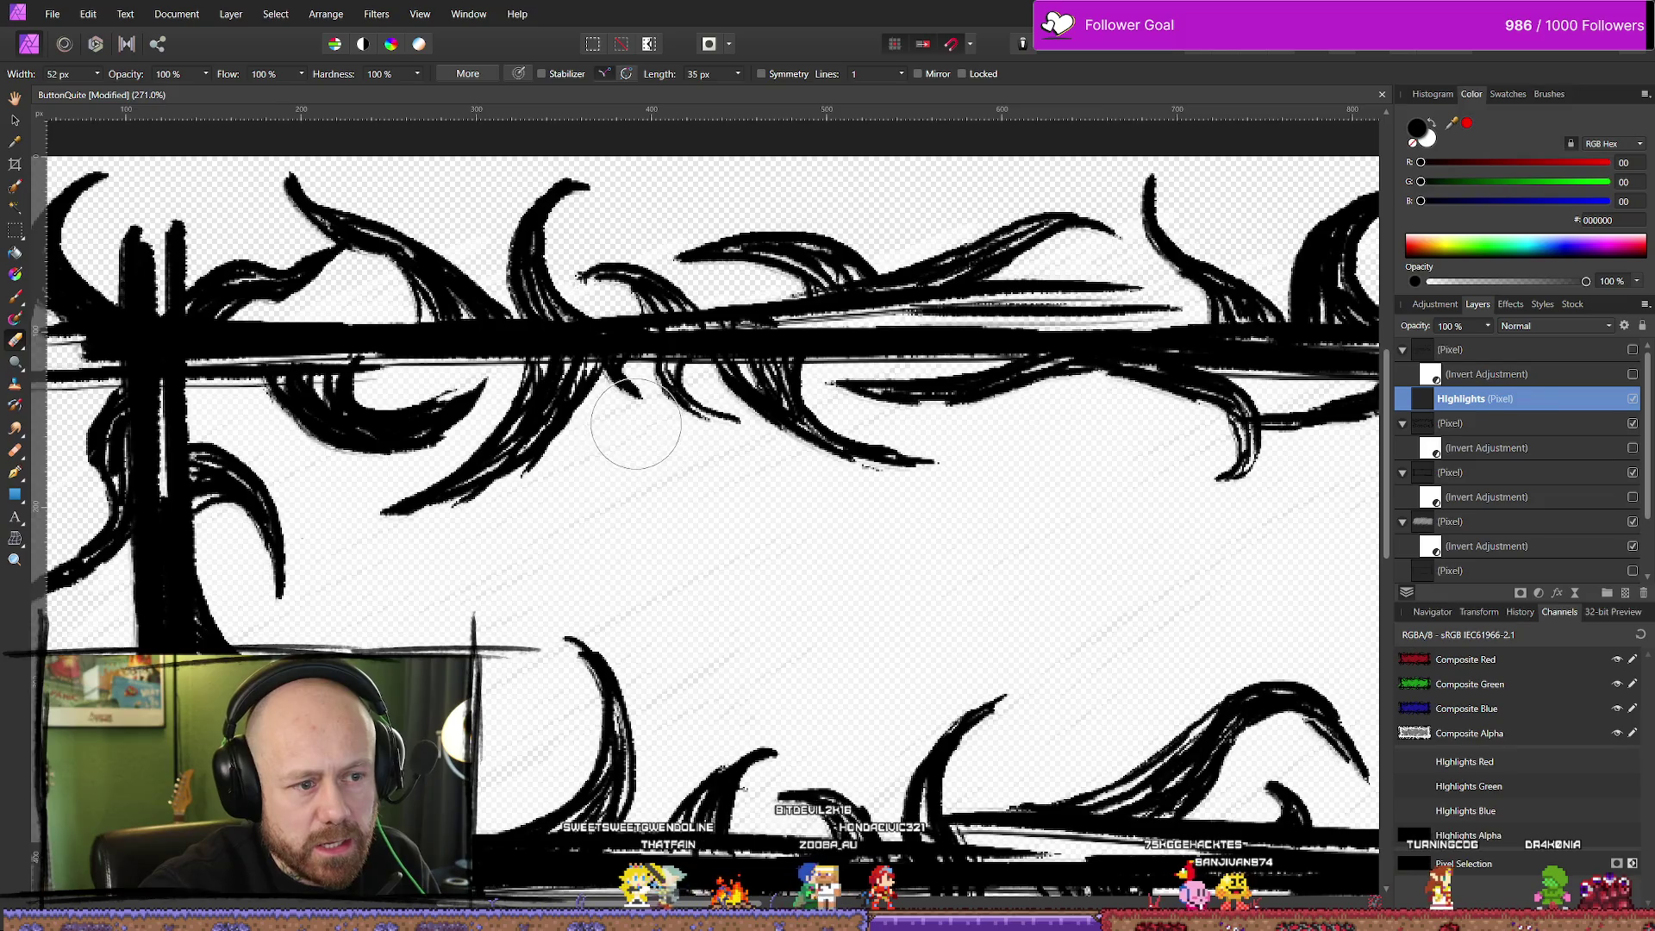
scroll(629, 422, "down", 4)
scroll(603, 405, "up", 2)
key("b")
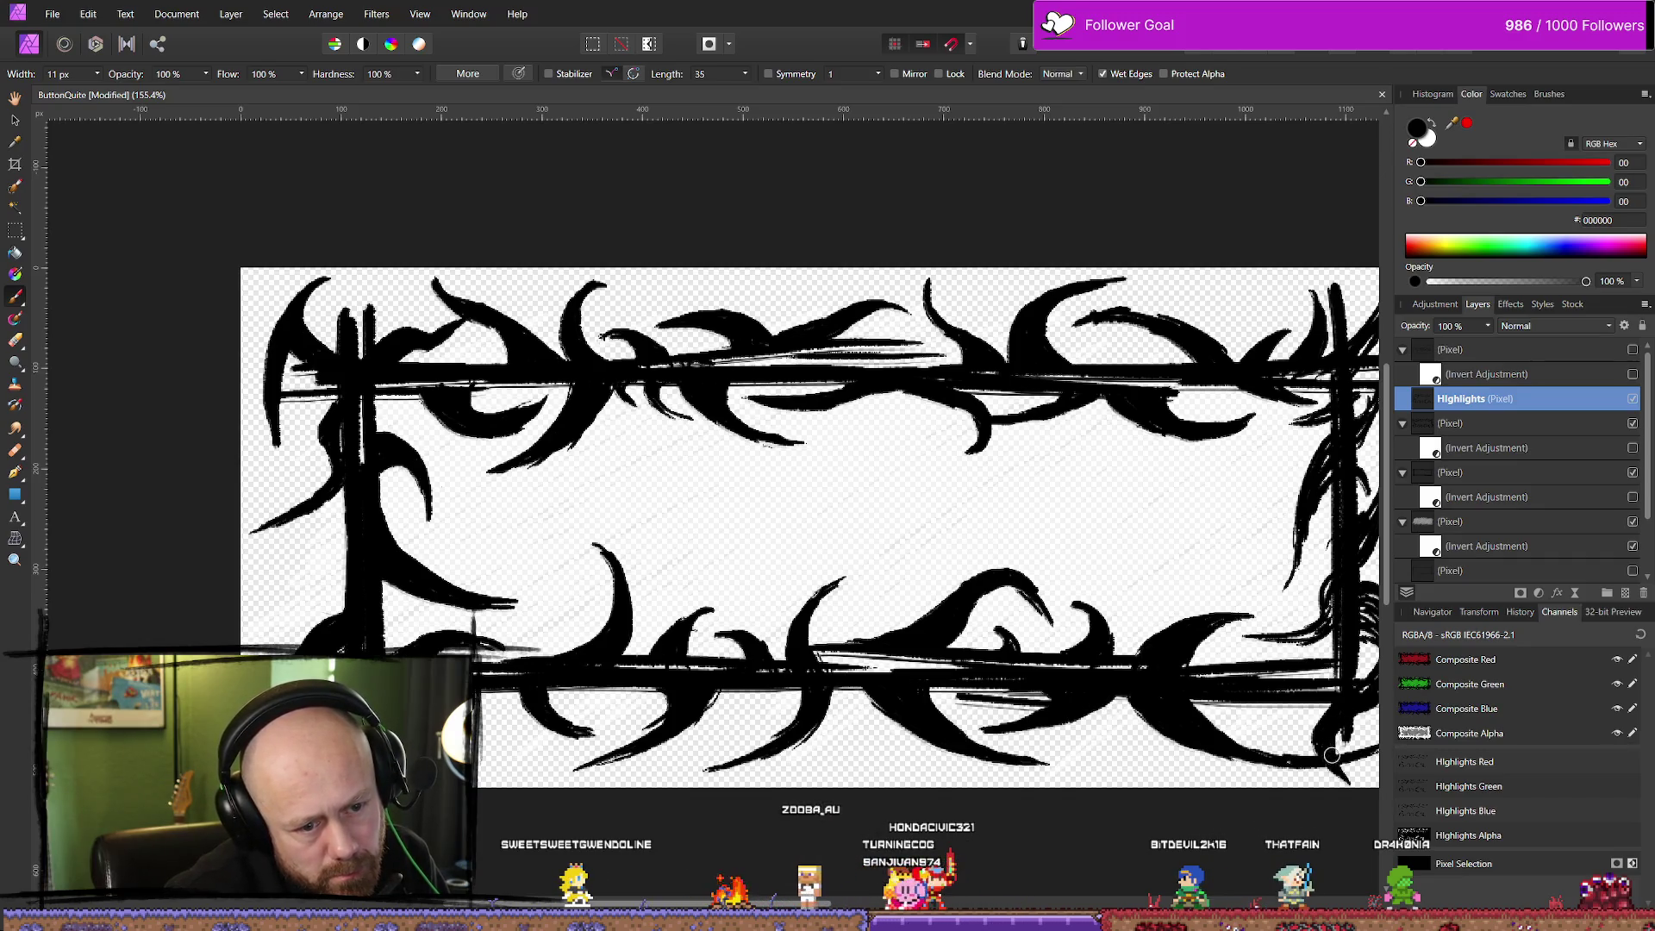
mouse_move(1060, 543)
left_mouse_down()
mouse_move(768, 499)
mouse_move(764, 580)
left_mouse_up()
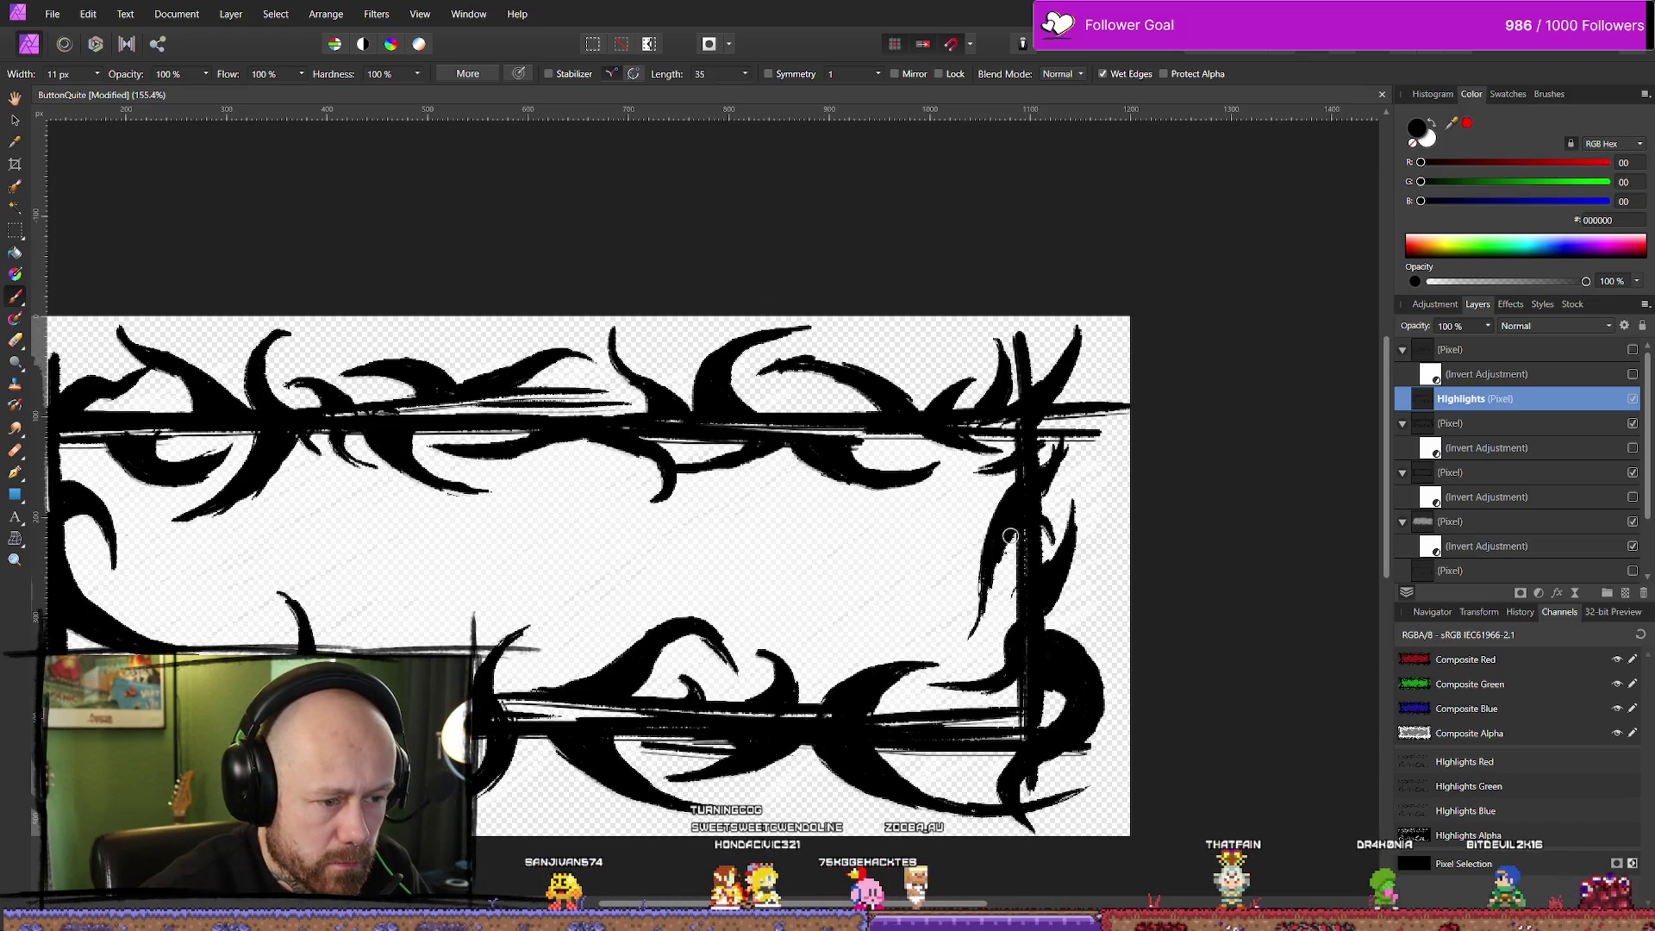
scroll(1059, 671, "down", 5)
scroll(584, 384, "up", 1)
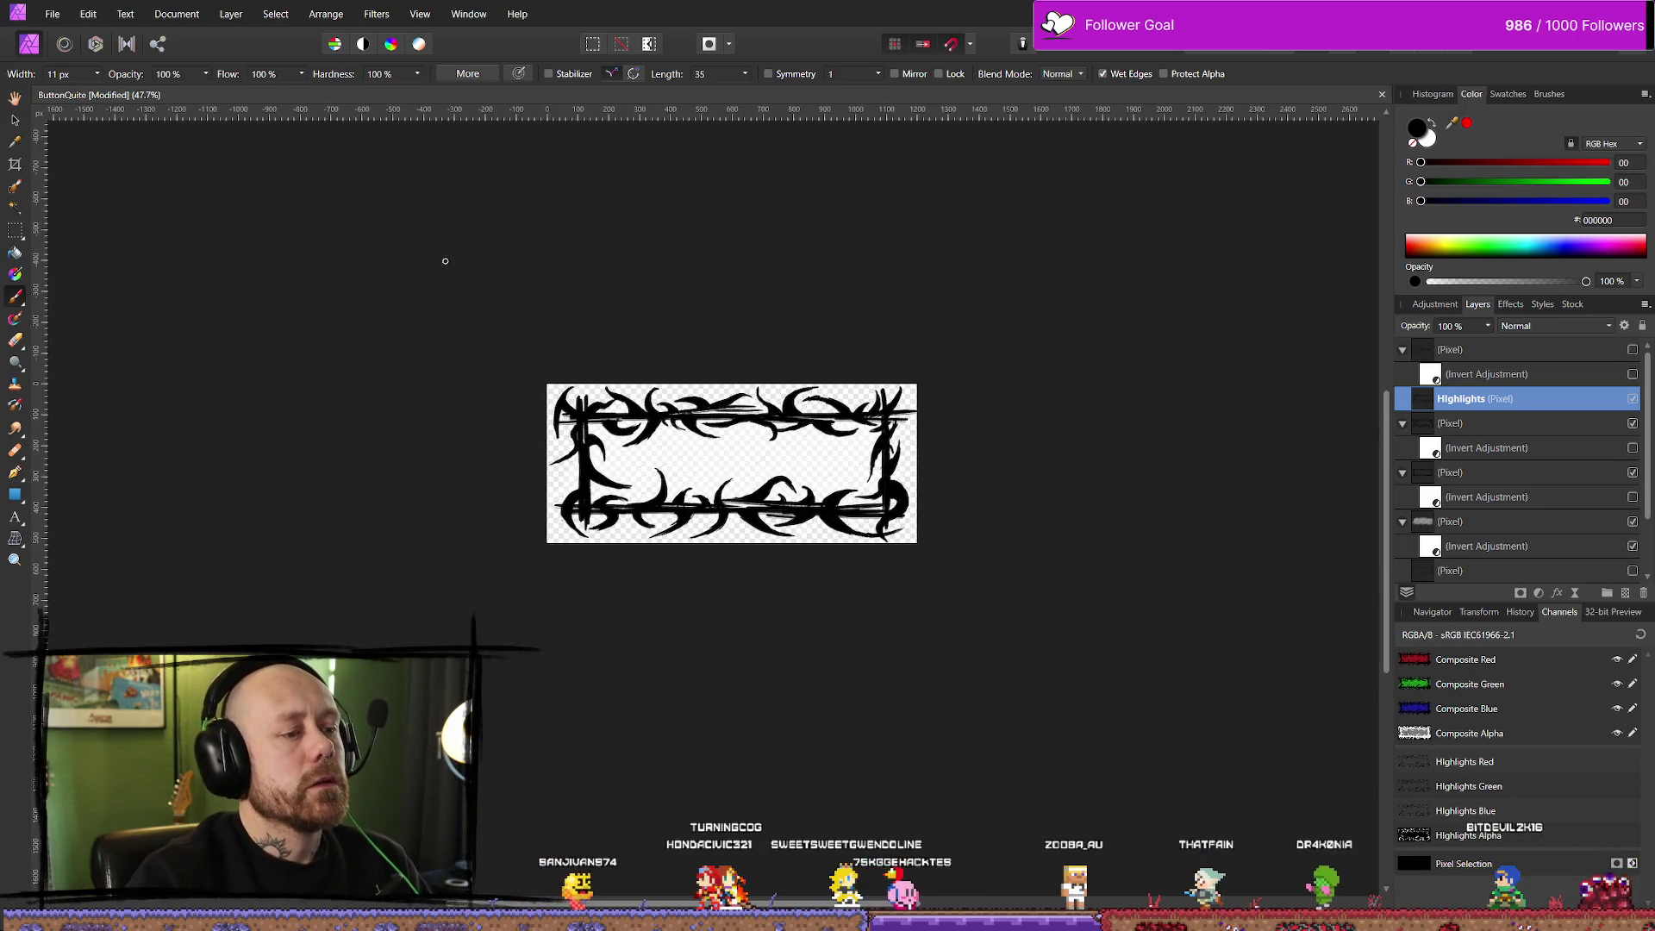
Export the button frame image from the File menu
left_click(53, 13)
left_click(117, 390)
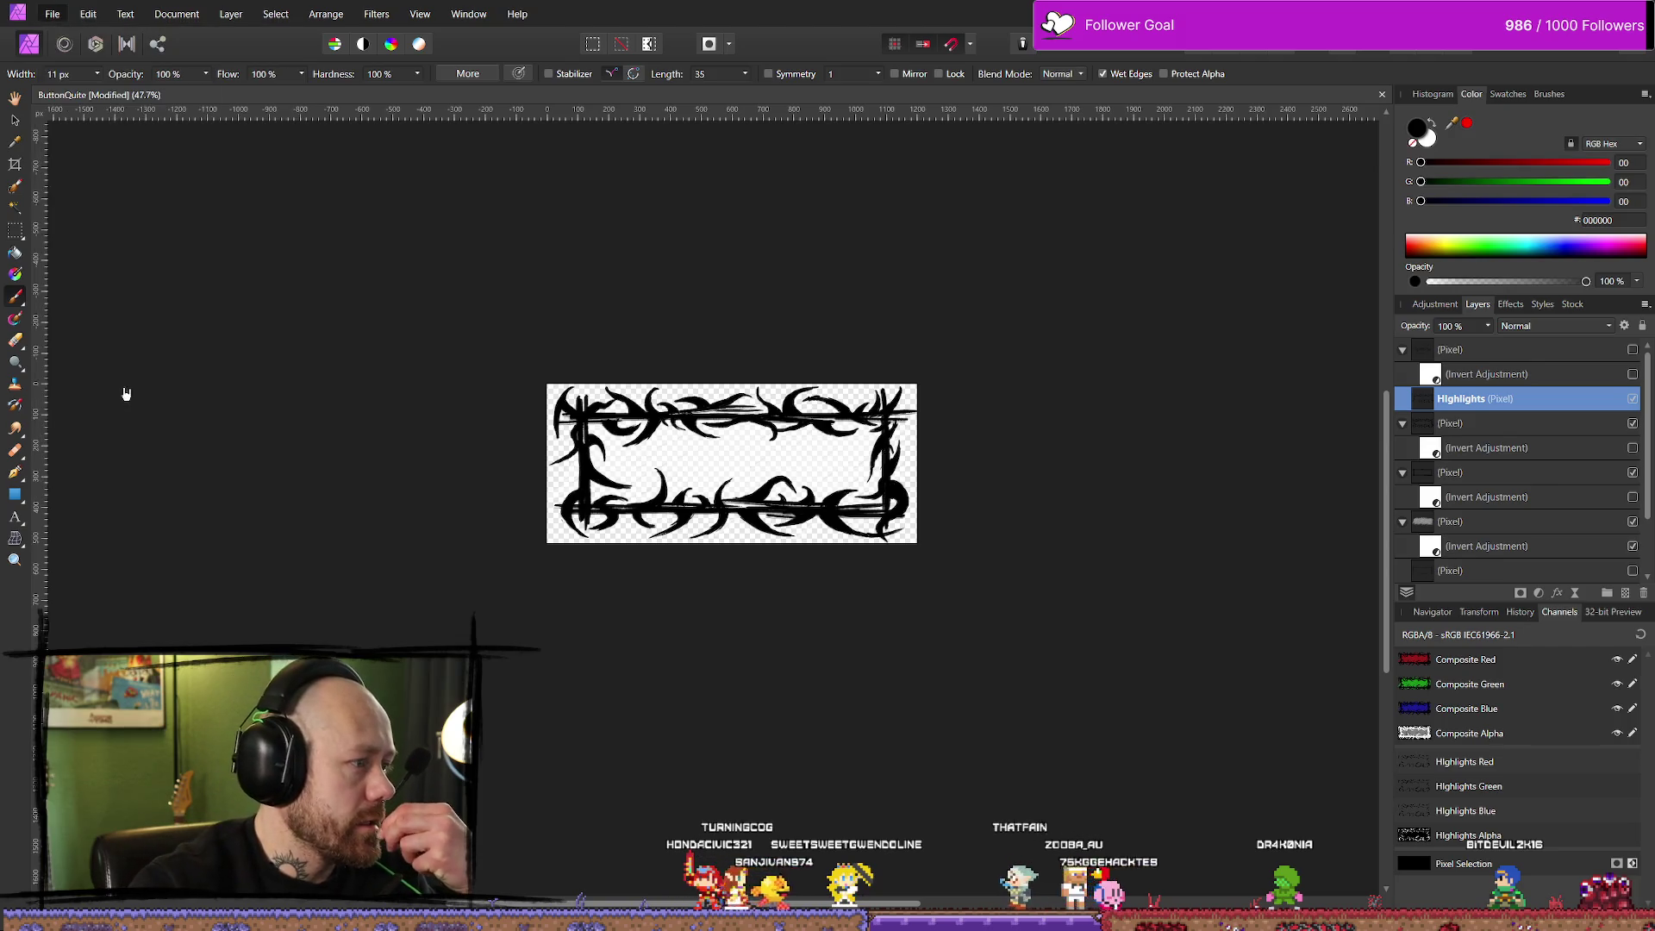
left_click(969, 575)
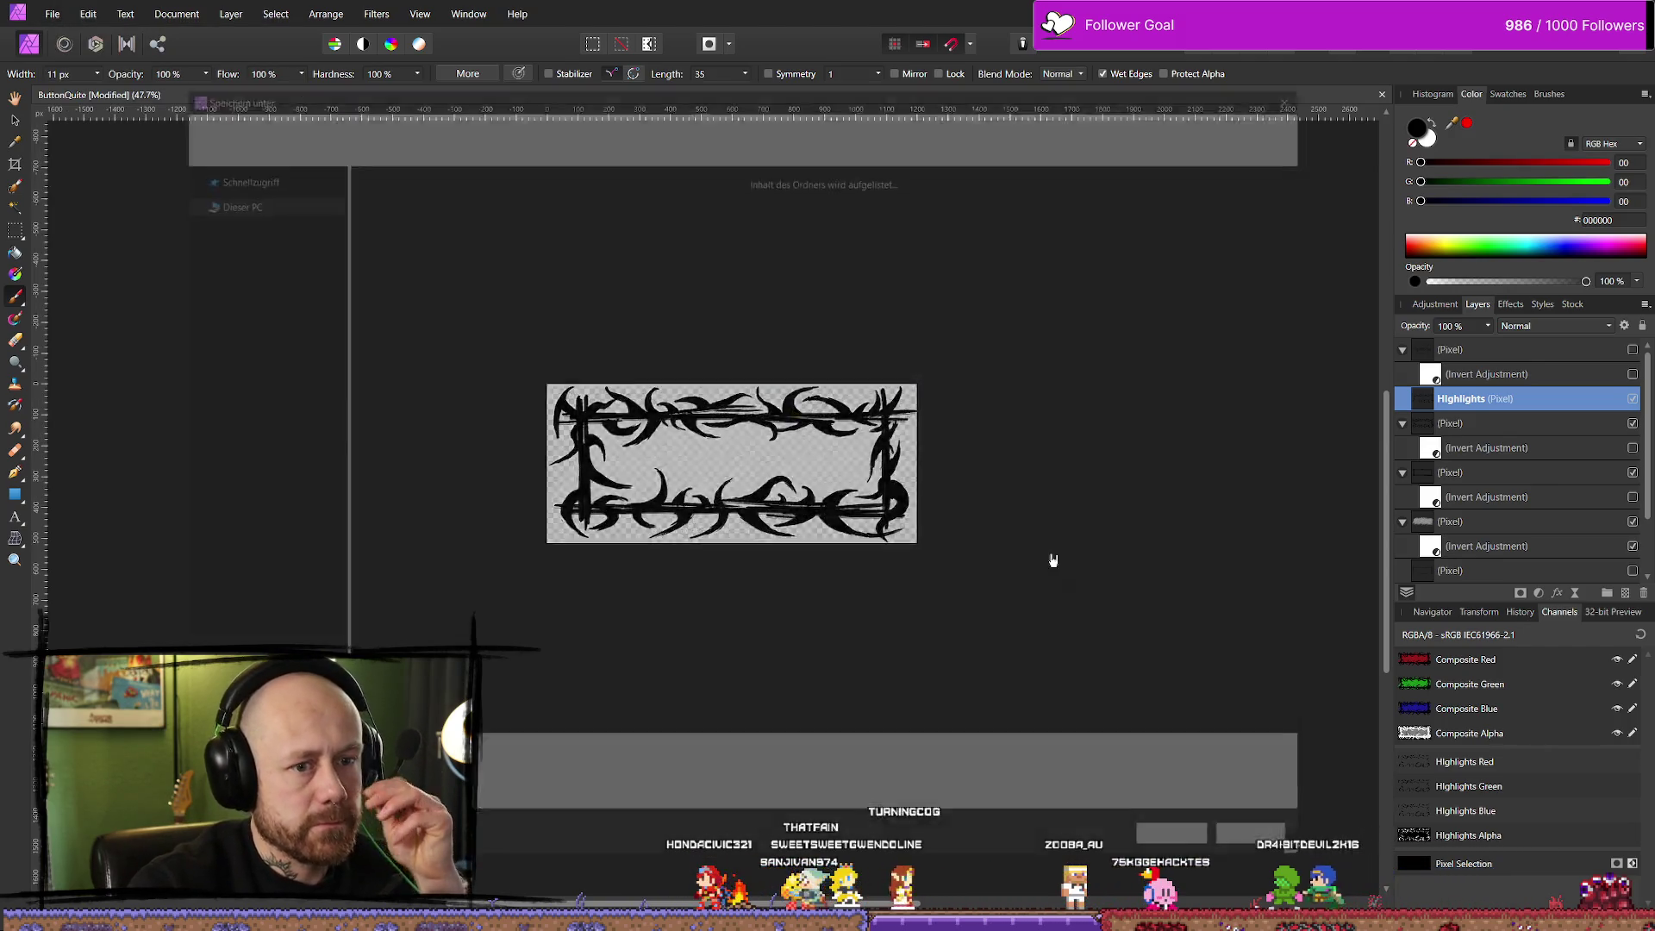
Overwrite QuitButtonInGameMenu_Version2Hovered.png with the export, then return to Unreal's WB_InGameMenu editor
left_click(391, 603)
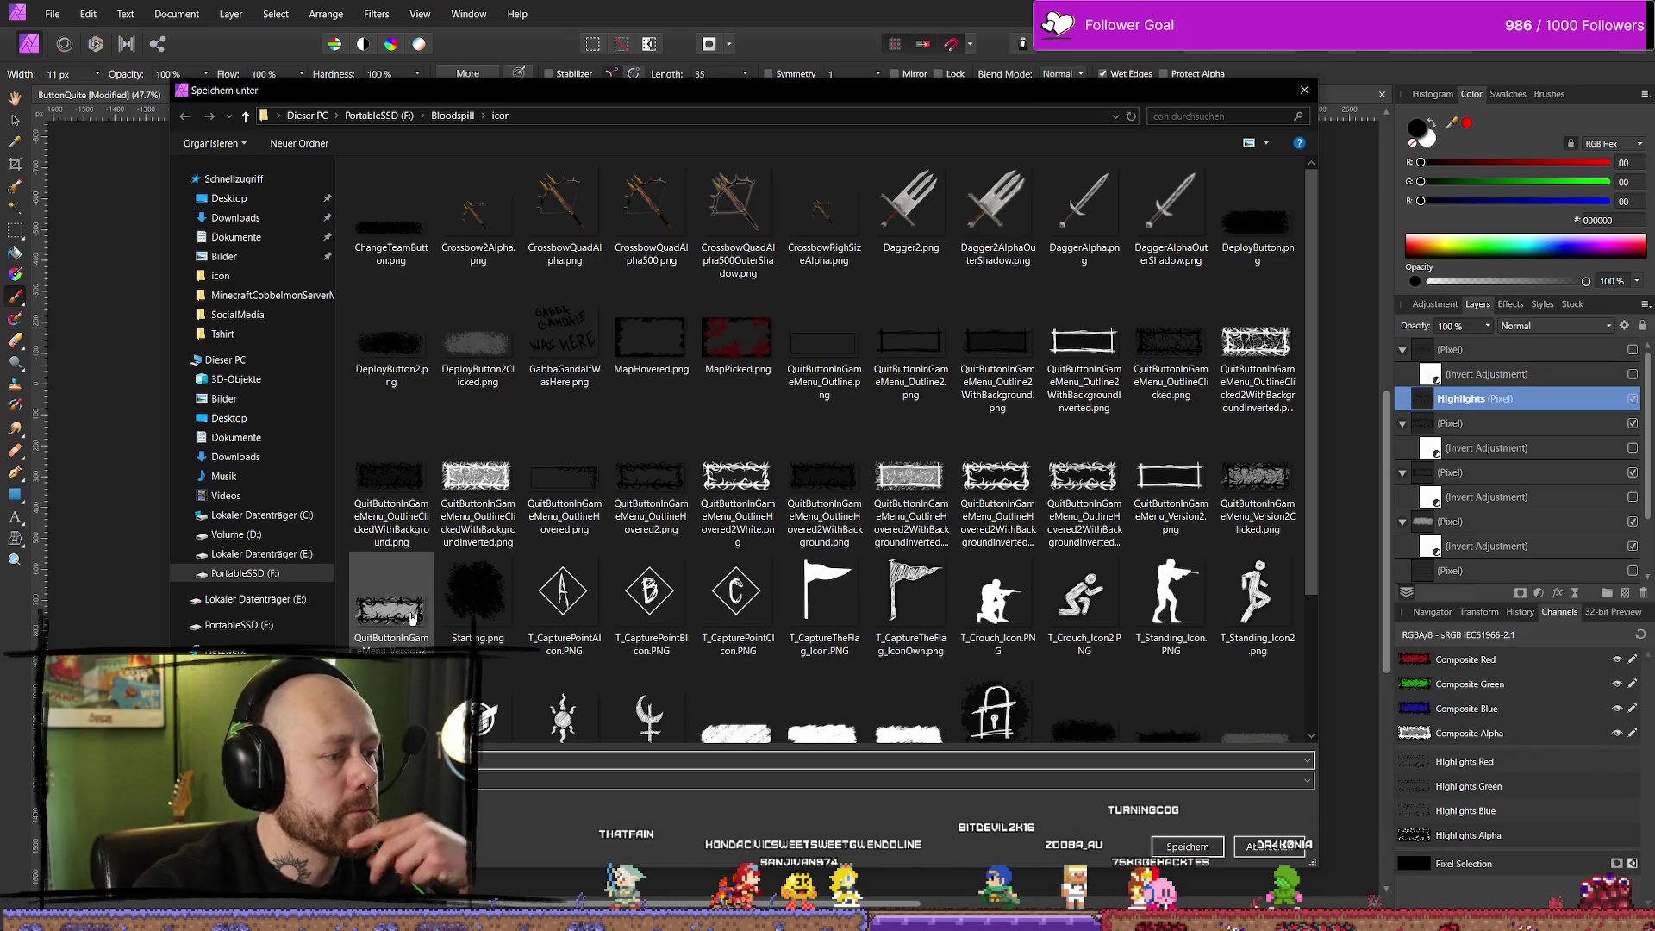
left_click(1174, 843)
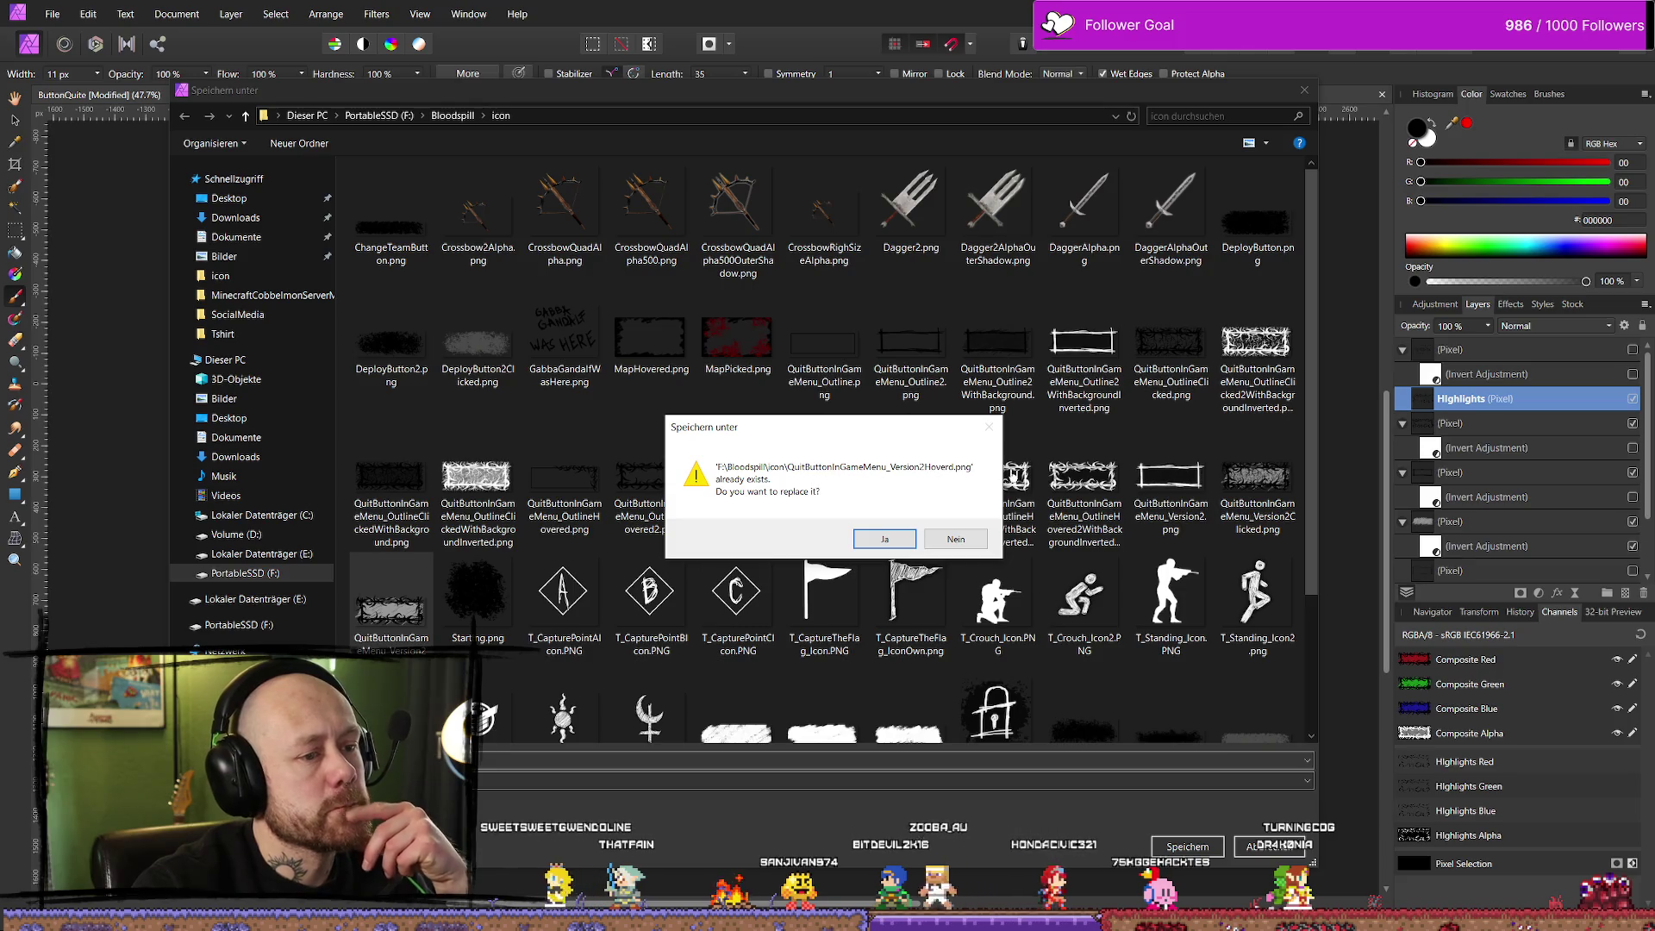
left_click(882, 542)
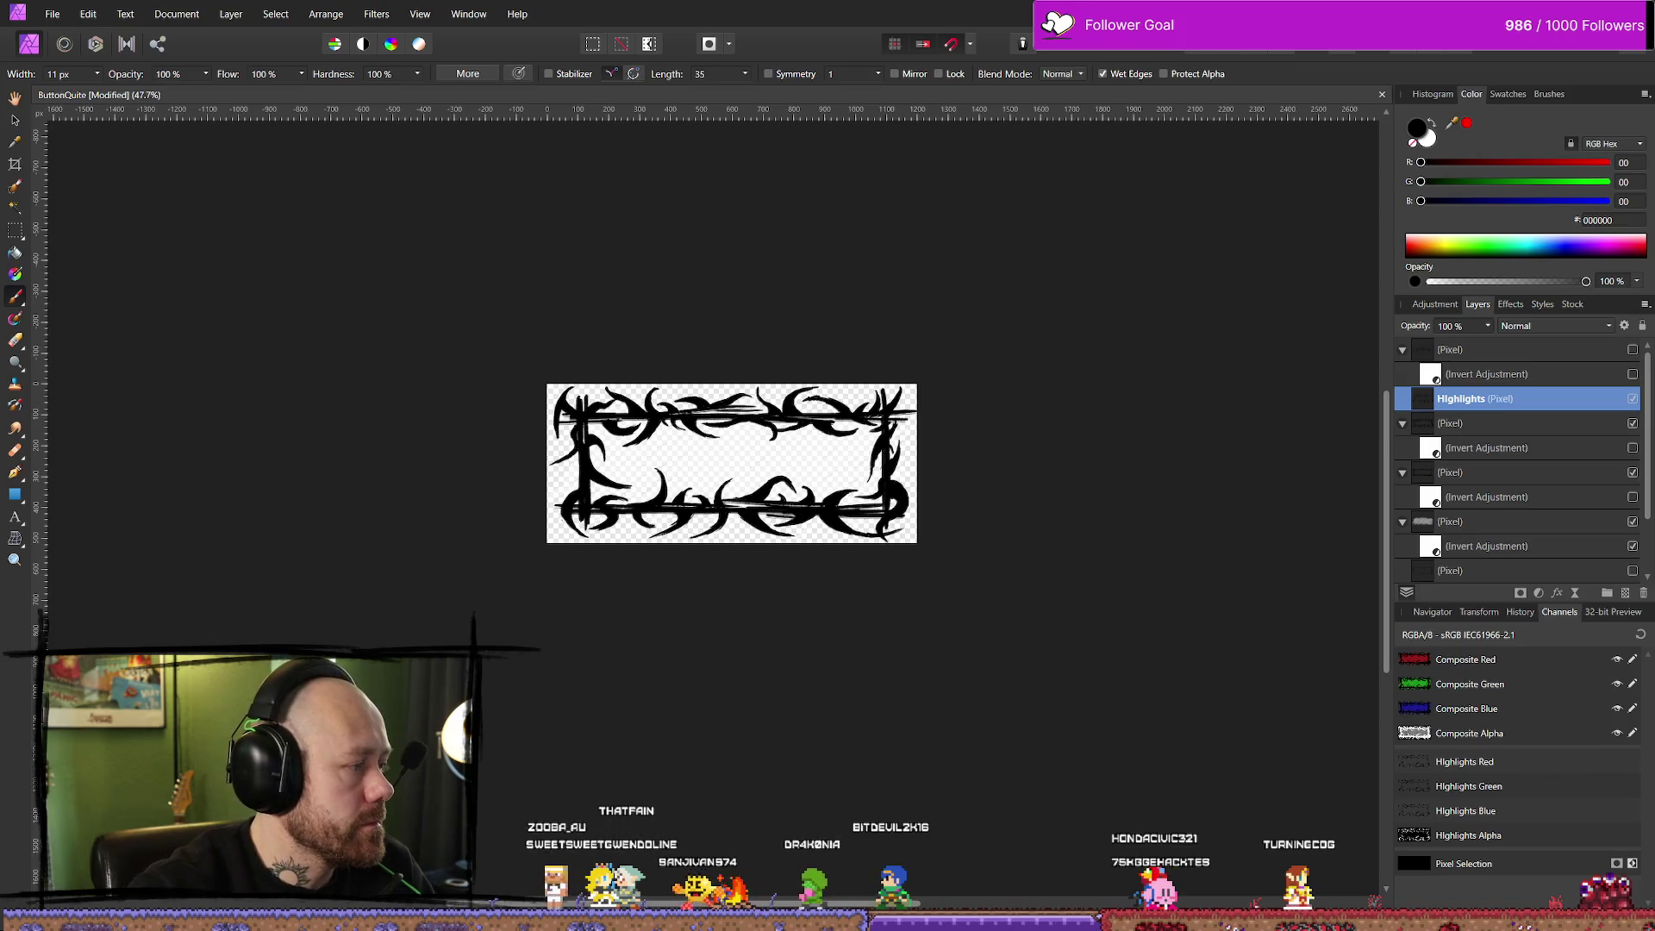
key("alt+Tab")
key("alt+Tab")
key("ctrl+space")
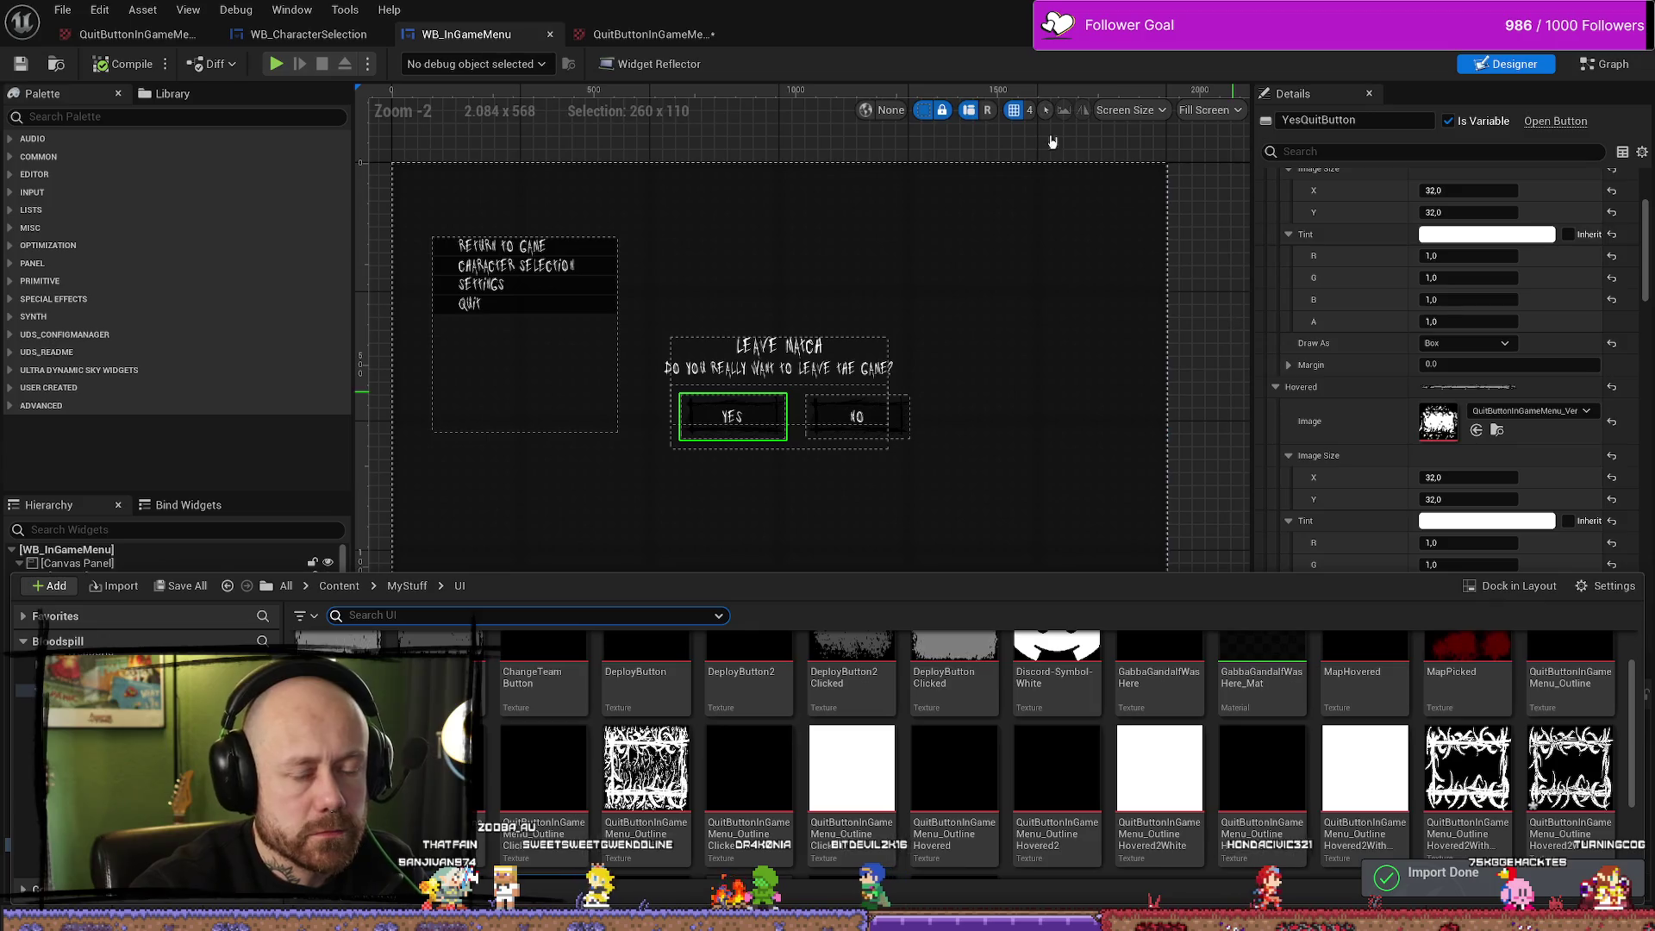
Save WB_InGameMenu, dismiss the Message Log, and start a Play In Editor session
left_click(63, 9)
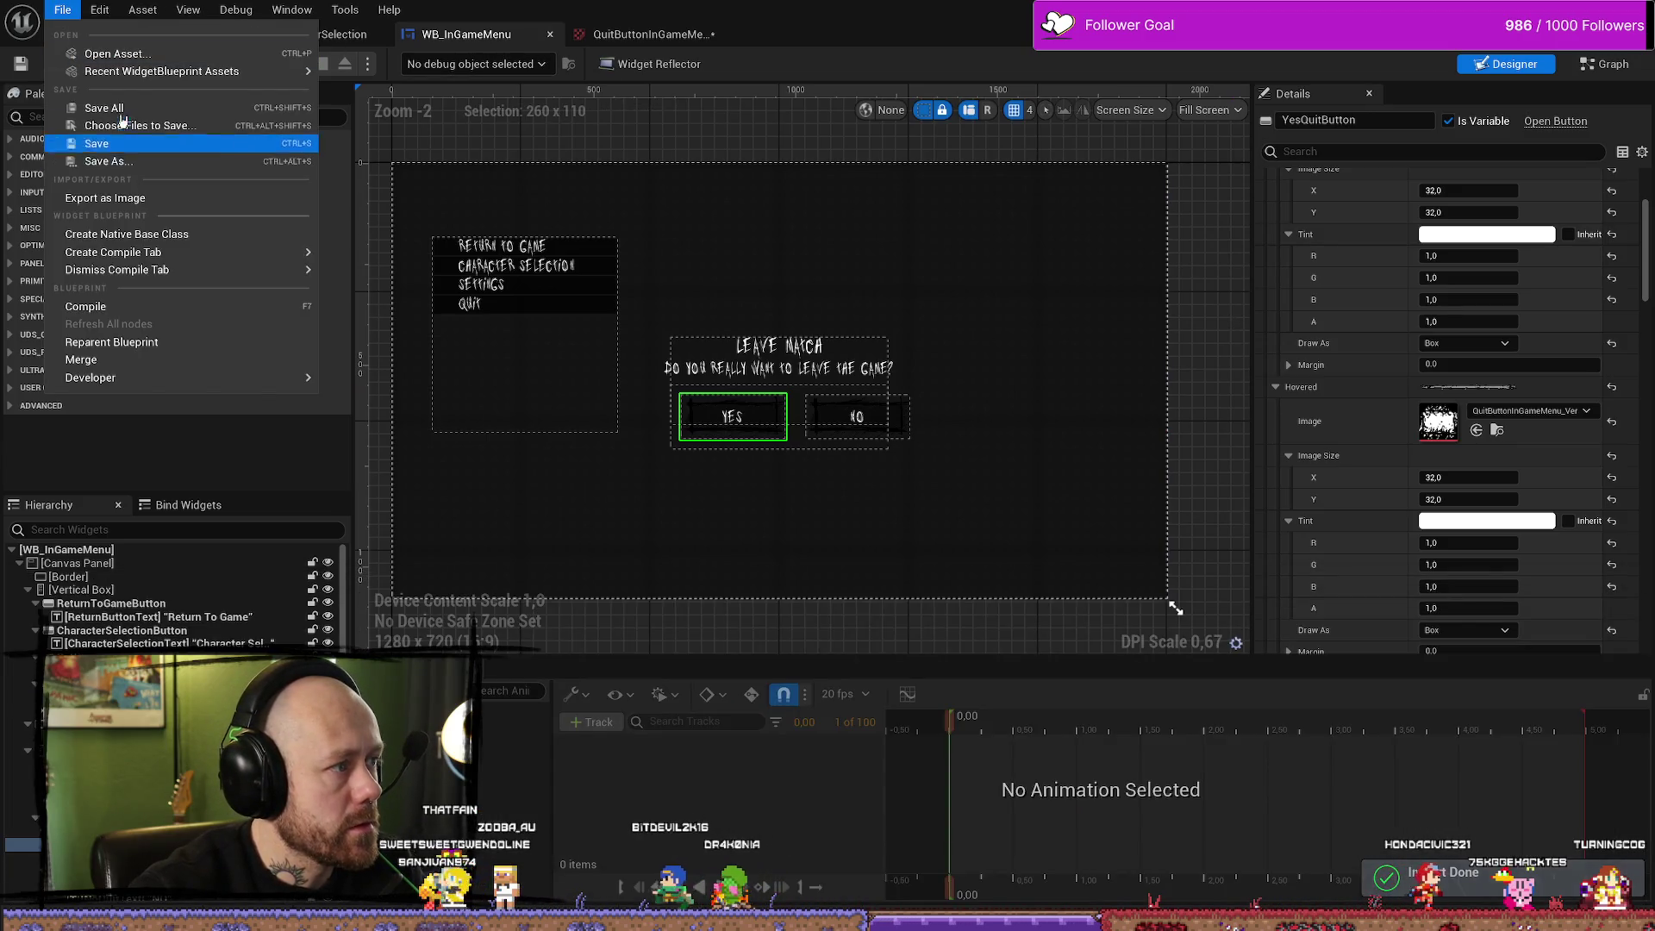
left_click(174, 141)
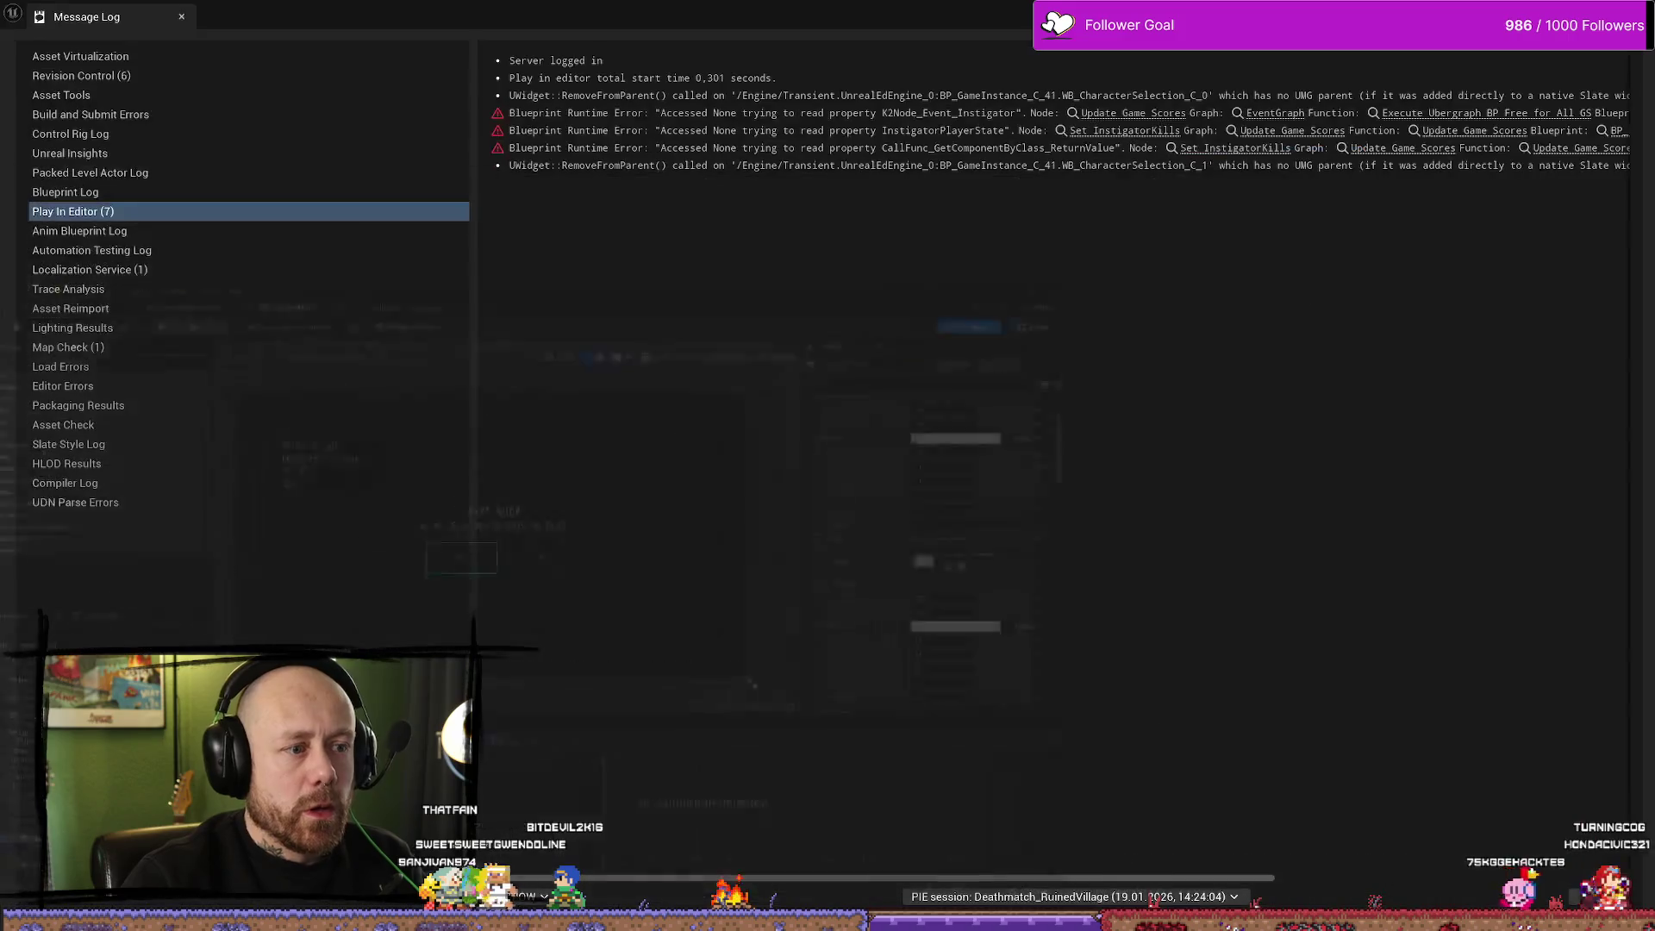
key("alt+Tab")
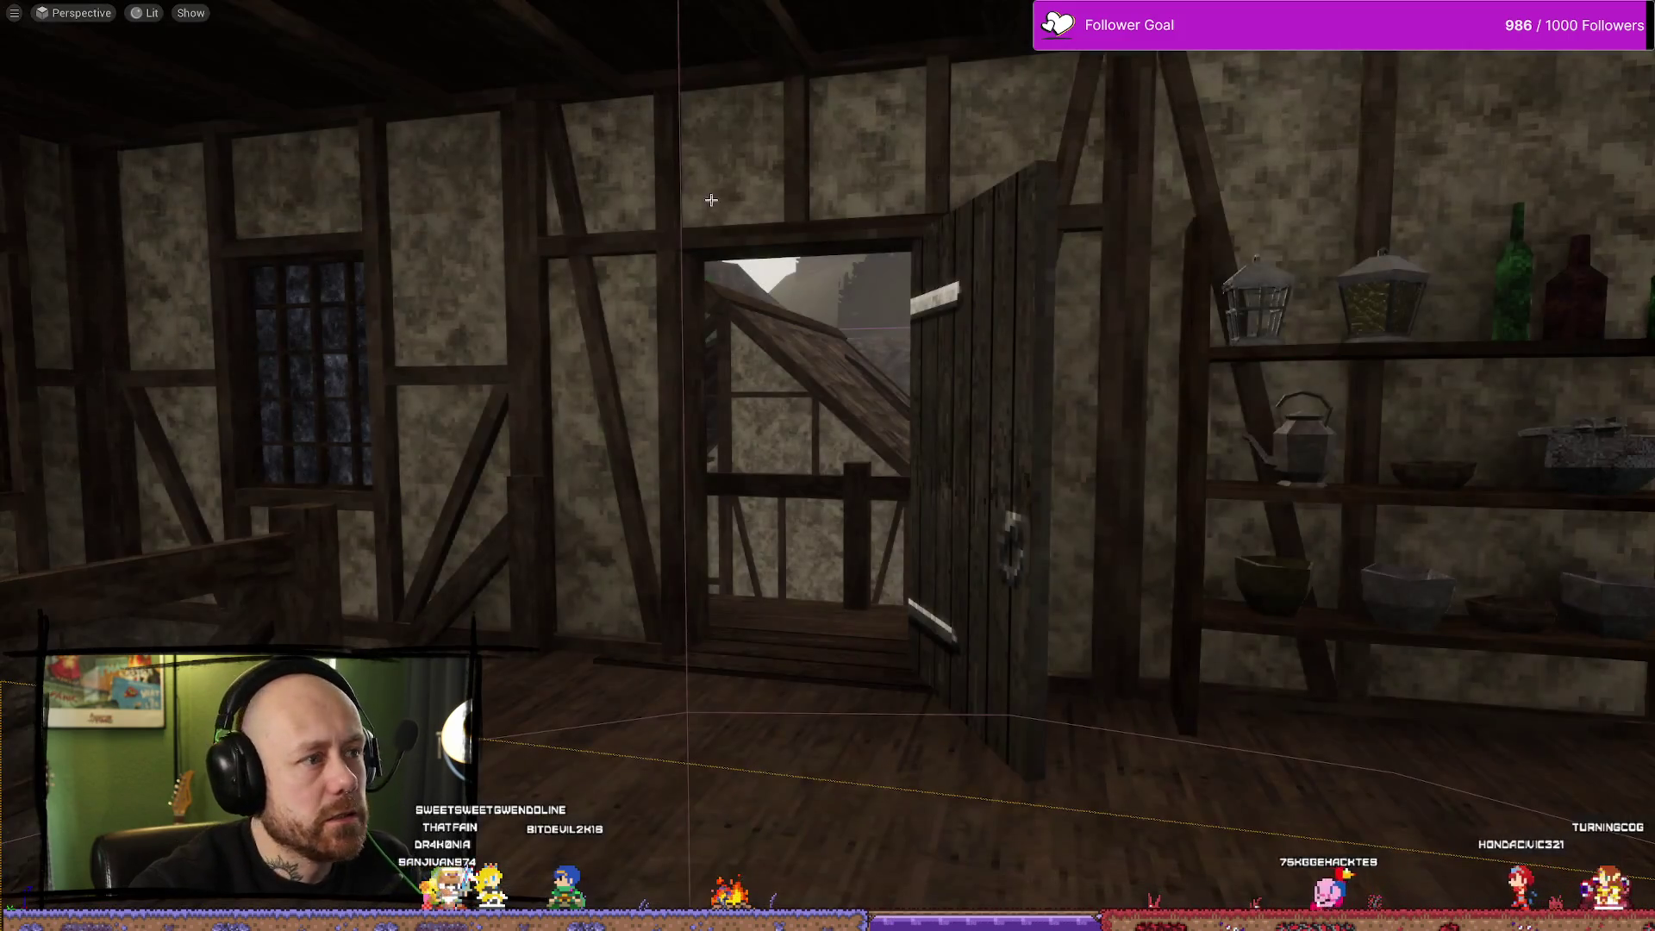
key("alt+p")
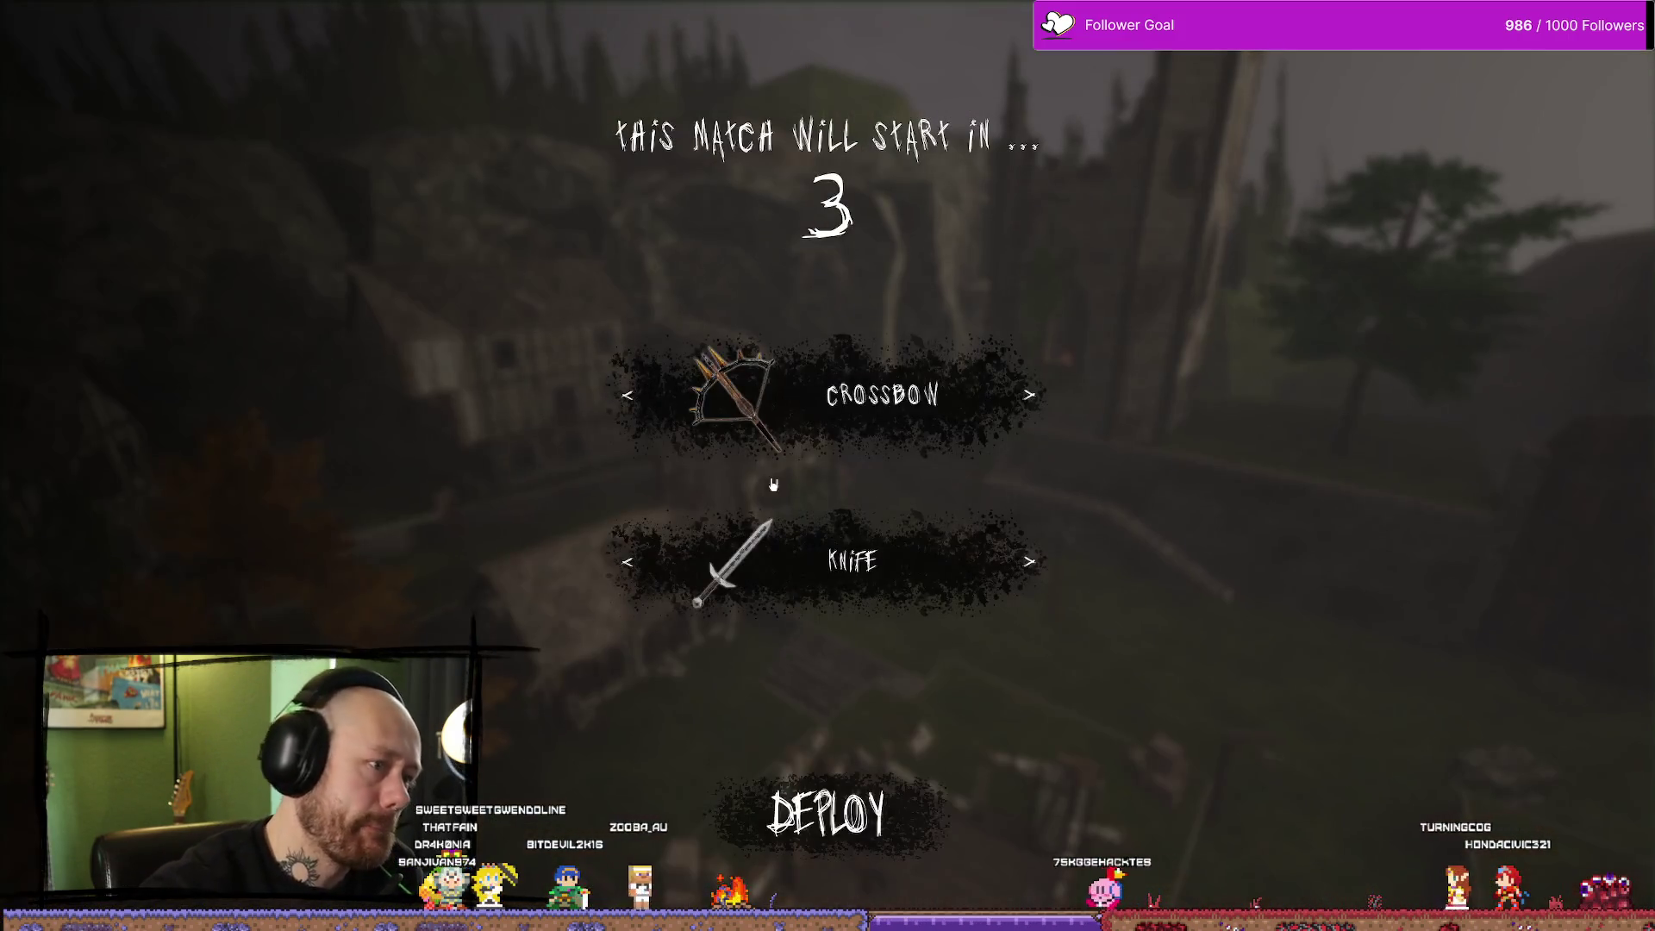
Deploy with the crossbow, then choose Quit in the pause menu to raise the Leave Match dialog
left_click(827, 805)
key("Escape")
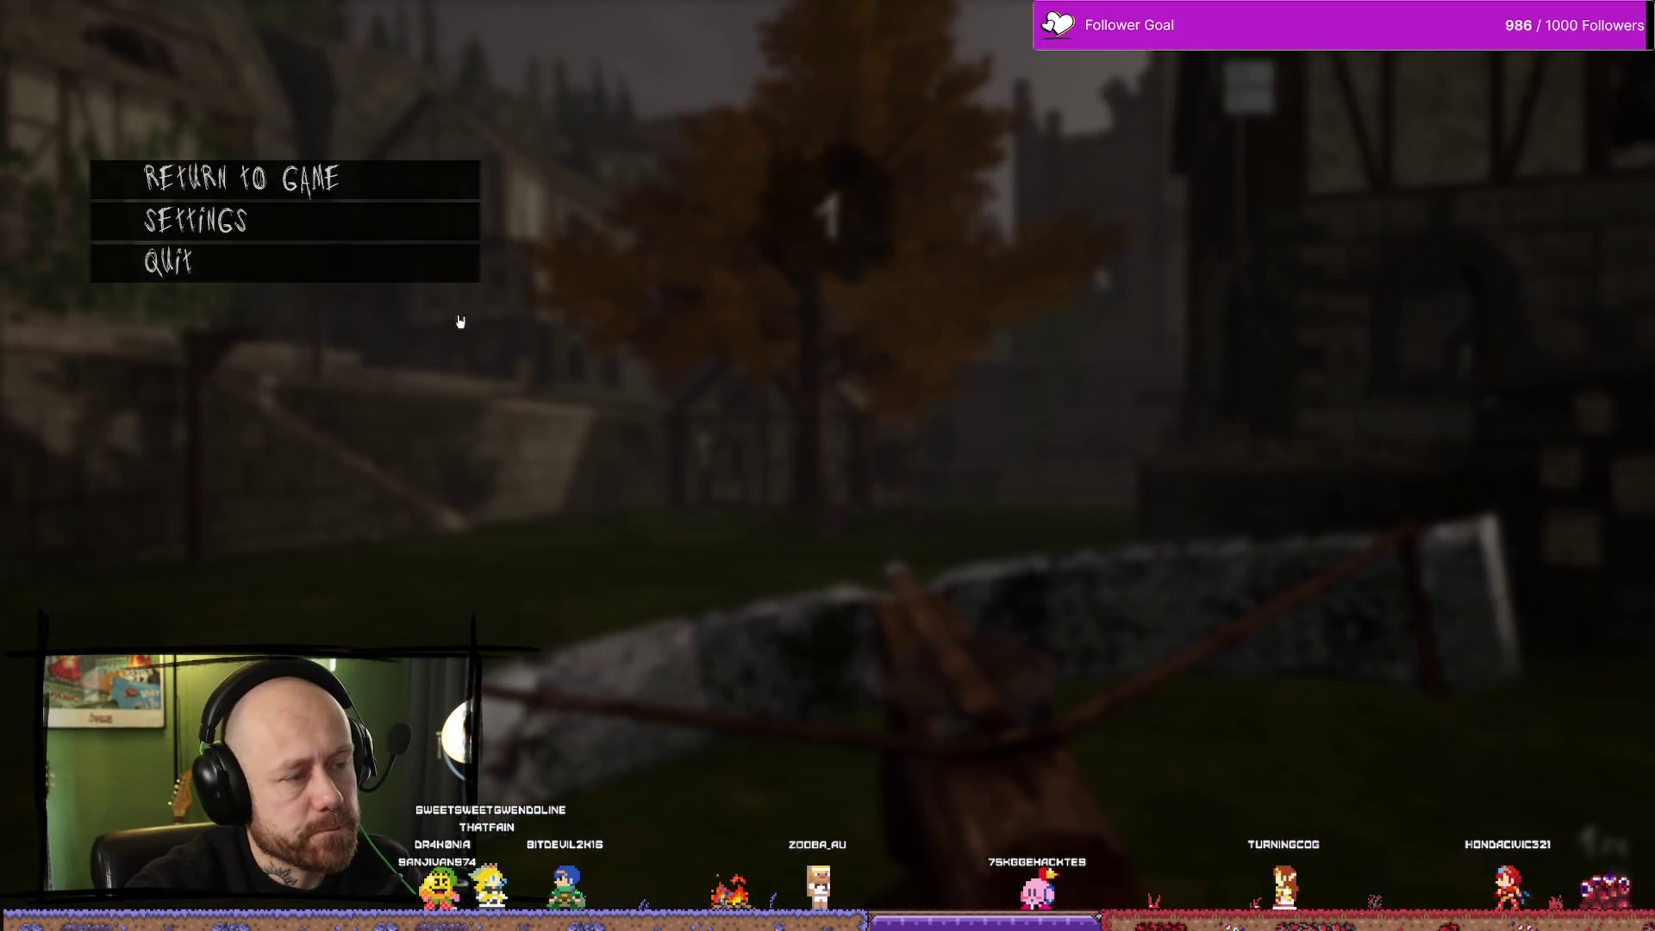
left_click(250, 270)
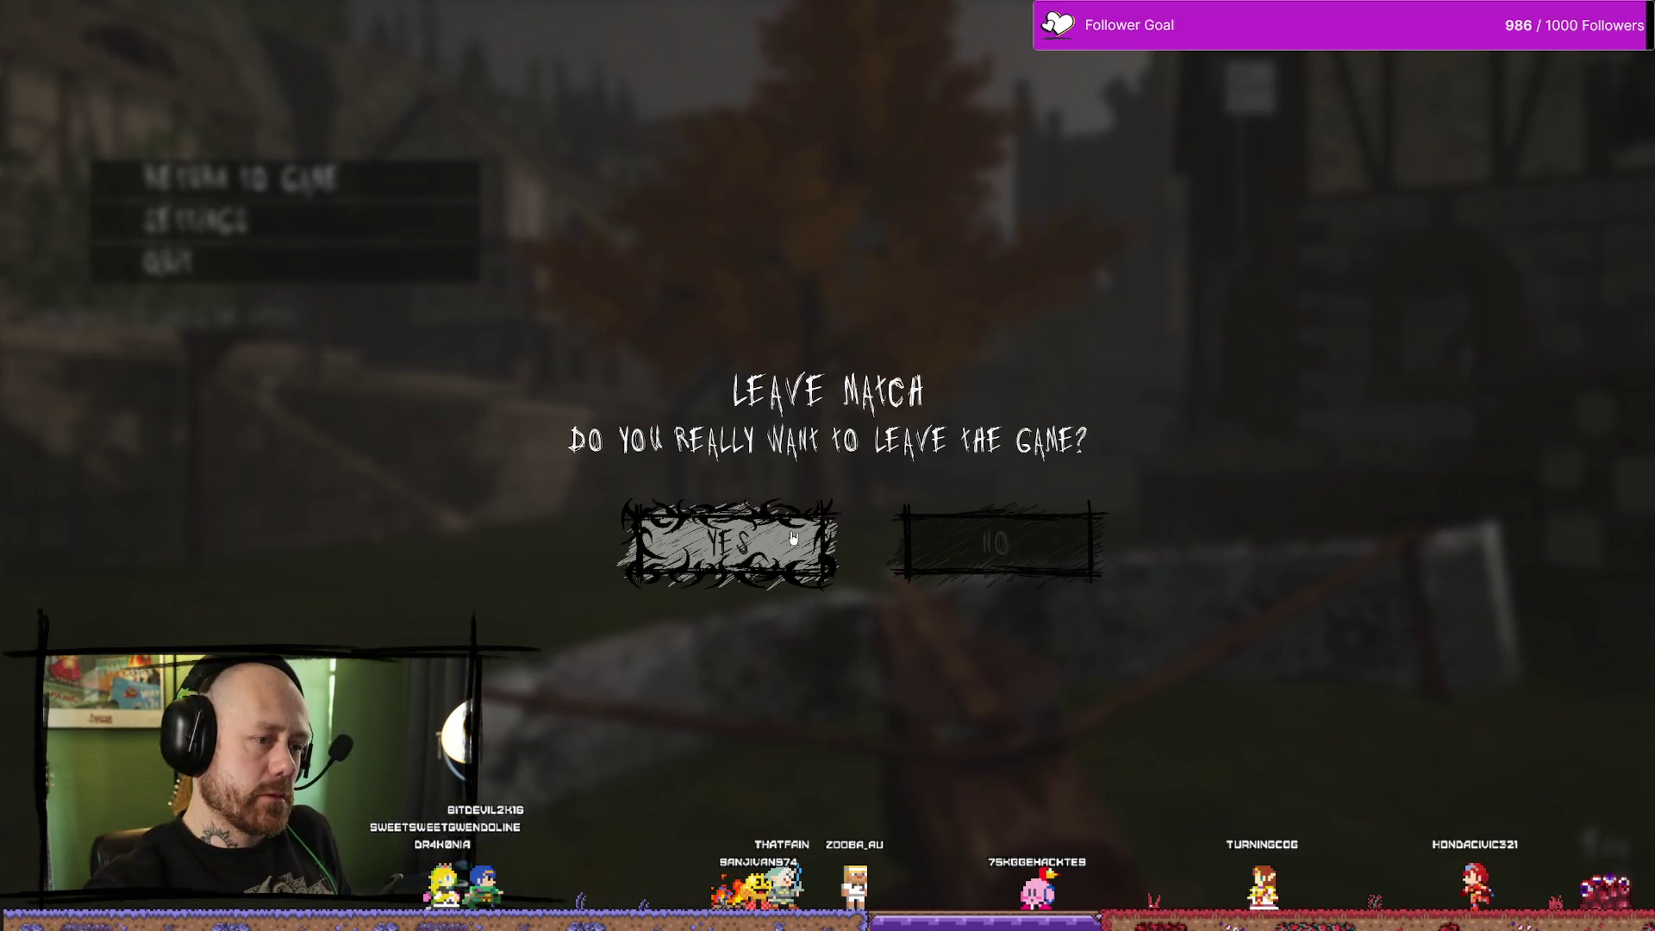
Hover over and click the YES and NO buttons to check the scribbled hover frame
left_click(810, 554)
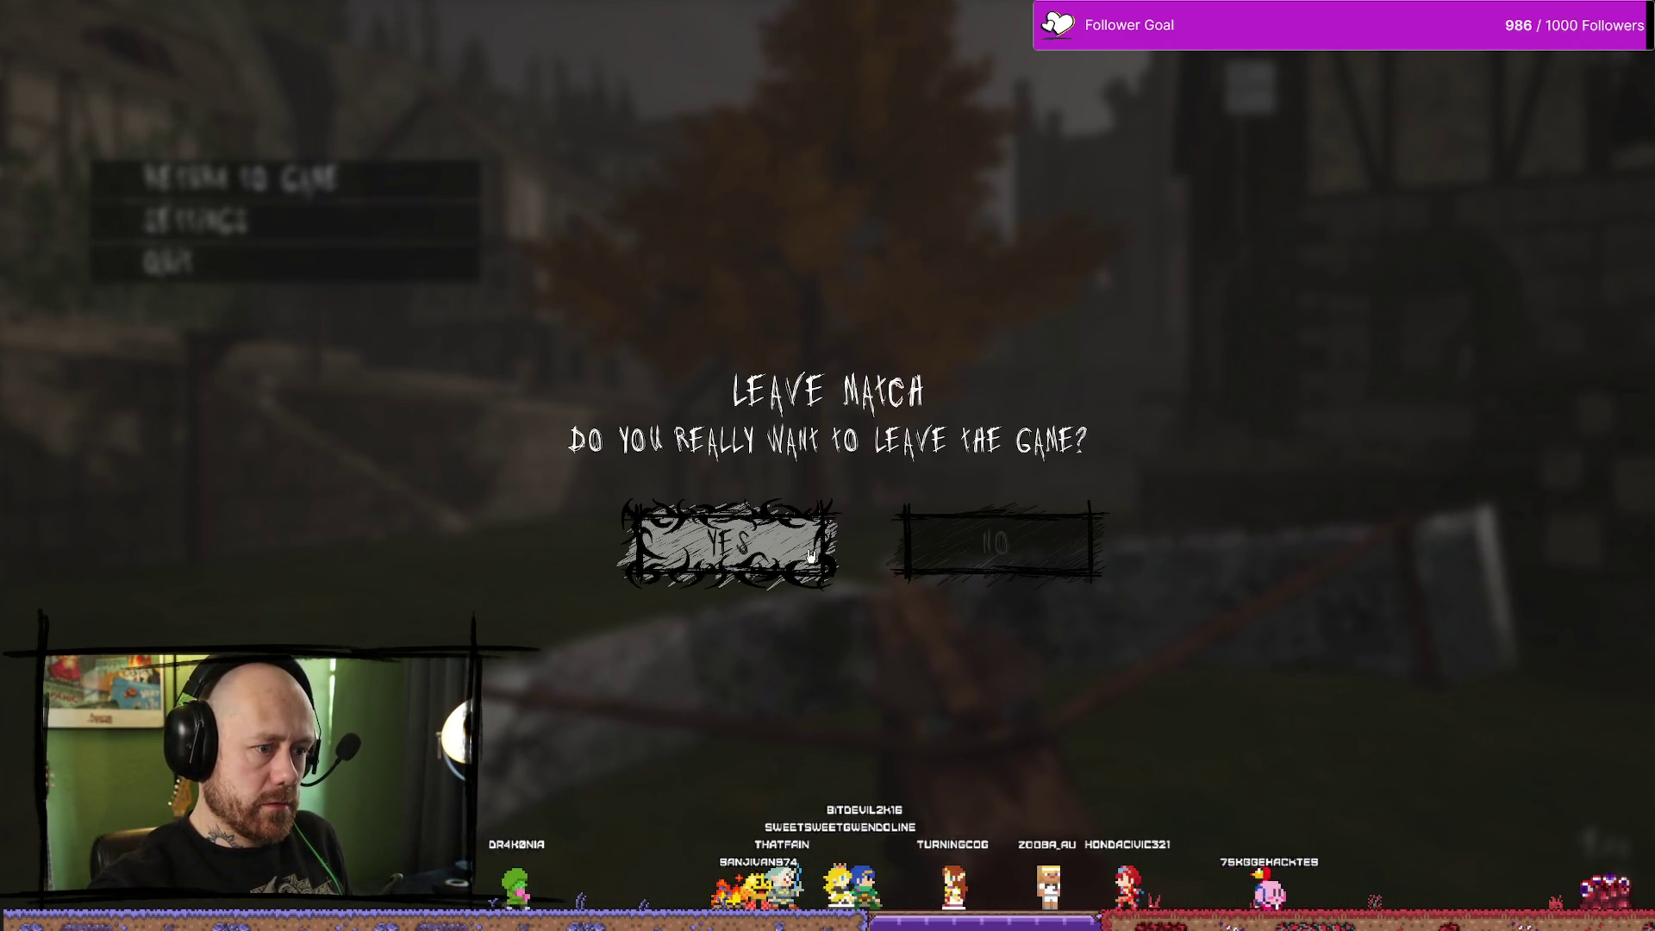
left_click(714, 567)
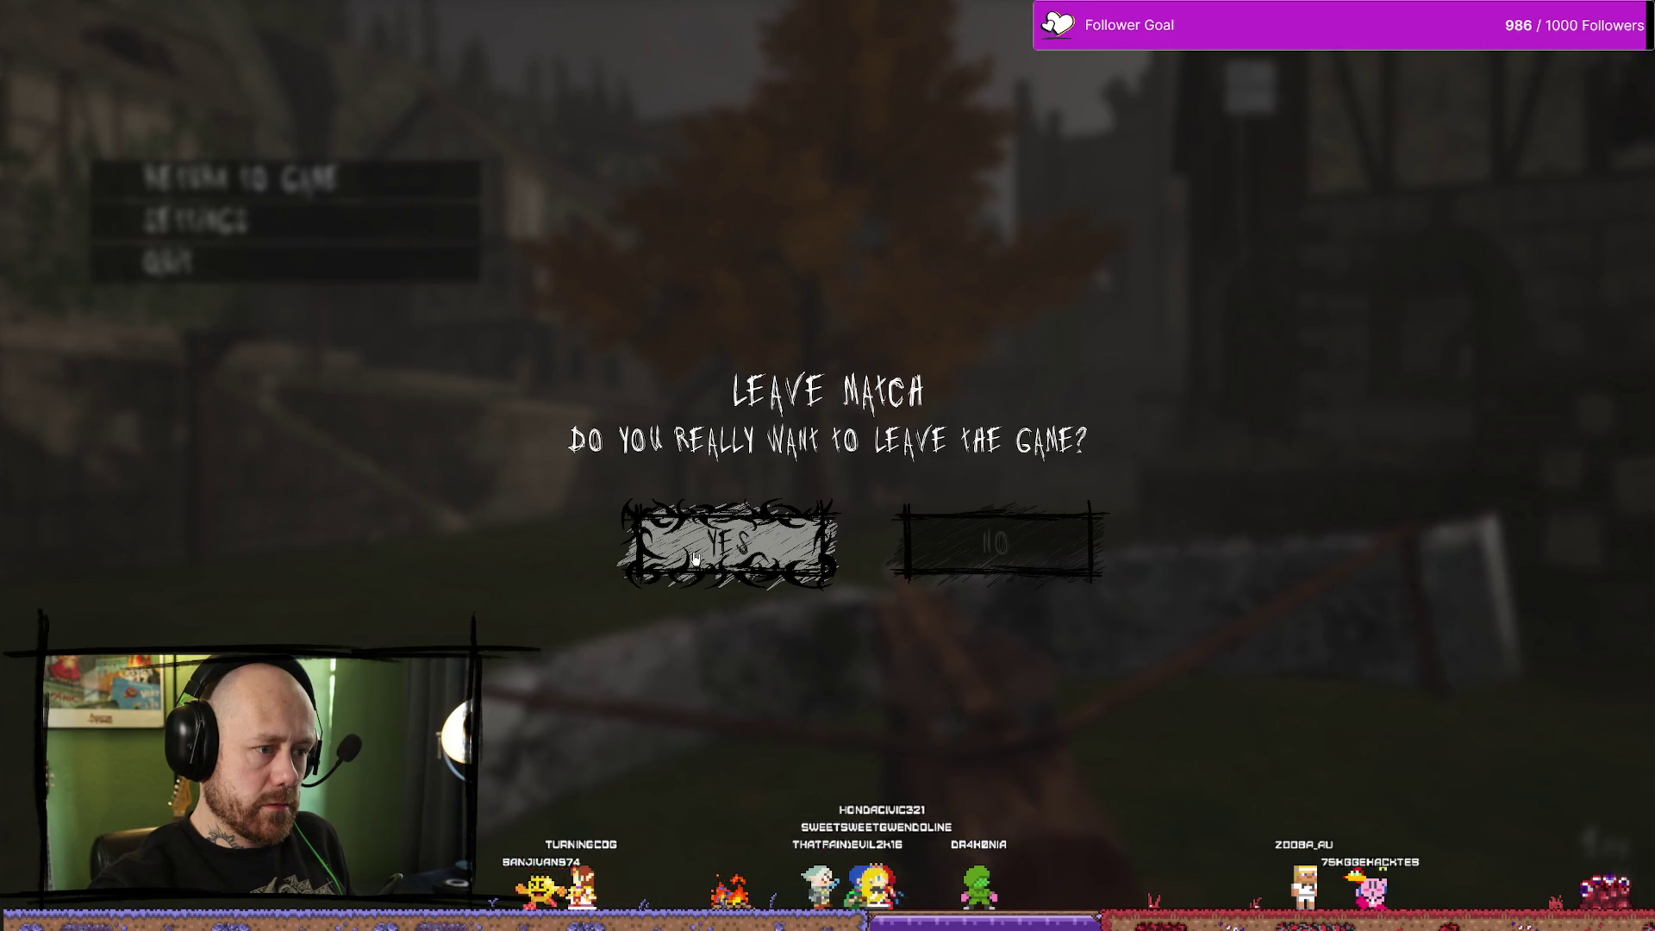
left_click(799, 547)
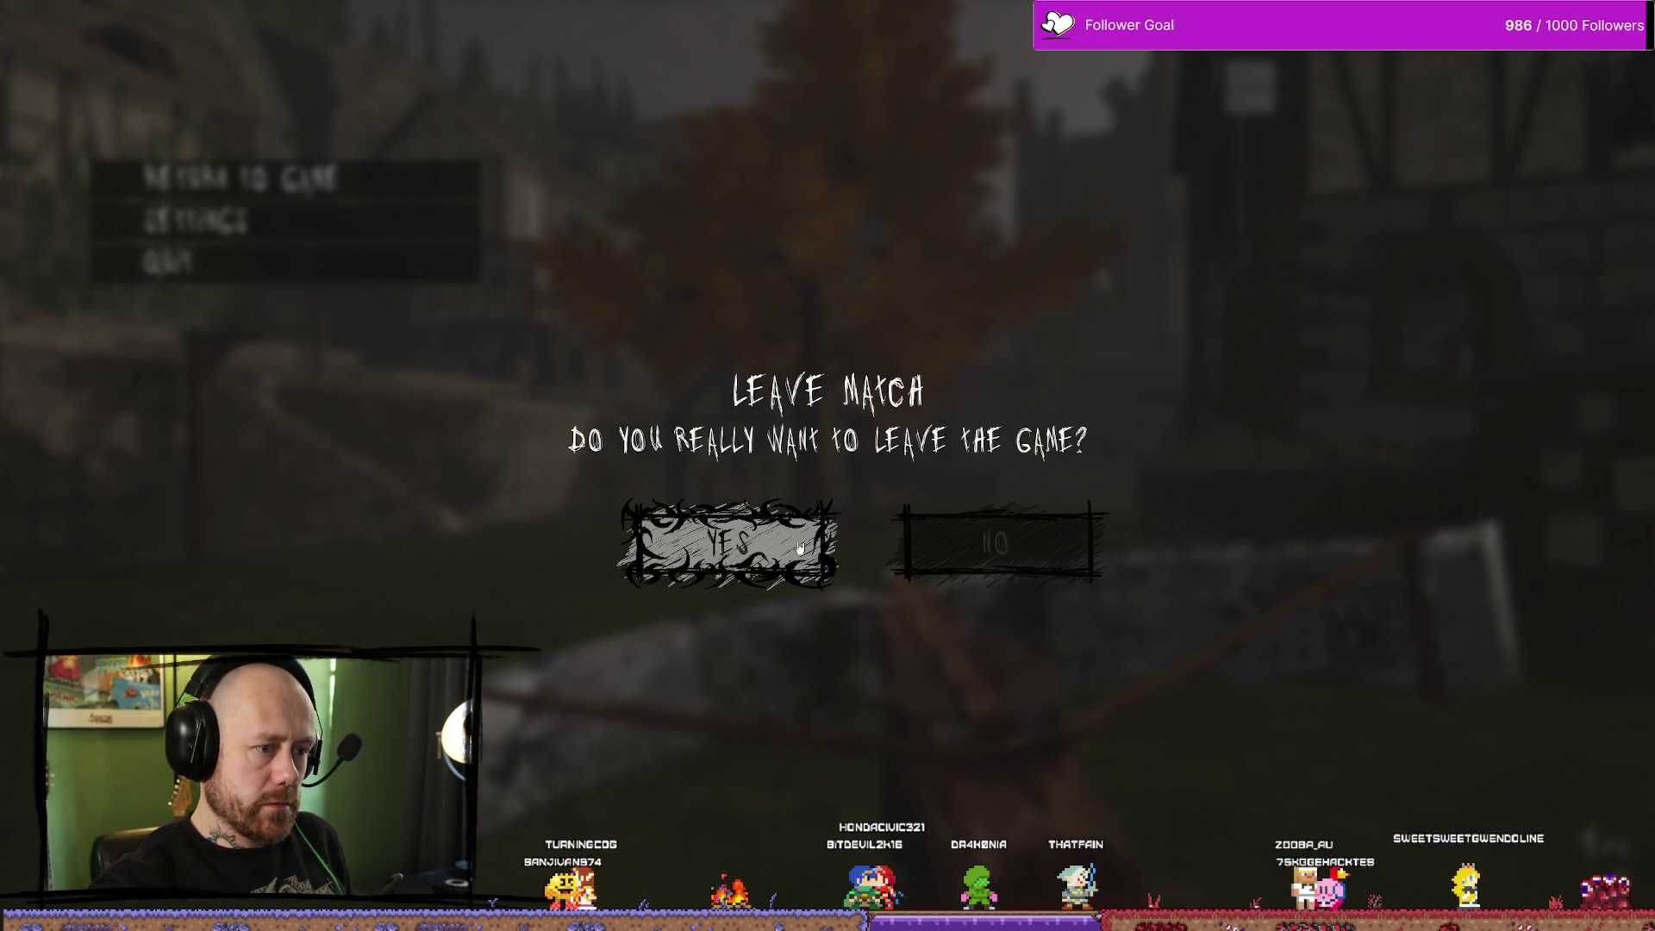
left_click(799, 547)
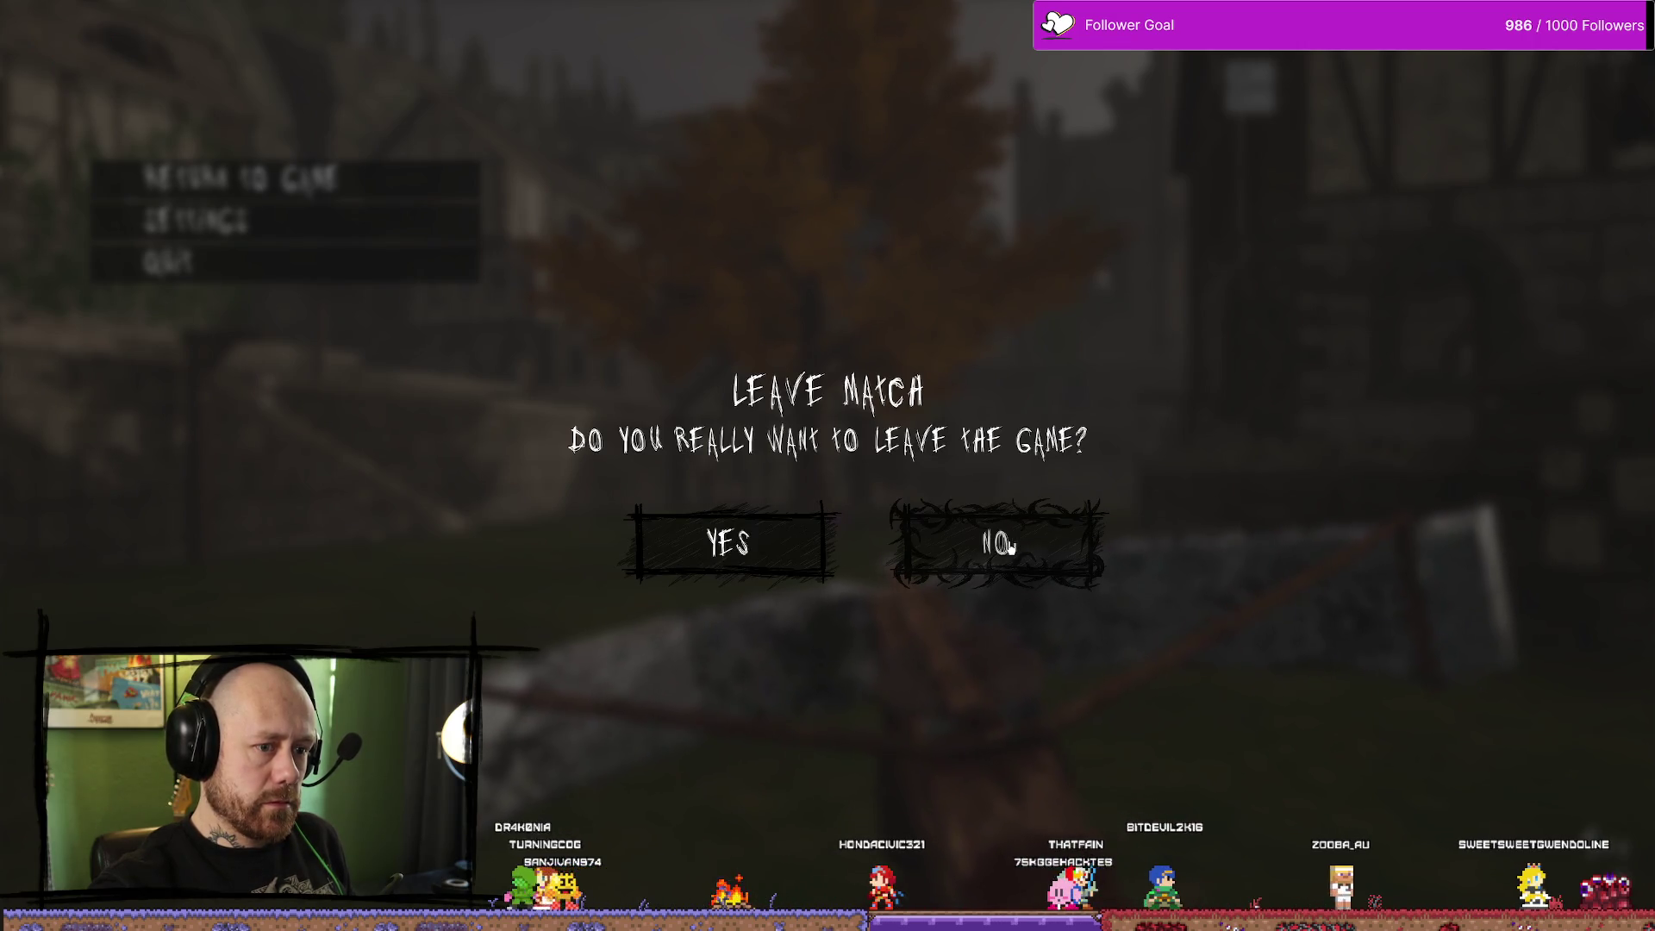
left_click(705, 548)
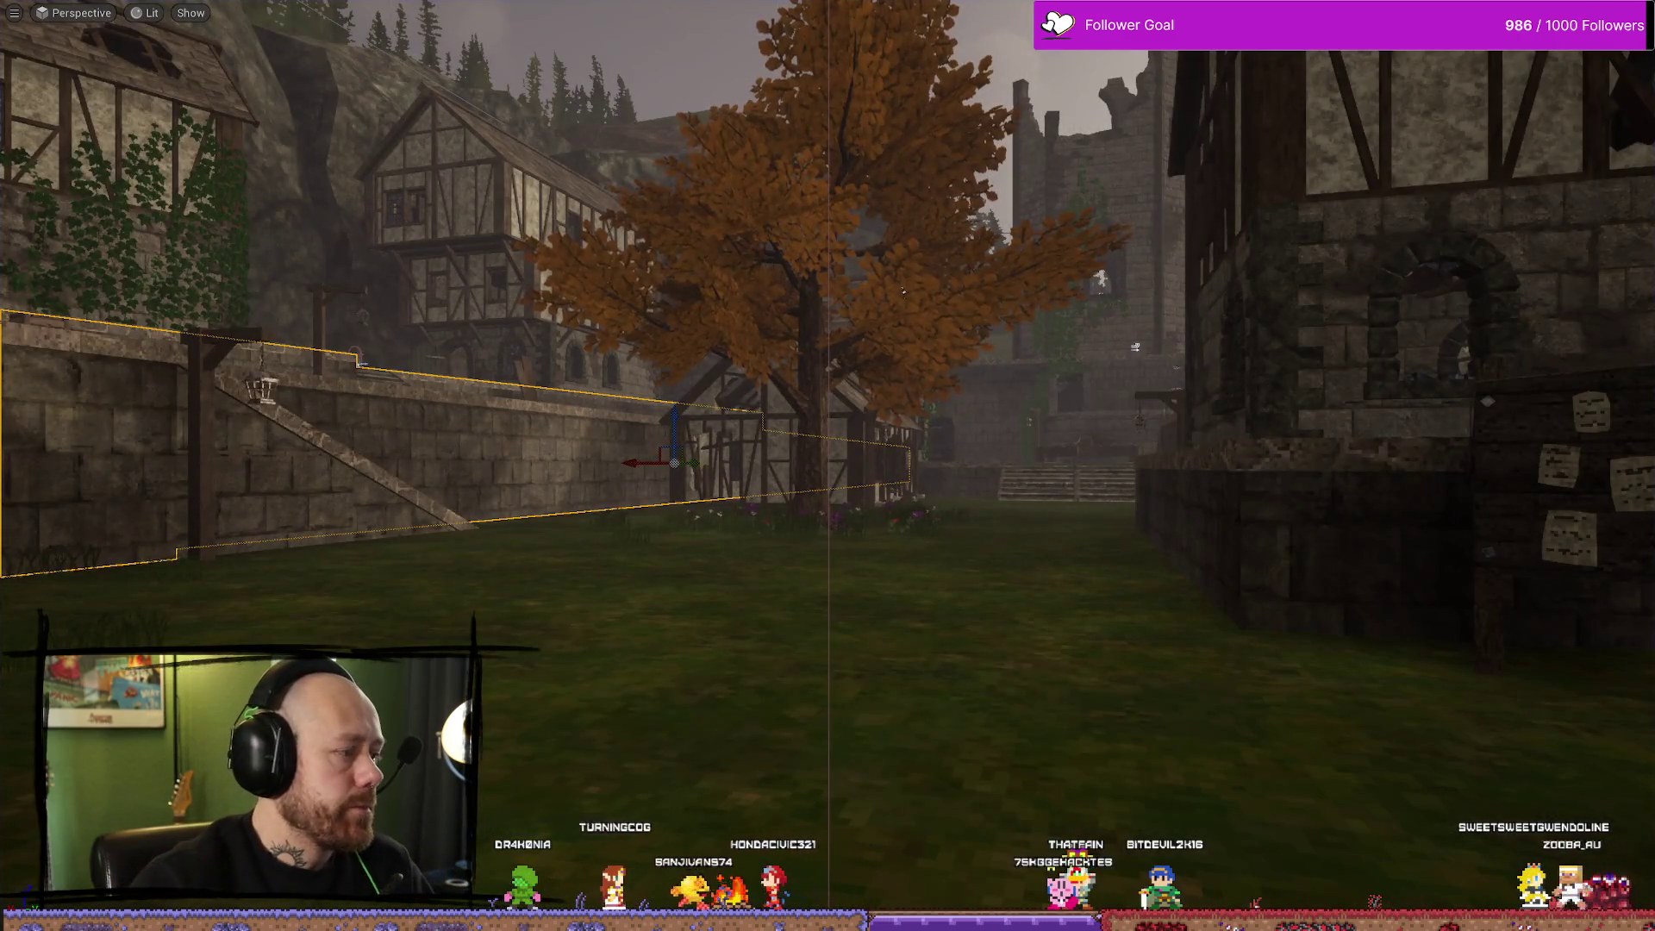
In Affinity Photo, raise the 50% pixel layer's opacity to 55%
key("alt+Tab")
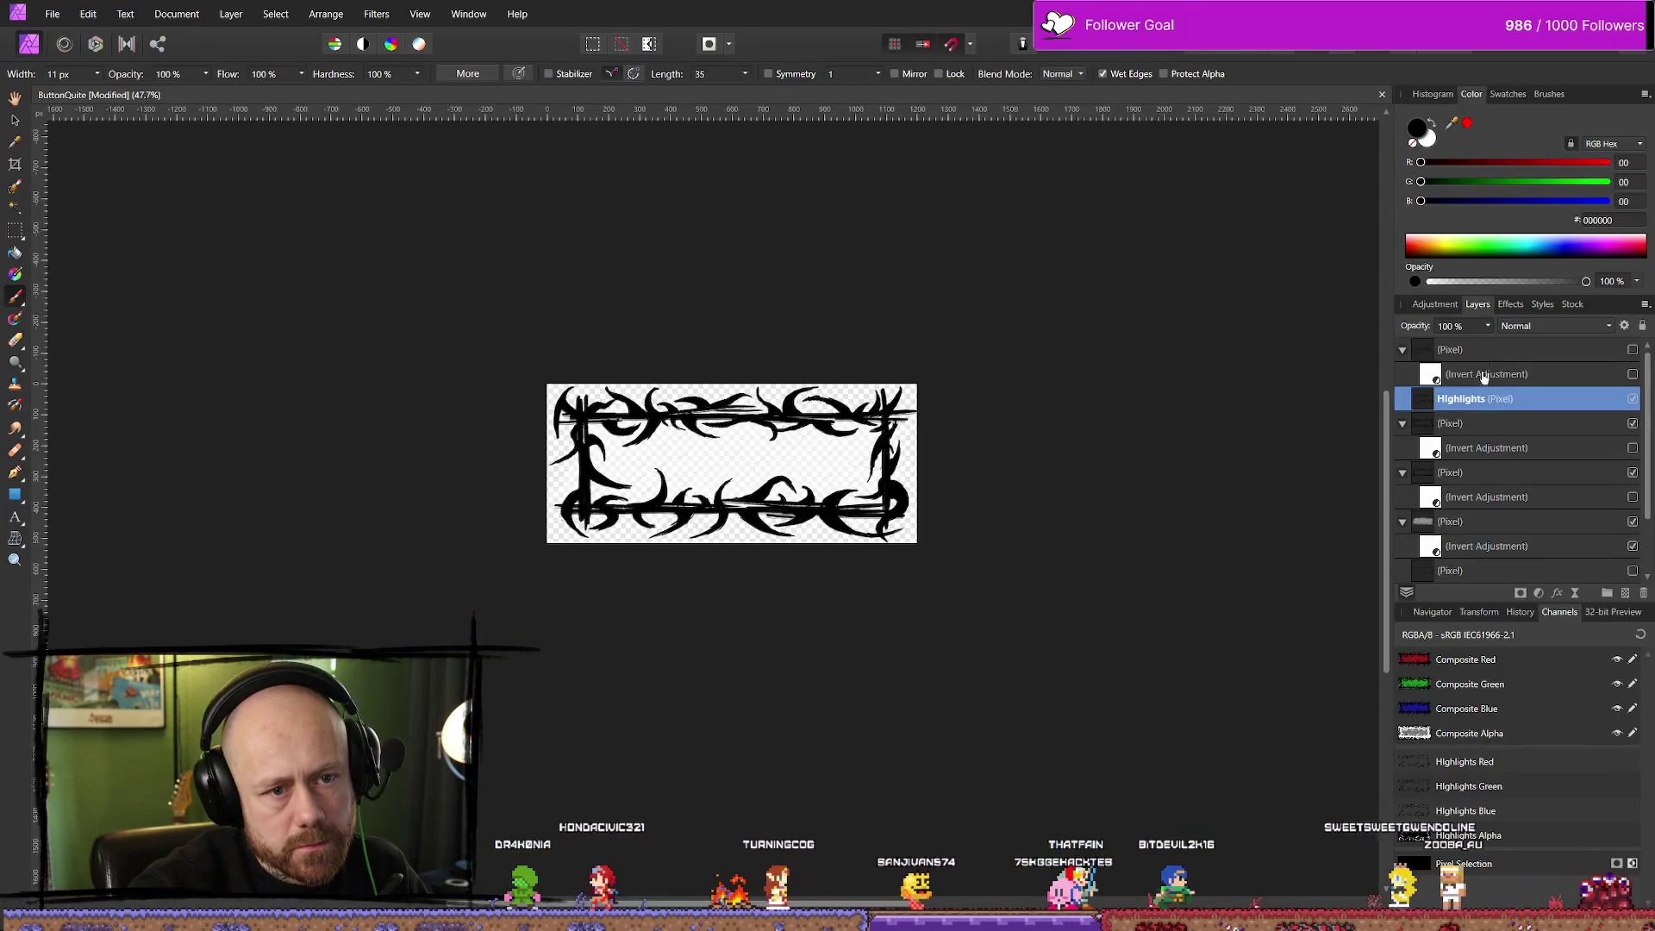
left_click(1474, 522)
left_click(1487, 326)
left_click_drag(1489, 345, 1501, 347)
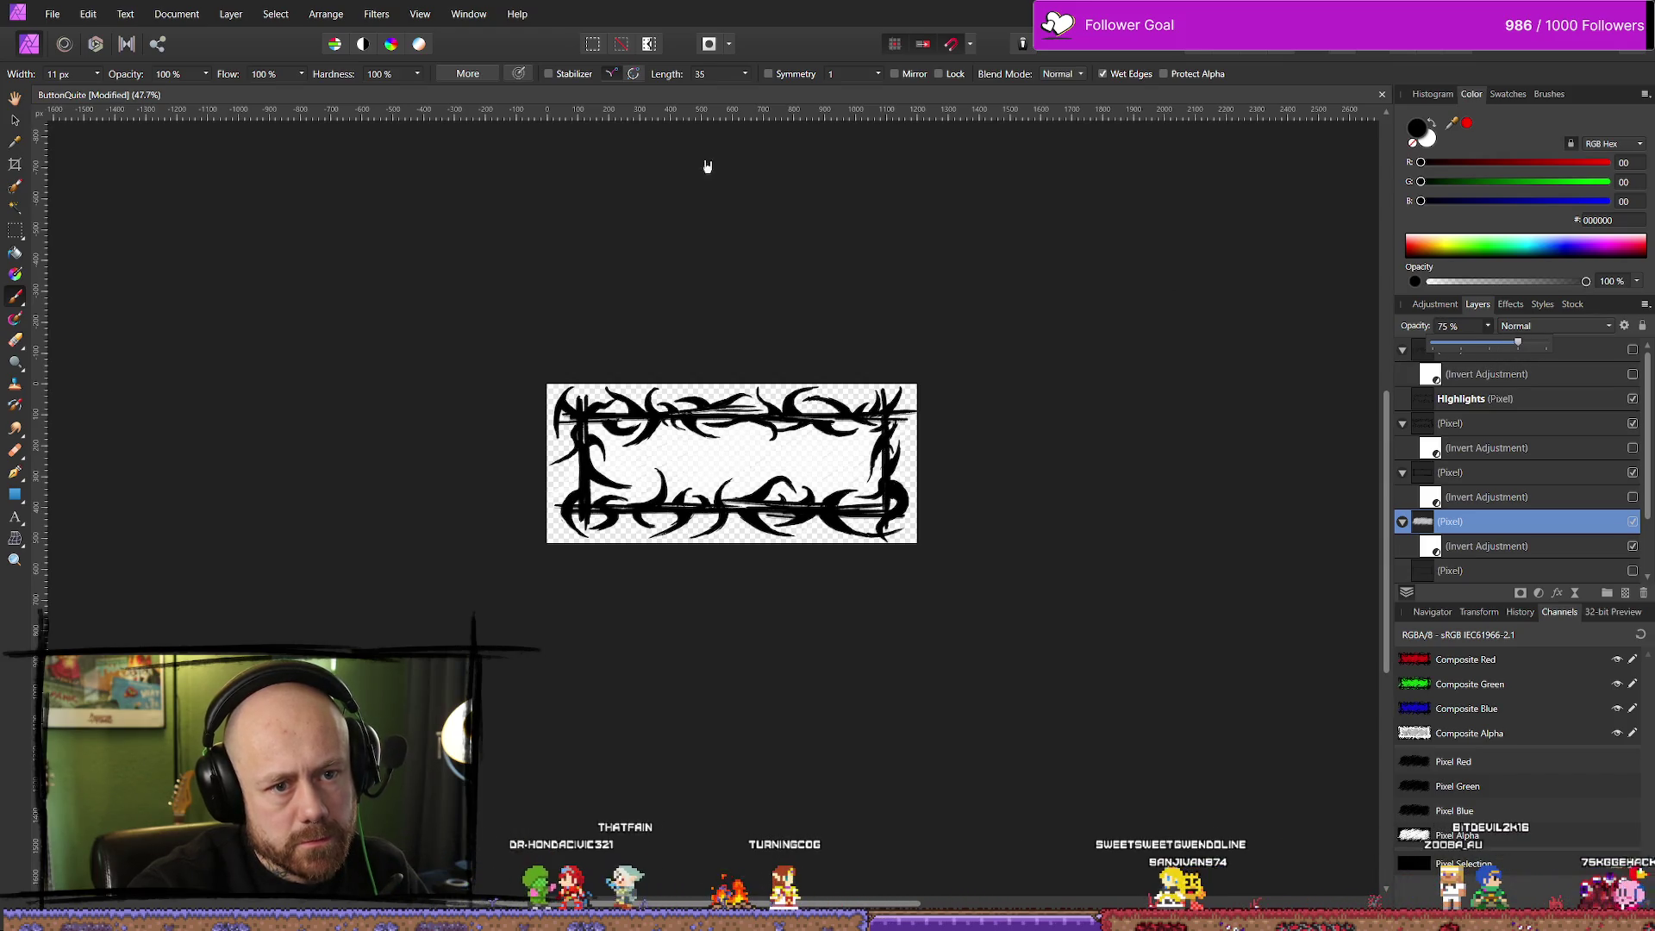
Export as PNG over QuitButtonInGameMenu_Version2Hoverd.png, confirm the replace, and return to Unreal
left_click(52, 14)
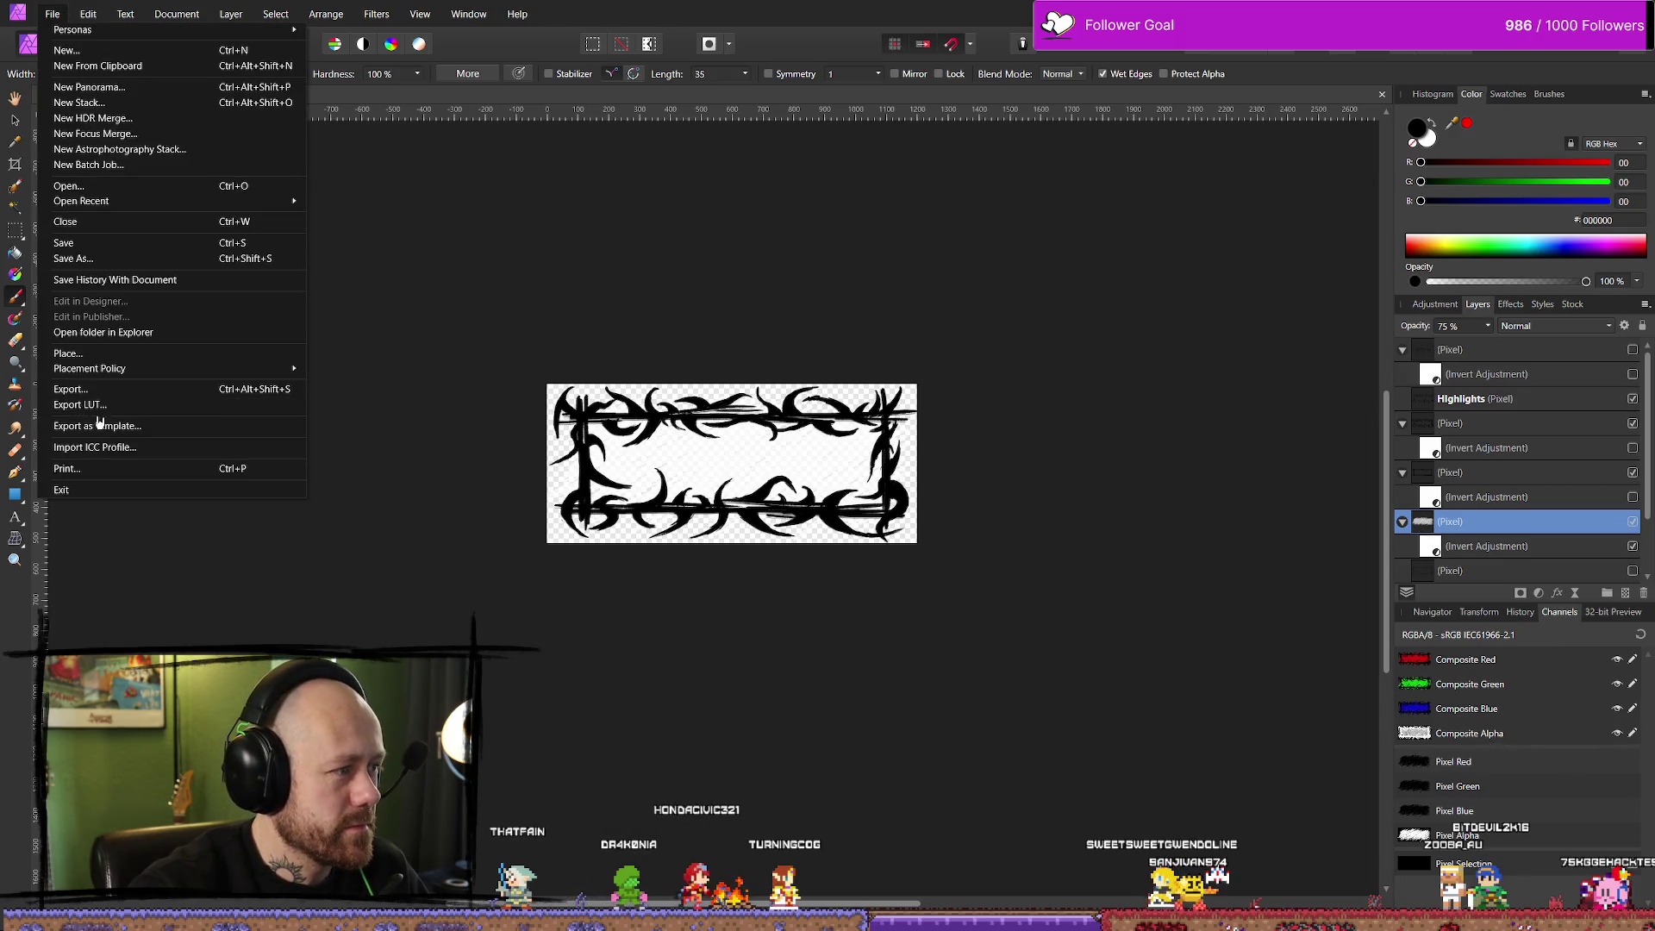
left_click(87, 388)
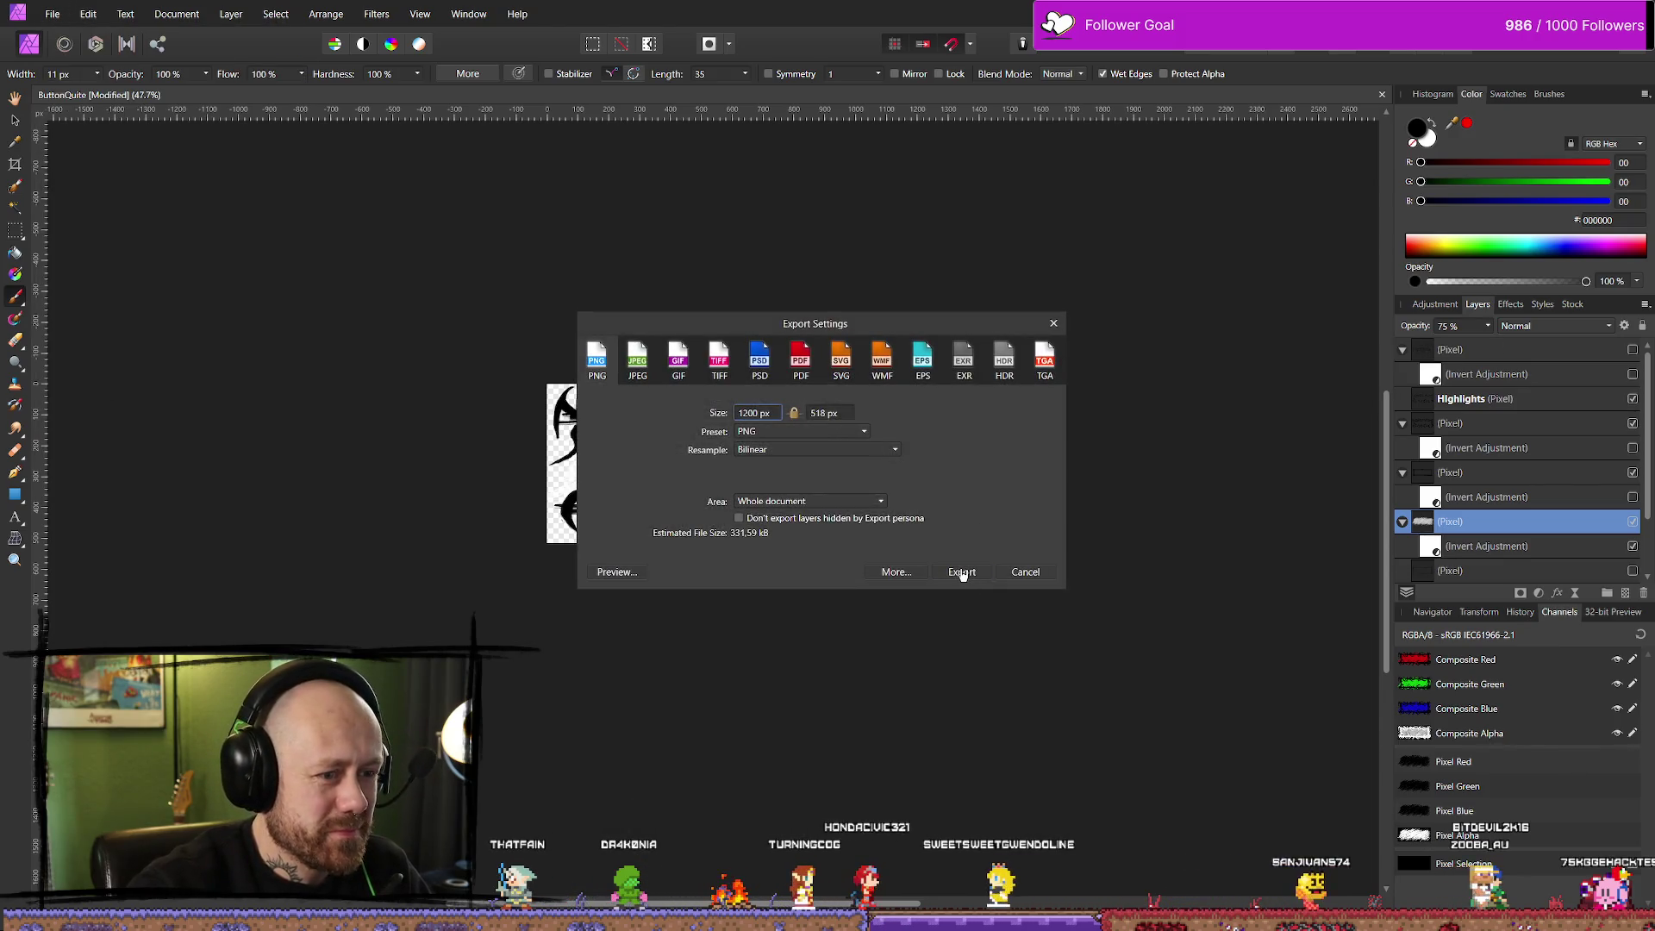
left_click(961, 572)
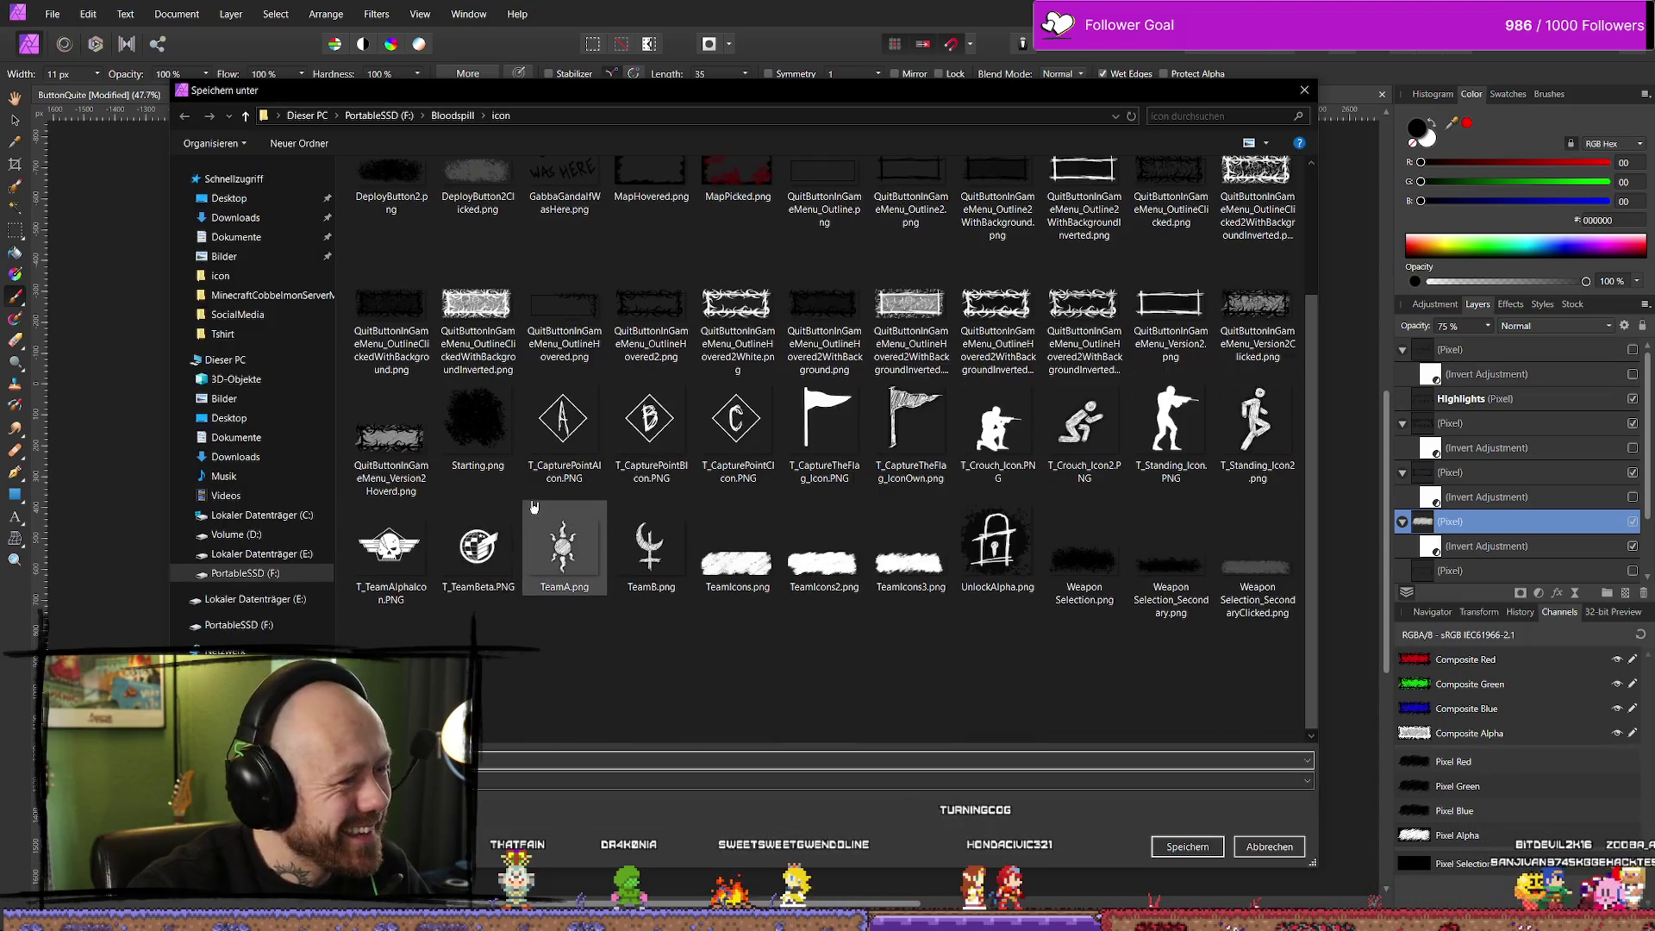
left_click(390, 438)
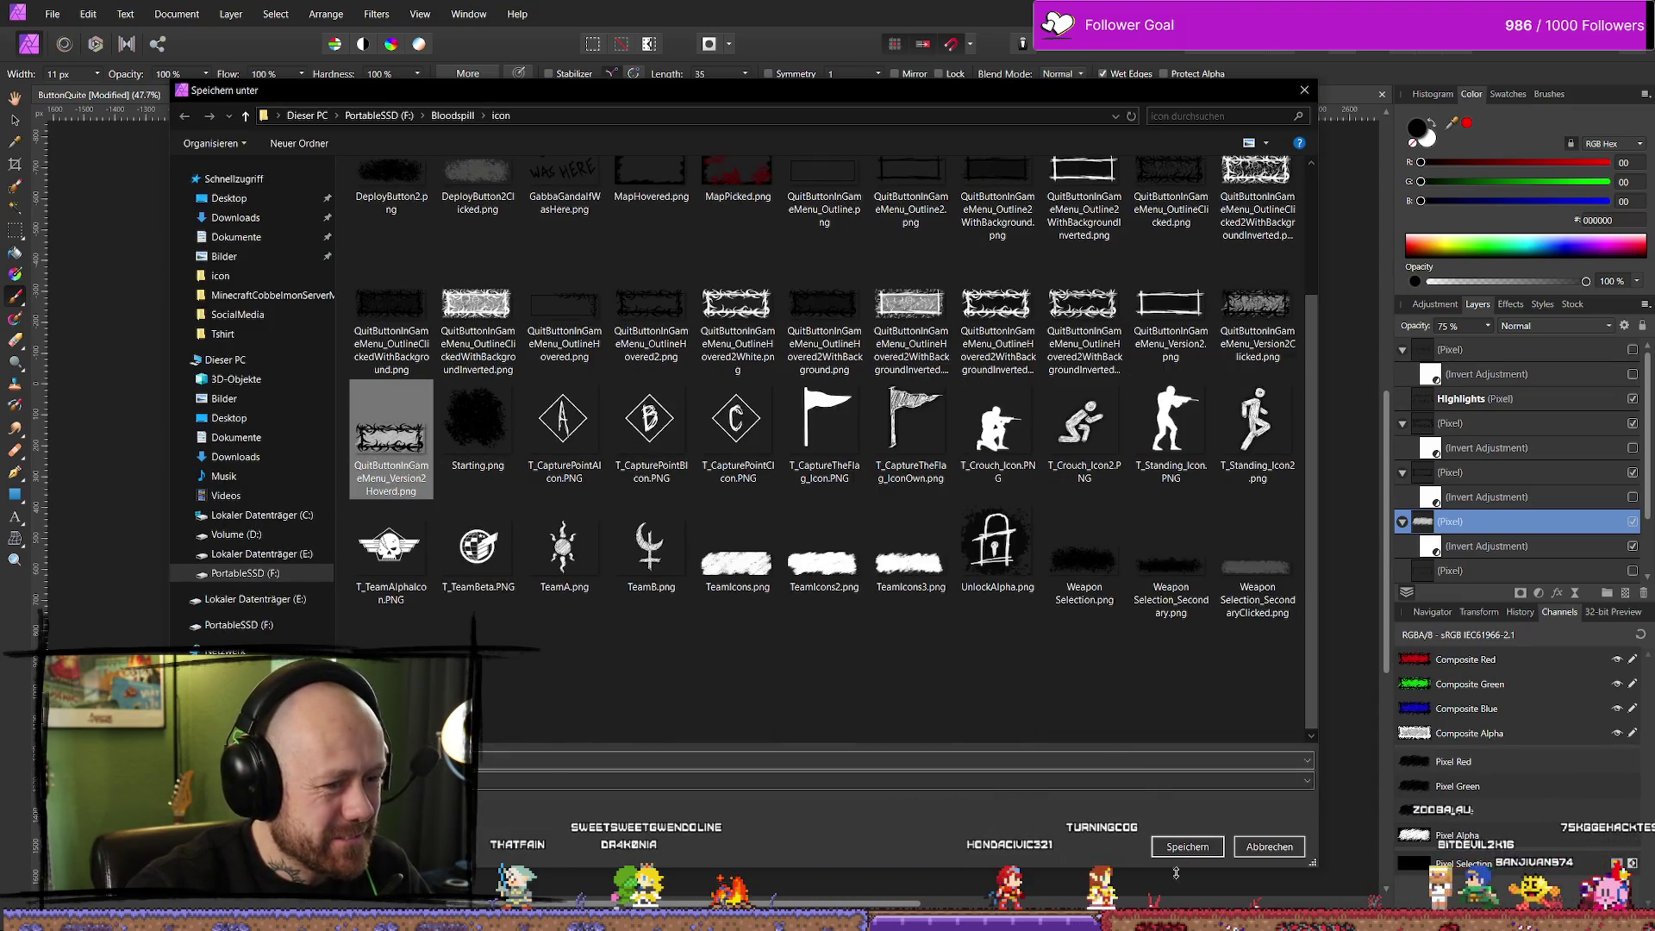
left_click(1186, 847)
left_click(879, 540)
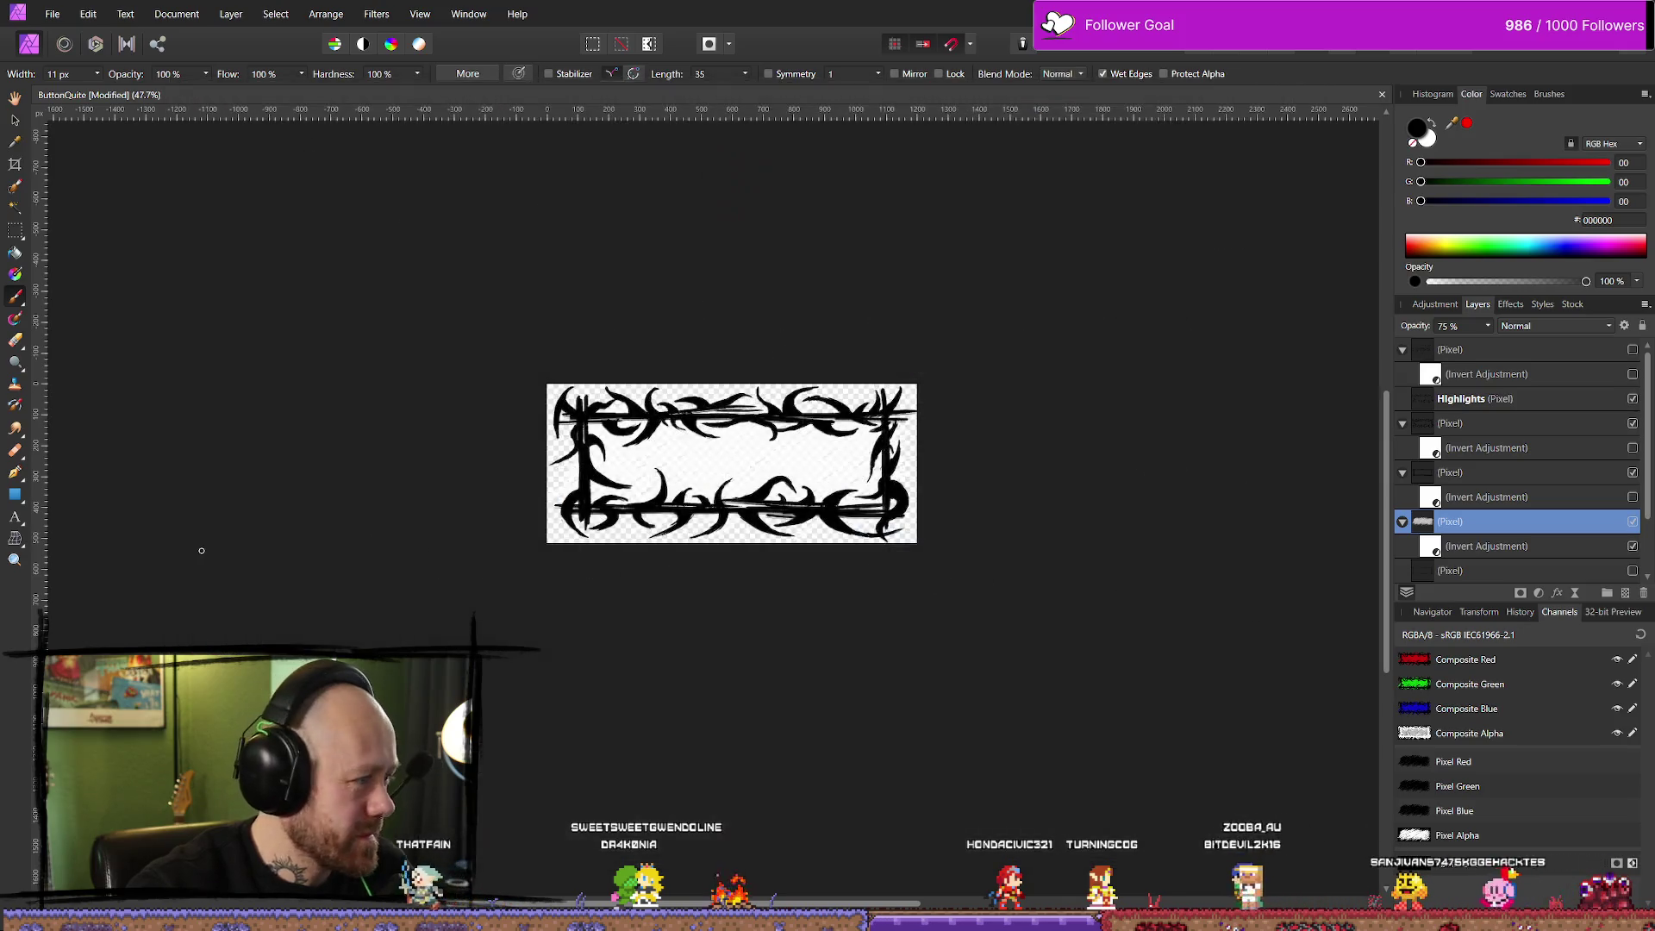
key("alt+Tab")
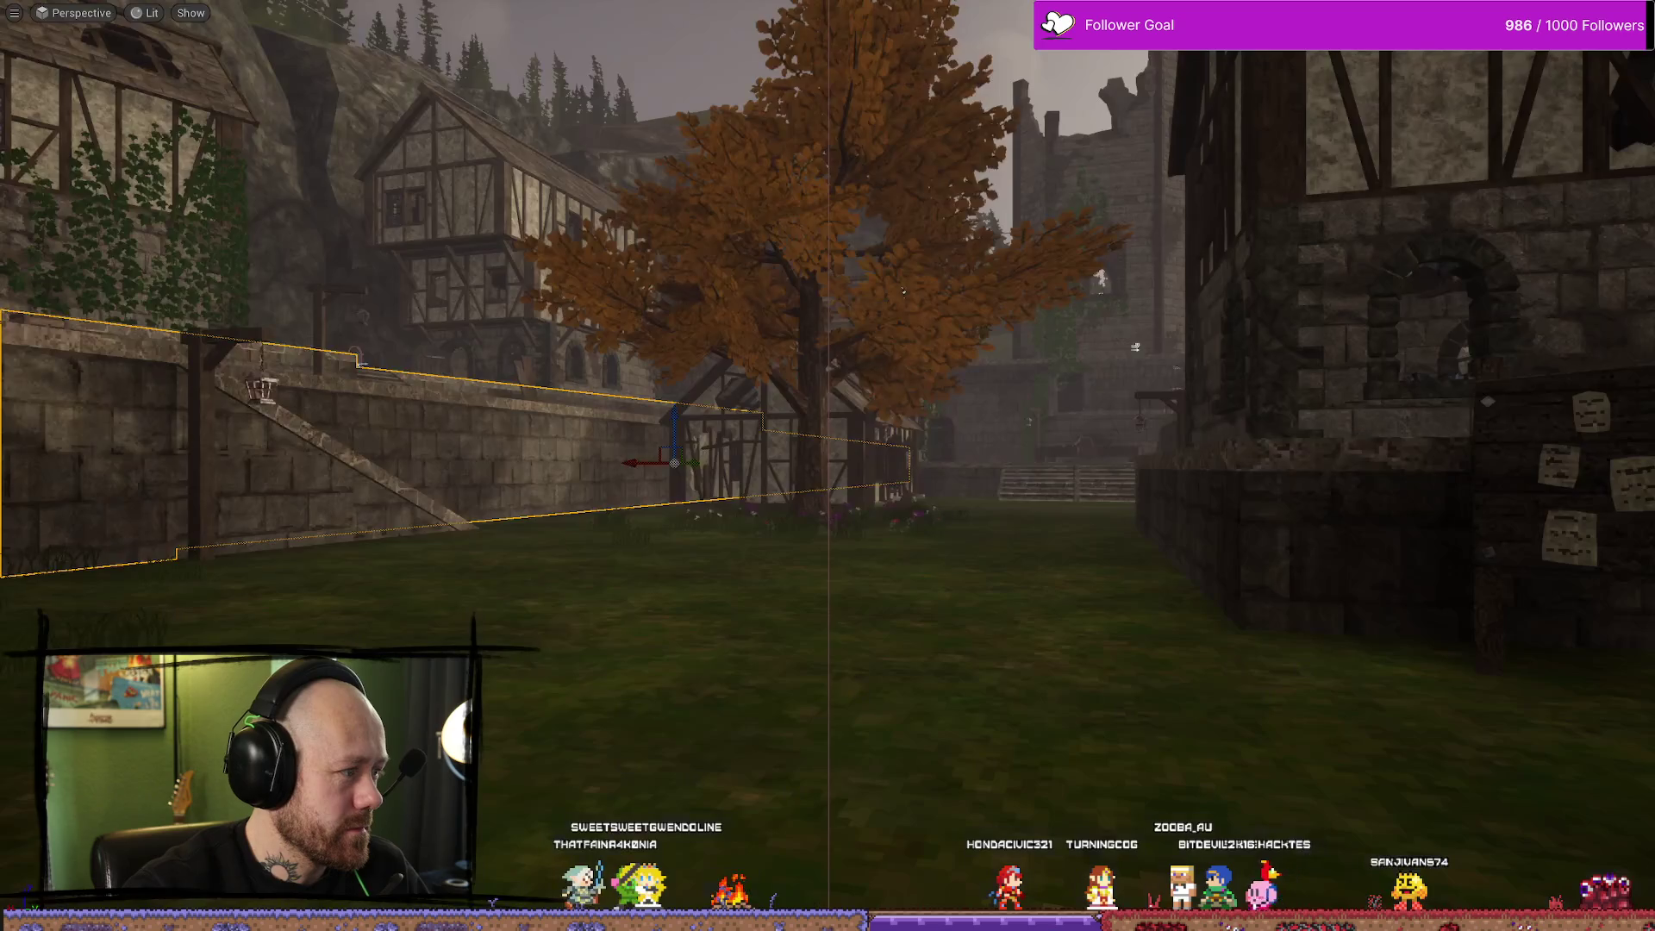
Check the reimported texture in the Content Drawer, start play, and open Leave Match through Quit
key("ctrl+space")
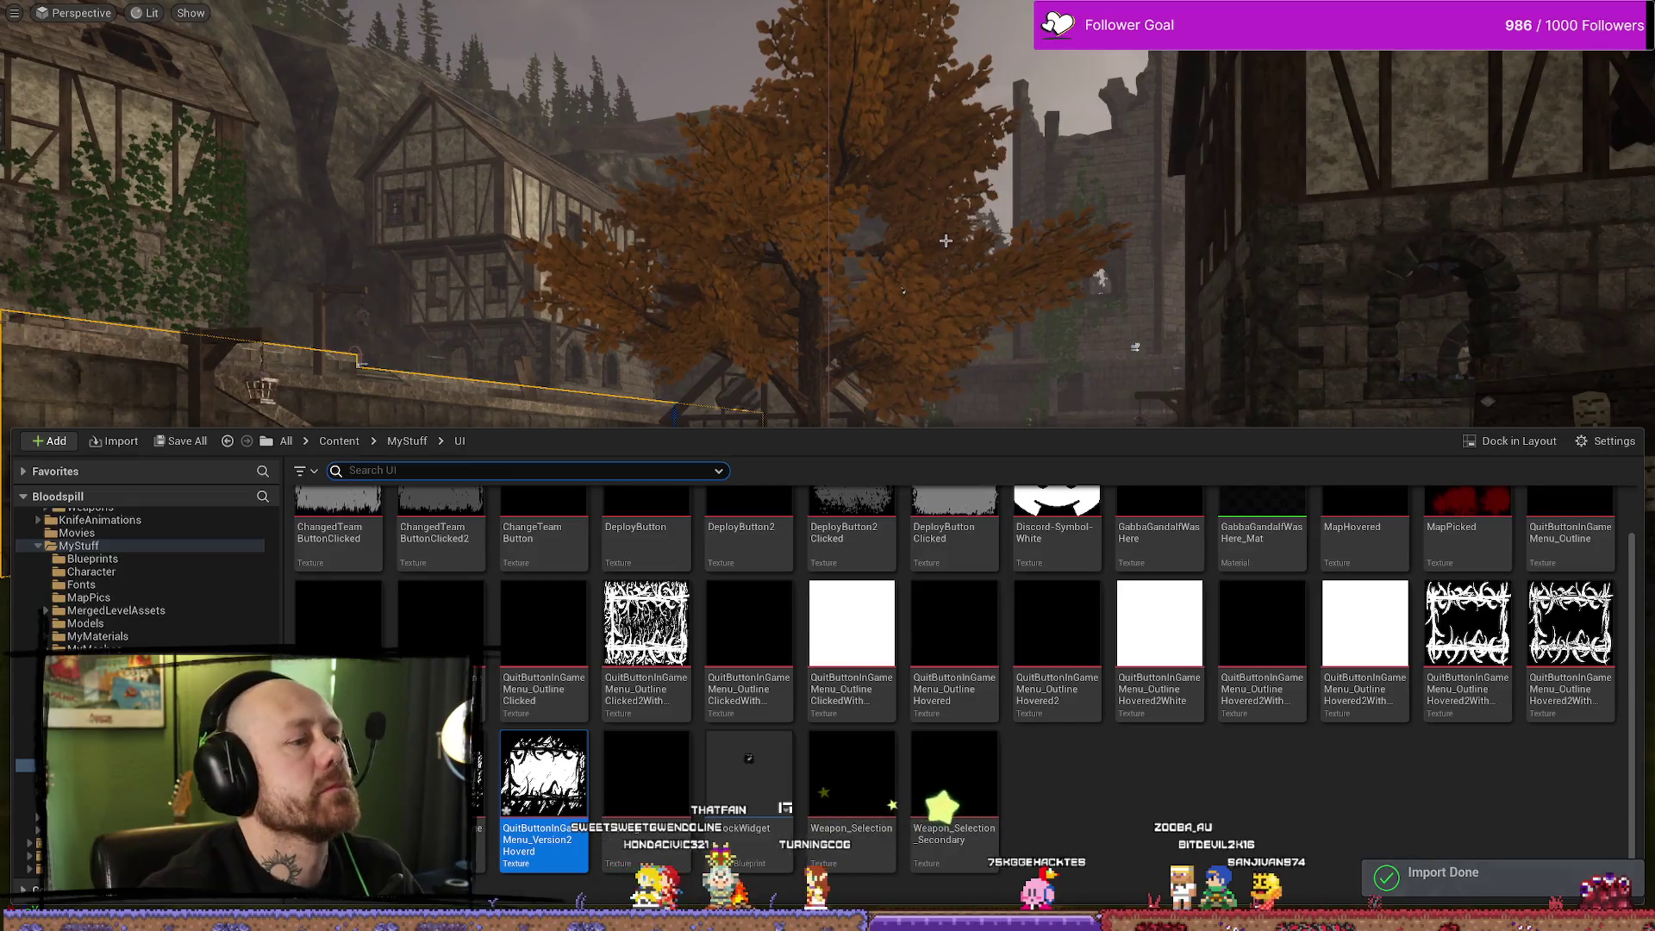
key("alt+p")
key("Escape")
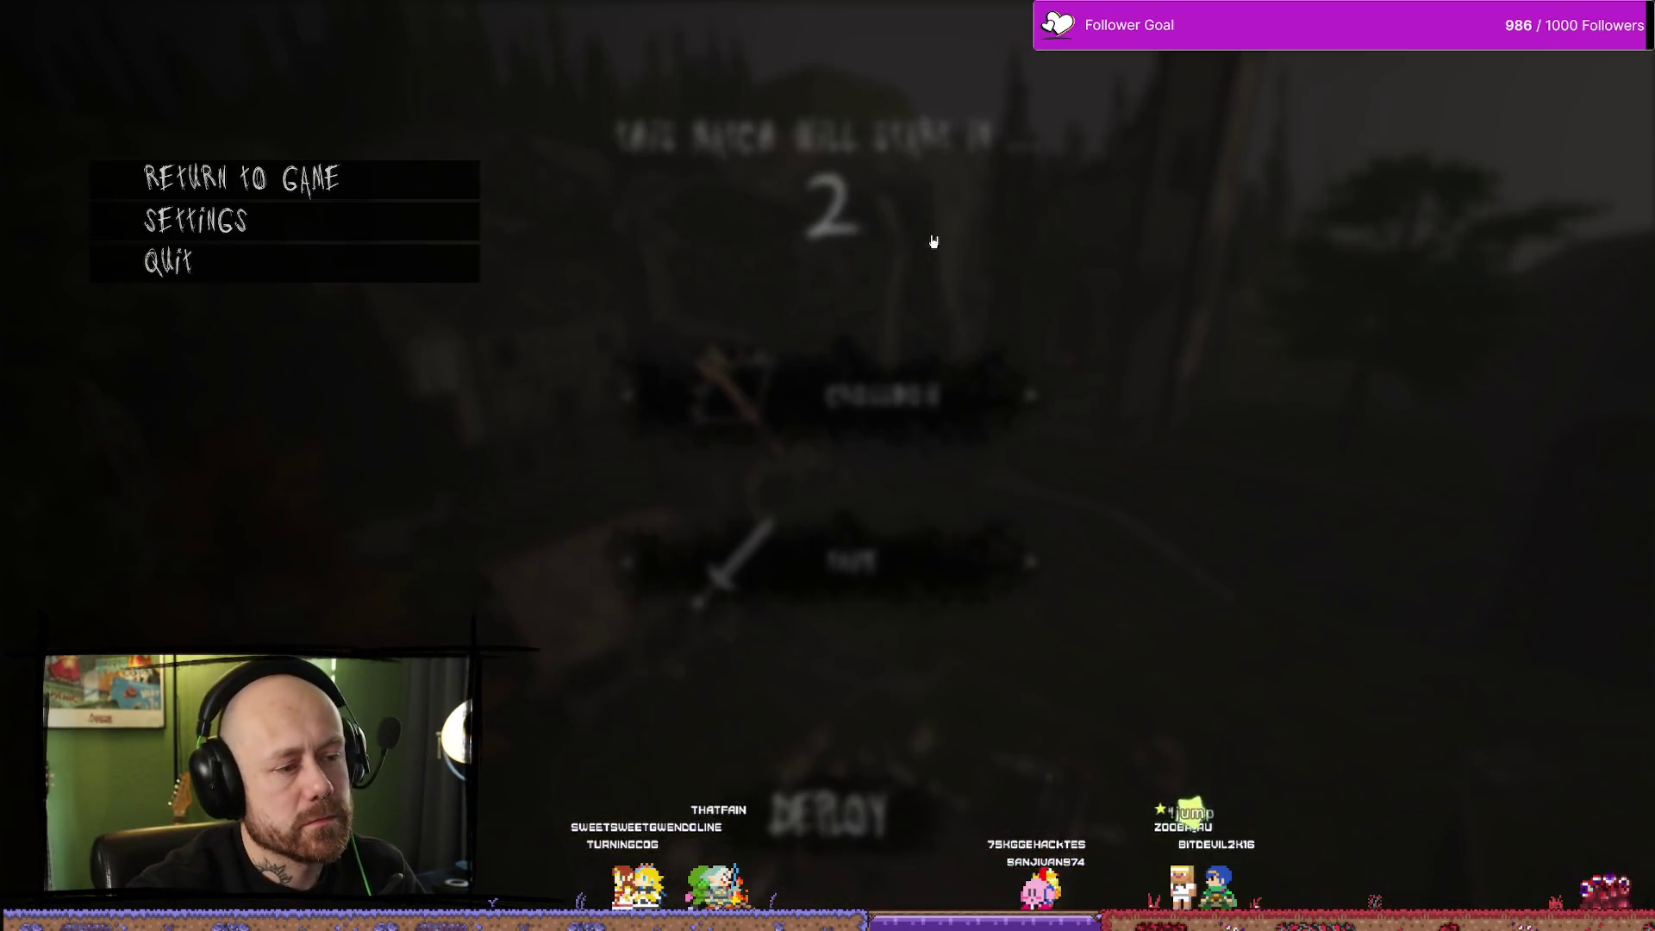
left_click(224, 261)
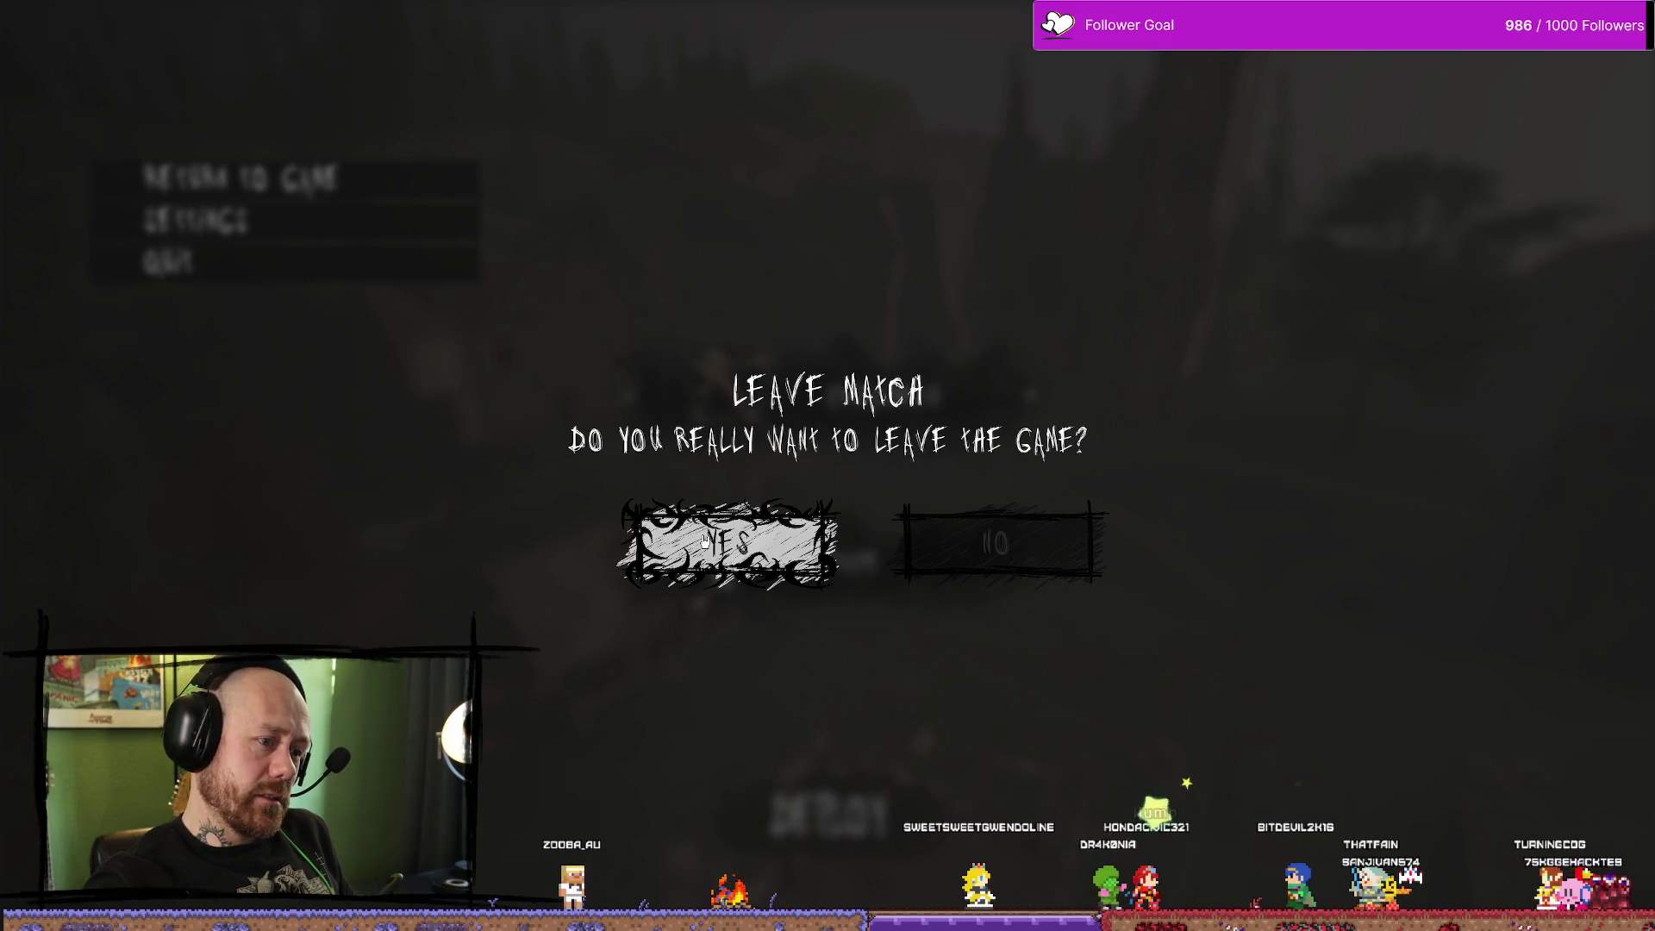
Hover over and click YES several times to check the new frame texture, then stop play
left_click(705, 540)
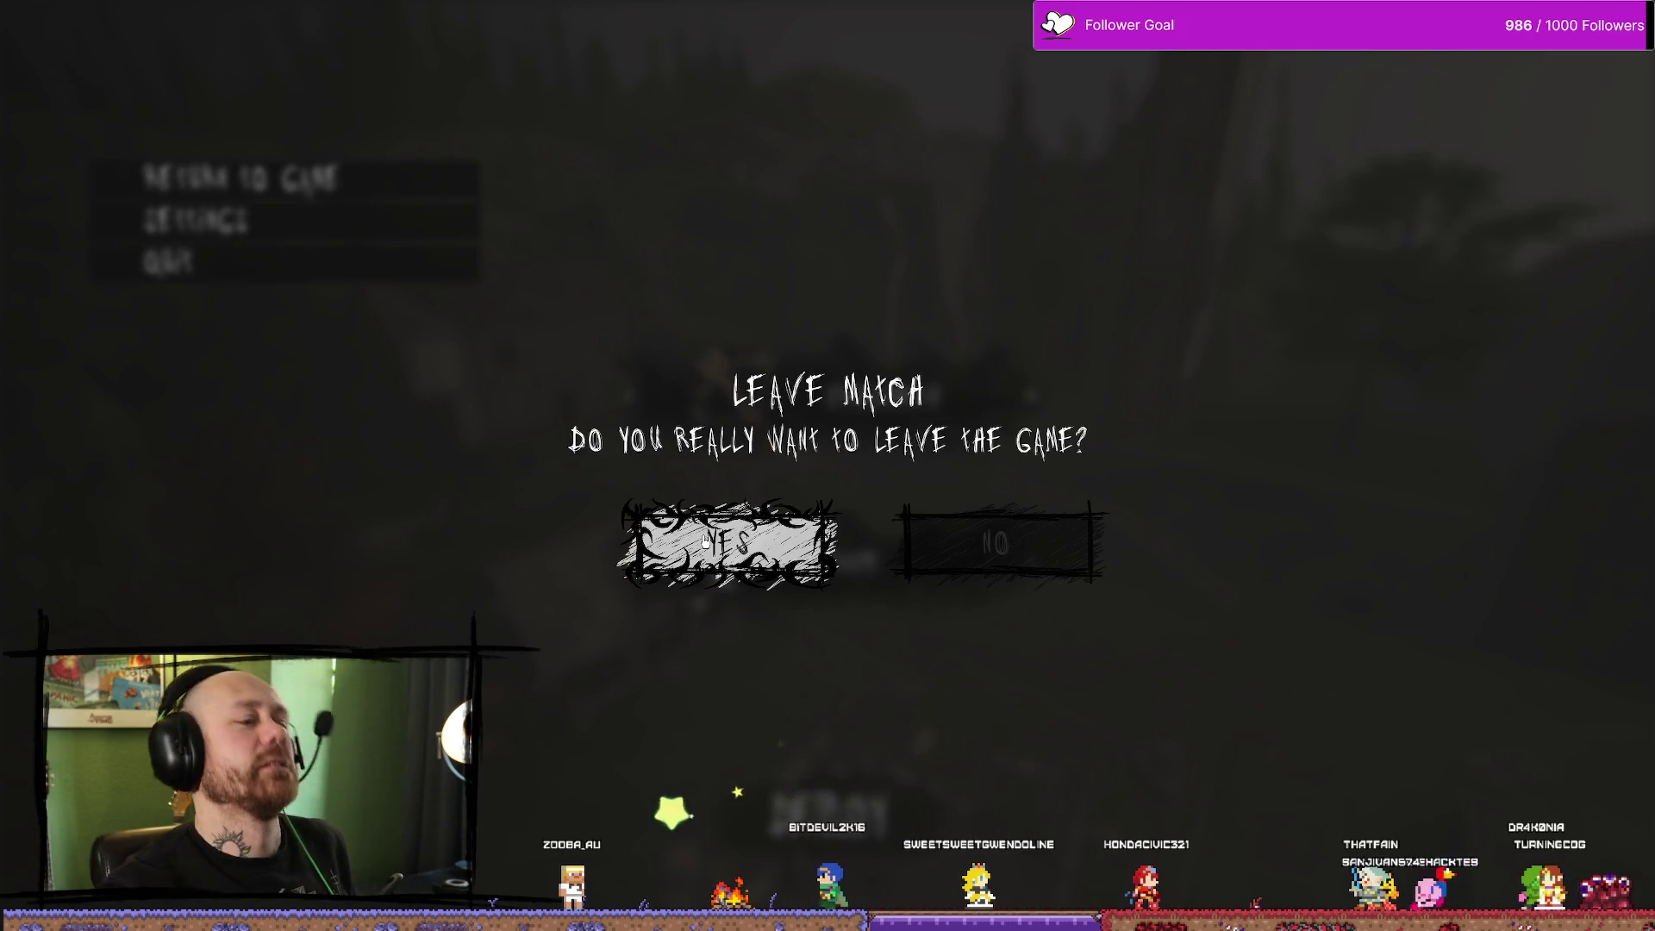
left_click(704, 540)
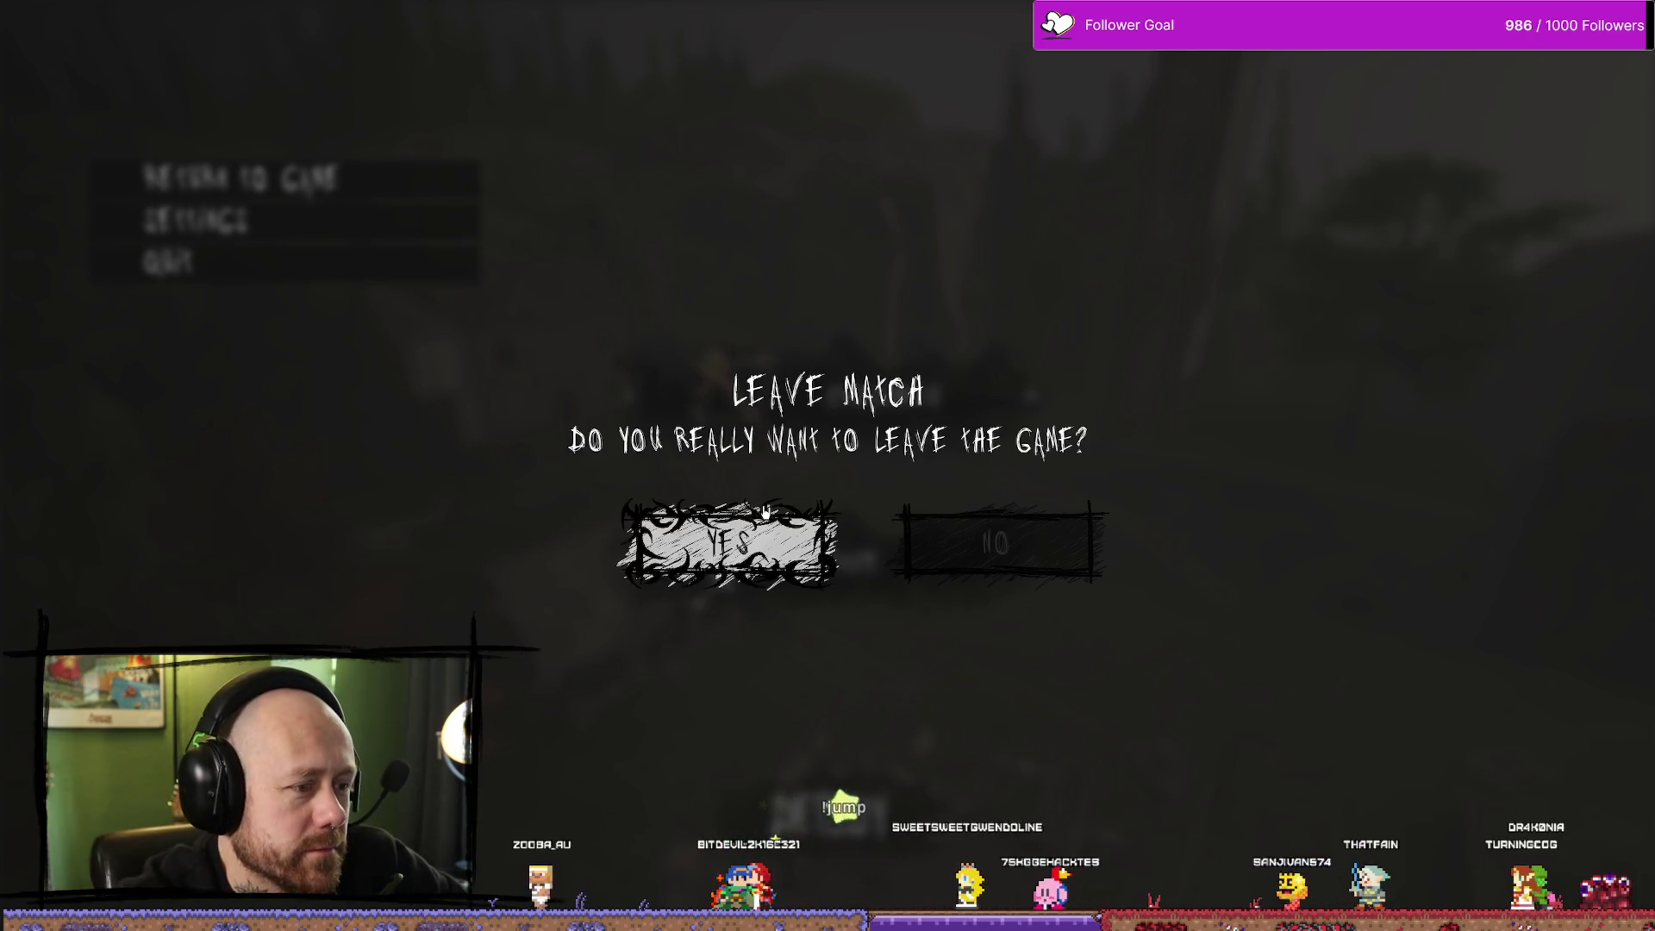
left_click(761, 534)
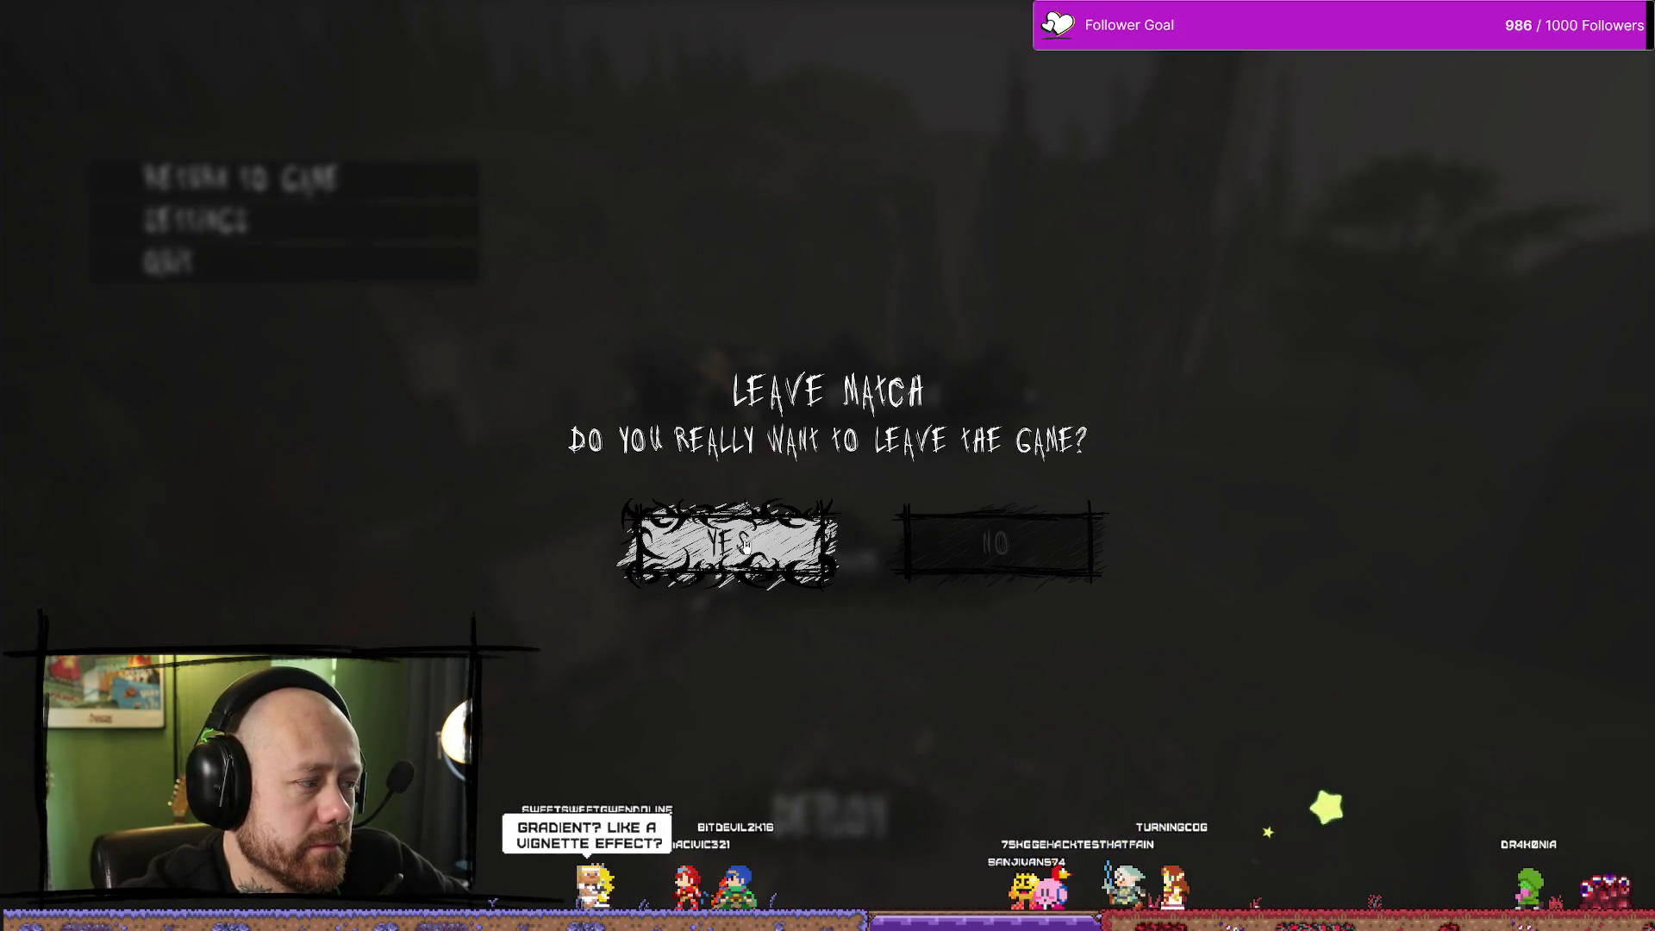
left_click(745, 544)
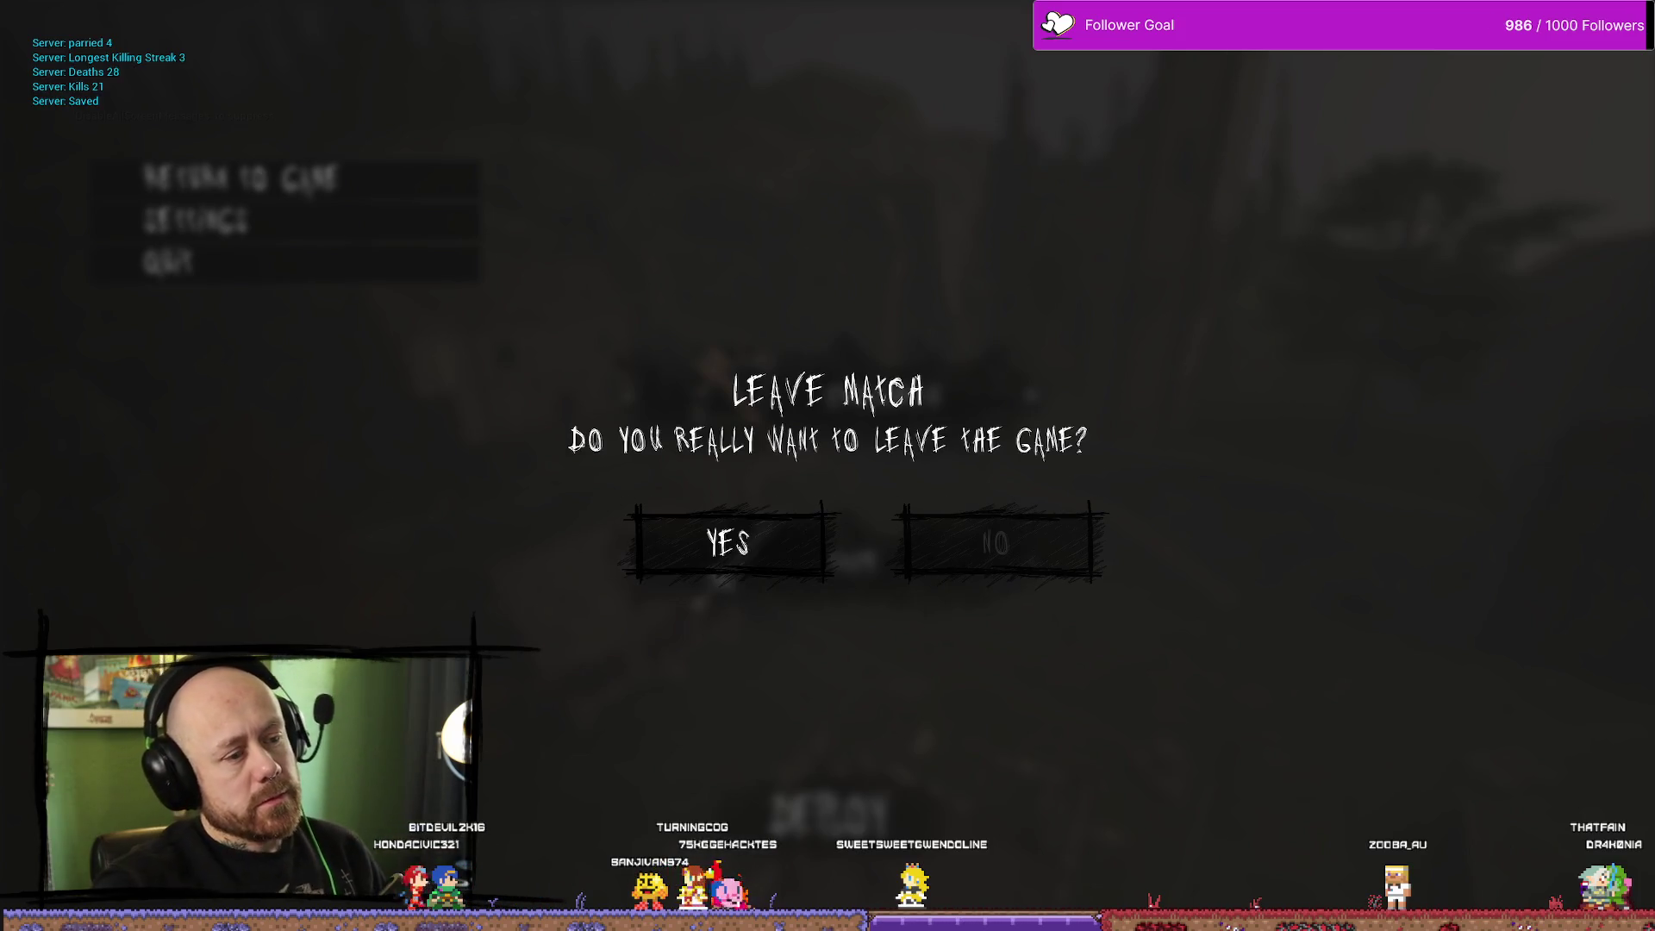
key("Escape")
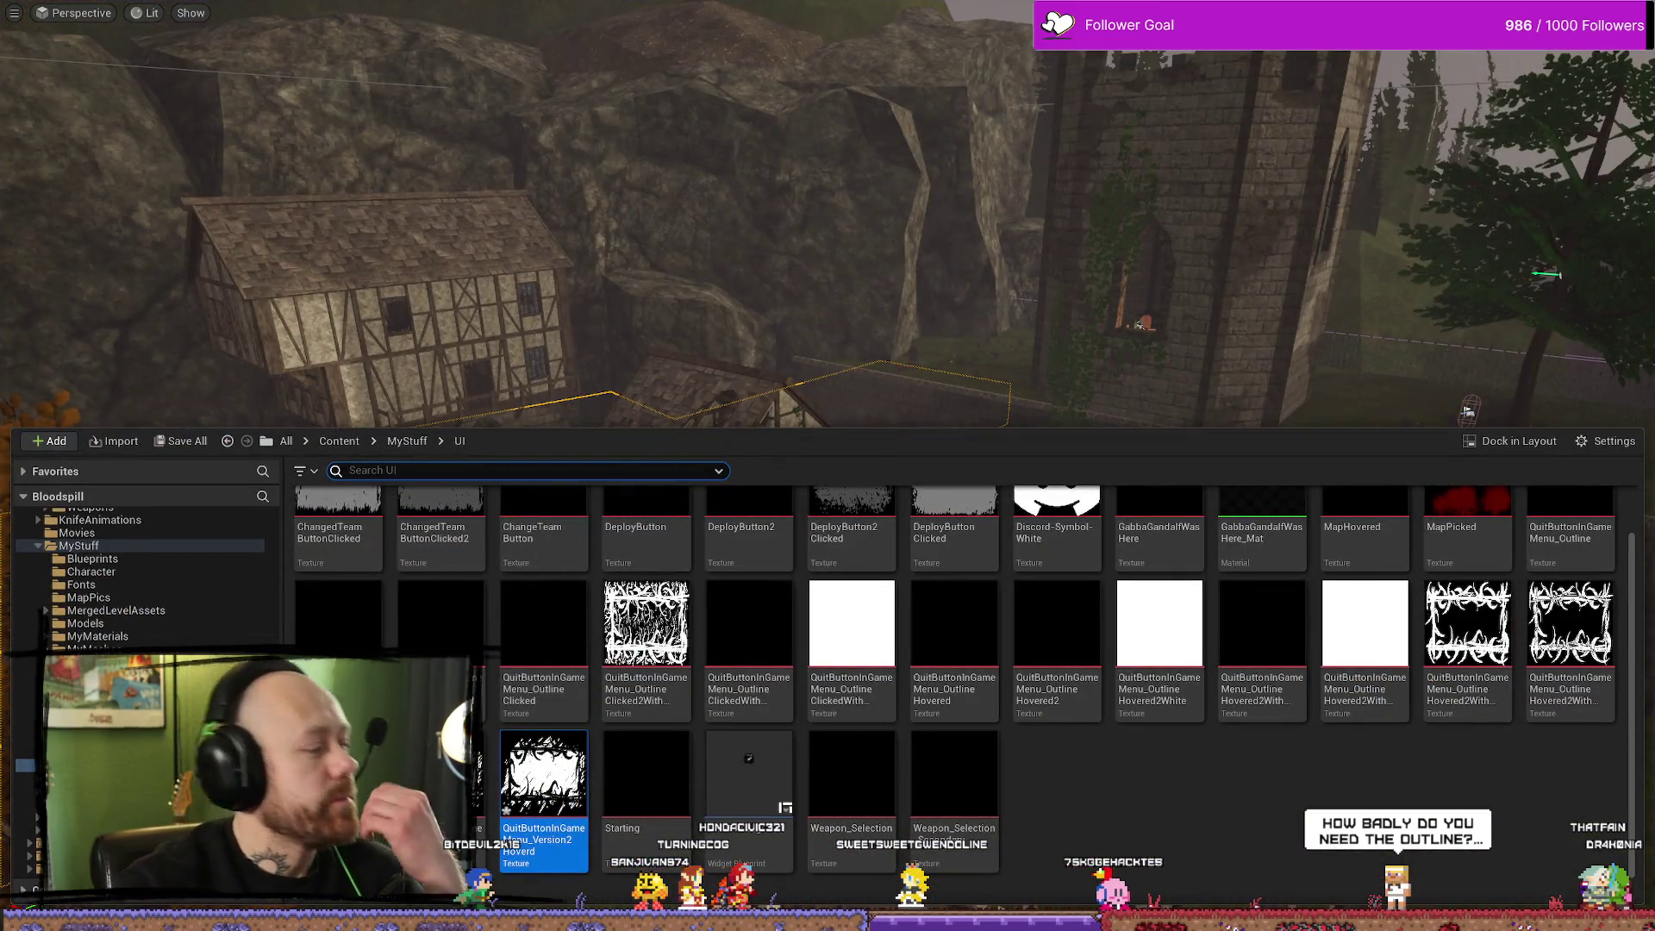
Make the grey scribble layer visible behind the frame and review Resize Canvas without changing it
key("alt+Tab")
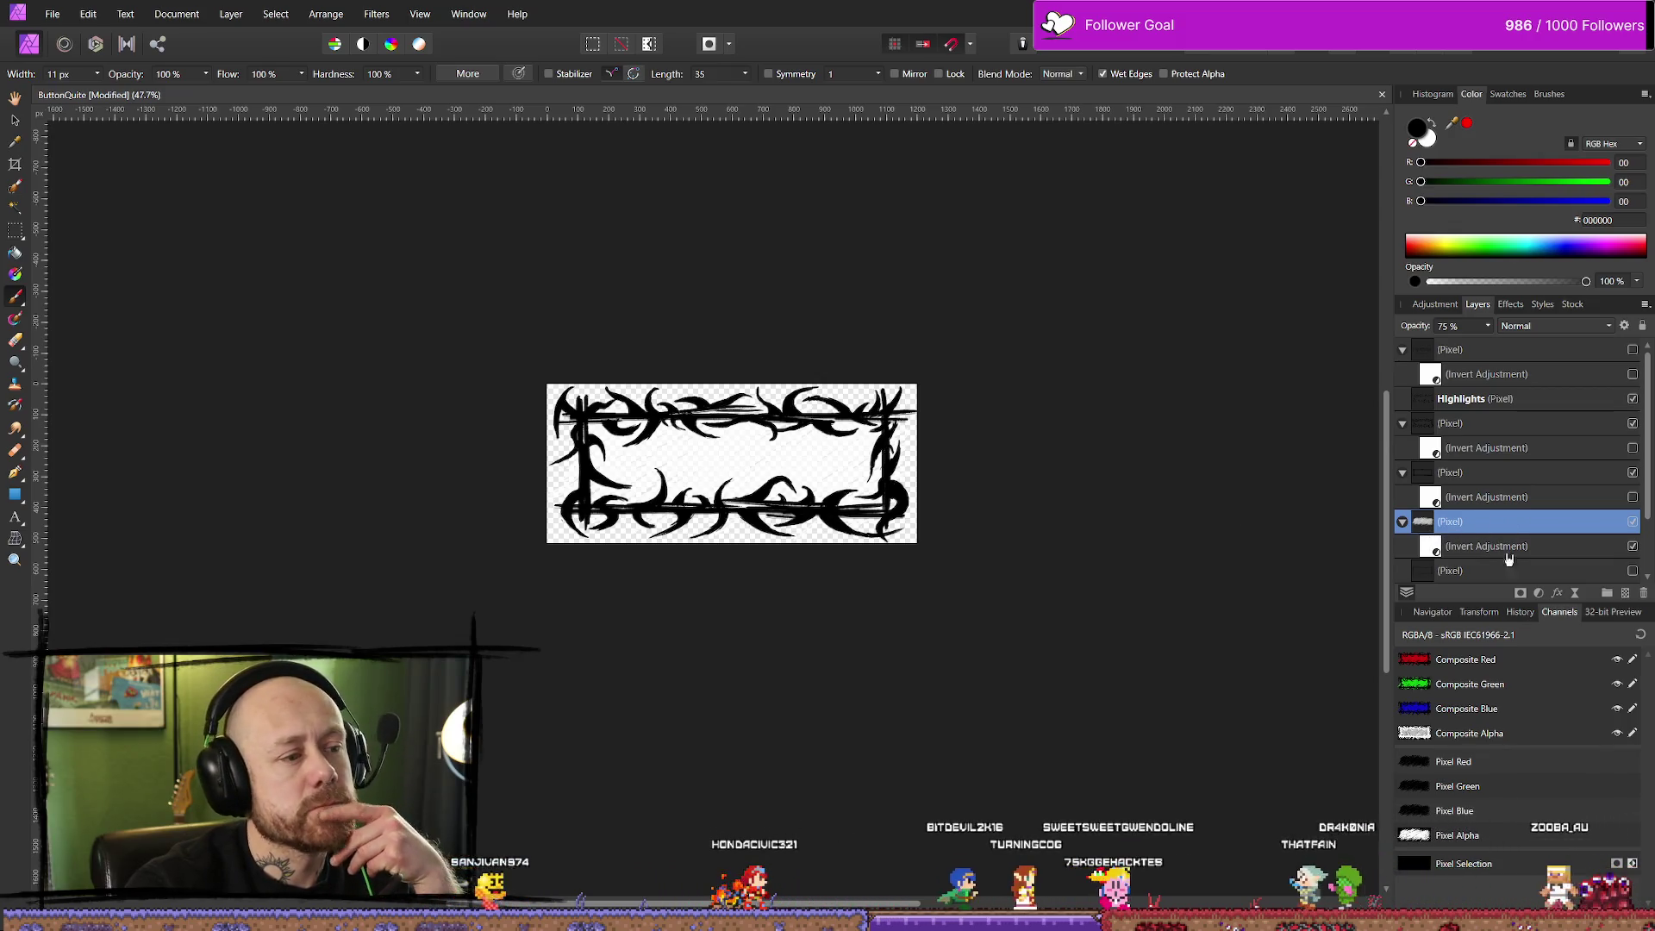
scroll(1589, 527, "down", 3)
left_click(1632, 521)
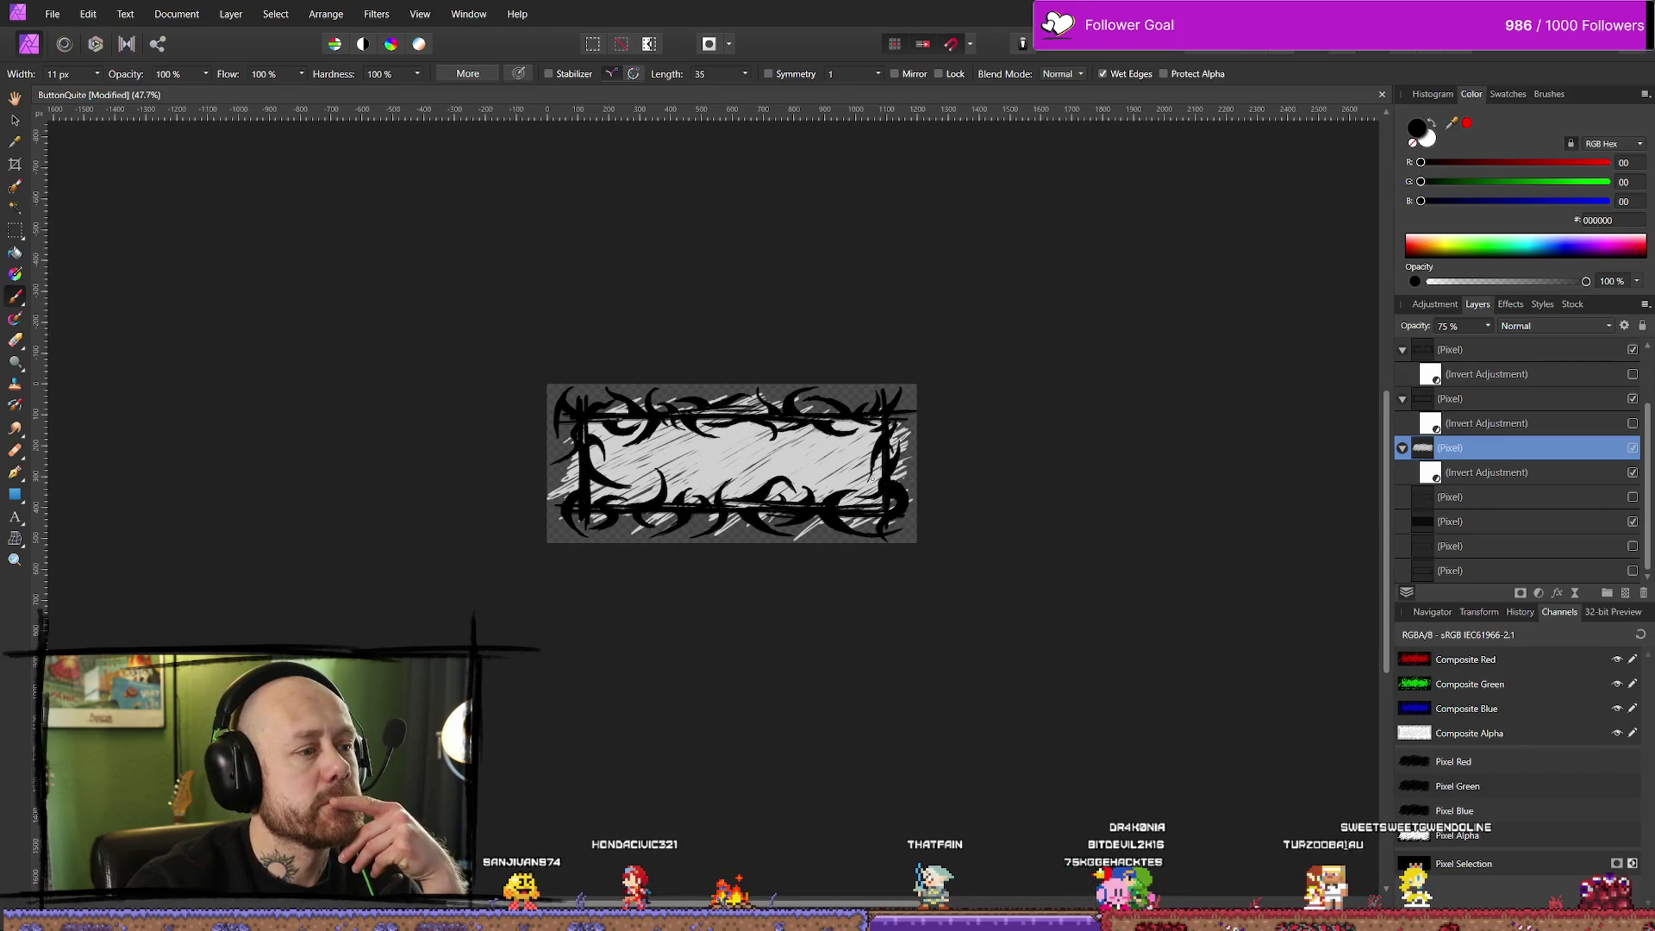
left_click(185, 17)
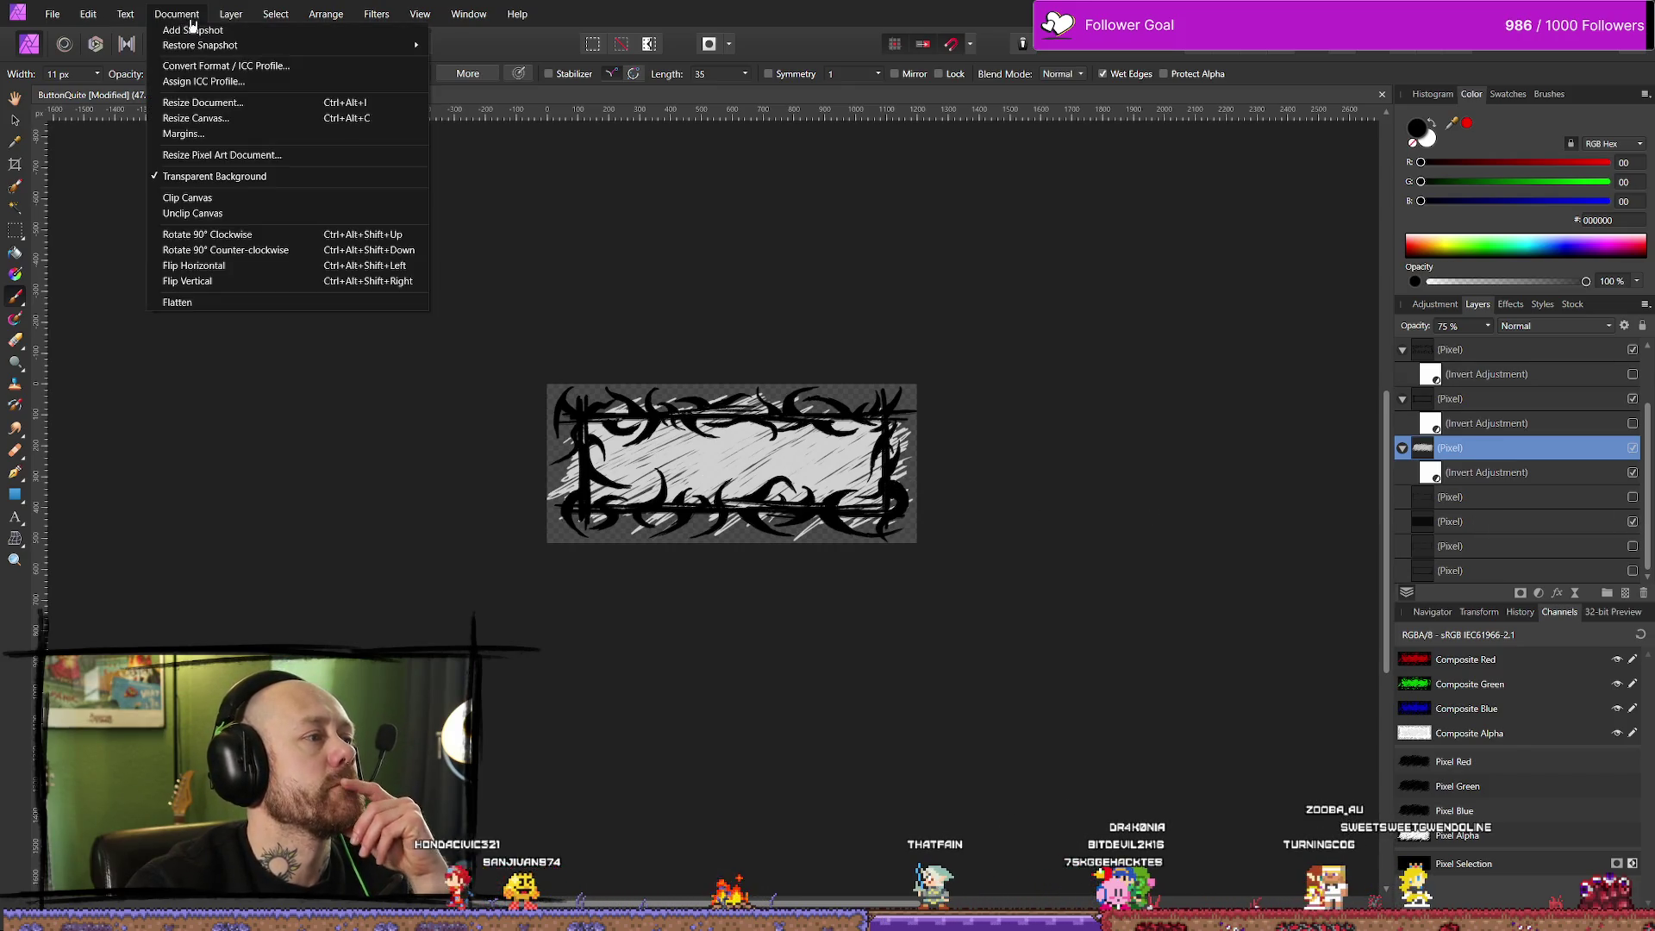
left_click(228, 118)
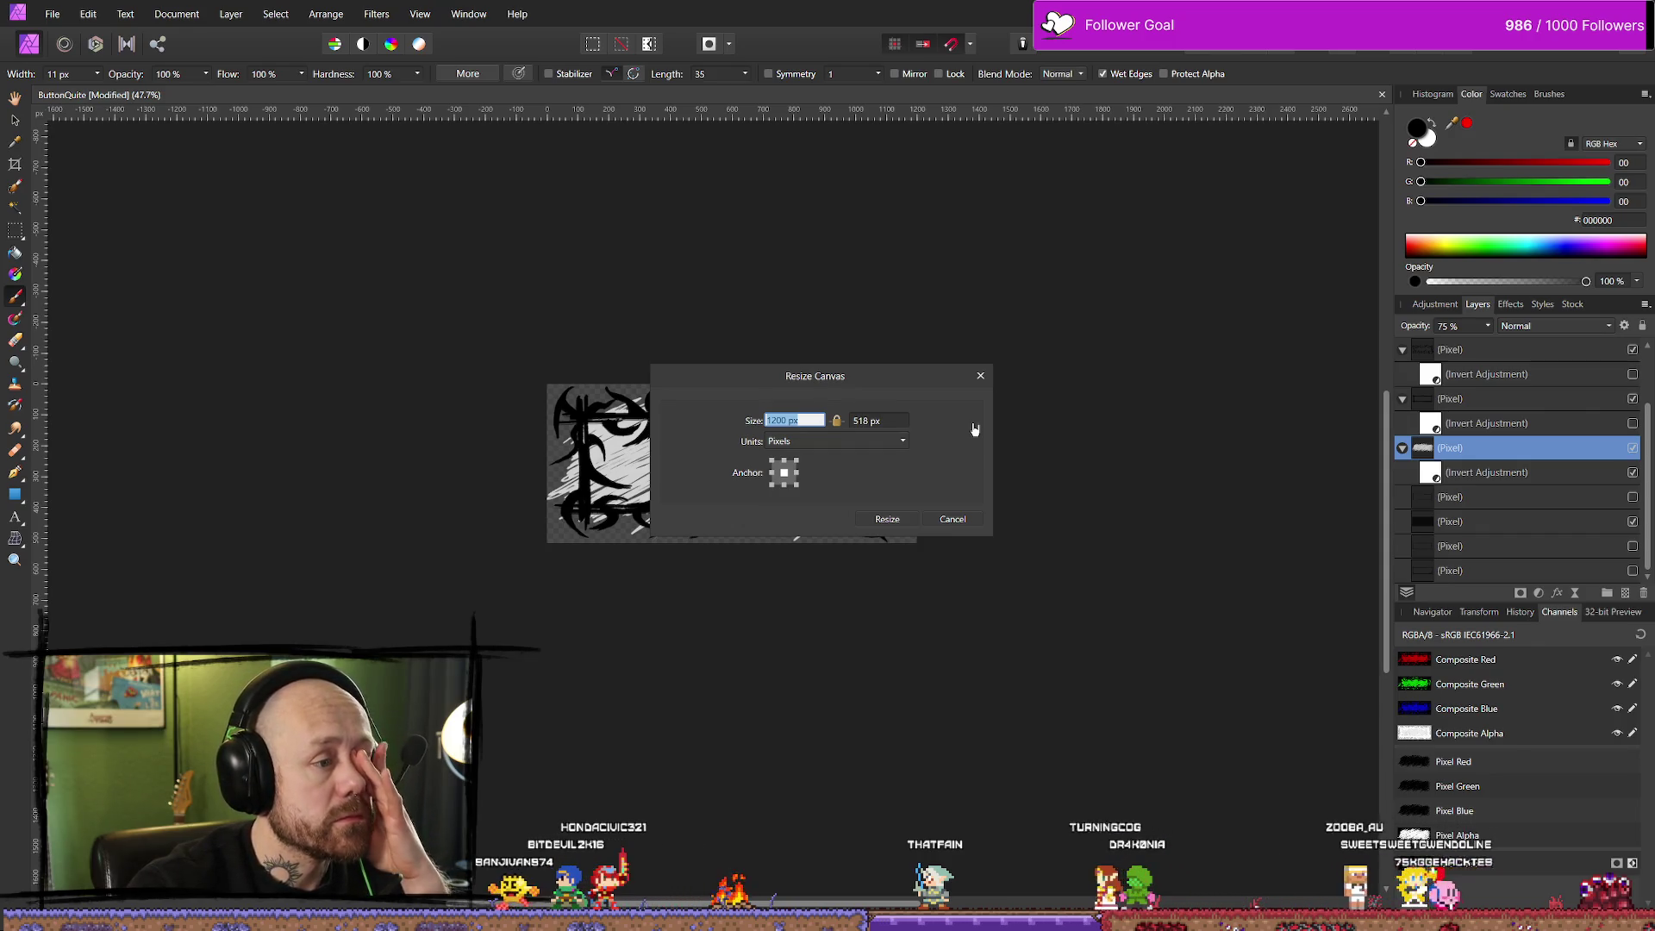
left_click(975, 519)
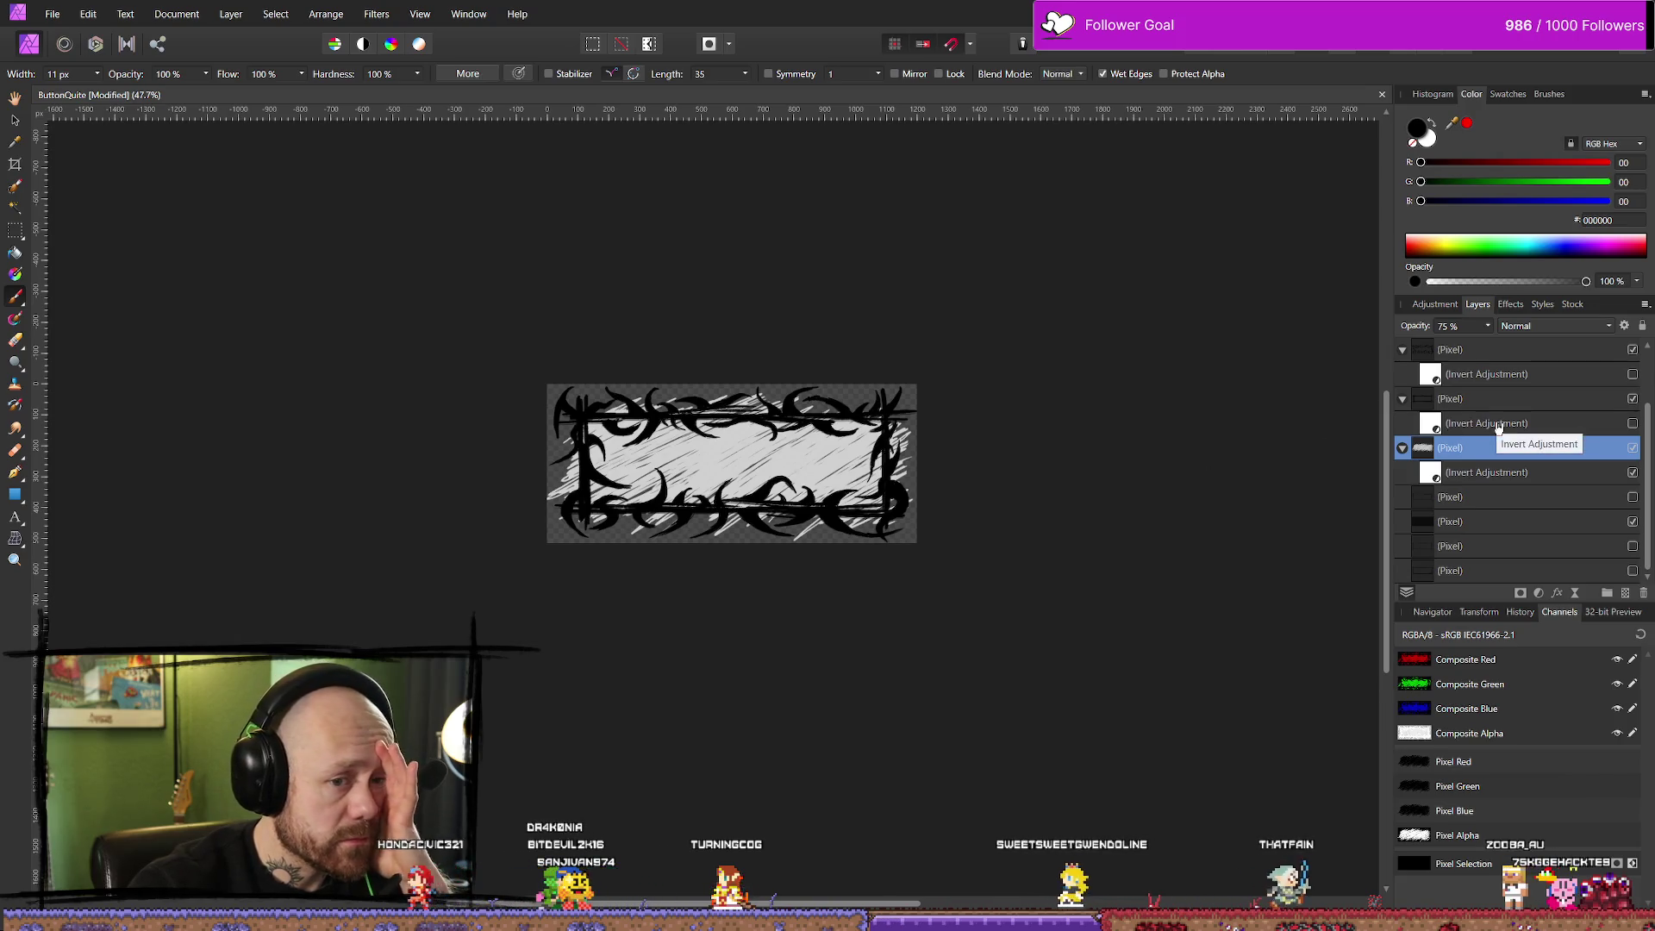
Duplicate the scribble layer, then hide and collapse one copy
right_click(1462, 451)
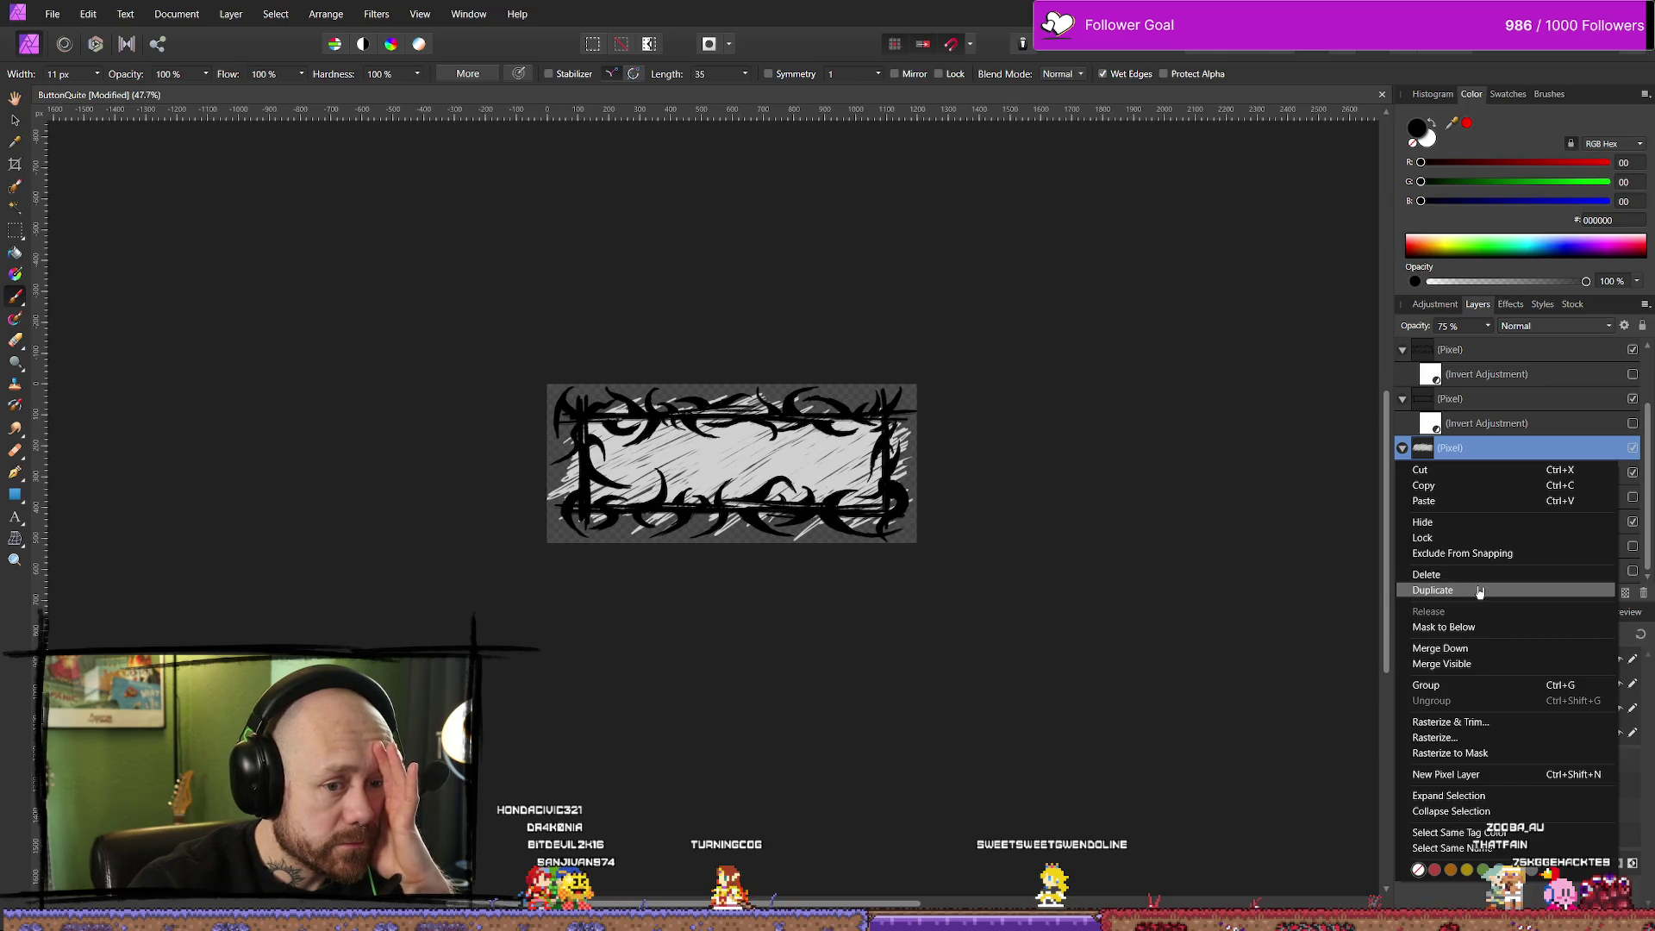
left_click(1478, 591)
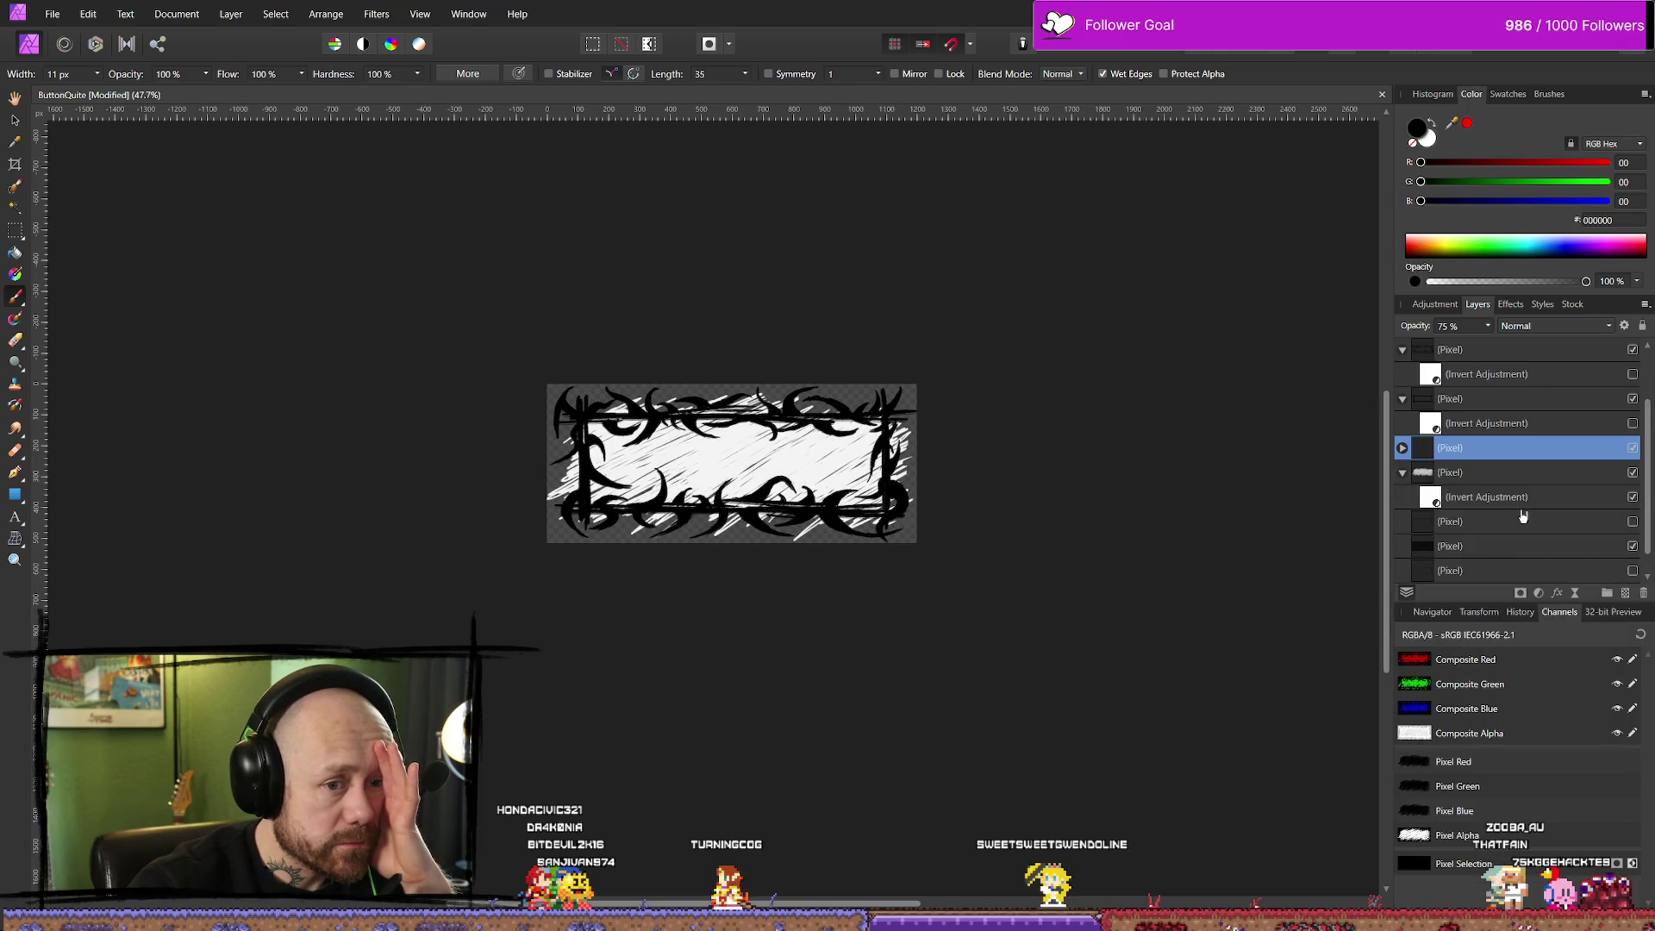
left_click(1633, 473)
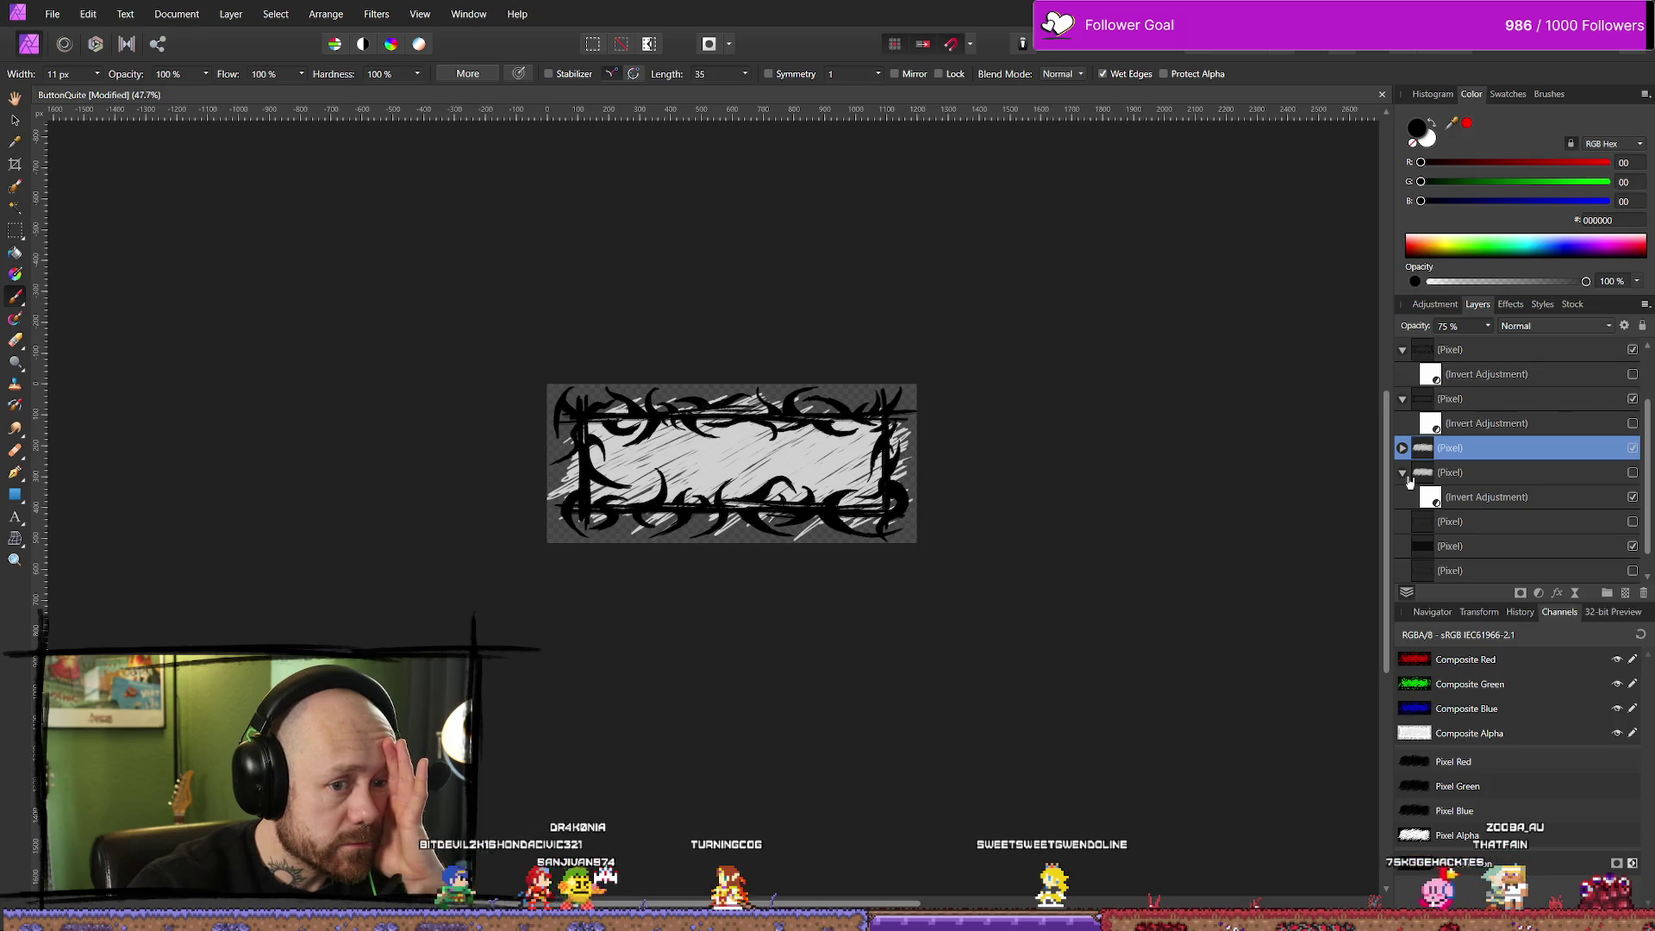
left_click(1402, 473)
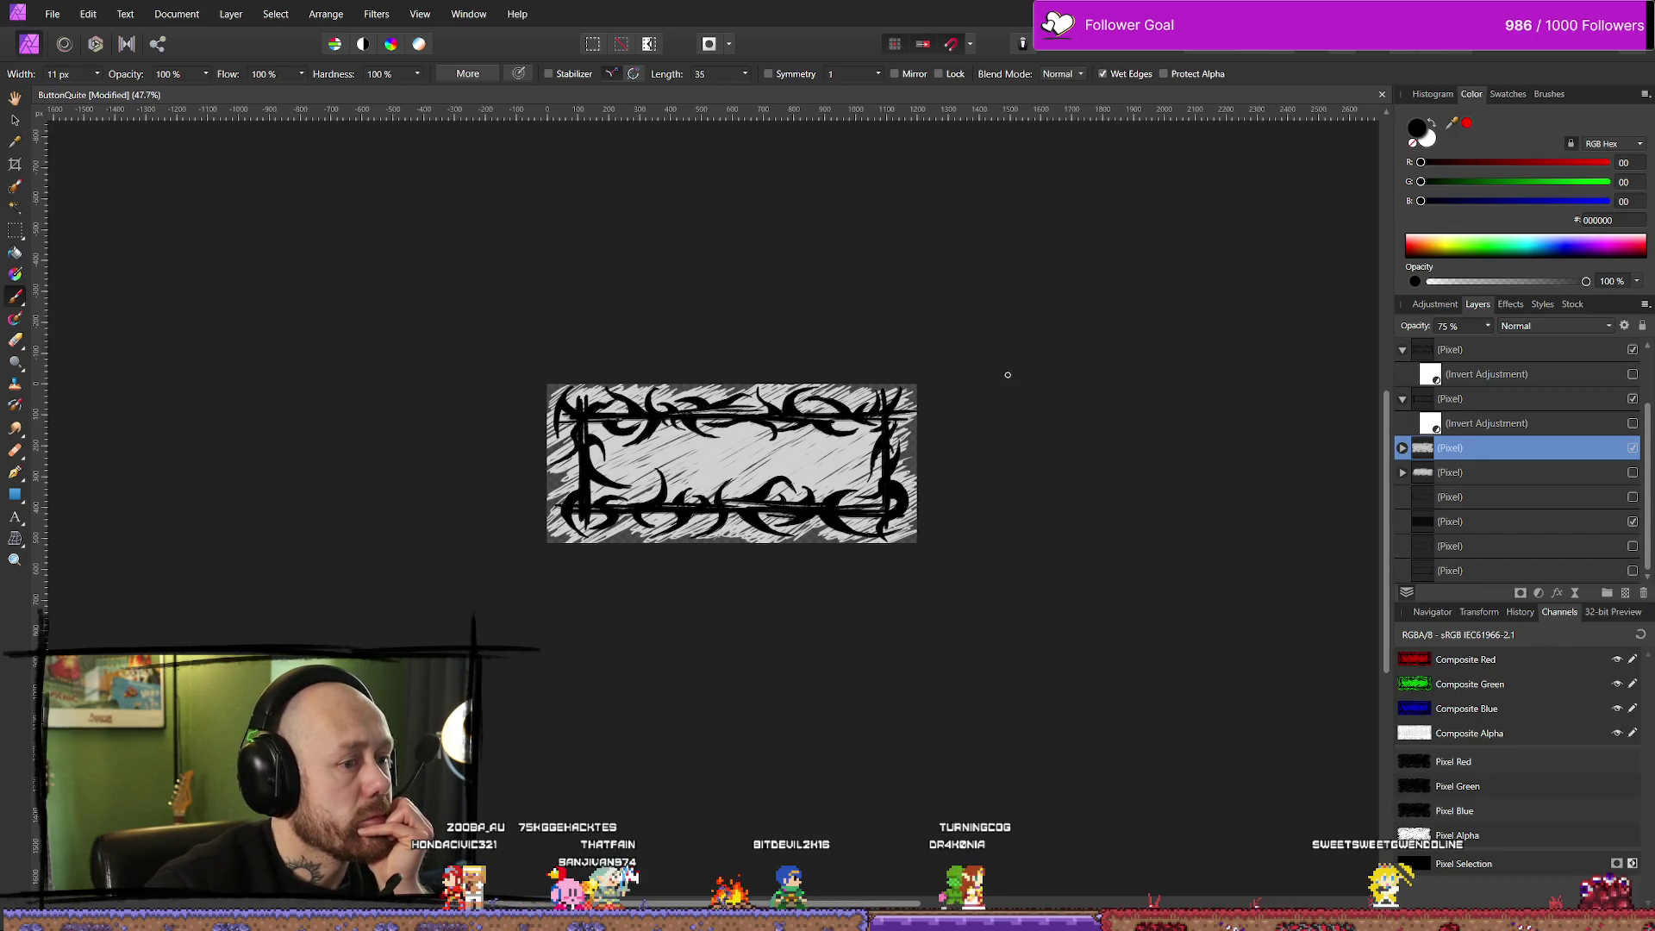
left_click(52, 14)
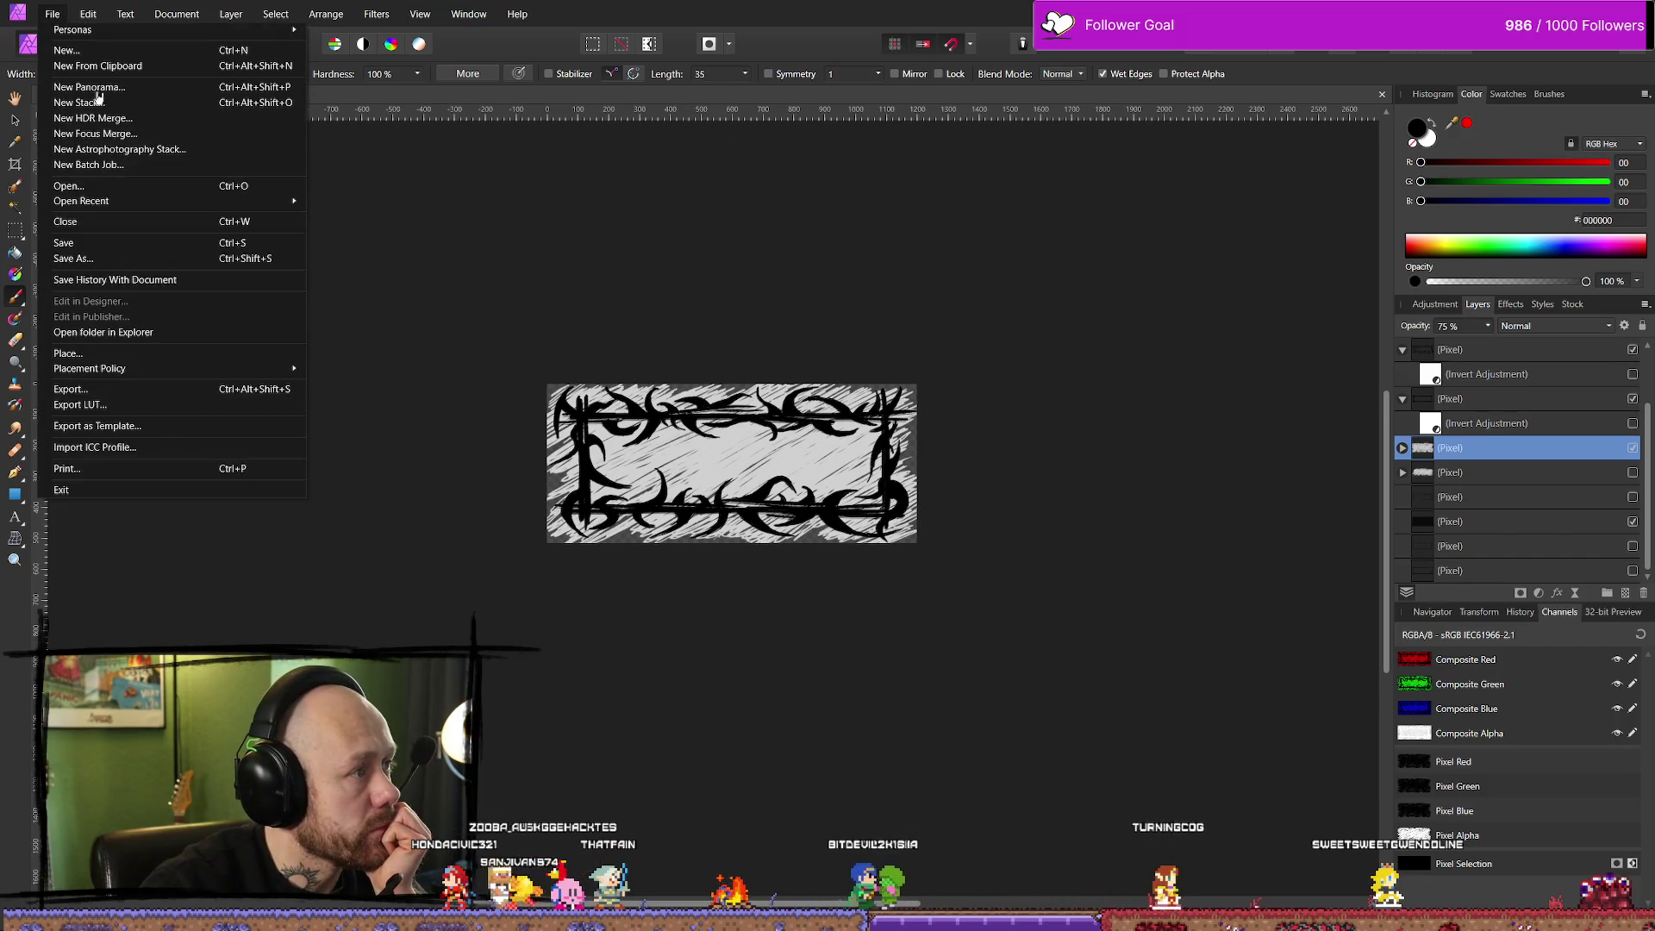
Export as PNG over QuitButtonInGameMenu_Version2Hoverd.png, confirm the replace, and switch to Unreal
left_click(86, 393)
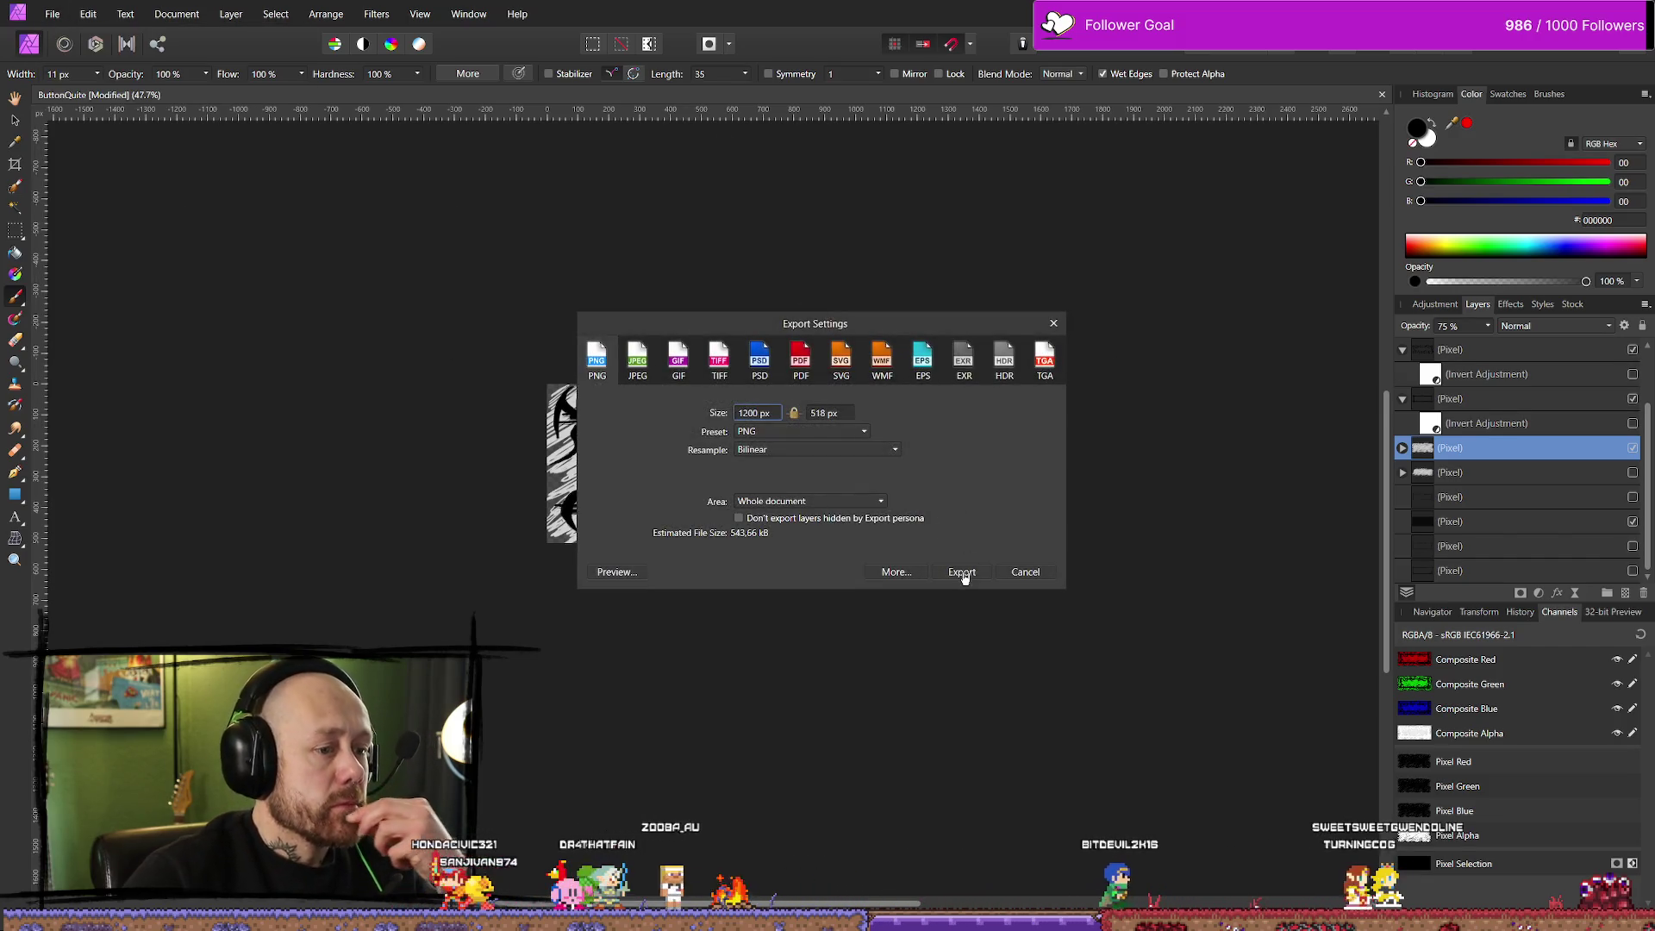
left_click(962, 572)
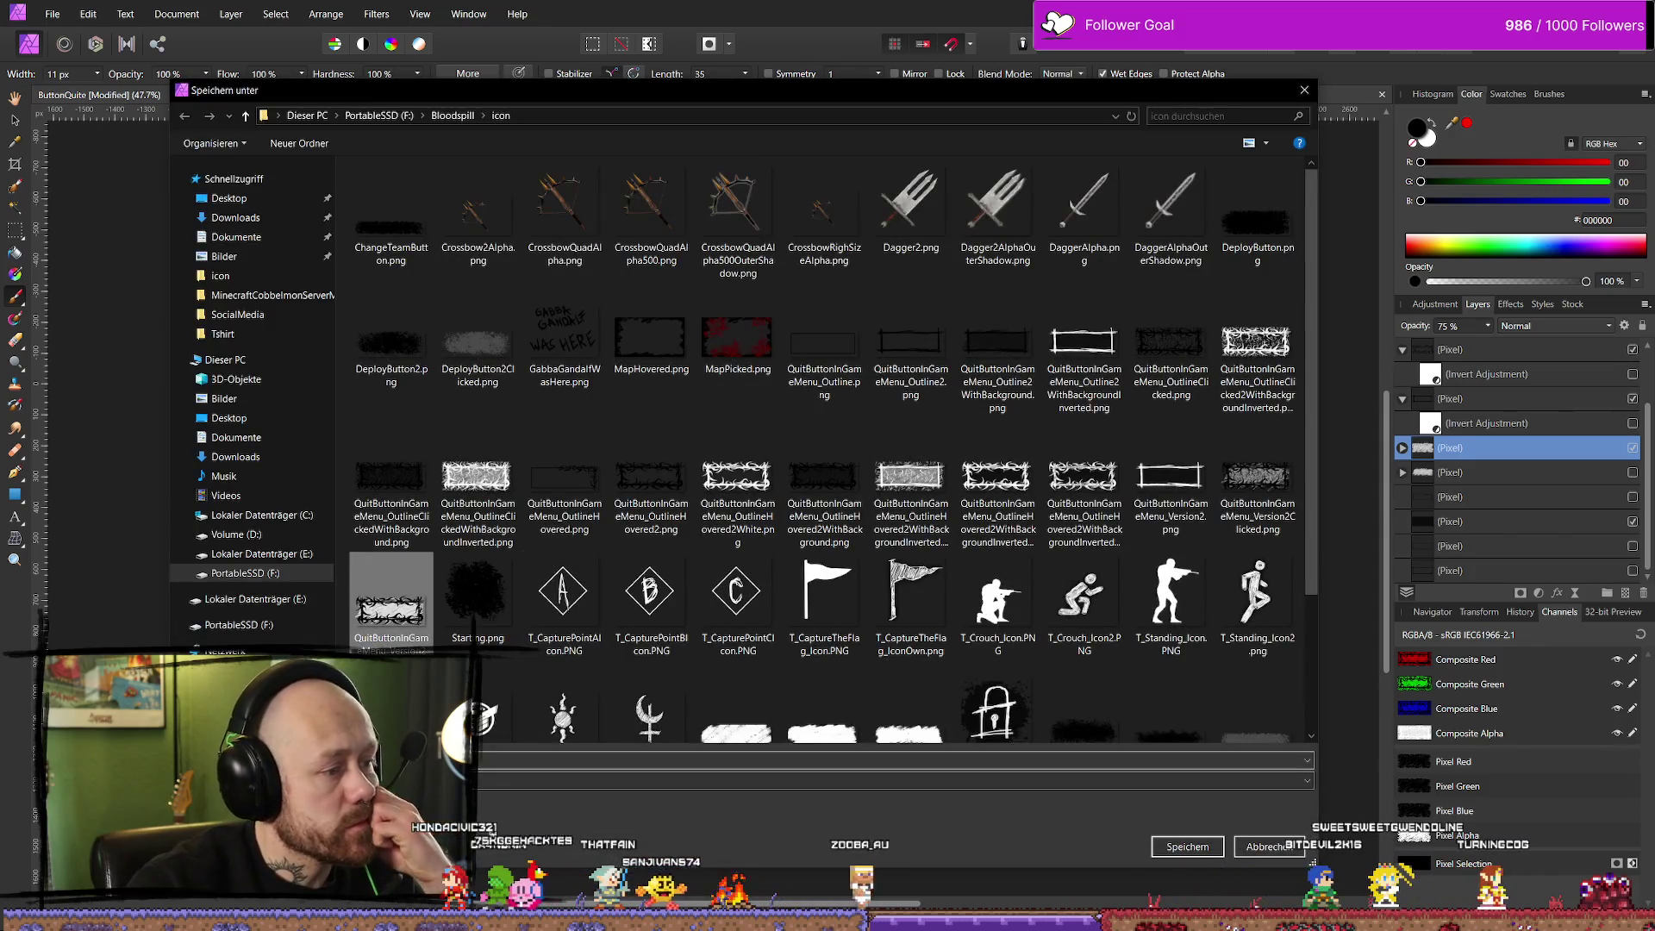
left_click(1185, 847)
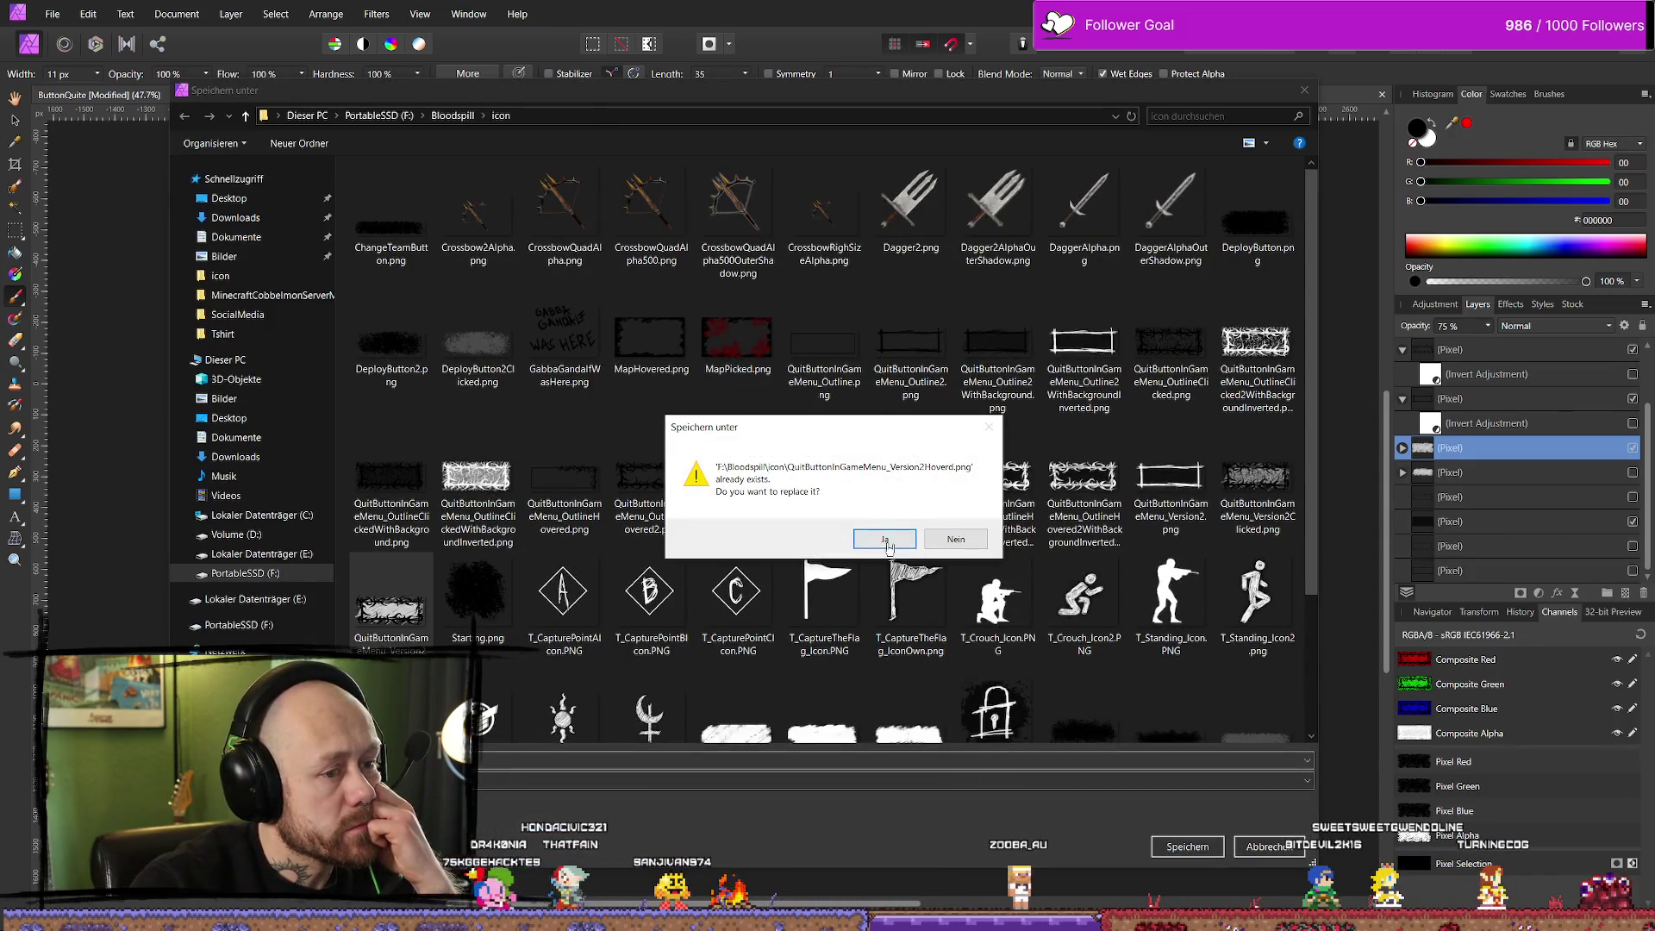
left_click(885, 540)
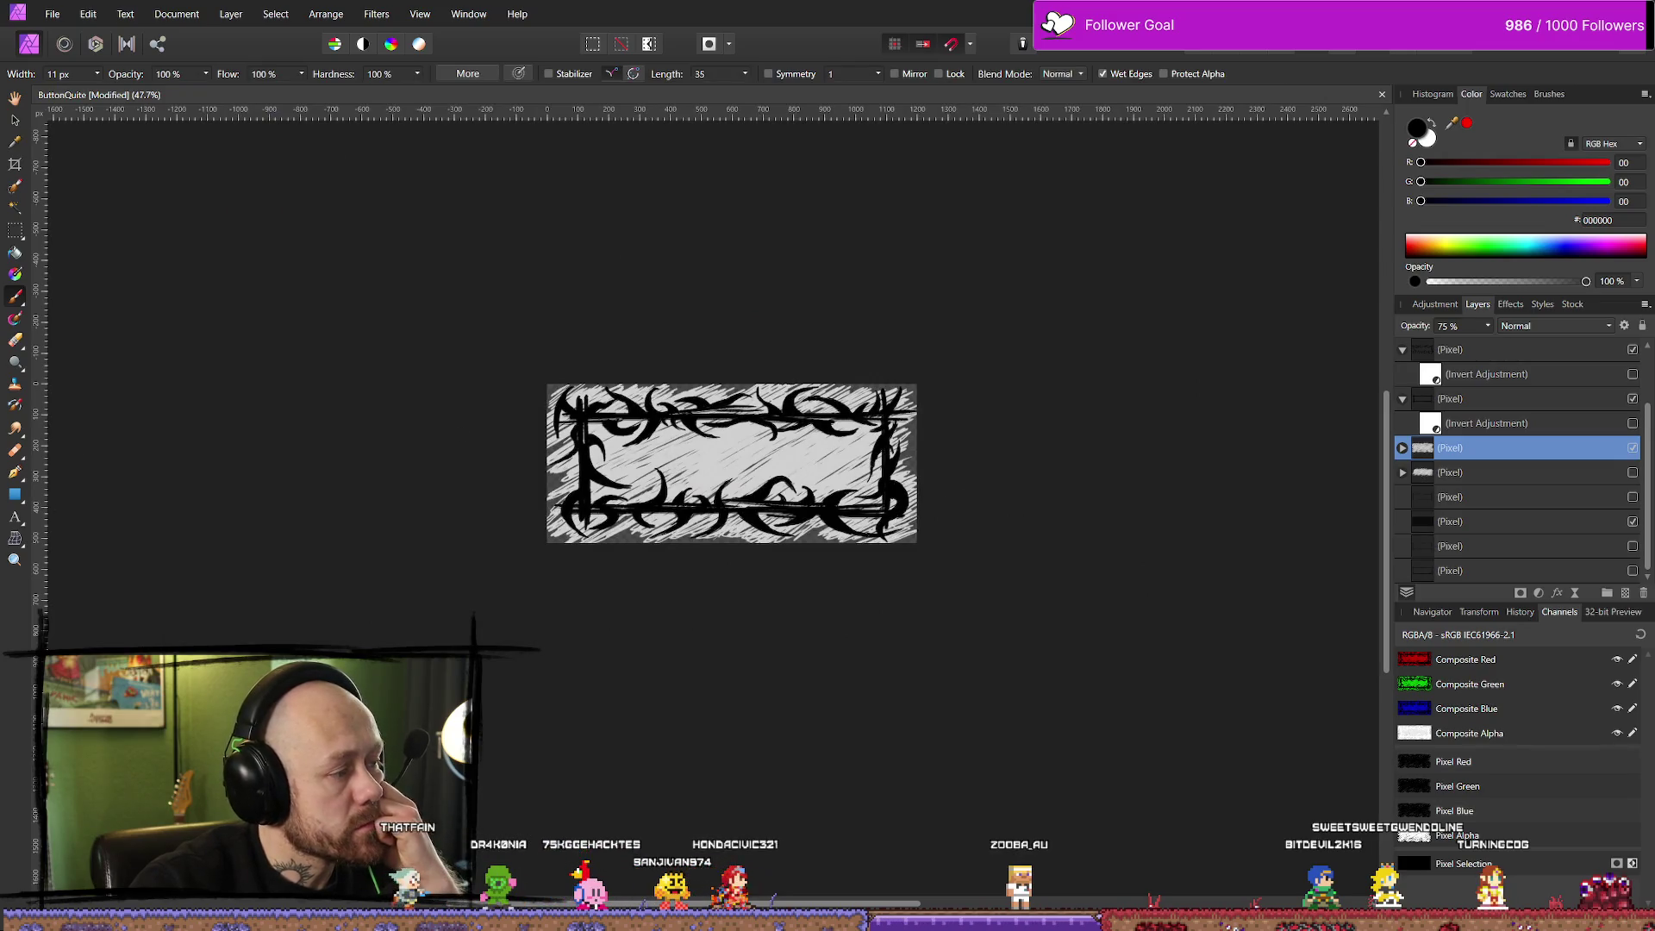
key("alt+Tab")
Start play, open the Leave Match dialog through Quit, then switch to Affinity Photo
key("ctrl+space")
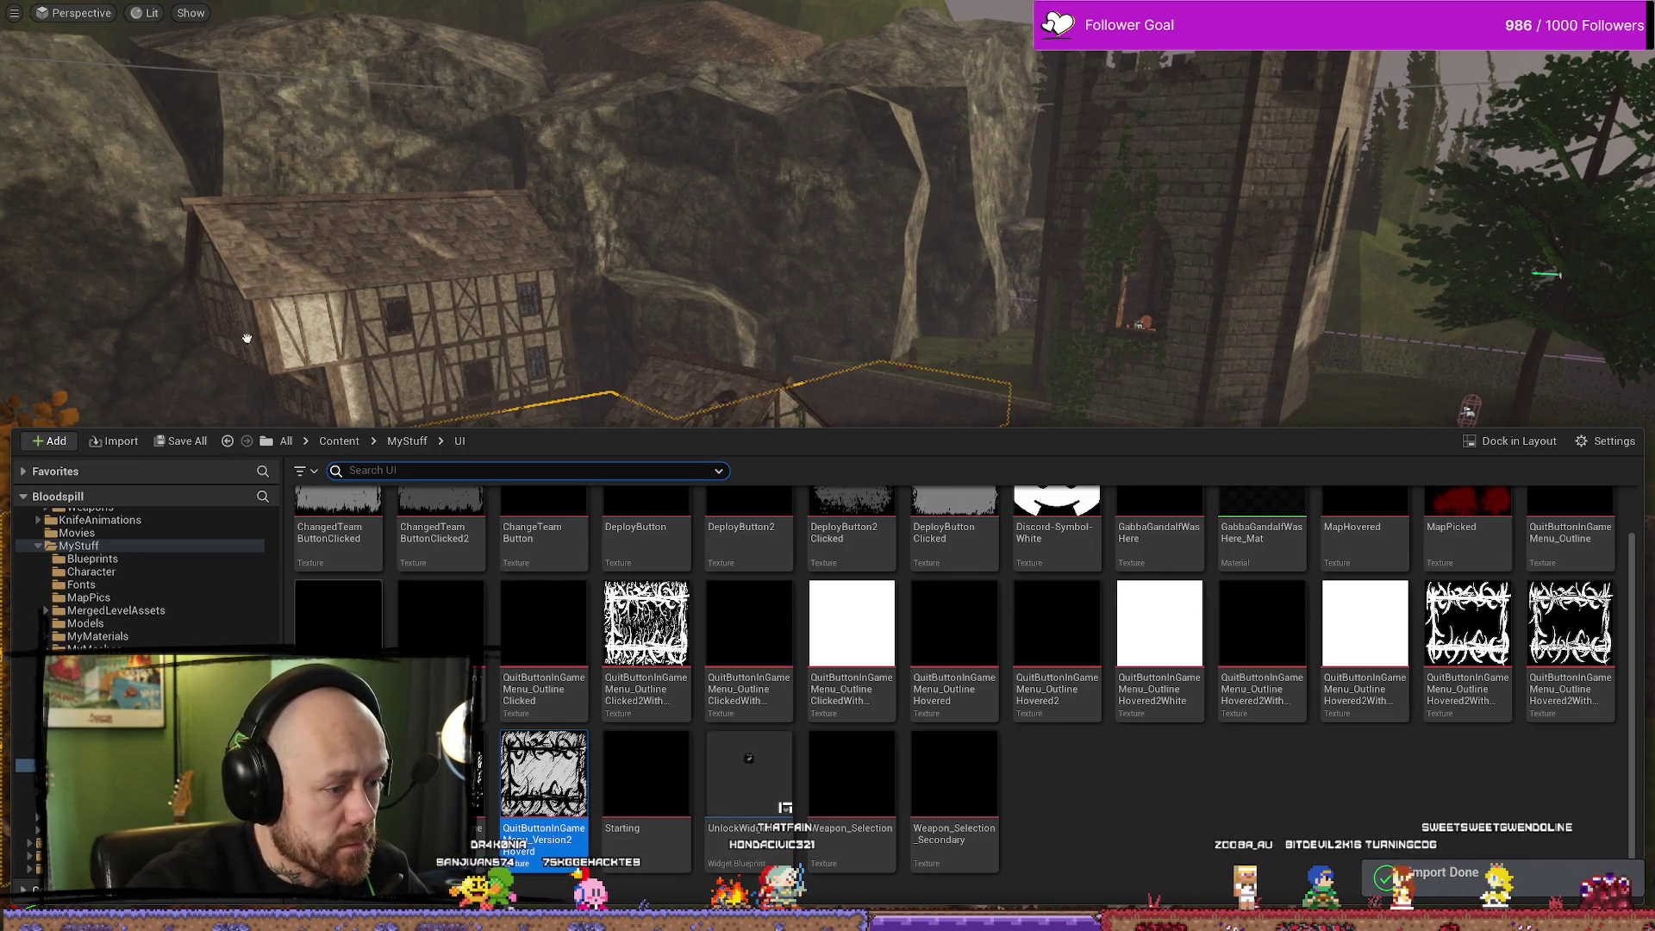
key("alt+p")
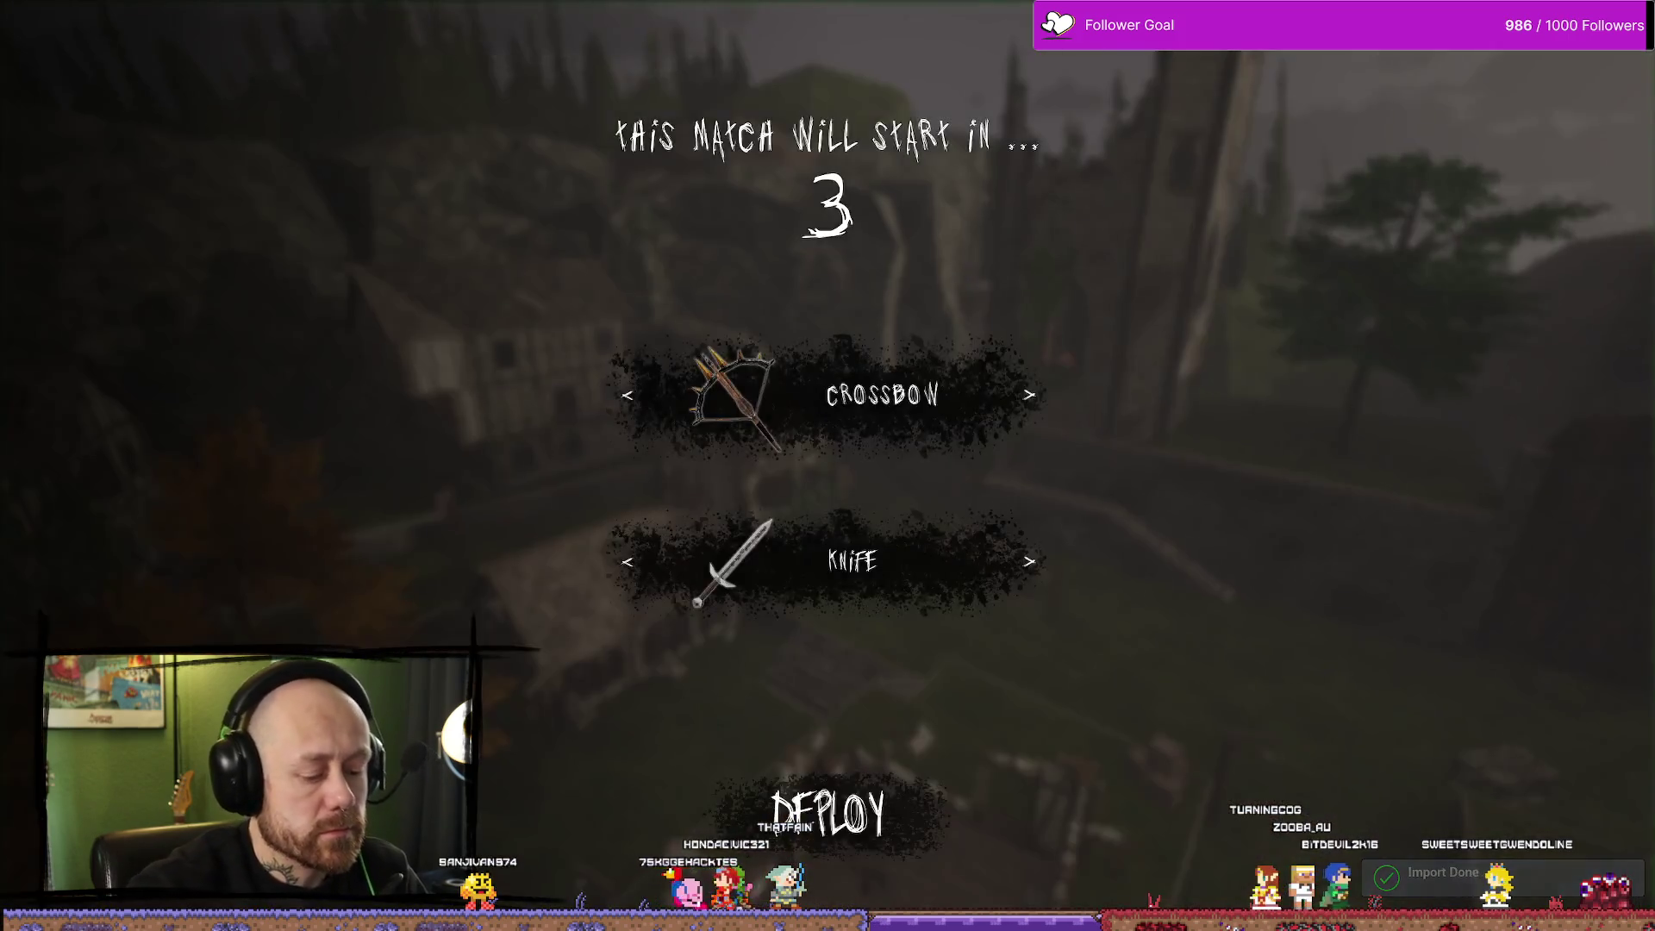
key("Escape")
left_click(259, 263)
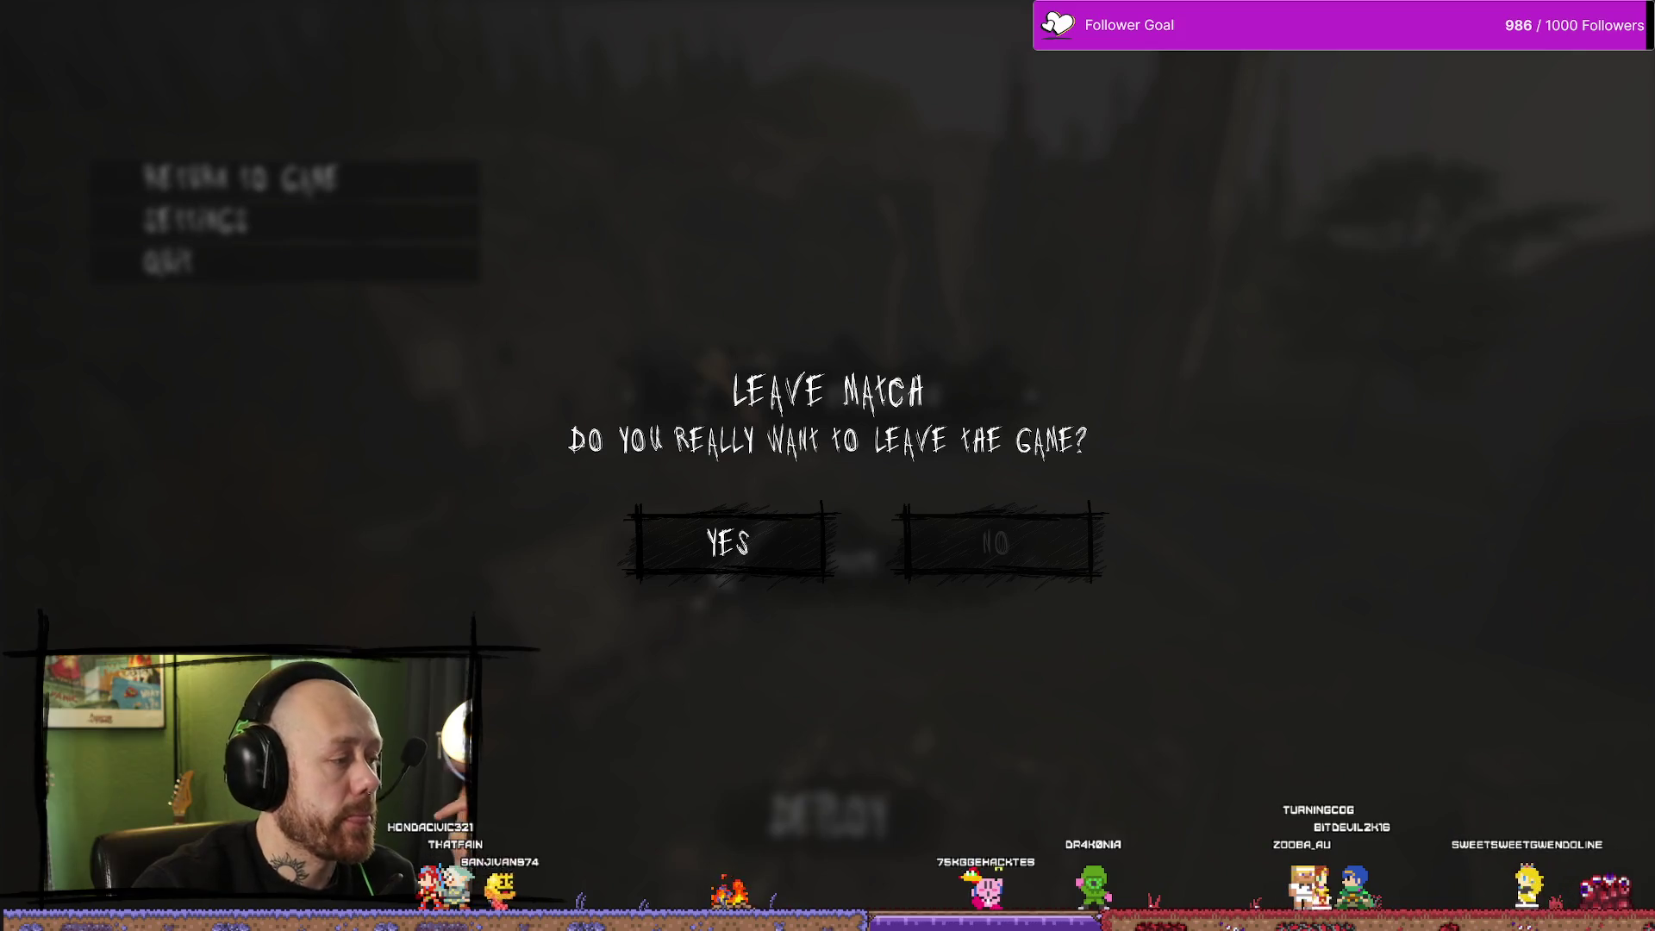
key("alt+Tab")
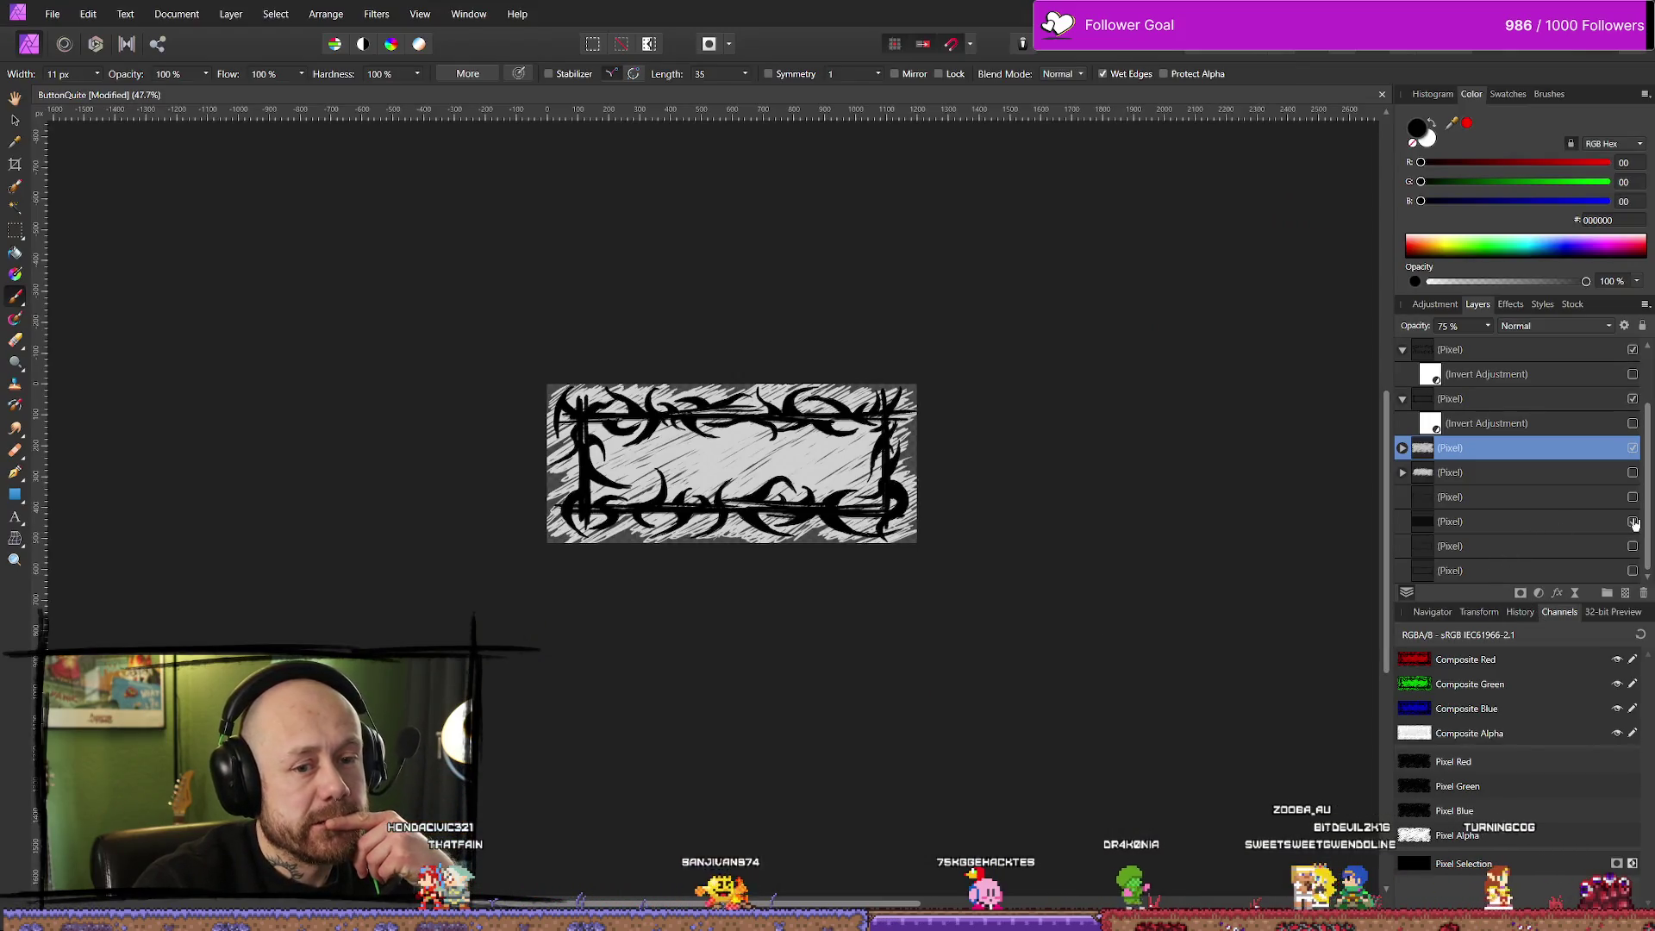
Hide the grey scribble layer and export the frame over QuitButtonInGameMenu_Version2Hovered.png, replacing it
left_click(1632, 522)
left_click(52, 13)
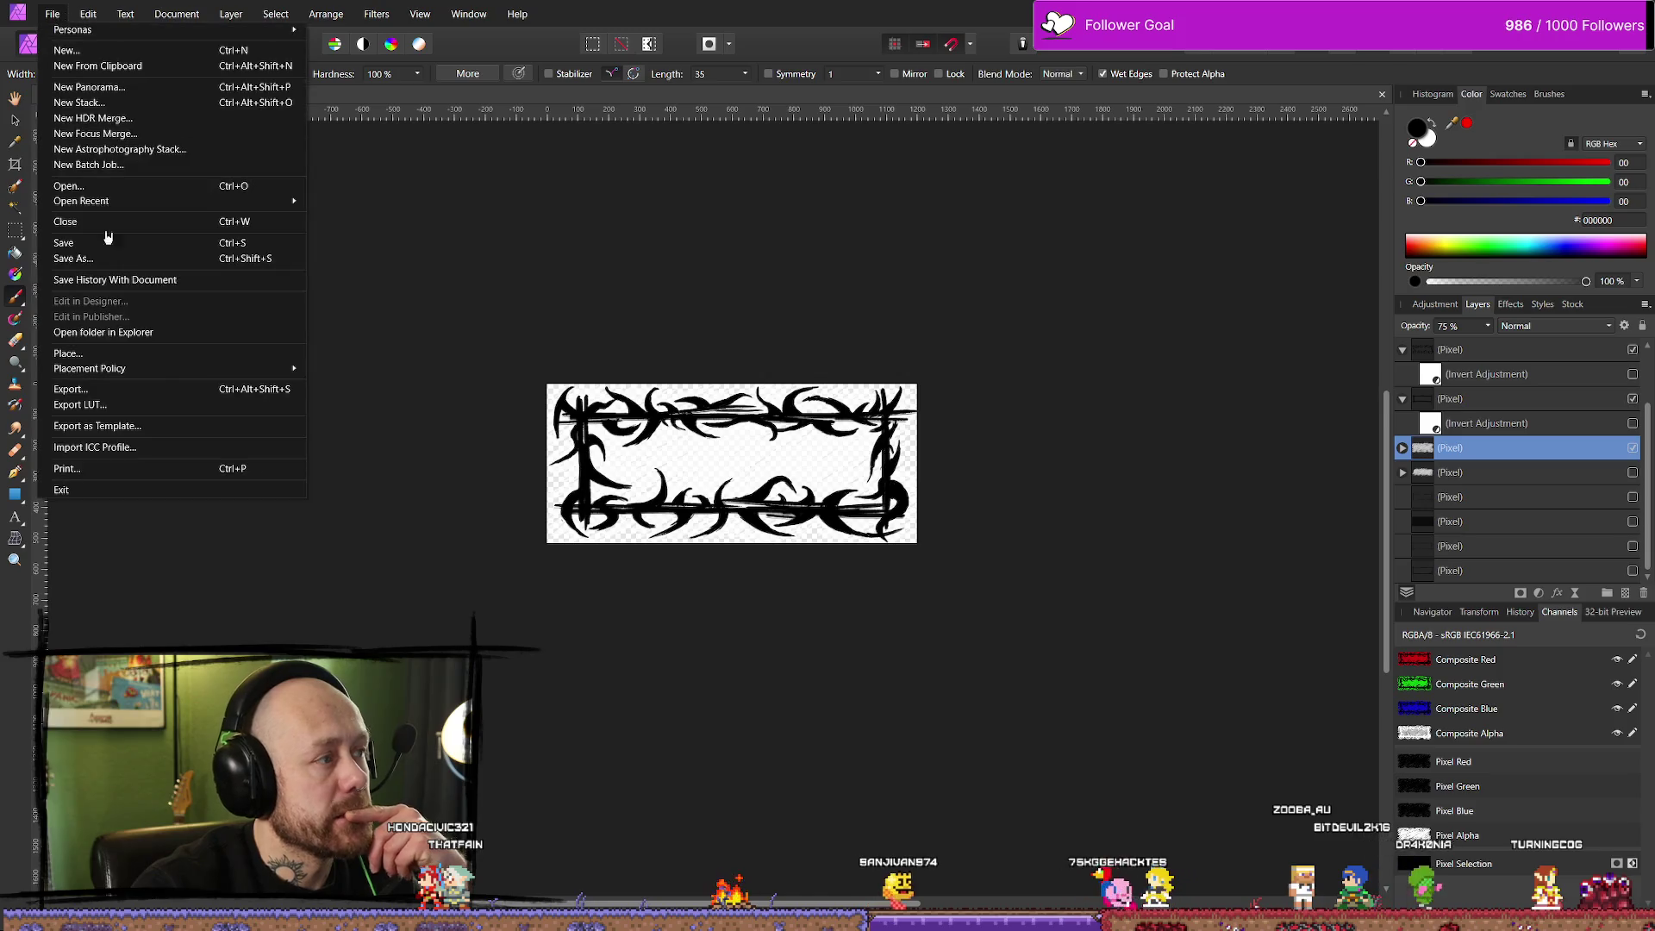
left_click(112, 392)
left_click(946, 578)
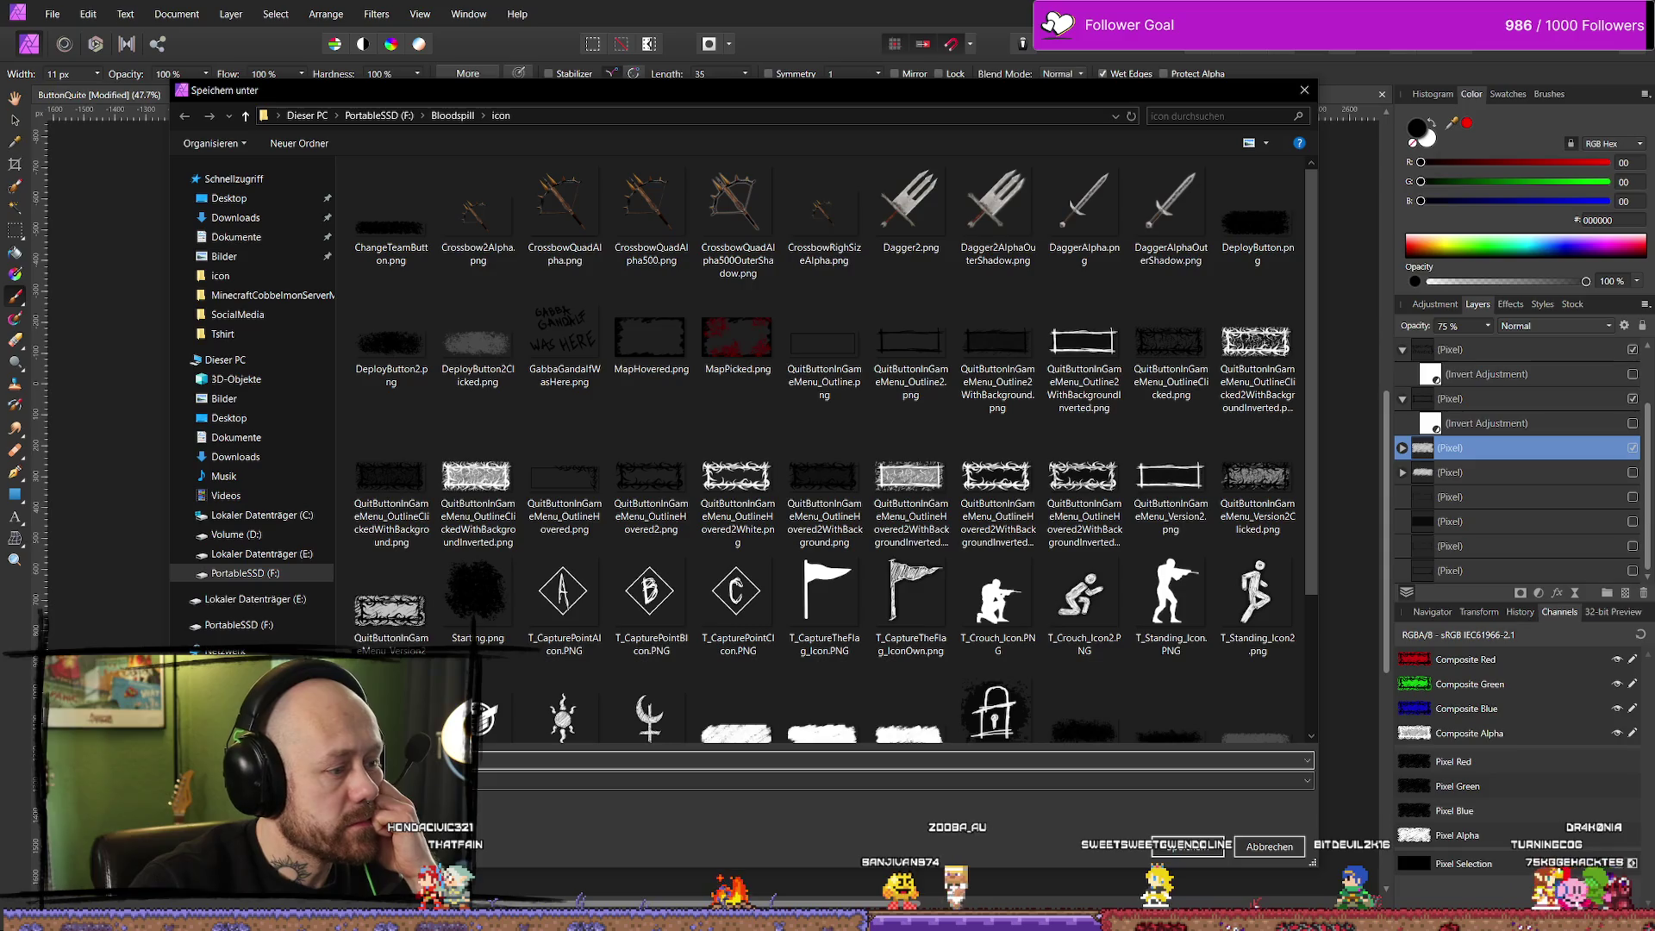
left_click(392, 608)
left_click(1190, 851)
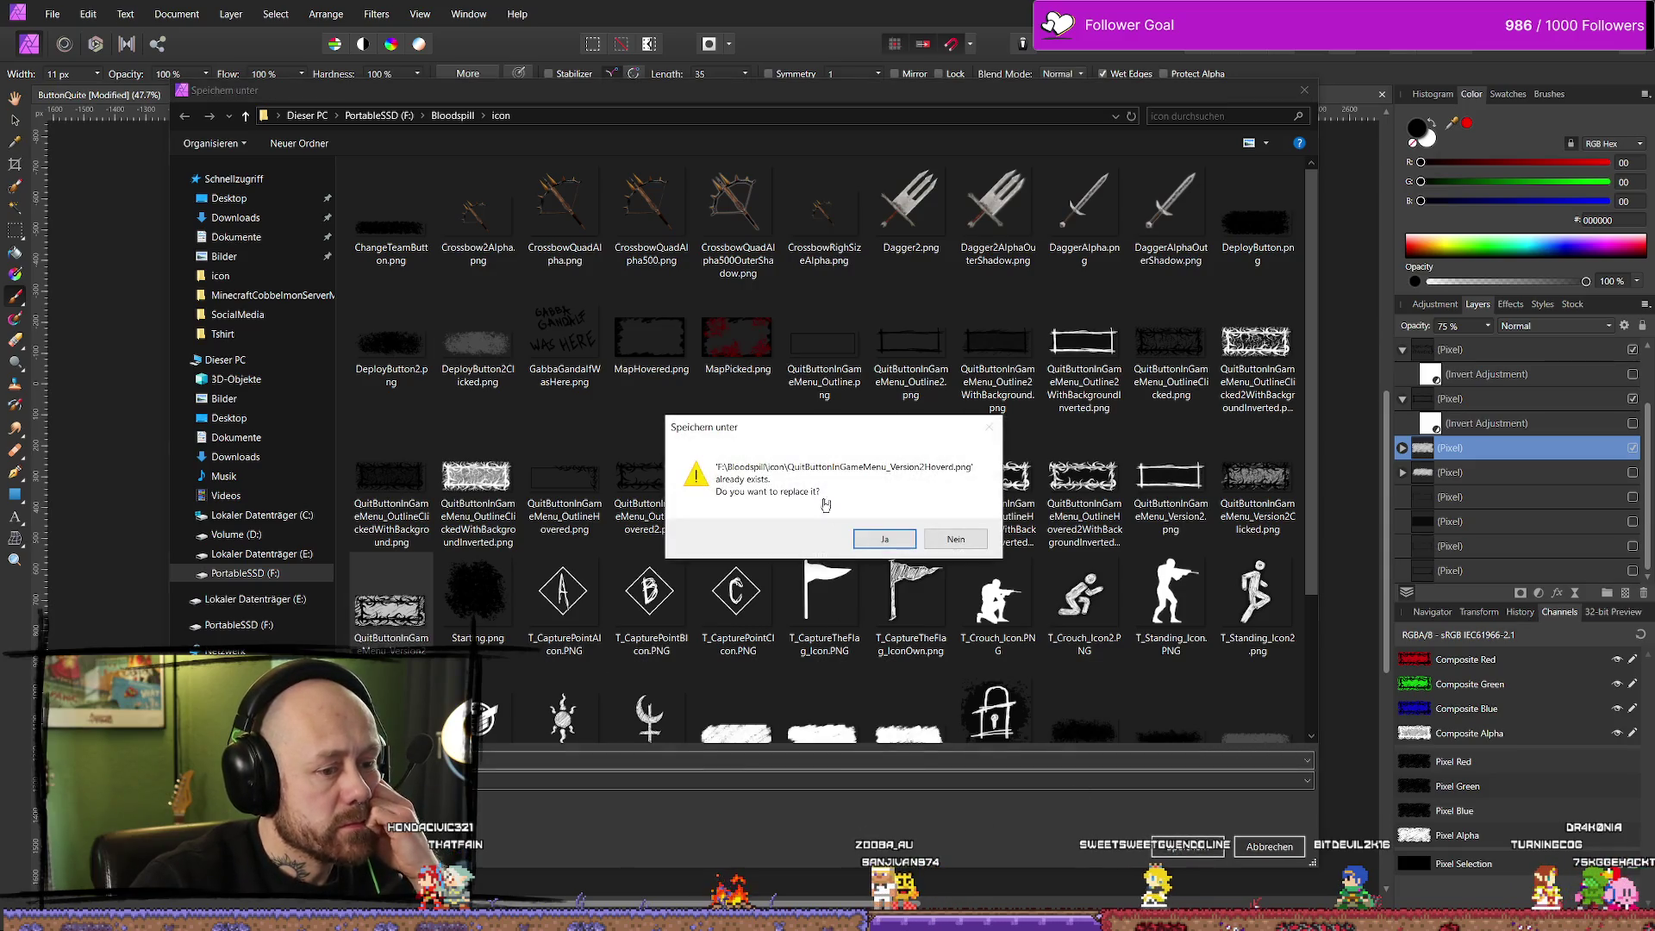
left_click(885, 543)
key("alt+Tab")
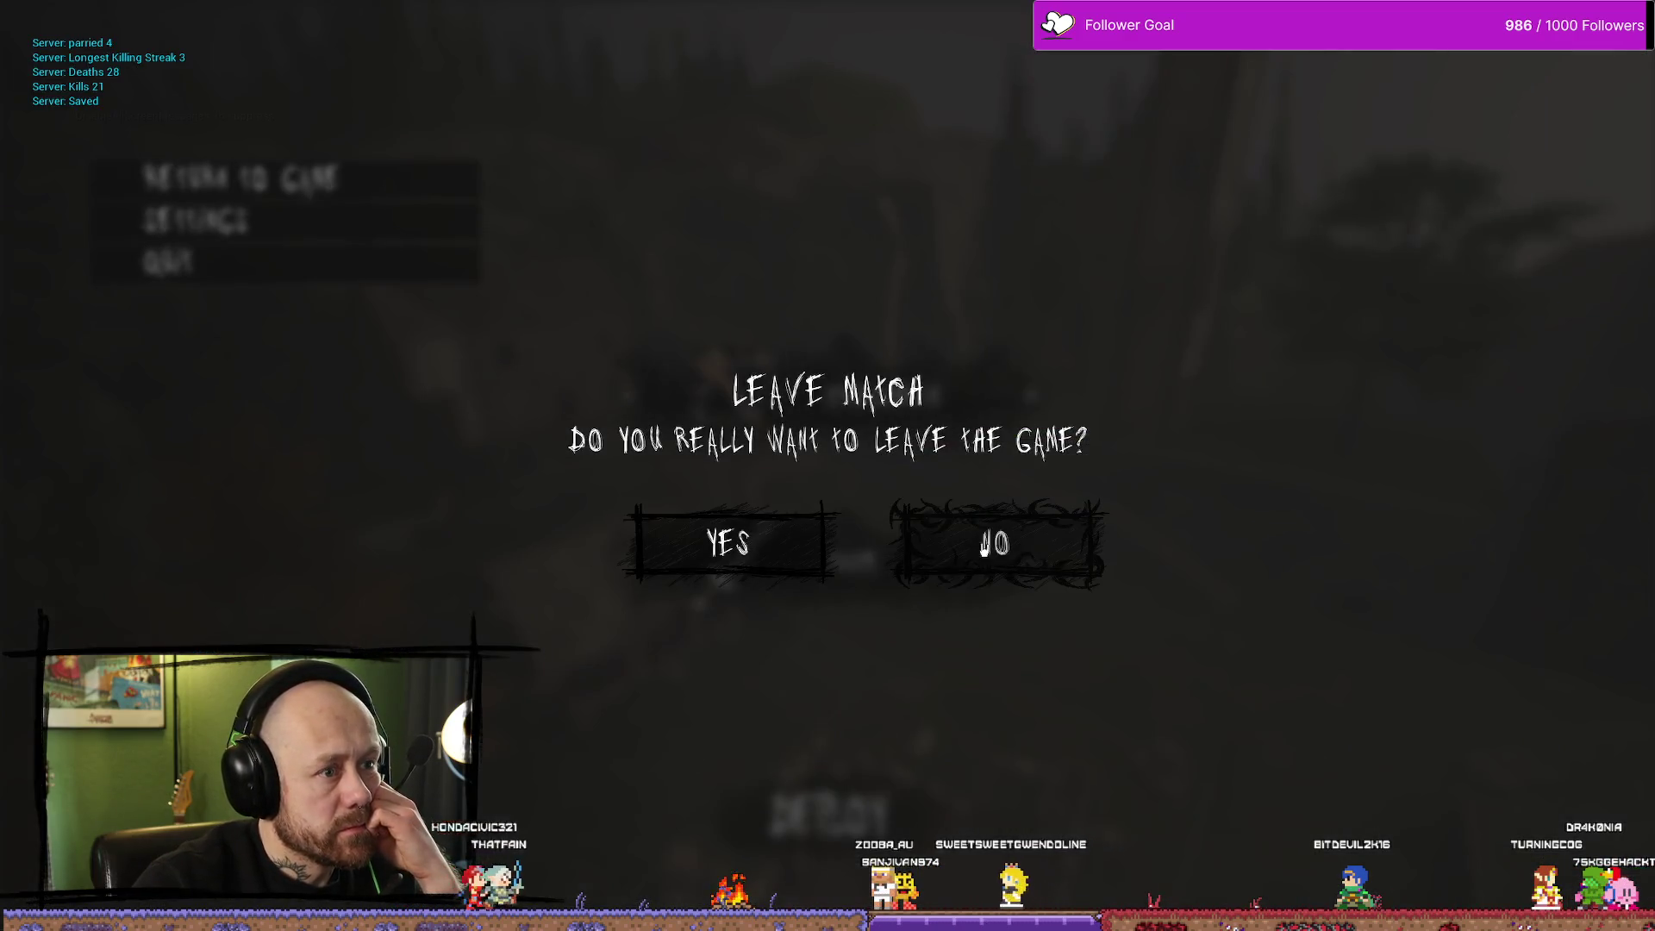
Stop the session, check the MyStuff/UI textures, then replay and deploy with the crossbow
left_click(728, 541)
key("Escape")
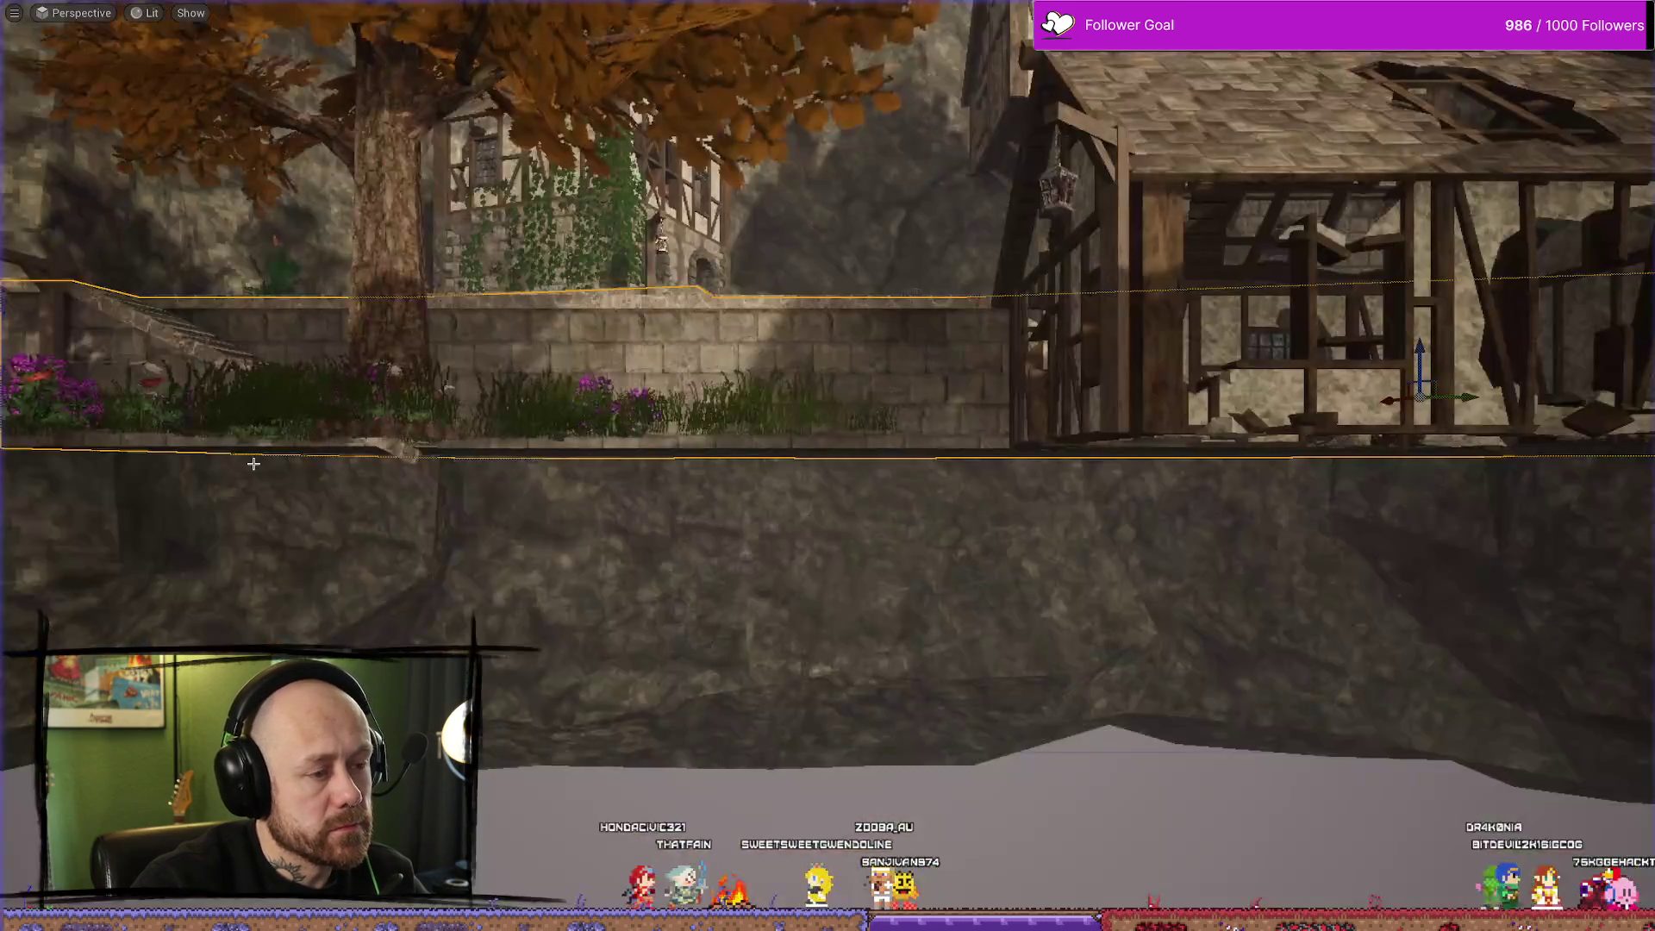
key("ctrl+space")
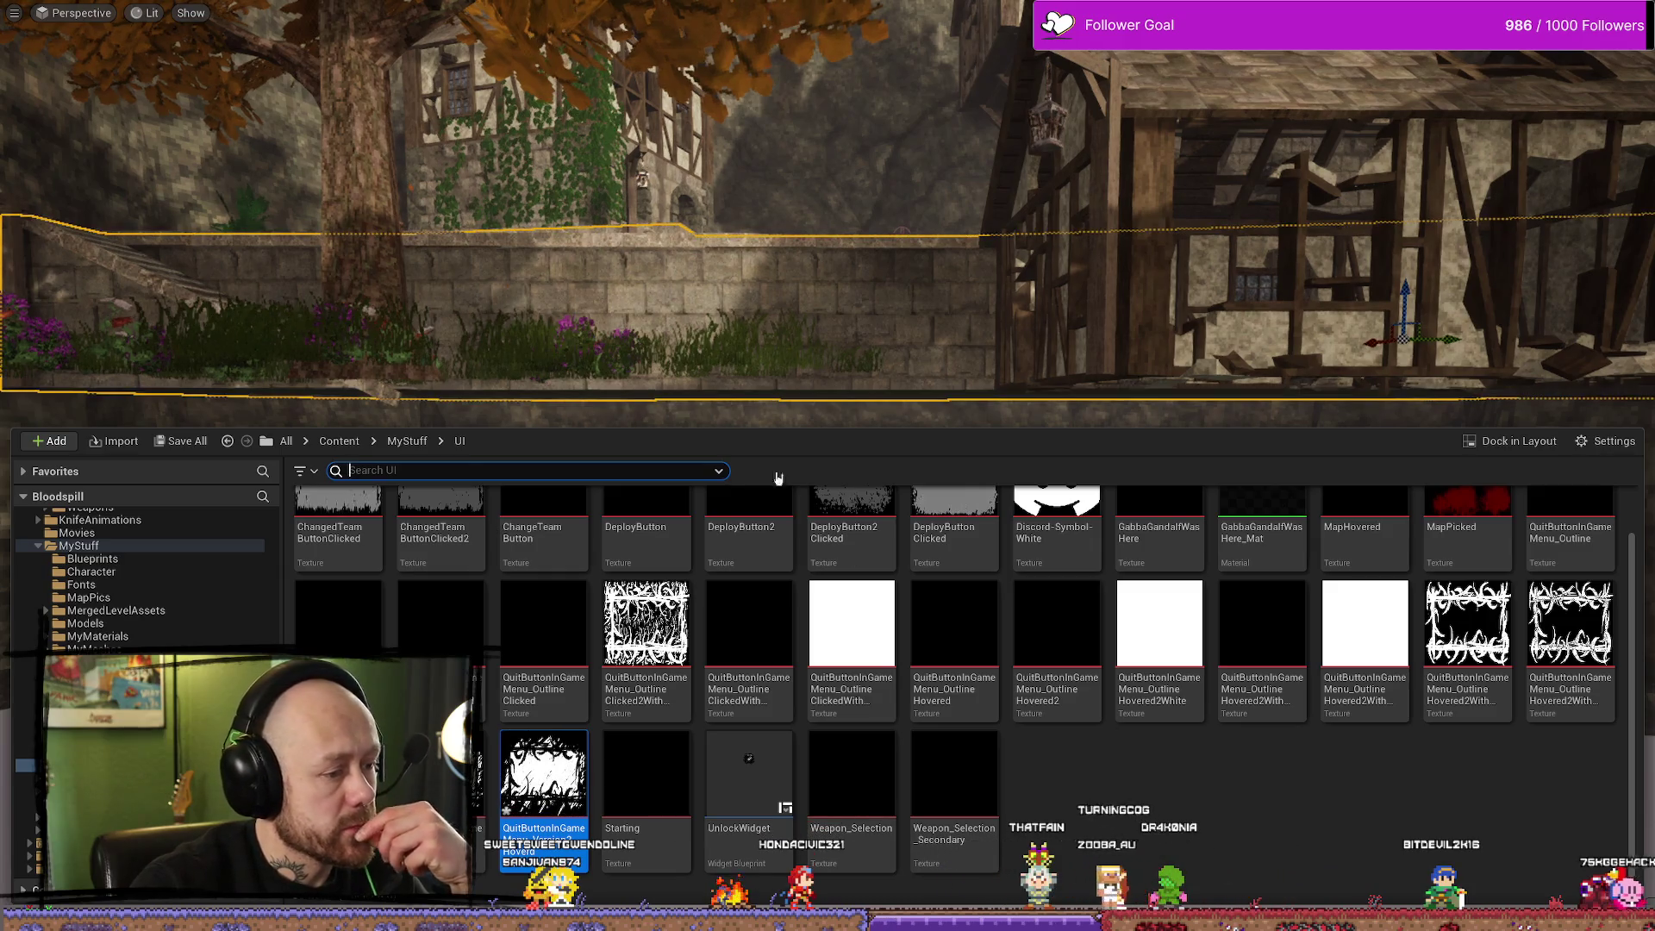
key("alt+p")
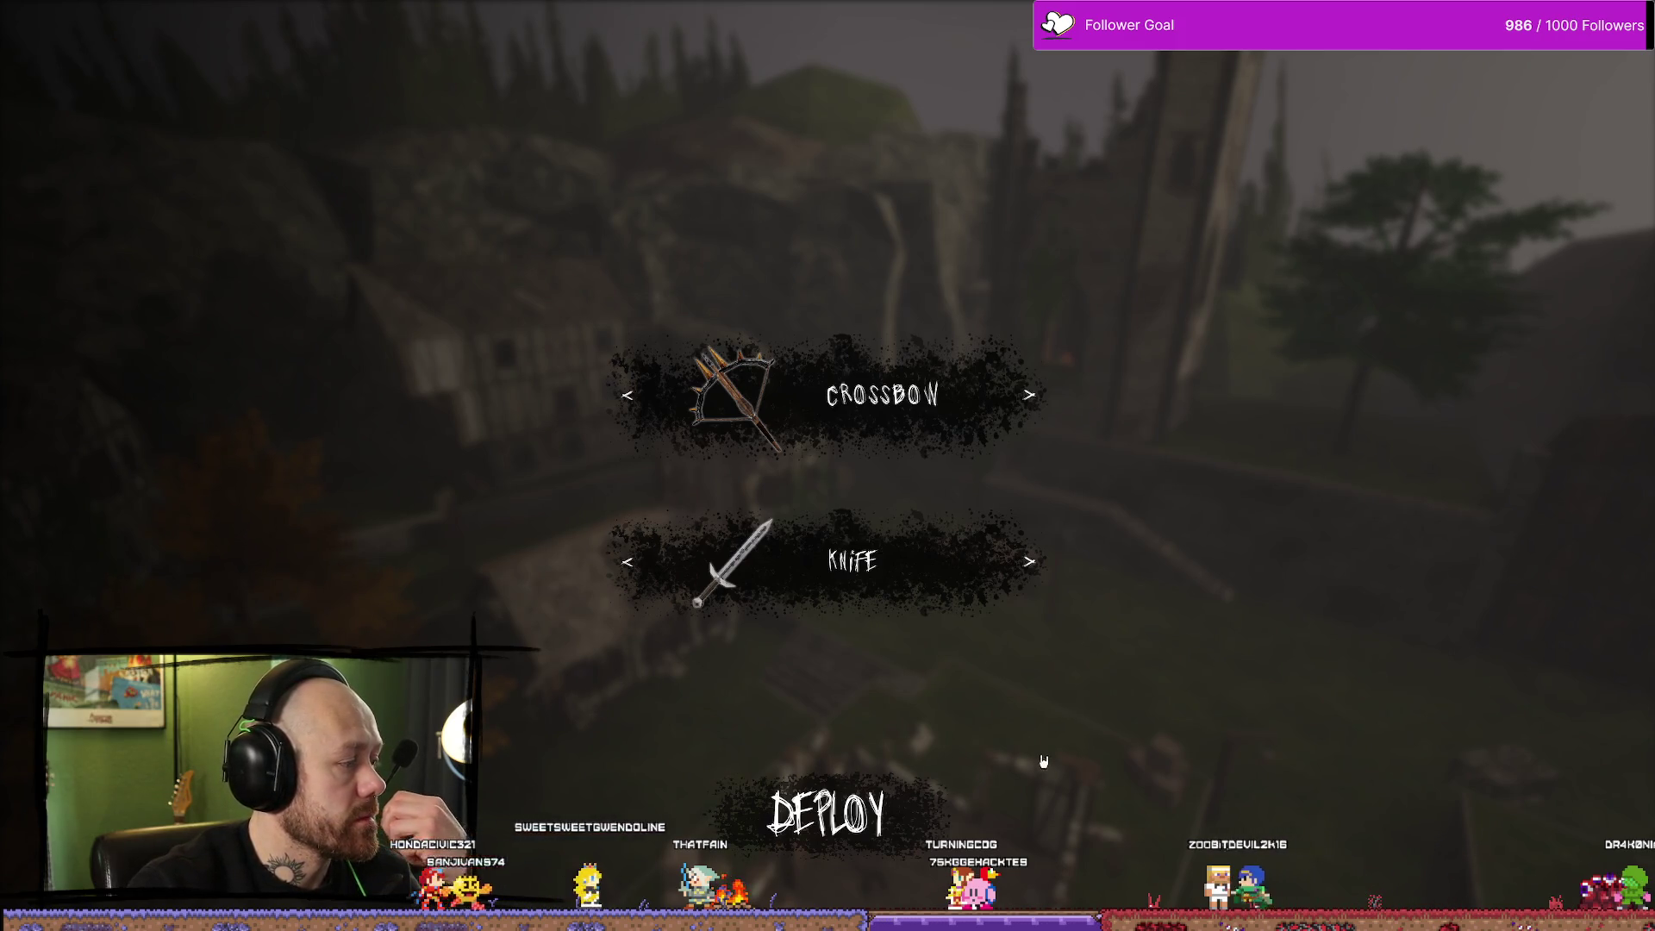
left_click(825, 812)
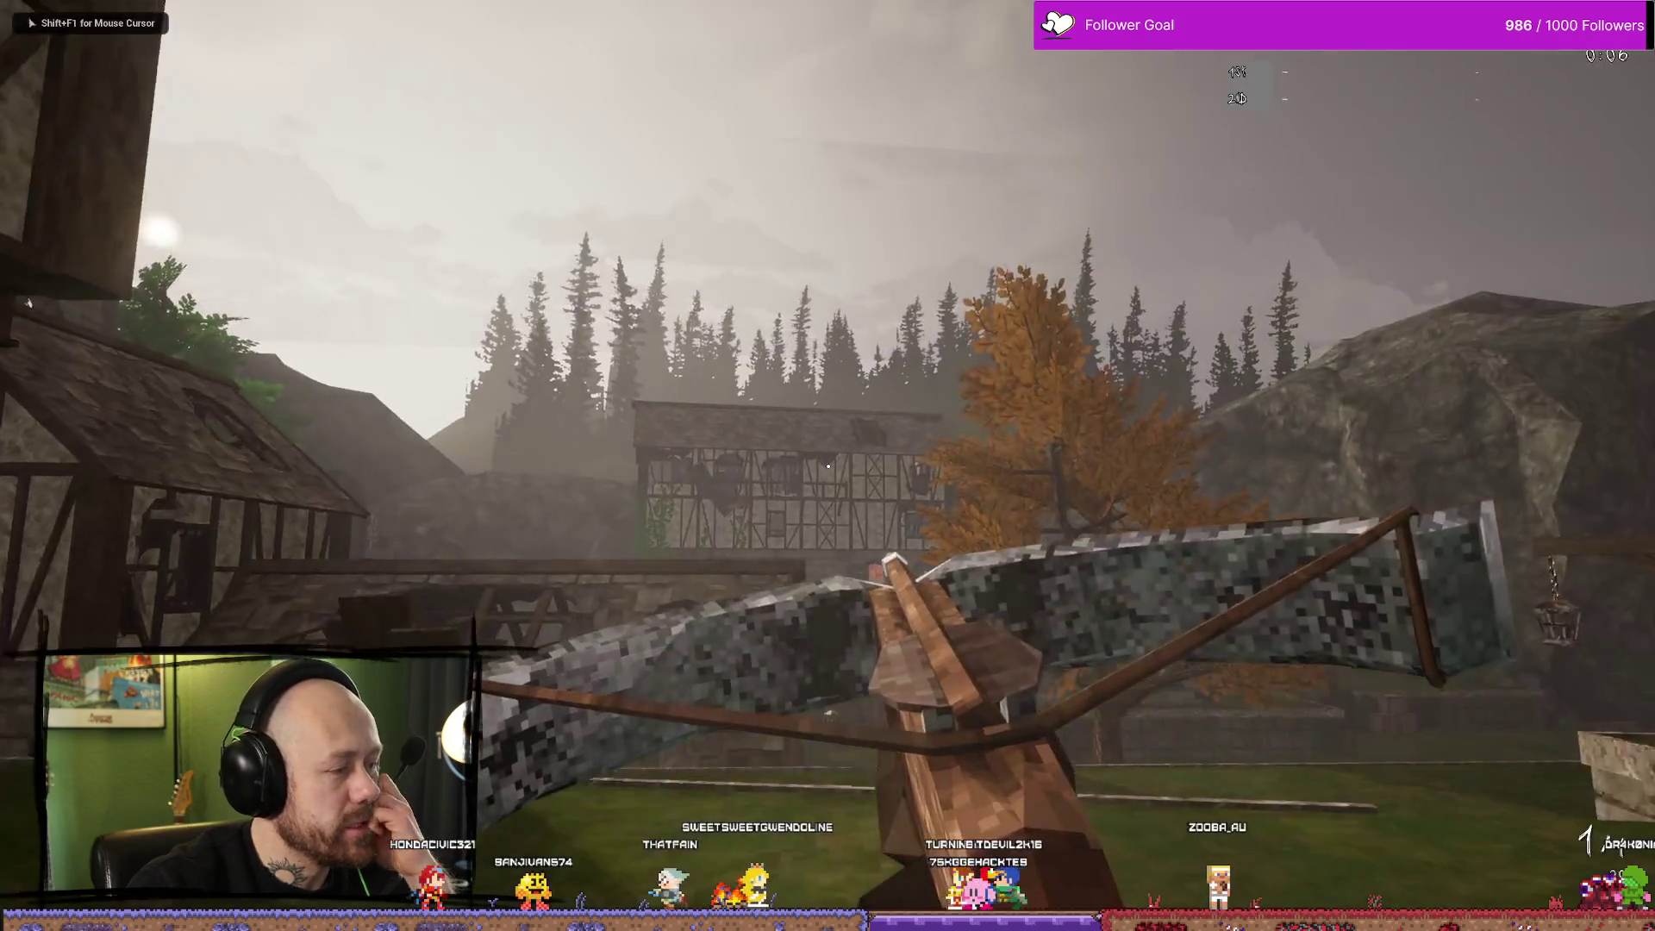
Choose Quit from the pause menu and confirm YES in the Leave Match dialog
key("Escape")
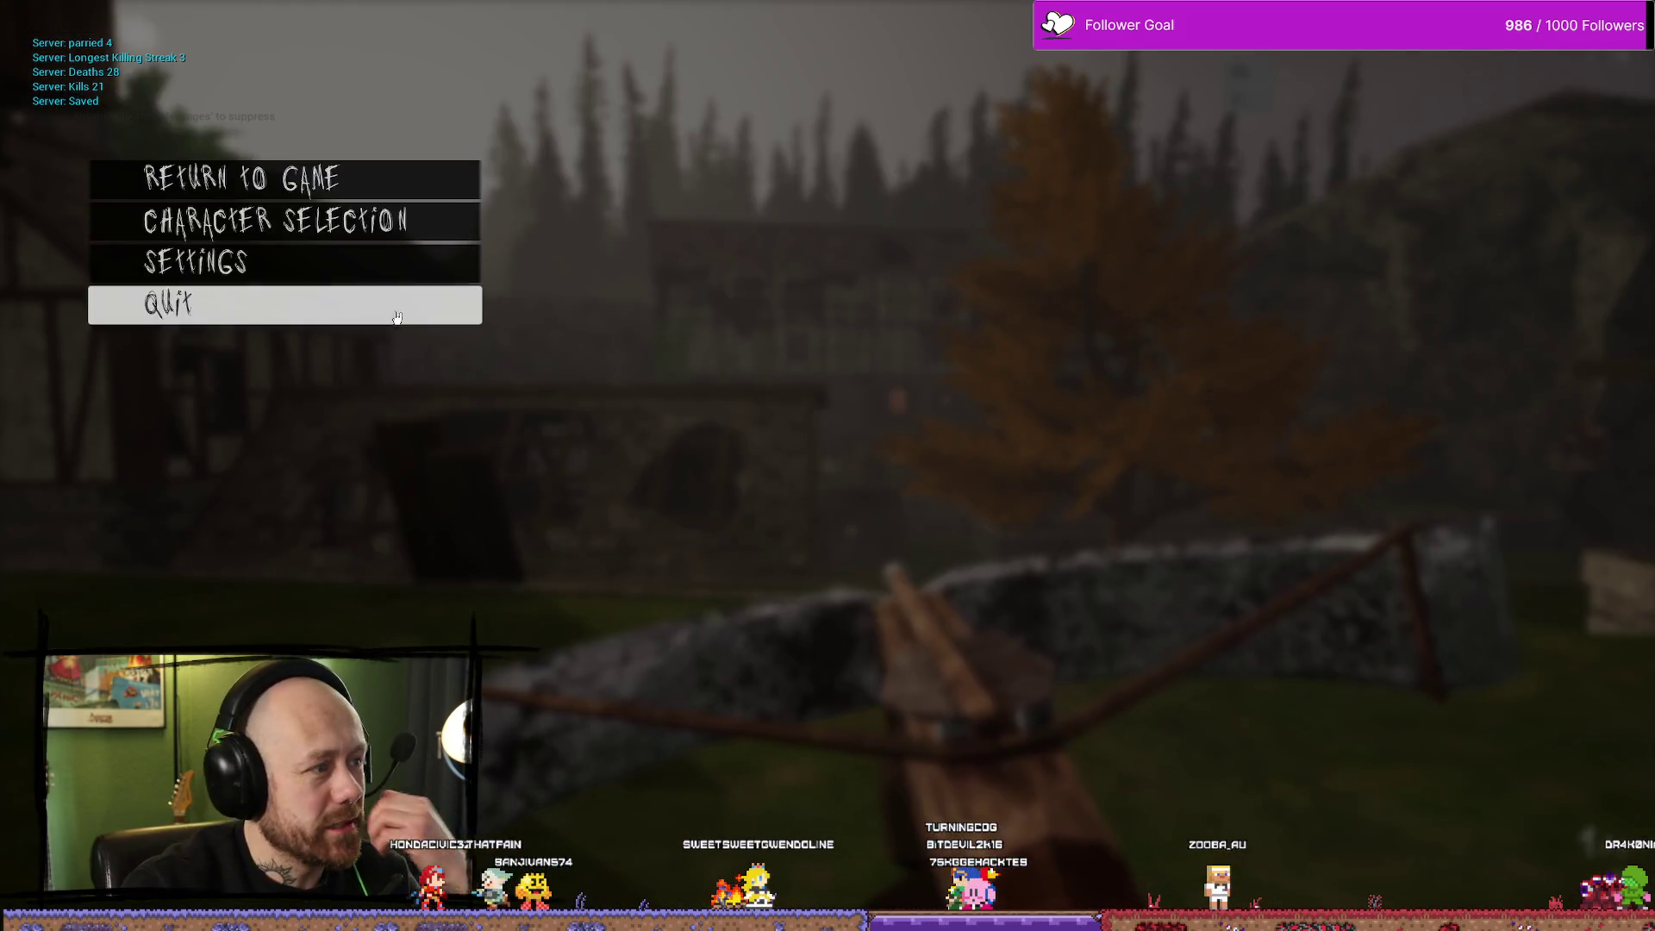
left_click(397, 318)
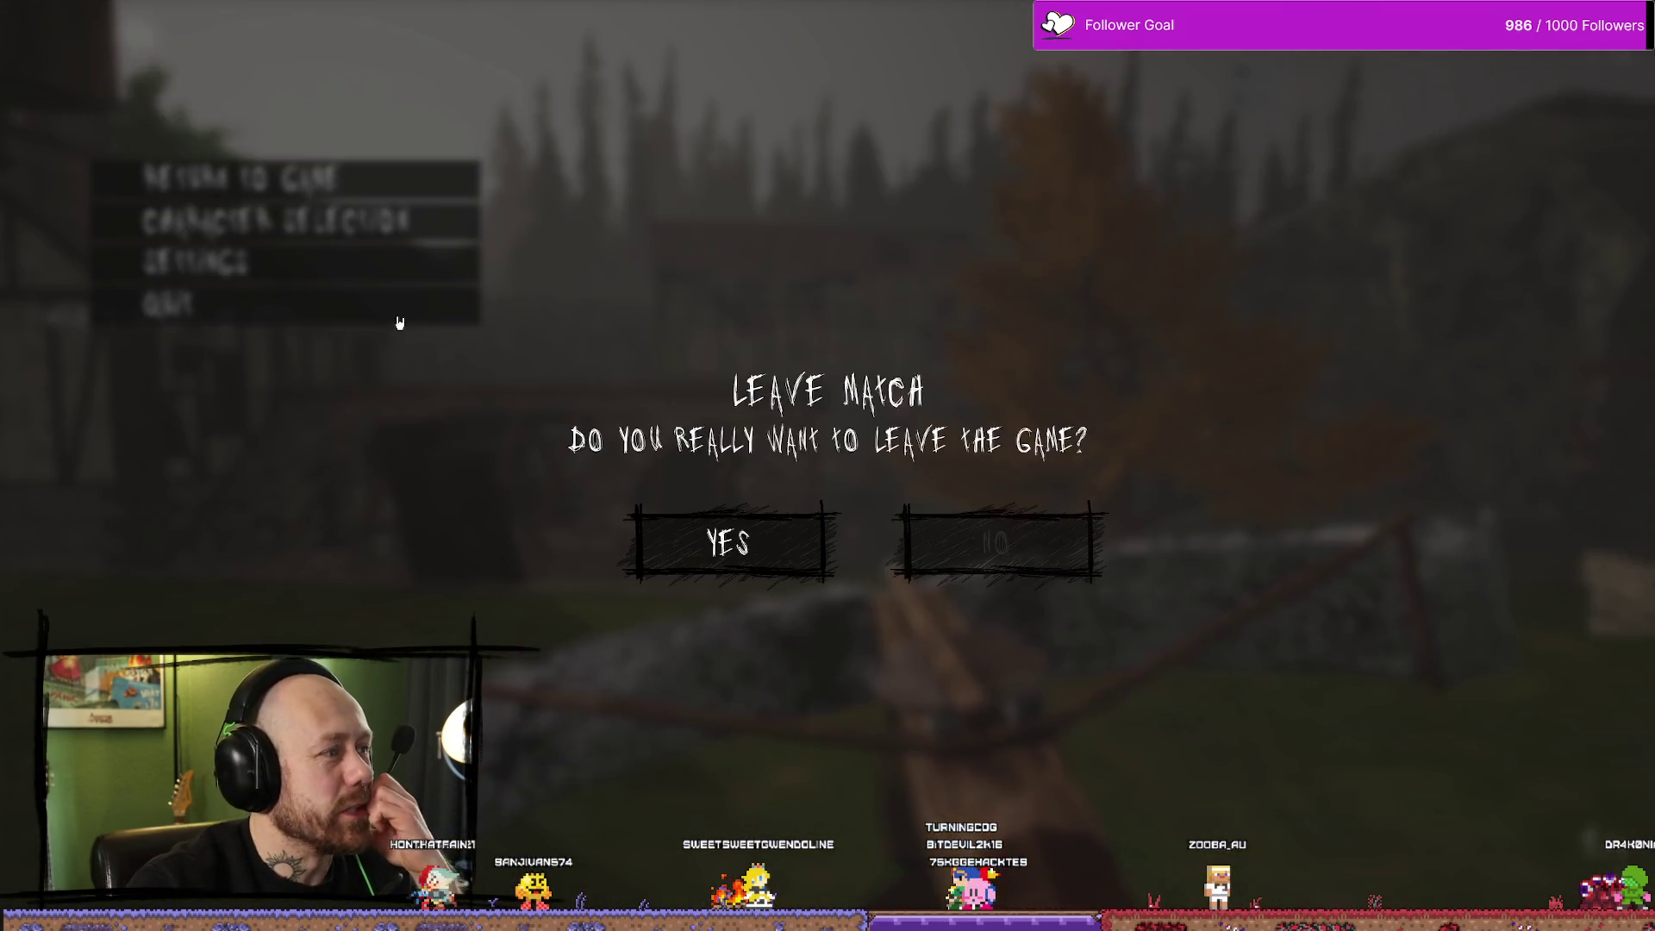
left_click(712, 535)
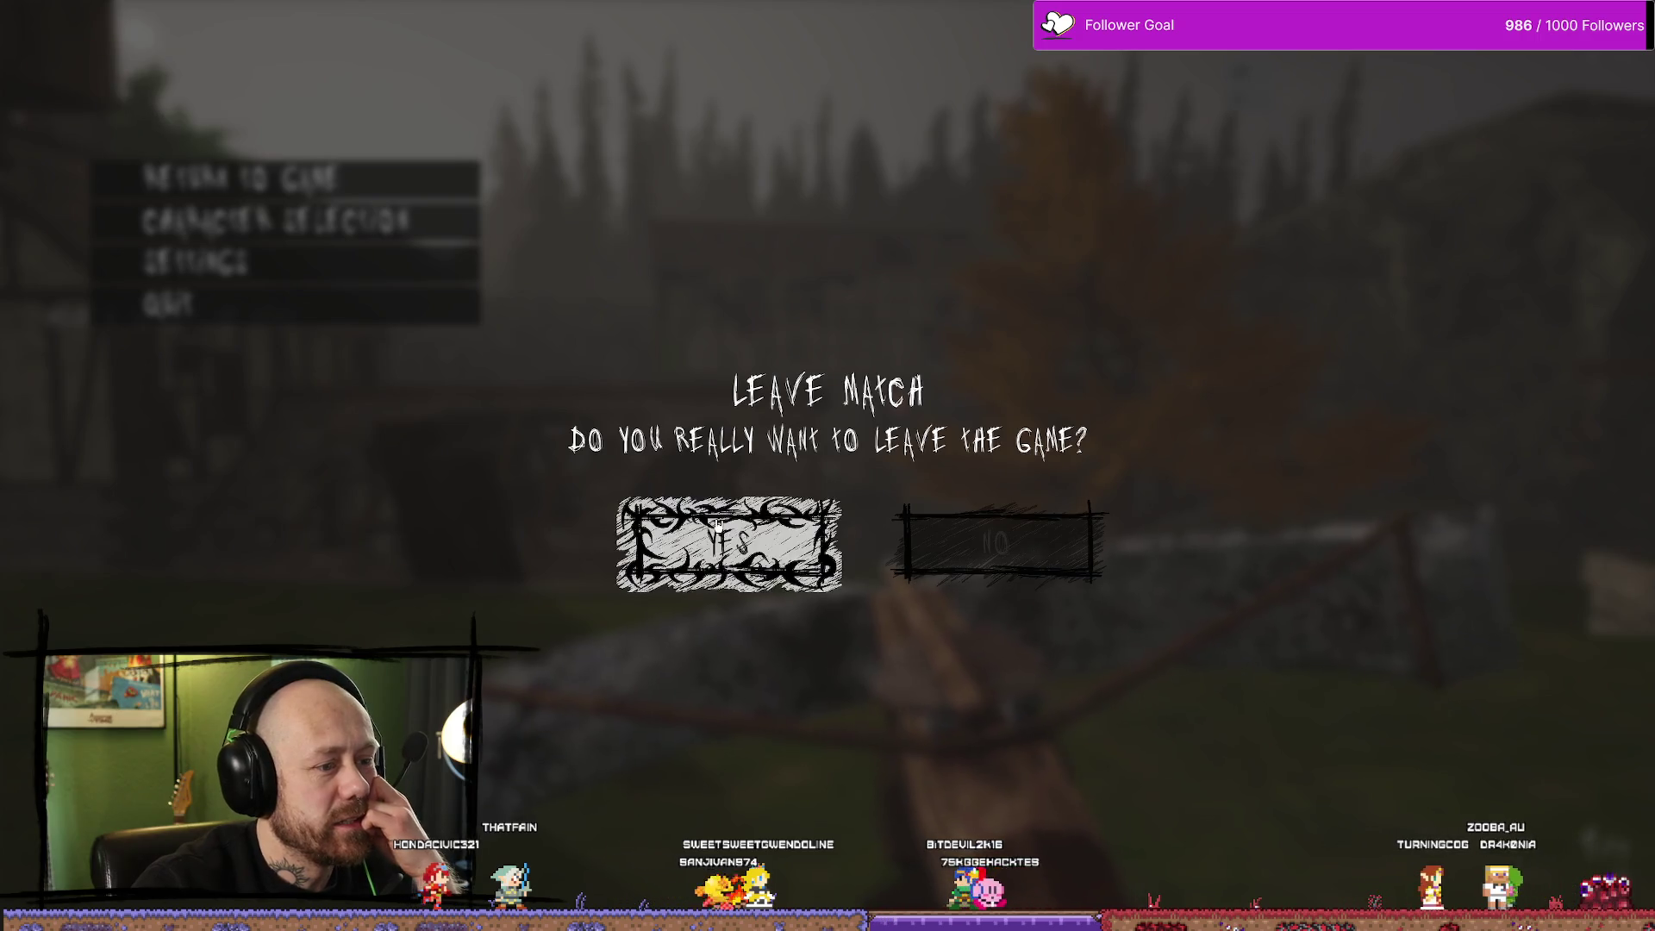
left_click(751, 557)
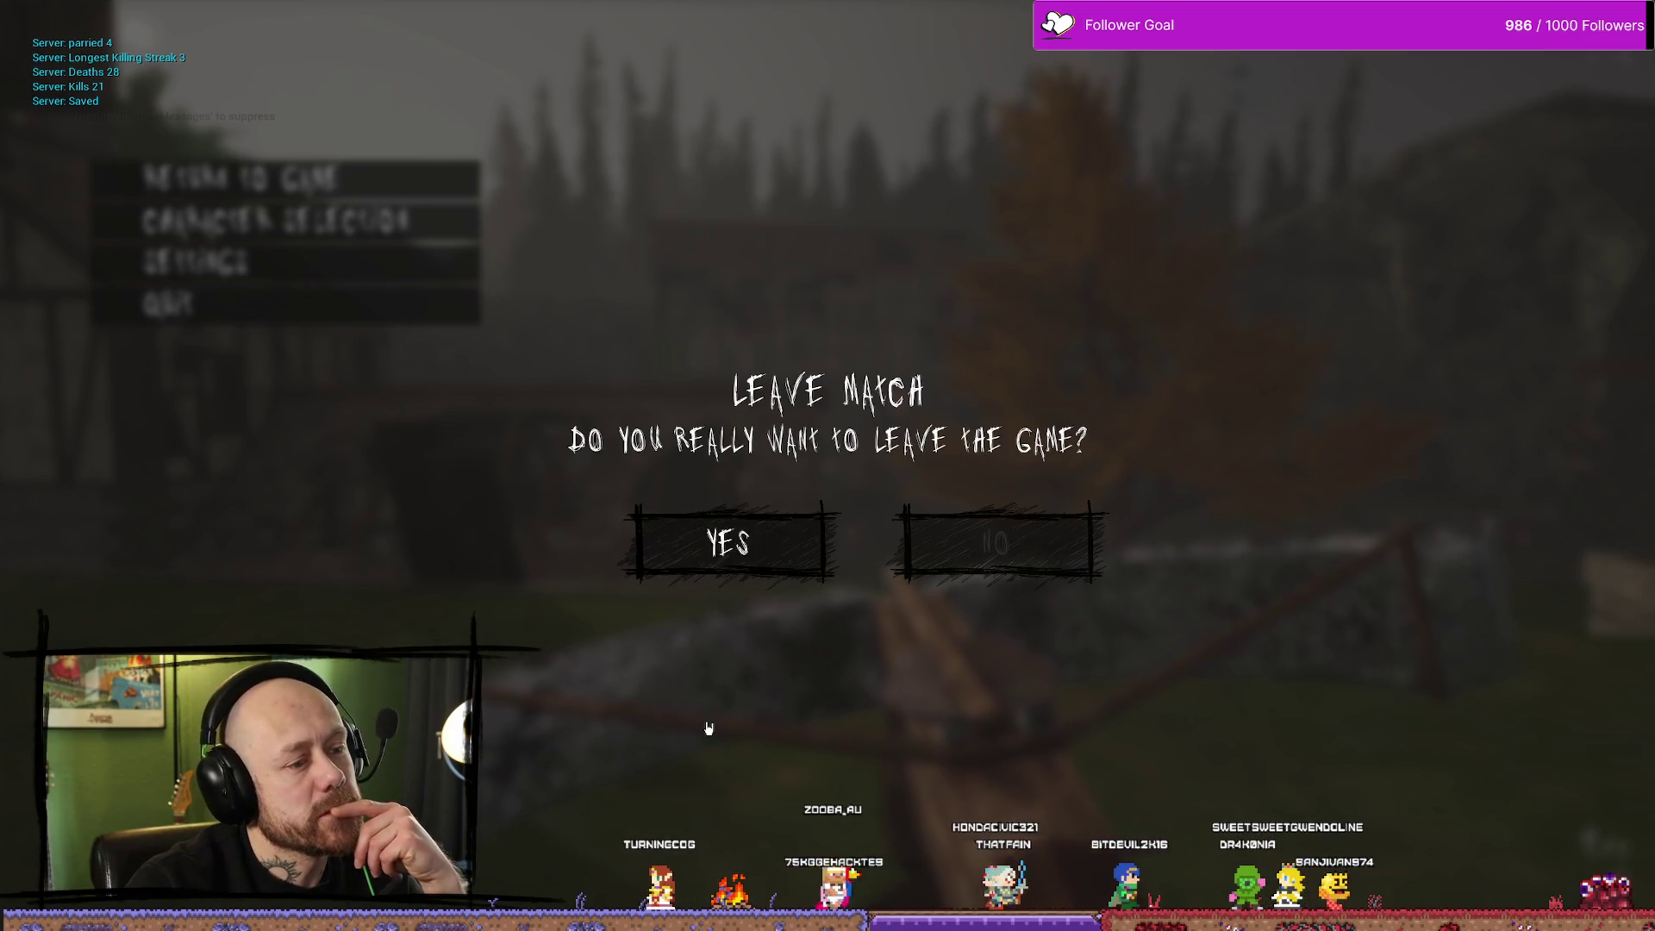
left_click(773, 560)
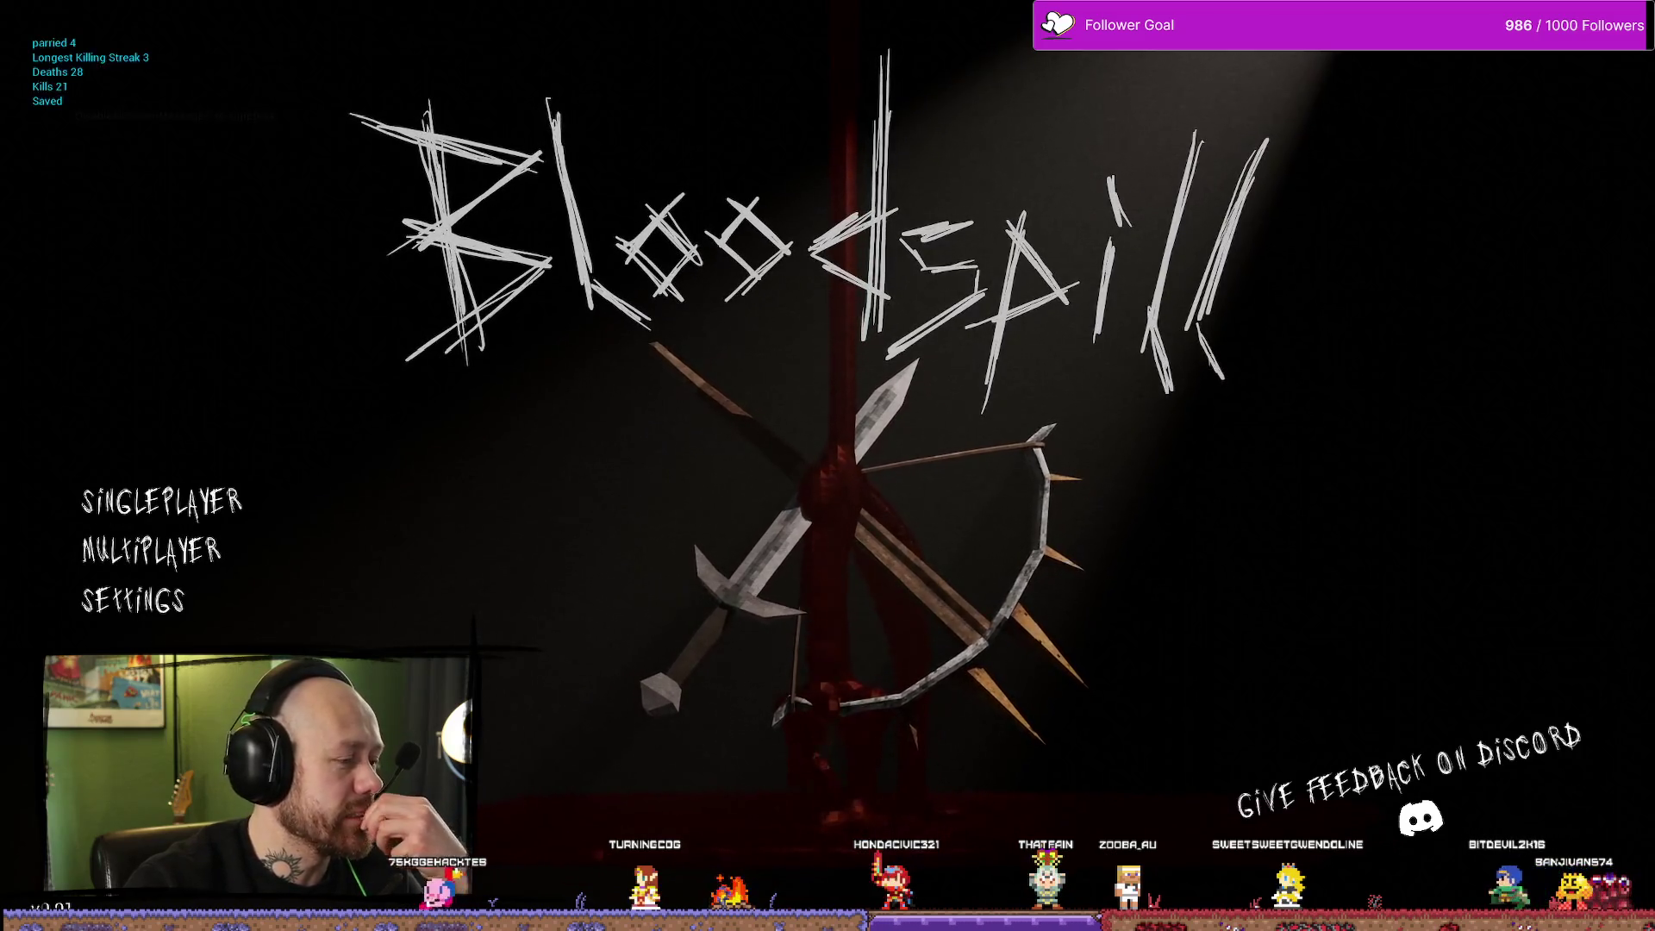
Restart play, choose Quit then NO in Leave Match, and open the Video & Graphics settings
key("Escape")
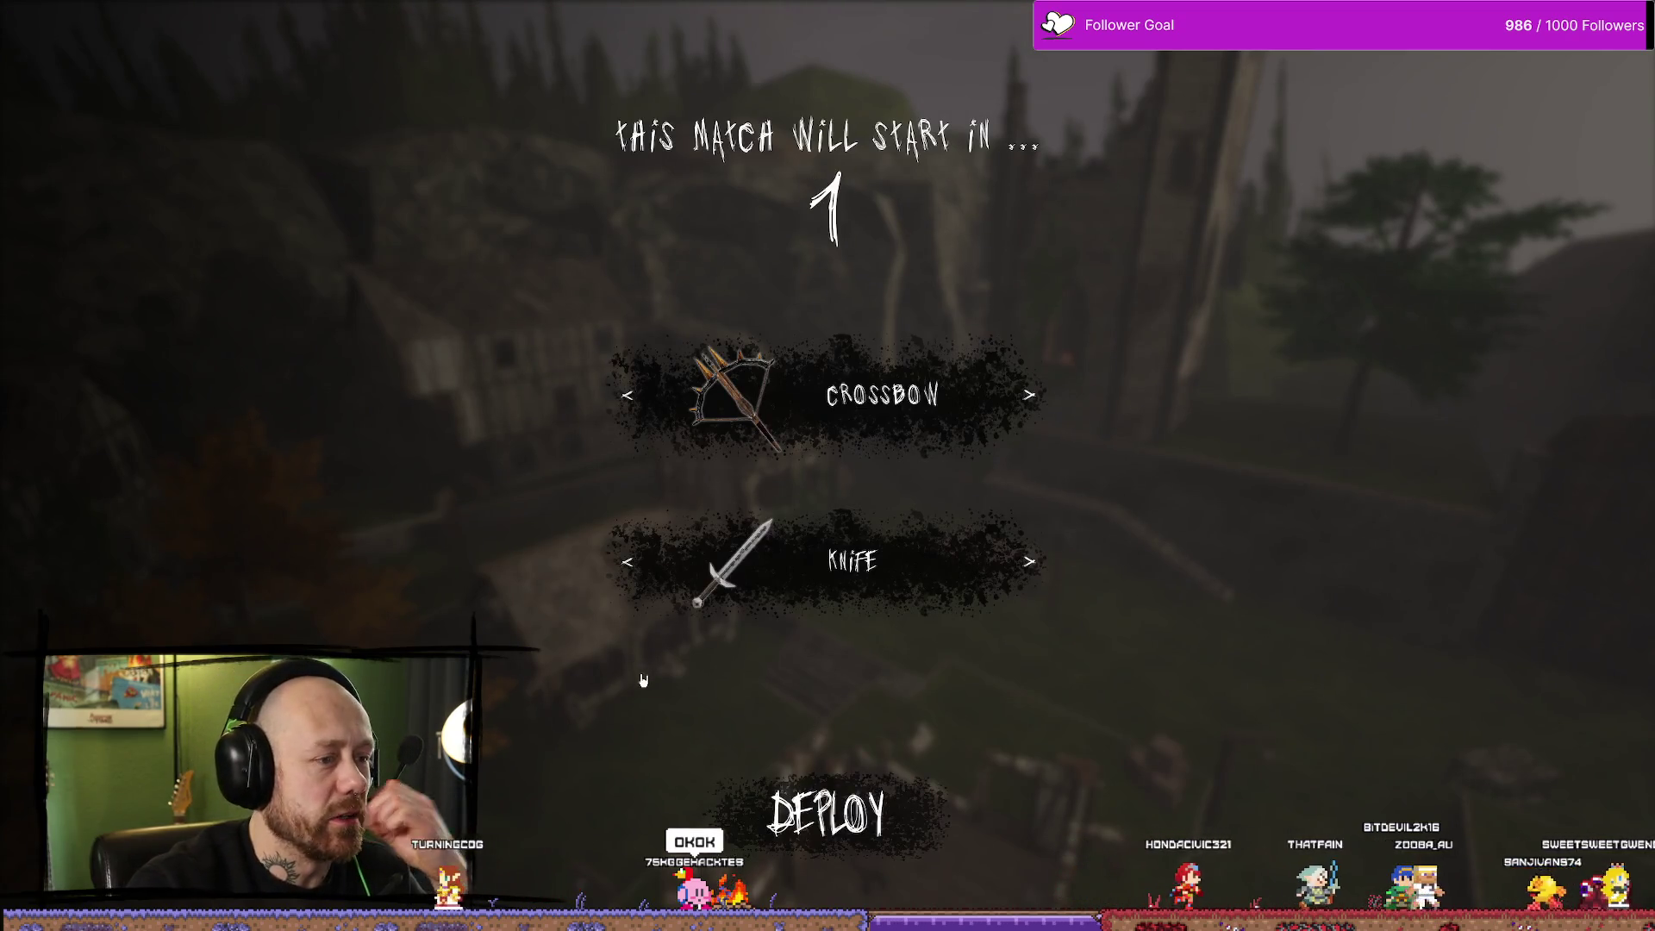
key("Escape")
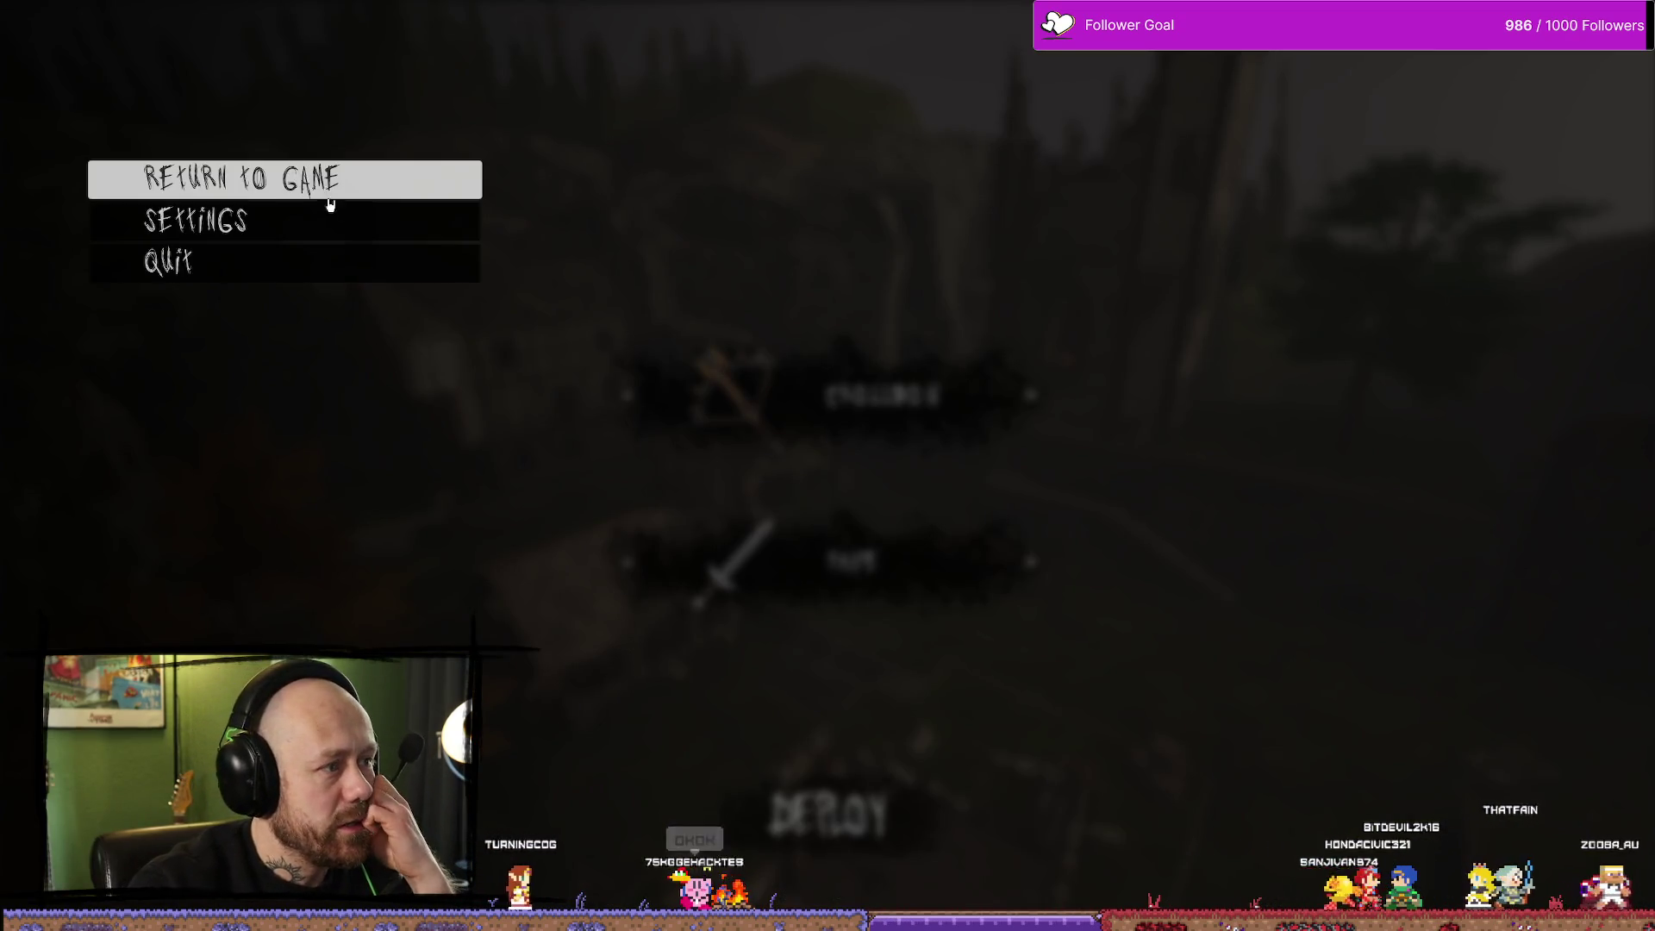
left_click(234, 259)
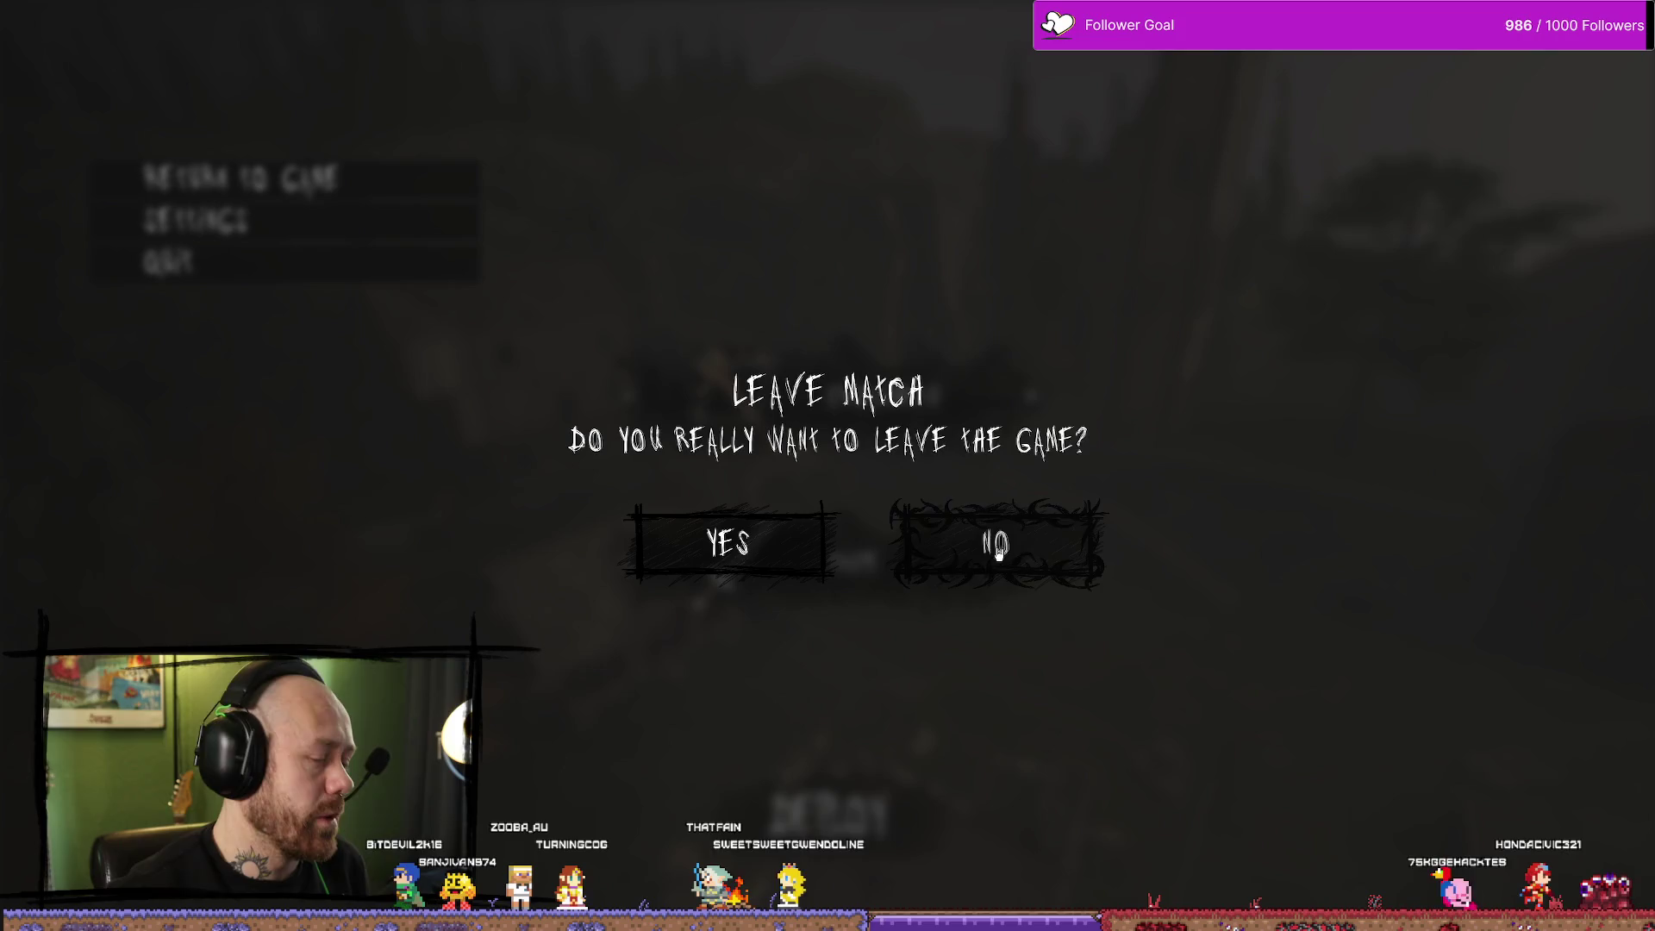
left_click(915, 523)
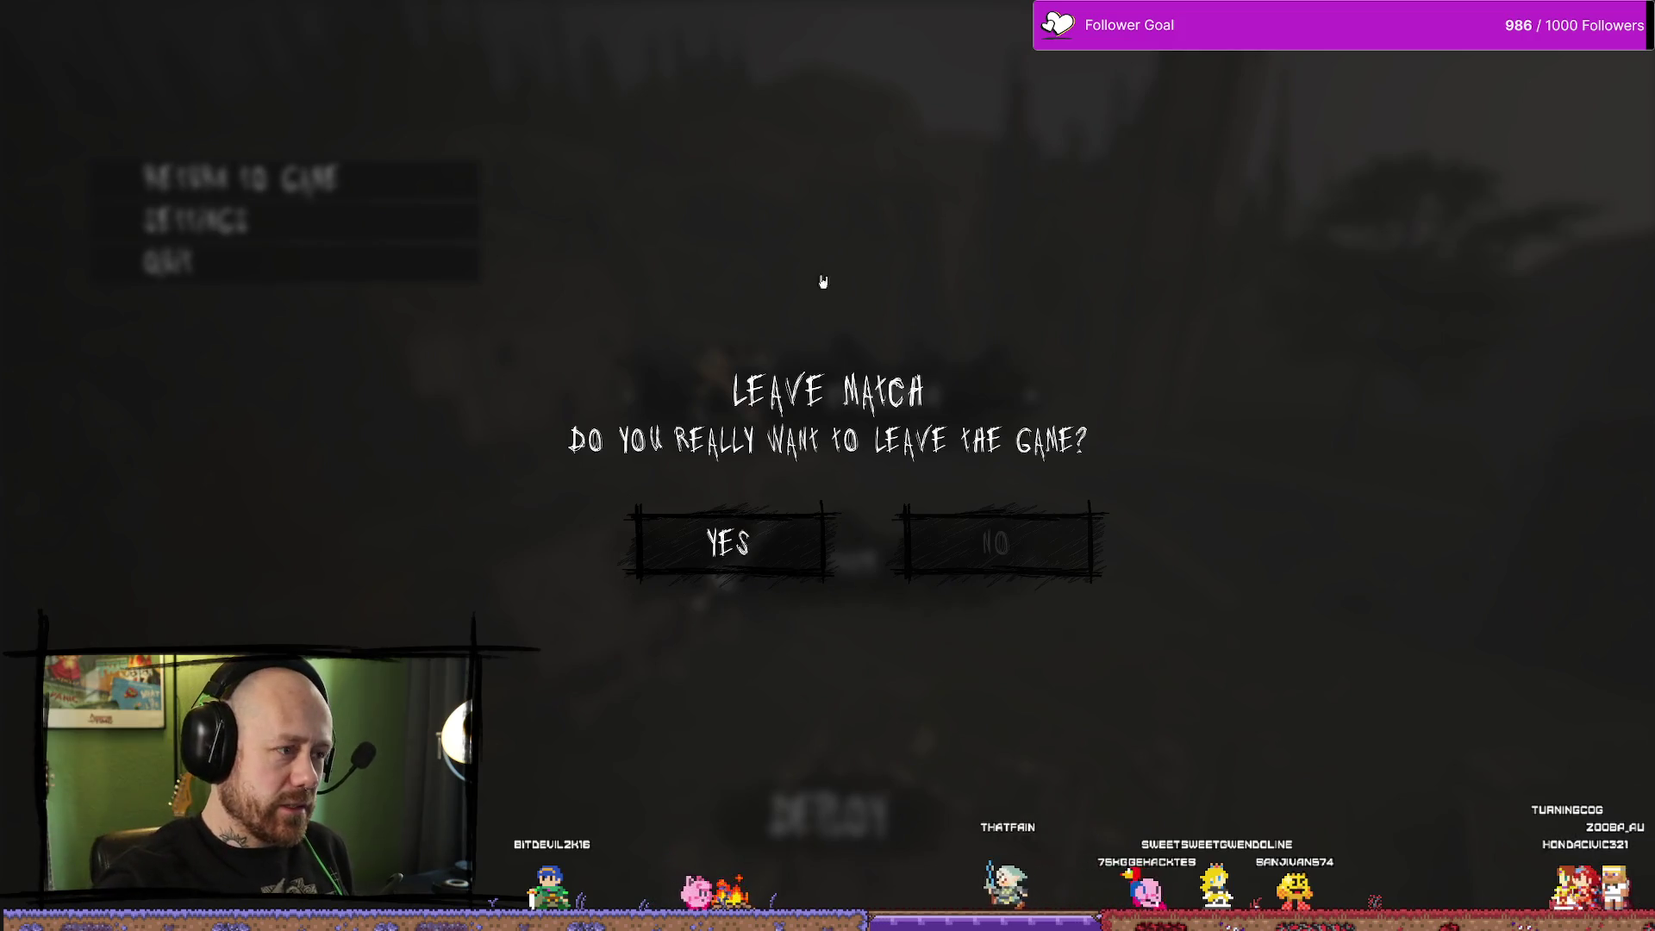
left_click(944, 541)
left_click(259, 221)
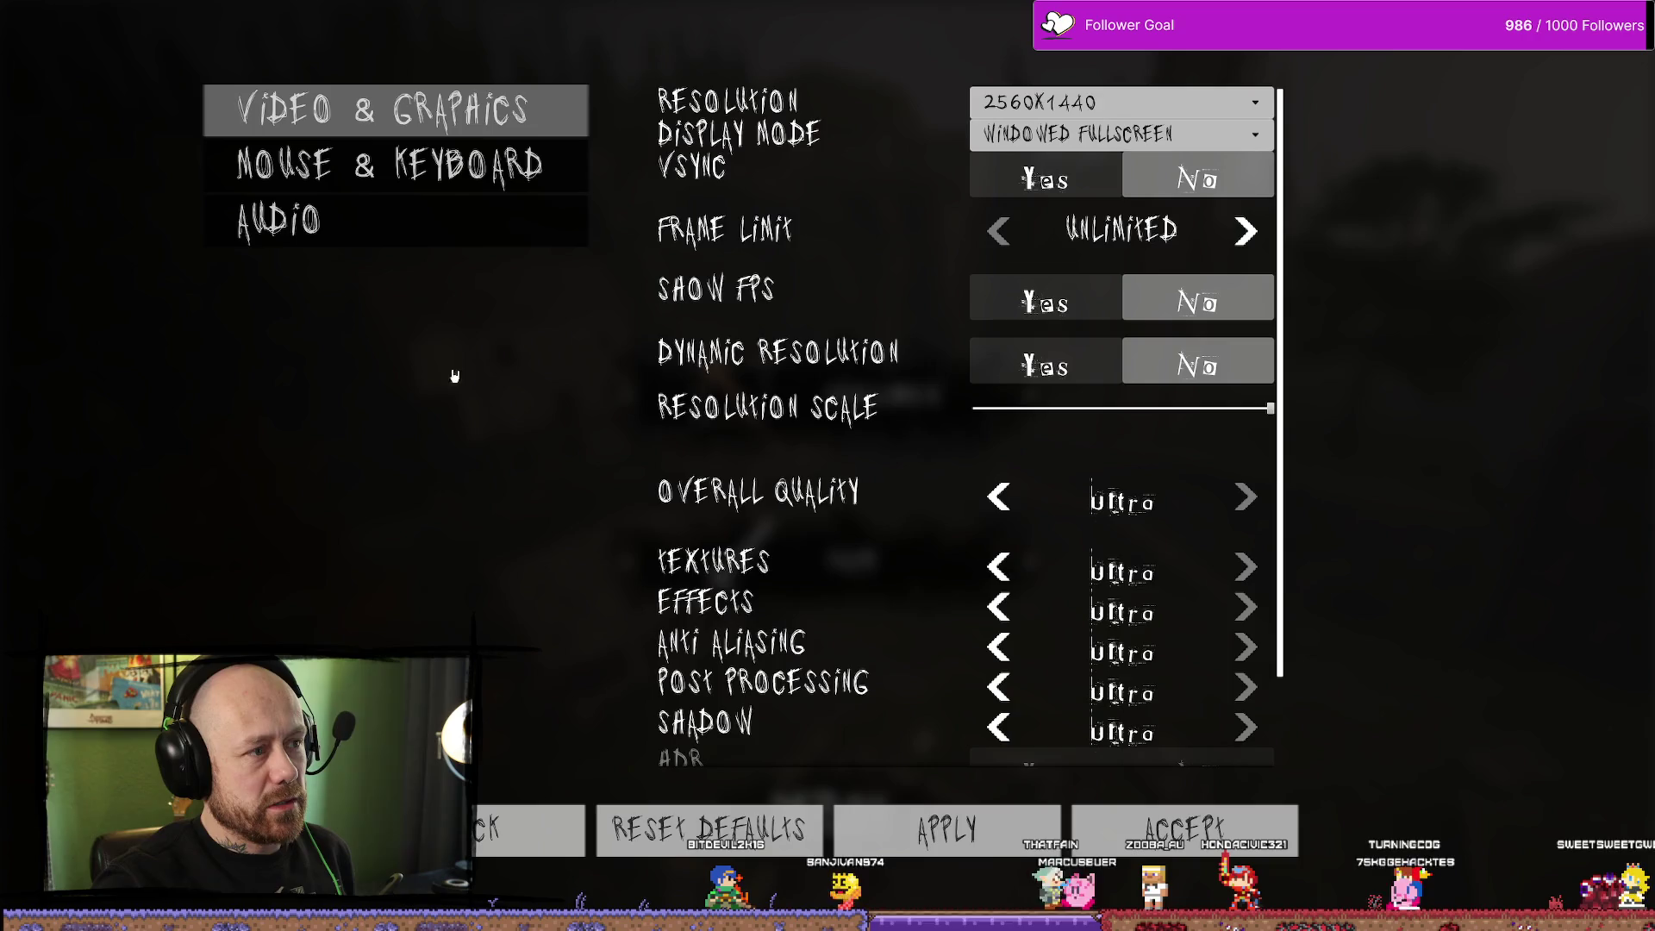
View the Audio settings, then go back to the Crossbow/Knife loadout screen
left_click(446, 218)
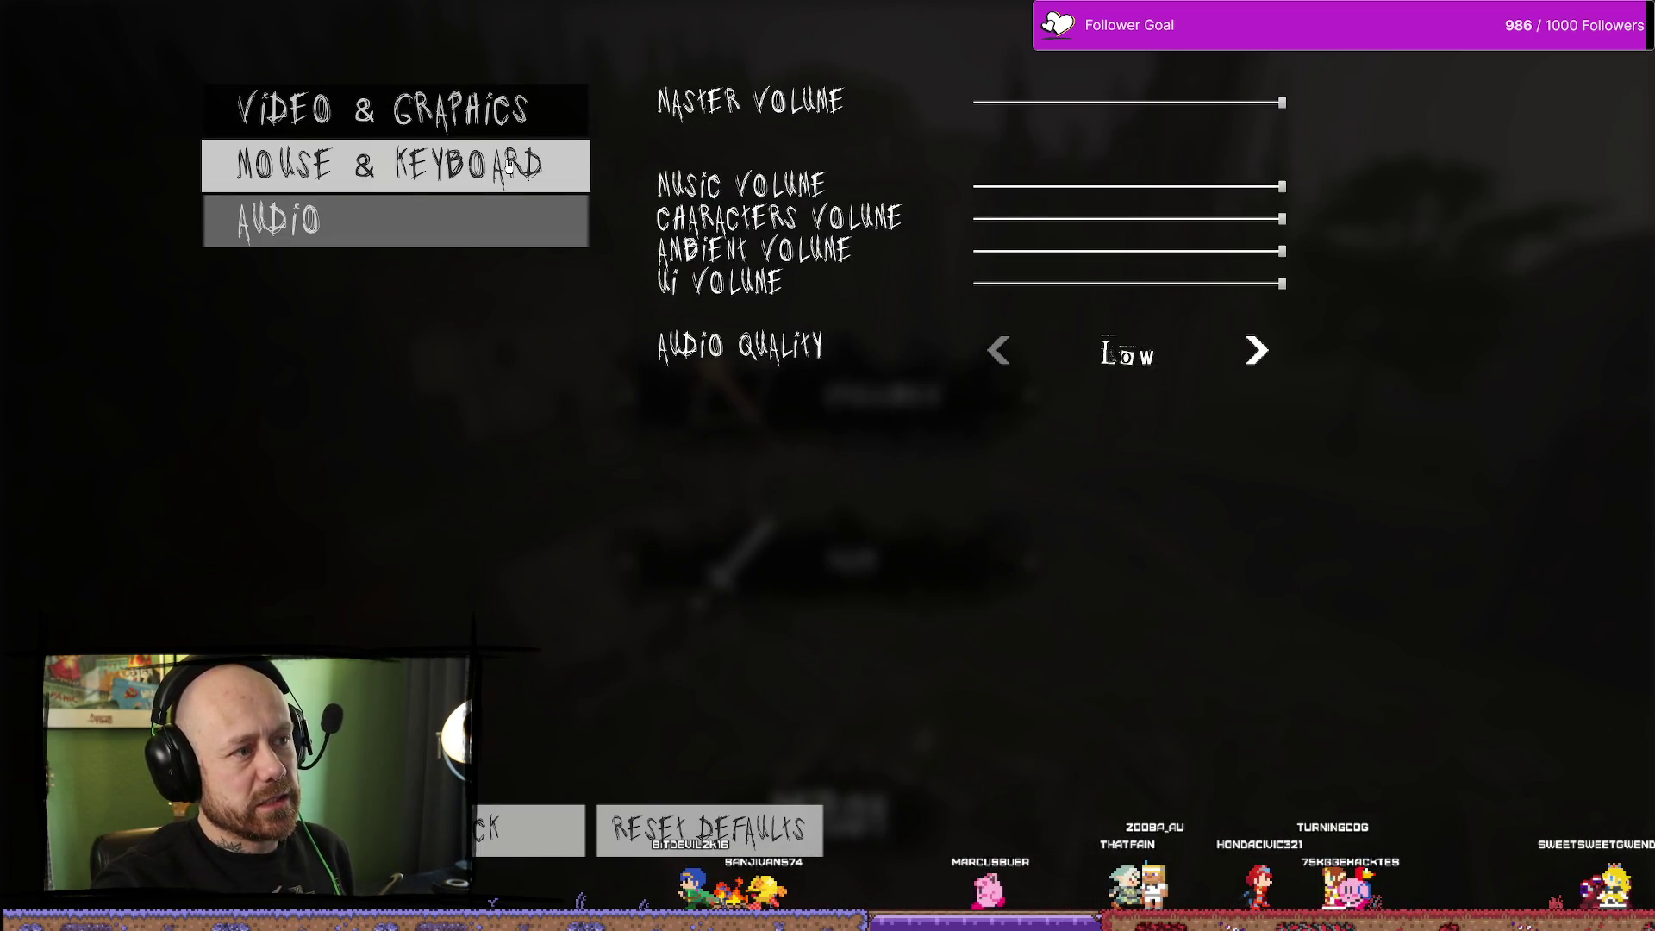
left_click(543, 847)
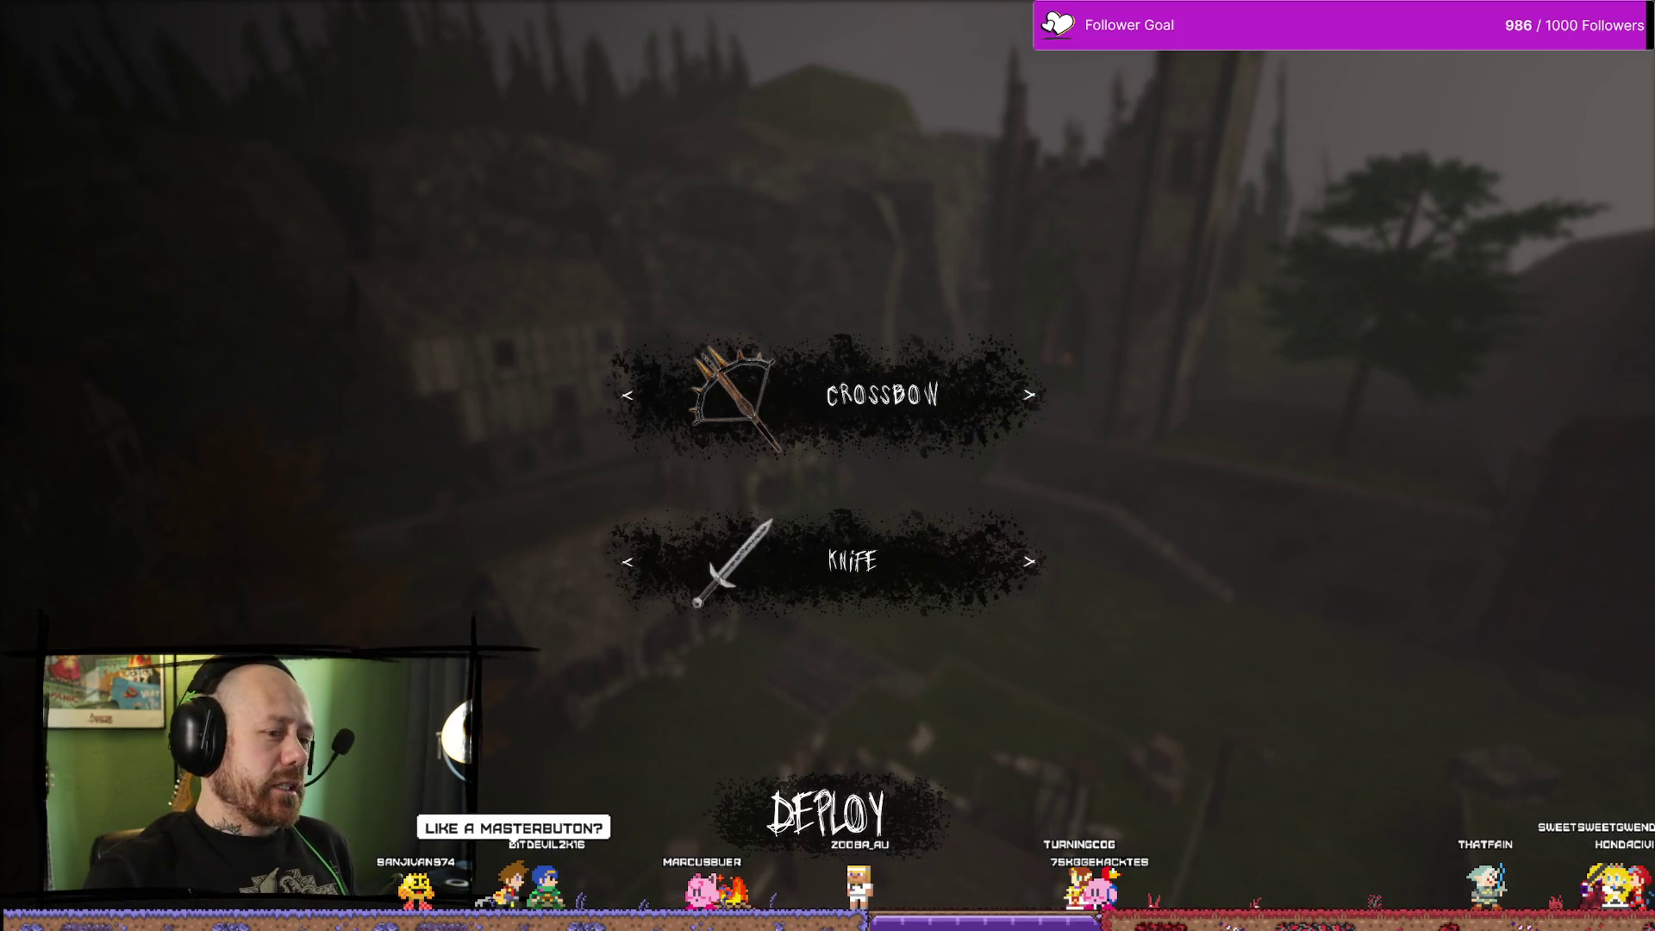
Quit the current match by confirming YES in the Leave Match dialog
key("Escape")
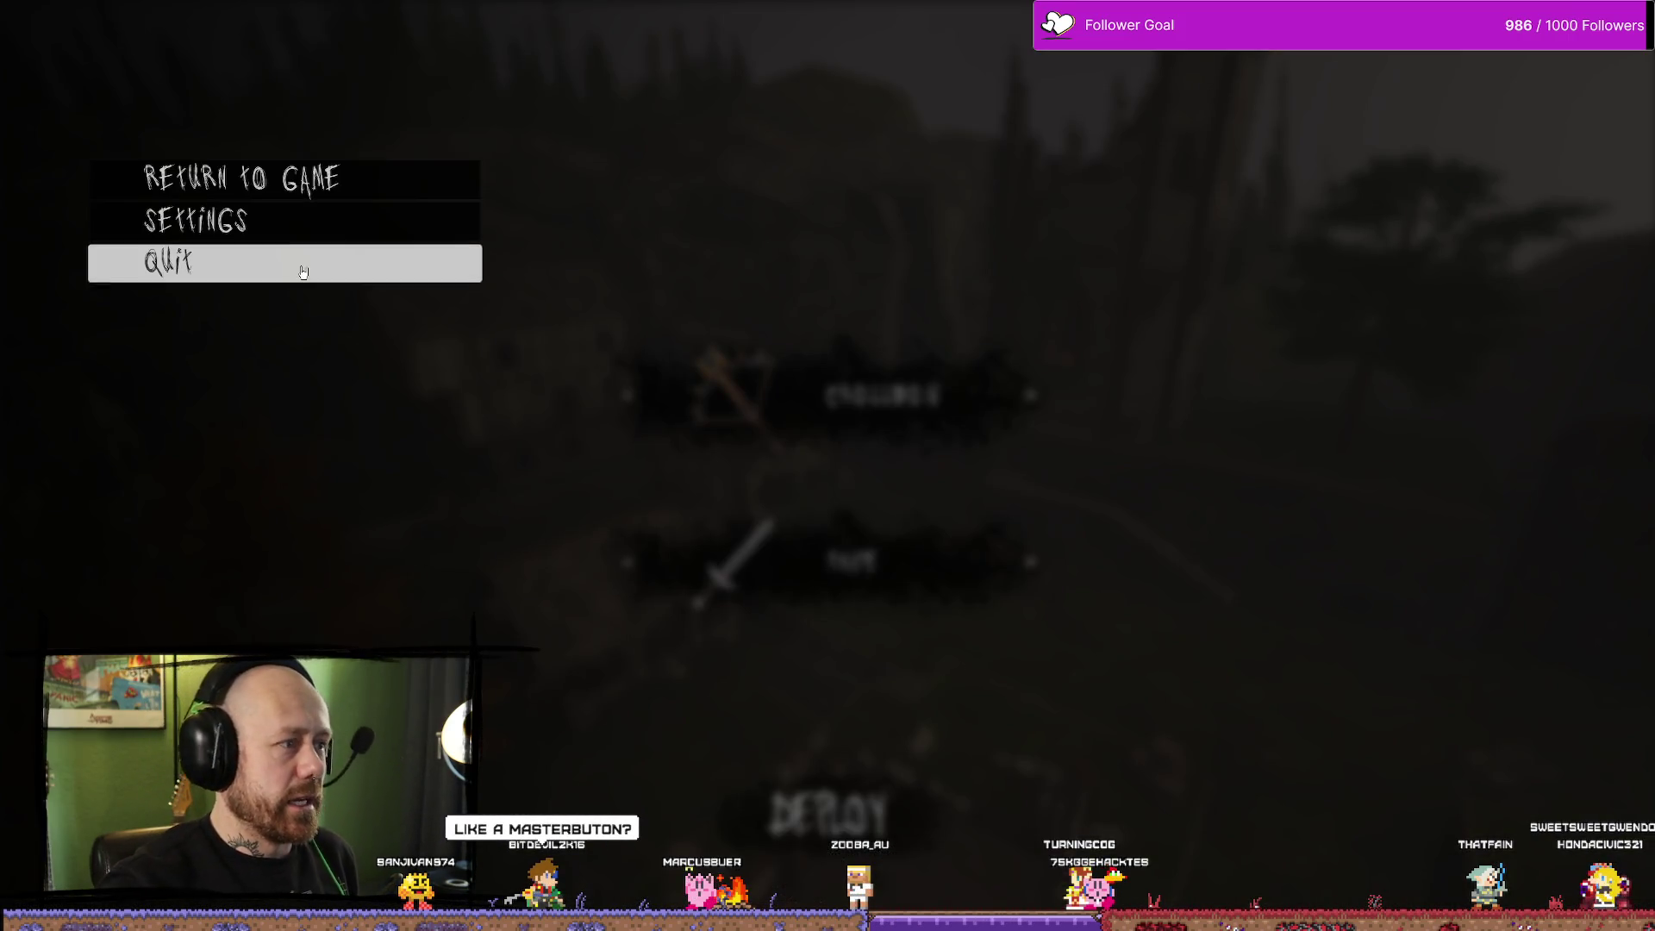
left_click(297, 274)
left_click(683, 570)
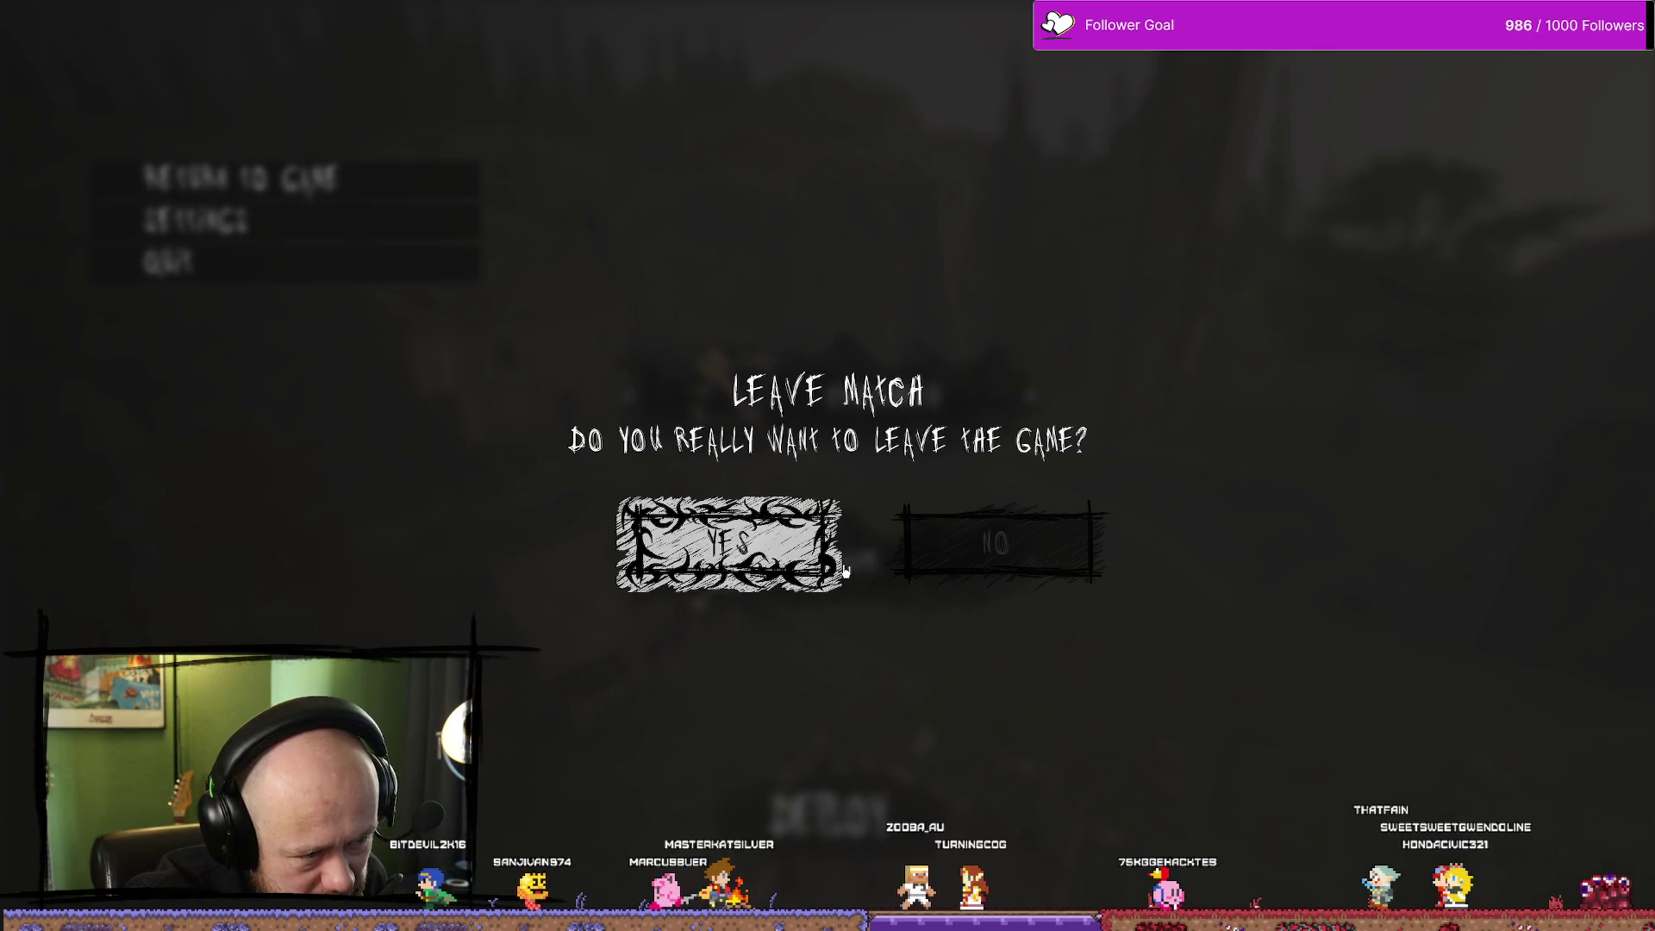
left_click(737, 545)
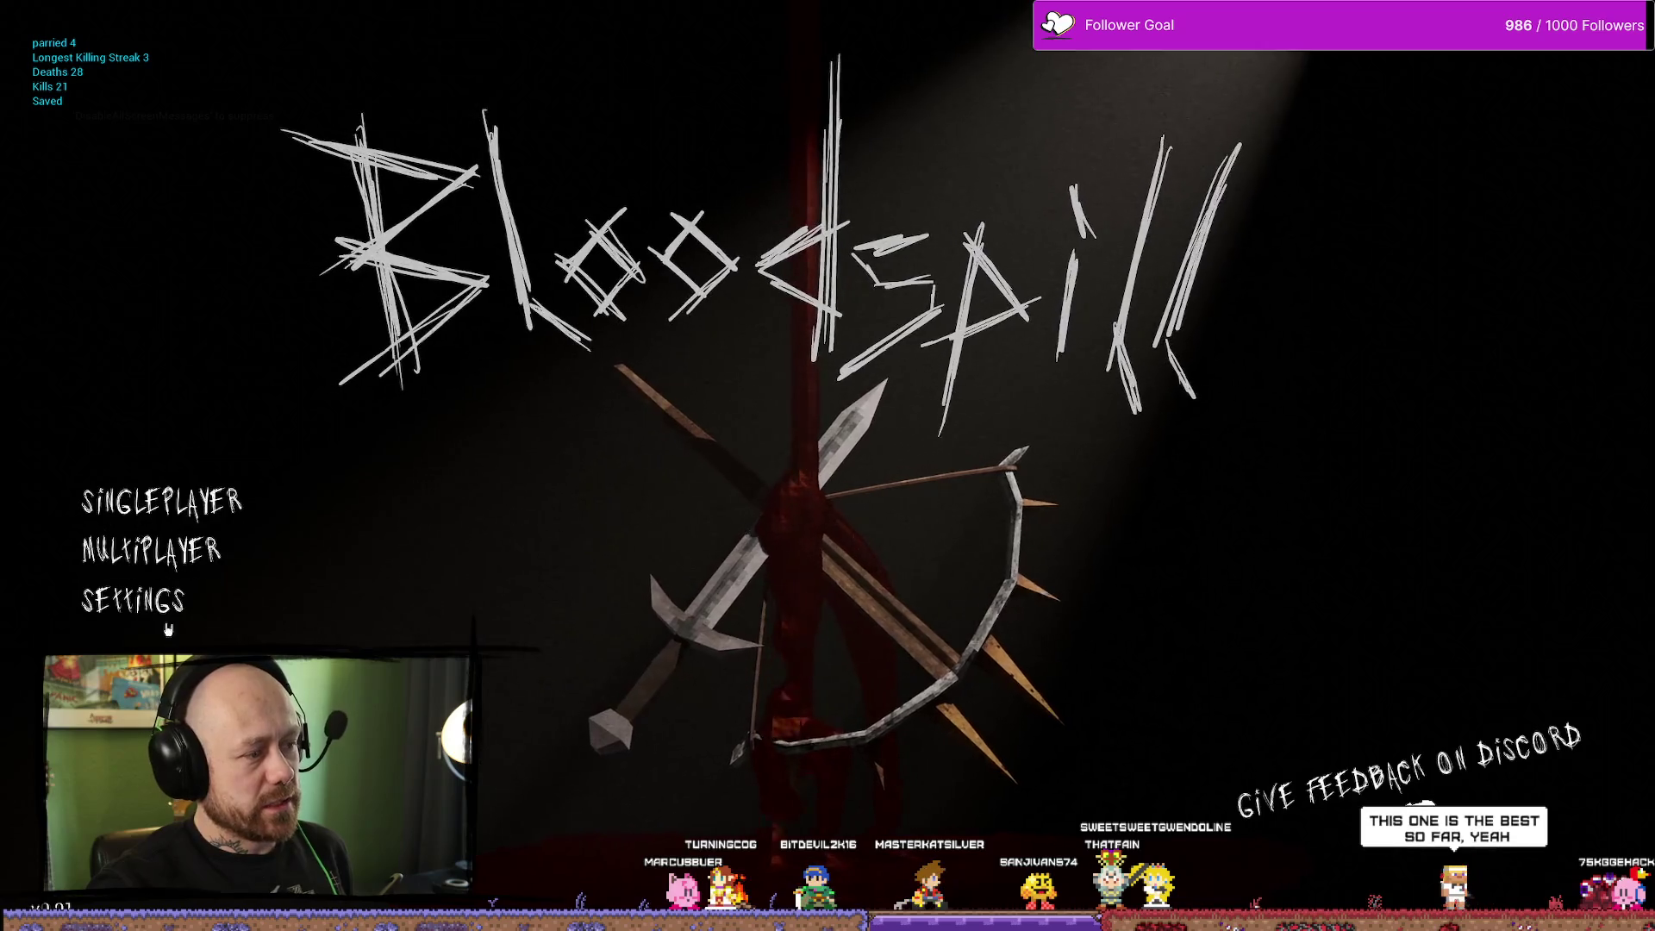
Start a new Multiplayer Deathmatch and choose Quit to show the Leave Match confirmation
left_click(214, 507)
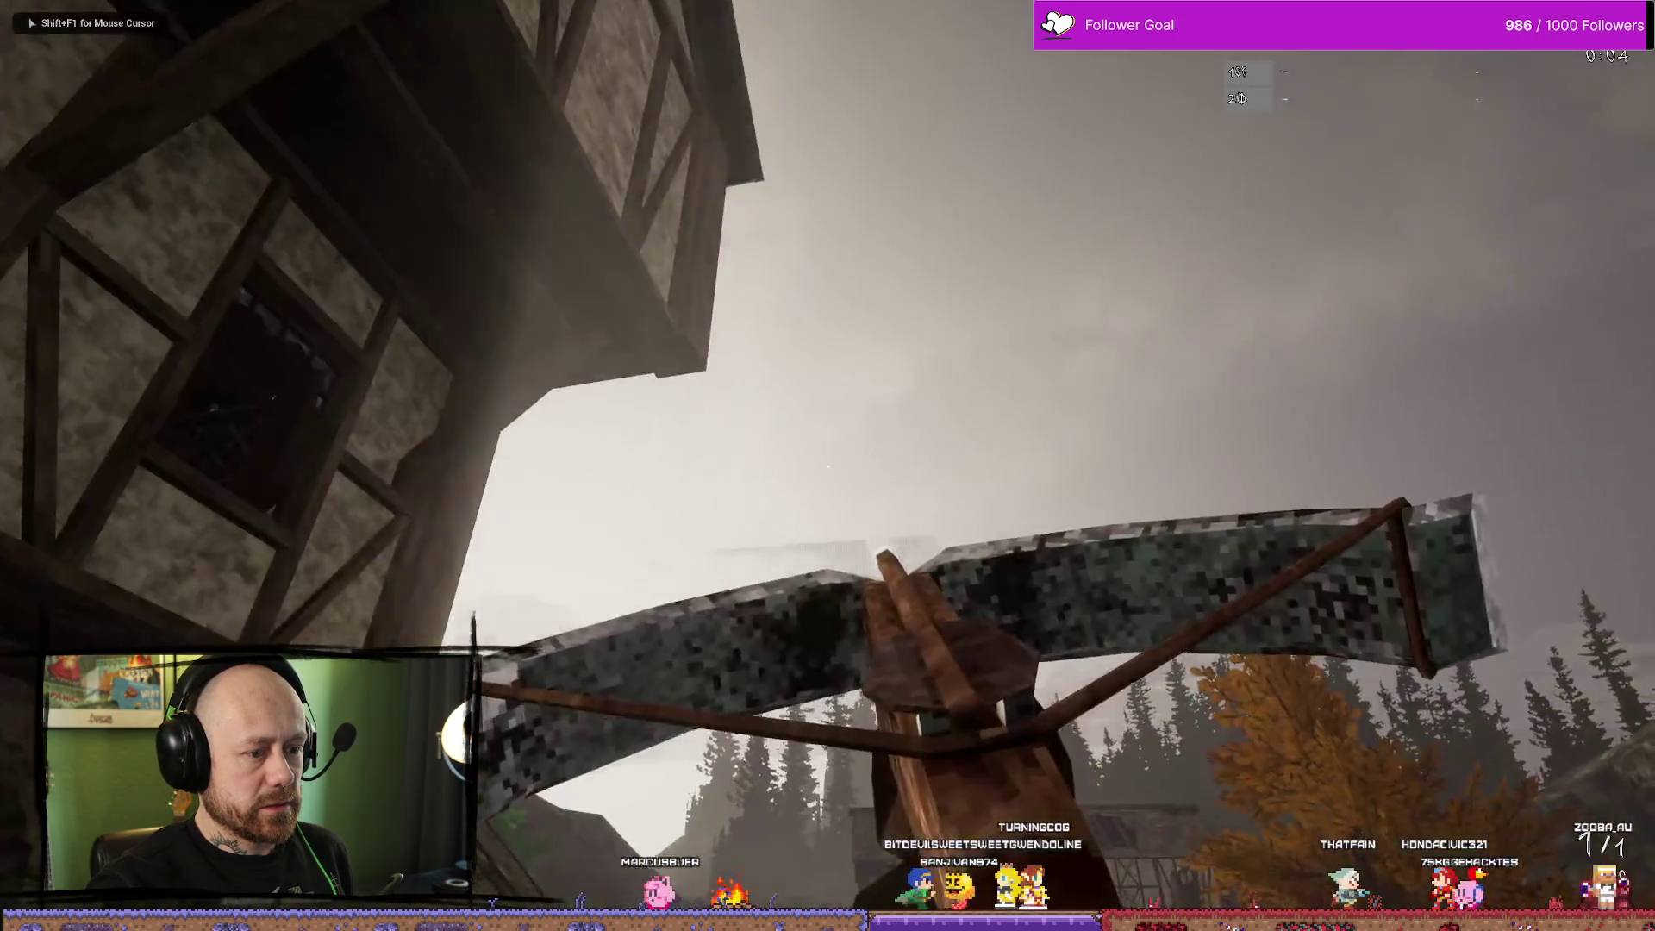
key("Escape")
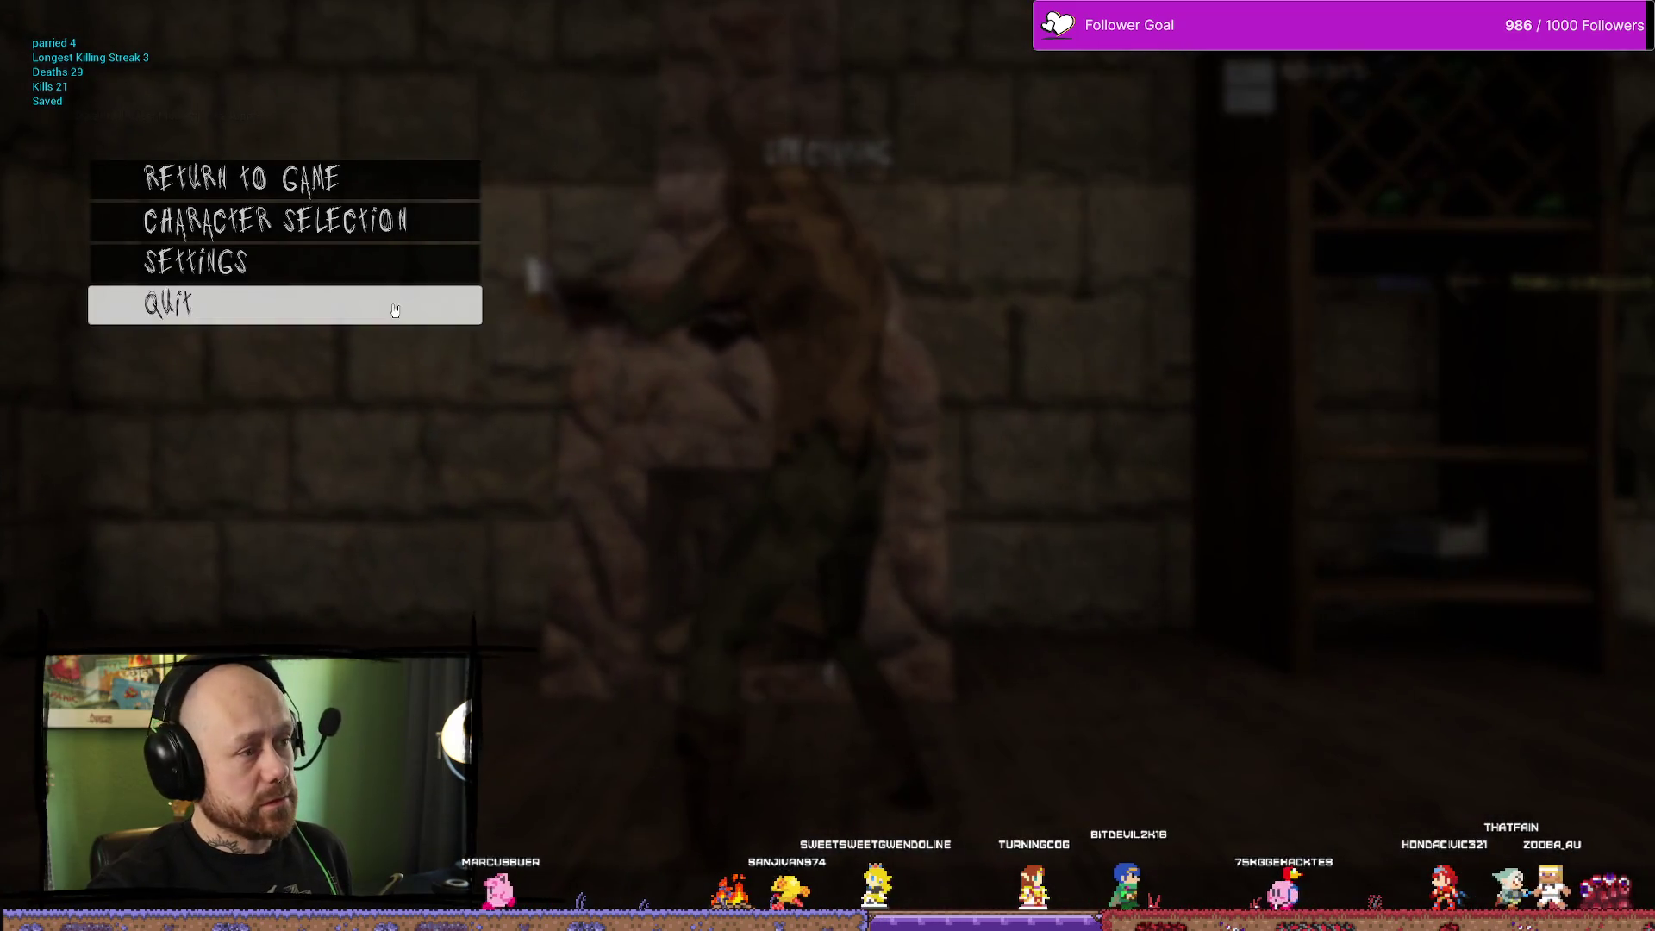
left_click(396, 303)
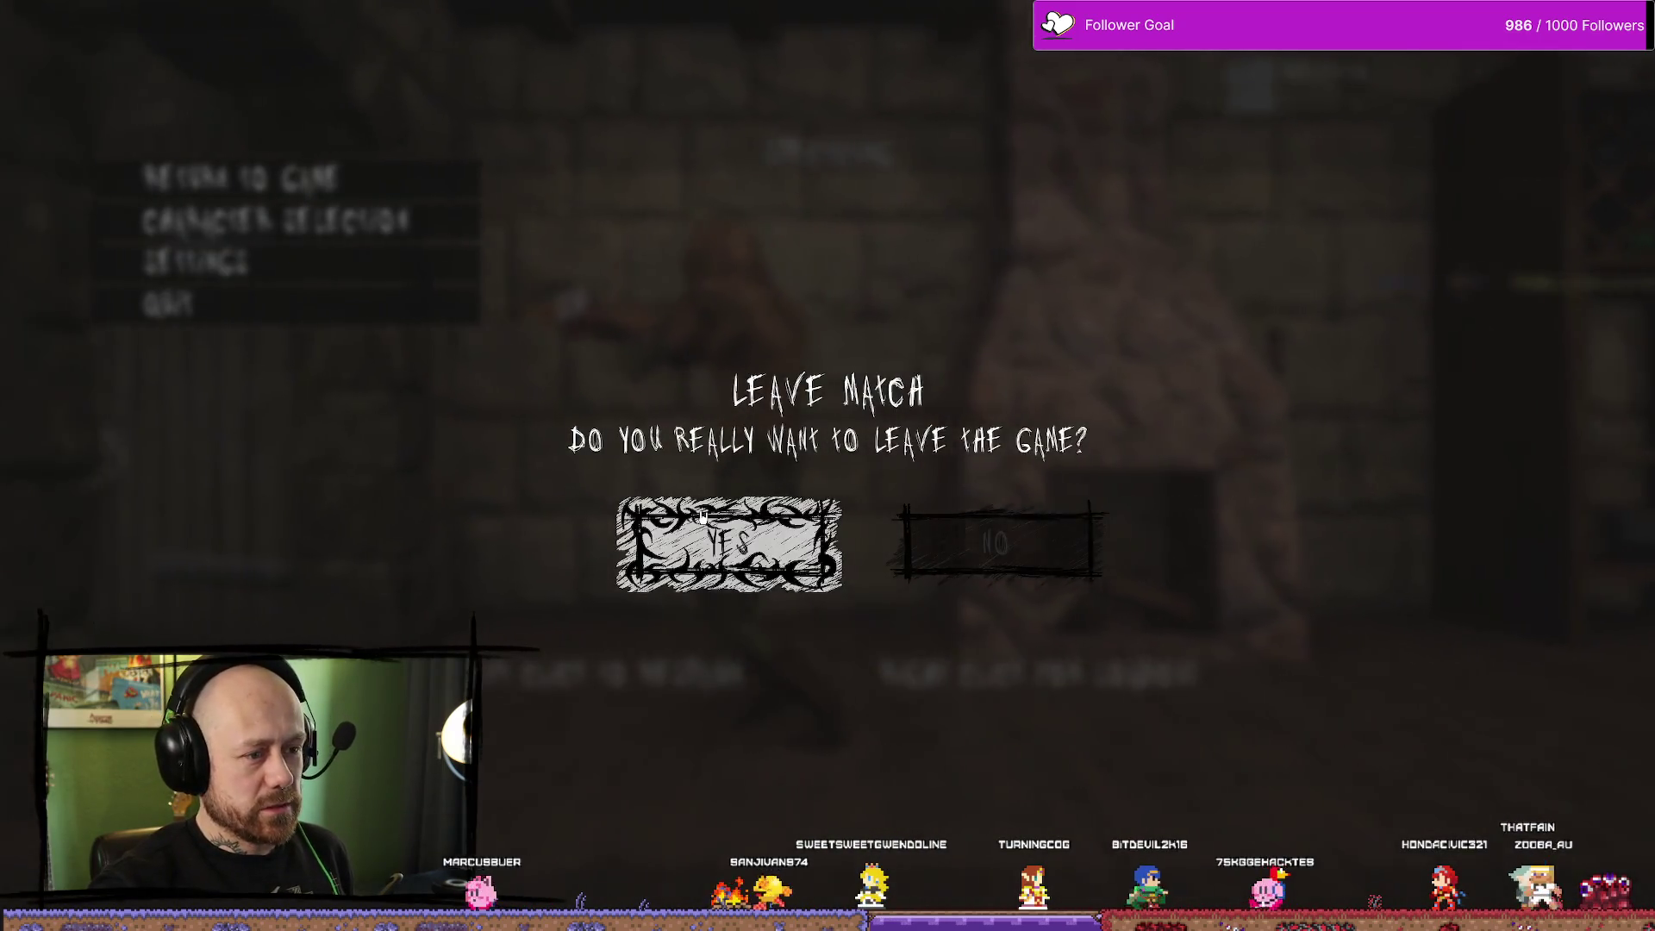
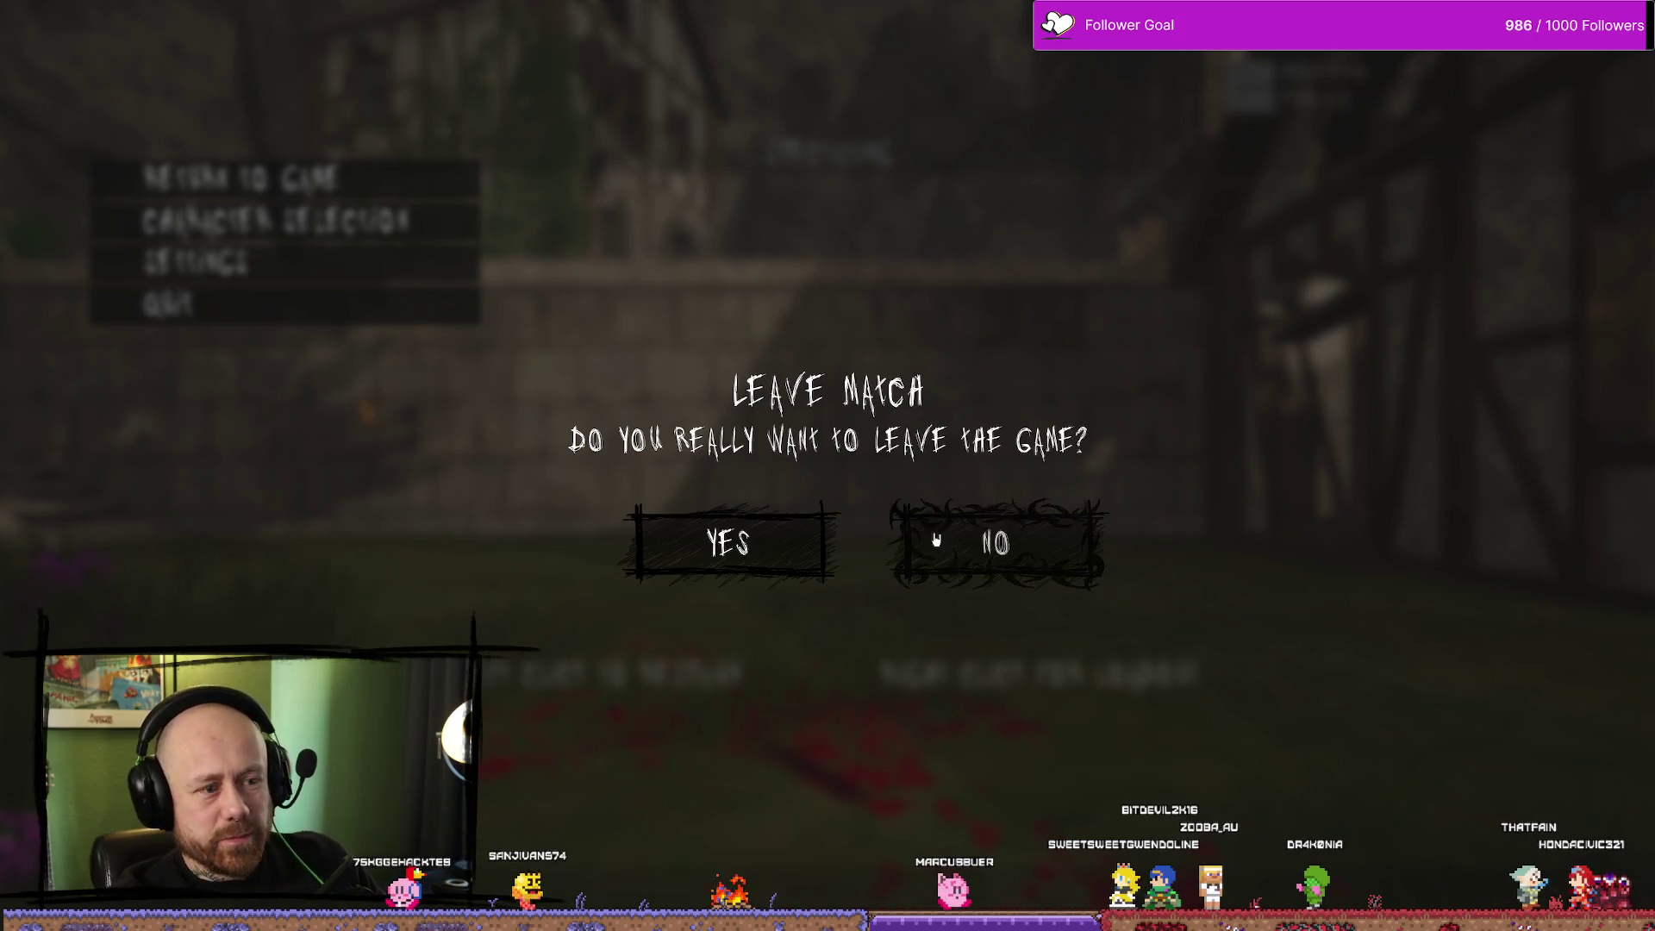
Confirm YES to end the play test and switch to the widget's event graph
left_click(782, 549)
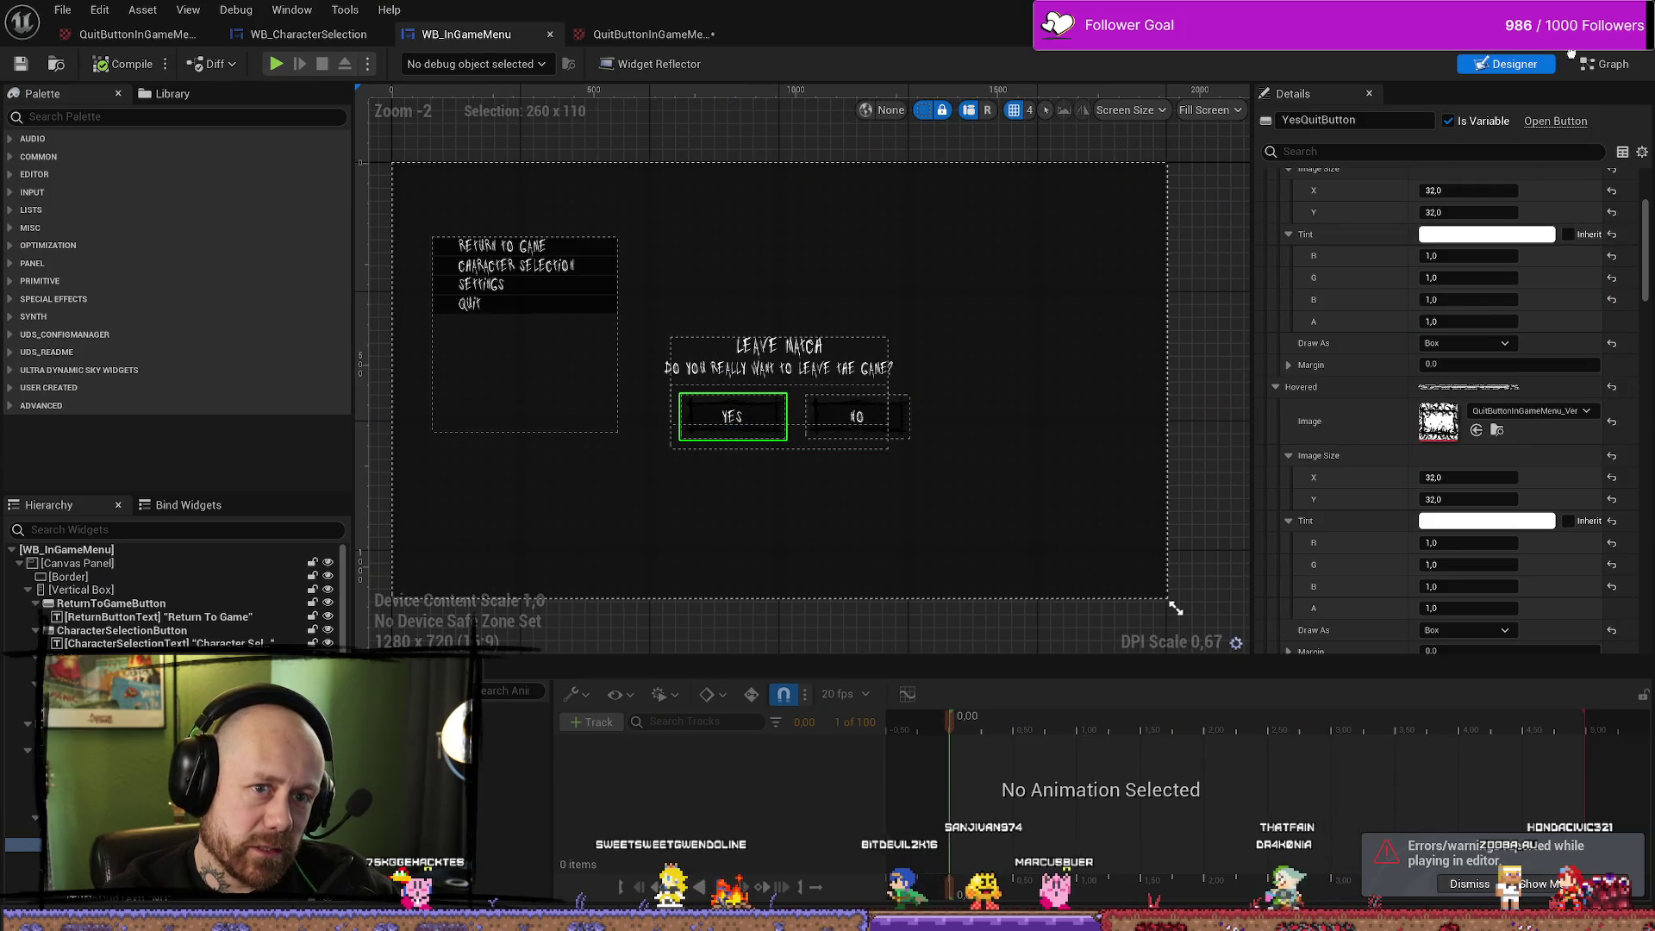
key("shift+F4")
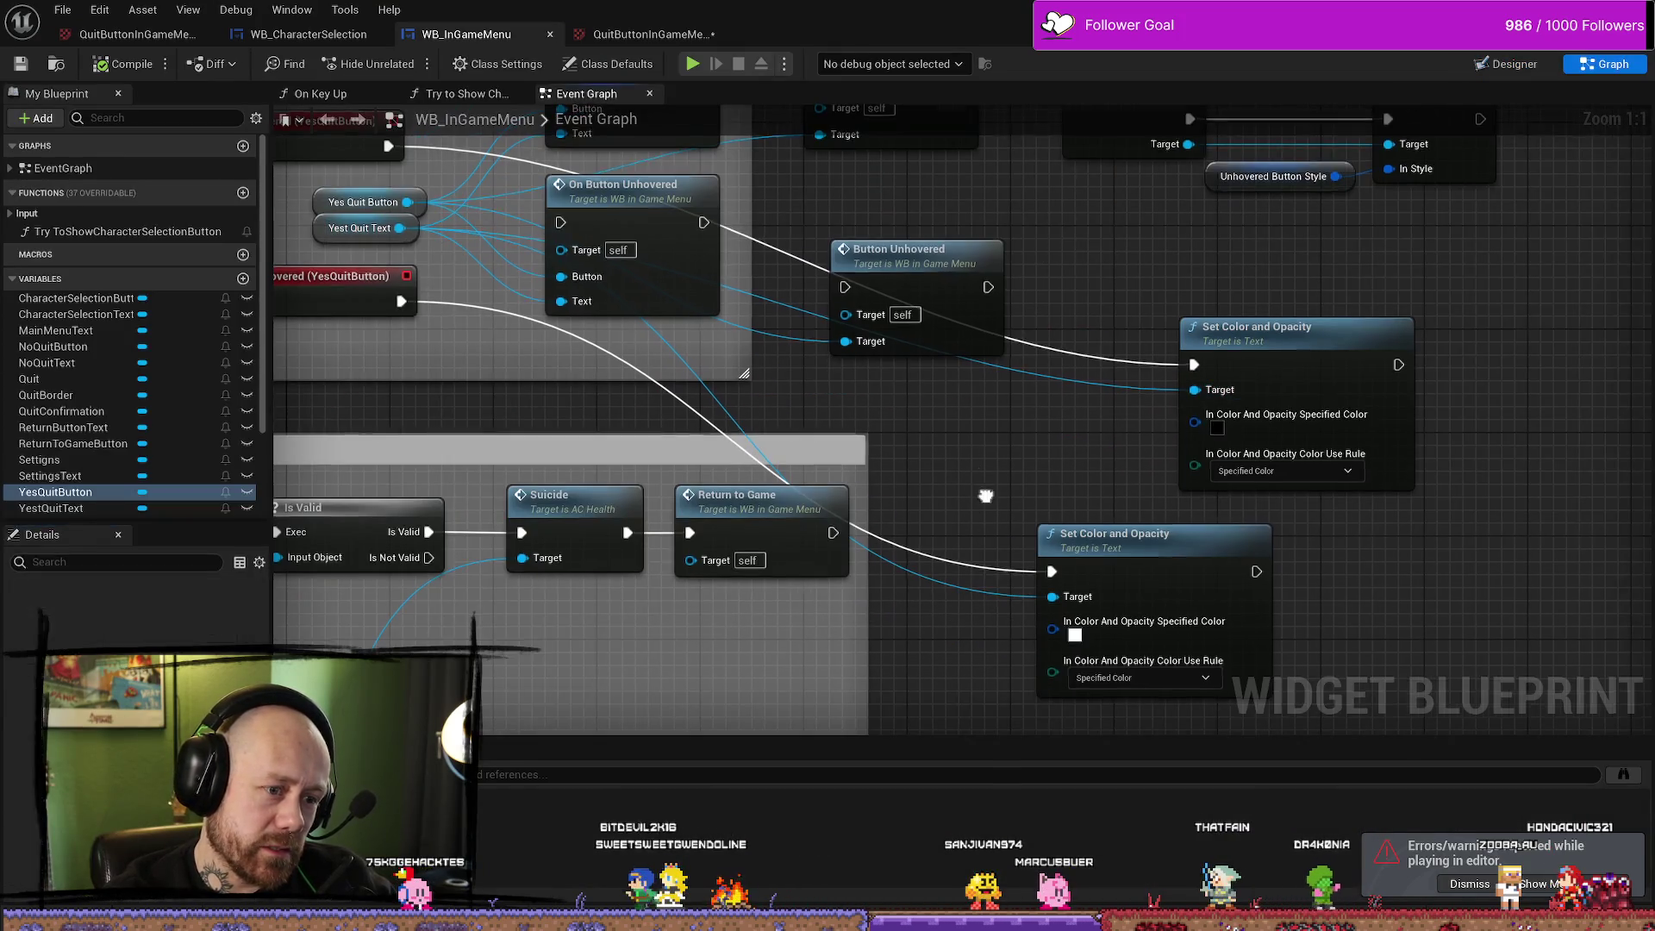
Bring the hover event nodes into view and drag a new action wire off Yest Quit Text
scroll(991, 487, "down", 2)
left_click_drag(1097, 485, 960, 386)
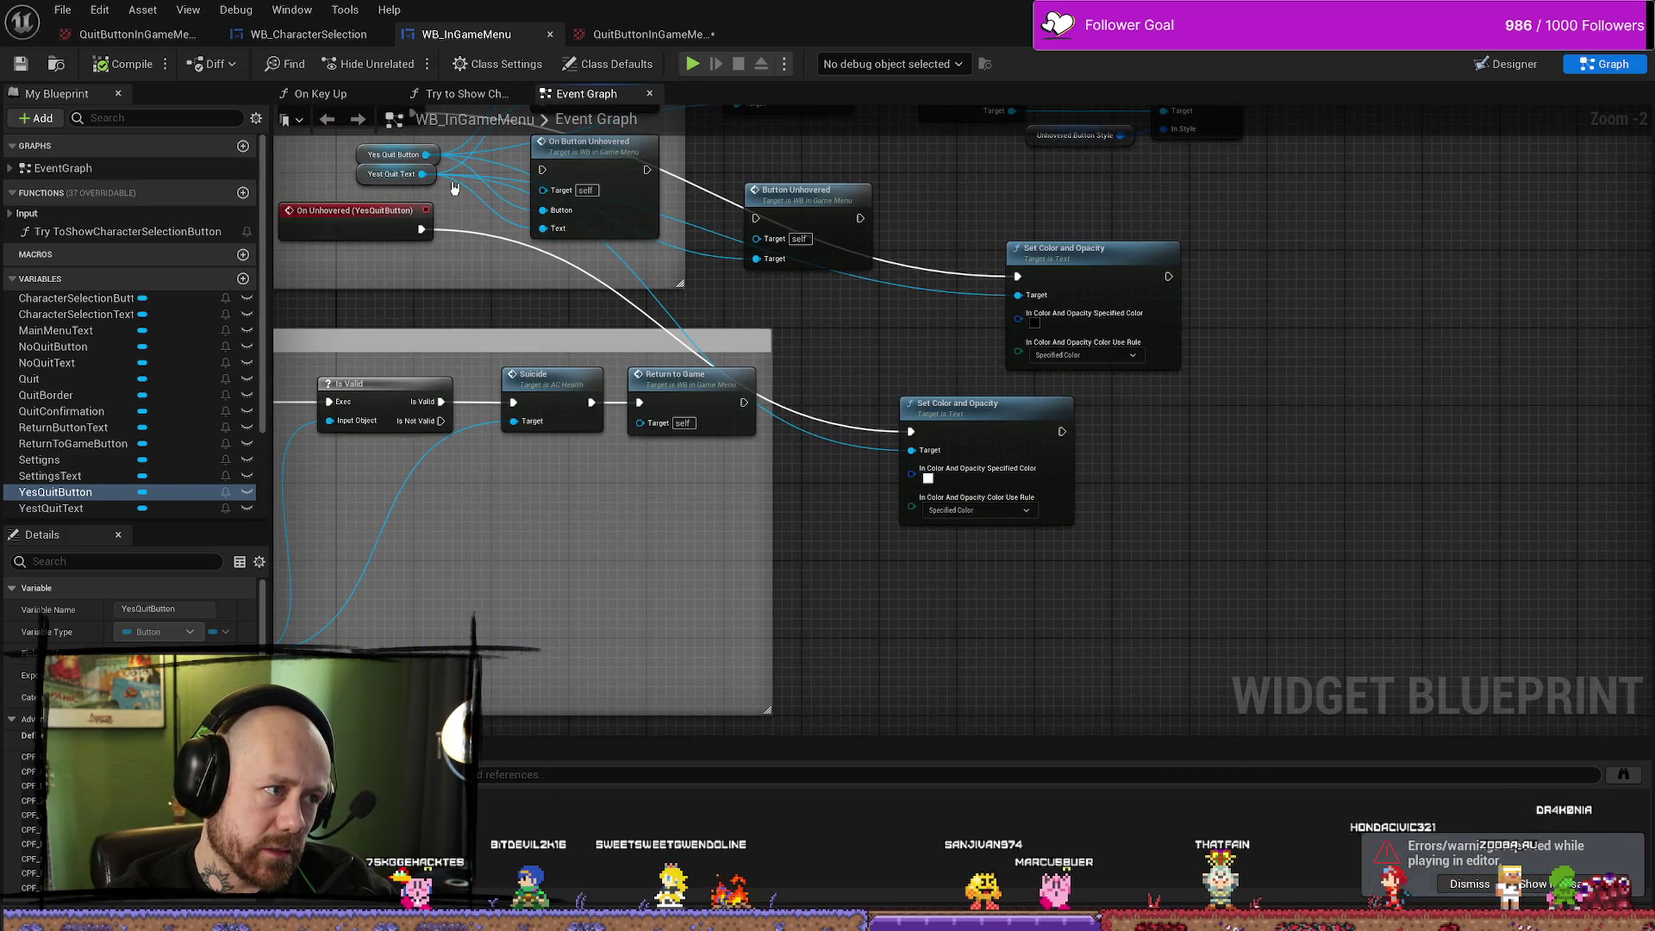
left_click_drag(454, 188, 479, 334)
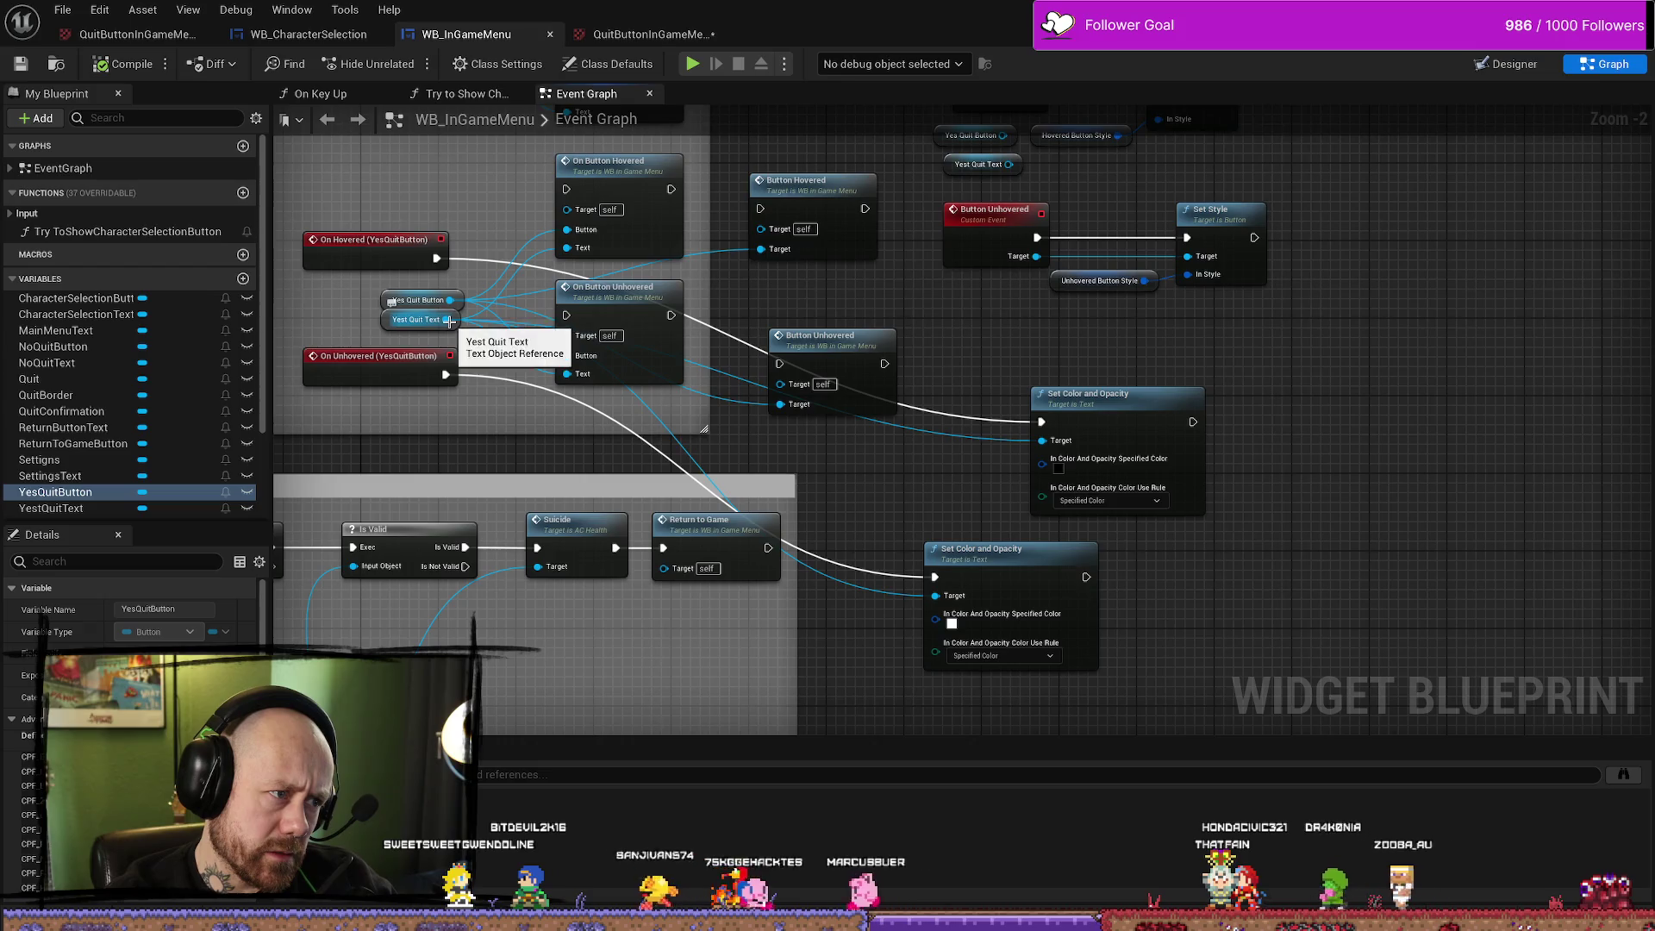
mouse_move(445, 320)
left_mouse_down()
mouse_move(499, 365)
mouse_move(1276, 561)
left_mouse_up()
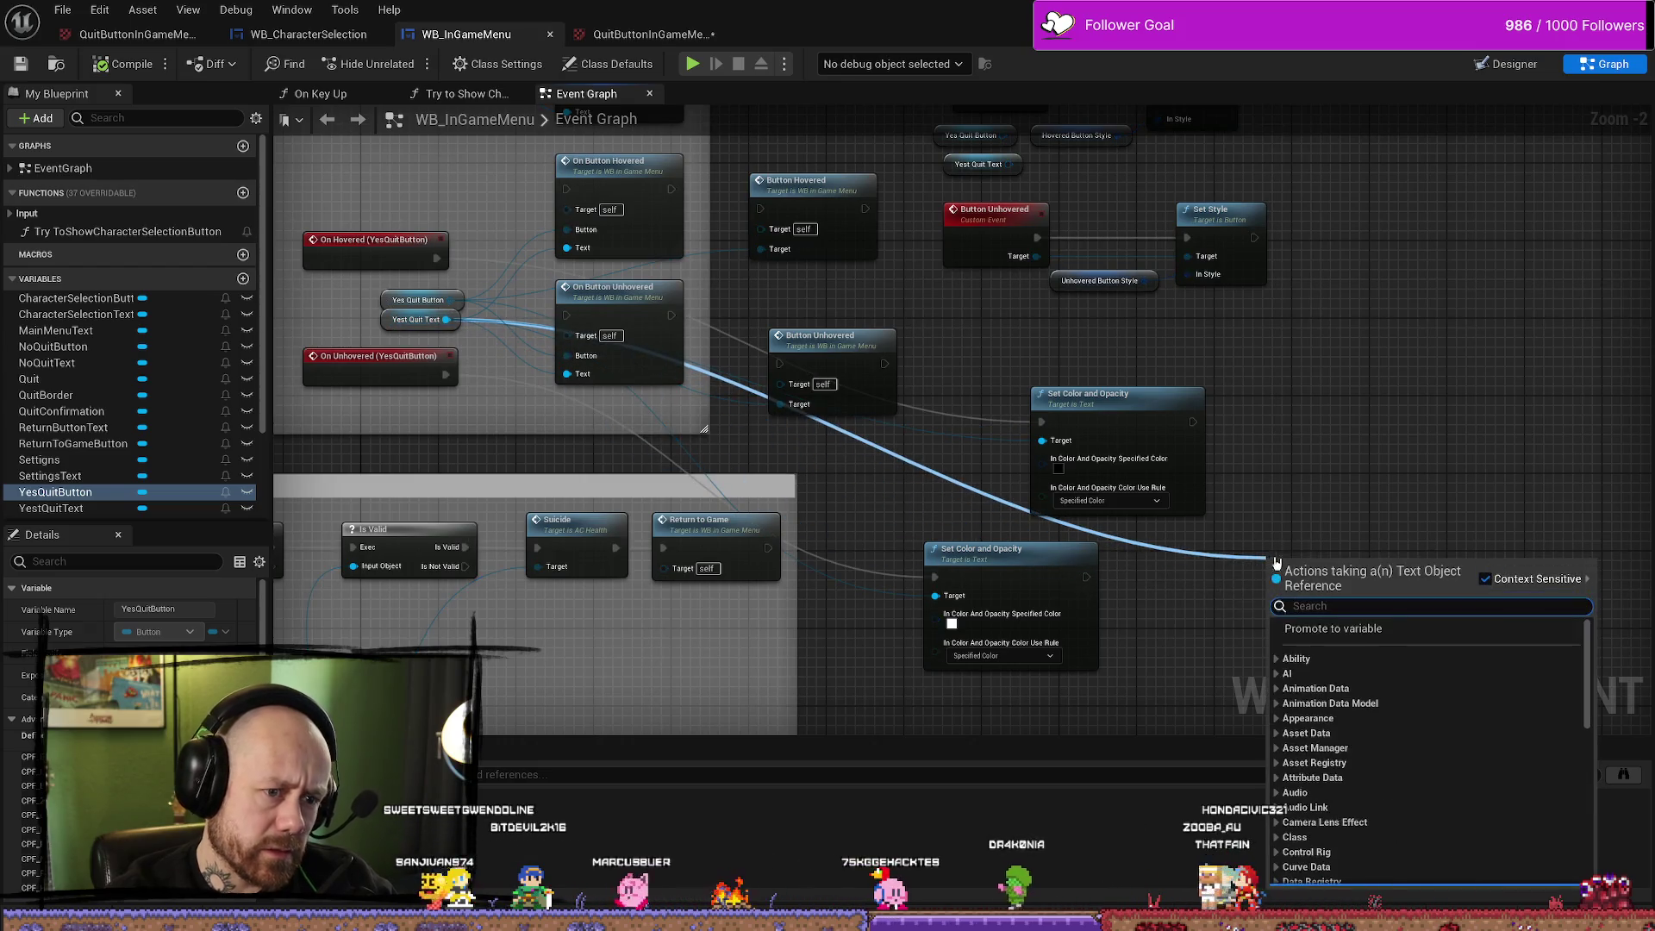
Search for 'font' and add a Set Font node for the YES text
type("size")
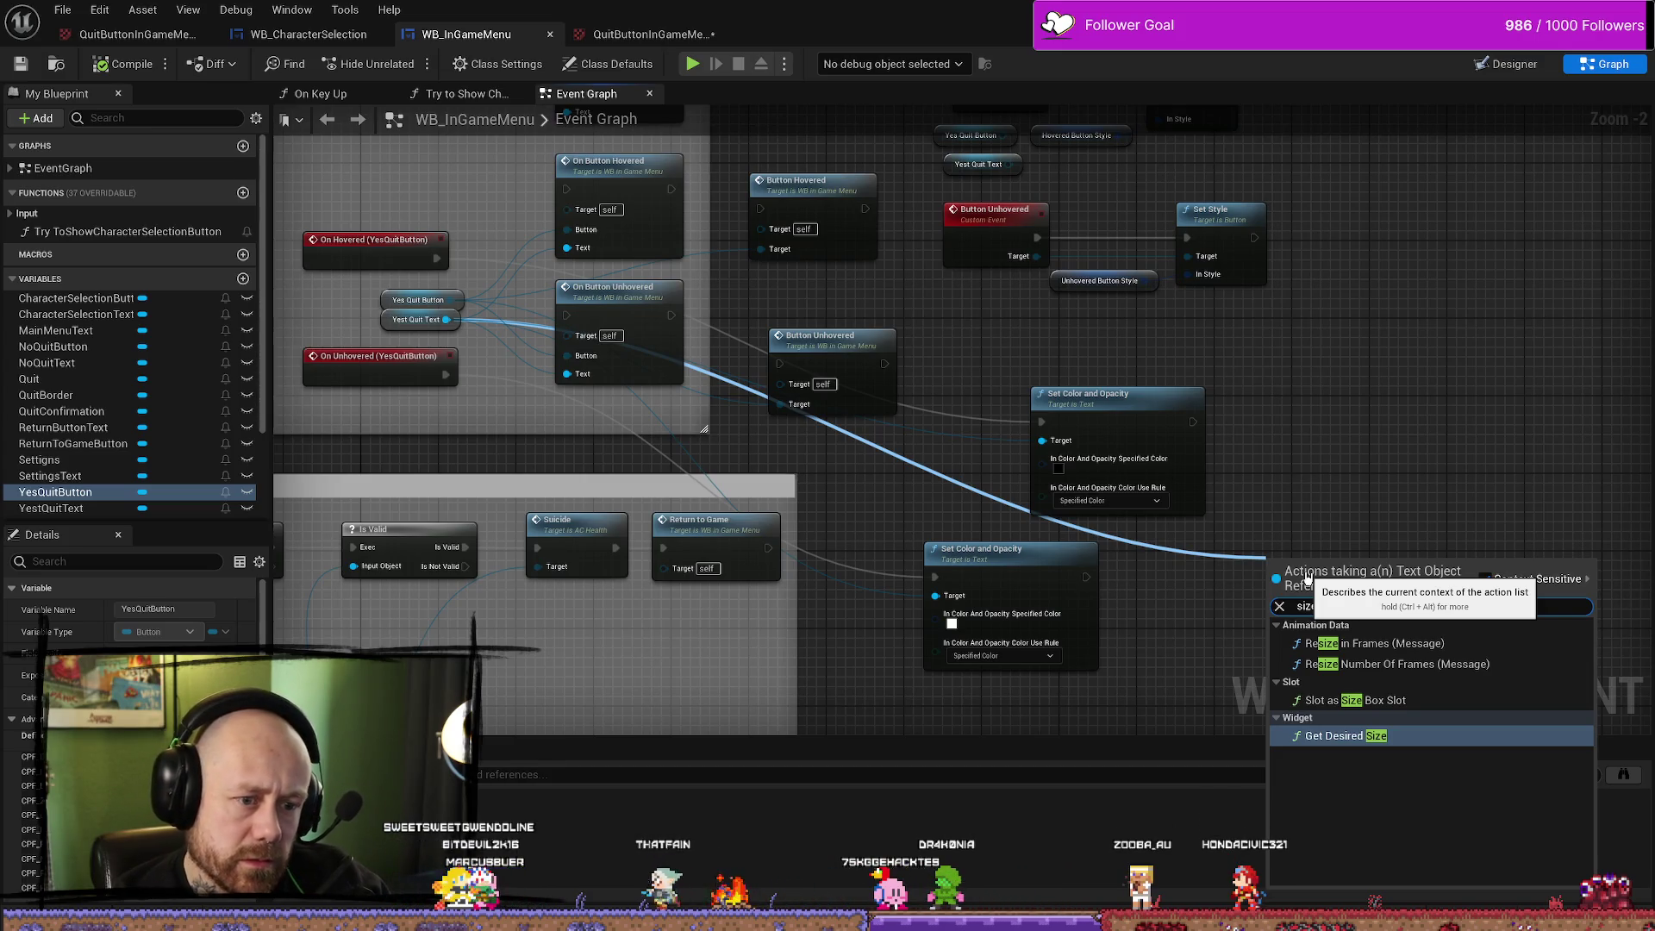
key("BackSpace")
key("BackSpace")
key("BackSpace")
type("fom")
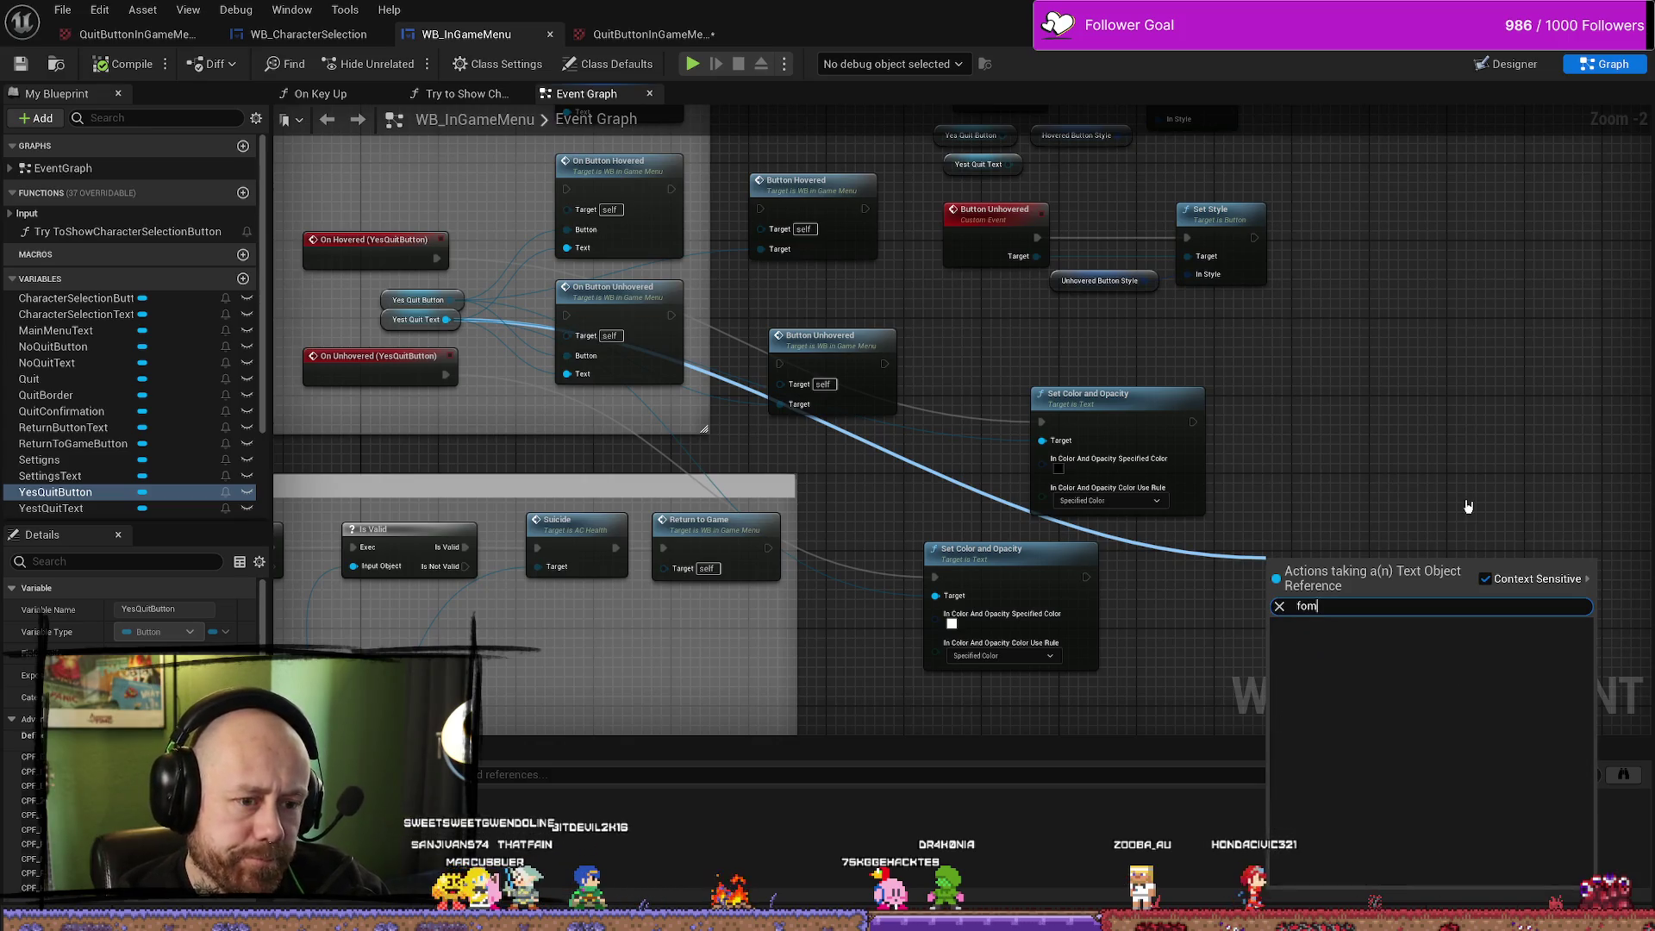
key("BackSpace")
type("nt")
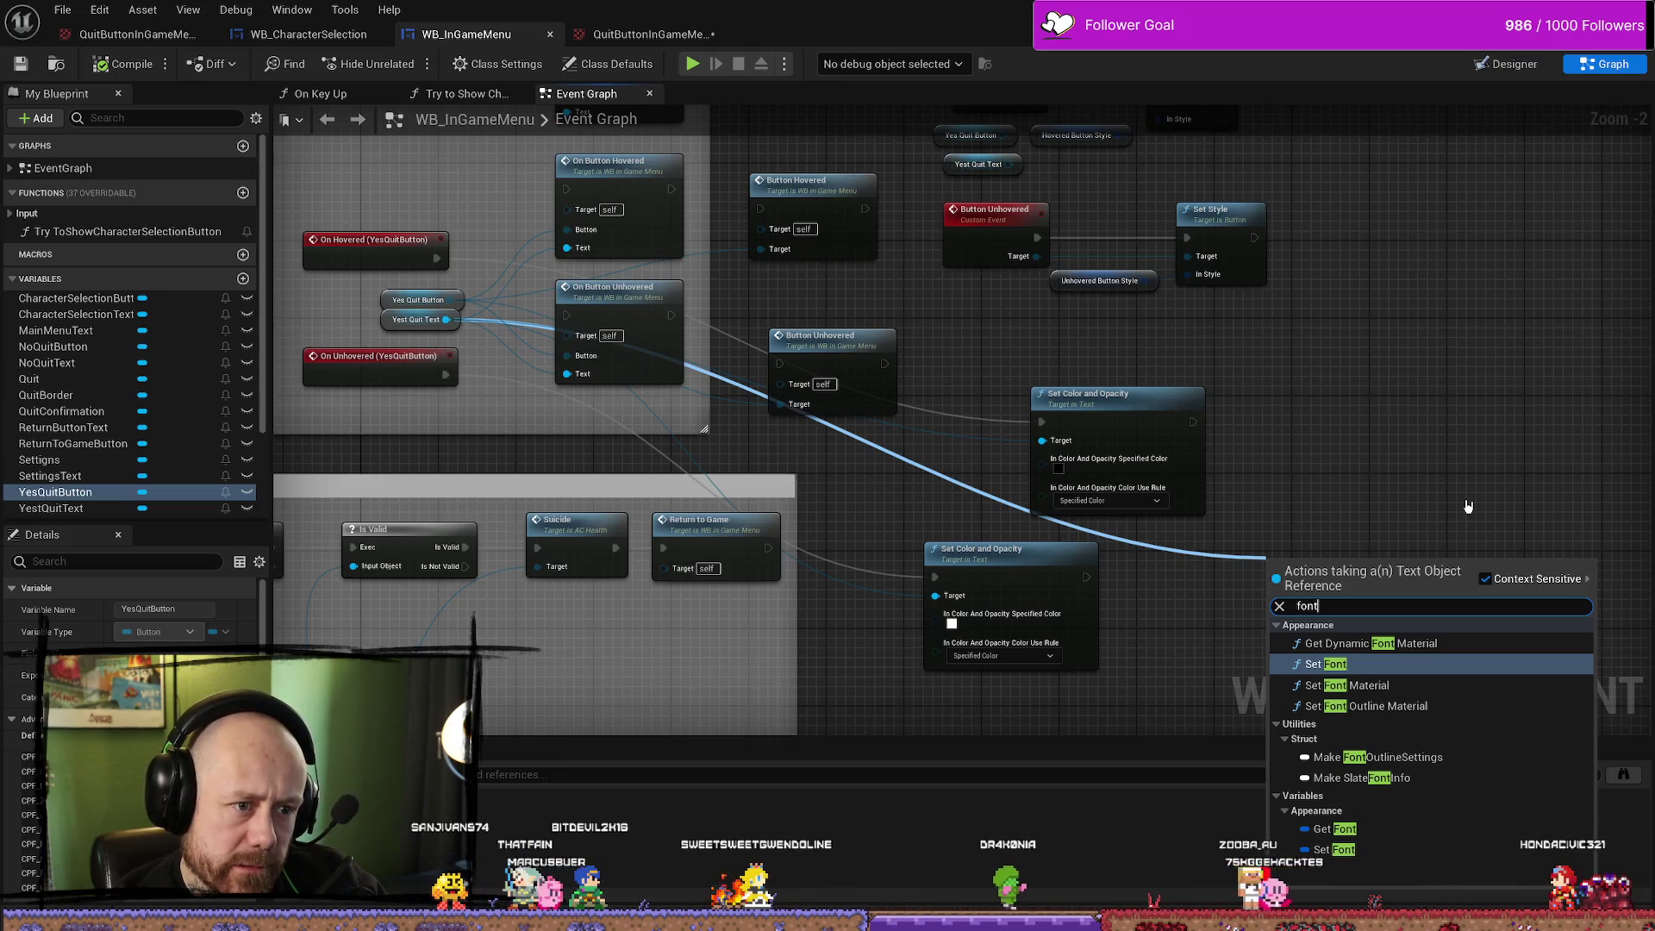
type(" si")
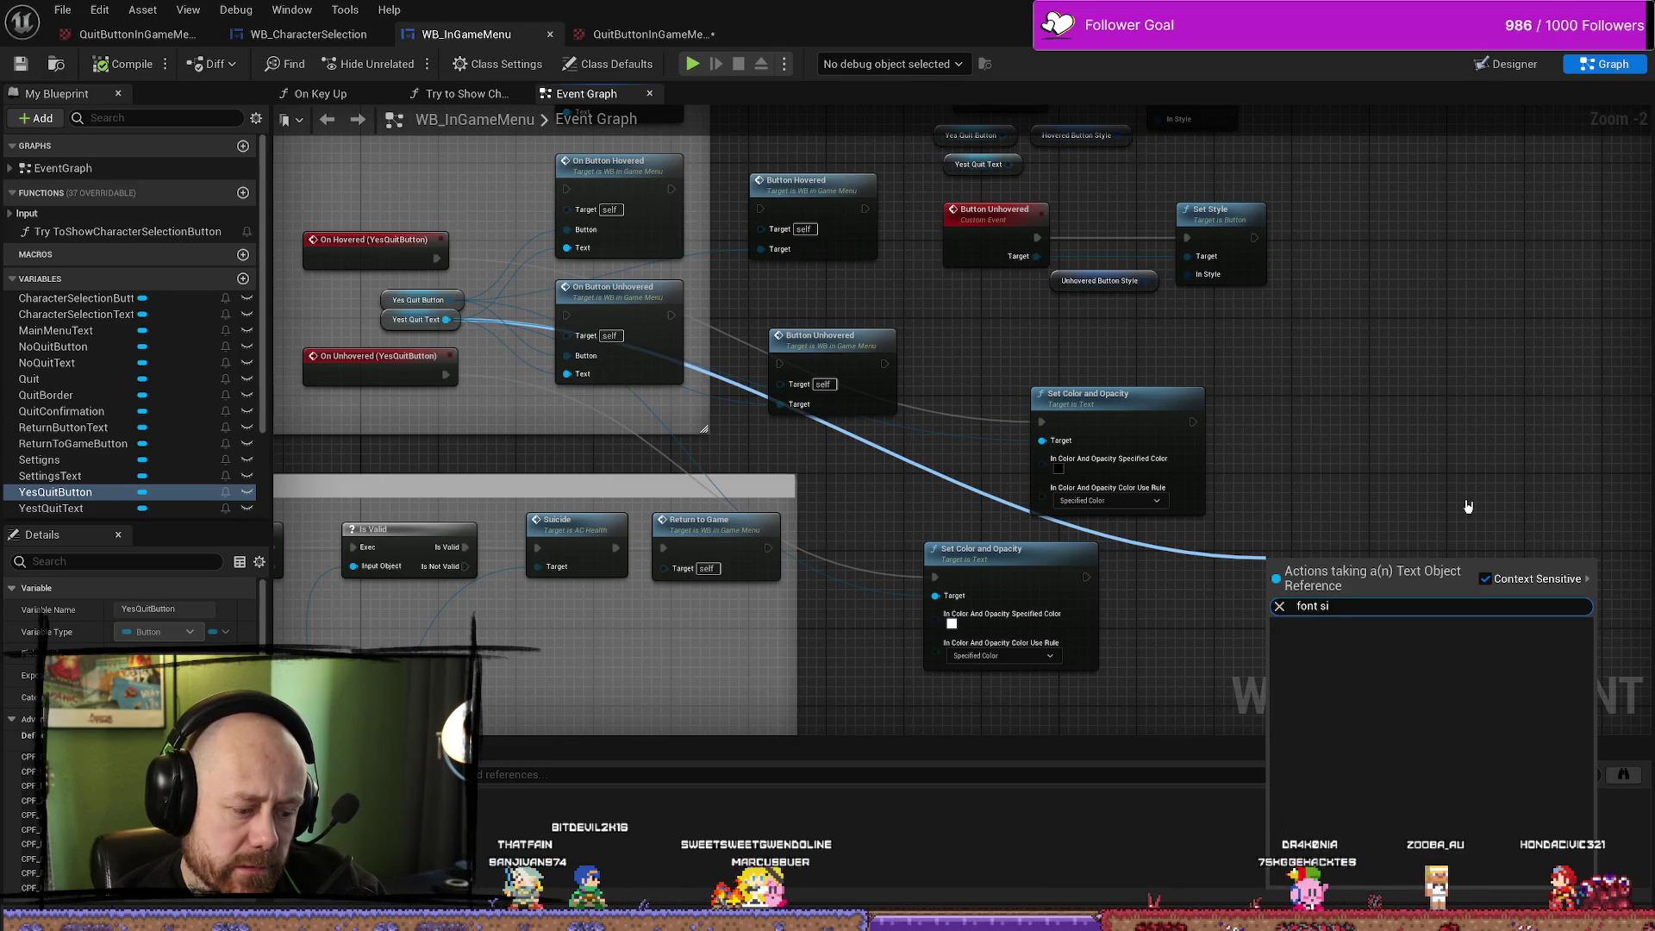
key("BackSpace")
key("BackSpace")
key("BackSpace")
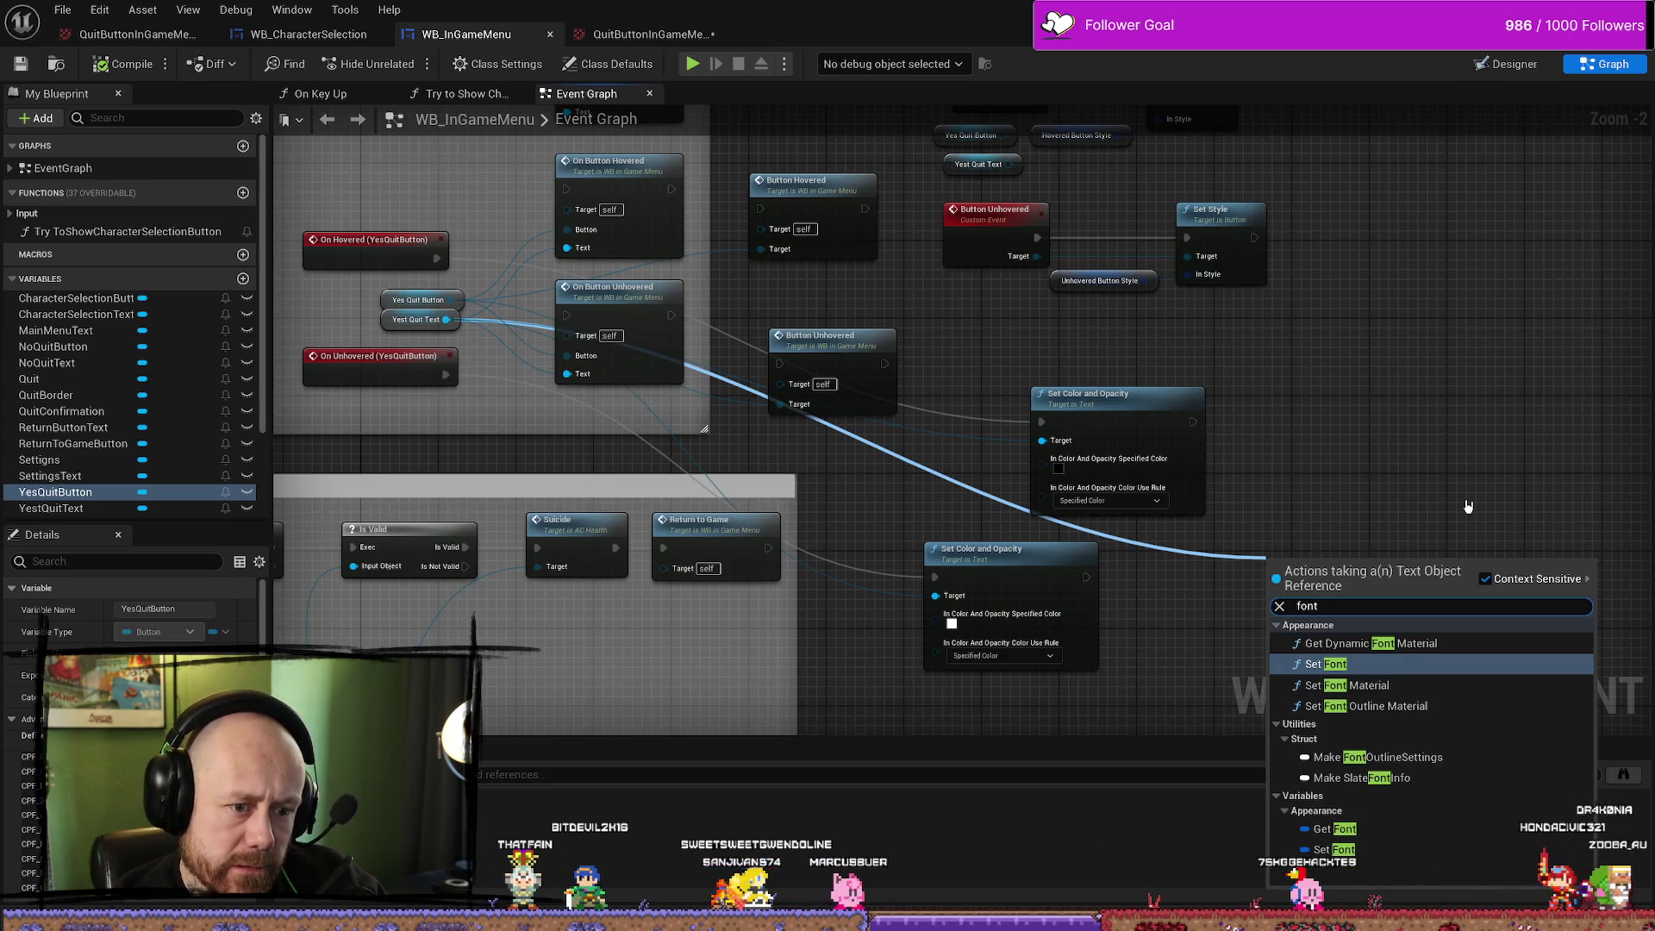
key("Return")
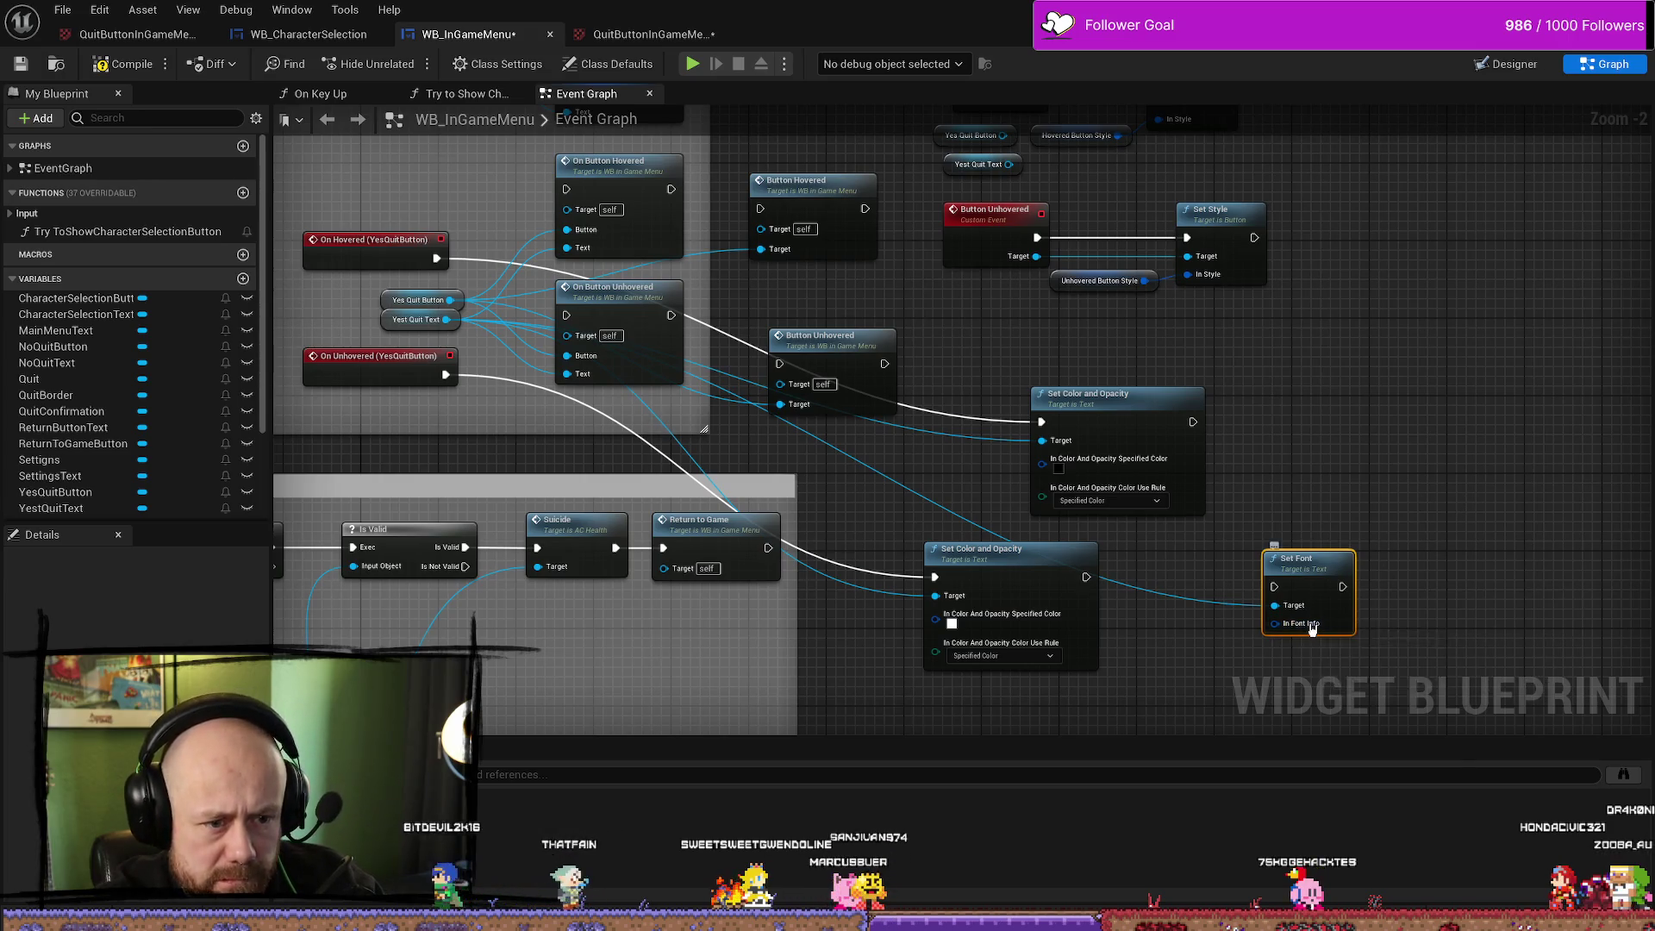
Split Set Font's In Font Info pin and run it after Set Color and Opacity
right_click(1311, 627)
left_click(1366, 679)
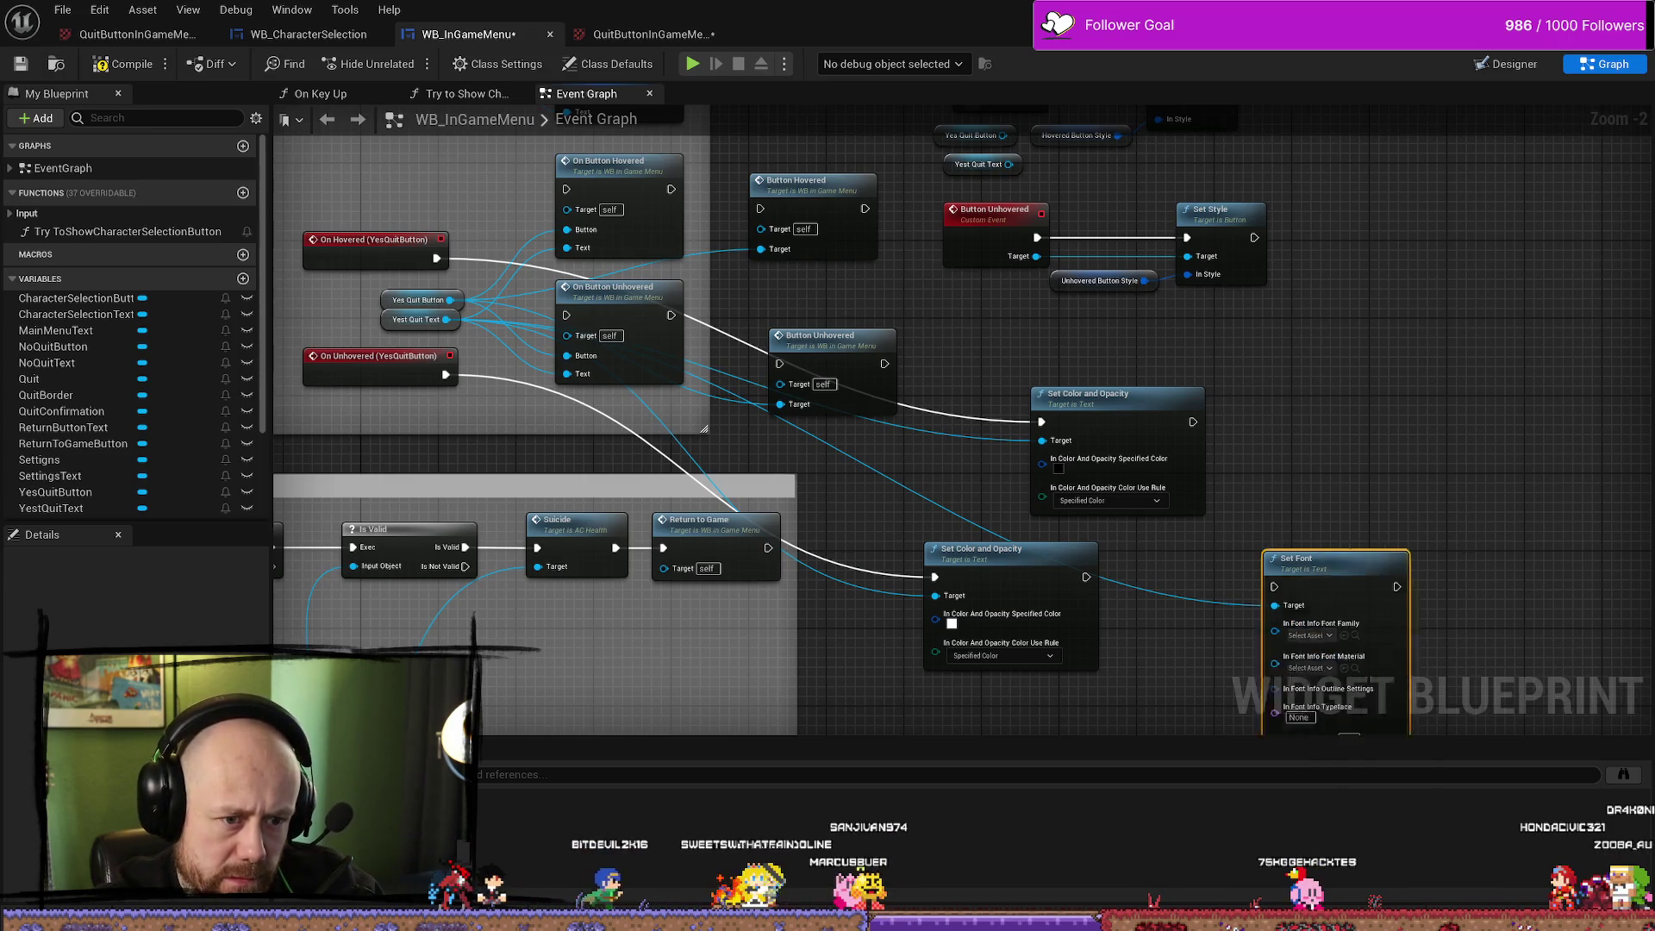
left_click_drag(1317, 654, 1346, 536)
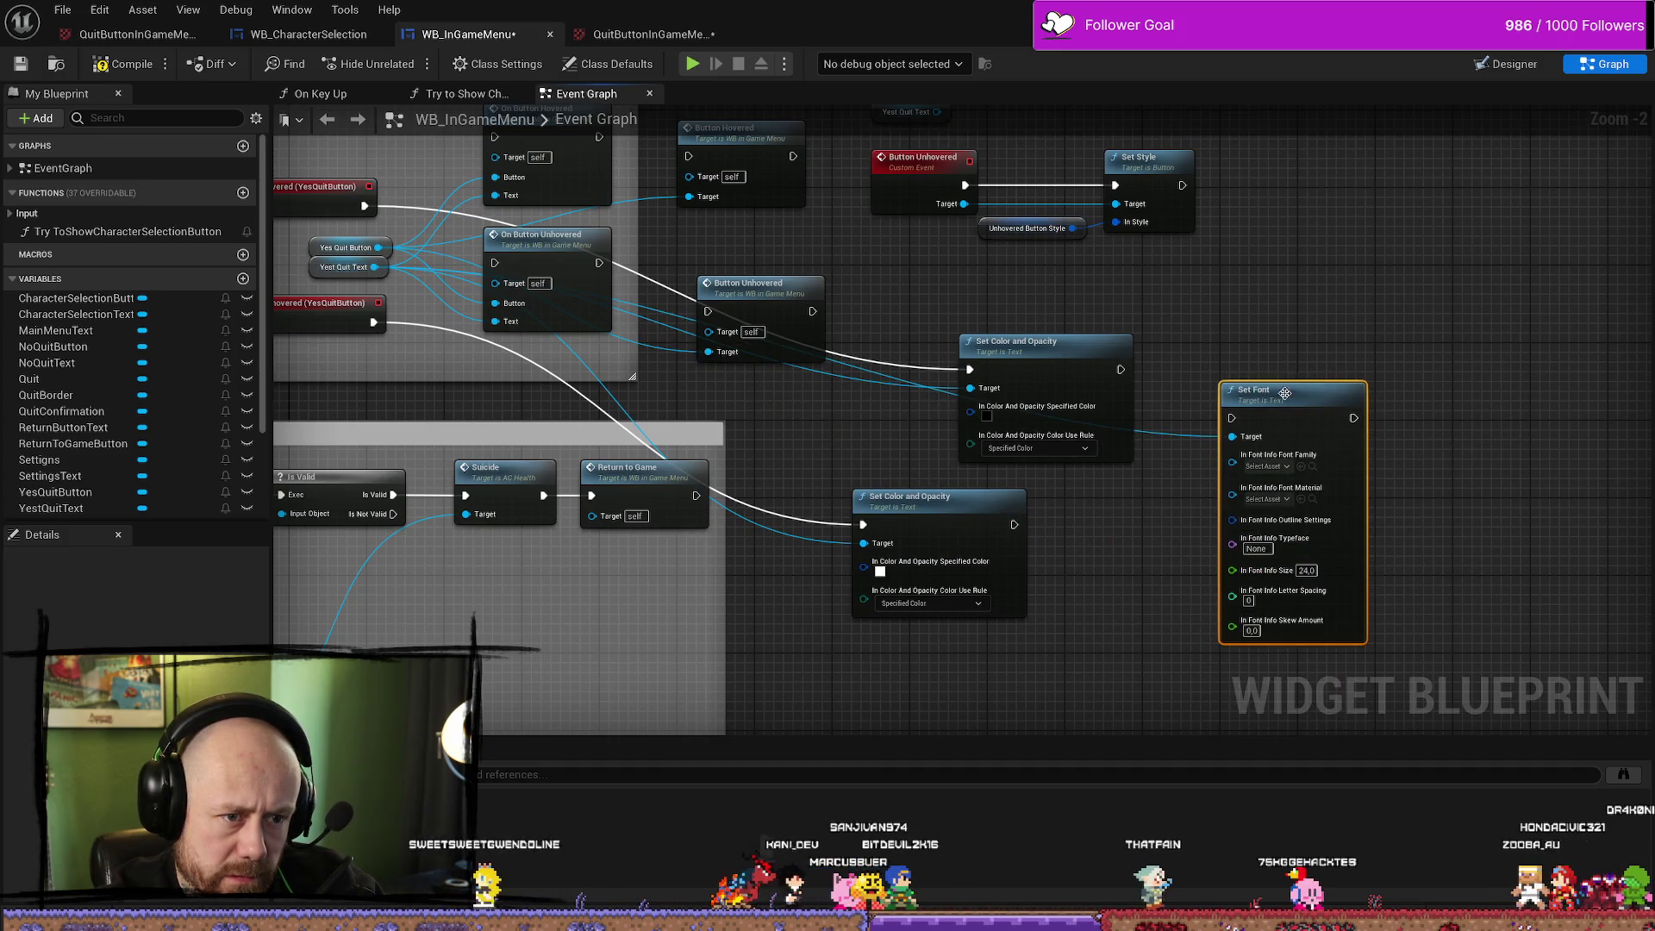
left_click_drag(1284, 393, 1284, 296)
left_click_drag(1121, 369, 1231, 321)
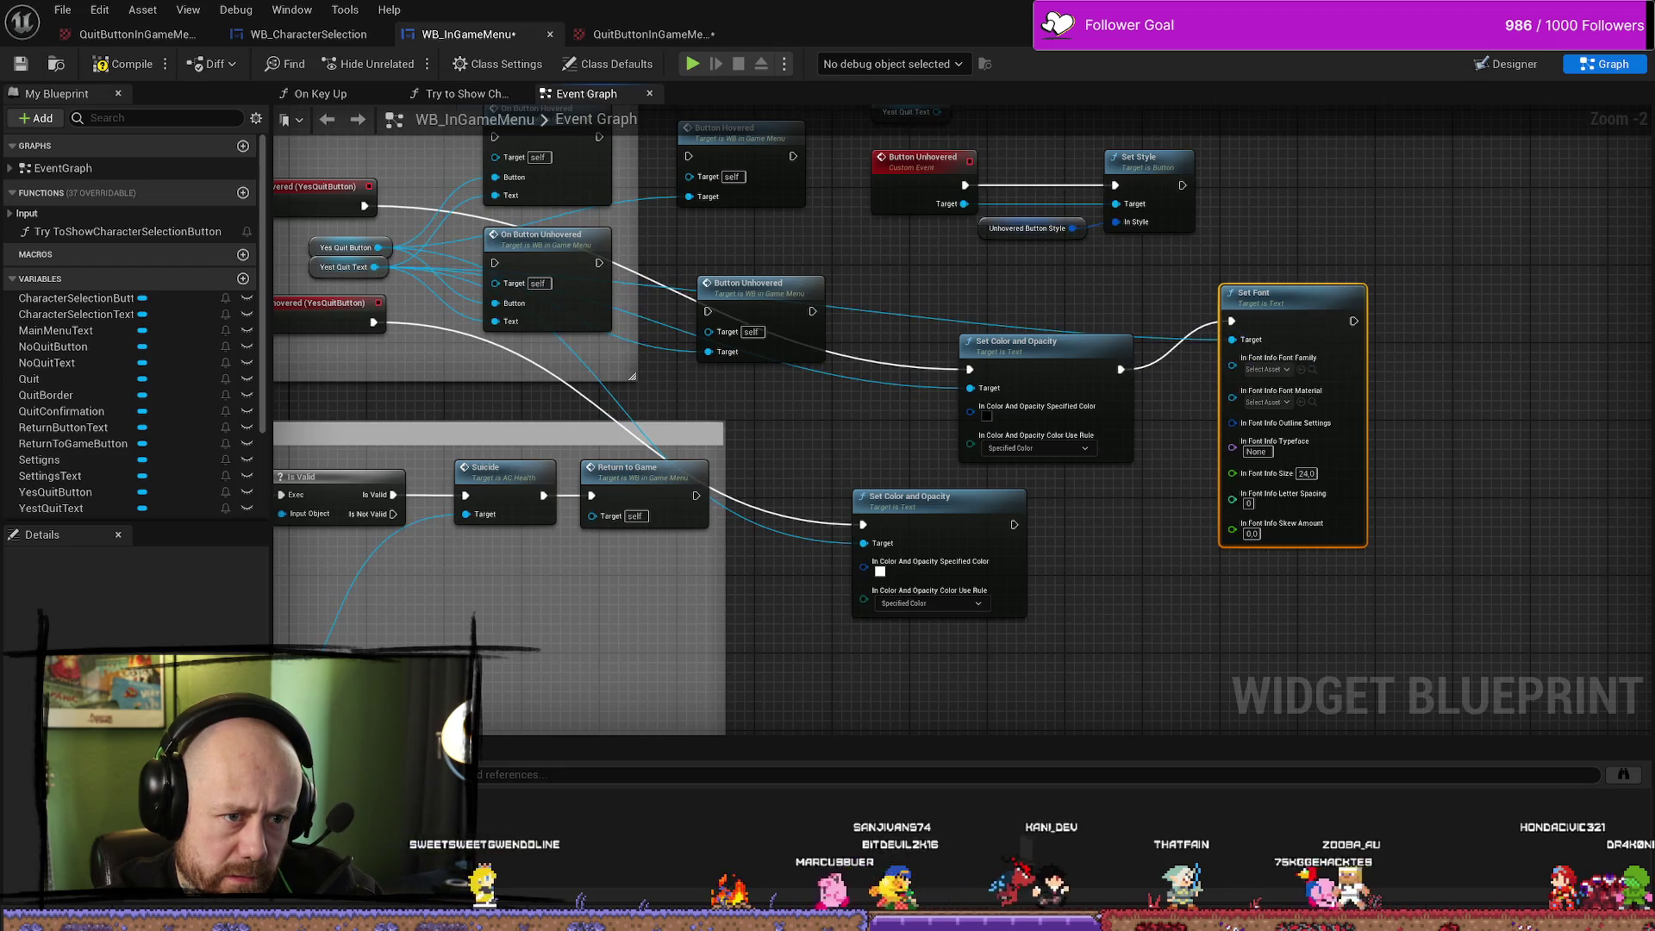
Set the Font Family to Jo_wrote_a_lovesong, then return to the Designer
scroll(1248, 466, "up", 2)
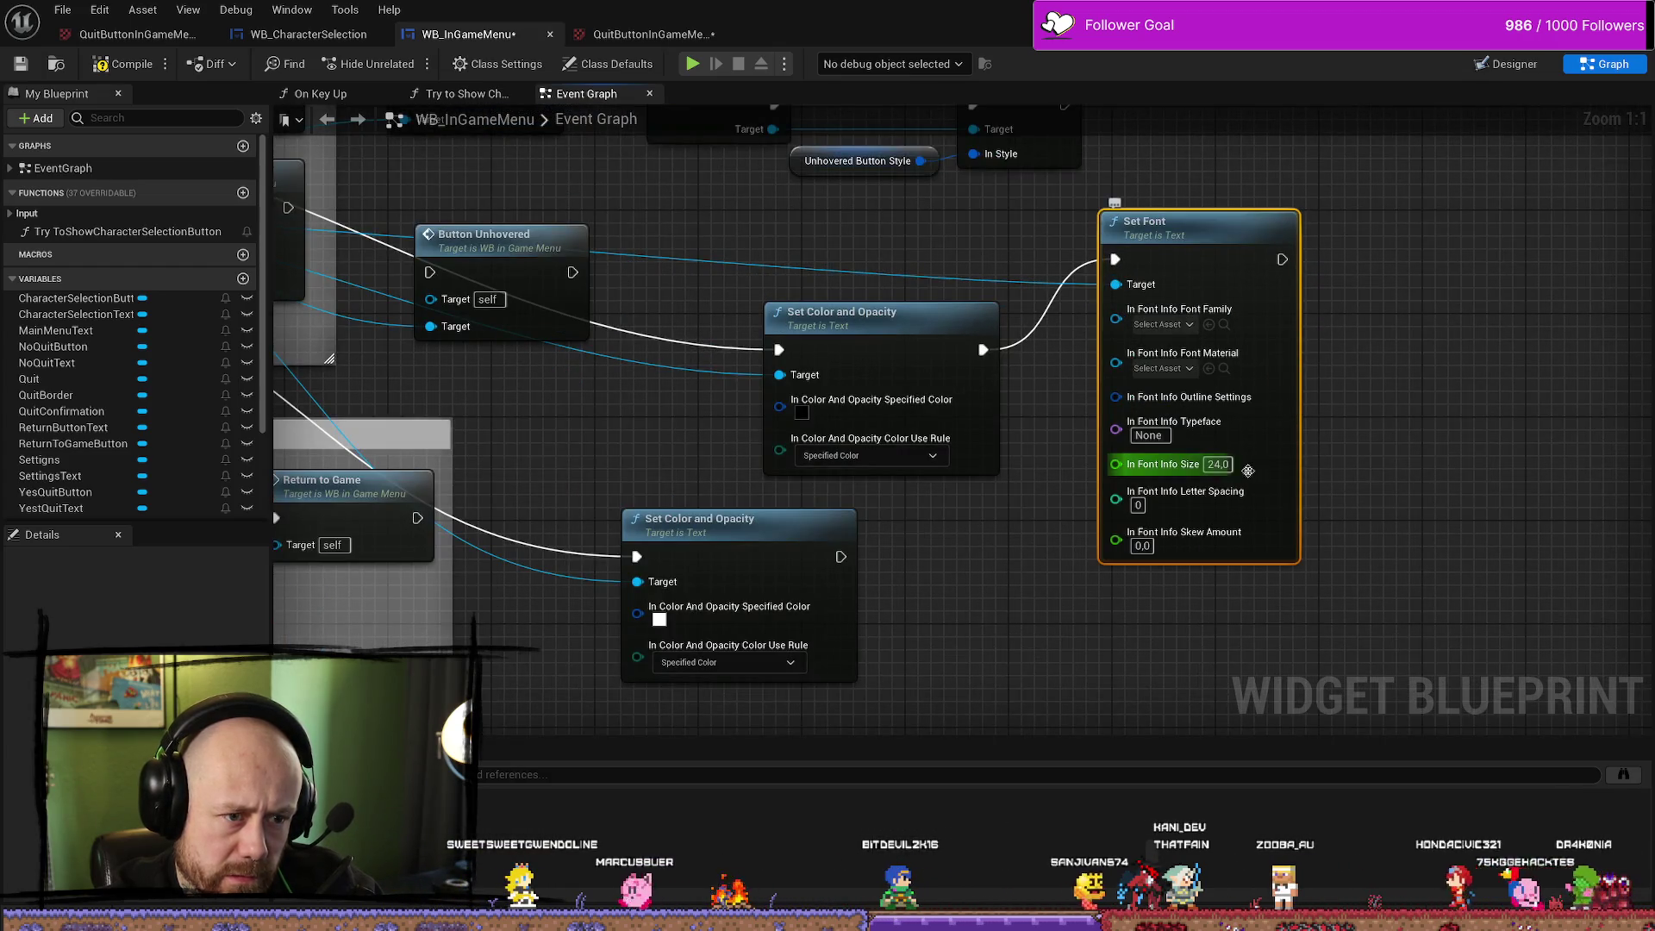
left_click(1173, 368)
left_click(1182, 338)
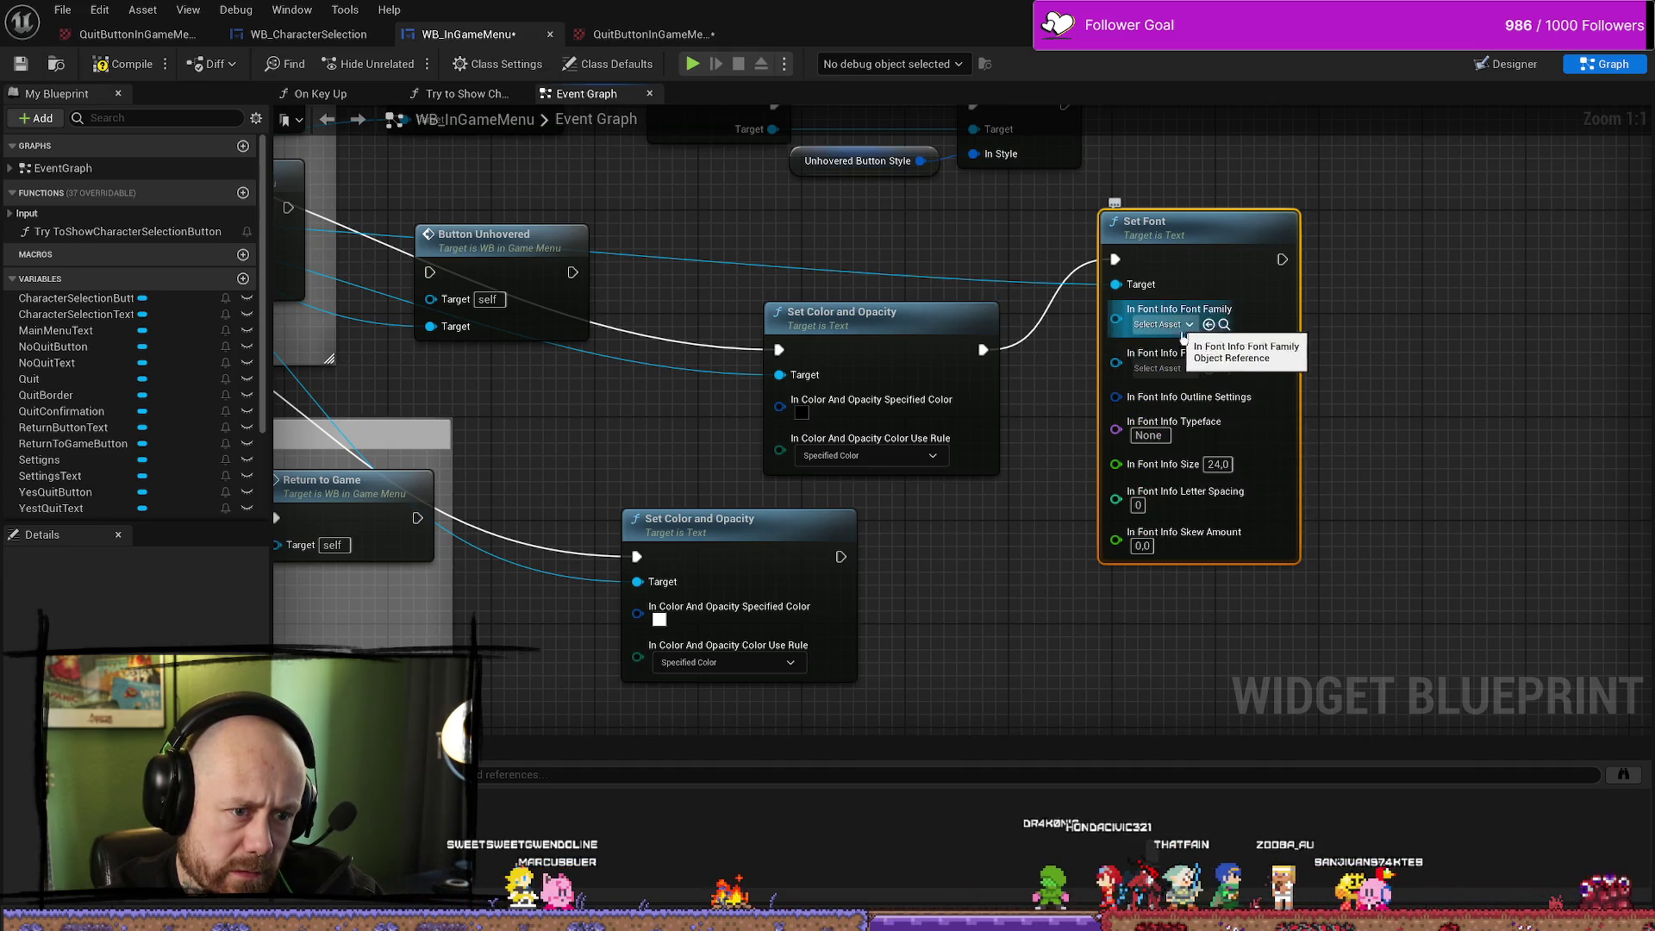
left_click(1192, 369)
left_click(1180, 338)
left_click(1181, 339)
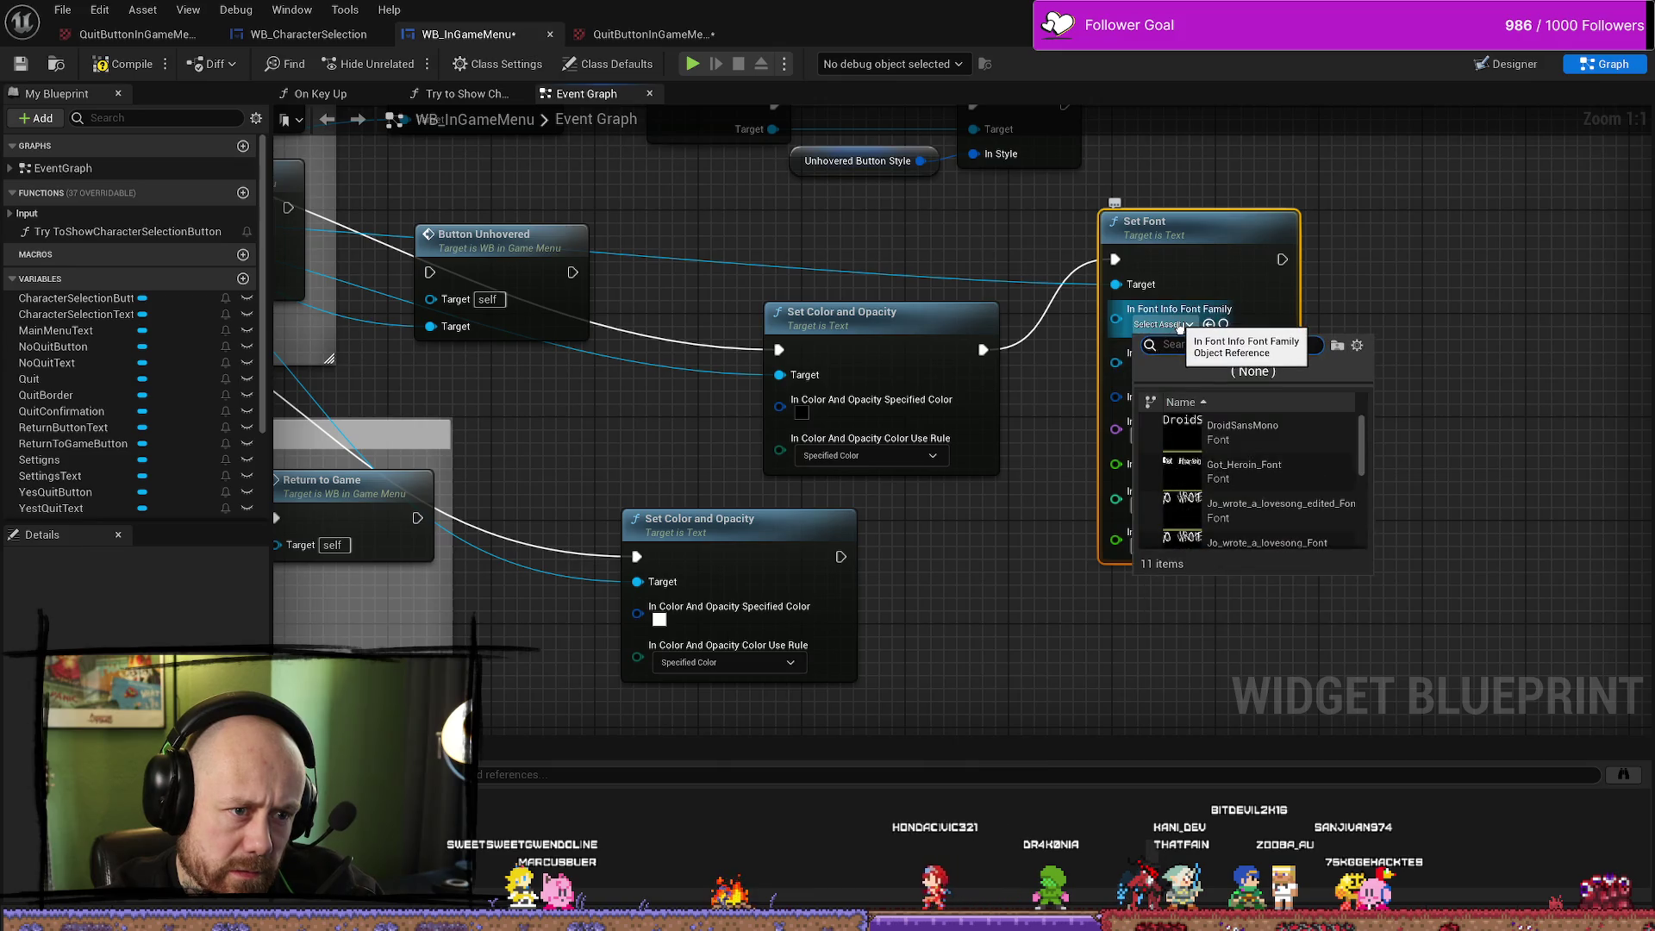
left_click(1290, 510)
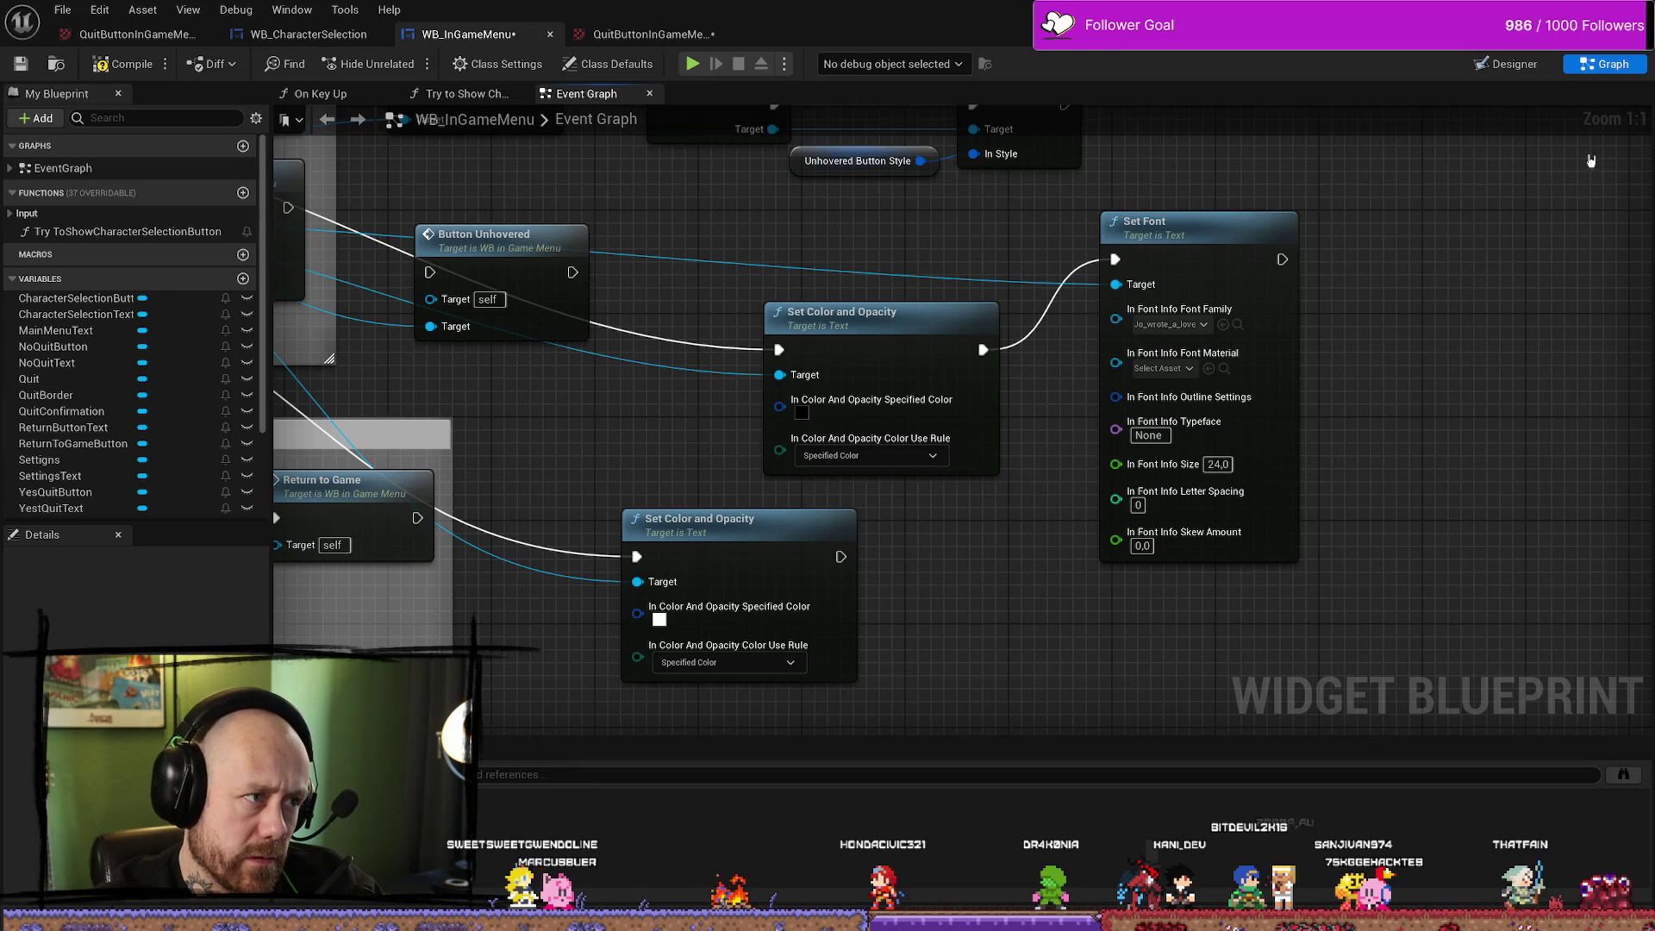
left_click(1514, 64)
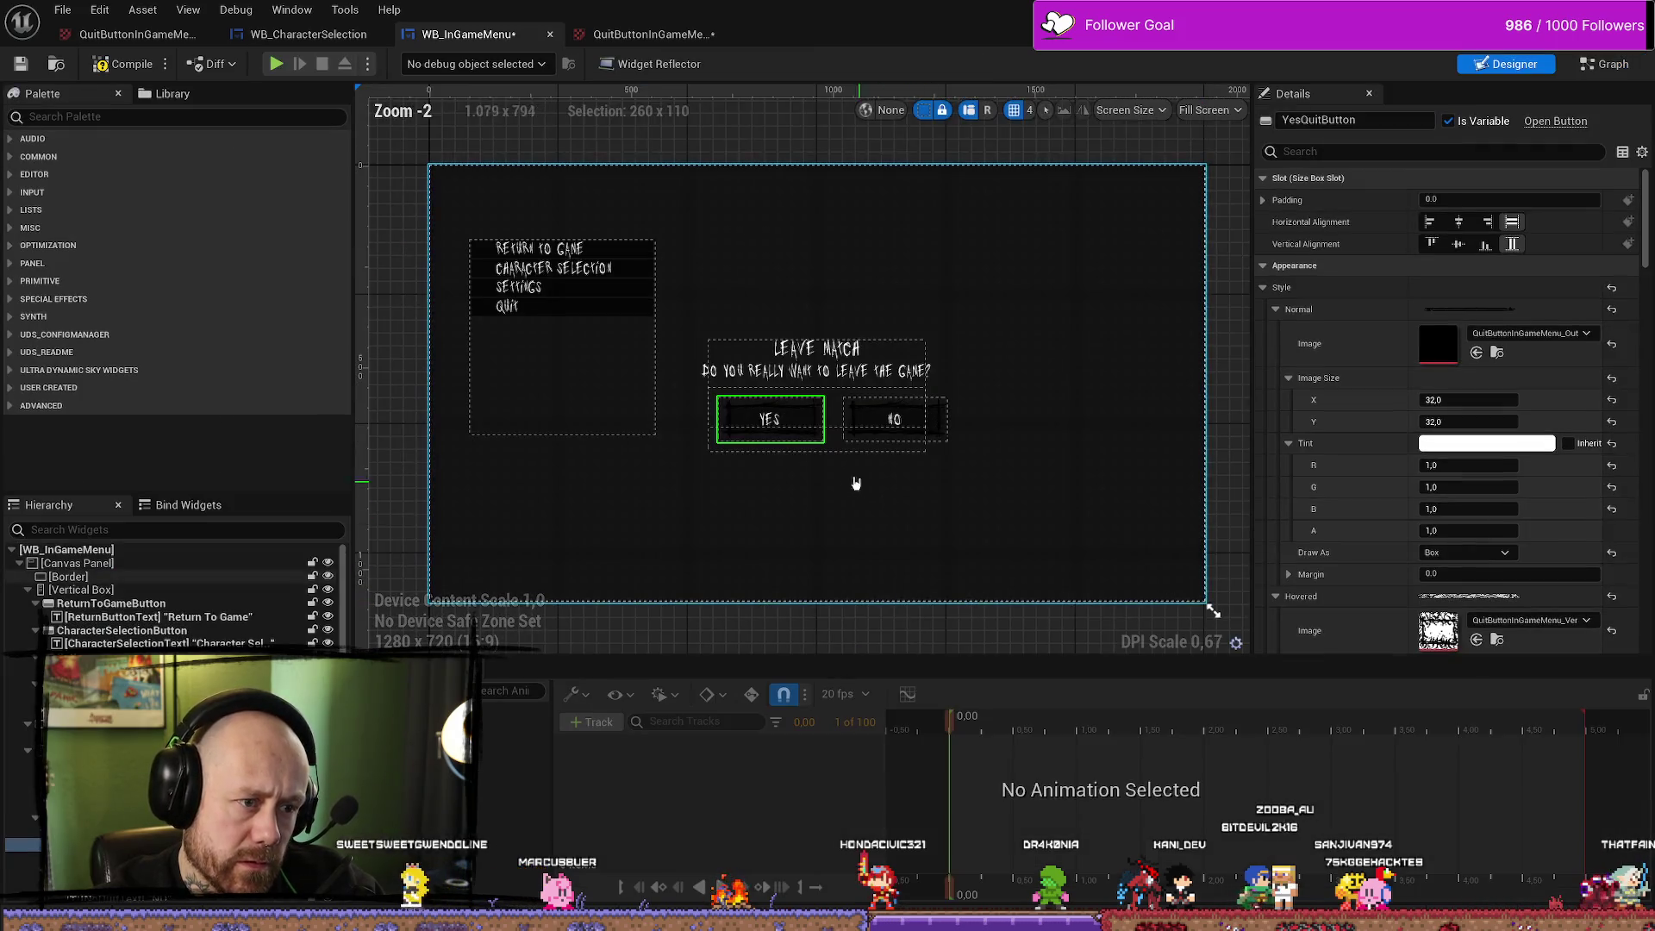
Check the YES text's font, then set the Set Font node's size to 40
left_click(770, 420)
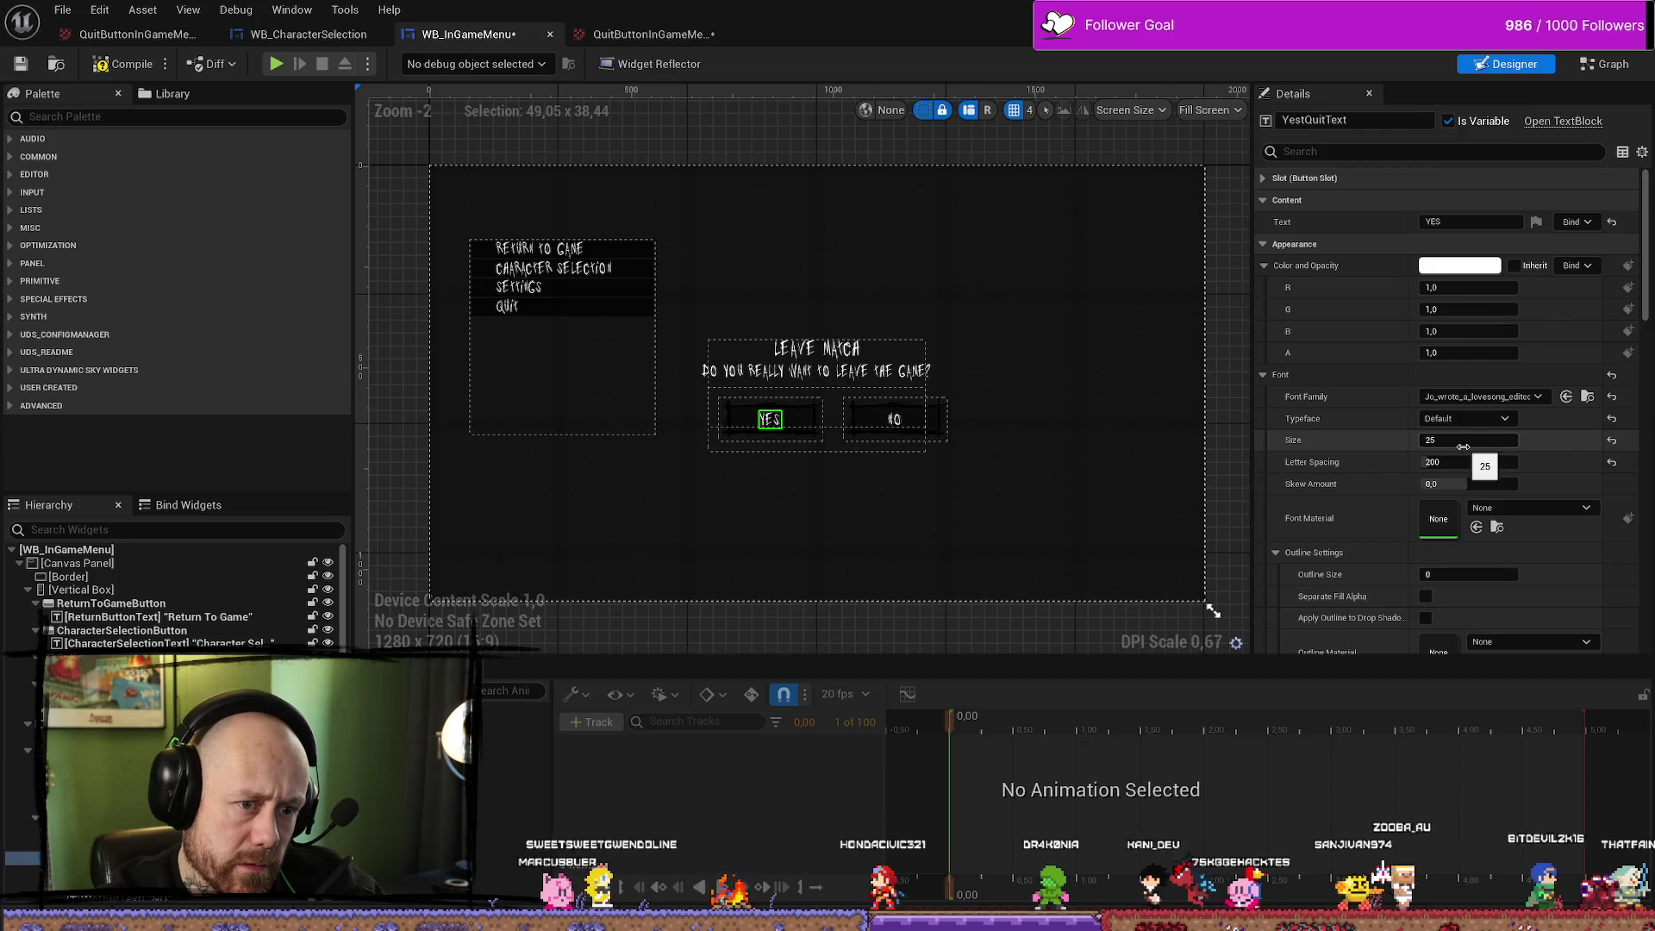
left_click(1593, 63)
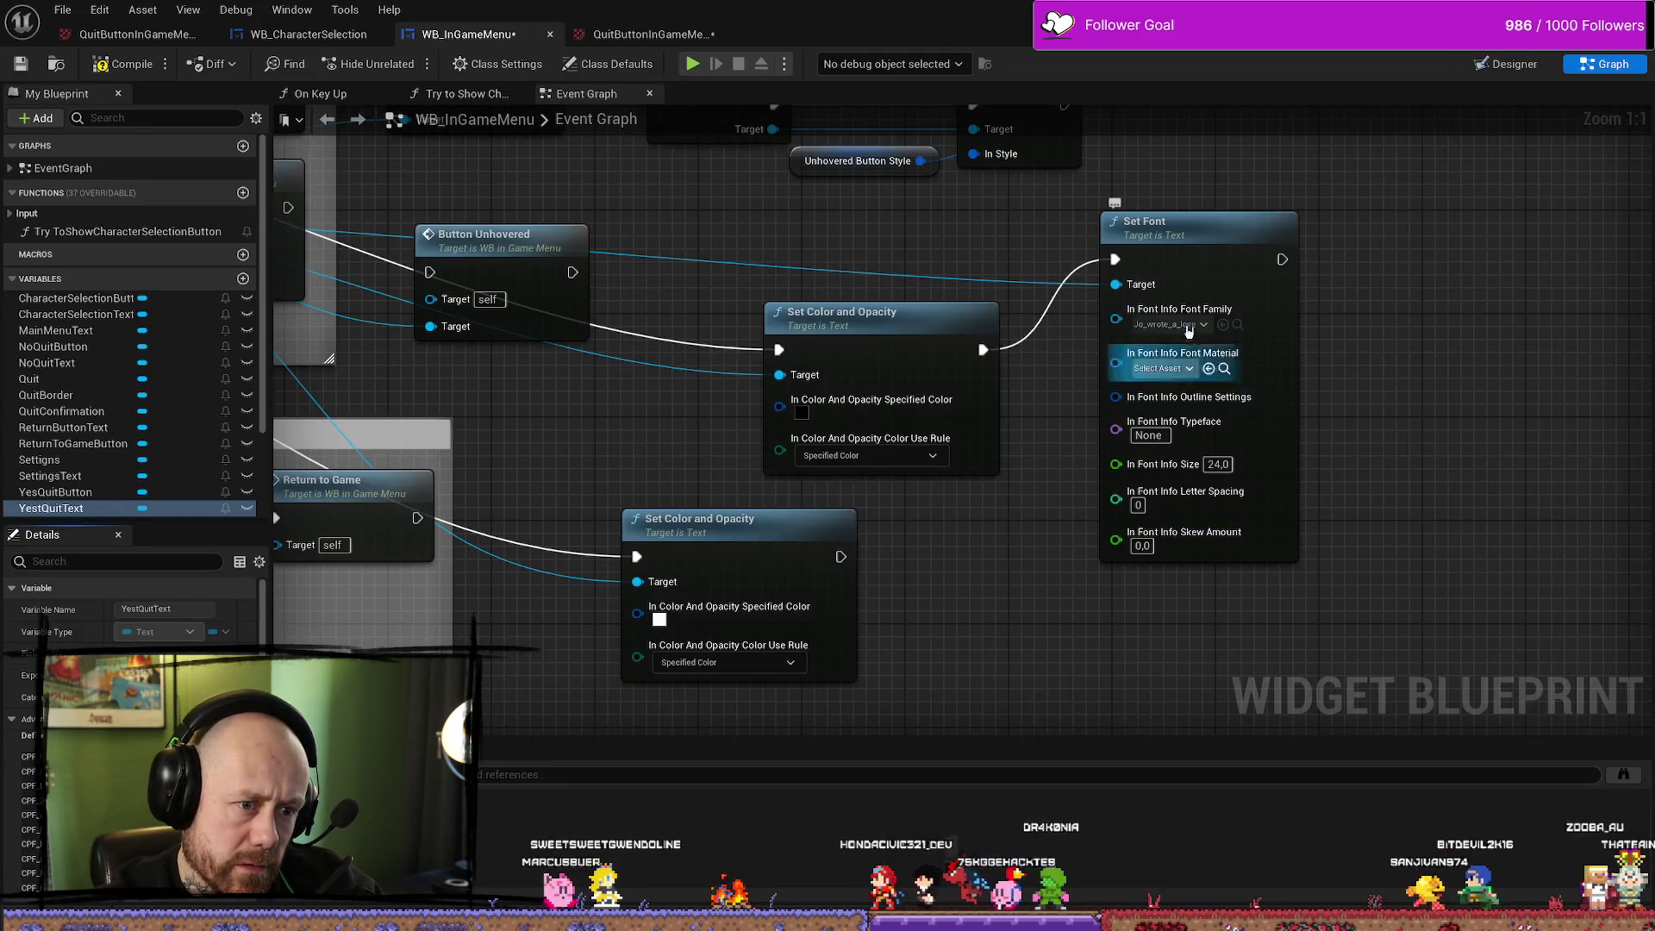
left_click(1215, 463)
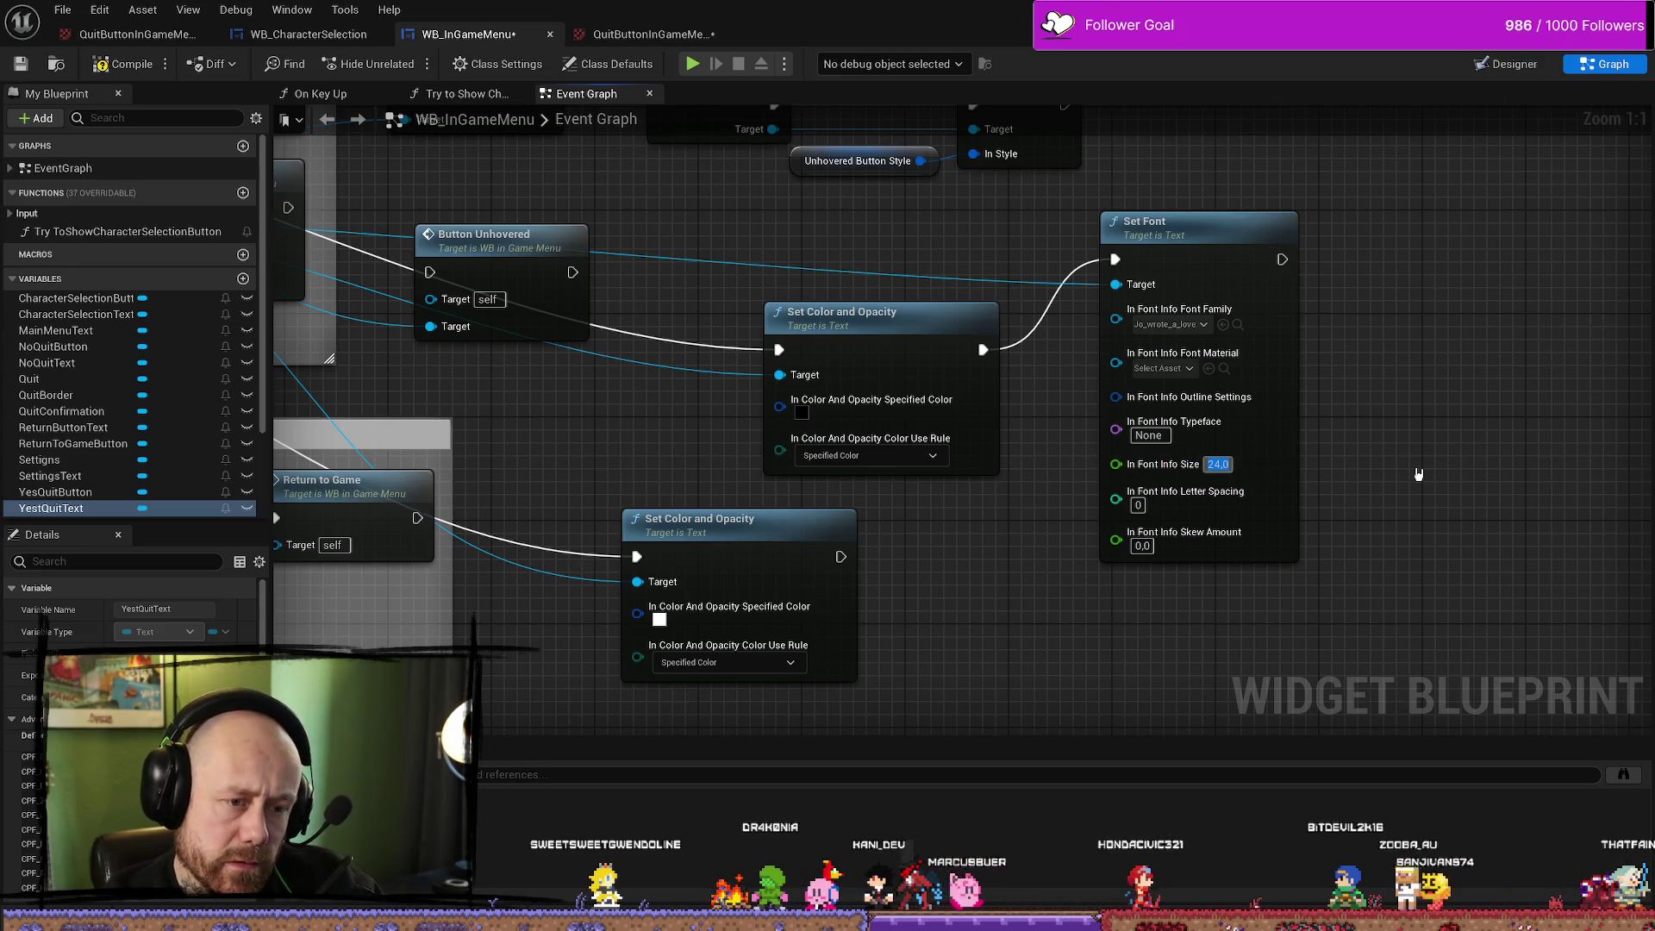
type("40")
mouse_move(1008, 609)
left_mouse_down()
mouse_move(1034, 561)
mouse_move(1038, 474)
left_mouse_up()
Duplicate the Set Font node after the white colour change and give it size 25
left_click(1318, 486)
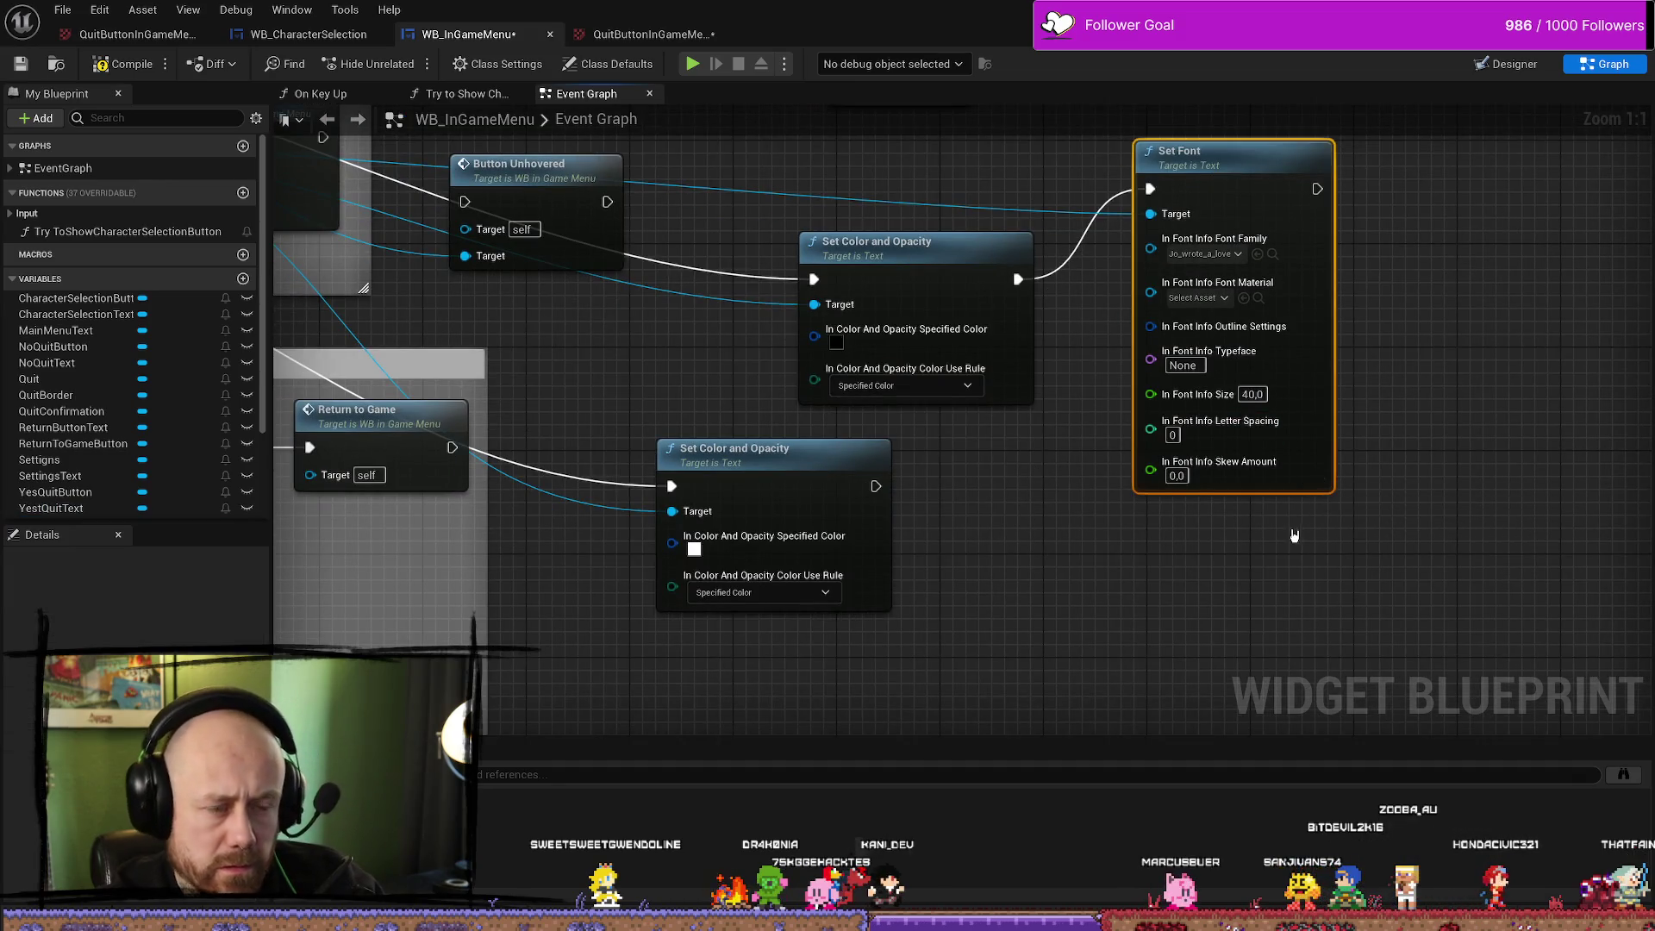
key("ctrl+c")
key("ctrl+v")
mouse_move(876, 486)
left_mouse_down()
mouse_move(1120, 663)
mouse_move(954, 489)
left_mouse_up()
scroll(956, 517, "down", 2)
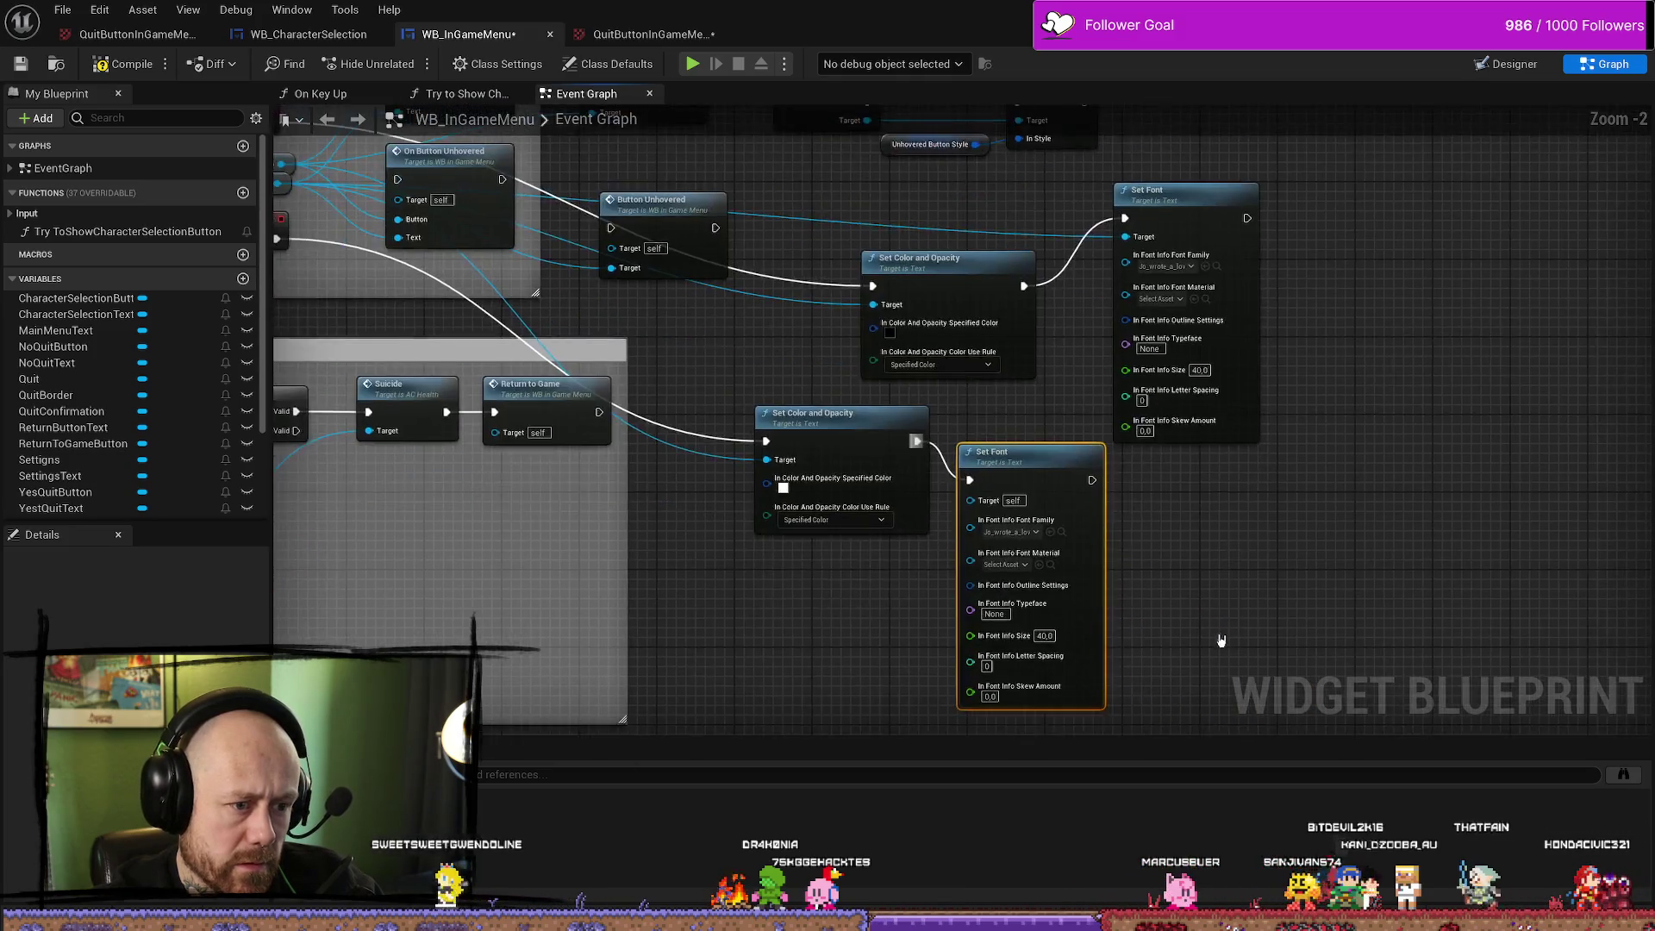
scroll(1000, 638, "up", 2)
left_click(999, 639)
type("25")
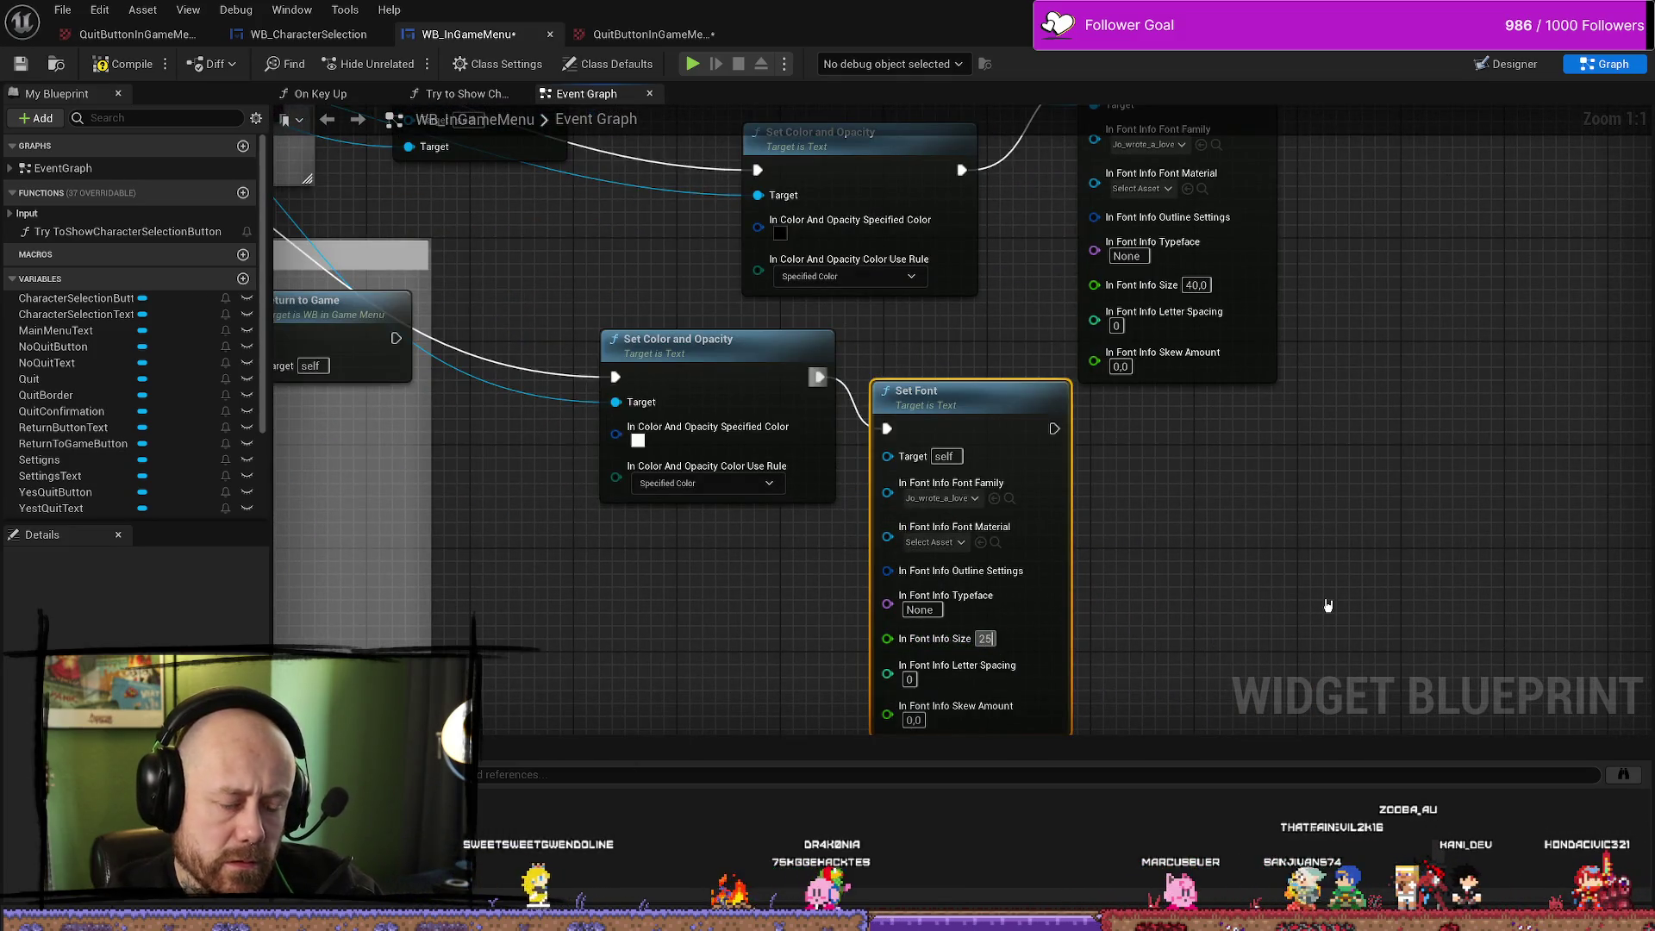
Compile the widget blueprint and reposition the lower Set Font node
left_click(126, 69)
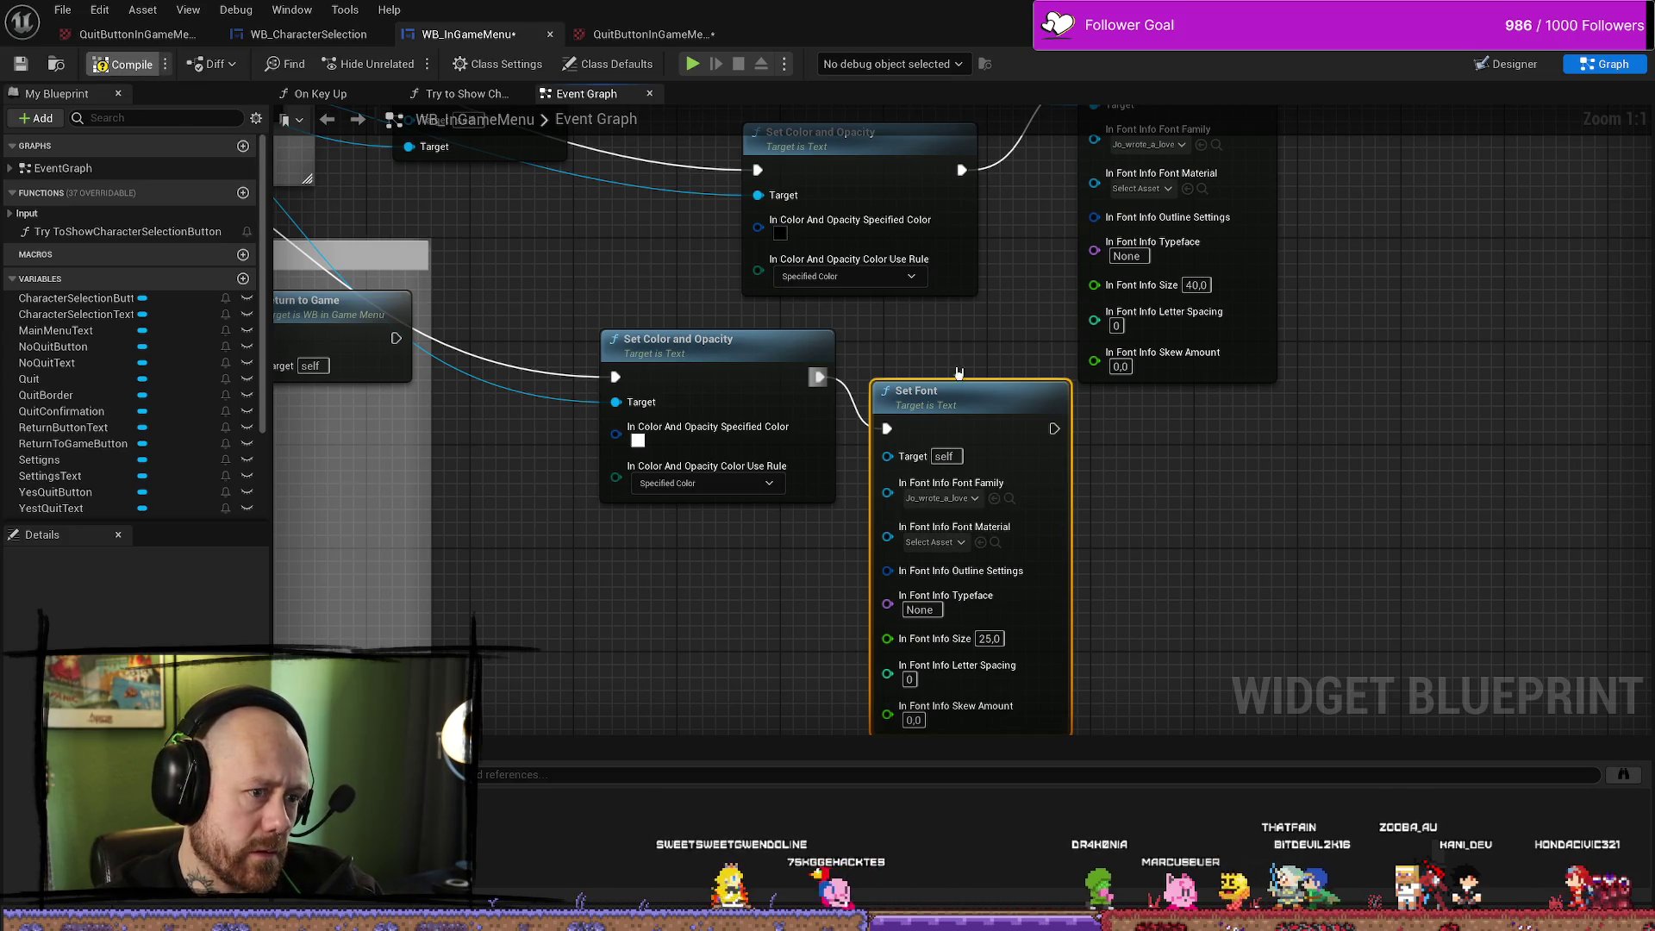
mouse_move(1006, 329)
left_mouse_down()
mouse_move(1018, 490)
mouse_move(1085, 457)
mouse_move(1029, 437)
left_mouse_up()
left_click_drag(985, 508, 985, 455)
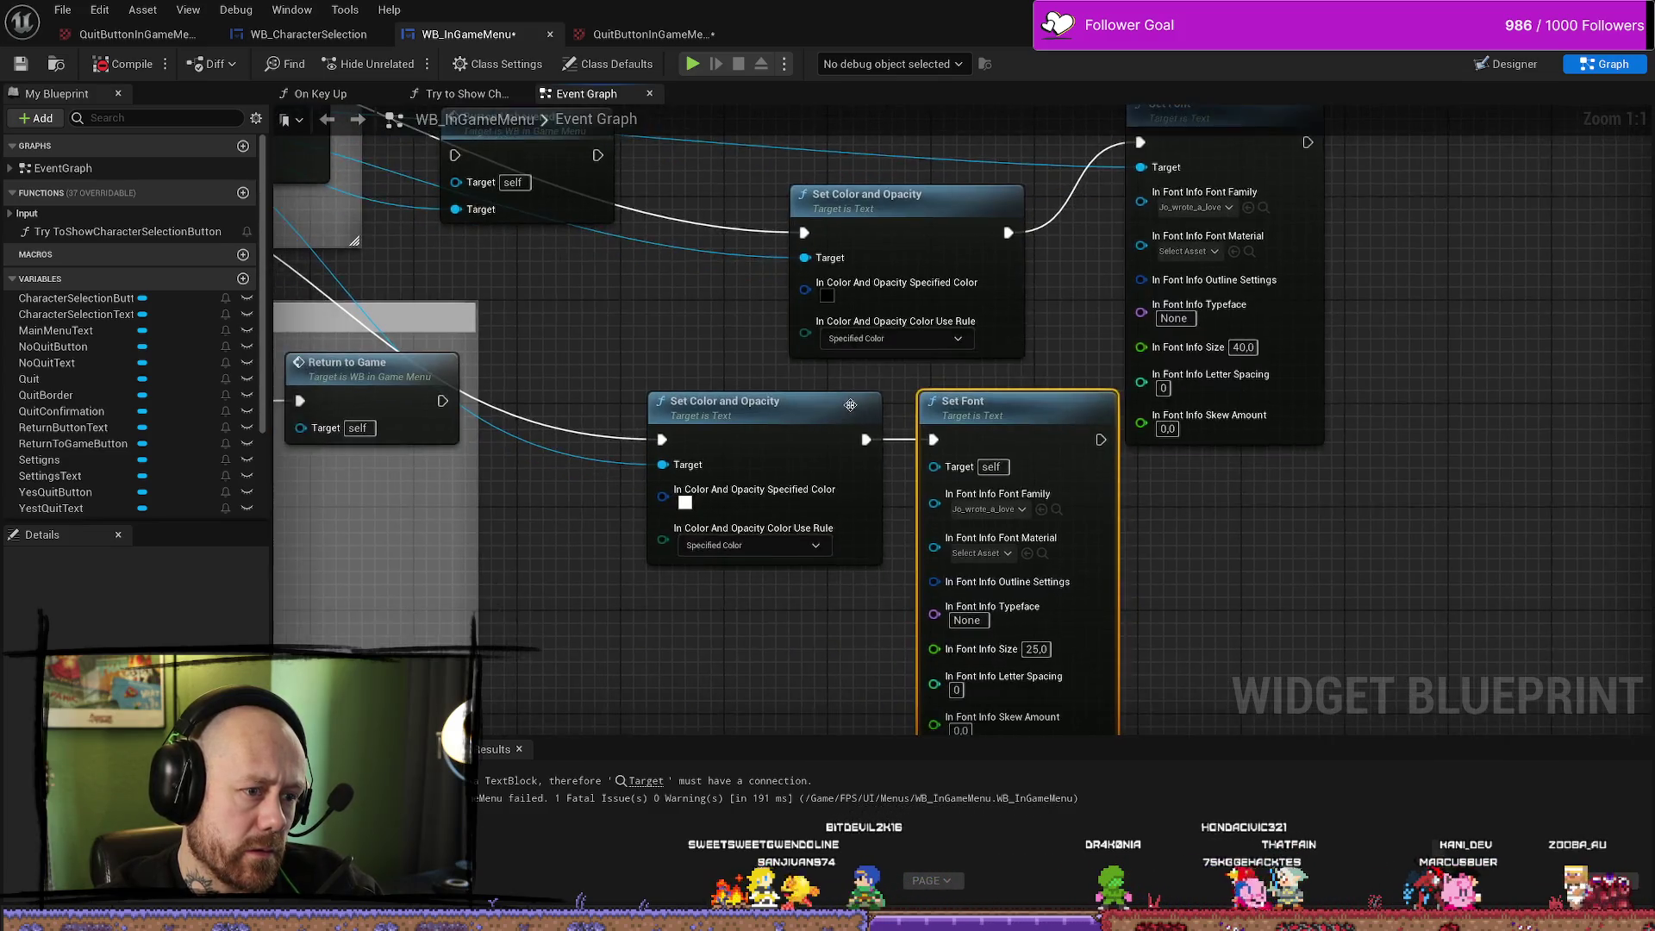
scroll(825, 419, "down", 1)
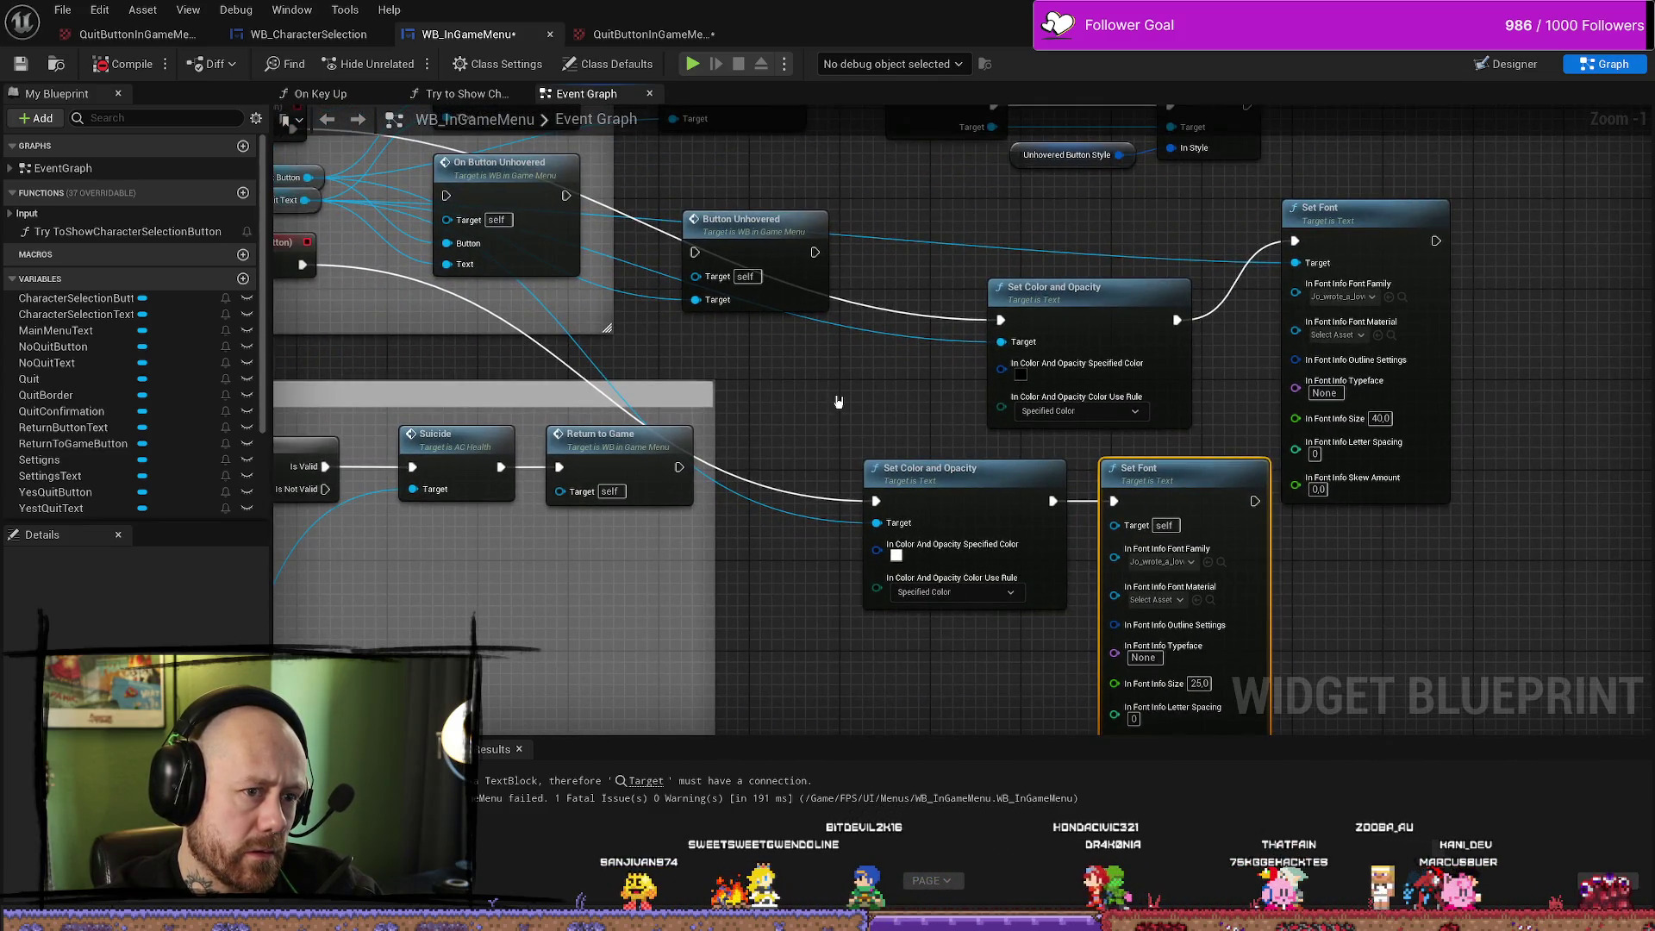
scroll(852, 400, "down", 1)
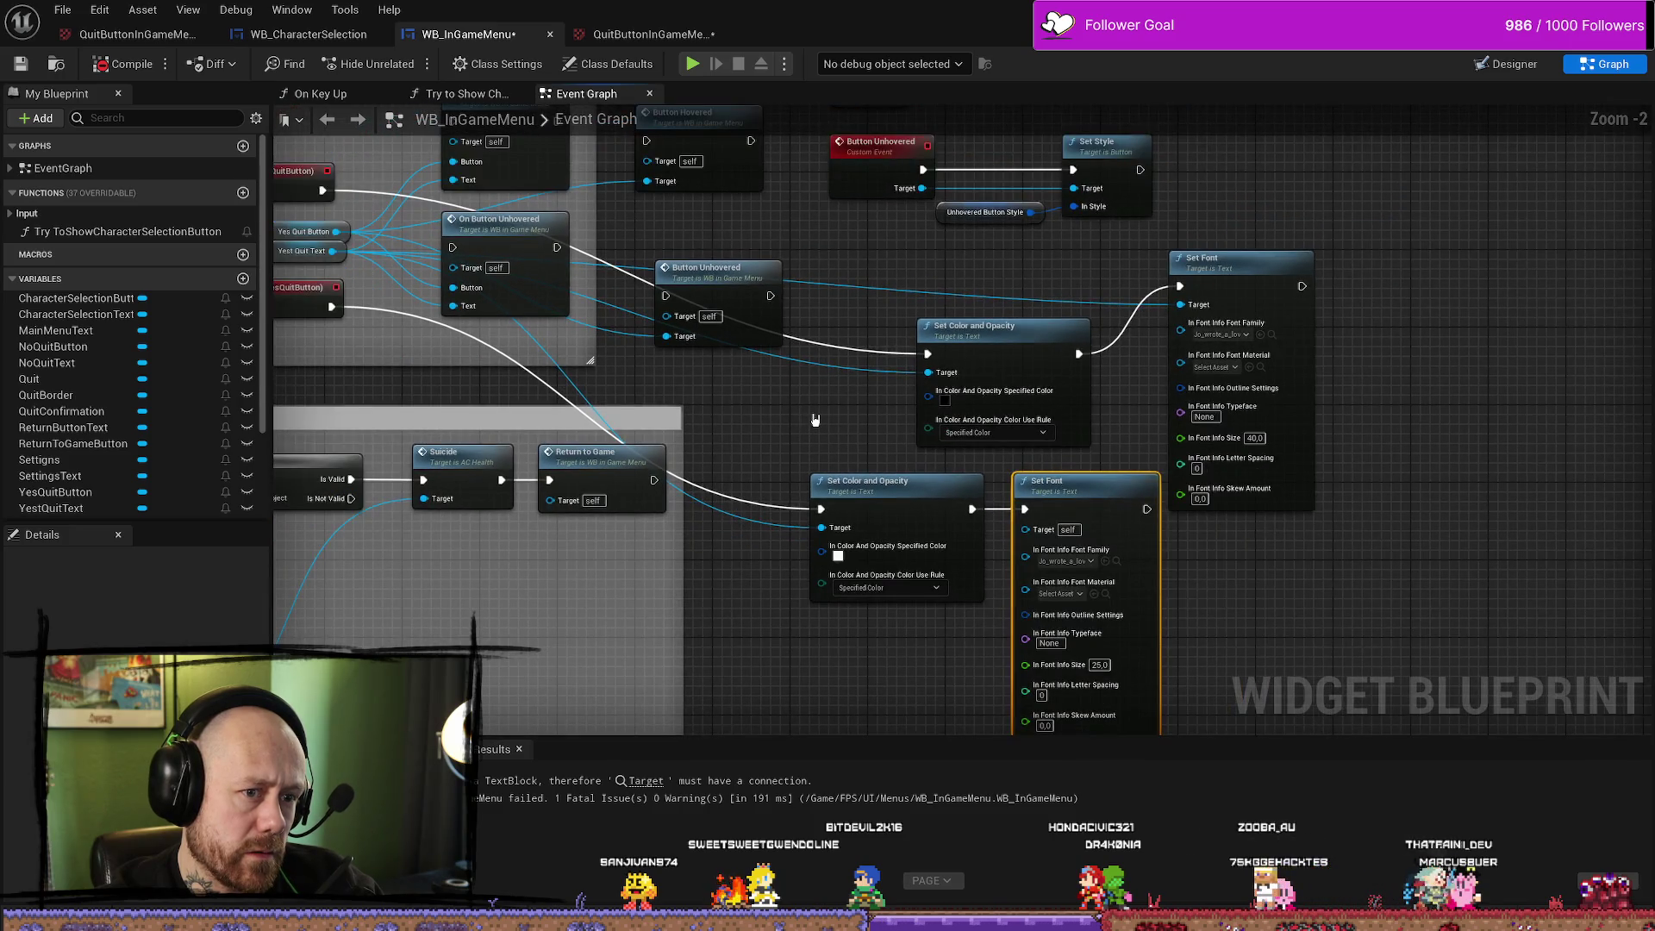
Connect Yest Quit Text as the lower Set Font's target and cancel the stray wire
mouse_move(332, 251)
left_mouse_down()
mouse_move(466, 302)
mouse_move(655, 414)
mouse_move(1038, 534)
mouse_move(1034, 551)
mouse_move(1030, 534)
left_mouse_up()
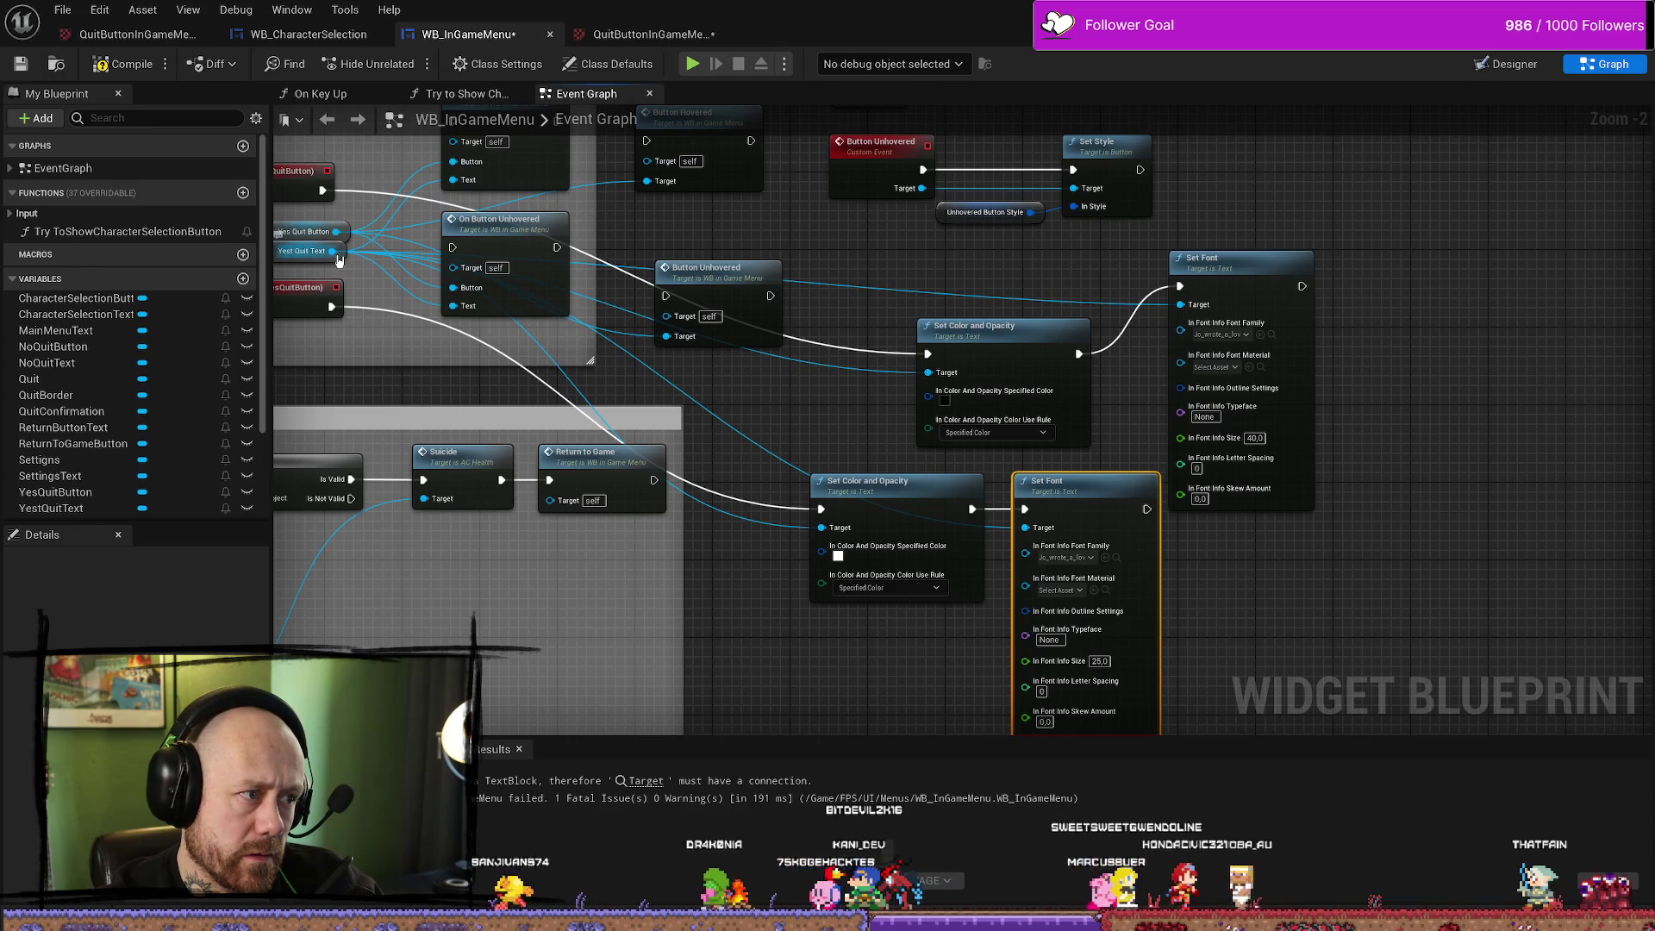
mouse_move(332, 251)
left_mouse_down()
mouse_move(1204, 348)
mouse_move(1105, 343)
mouse_move(1096, 280)
left_mouse_up()
left_click(1338, 262)
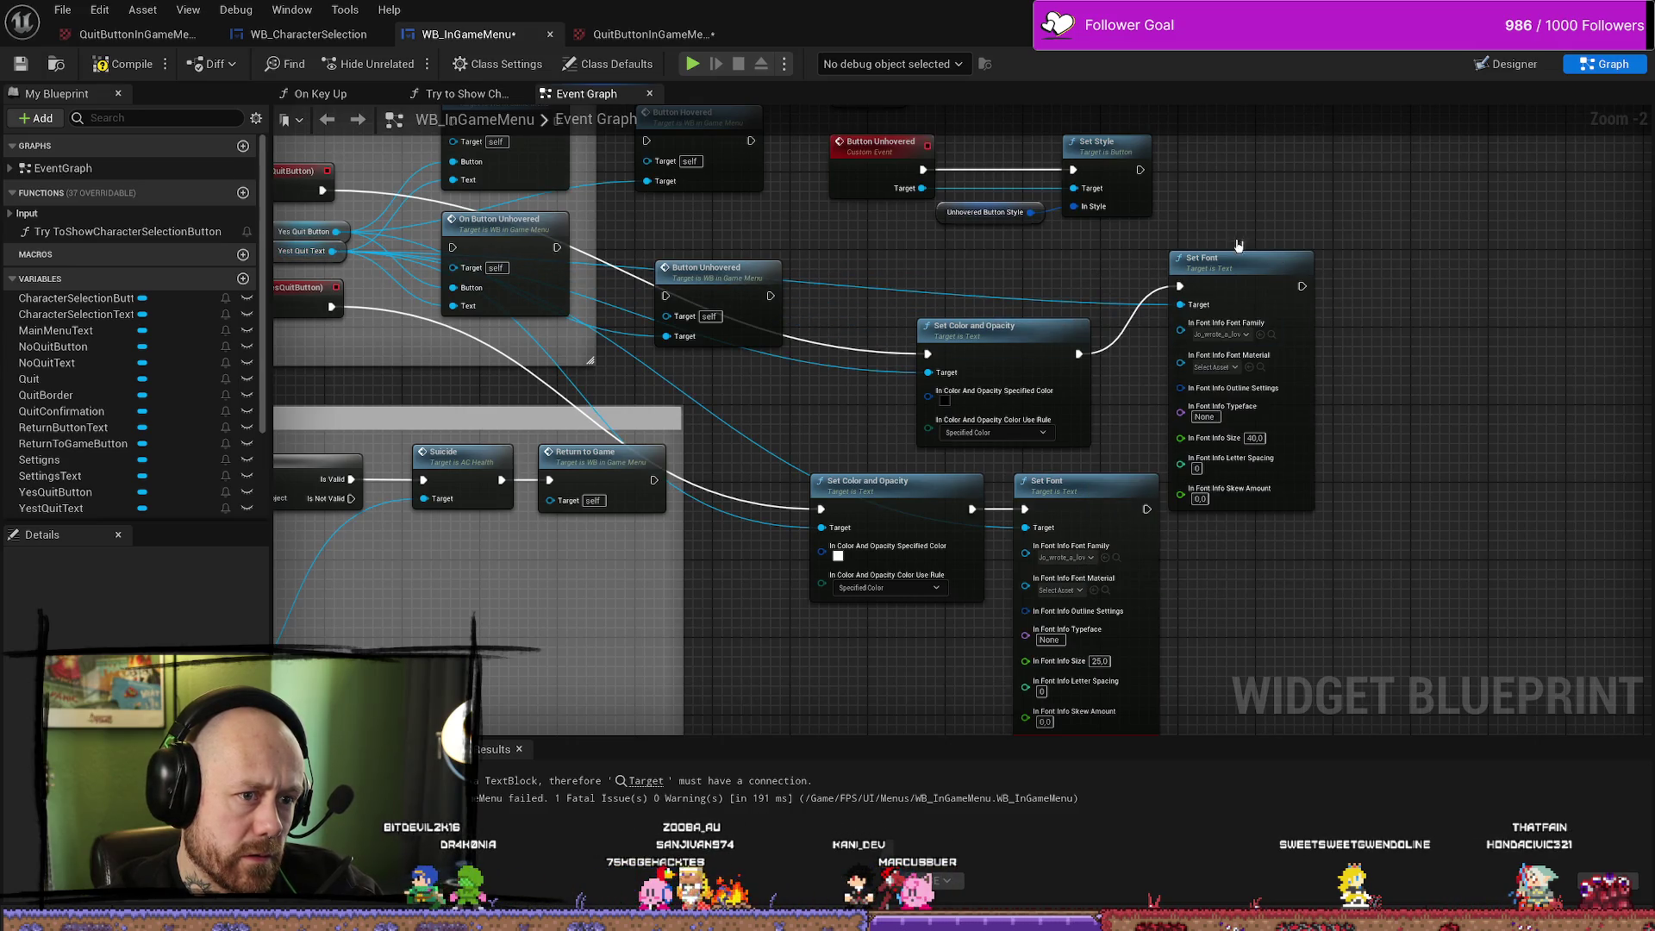
left_click_drag(1147, 529, 1156, 519)
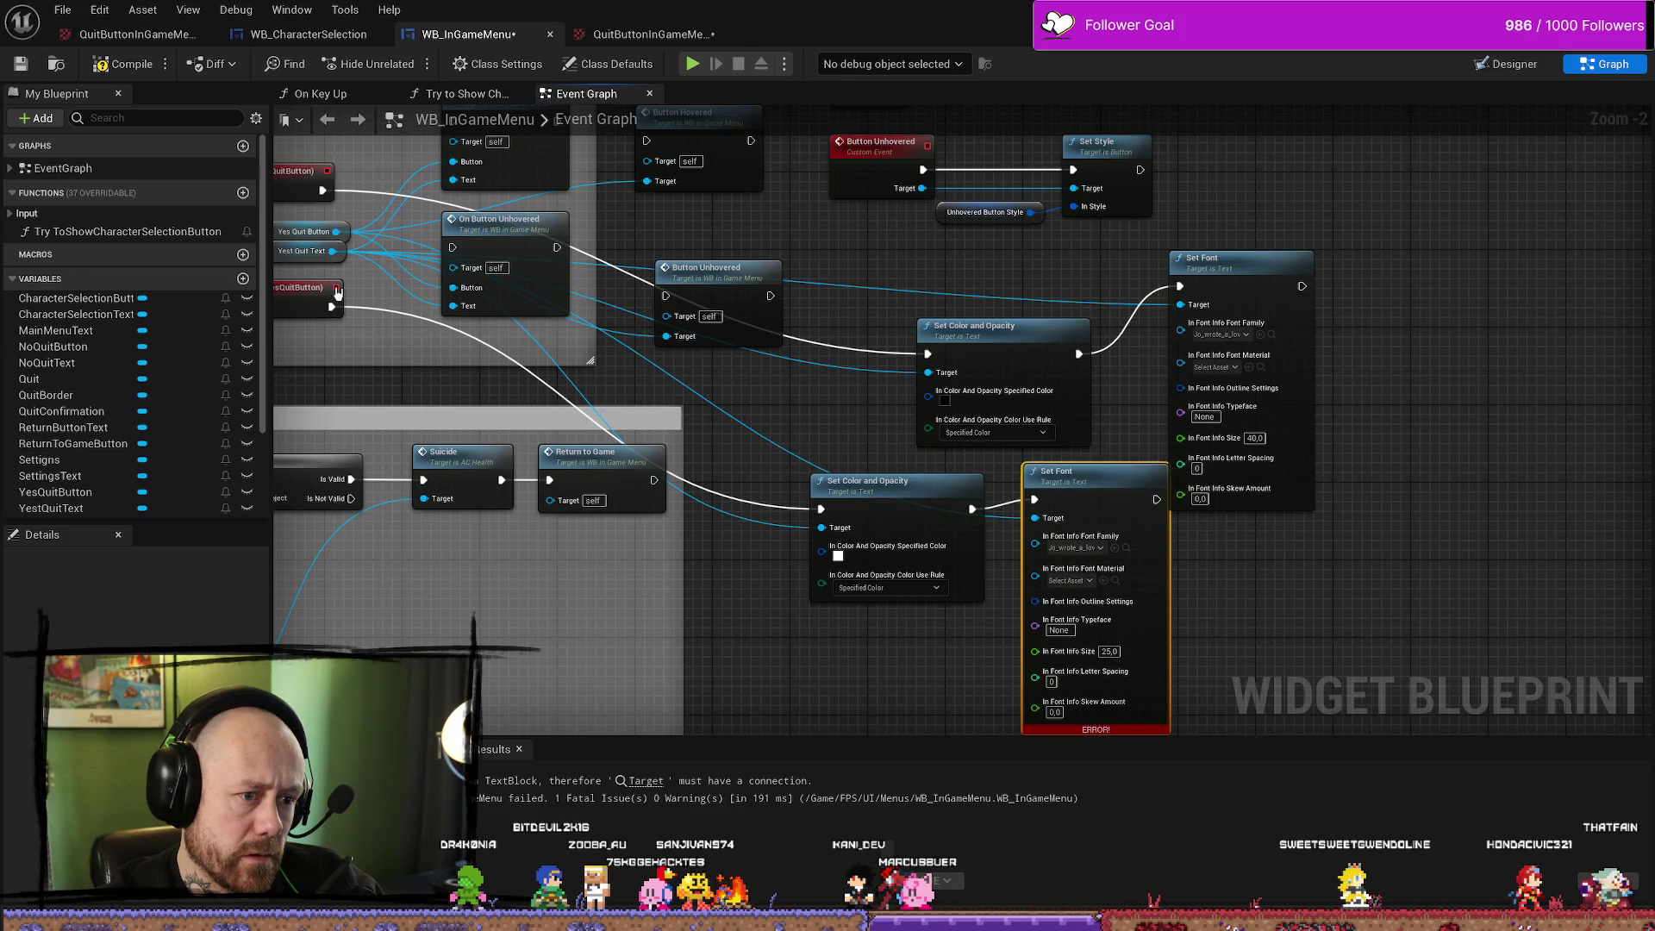
Recompile WB_InGameMenu successfully and go back to the level viewport
key("F7")
mouse_move(1217, 574)
left_mouse_down()
mouse_move(1264, 473)
mouse_move(1350, 424)
left_mouse_up()
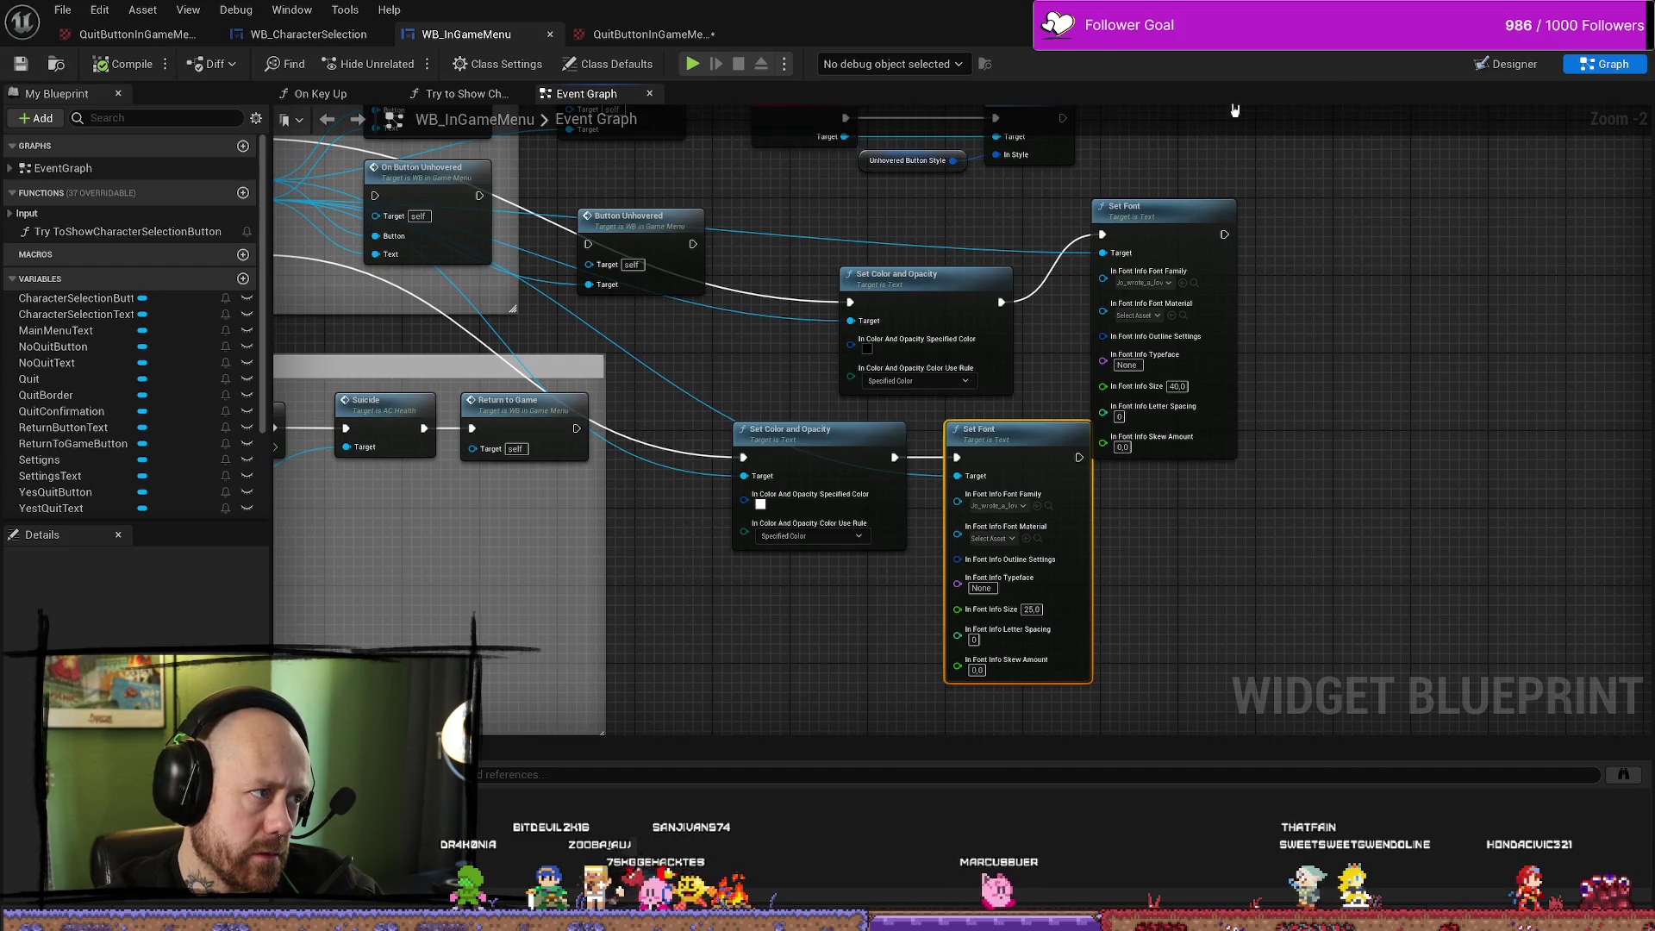
key("alt+Tab")
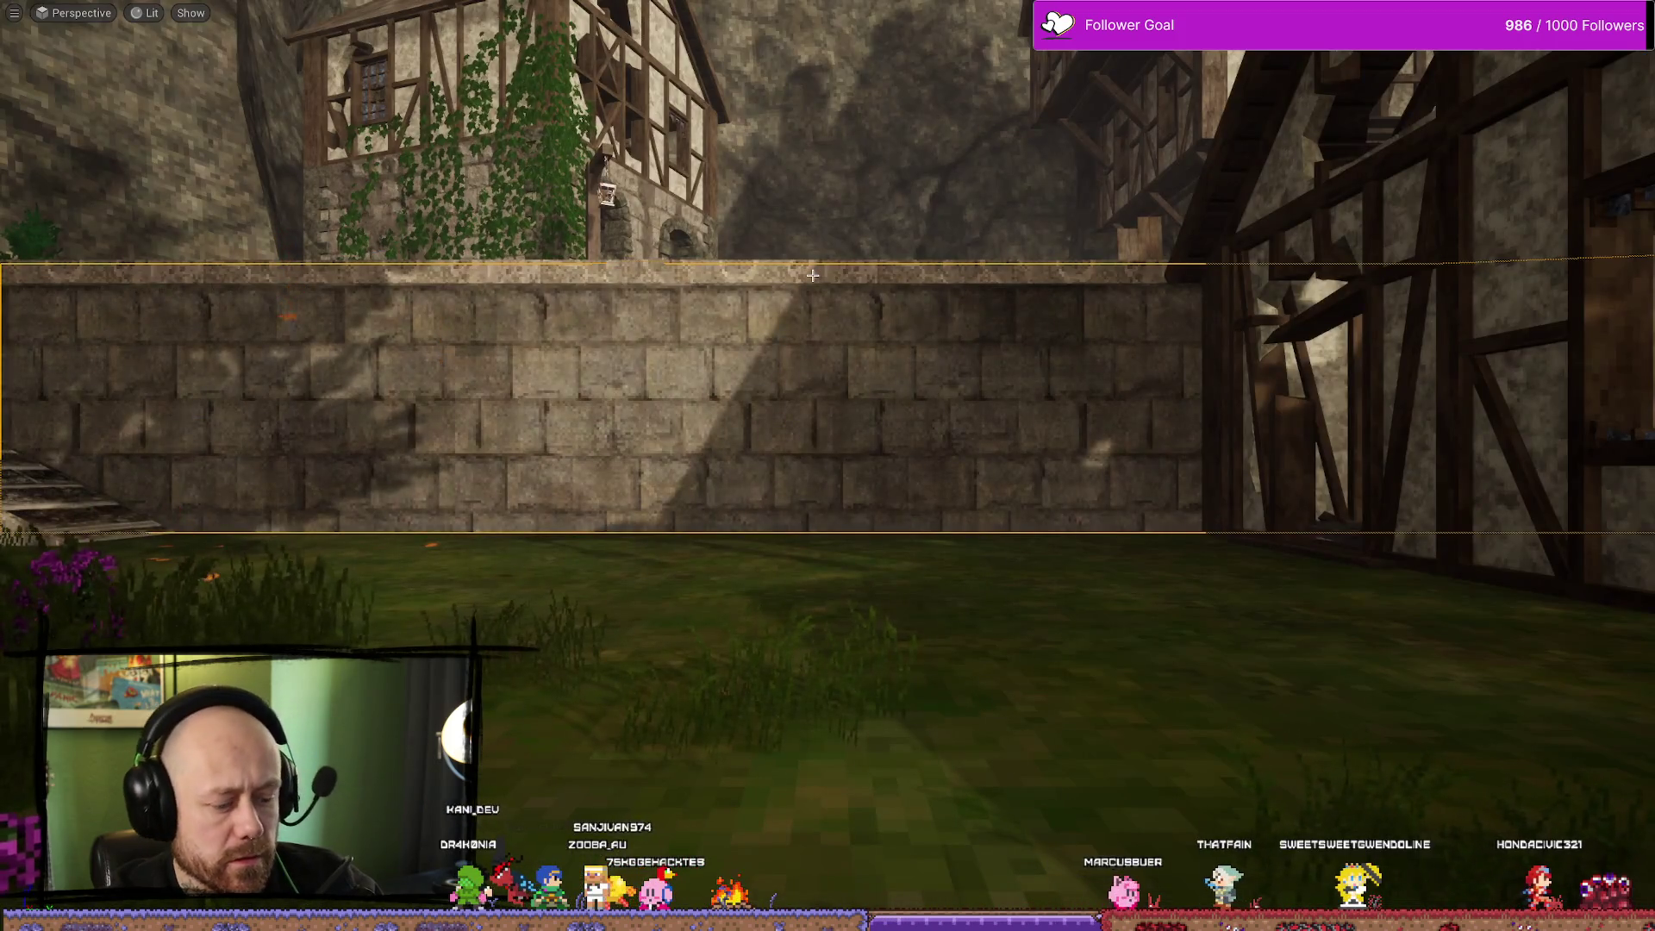
Playtest, open Quit's Leave Match dialog to check the spiky YES/NO frames, then confirm YES
key("alt+p")
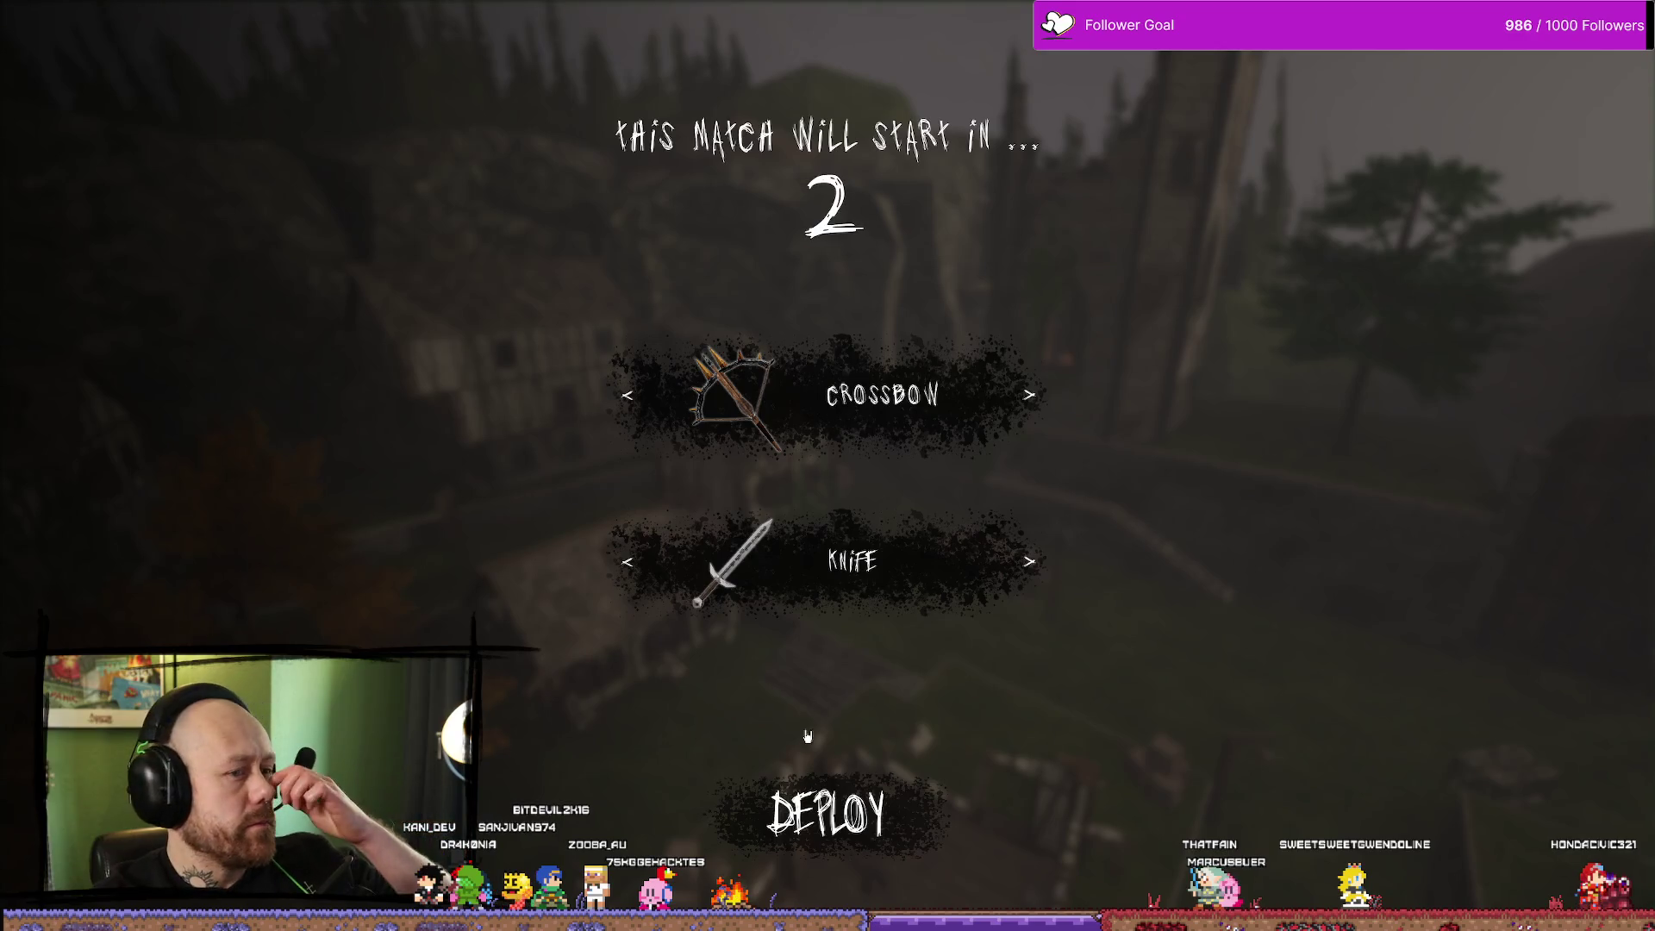
left_click(823, 810)
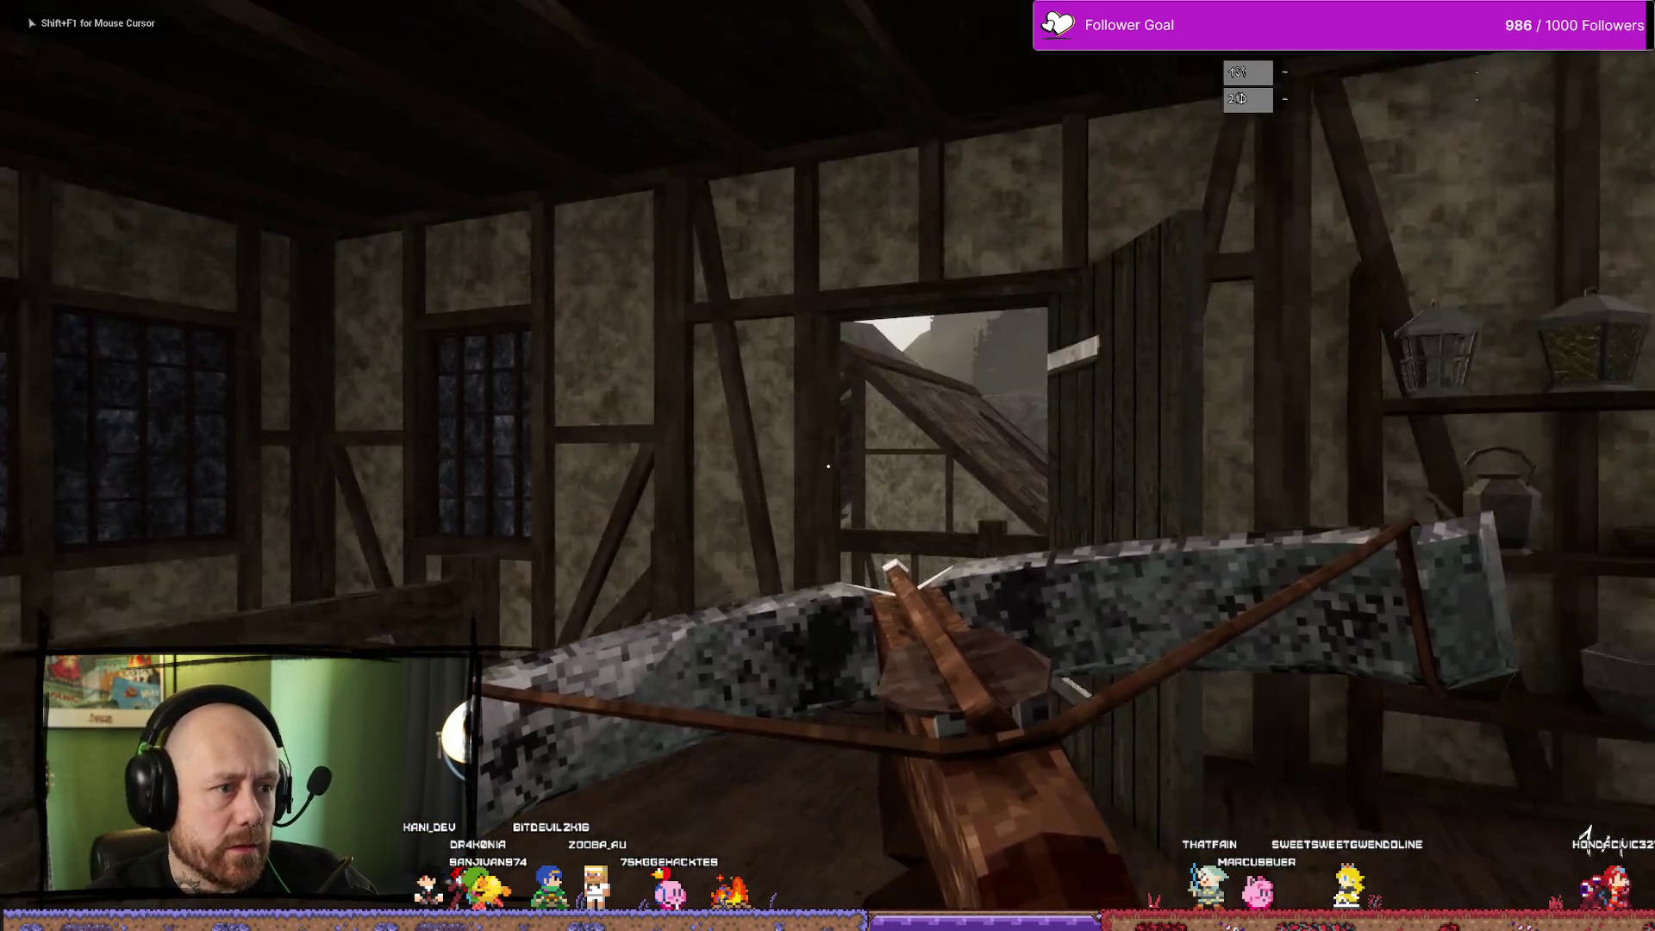
key("Escape")
left_click(176, 305)
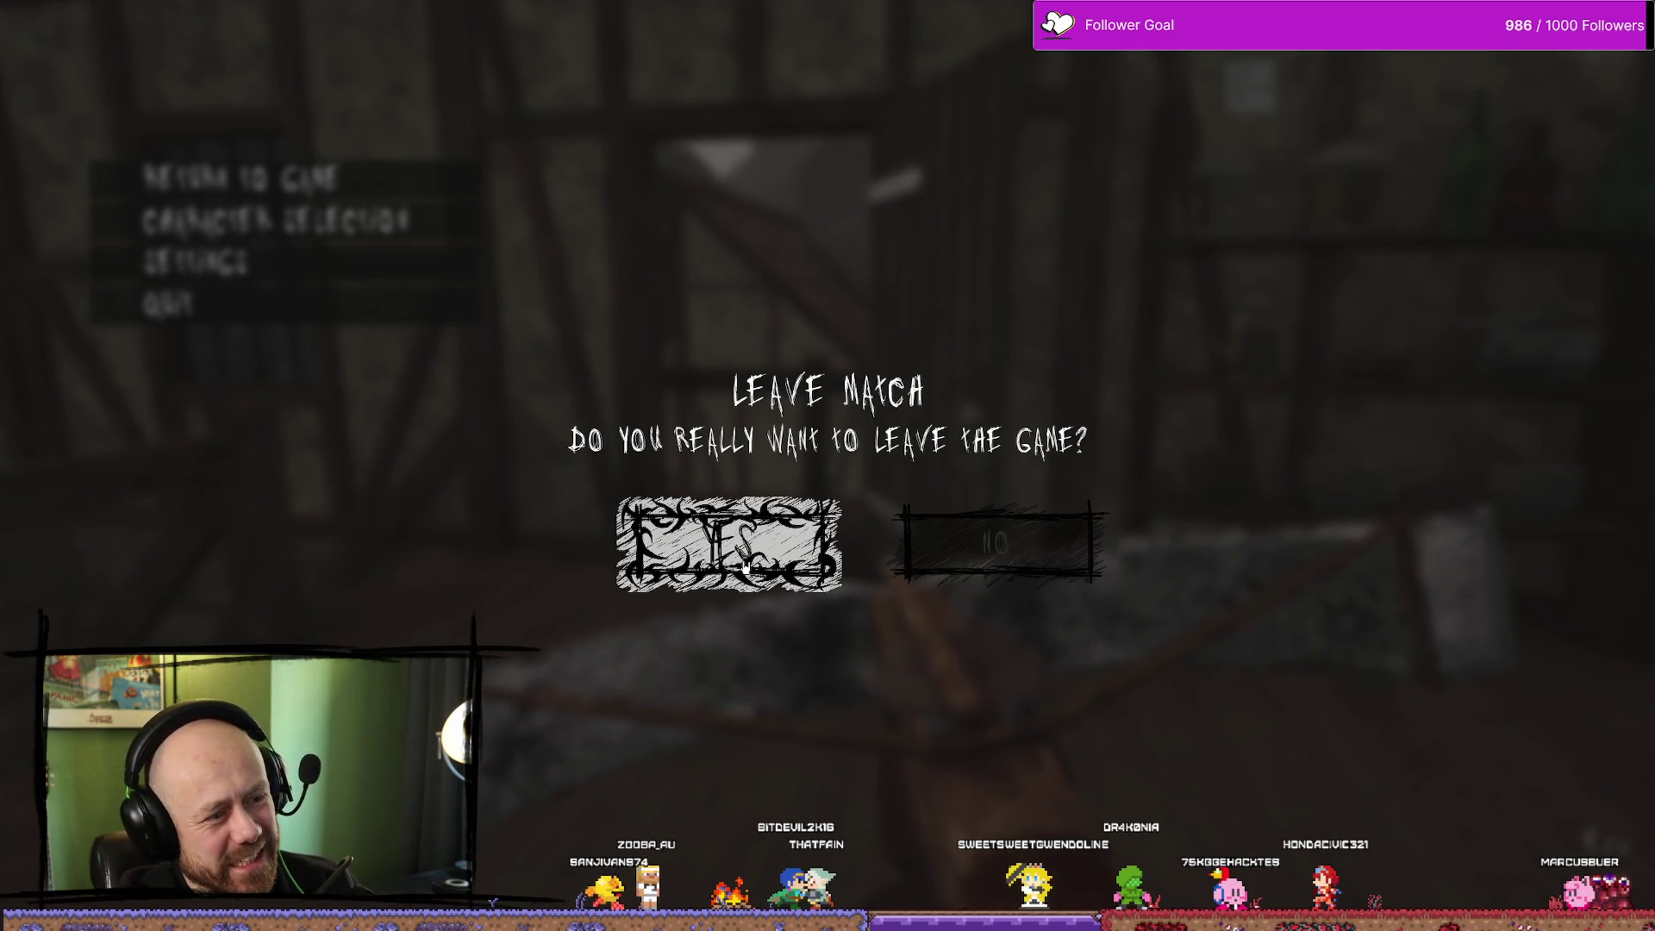
left_click(728, 543)
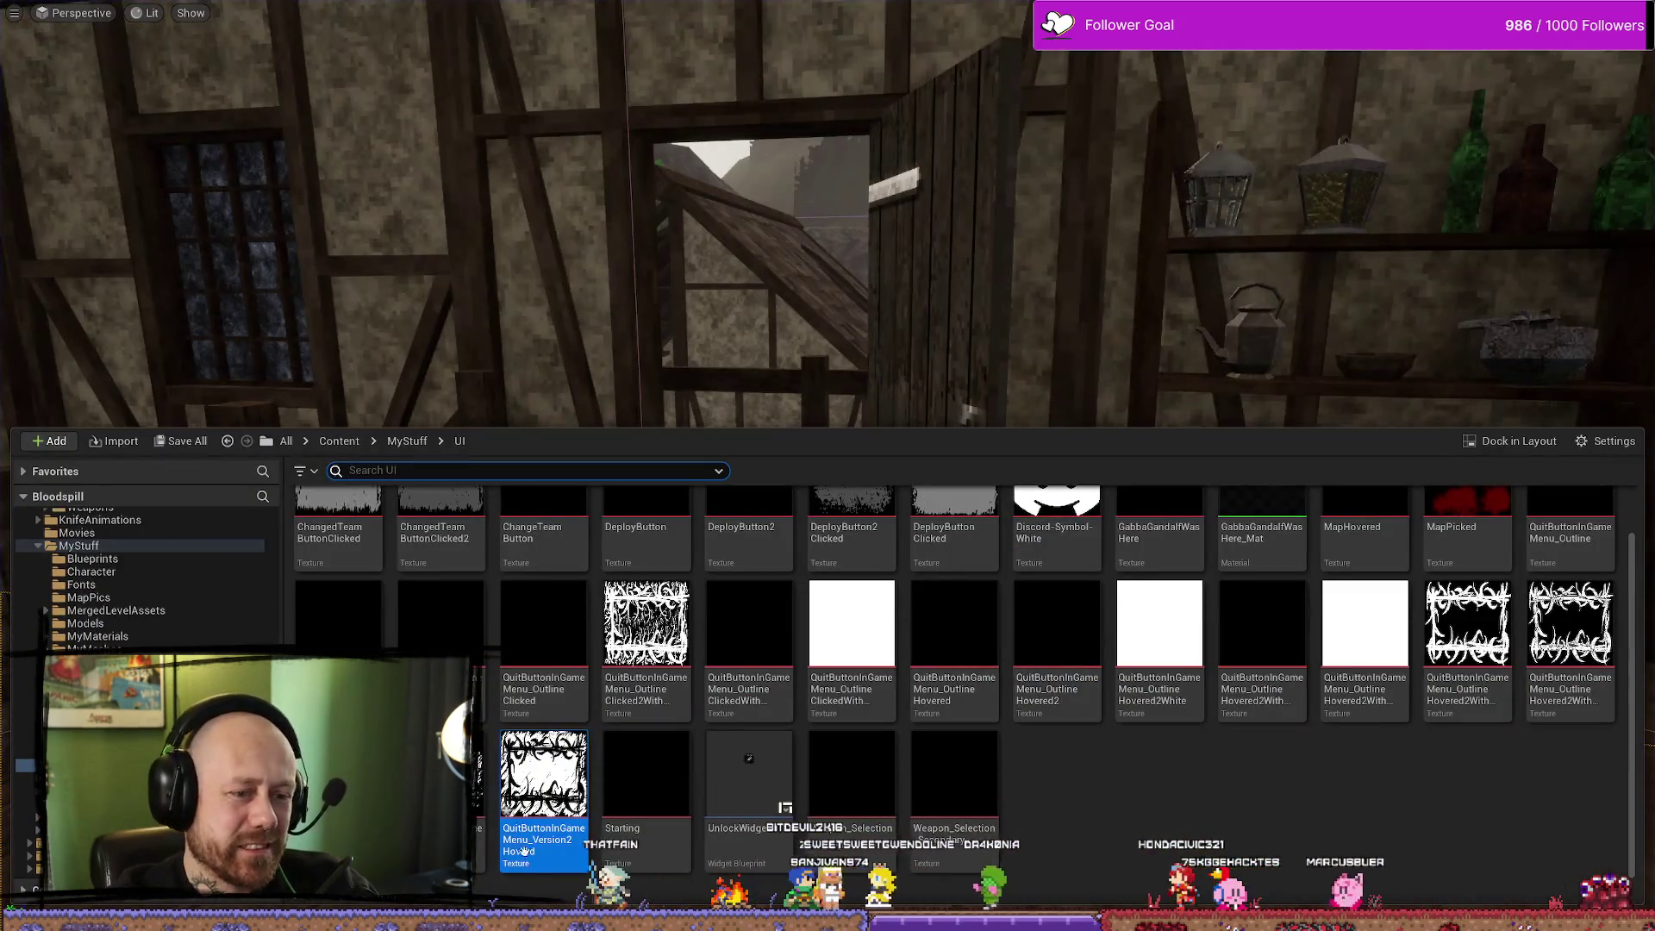
Reopen WB_InGameMenu's event graph and raise the upper Set Font node's size to 50
key("F11")
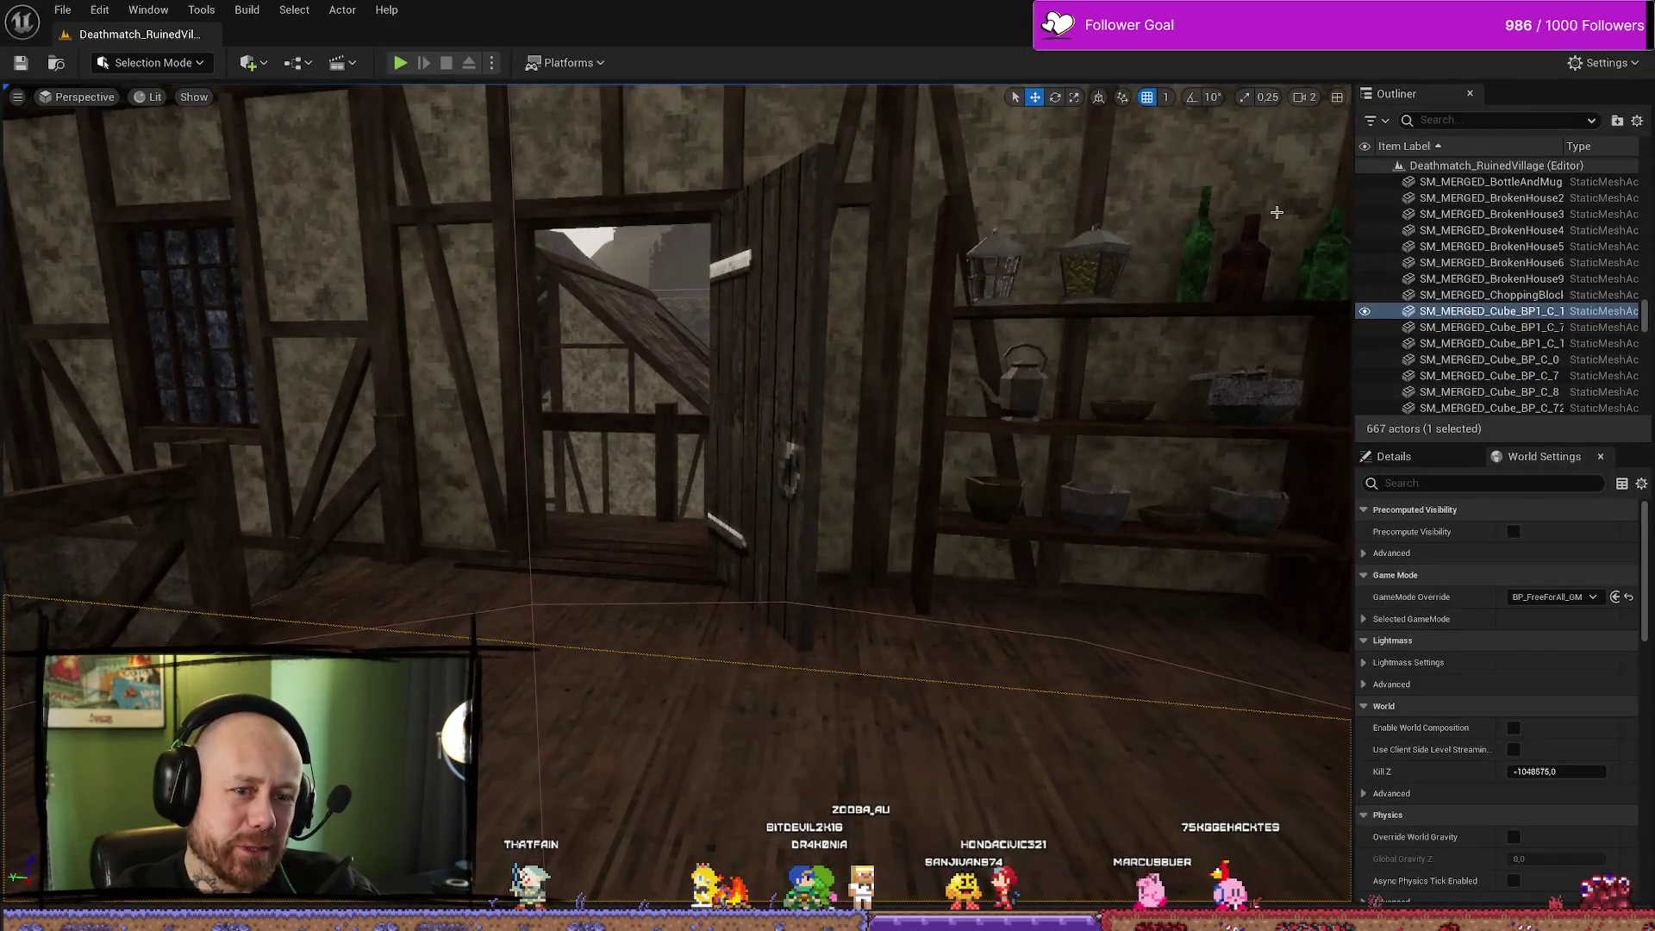
key("ctrl+space")
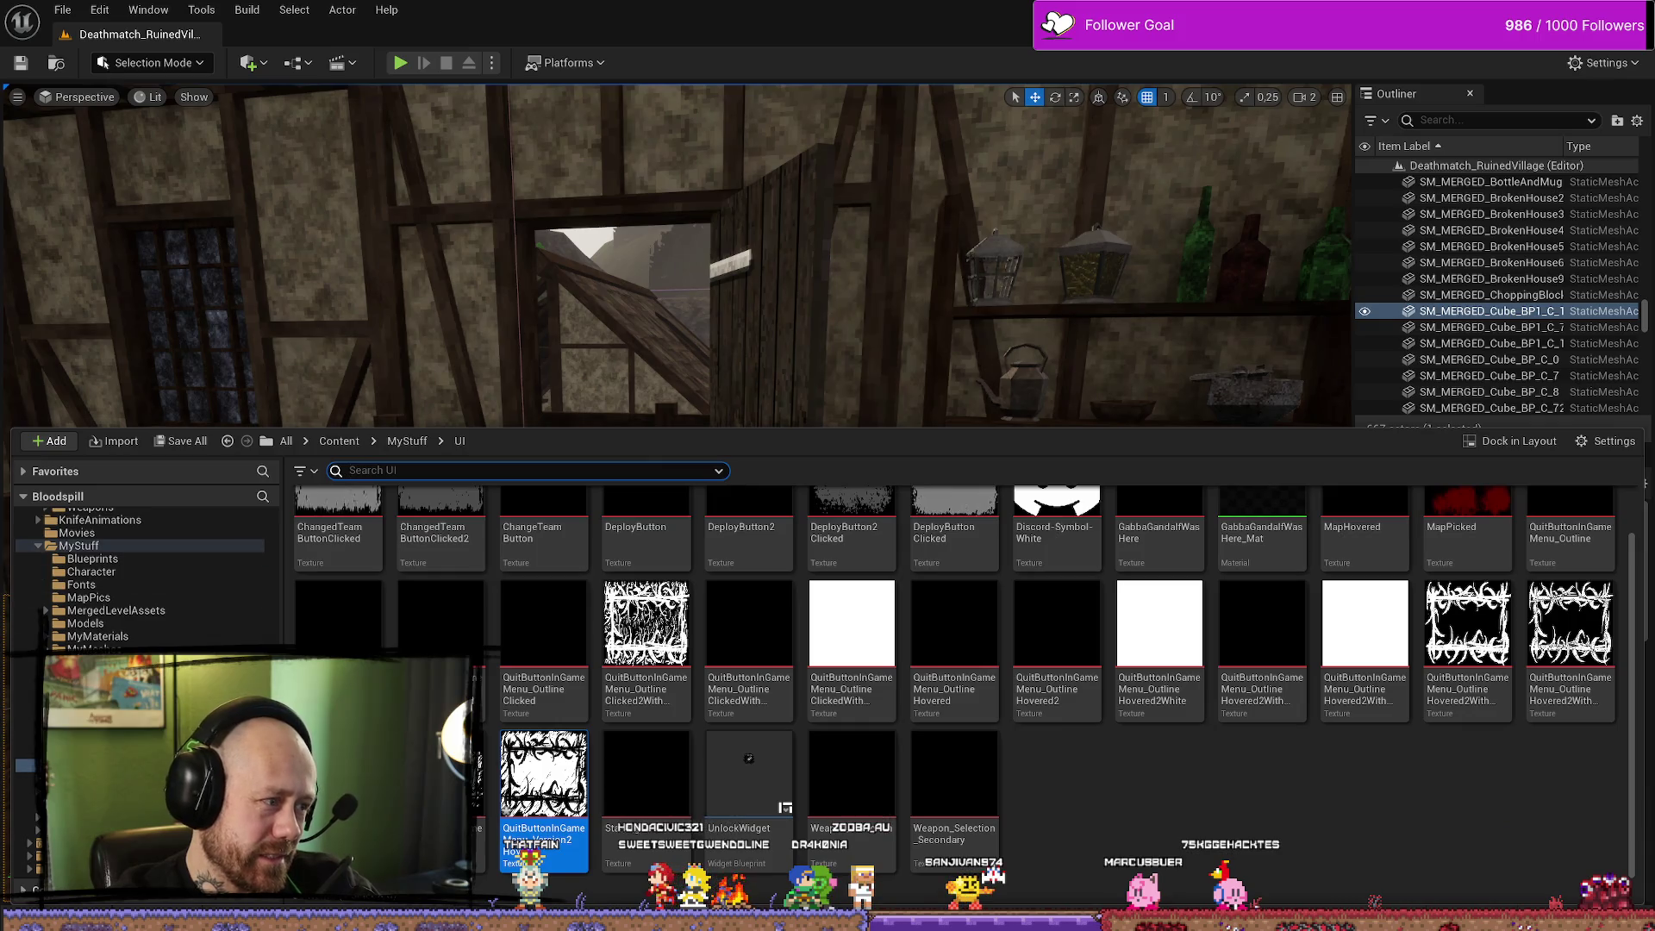
key("alt+Tab")
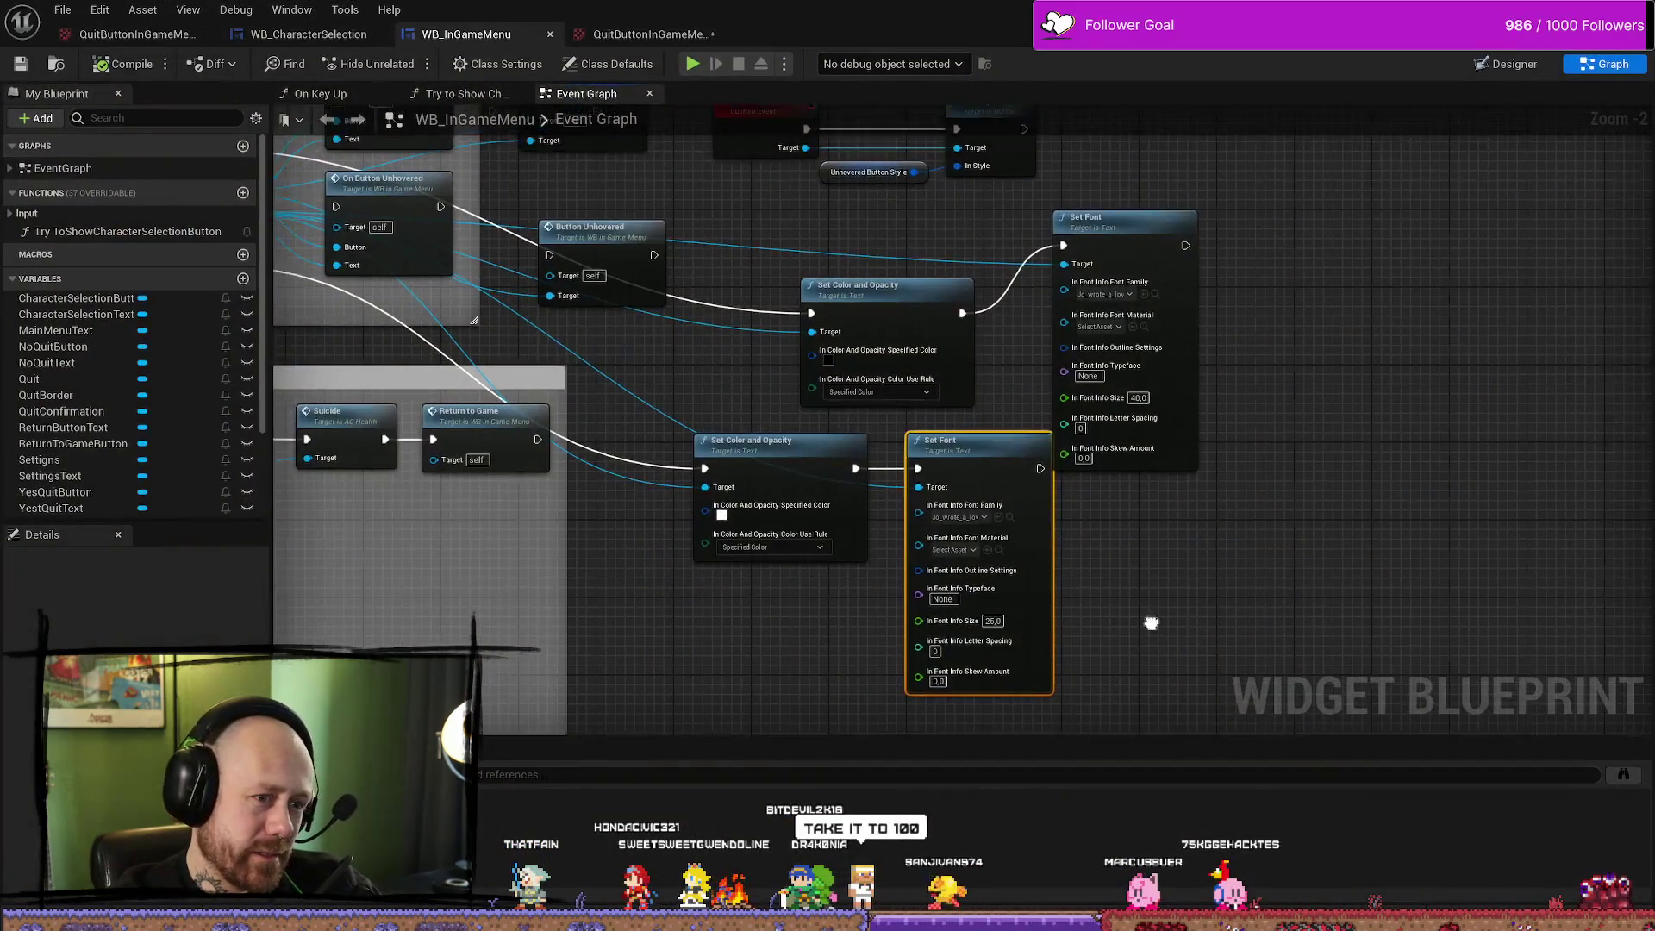
left_click_drag(1106, 247, 1209, 208)
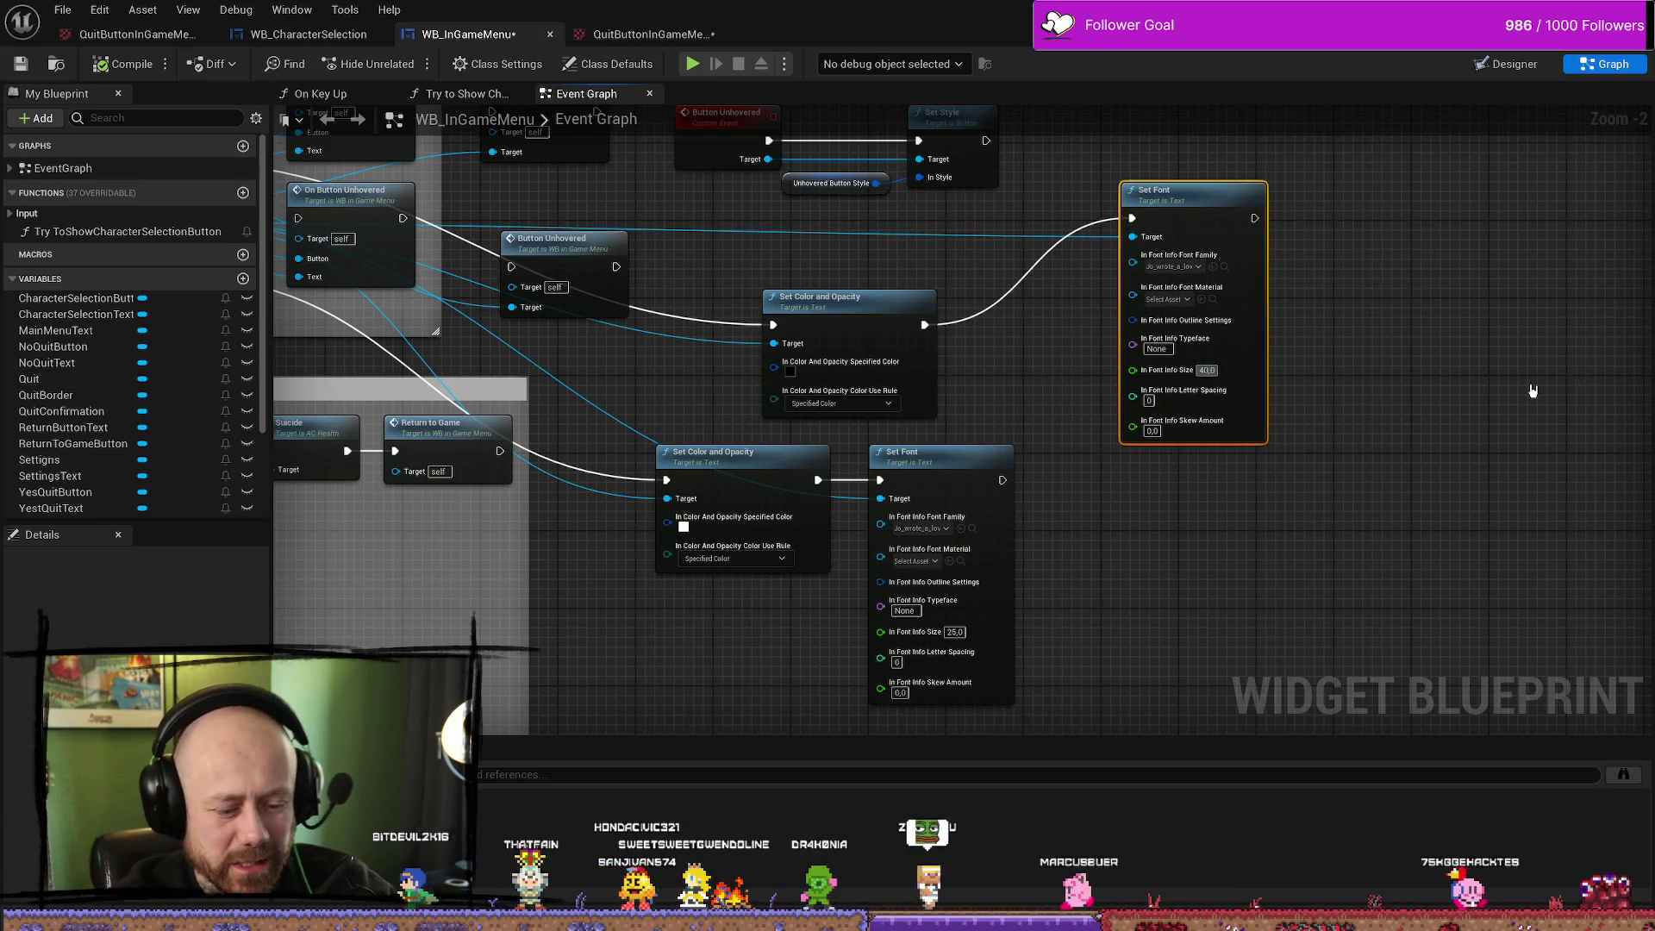
key("ctrl+a")
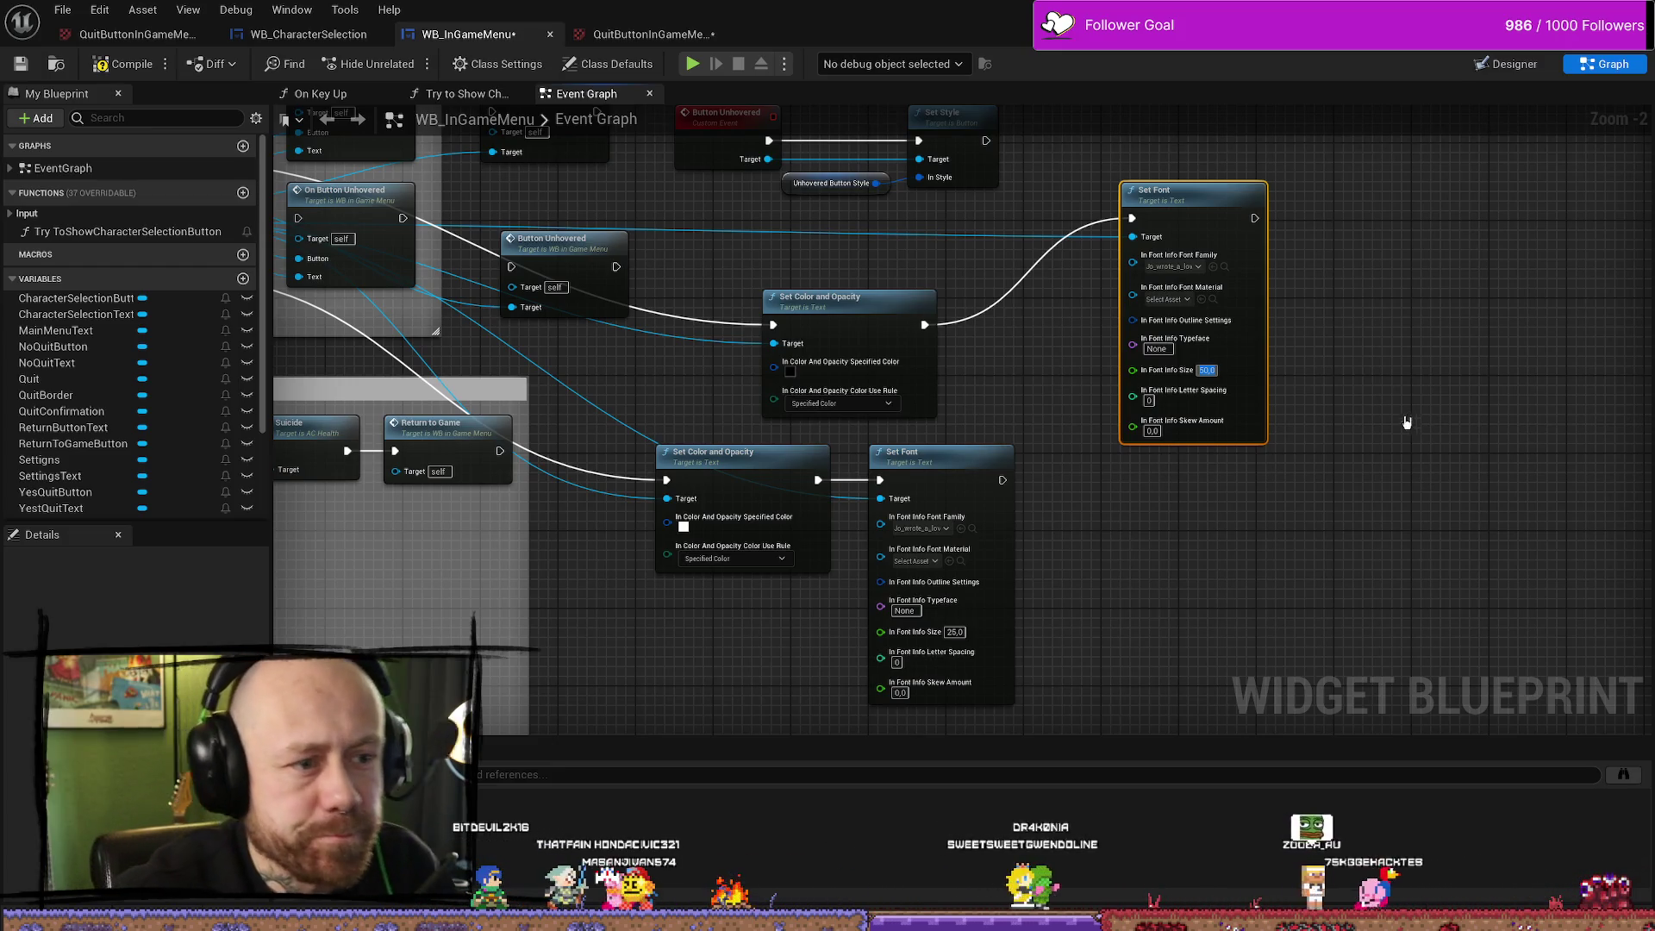
key("Escape")
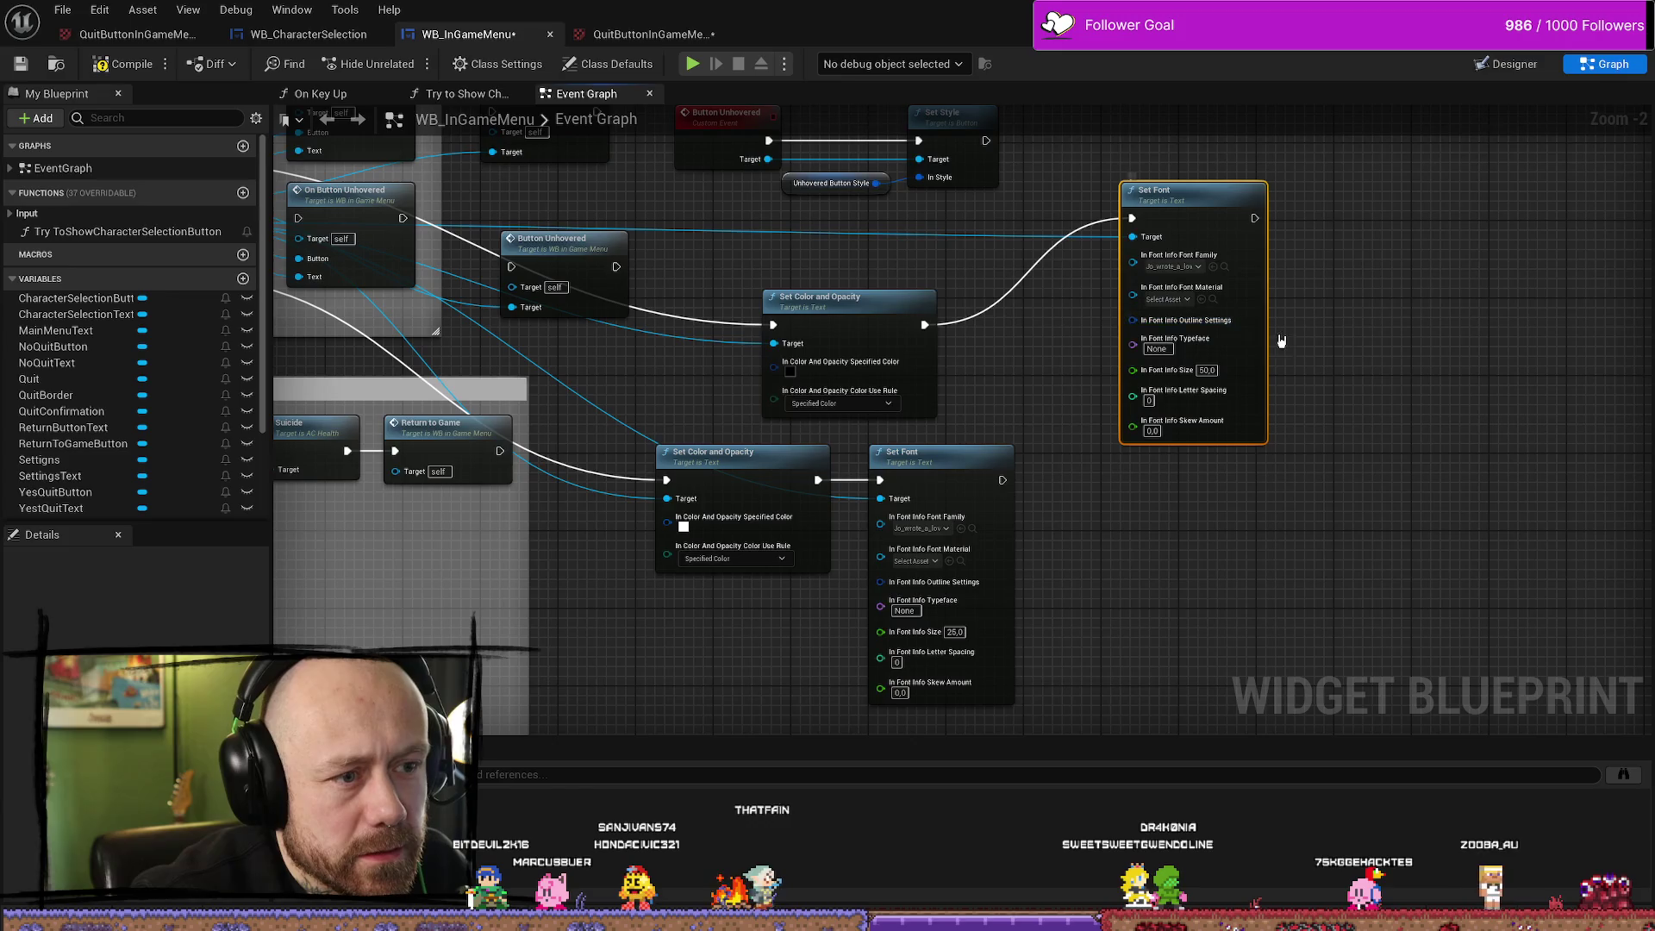
Split Outline Settings on the upper Set Font and set a white outline of size 1
right_click(1210, 325)
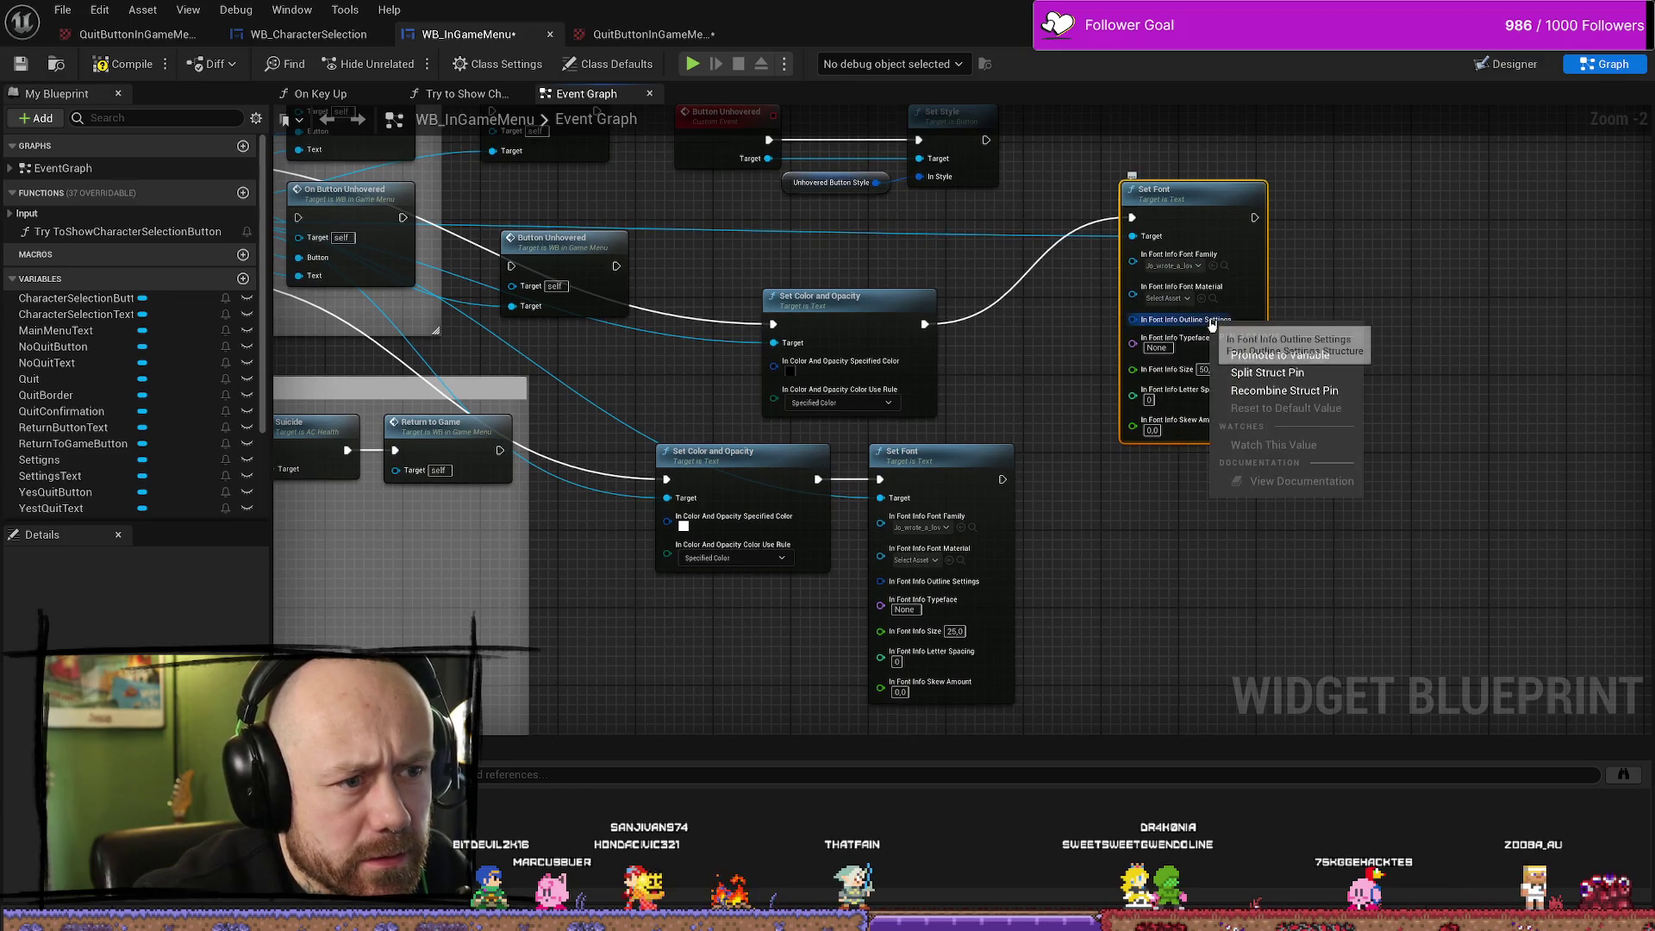
left_click(1297, 373)
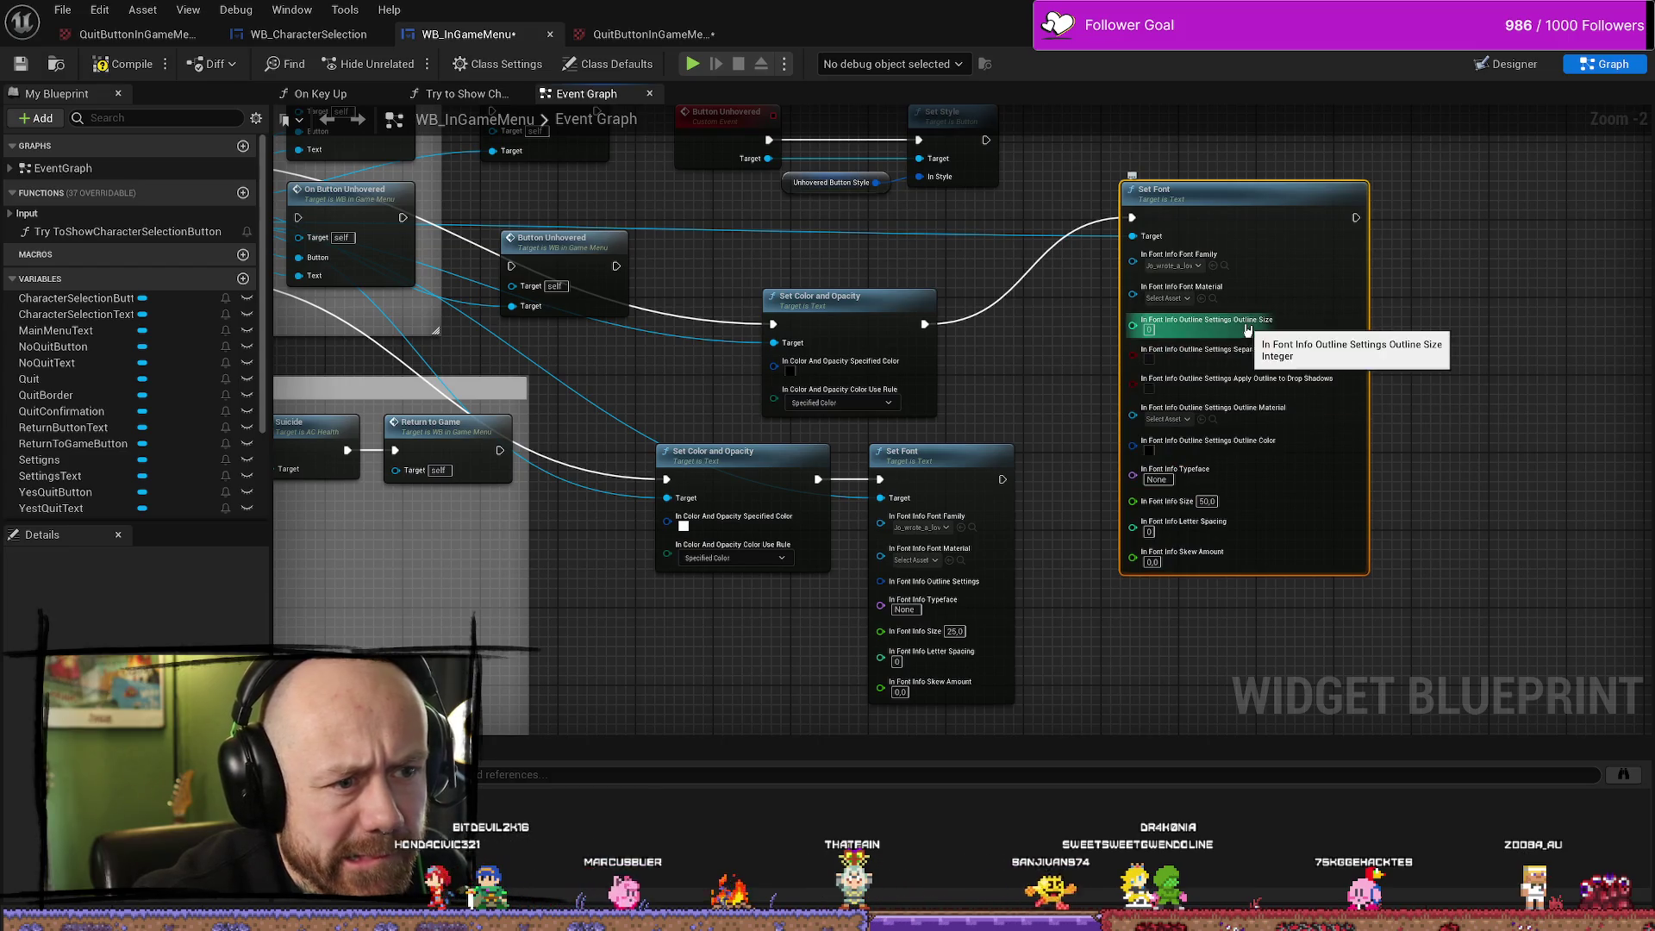
type("1")
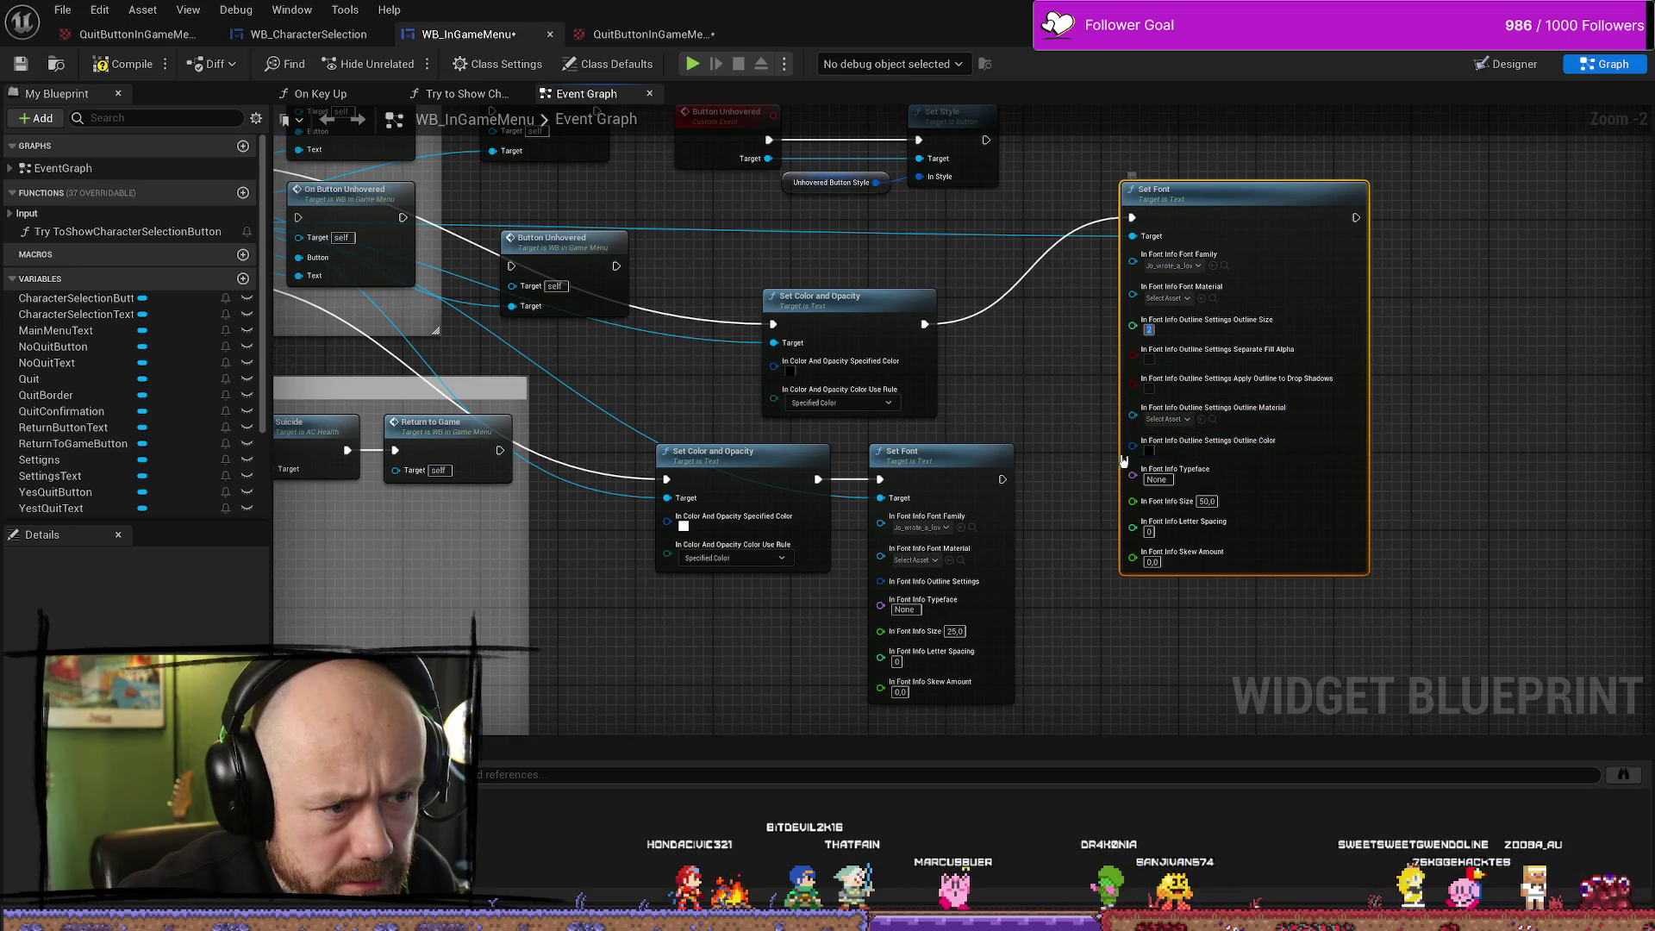
left_click(1149, 450)
left_click(1382, 524)
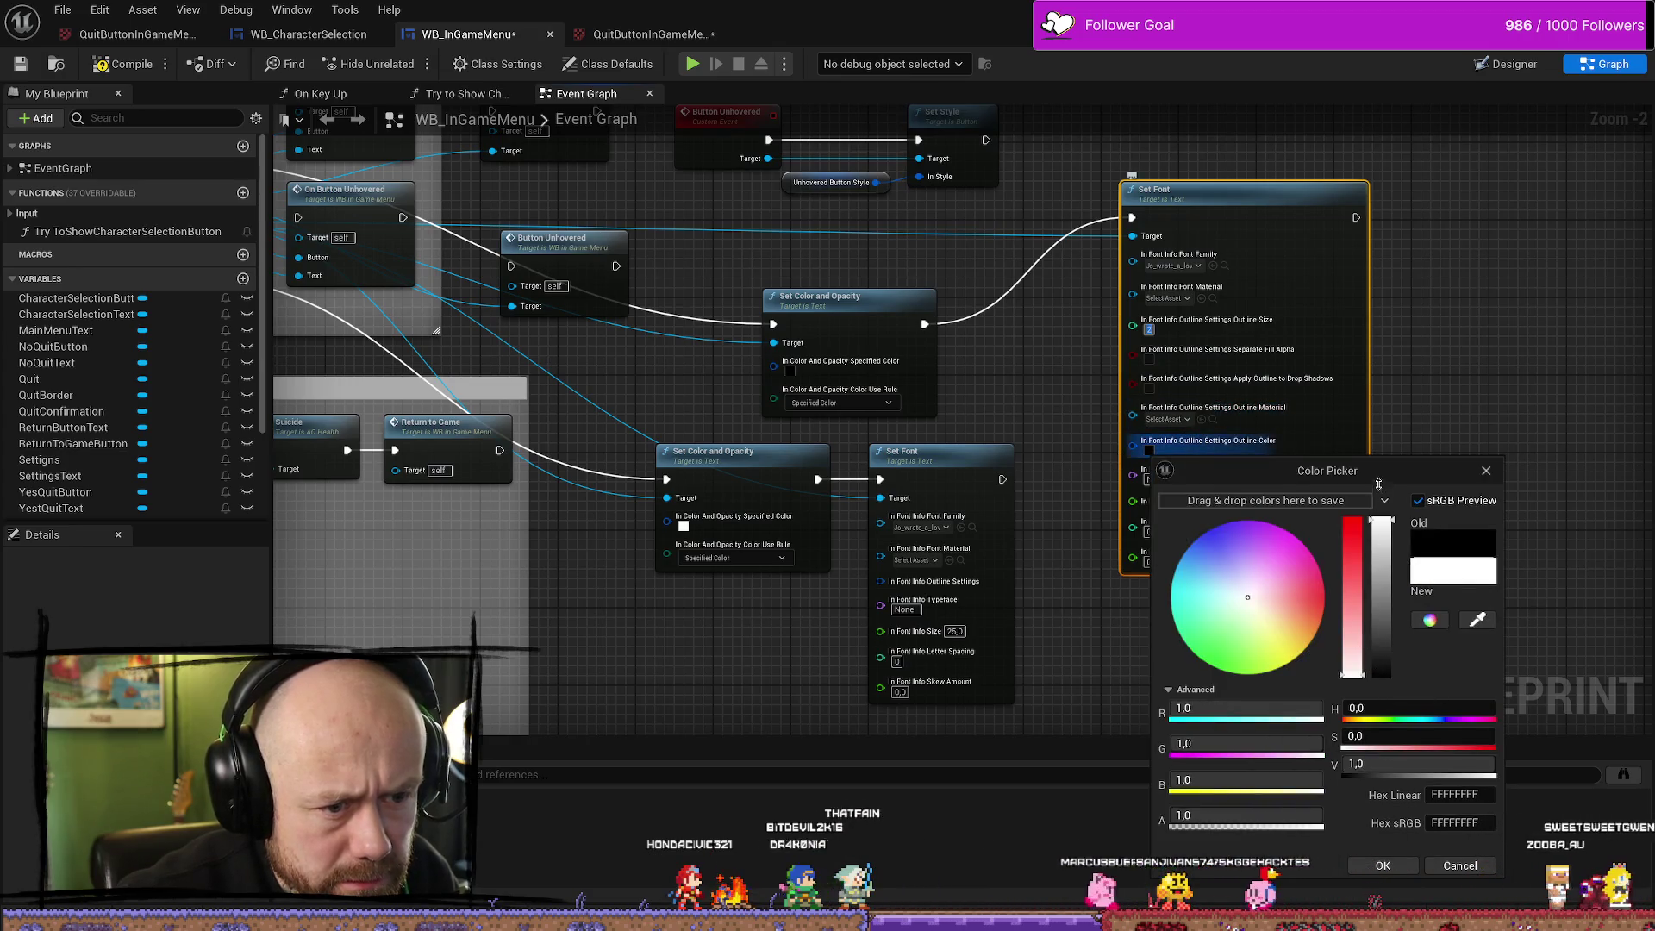
left_click(1383, 864)
Compile and inspect the resulting Outline Material error
left_click(125, 63)
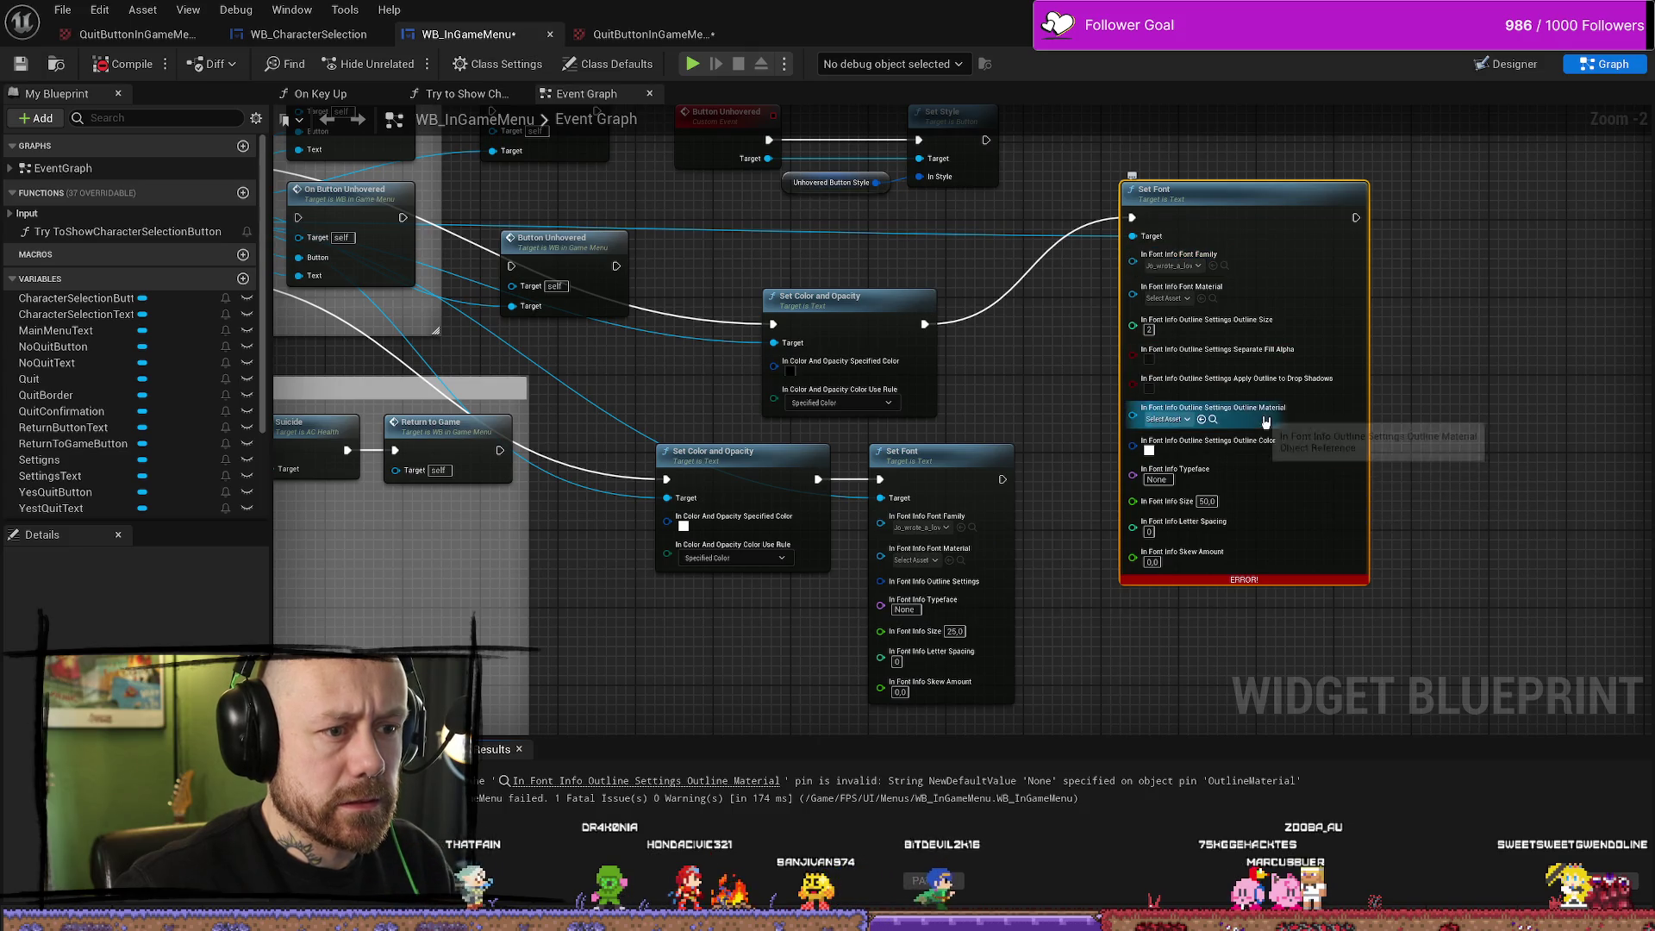
left_click(731, 786)
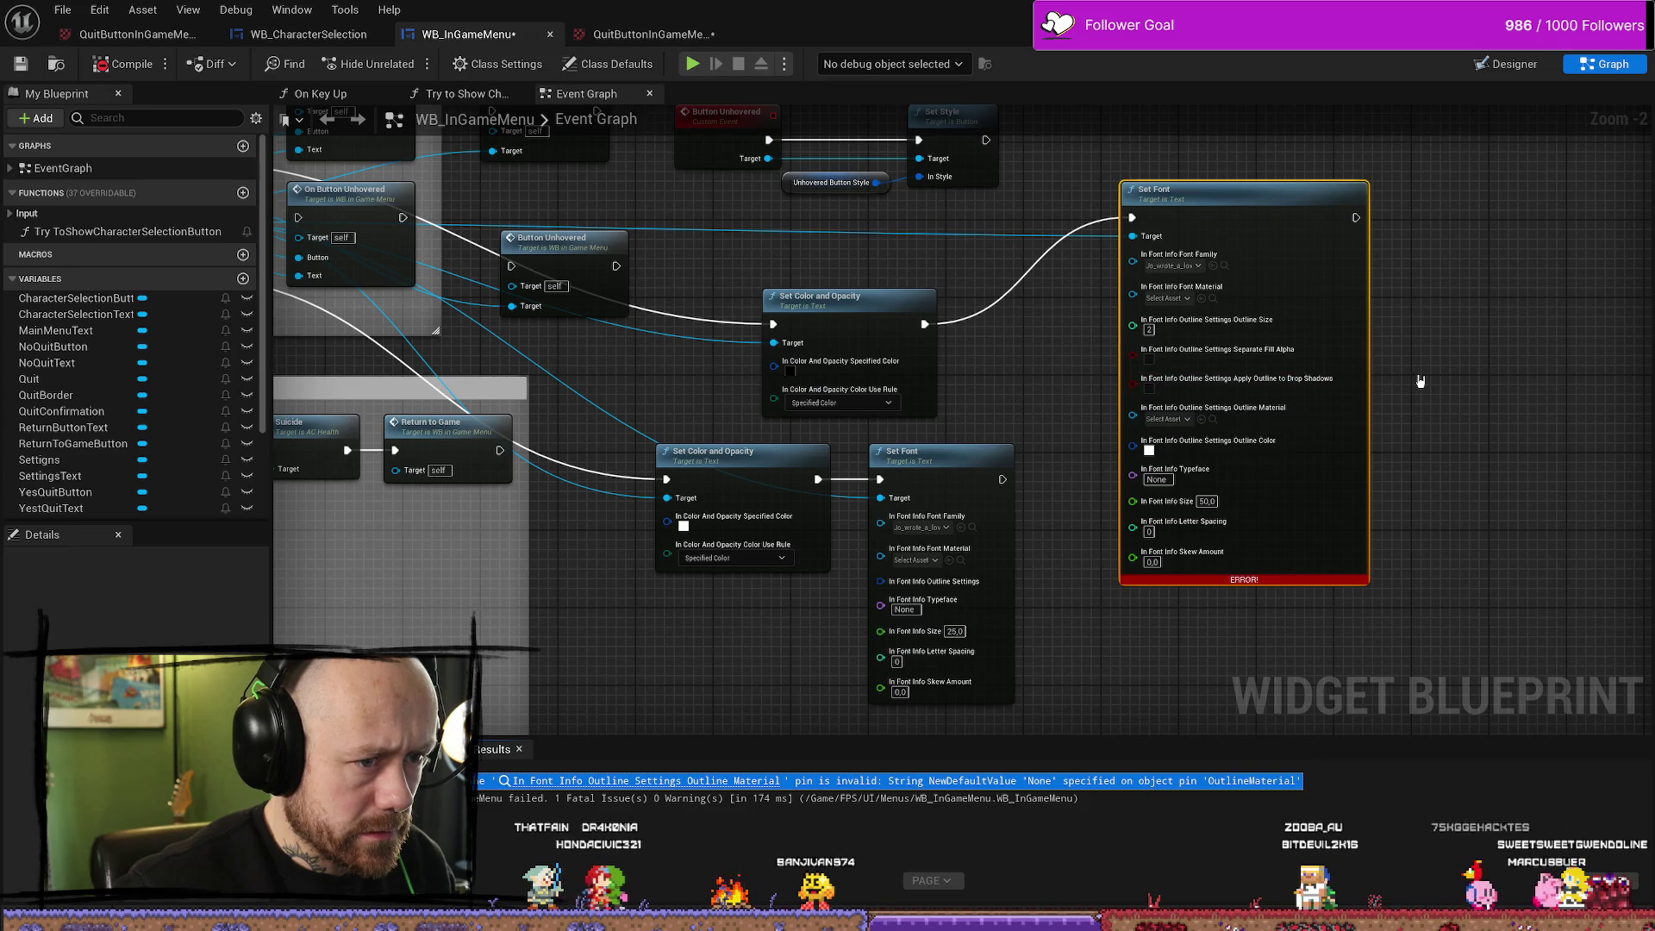
left_click_drag(391, 296, 444, 306)
Abandon adding an outline node from Yest Quit Text and undo the white outline and split
mouse_move(724, 329)
left_mouse_down()
mouse_move(914, 329)
mouse_move(873, 306)
left_mouse_up()
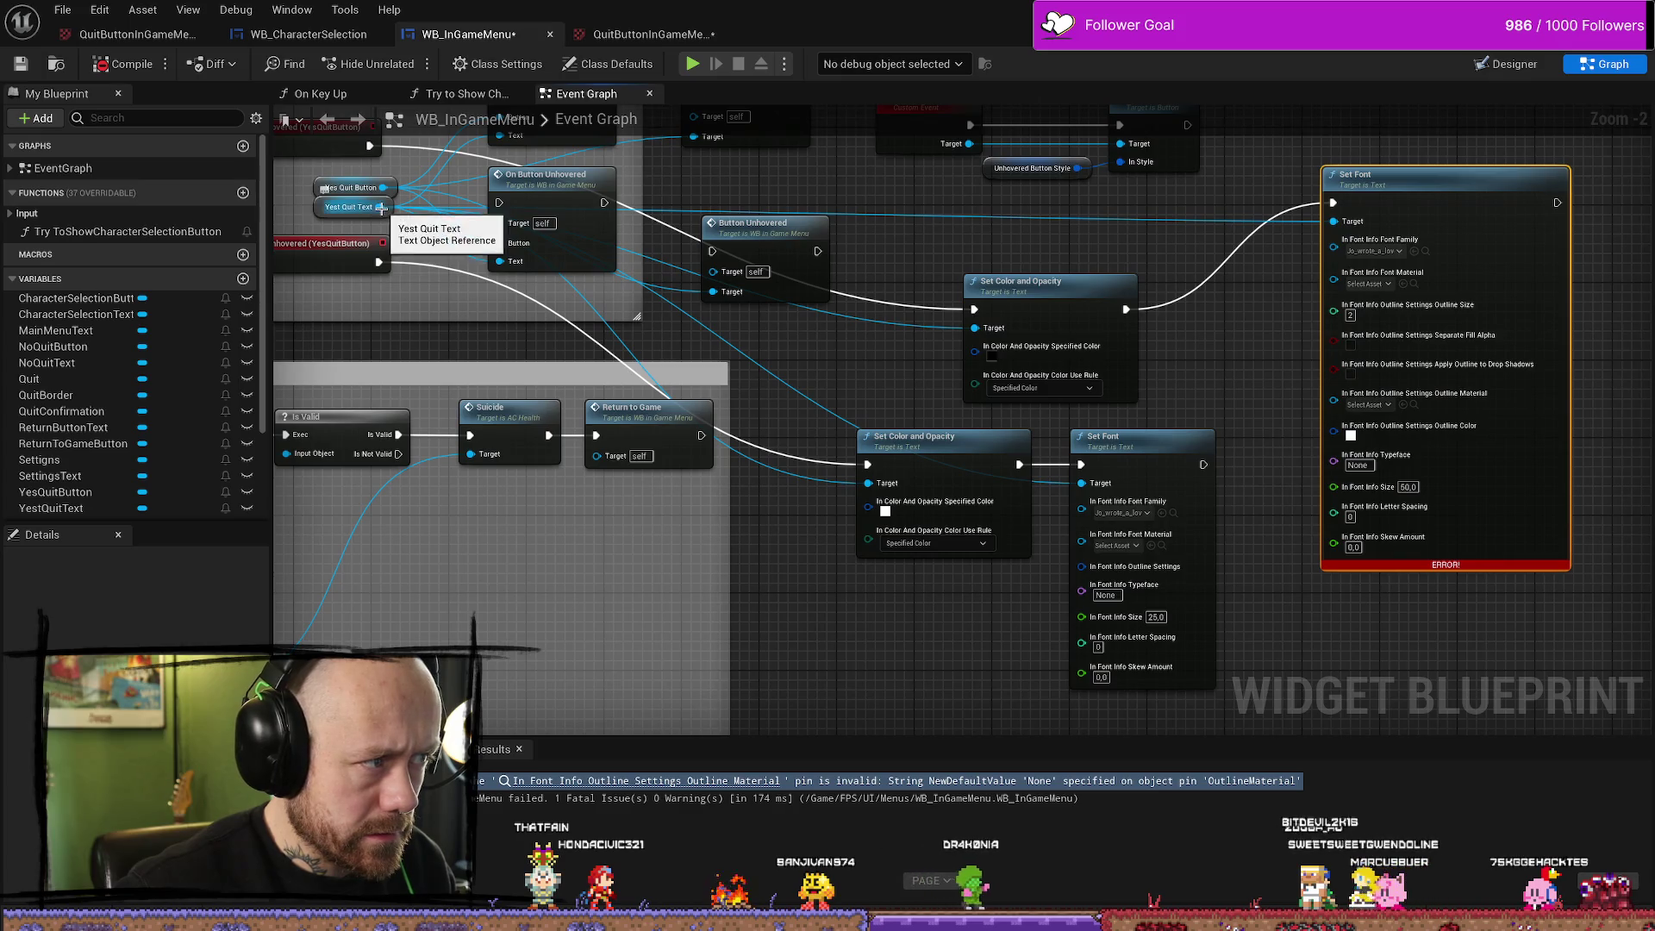
left_click_drag(380, 207, 728, 648)
type("set")
key("Up")
key("Up")
type("out")
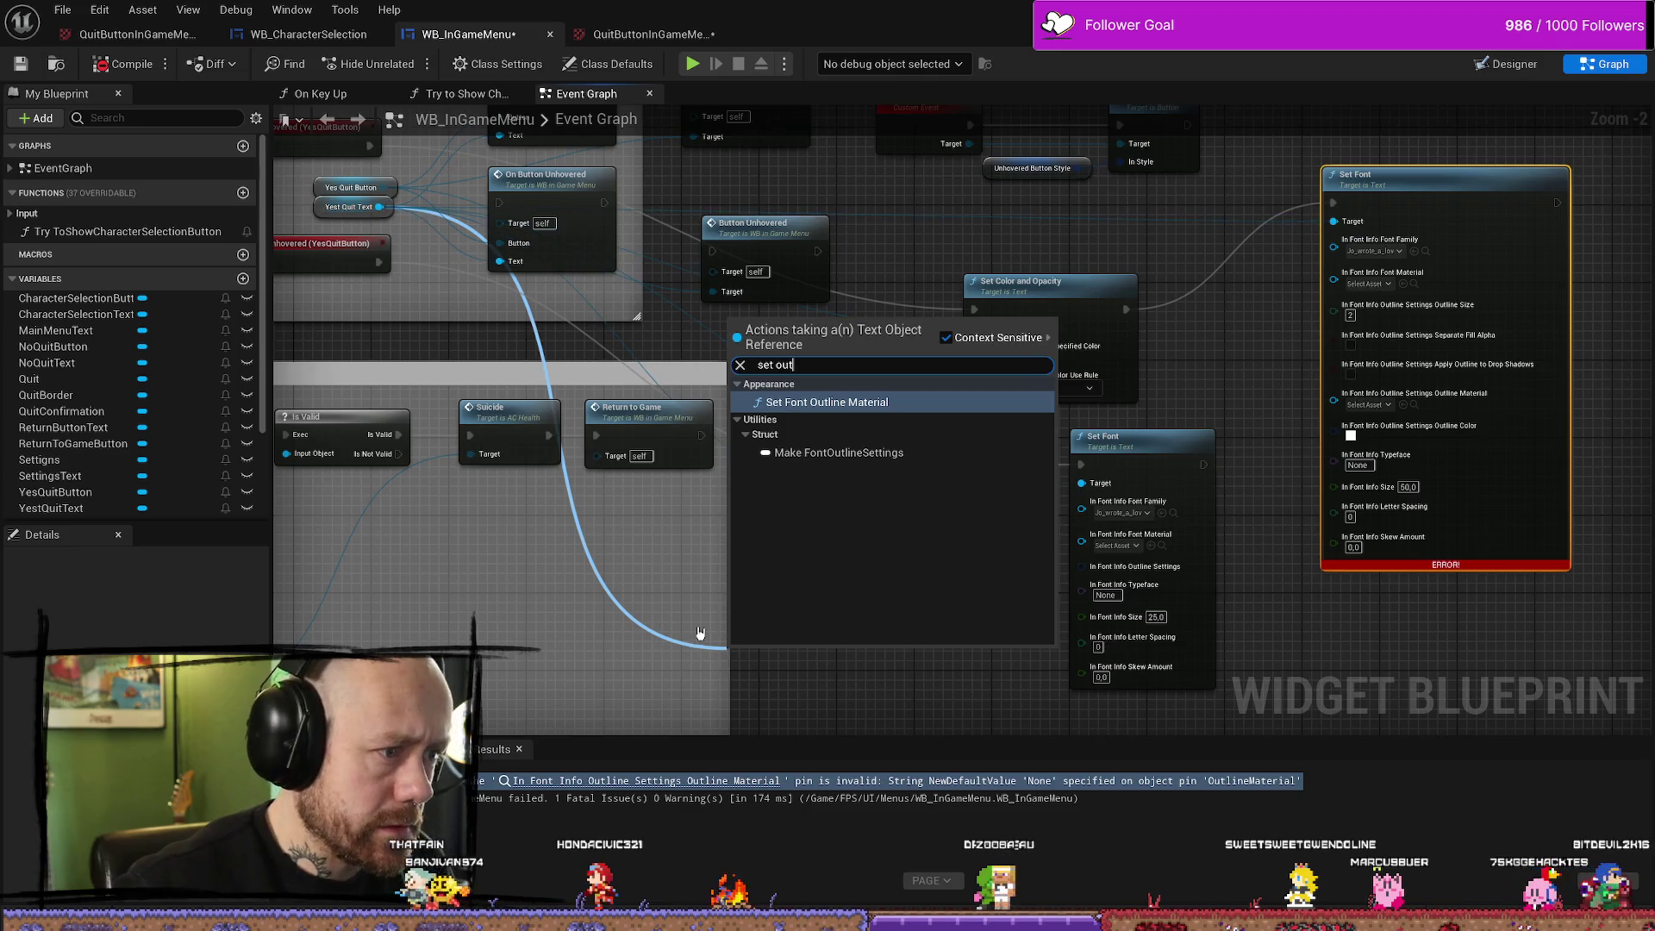
left_click(1191, 421)
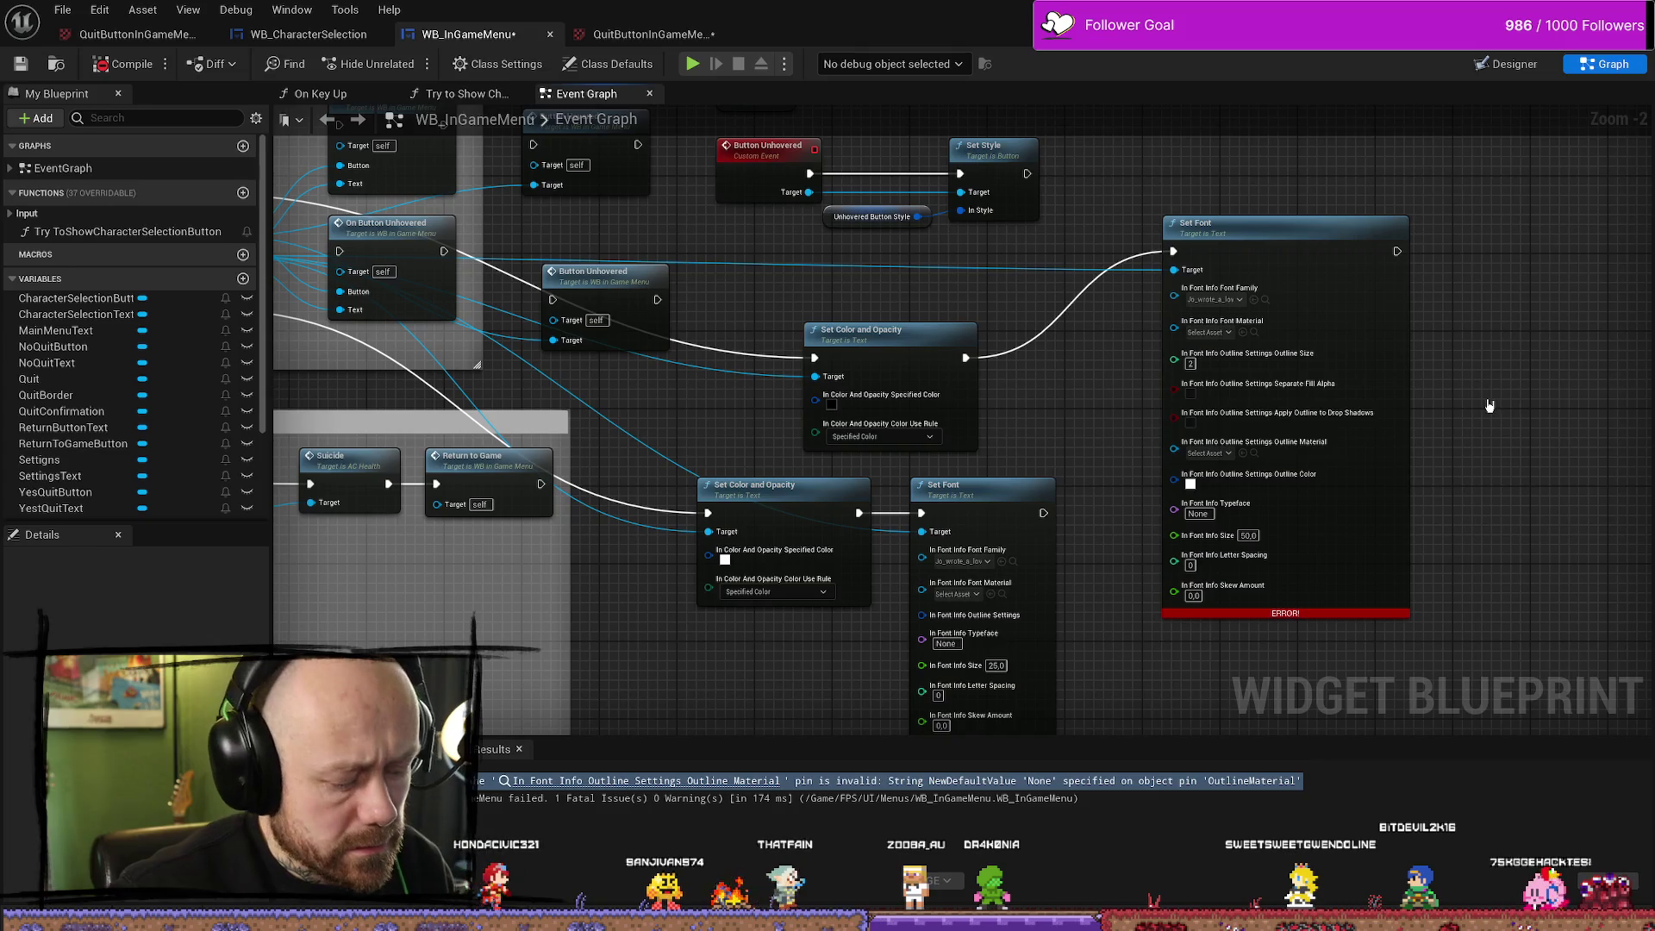
key("ctrl+z")
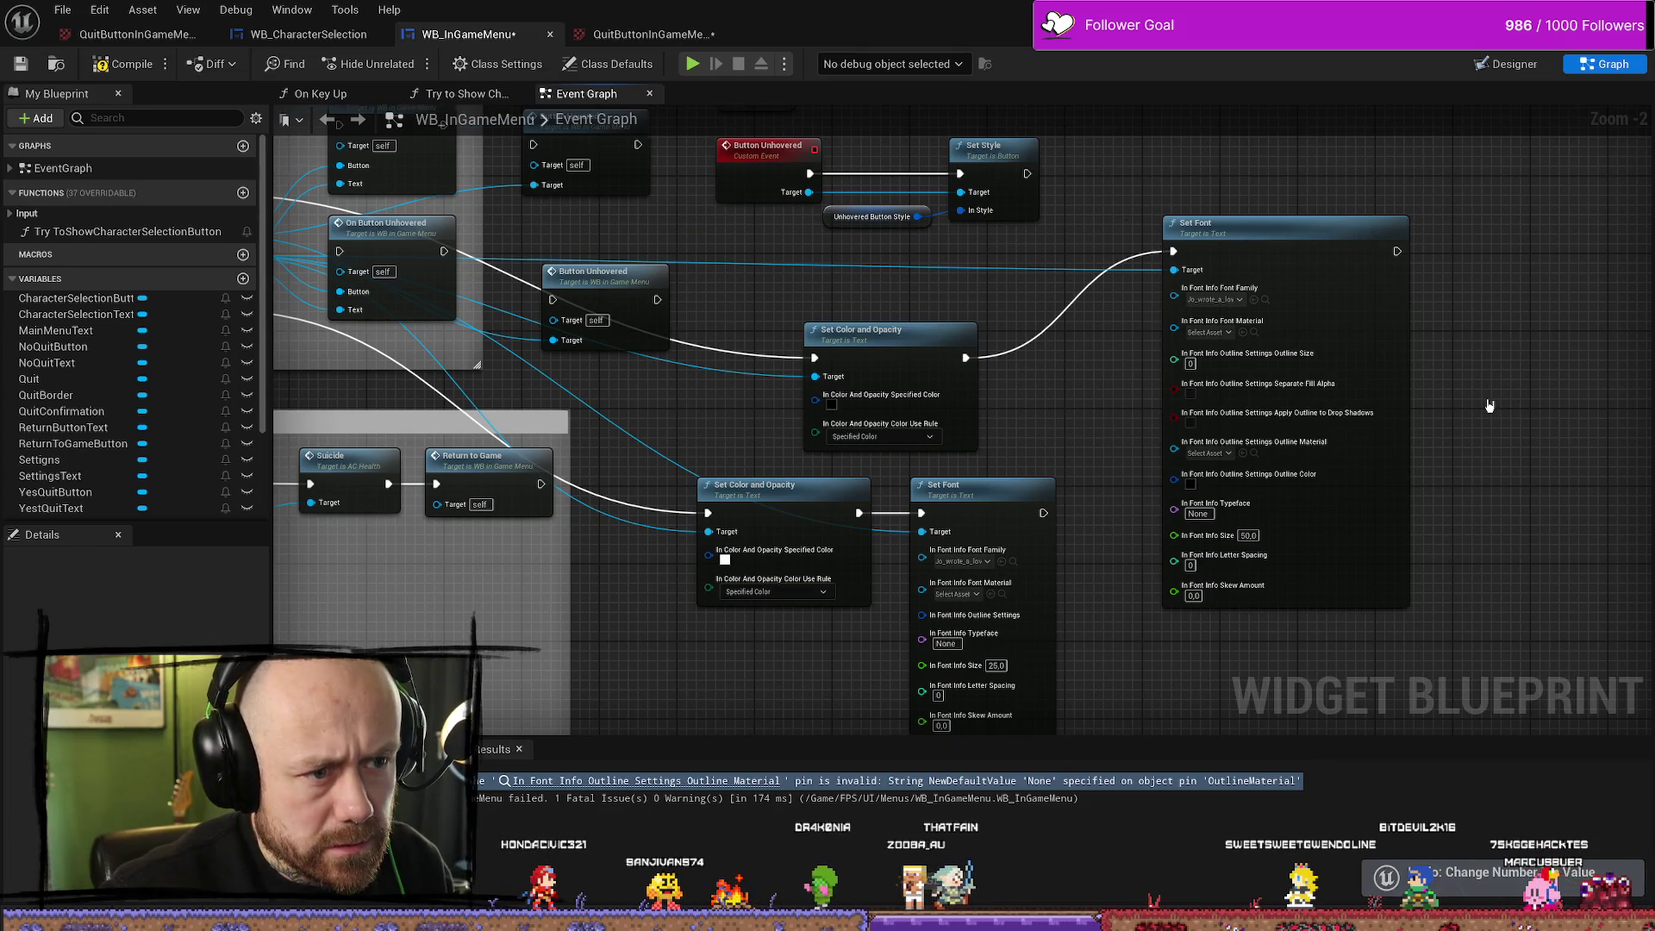
key("ctrl+z")
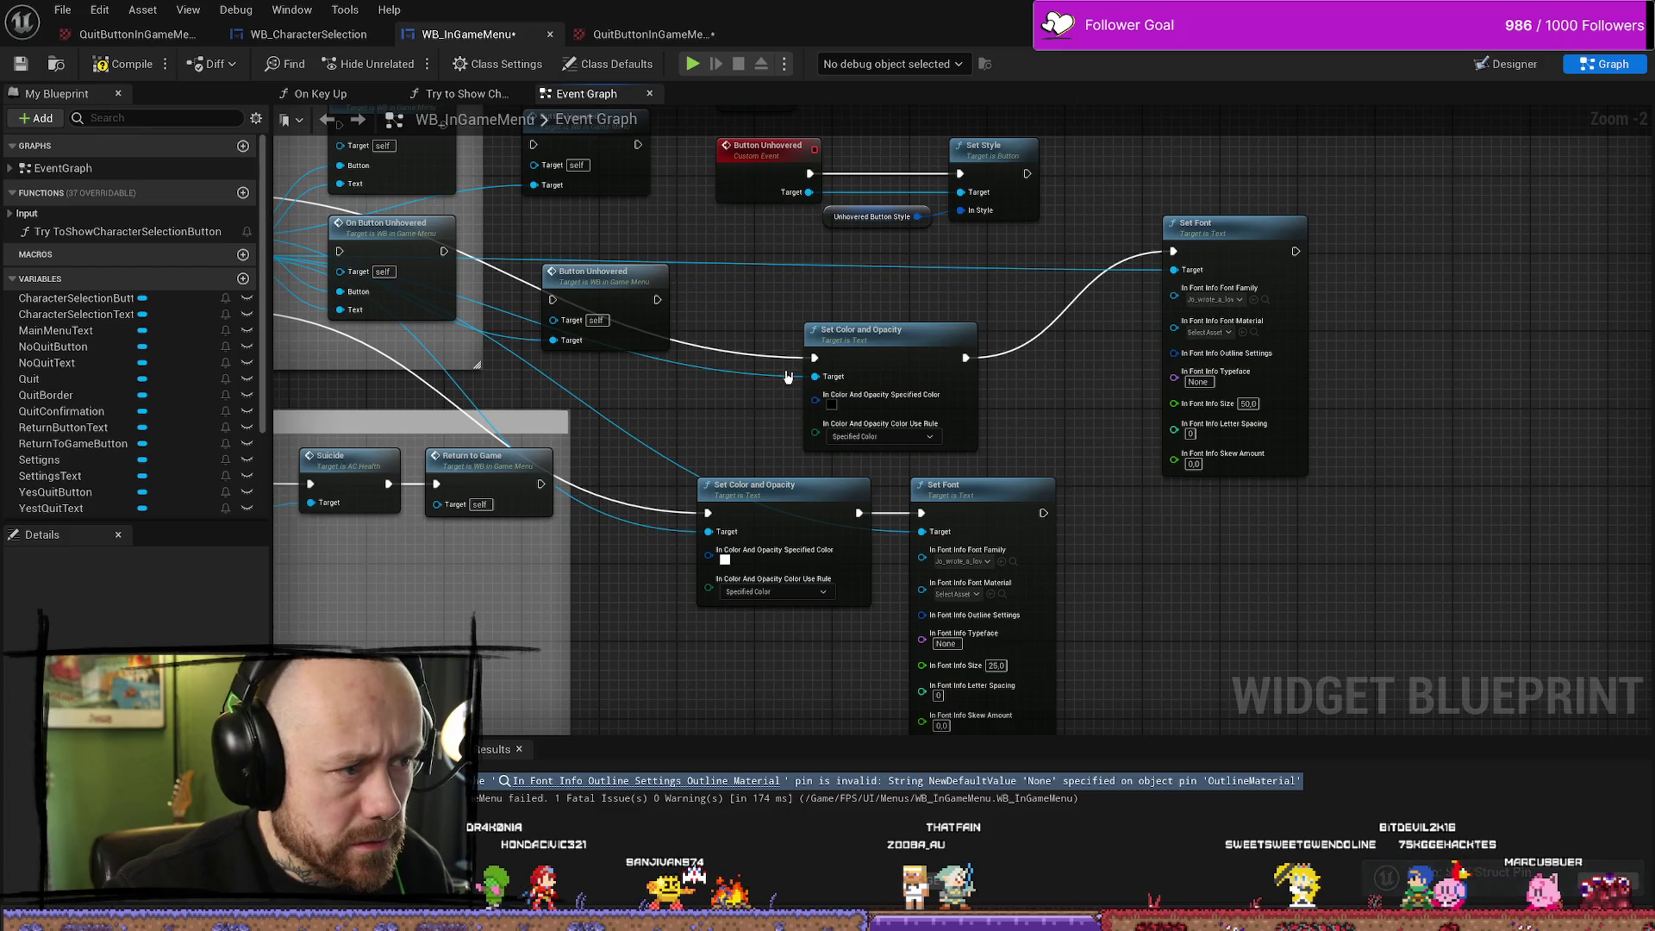
Add a Set Font Outline Material node and wire it after the upper Set Font
left_click_drag(385, 276, 485, 305)
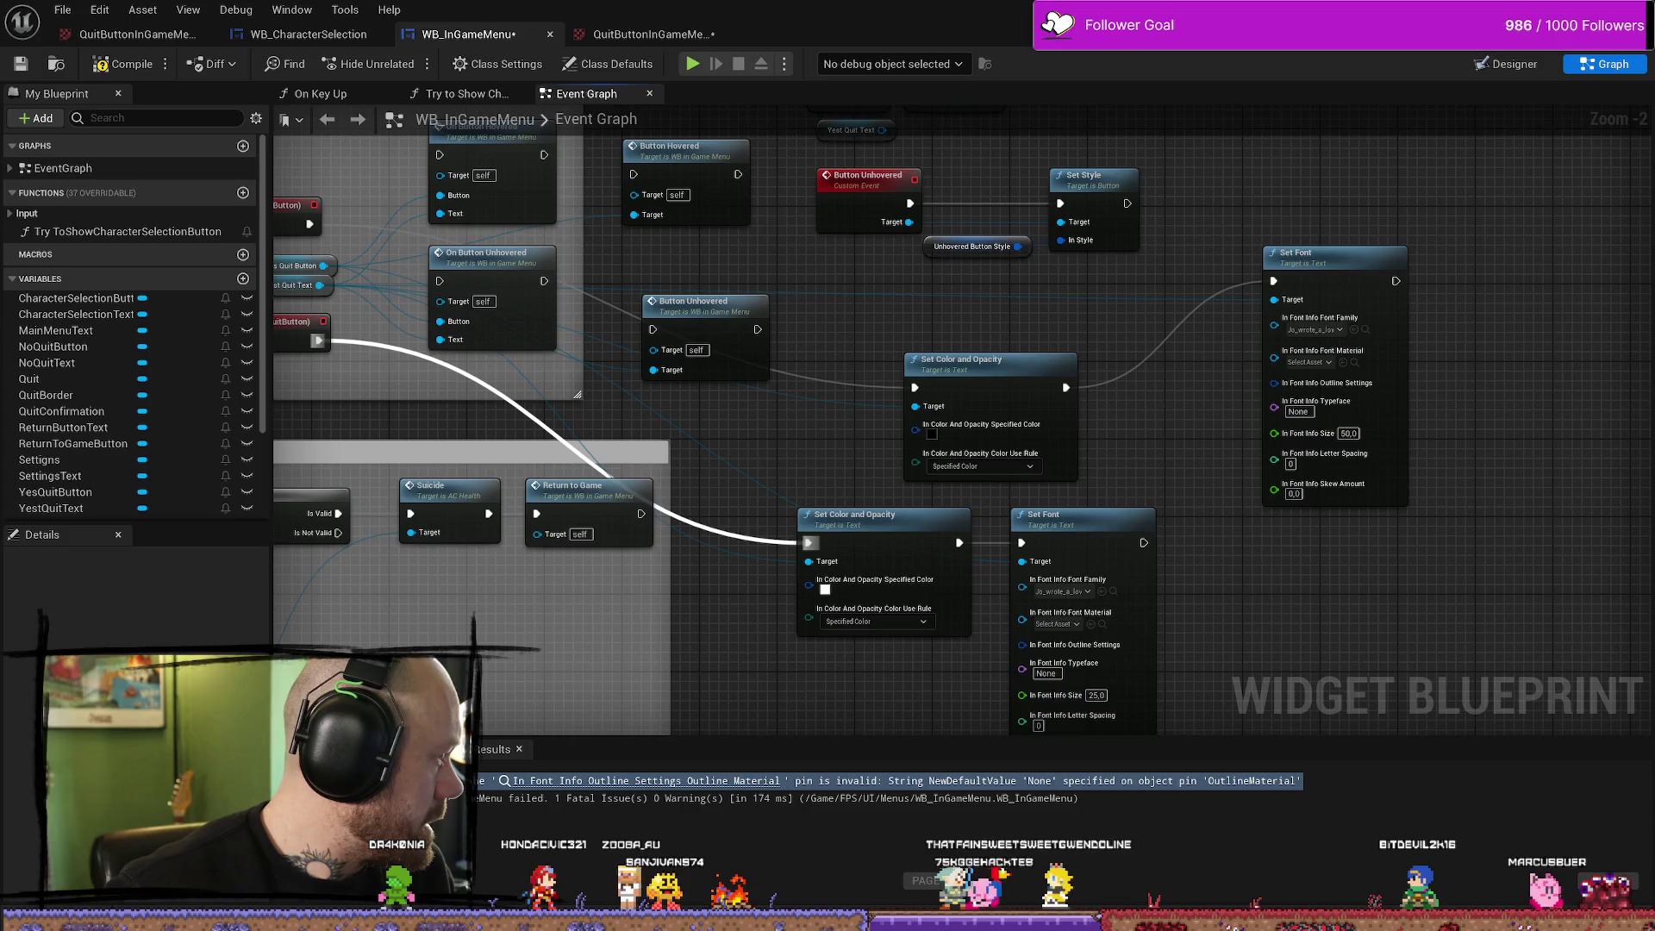
left_click_drag(364, 403, 422, 392)
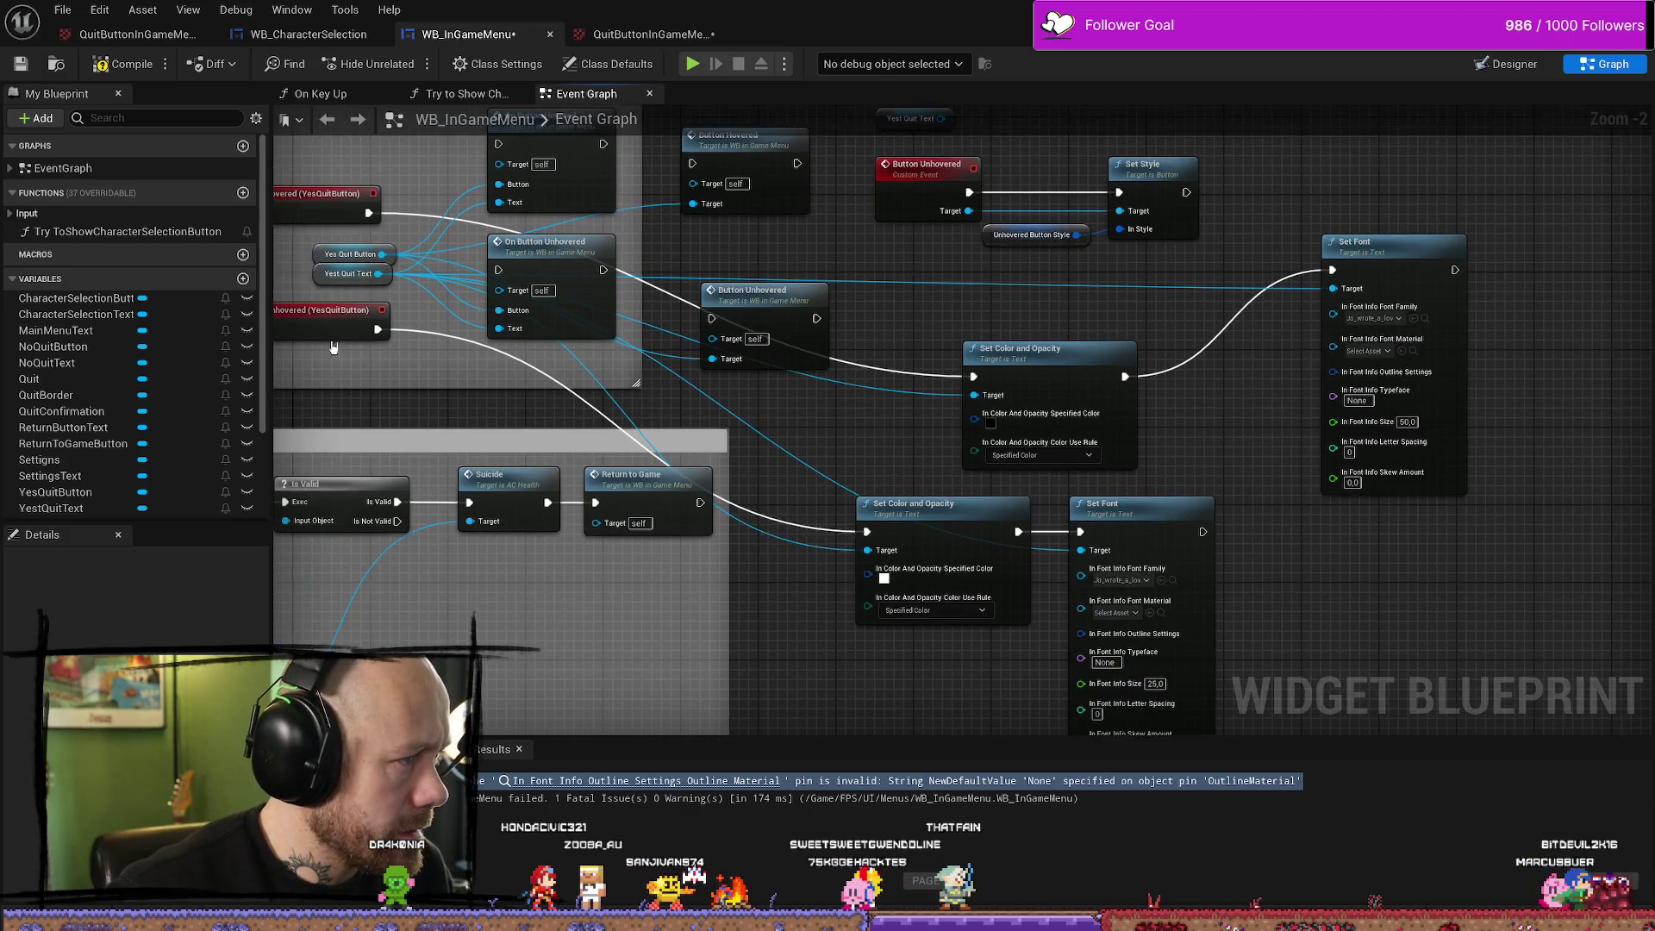
type("set")
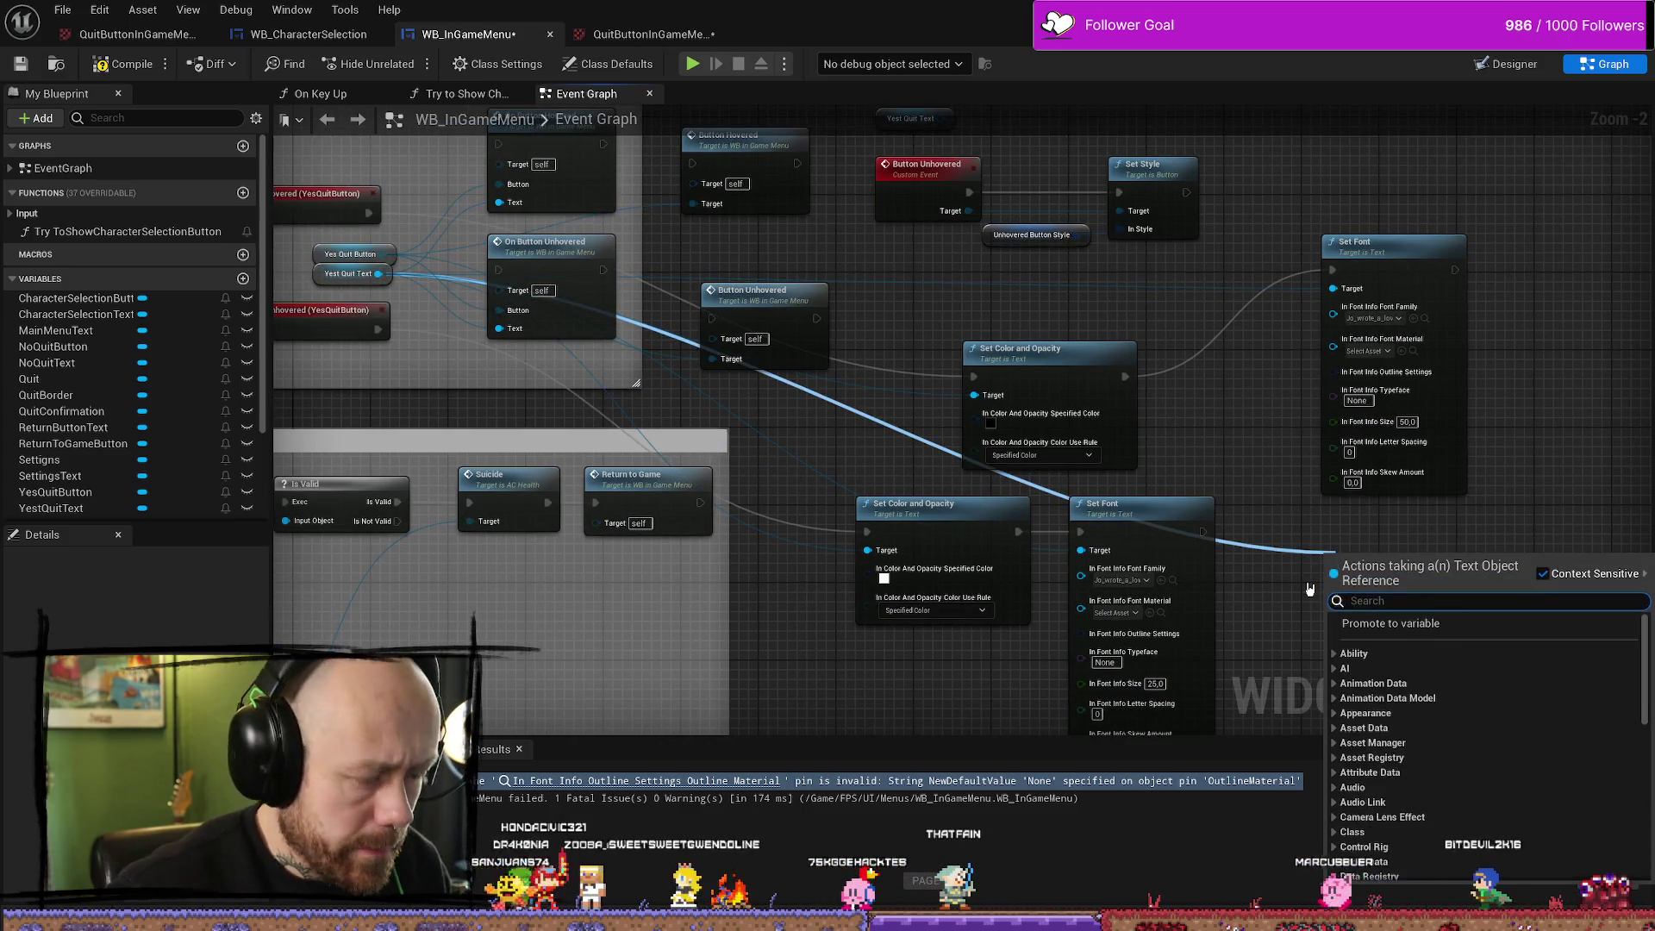
type(" outl")
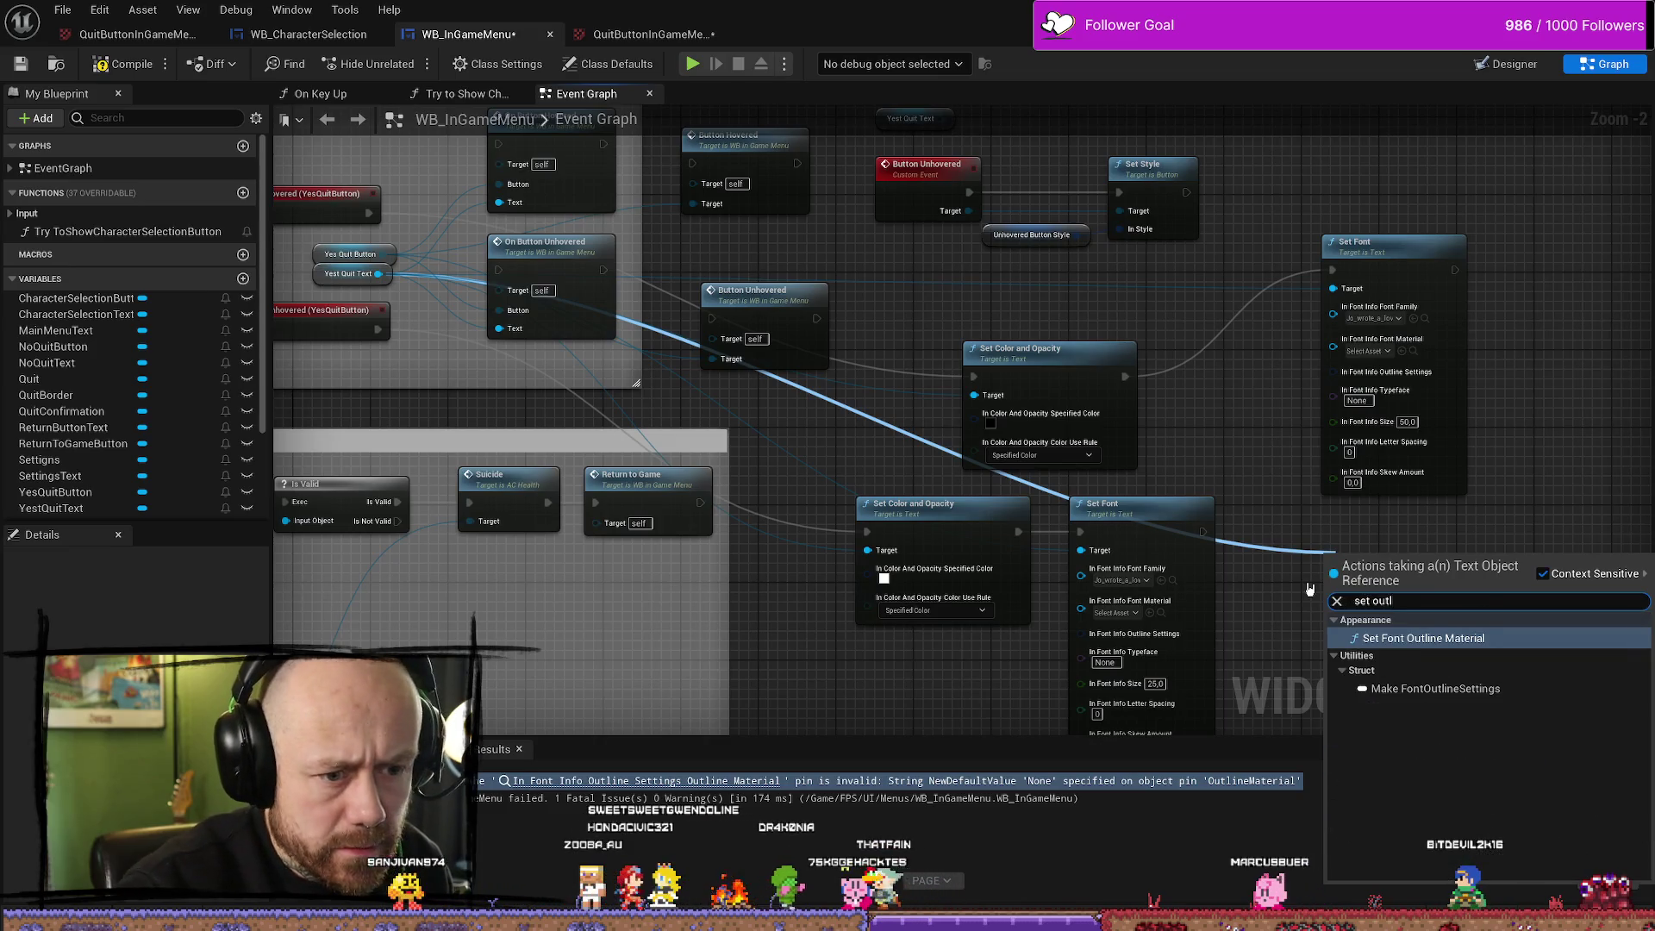
key("Return")
mouse_move(1034, 517)
left_mouse_down()
mouse_move(1230, 359)
mouse_move(1073, 223)
left_mouse_up()
mouse_move(1112, 274)
left_mouse_down()
mouse_move(1155, 304)
mouse_move(1204, 233)
left_mouse_up()
Try assigning an outline material, then delete the Set Font Outline Material node
left_click(1193, 306)
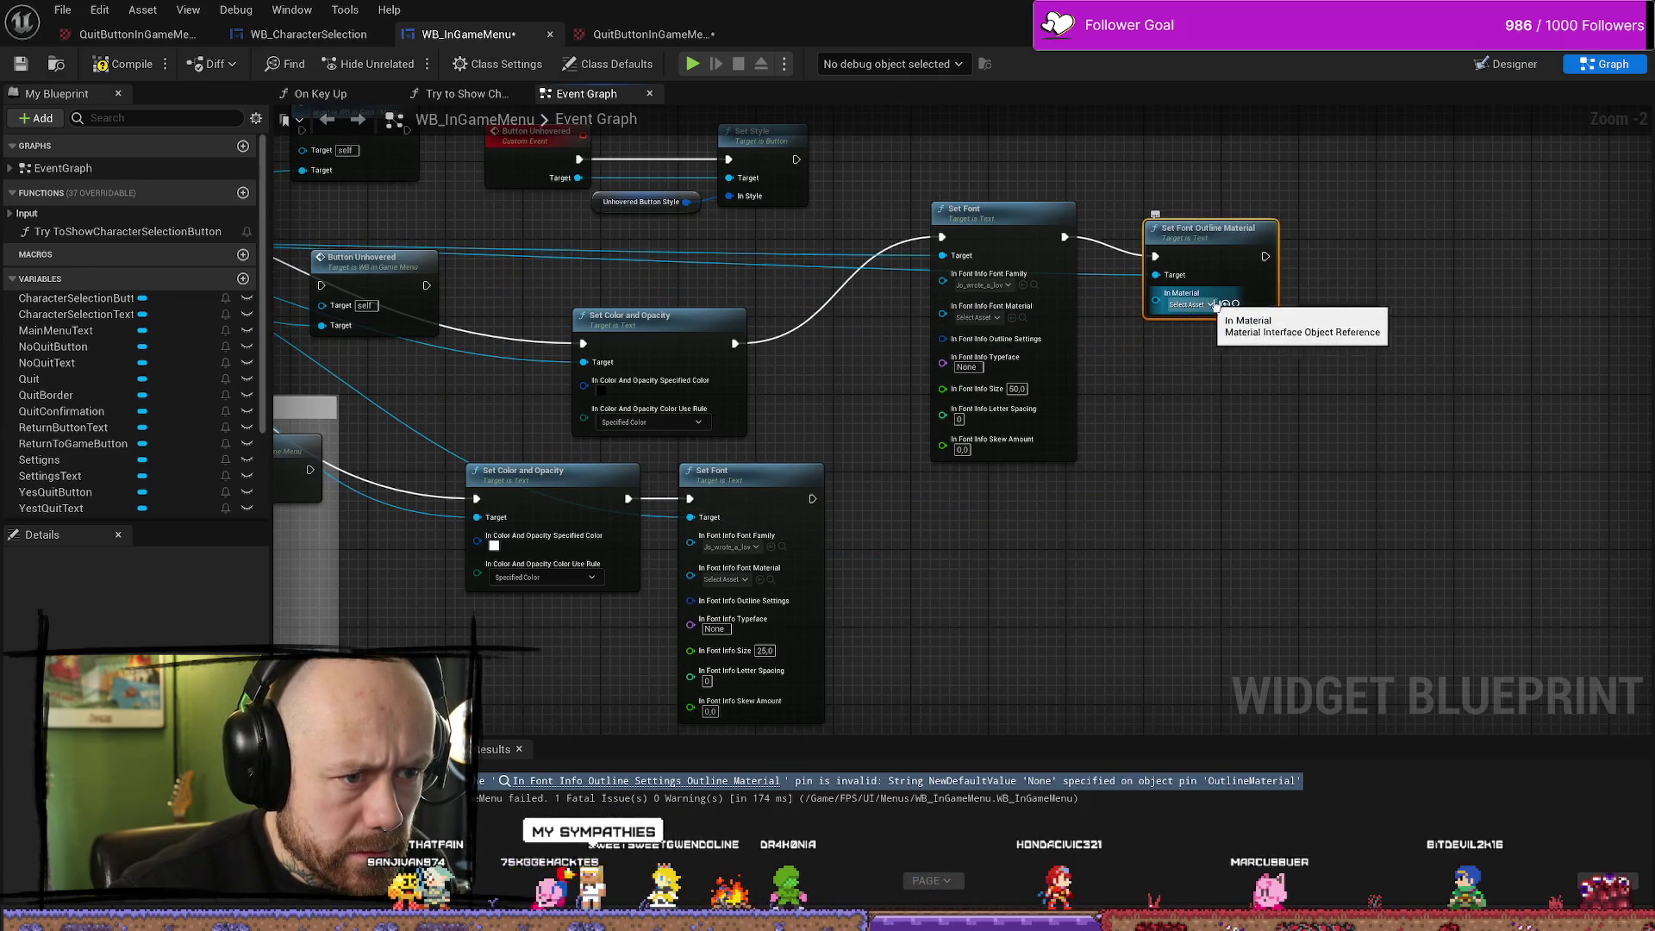
left_click(1318, 211)
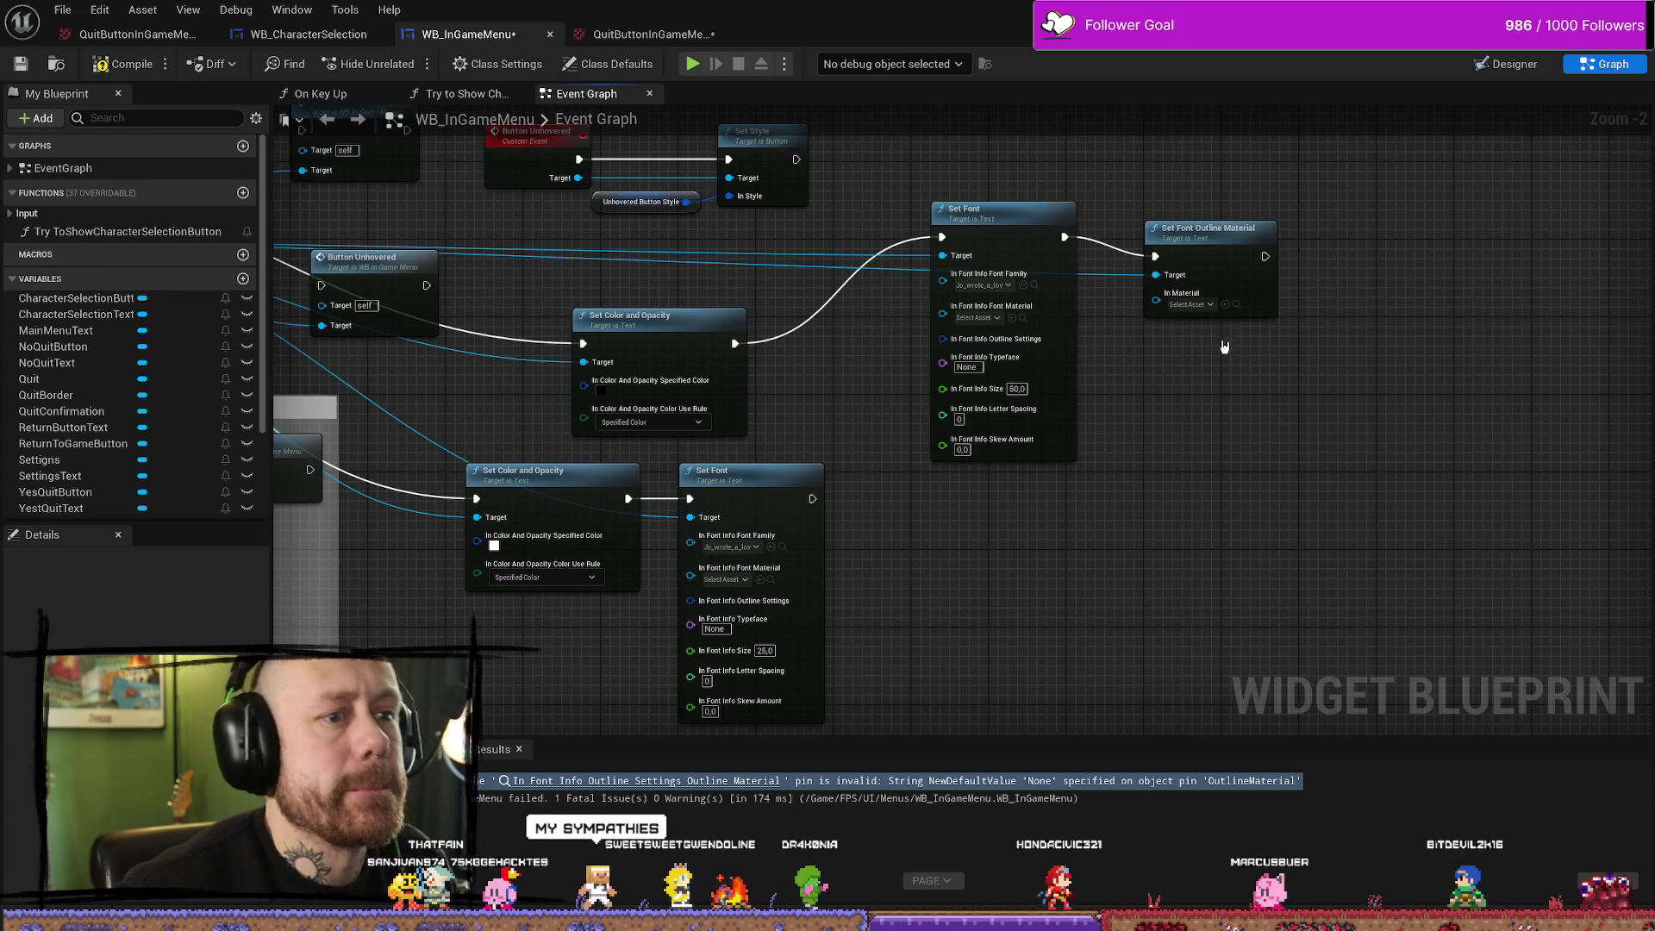
left_click(1215, 293)
key("Delete")
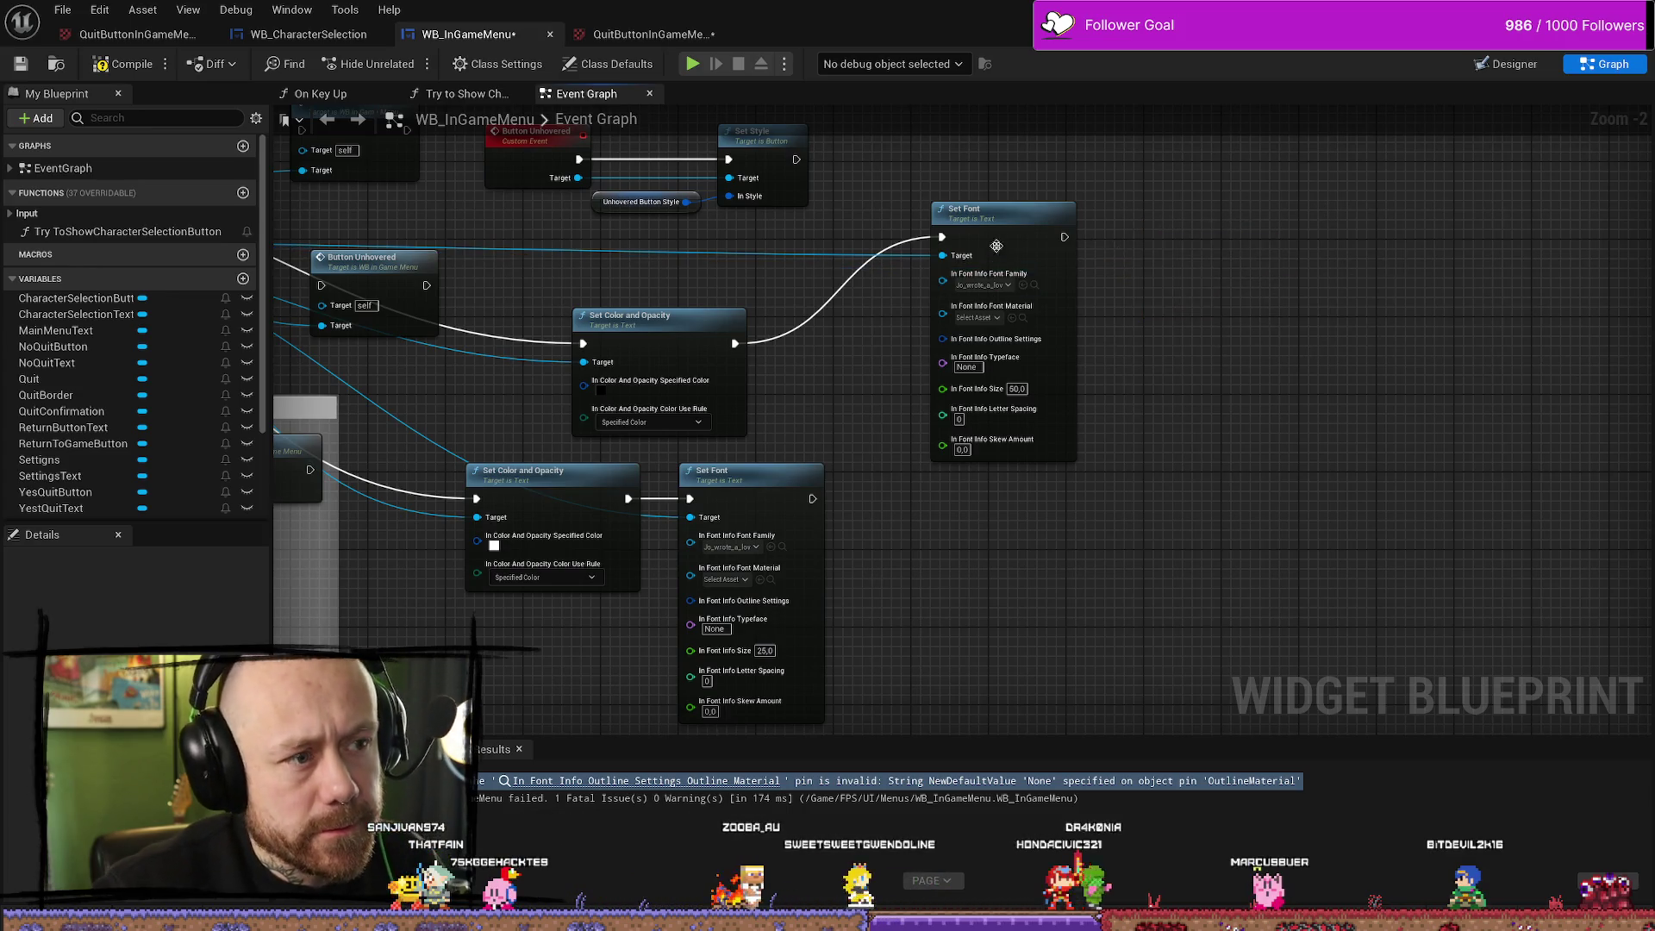
left_click(996, 246)
left_click(1540, 66)
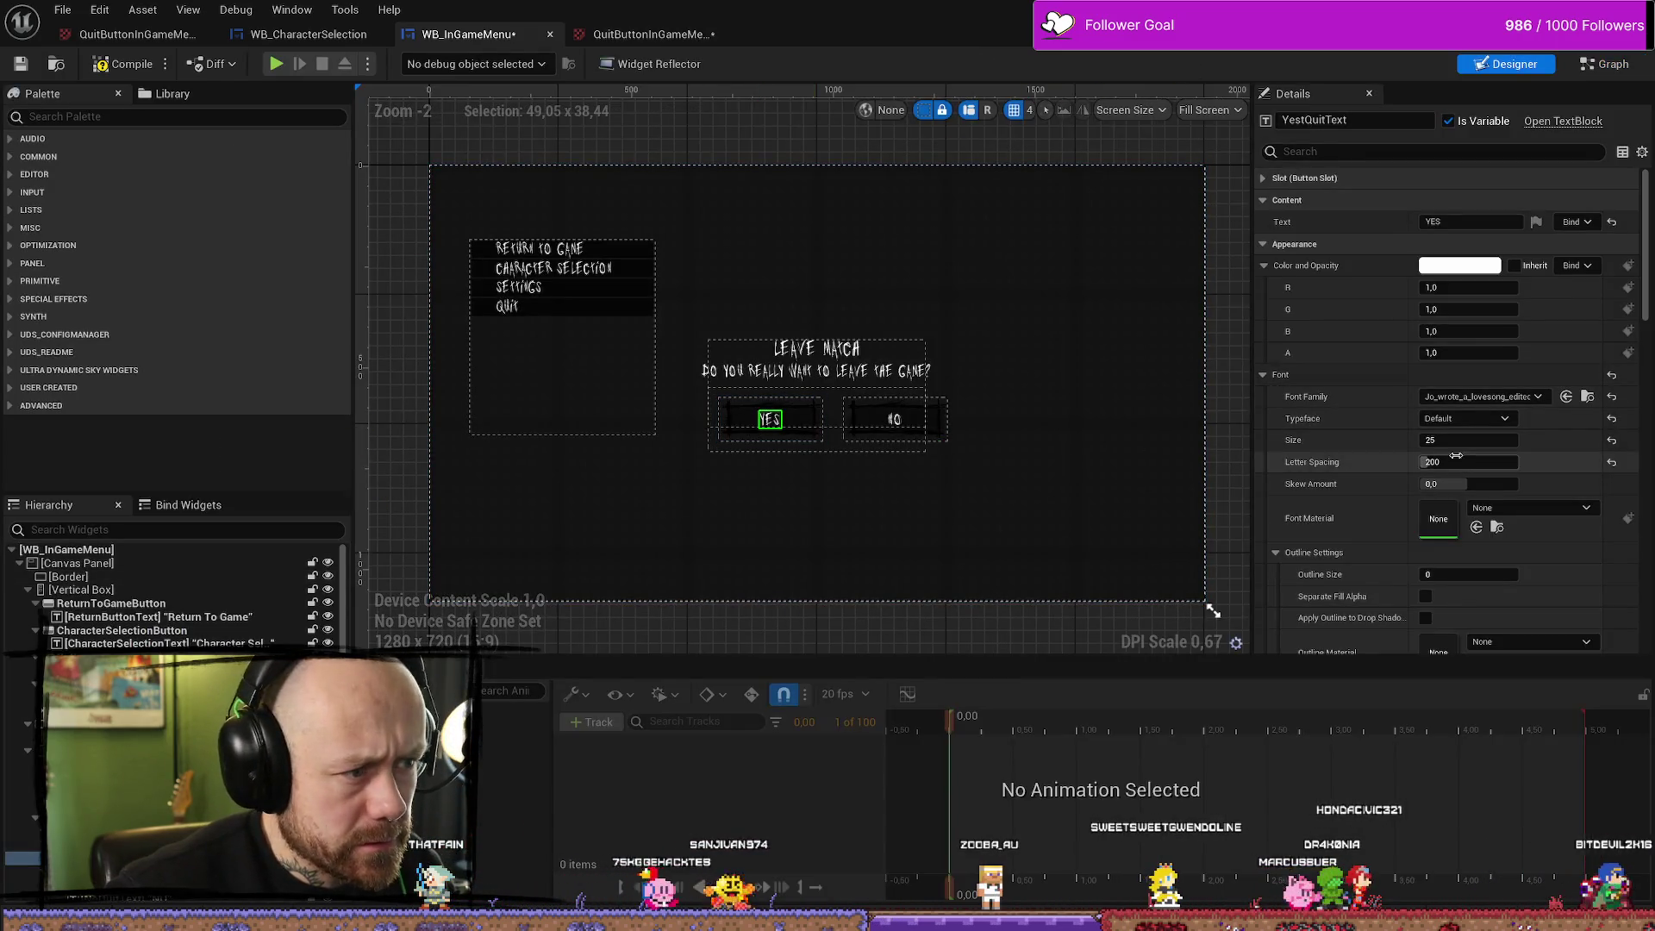
scroll(1363, 458, "down", 2)
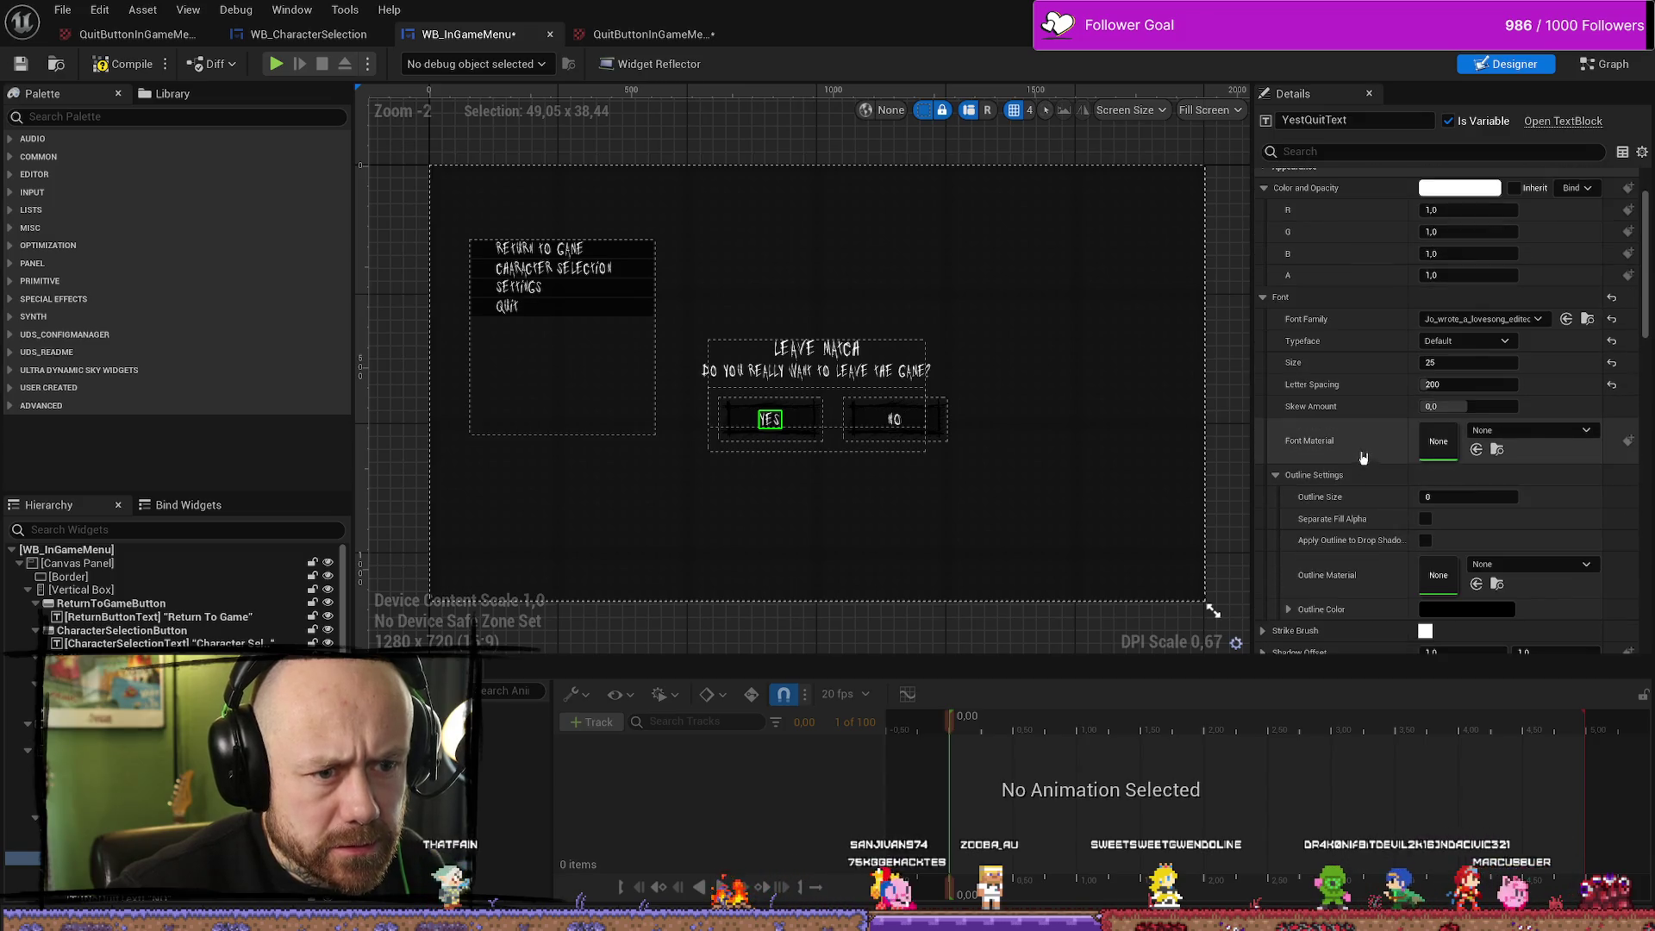
scroll(1362, 457, "down", 1)
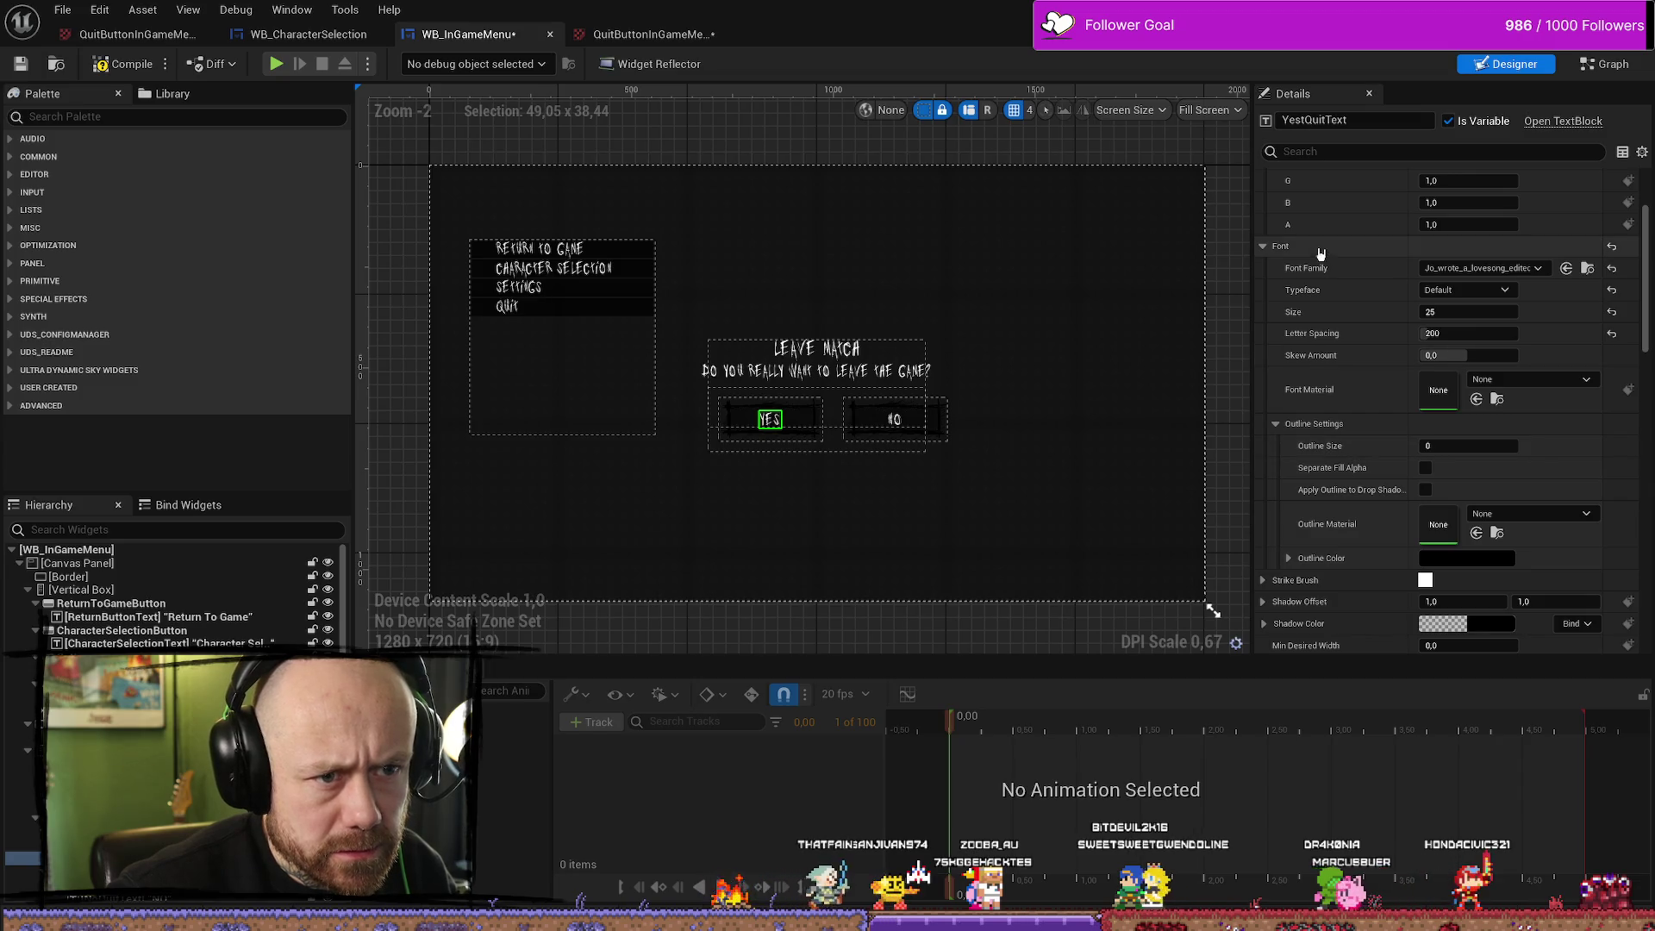
left_click(1469, 445)
type("2")
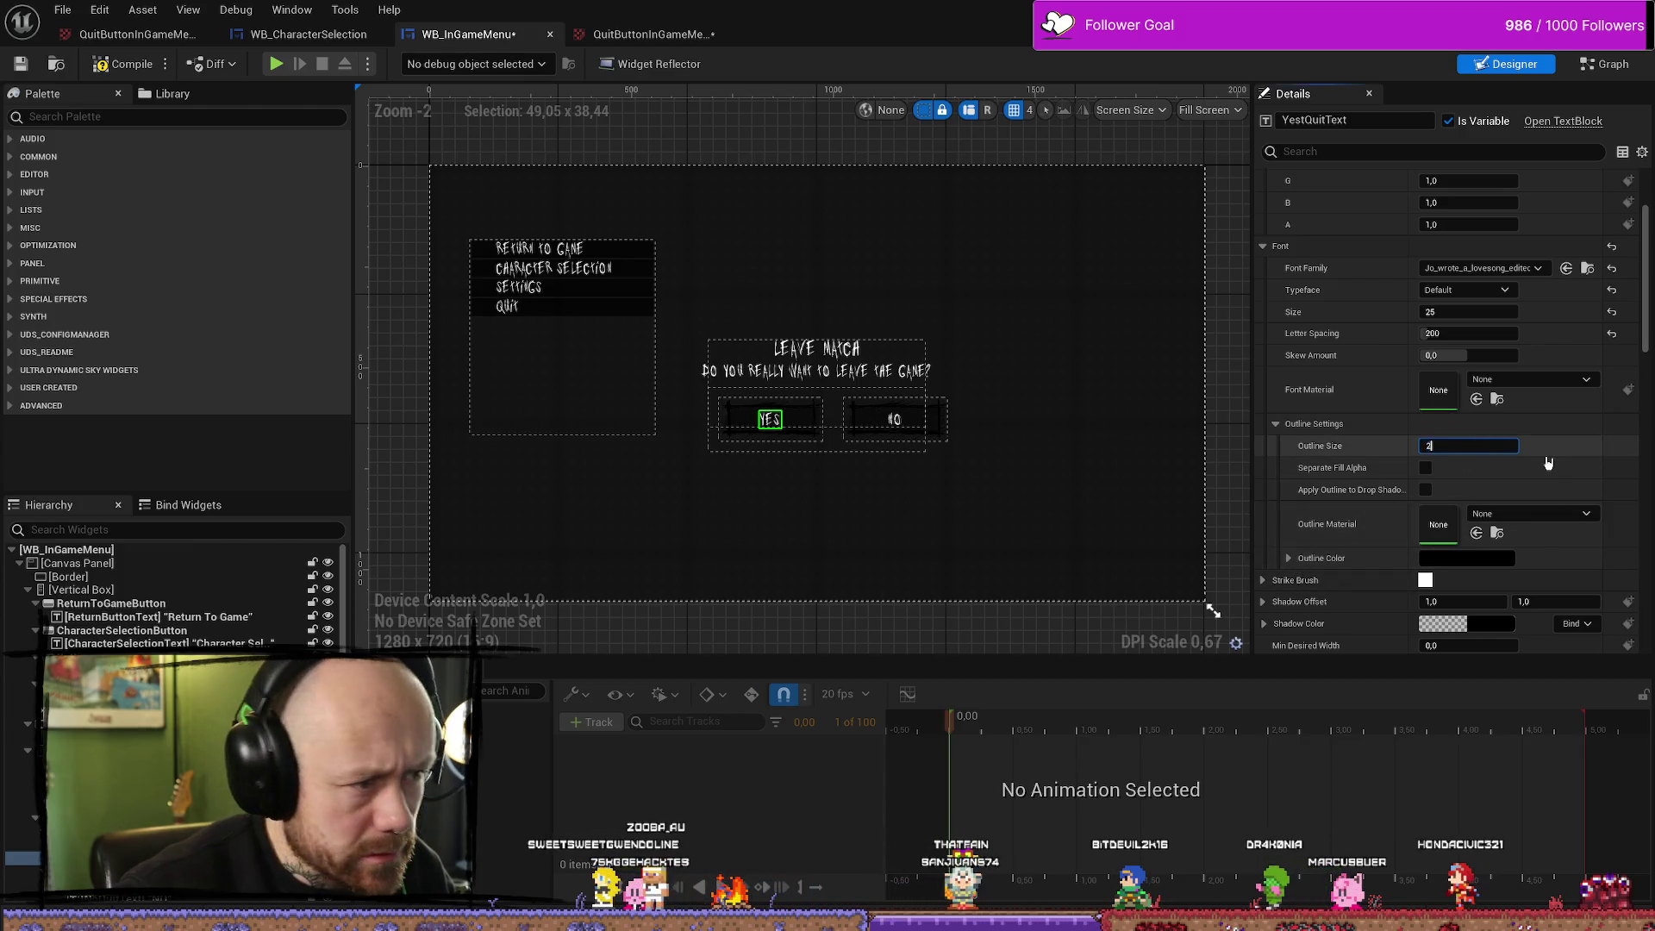
scroll(776, 424, "up", 19)
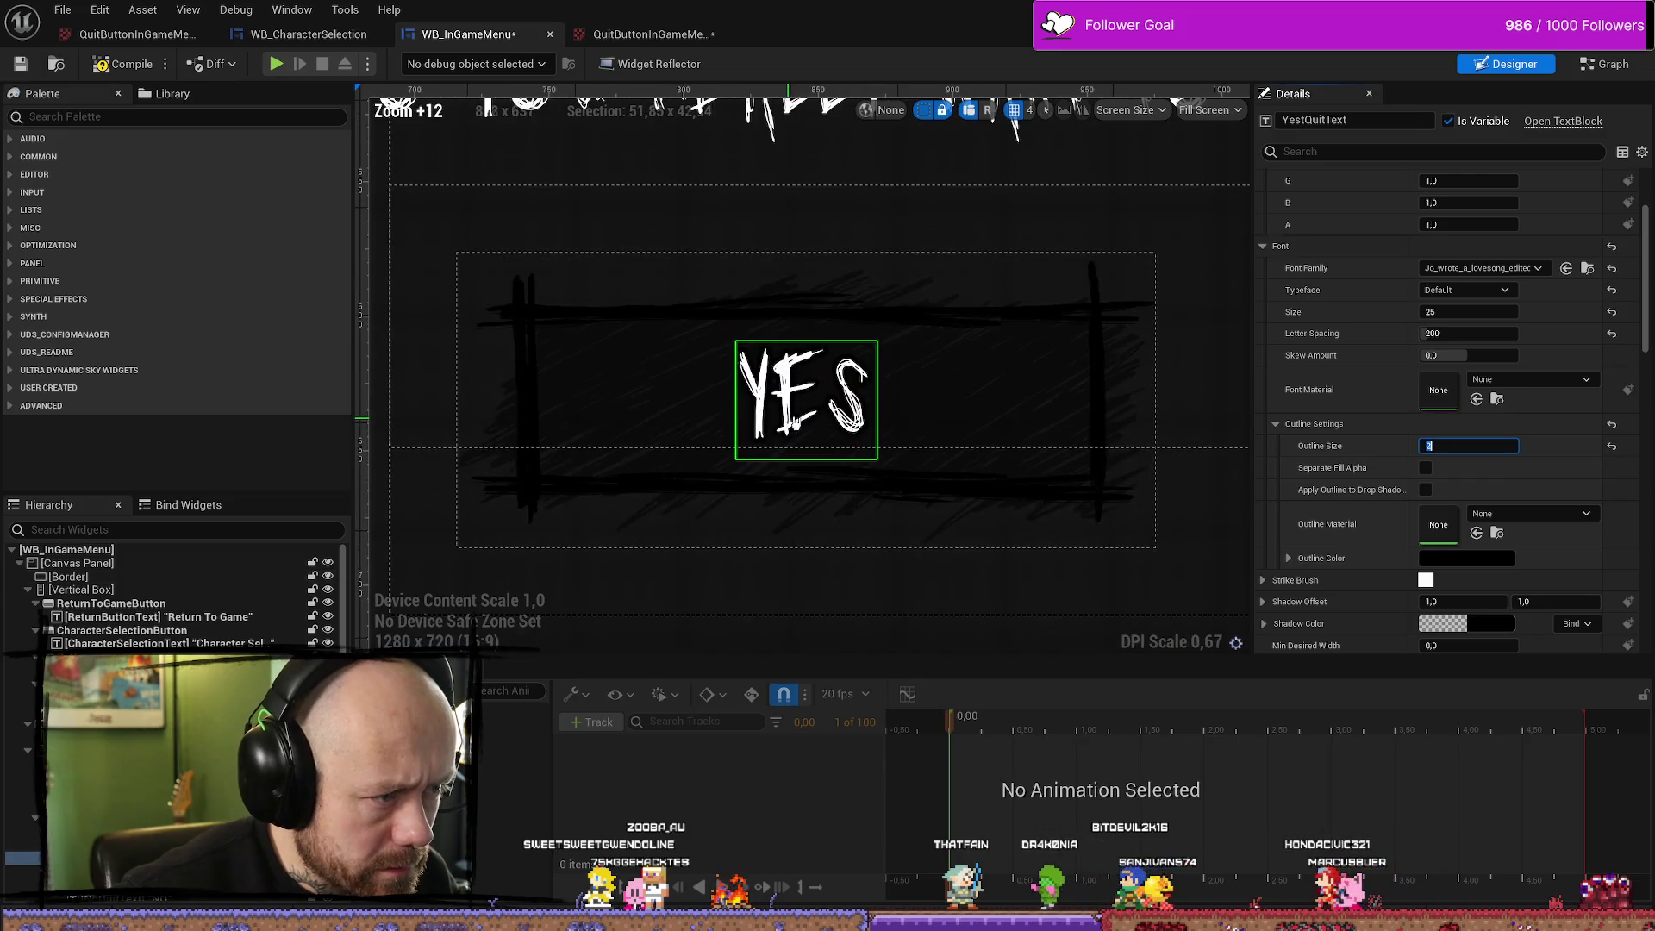
left_click(1480, 560)
left_click_drag(1326, 645, 1322, 505)
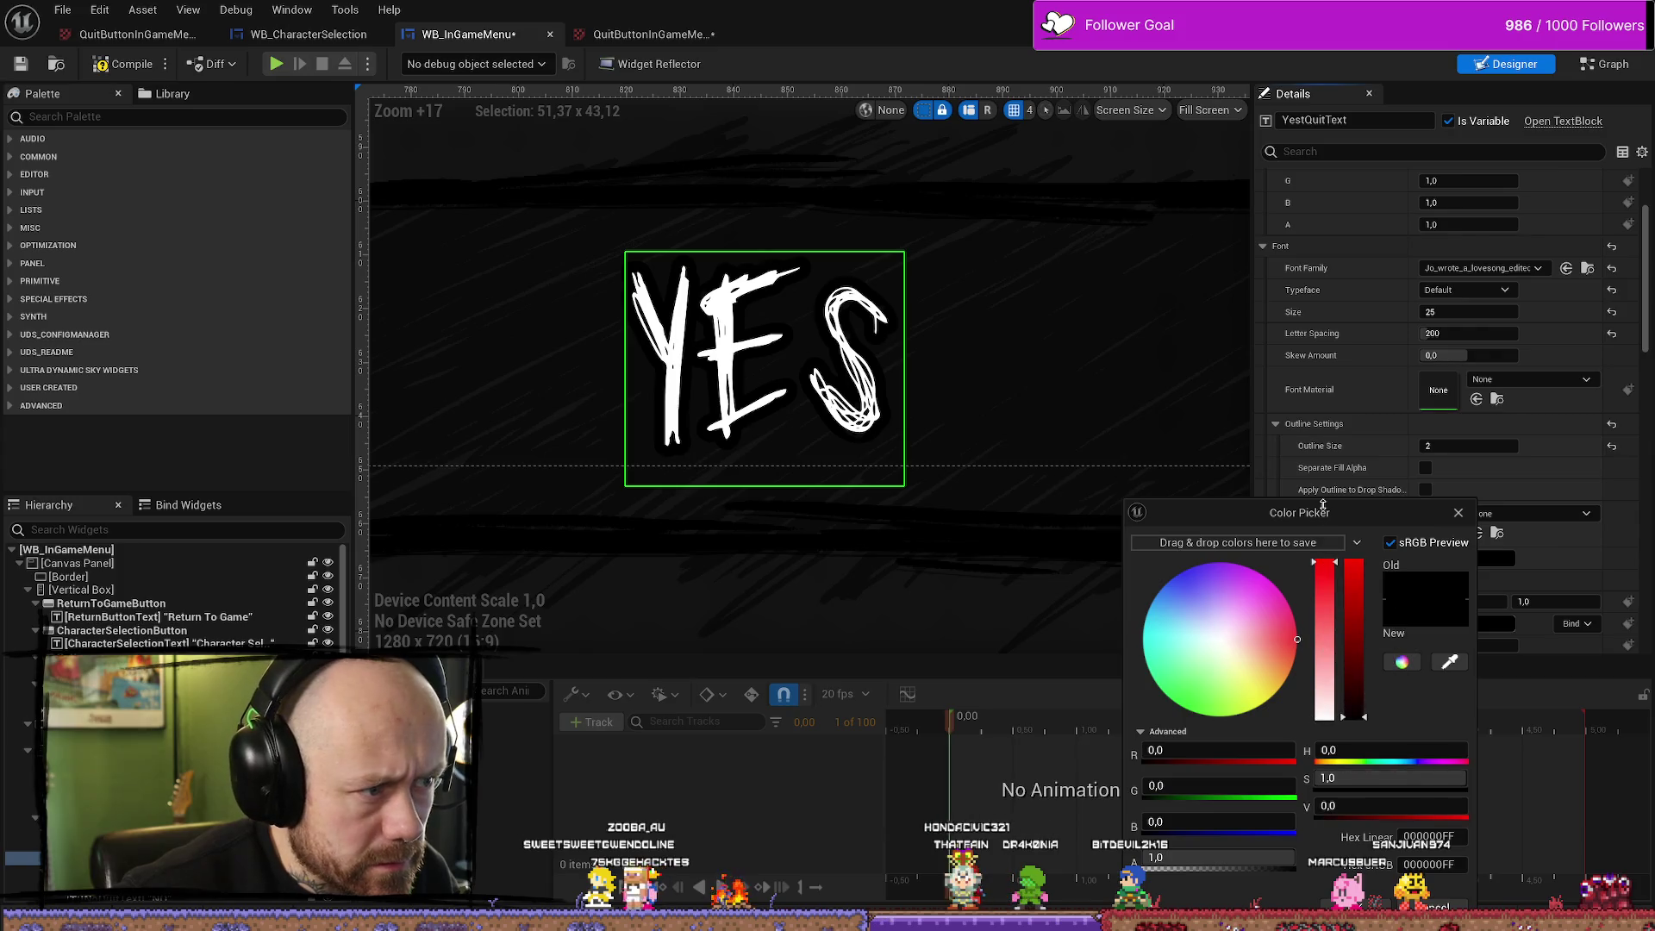
left_click_drag(1361, 620, 1353, 543)
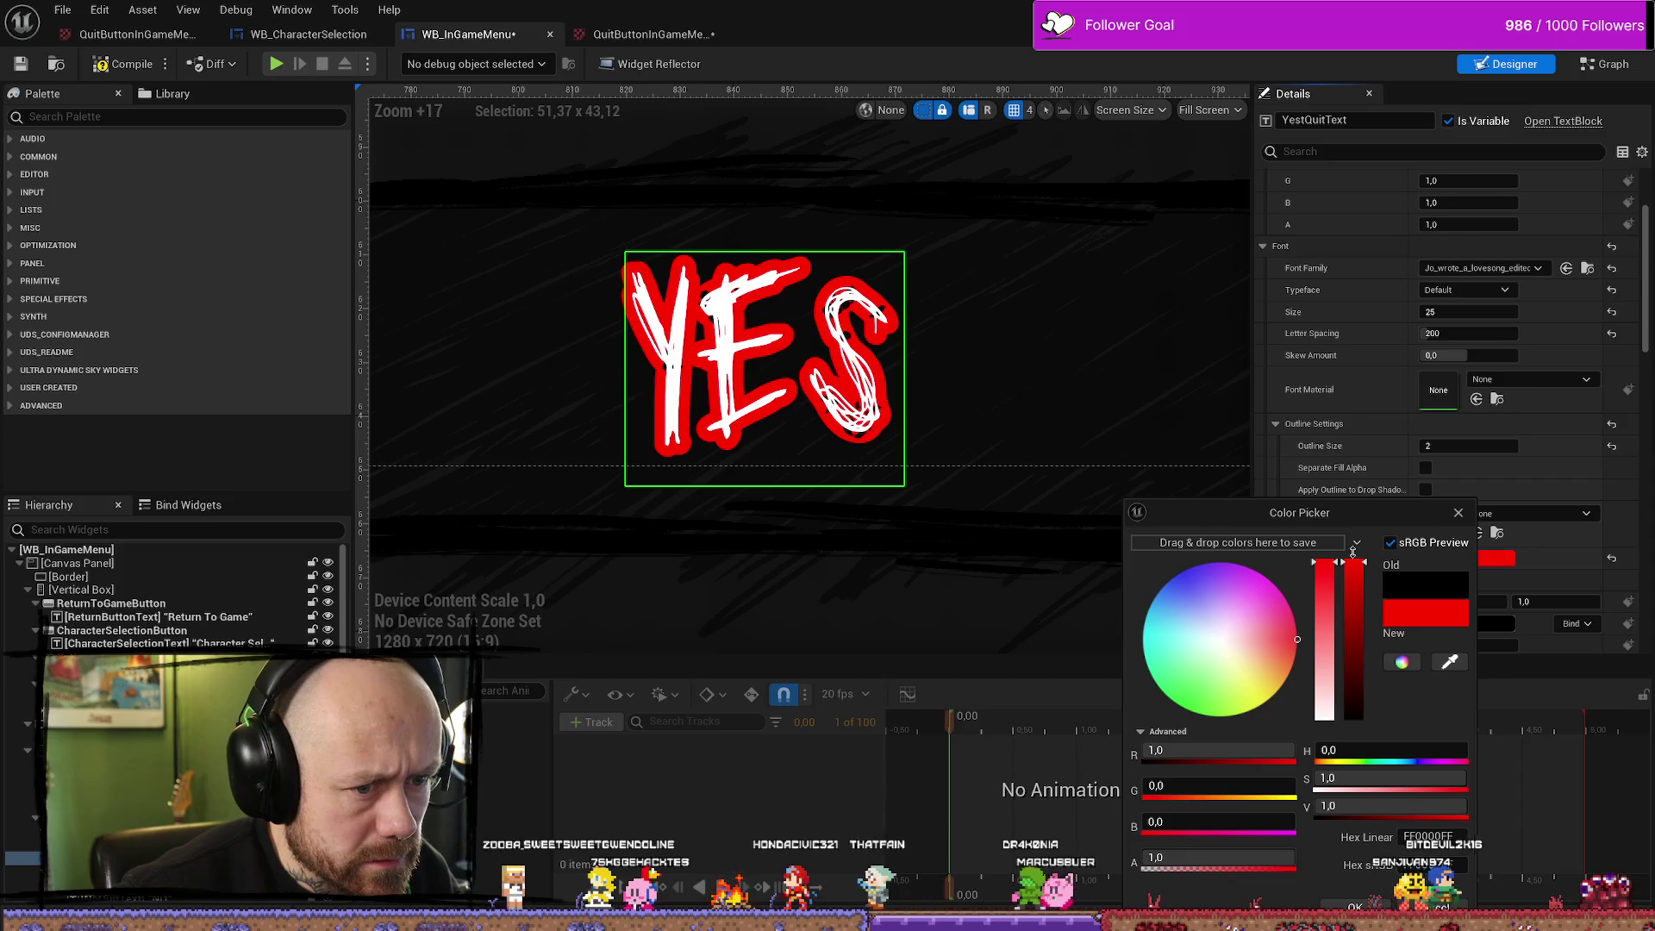
left_click(1458, 512)
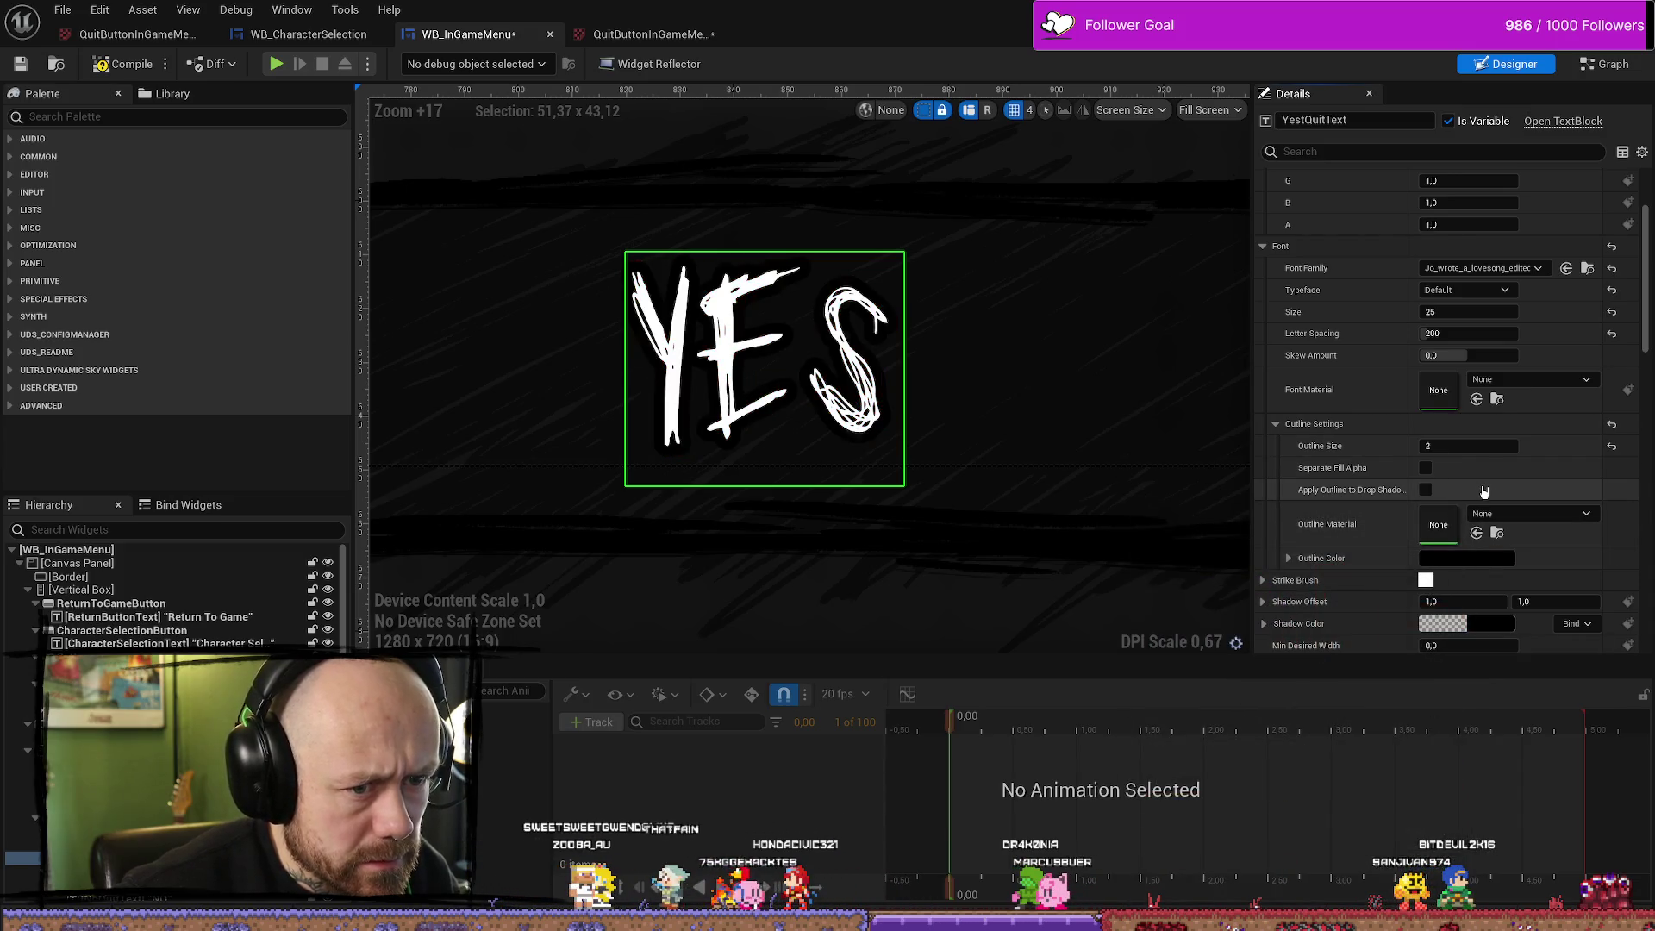
key("ctrl+z")
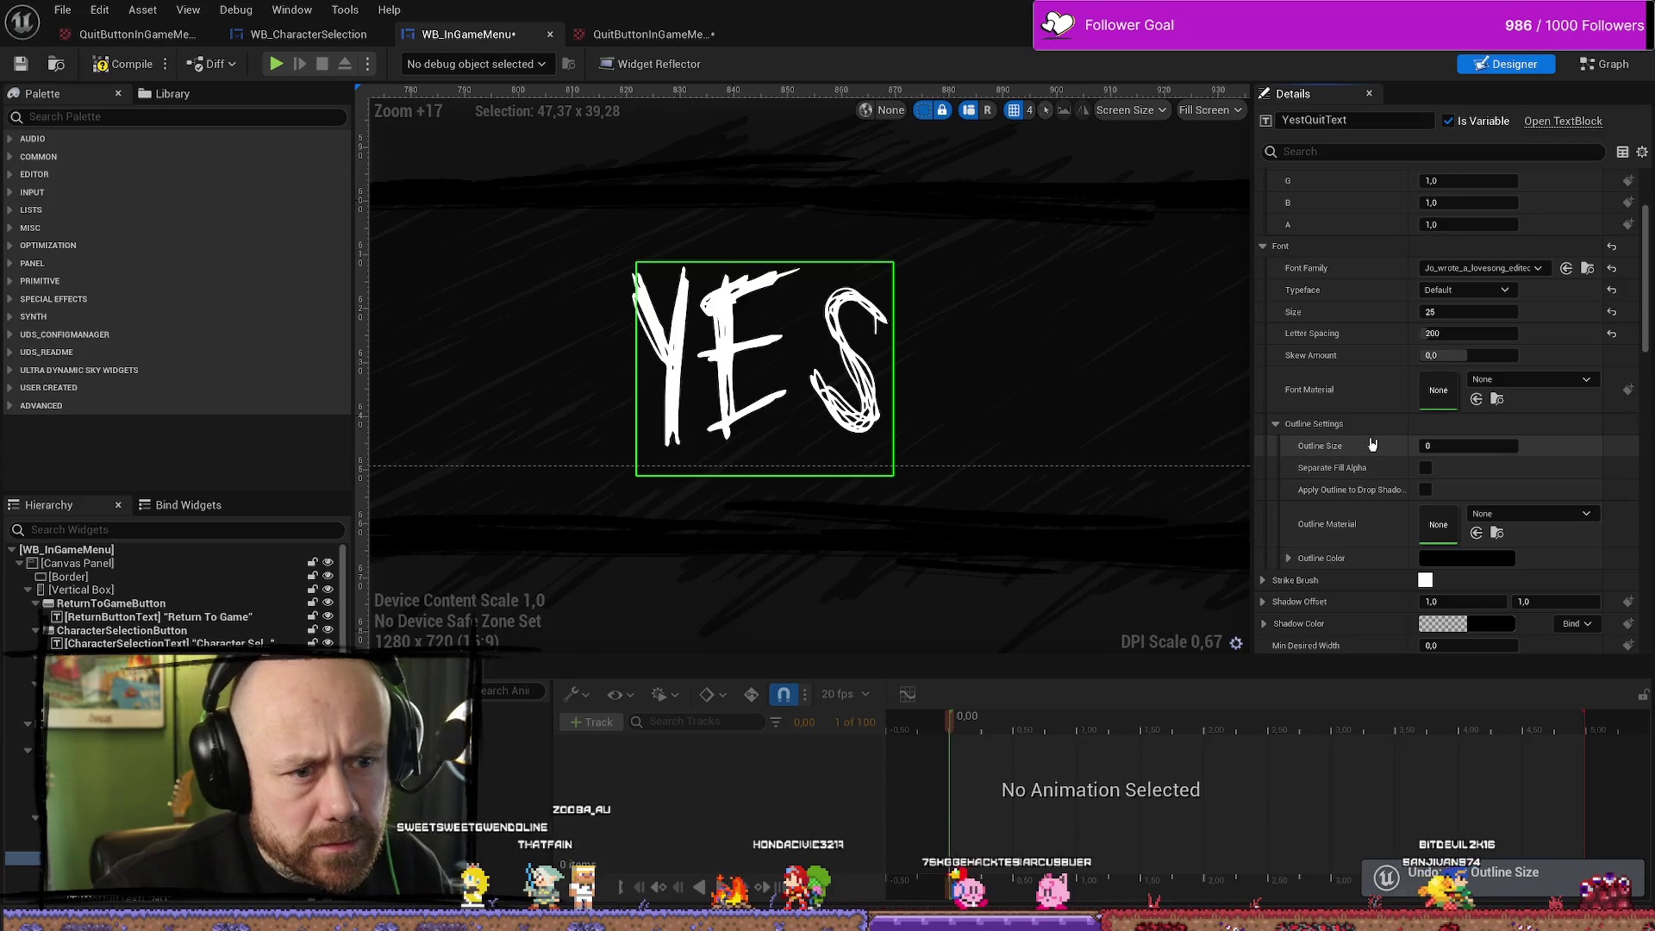
scroll(1374, 438, "up", 1)
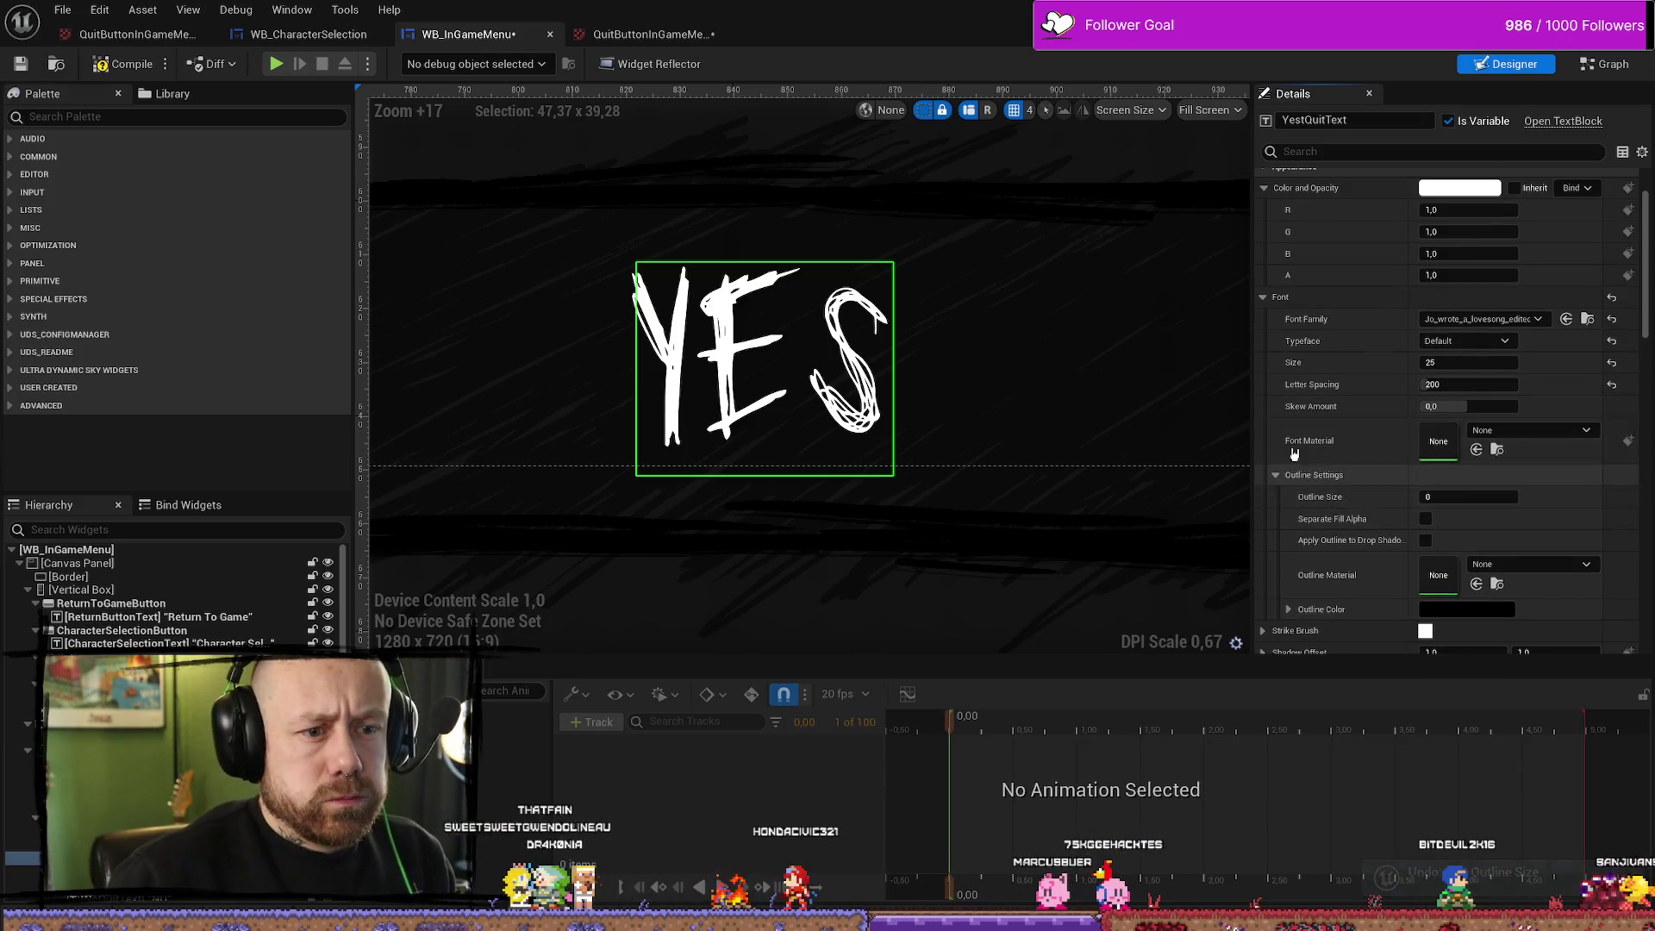
left_click(1275, 475)
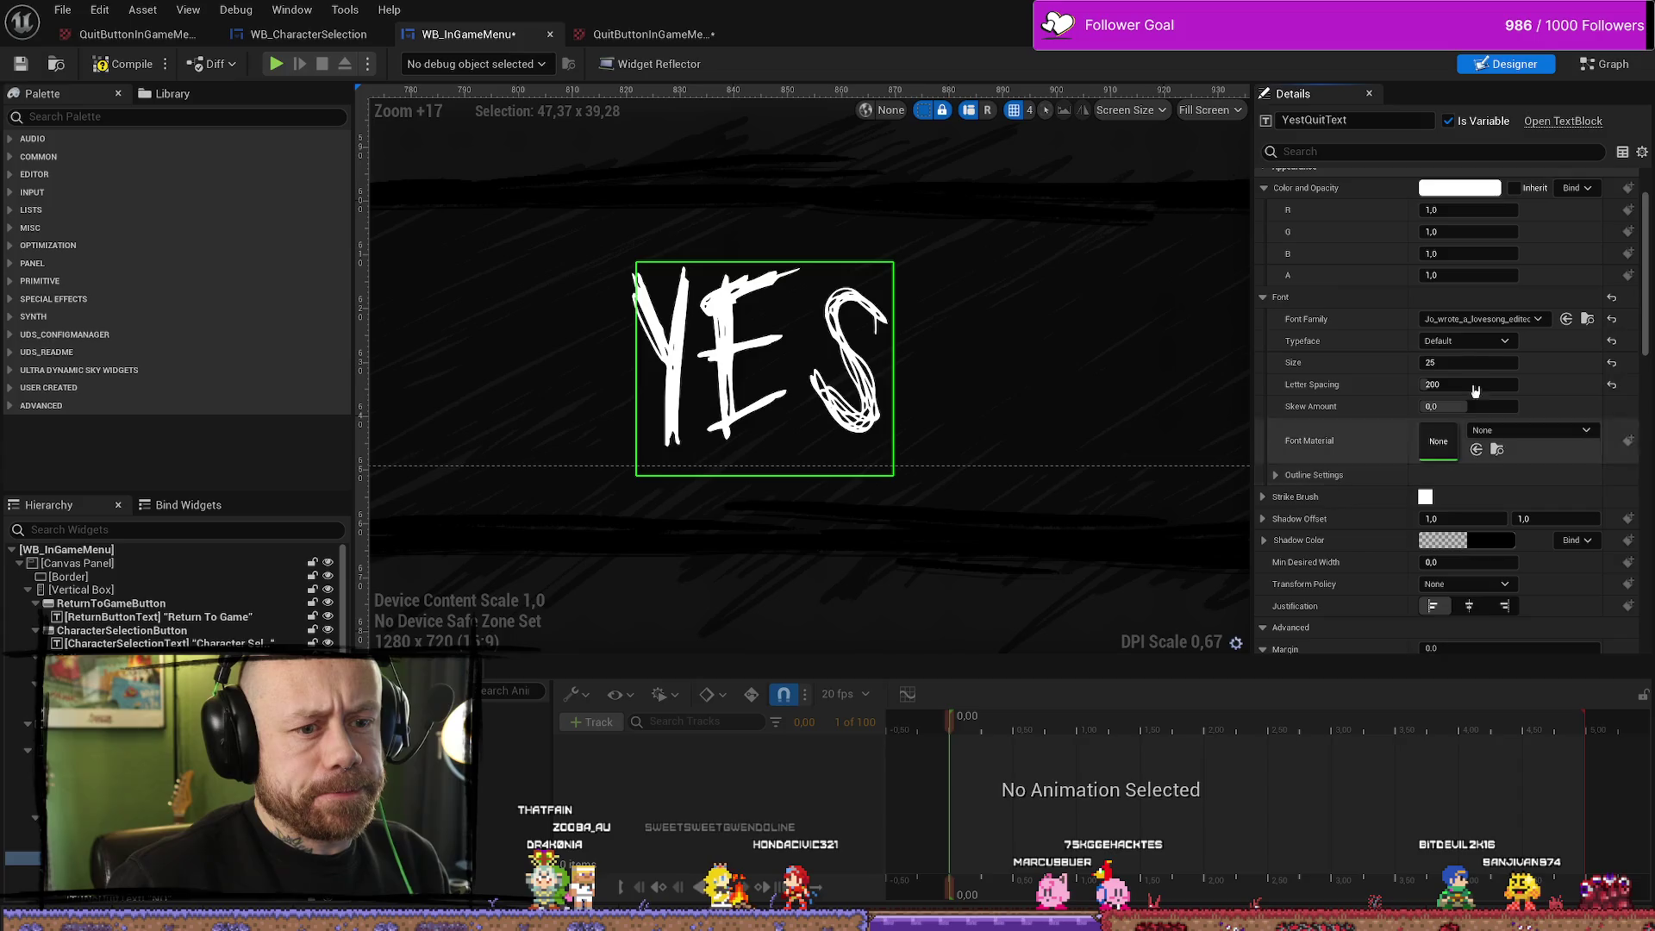
left_click(1278, 475)
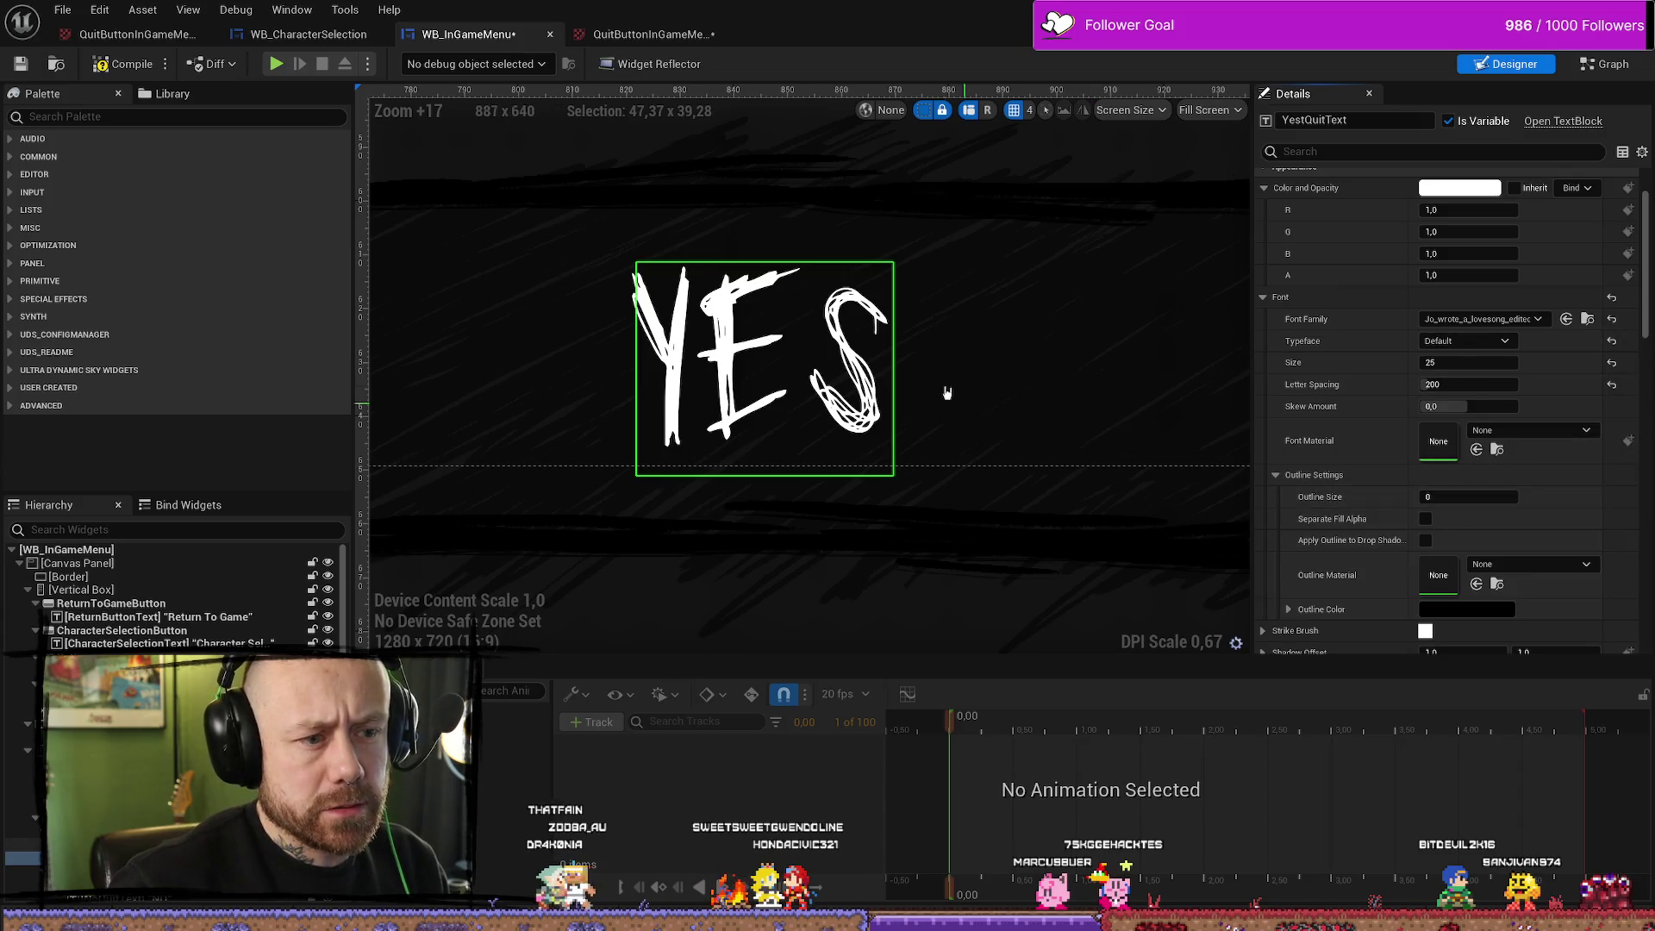
scroll(946, 388, "down", 10)
left_click(1213, 396)
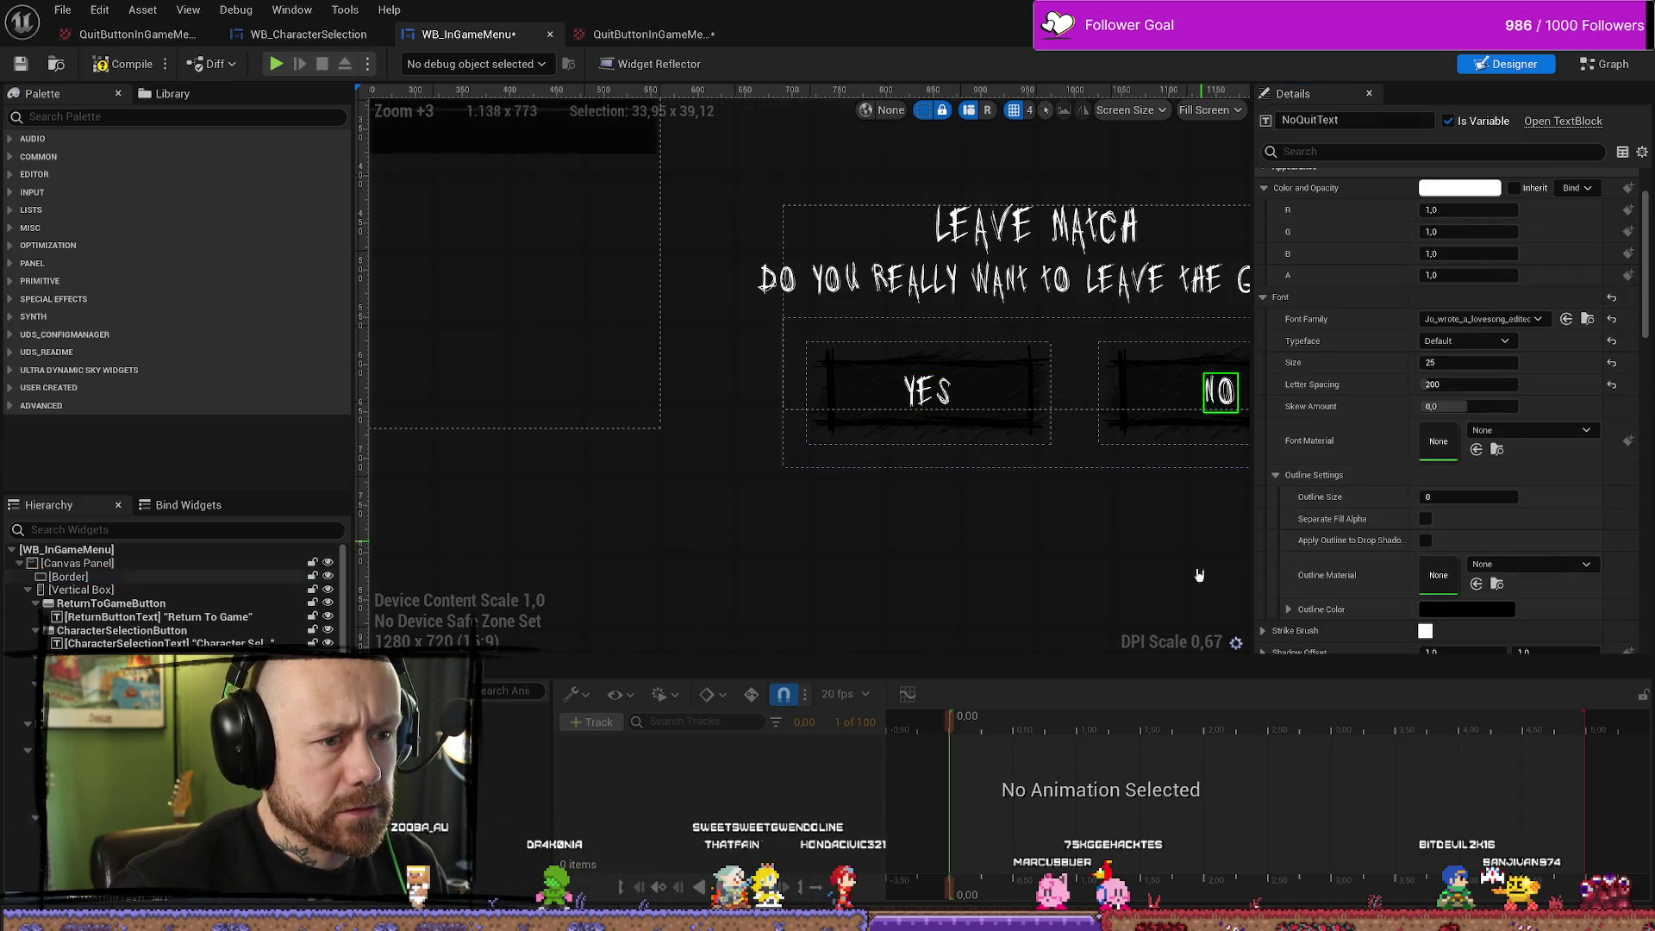
left_click_drag(1190, 570, 931, 566)
left_click(1136, 443)
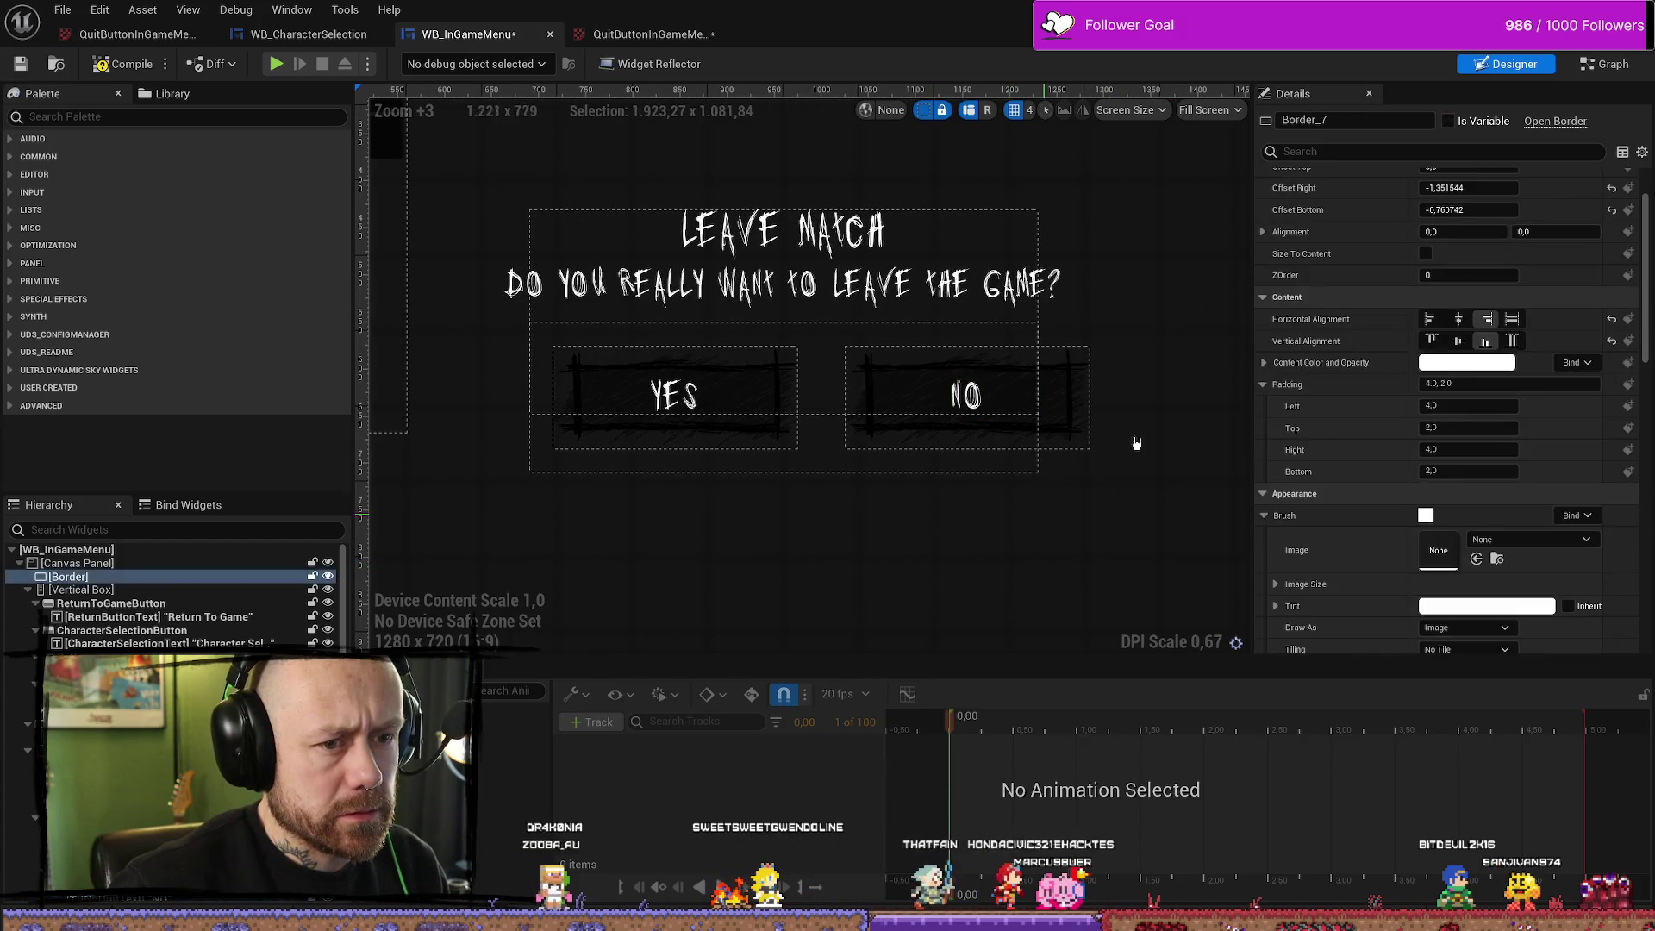
left_click(1609, 64)
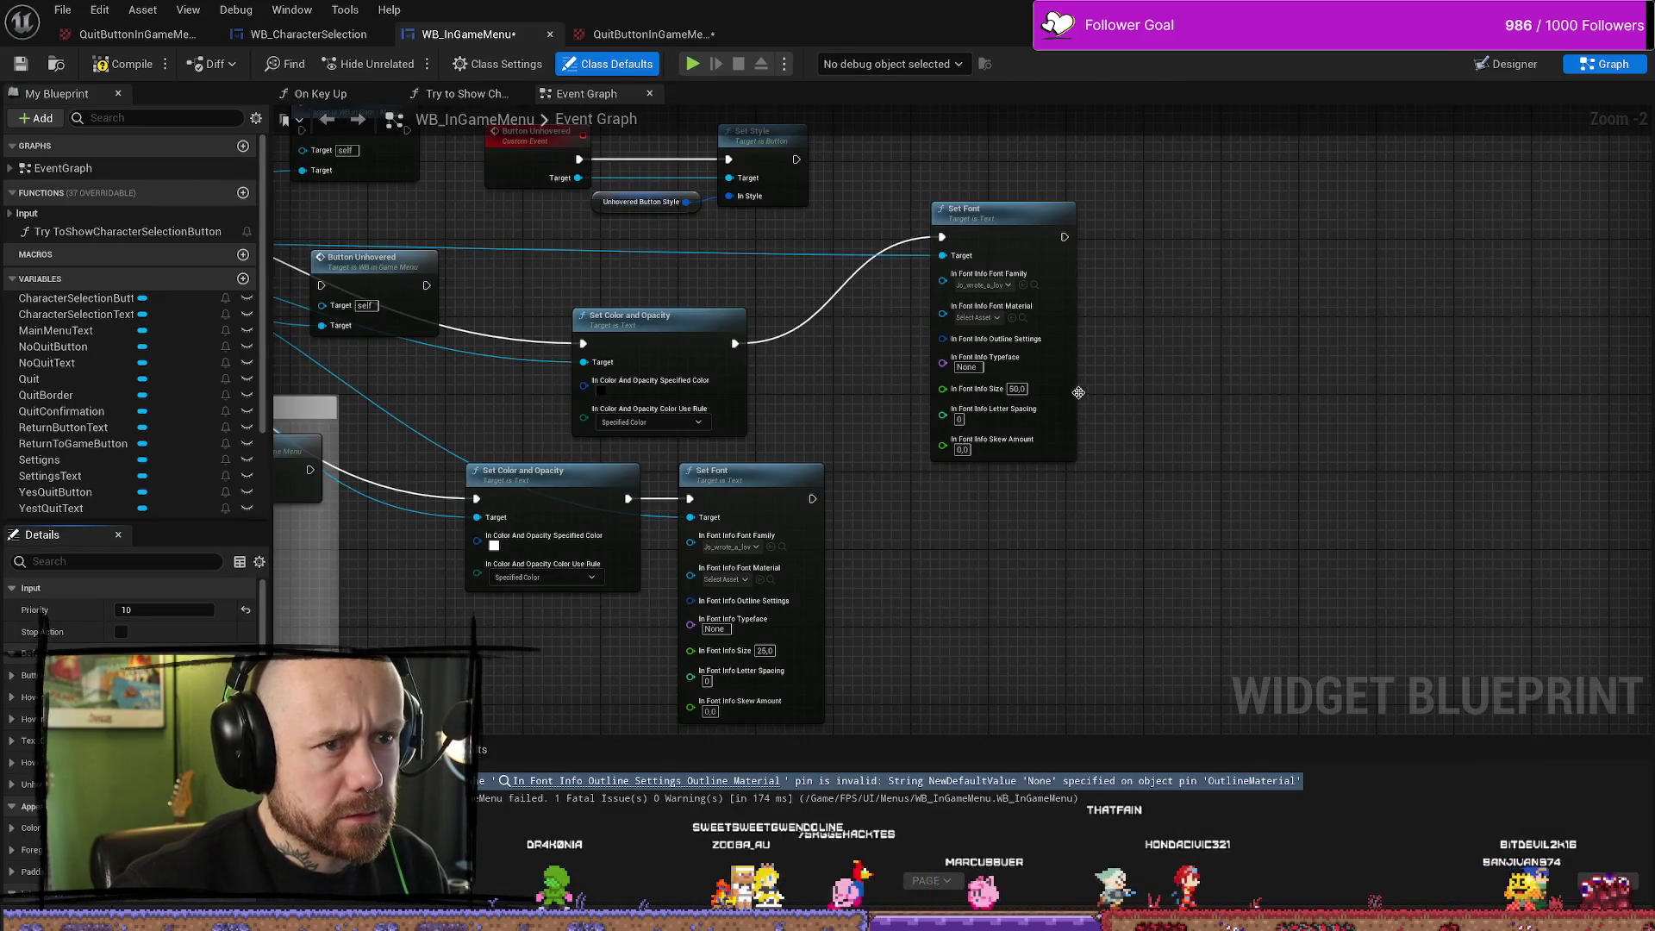
Split Outline Settings again, try choosing an outline material, and recompile
scroll(984, 401, "up", 2)
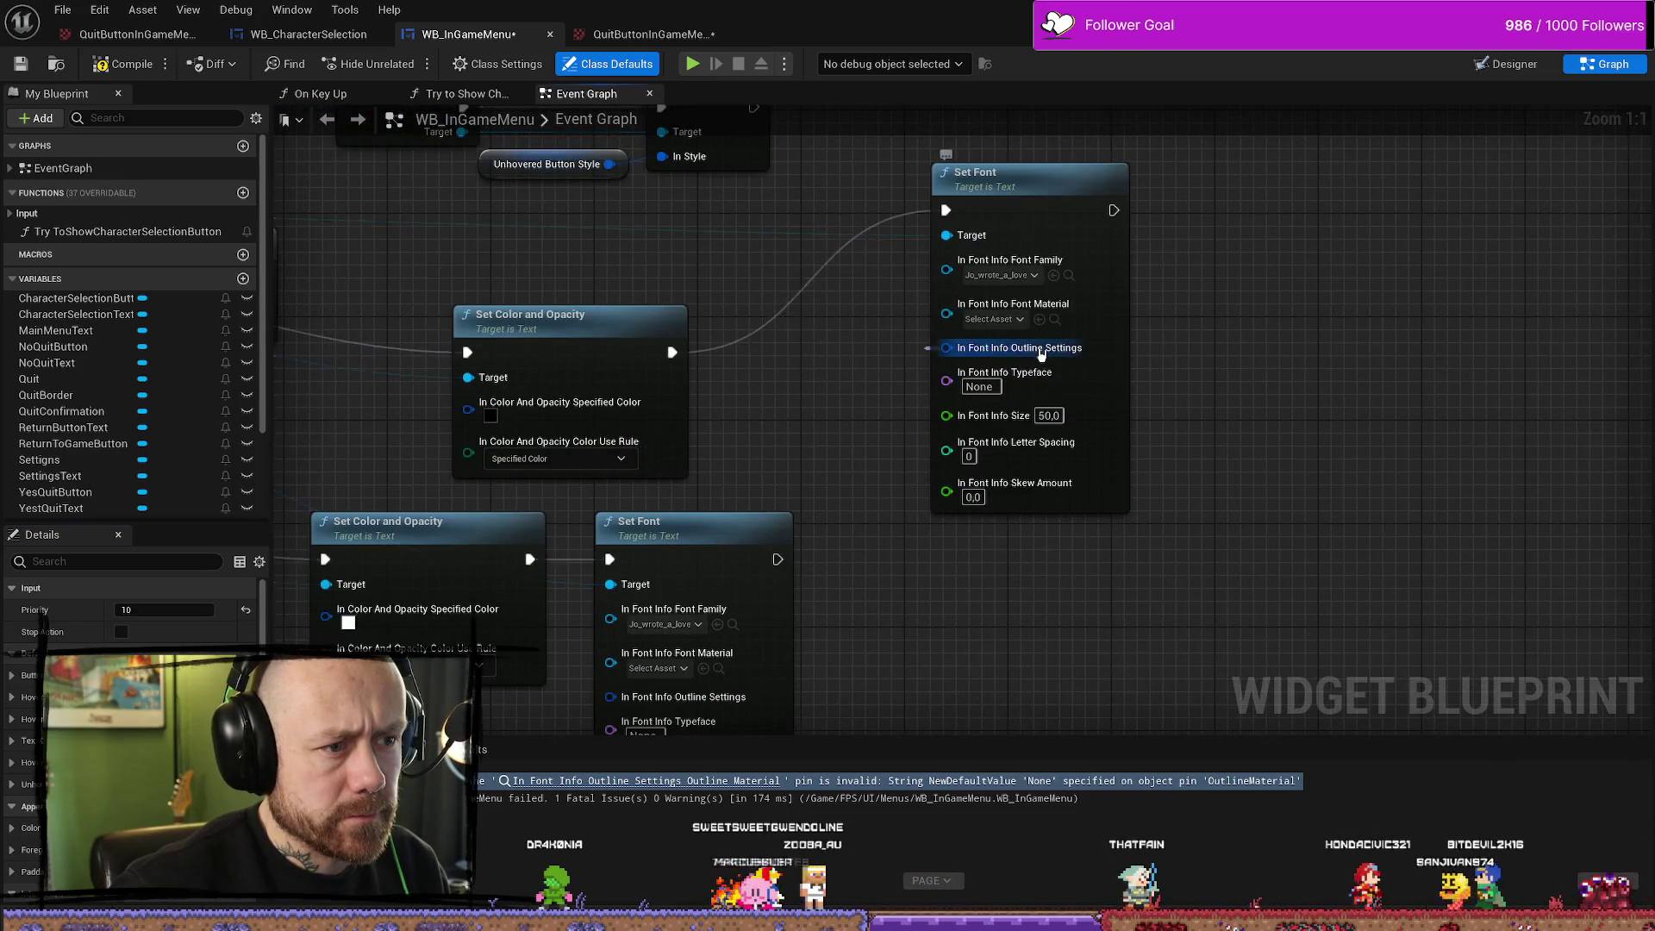
right_click(1040, 353)
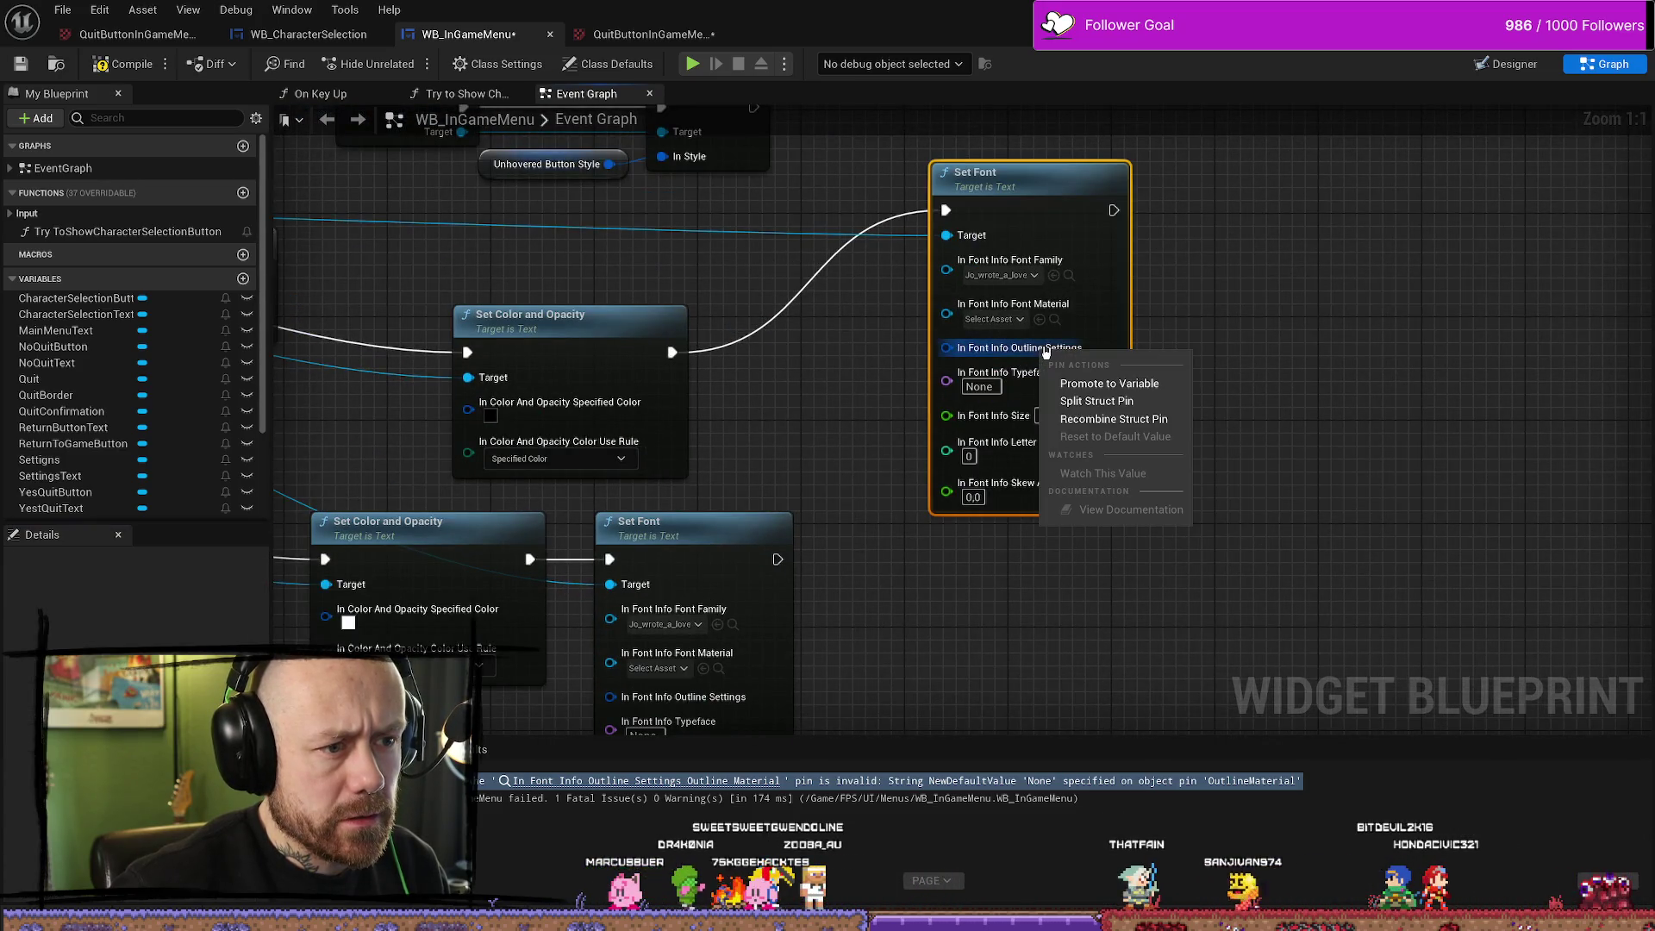
left_click(1097, 401)
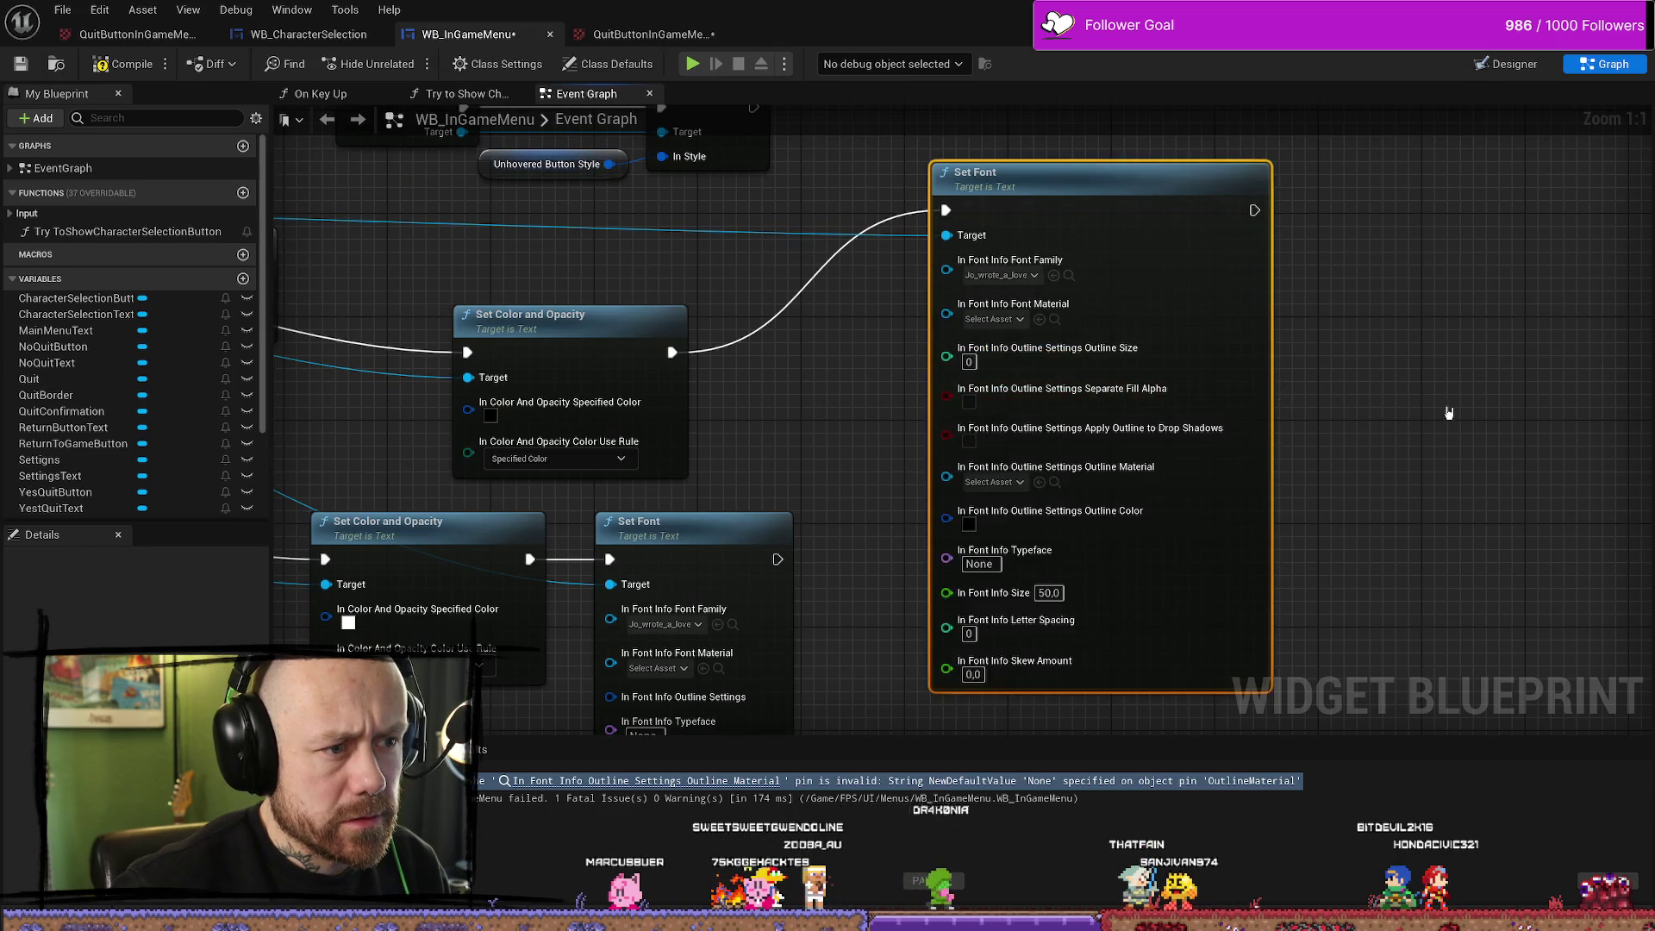
left_click(1015, 431)
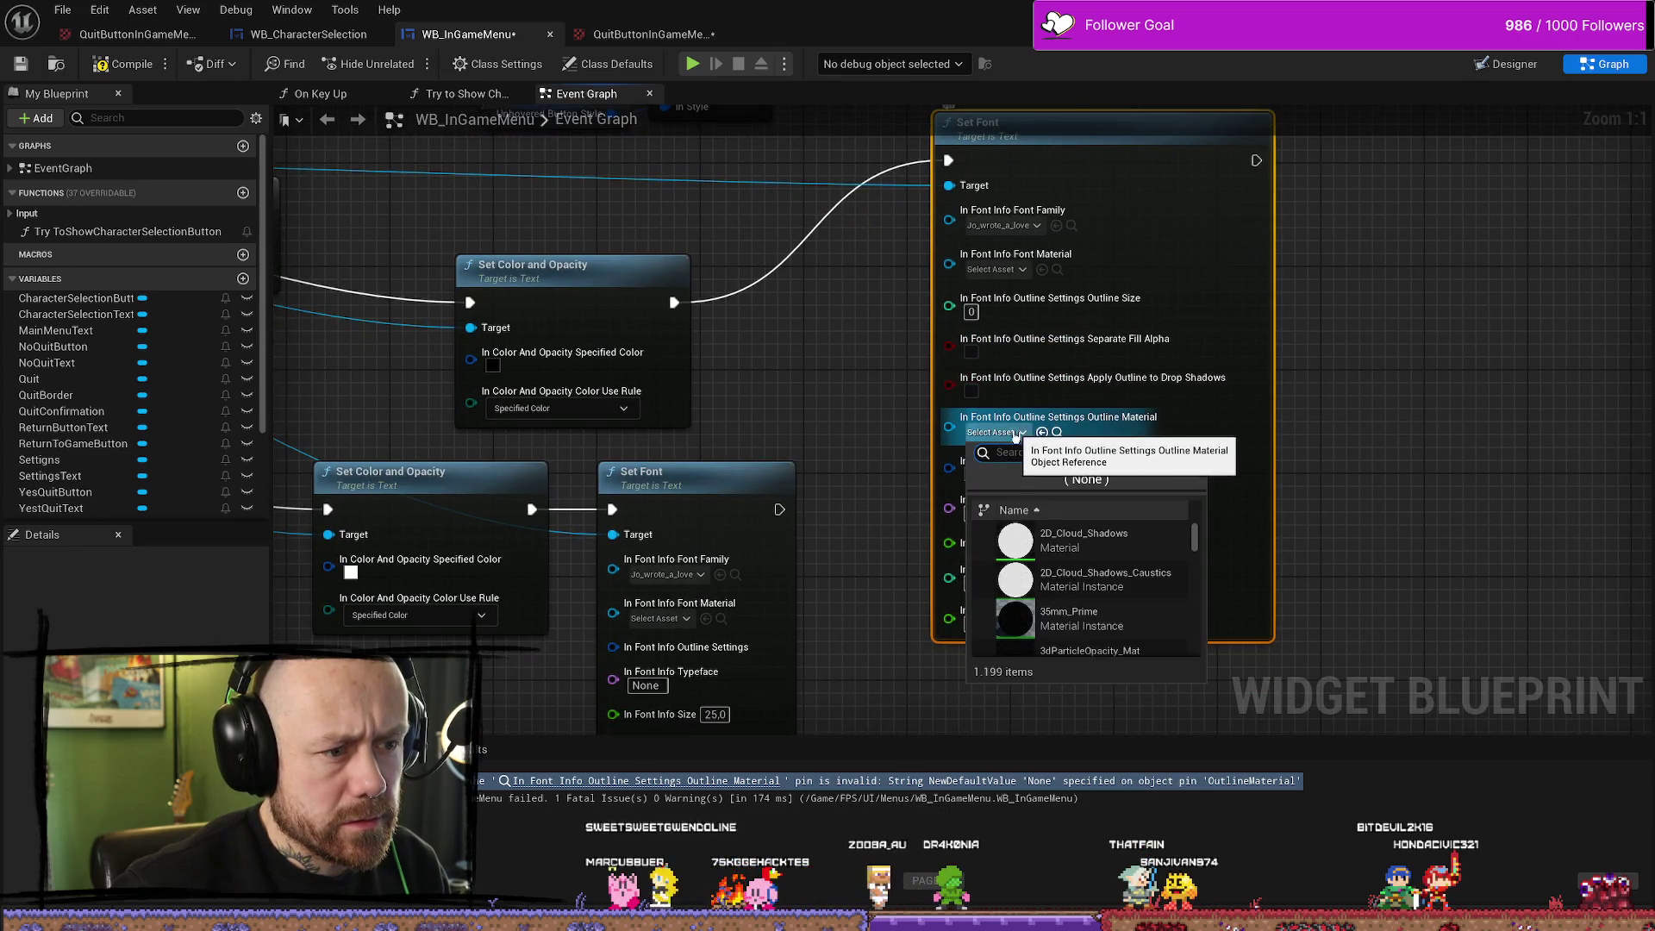
left_click(1008, 433)
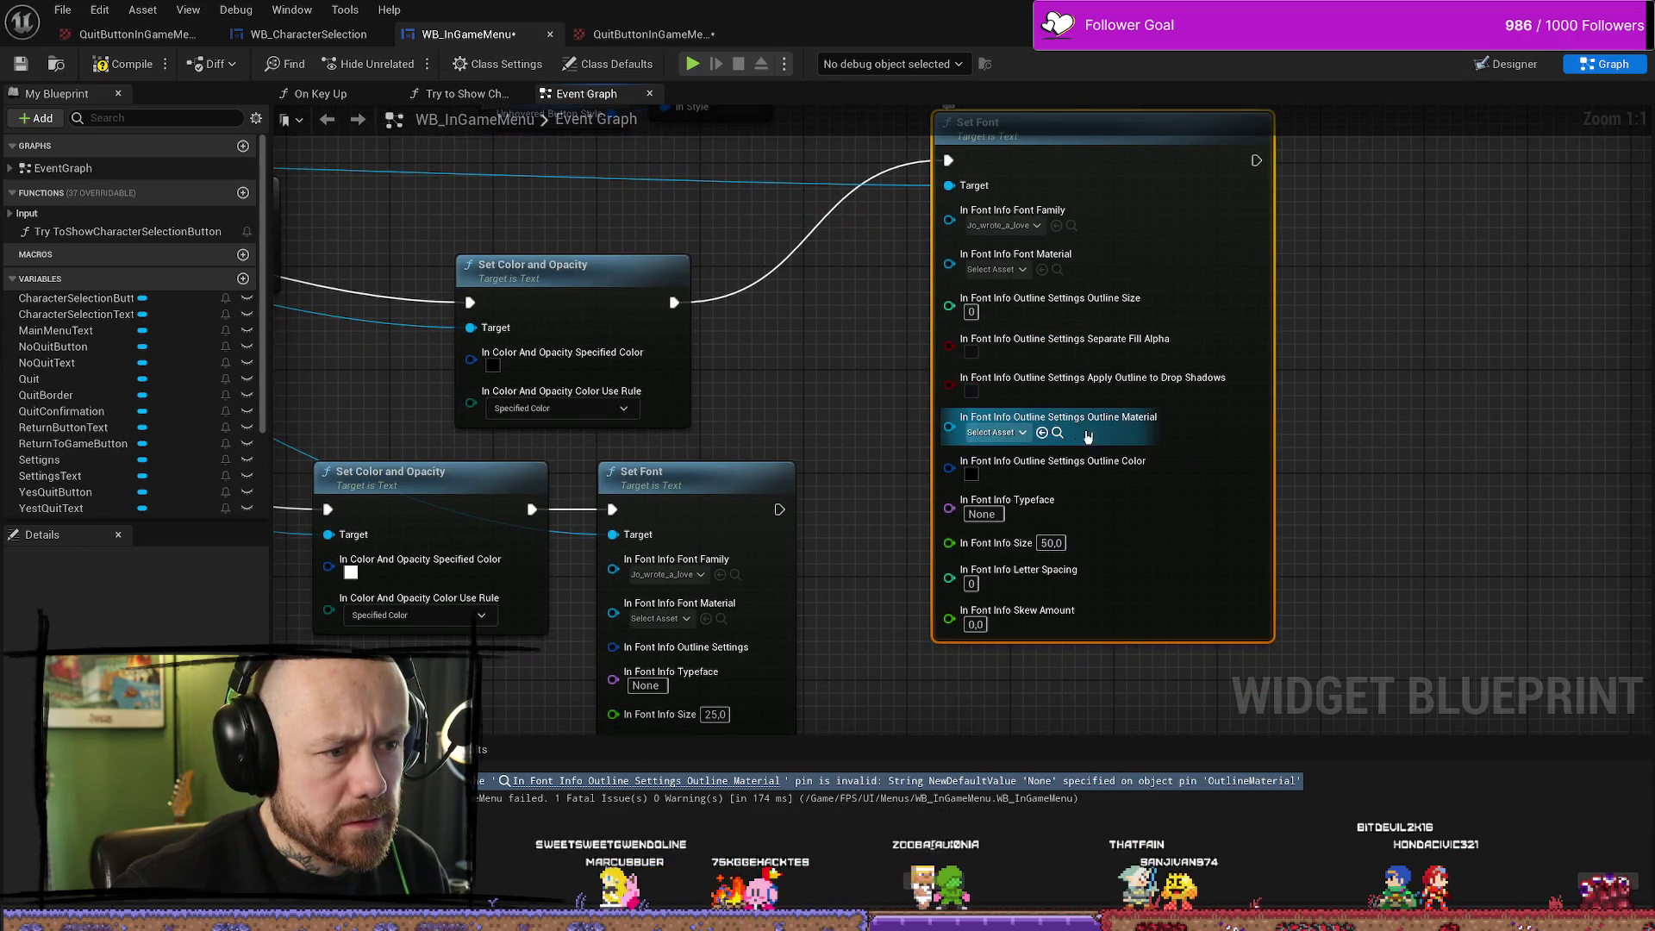
left_click(992, 434)
left_click(1332, 394)
mouse_move(1332, 394)
left_mouse_down()
mouse_move(1310, 405)
mouse_move(1317, 440)
left_mouse_up()
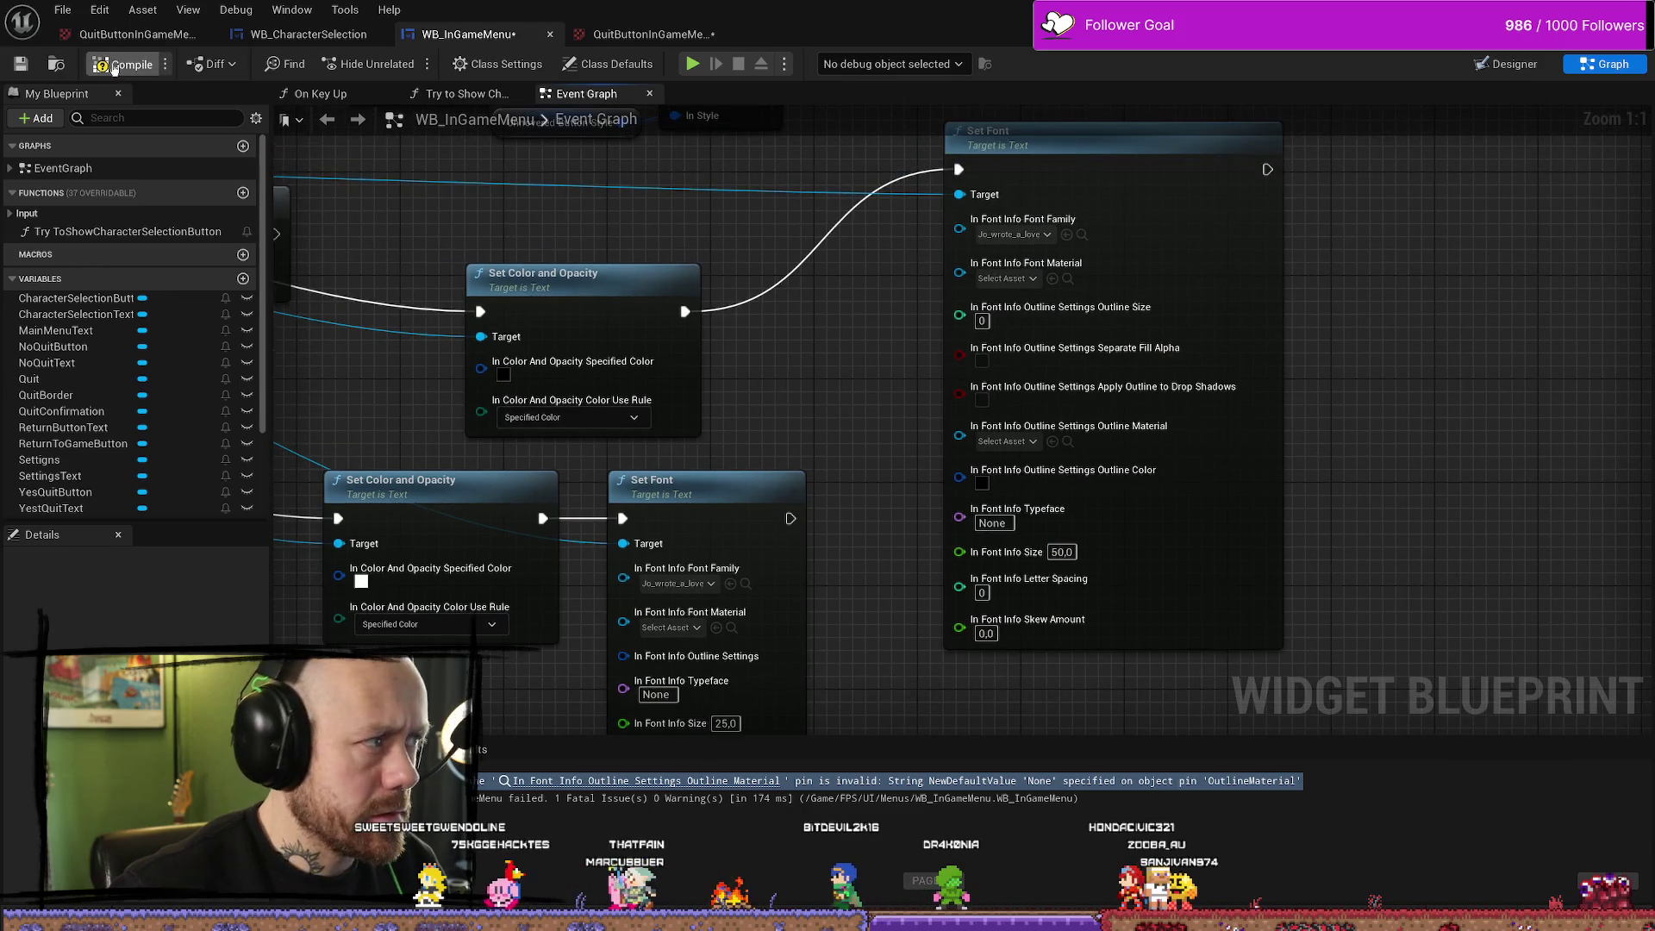
key("F7")
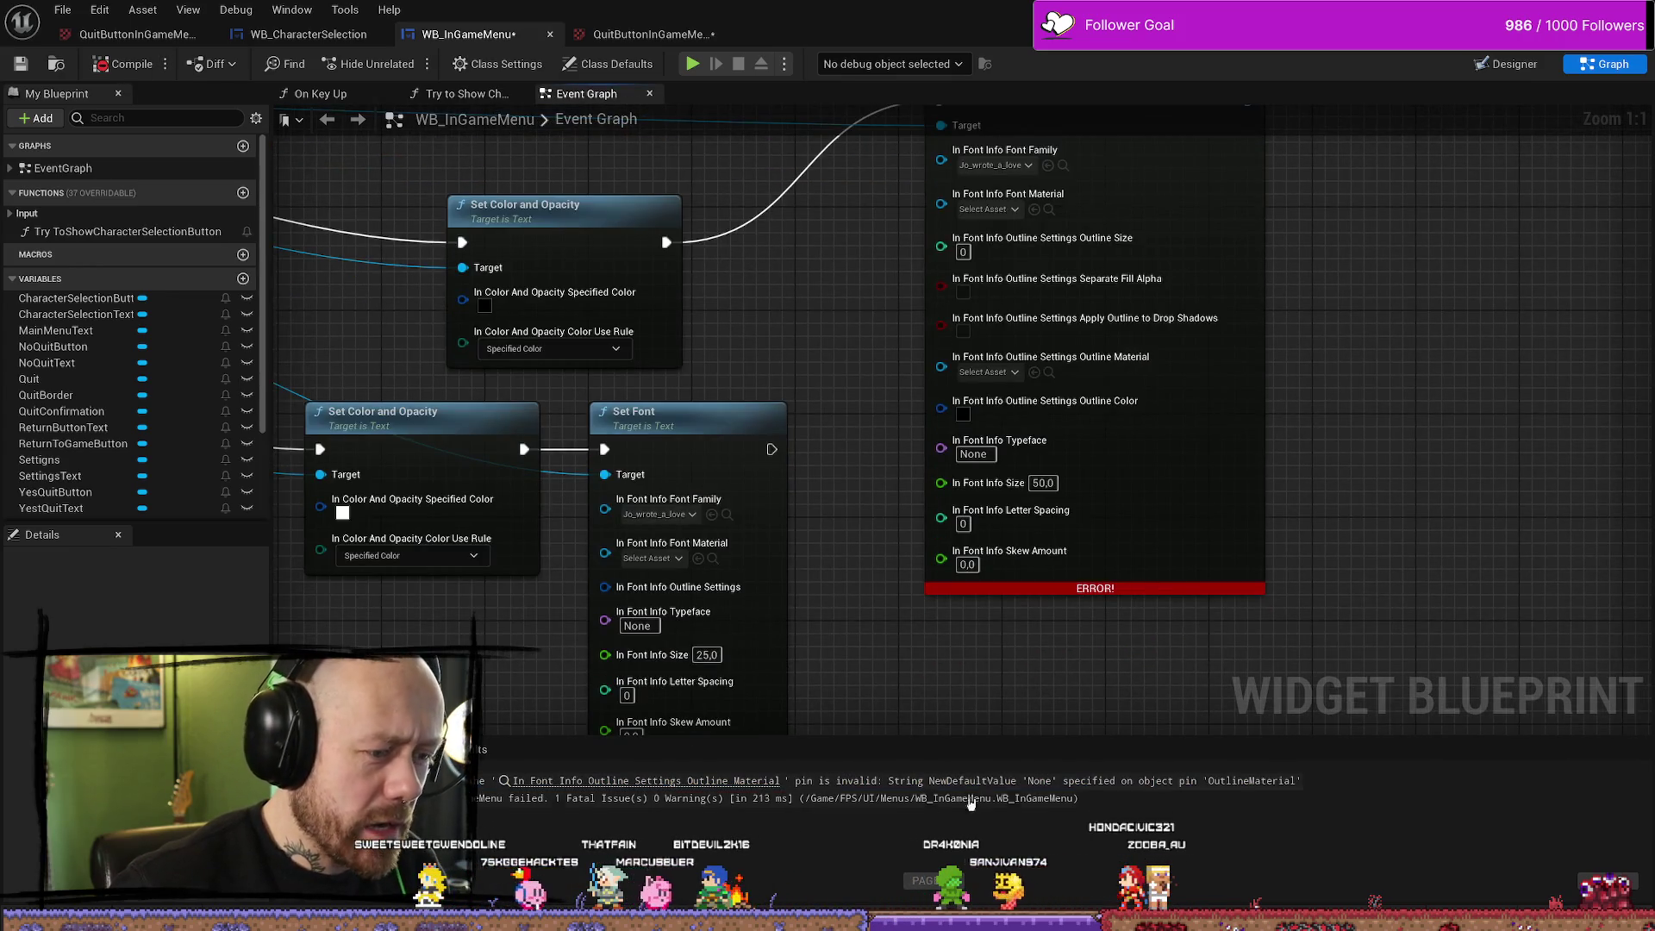
Undo the outline split and delete the size-50 Set Font node
left_click_drag(824, 390, 888, 432)
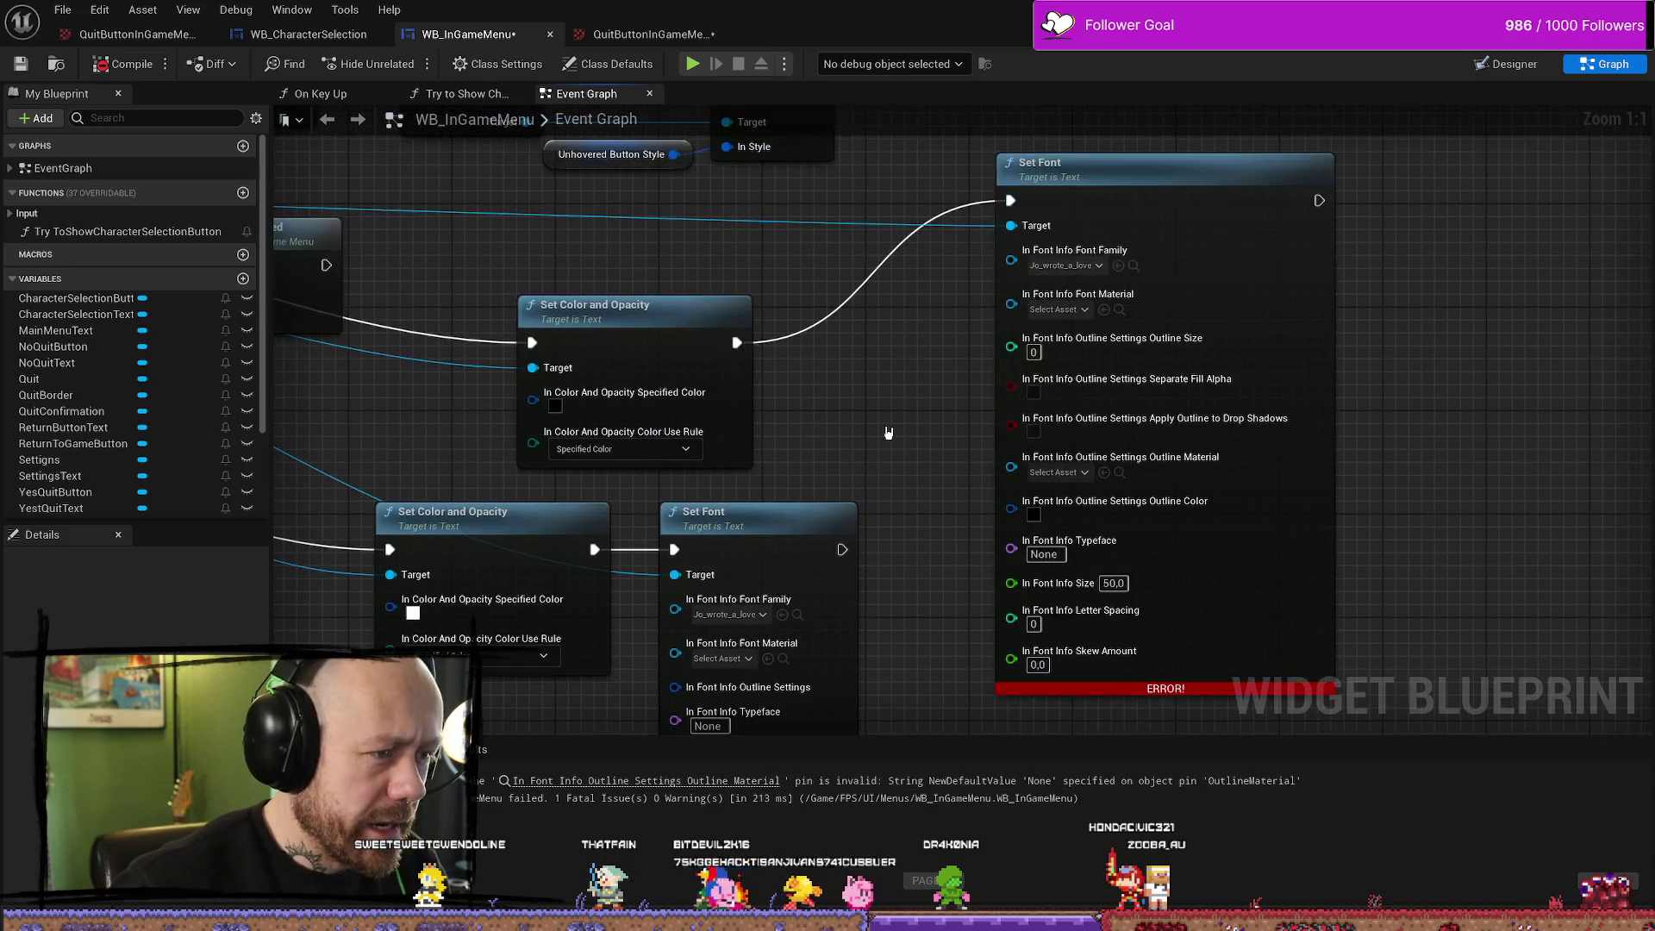
key("ctrl+z")
mouse_move(875, 373)
left_mouse_down()
mouse_move(1005, 373)
mouse_move(1070, 440)
left_mouse_up()
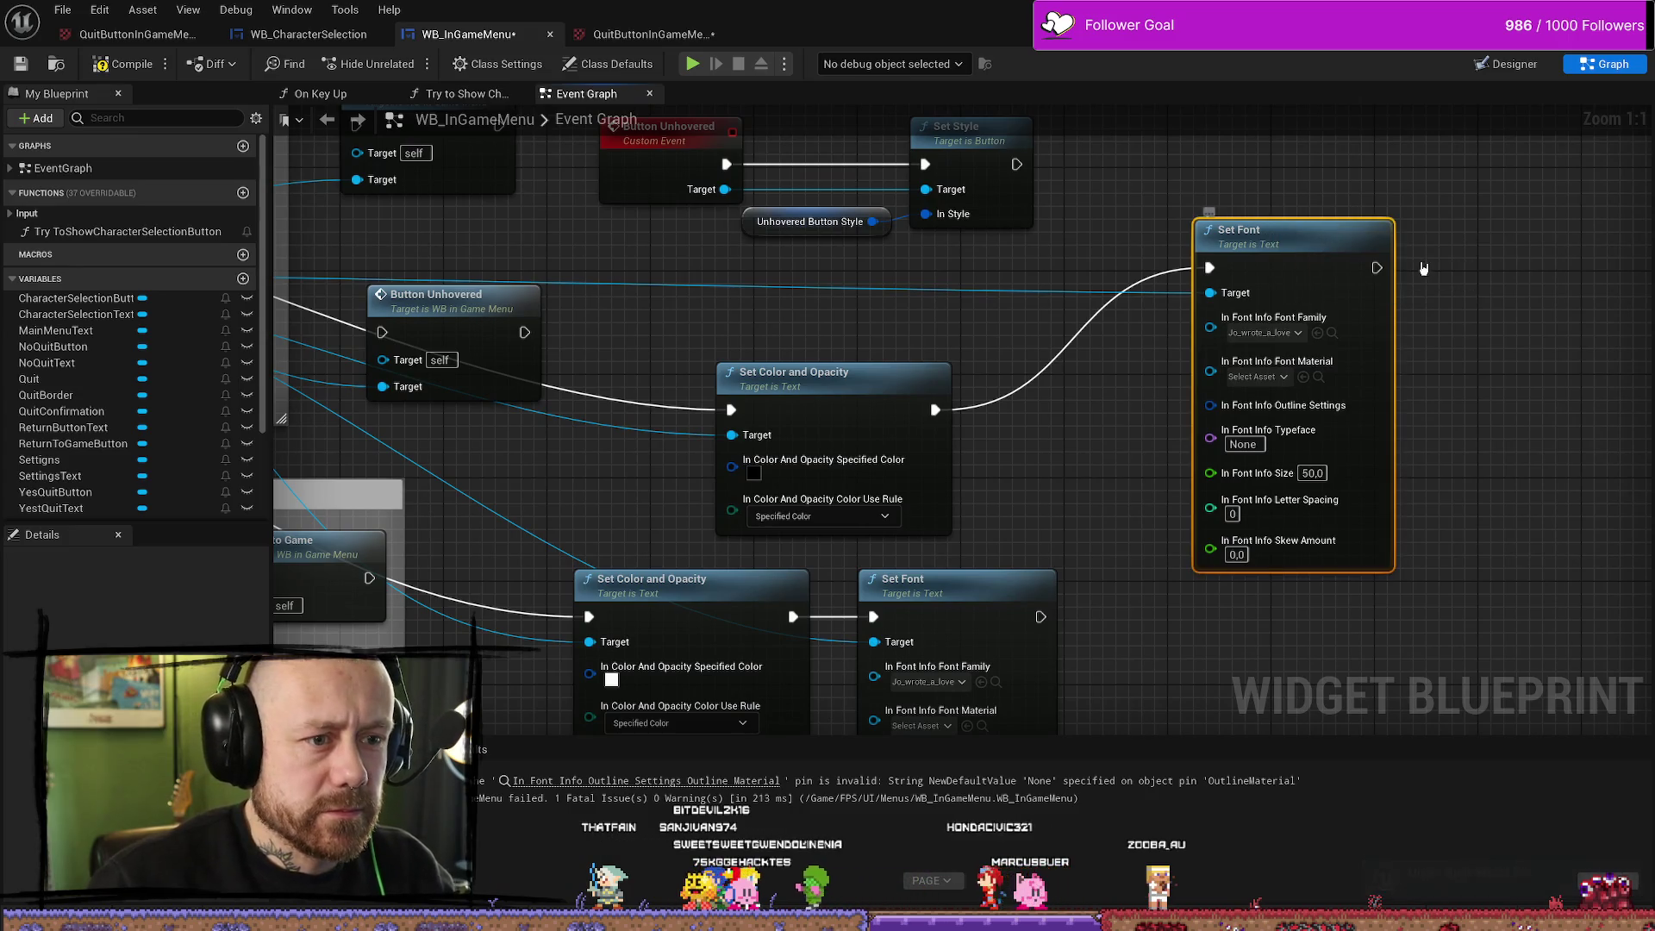
left_click(1366, 250)
key("Delete")
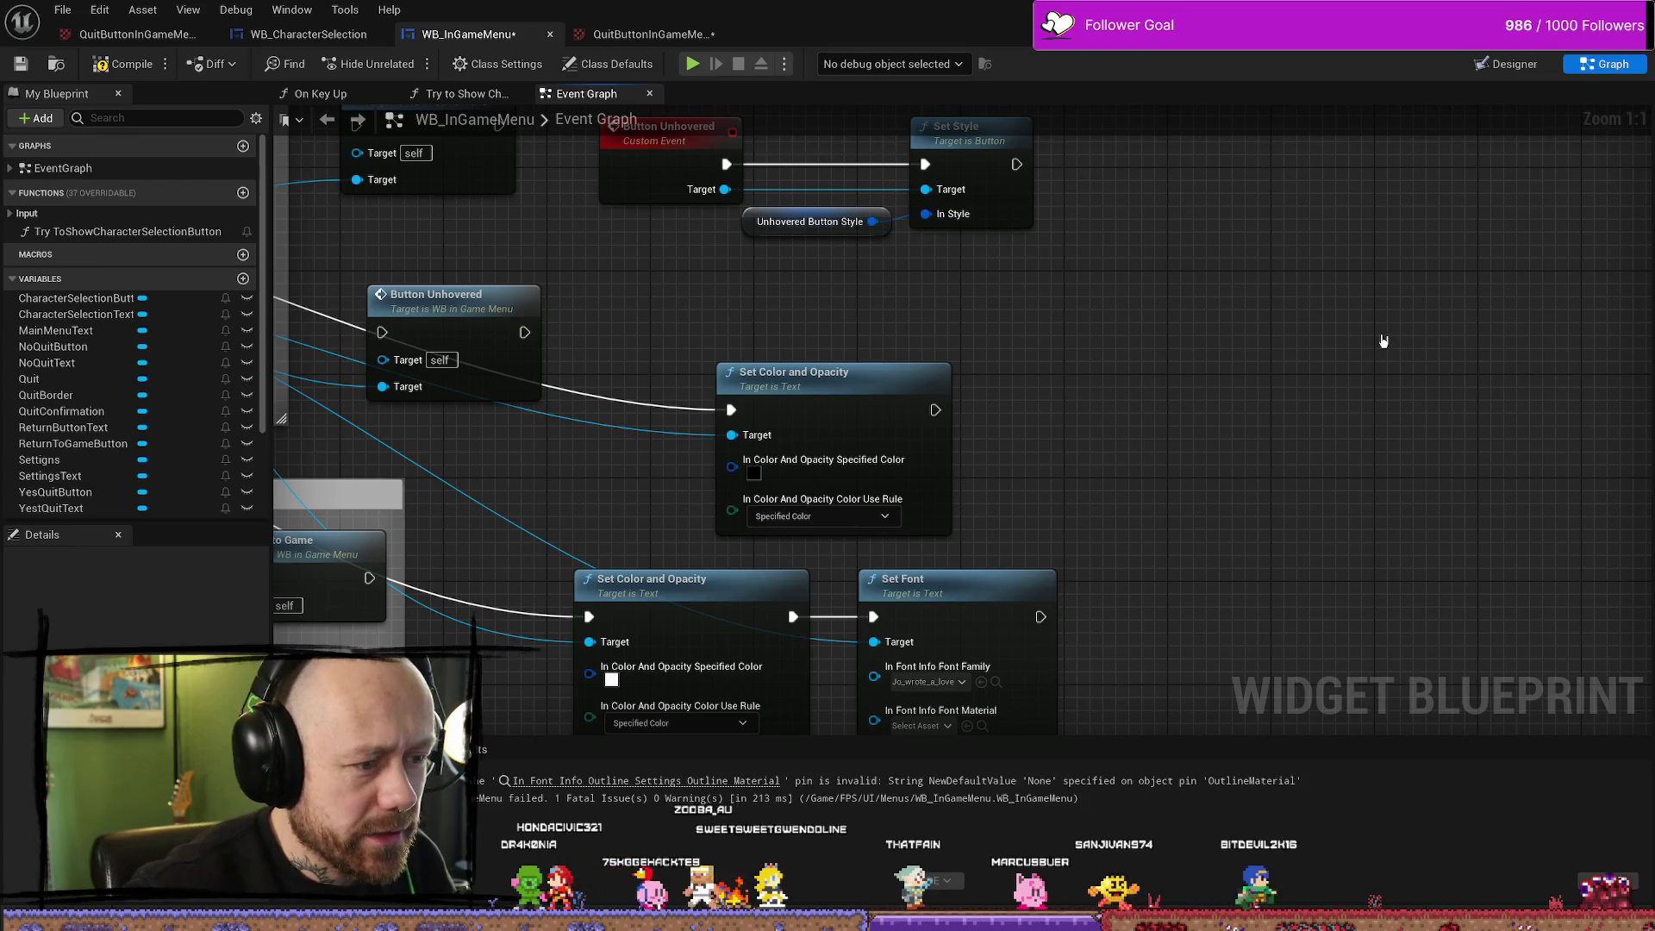
scroll(1043, 392, "down", 3)
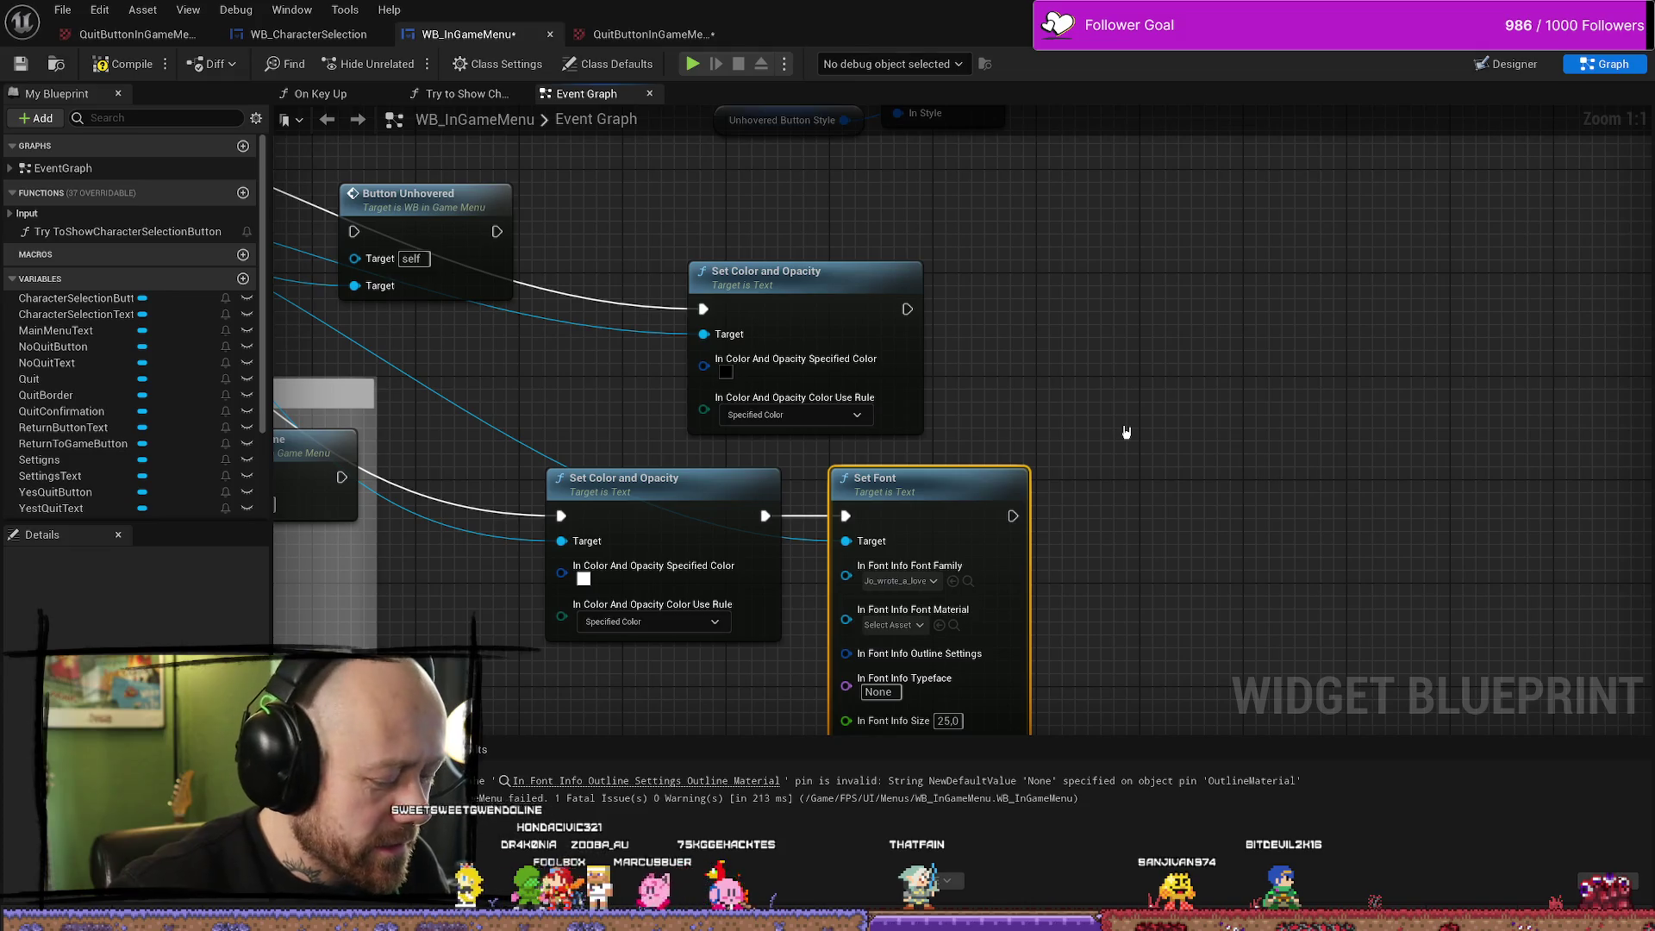
Paste a fresh Set Font node and wire it after the upper Set Color and Opacity
scroll(1237, 374, "right", 2)
key("ctrl+v")
scroll(1035, 323, "right", 3)
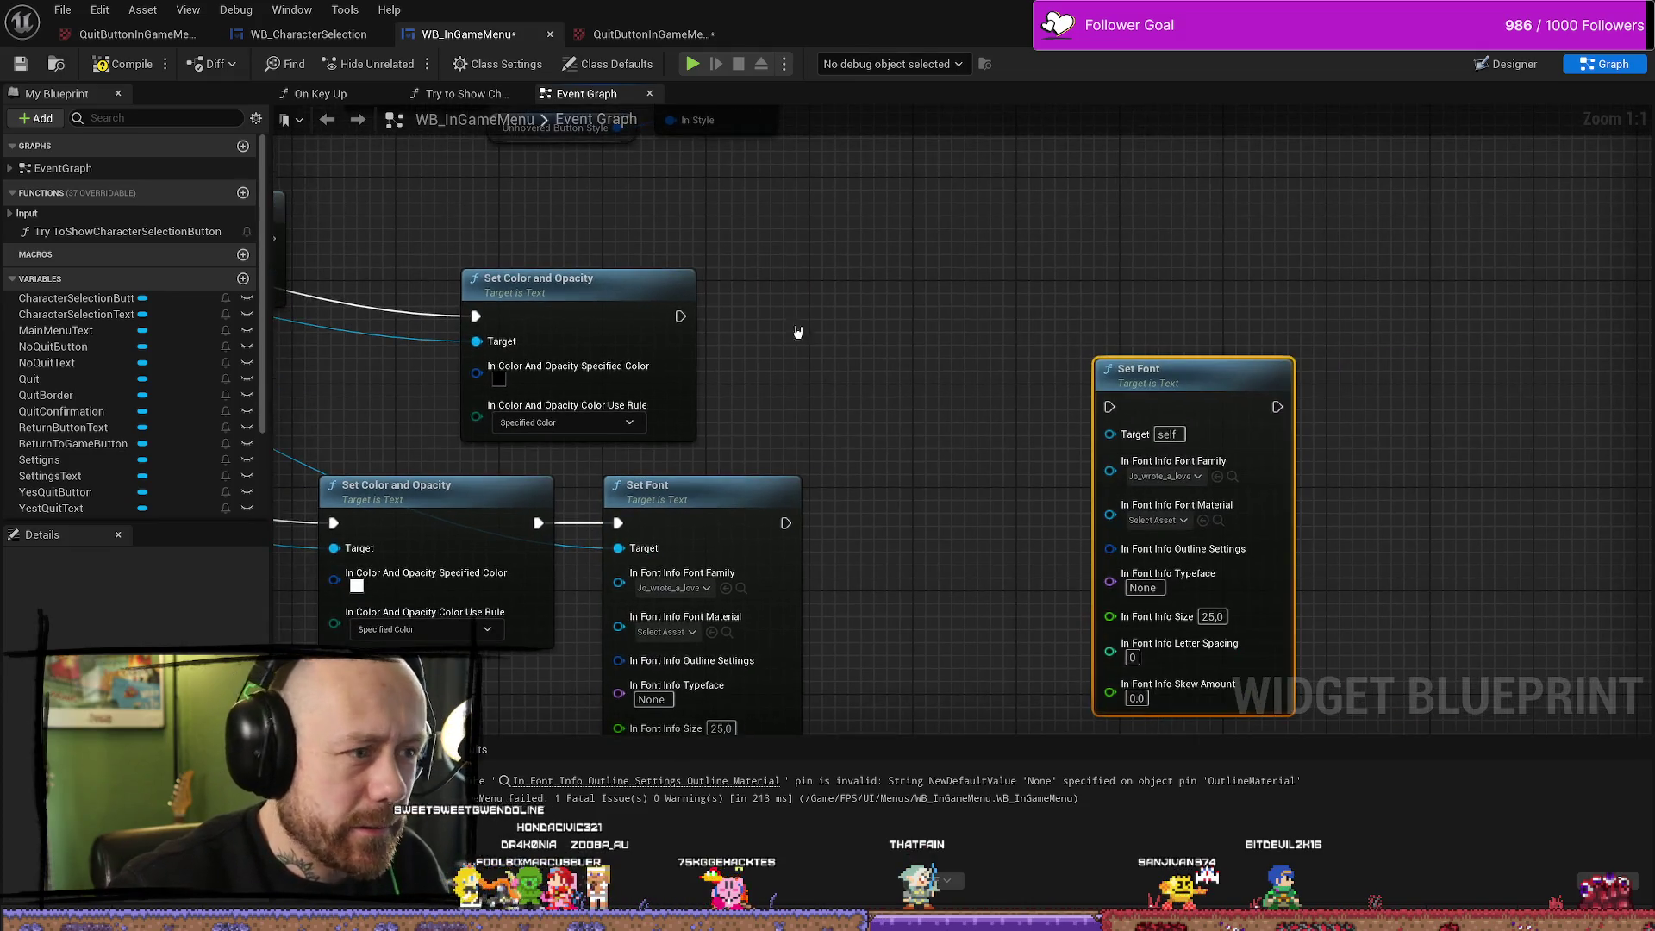
left_click_drag(680, 316, 1109, 407)
left_click_drag(1194, 452, 1142, 348)
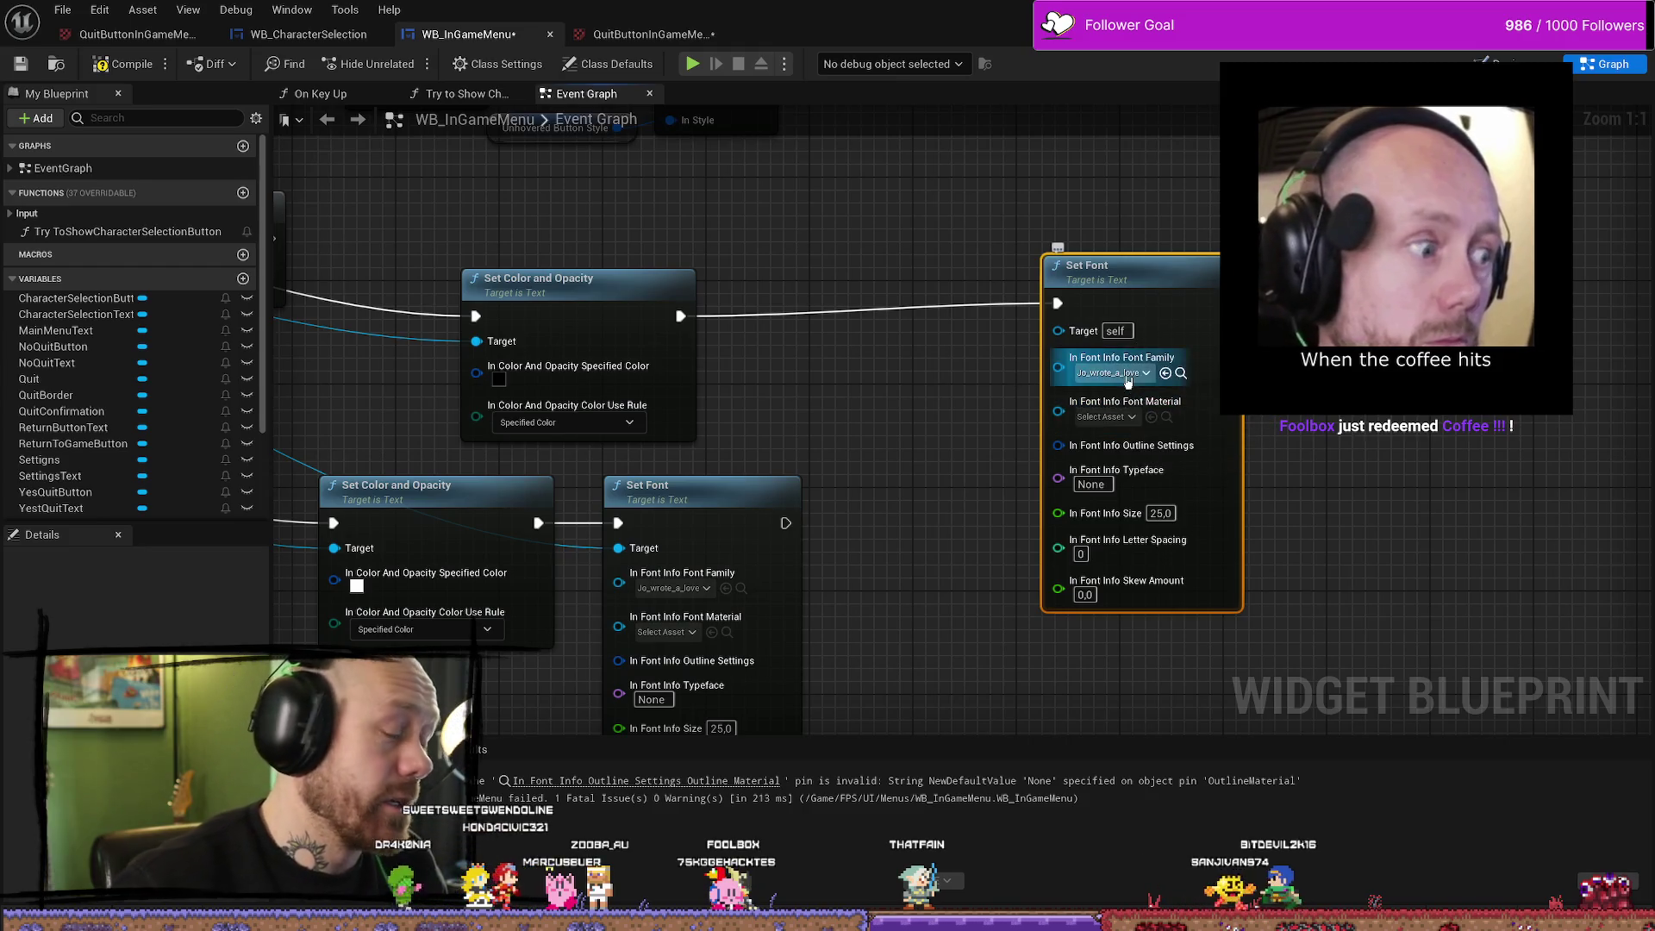
Set the new Set Font node's font size to 50
left_click(1160, 513)
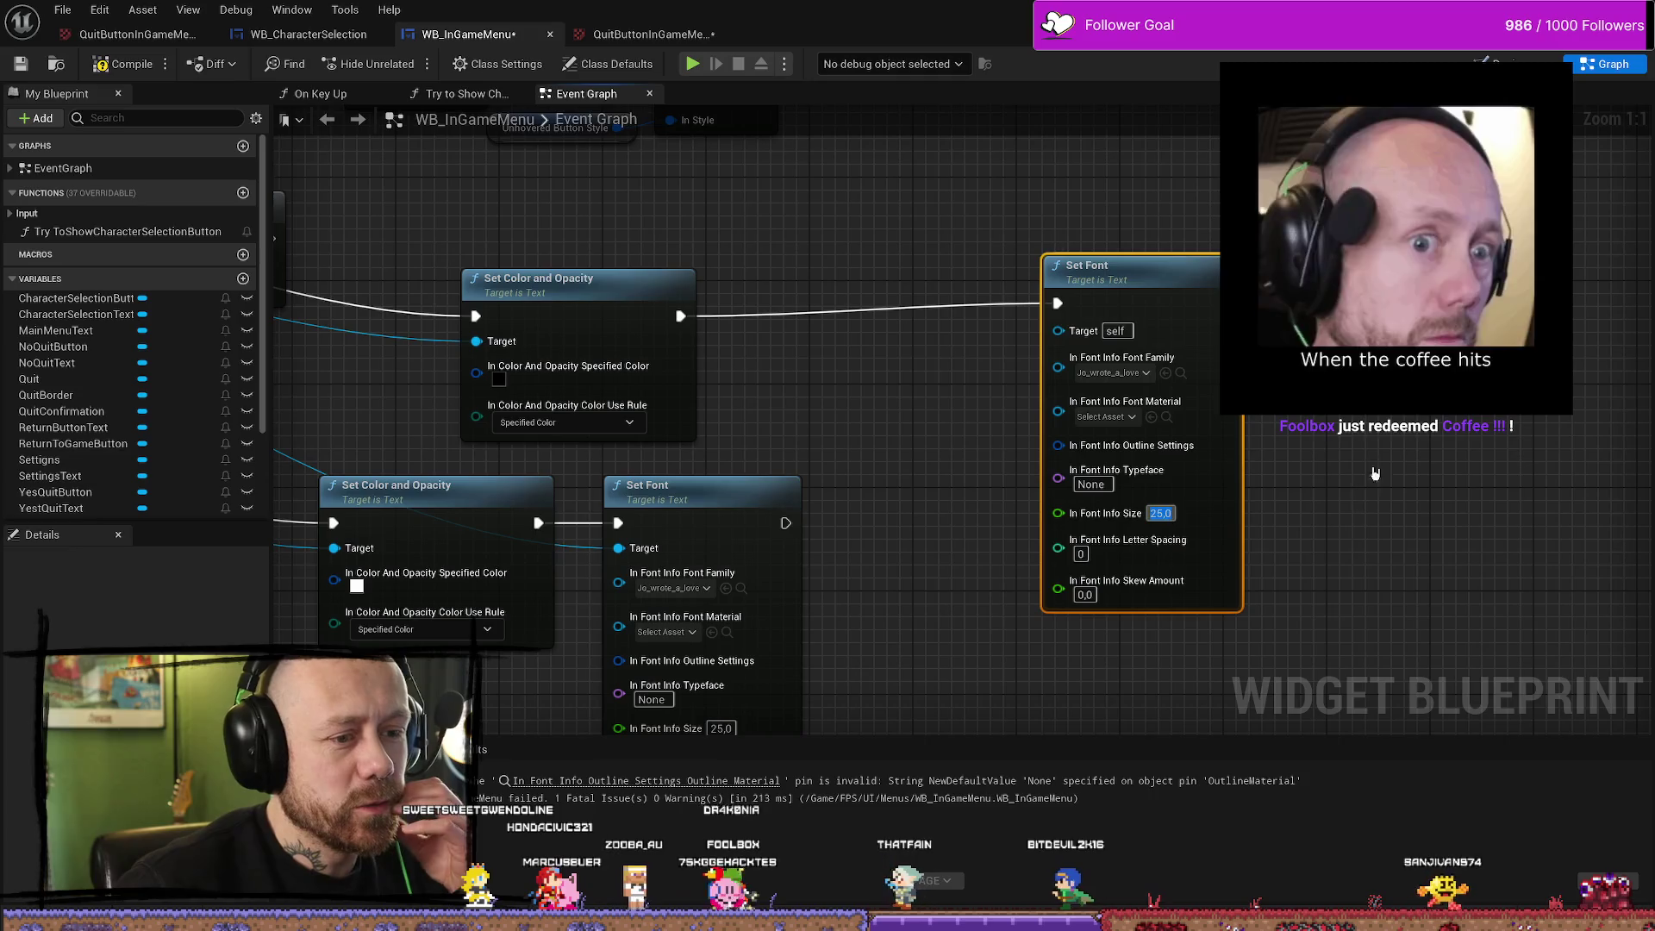
type("500")
key("Return")
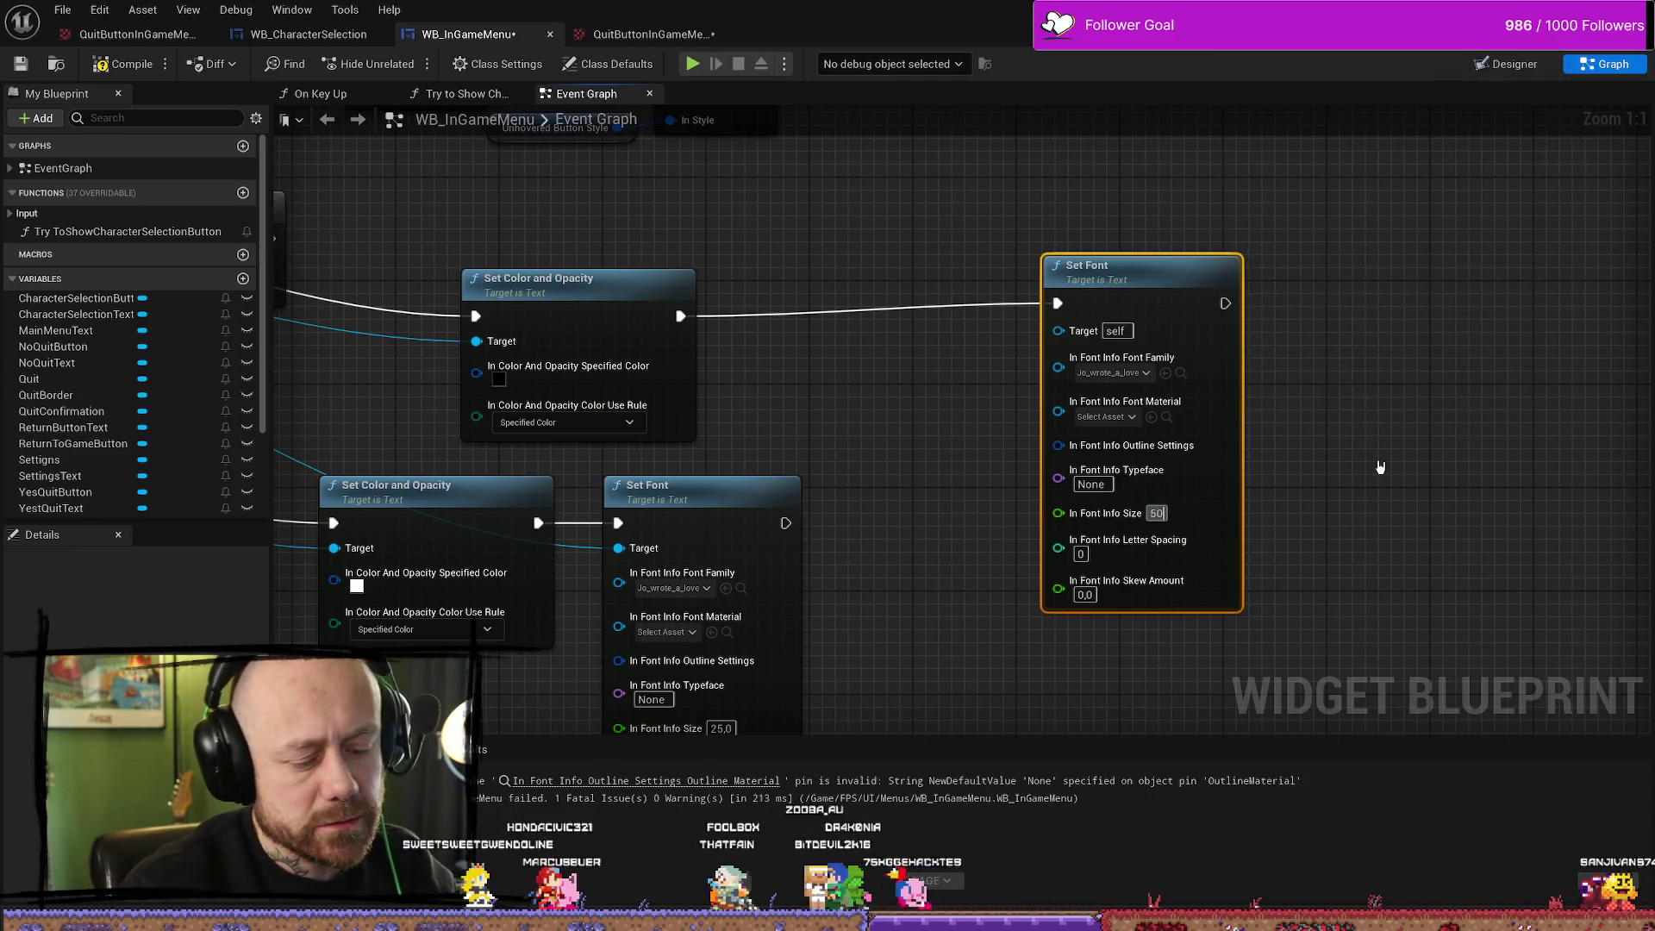
left_click_drag(1379, 466, 1098, 424)
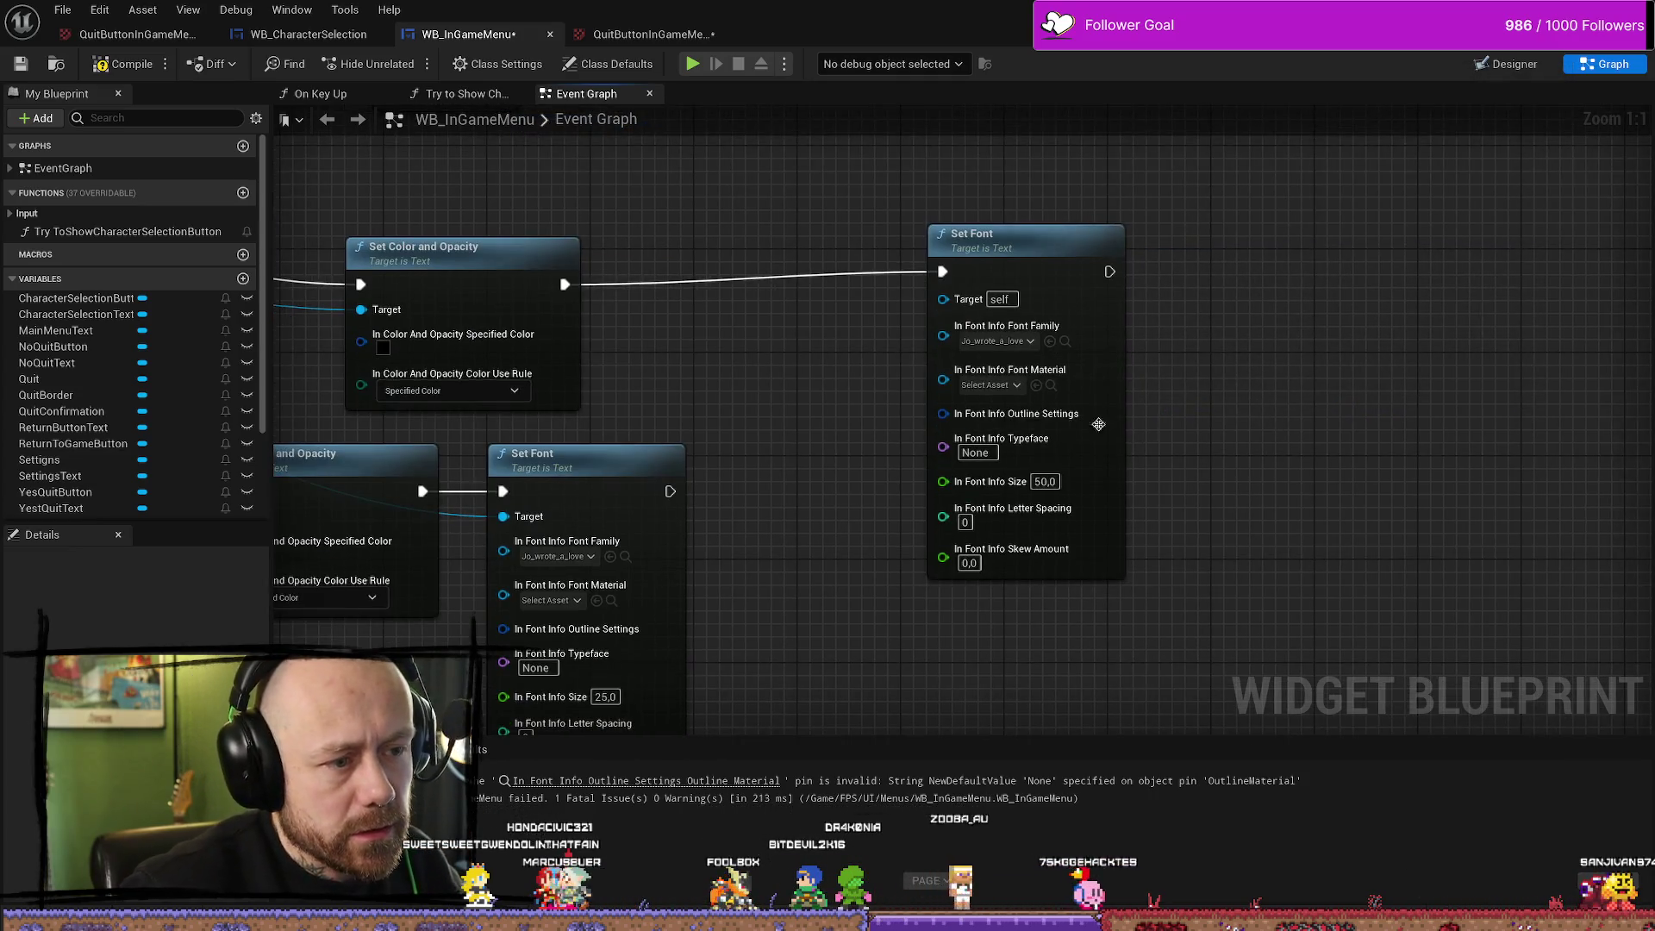
Promote the Outline Settings pin to a variable and place its getter beside Set Font
right_click(1039, 420)
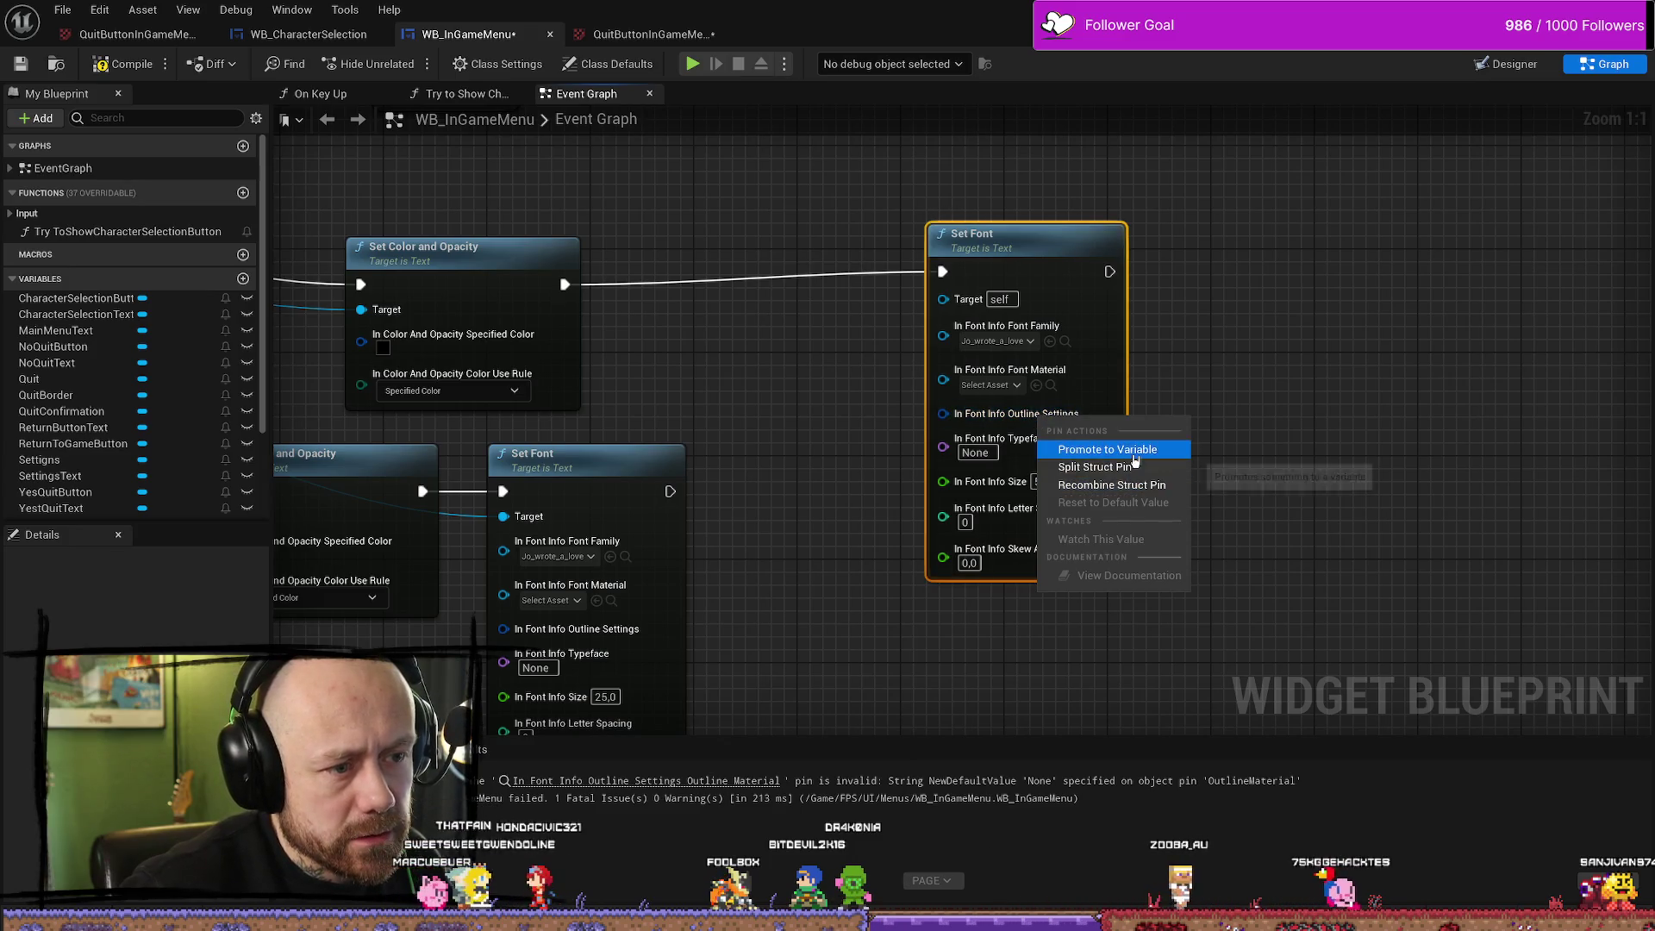
left_click(1017, 446)
left_click_drag(1045, 268, 1122, 256)
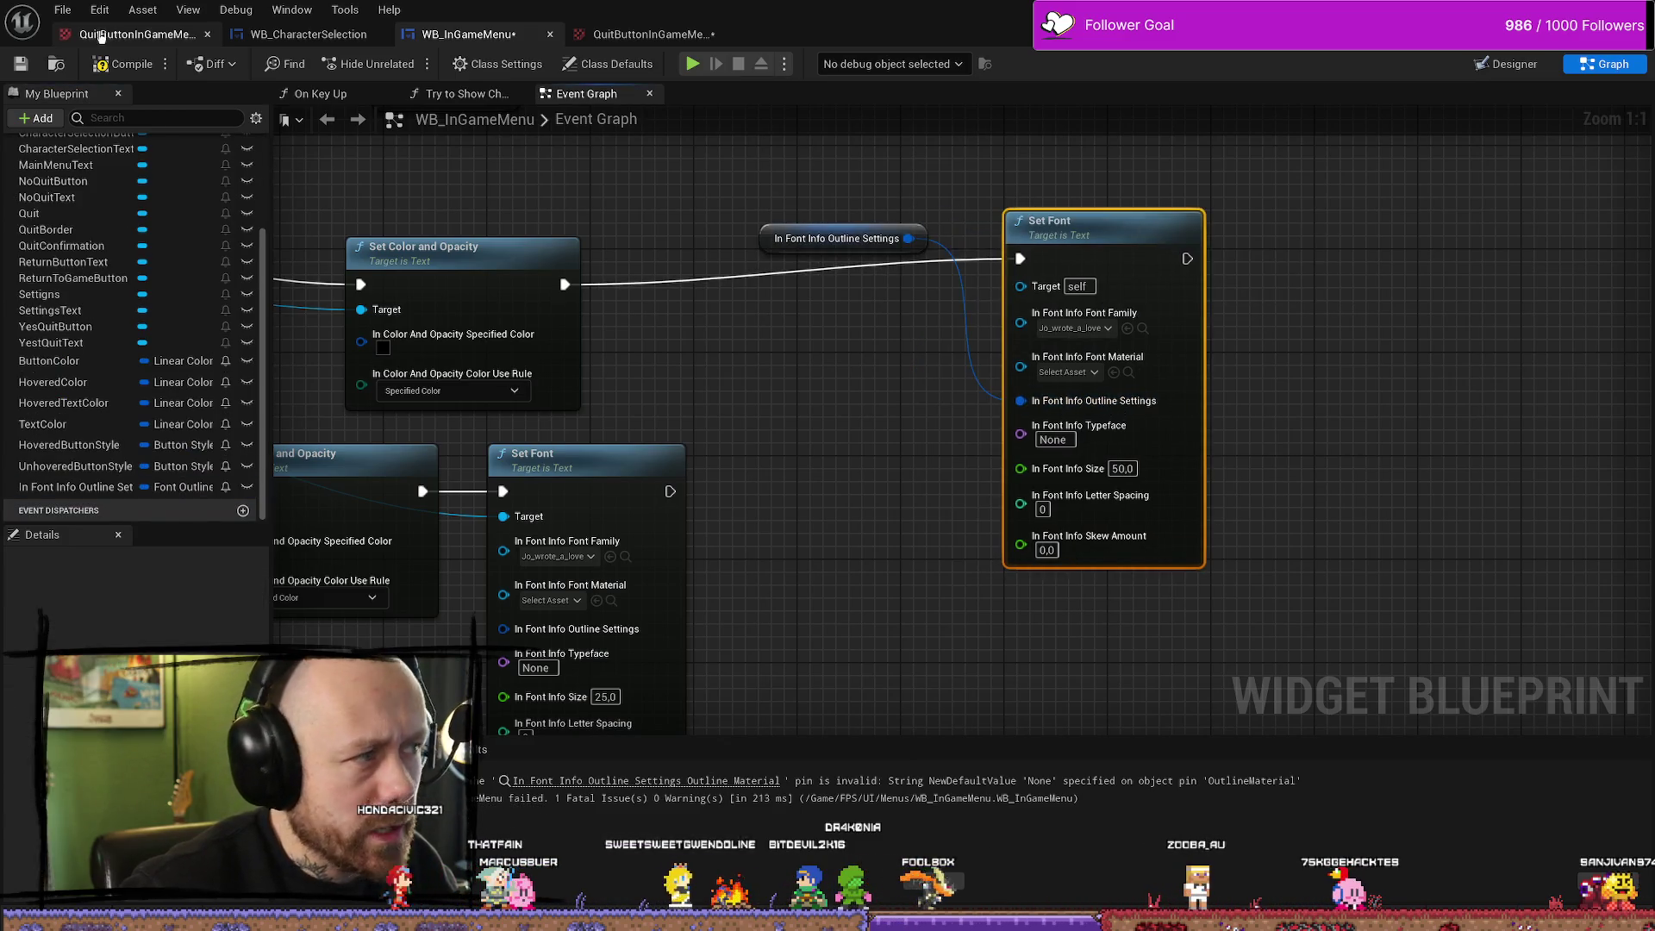
left_click(772, 255)
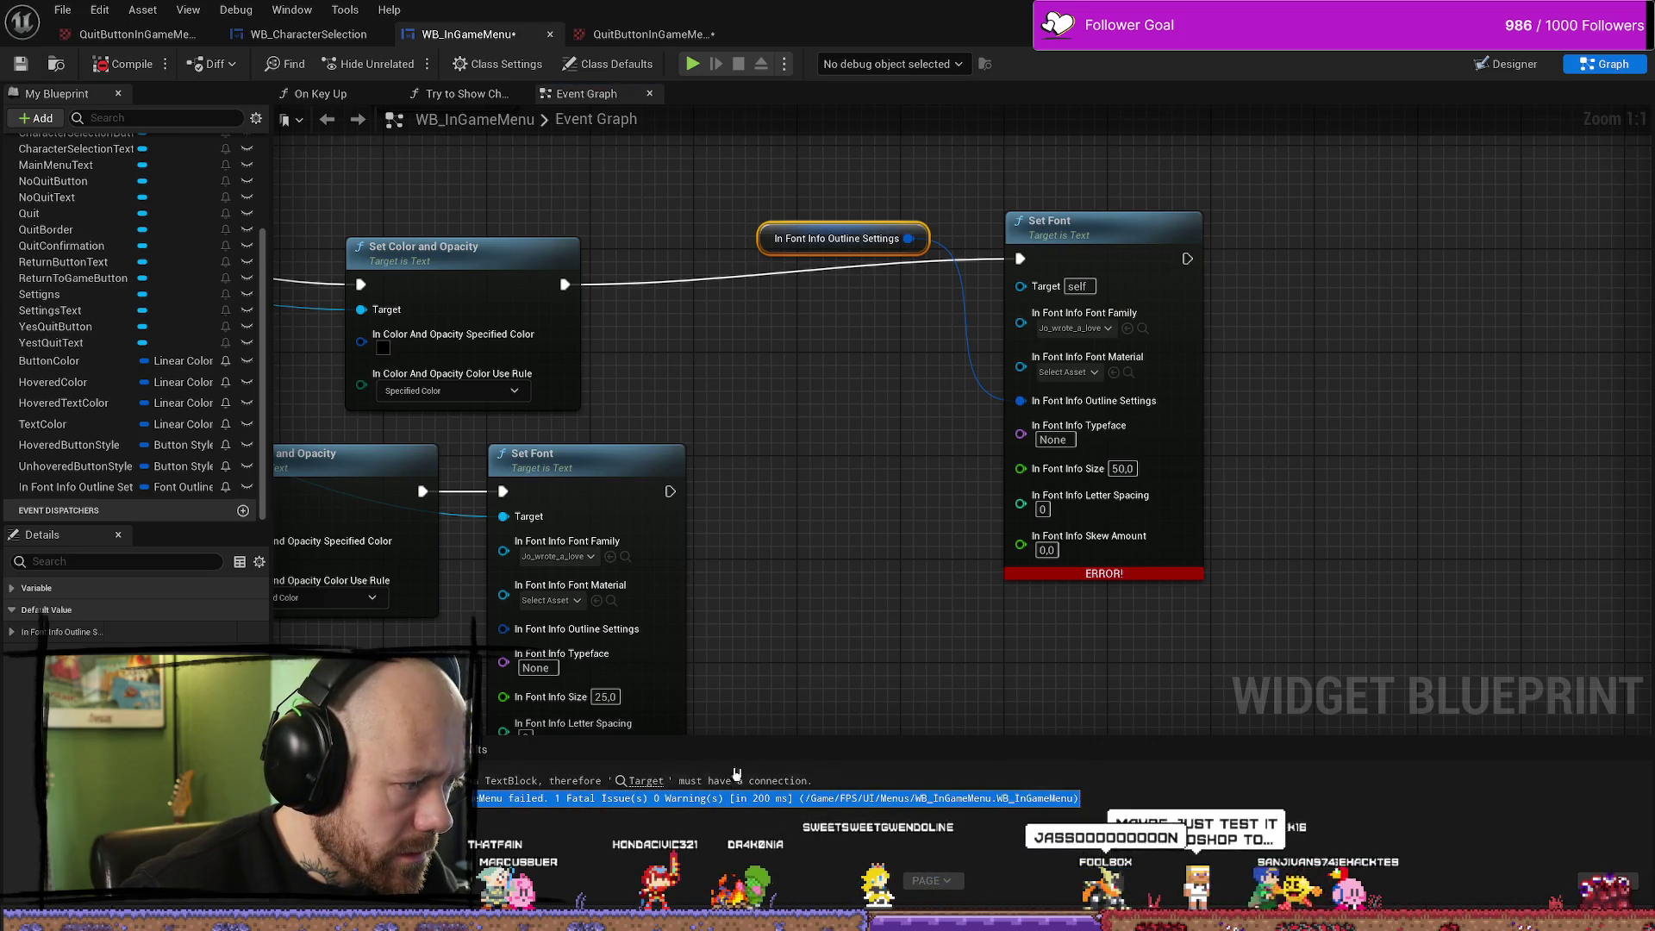
left_click(776, 797)
mouse_move(772, 243)
left_mouse_down()
mouse_move(787, 395)
mouse_move(836, 372)
left_mouse_up()
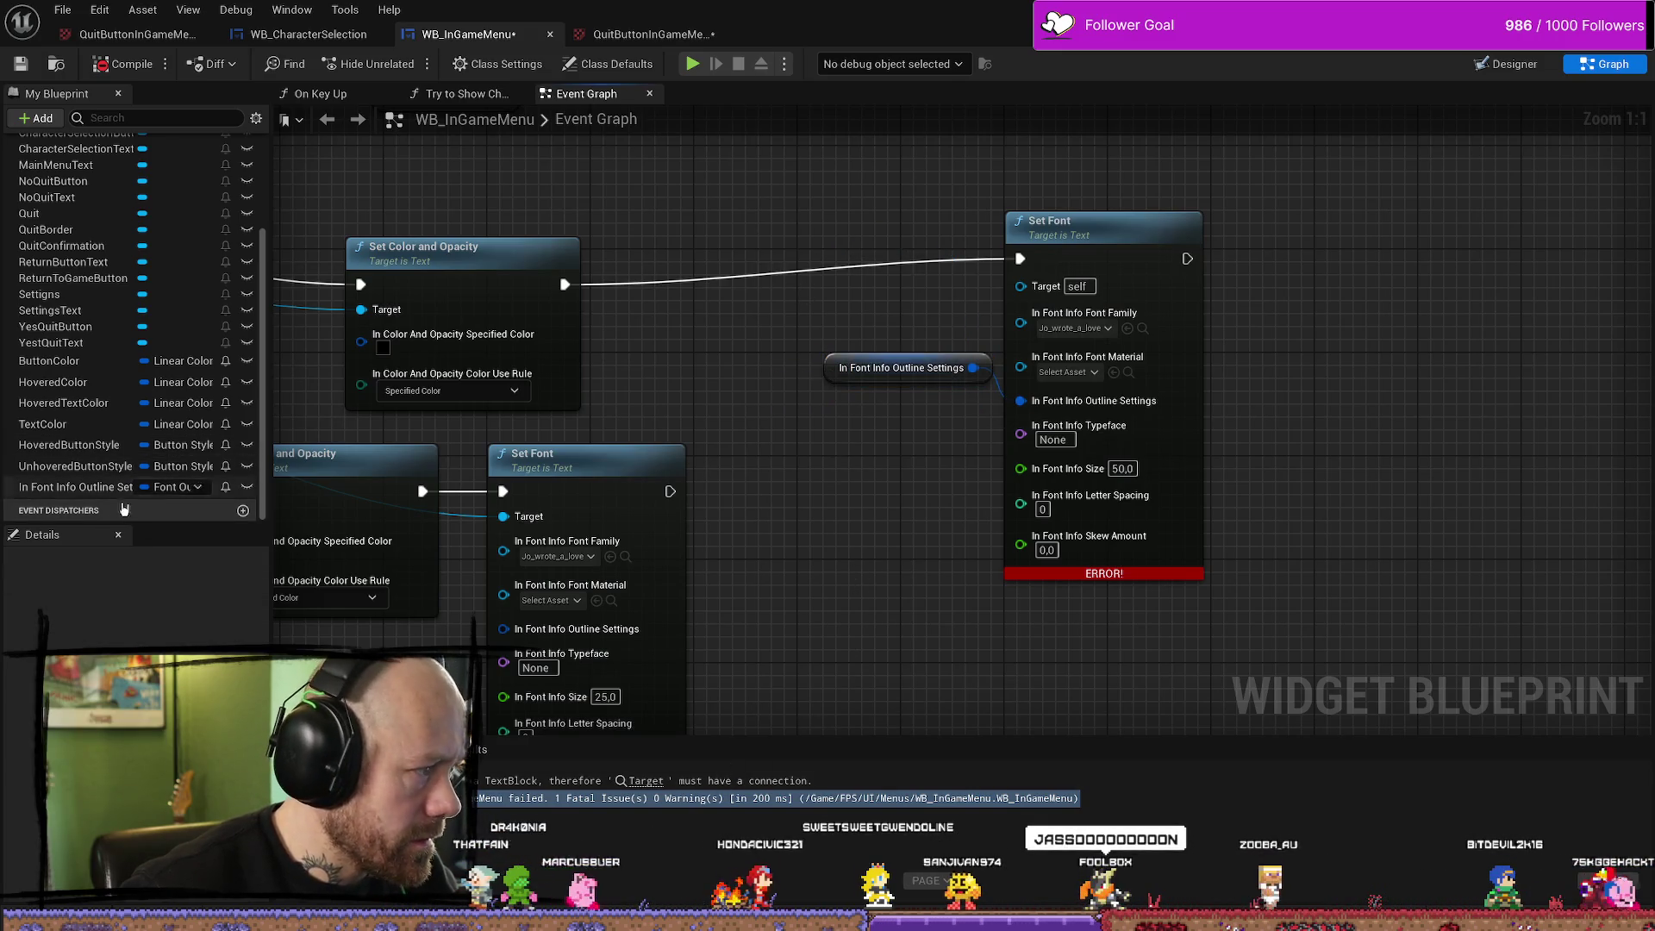
Inspect the outline variable's Details and browse outline material assets without picking one
left_click(86, 487)
scroll(151, 630, "down", 2)
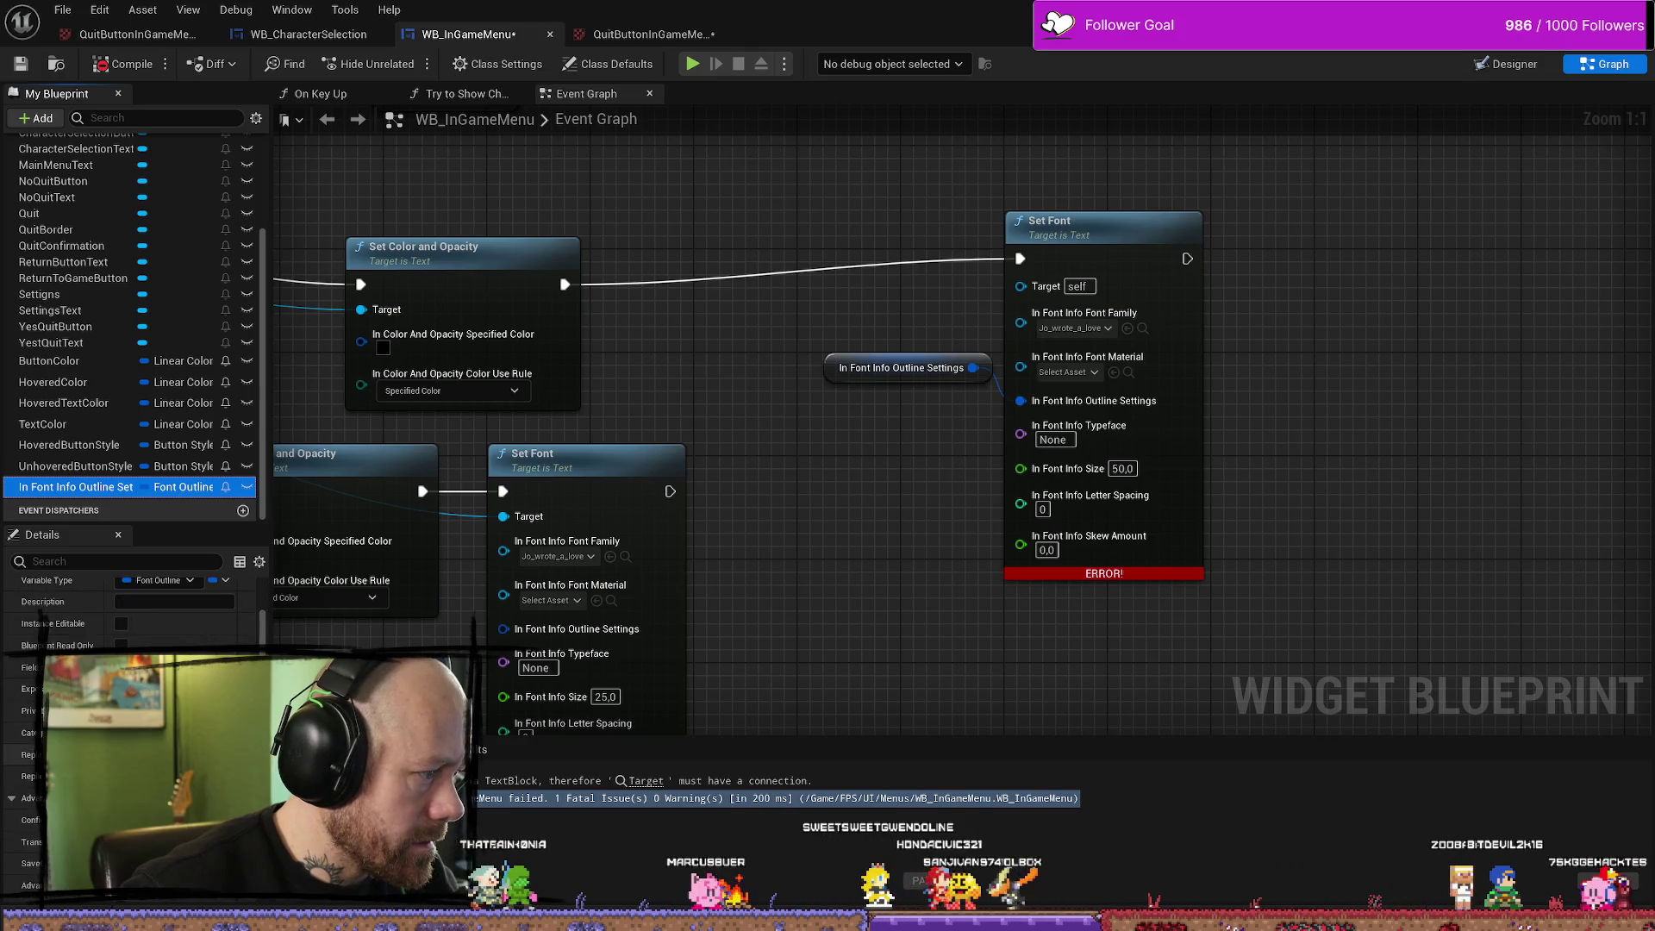
scroll(151, 621, "down", 6)
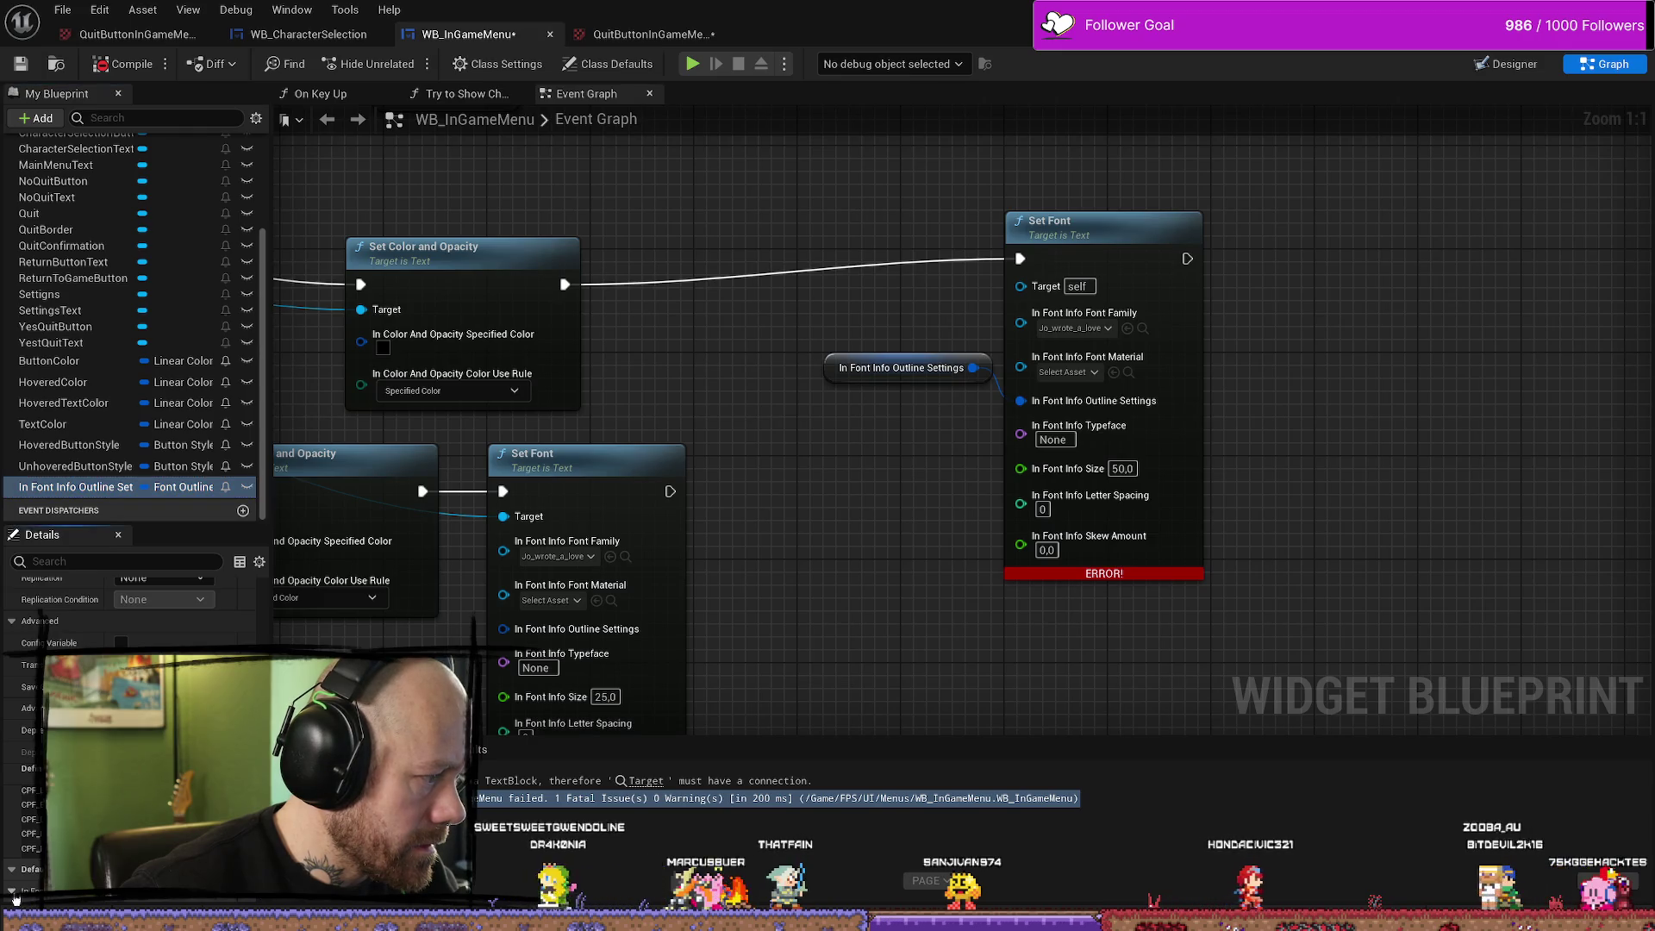
scroll(150, 620, "down", 5)
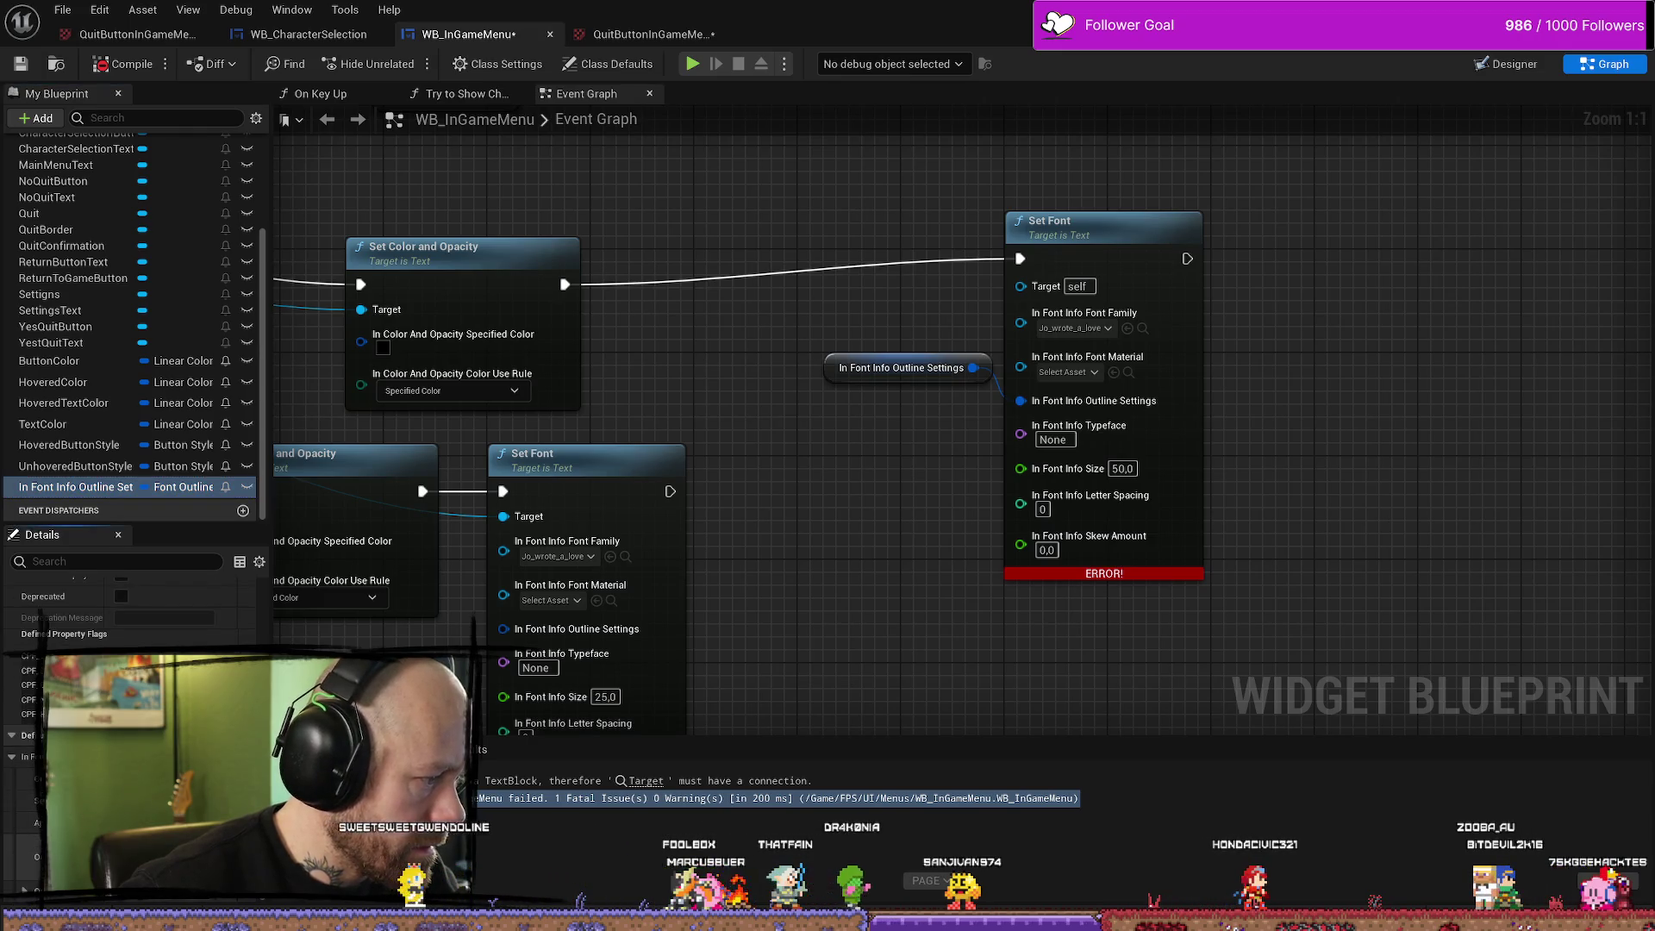
left_click(199, 758)
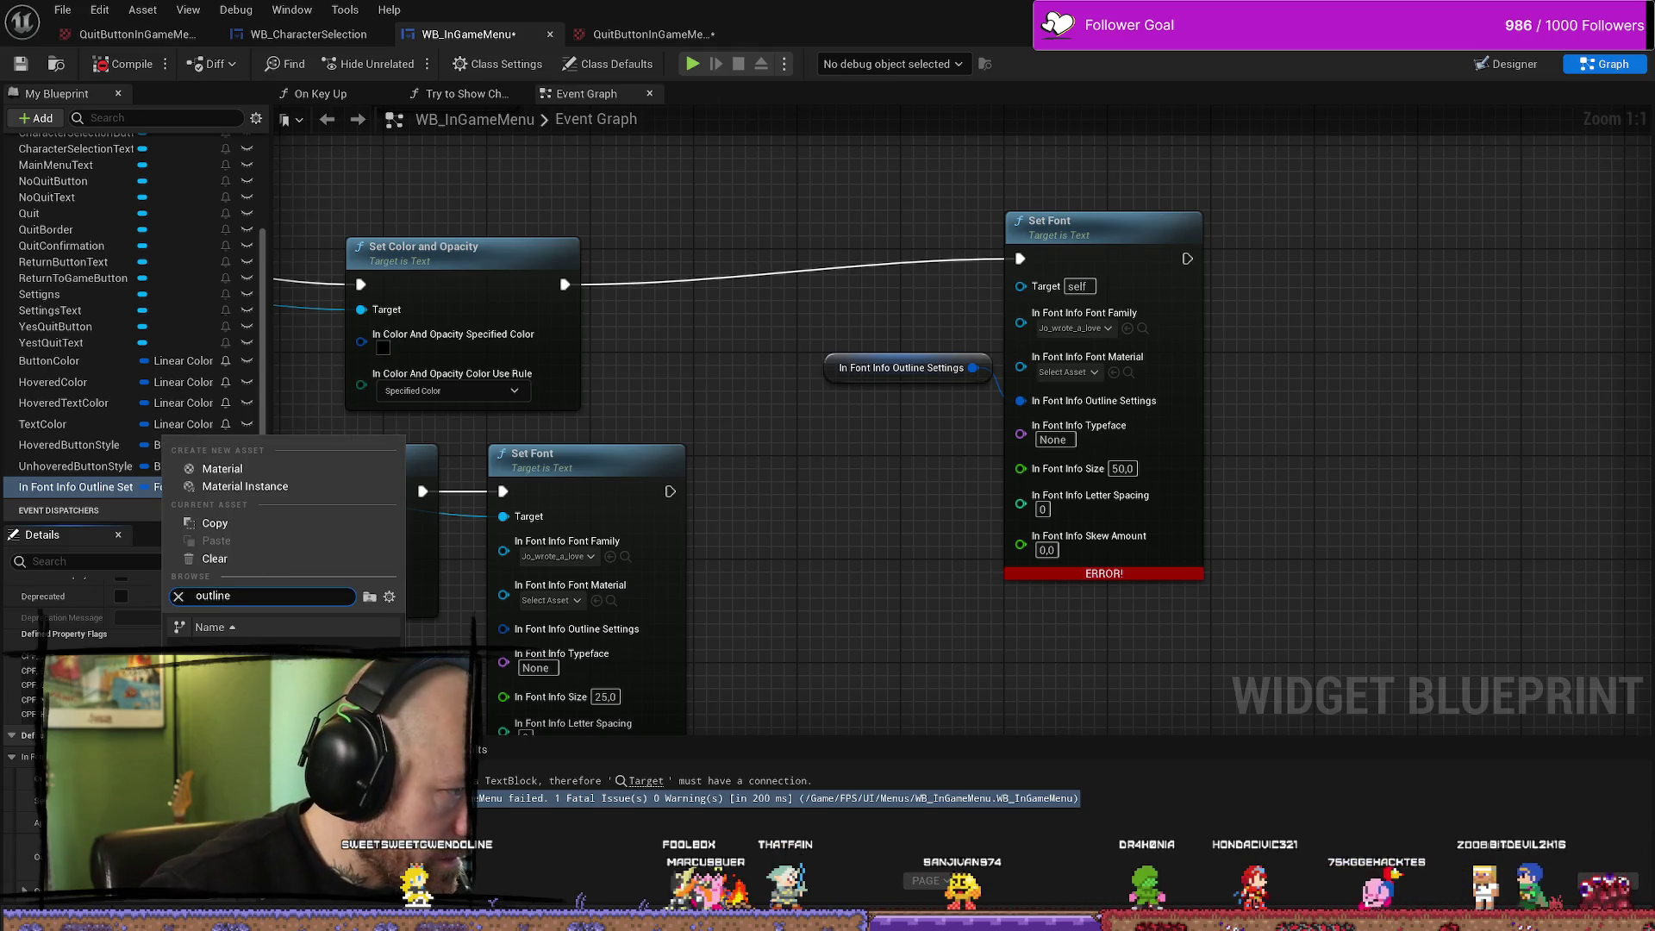
left_click(763, 455)
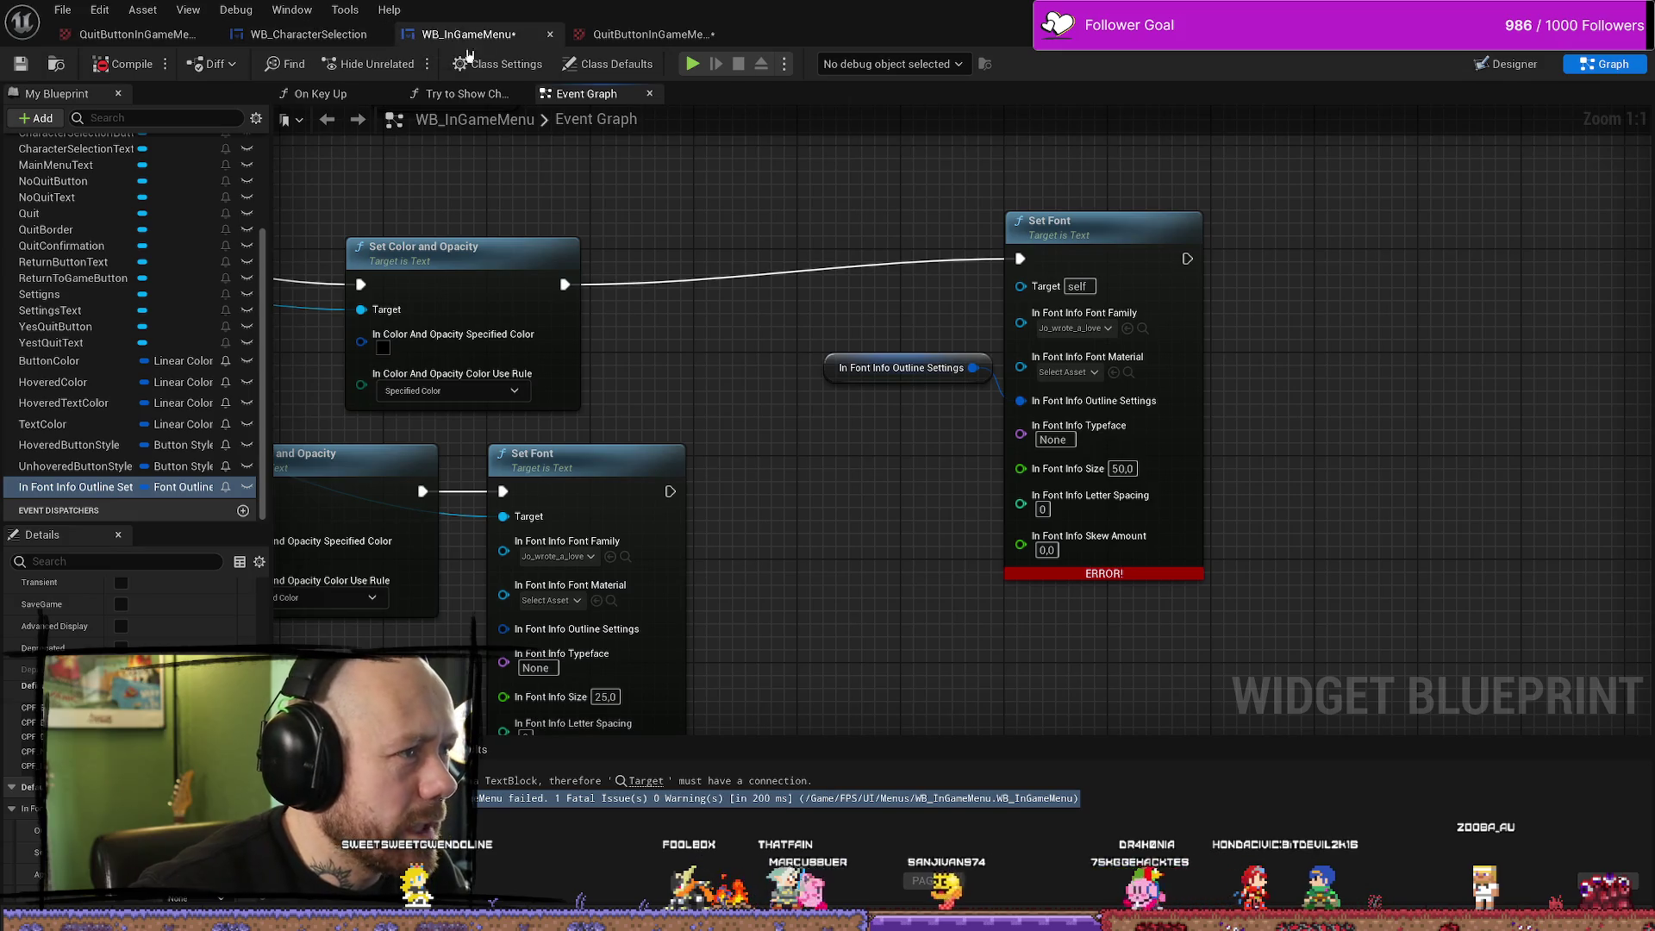
left_click(1506, 64)
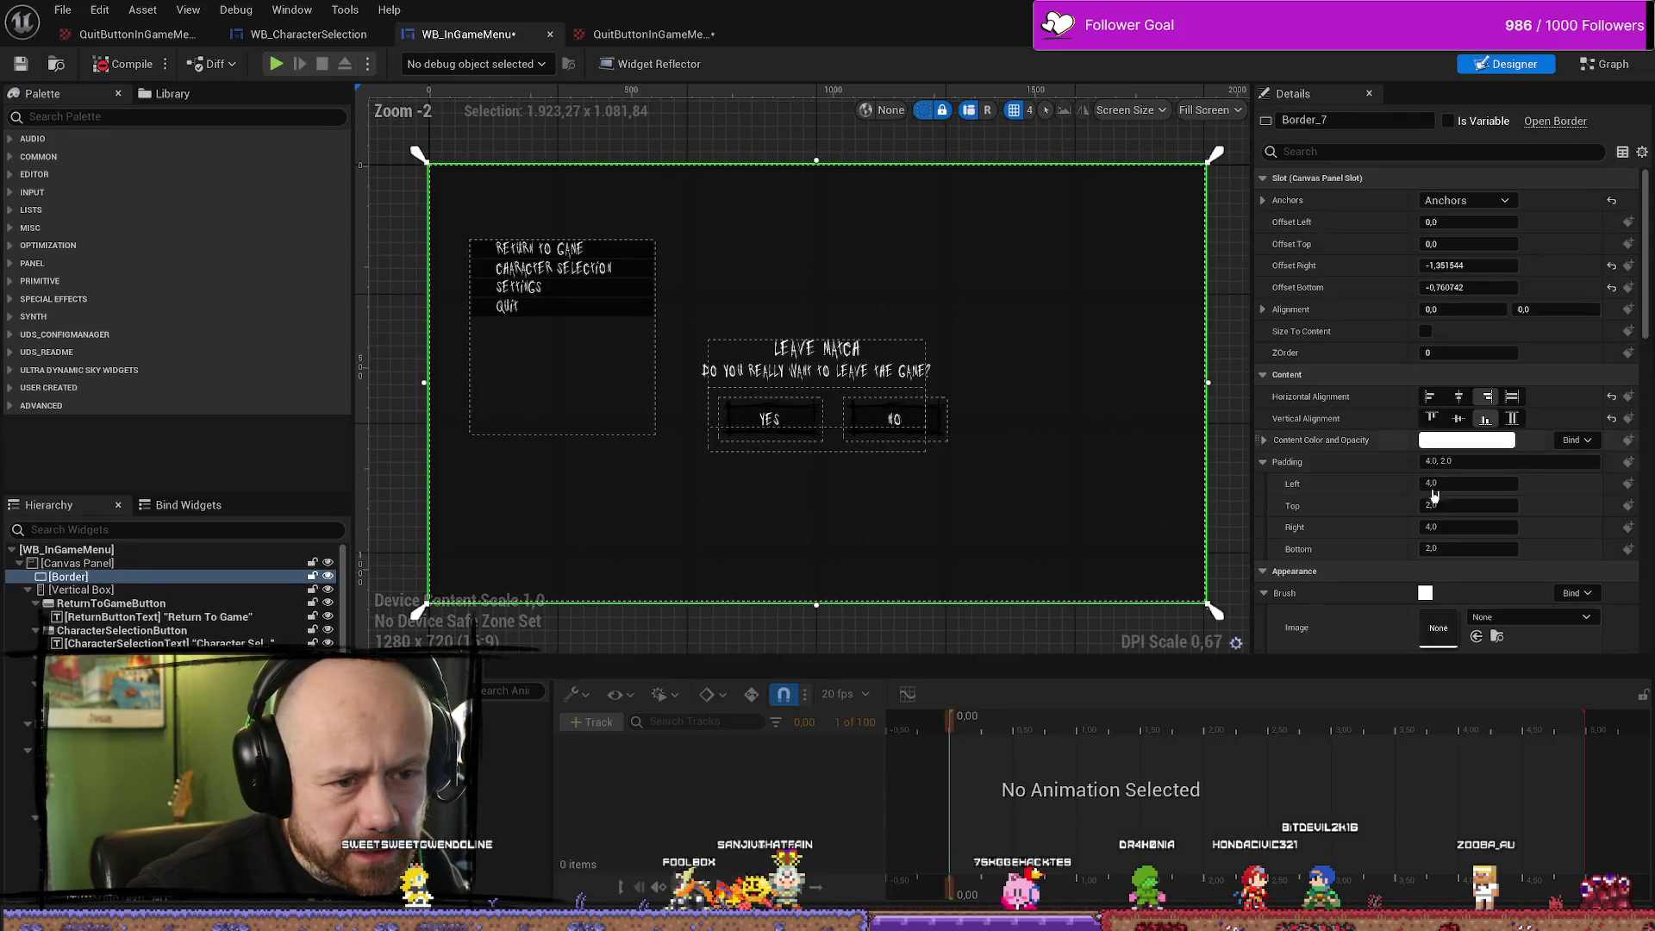
left_click(775, 424)
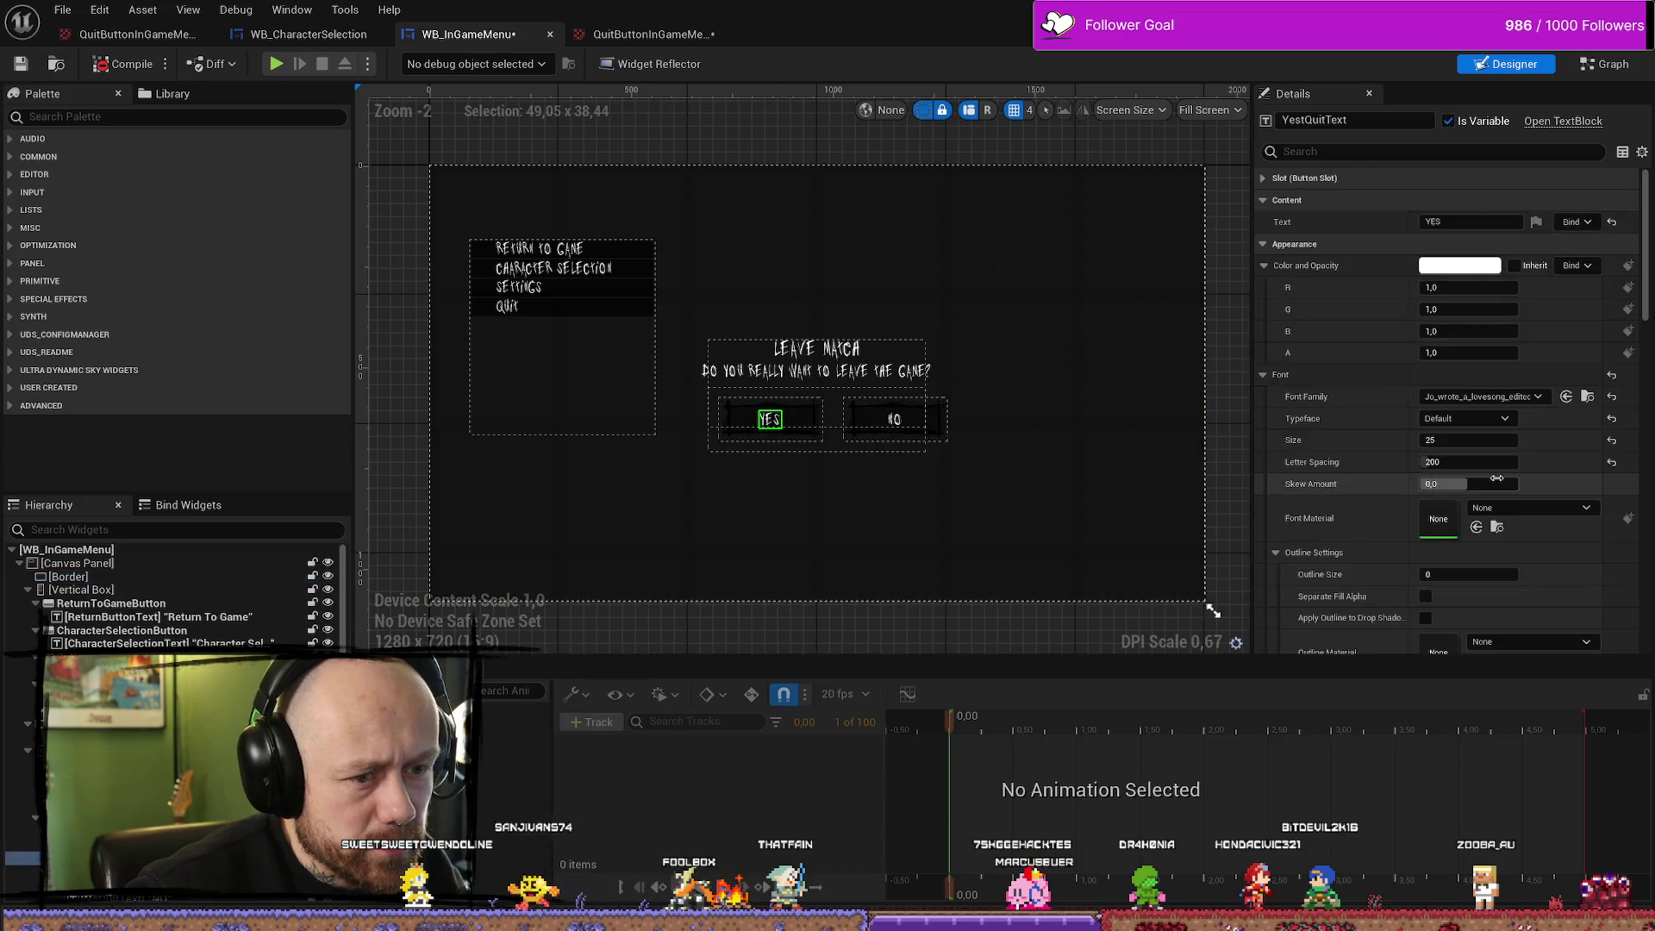
scroll(1314, 564, "down", 5)
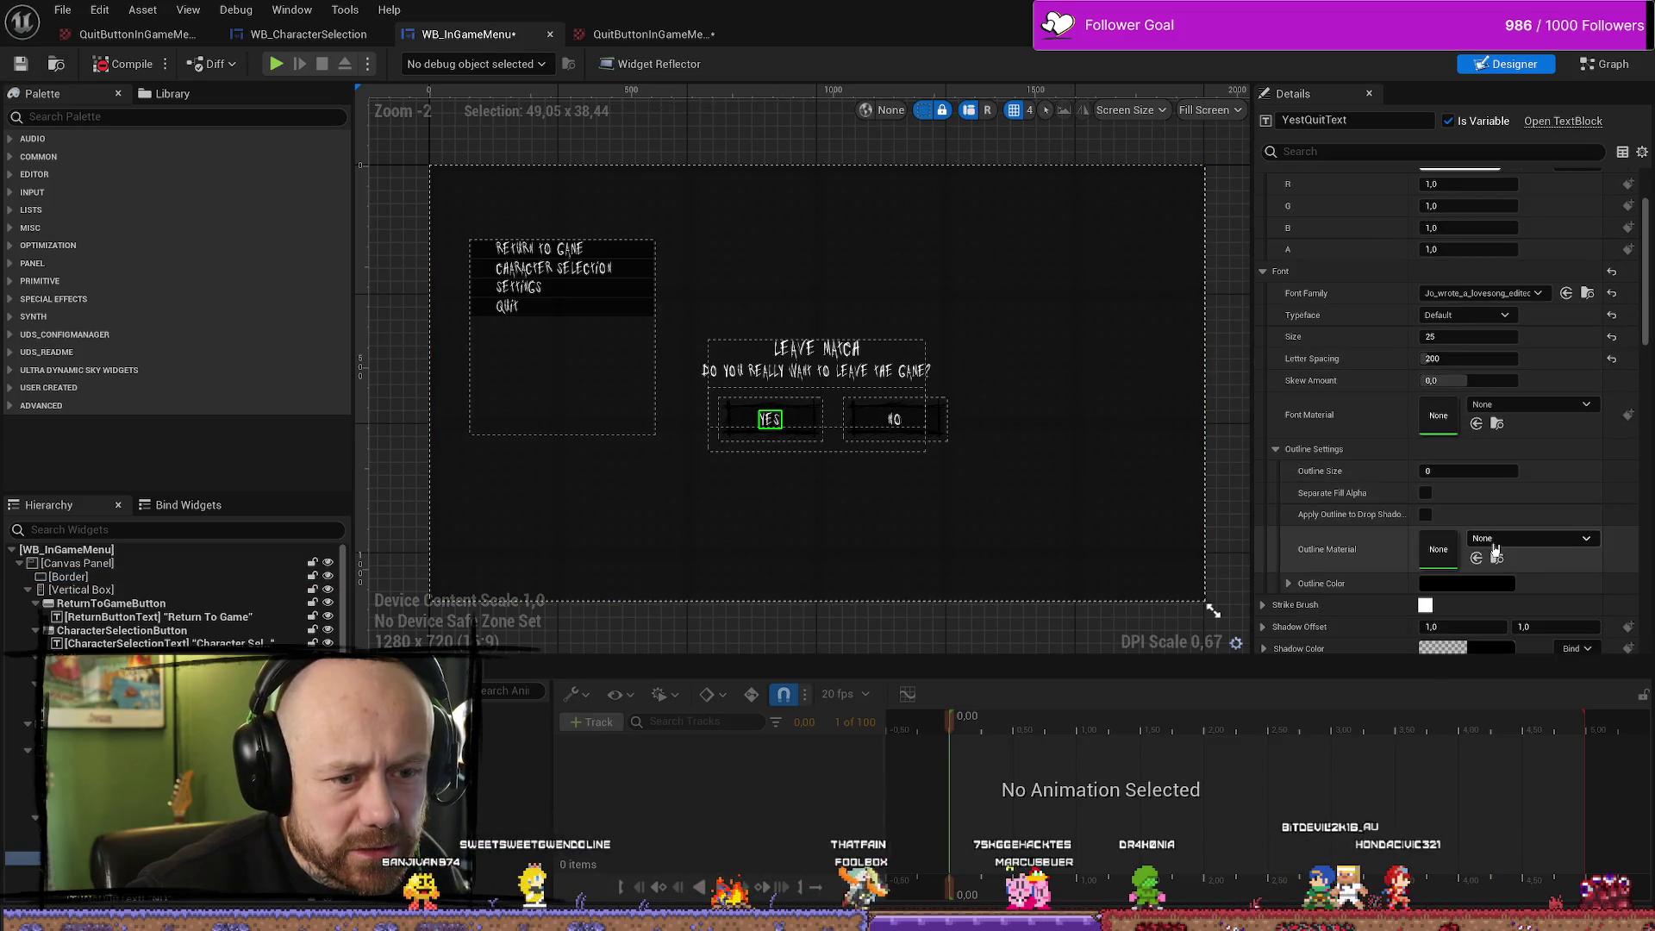
left_click(1289, 585)
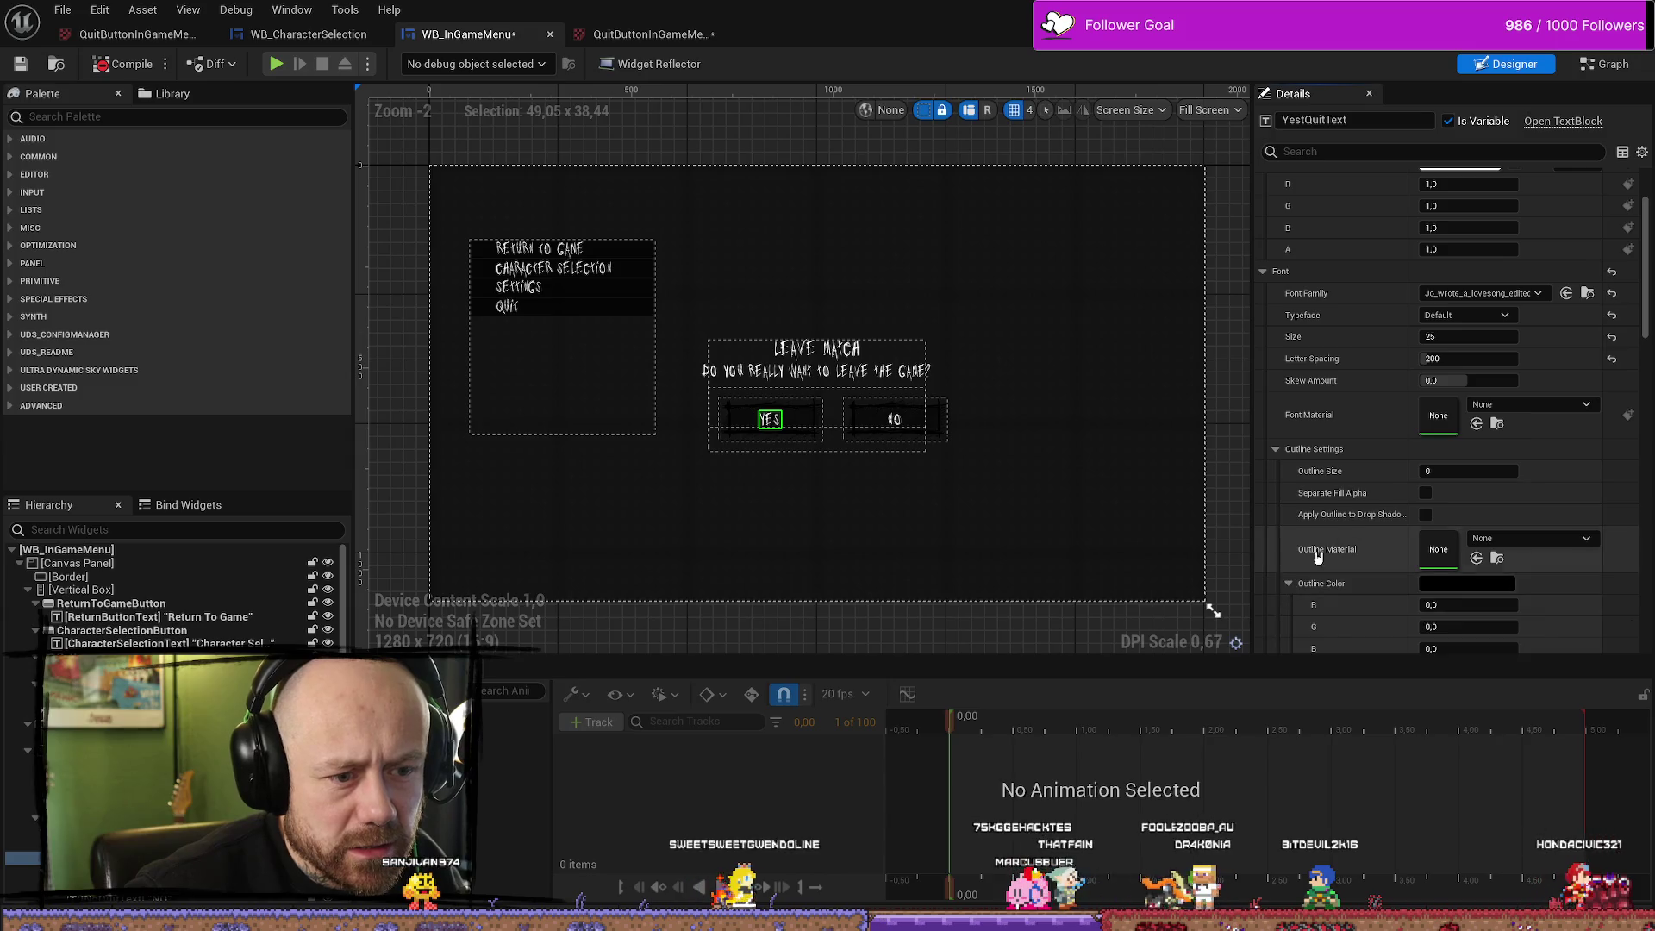
scroll(1345, 534, "down", 2)
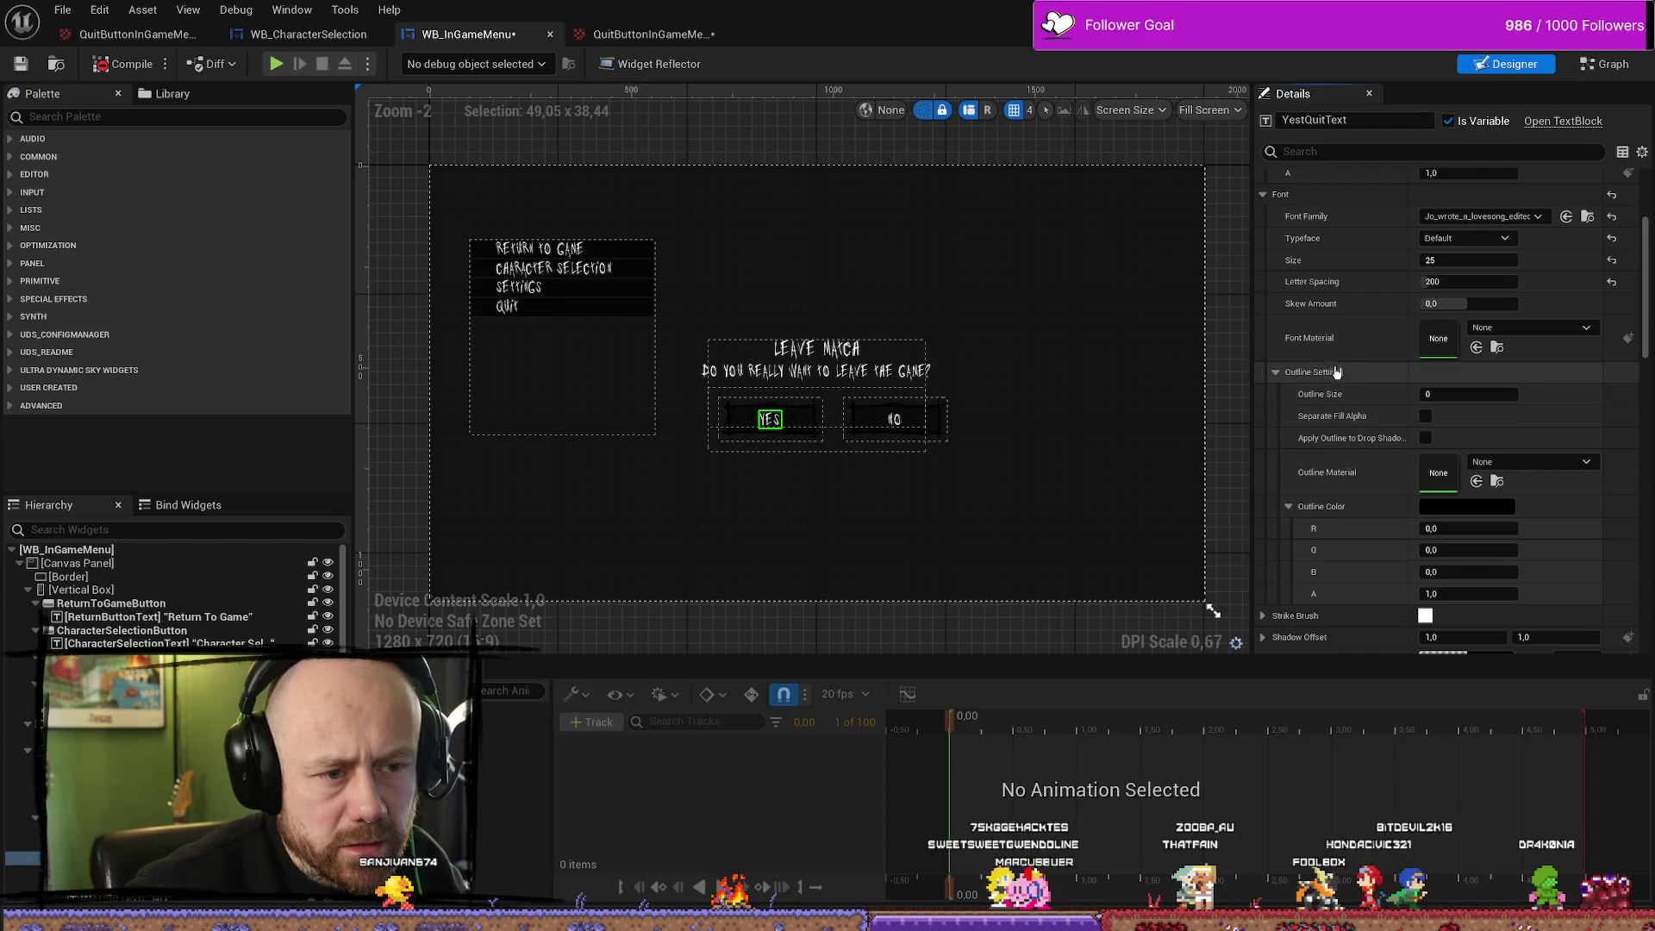
scroll(1356, 310, "up", 1)
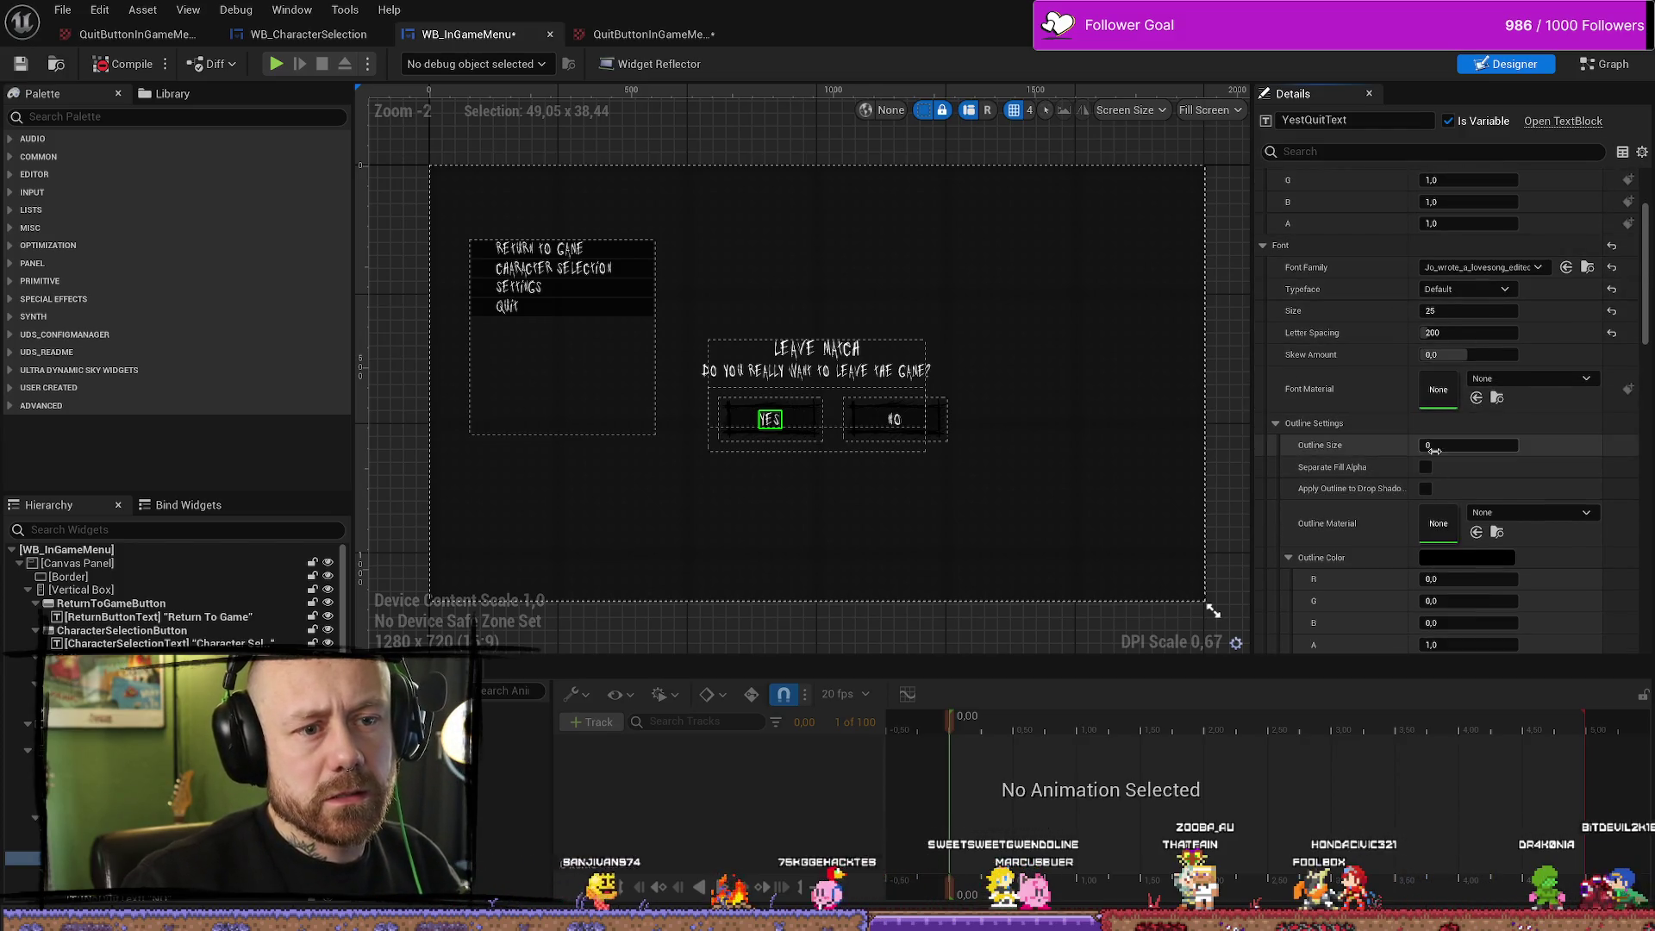
left_click(1610, 65)
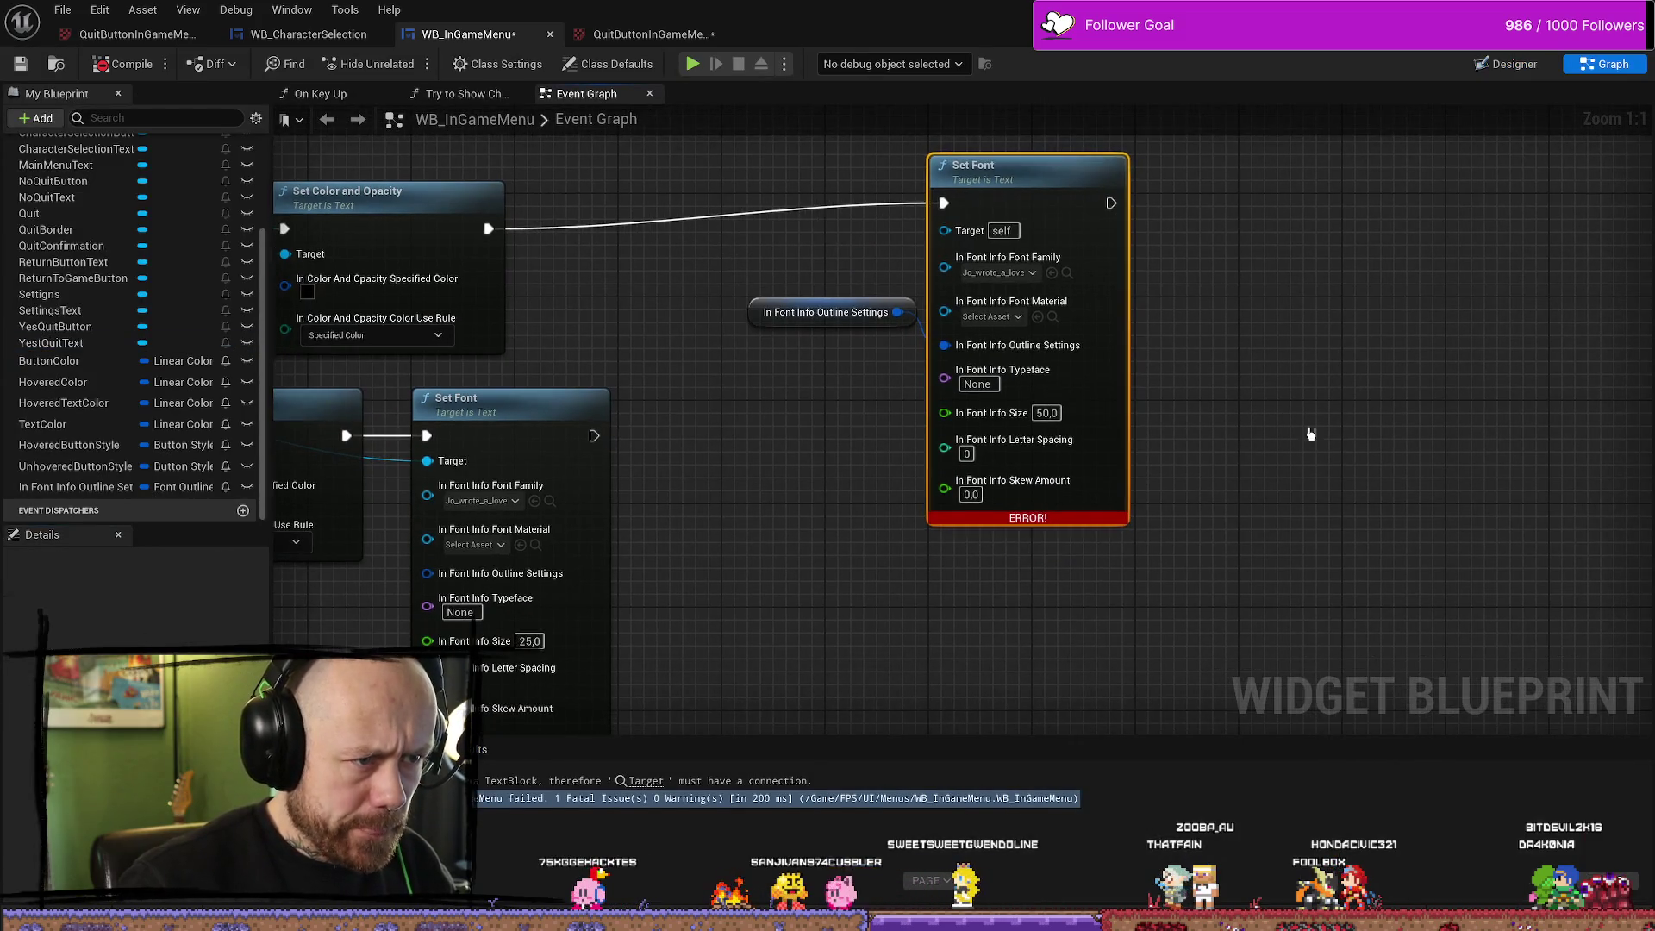
Delete the In Font Info Outline Settings variable
left_click(764, 304)
left_click(765, 307)
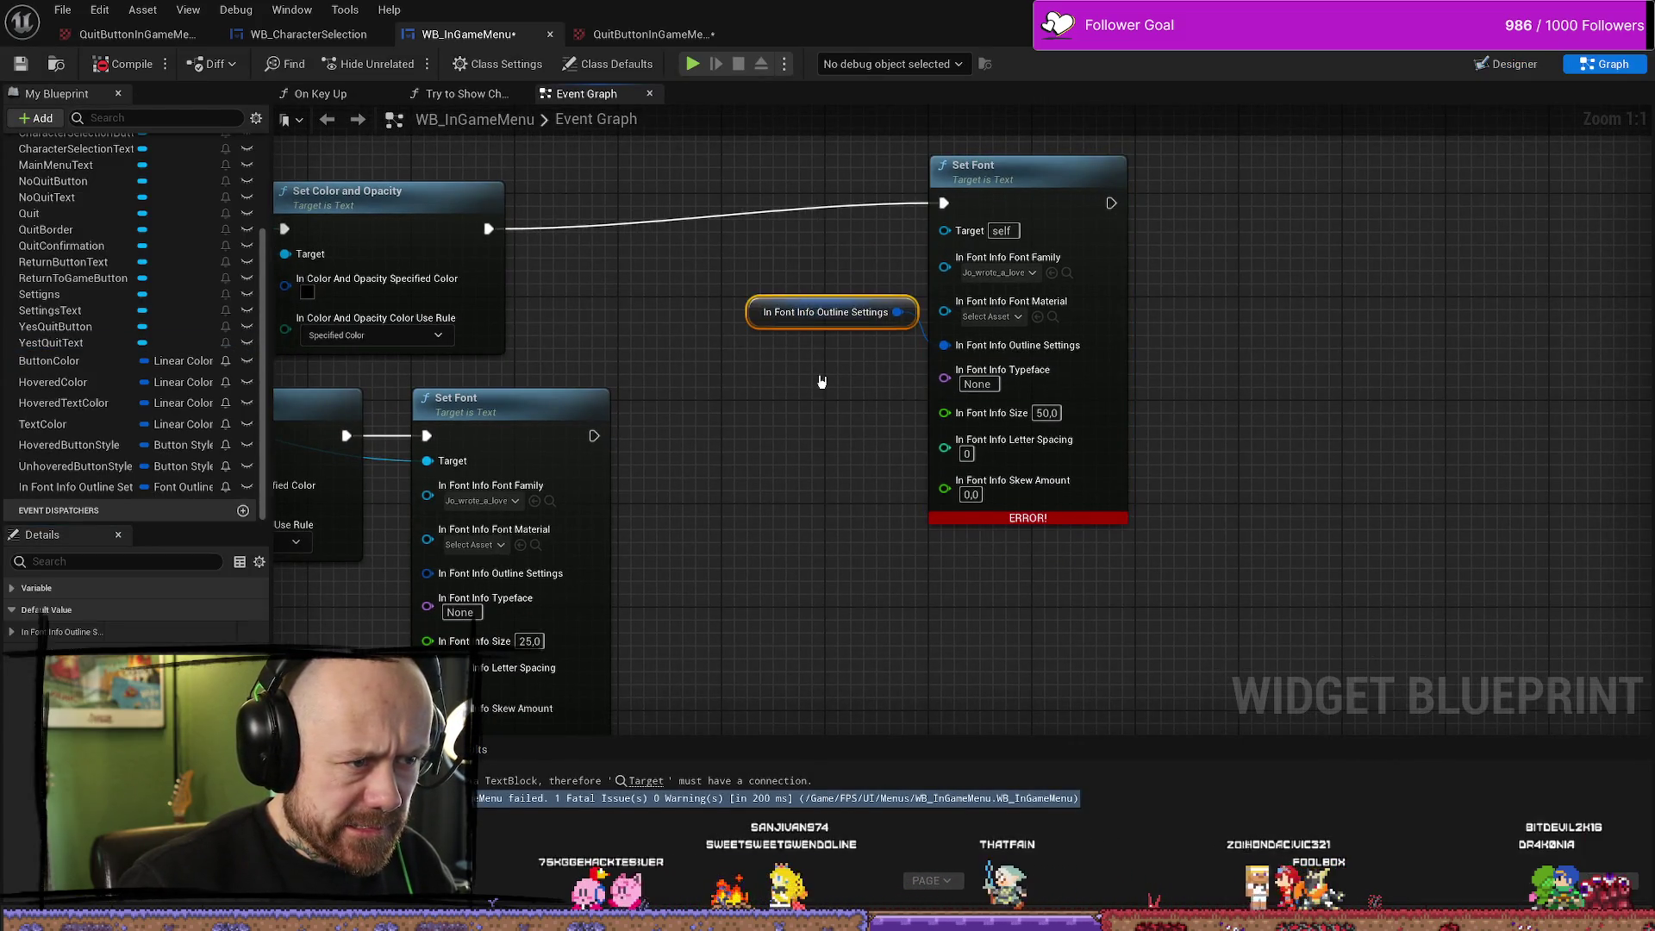
left_click(819, 425)
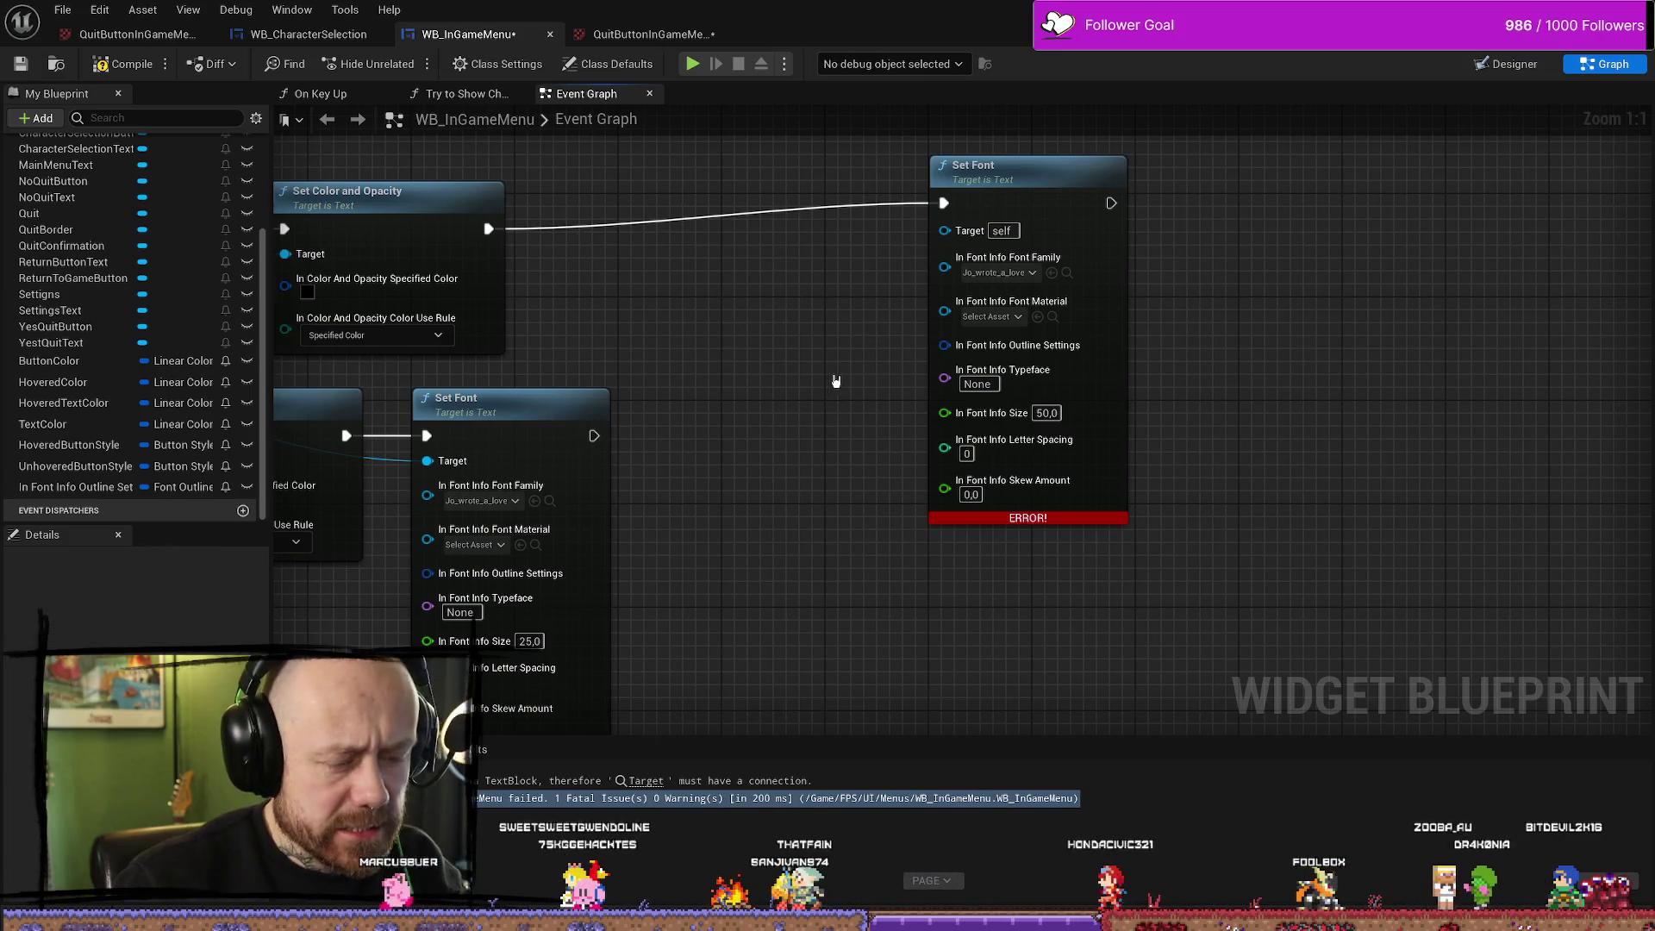
left_click(103, 487)
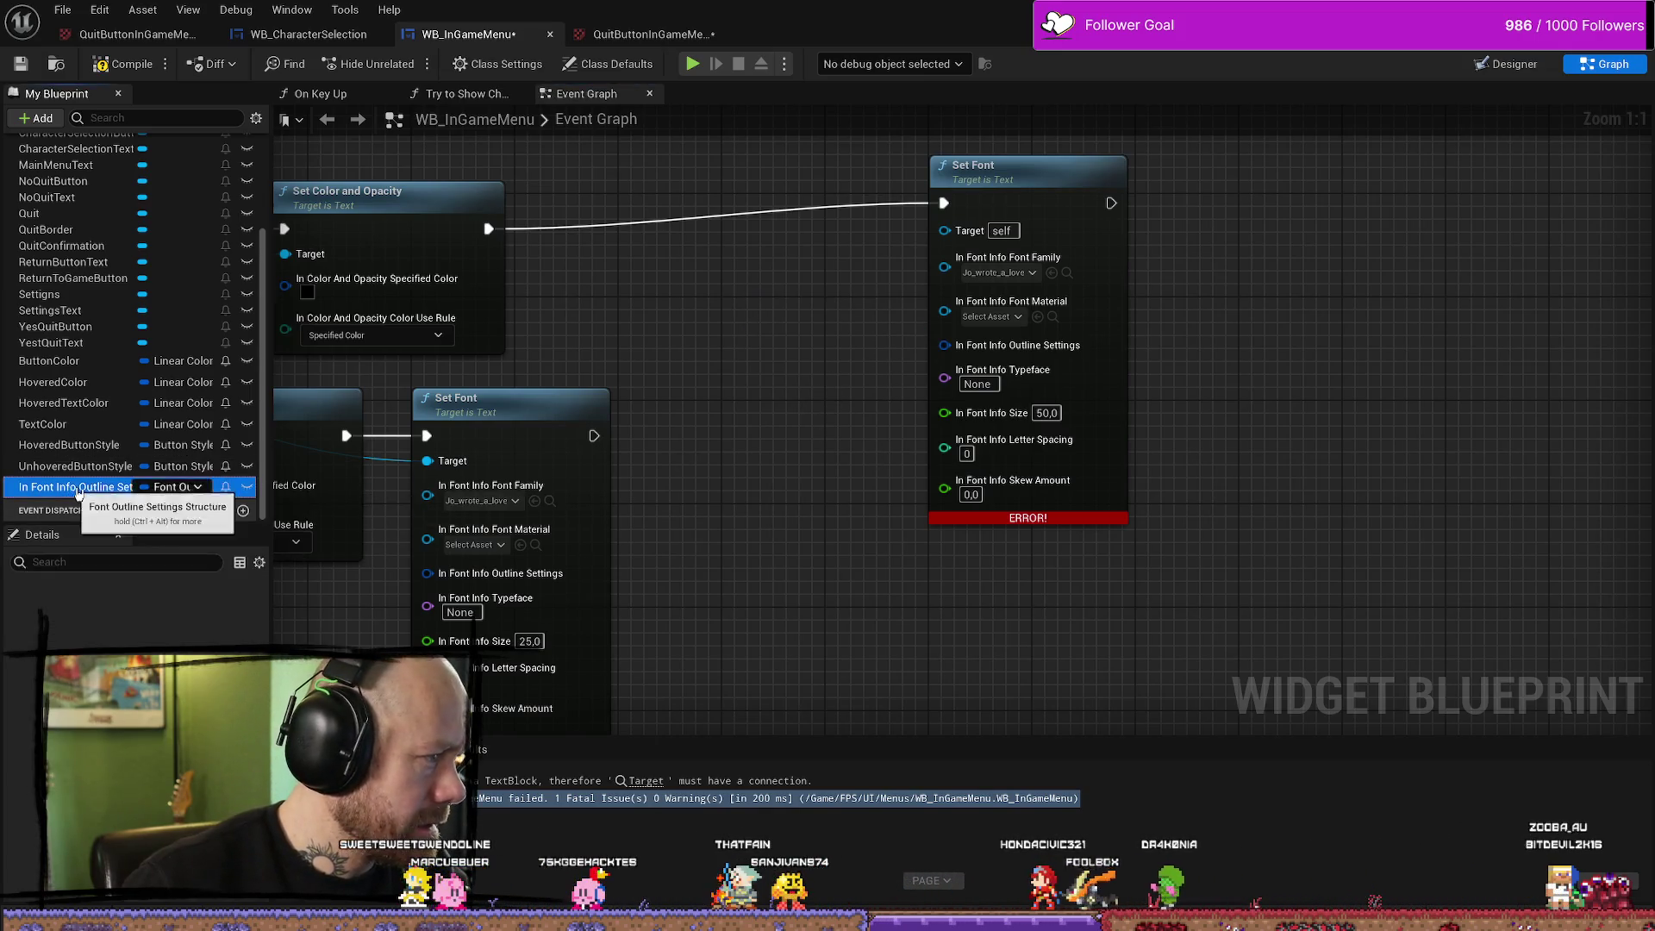
key("Delete")
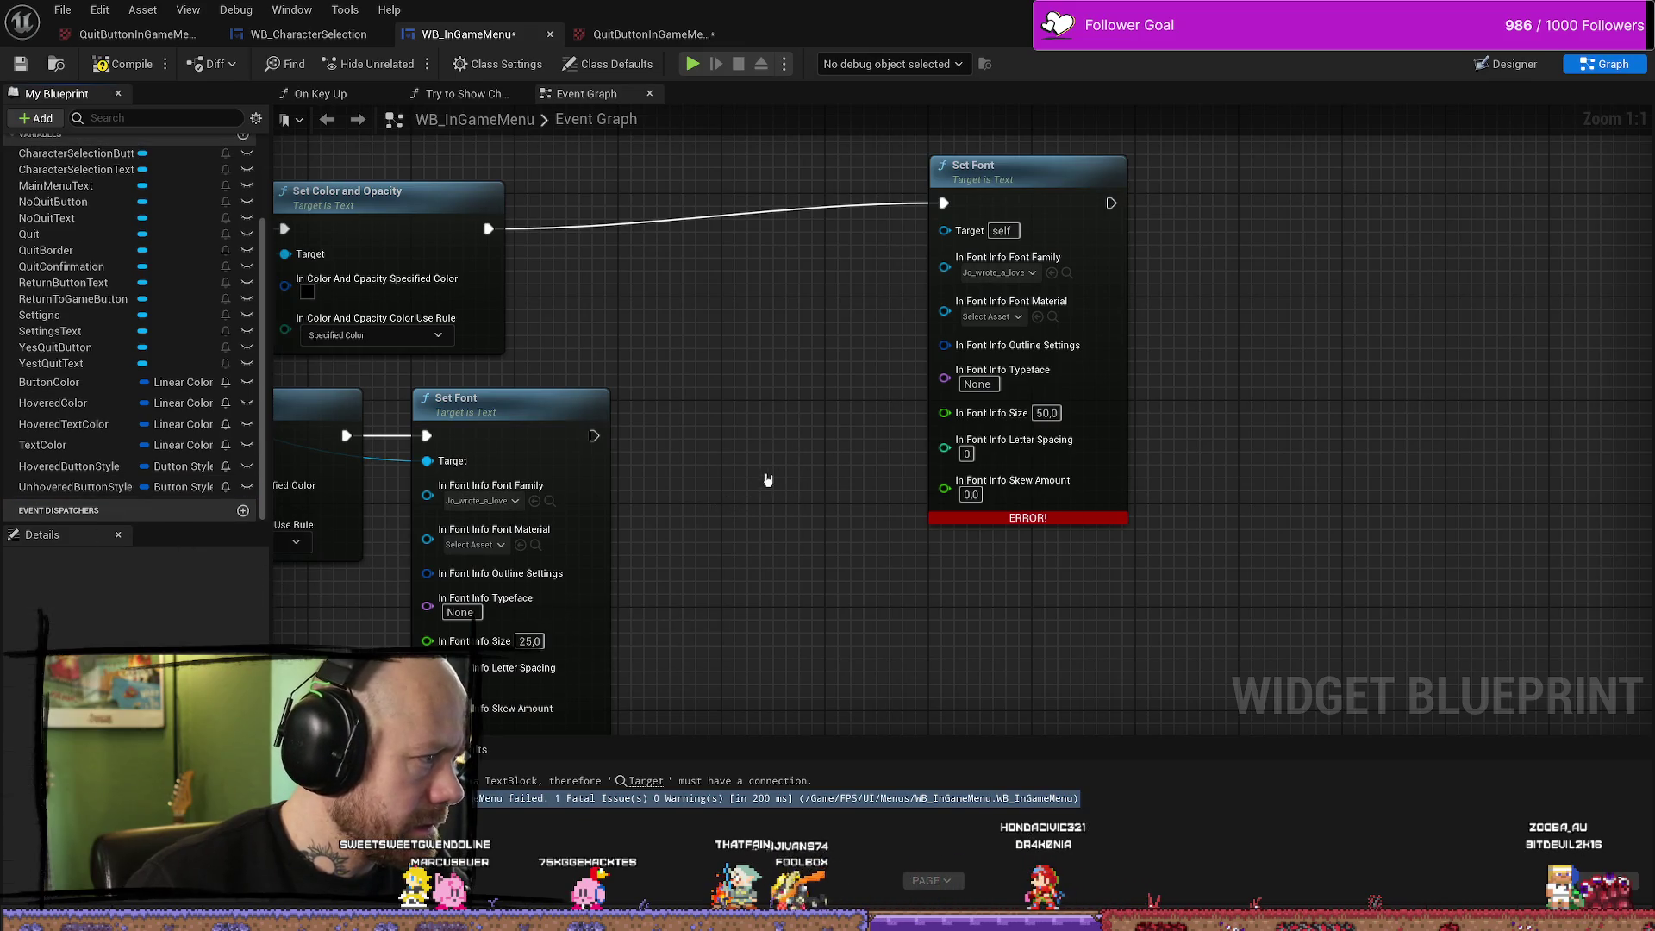
Split the Set Font node's Outline Settings pin into separate outline fields
right_click(1020, 352)
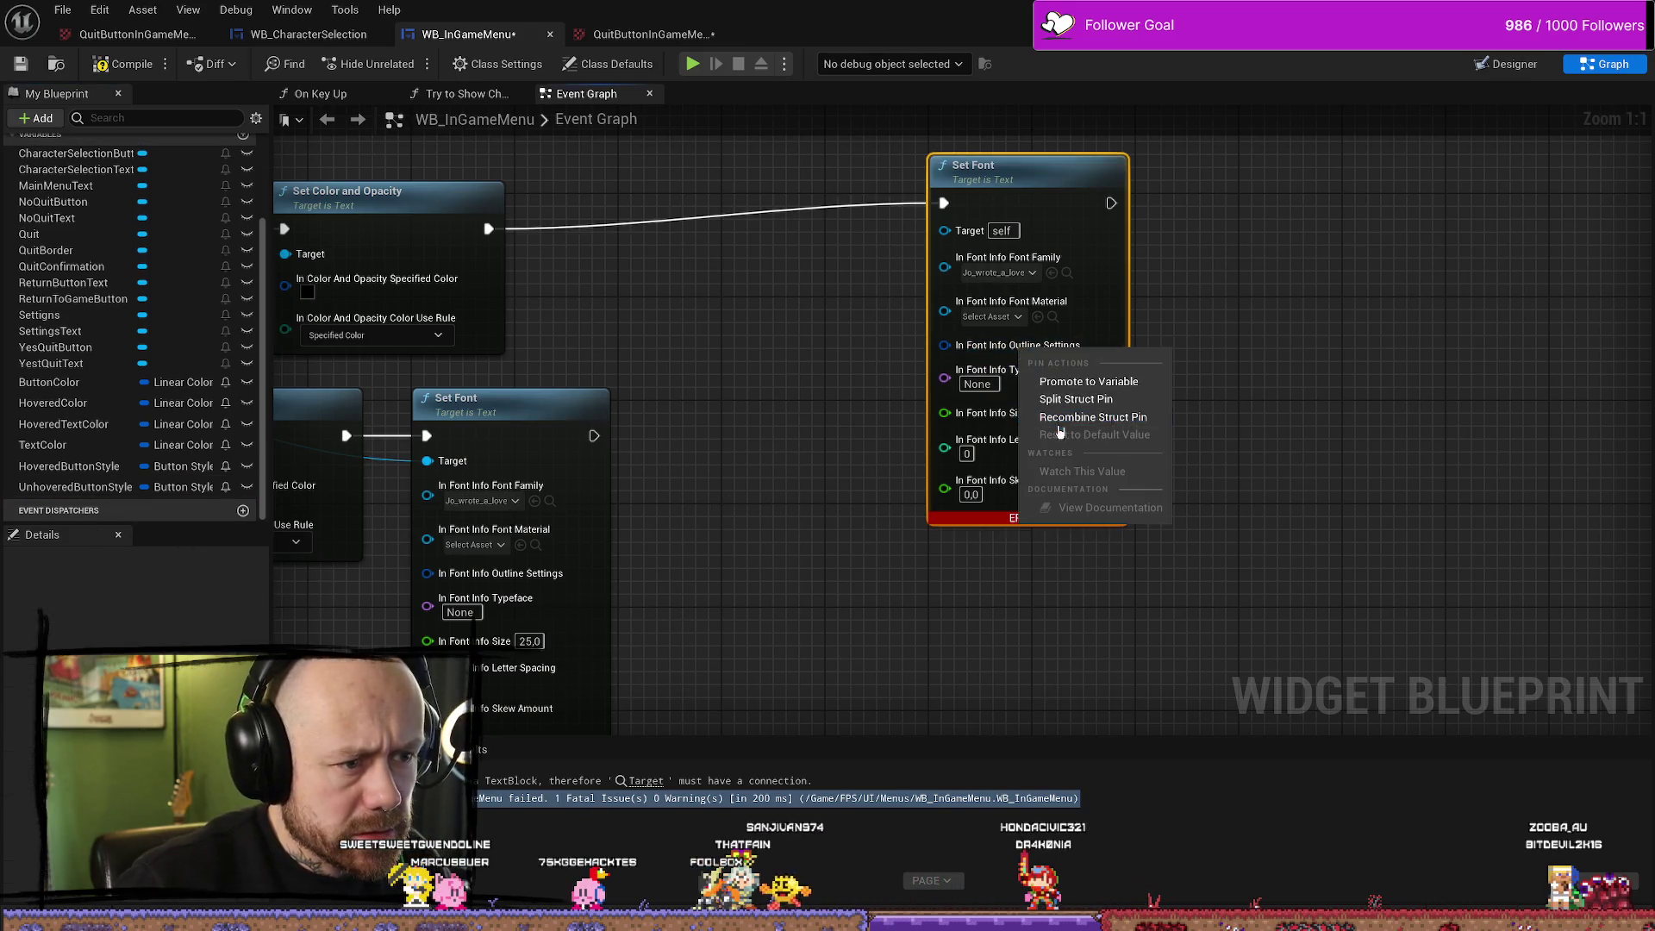
left_click(1069, 418)
left_click(913, 438)
key("Escape")
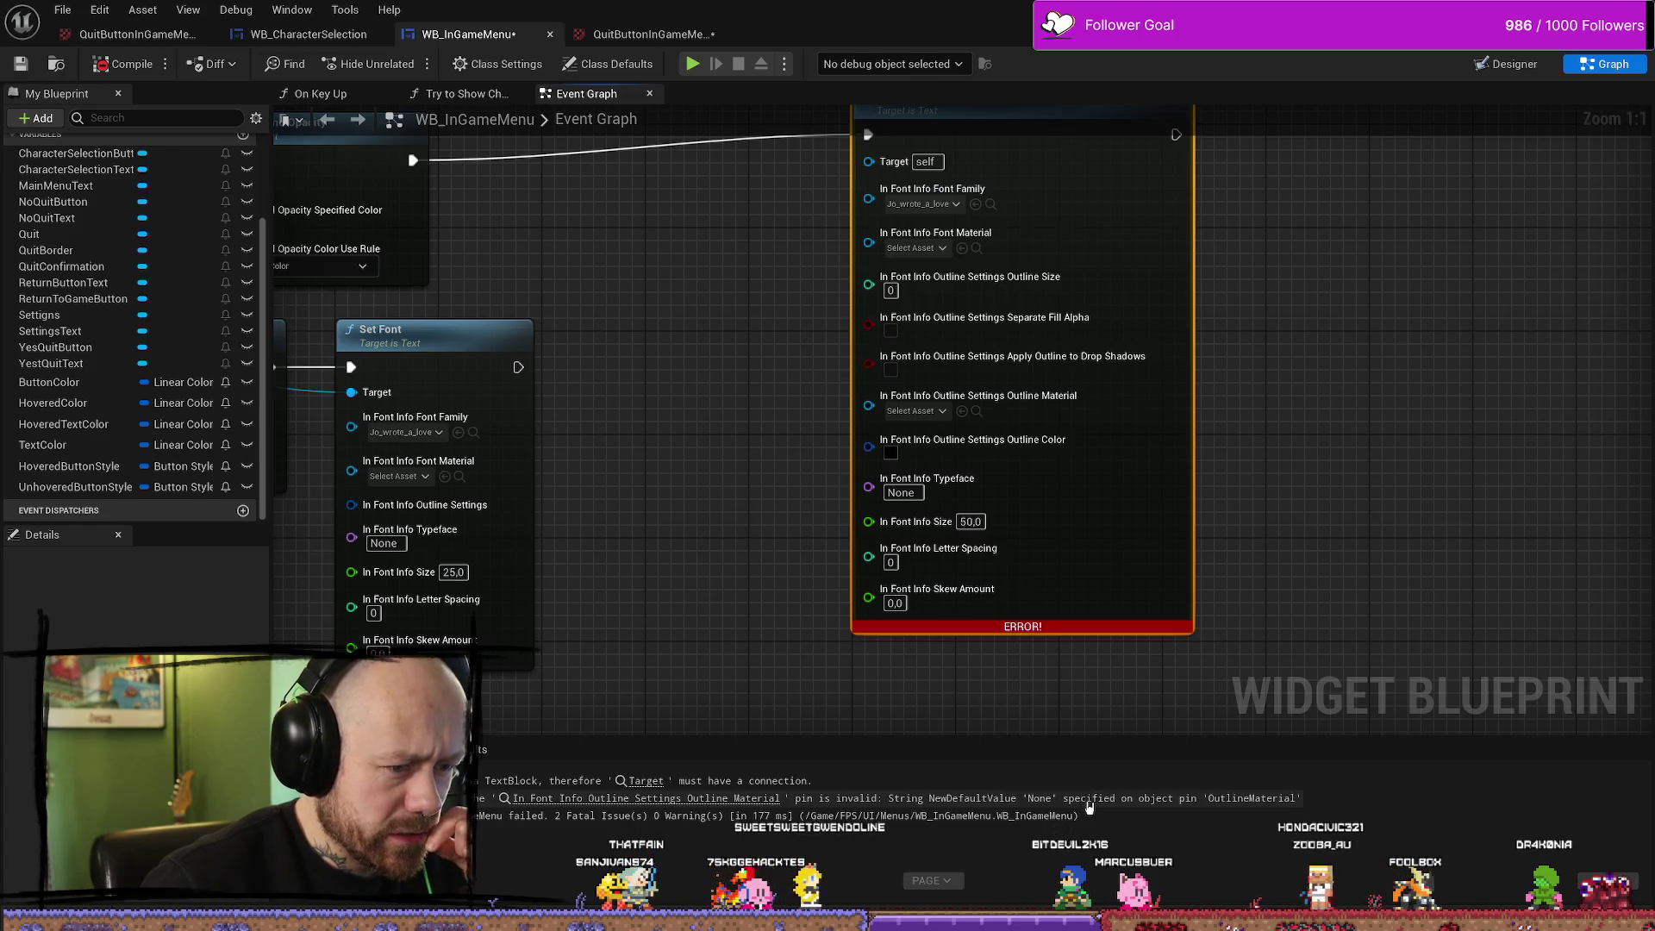
Choose the QuitButton texture as the Set Font node's Outline Material
left_click(917, 411)
type("non")
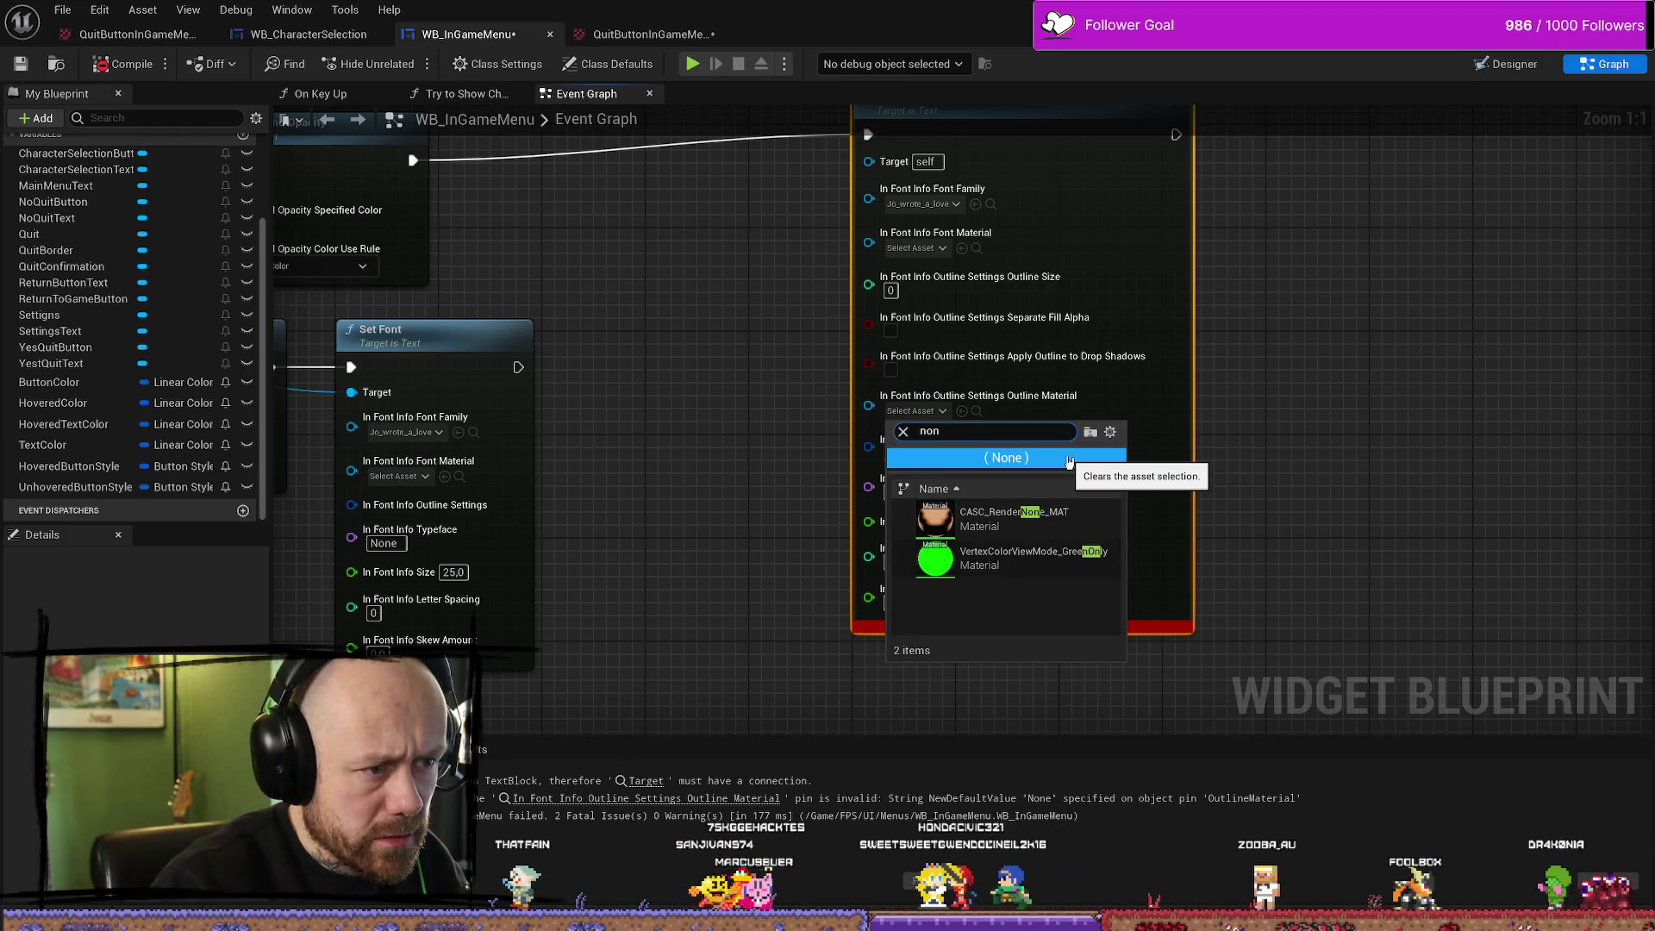
key("BackSpace")
left_click(1068, 457)
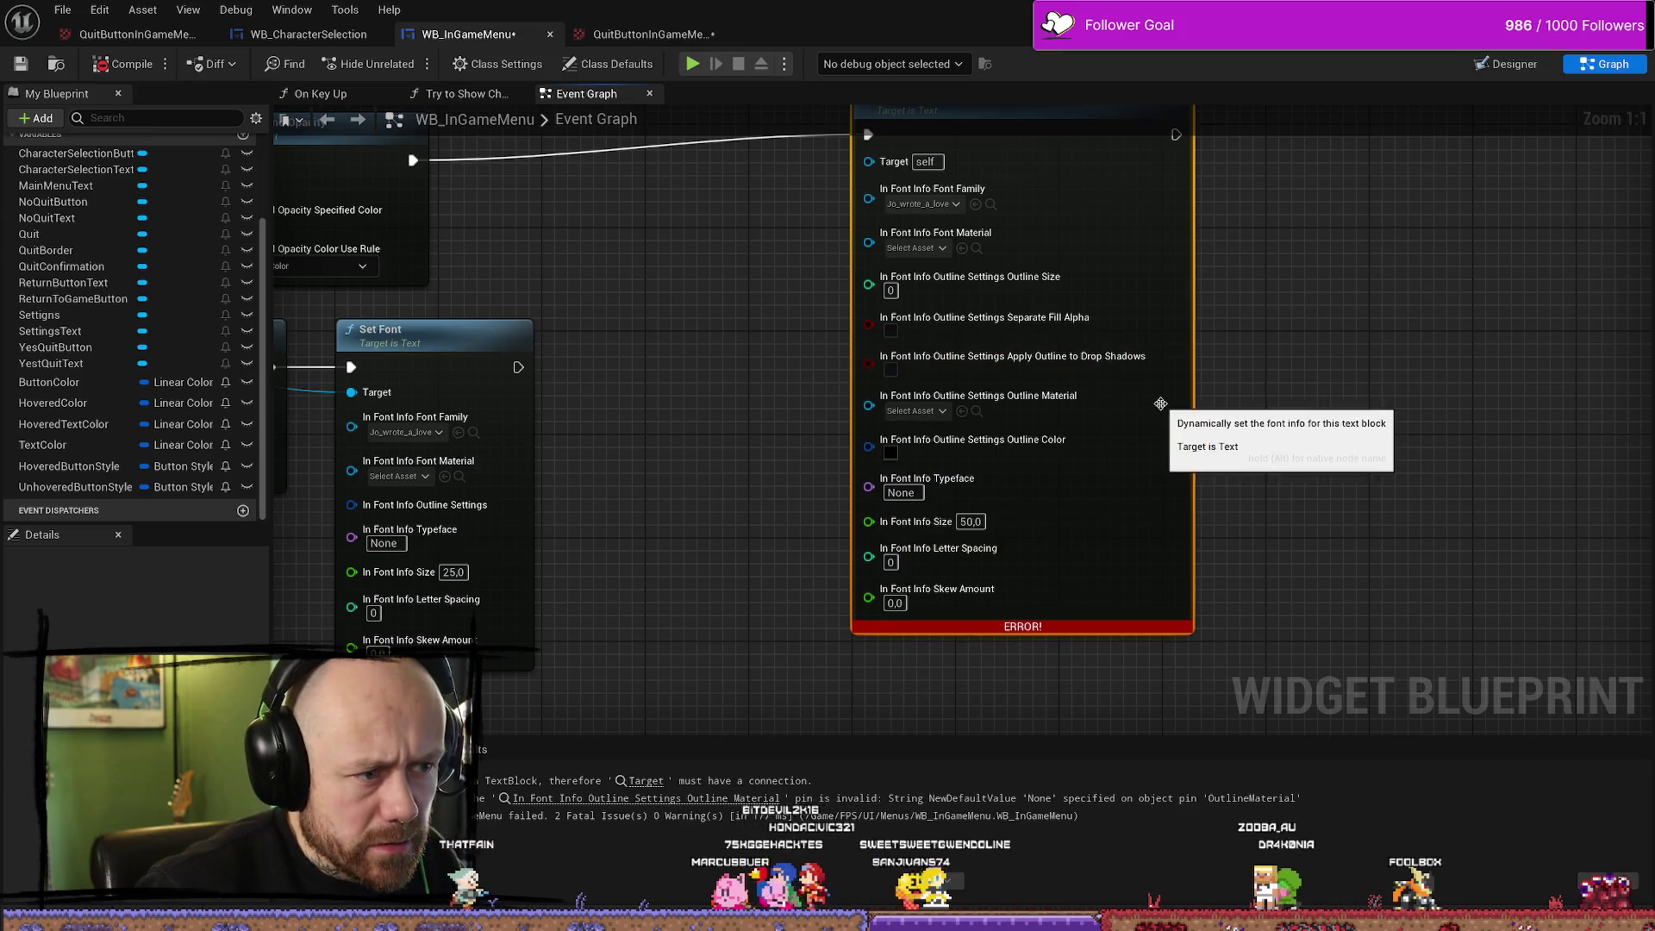
left_click(962, 415)
left_click(976, 412)
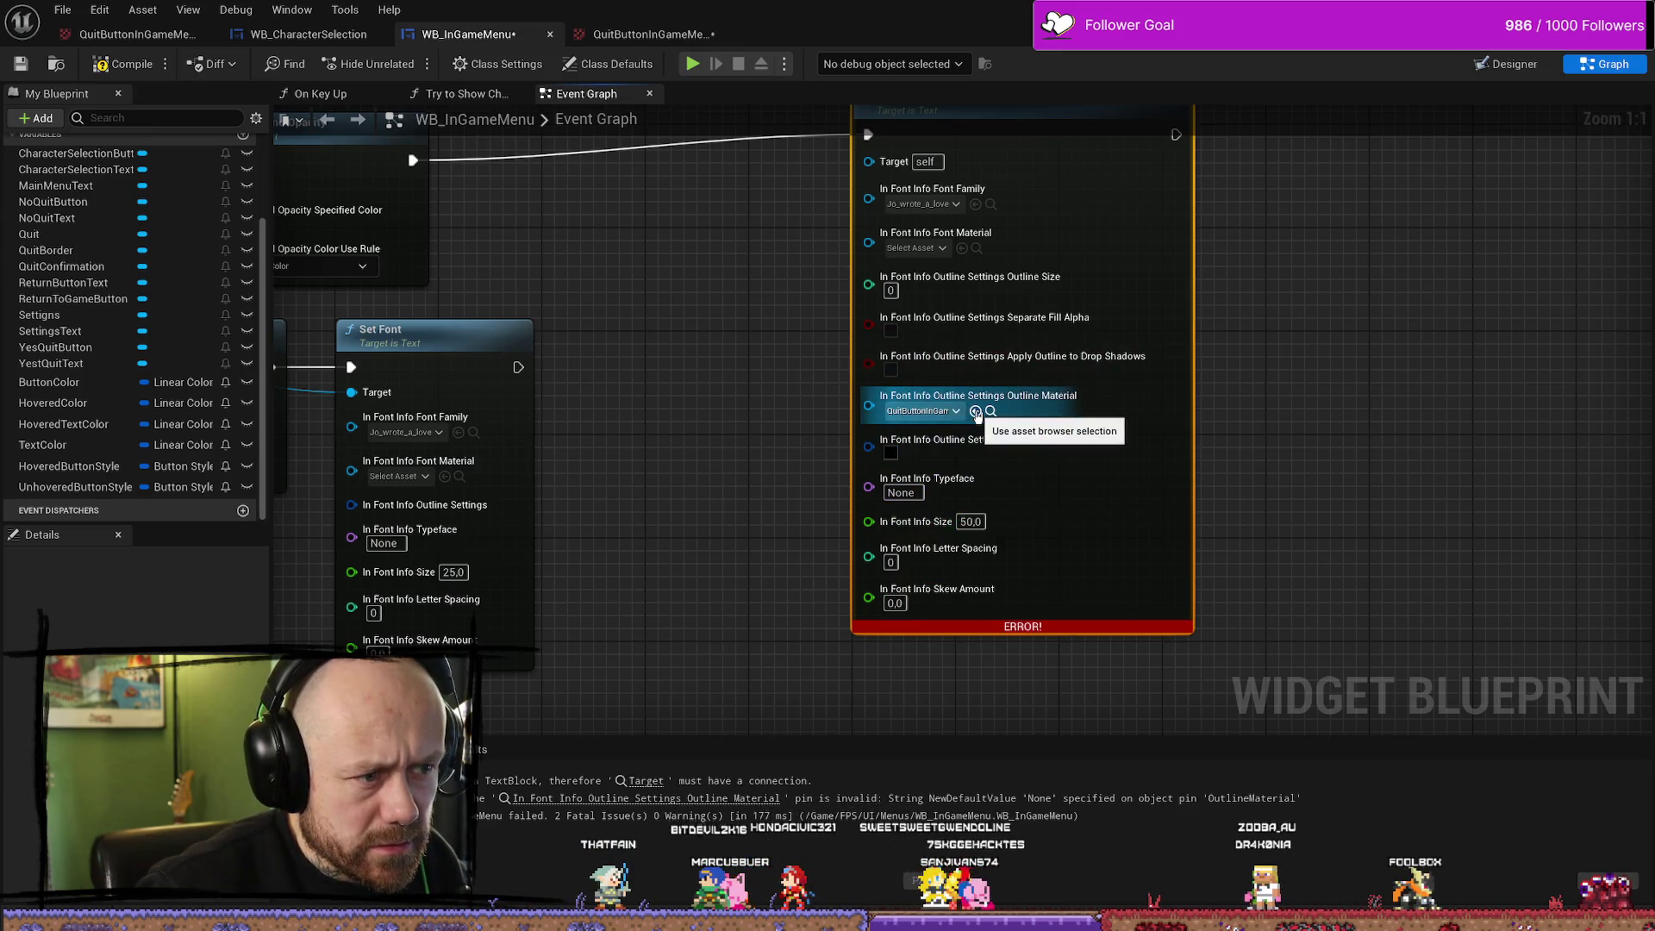
left_click(922, 412)
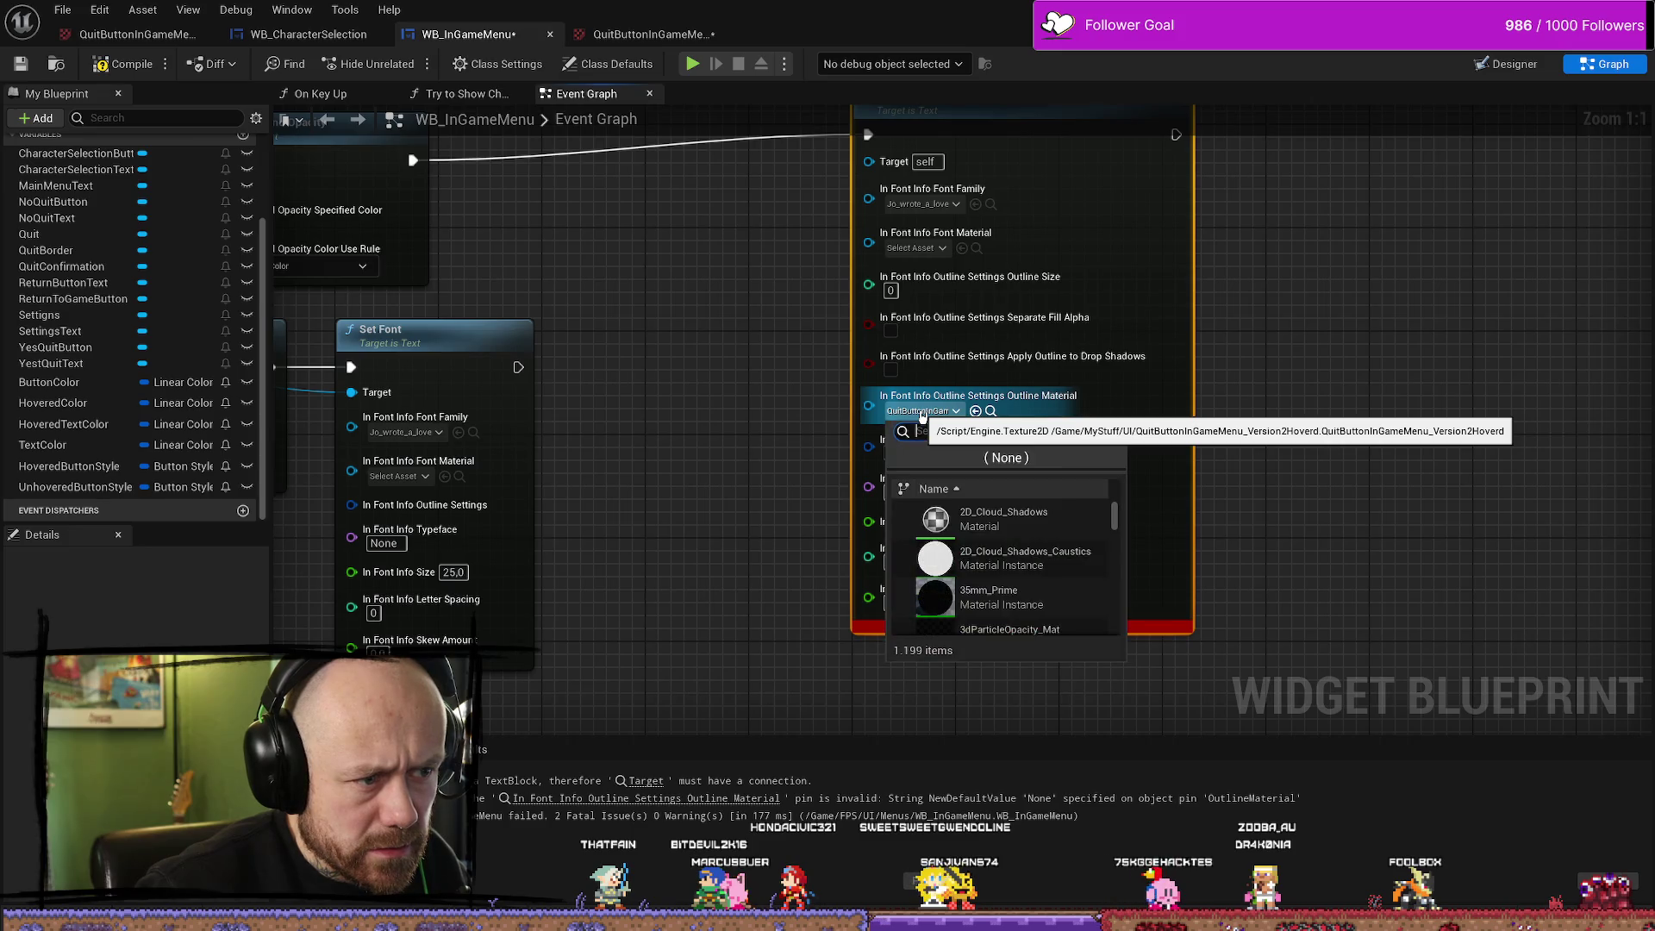
left_click(991, 412)
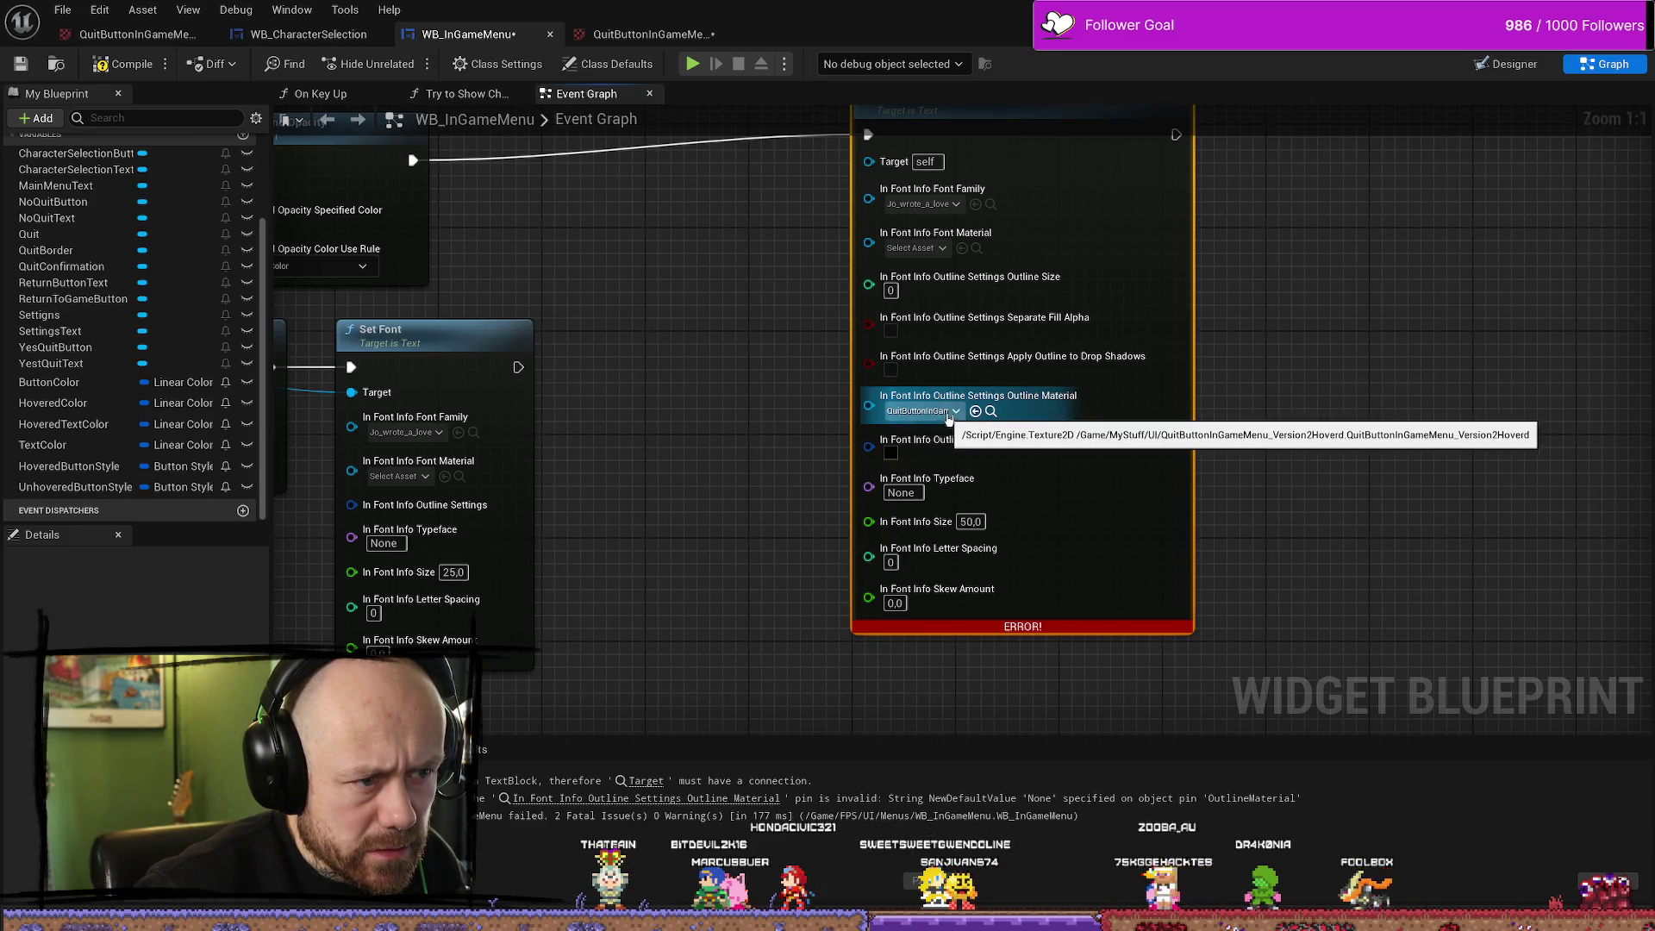
left_click(991, 412)
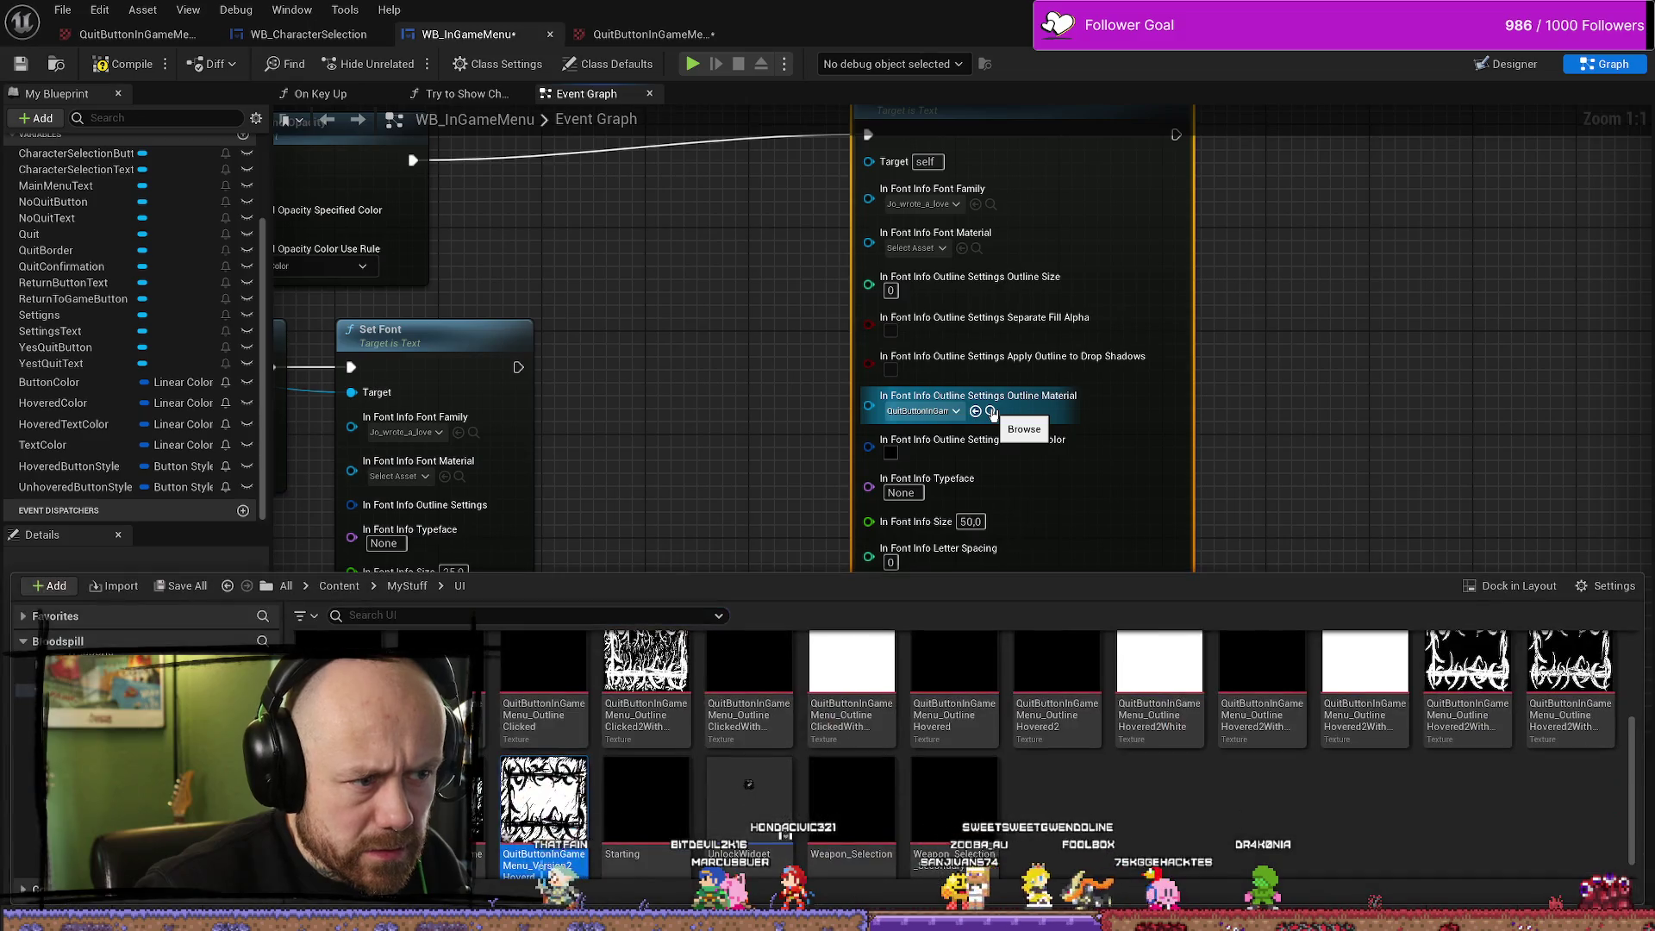
left_click(948, 411)
left_click(1000, 459)
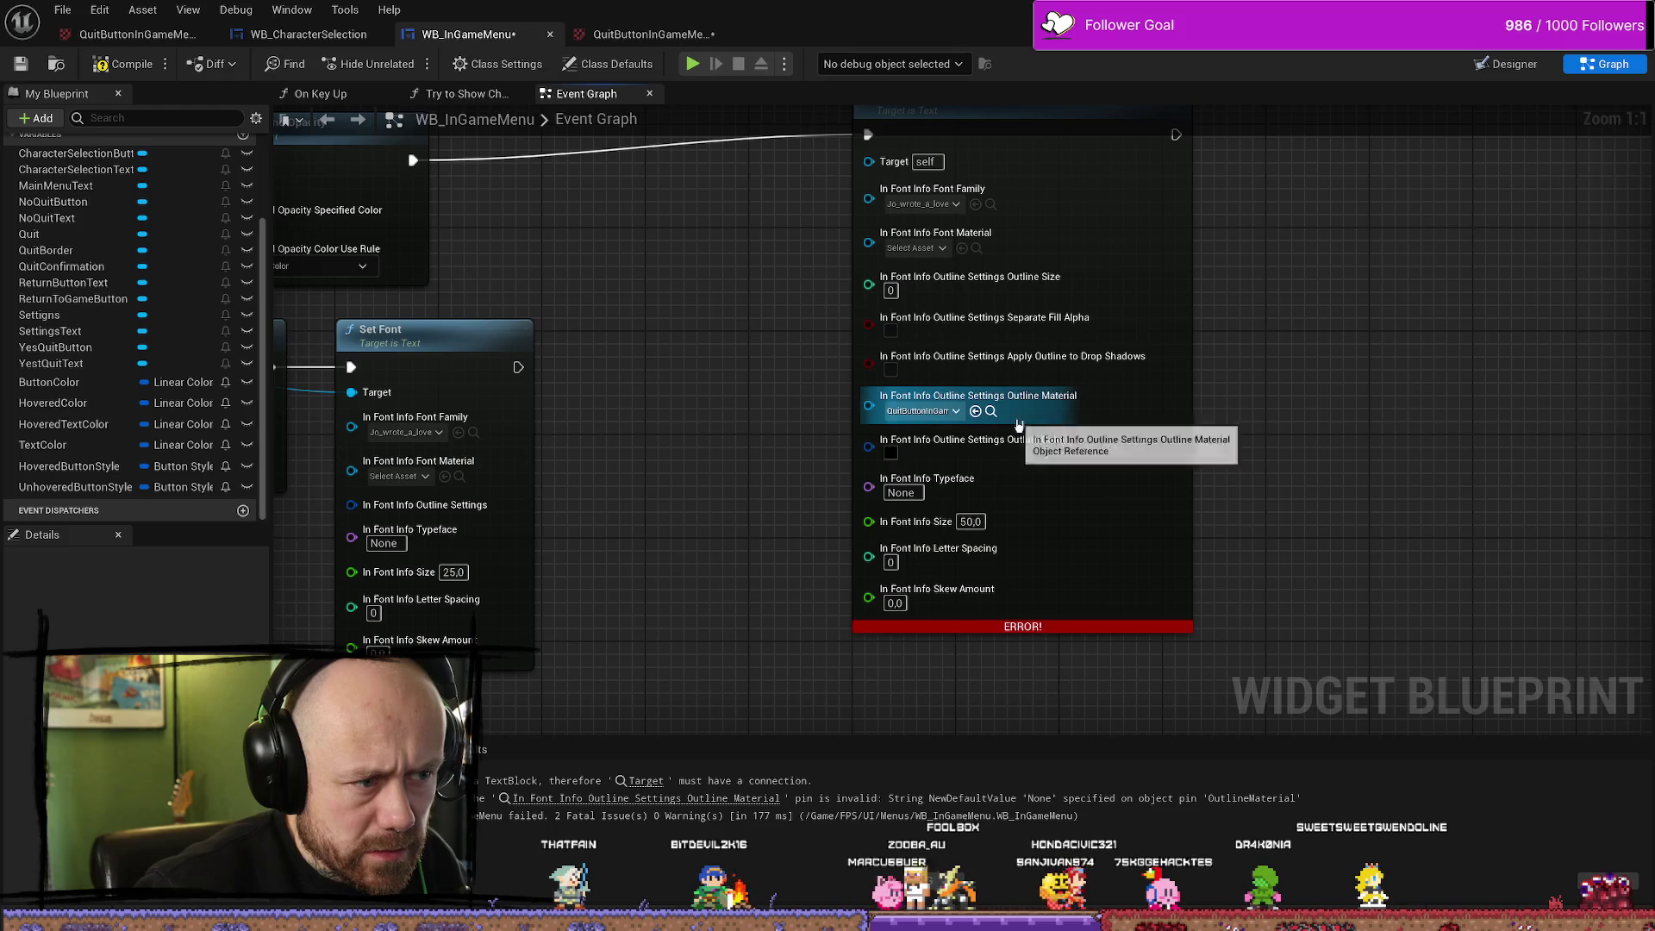
Enter the outline size, set a pure white outline colour, and recompile the blueprint
left_click(892, 291)
type("3")
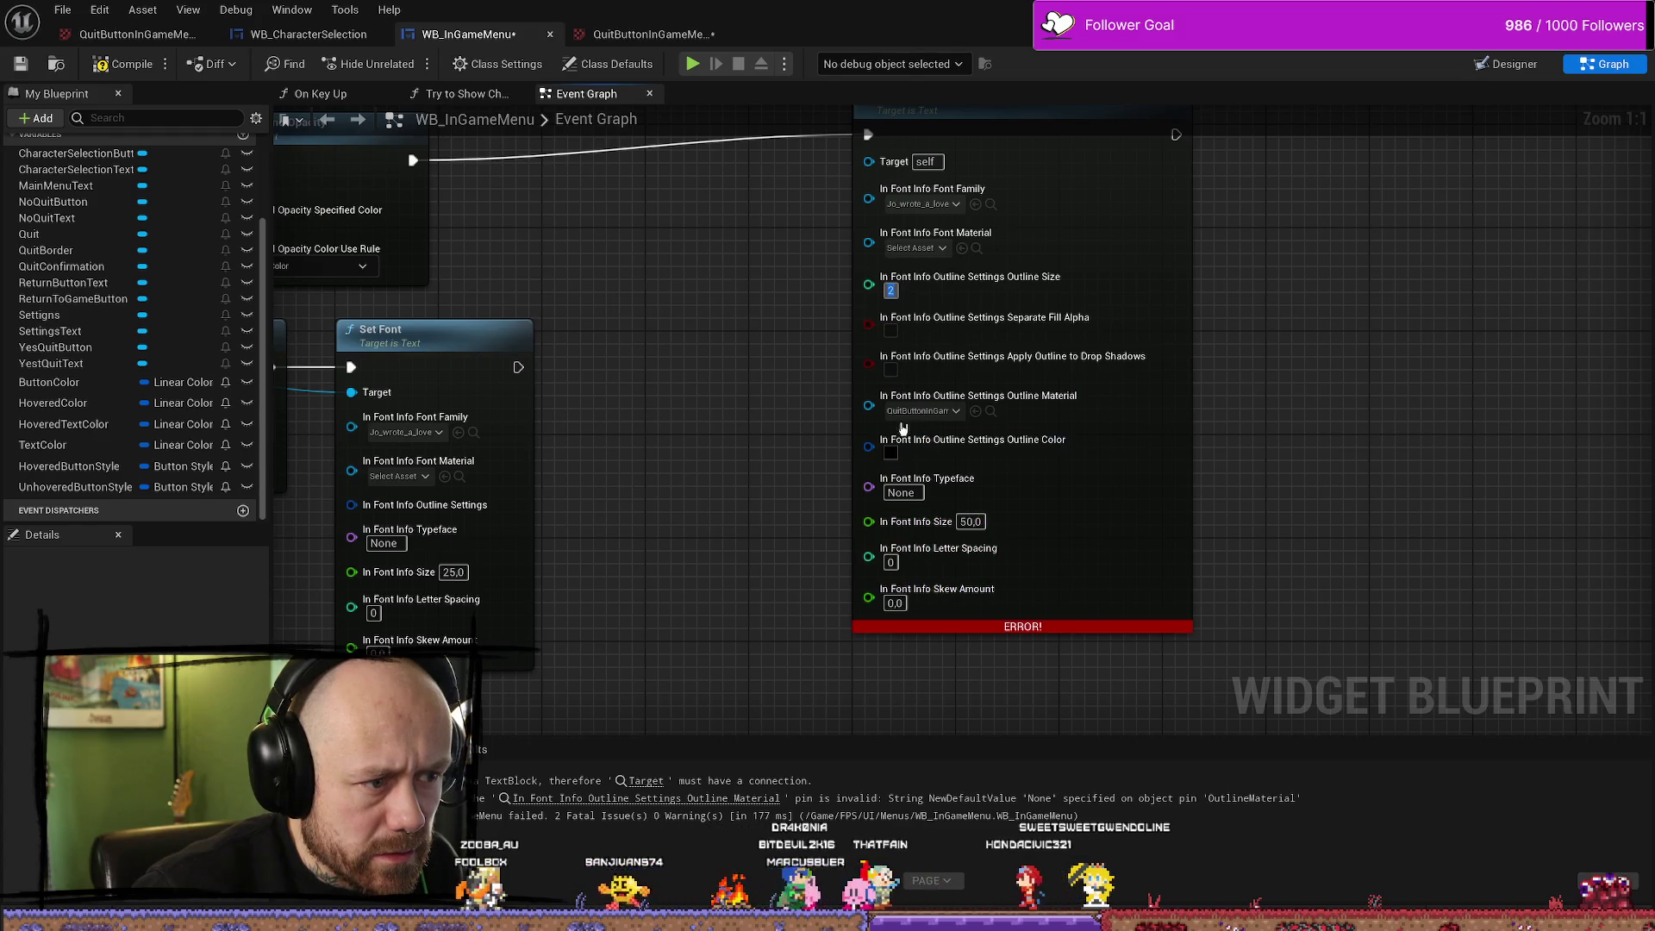
left_click(890, 453)
left_click(1006, 617)
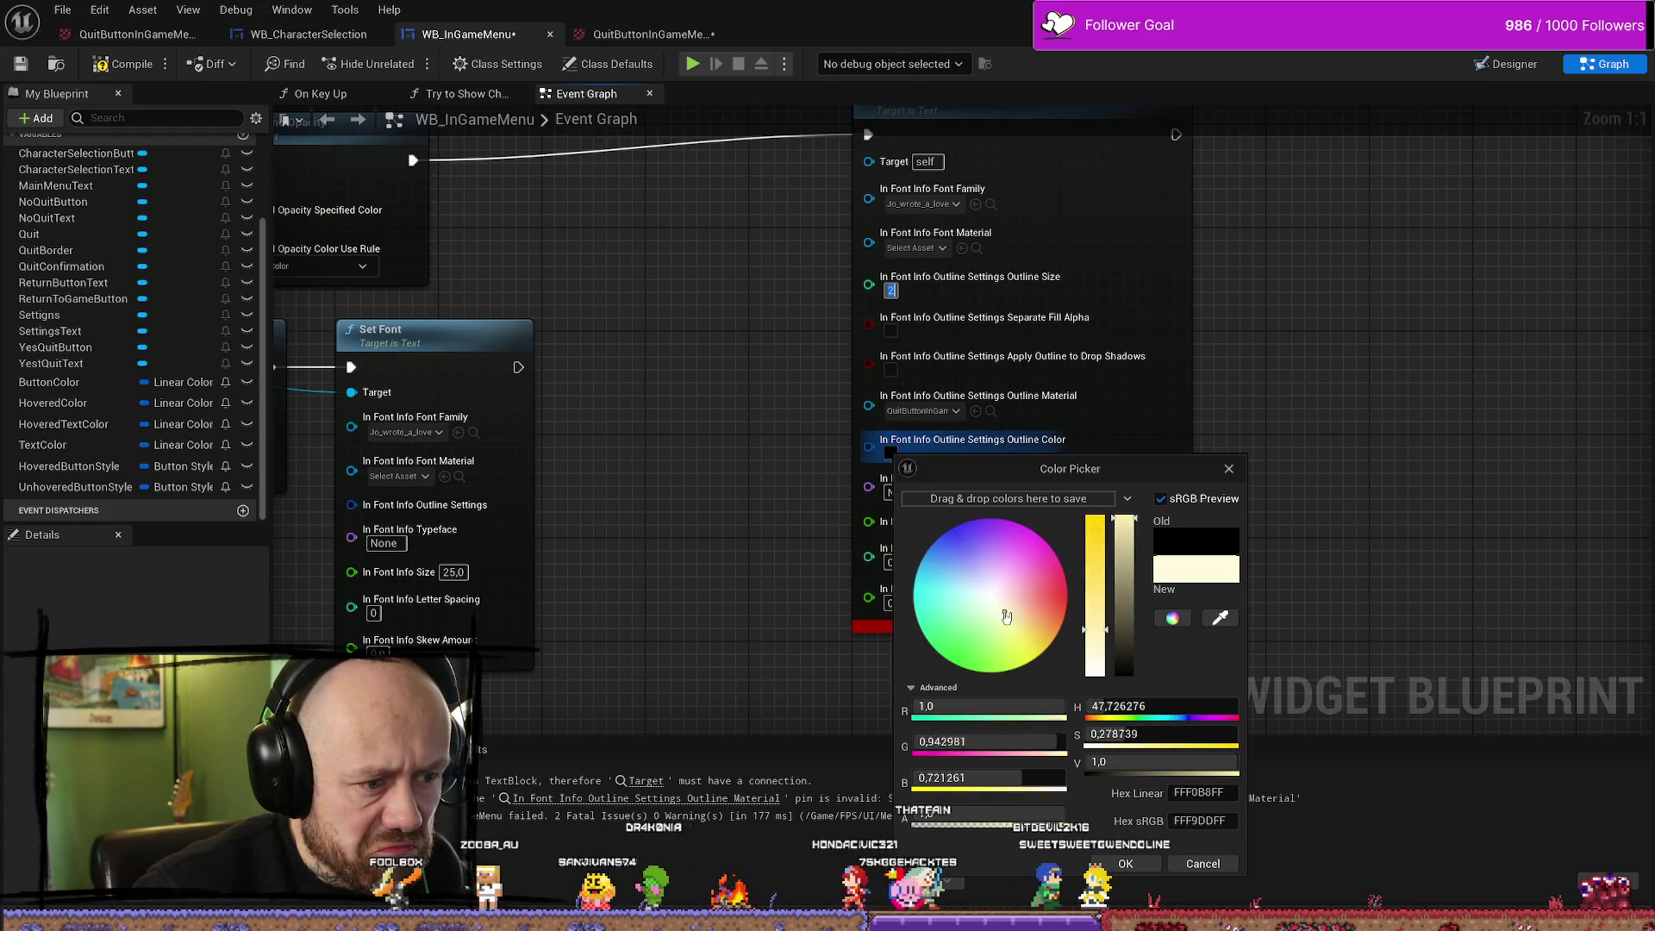
left_click(913, 593)
left_click(1090, 746)
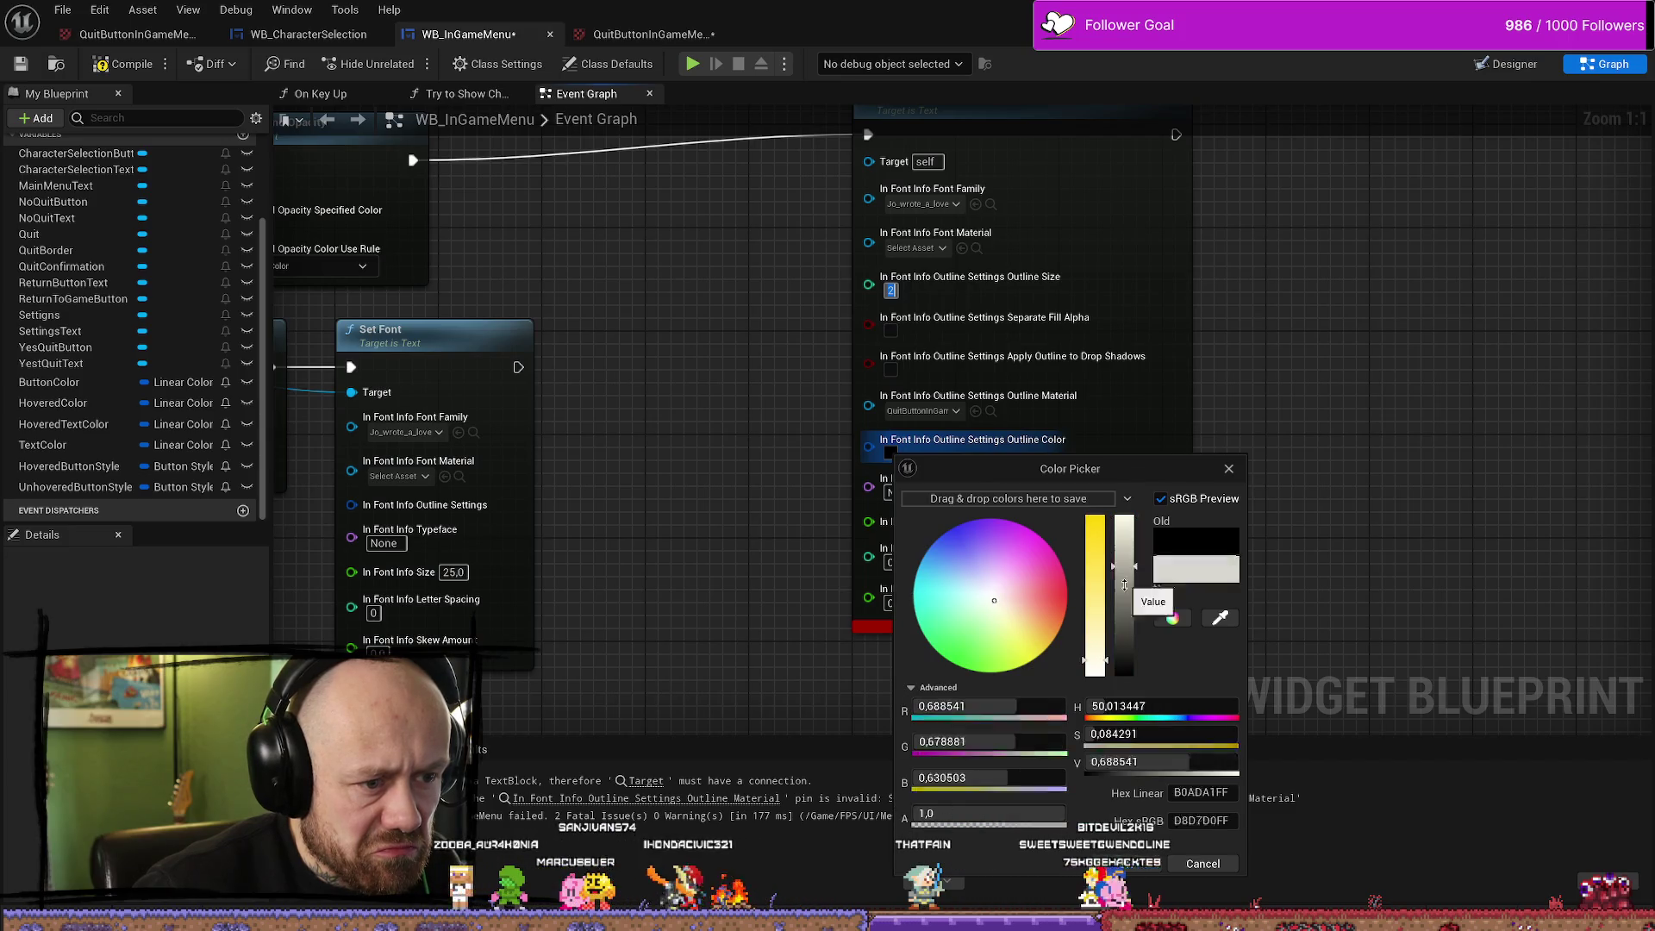
left_click(728, 459)
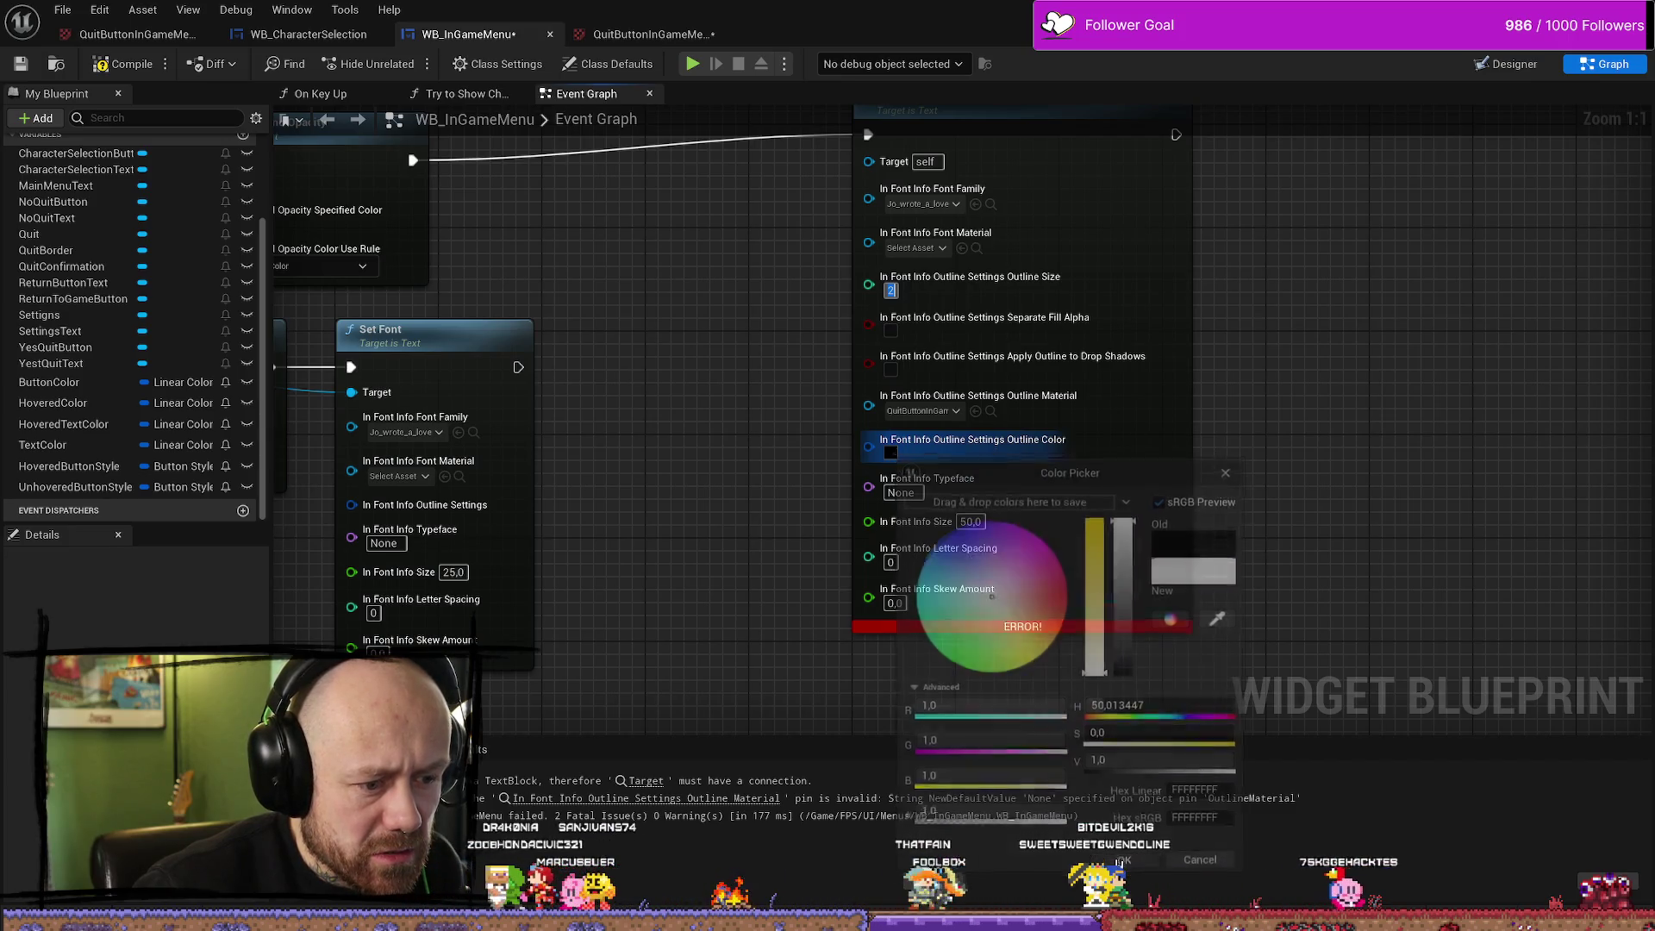
key("F7")
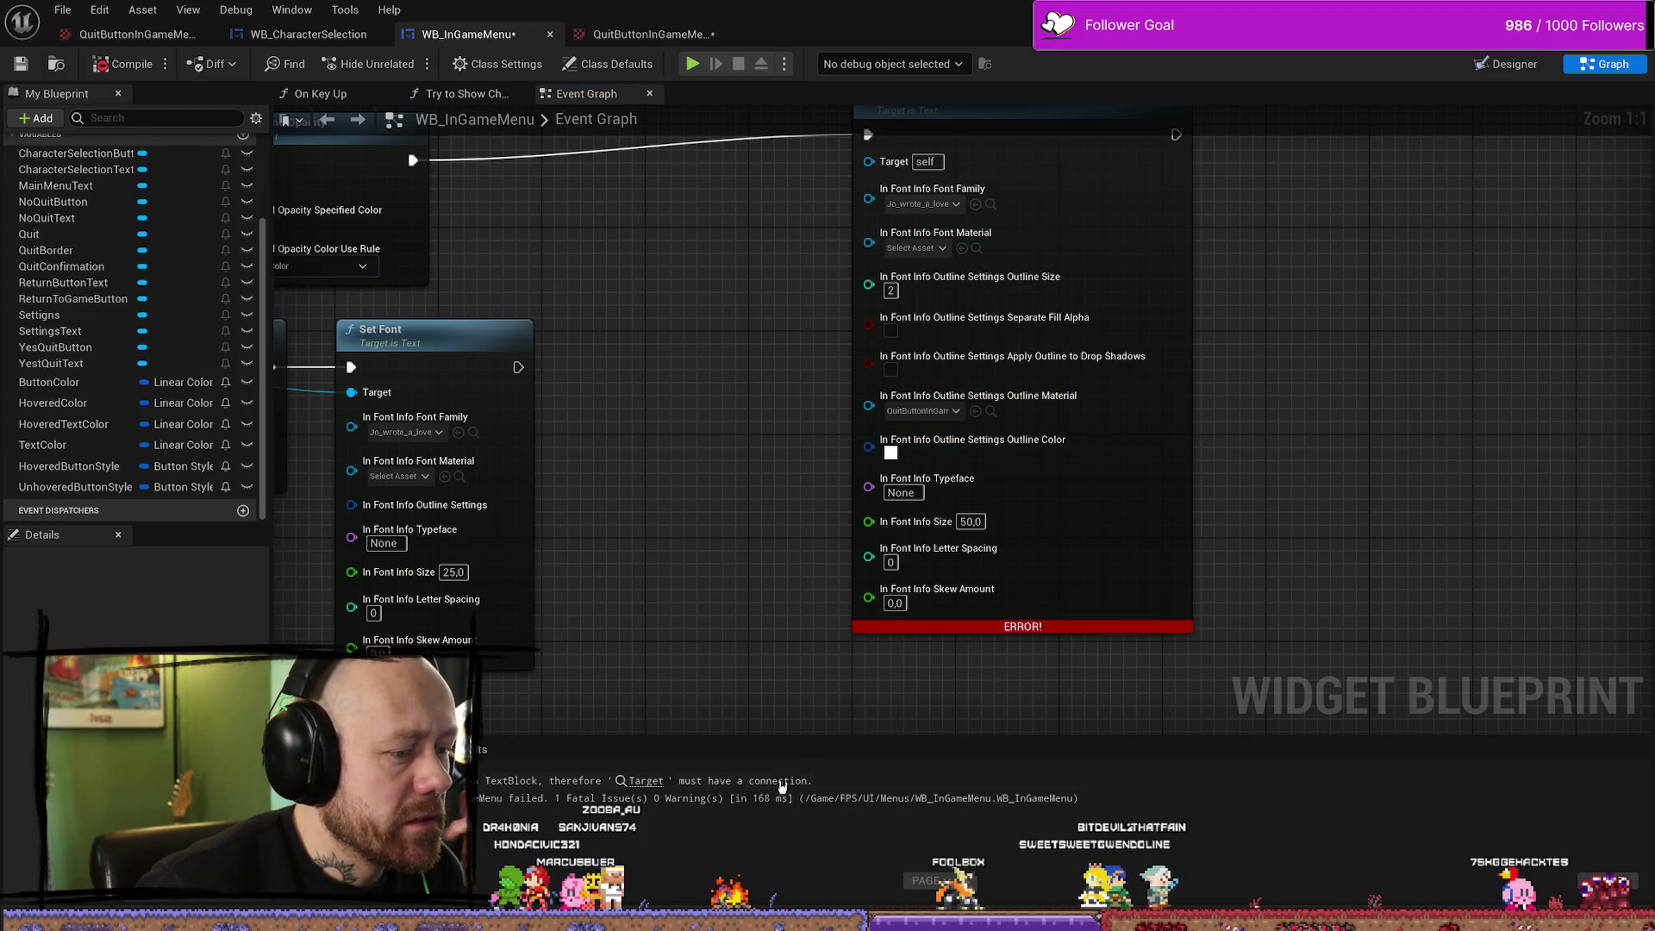
left_click(639, 781)
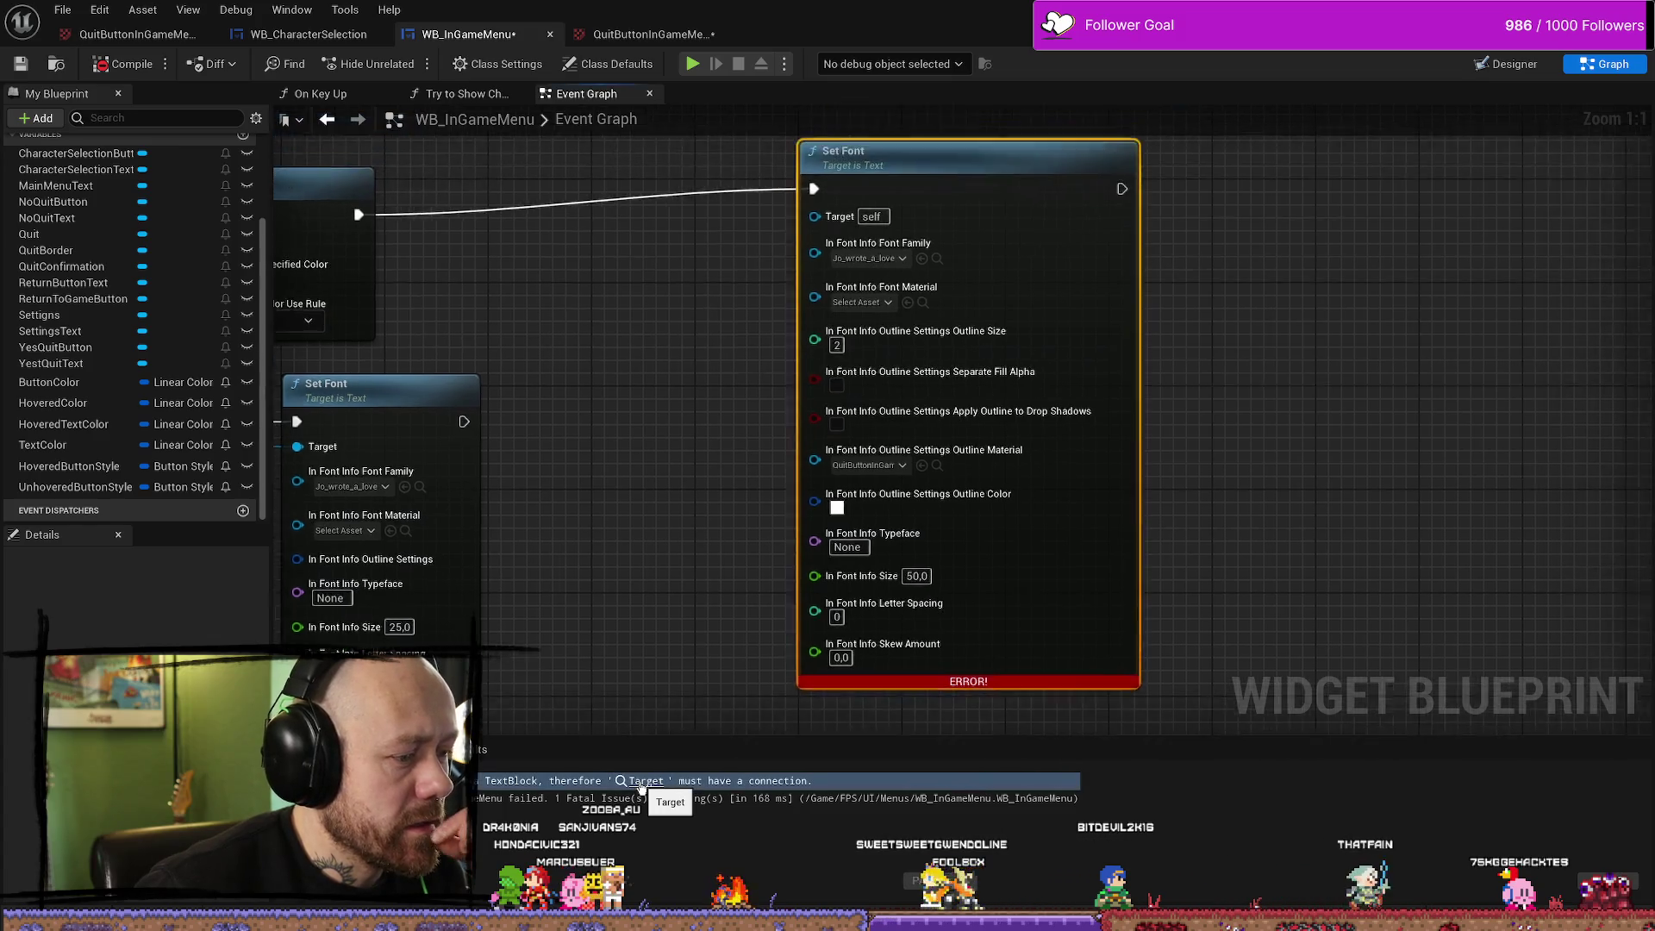
Wire YestQuitText into the Set Font node's Target pin
scroll(847, 382, "down", 5)
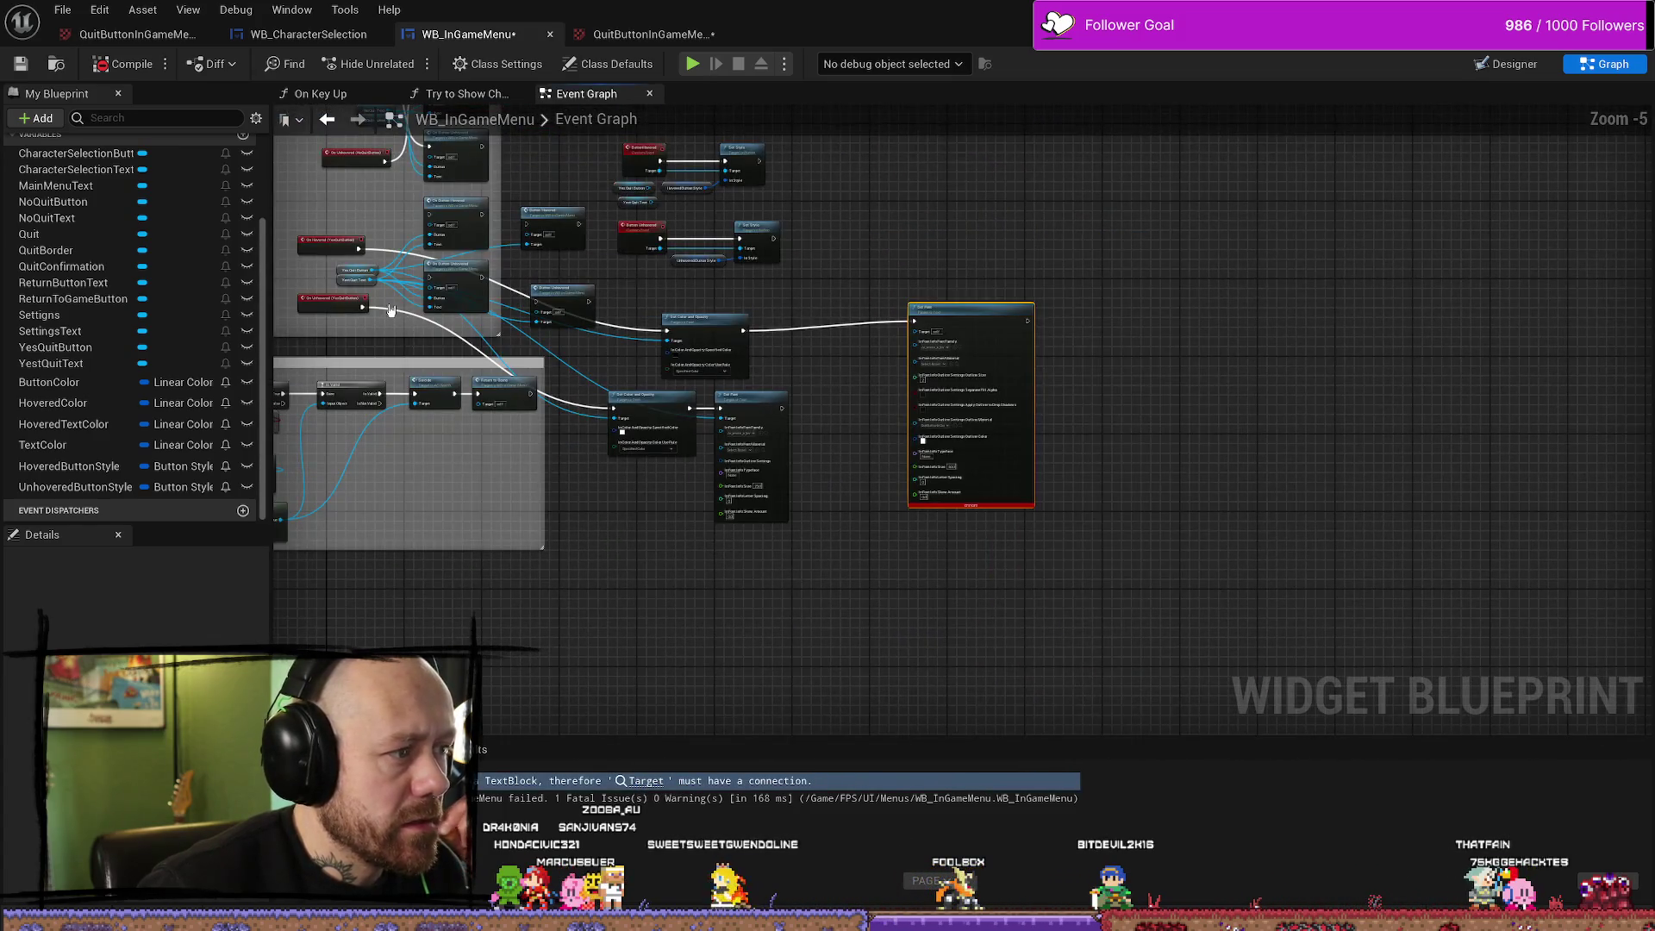
scroll(389, 310, "up", 1)
mouse_move(360, 271)
left_mouse_down()
mouse_move(1081, 418)
mouse_move(1091, 346)
left_mouse_up()
Check the quit button textures, recompile without errors, and start playing the level
left_click(87, 41)
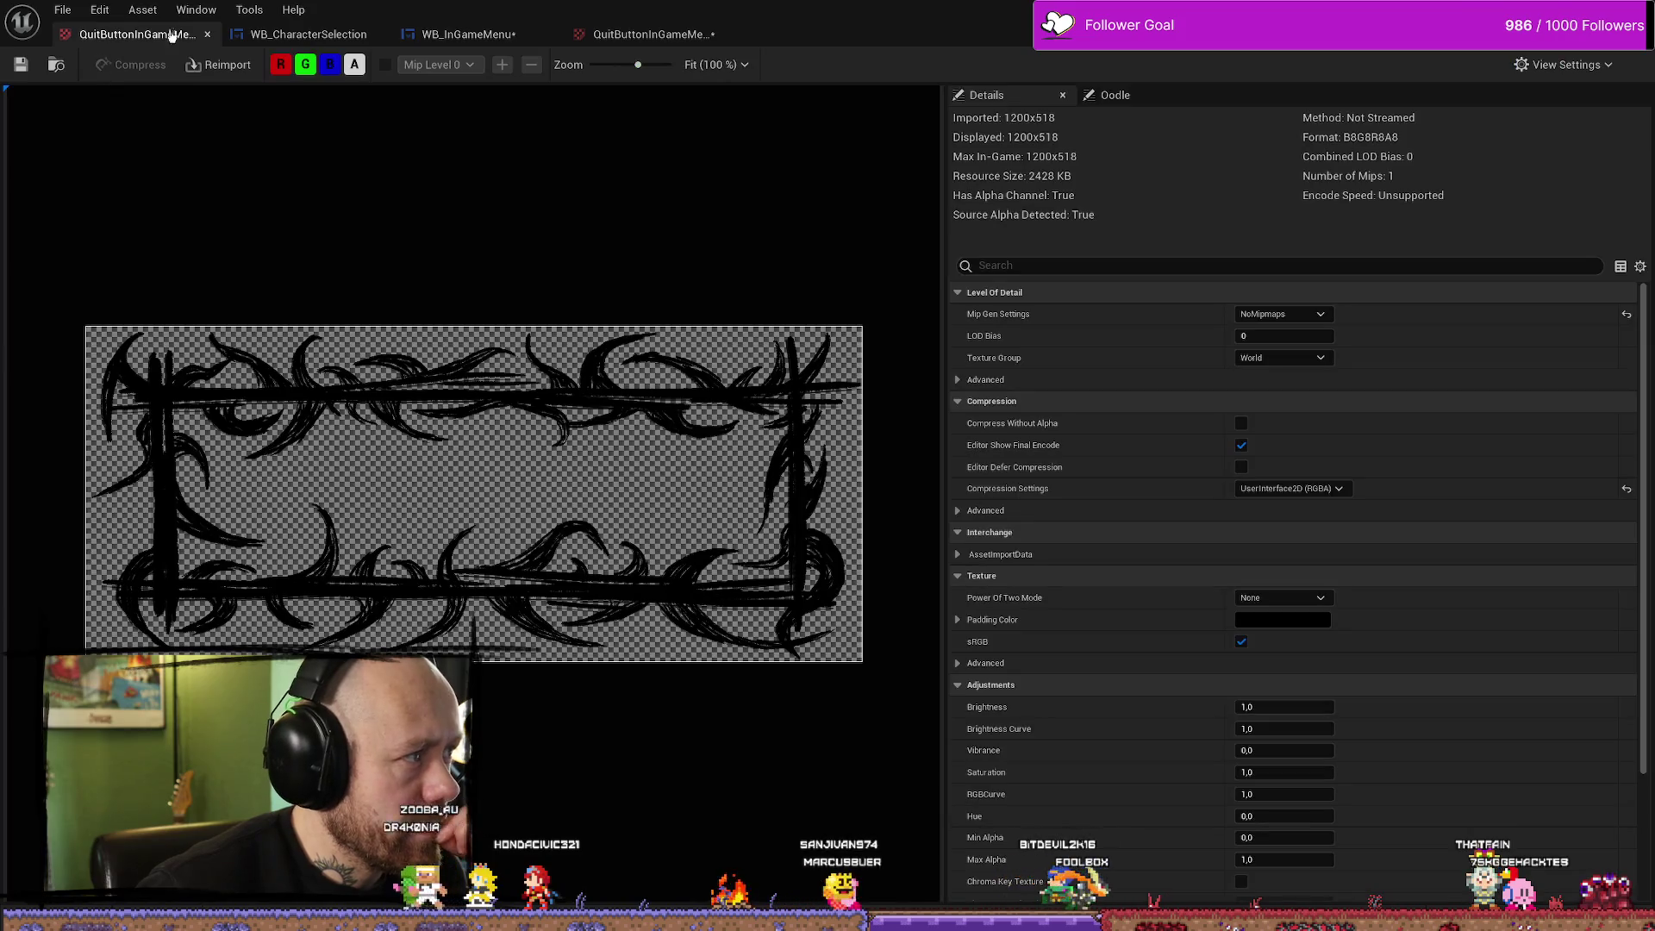
left_click(637, 34)
left_click(465, 34)
left_click(110, 63)
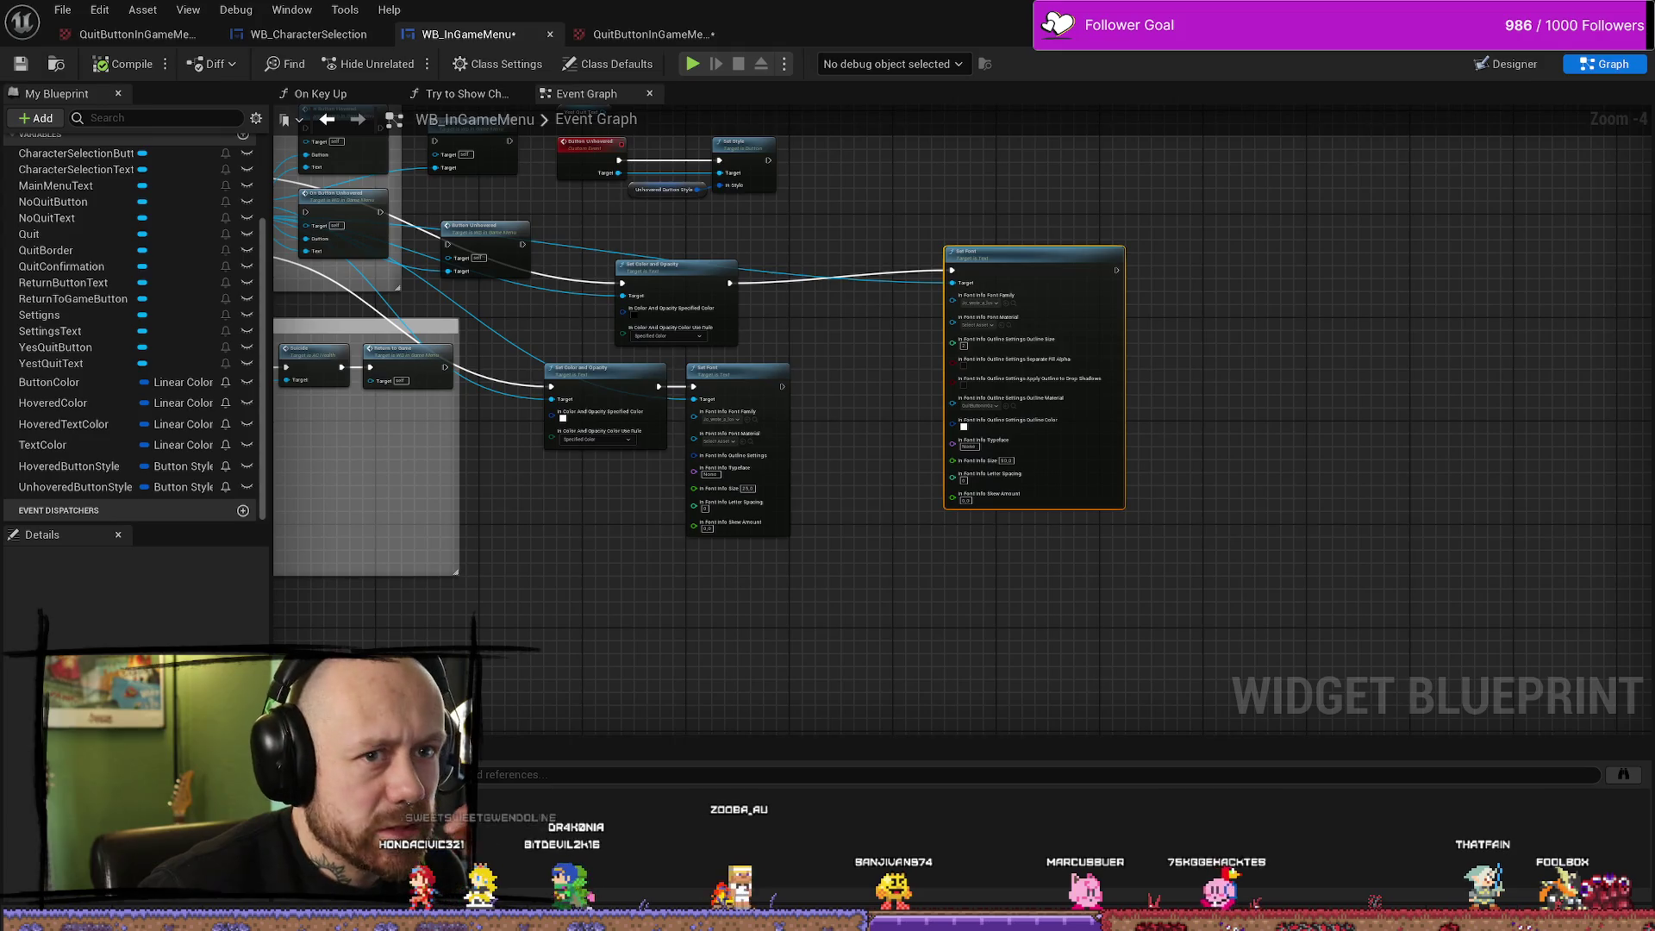
key("alt+Tab")
key("alt+p")
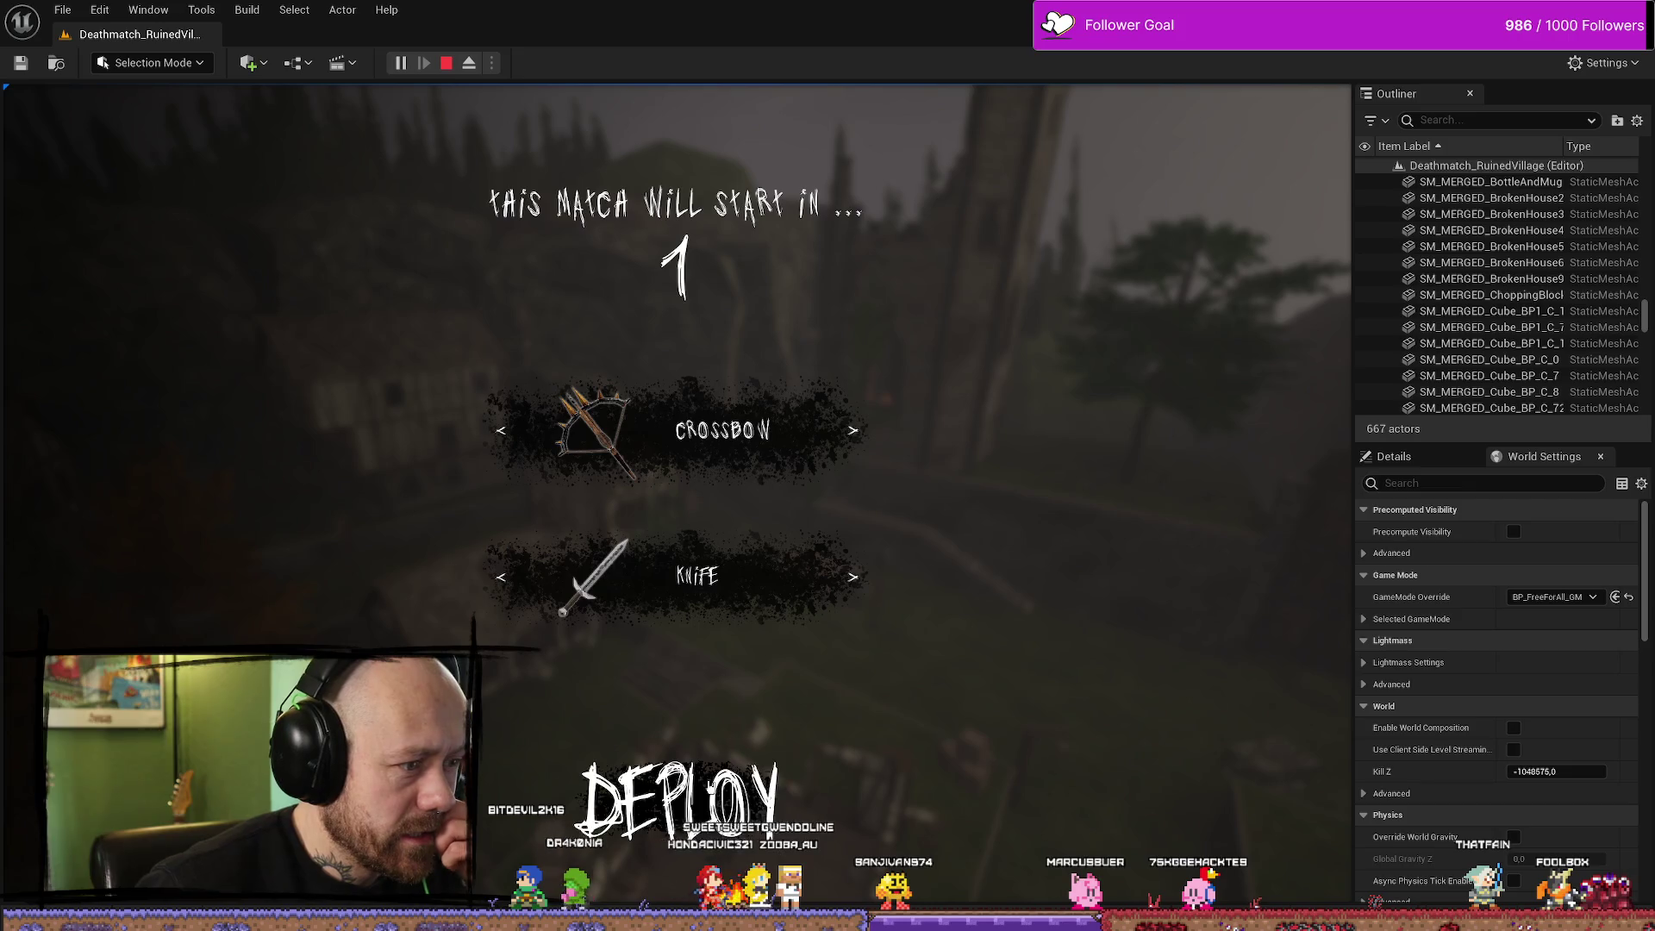
Open the pause menu with Escape and choose Quit to show the Leave Match dialog
key("Escape")
left_click(203, 306)
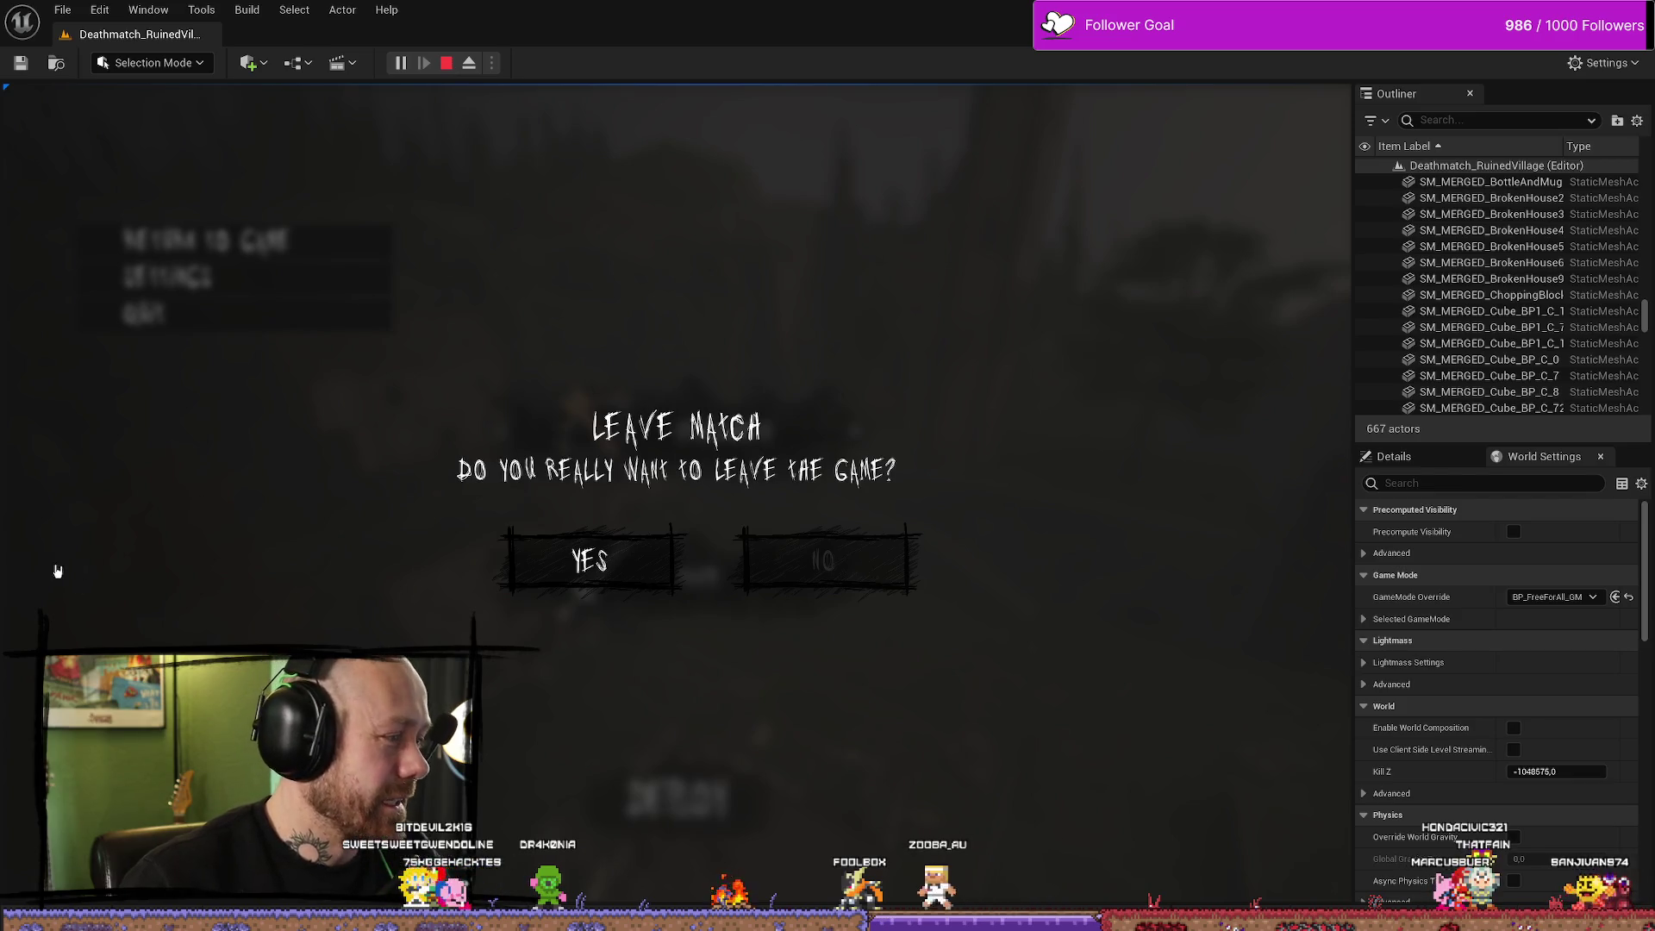
key("alt+Tab")
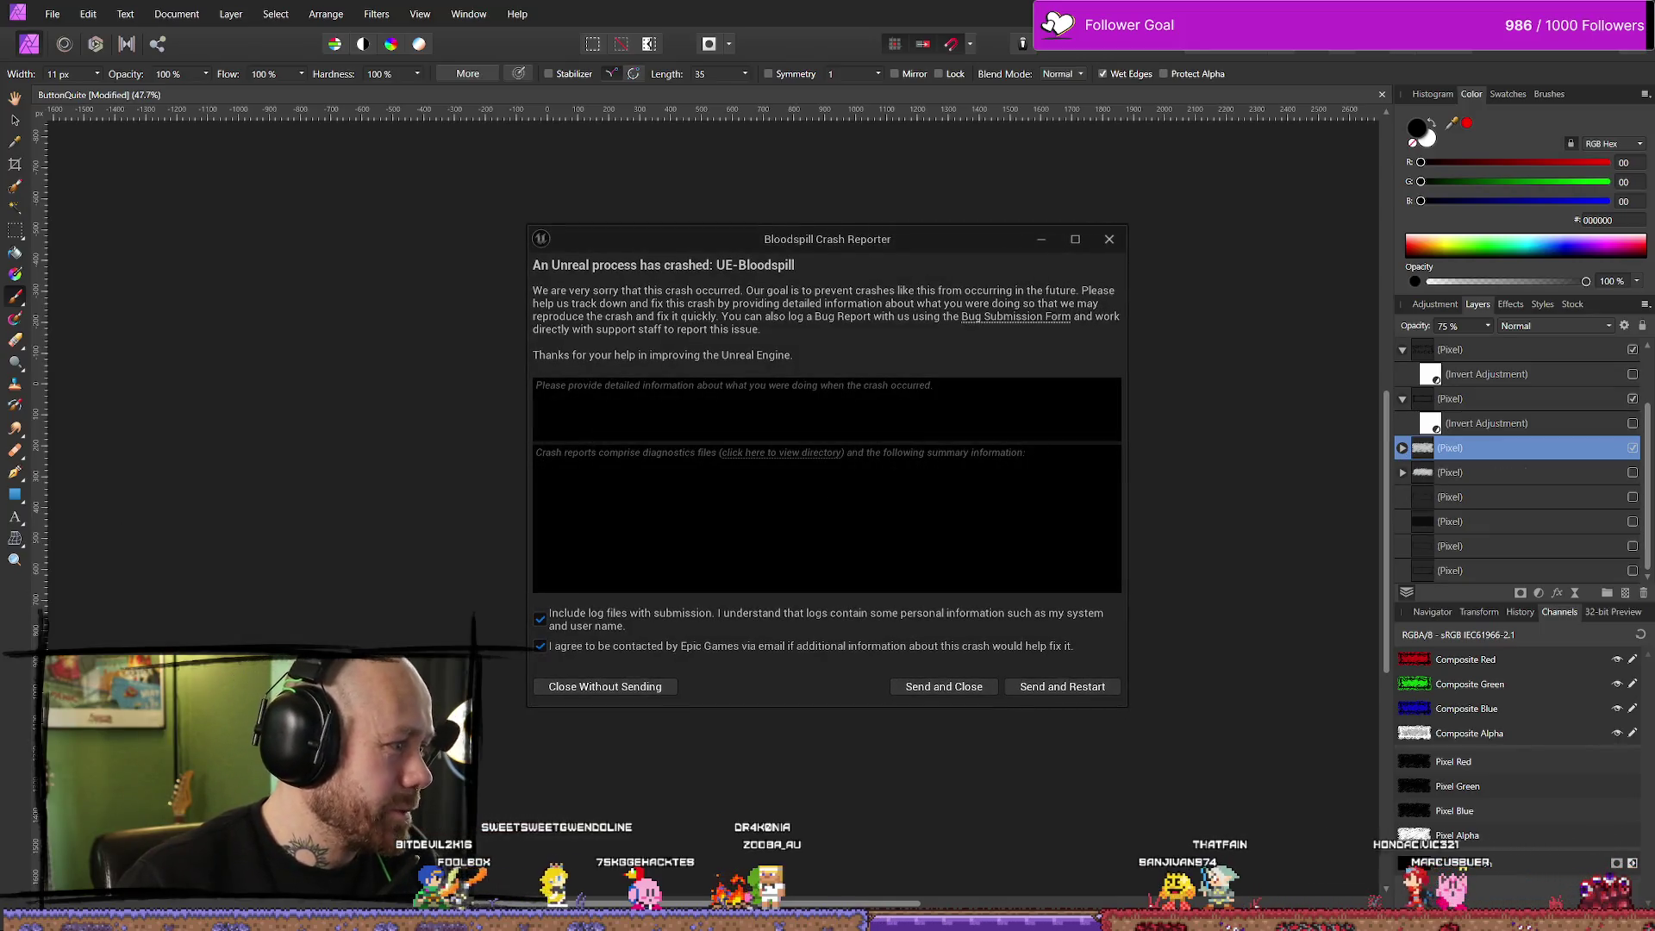
Close the crash report, expand the frame layer, compare its visibility, and leave it hidden
left_click(1061, 686)
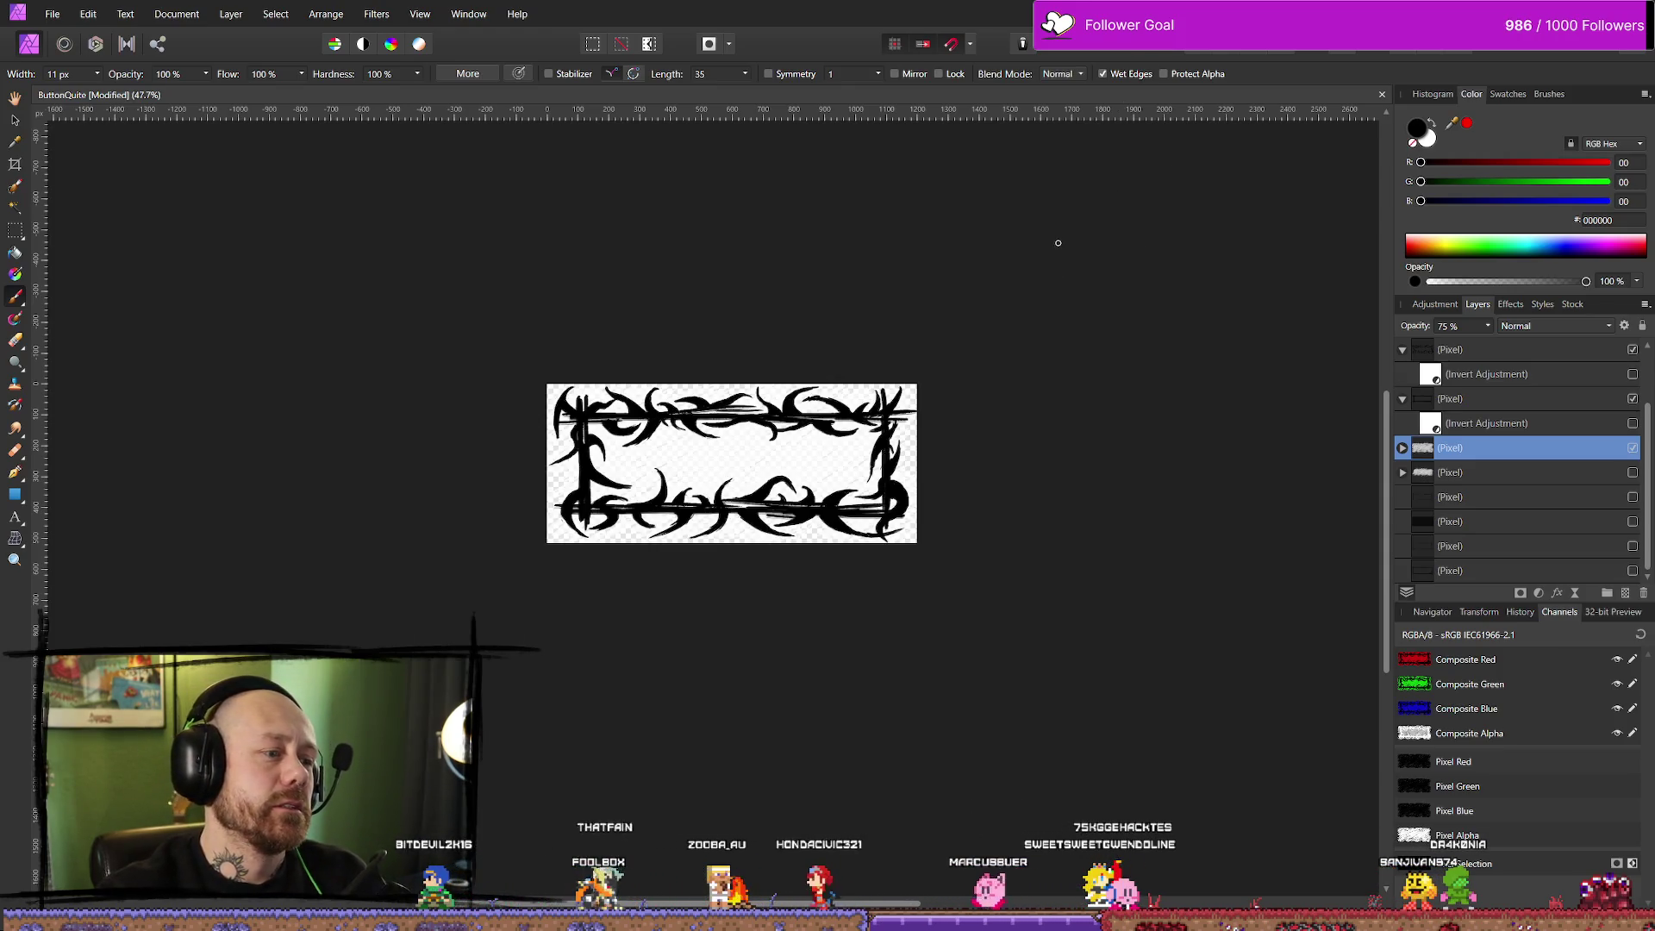
left_click(1402, 448)
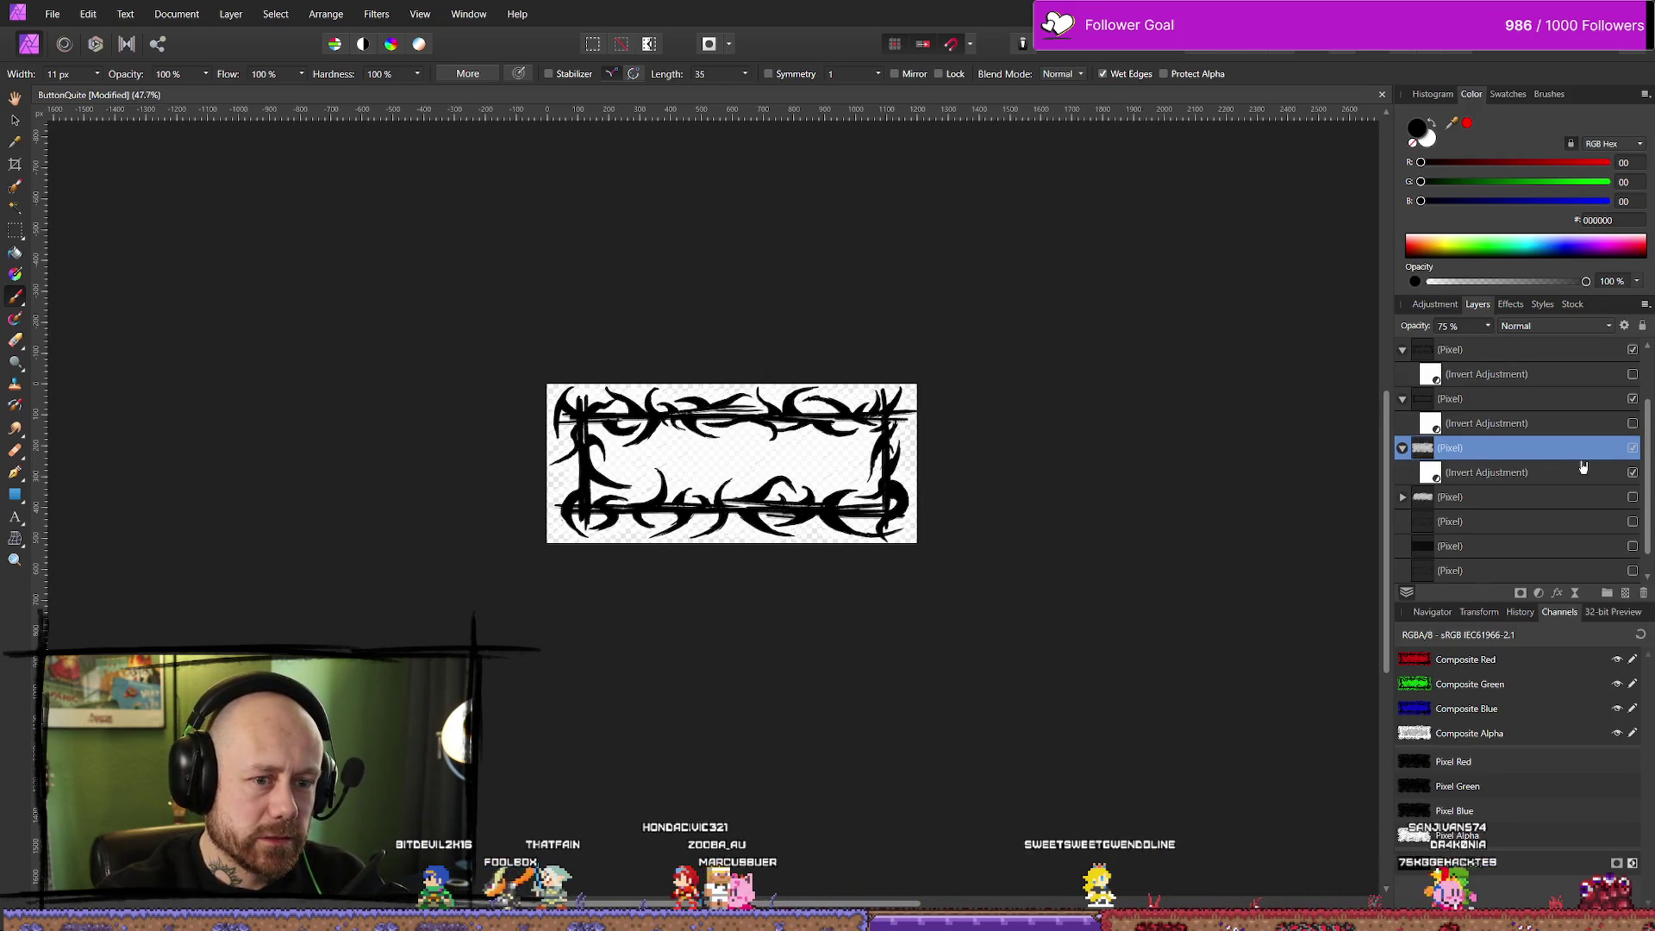
left_click(1632, 448)
left_click(1632, 448)
left_click(1632, 448)
left_click(1632, 448)
left_click(1632, 448)
left_click(1632, 448)
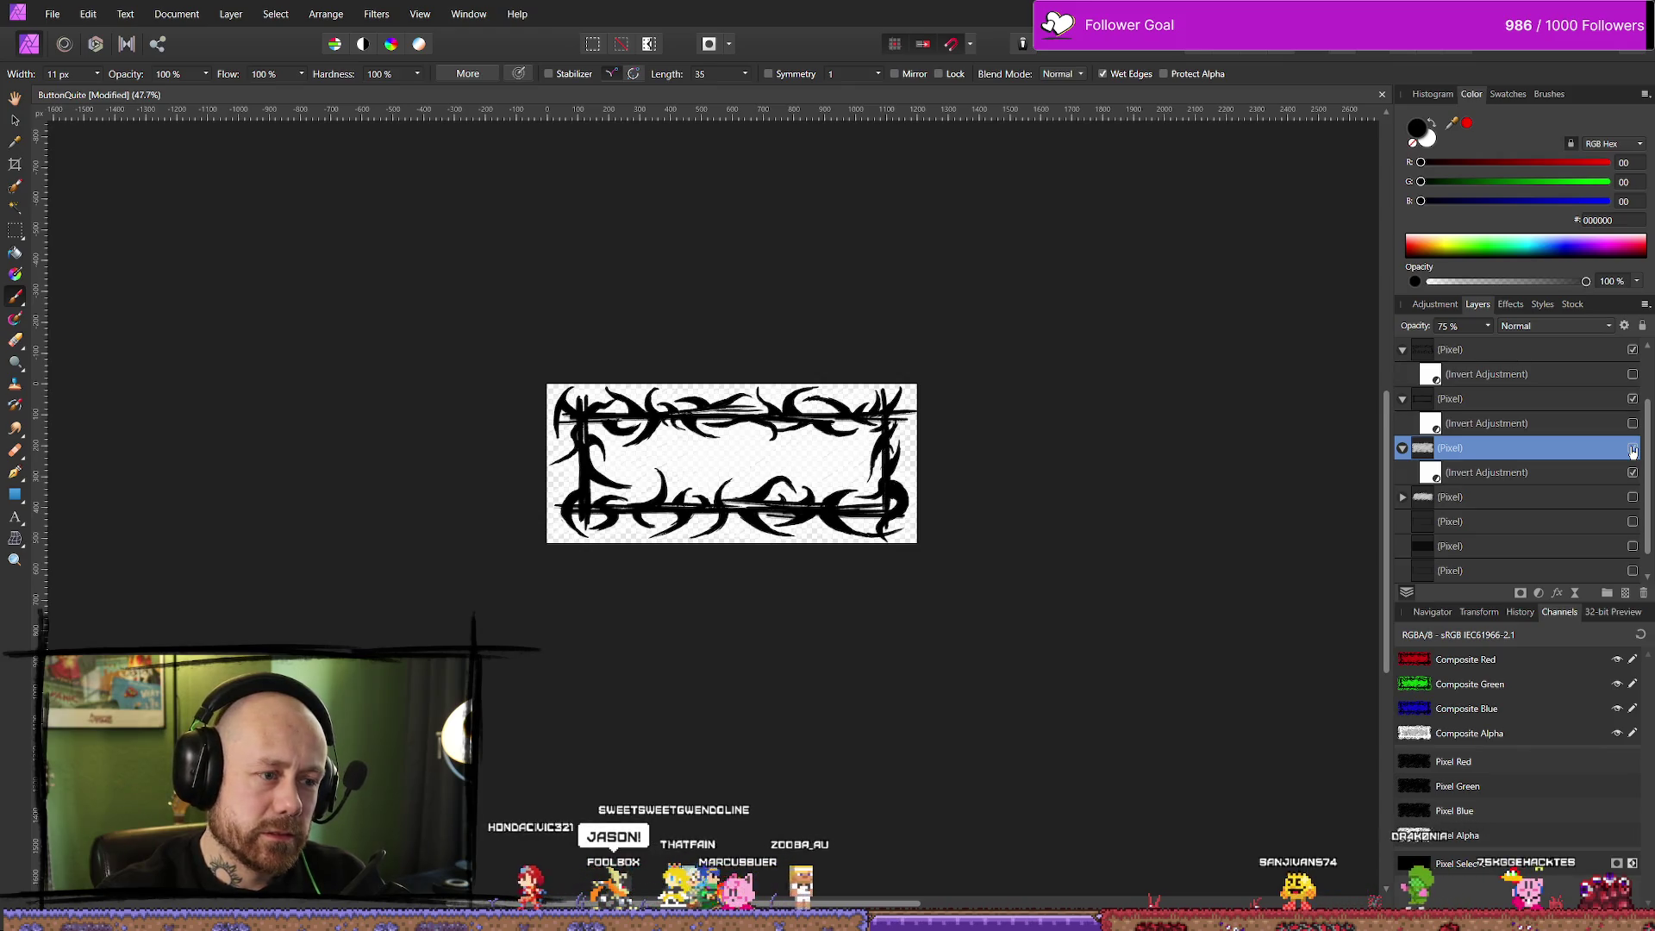
left_click(1632, 448)
left_click(1634, 449)
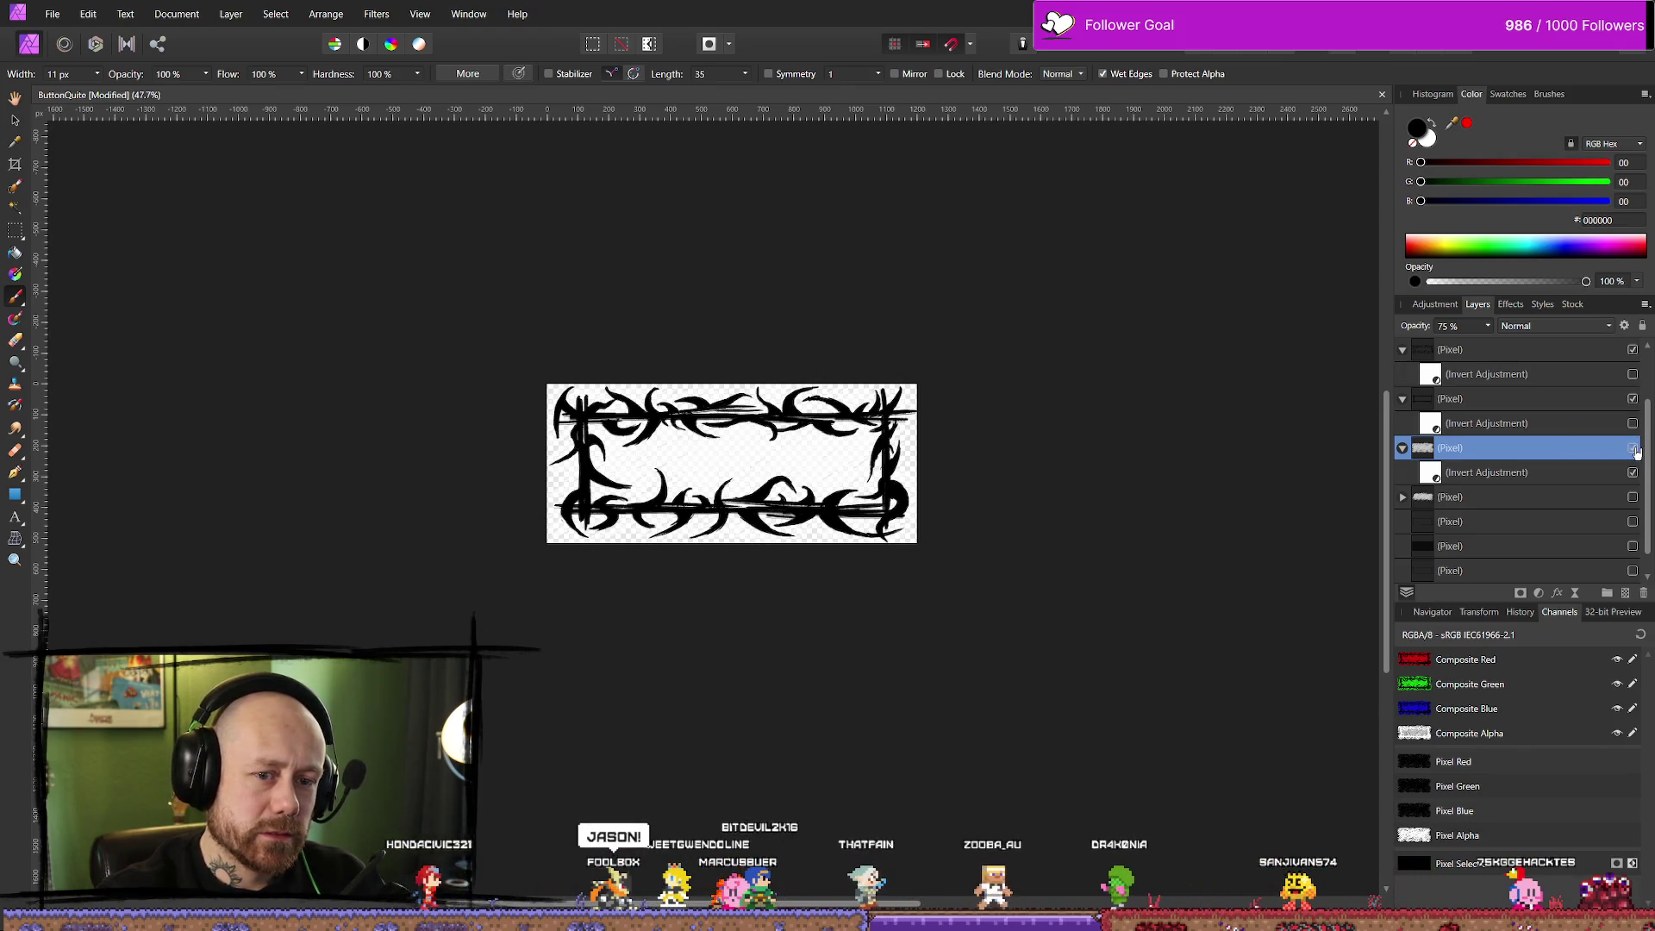
left_click(1632, 448)
left_click(52, 14)
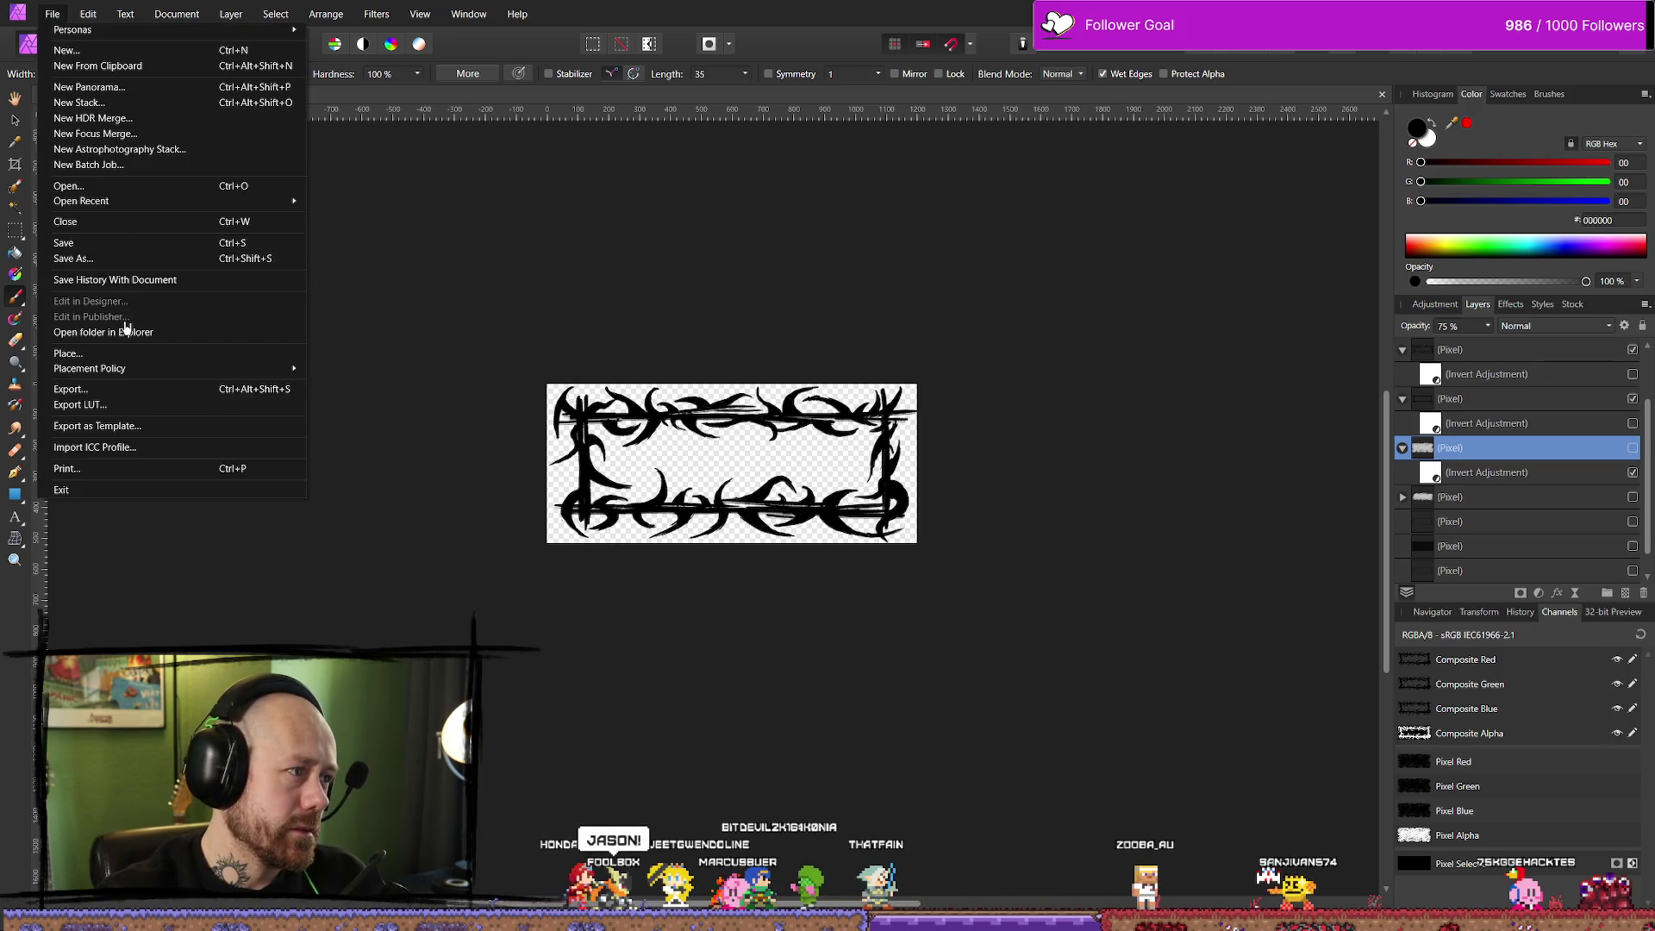
Save the ButtonQuite button frame image
left_click(89, 245)
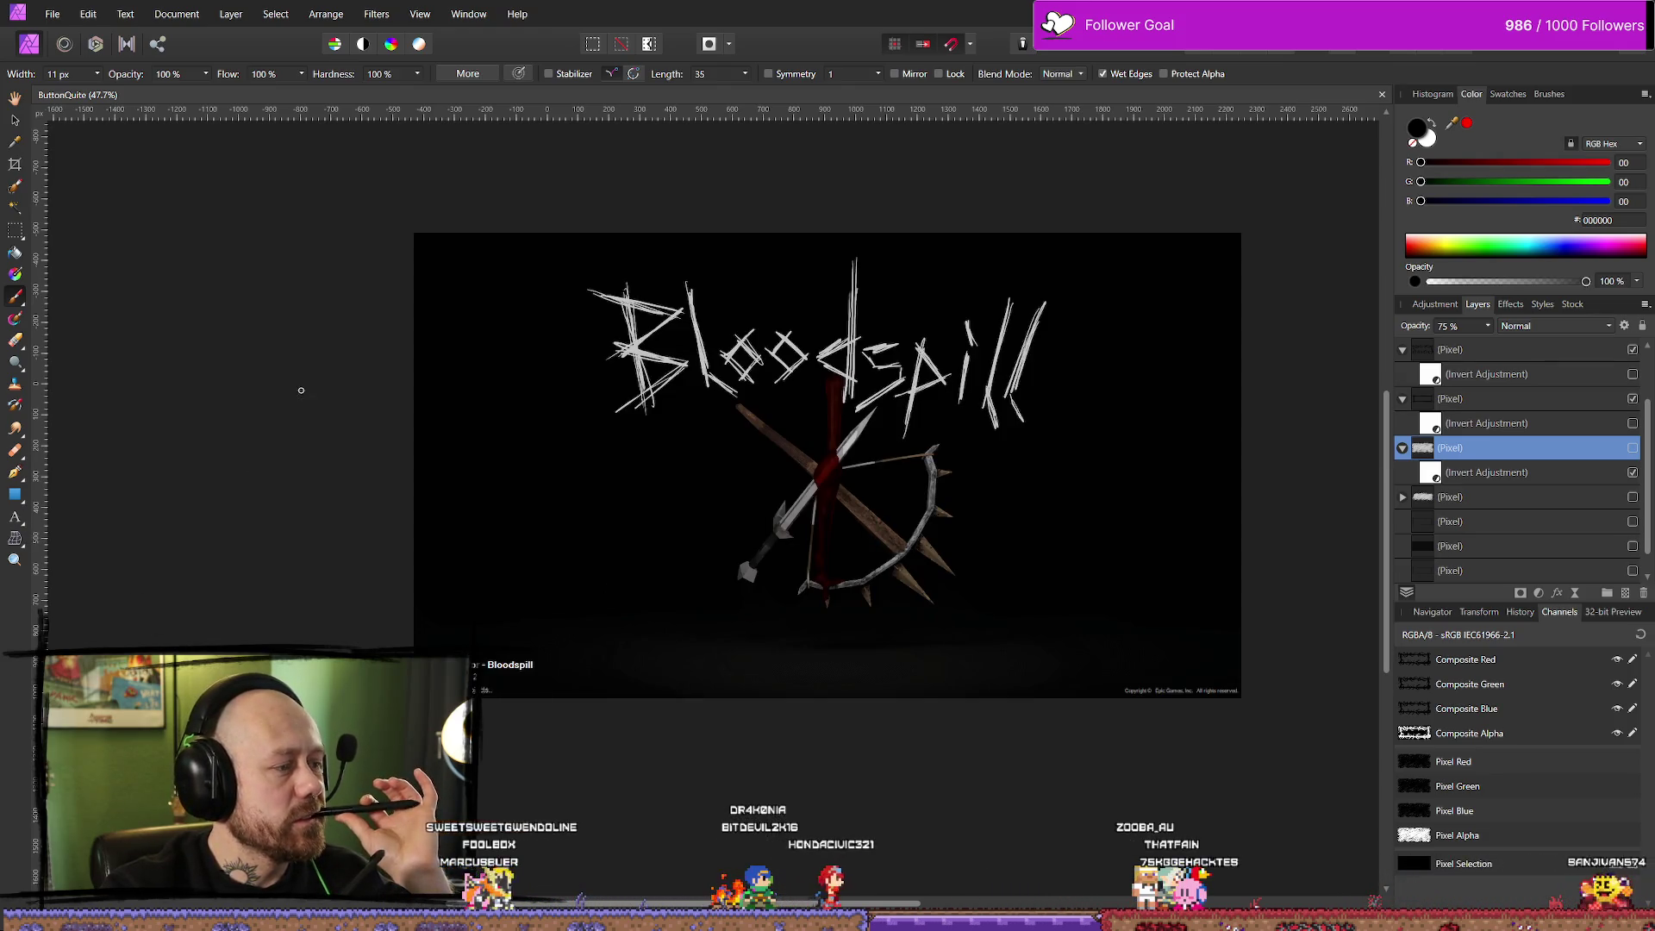
left_click(276, 15)
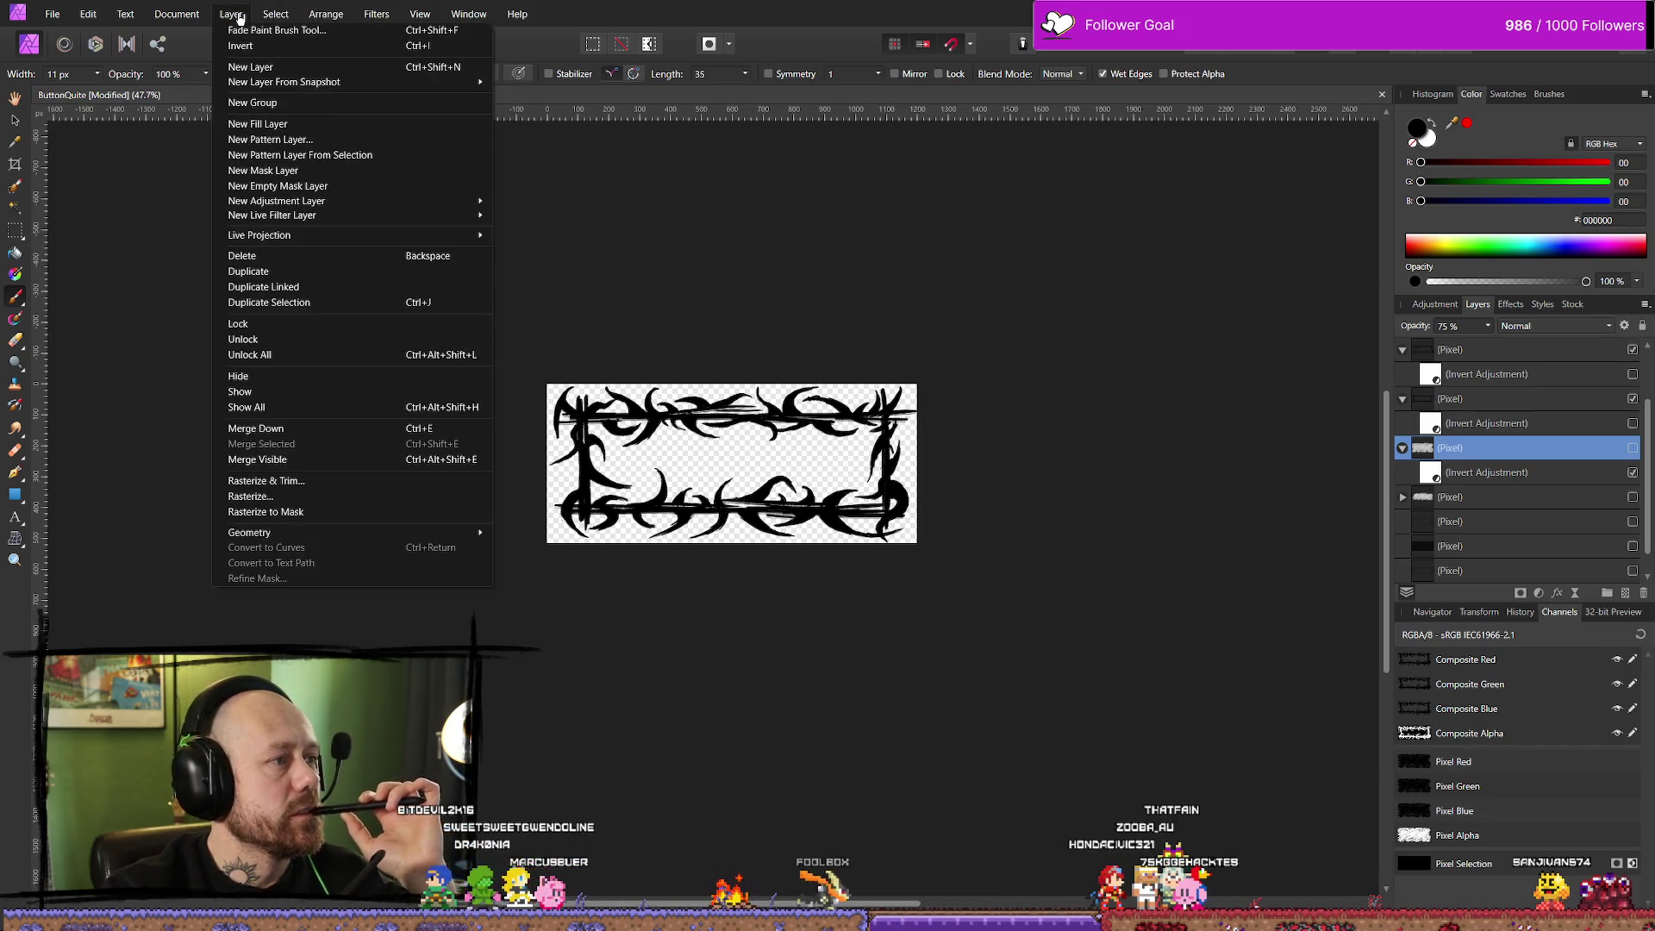
left_click(164, 15)
left_click(164, 15)
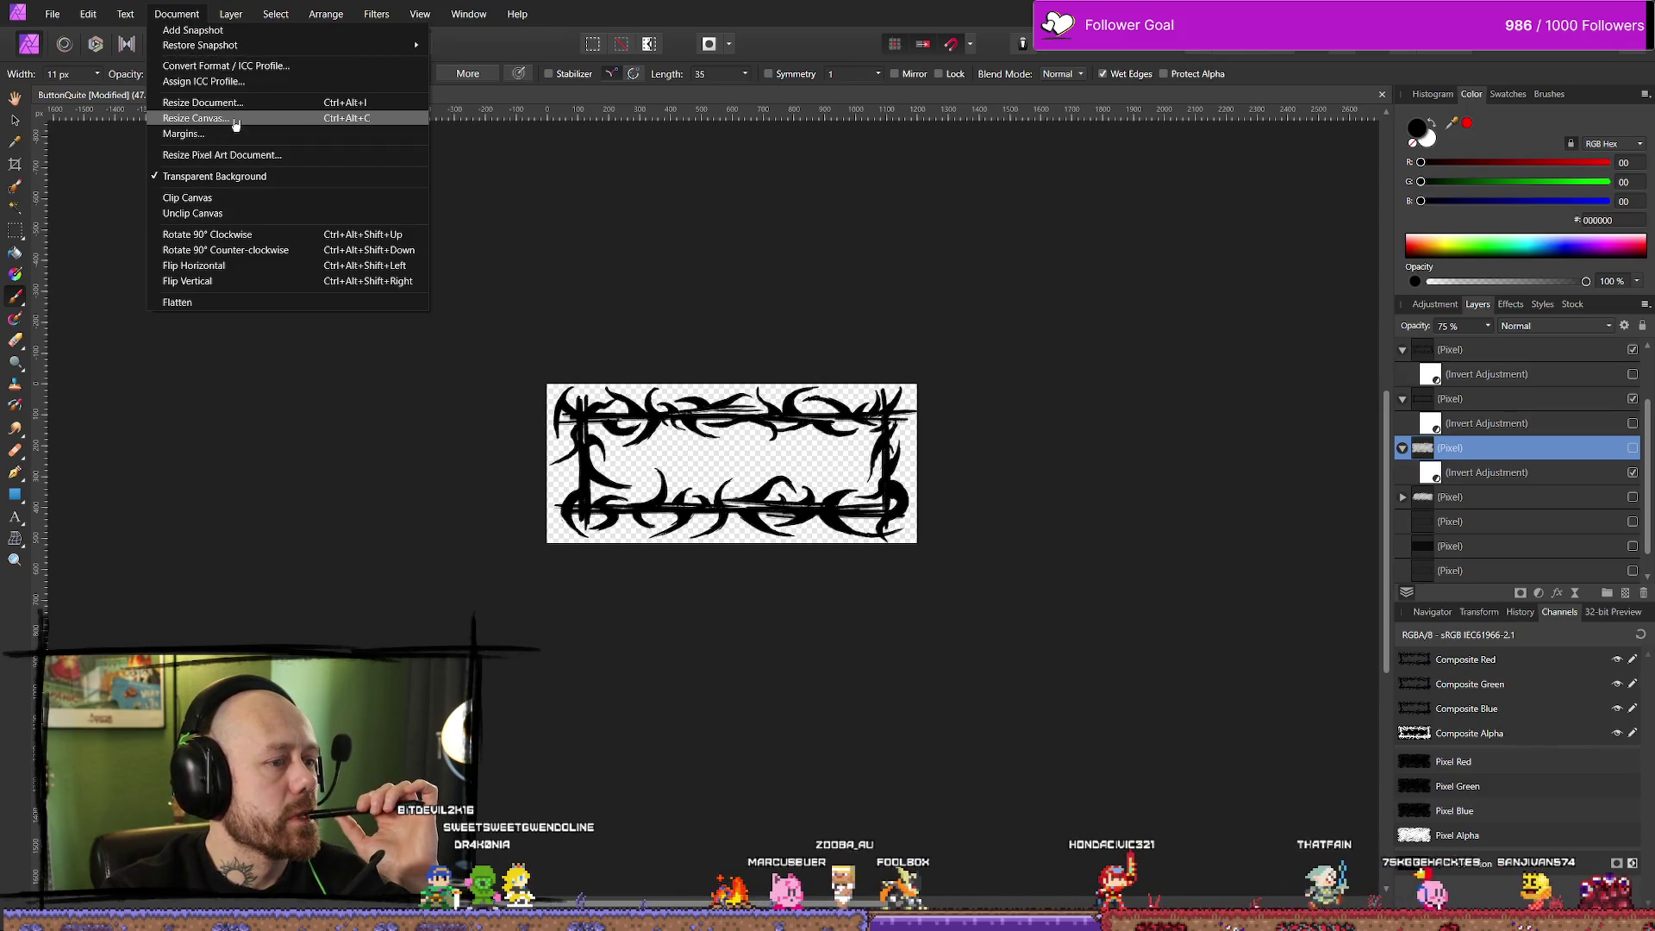
left_click(52, 15)
left_click(51, 14)
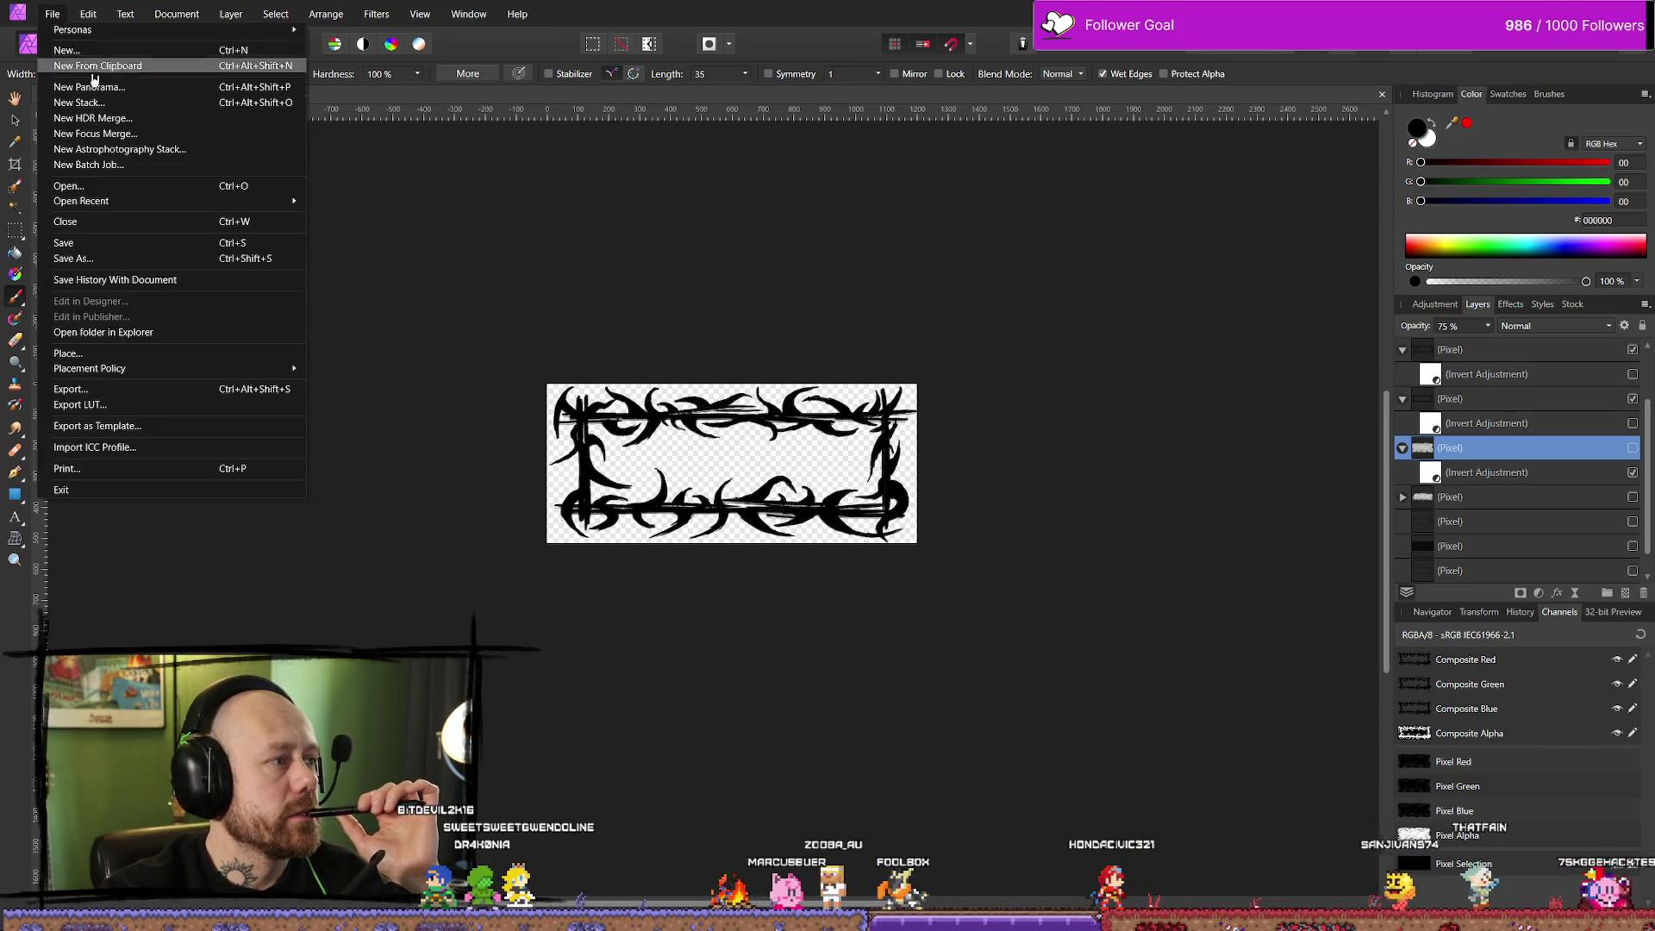
left_click(74, 244)
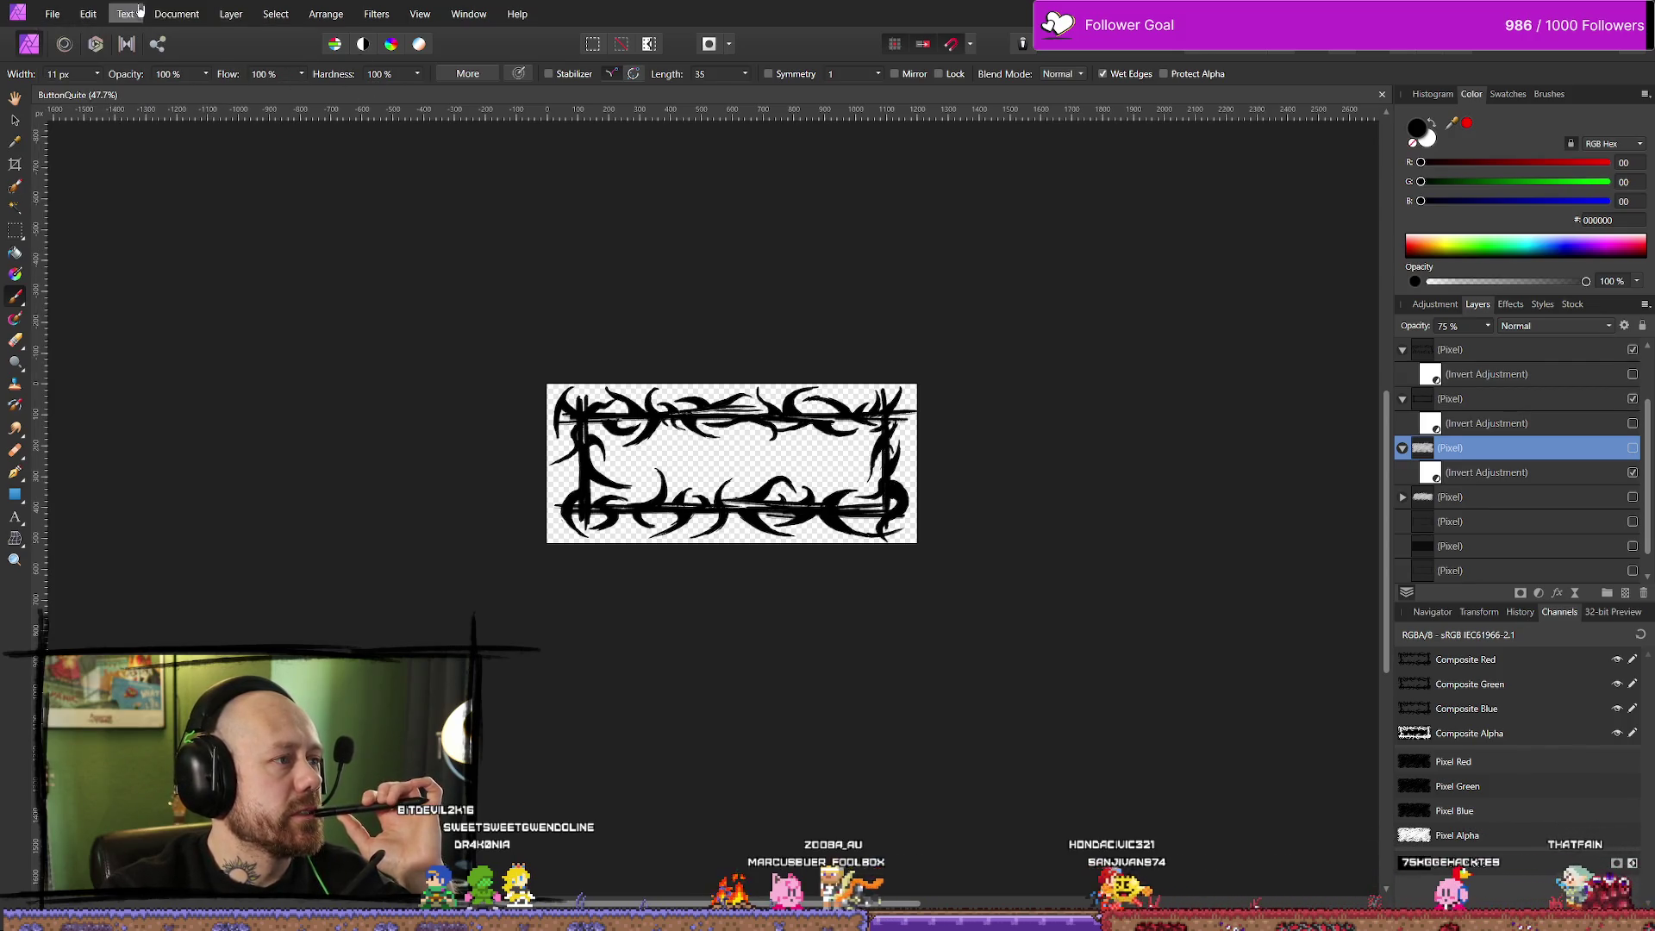
Enter a 1500 px width in Resize Canvas, then cancel without changes
left_click(177, 14)
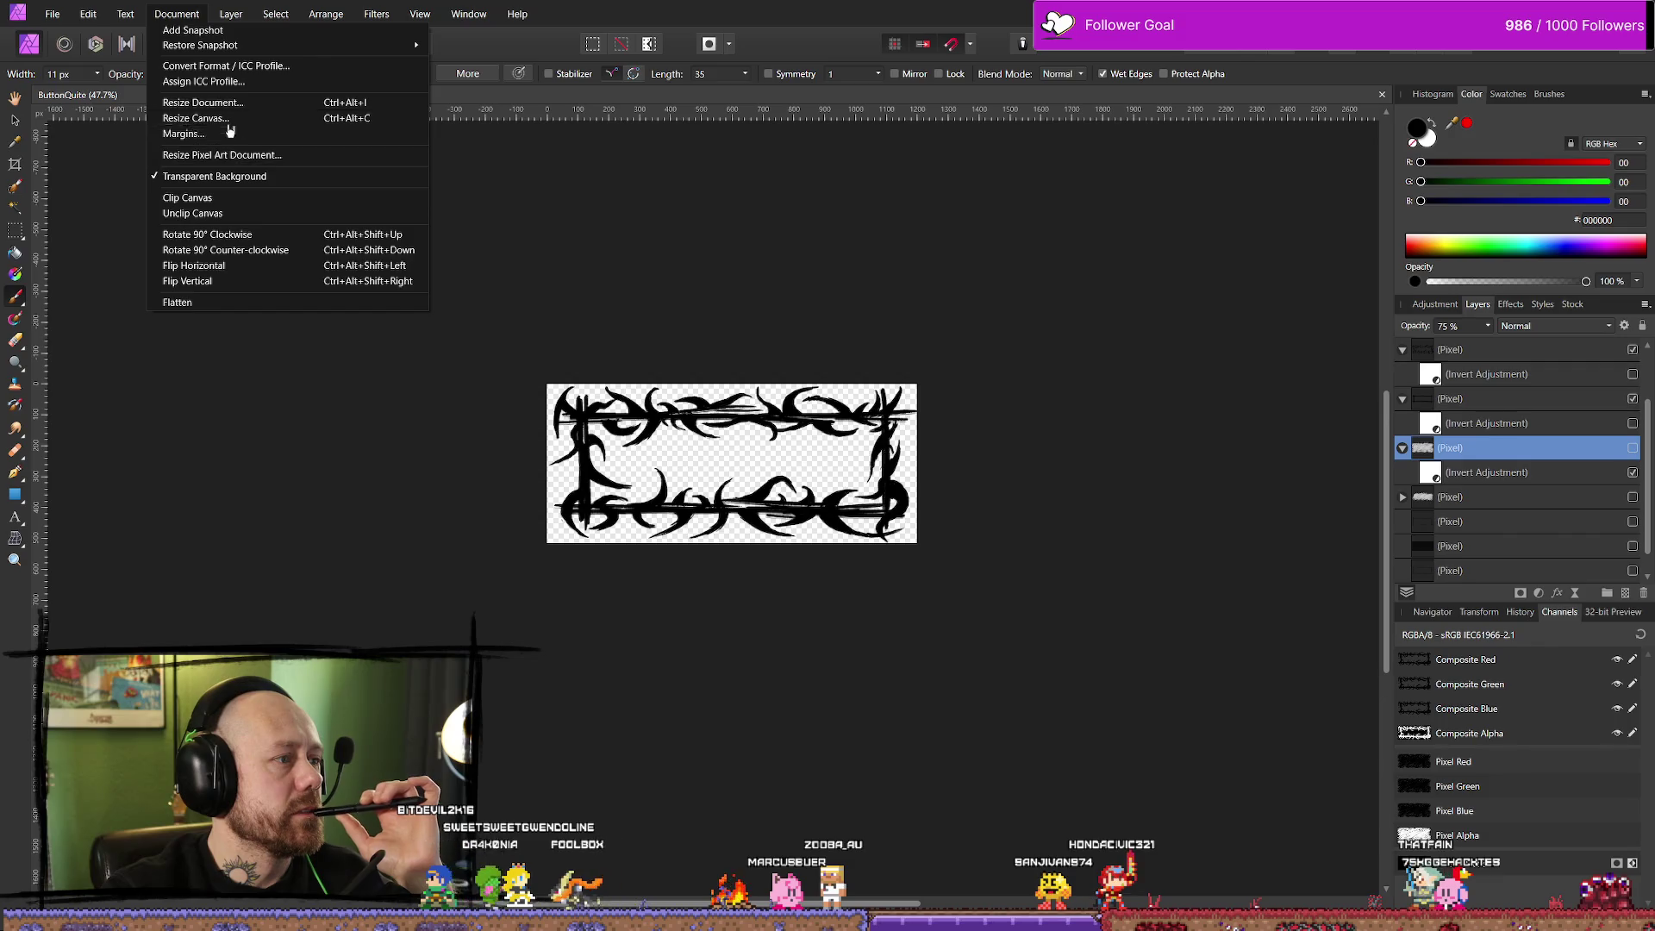
left_click(194, 118)
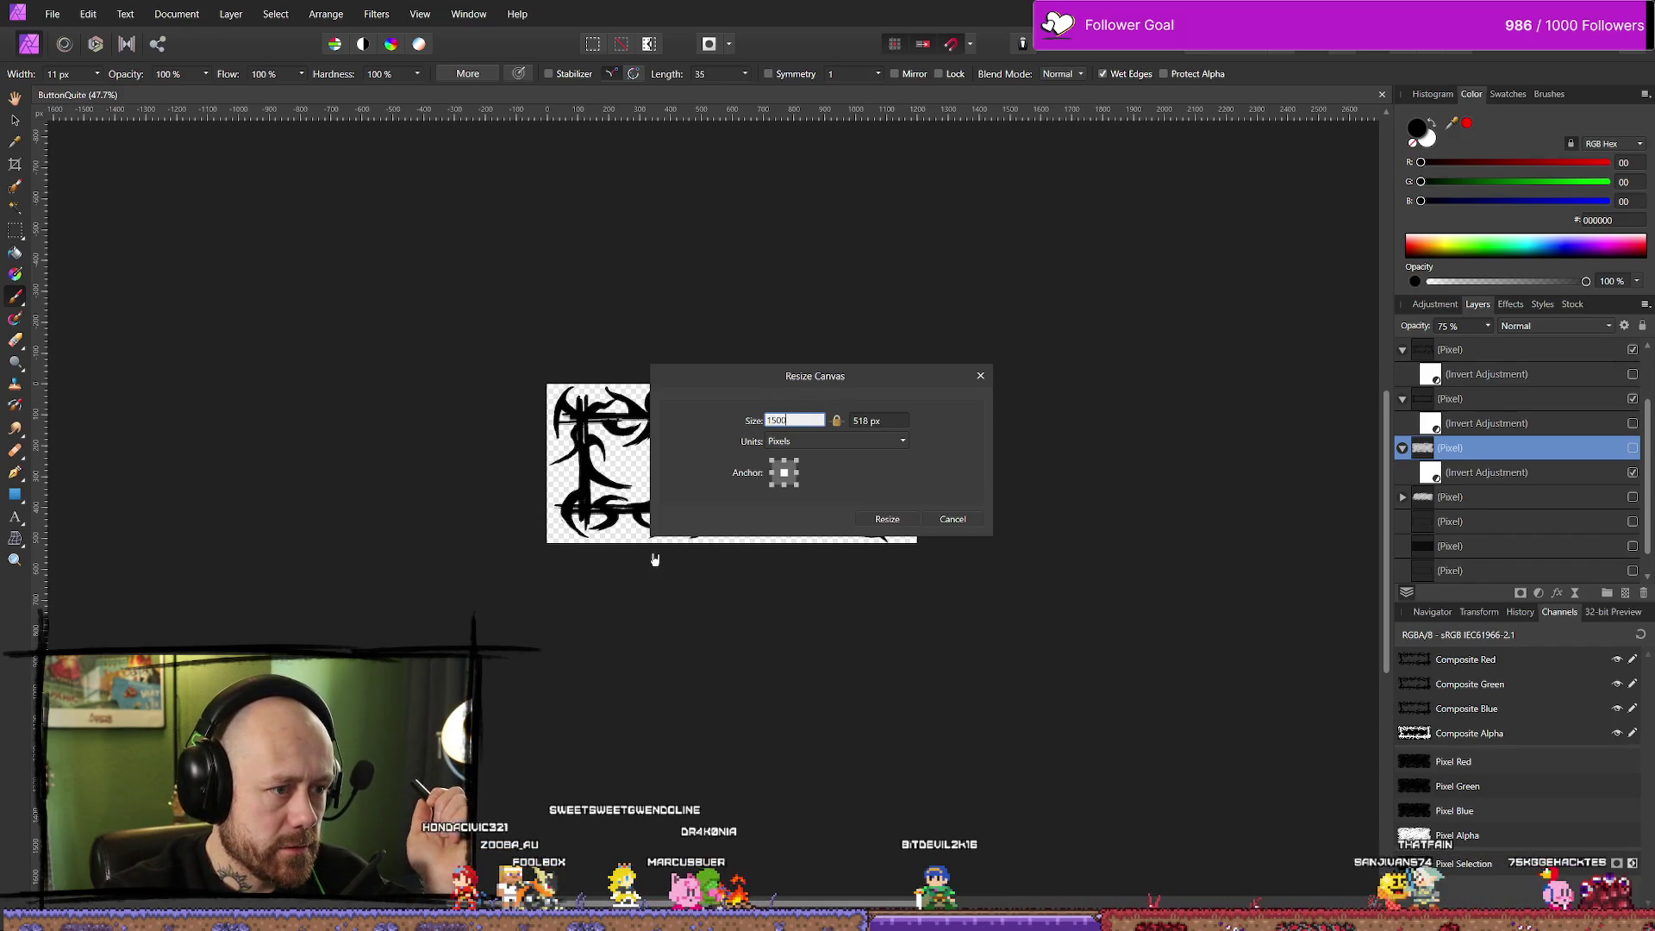
key("Return")
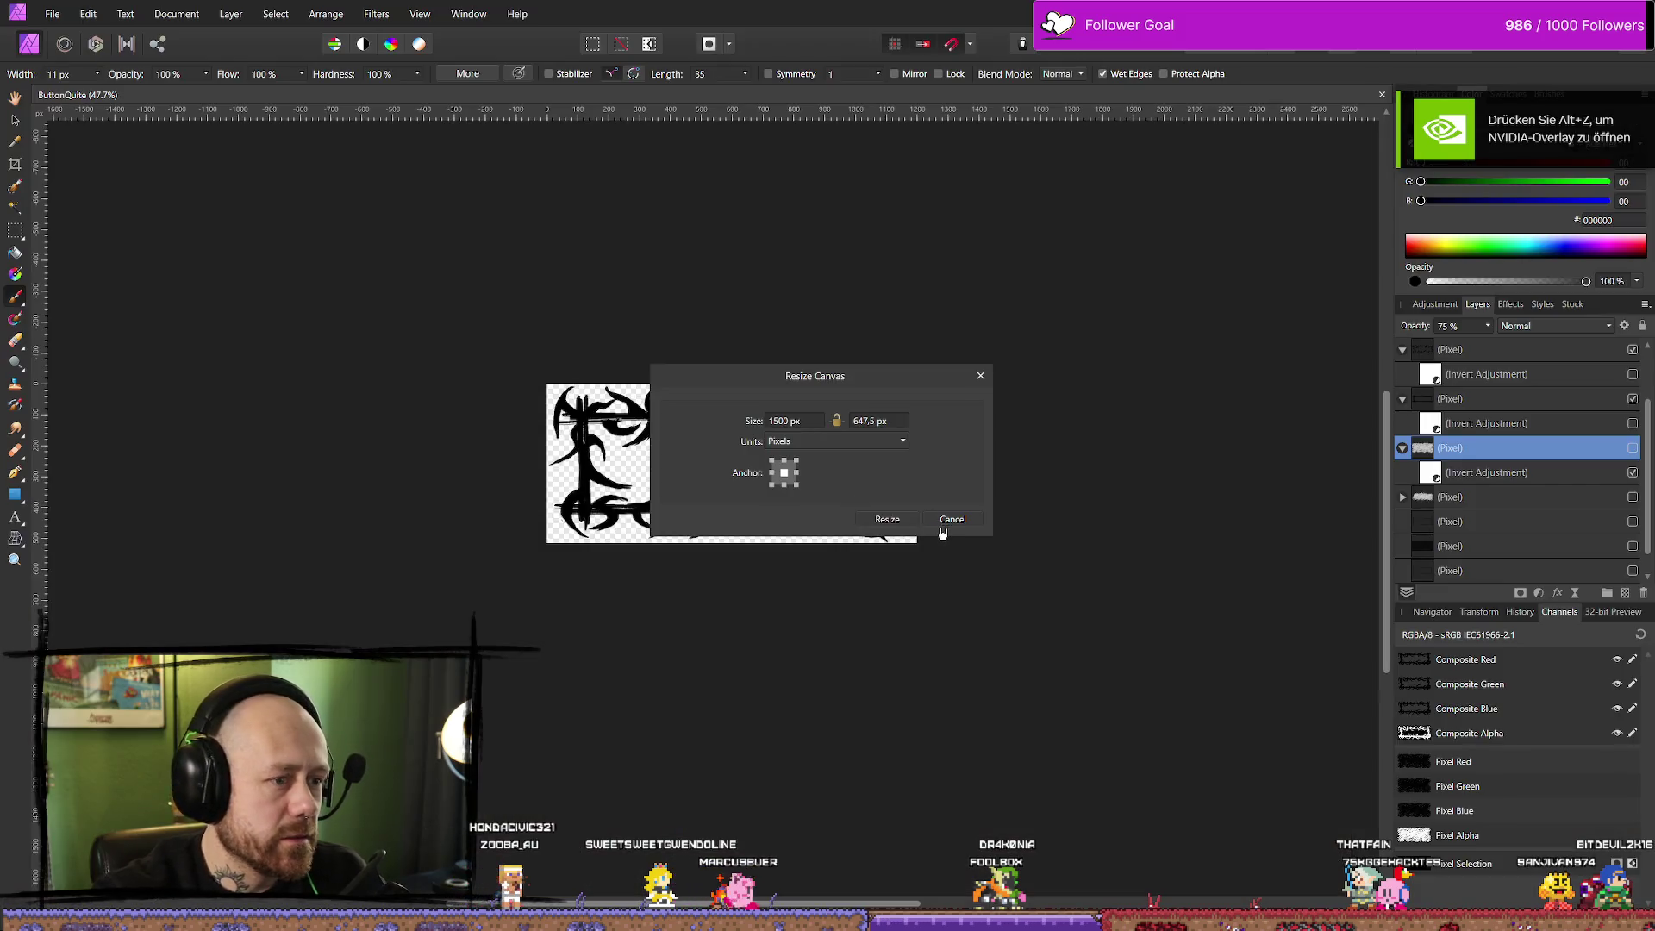
left_click(943, 524)
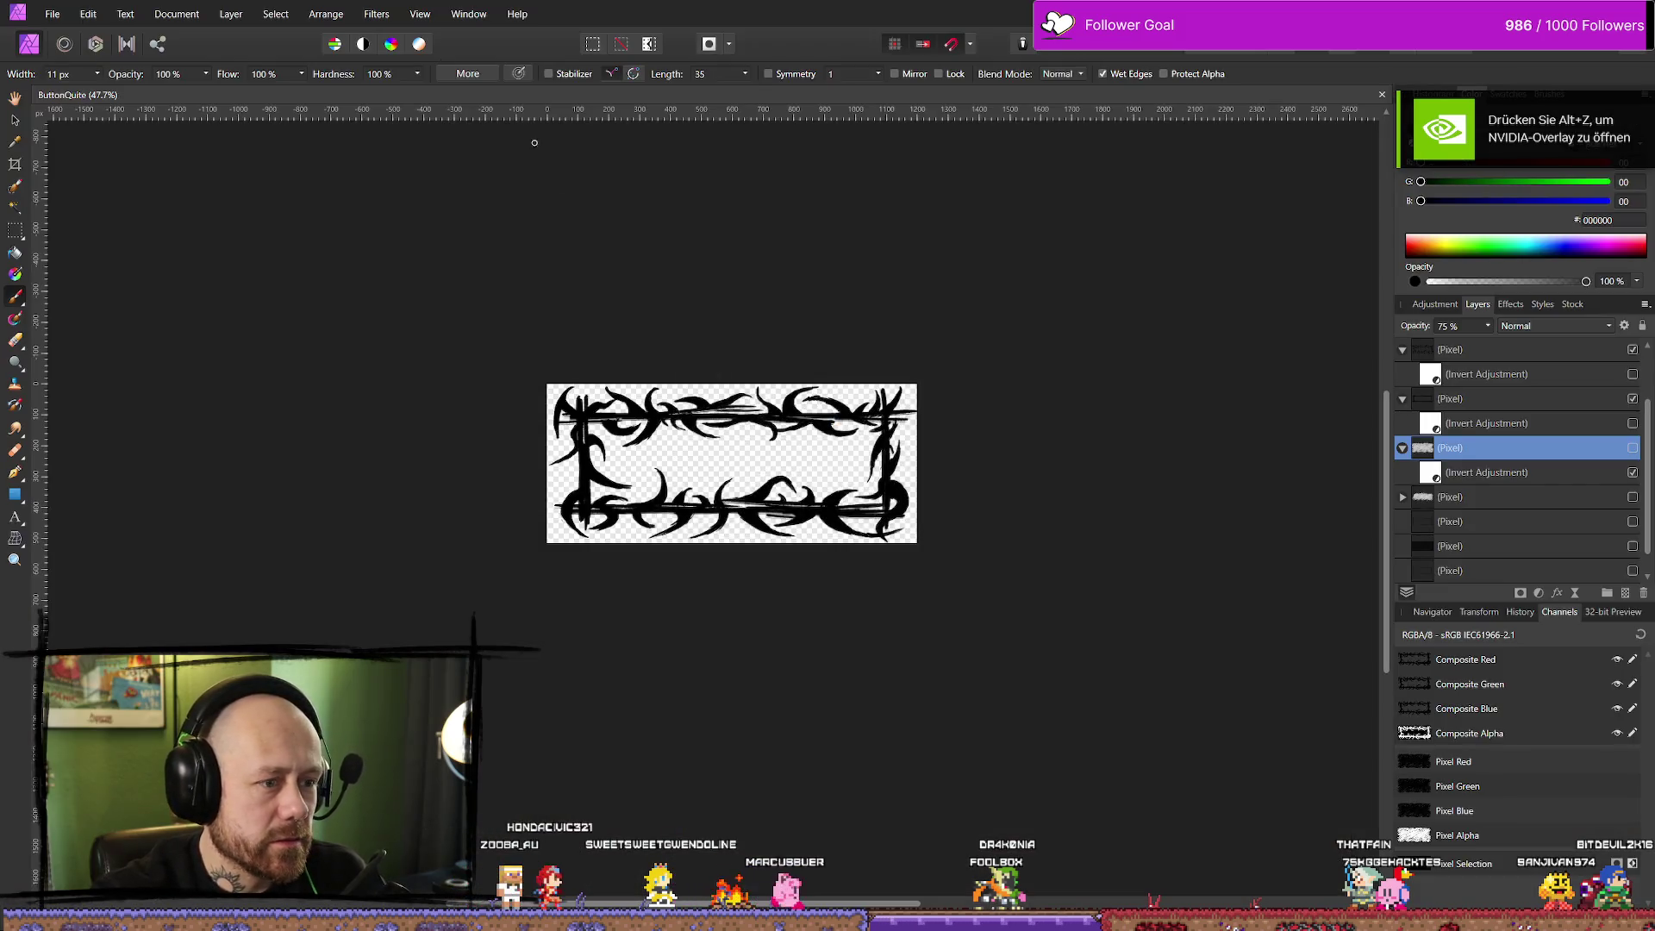
Resize the document to 1500 × 818 px
left_click(150, 16)
left_click(222, 106)
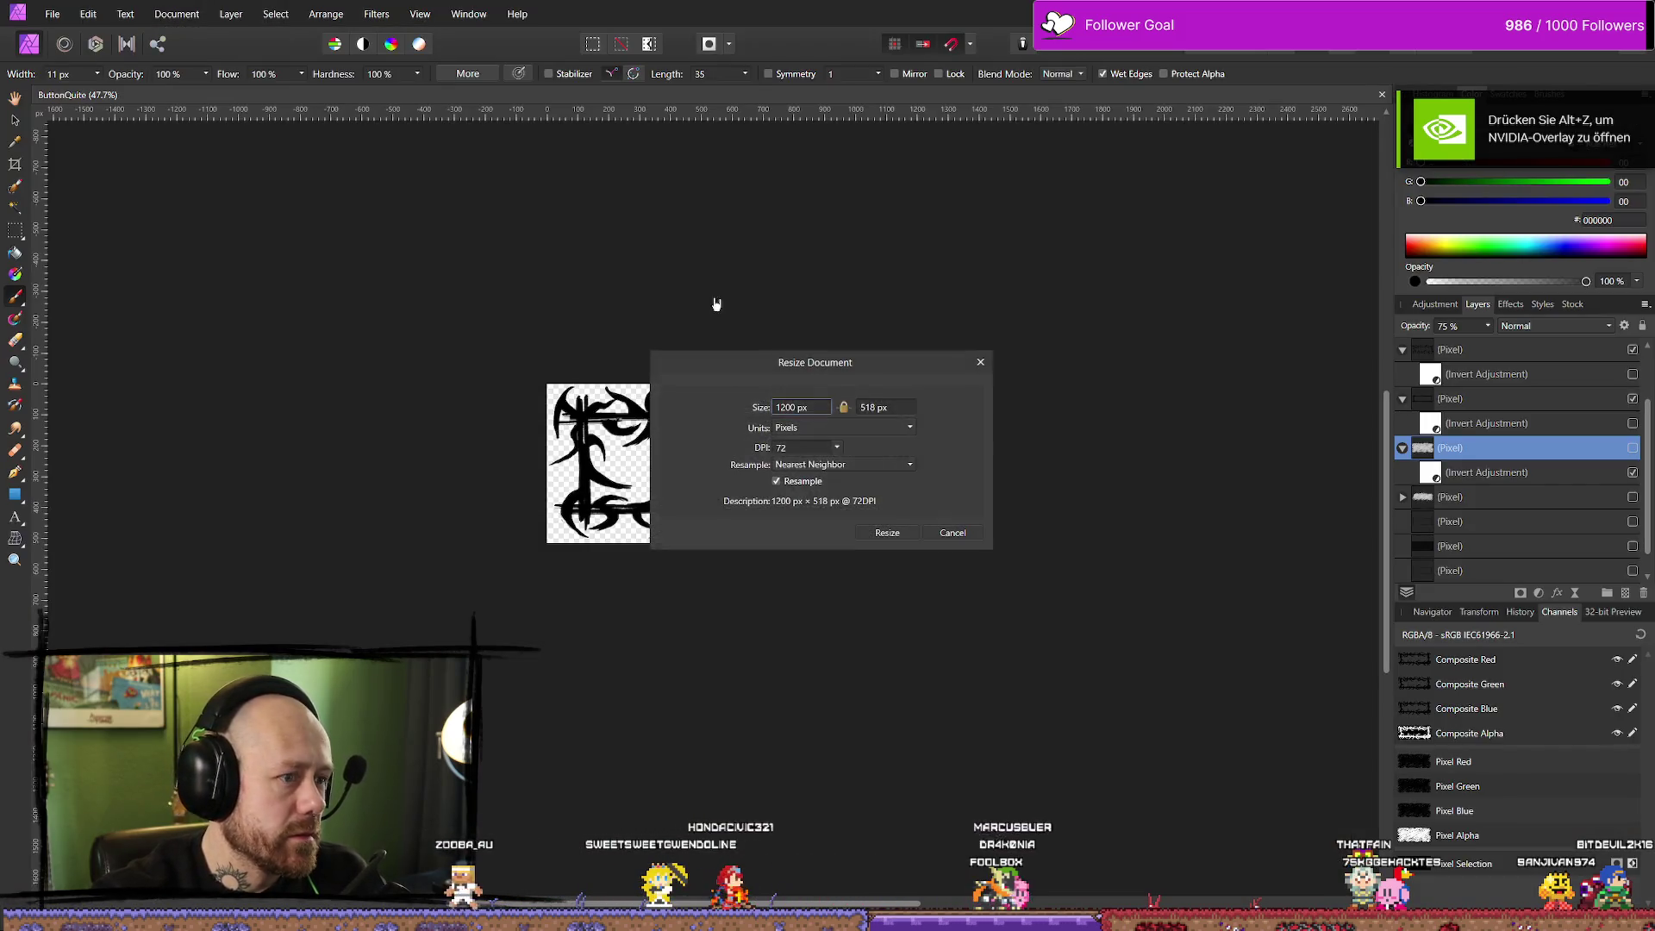
left_click(792, 406)
type("1500")
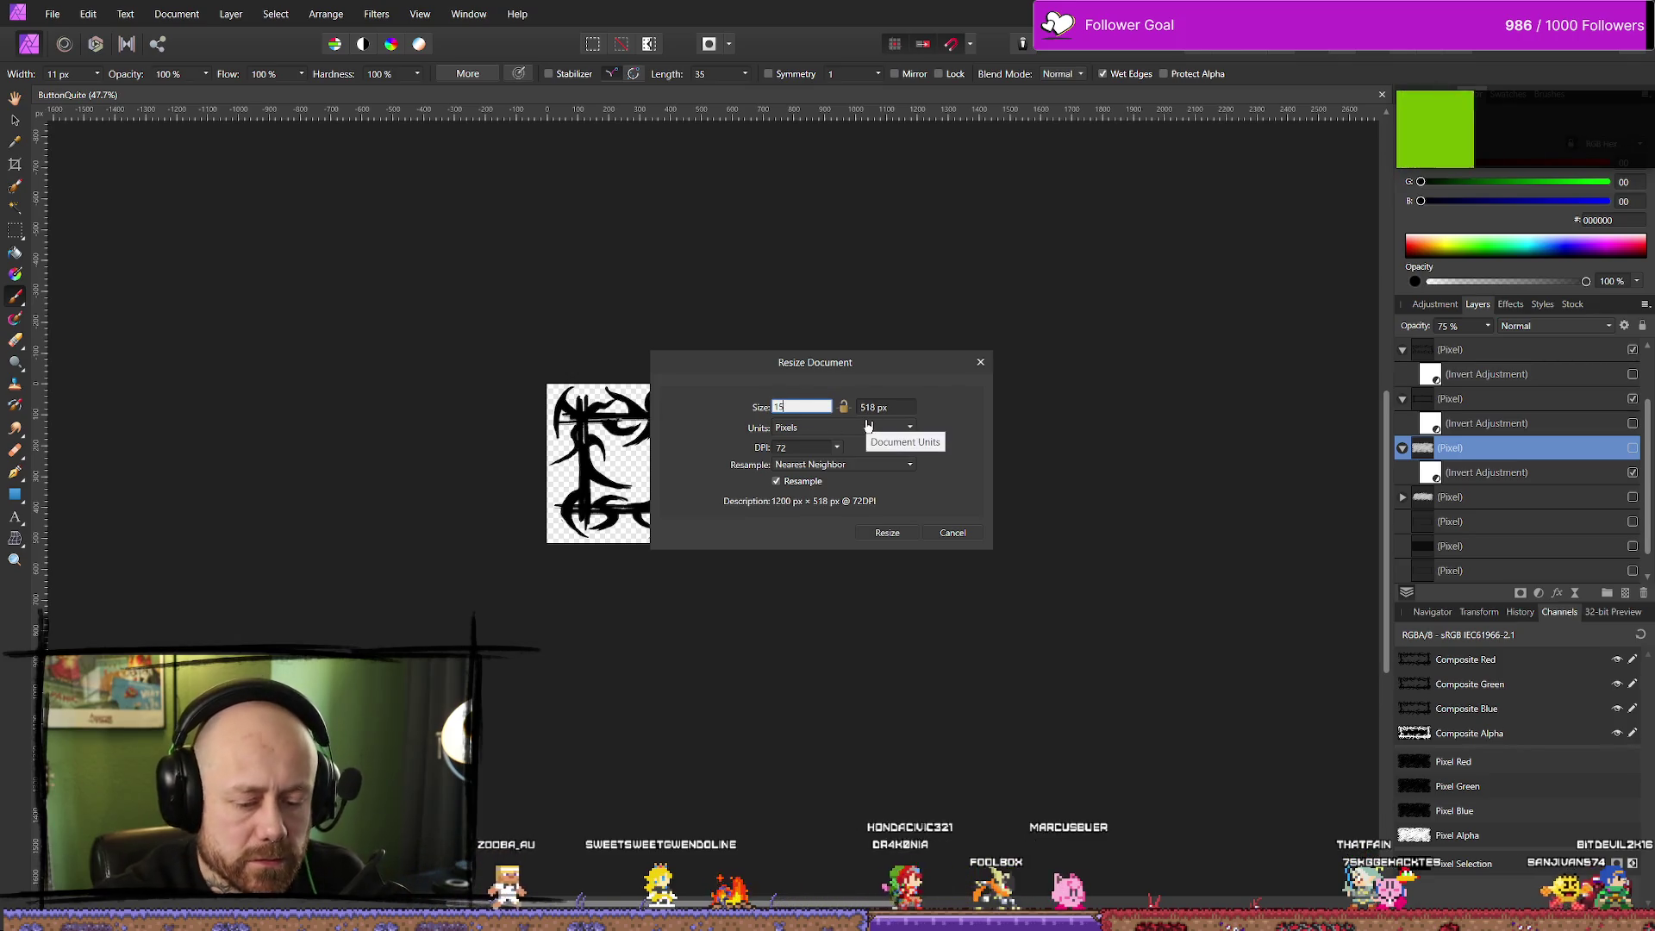
left_click(864, 408)
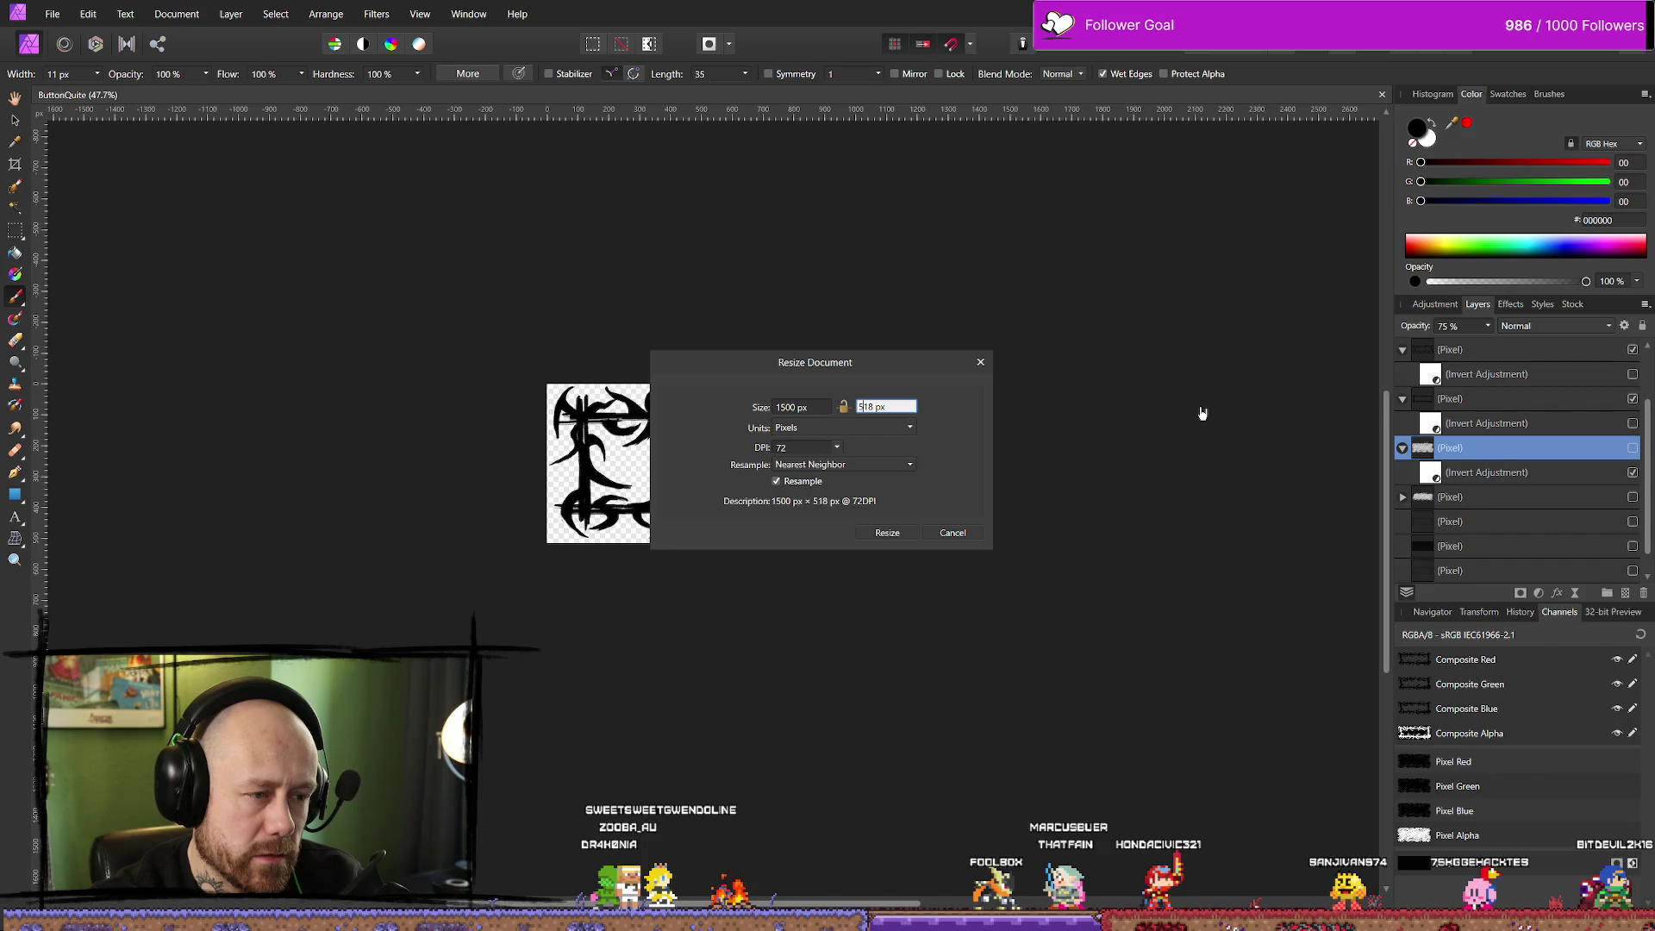
type("818")
key("Tab")
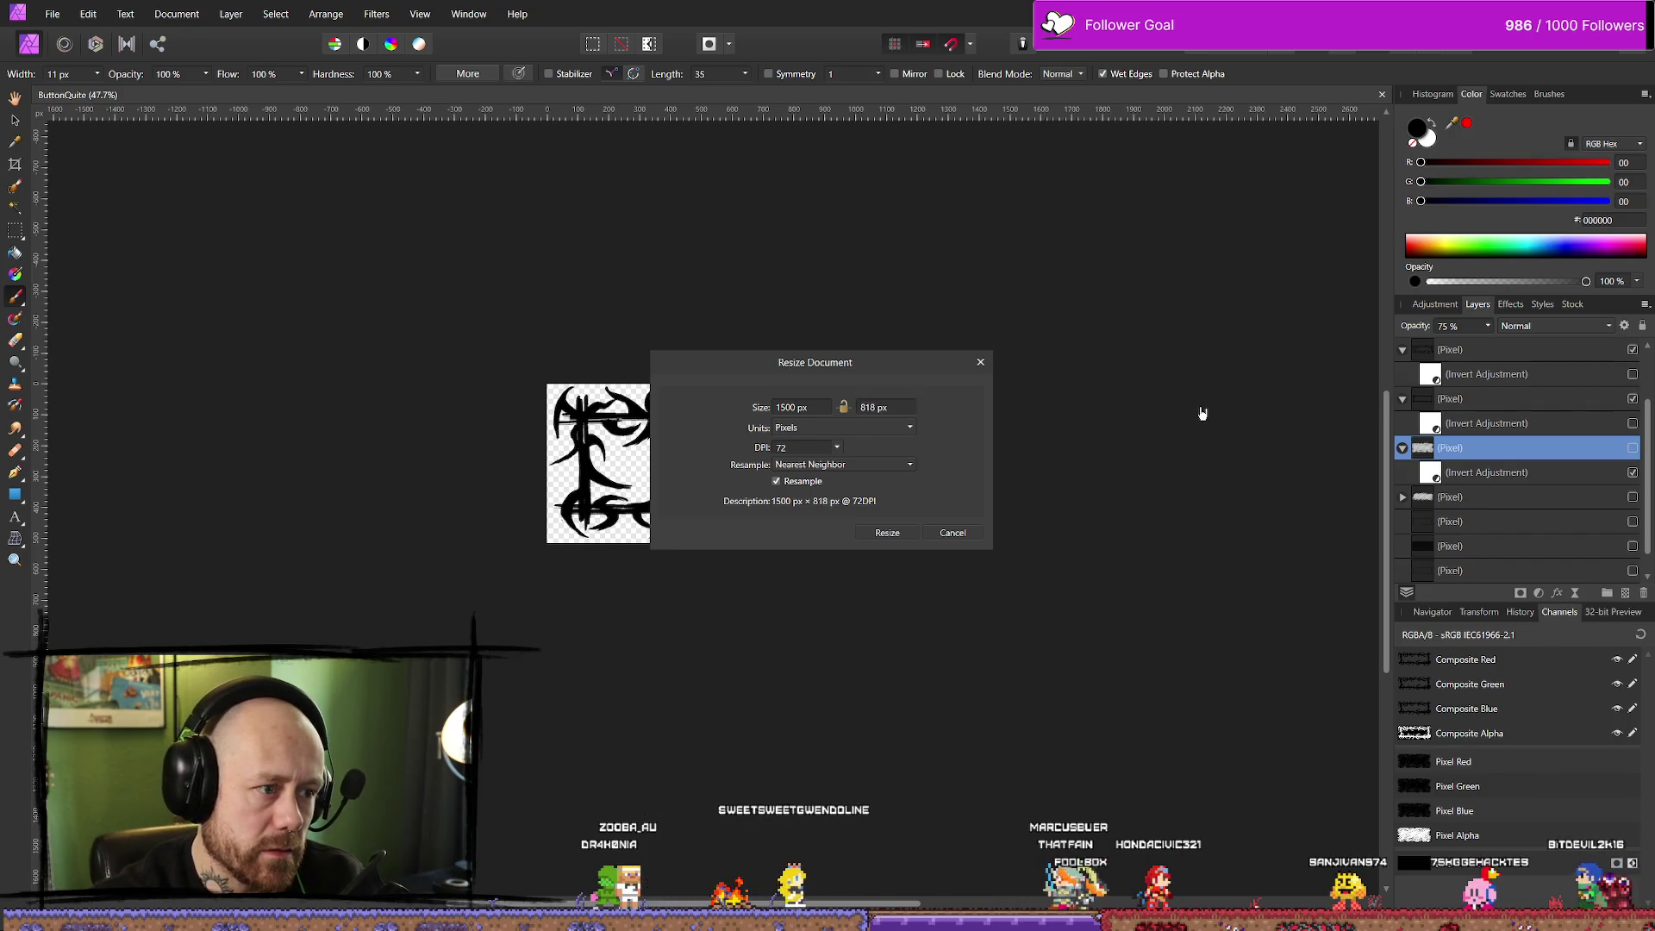
left_click(901, 533)
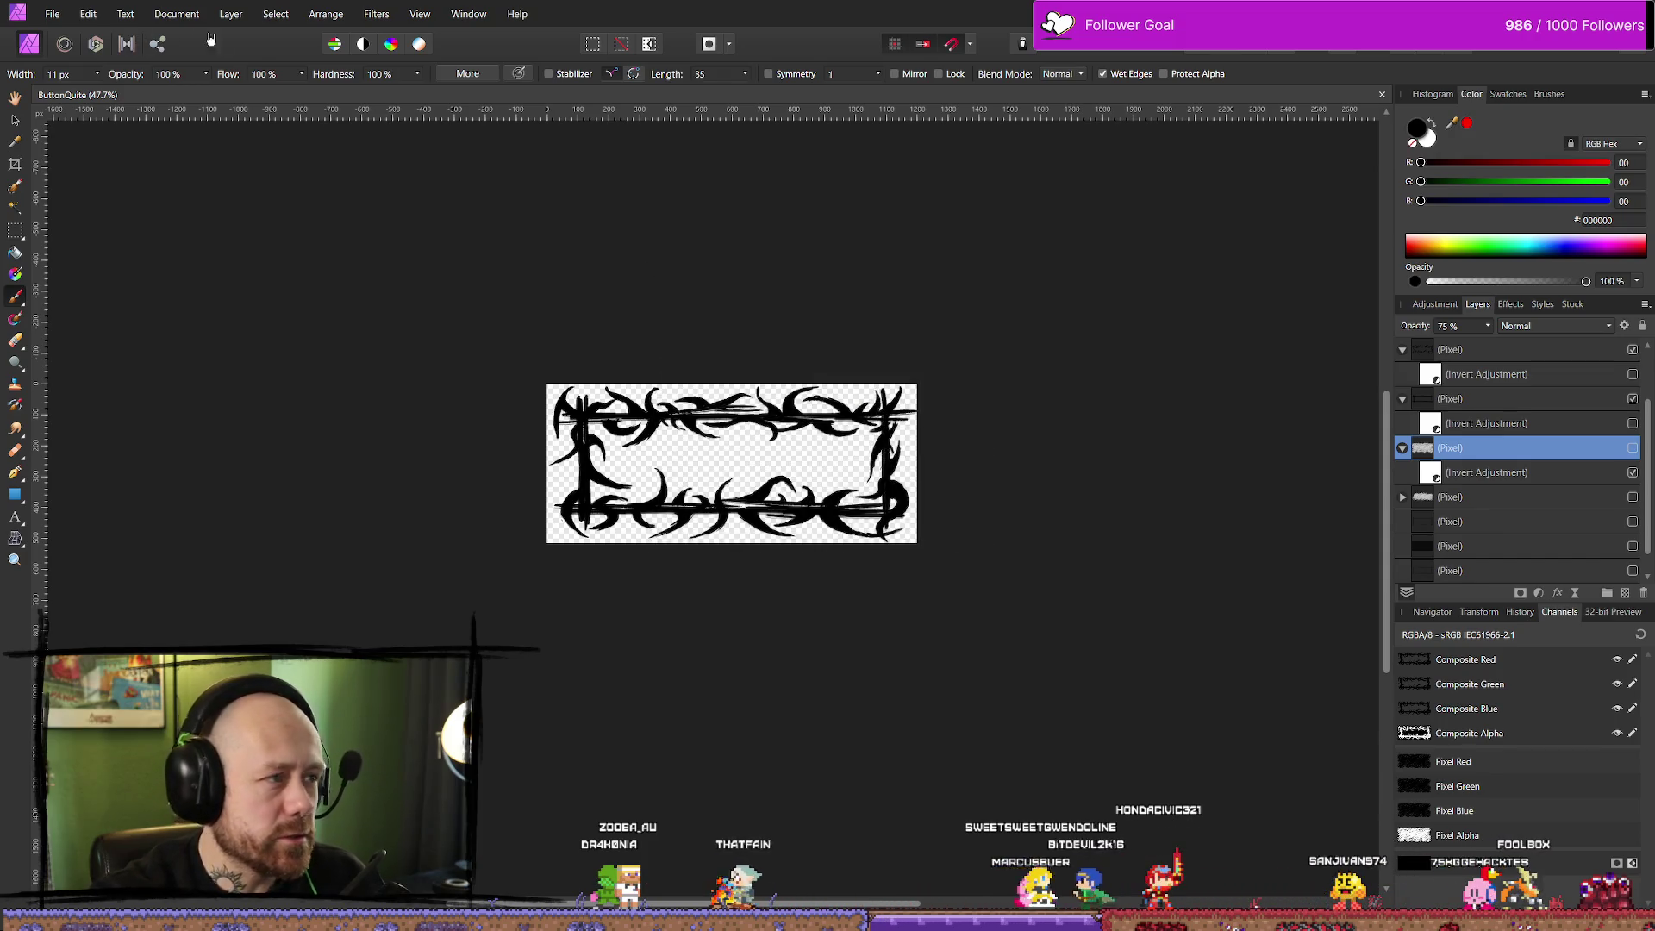
Set the canvas width to 1500 px
left_click(176, 14)
left_click(252, 116)
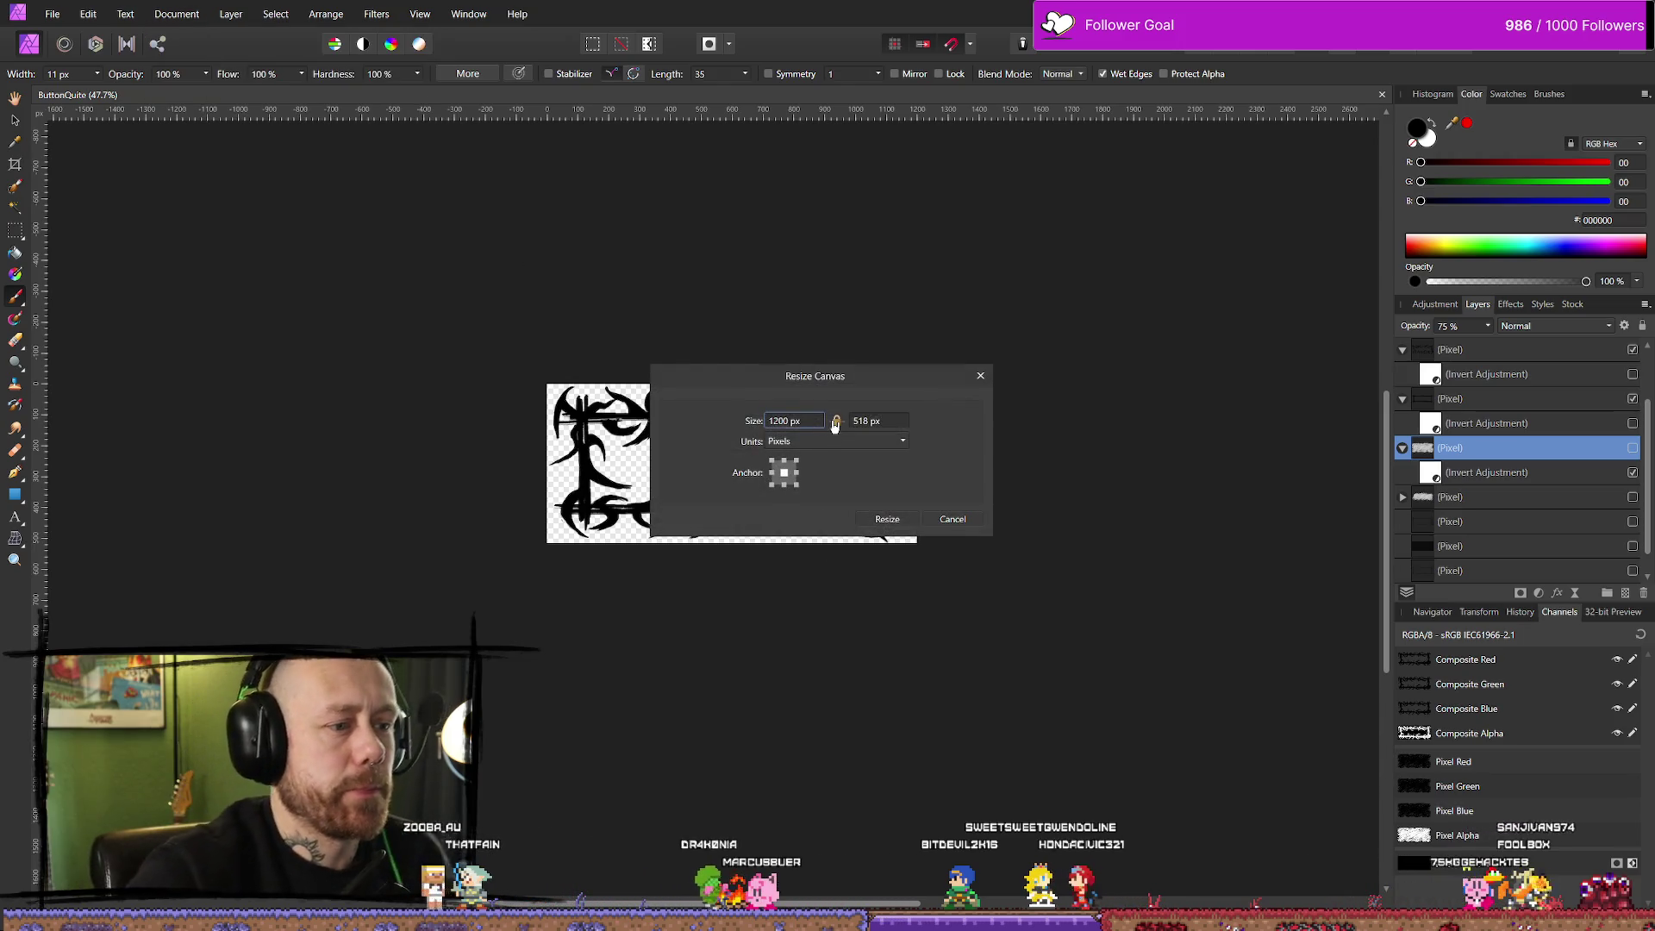
triple_click(793, 421)
type("1500")
left_click(896, 420)
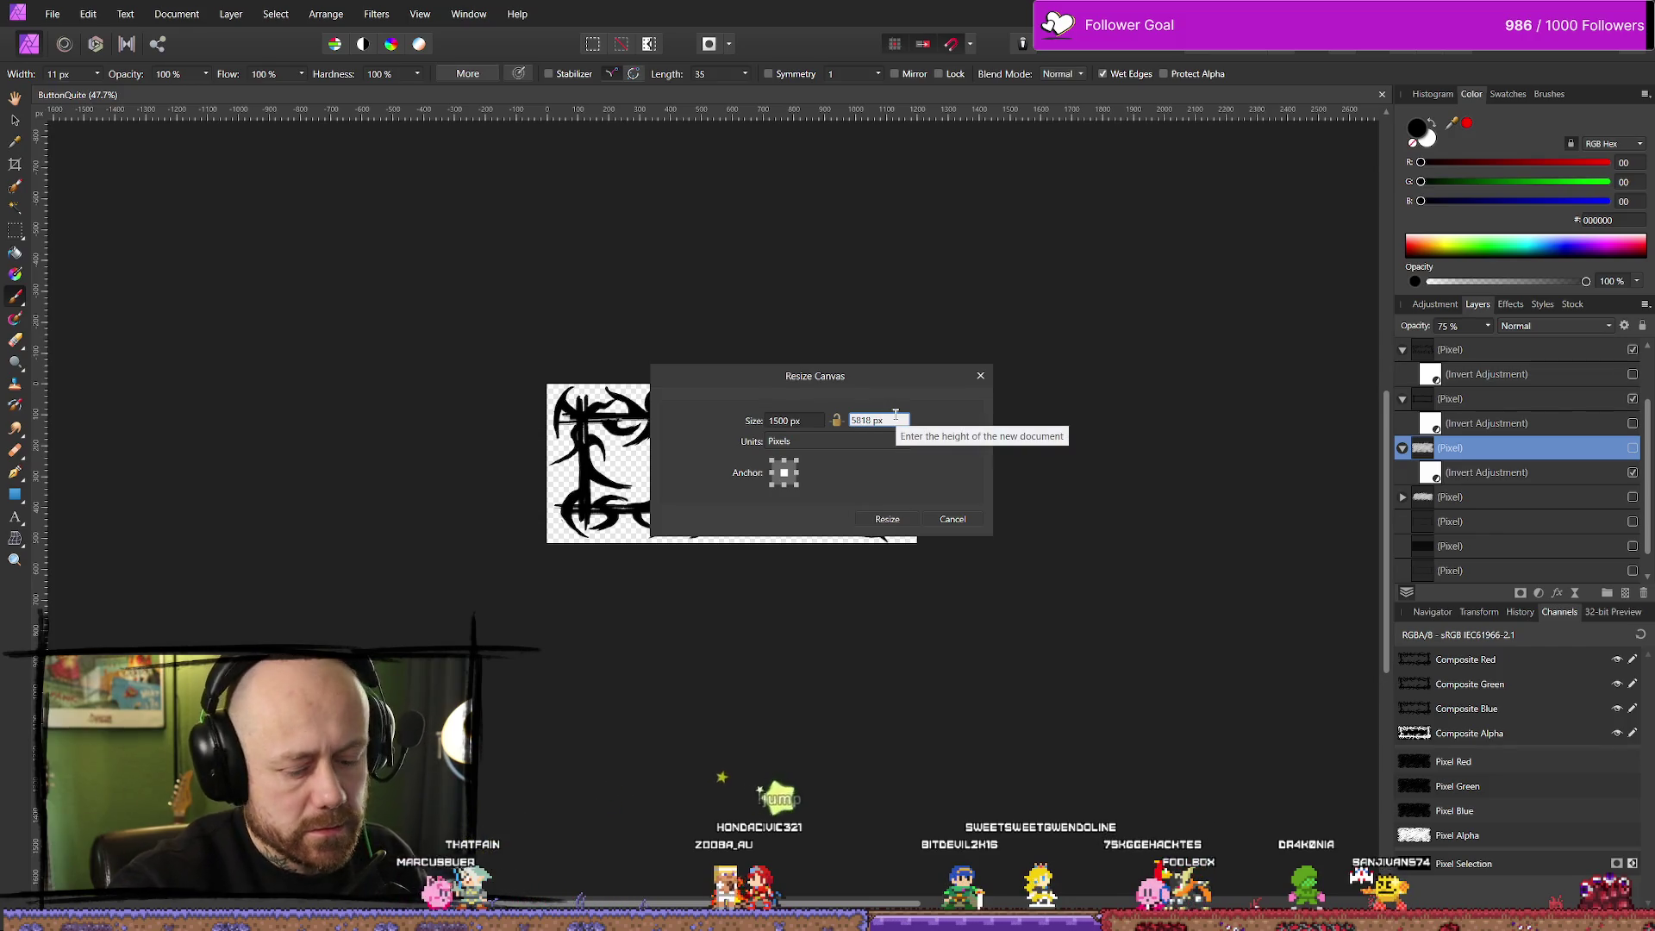
left_click(887, 519)
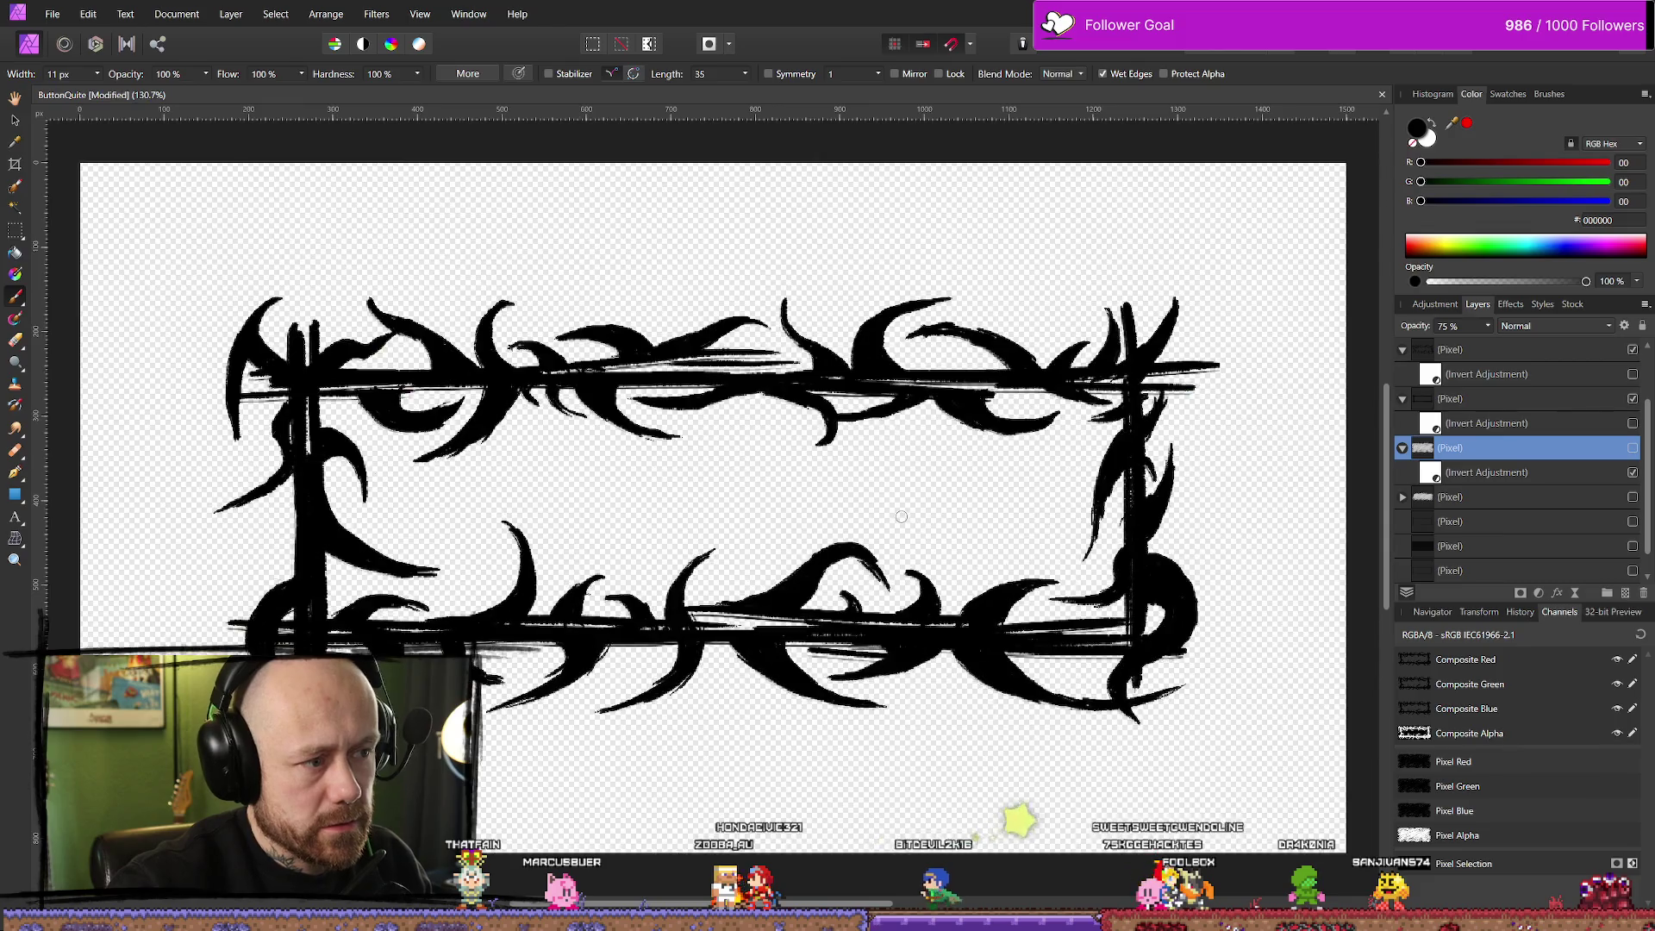
Show the backing layer and flood fill the area around the frame dark grey
scroll(913, 490, "down", 6)
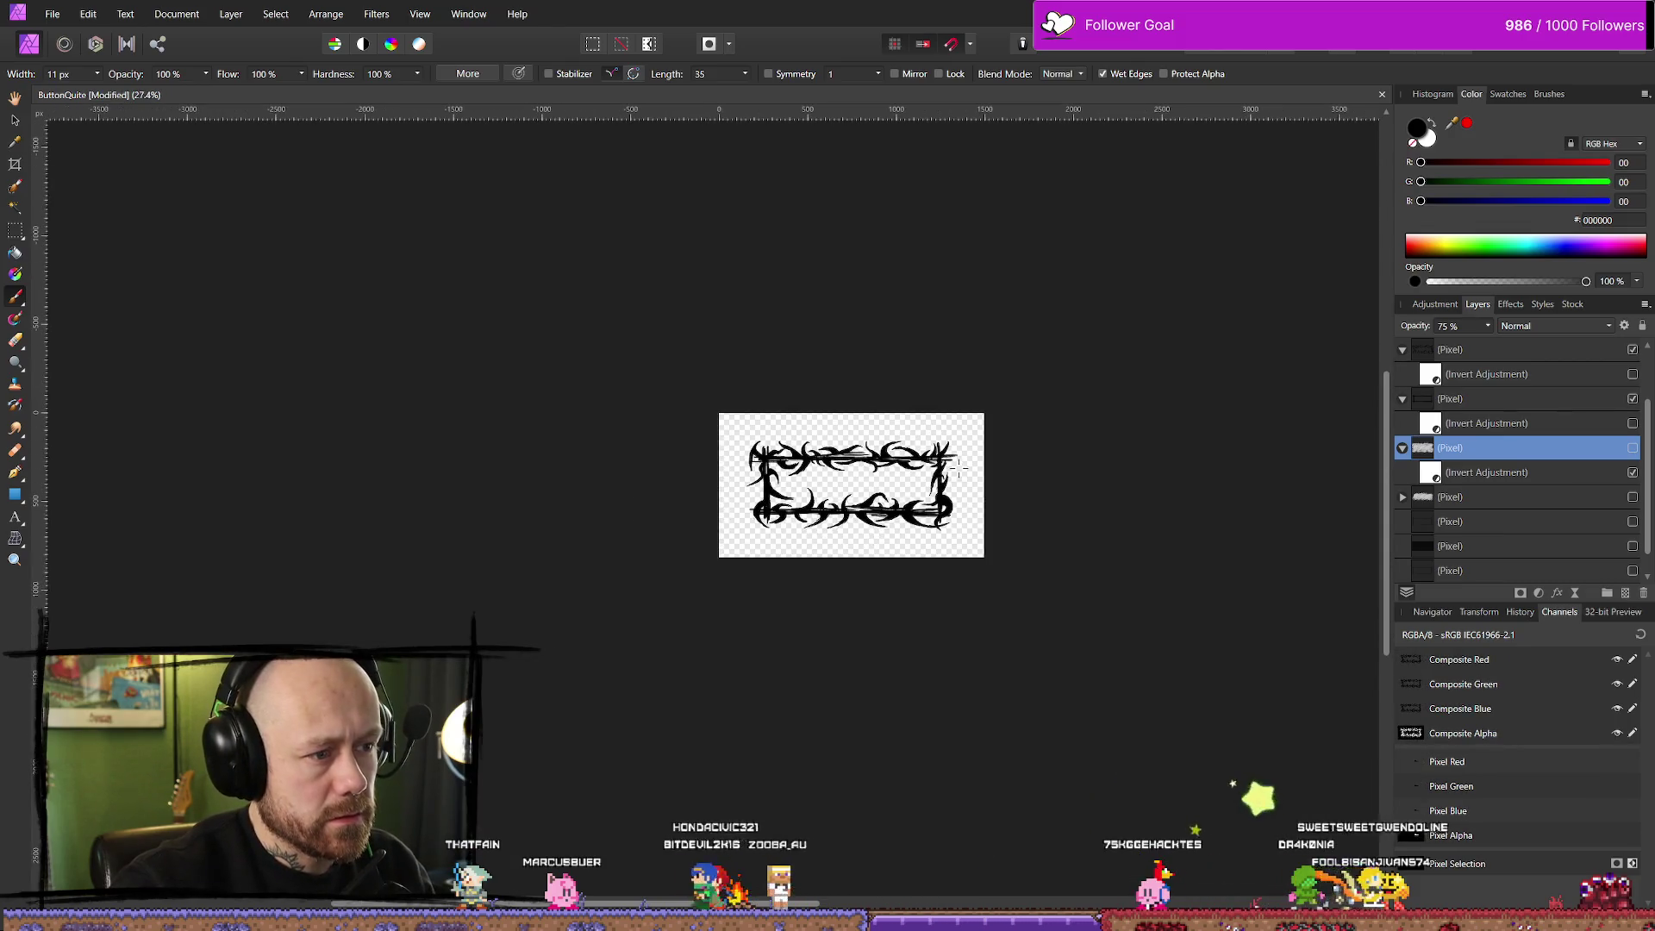
scroll(1031, 518, "up", 2)
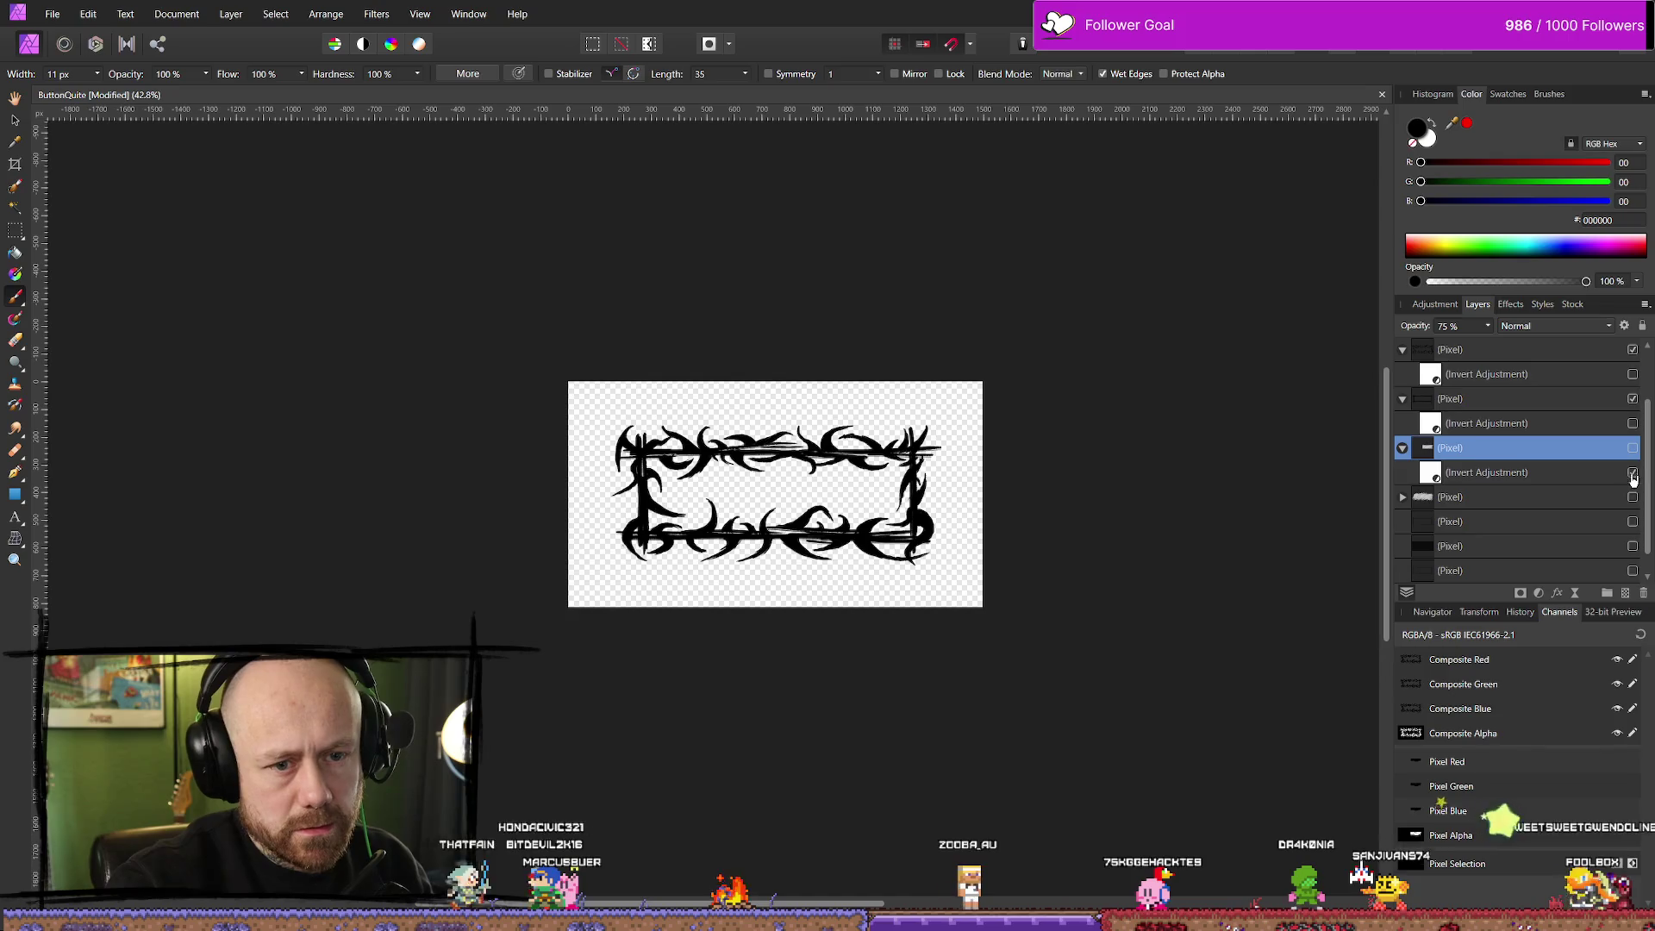
left_click(1633, 547)
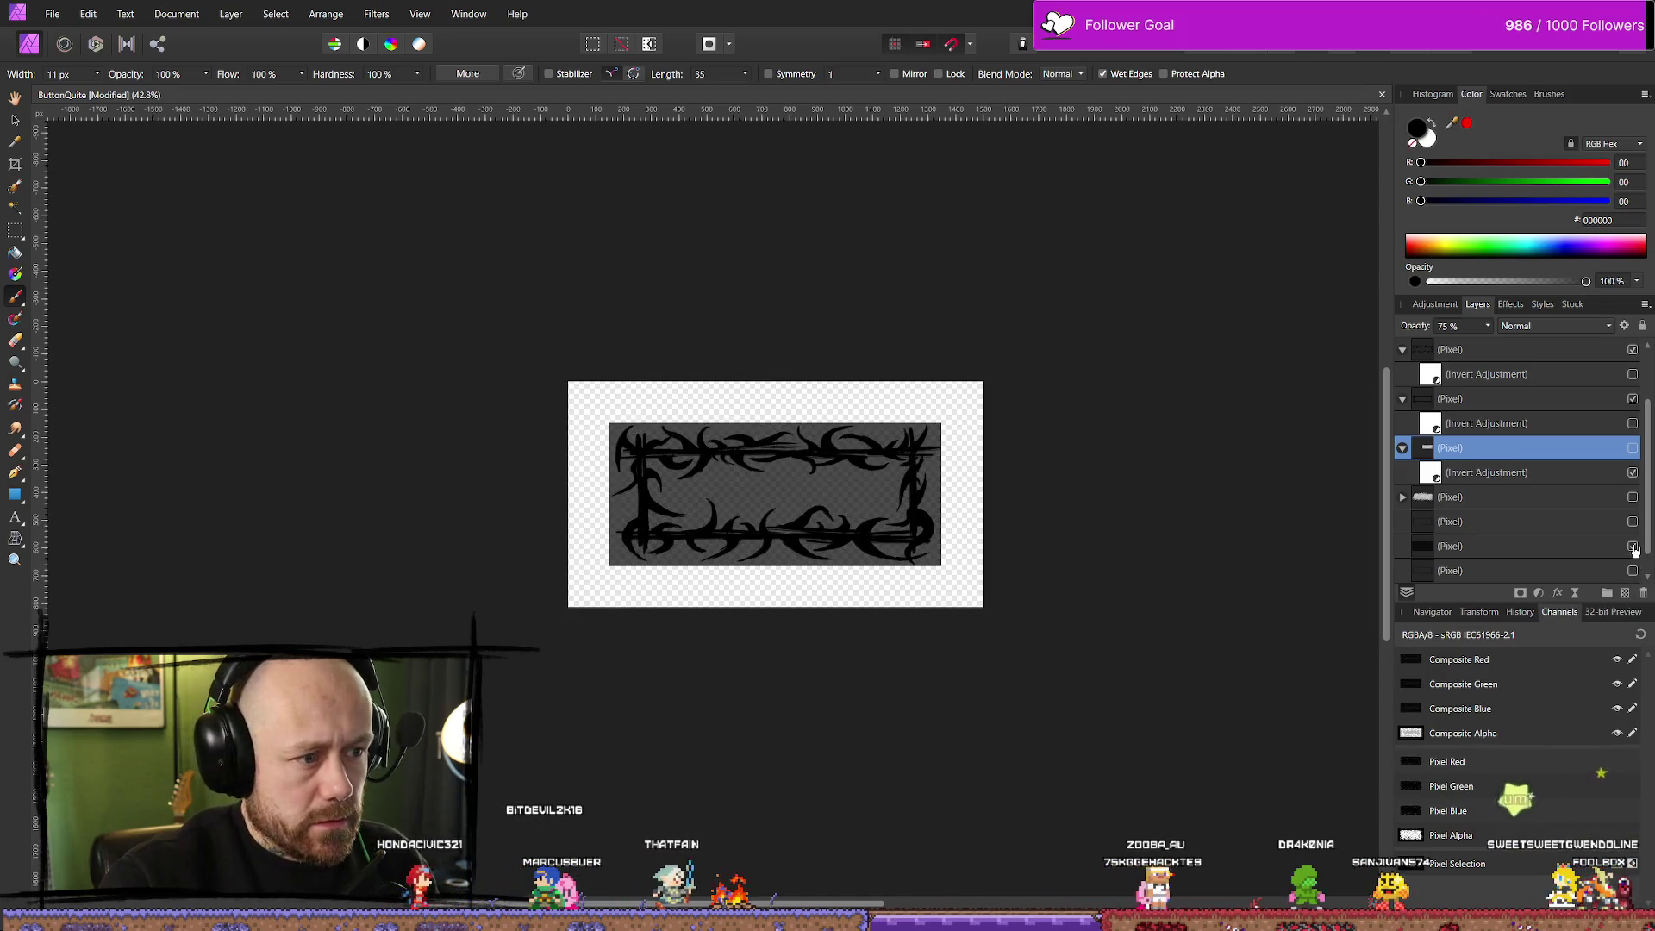
left_click(1531, 547)
left_click(14, 252)
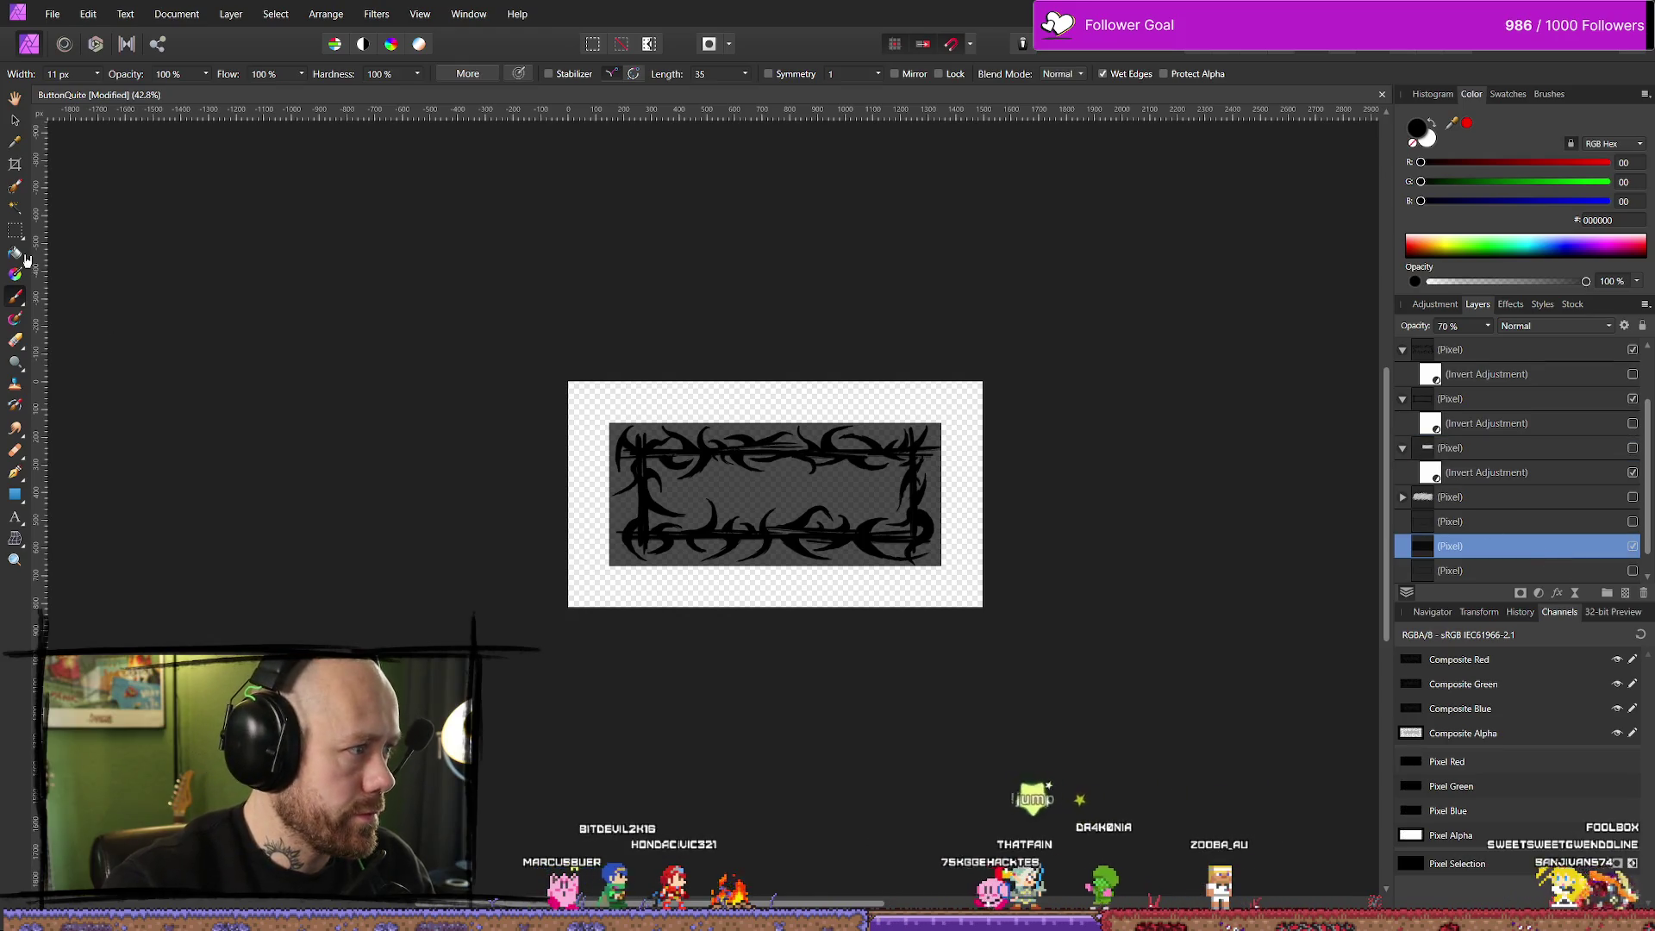
left_click(972, 408)
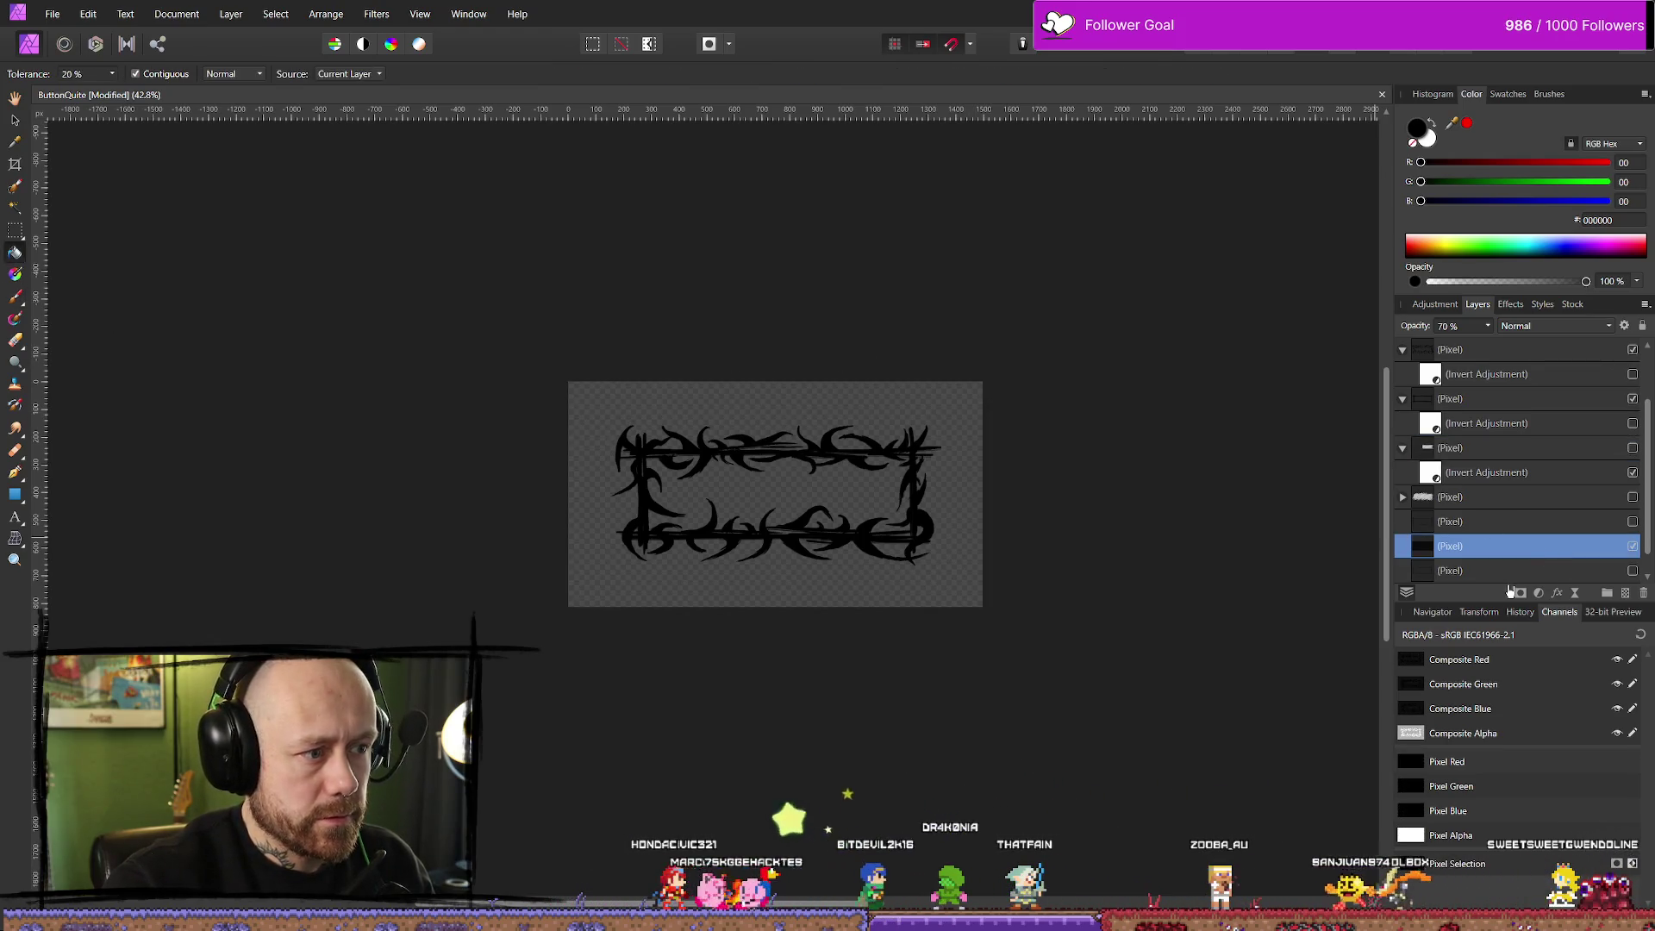
Swap to the alternative scribble layer, delete the unwanted one, and duplicate the kept scribble
left_click(1632, 449)
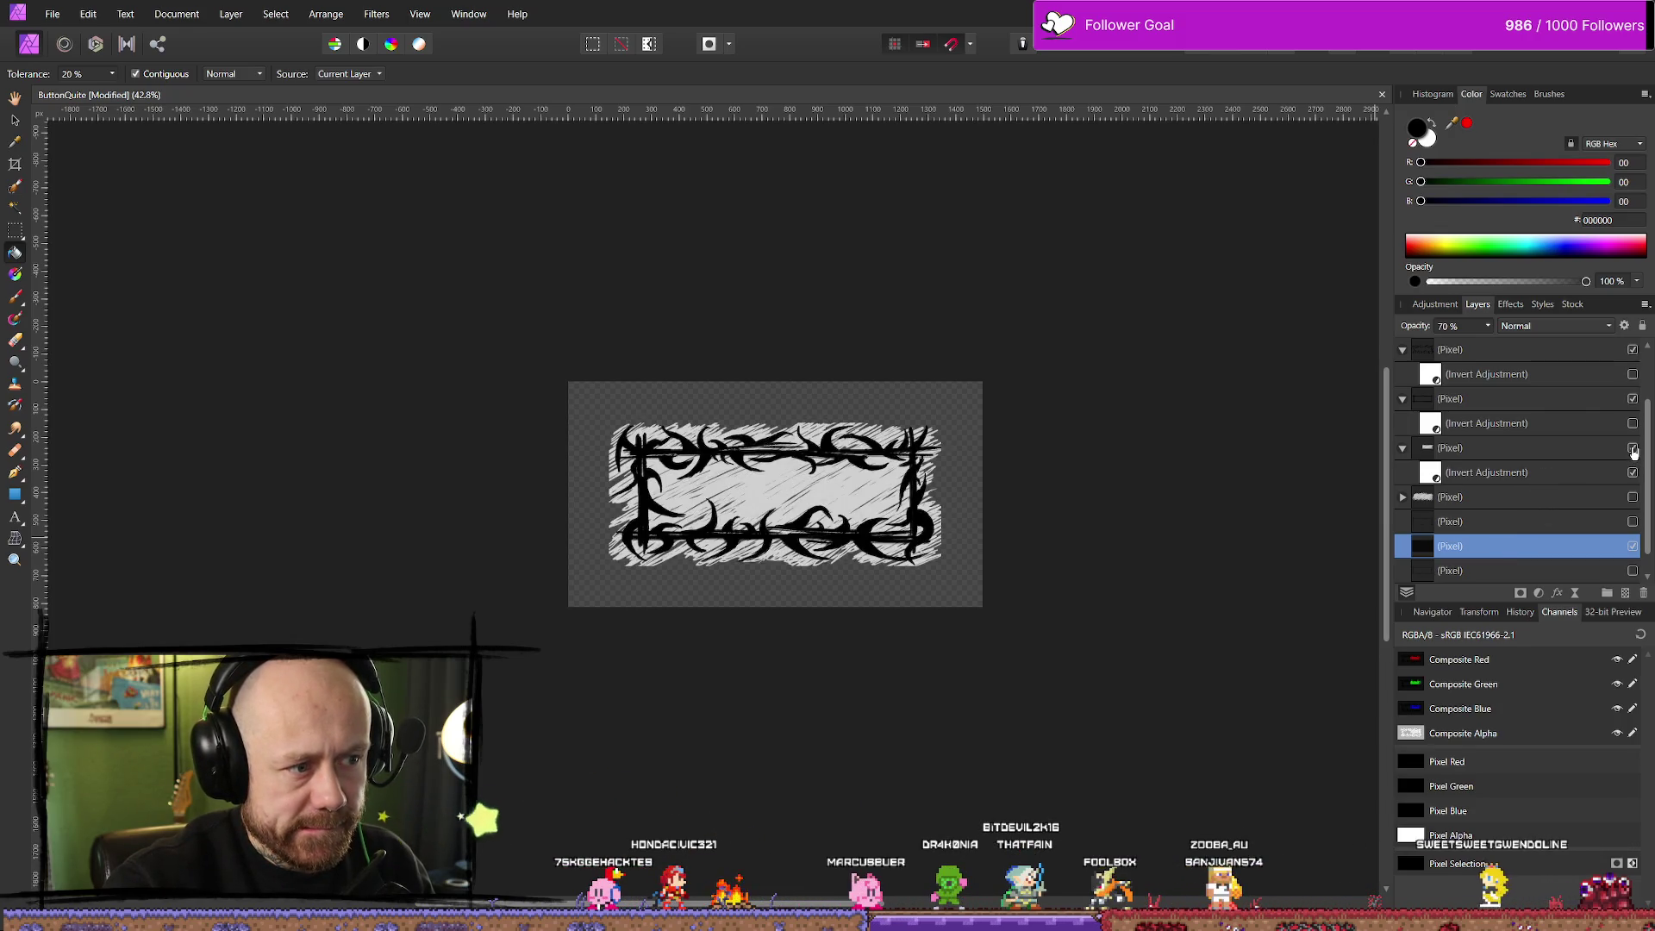
left_click(1633, 448)
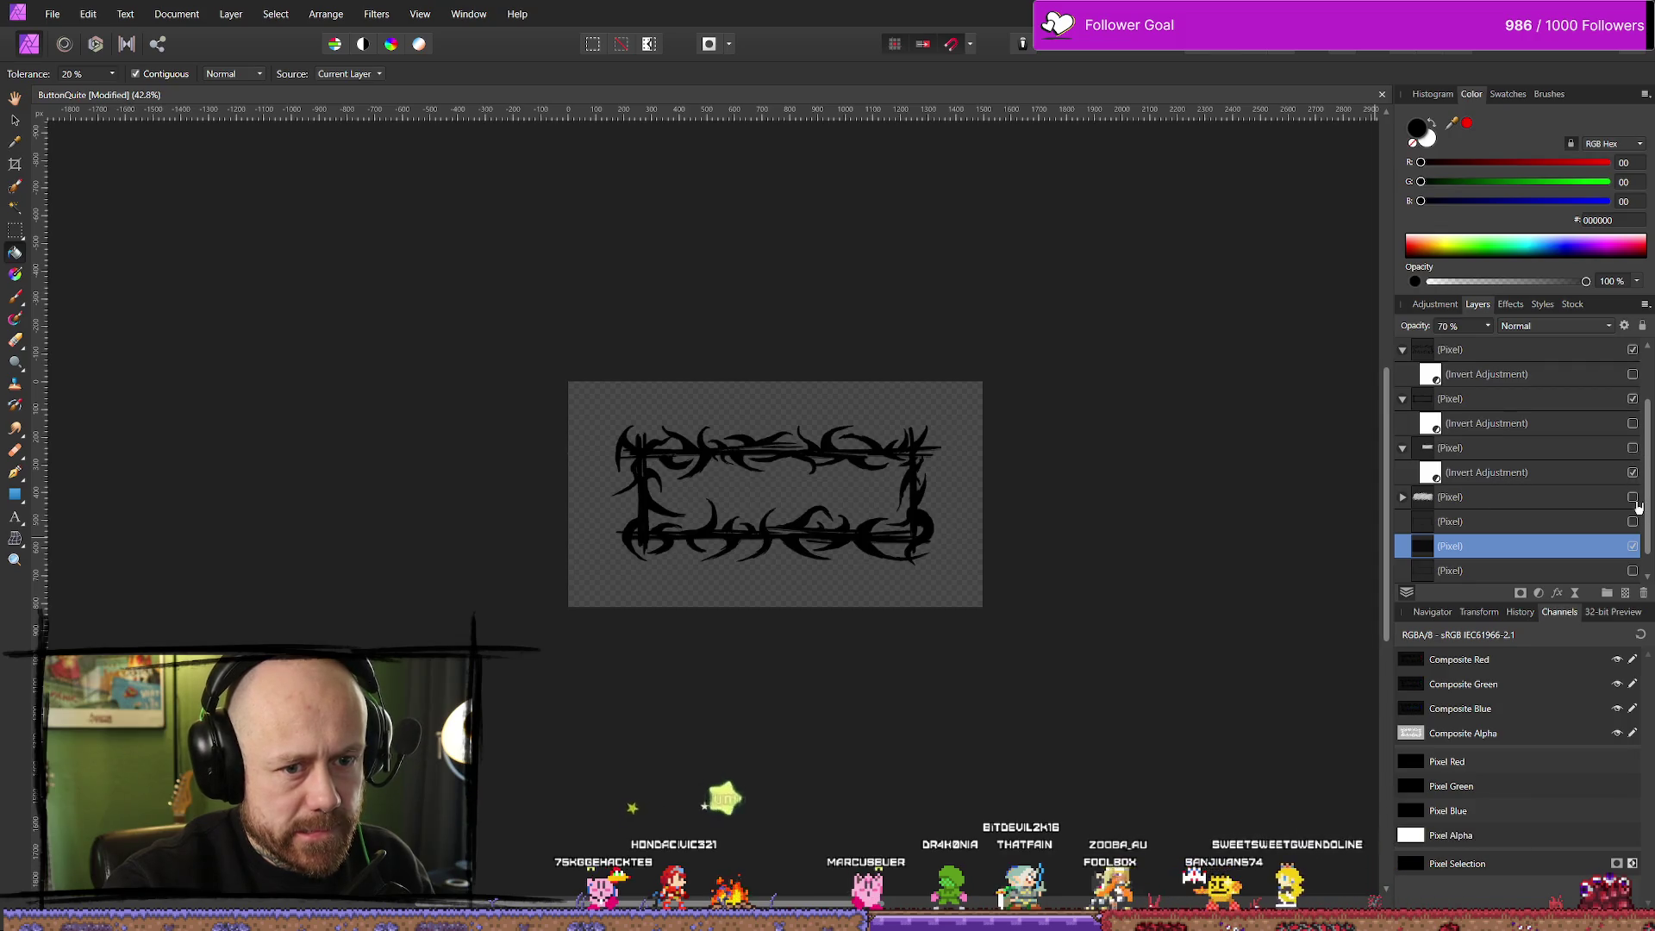
left_click(1633, 497)
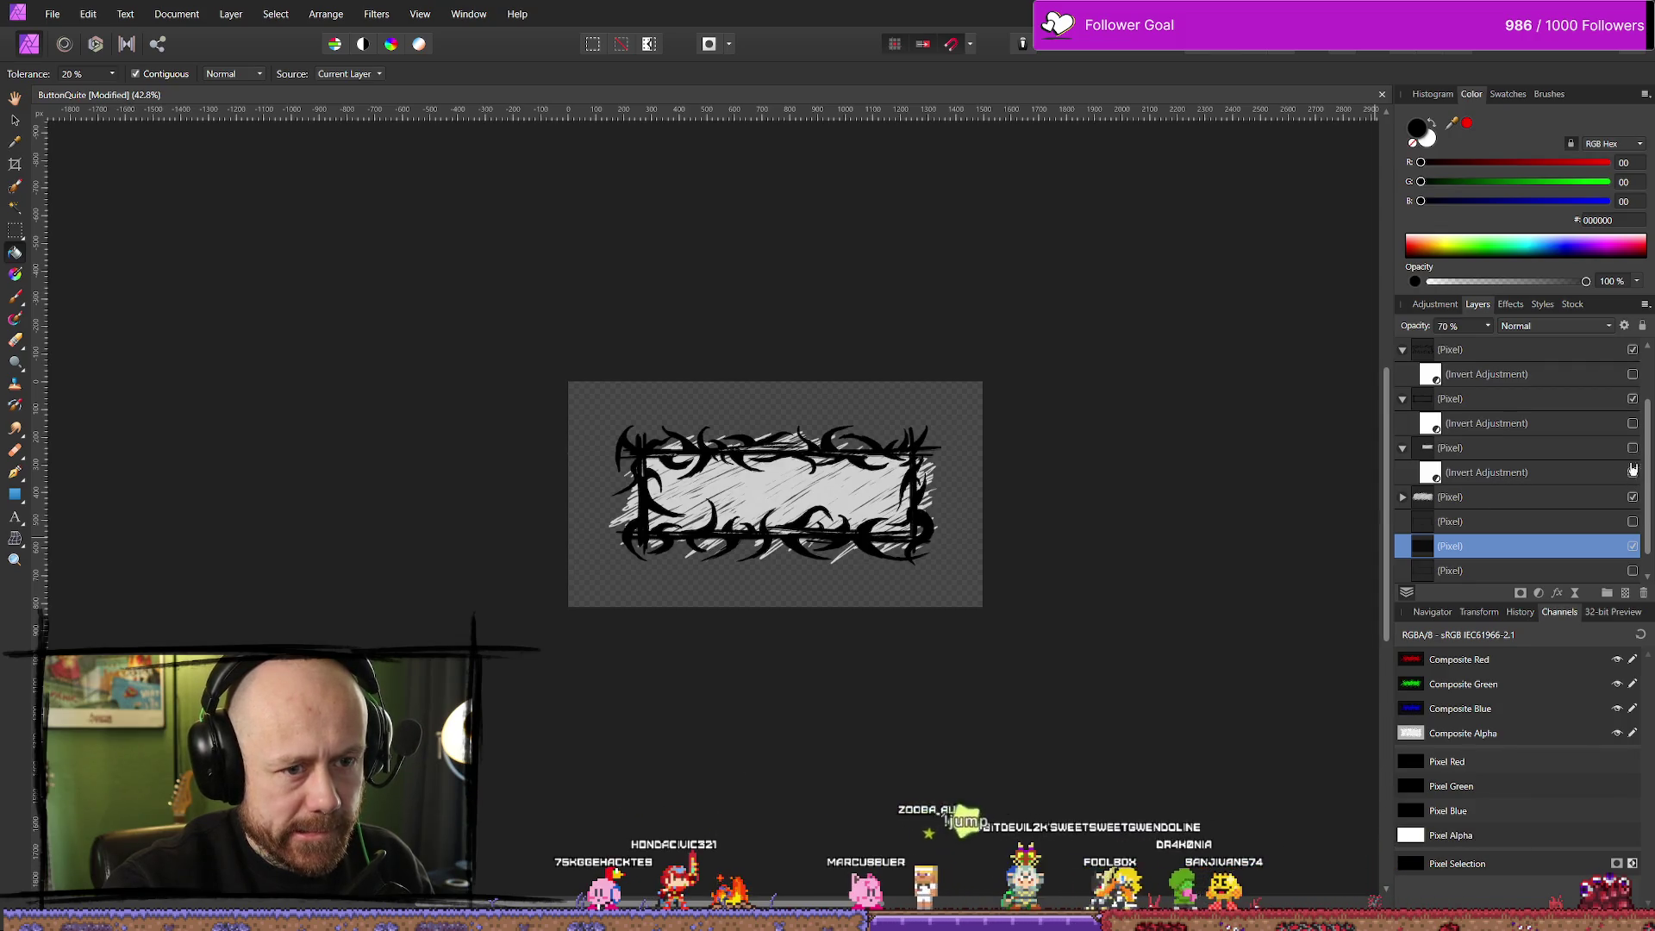
left_click(1577, 447)
key("Delete")
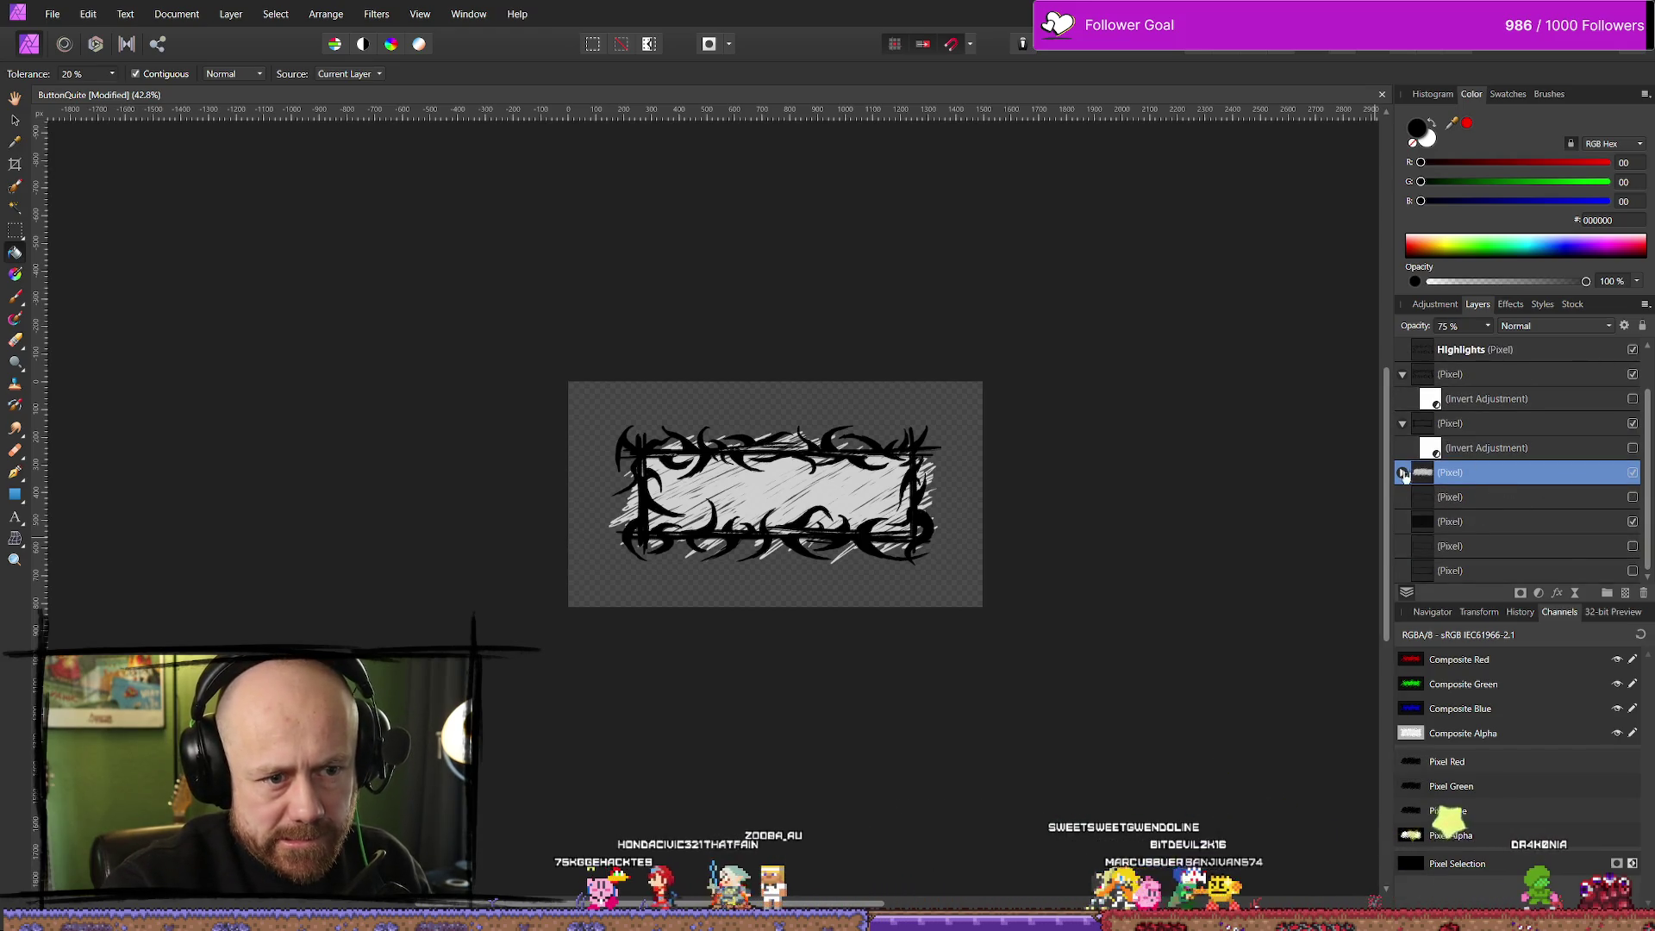
right_click(1465, 474)
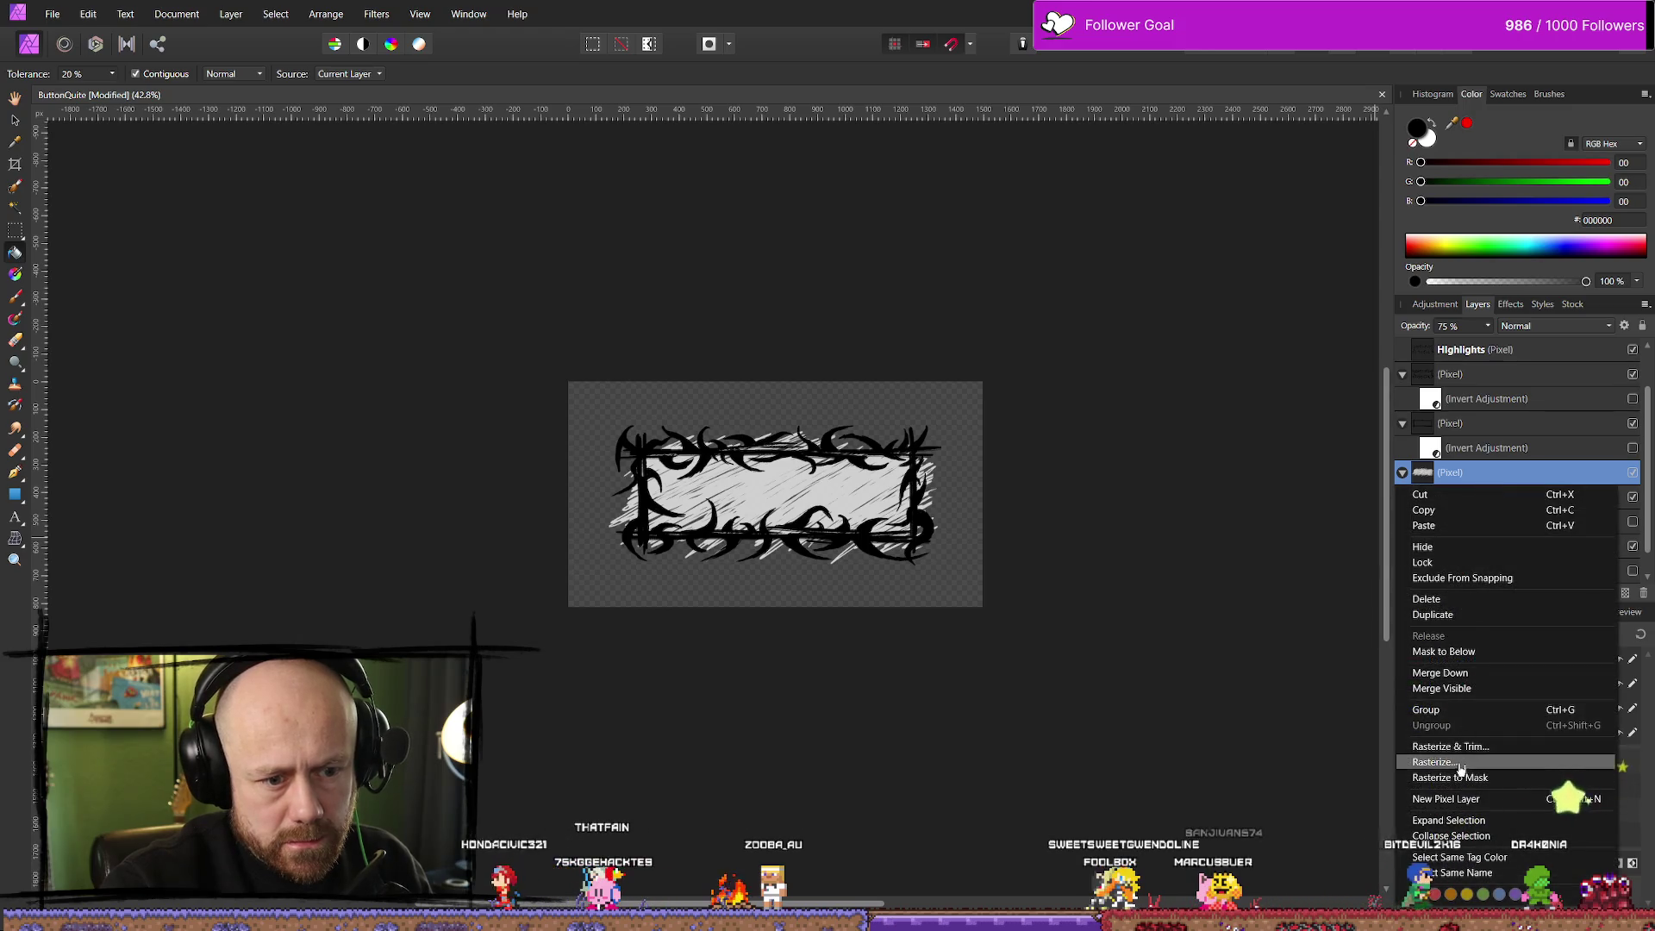
left_click(1472, 621)
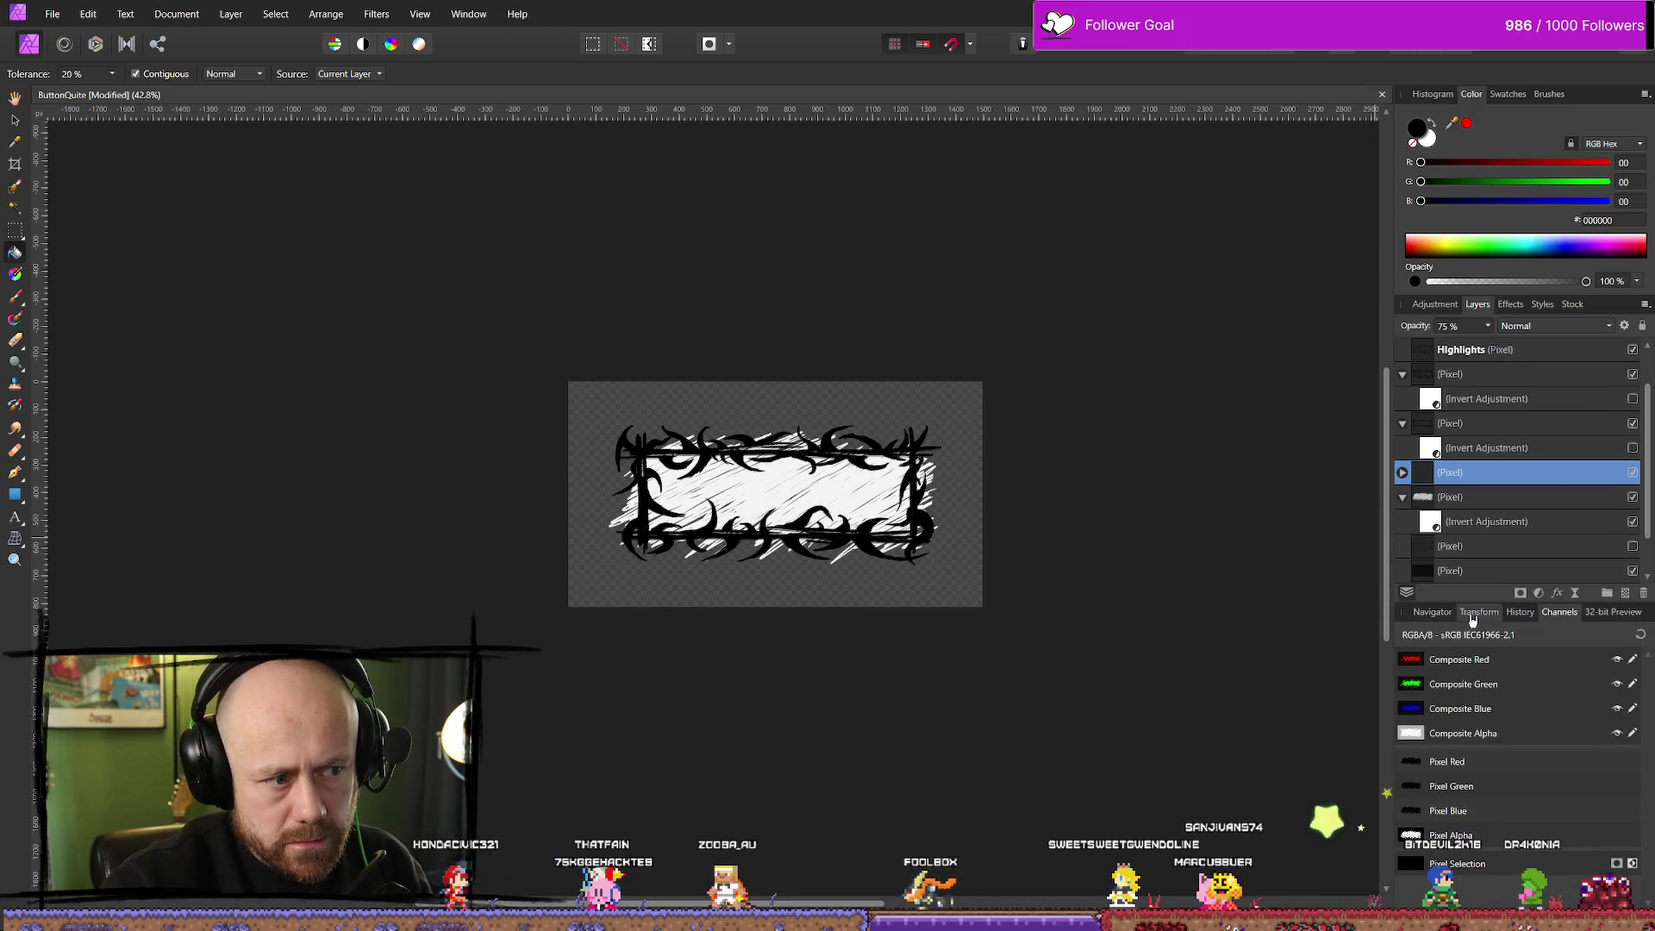
left_click(1402, 473)
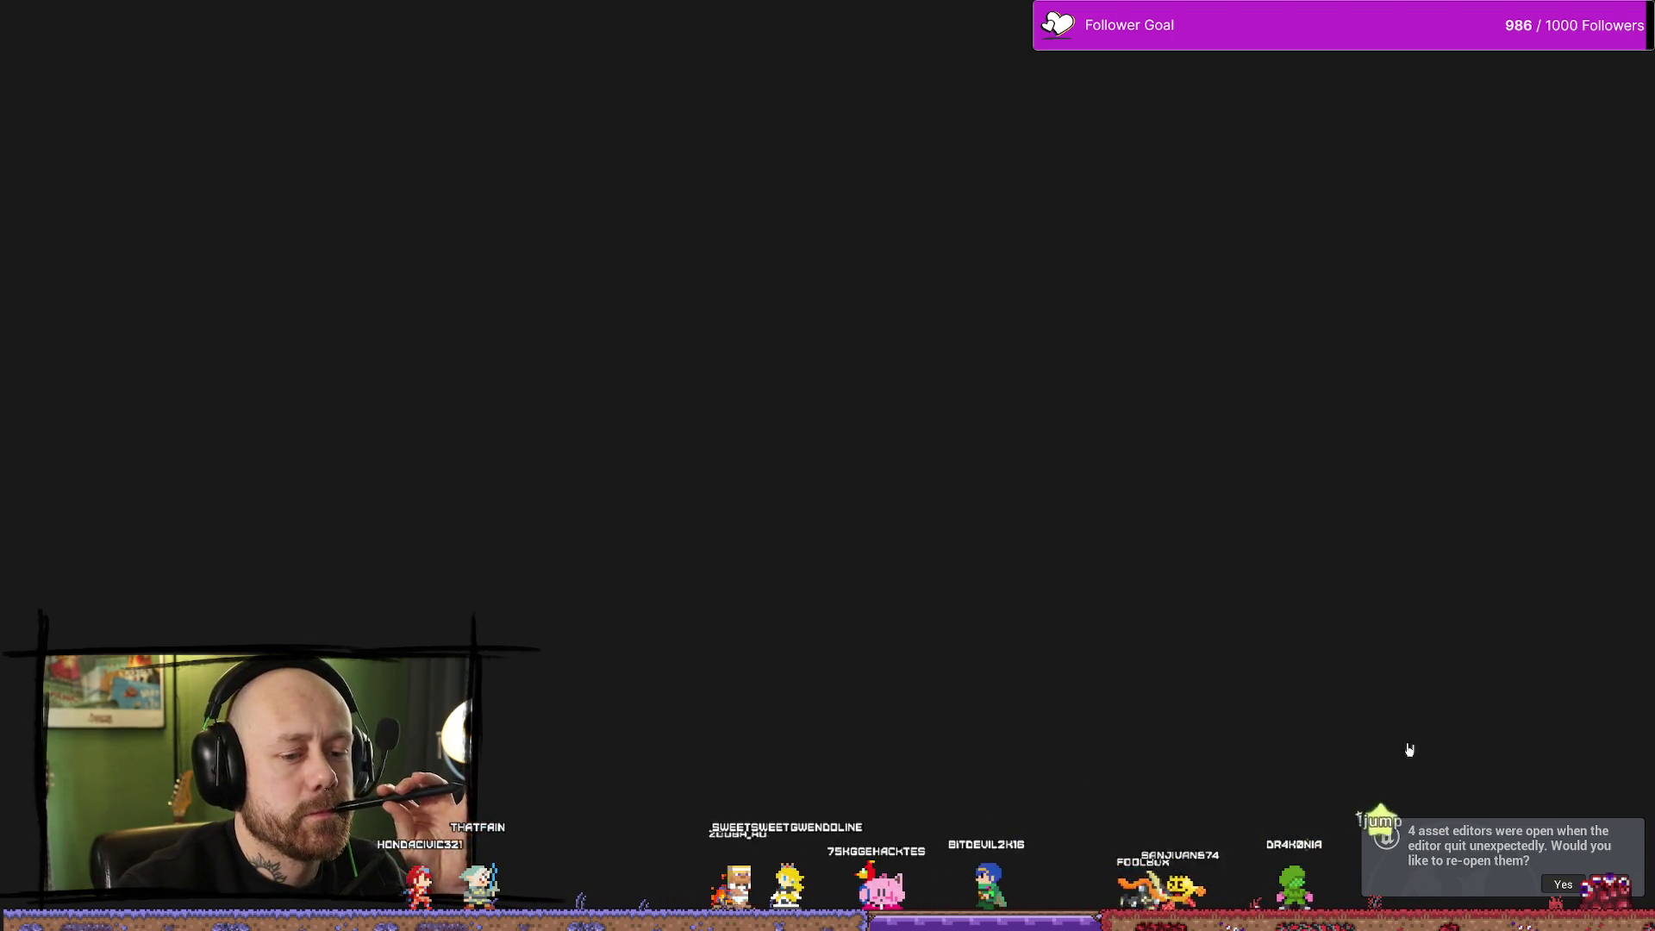
Reopen the previous asset editors and locate both Set Font nodes in the event graph
left_click(1565, 887)
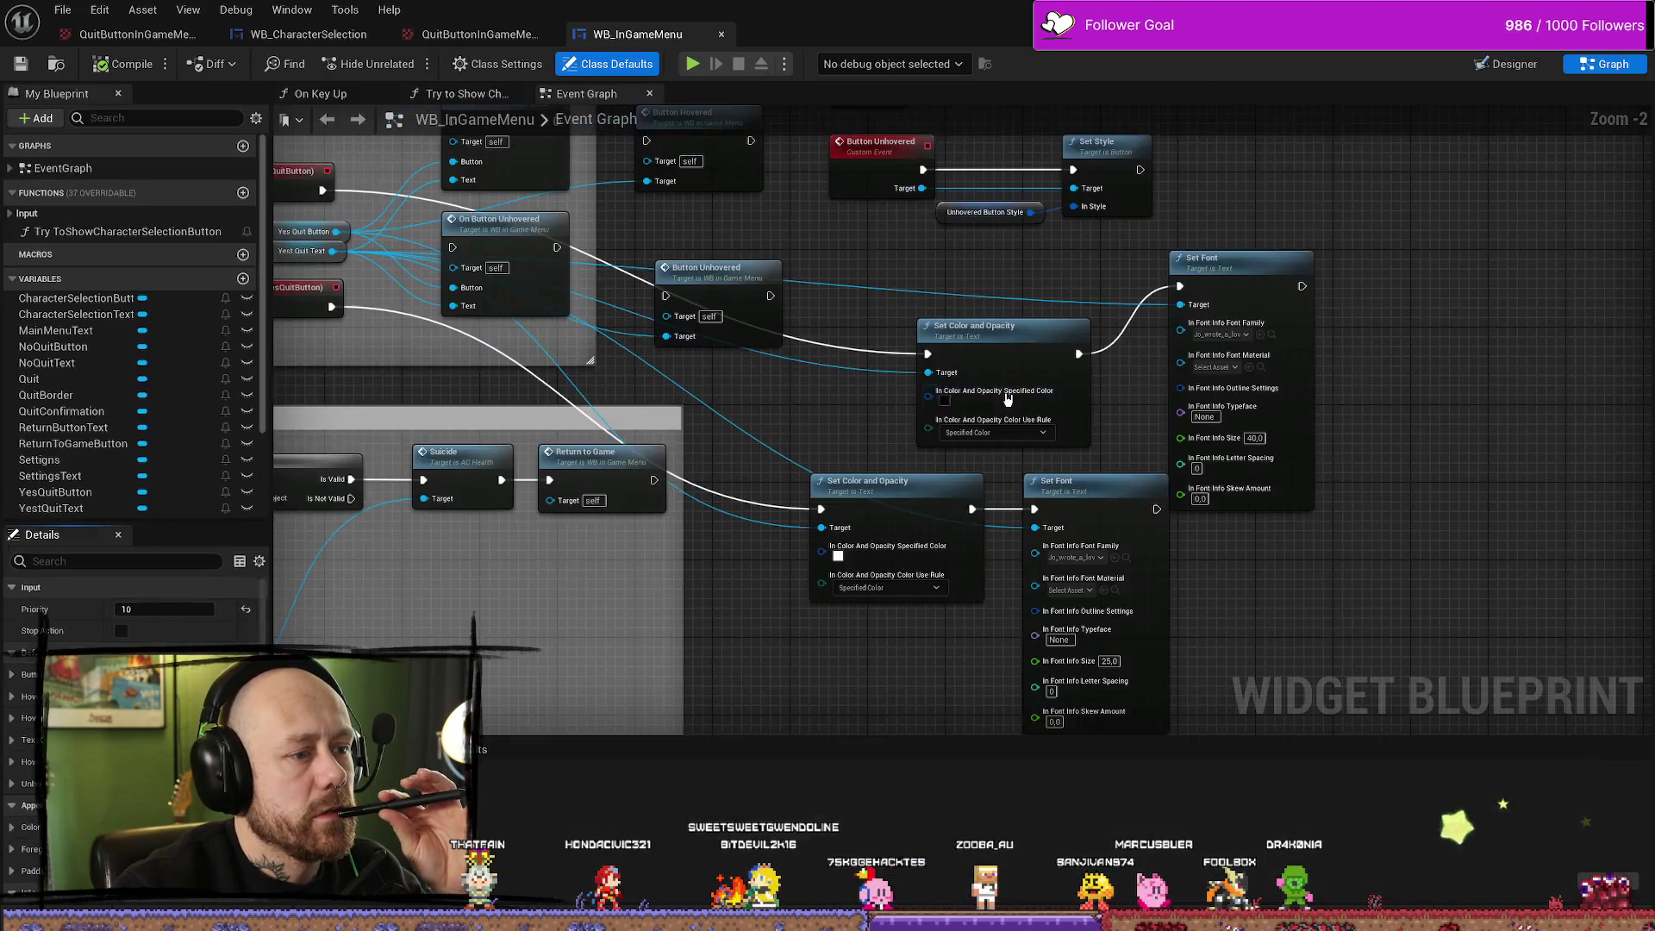
left_click(1605, 63)
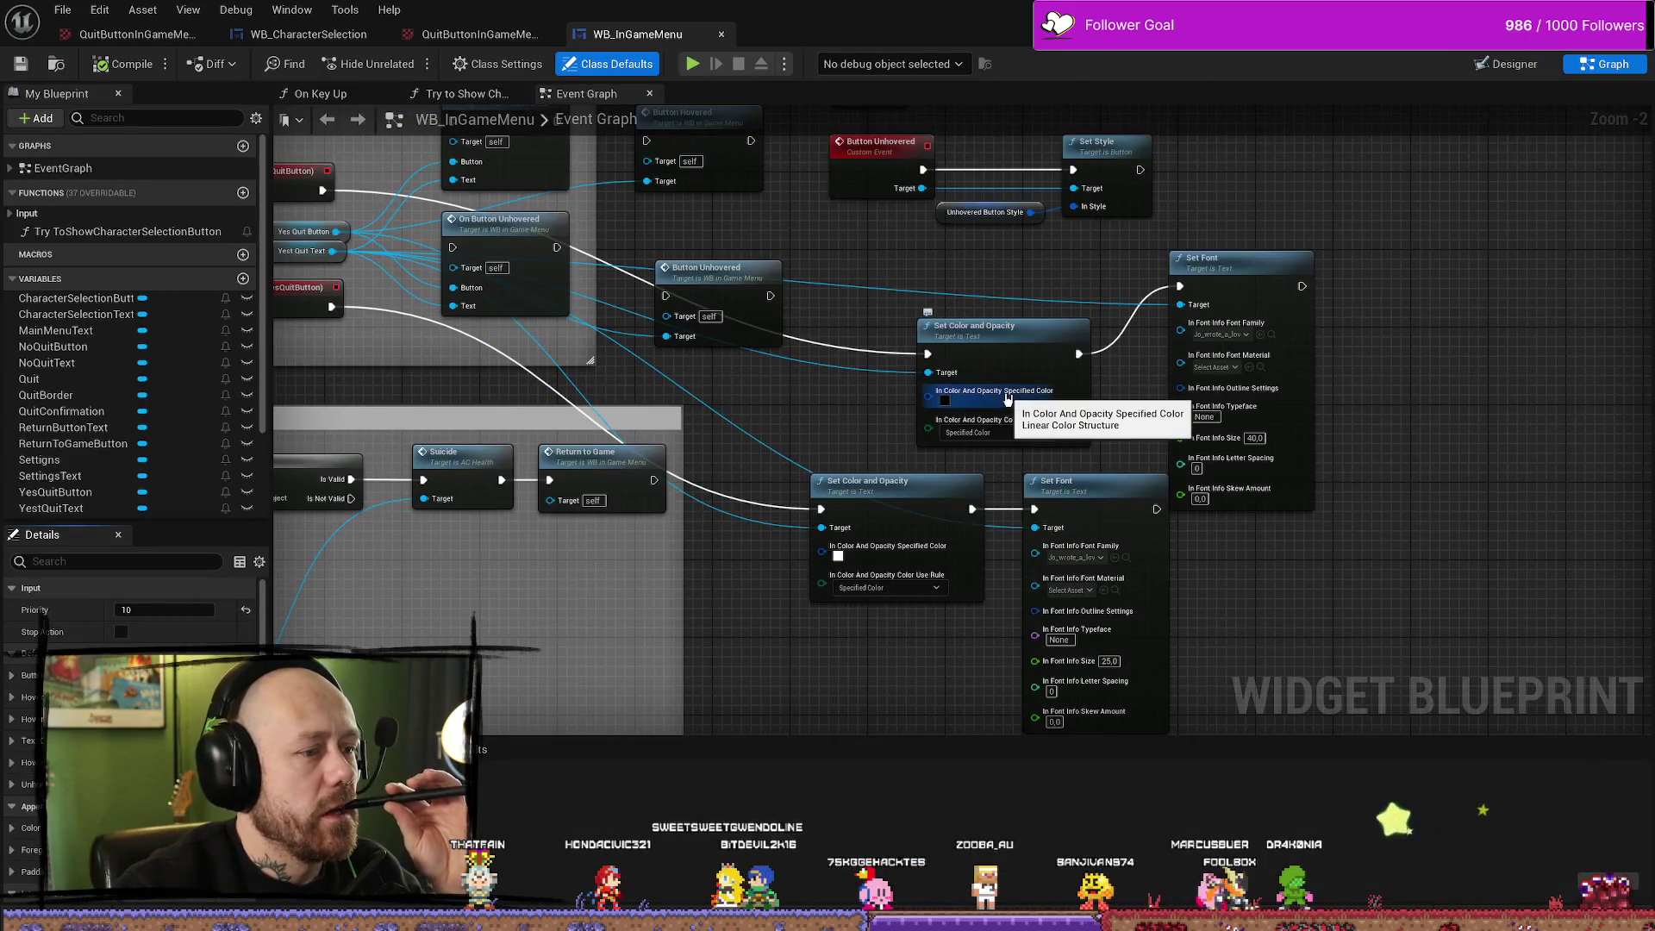
left_click_drag(841, 405, 754, 330)
left_click_drag(1402, 509, 1206, 515)
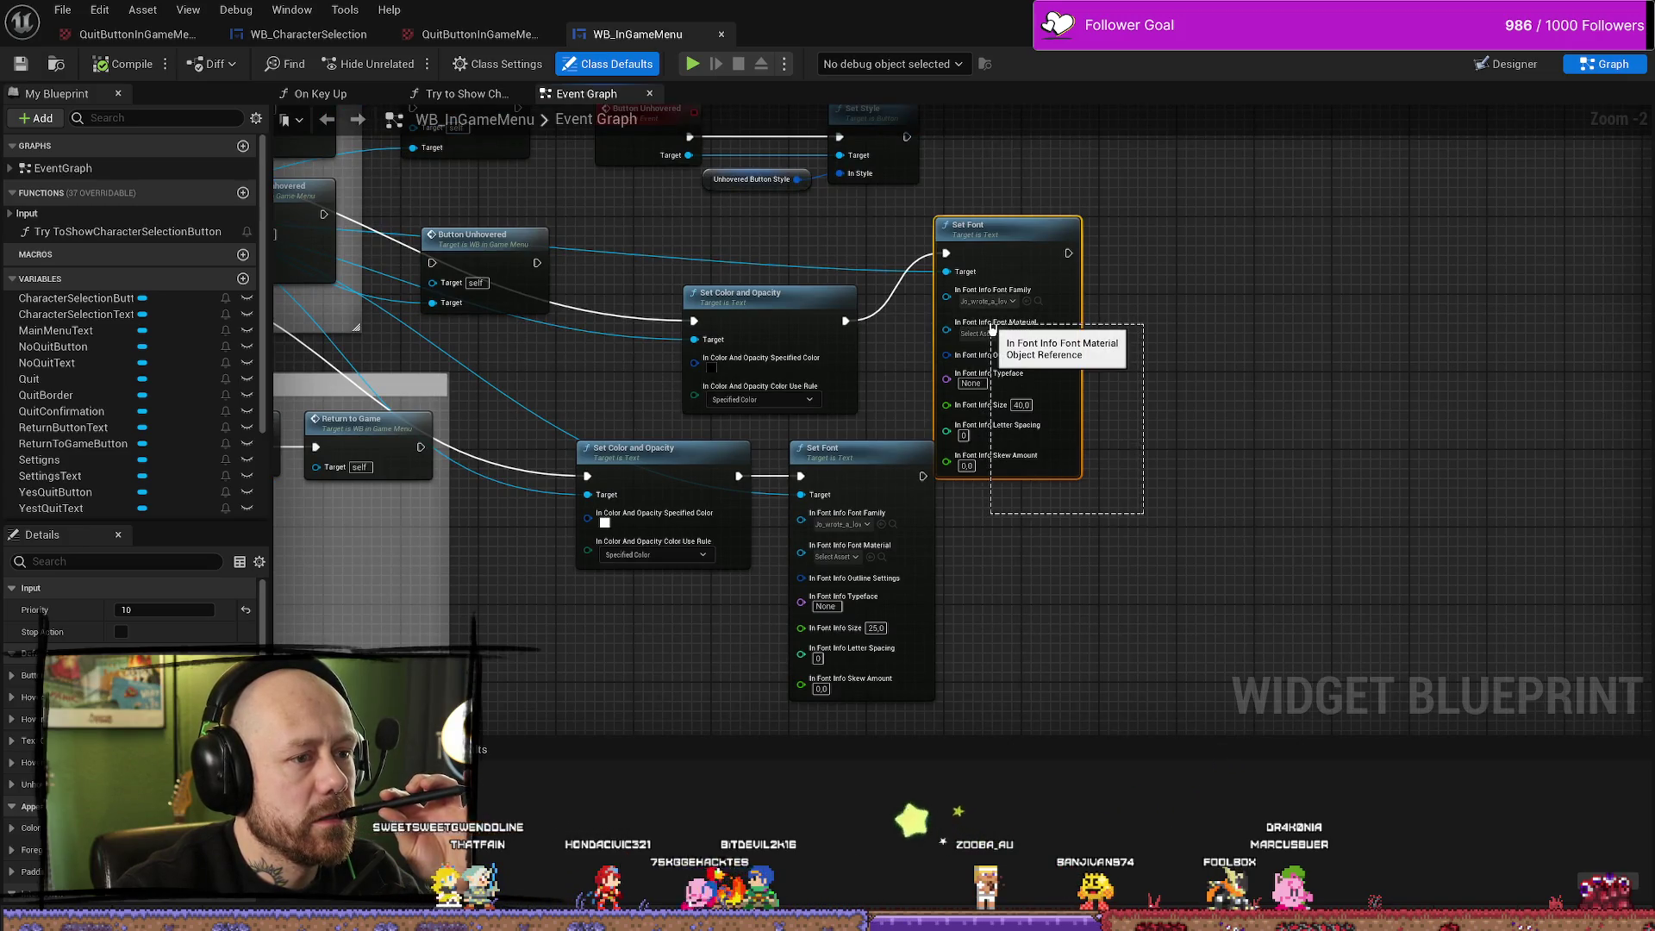
left_click(1282, 351)
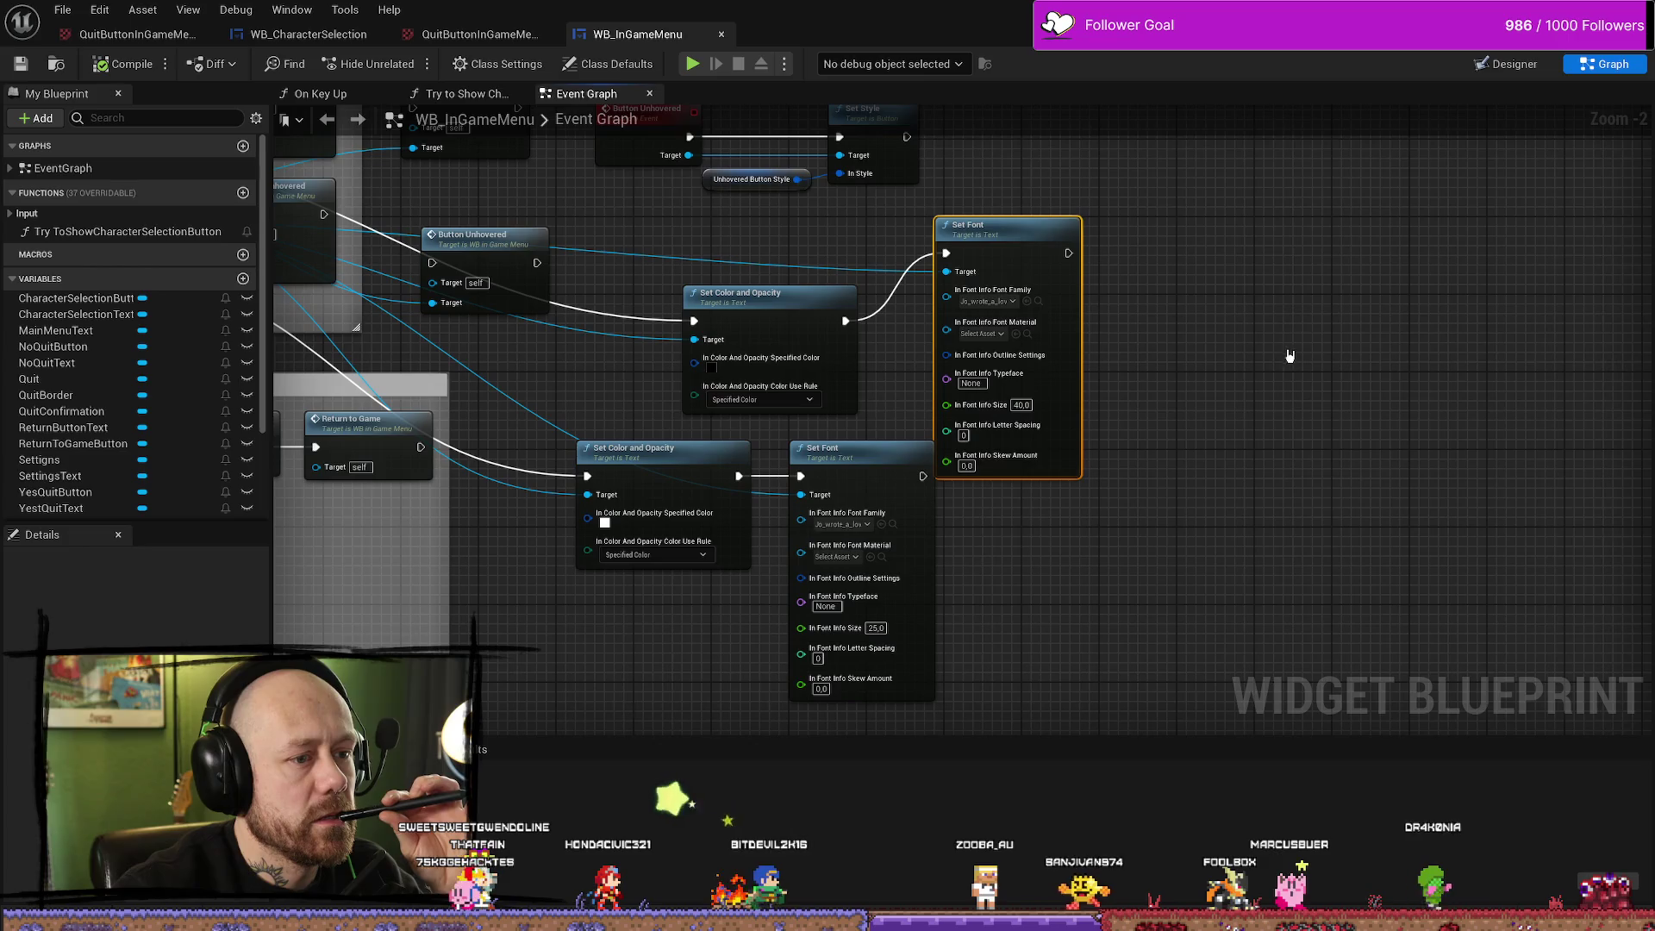
left_click(1284, 380)
left_click_drag(1157, 523, 1106, 413)
left_click_drag(1255, 613, 933, 417)
left_click(1192, 391)
left_click_drag(801, 249, 1086, 324)
Search 'set outl' and 'color' nodes from Yest Quit Text, adding none; keep Specified Color
mouse_move(374, 295)
left_mouse_down()
mouse_move(857, 483)
mouse_move(866, 468)
left_mouse_up()
type("s")
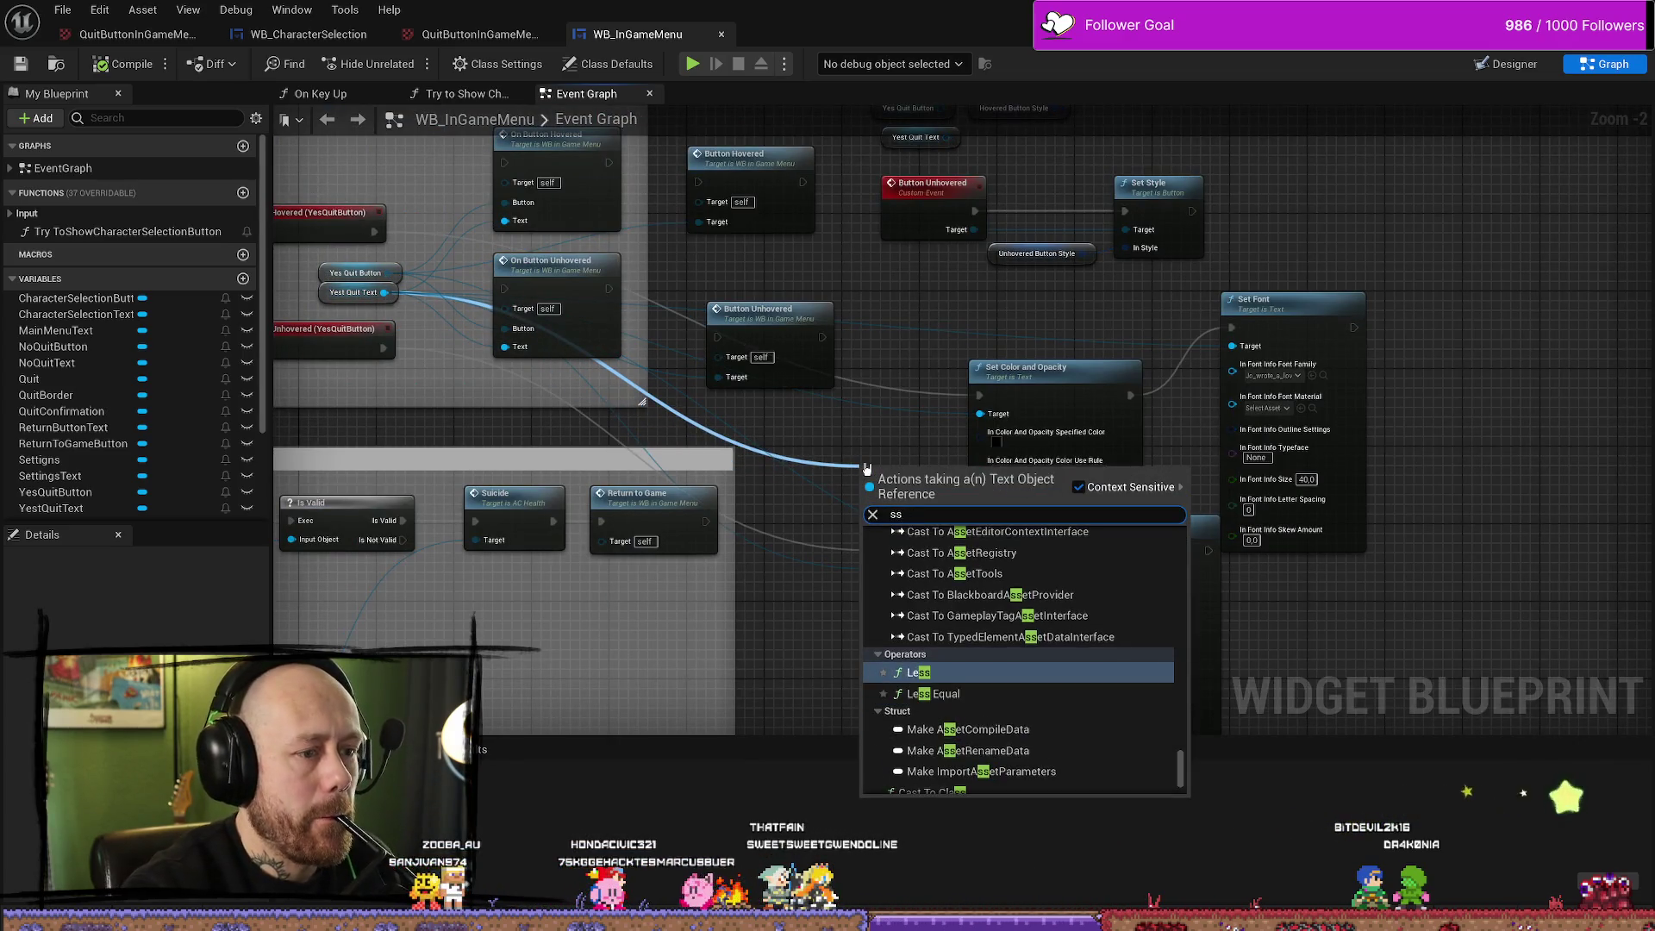
type("et outl")
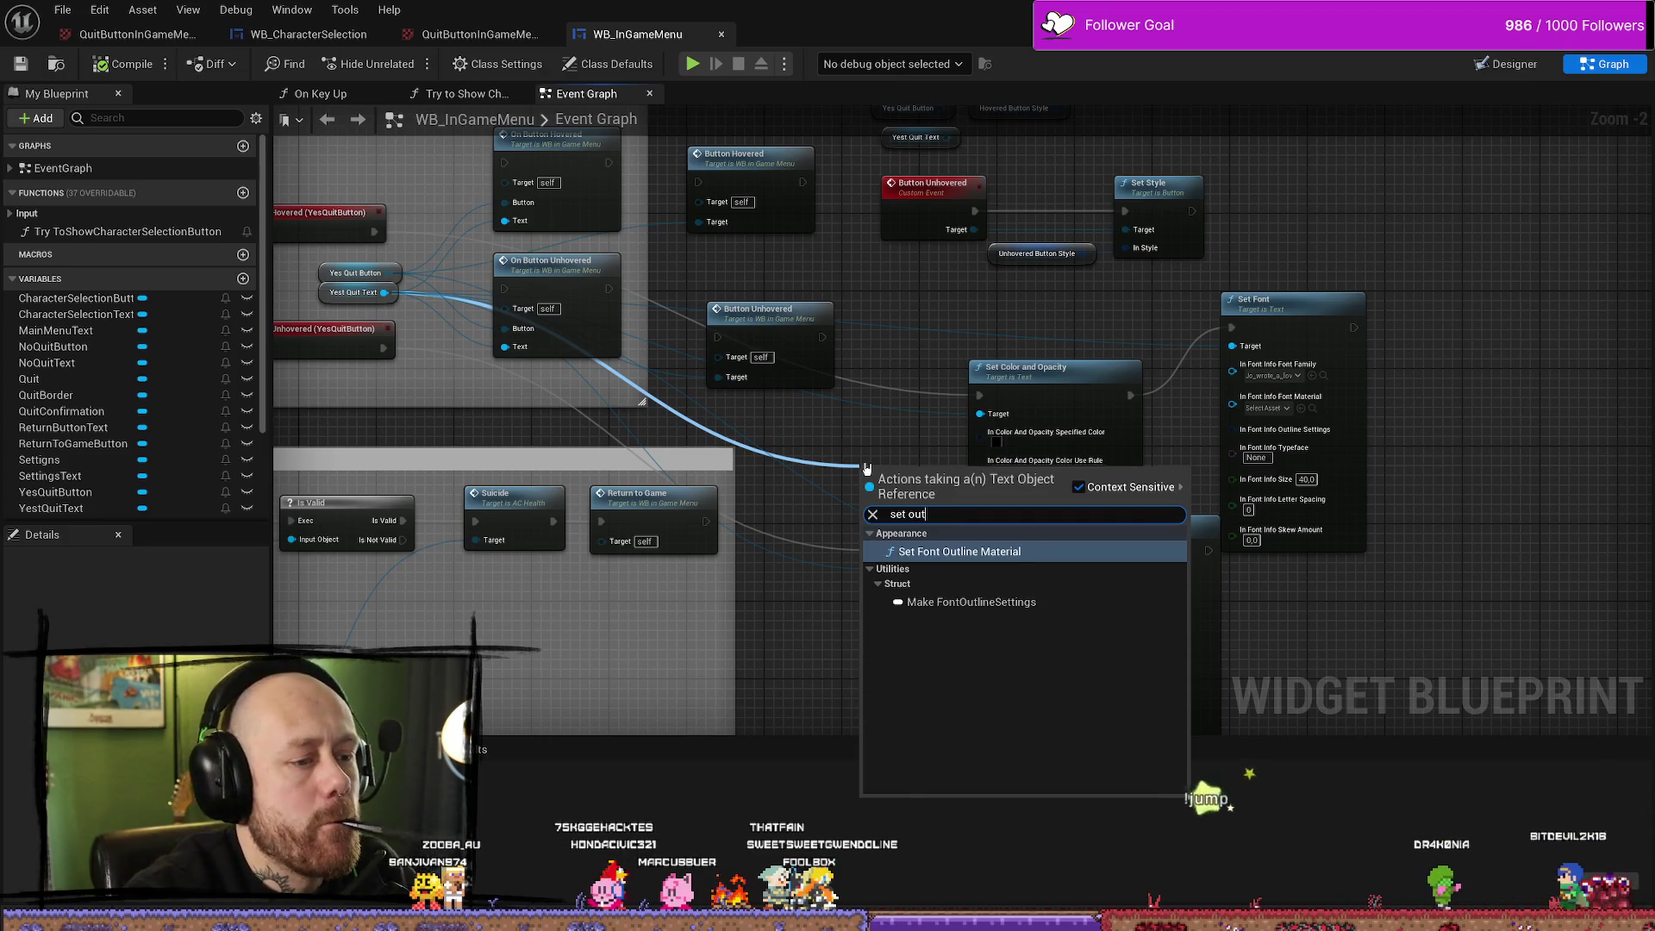
key("BackSpace")
key("BackSpace")
key("BackSpace")
type("color")
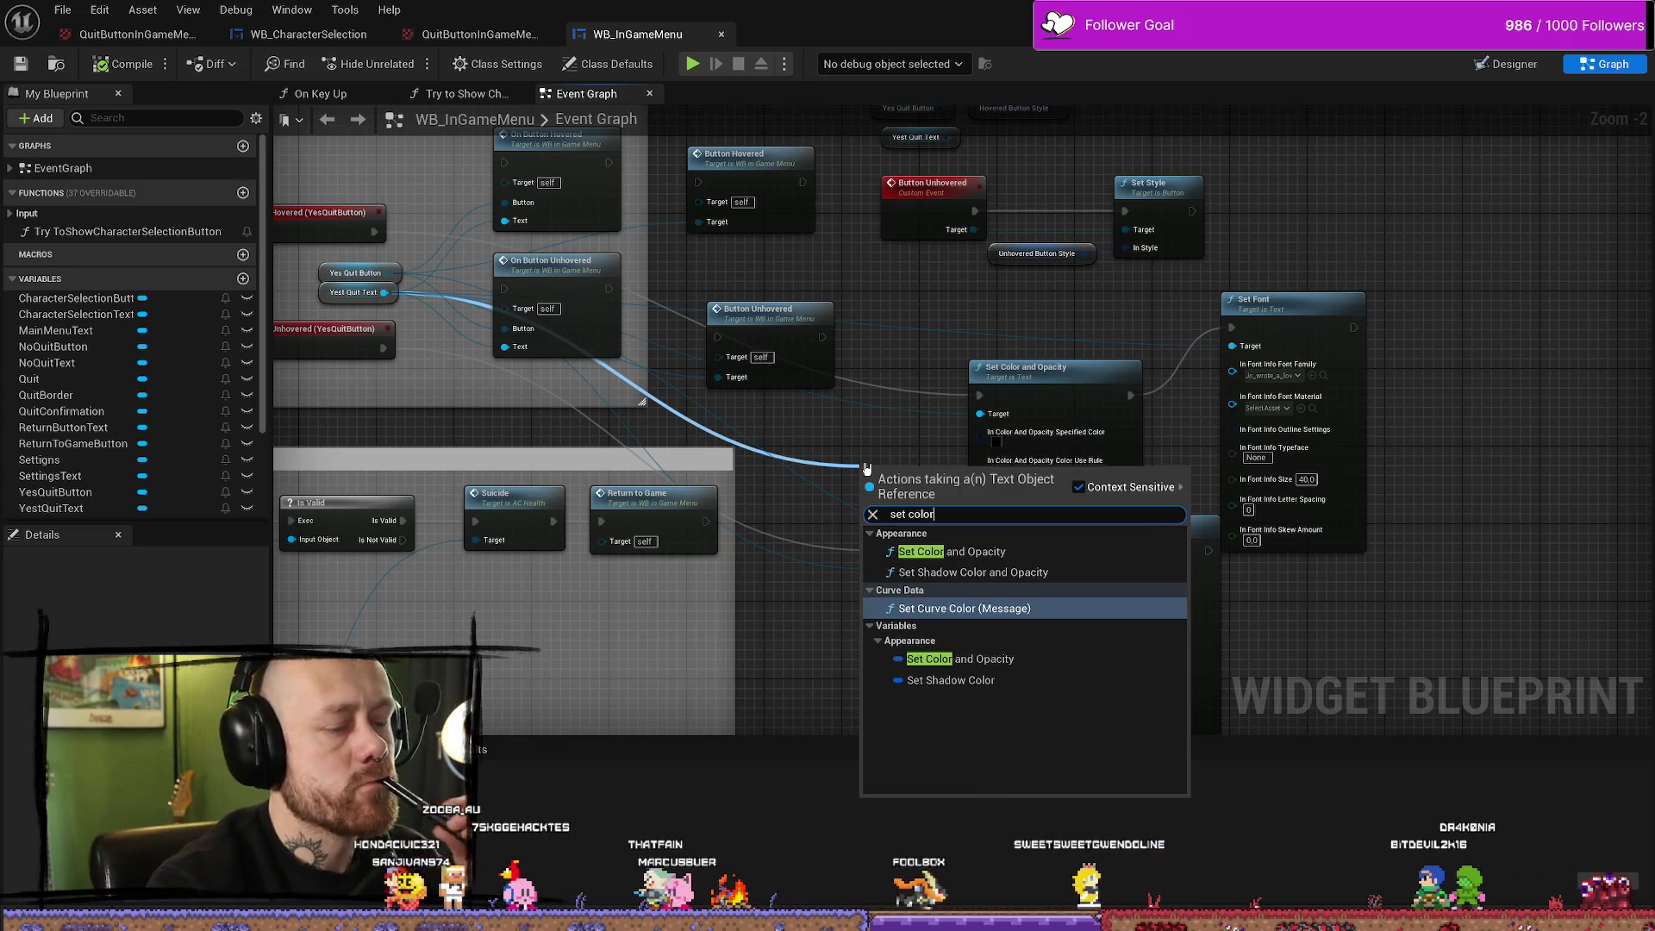
key("Escape")
left_click(1055, 472)
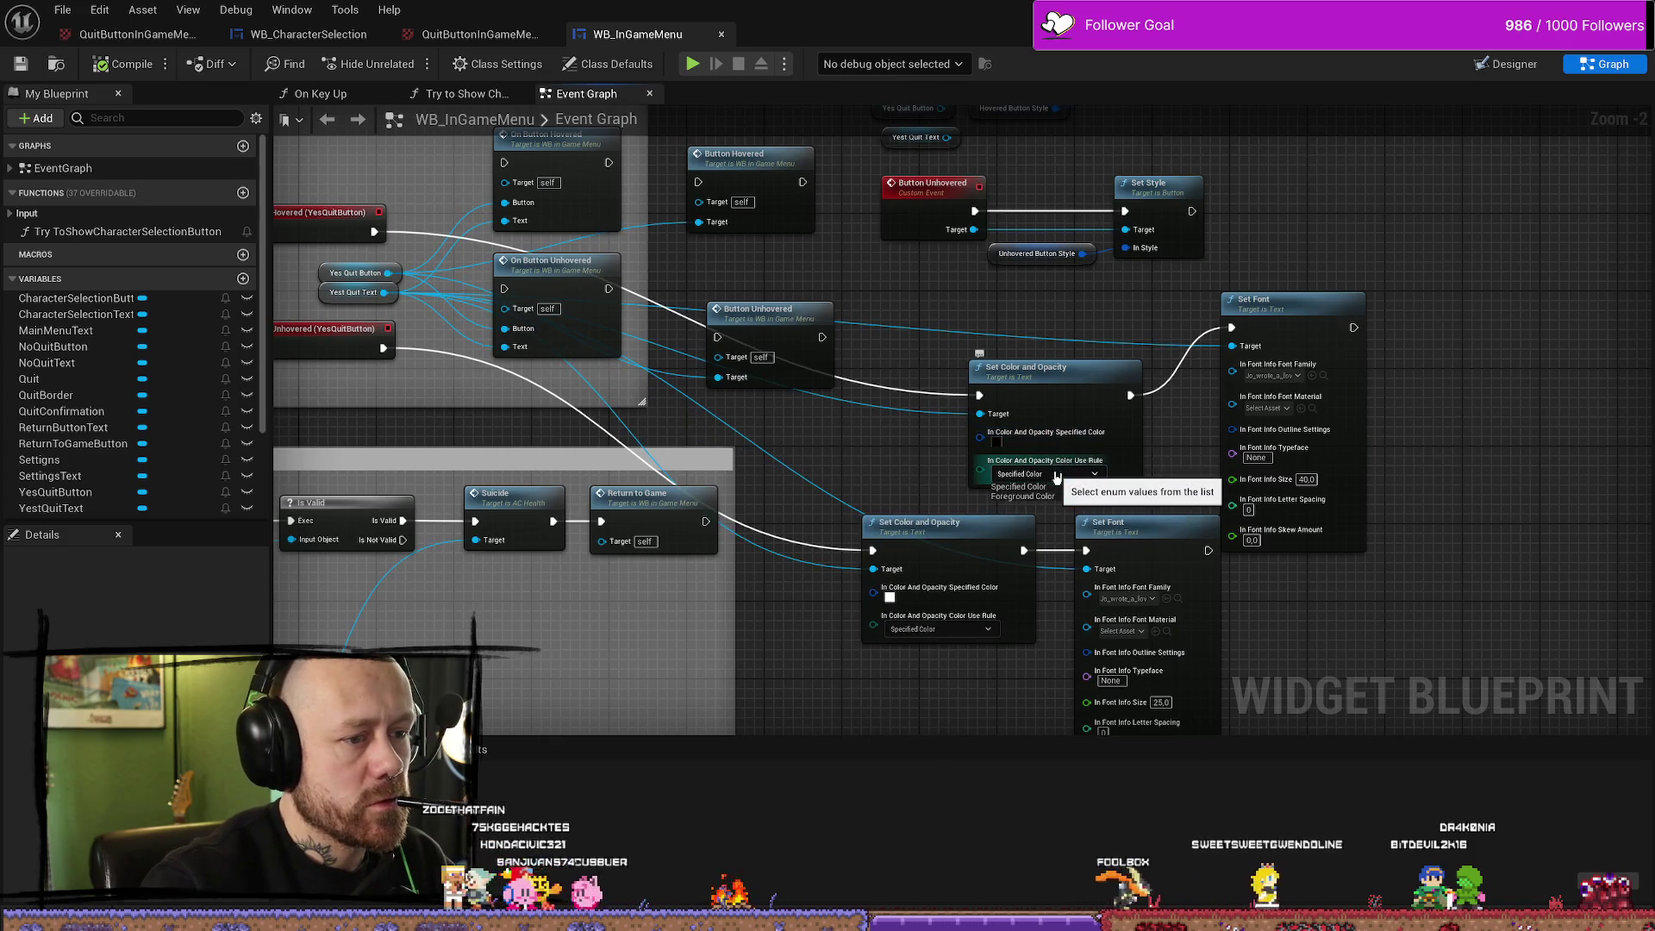
left_click(1056, 477)
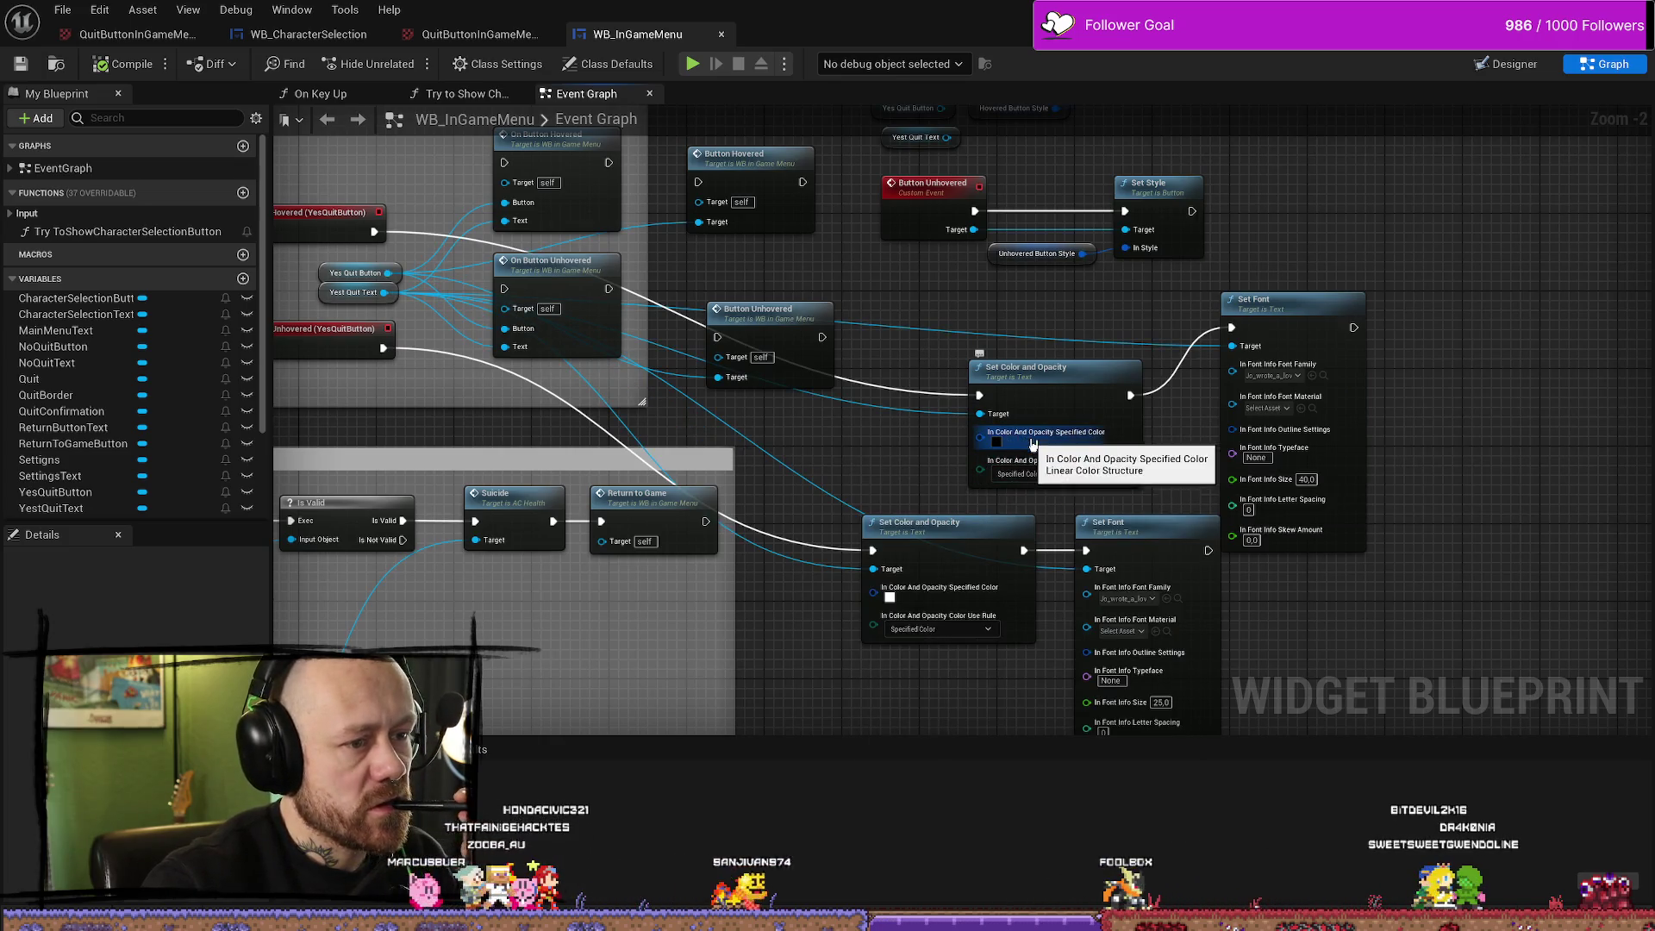
Delete both Set Font nodes and return to the ButtonQuite artwork in Affinity Photo
left_click_drag(1184, 439, 1114, 385)
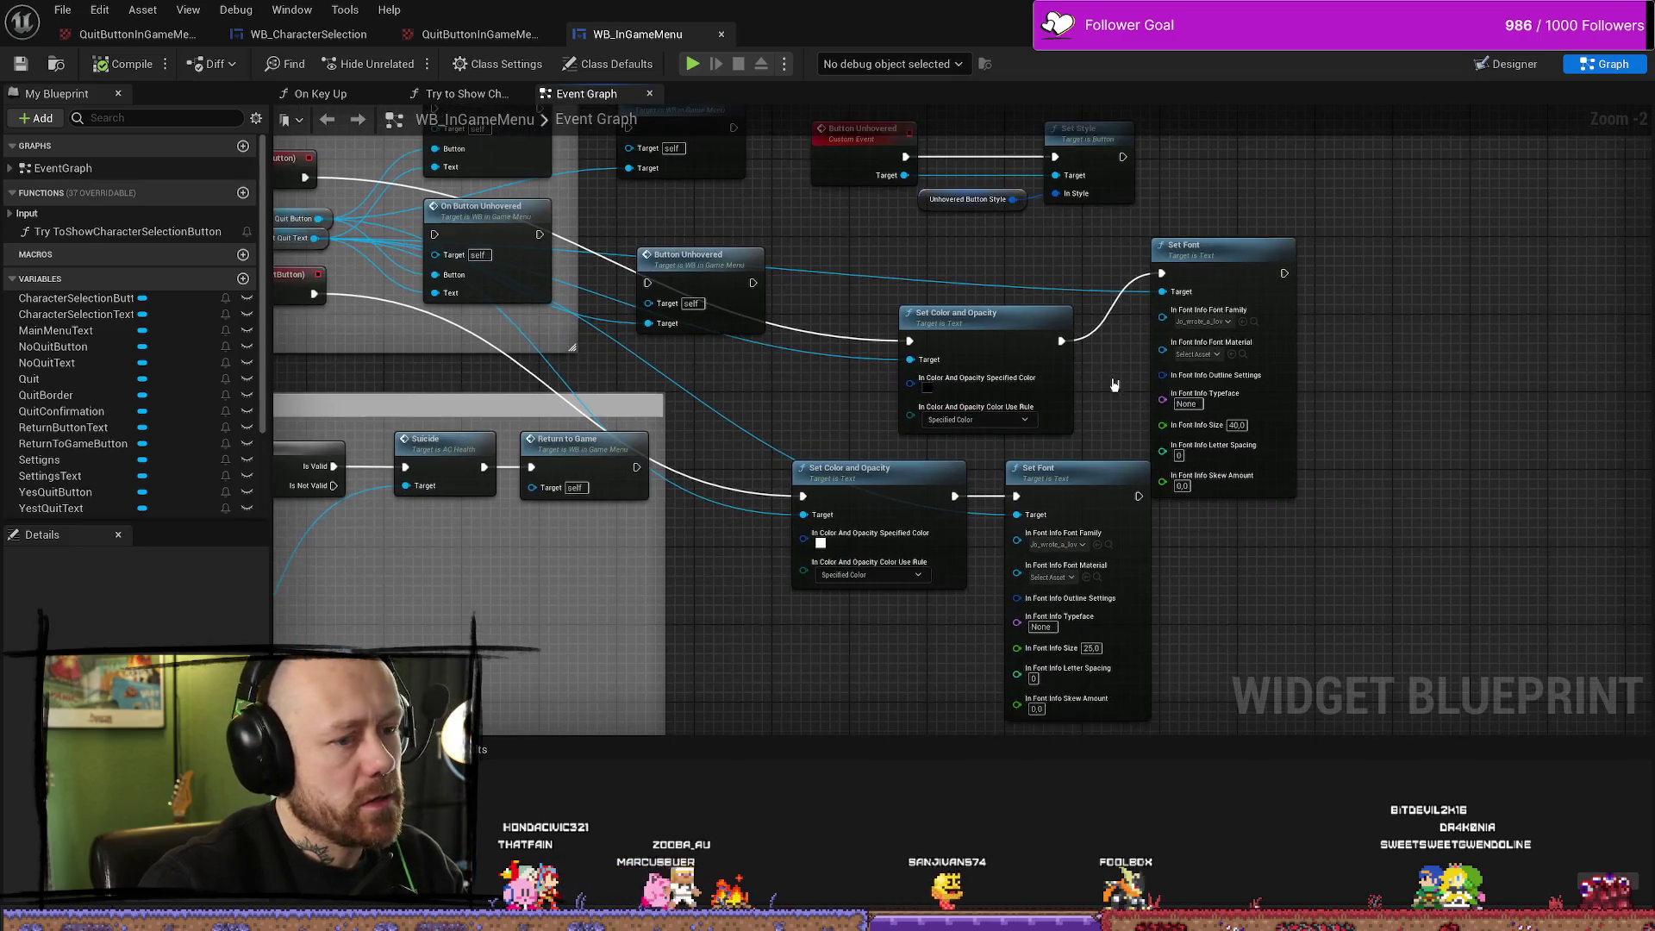
left_click_drag(1397, 647, 1281, 539)
left_click_drag(1206, 457, 1021, 353)
key("Delete")
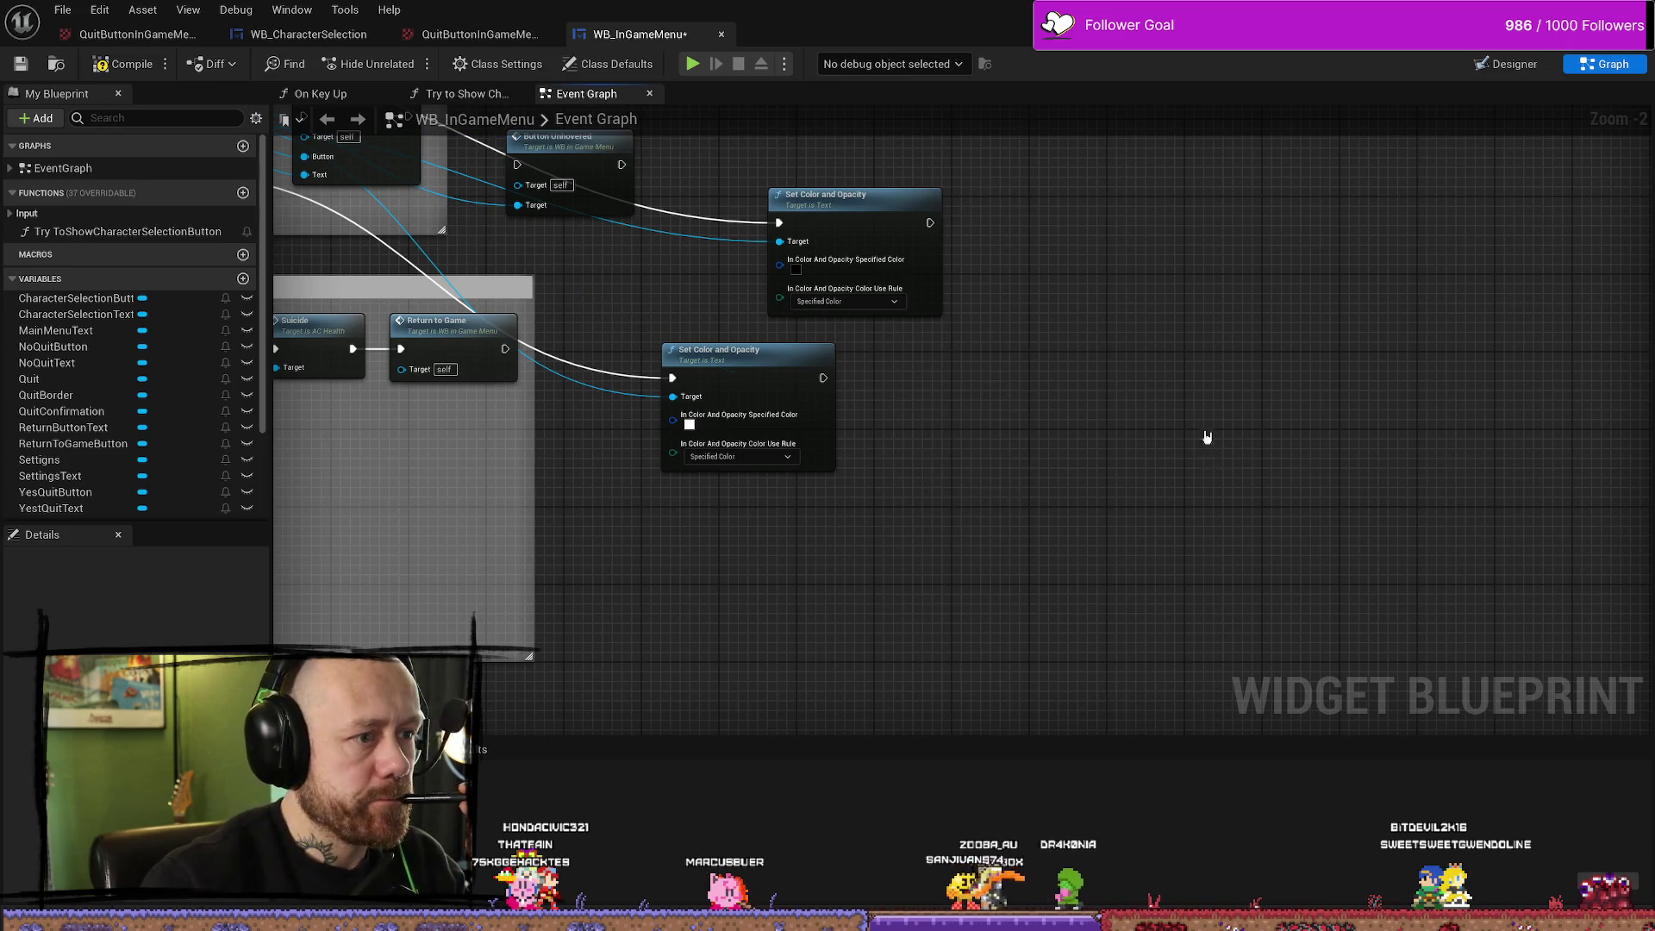
left_click_drag(1207, 437, 1337, 533)
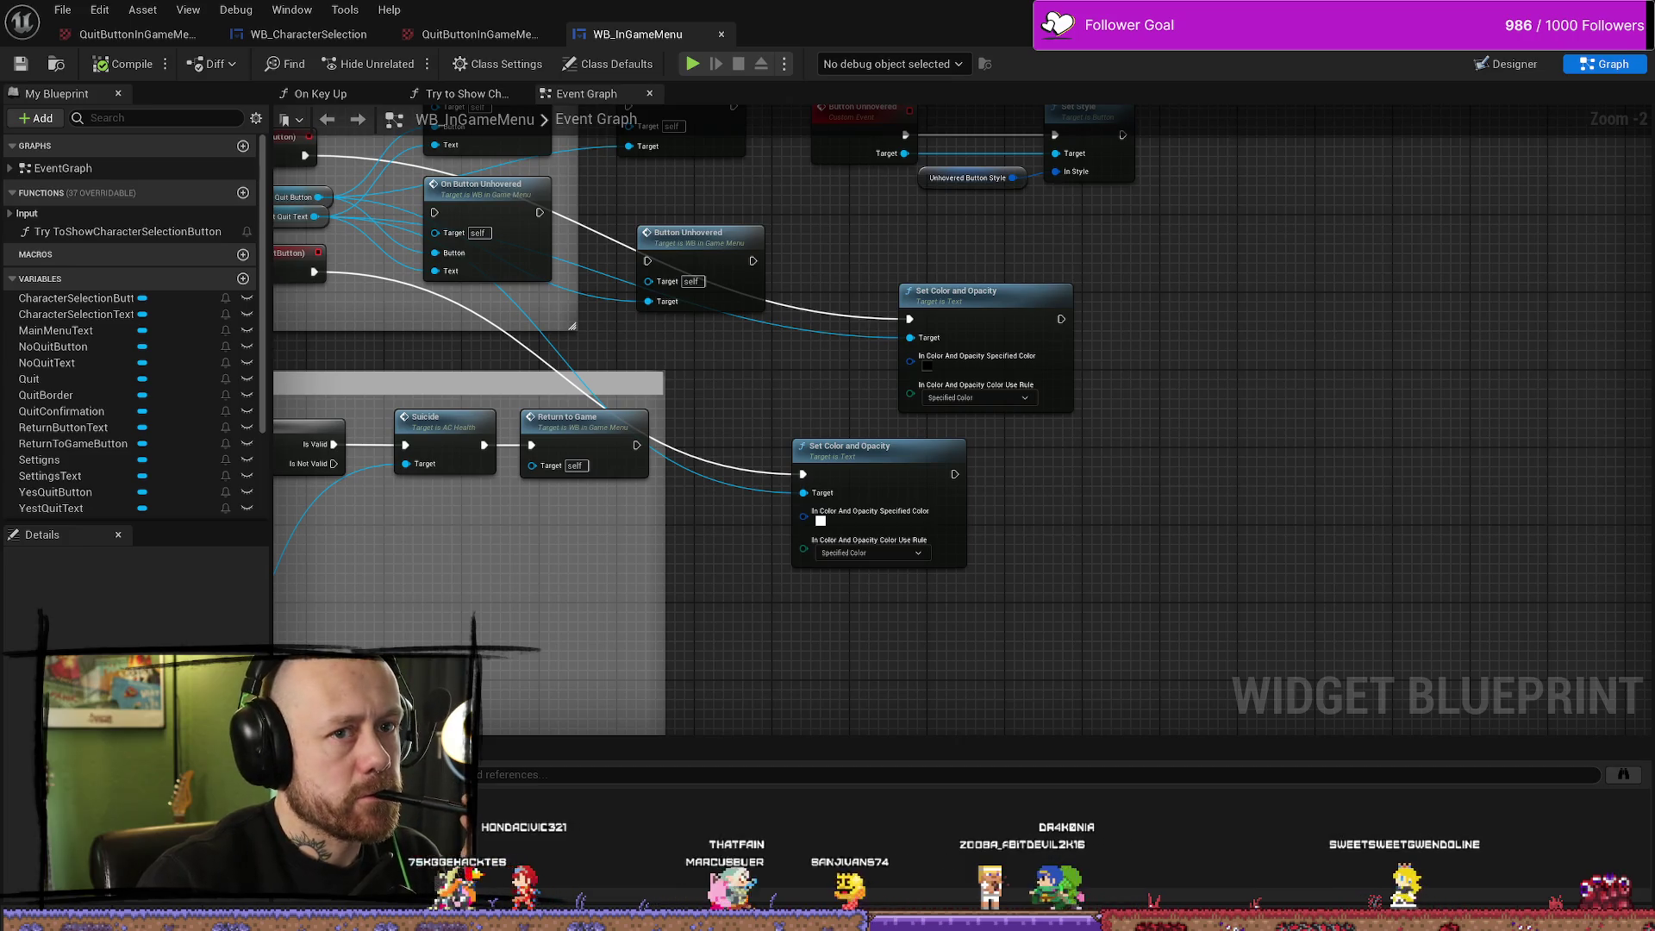
key("alt+Tab")
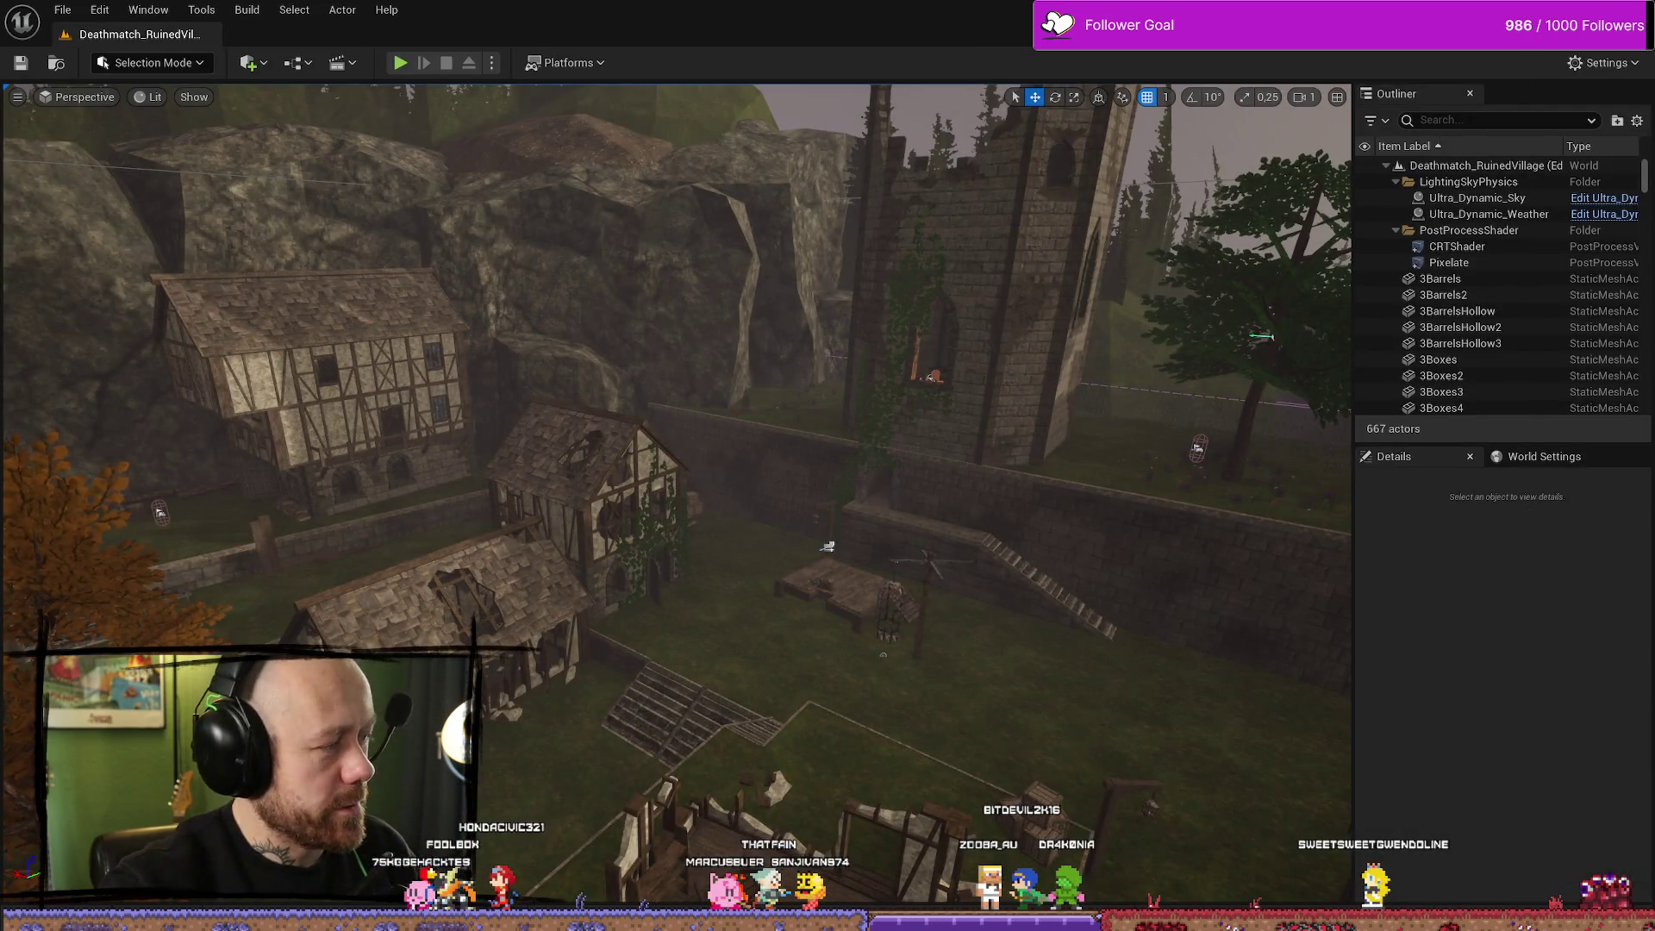
key("alt+Tab")
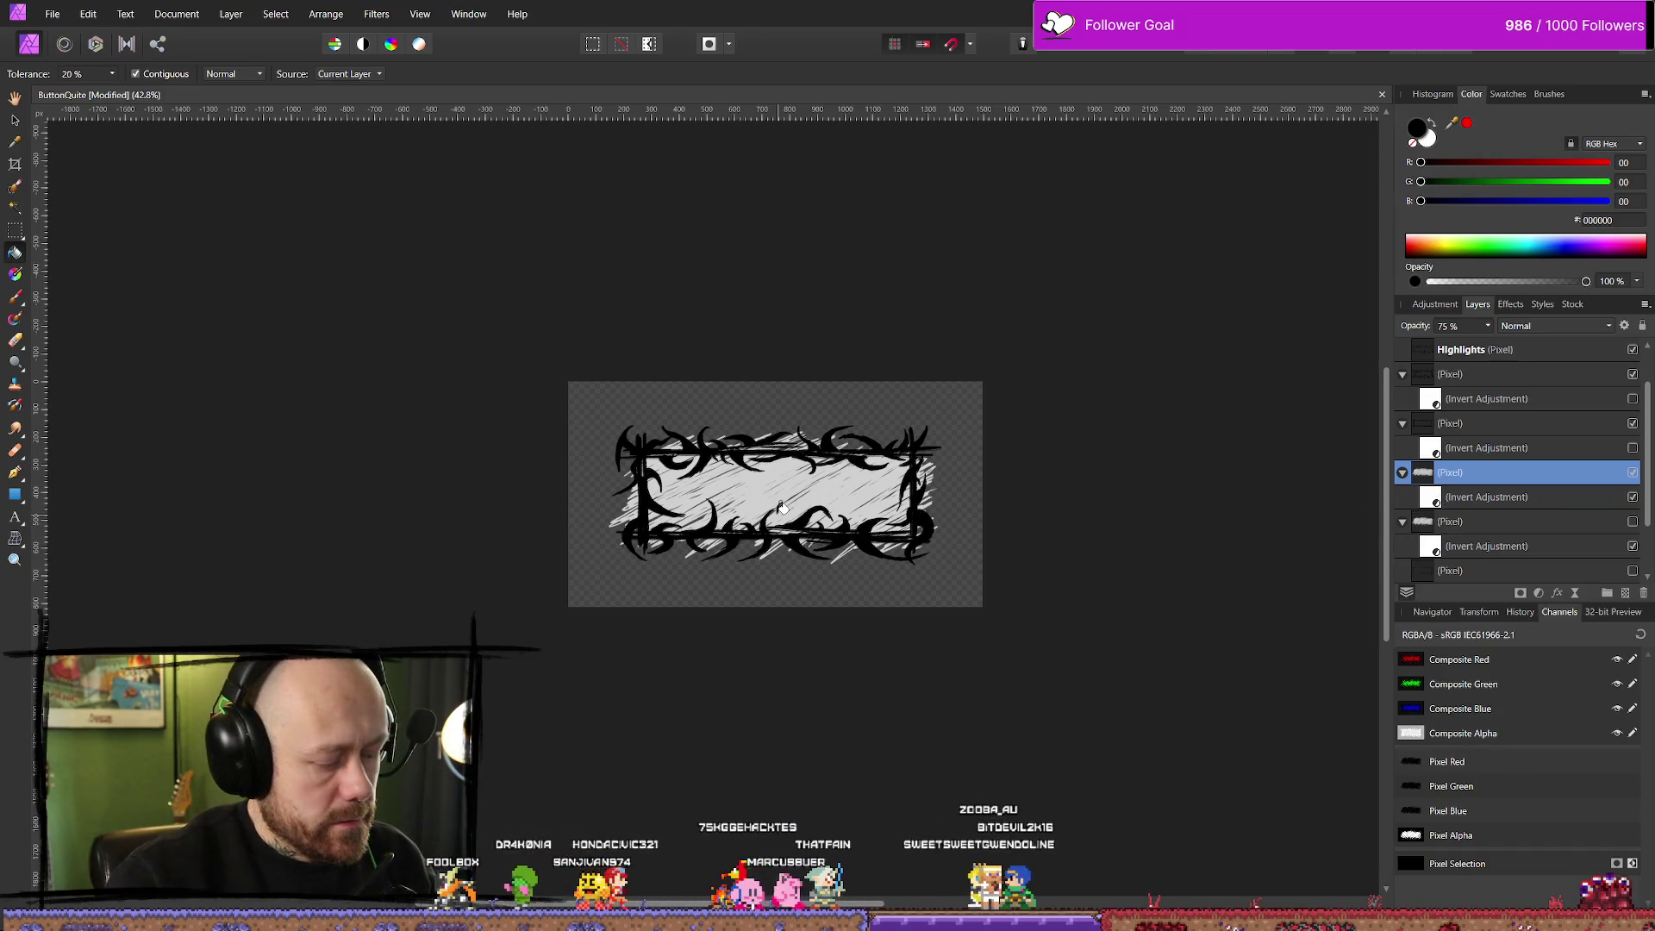
Zoom in and brush white diagonal hatching along the frame's top edge, top-right corner and right edge
scroll(781, 506, "up", 5, "ctrl")
key("b")
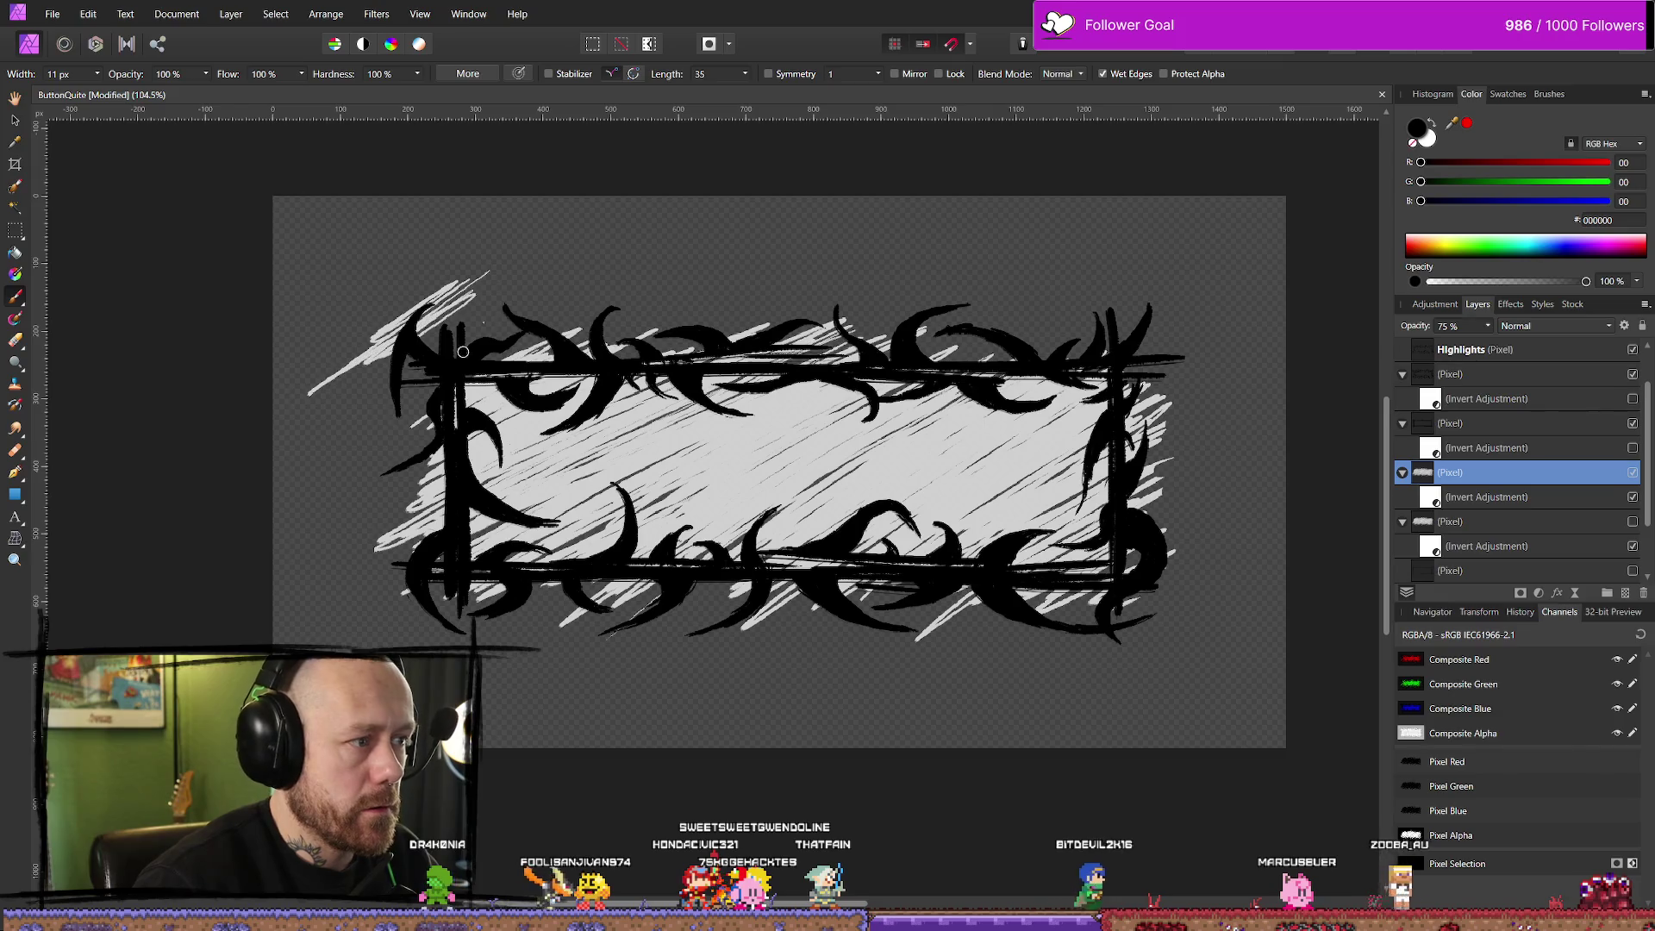
left_click_drag(432, 321, 470, 318)
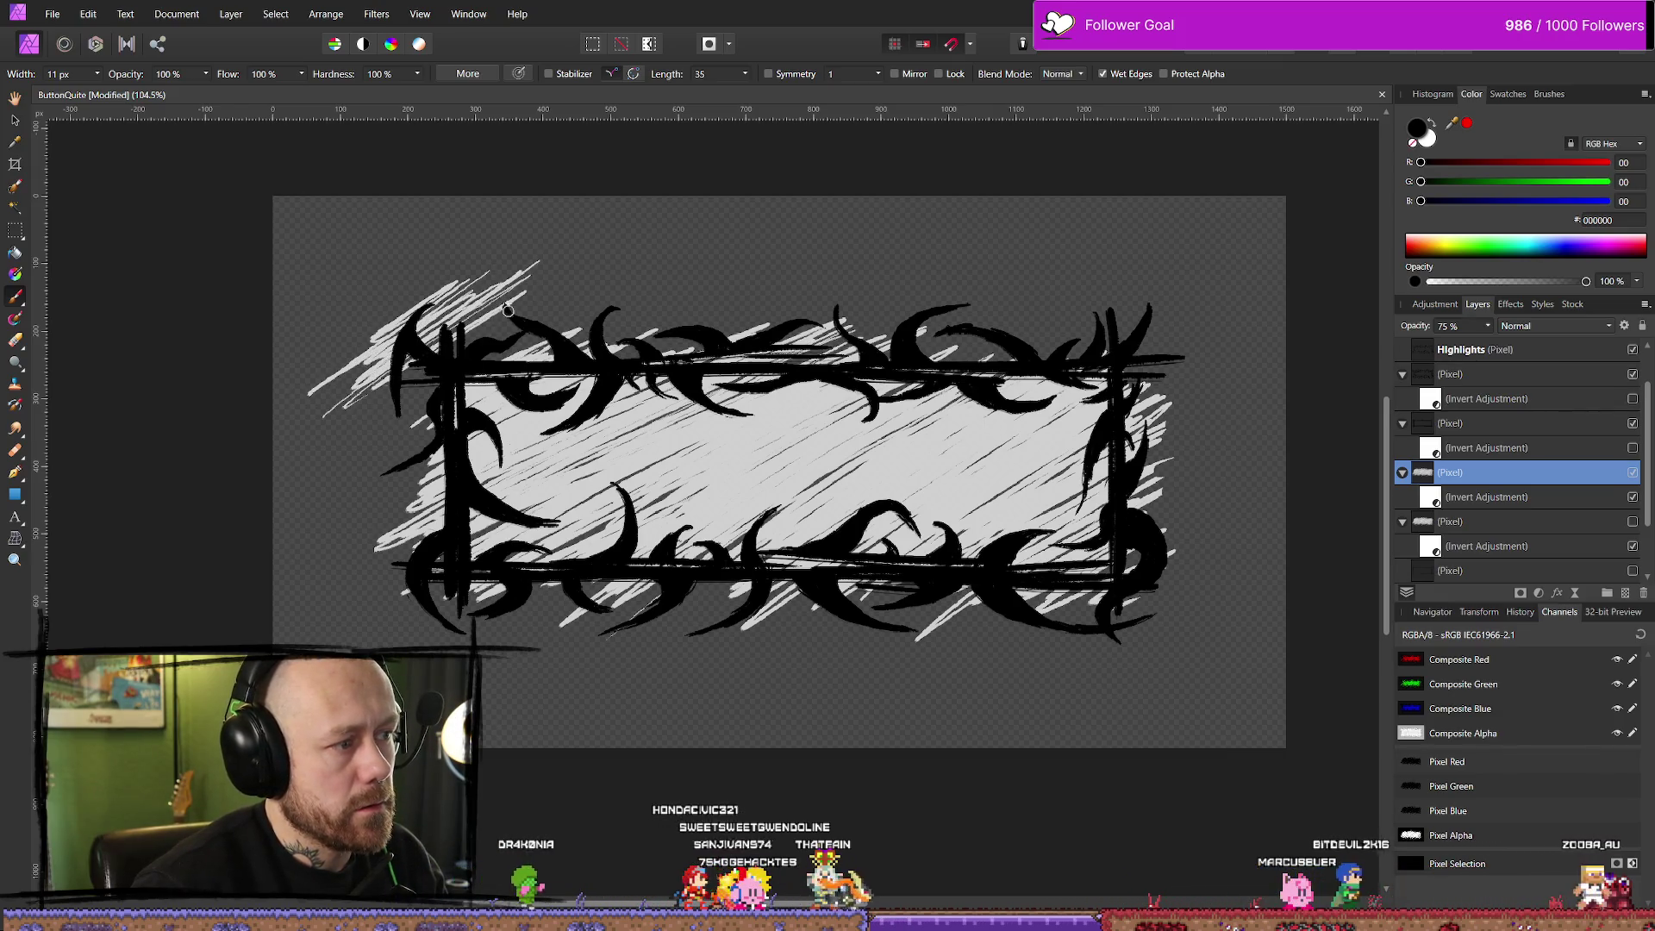
left_click_drag(312, 476, 410, 379)
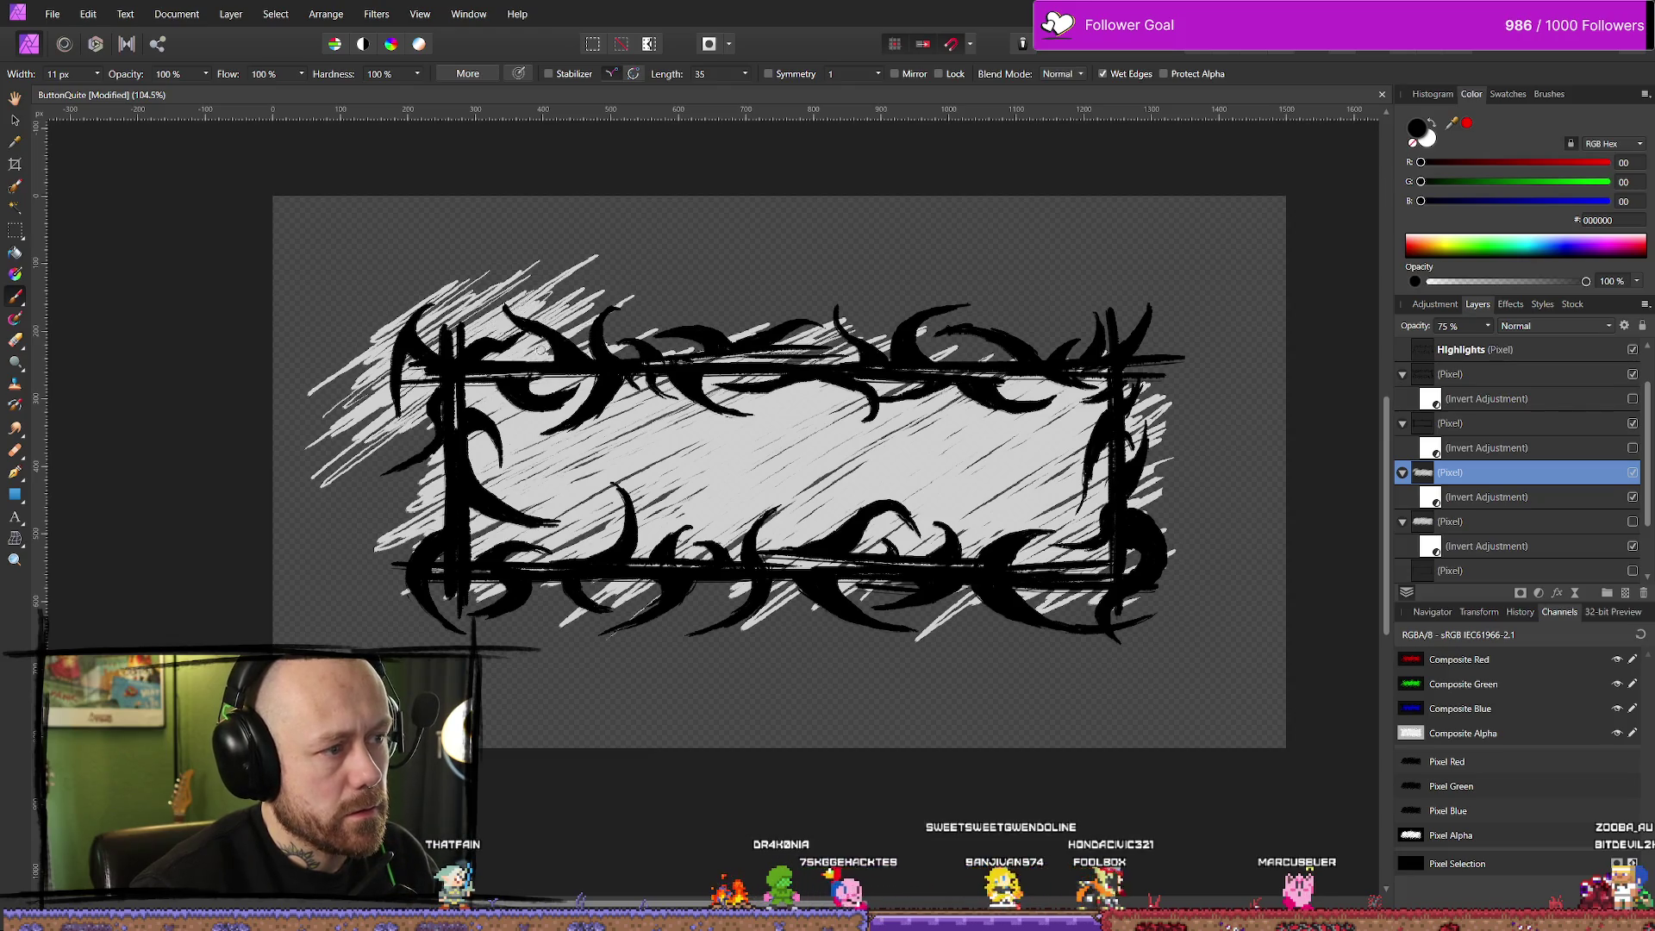
left_click_drag(603, 332, 707, 278)
left_click_drag(681, 340, 798, 296)
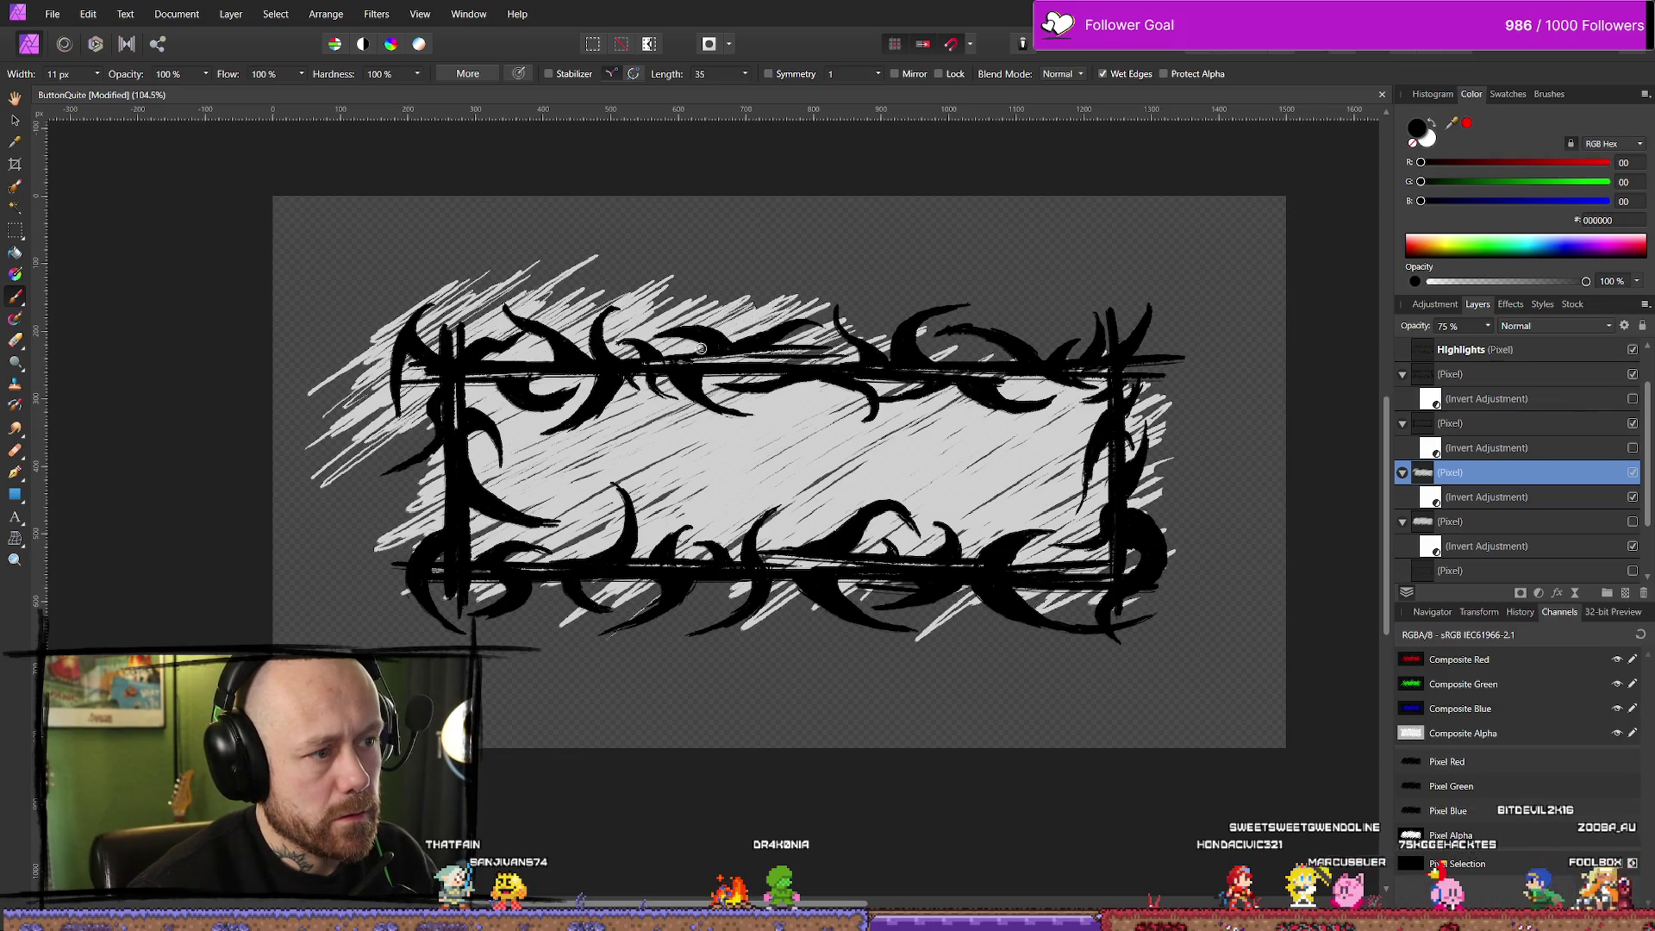
left_click_drag(759, 328, 888, 277)
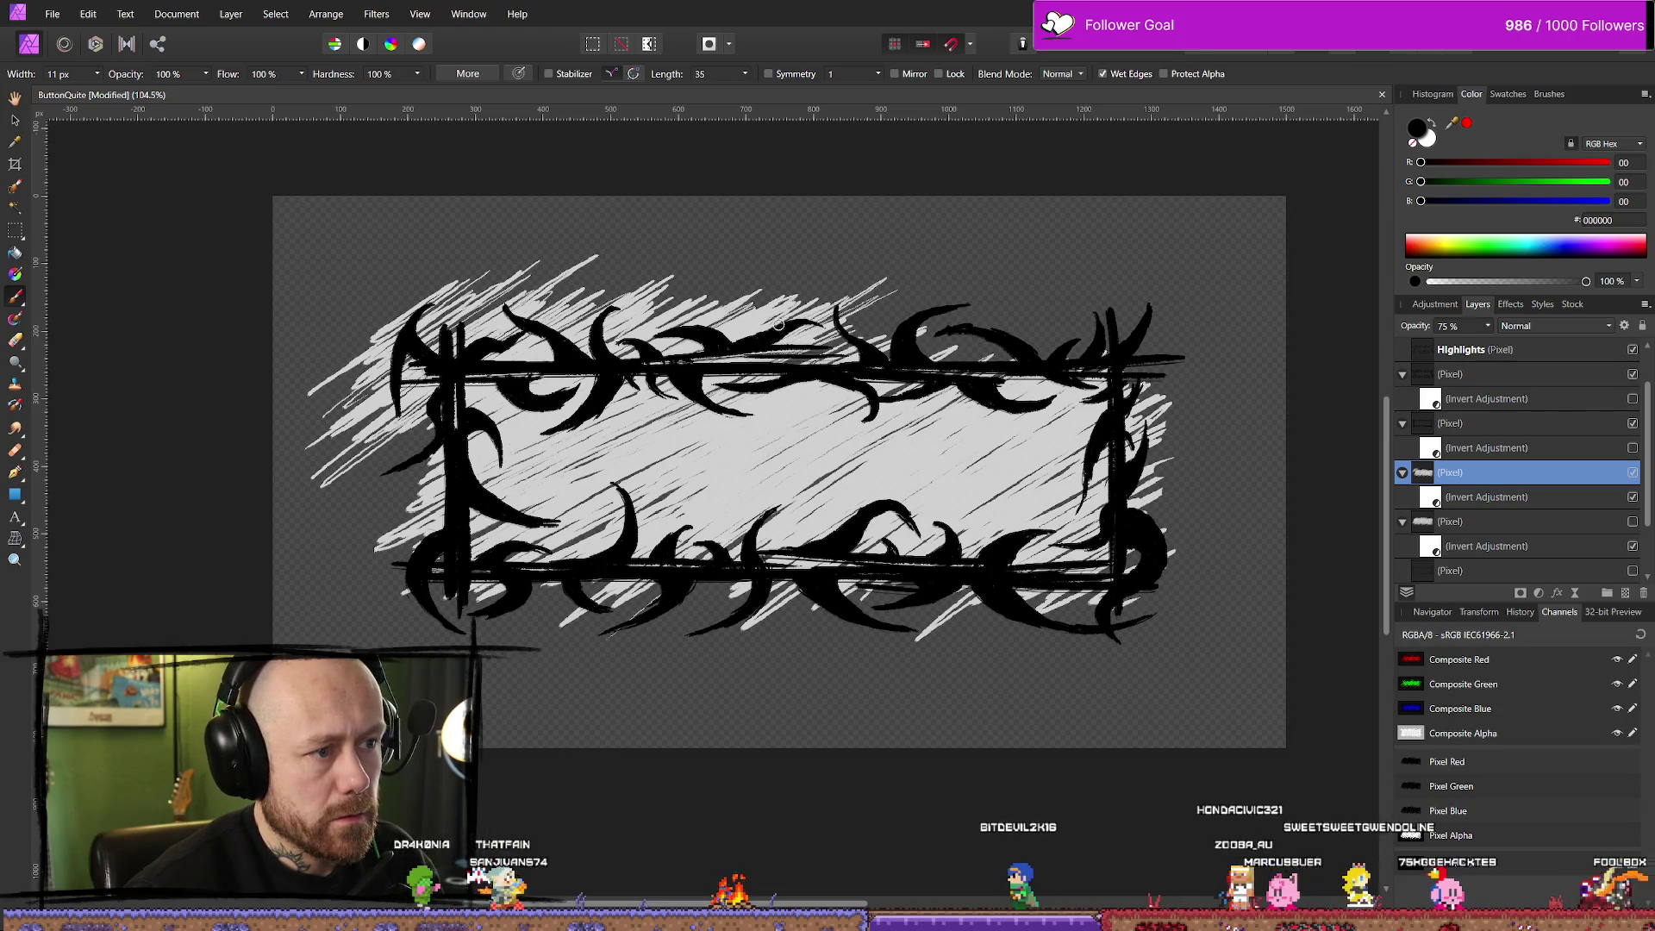
left_click_drag(900, 336, 991, 288)
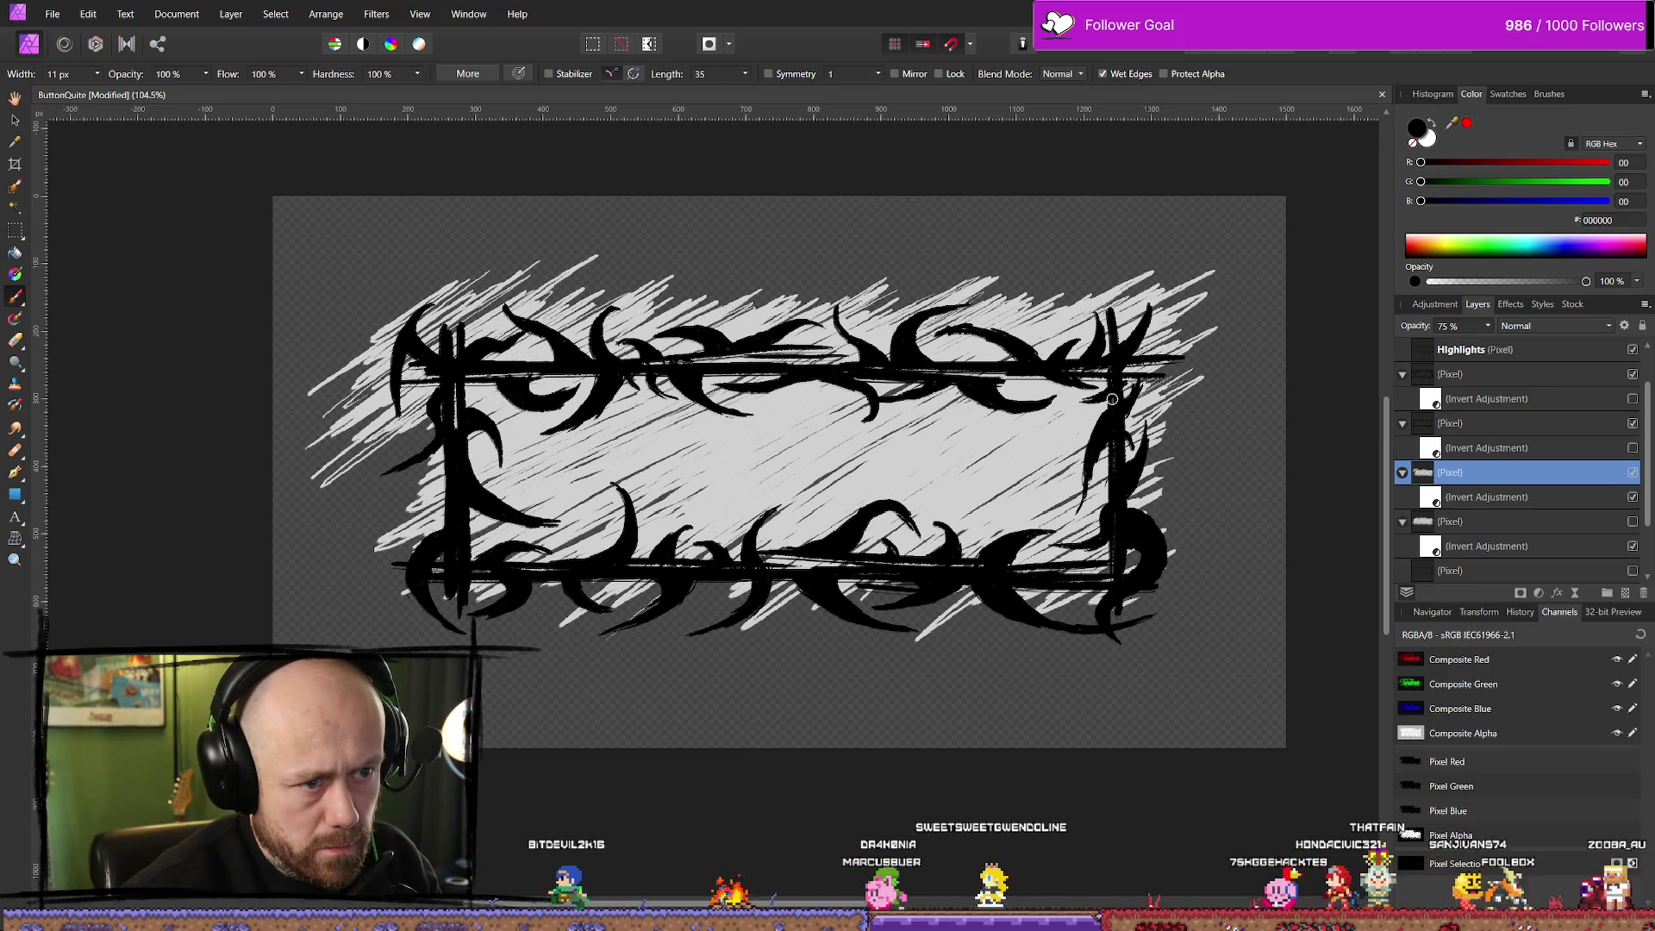
left_click_drag(1224, 399, 1155, 417)
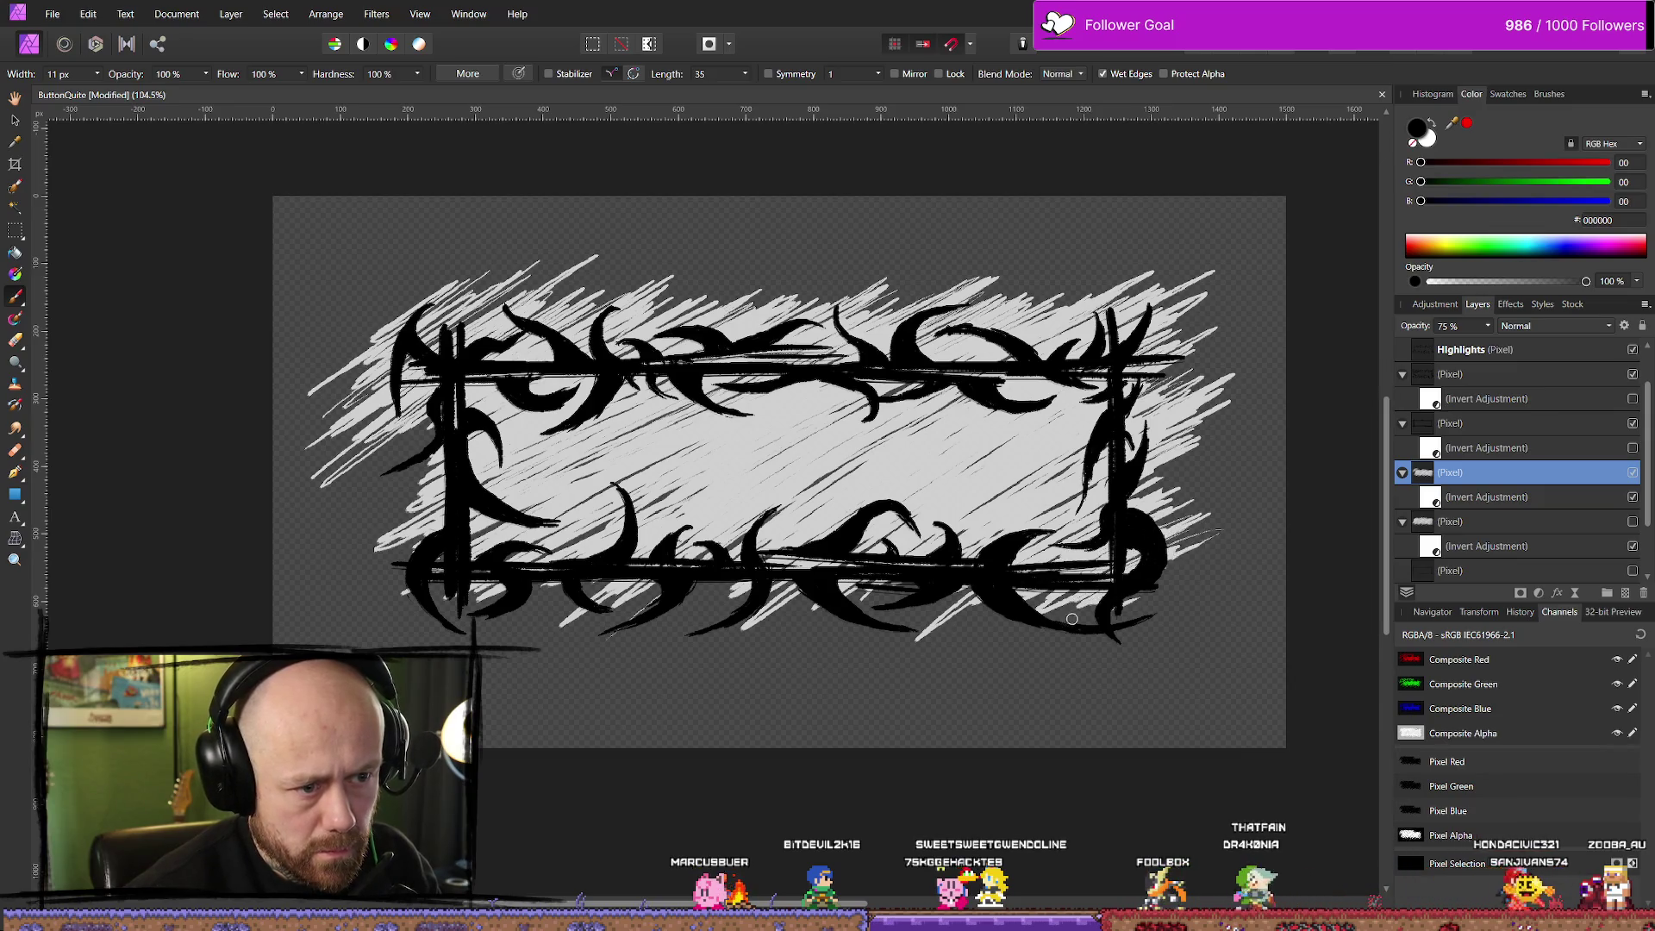
Brush extra white hatch strokes at the frame's lower right and lower left, then zoom out
left_click_drag(1110, 628, 1141, 556)
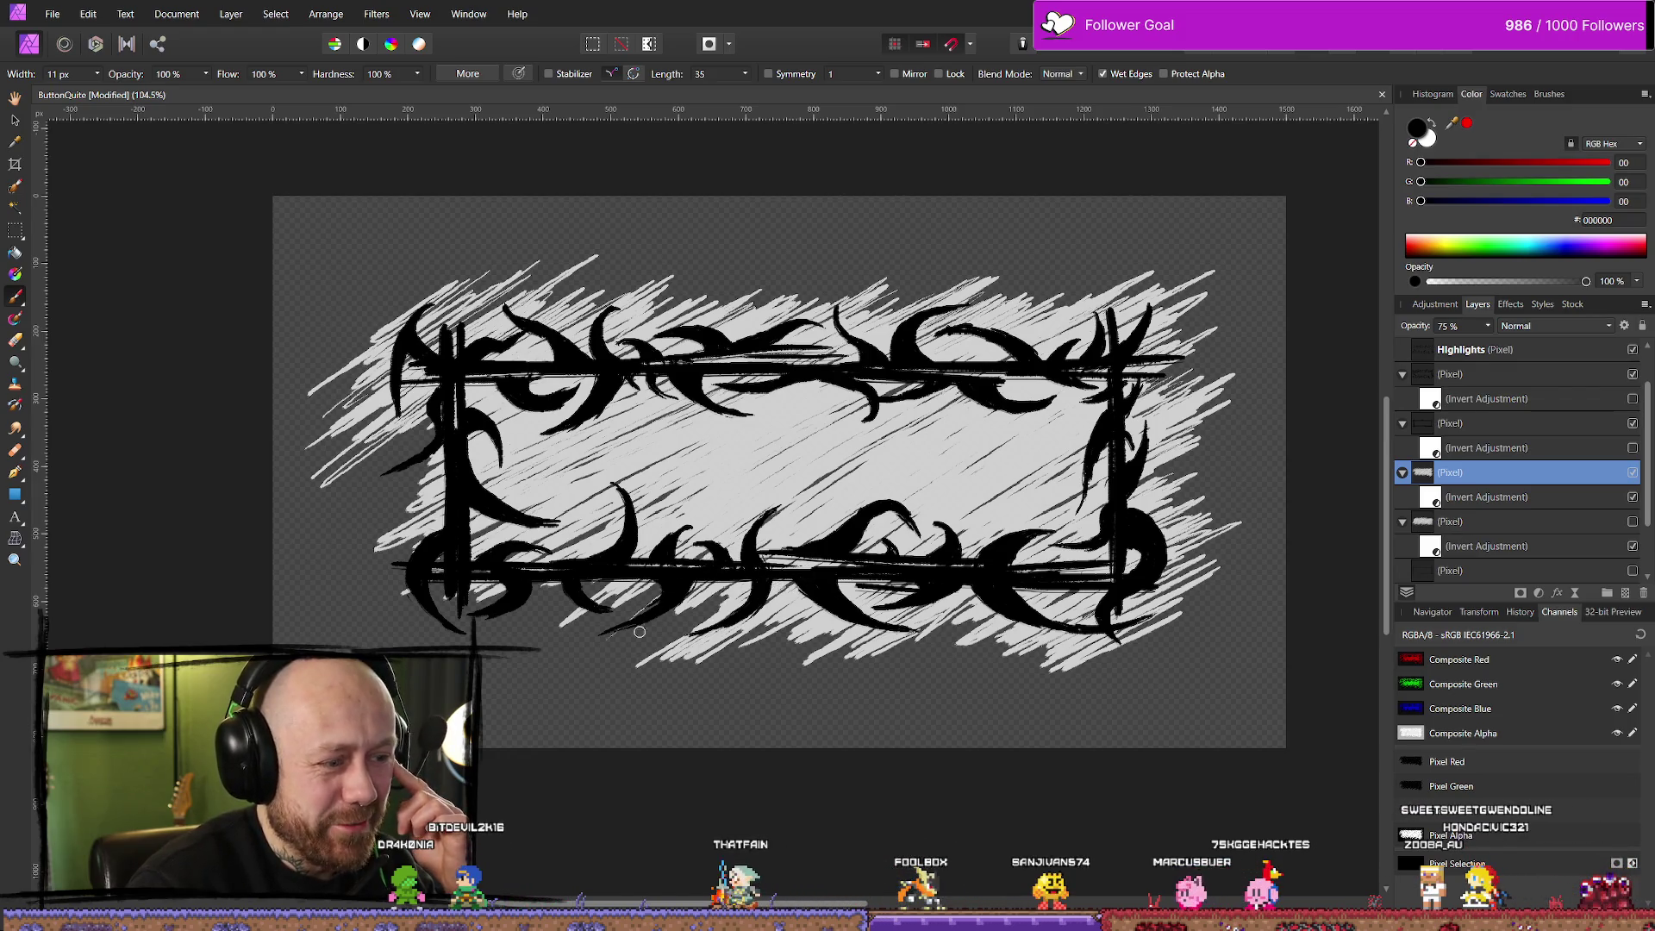
left_click_drag(583, 669, 657, 587)
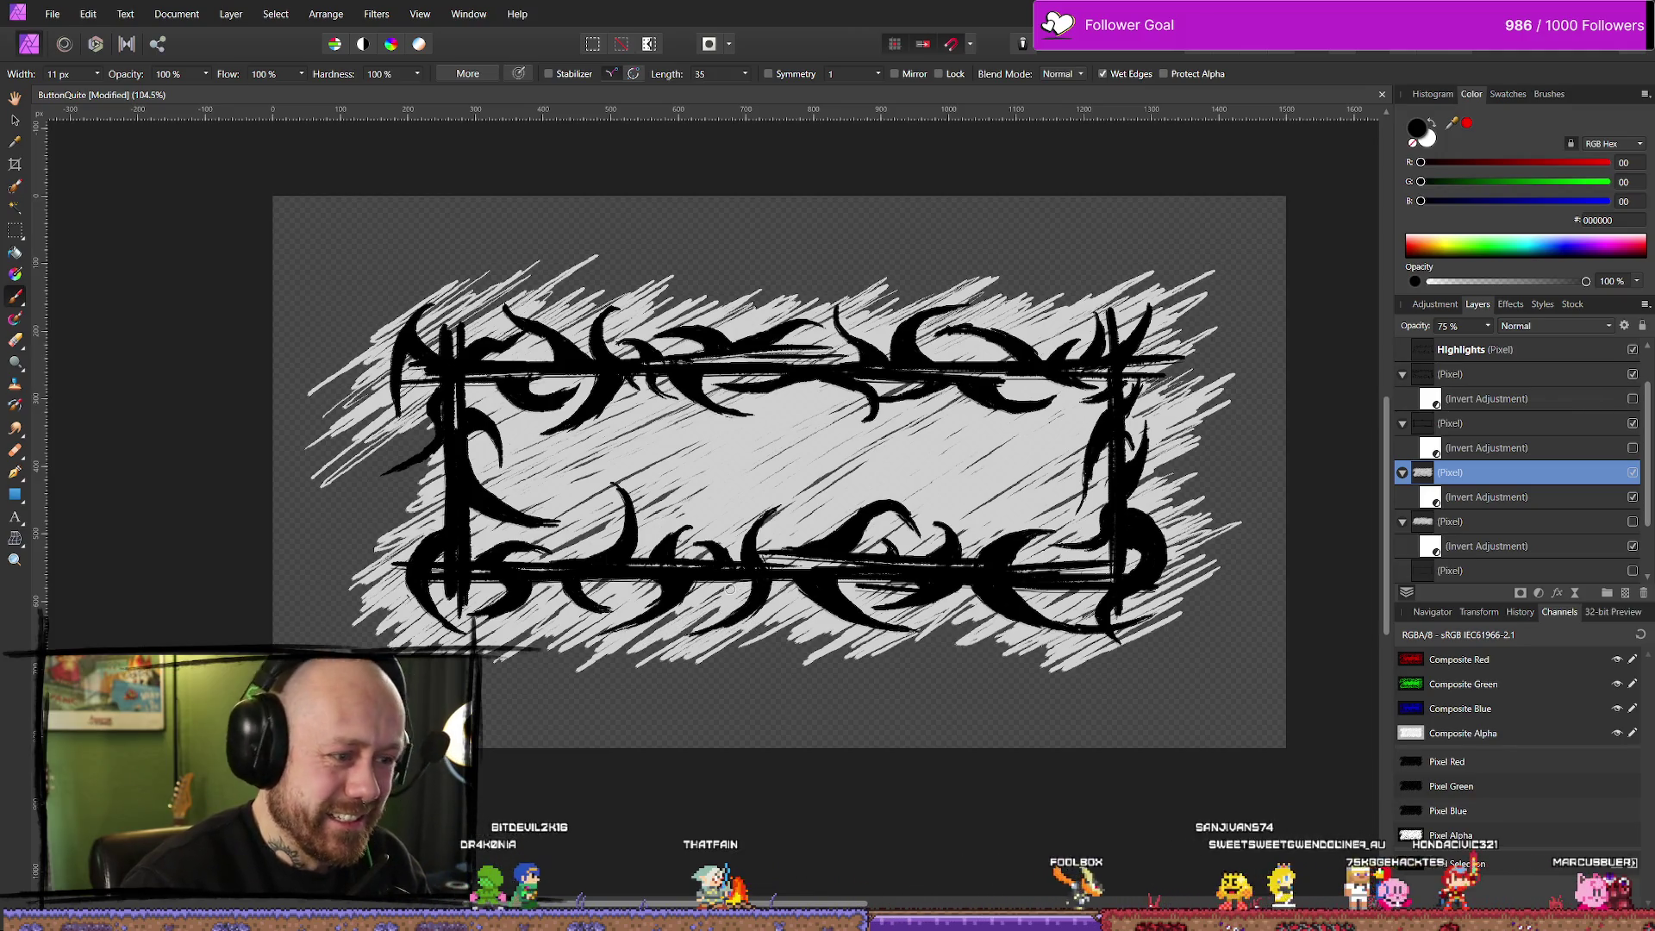
left_click_drag(584, 693, 633, 661)
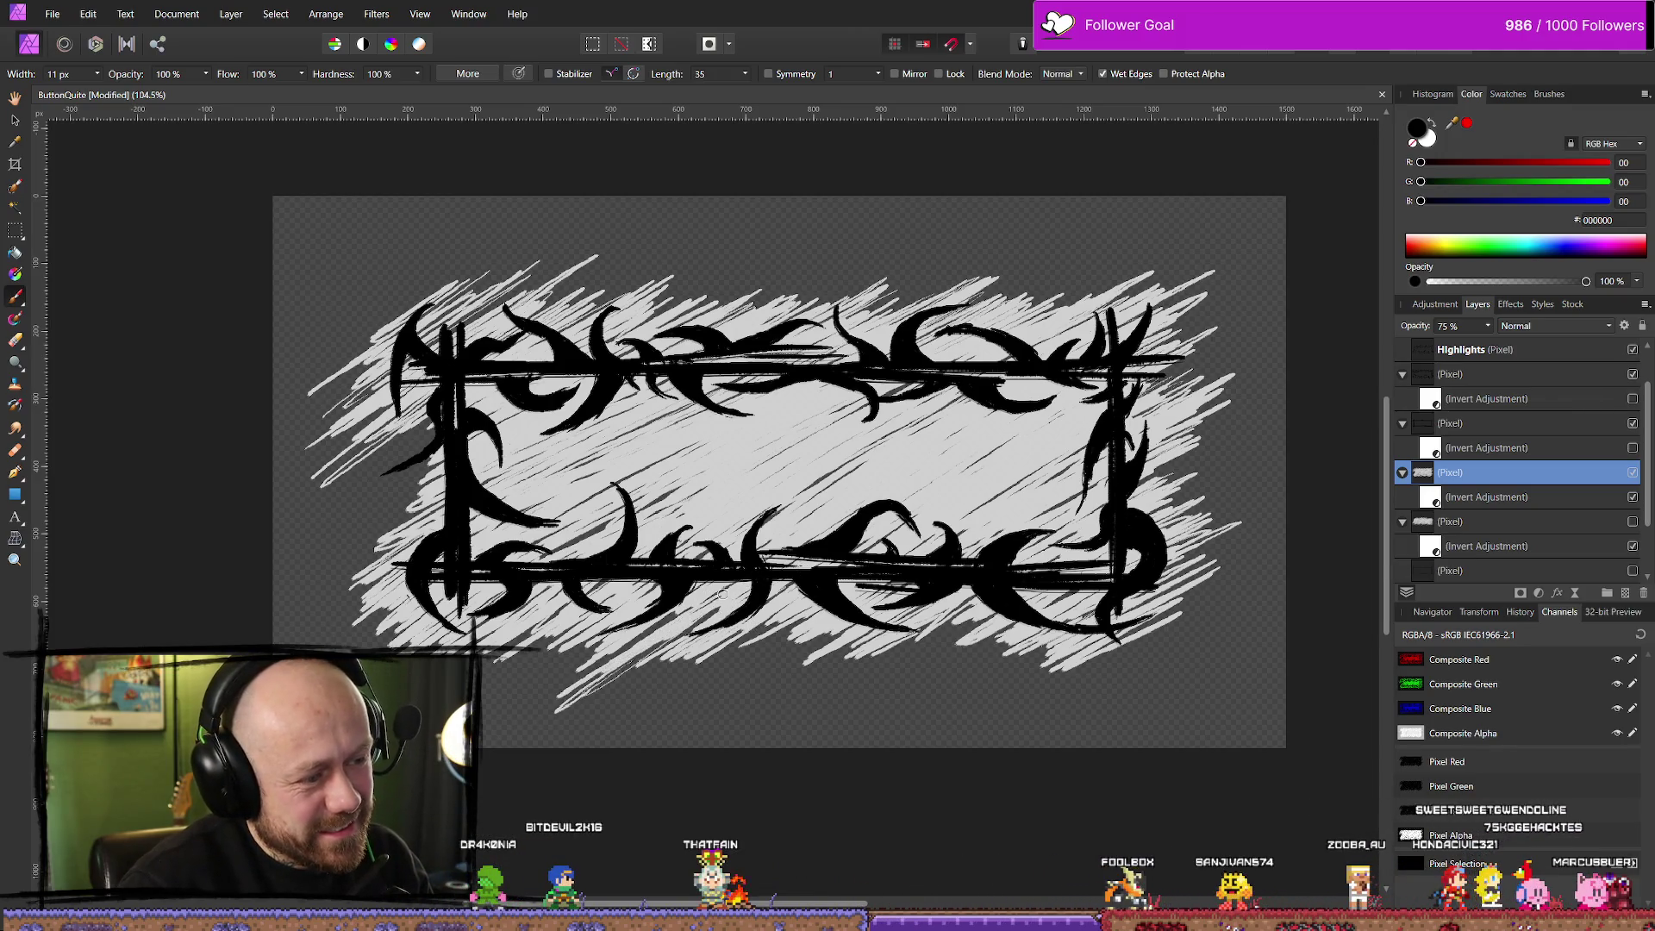
scroll(673, 617, "down", 5)
scroll(668, 552, "up", 4)
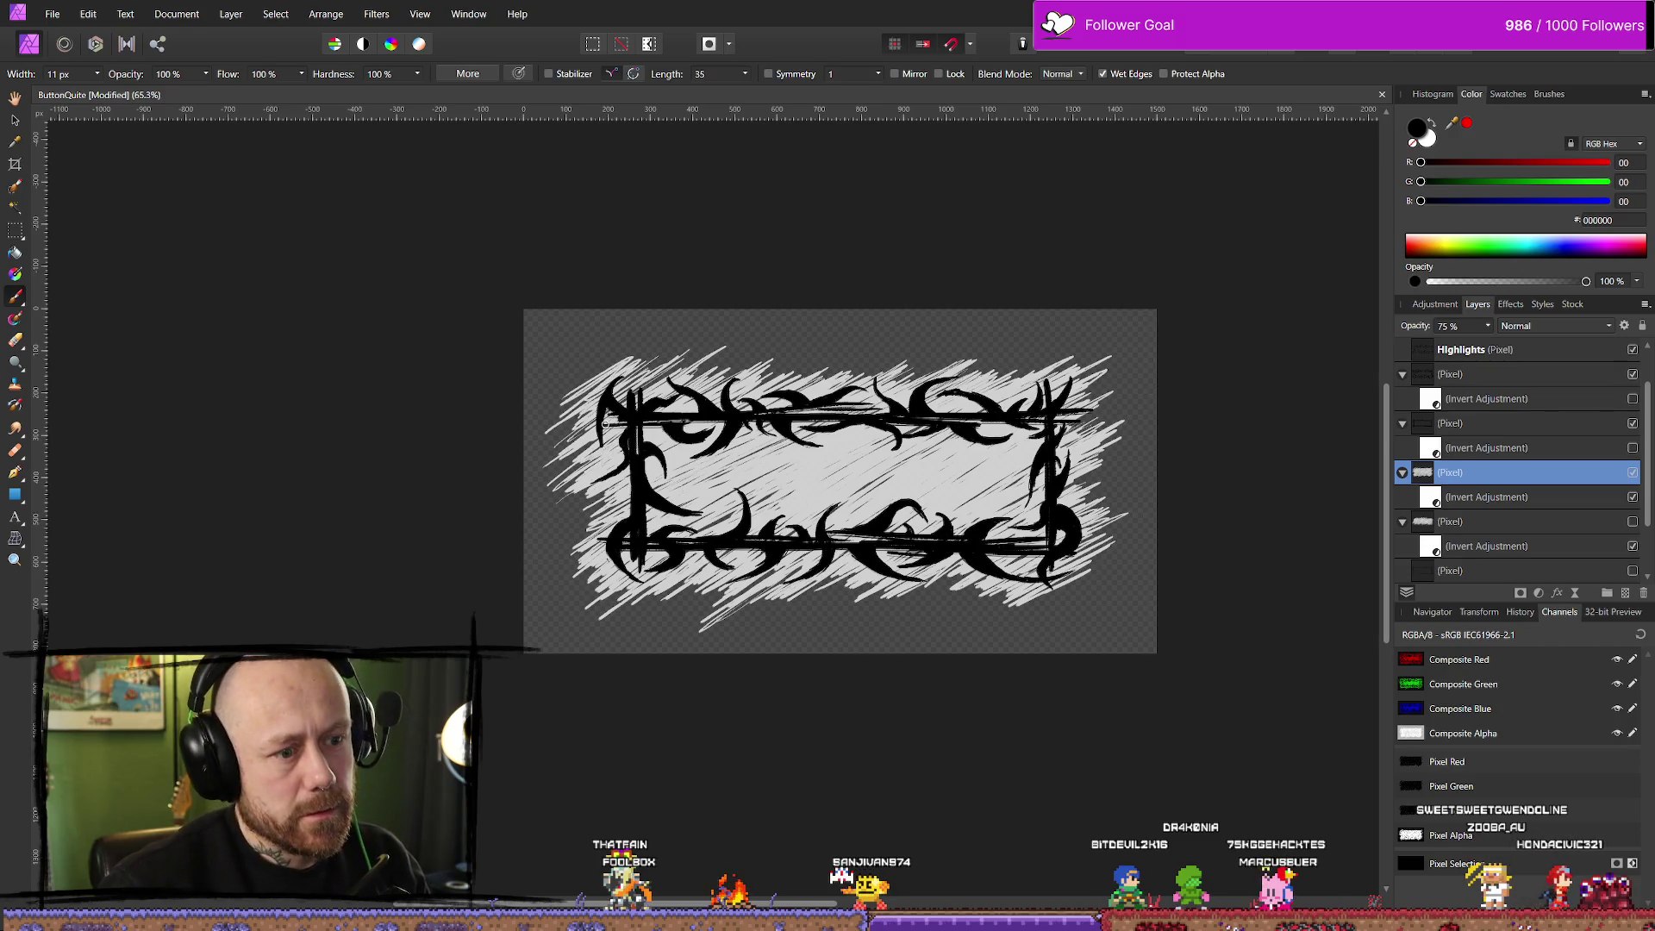
Save the scribble-framed button artwork through File > Export as a 1500 px PNG
scroll(606, 423, "down", 5)
scroll(673, 470, "up", 1)
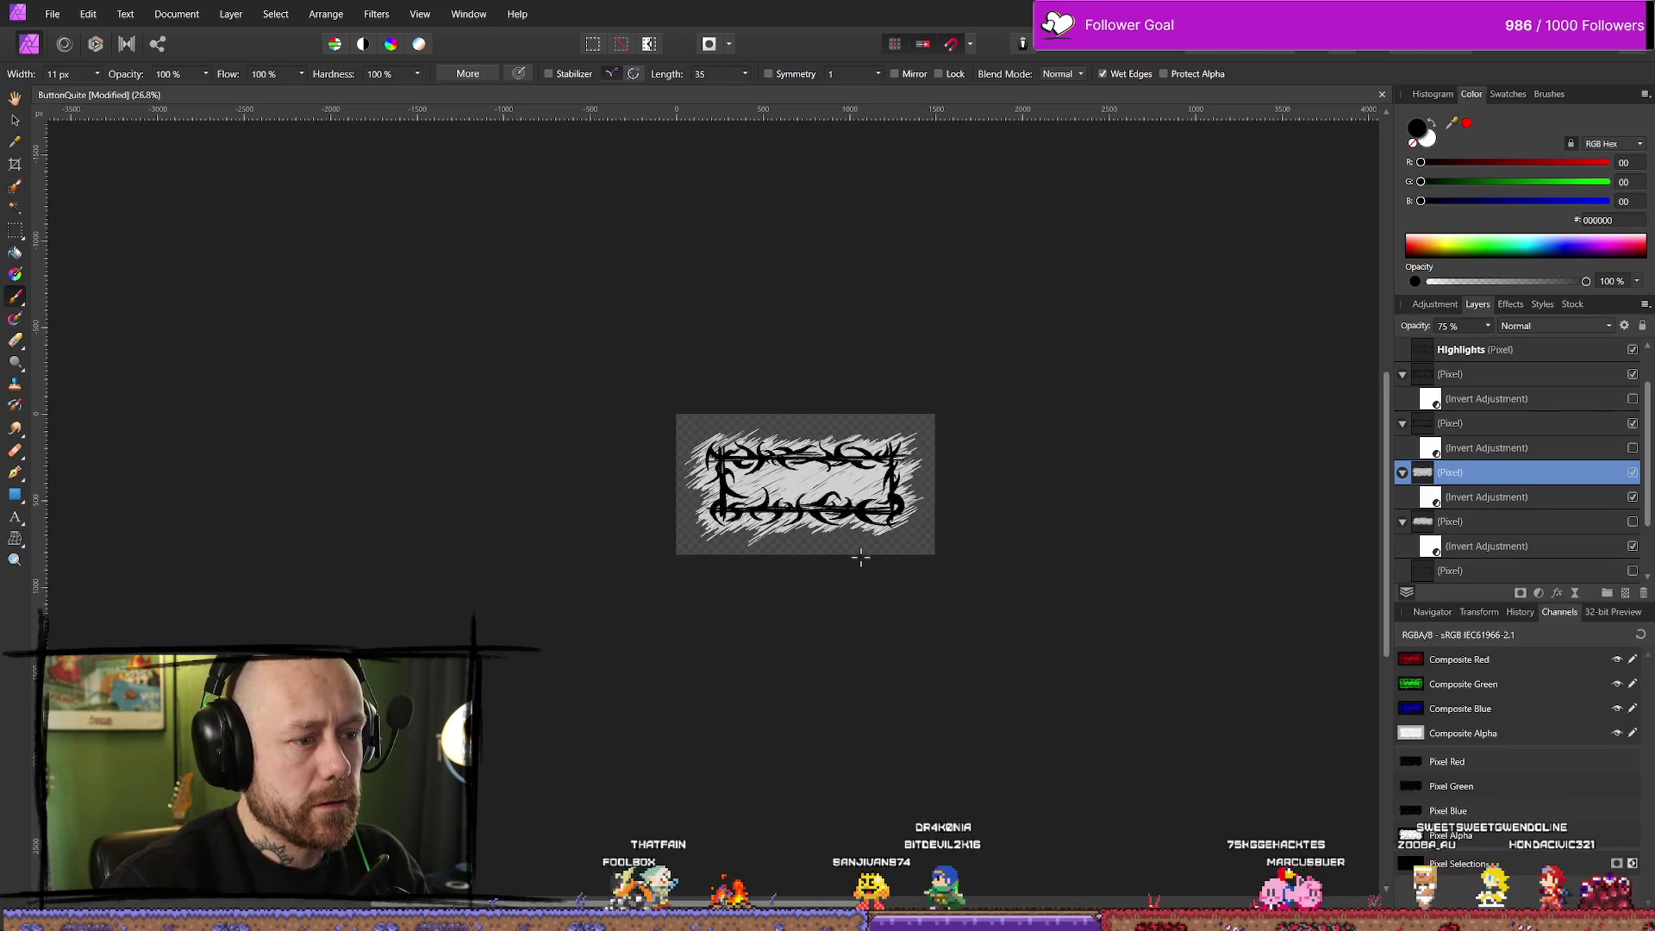
scroll(812, 564, "up", 2)
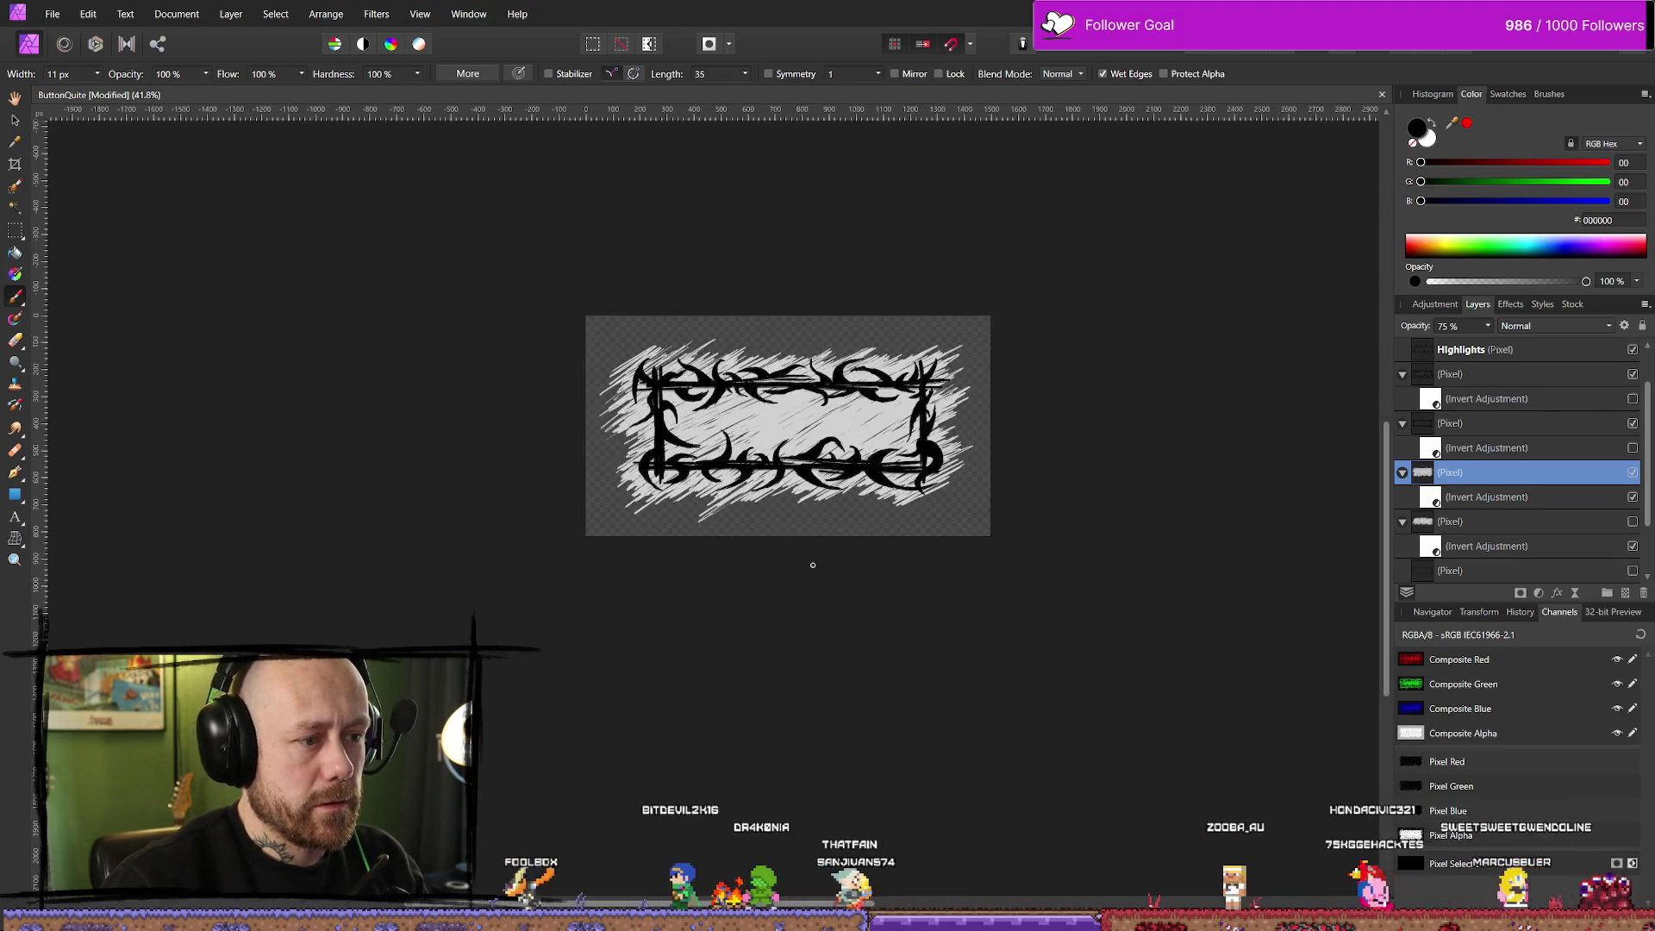
scroll(812, 564, "up", 1)
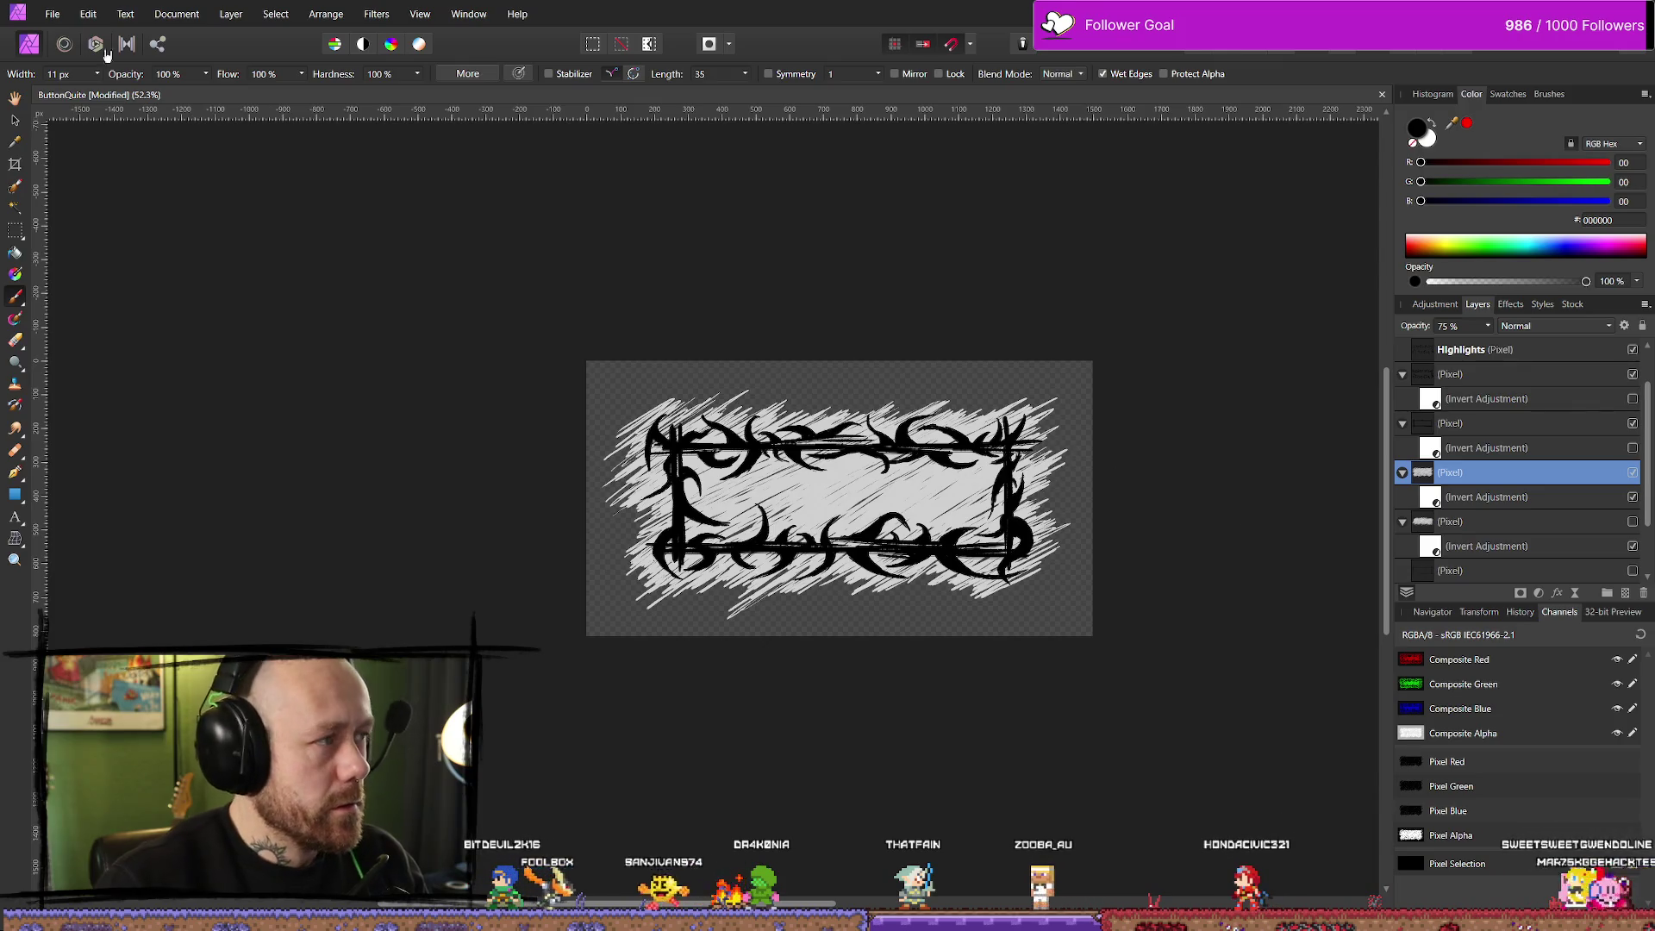
left_click(51, 14)
left_click(51, 395)
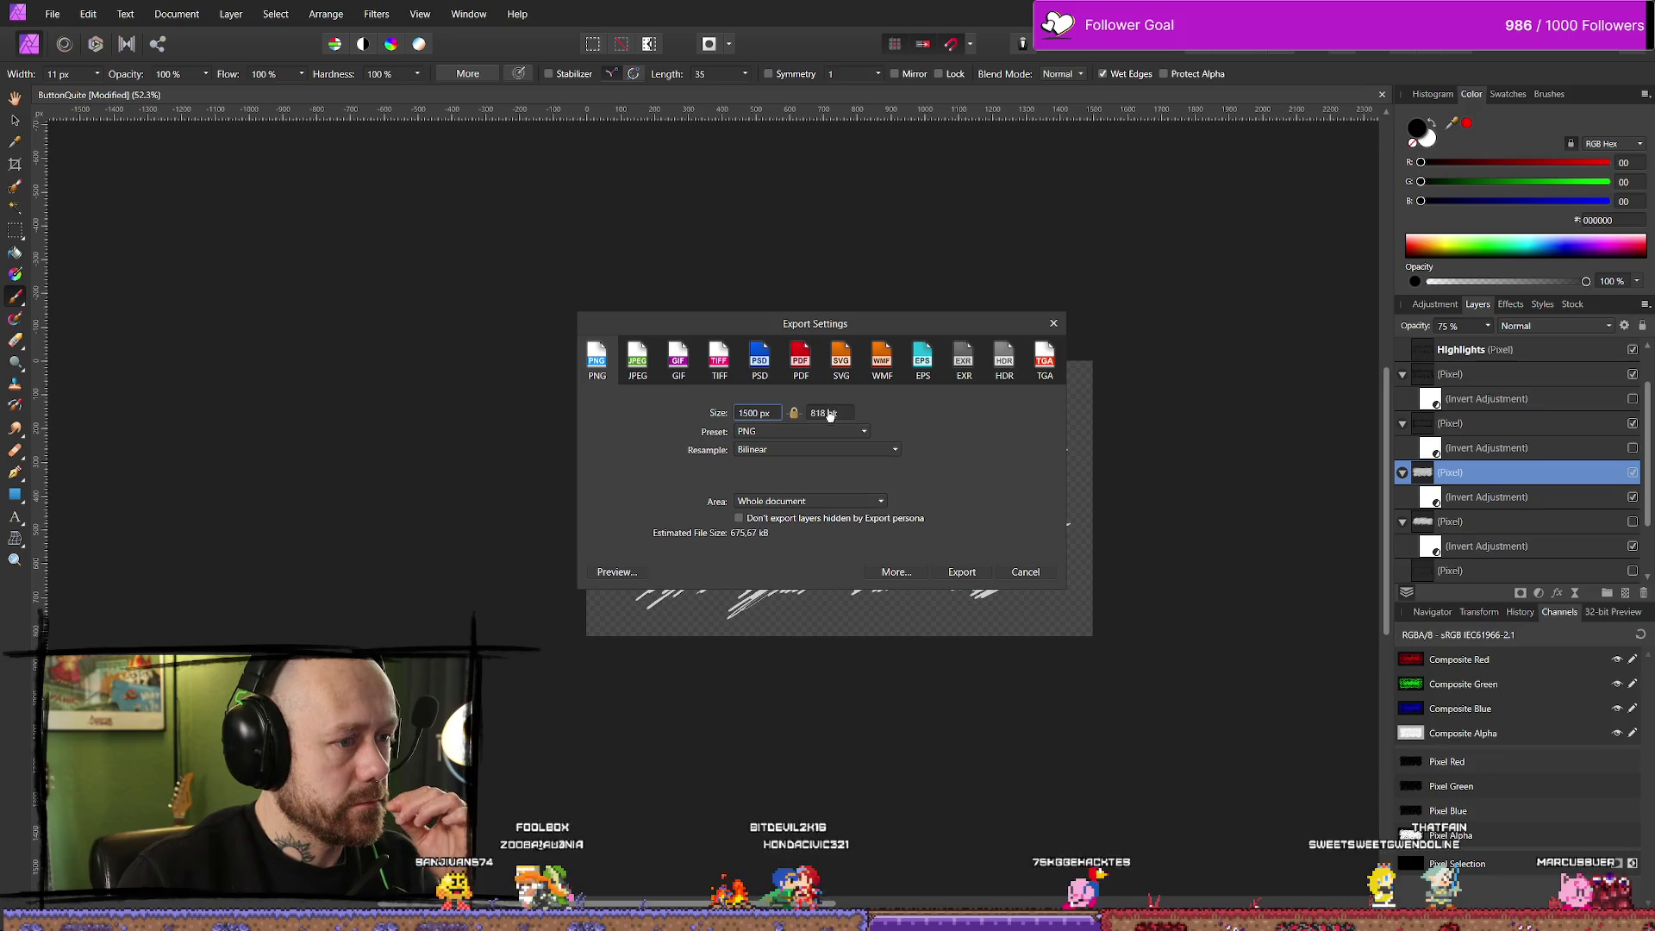
left_click(959, 573)
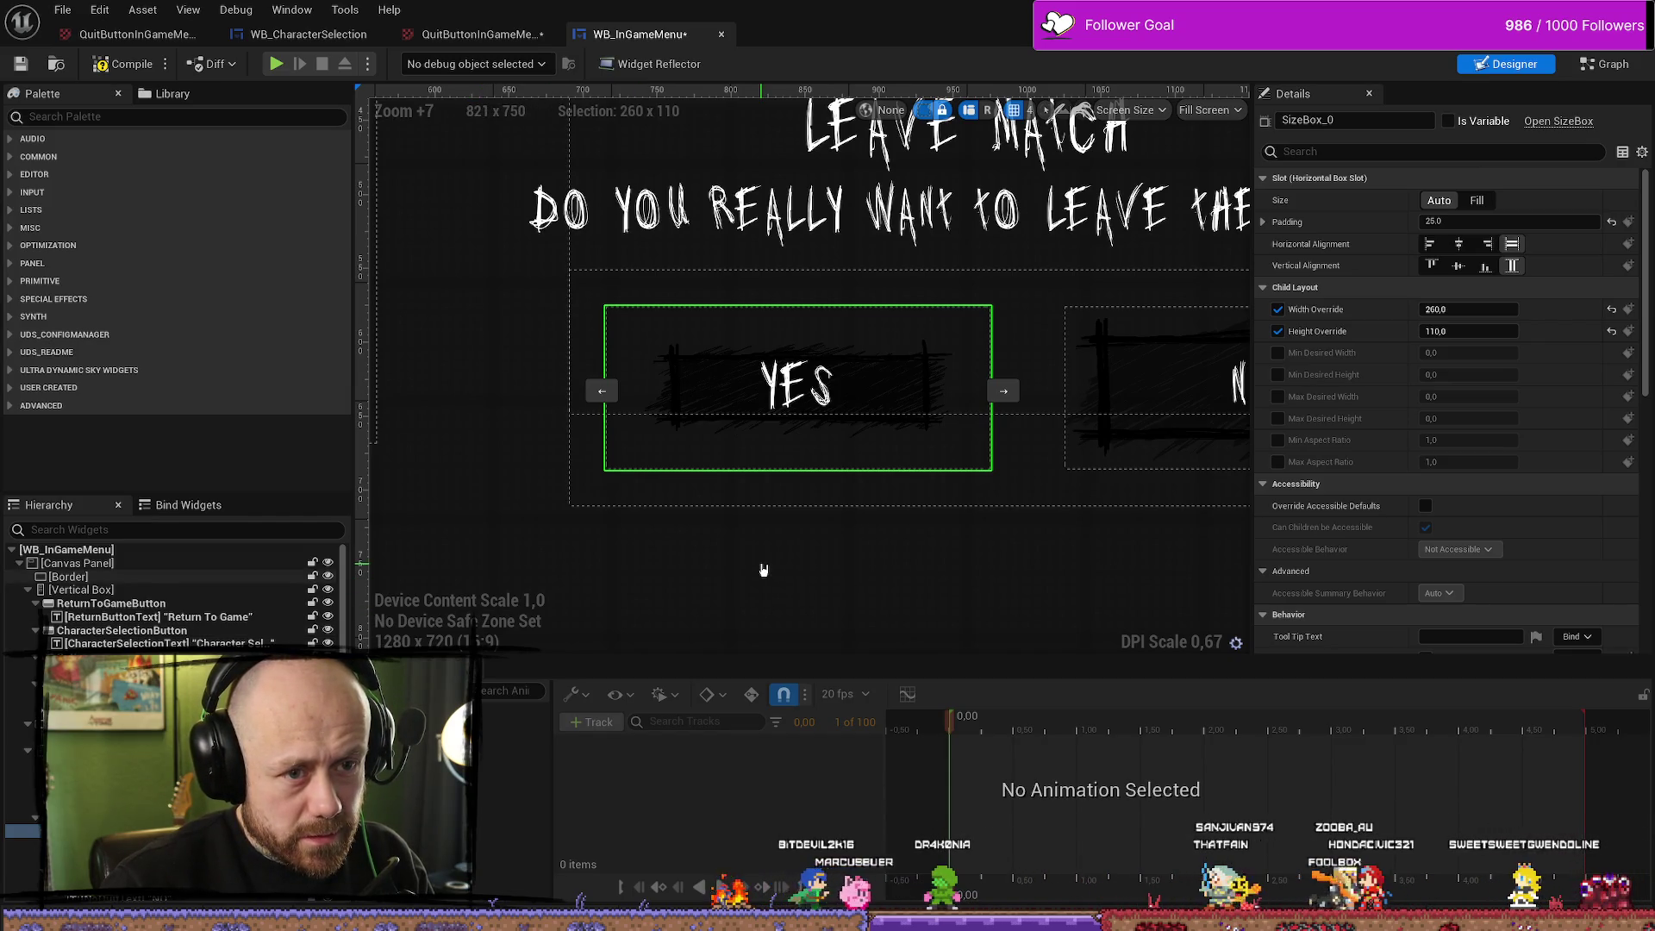
left_click(1199, 376)
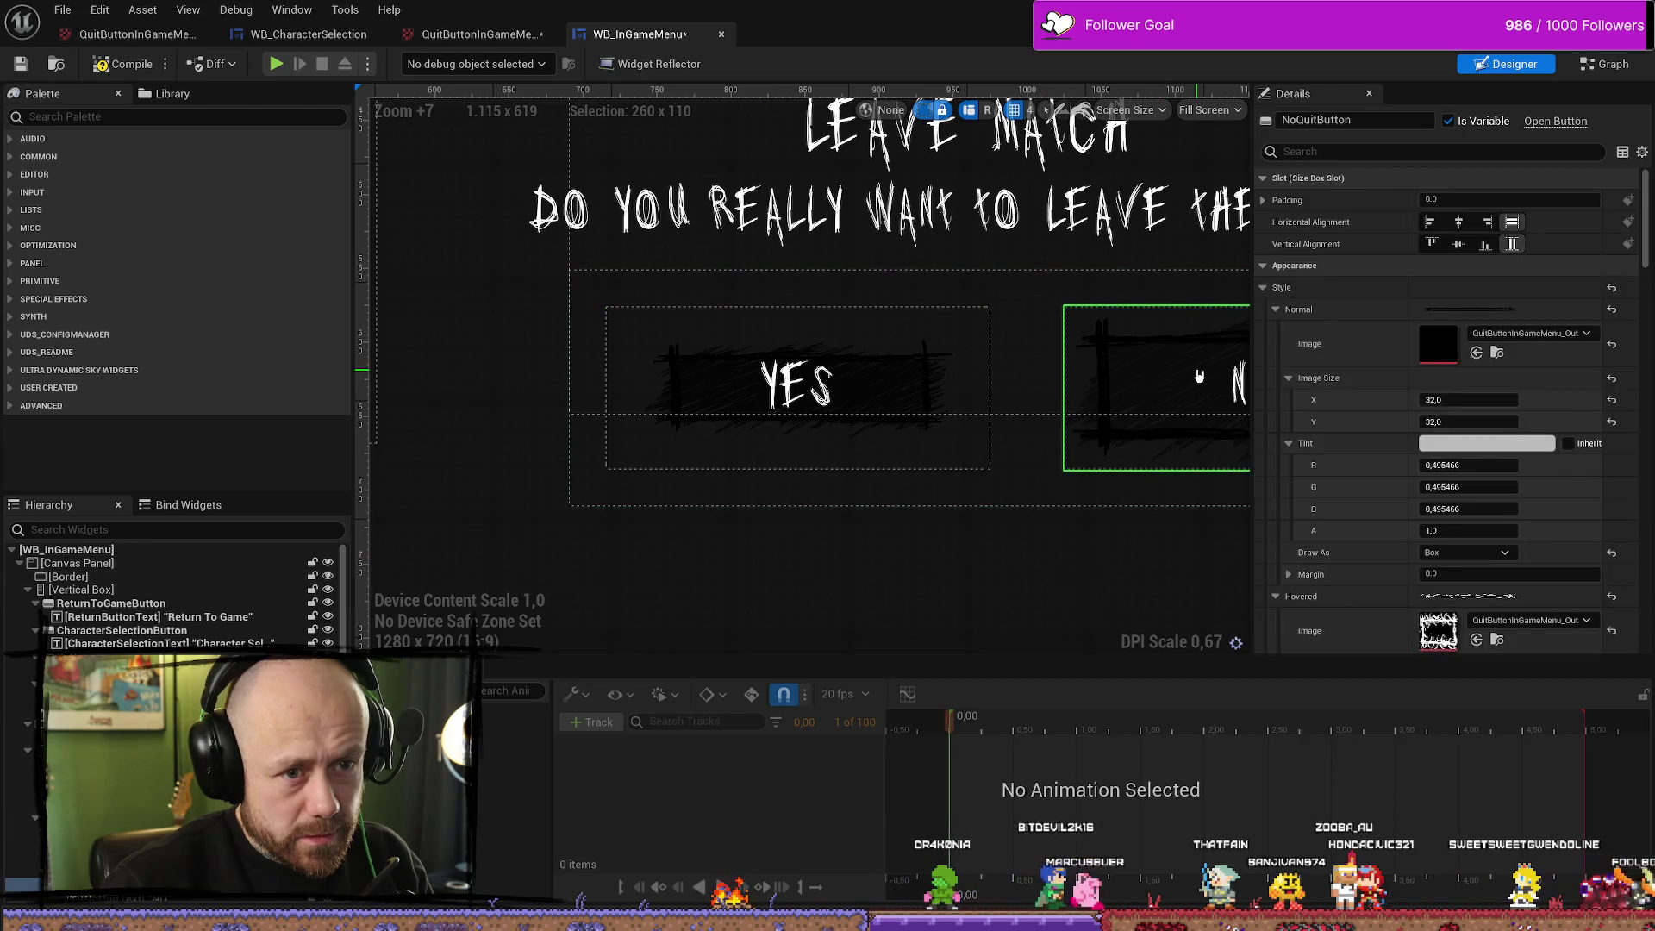
scroll(1198, 376, "down", 1)
left_click(1496, 639)
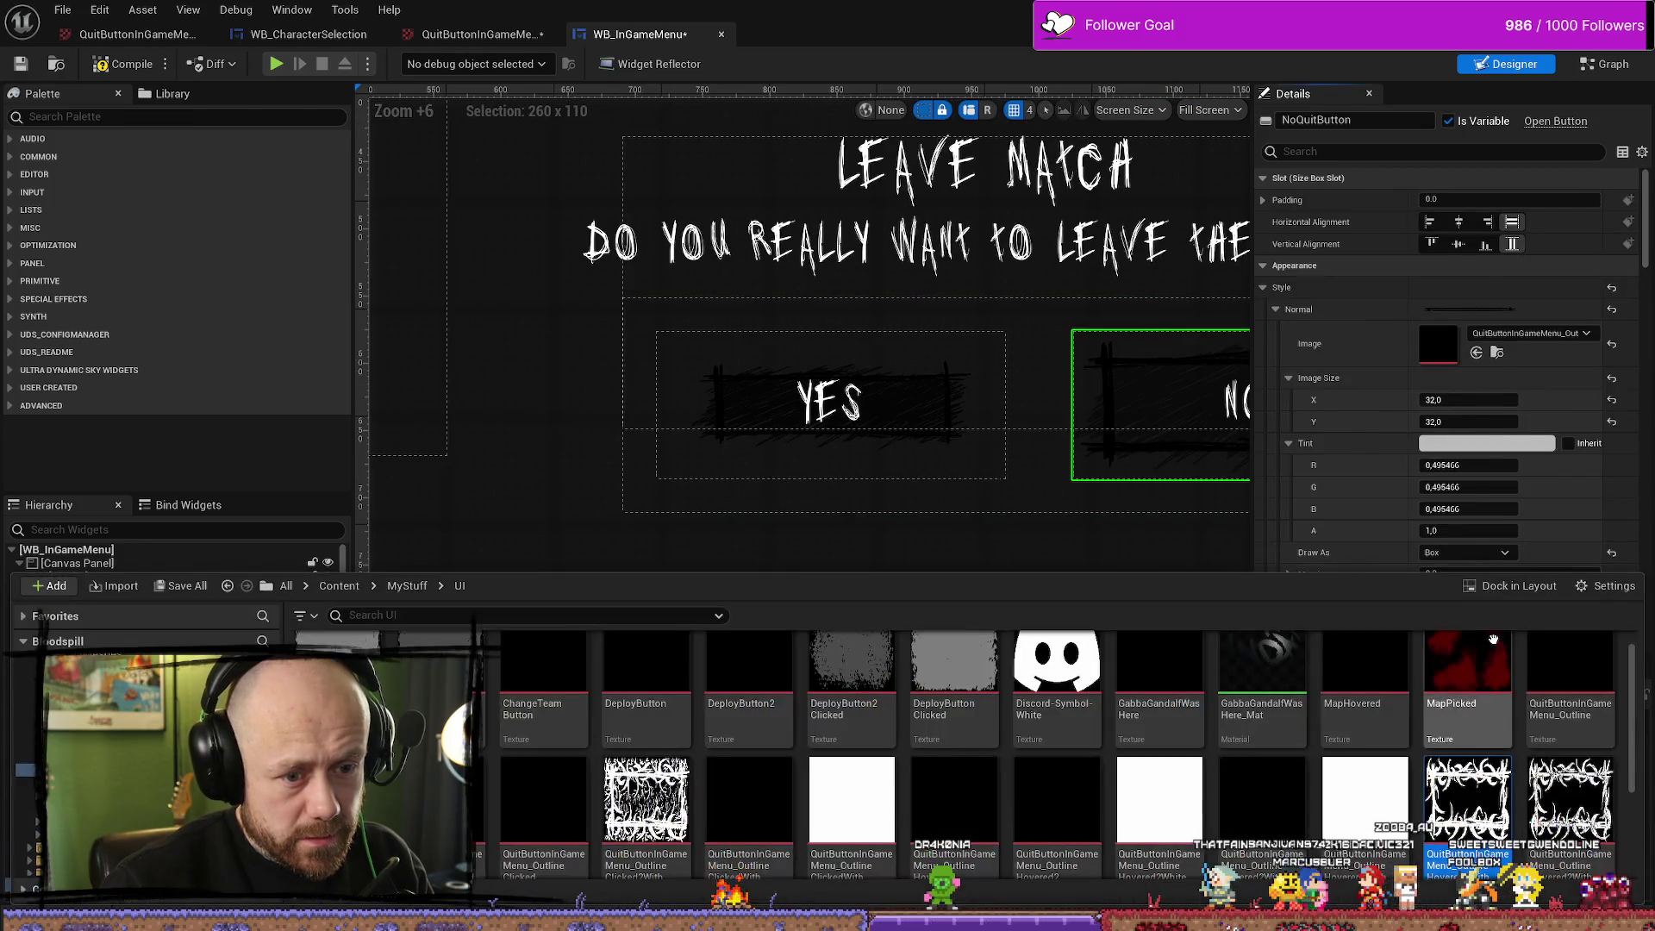
mouse_move(1475, 797)
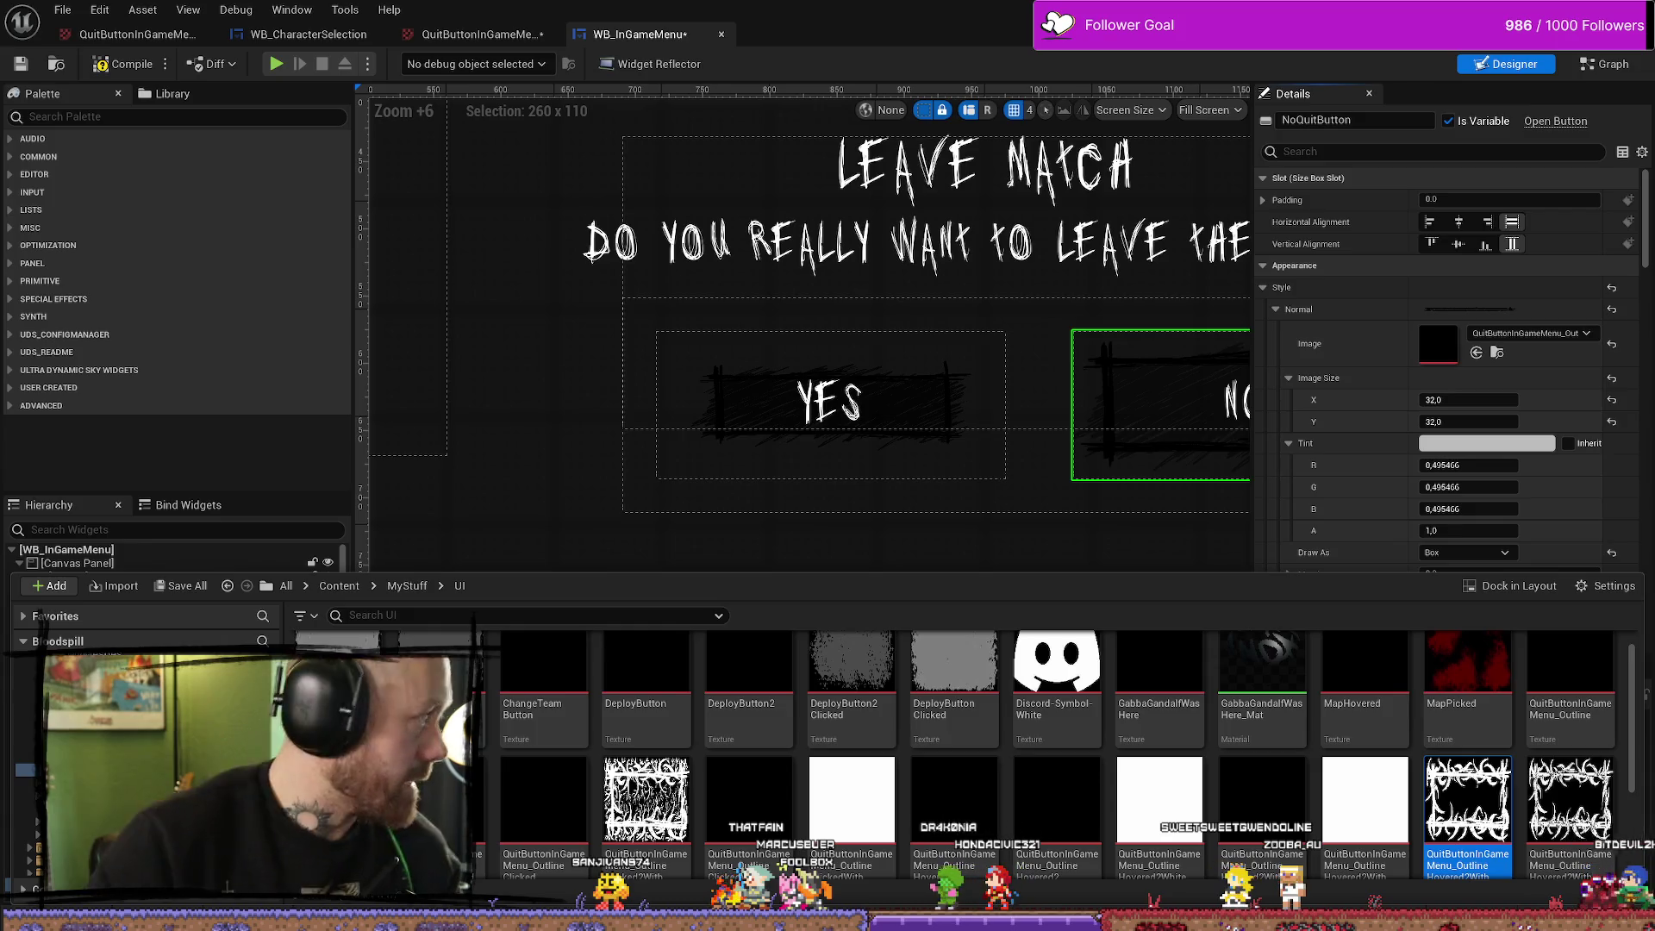
key("XF86Calculator")
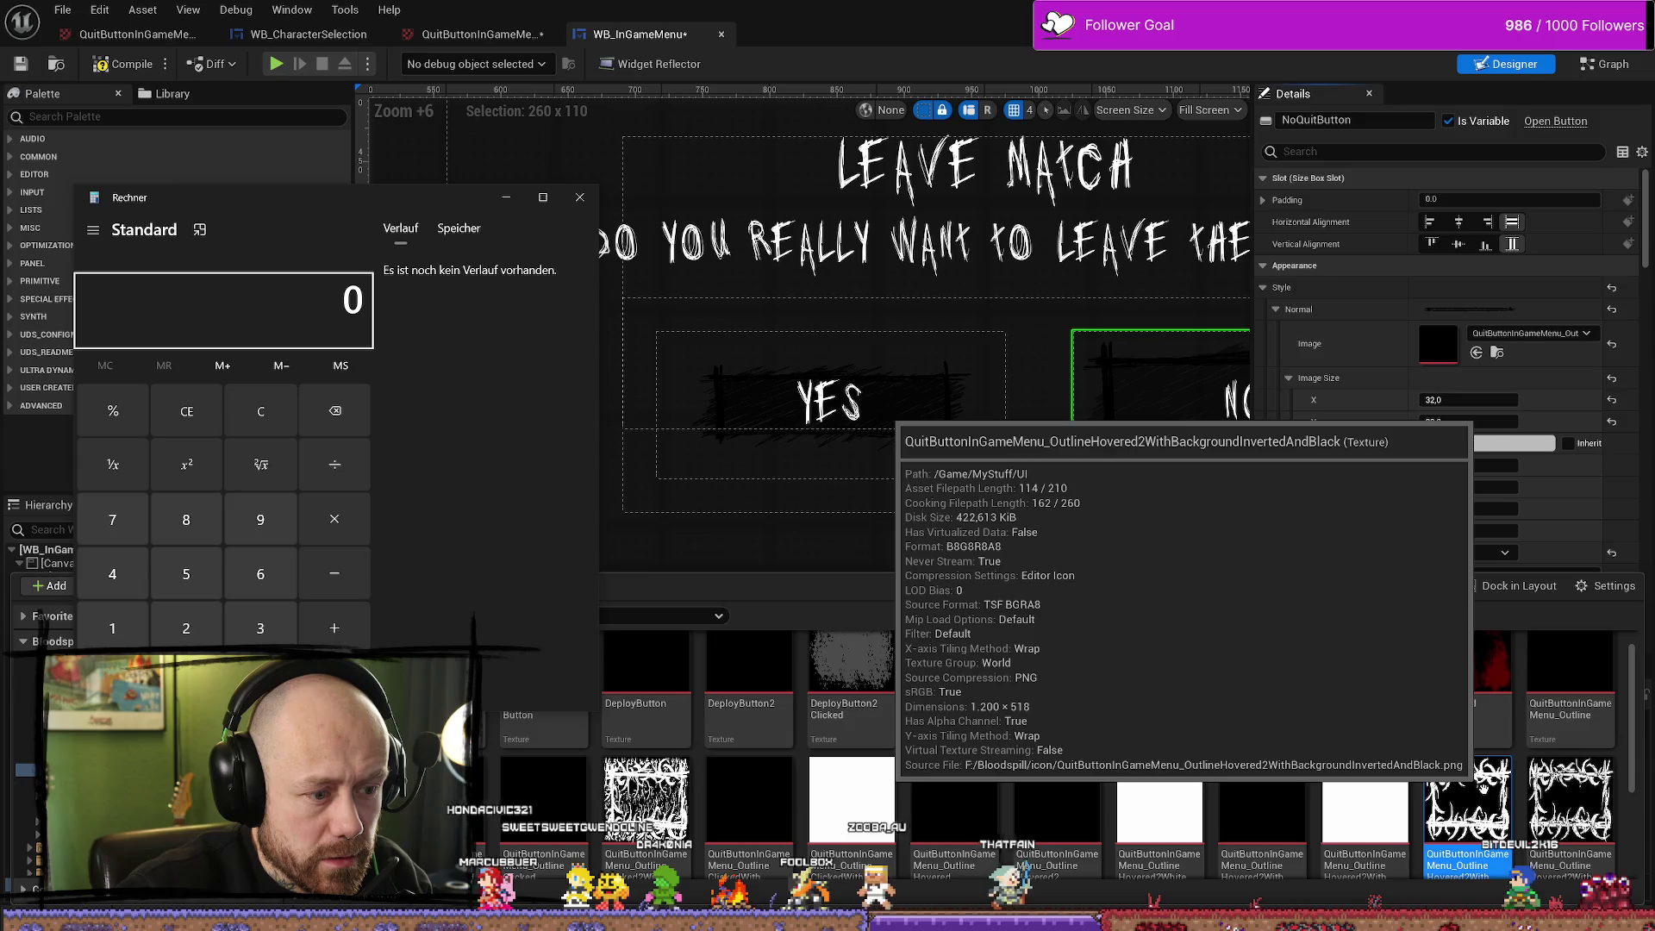
type("120")
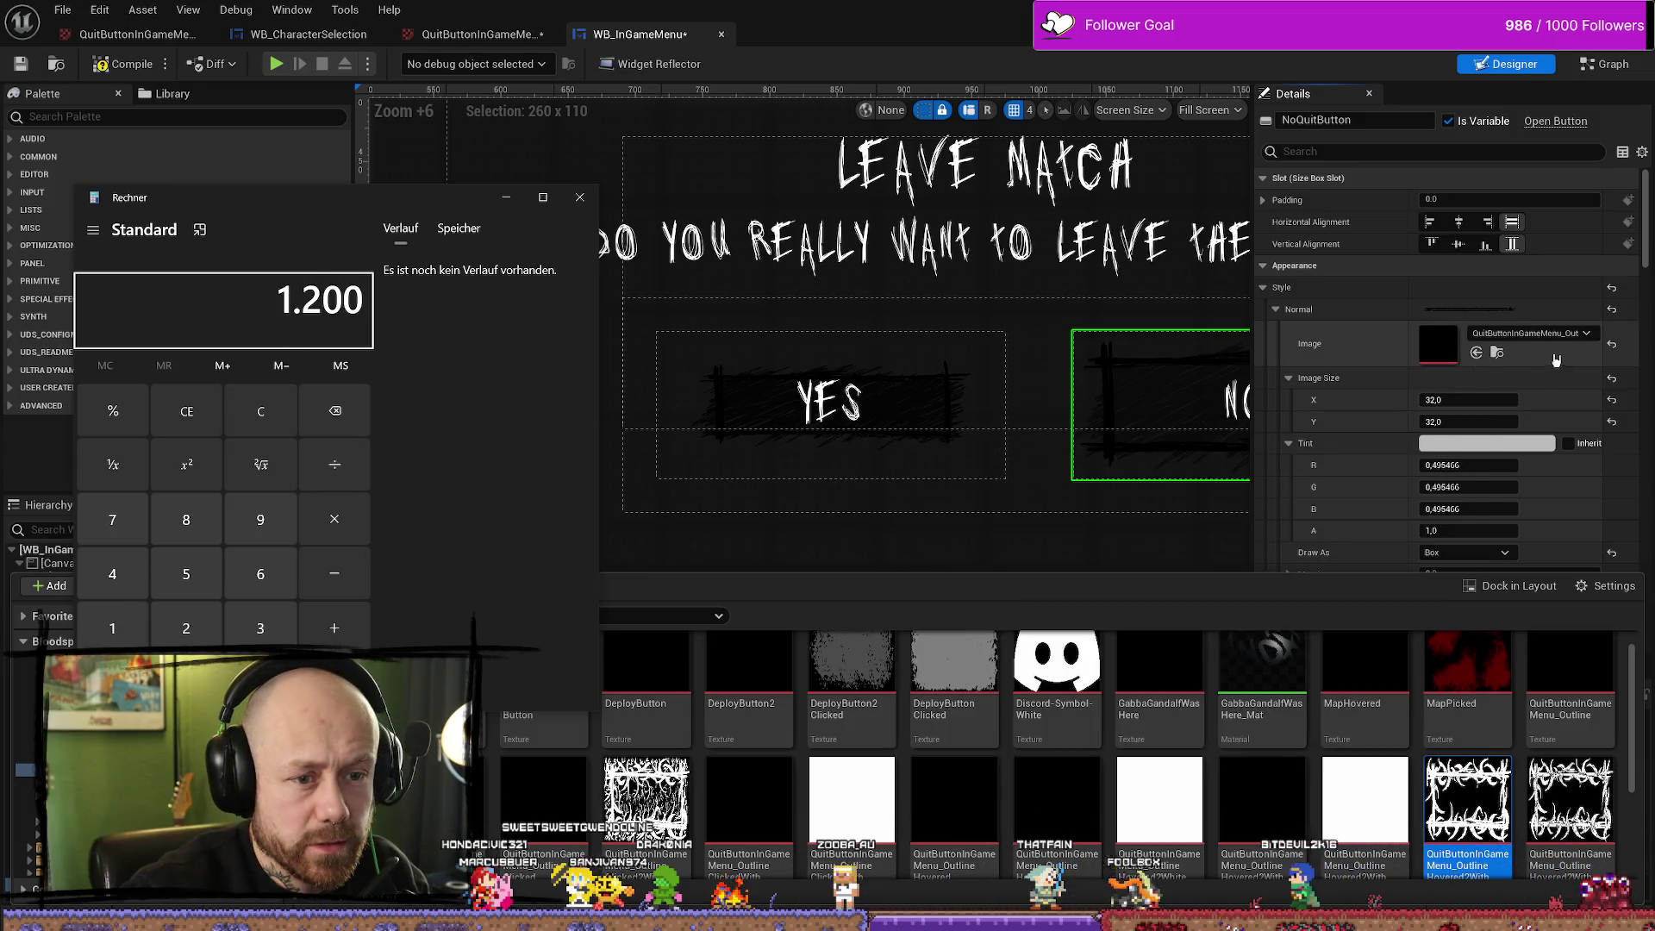
left_click(1648, 237)
mouse_move(1648, 237)
left_mouse_down()
mouse_move(1647, 267)
mouse_move(1648, 193)
left_mouse_up()
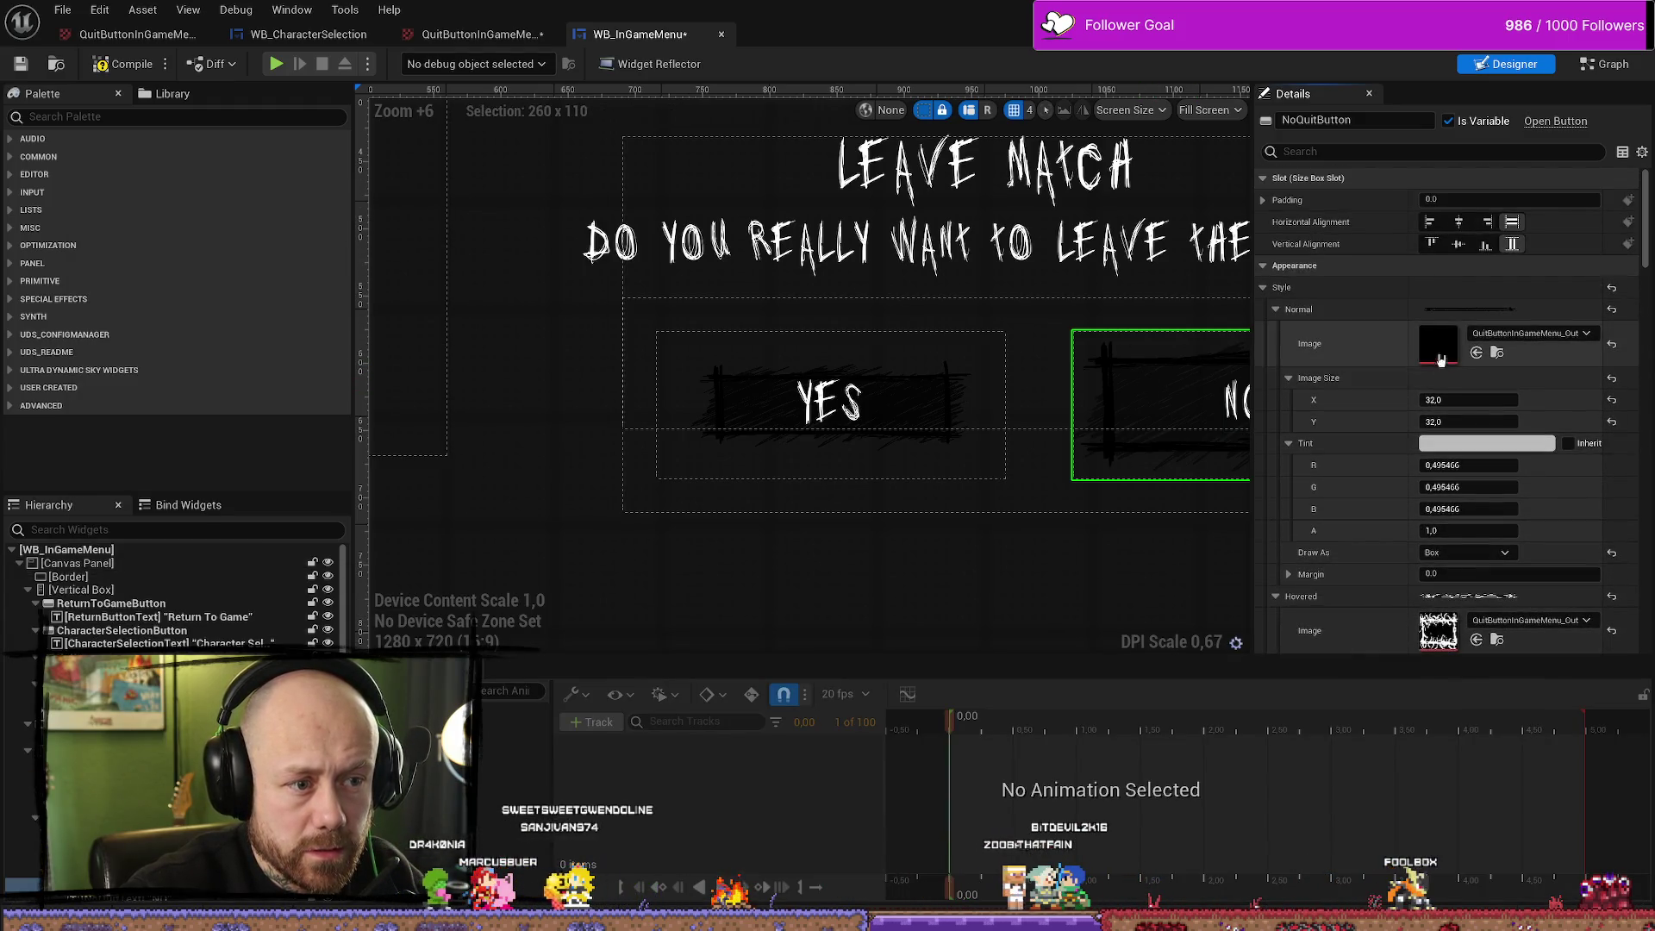
left_click(129, 663)
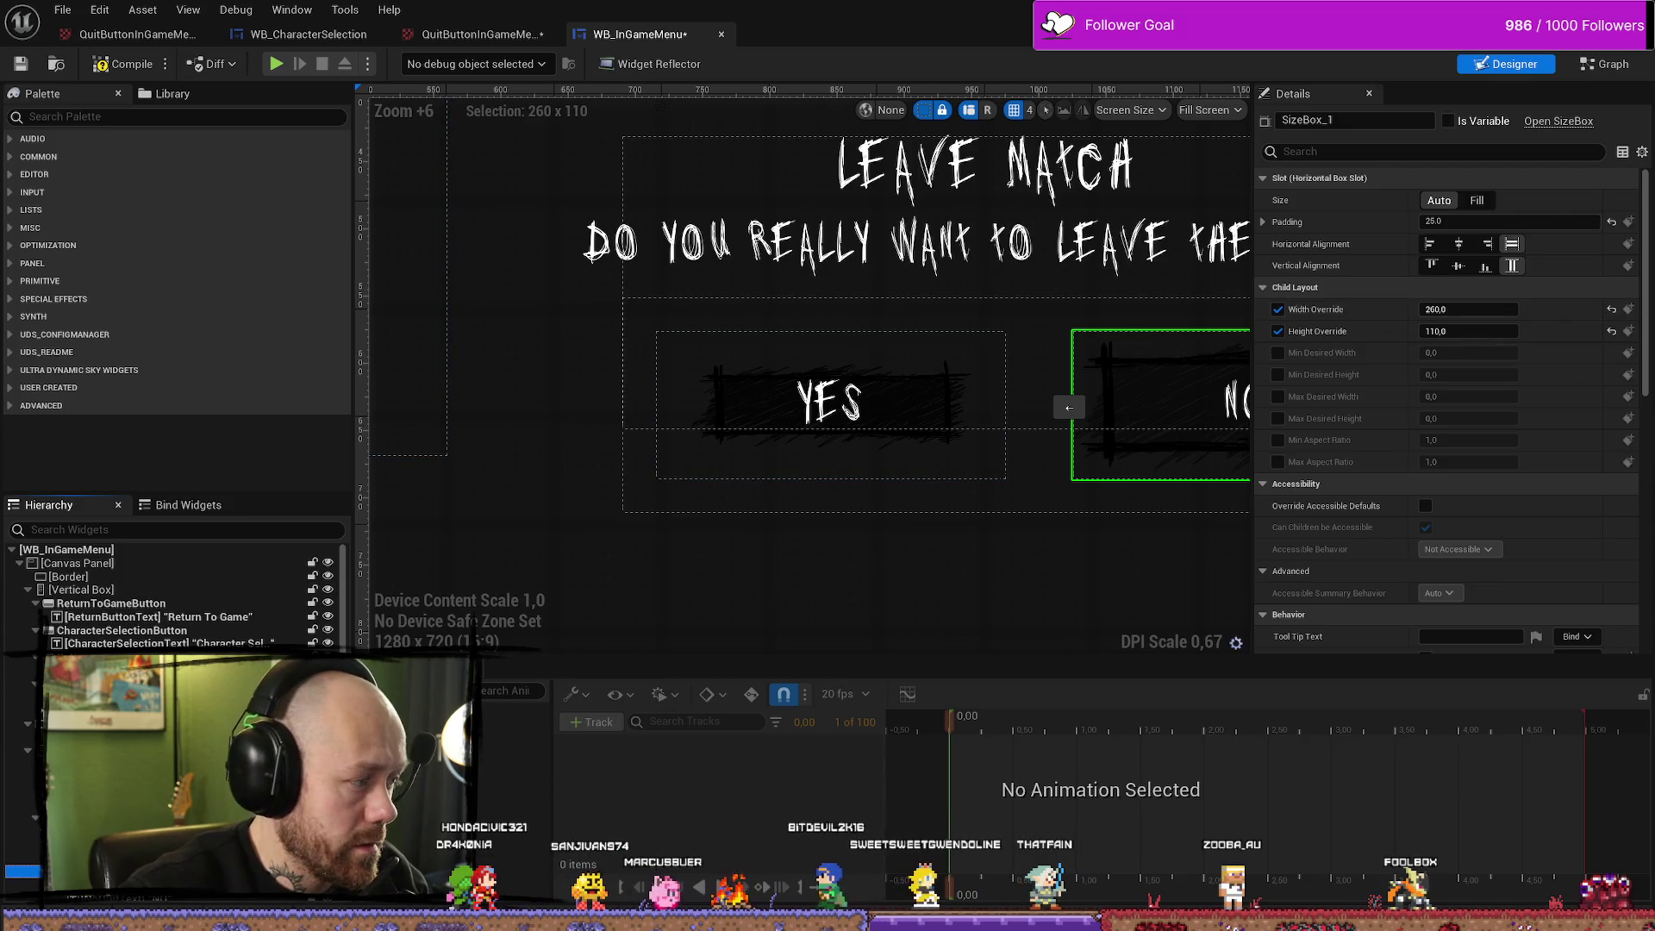
Work out 1200 ÷ 260 in the calculator, close it, and begin editing SizeBox_0's width override
key("alt+Tab")
left_click(343, 448)
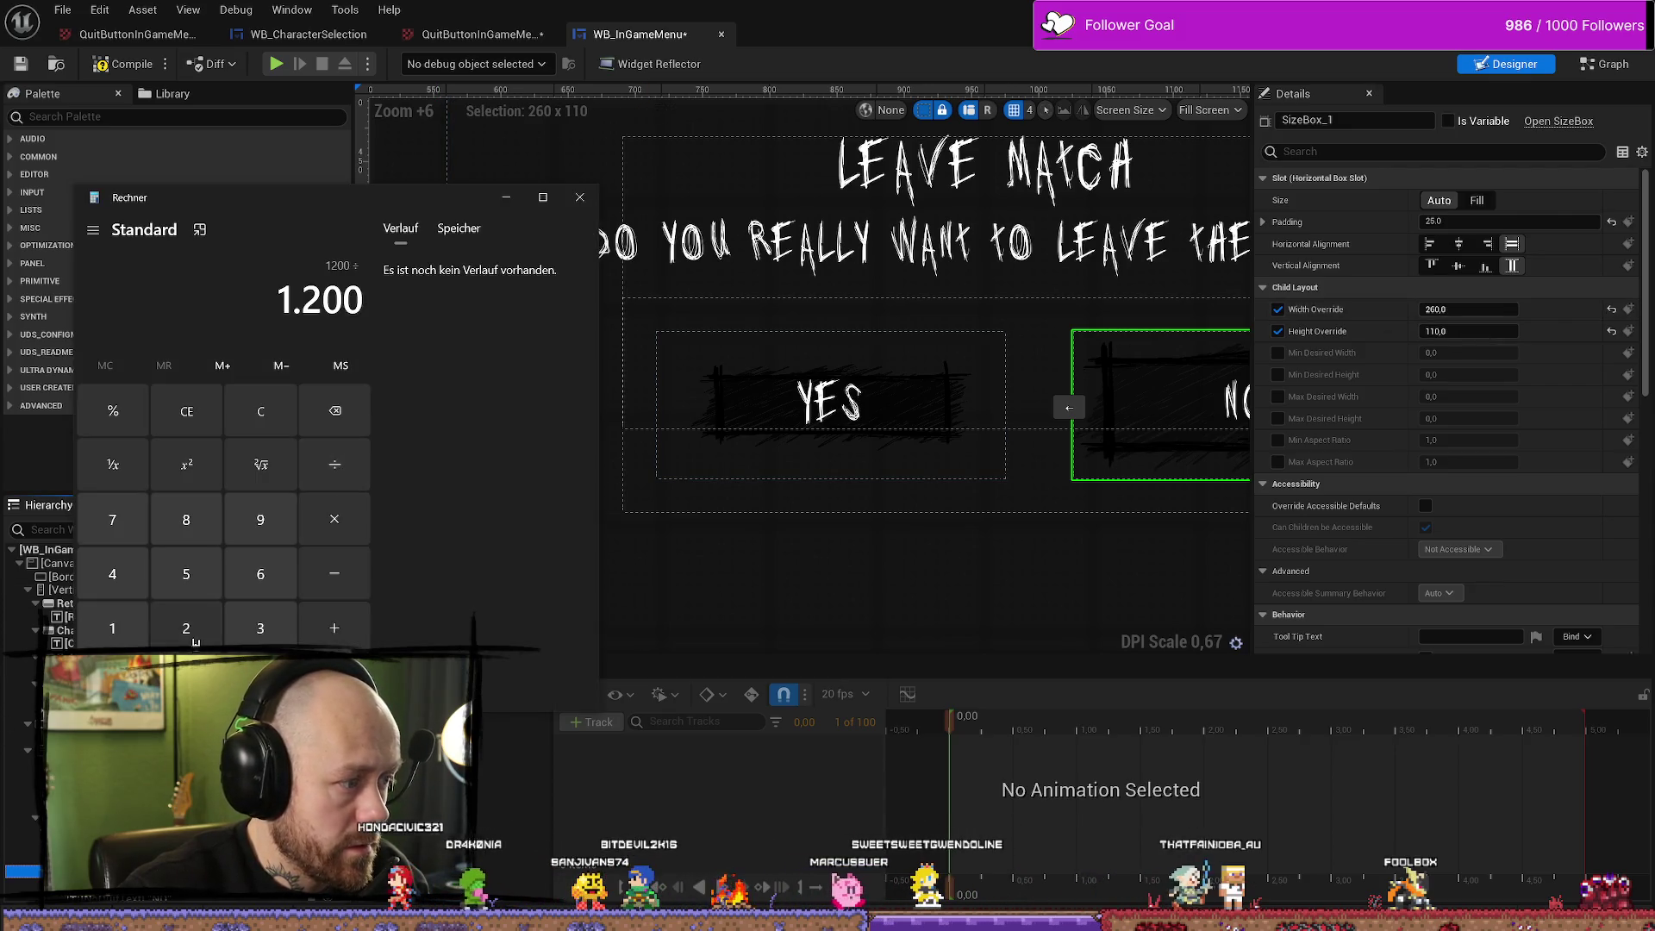
type("260")
key("Return")
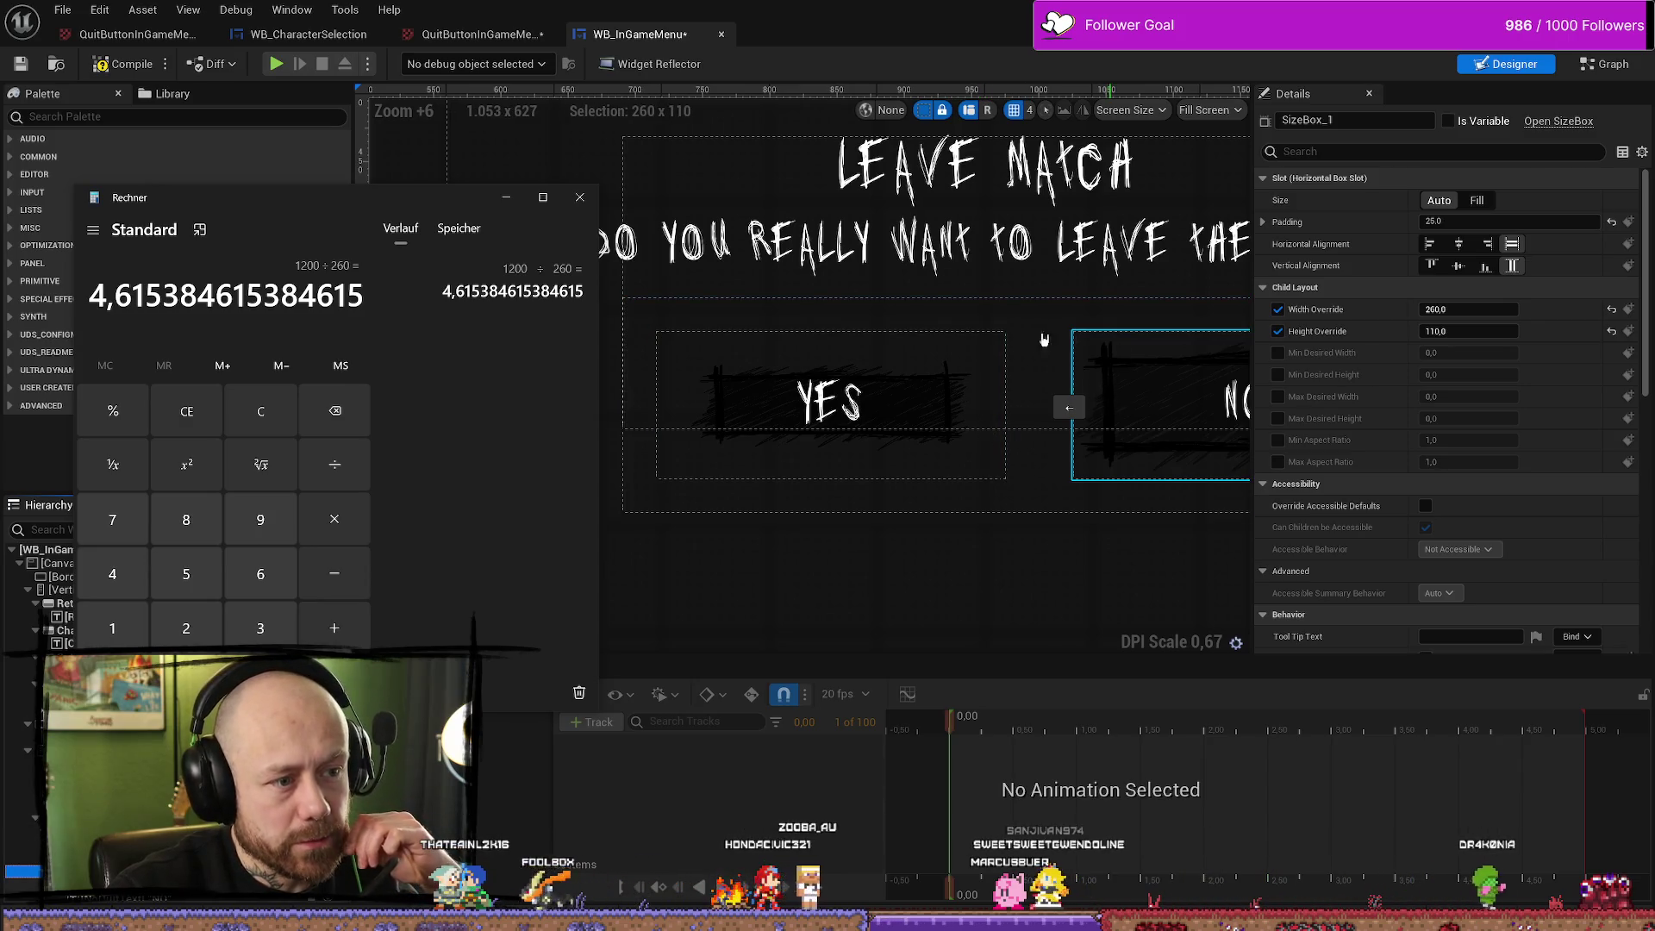
scroll(841, 441, "down", 8)
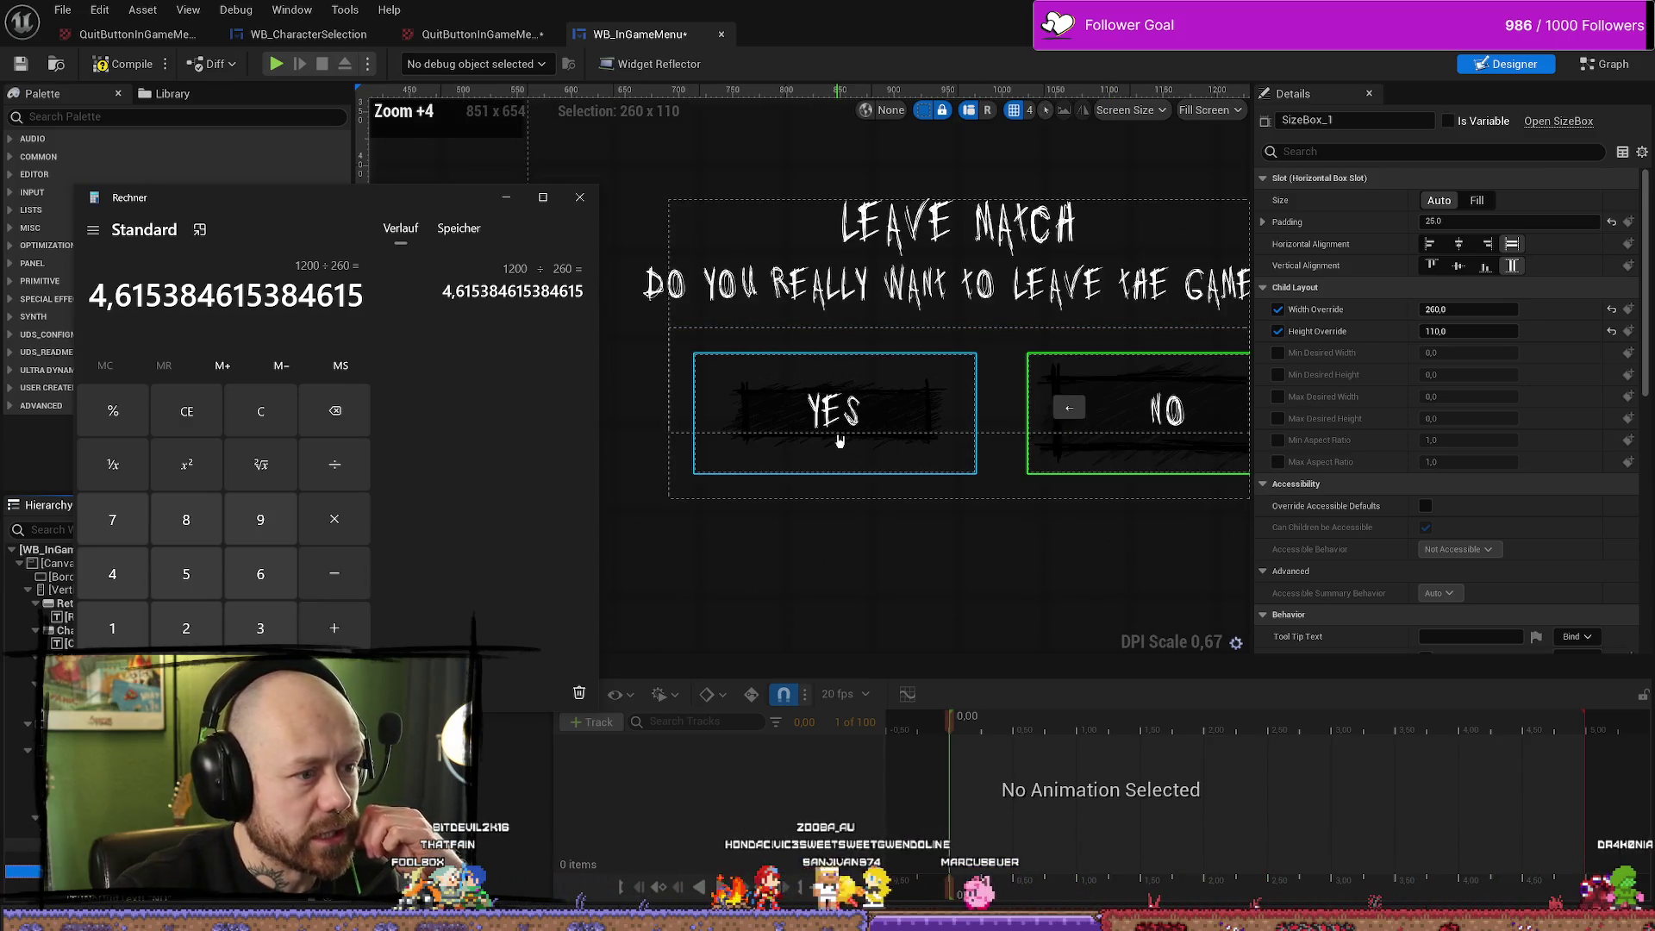
scroll(849, 444, "up", 1)
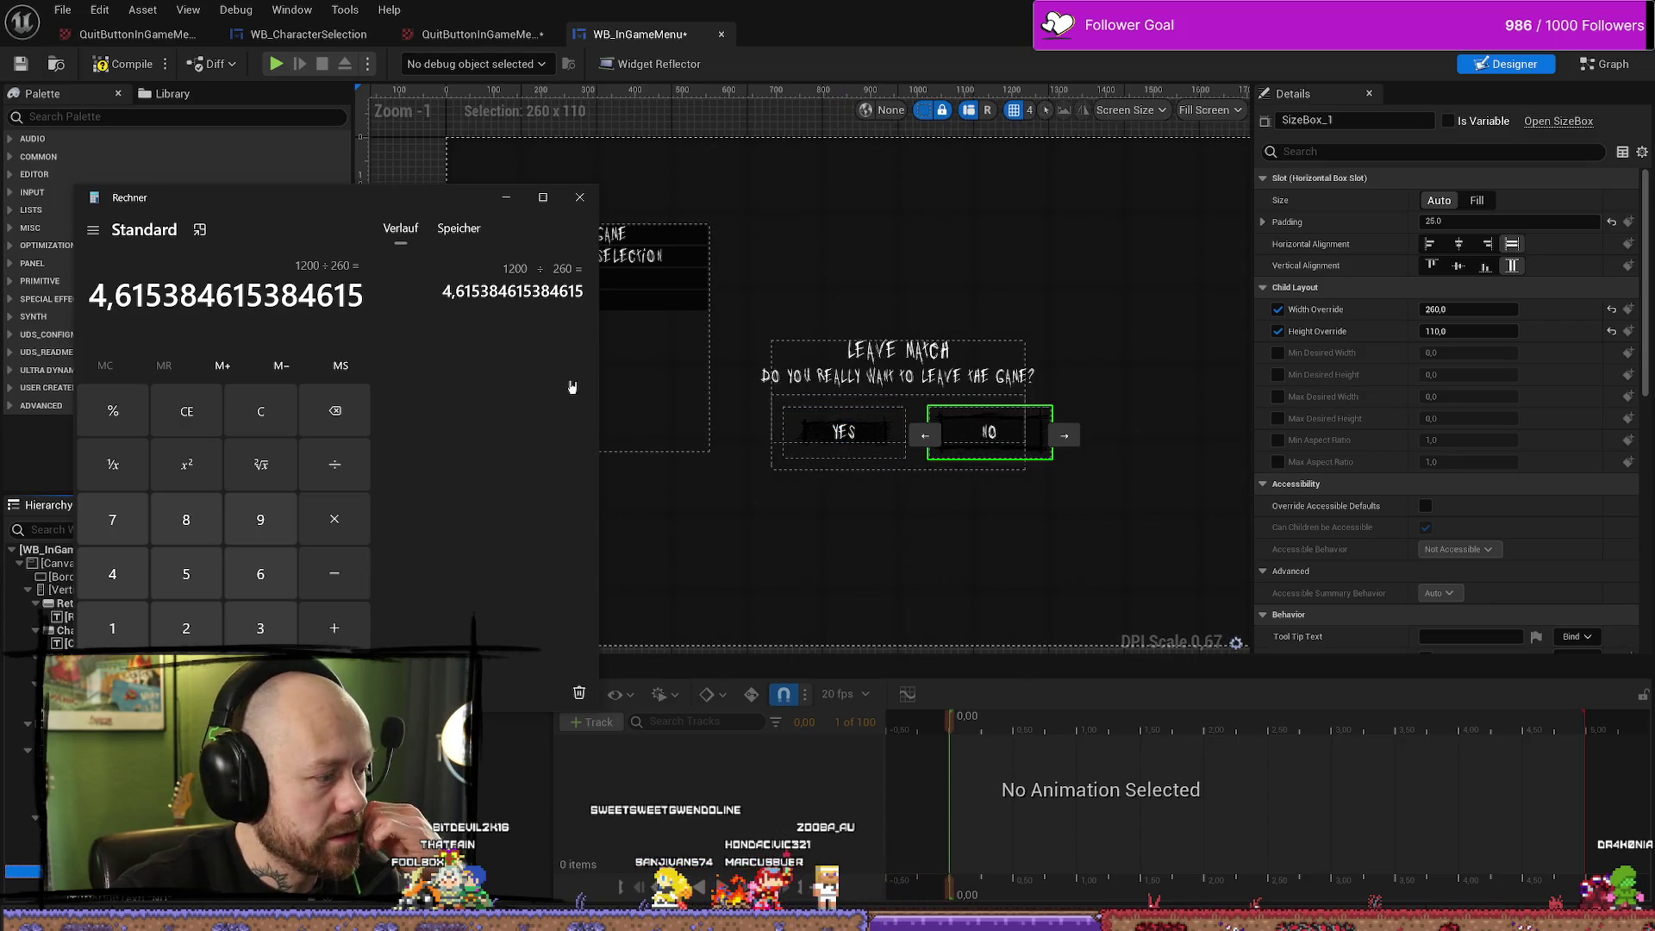
left_click(579, 197)
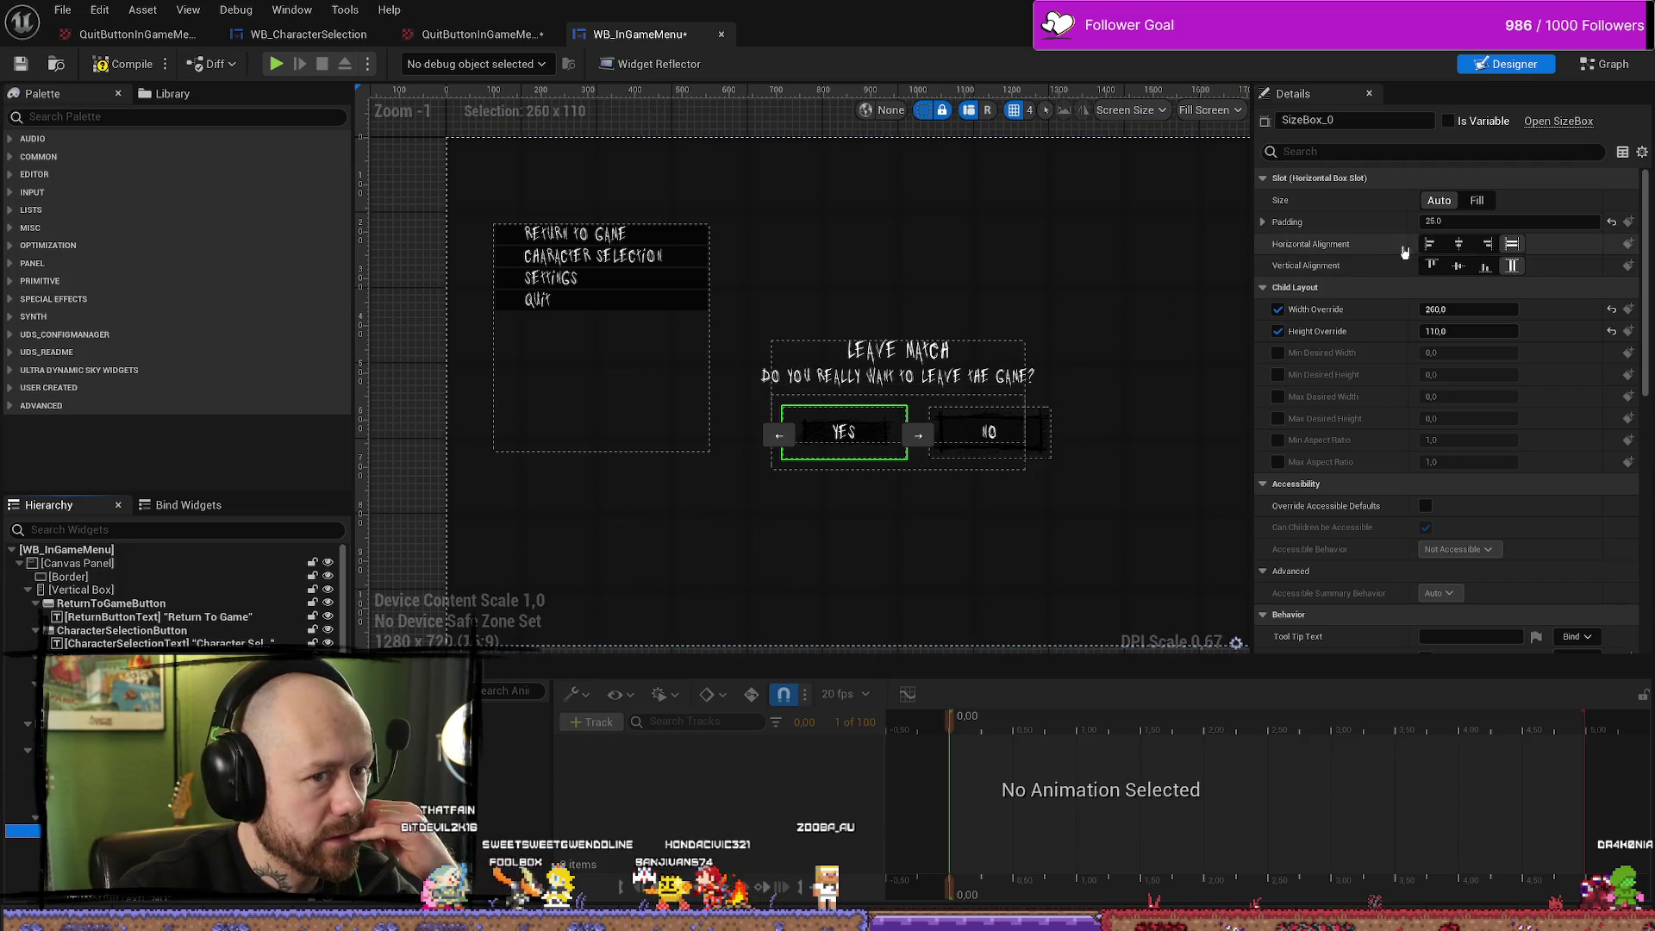
left_click(1480, 310)
type("400")
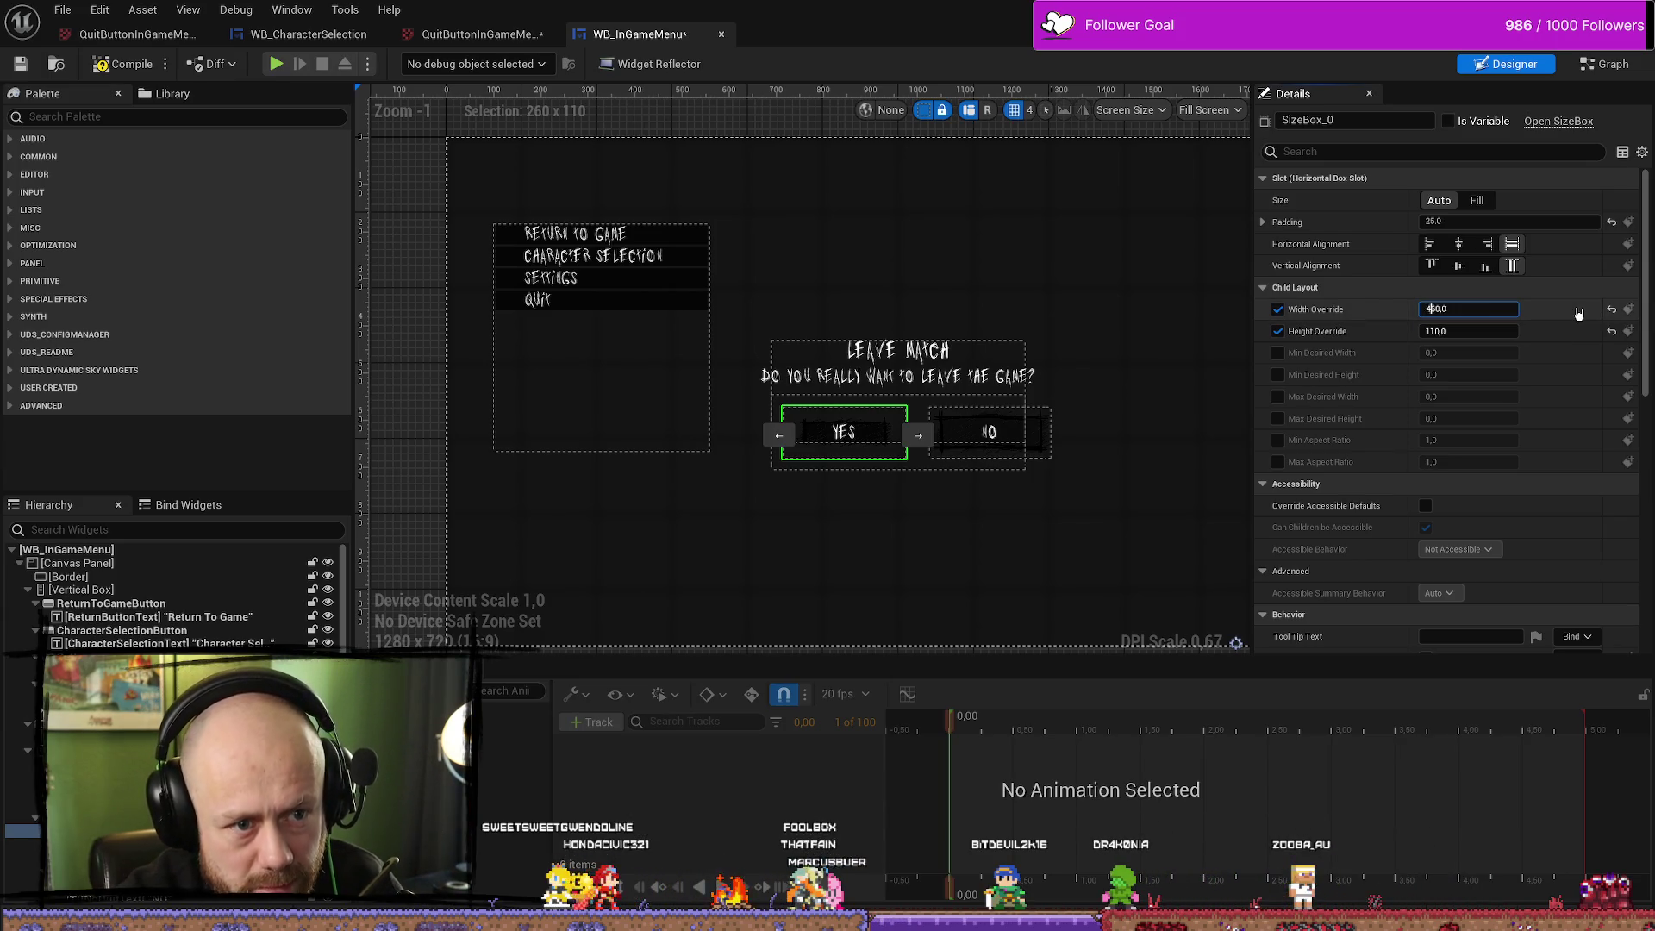
Try a width of 360 and height of 210 on the YES size box, then undo the height change
key("Return")
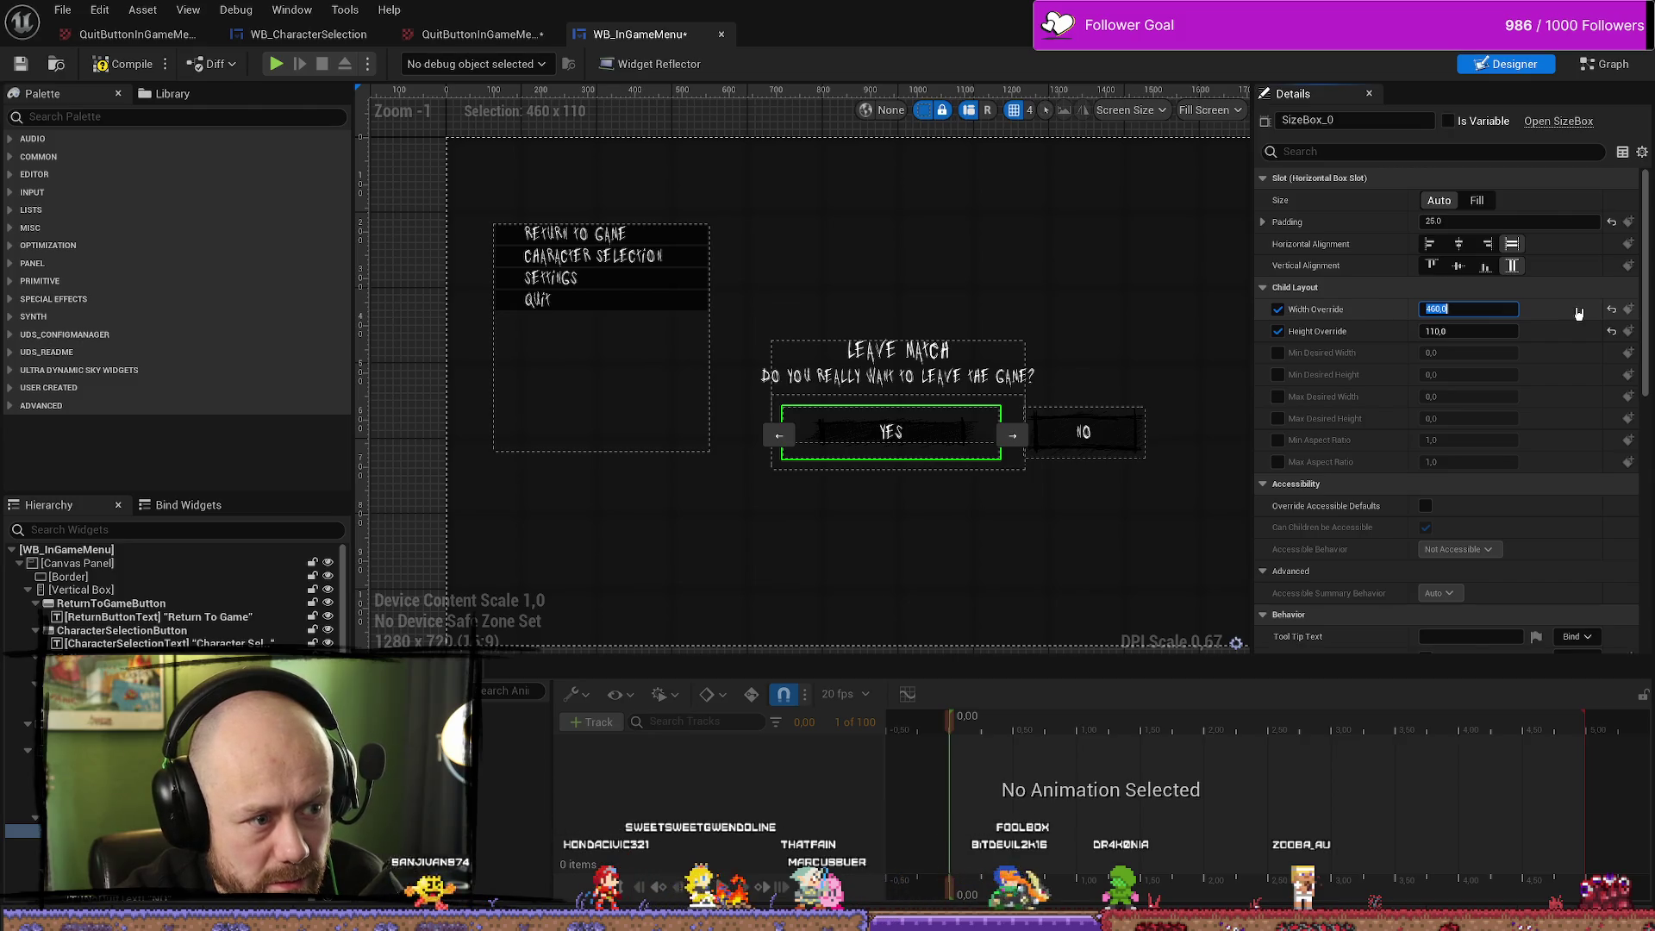
key("Left")
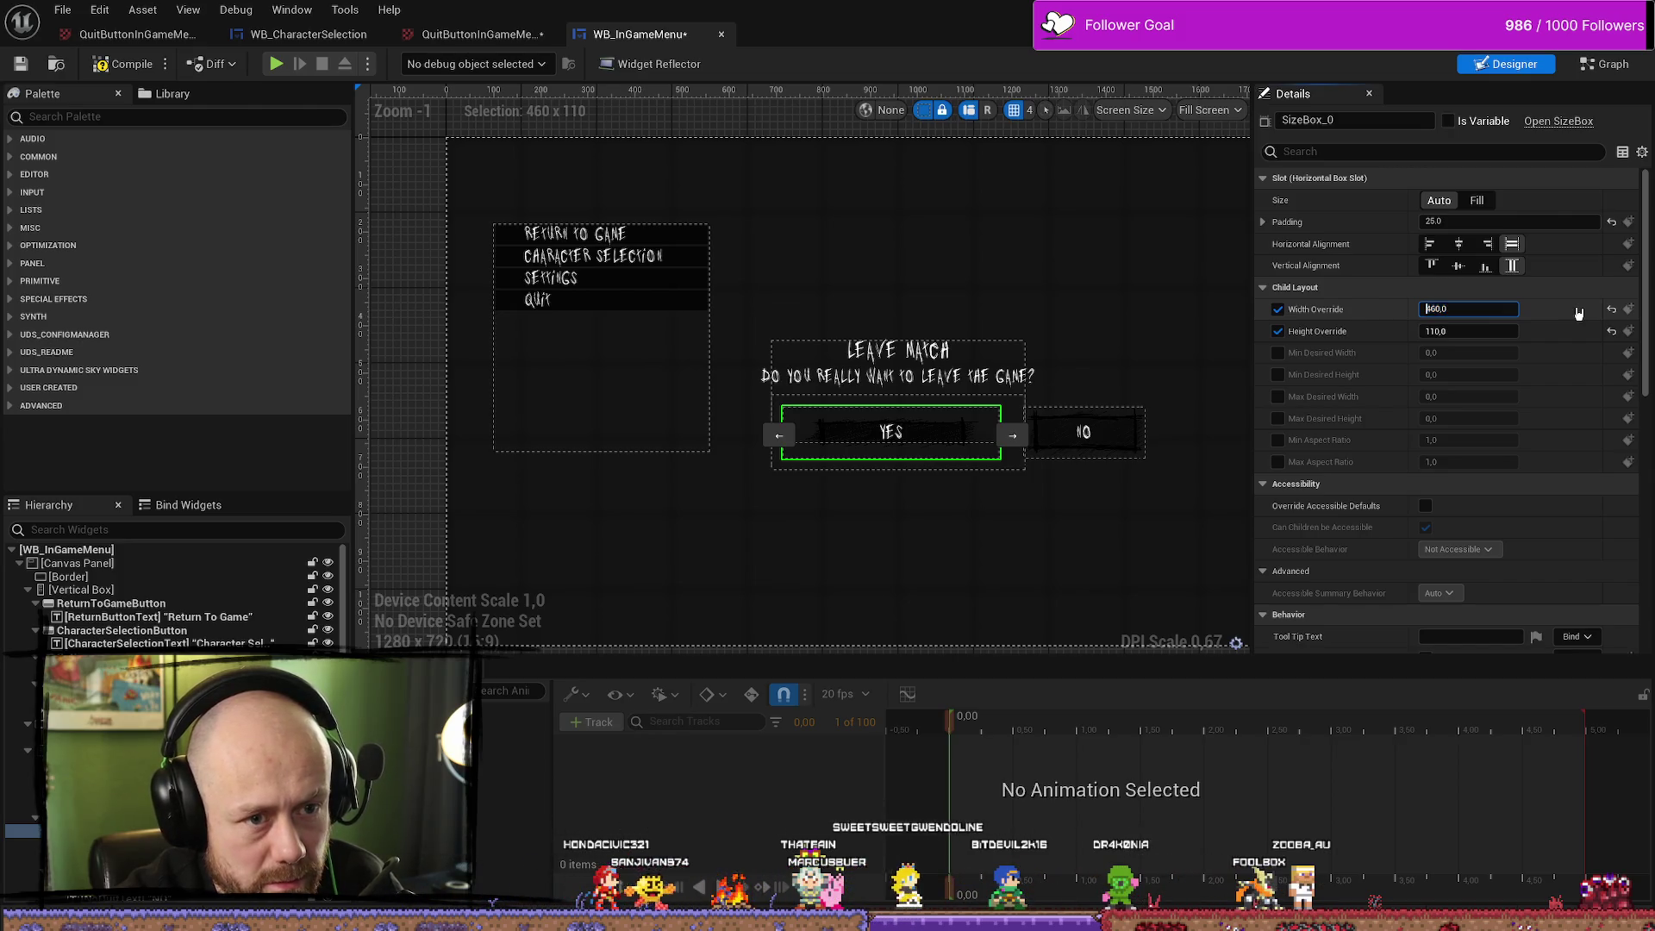
key("Return")
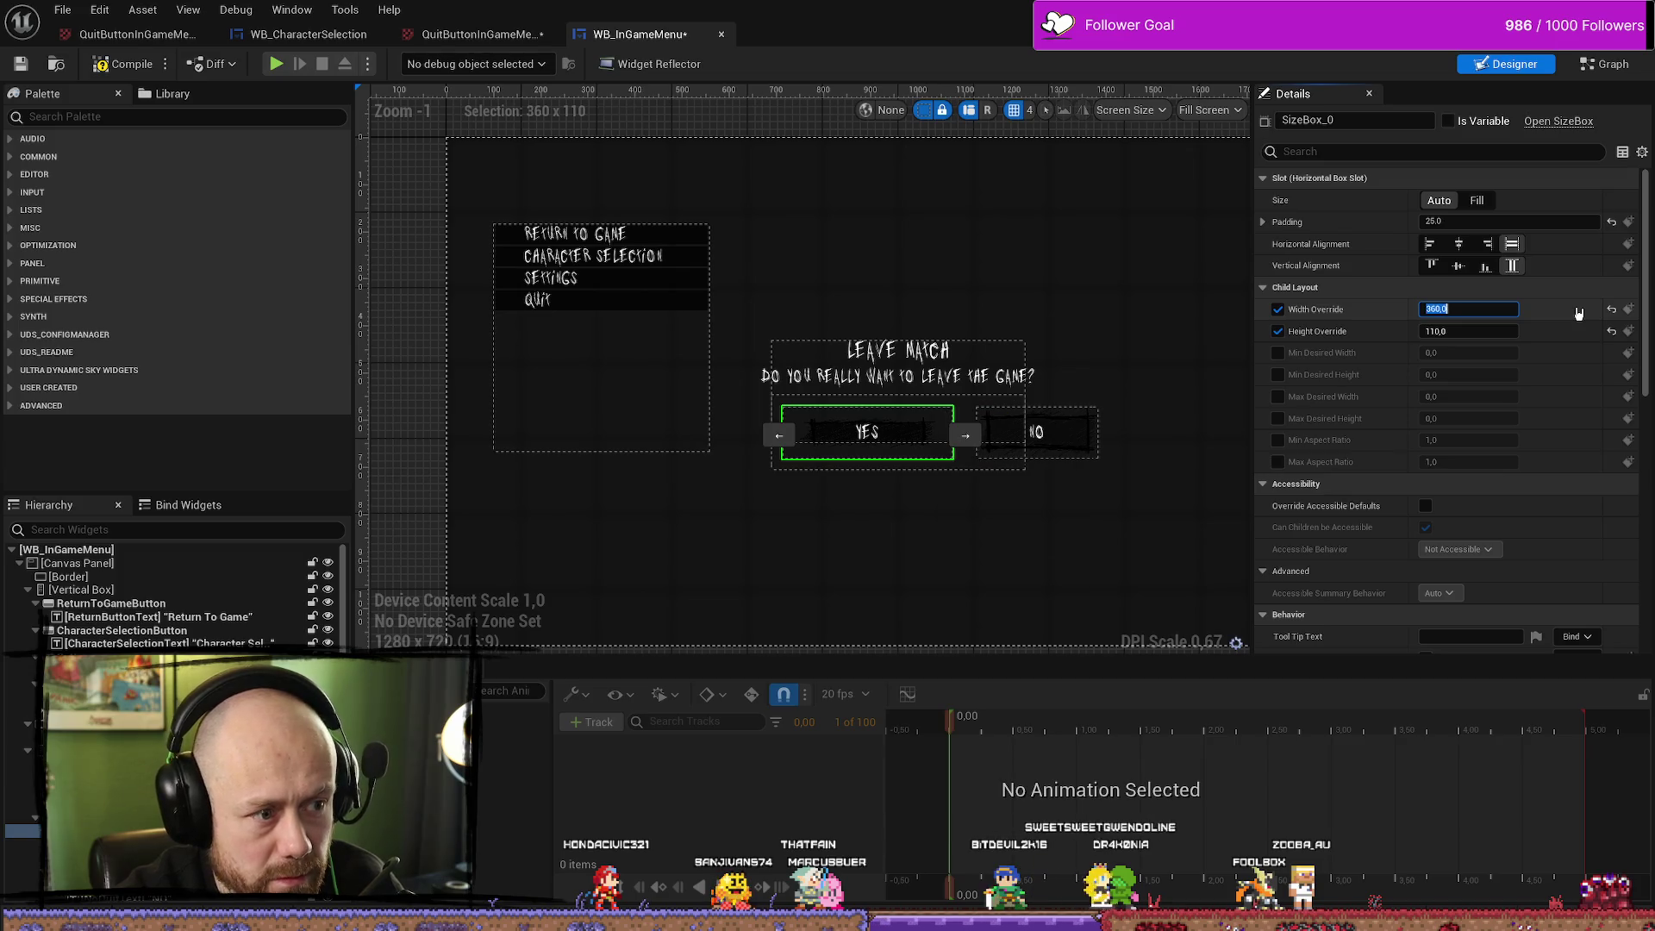
left_click(1436, 334)
key("BackSpace")
type("2")
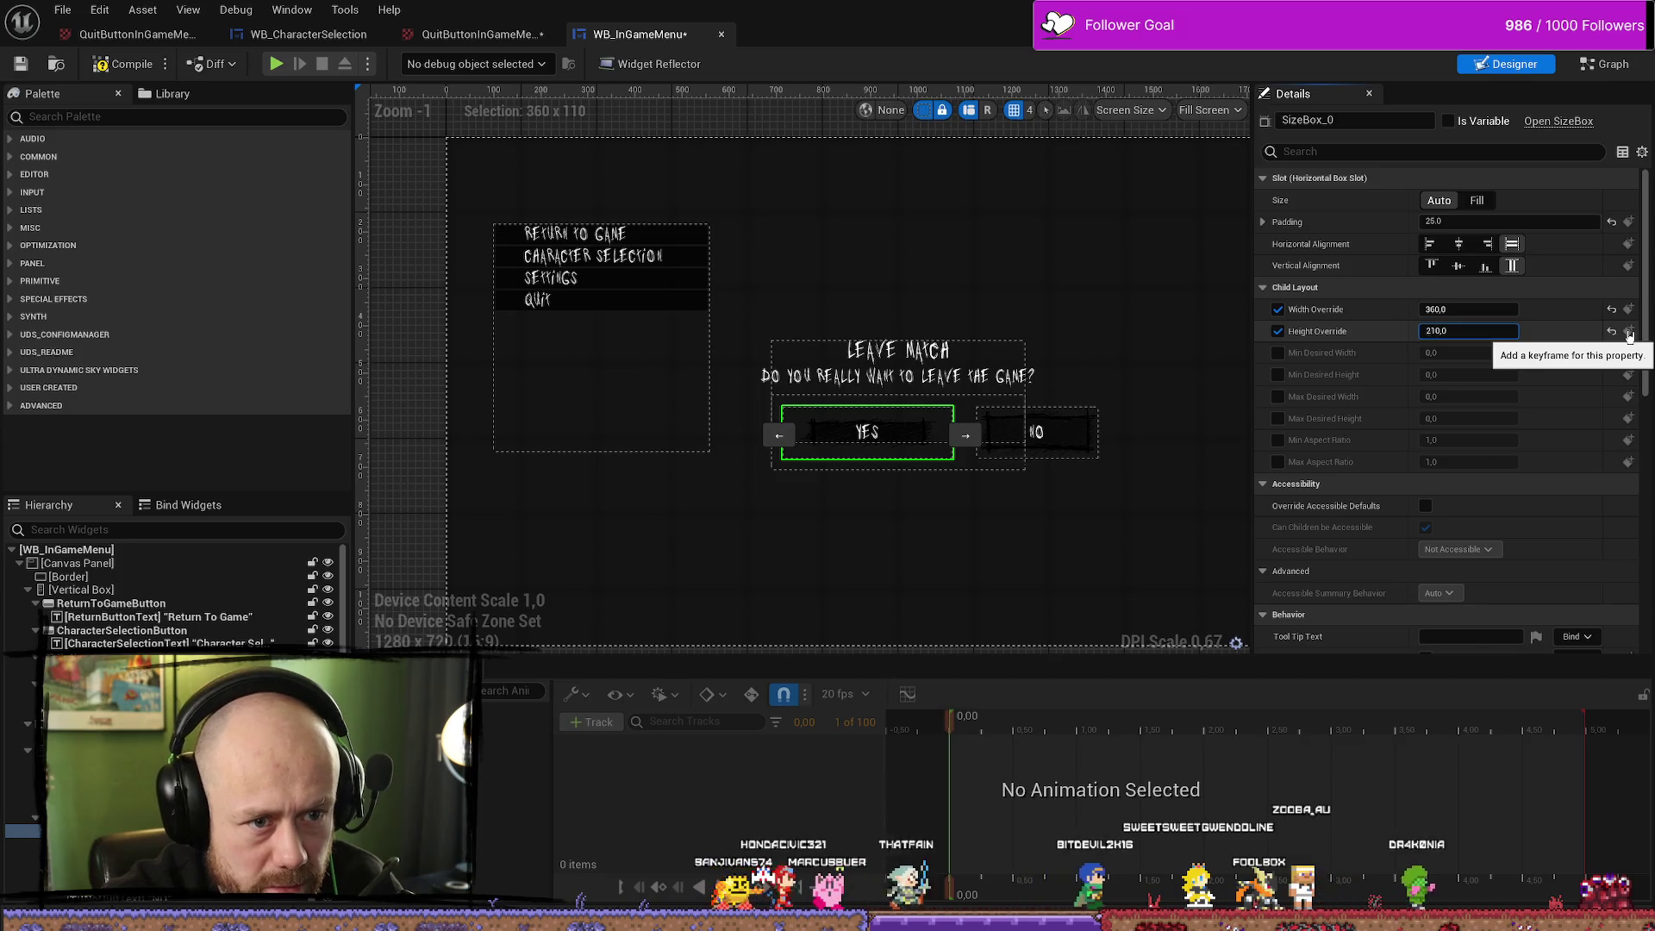
key("Return")
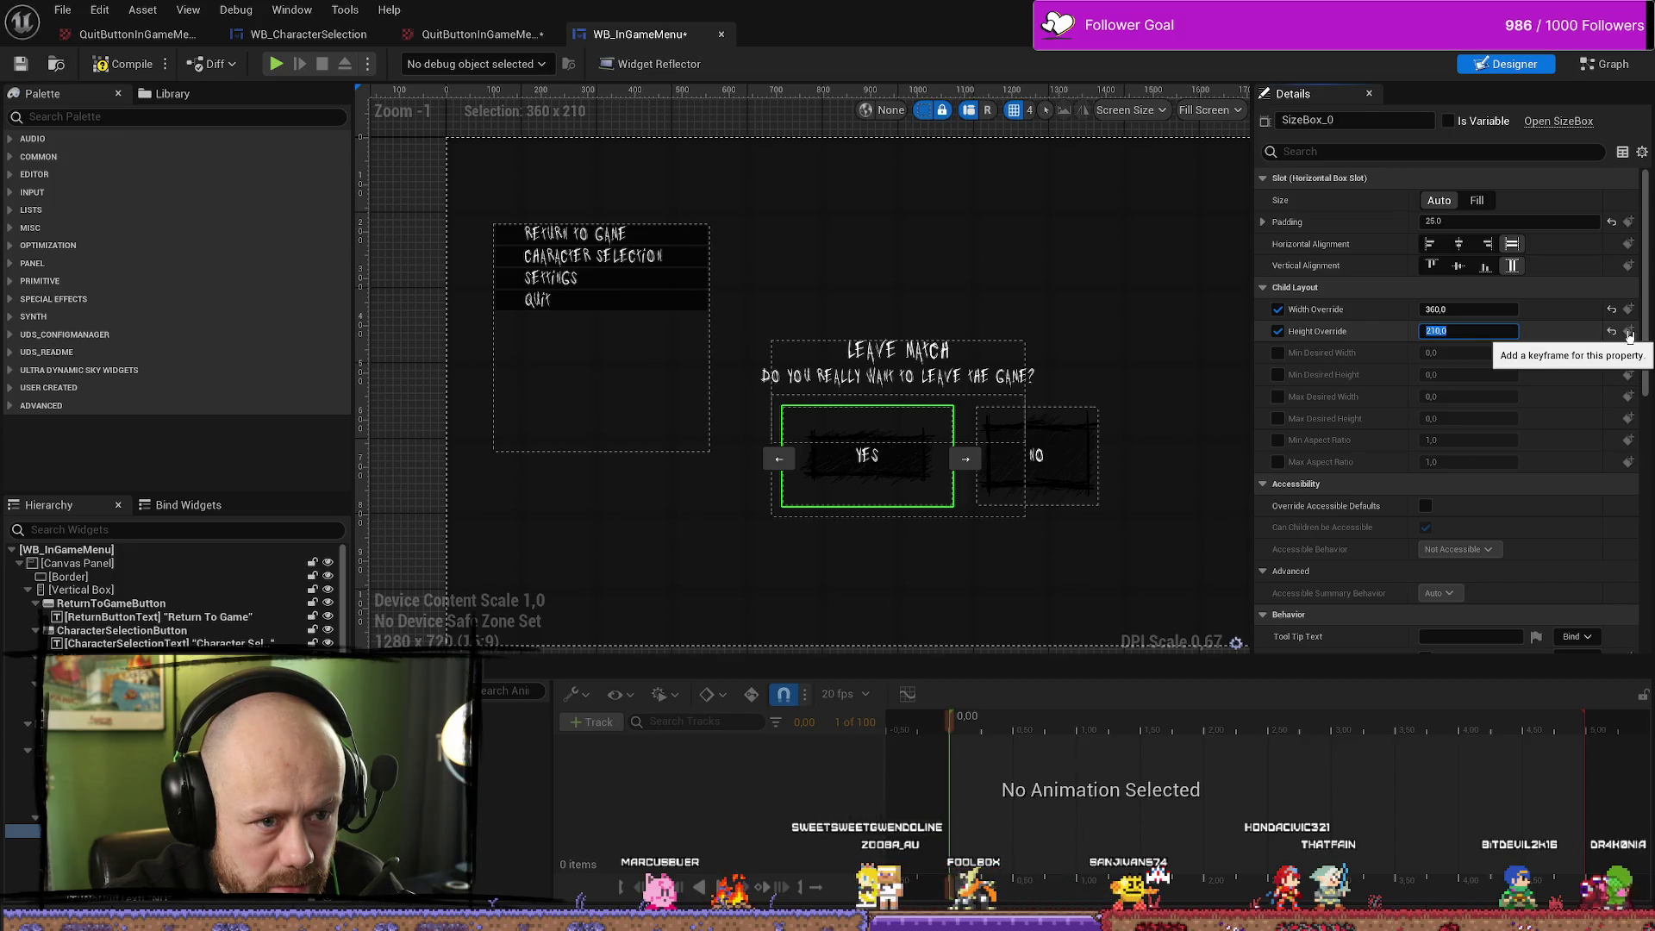
left_click(1071, 366)
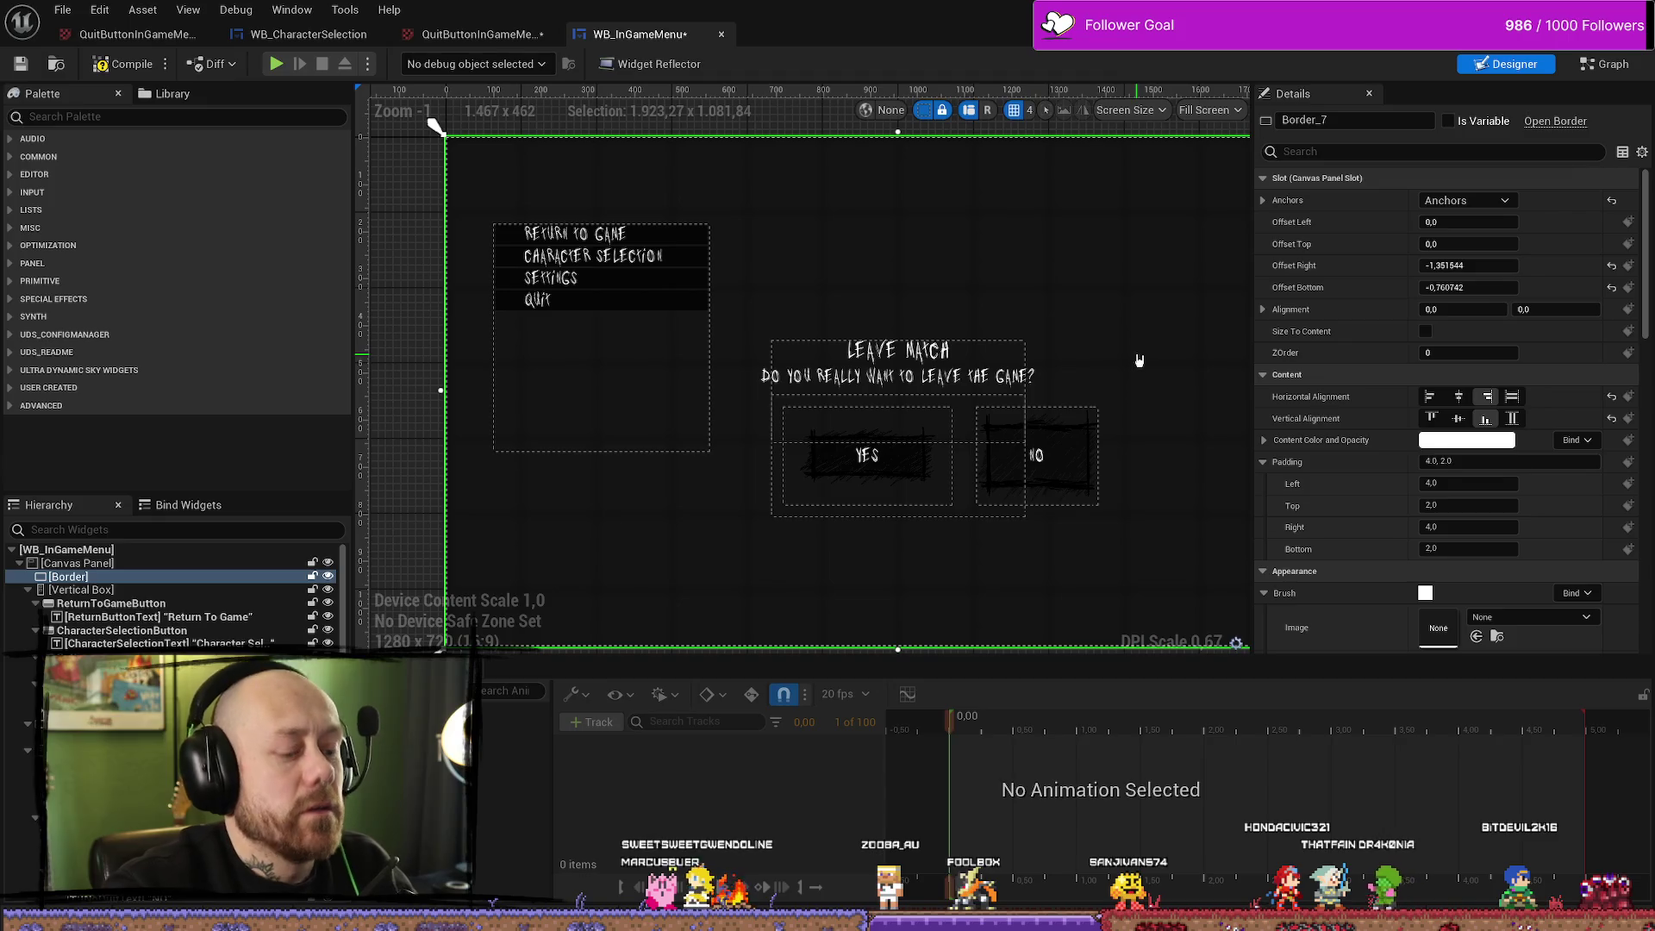
key("ctrl+z")
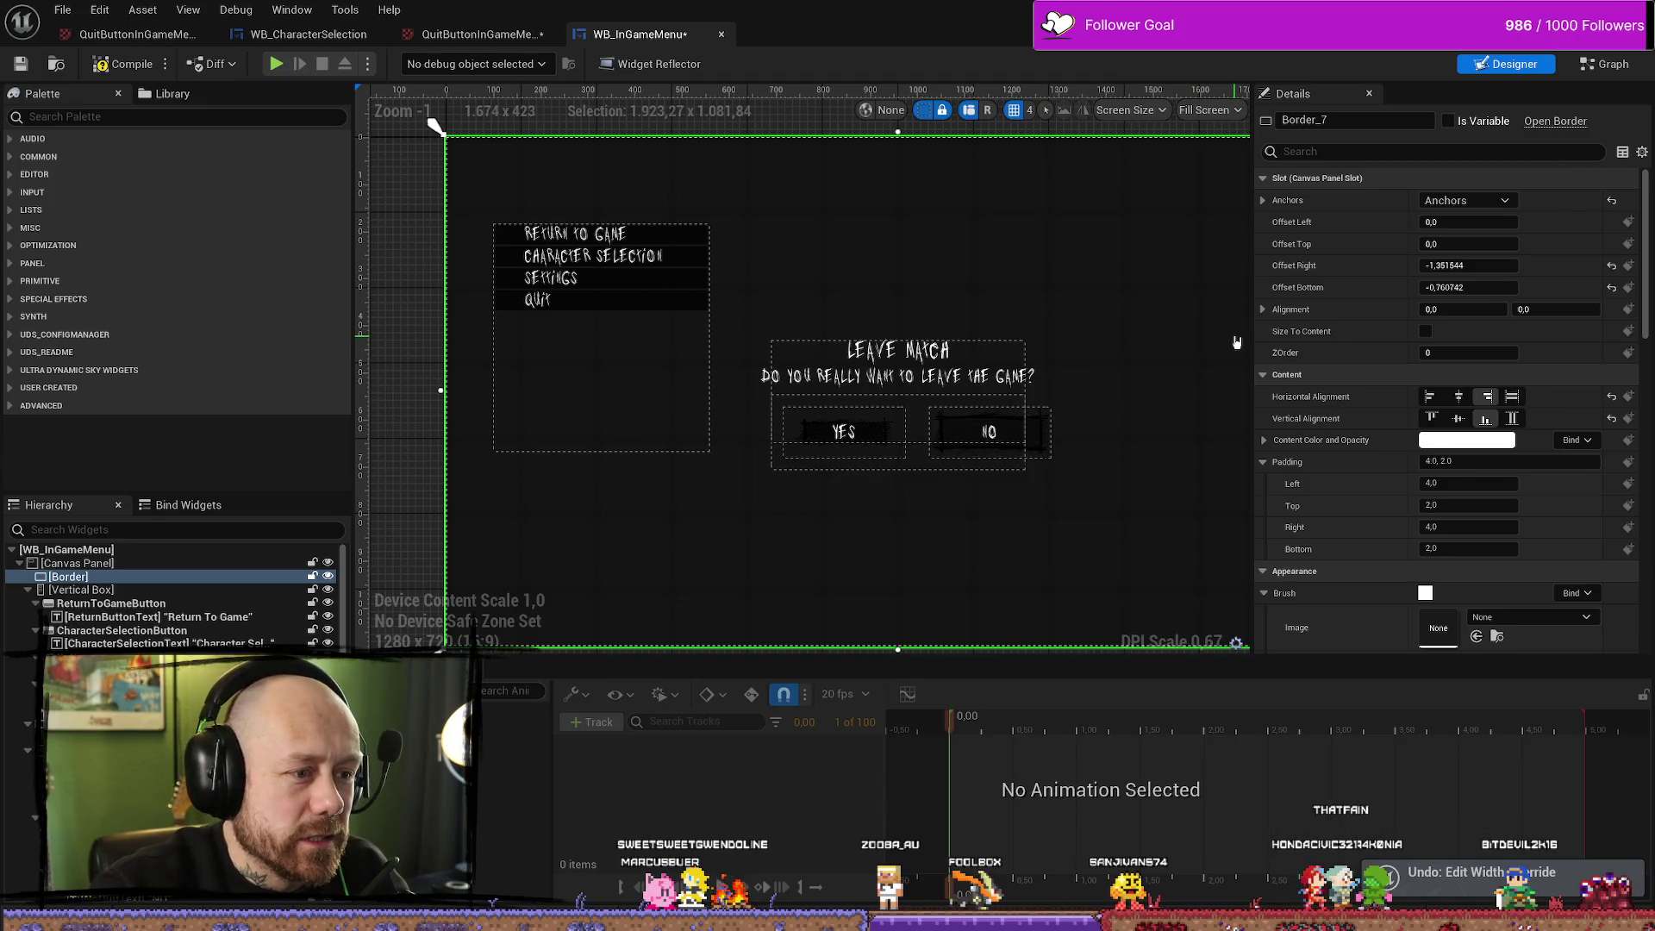
Check the NO button and the Affinity Photo texture, then reselect the YES button's size box
left_click(959, 434)
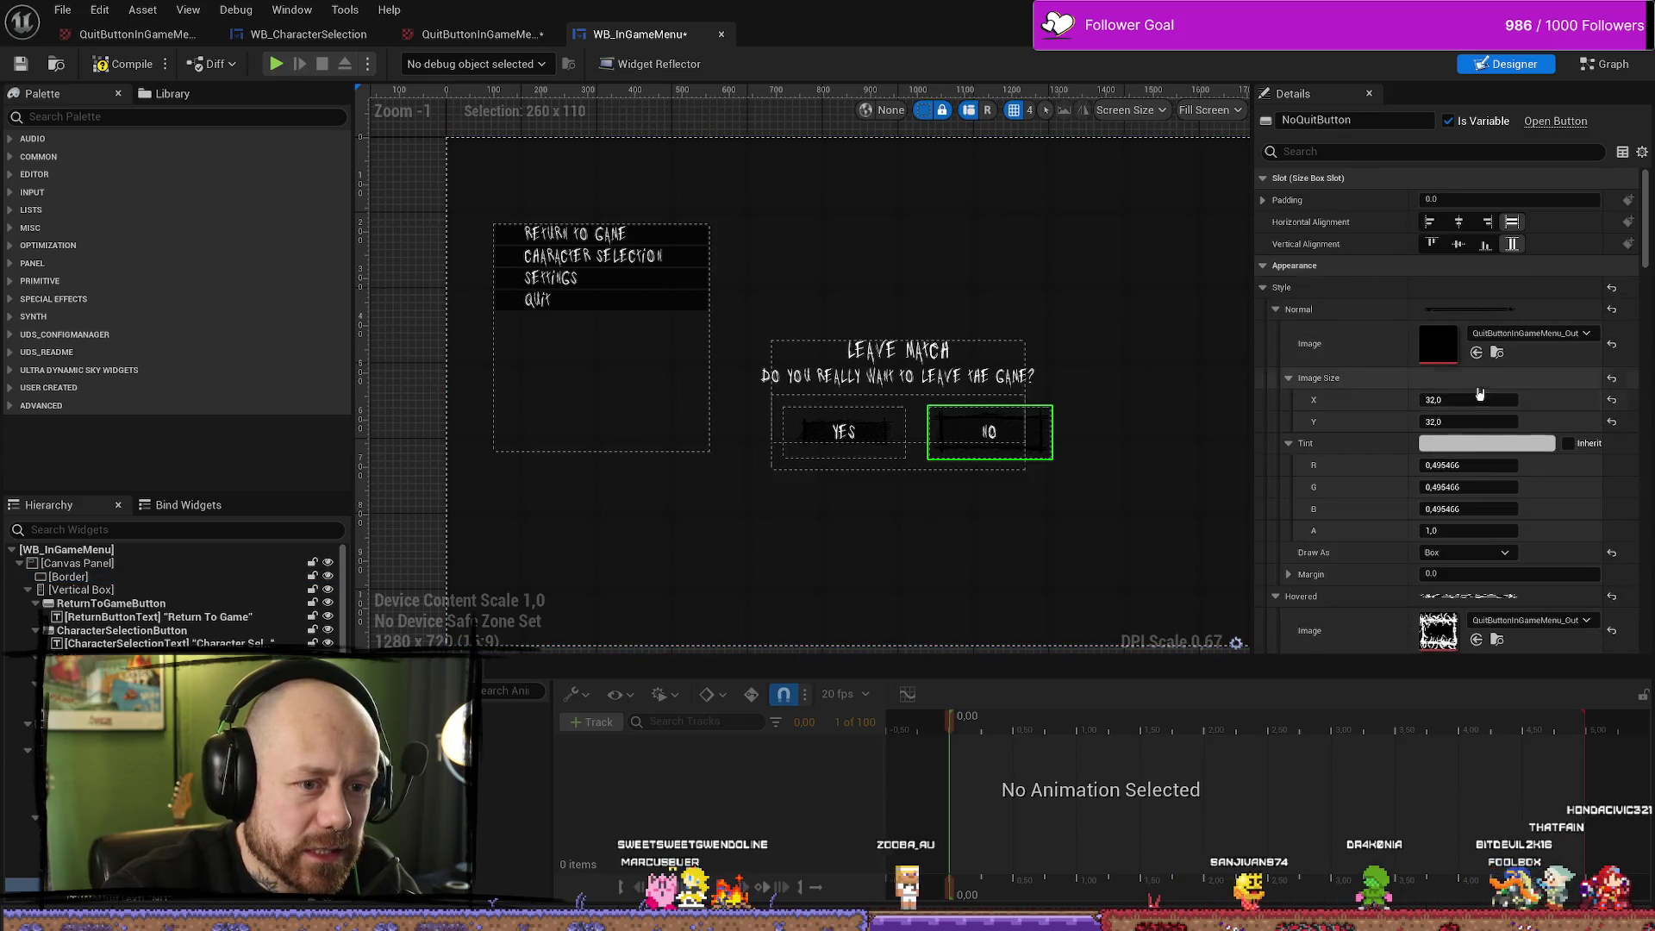
key("alt+Tab")
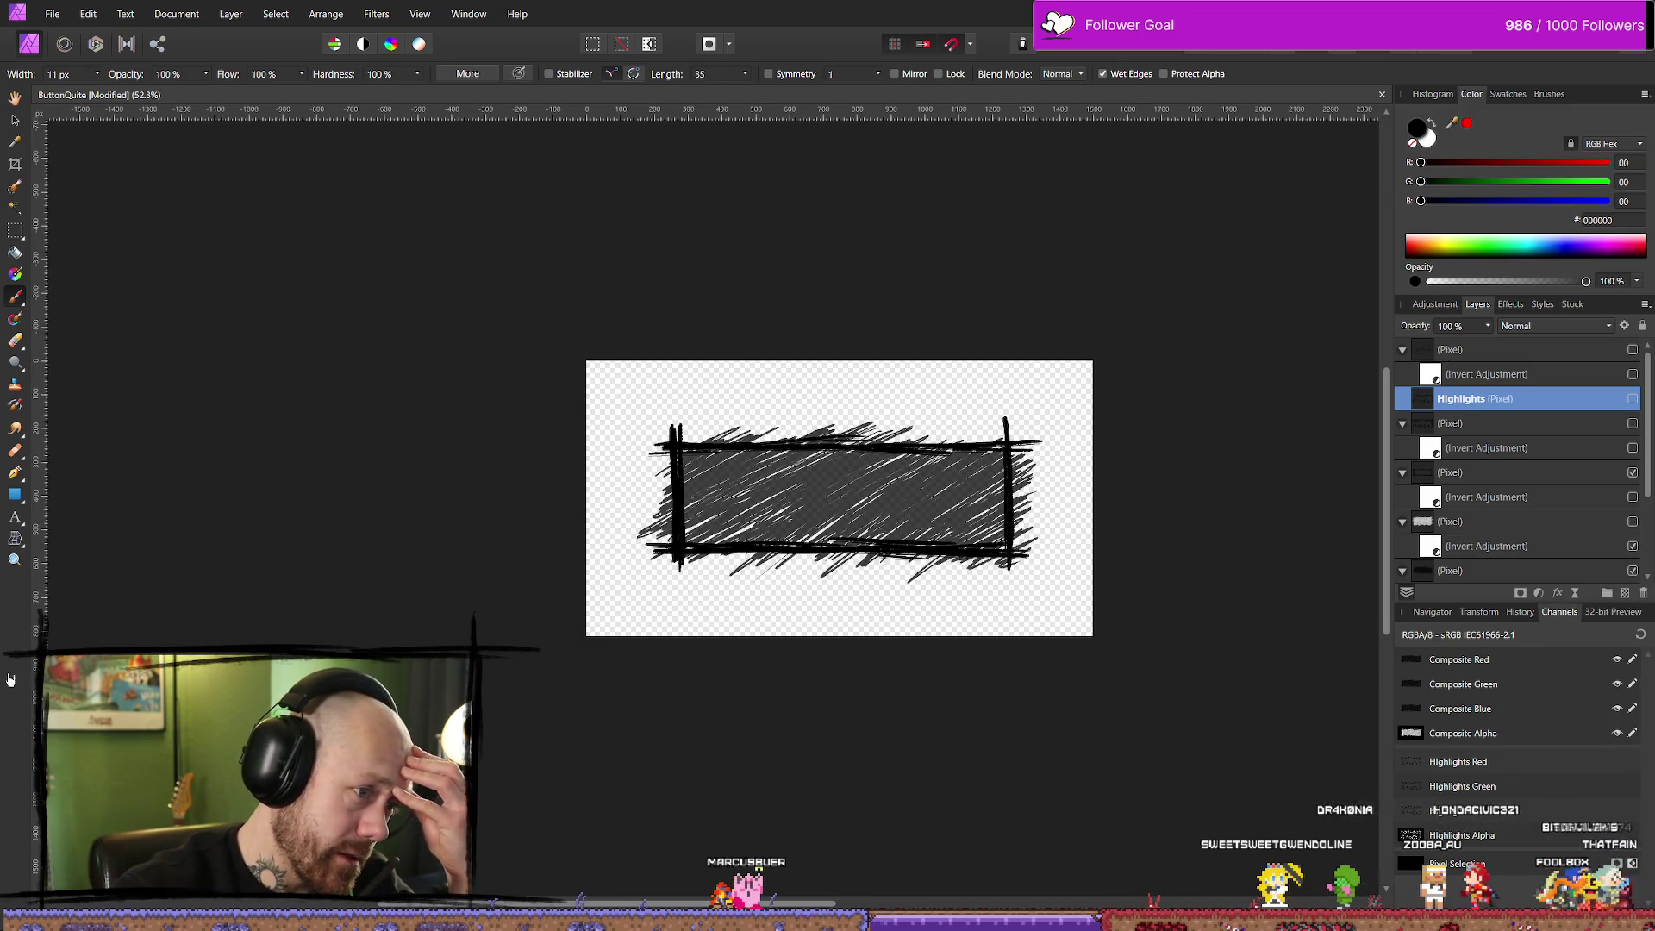
key("alt+Tab")
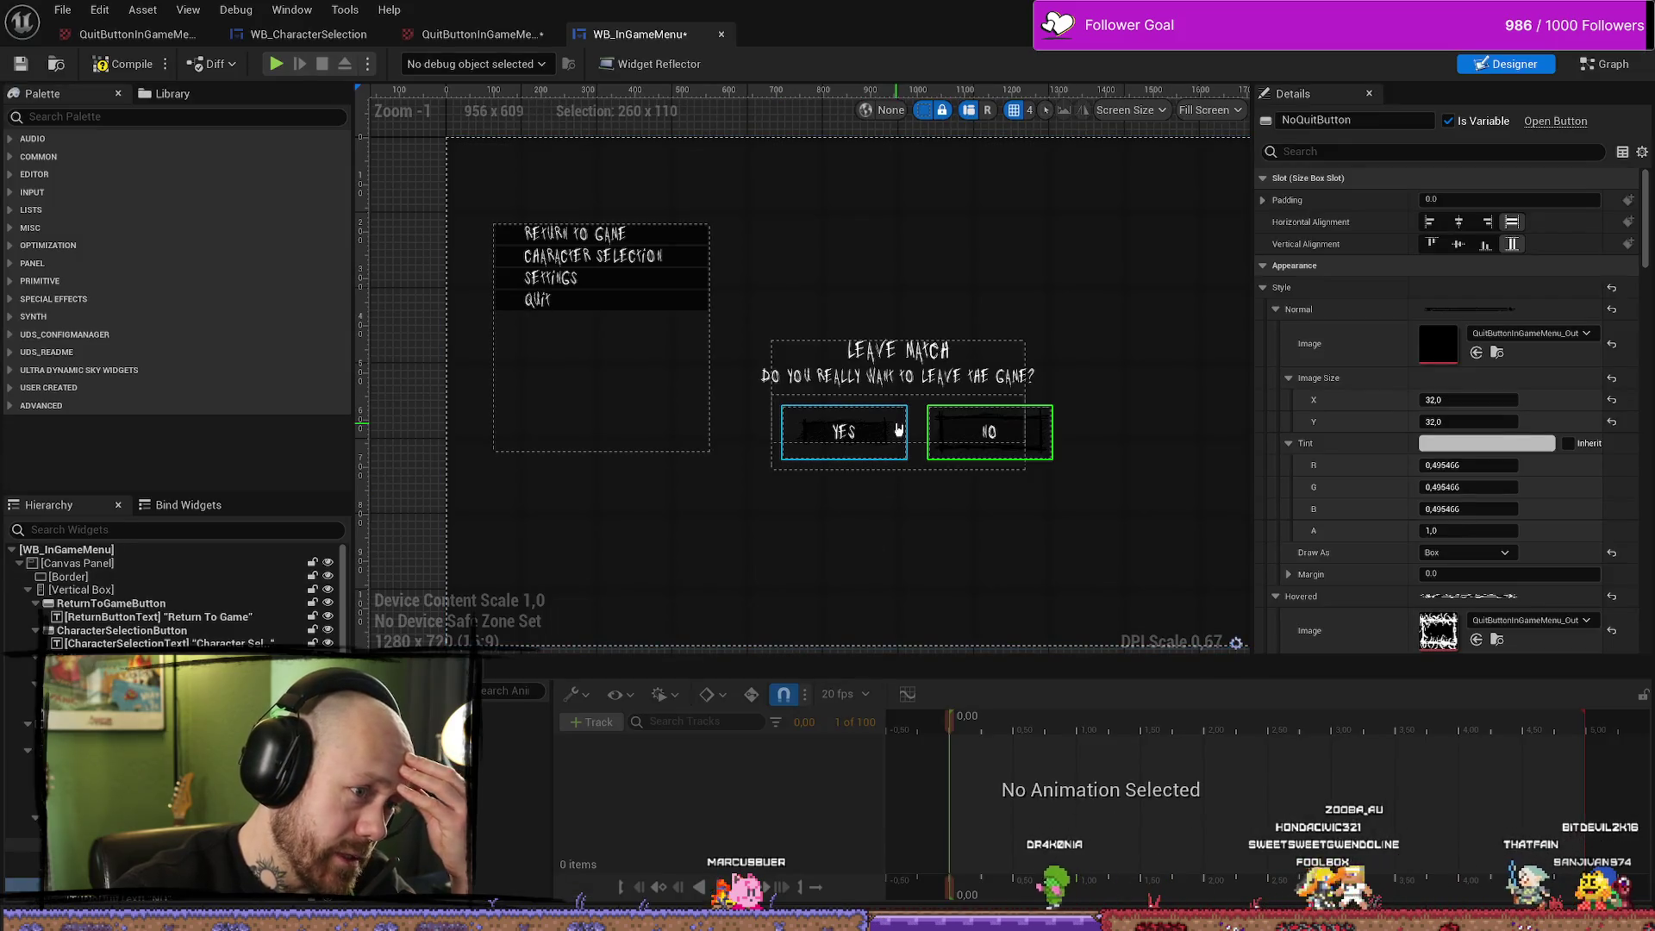
left_click(898, 428)
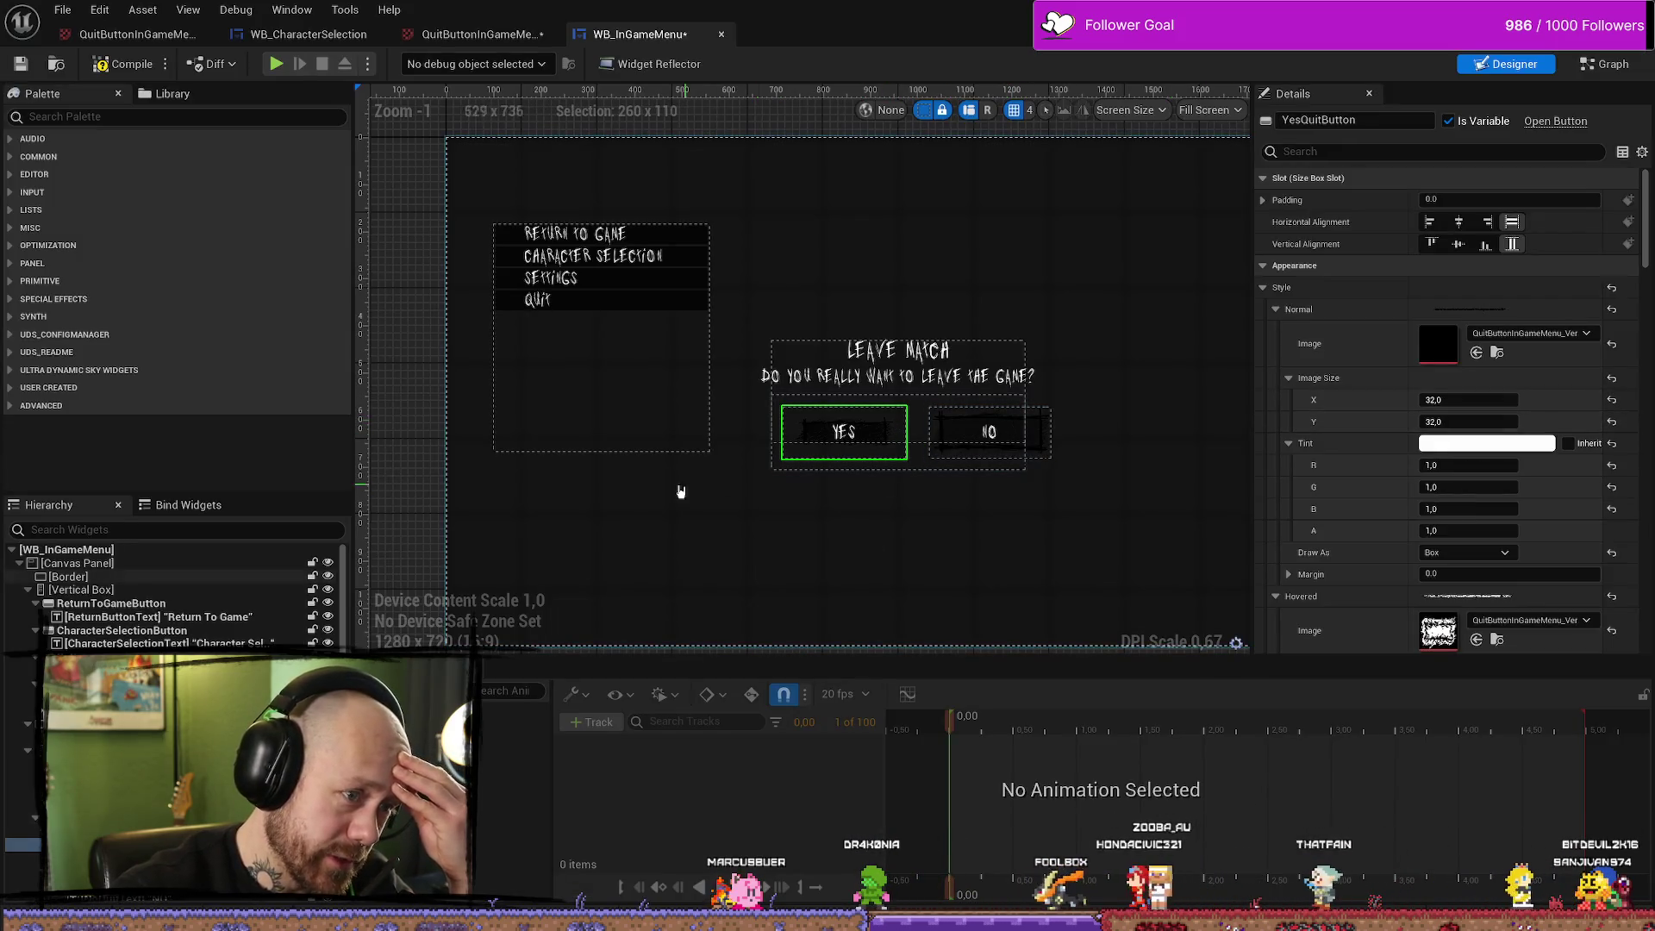
left_click(844, 457)
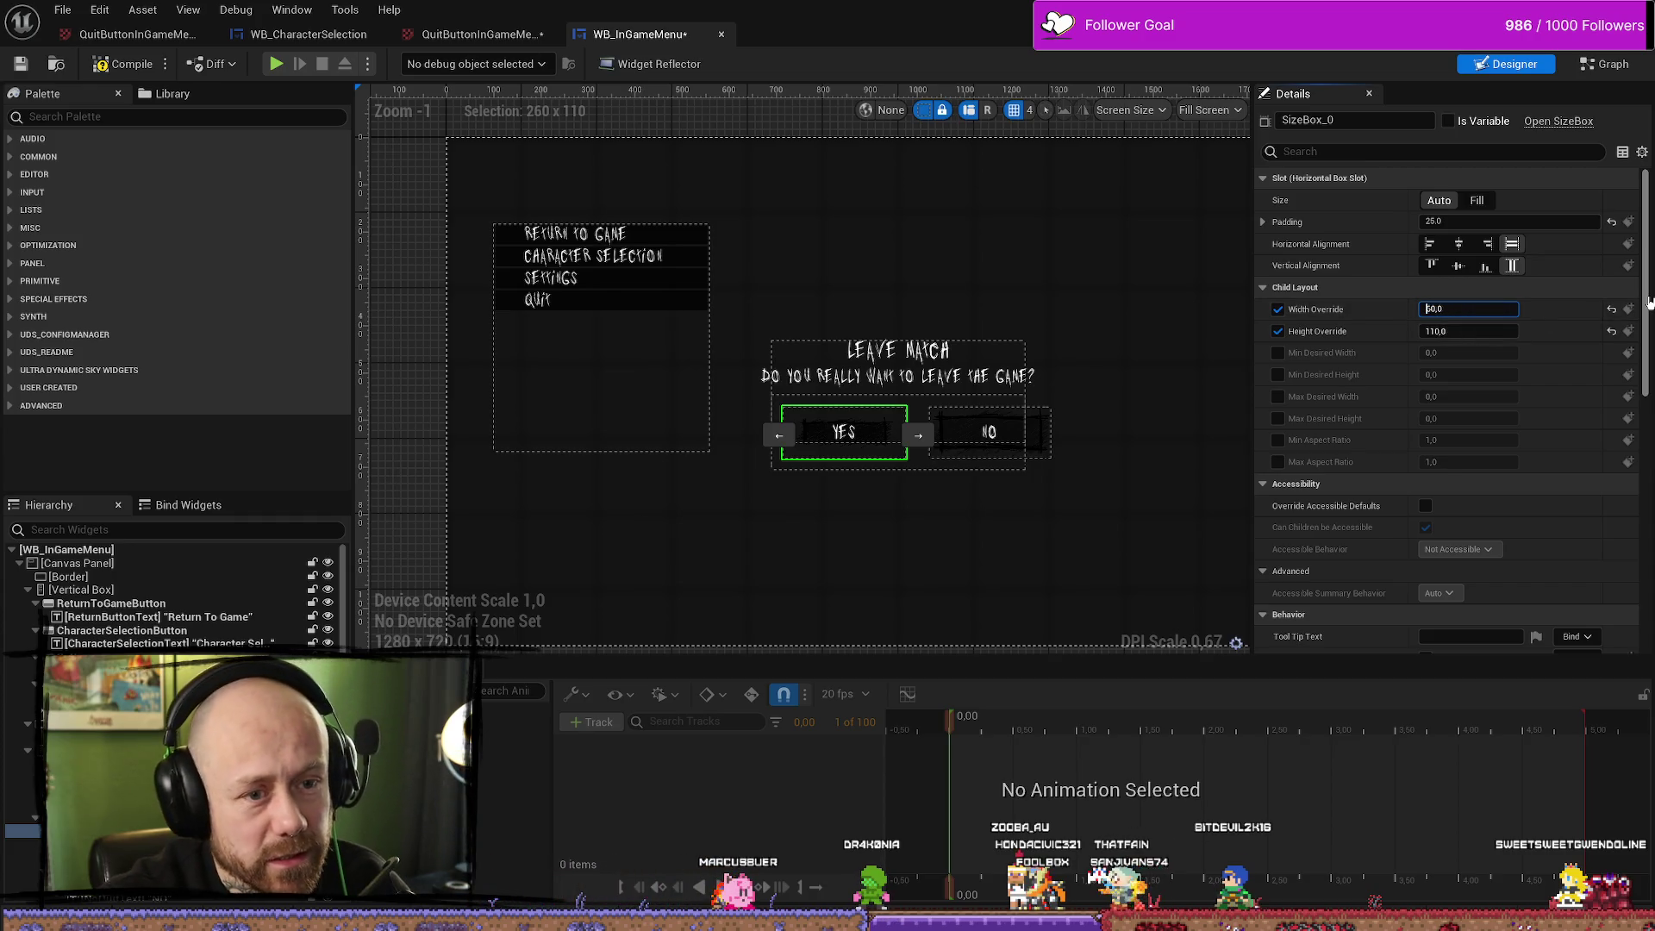
Set the YES size box to width 360 and height 210, then return to the level editor
type("3")
key("Return")
left_click(1453, 331)
type("380")
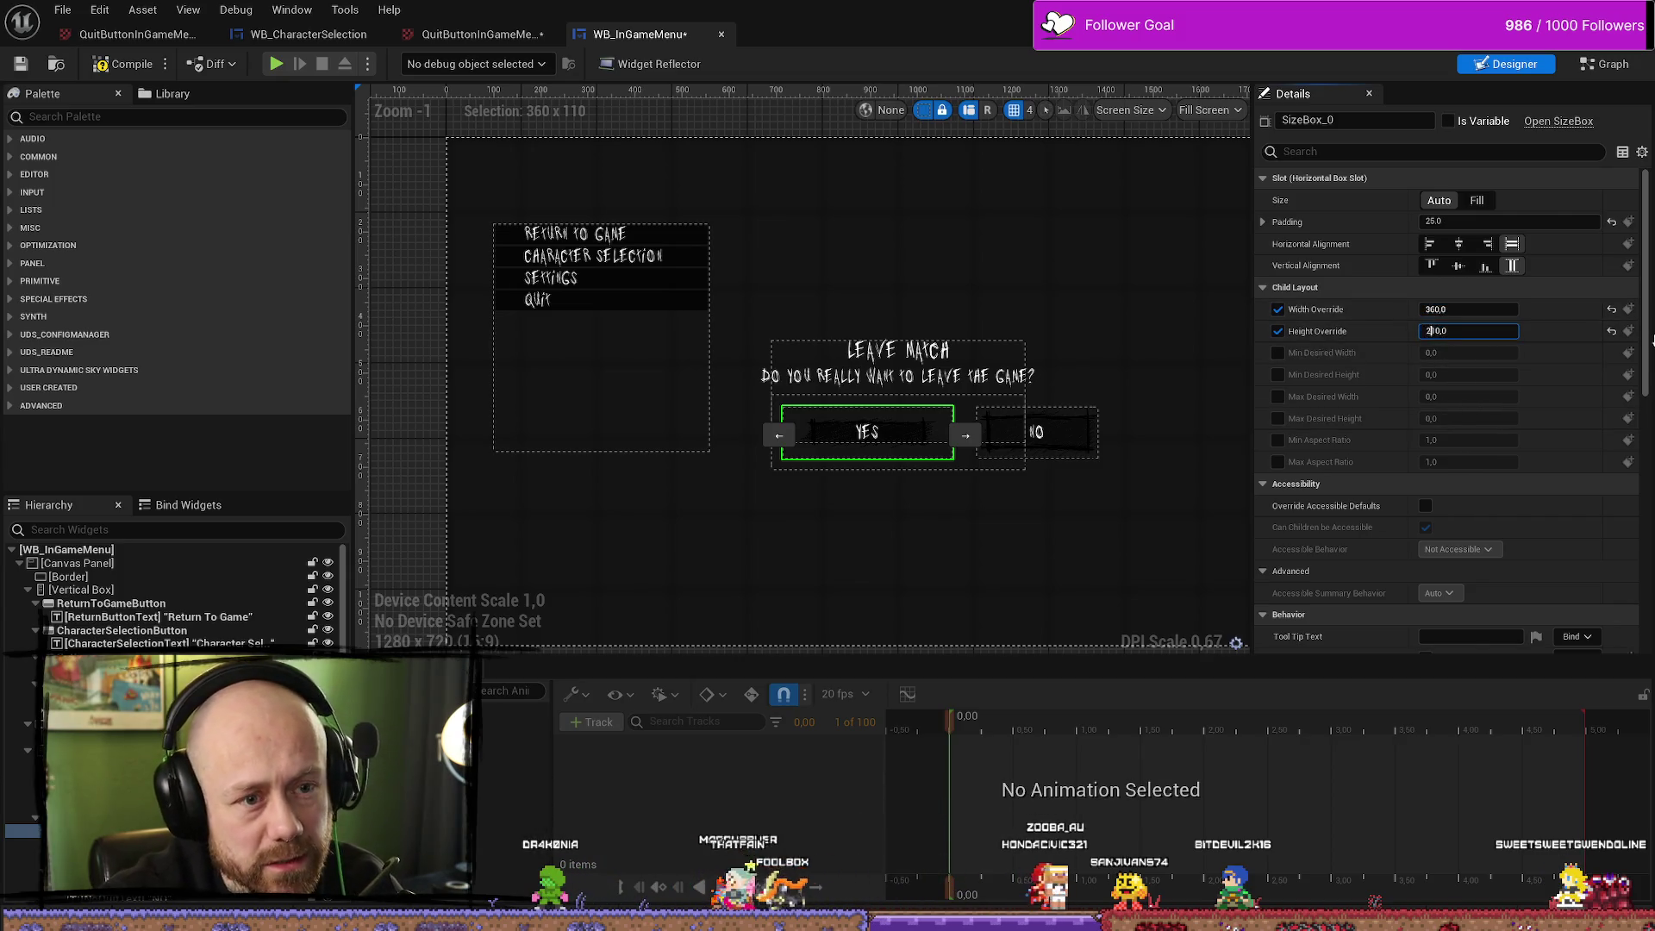
key("Return")
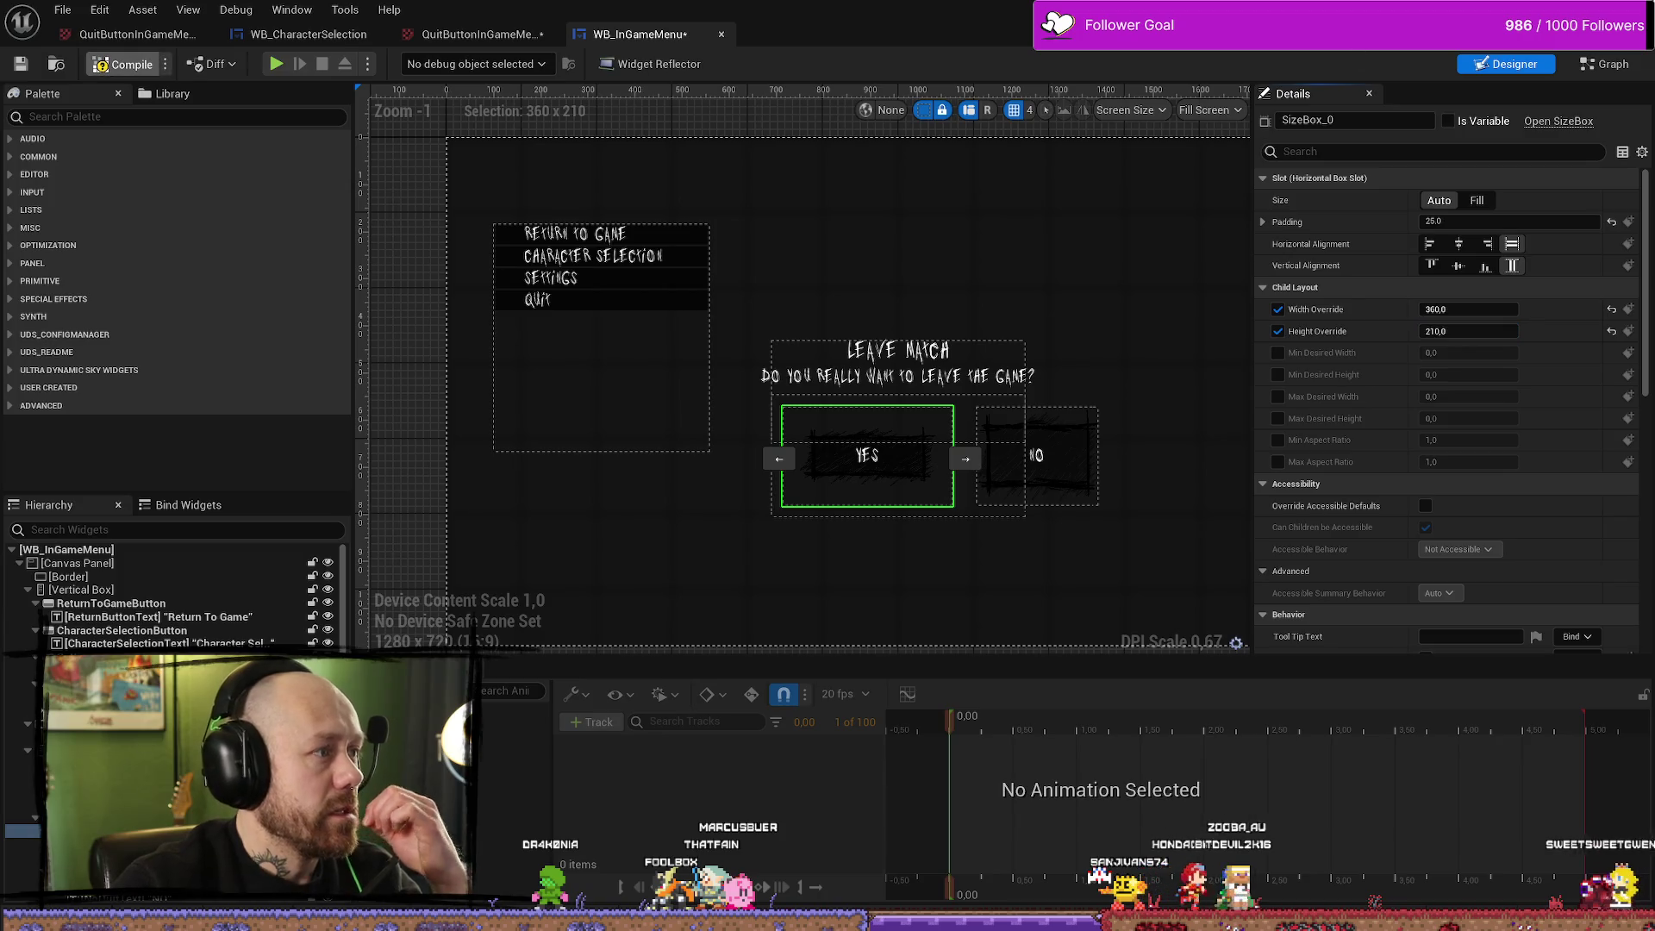
key("alt+Tab")
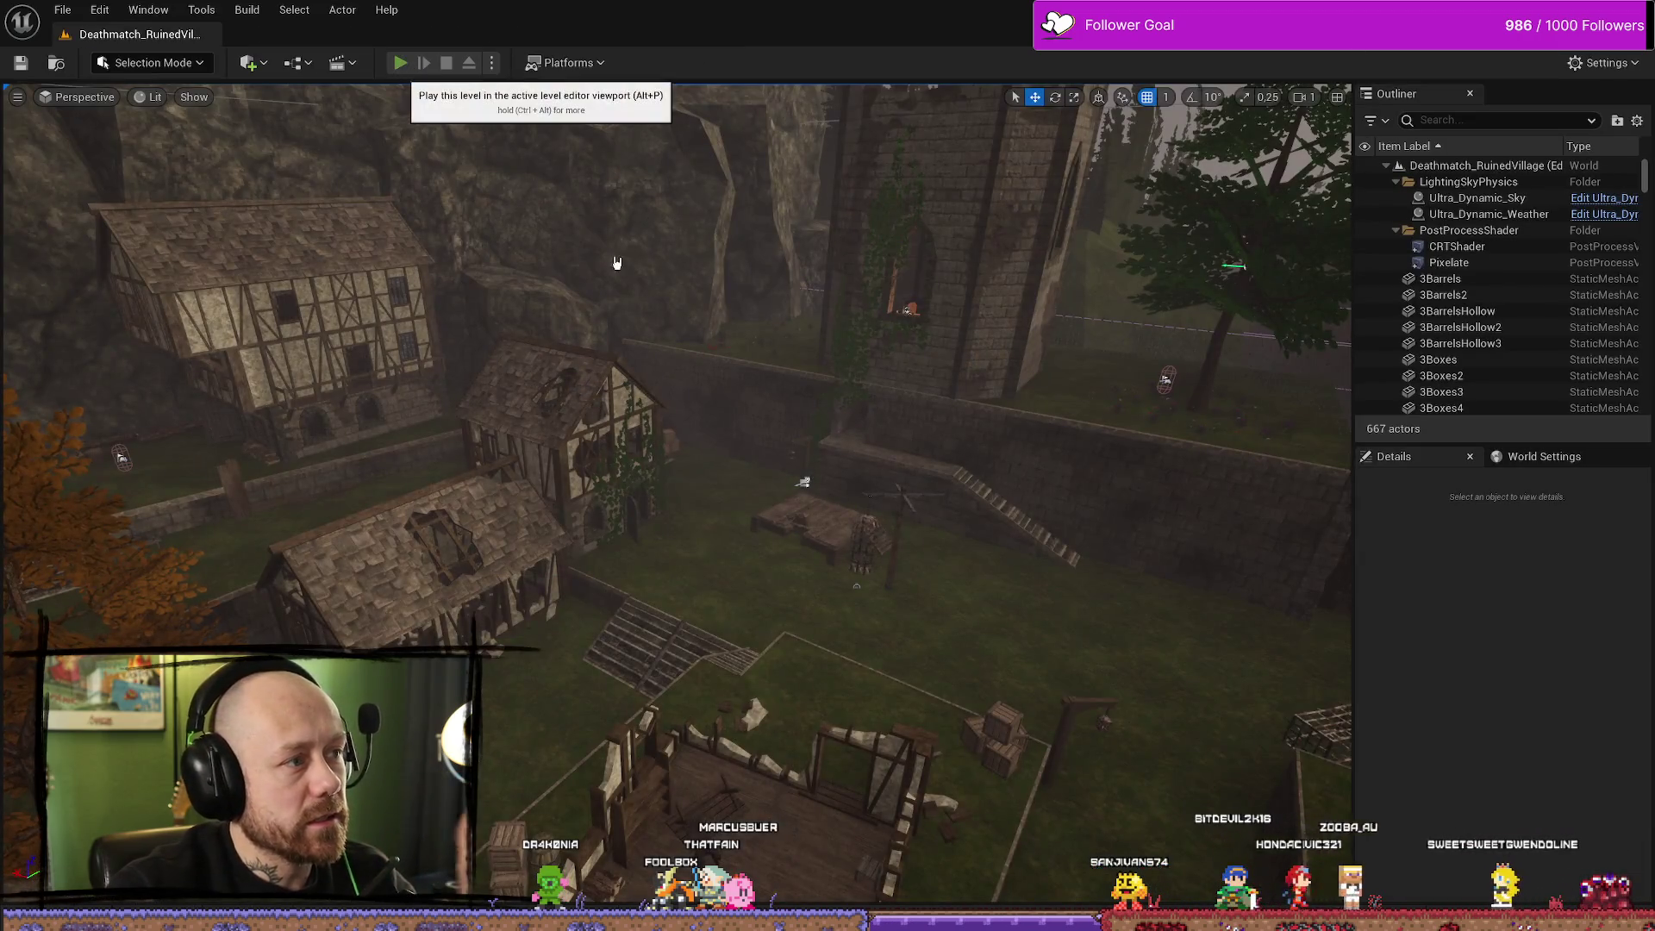
left_click(401, 65)
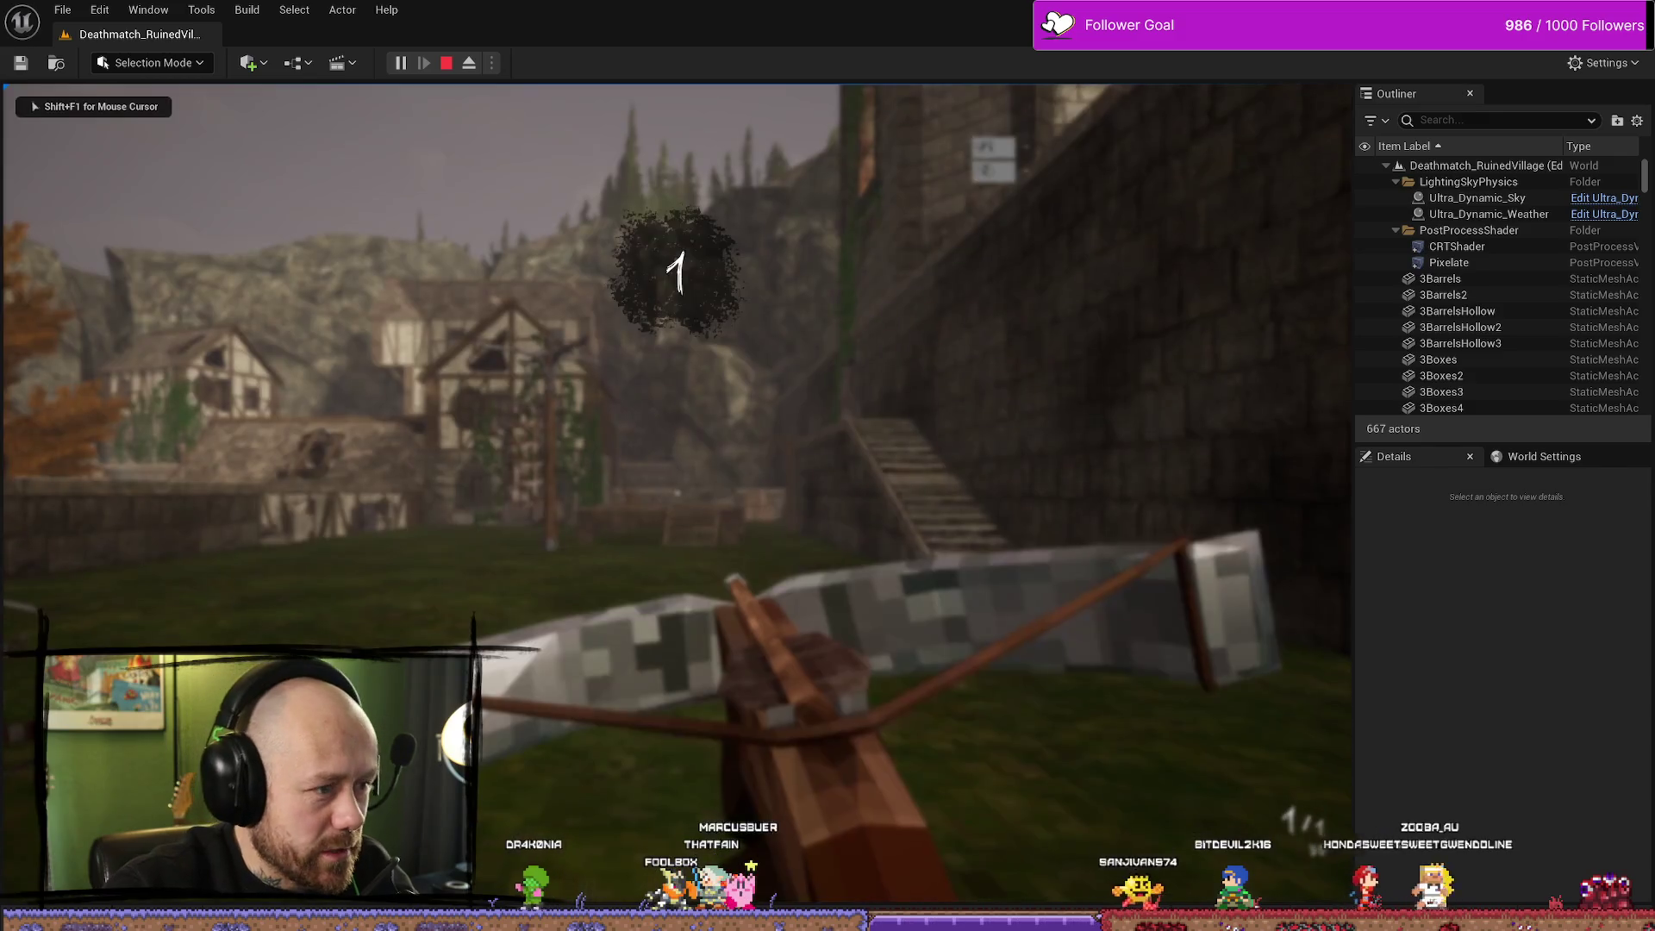
key("Escape")
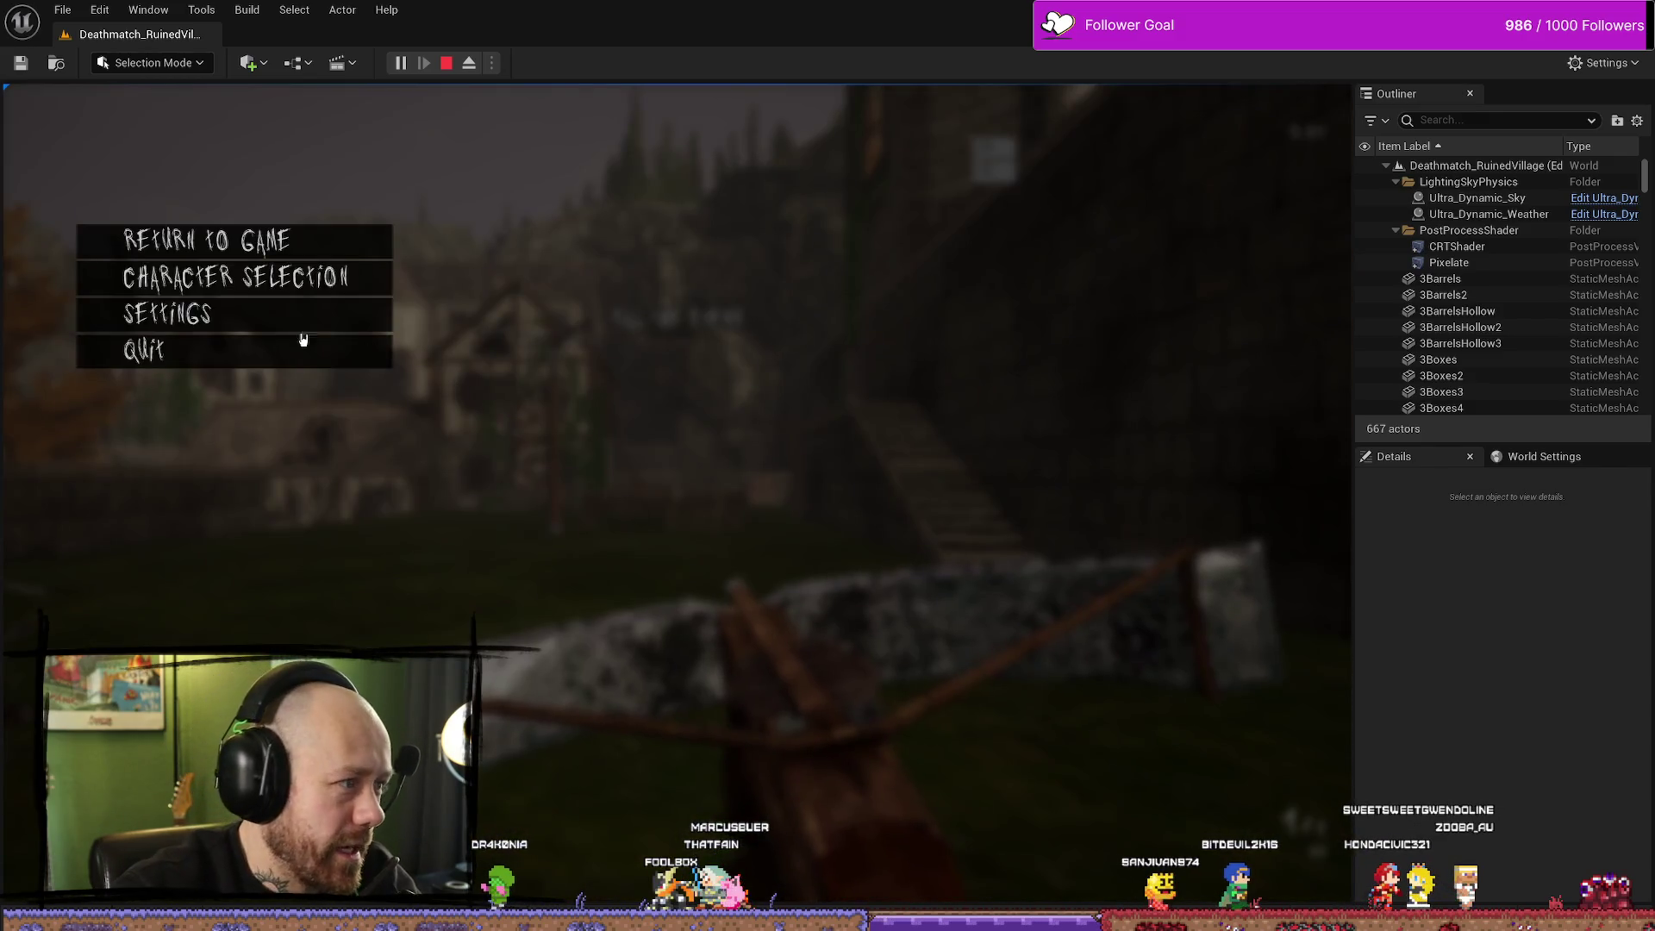
left_click(298, 353)
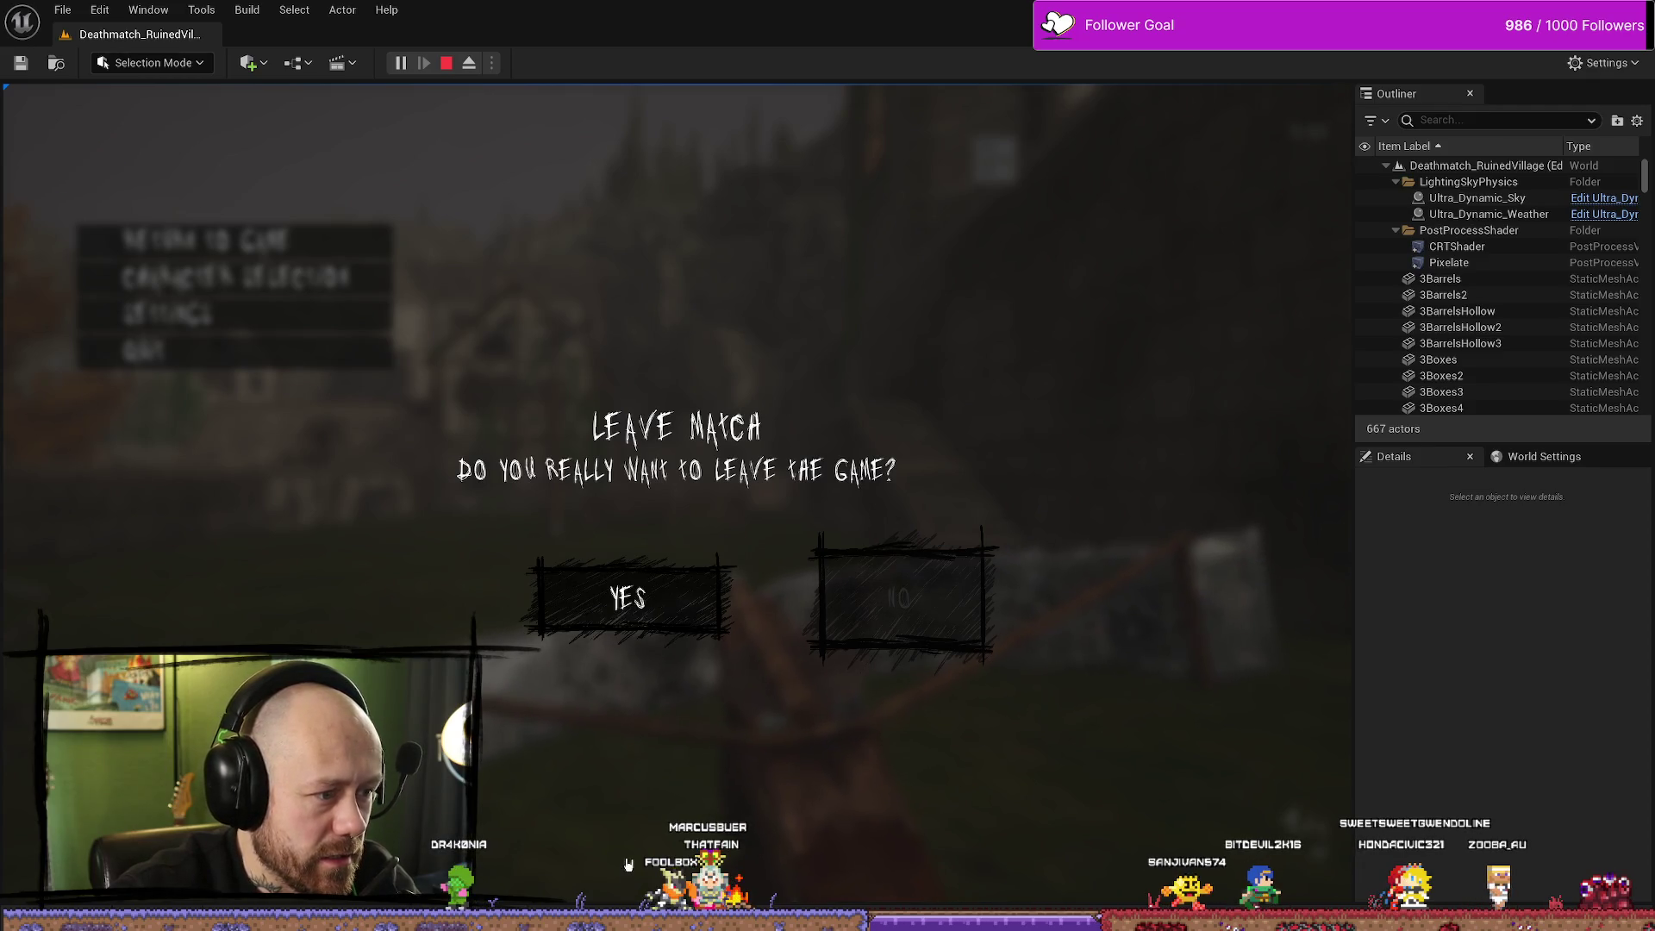
left_click(659, 595)
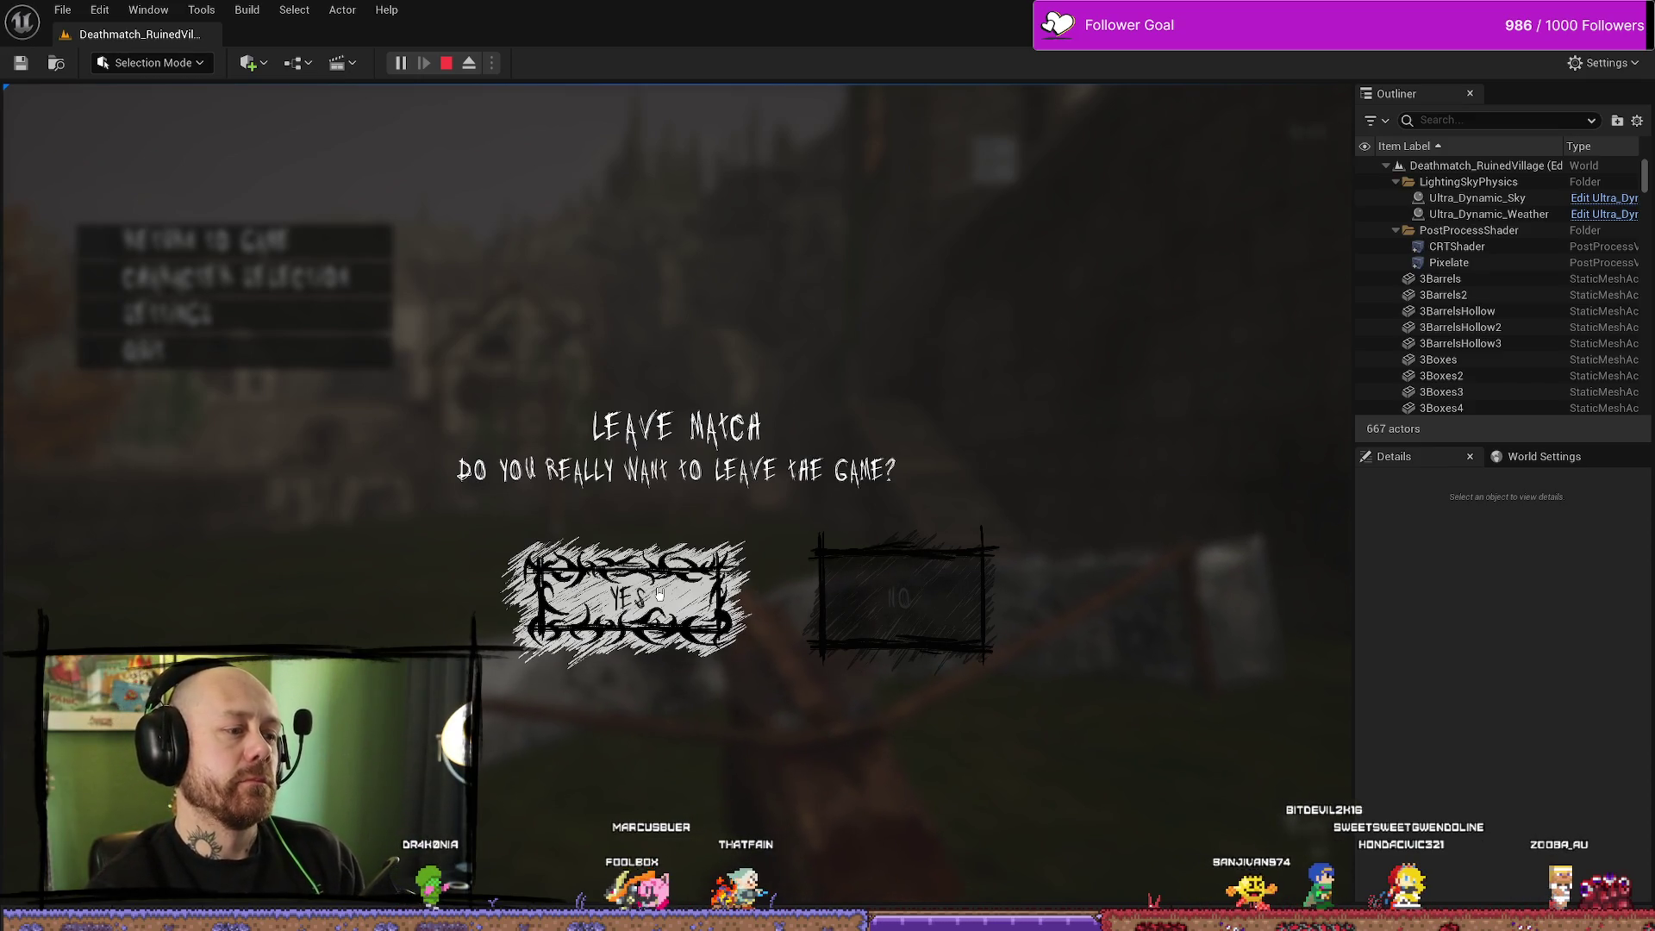
left_click(659, 595)
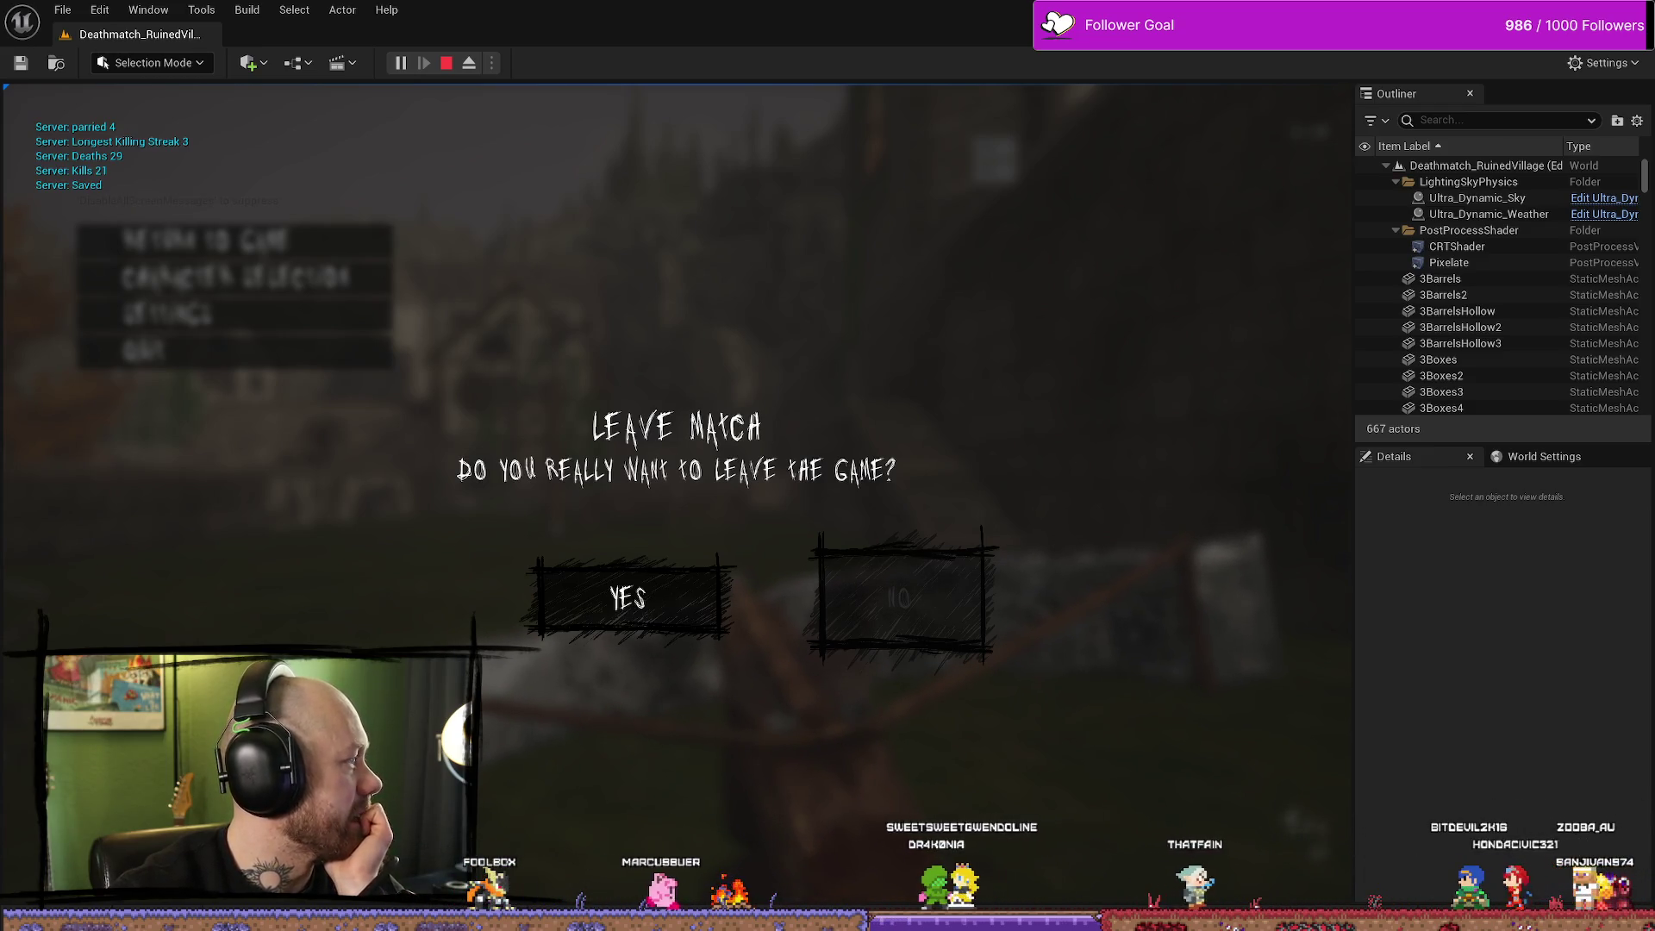
left_click(591, 634)
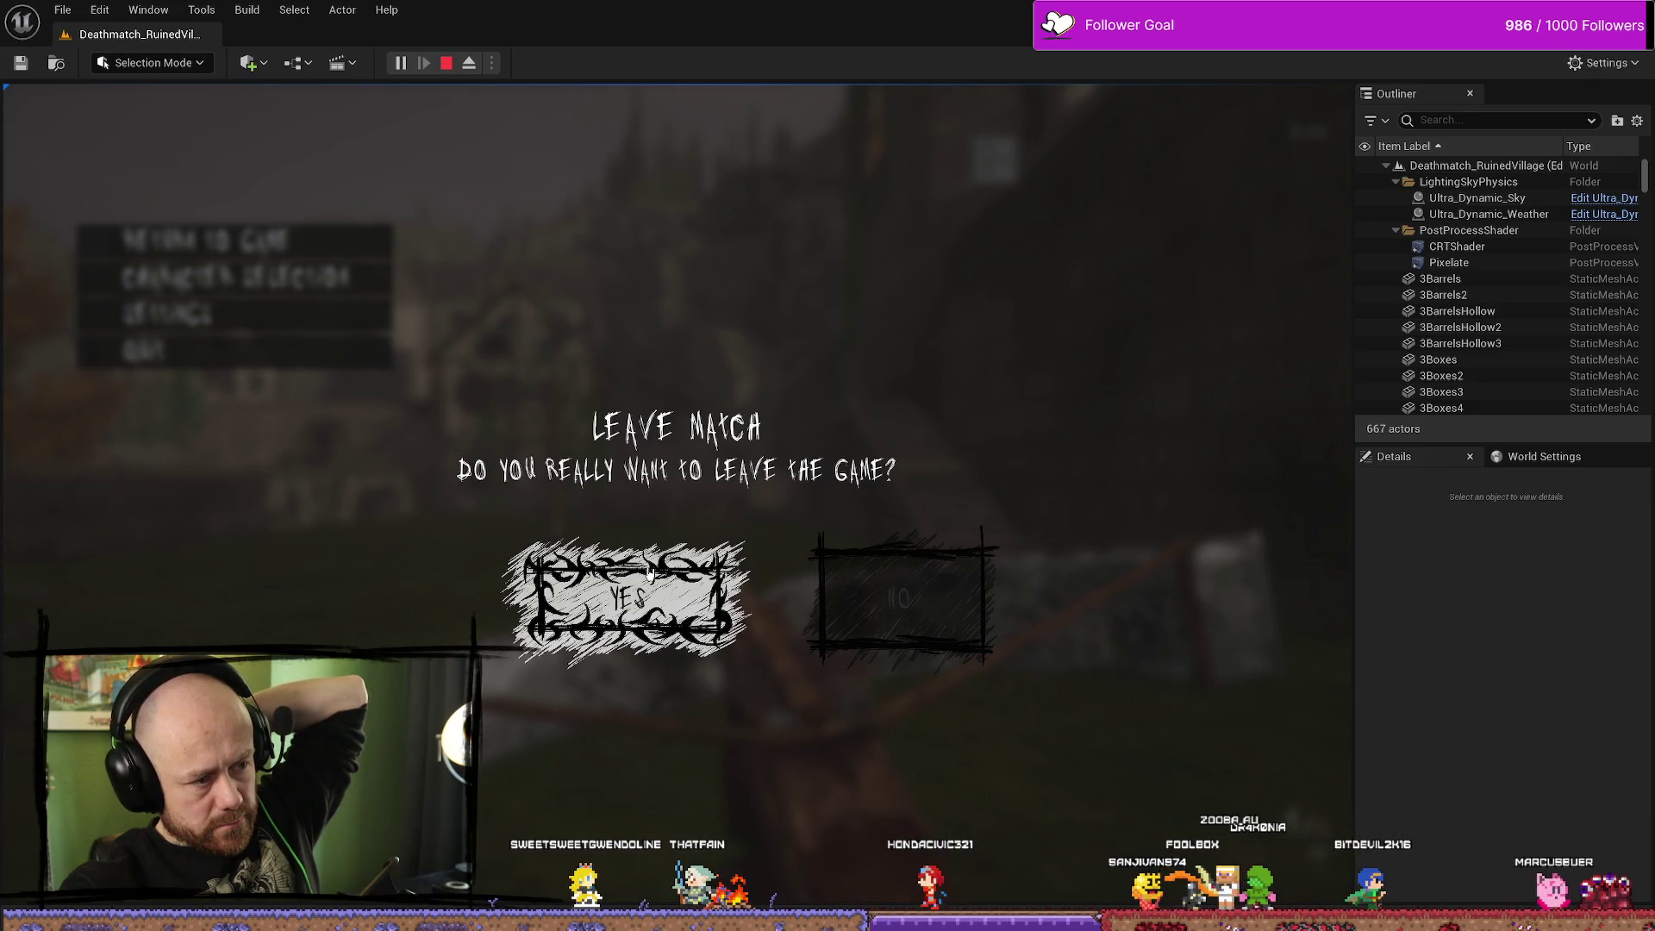
left_click(653, 615)
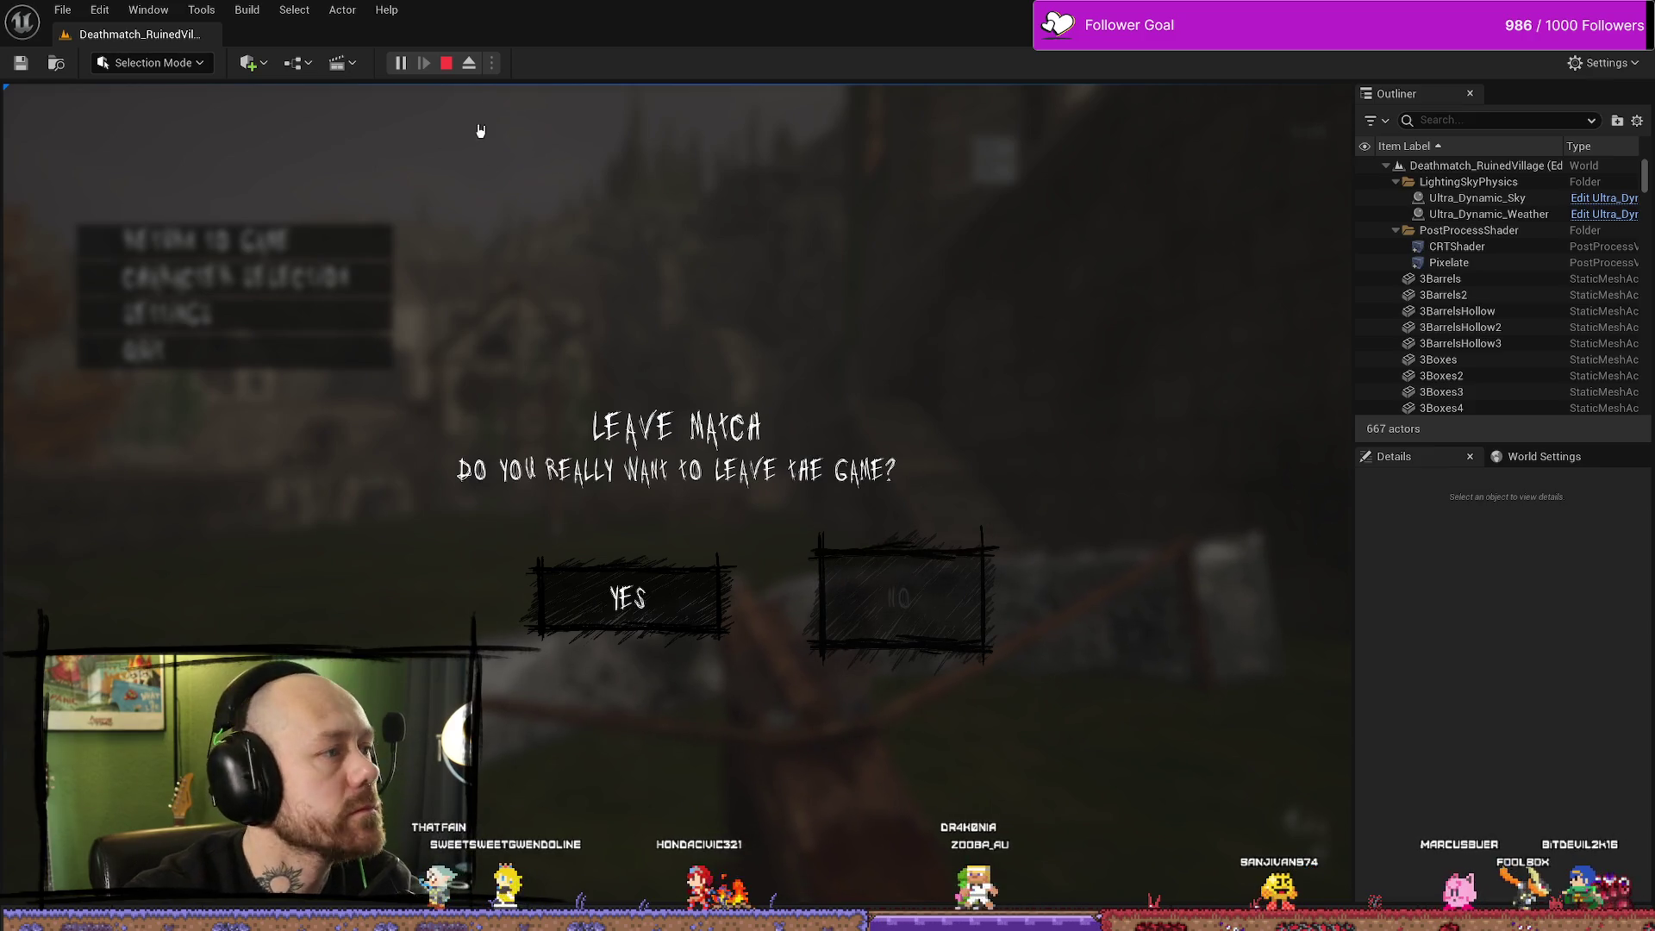
left_click(447, 65)
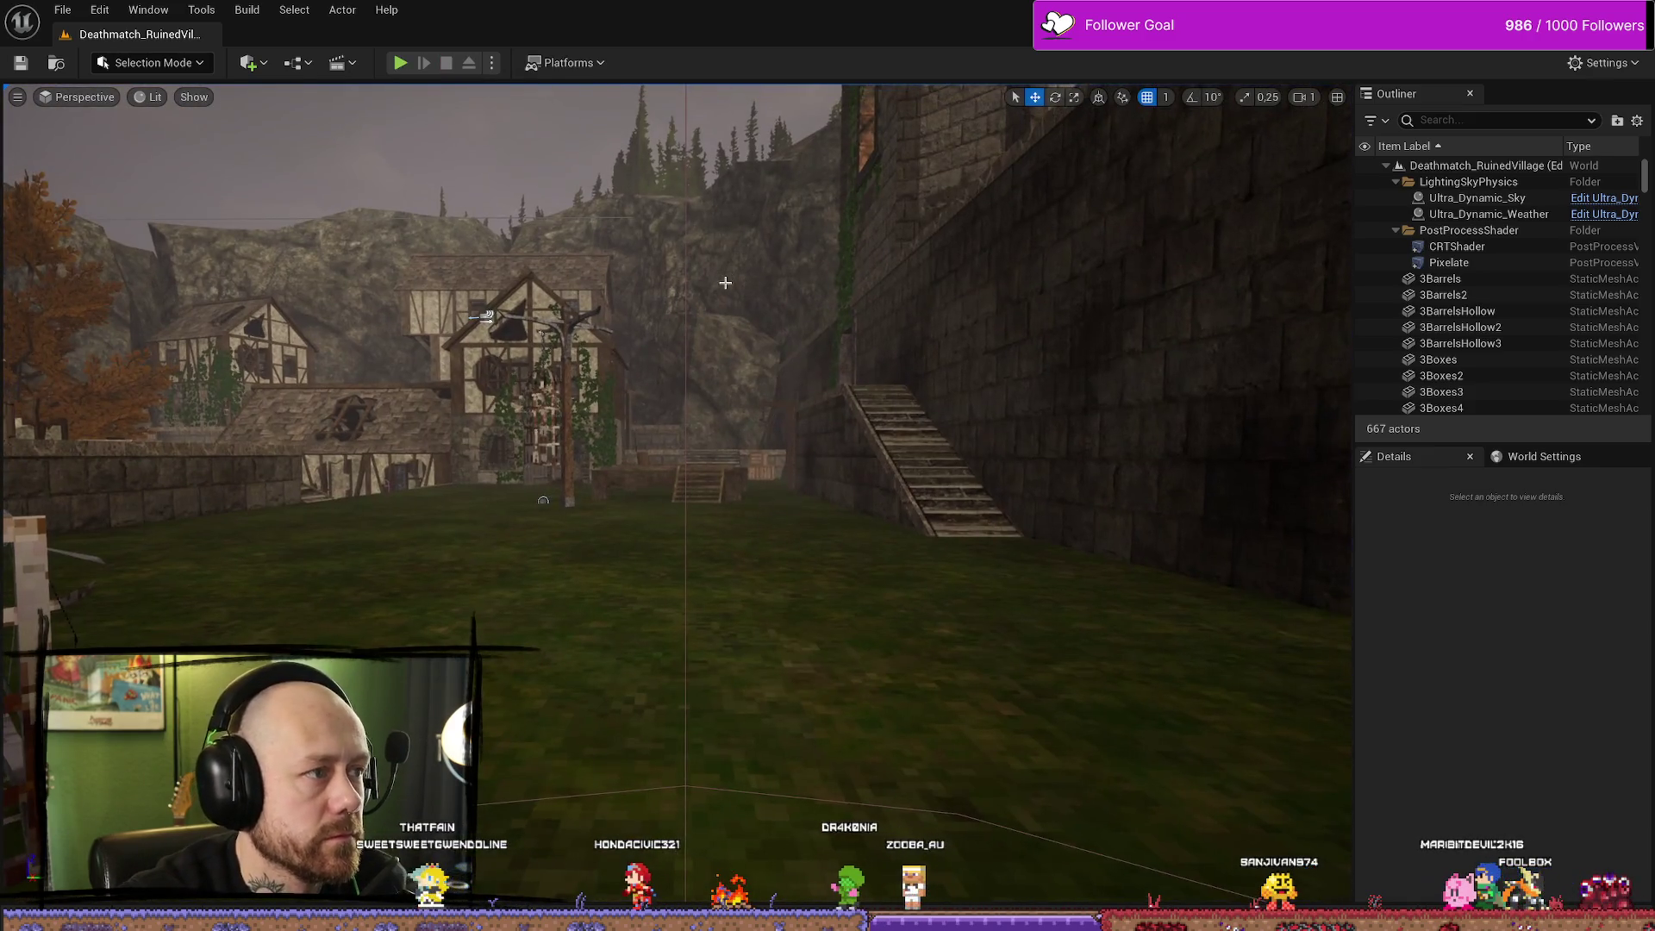
Maximize the viewport and run a quick playtest, firing the crossbow before ending it
key("F11")
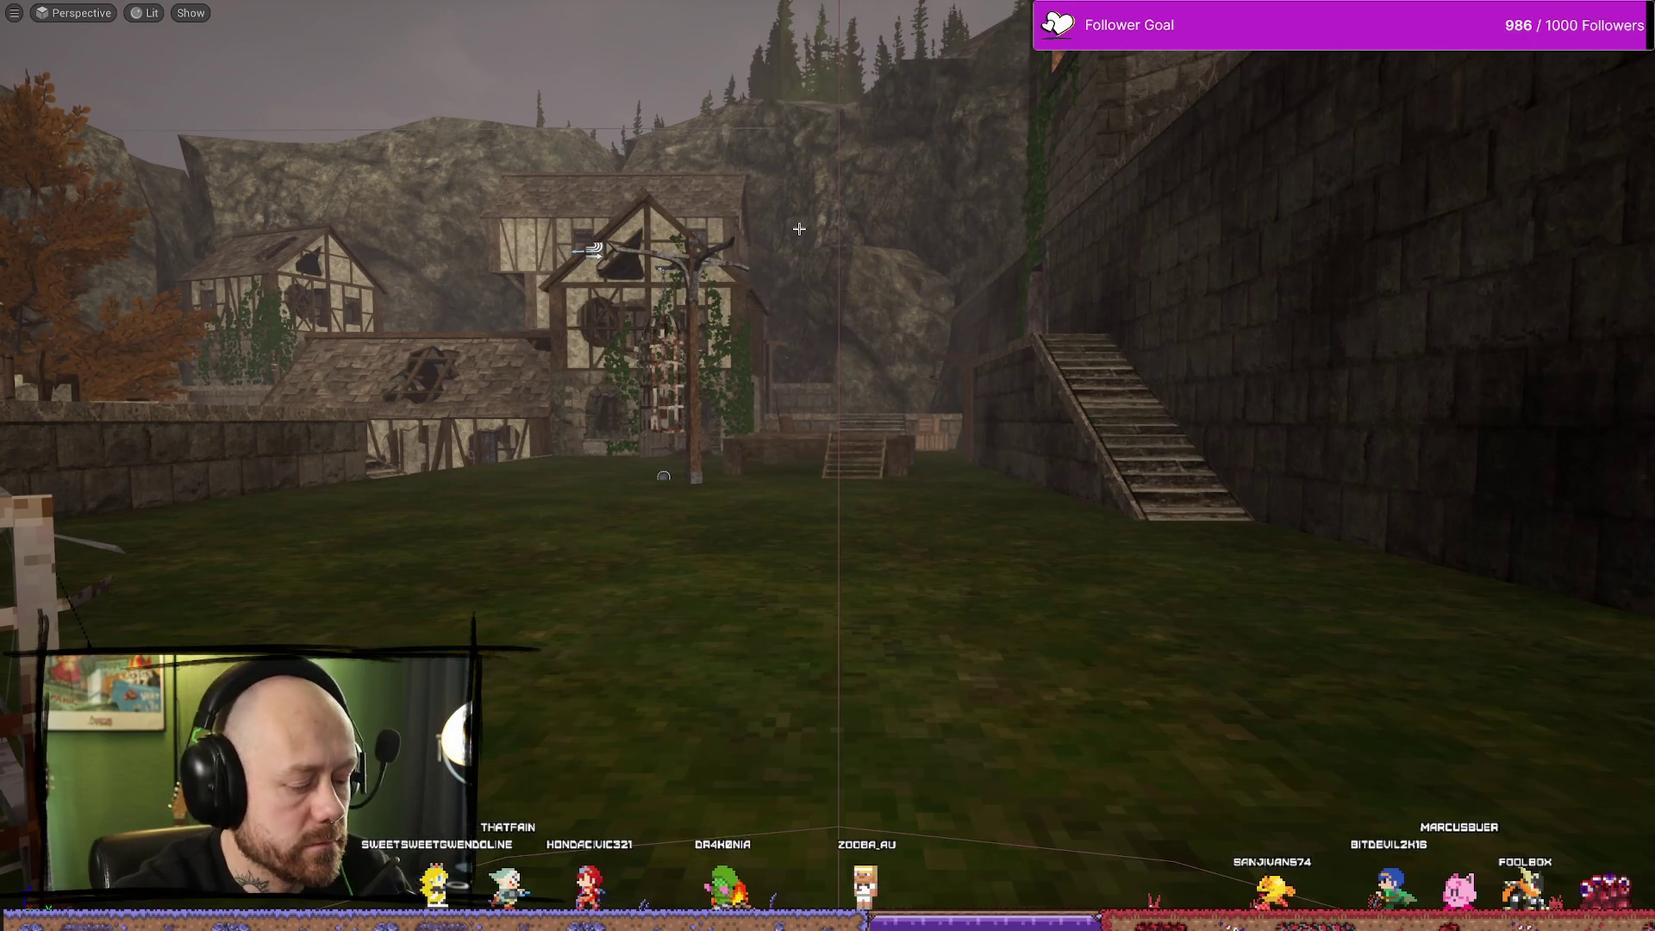
key("alt+p")
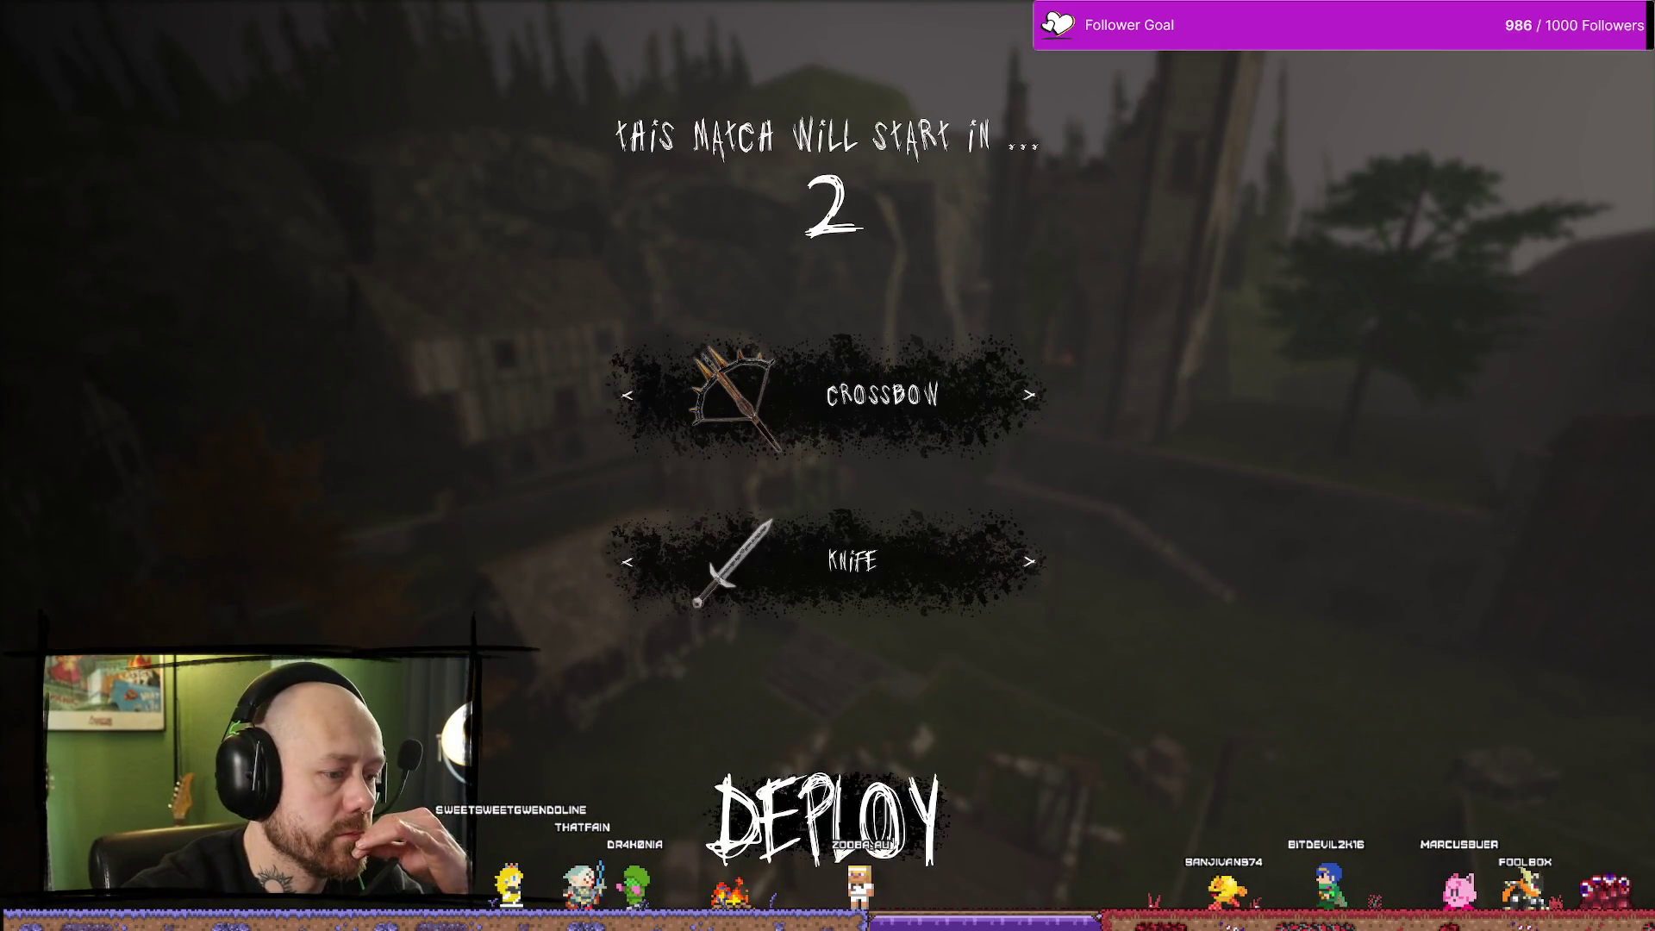
left_click(828, 811)
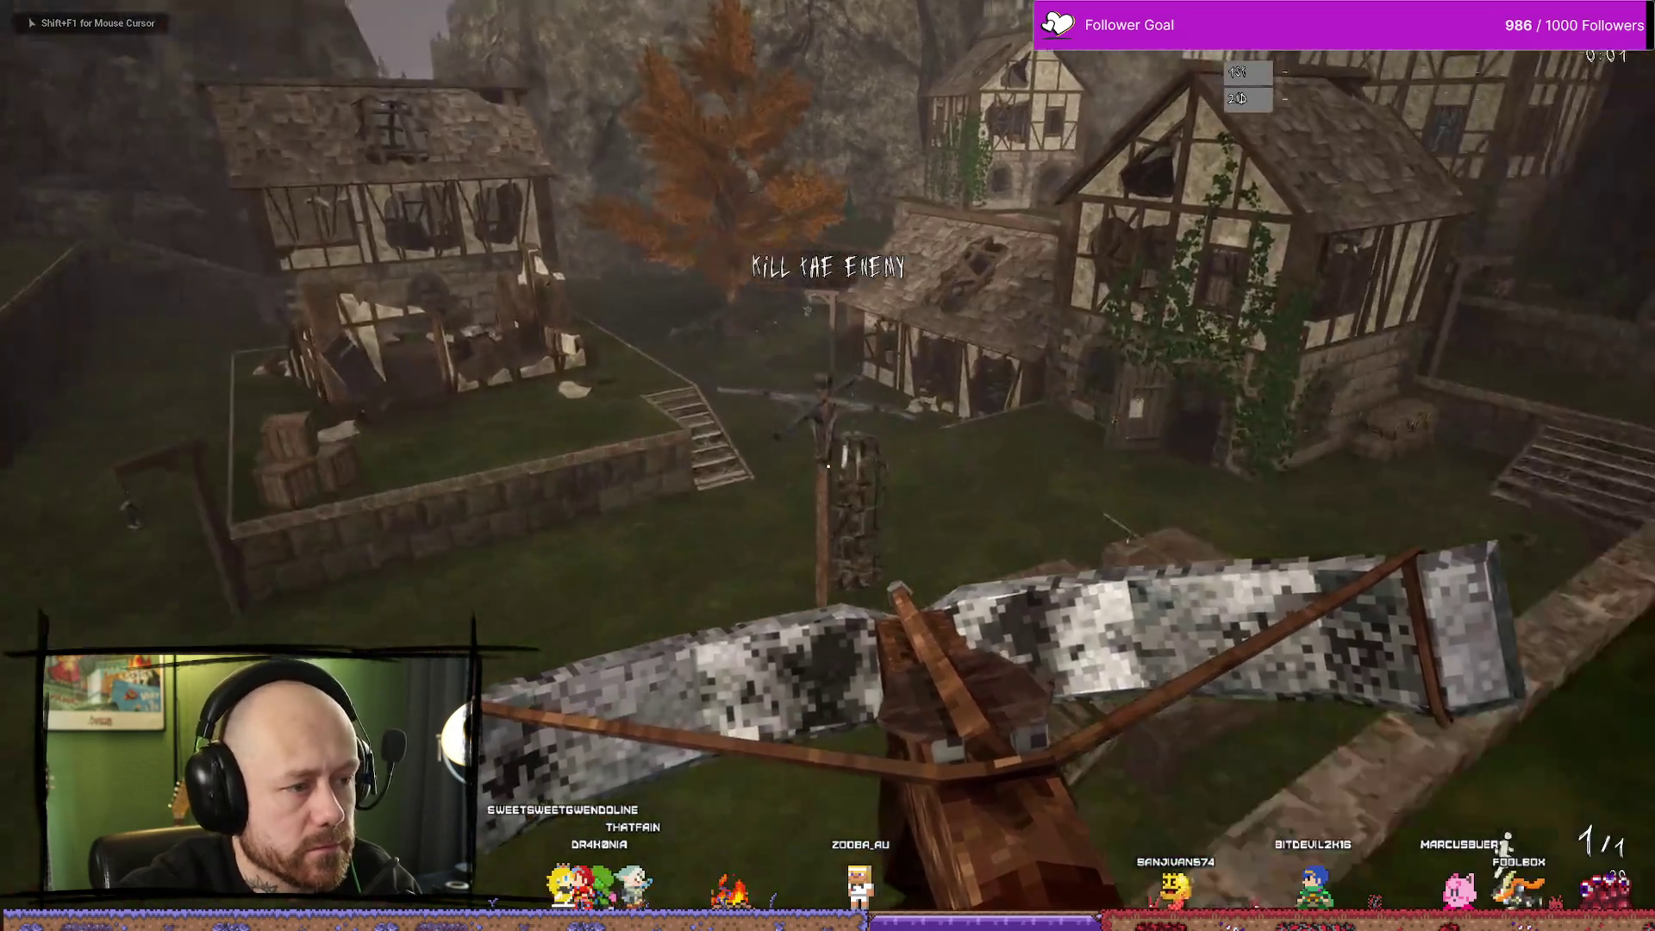
left_click(827, 466)
key("w")
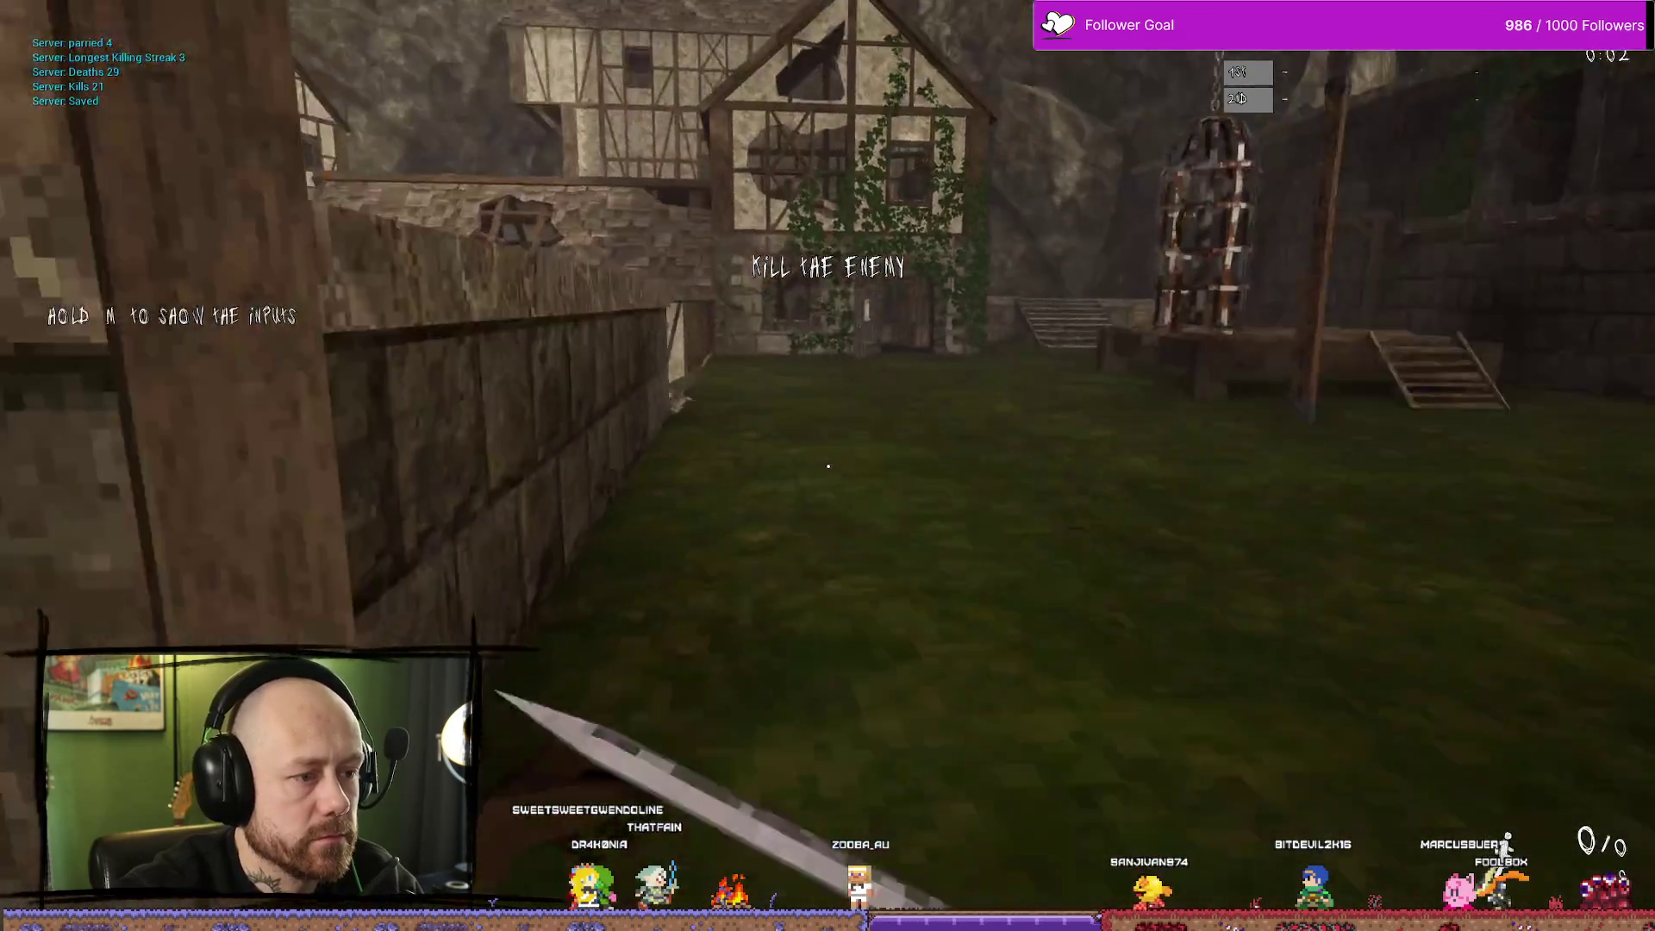
key("Escape")
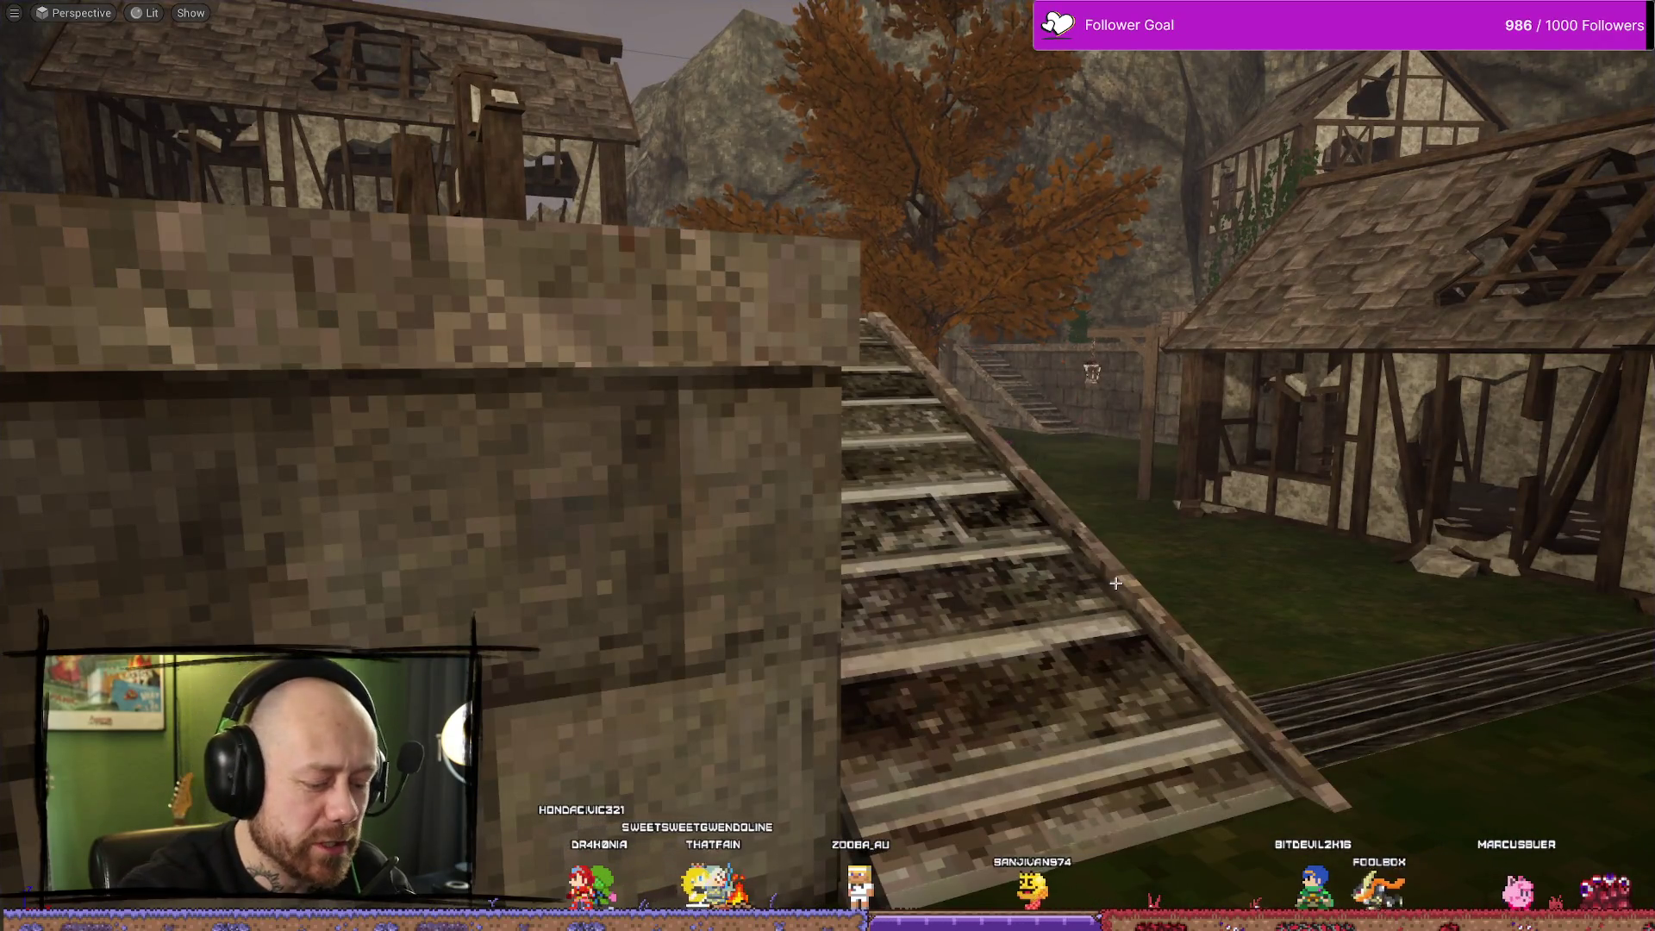
Replay, open Leave Match via the pause menu's Quit, check the pressed YES frame, then exit
key("alt+p")
left_click(831, 805)
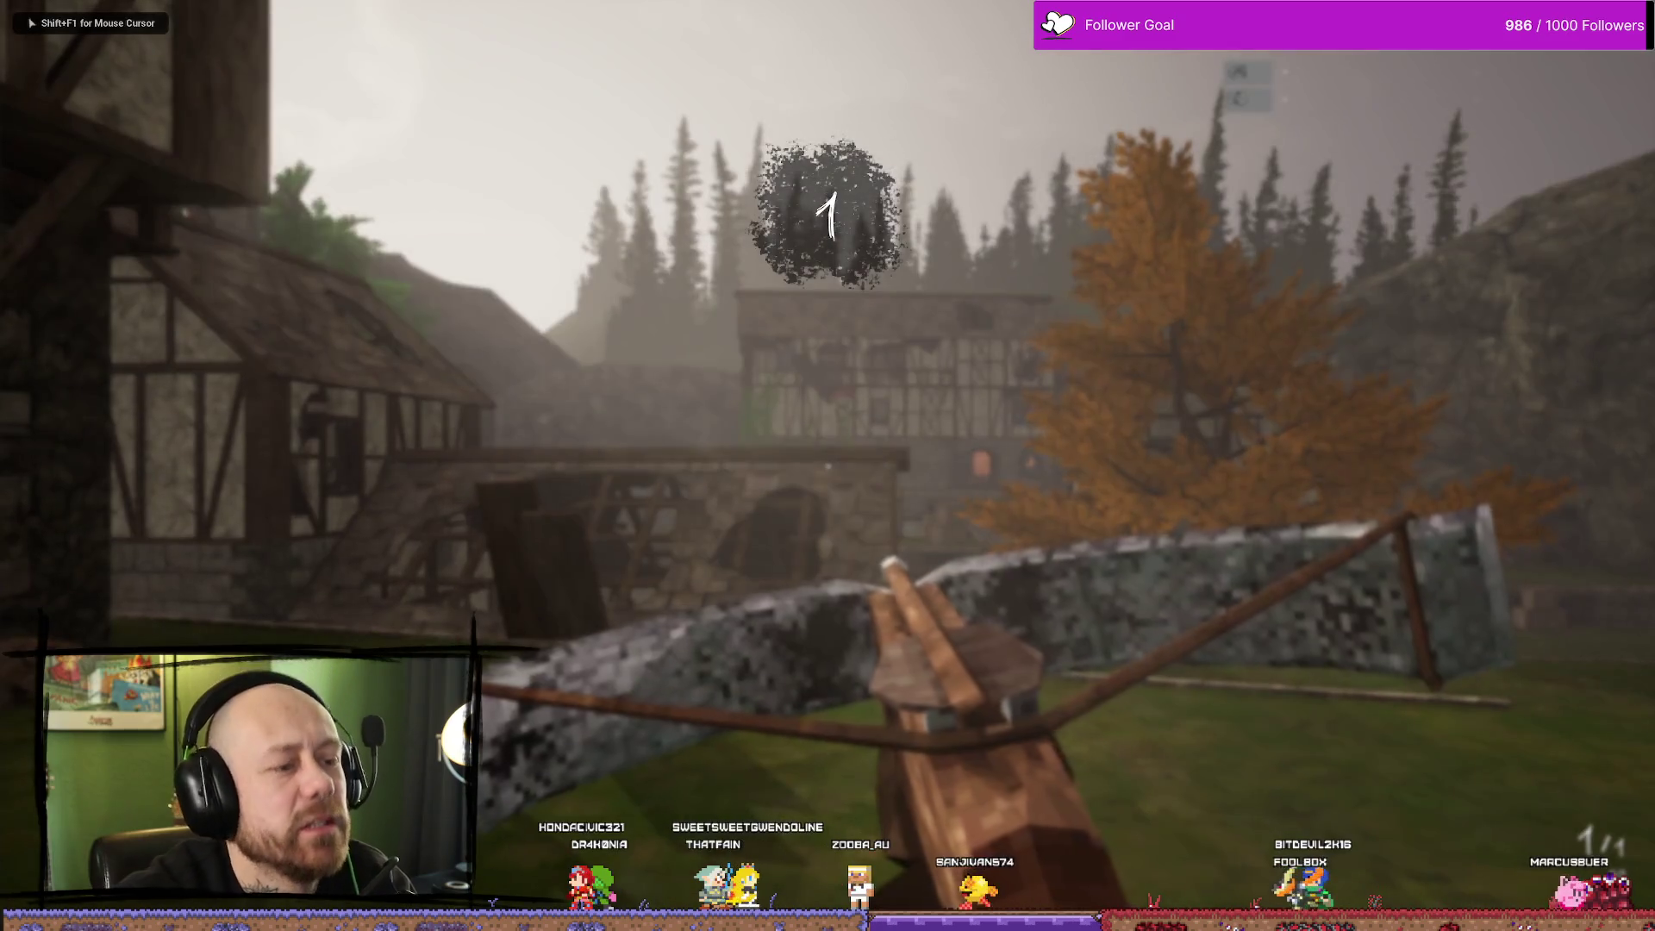
key("Escape")
left_click(315, 261)
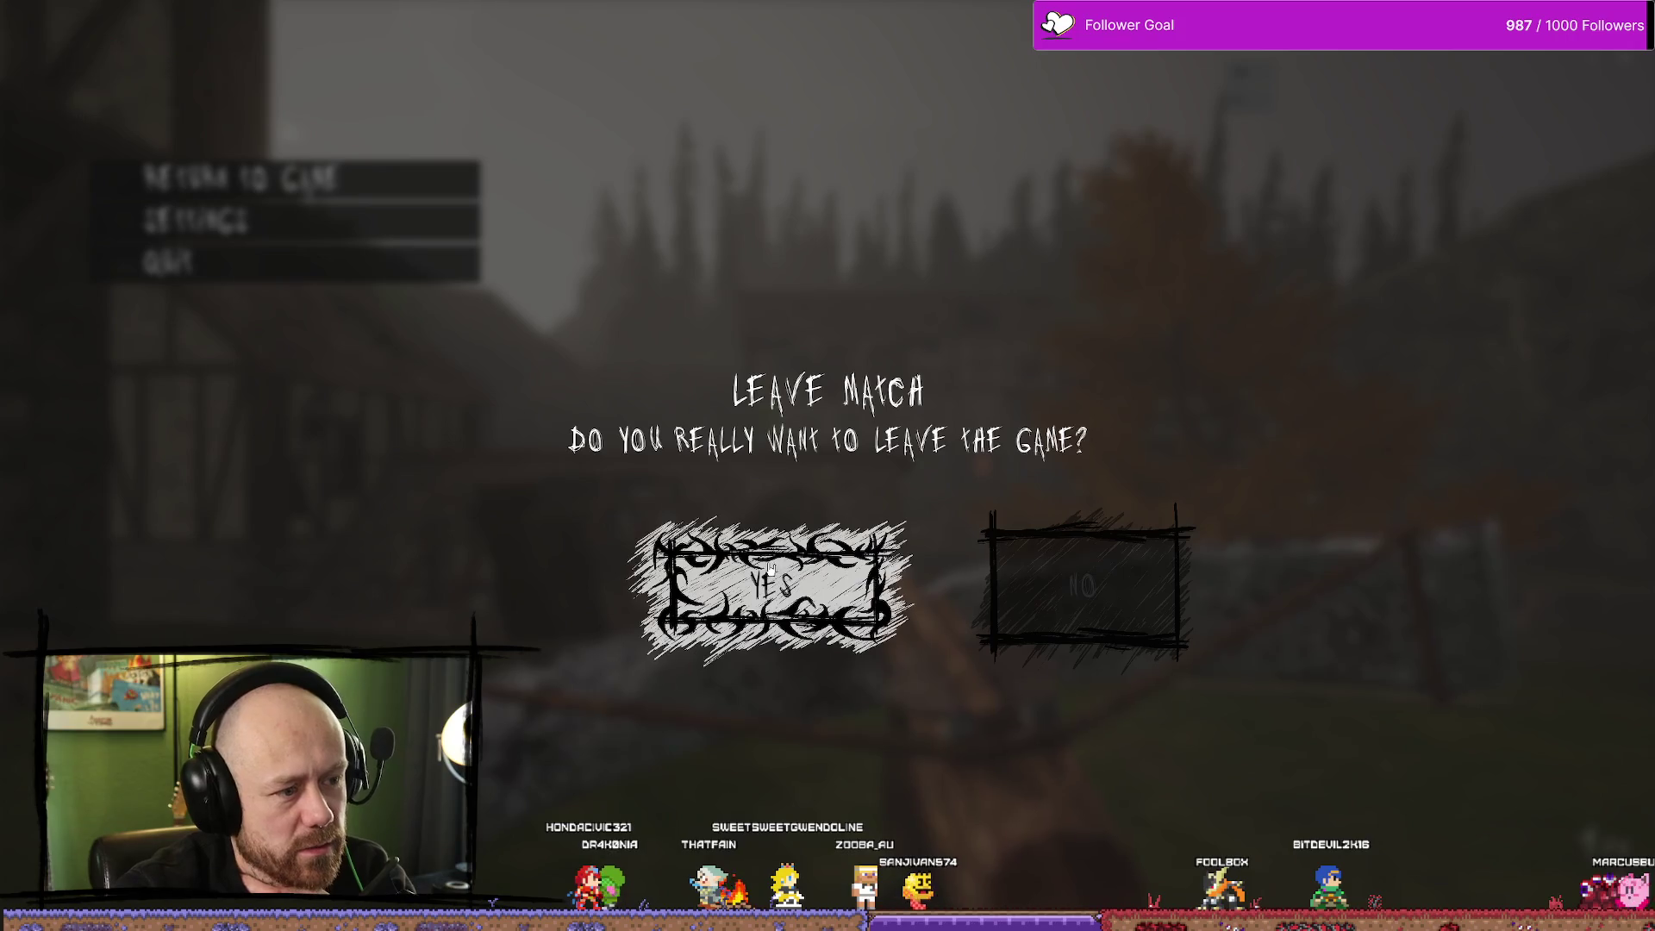
left_click(810, 593)
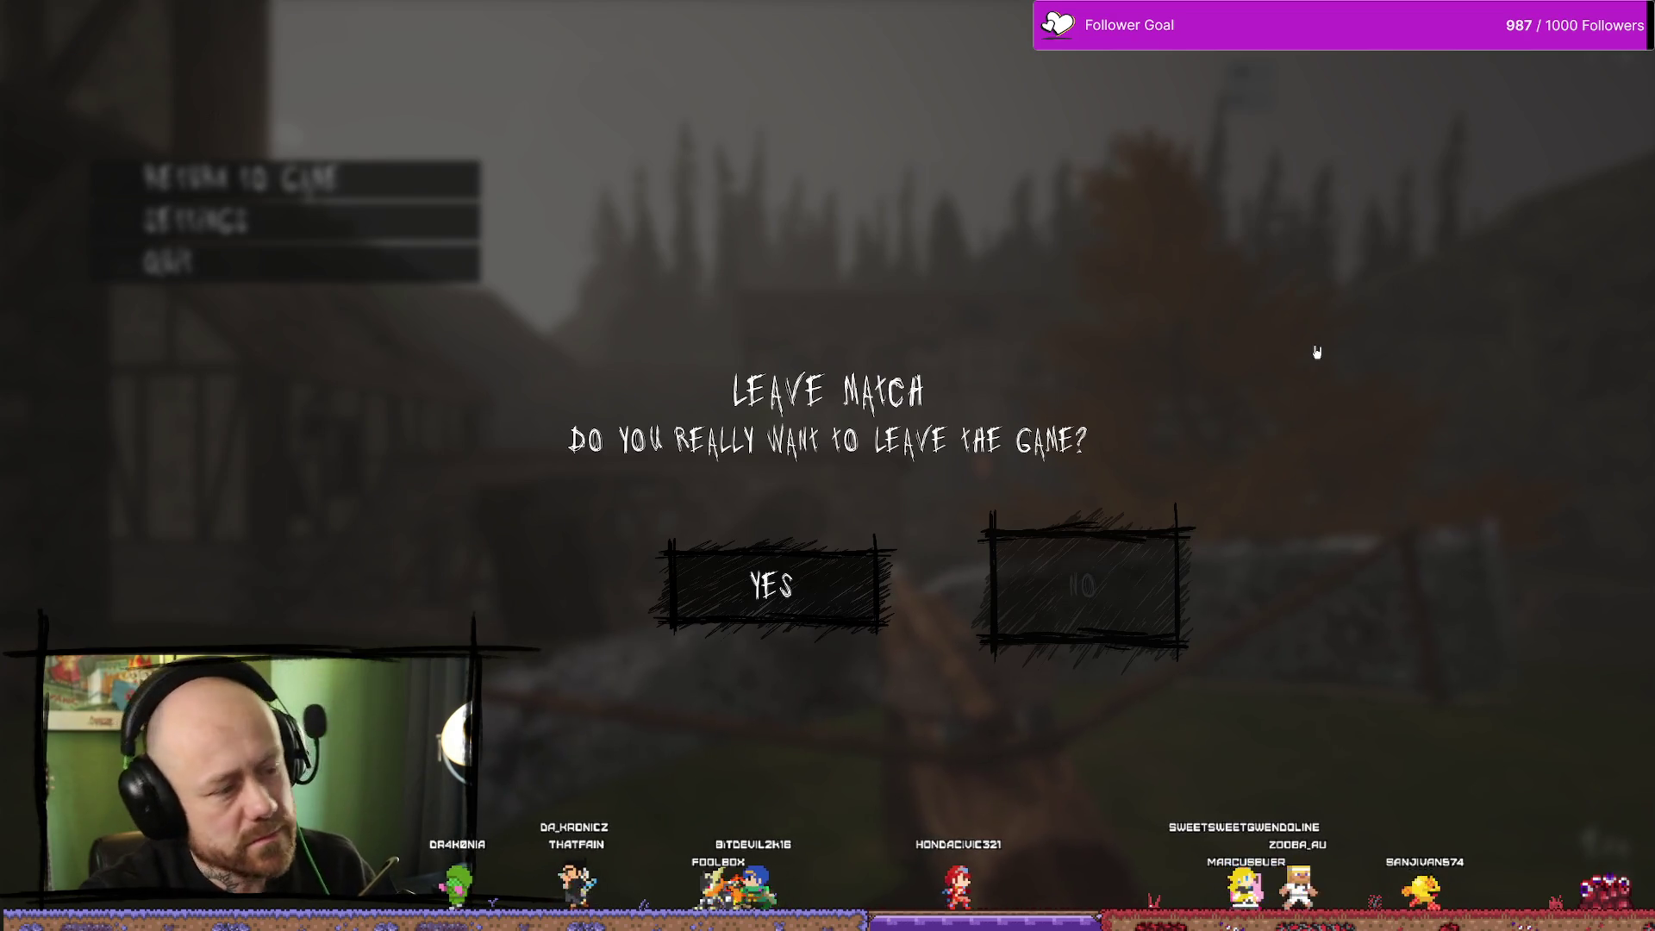
key("Escape")
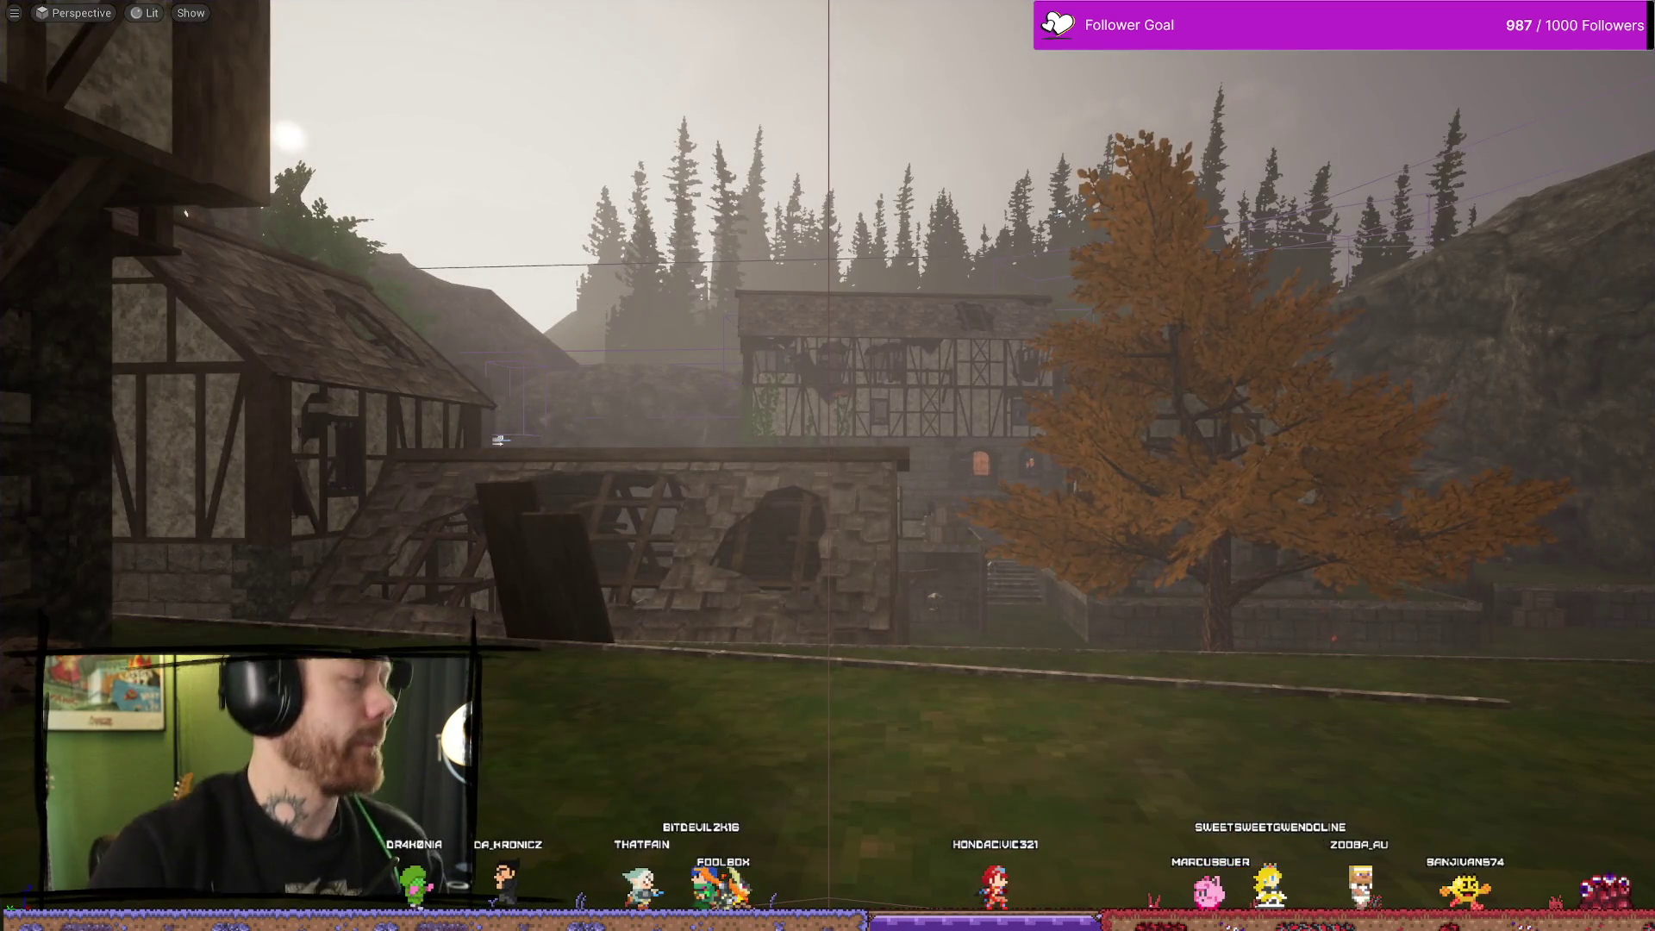
In Affinity Photo, compare the dark grey background layer and leave it visible
key("alt+Tab")
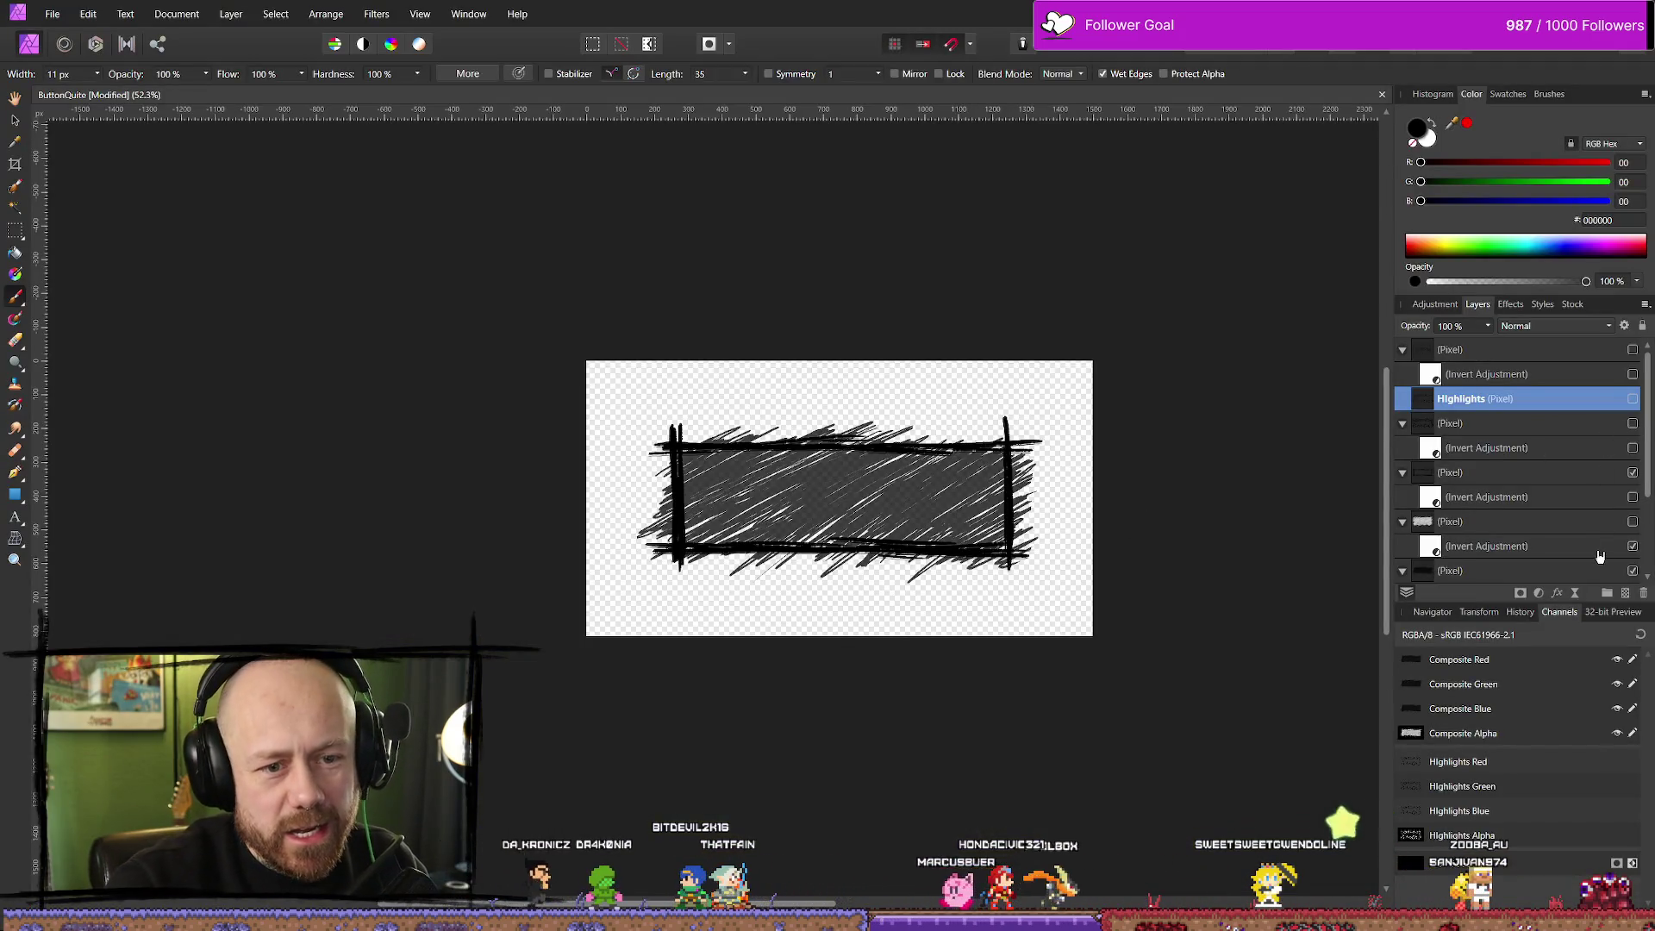
scroll(1599, 556, "down", 3)
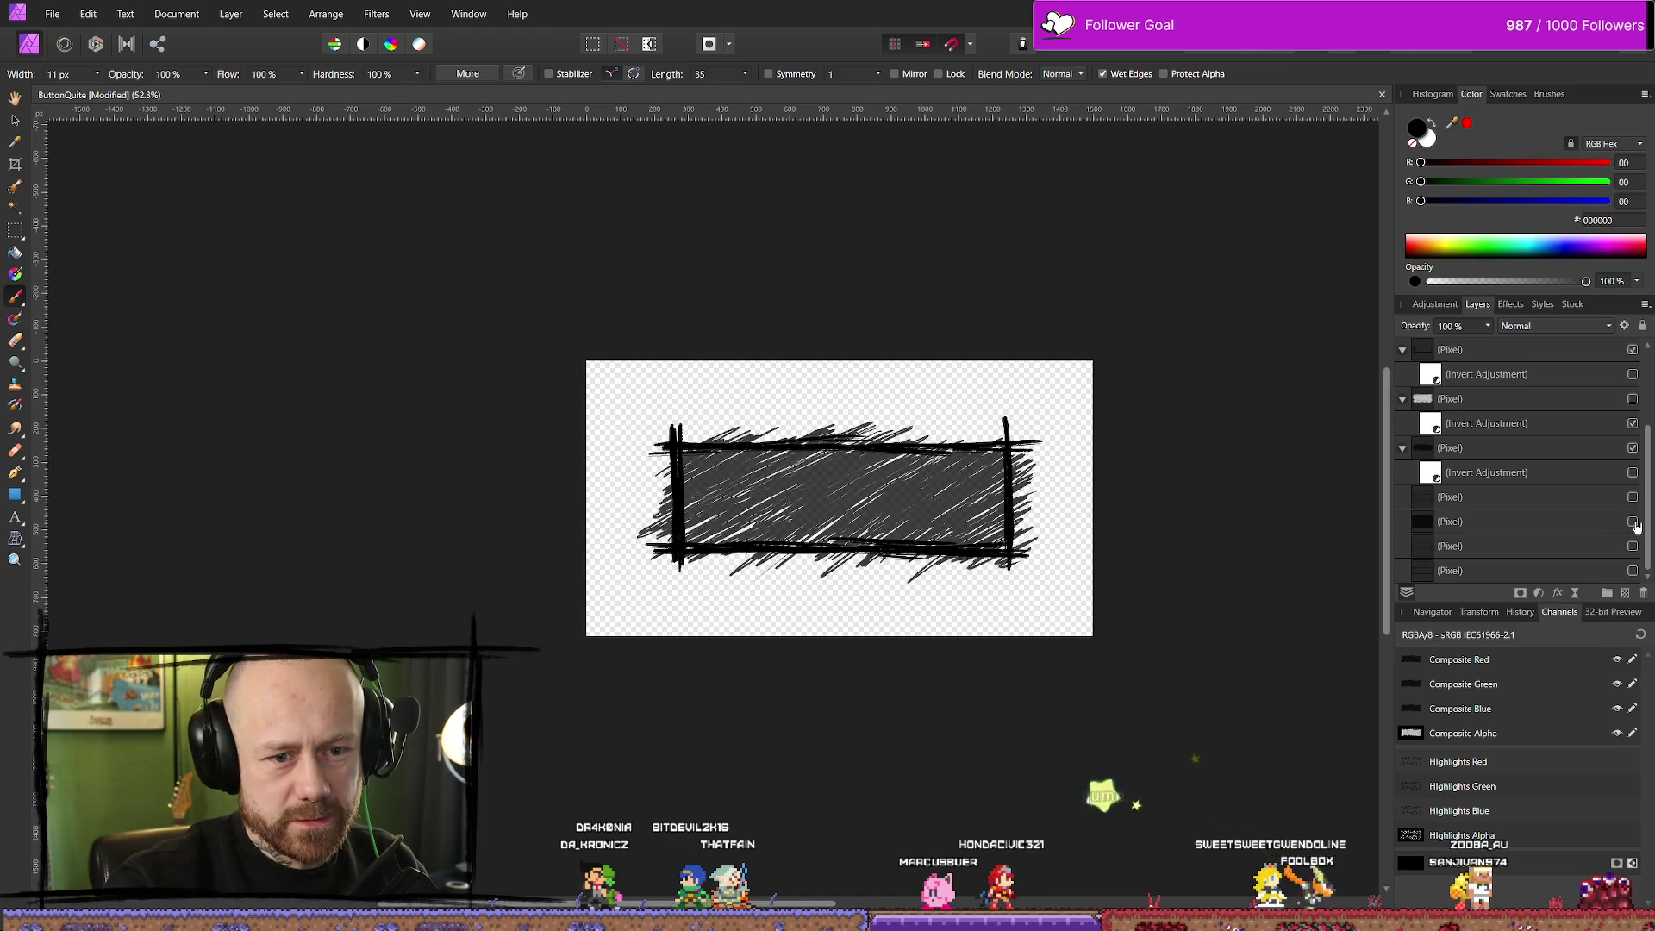
left_click(1633, 522)
left_click(1634, 522)
left_click(1633, 522)
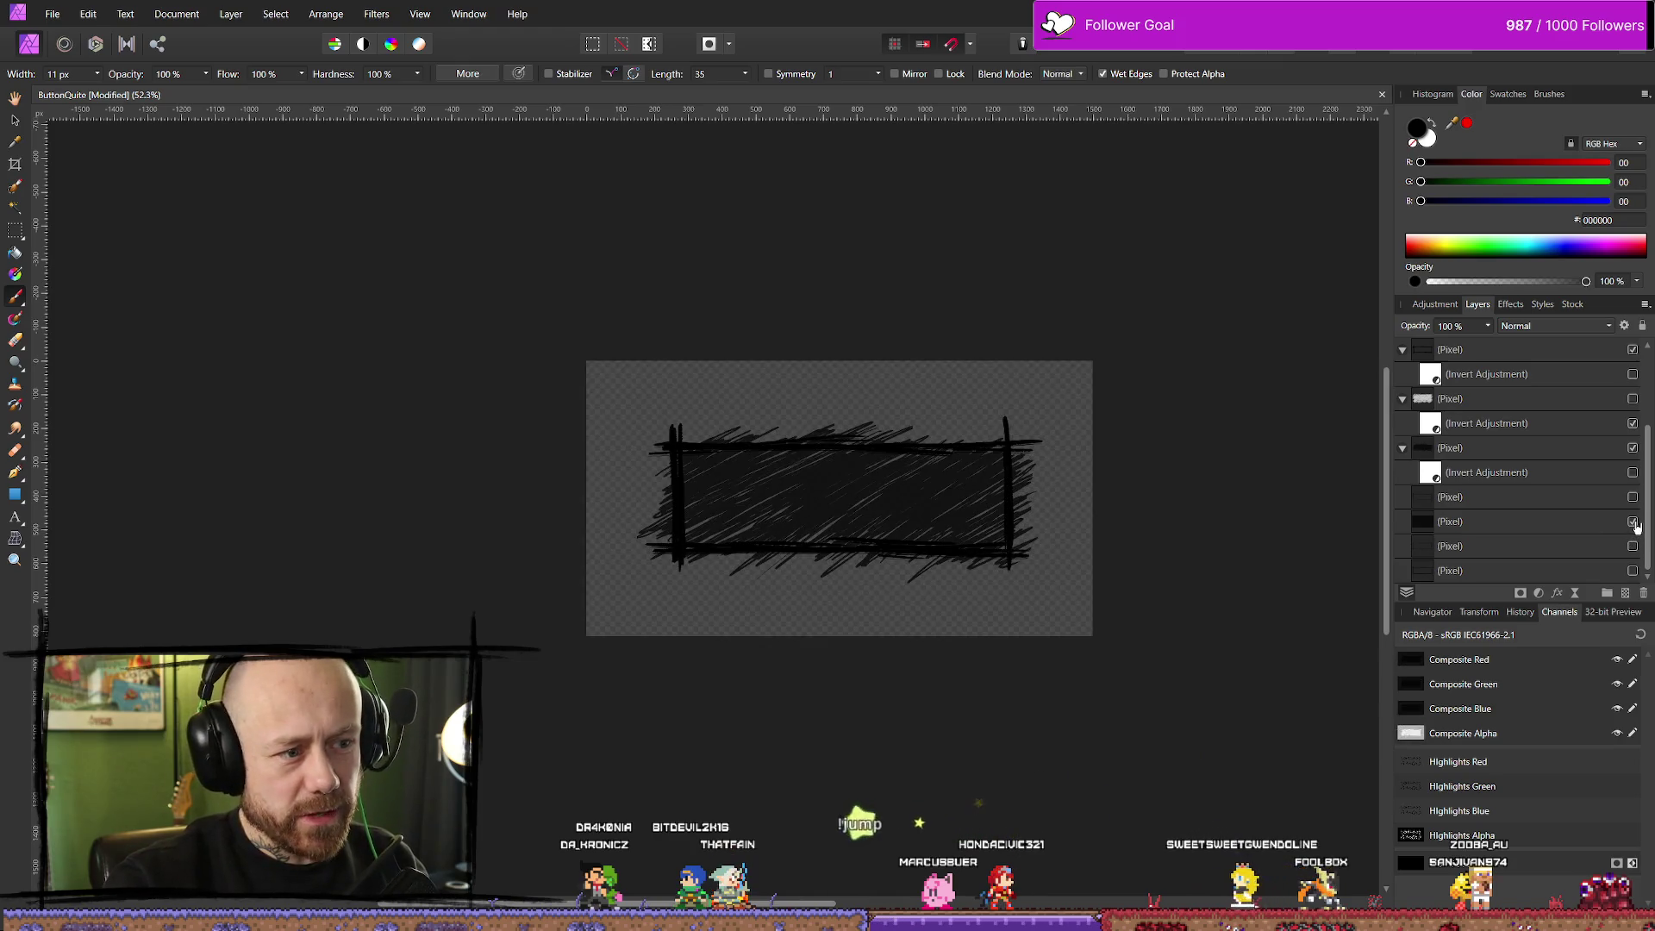
left_click(1633, 522)
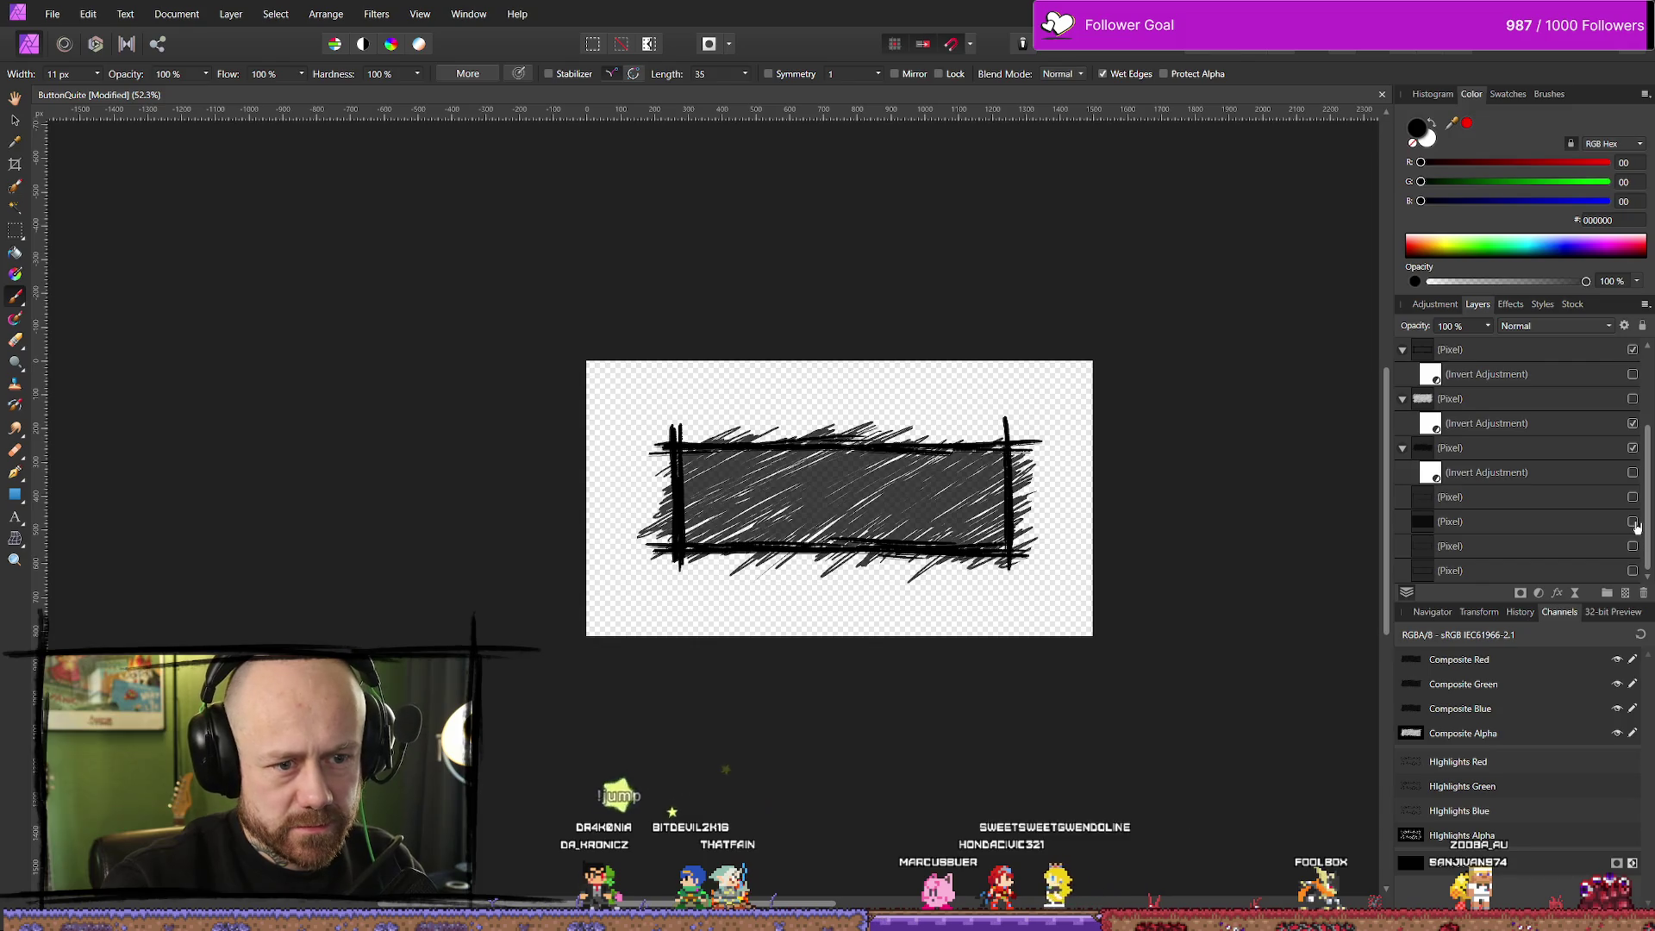
left_click(1633, 522)
Make the scribble fill light grey and keep the lighter inner rectangle visible
scroll(1624, 483, "up", 2)
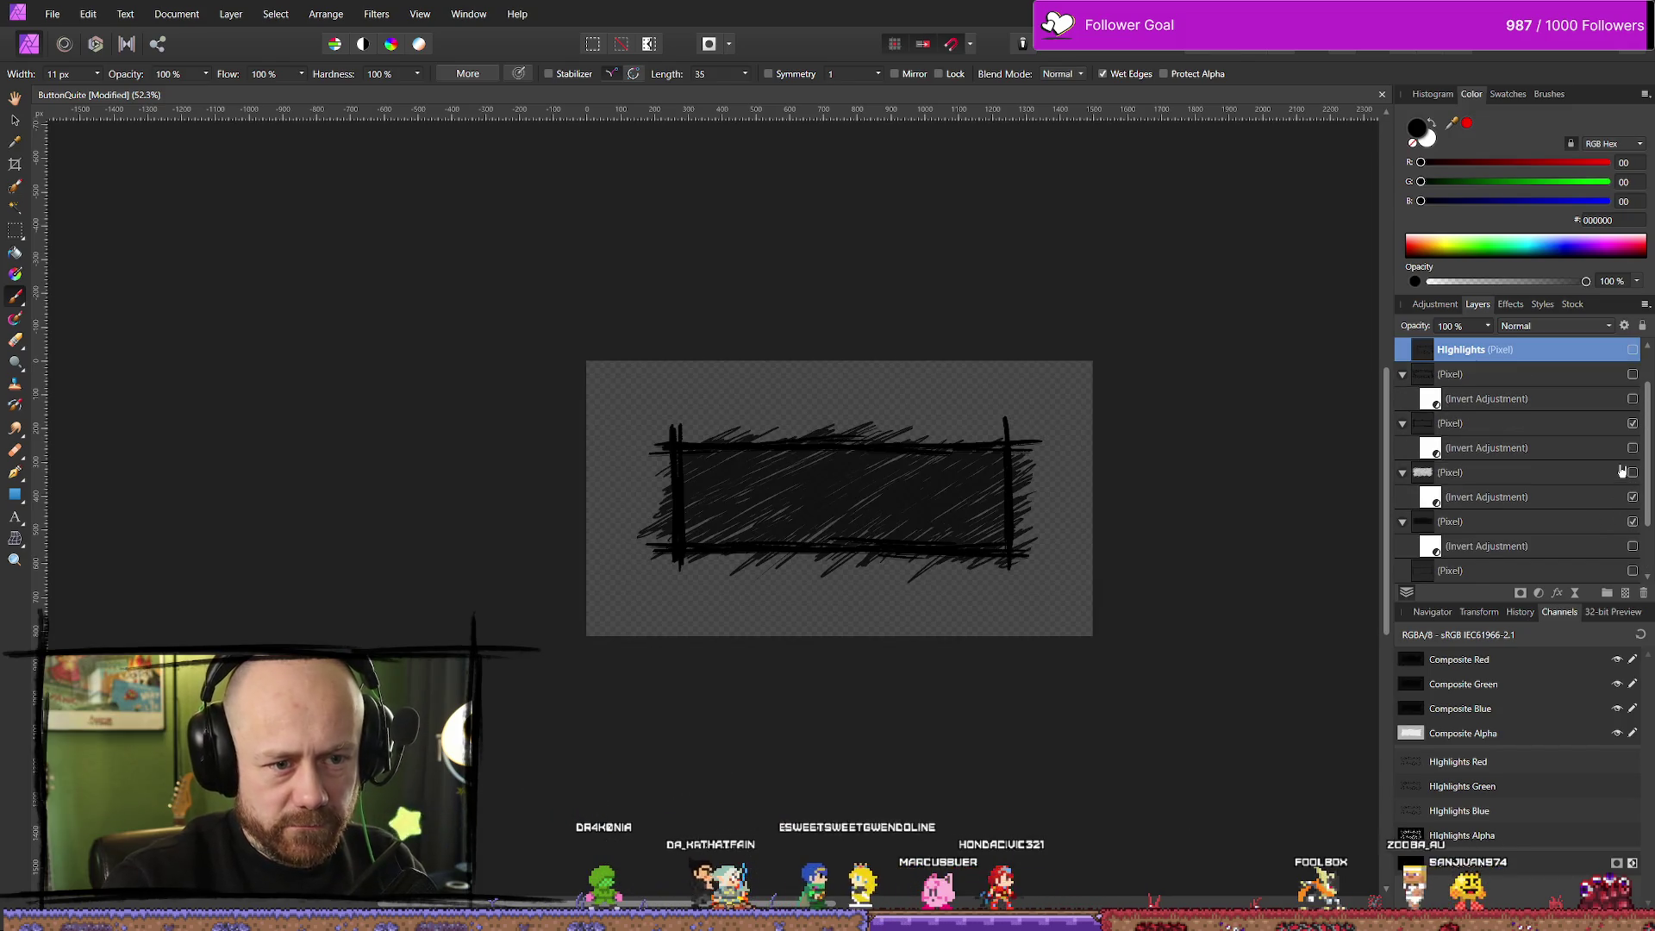
scroll(1620, 472, "up", 1)
scroll(1571, 519, "down", 3)
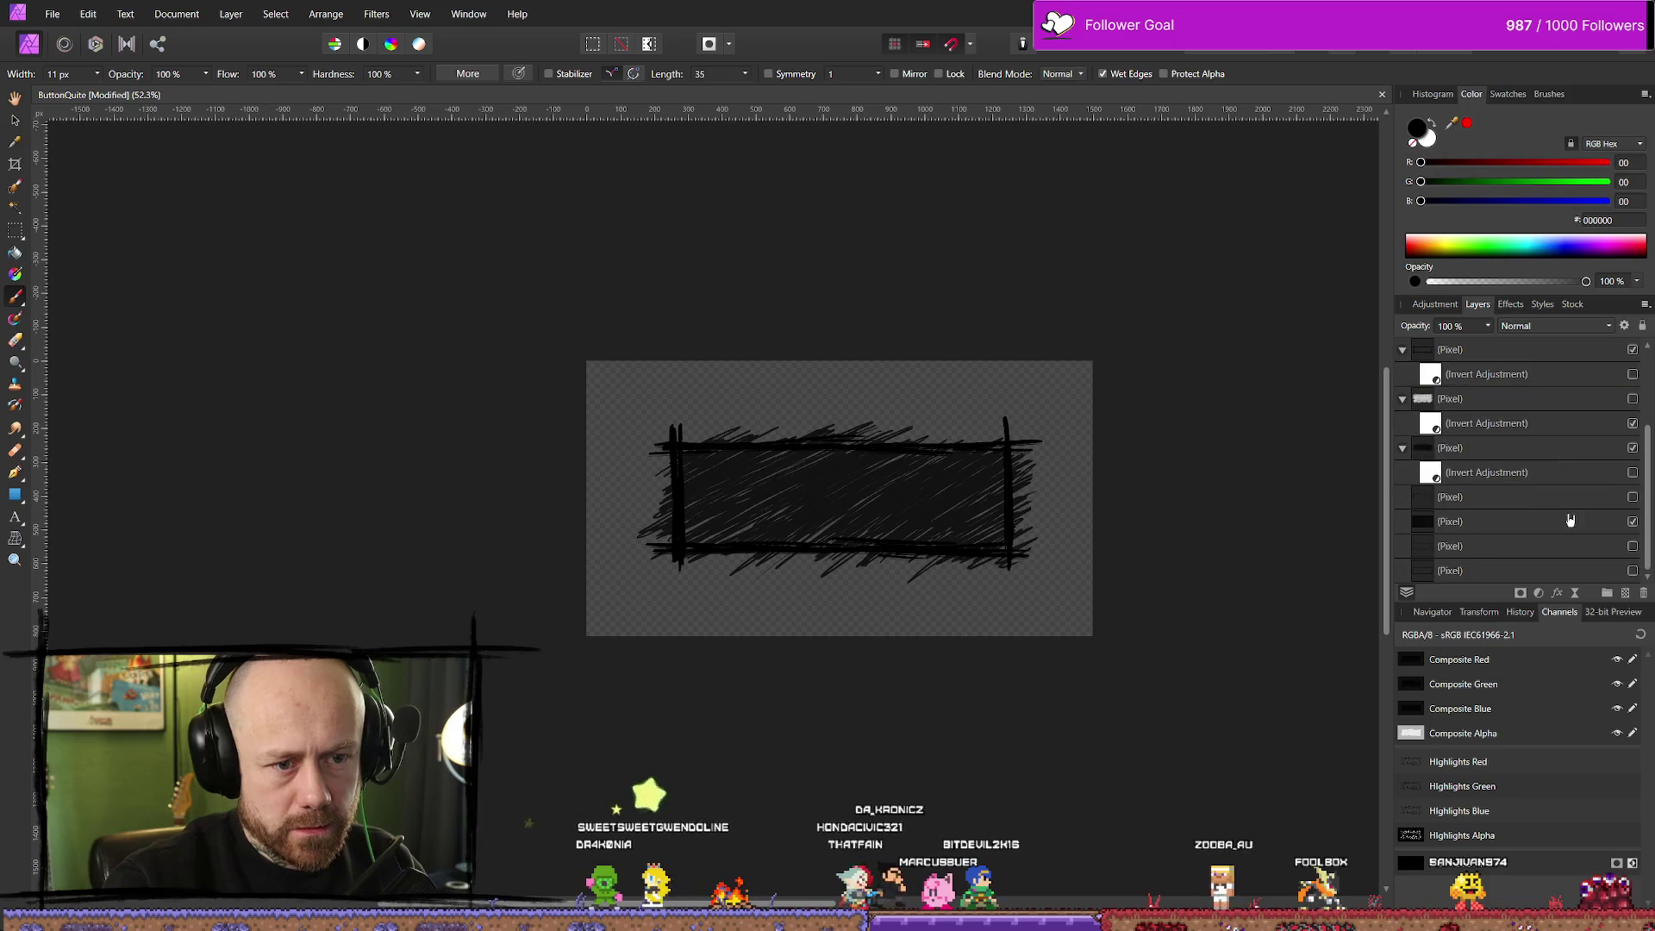
scroll(1594, 508, "up", 3)
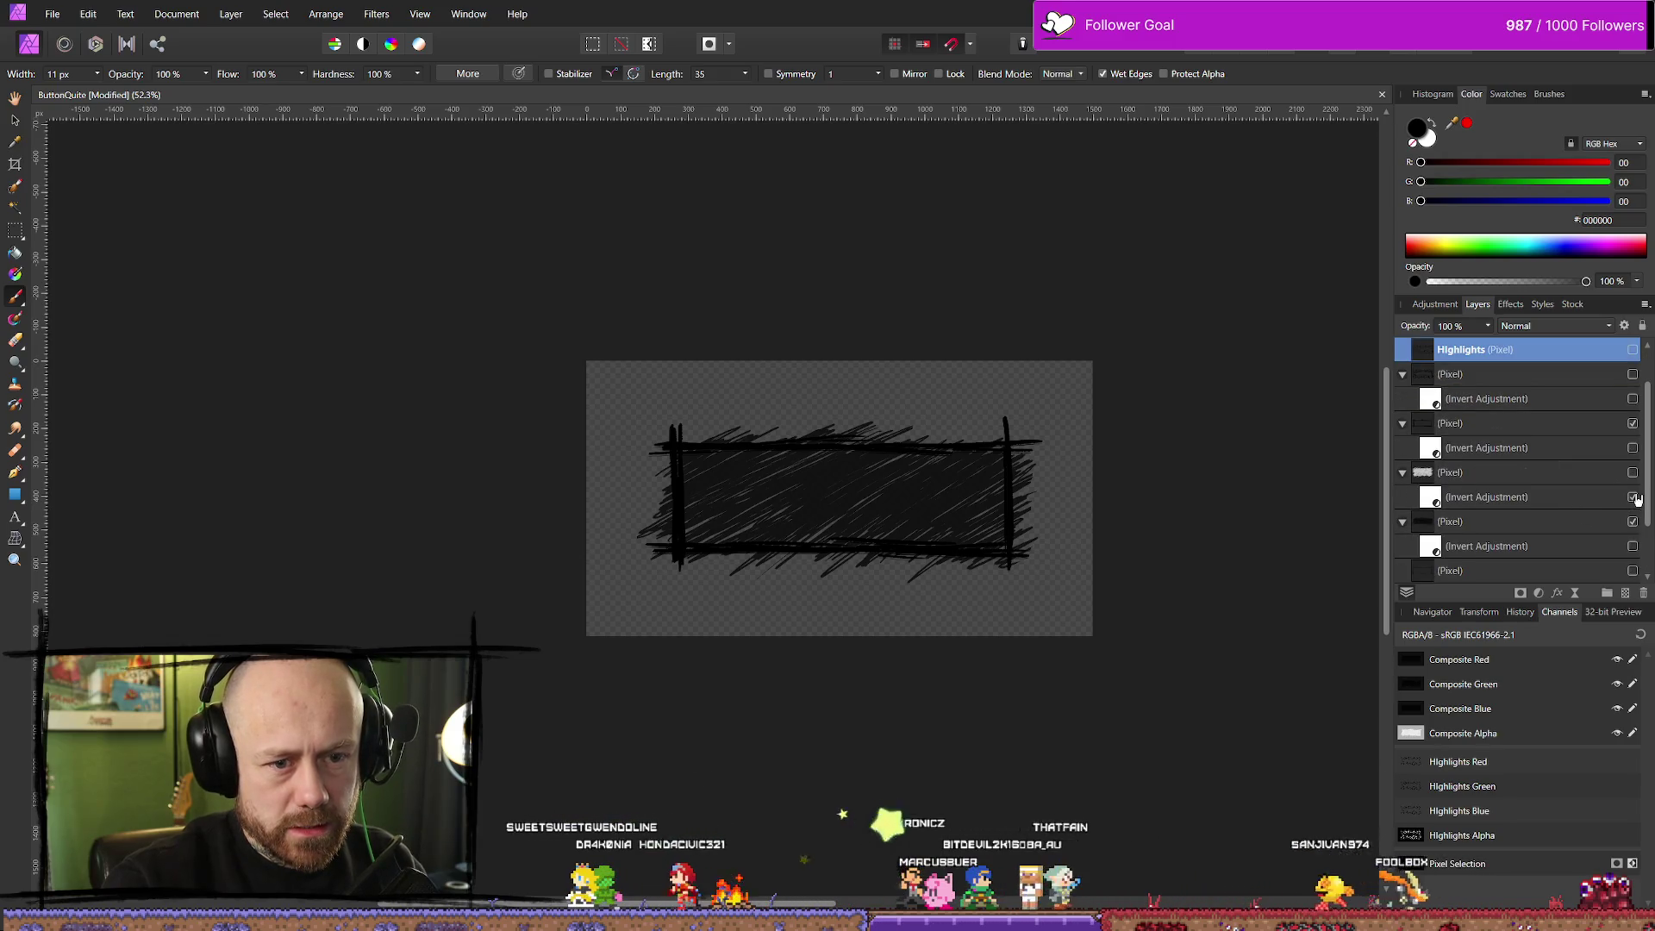
left_click(1633, 497)
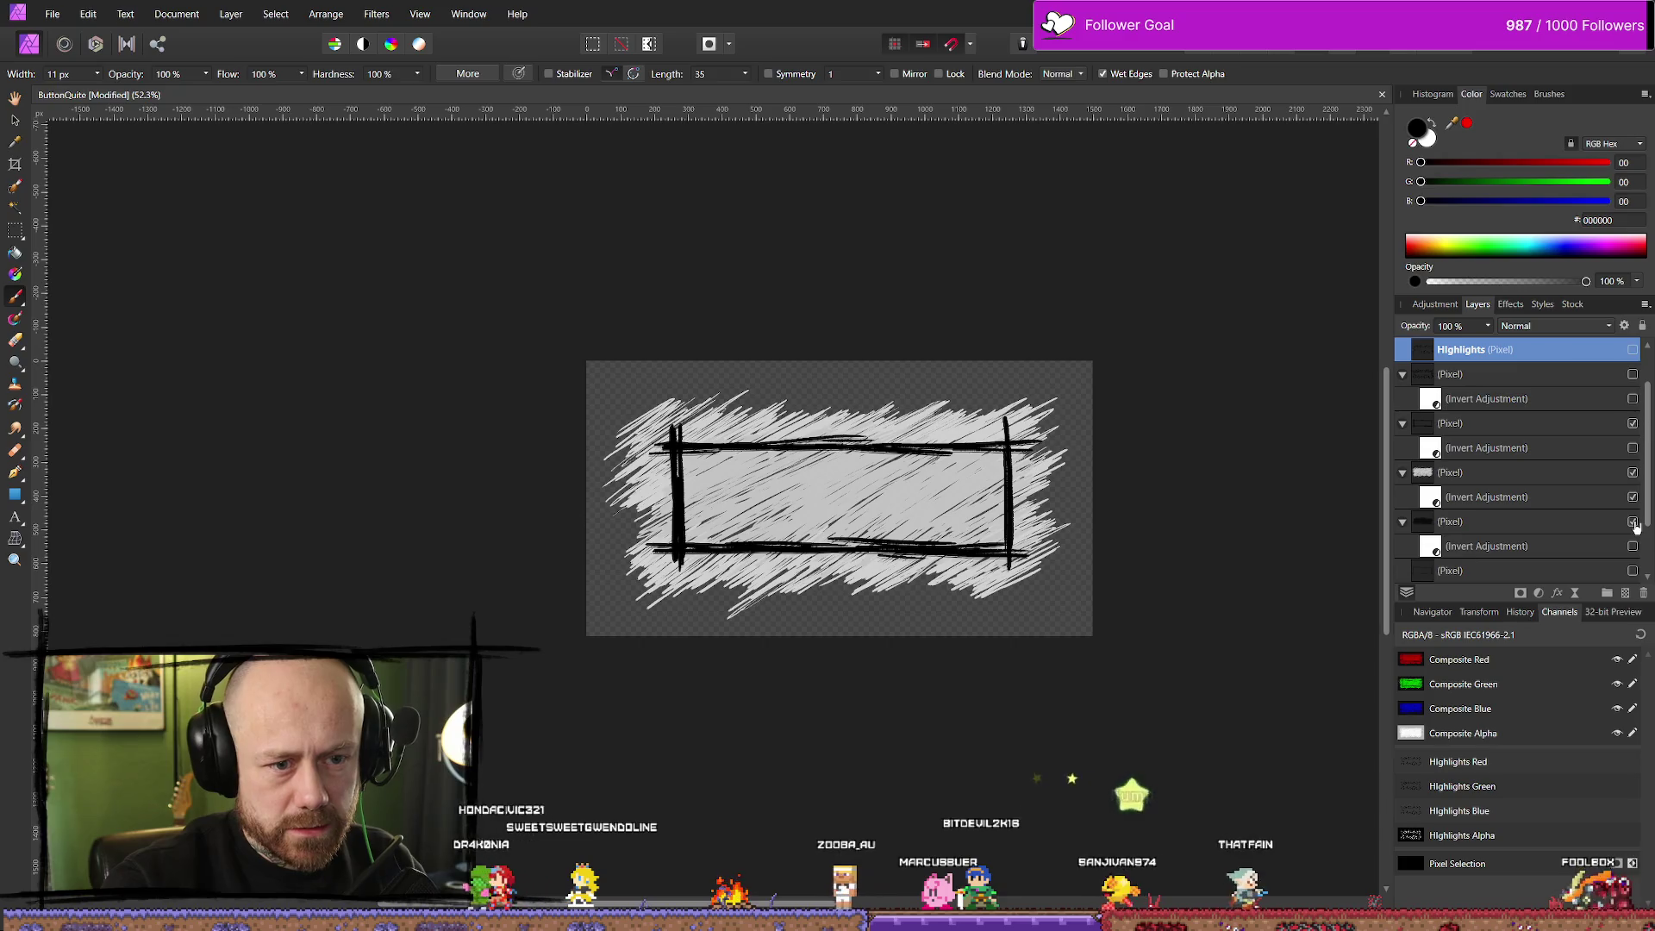
left_click(1633, 522)
left_click(1633, 523)
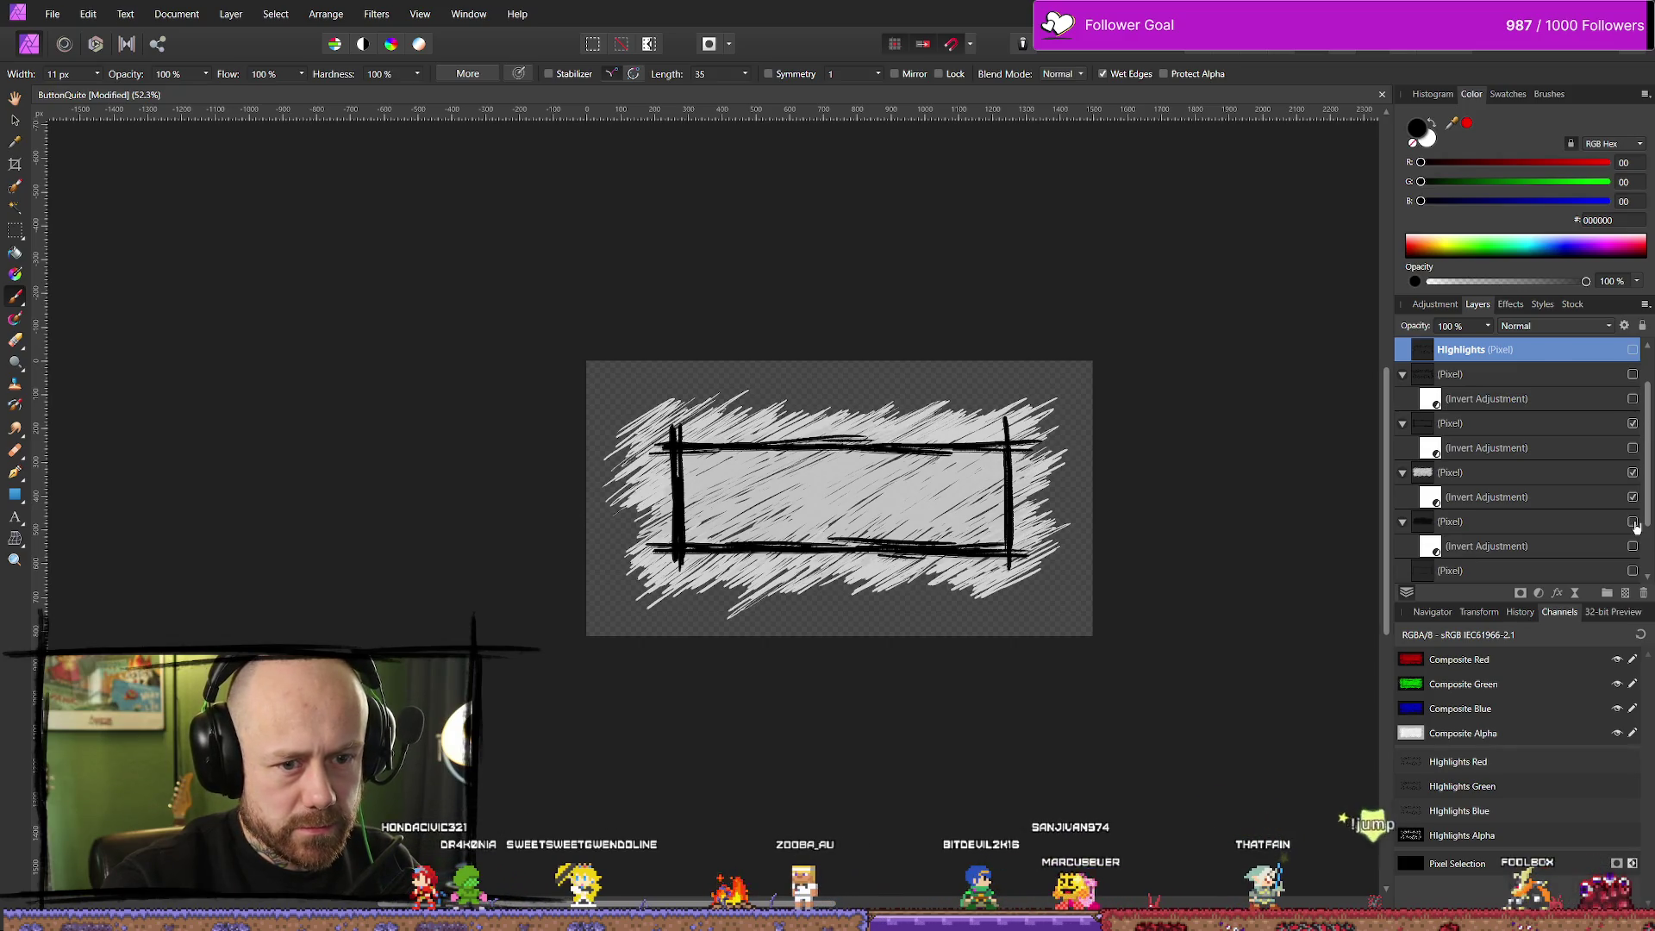
left_click(1633, 523)
Show the thorny black frame layer and the branching vein strokes
scroll(1558, 443, "up", 1)
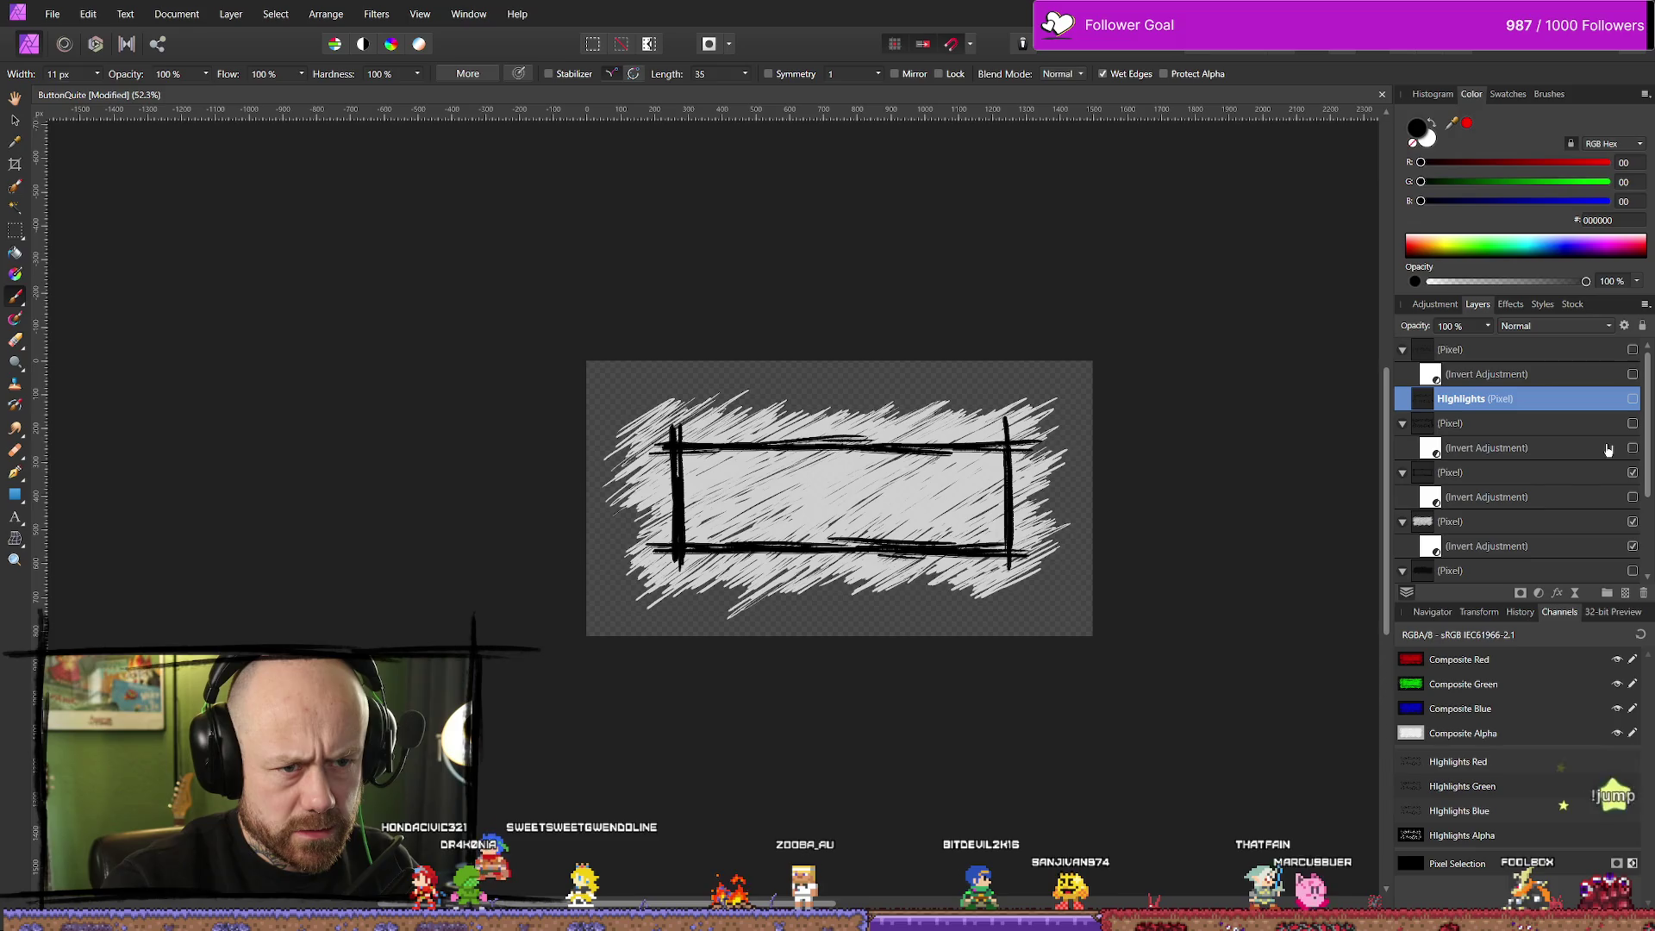
left_click(1631, 424)
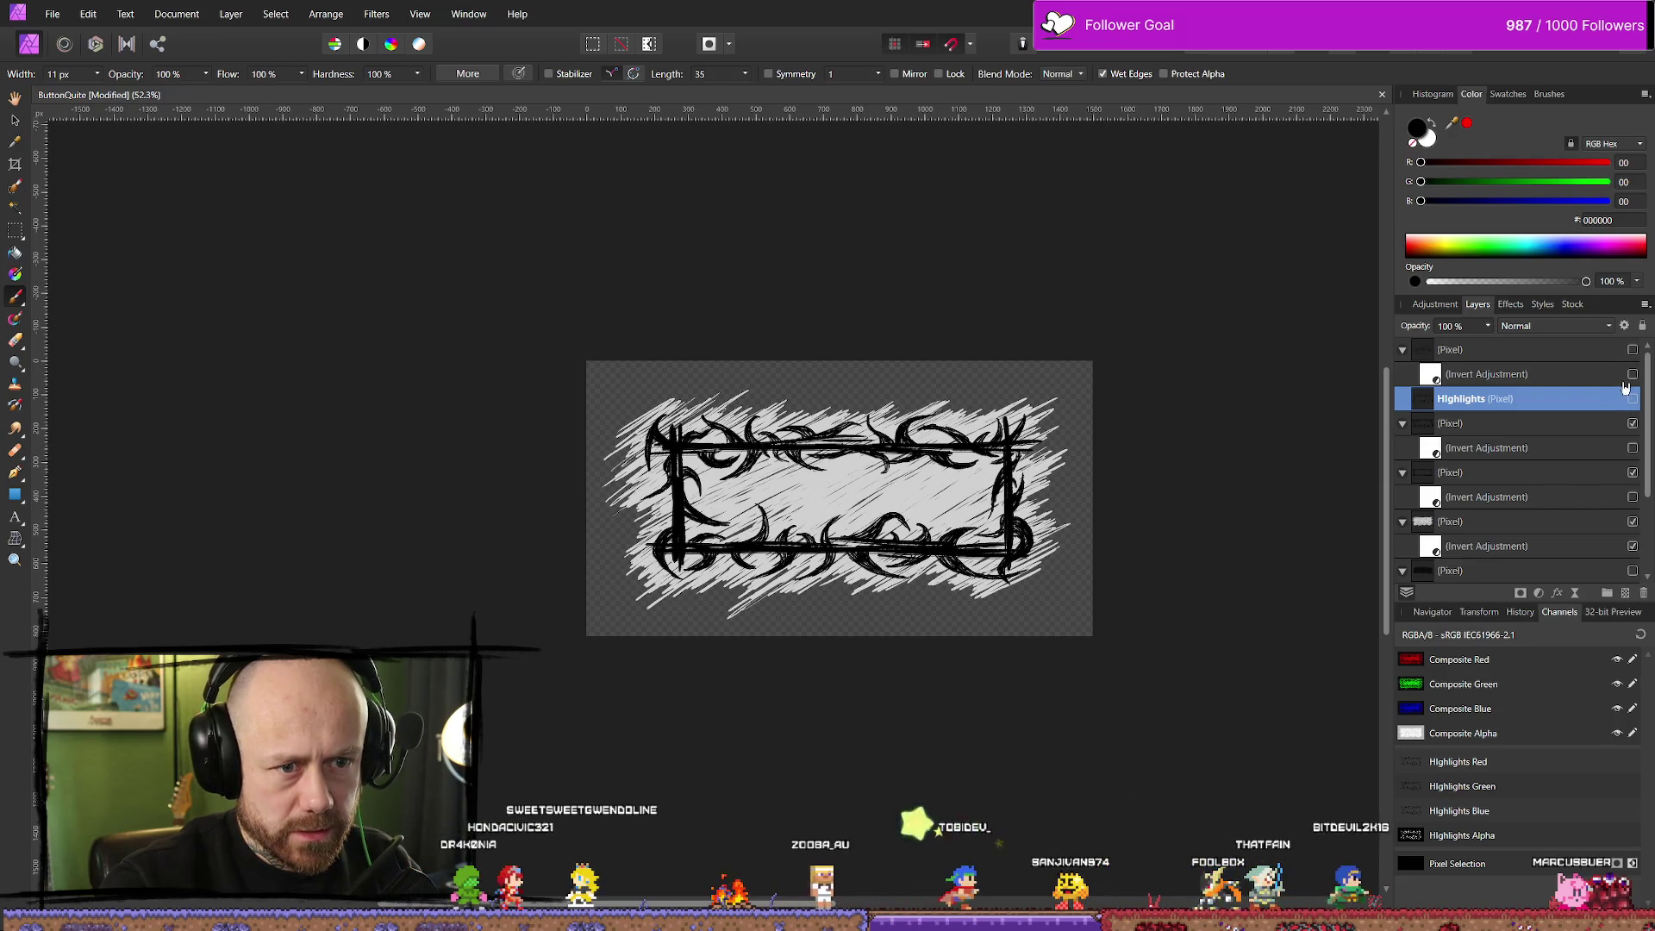
left_click(1633, 350)
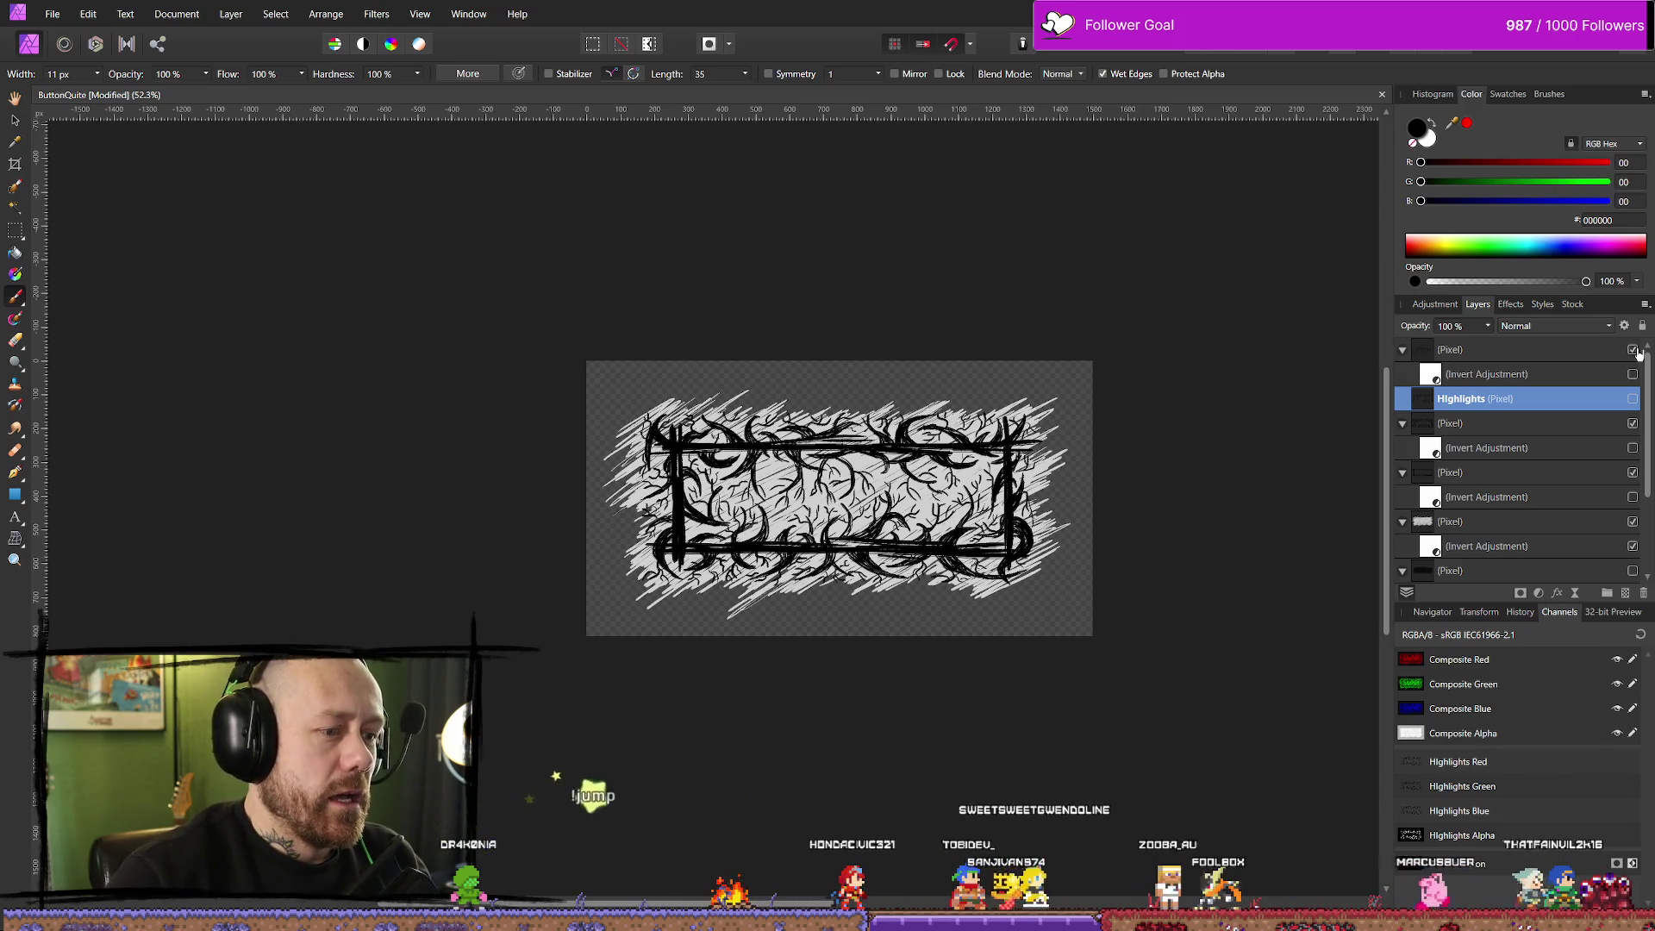
left_click(1632, 350)
left_click(1632, 350)
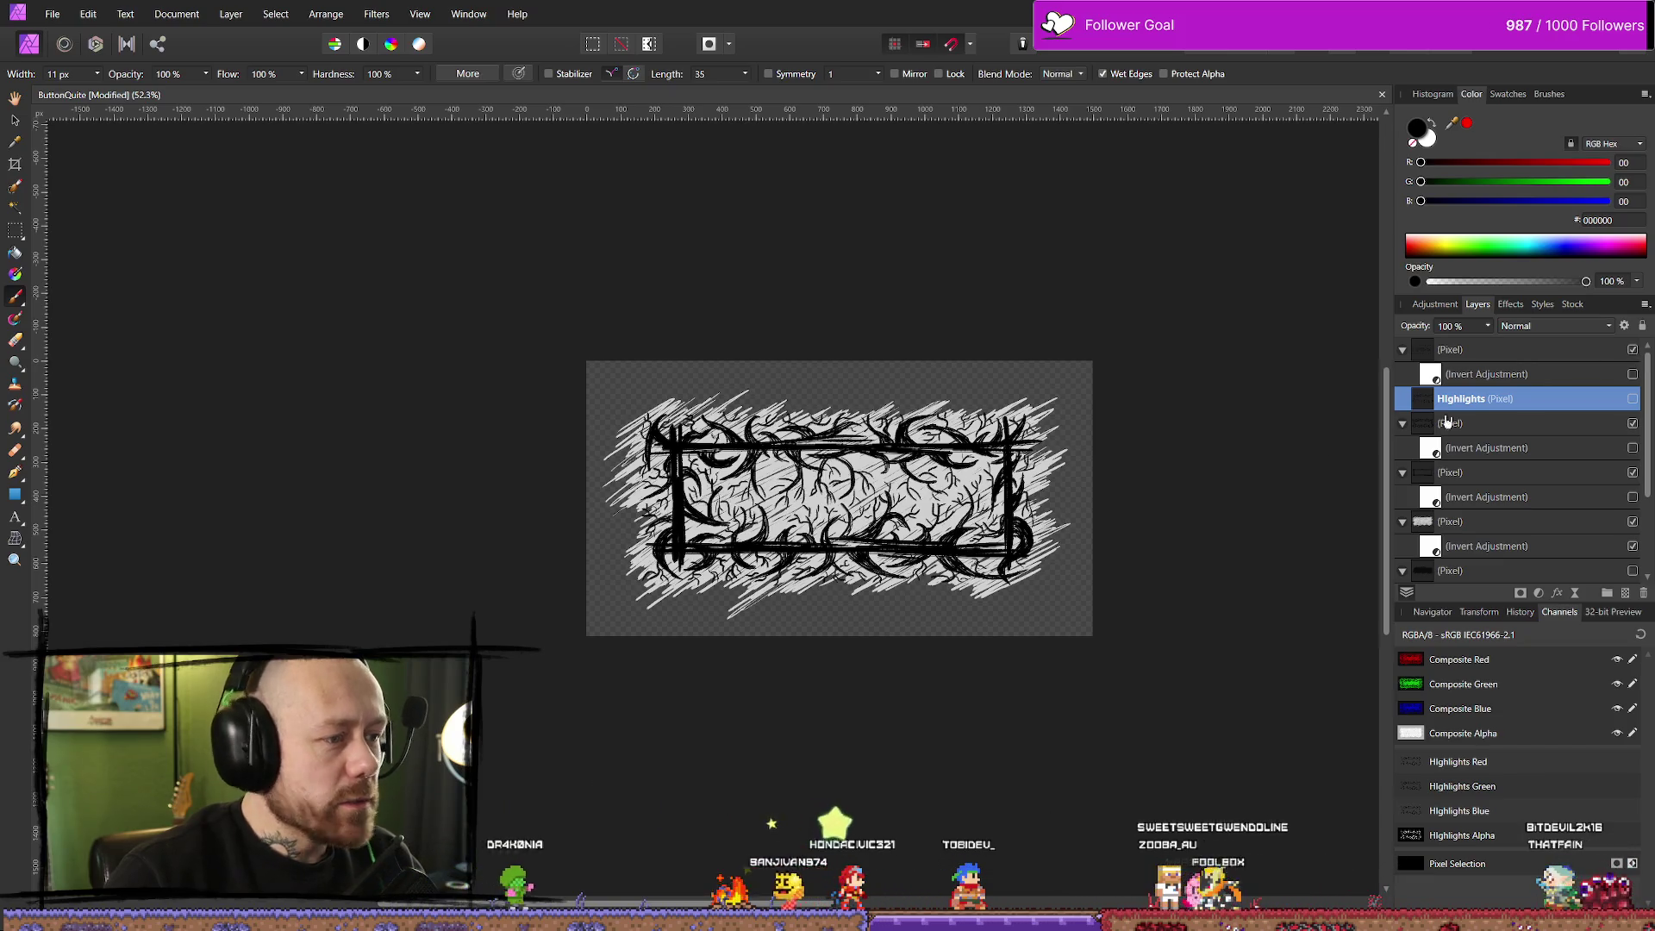
Turn on the Highlights layer's strokes on the frame after comparing them off and on
scroll(835, 455, "up", 3)
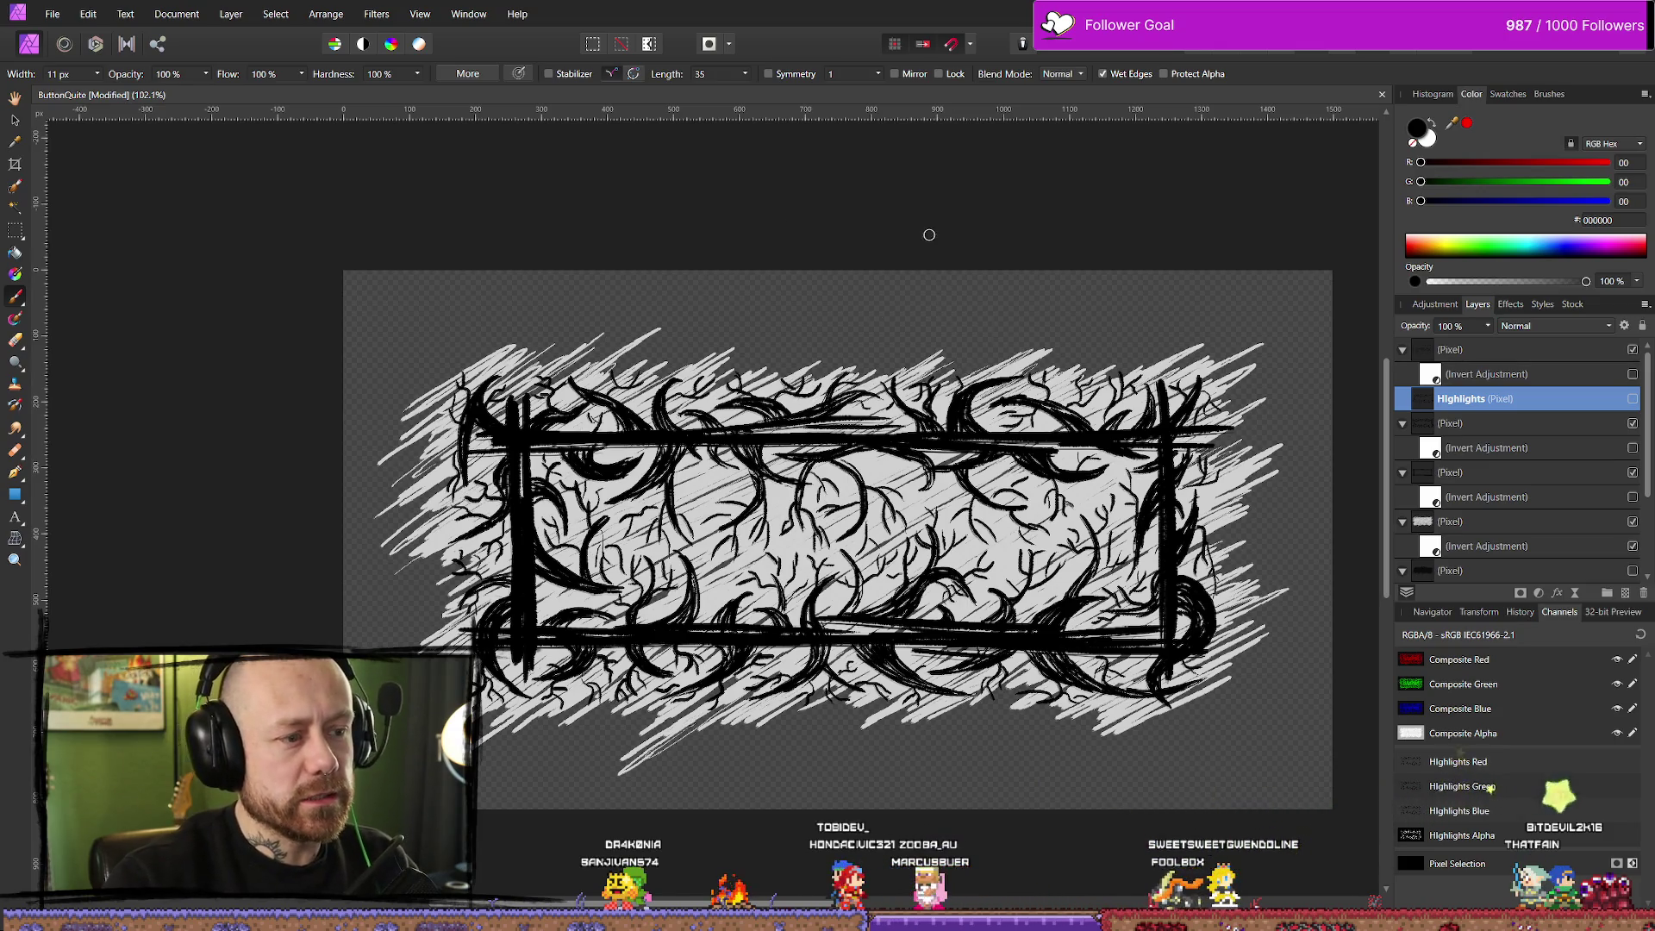
scroll(923, 232, "down", 3)
scroll(762, 364, "up", 3)
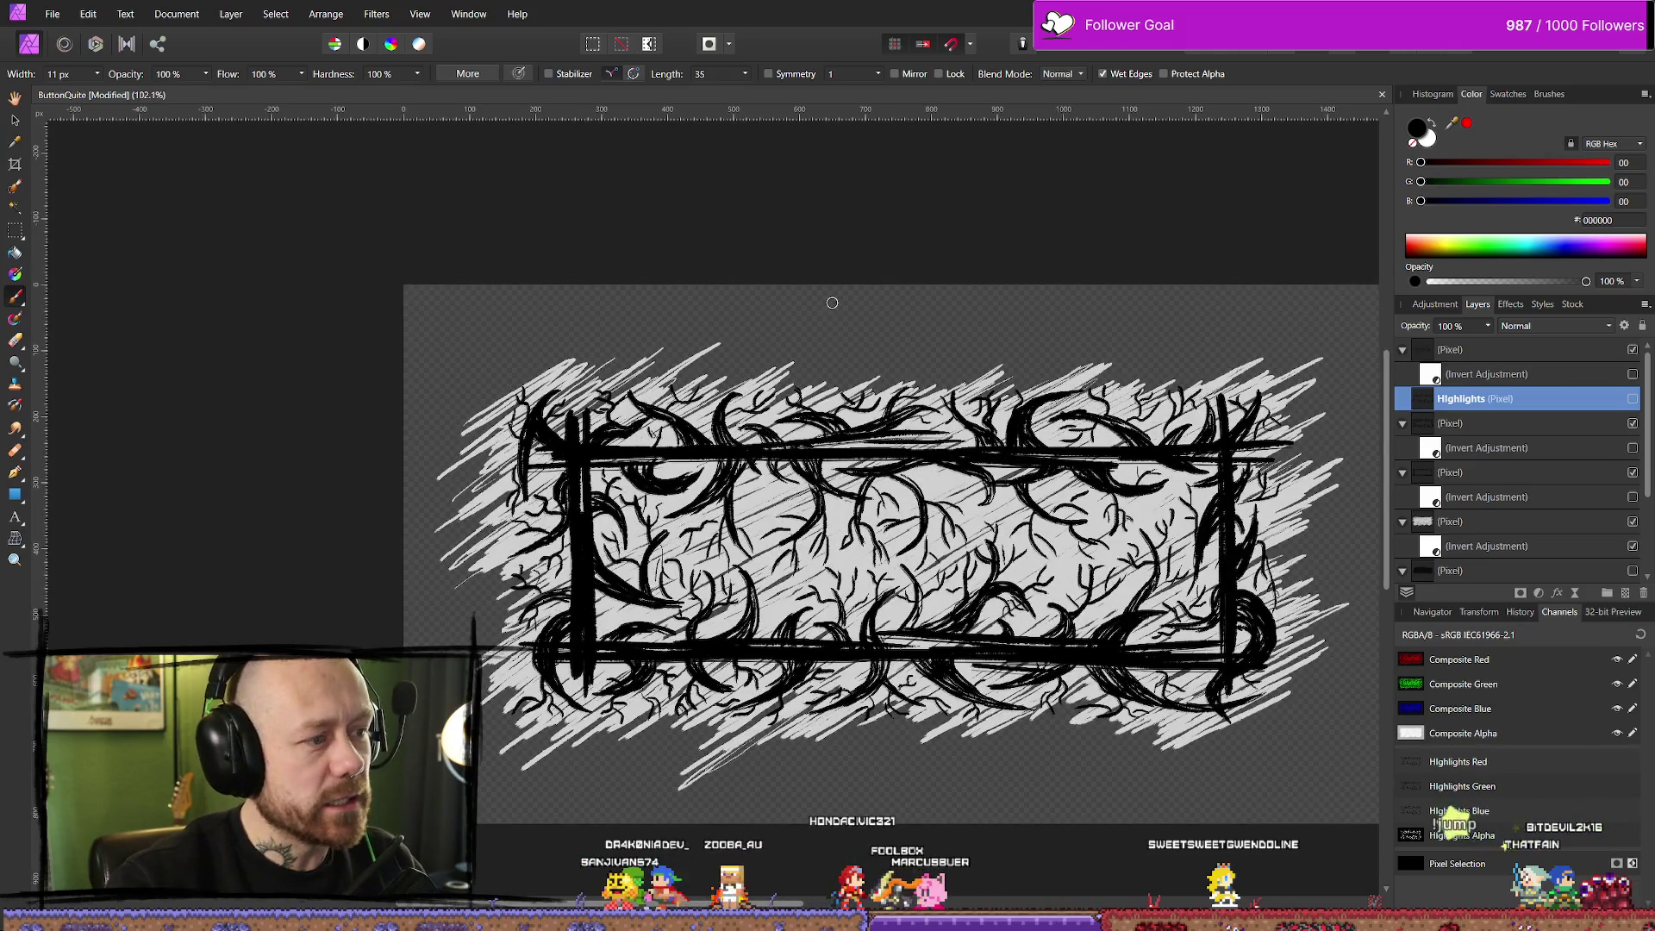
scroll(814, 325, "down", 1)
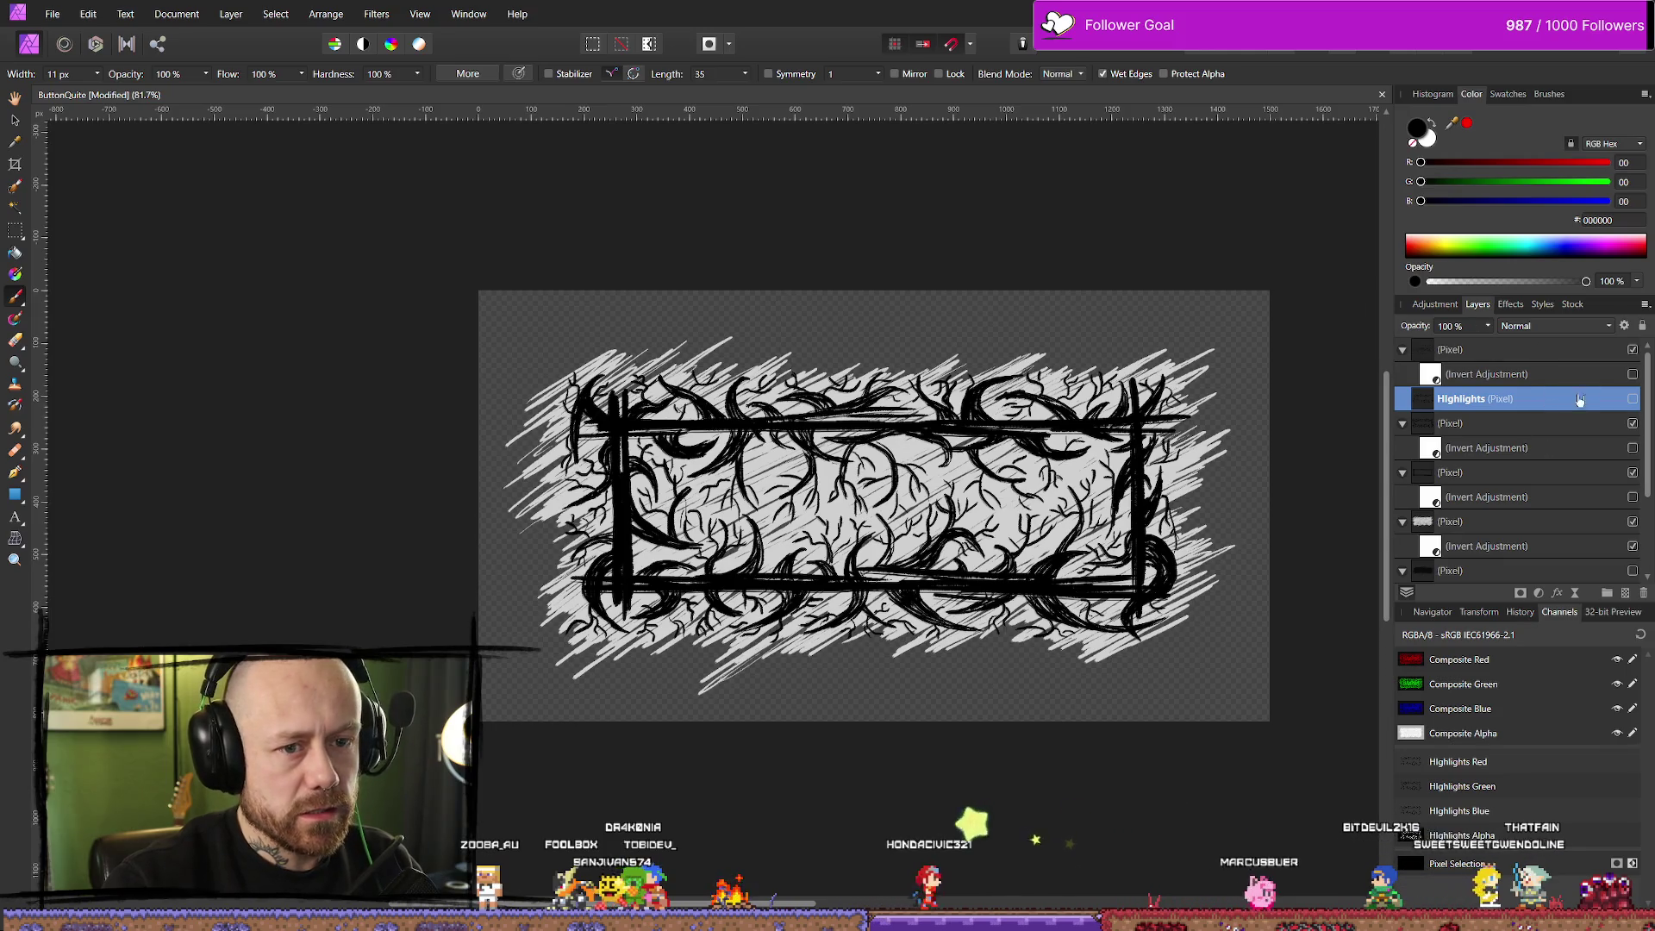
left_click(1633, 399)
left_click(1632, 399)
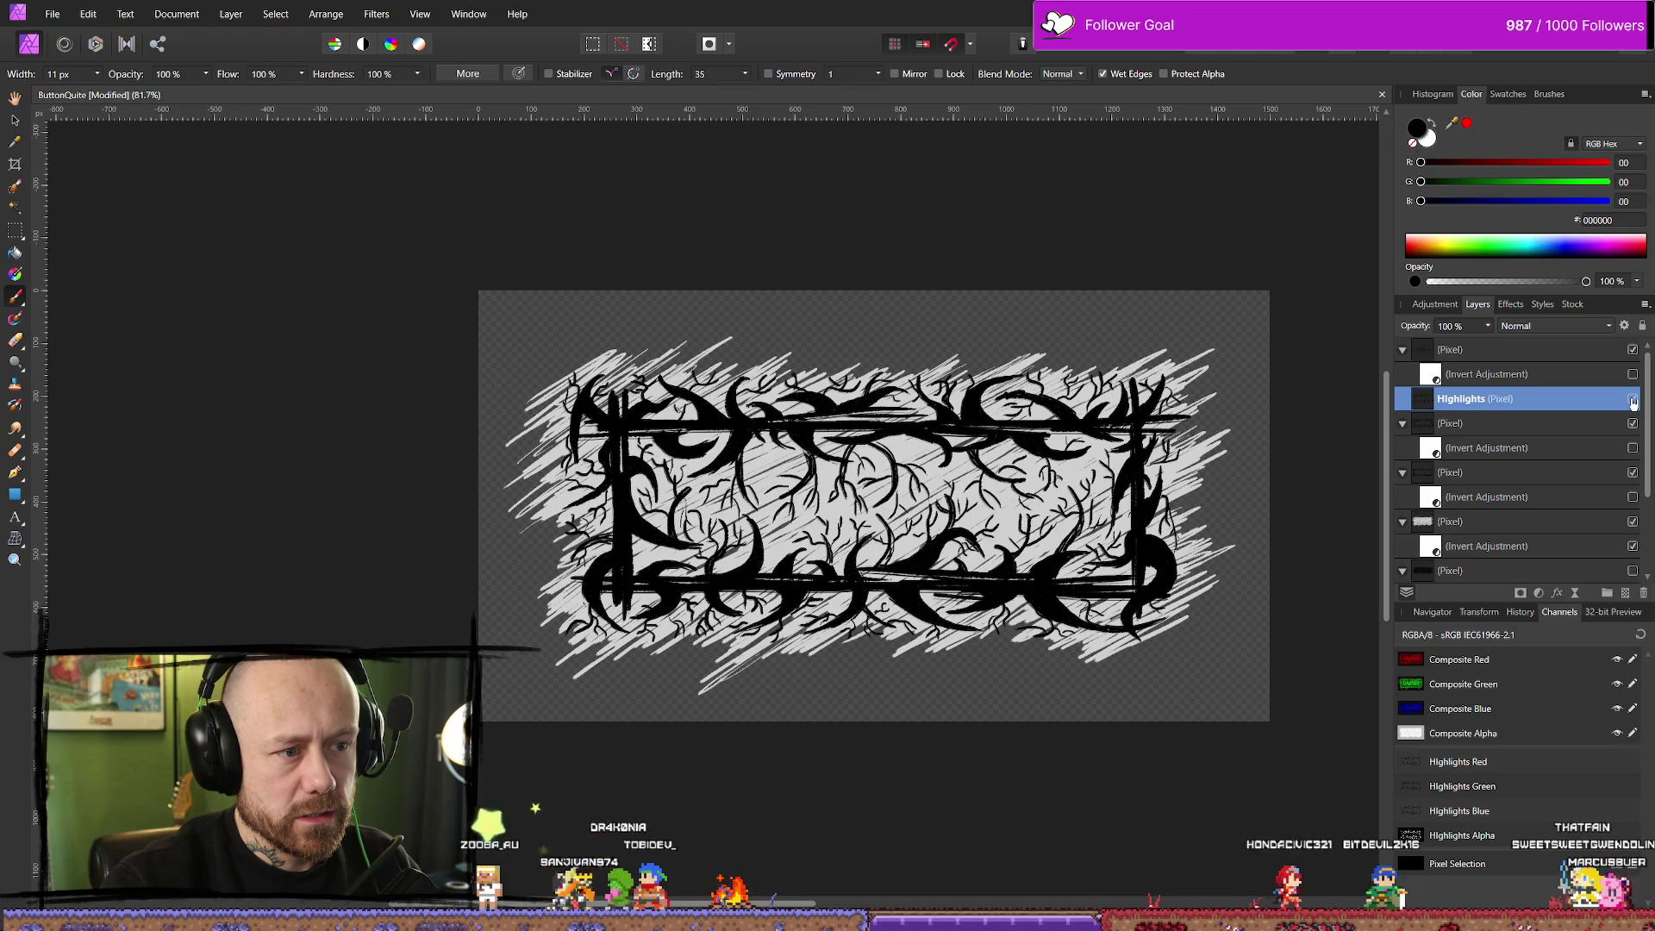
left_click(1632, 399)
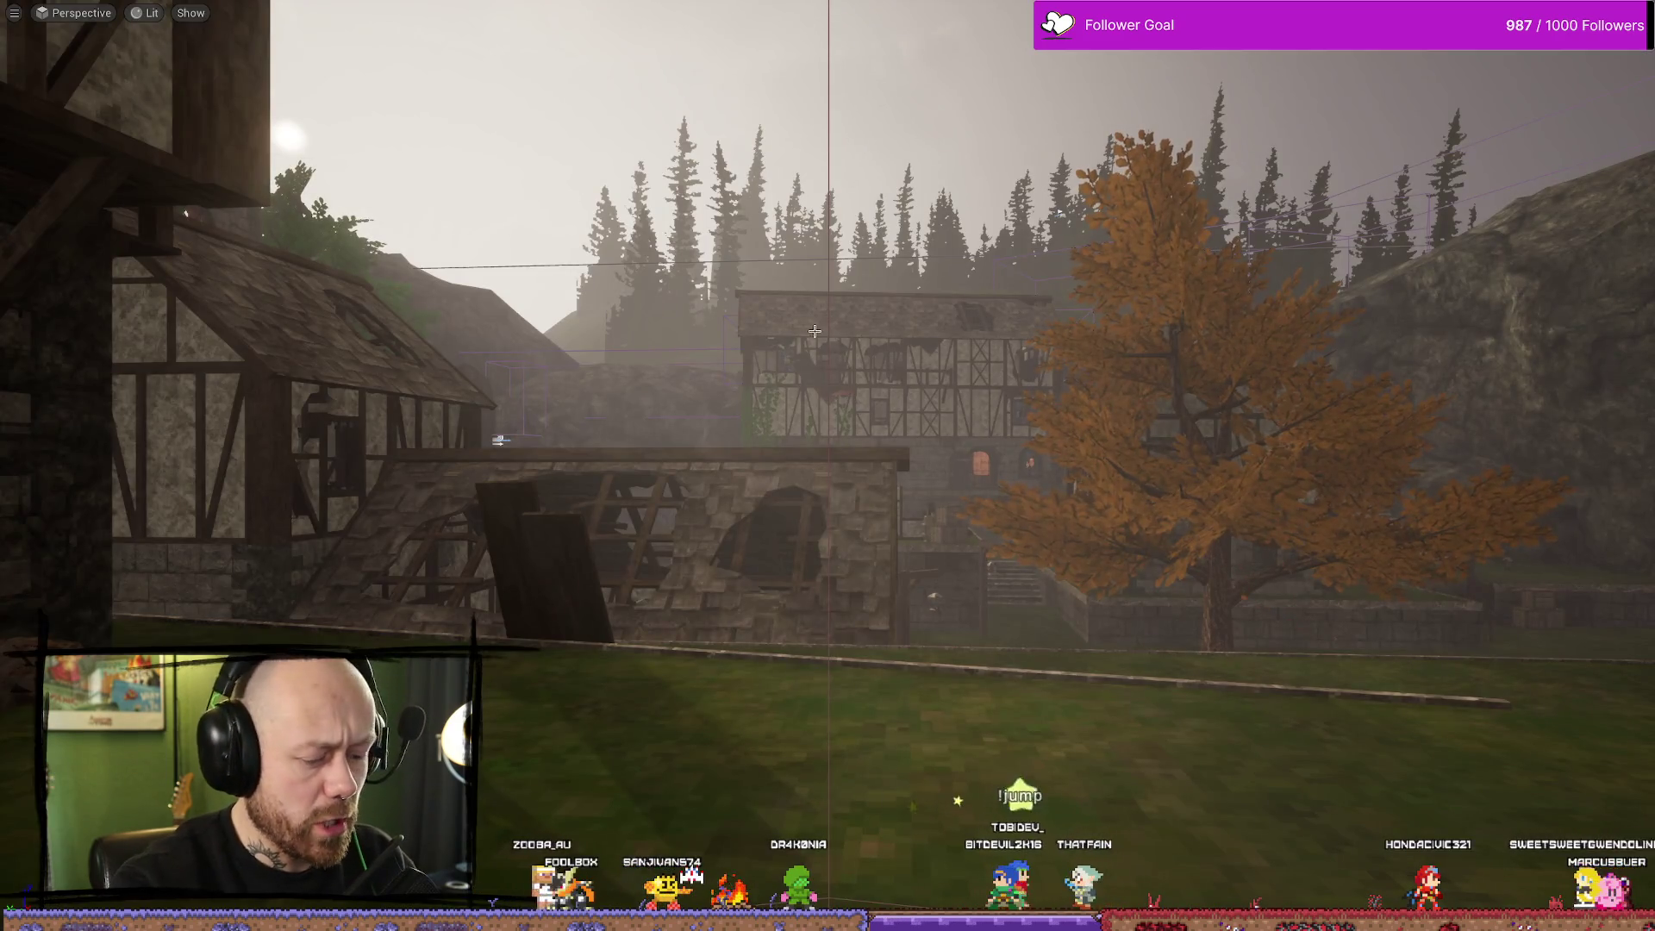
Start a new play session and open the Leave Match dialog via the pause menu's Quit
key("alt+p")
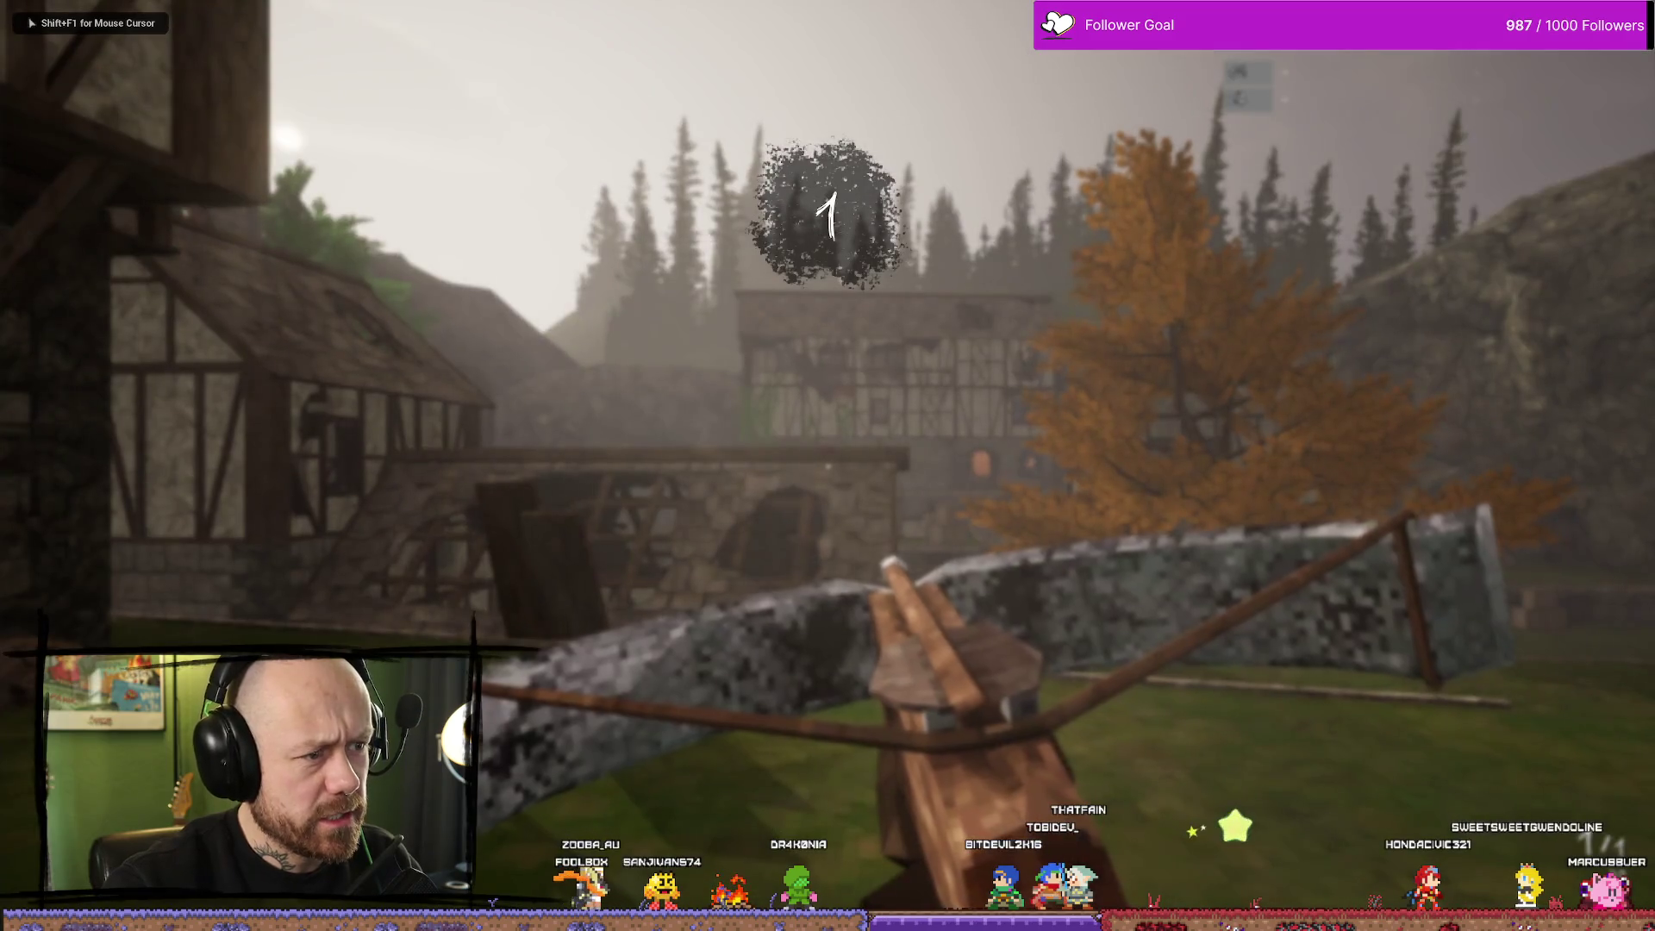
key("Escape")
left_click(252, 287)
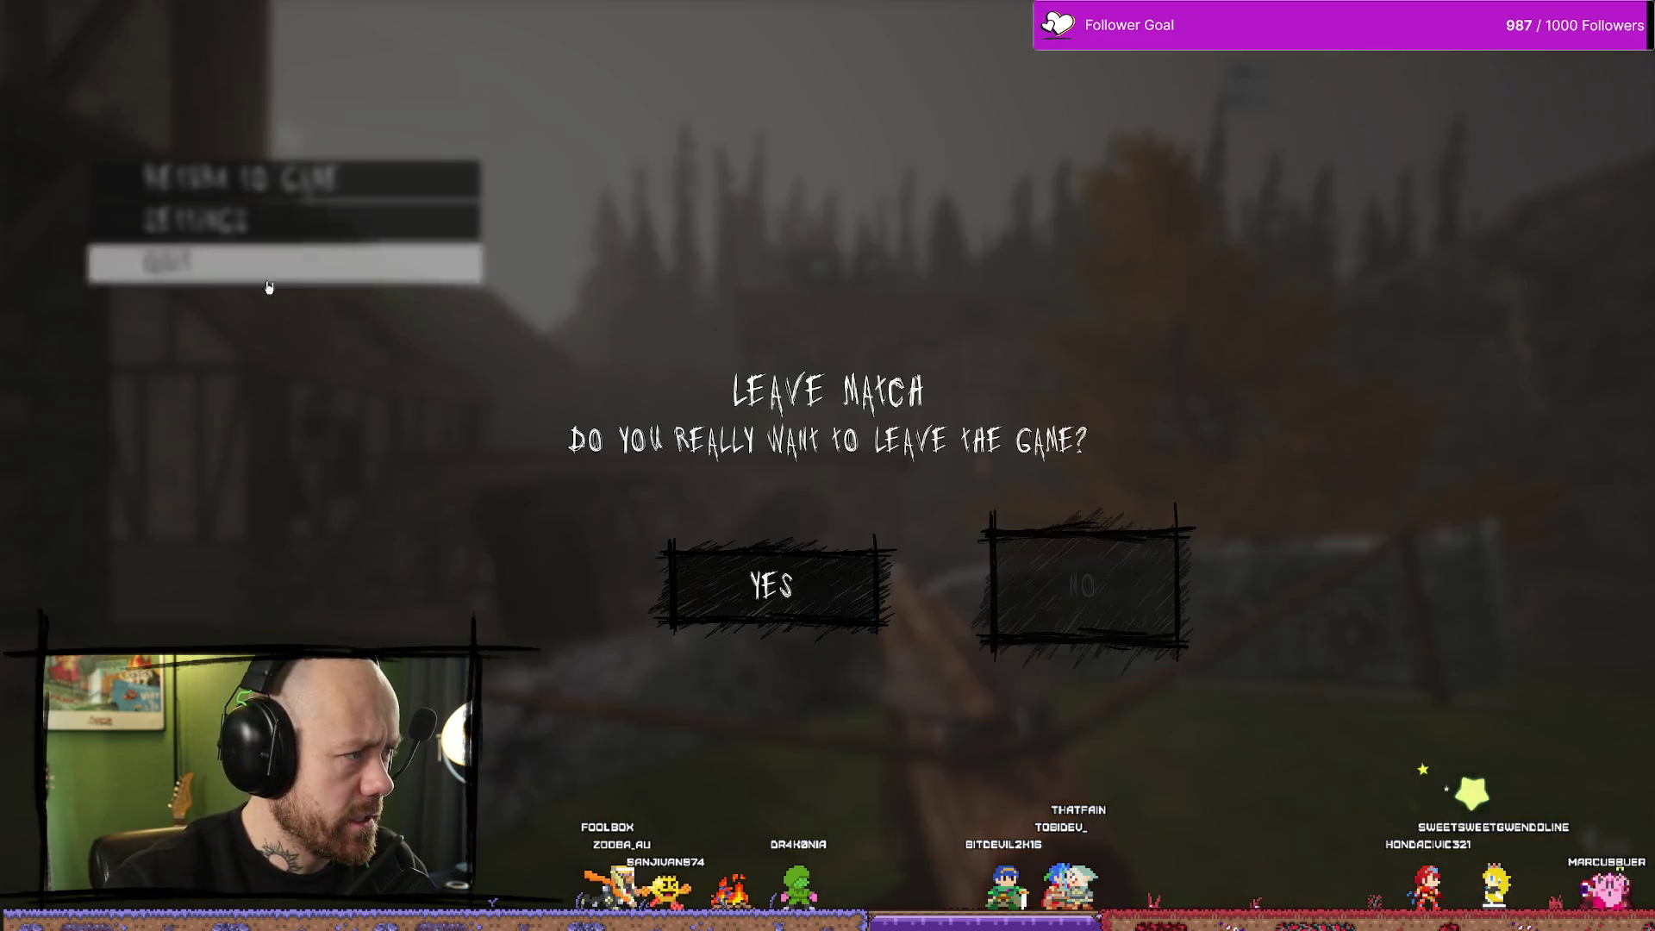
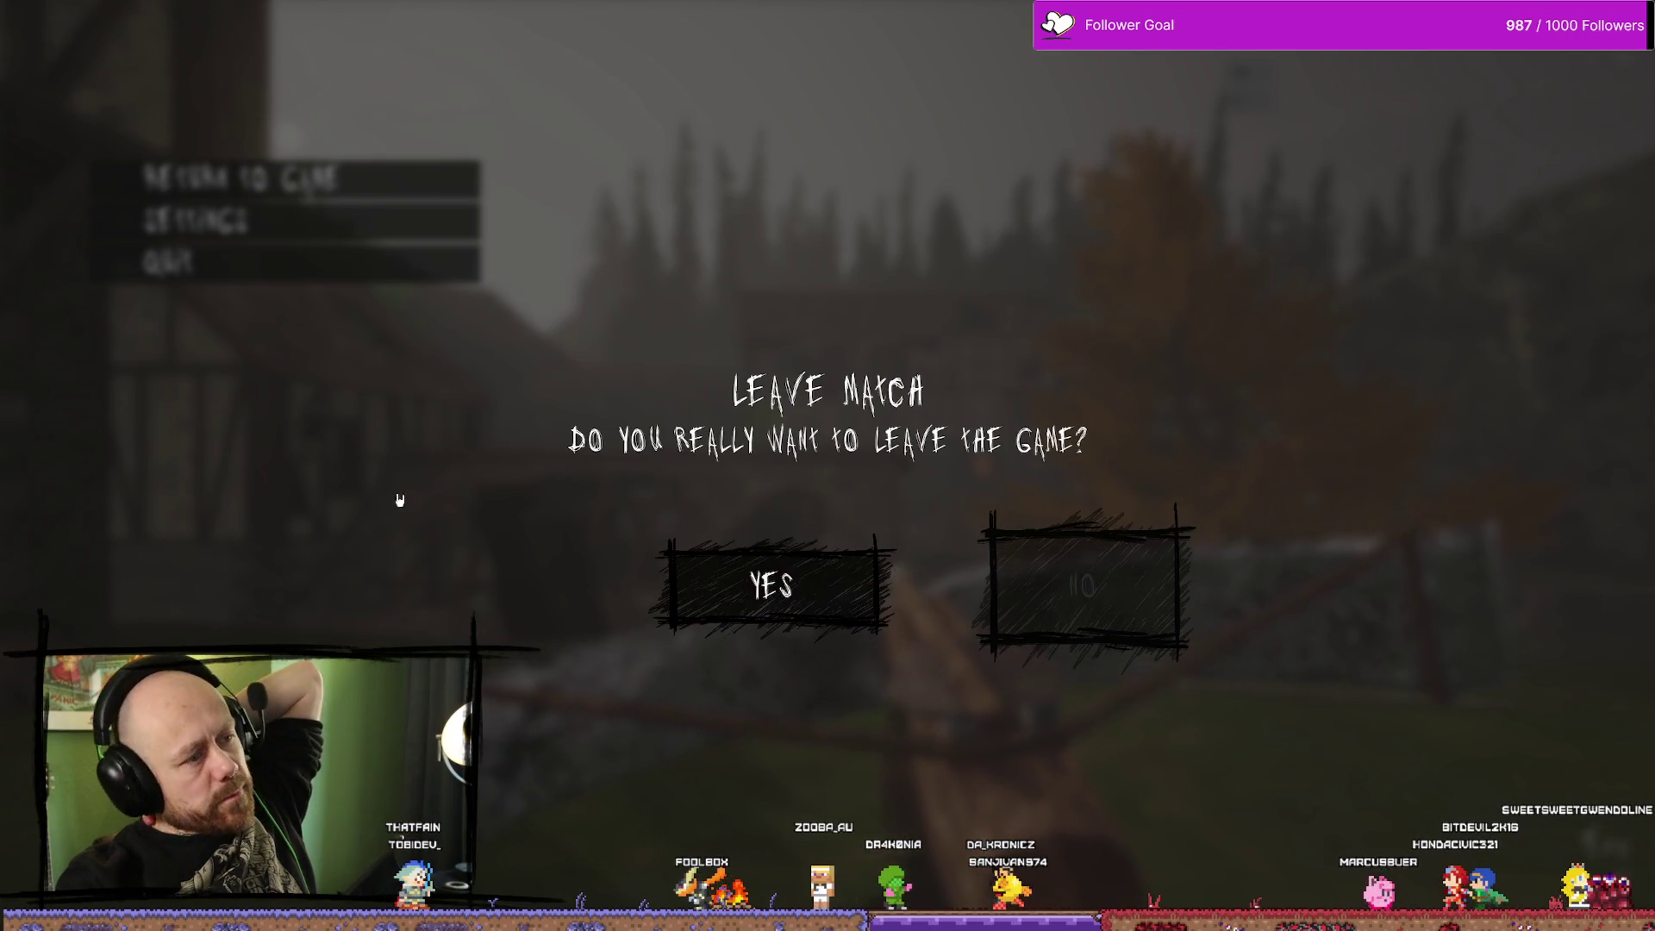
Confirm YES in the Leave Match dialog, stop the playtest, and bring up the ButtonQuite image in Affinity Photo
left_click(767, 586)
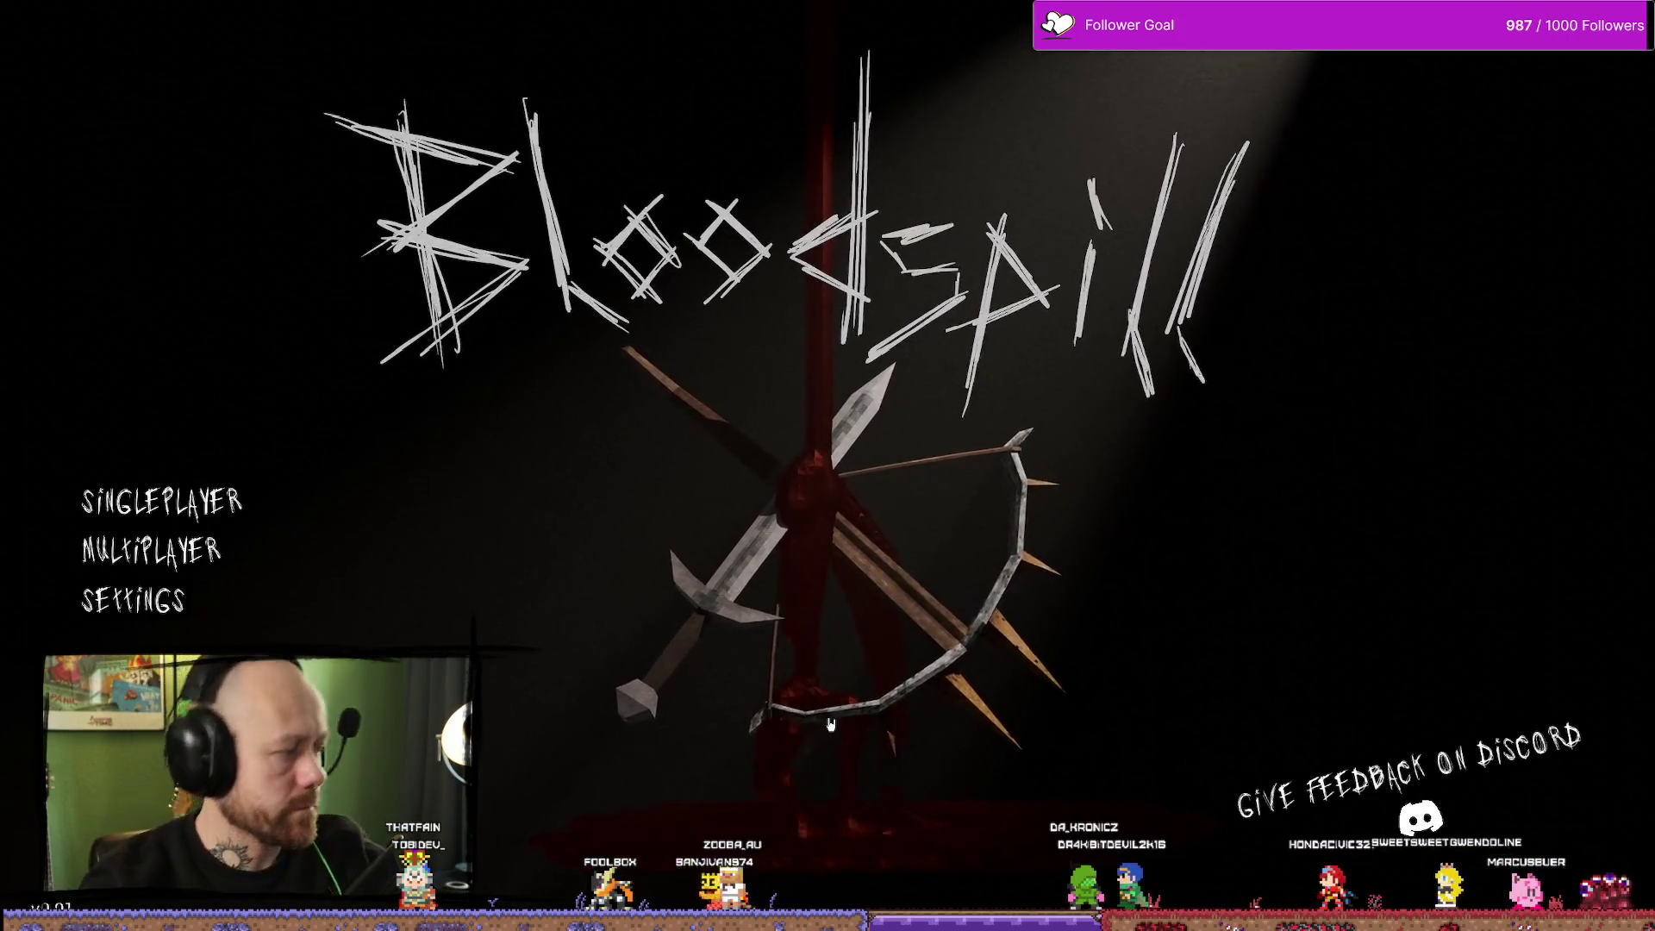
key("Escape")
key("ctrl+space")
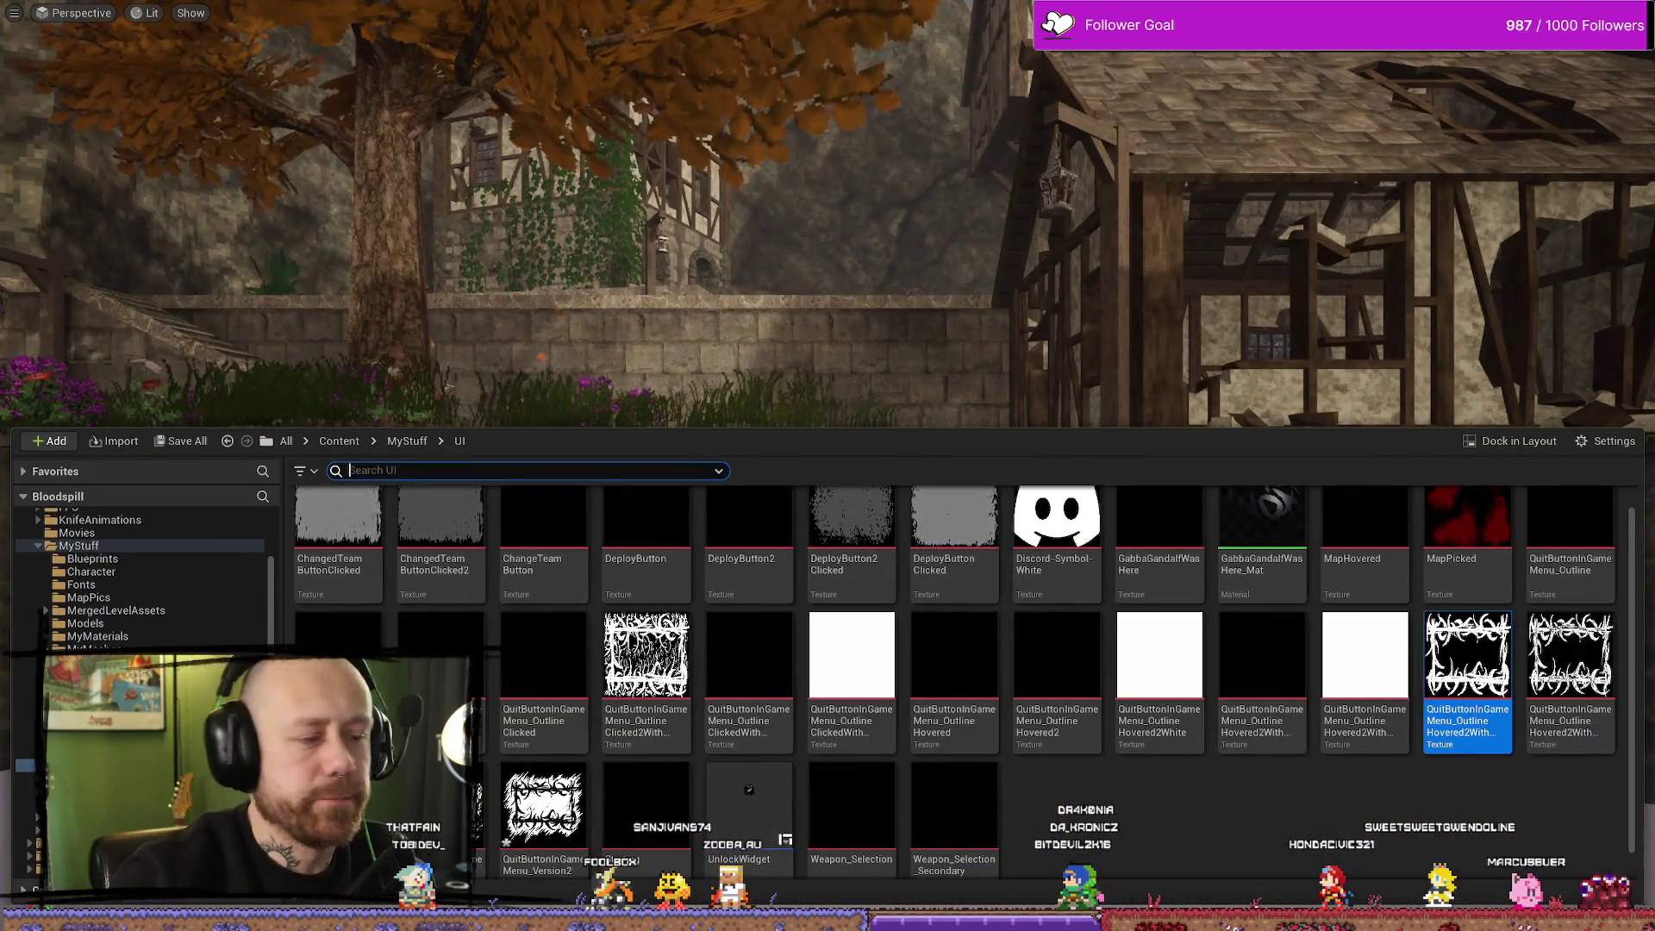
key("alt+Tab")
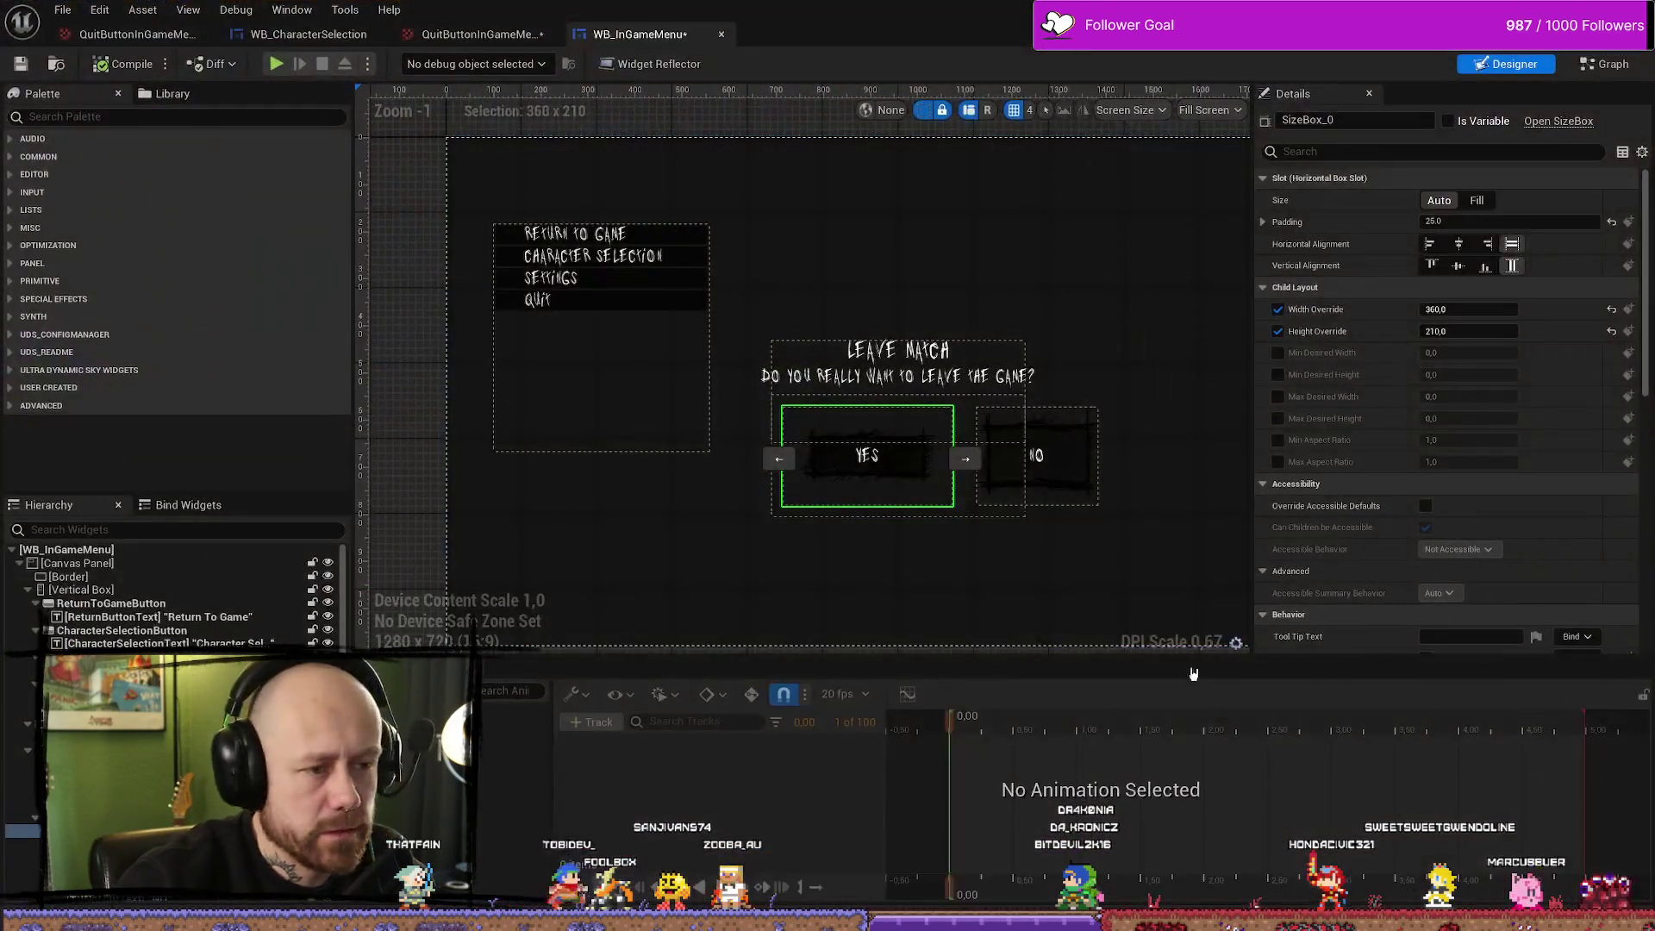
key("alt+Tab")
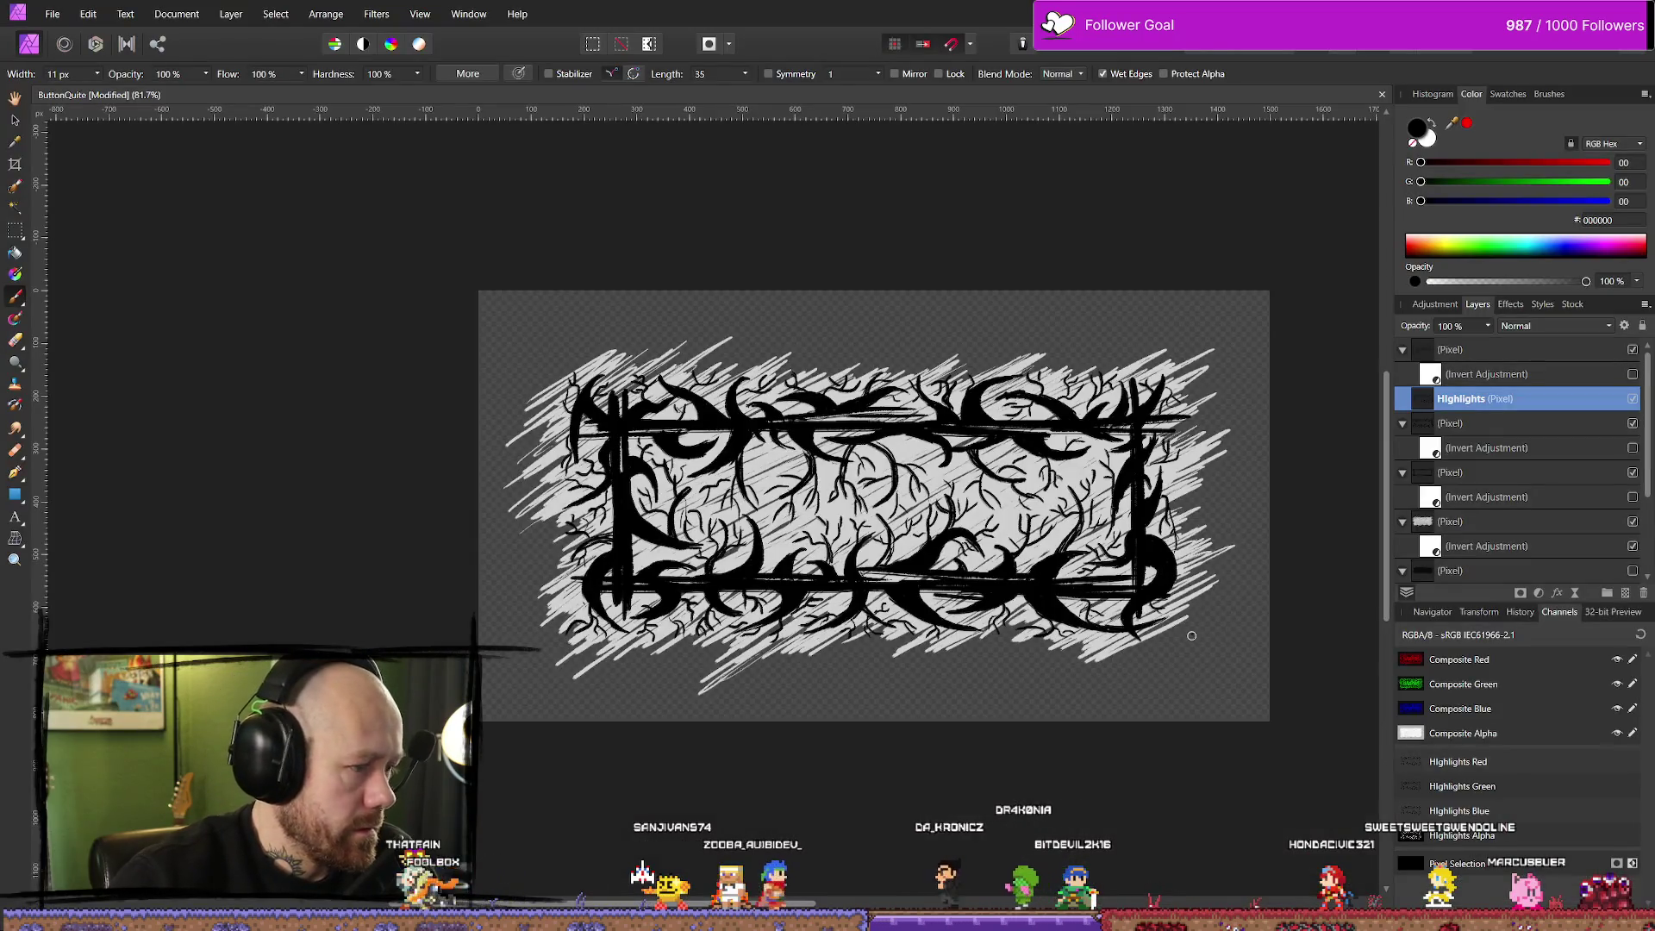
Start a Crop Tool frame on the ButtonQuite canvas, keeping it at the full 1500 × 818 px
left_click(15, 164)
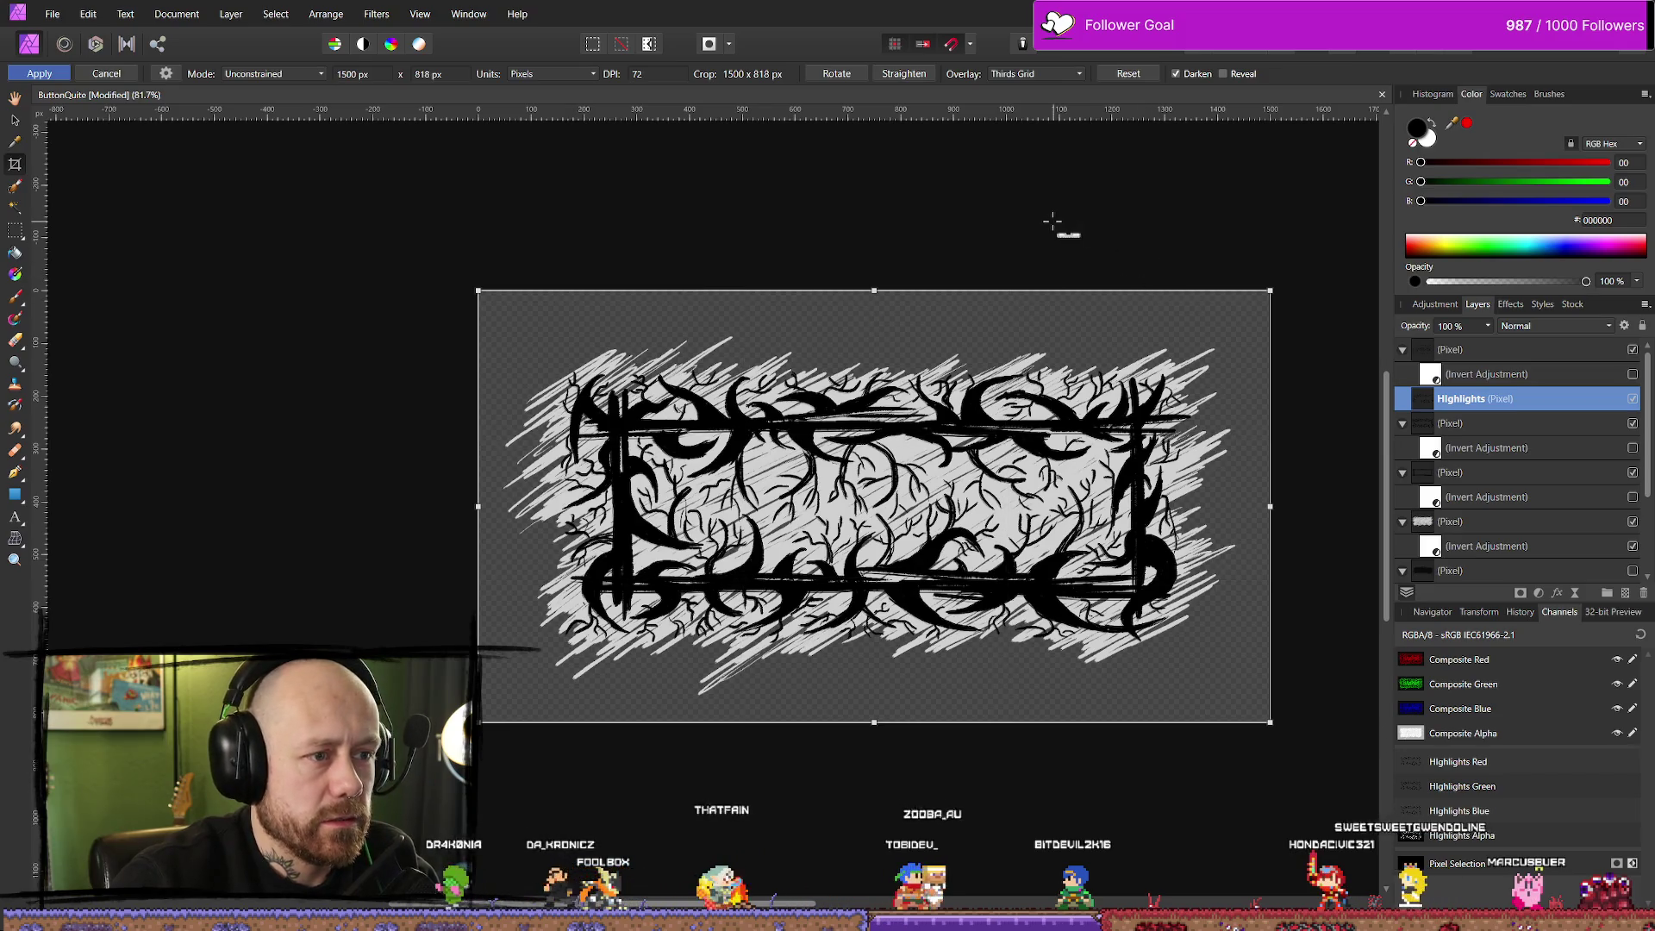
scroll(954, 214, "right", 3)
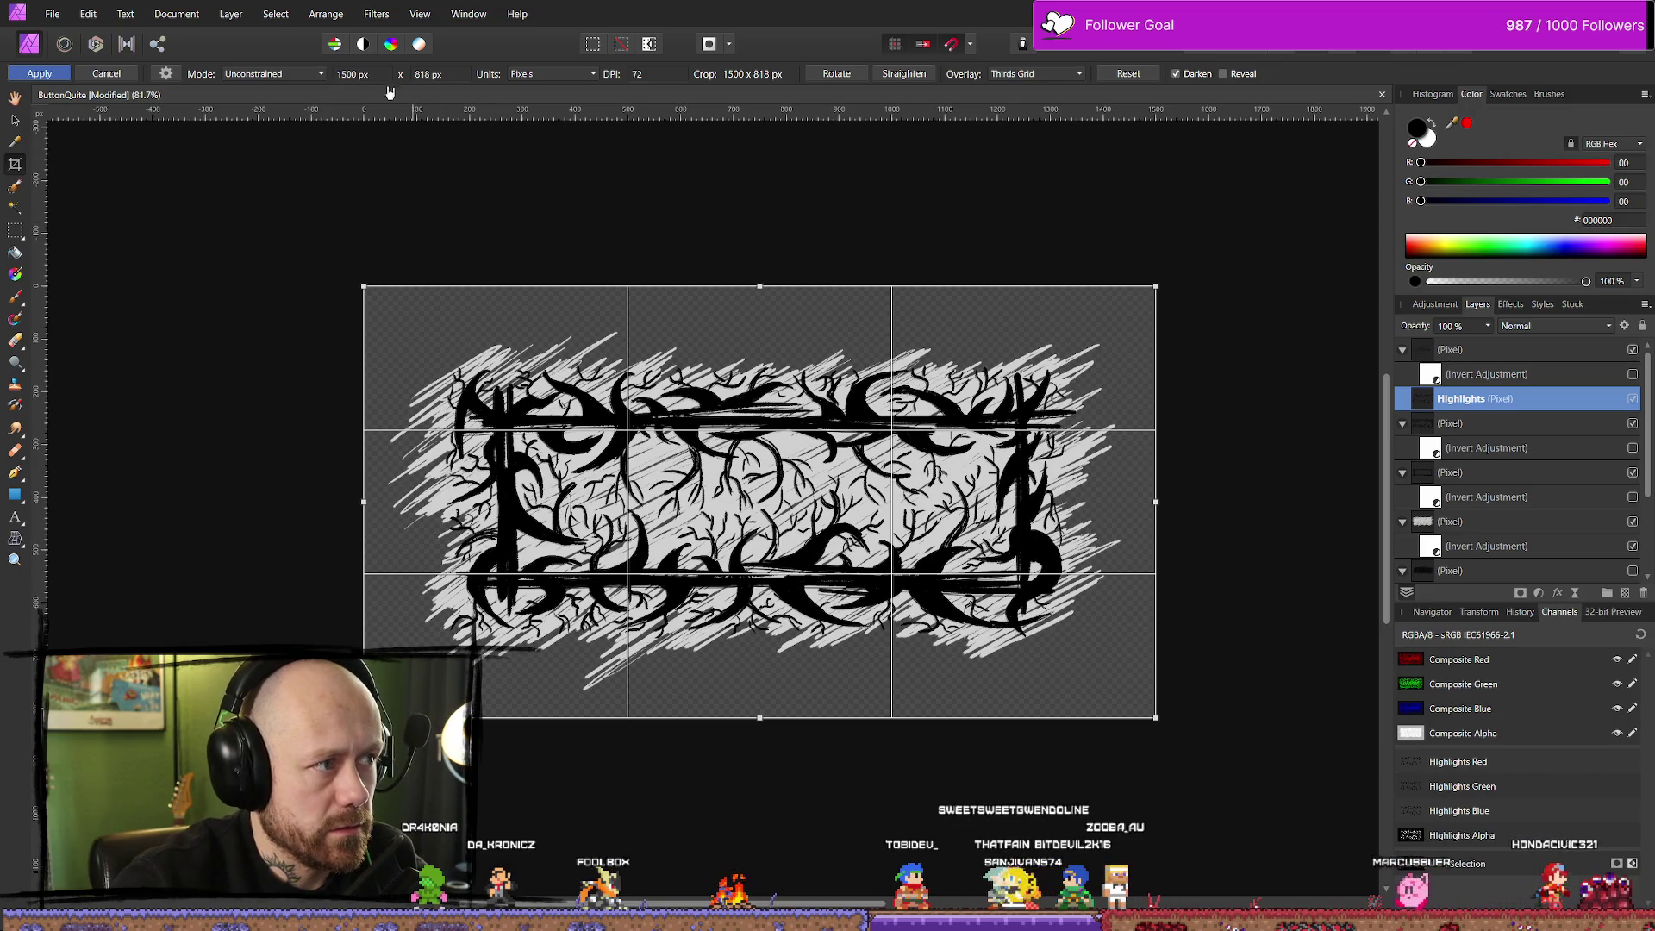
left_click(759, 287)
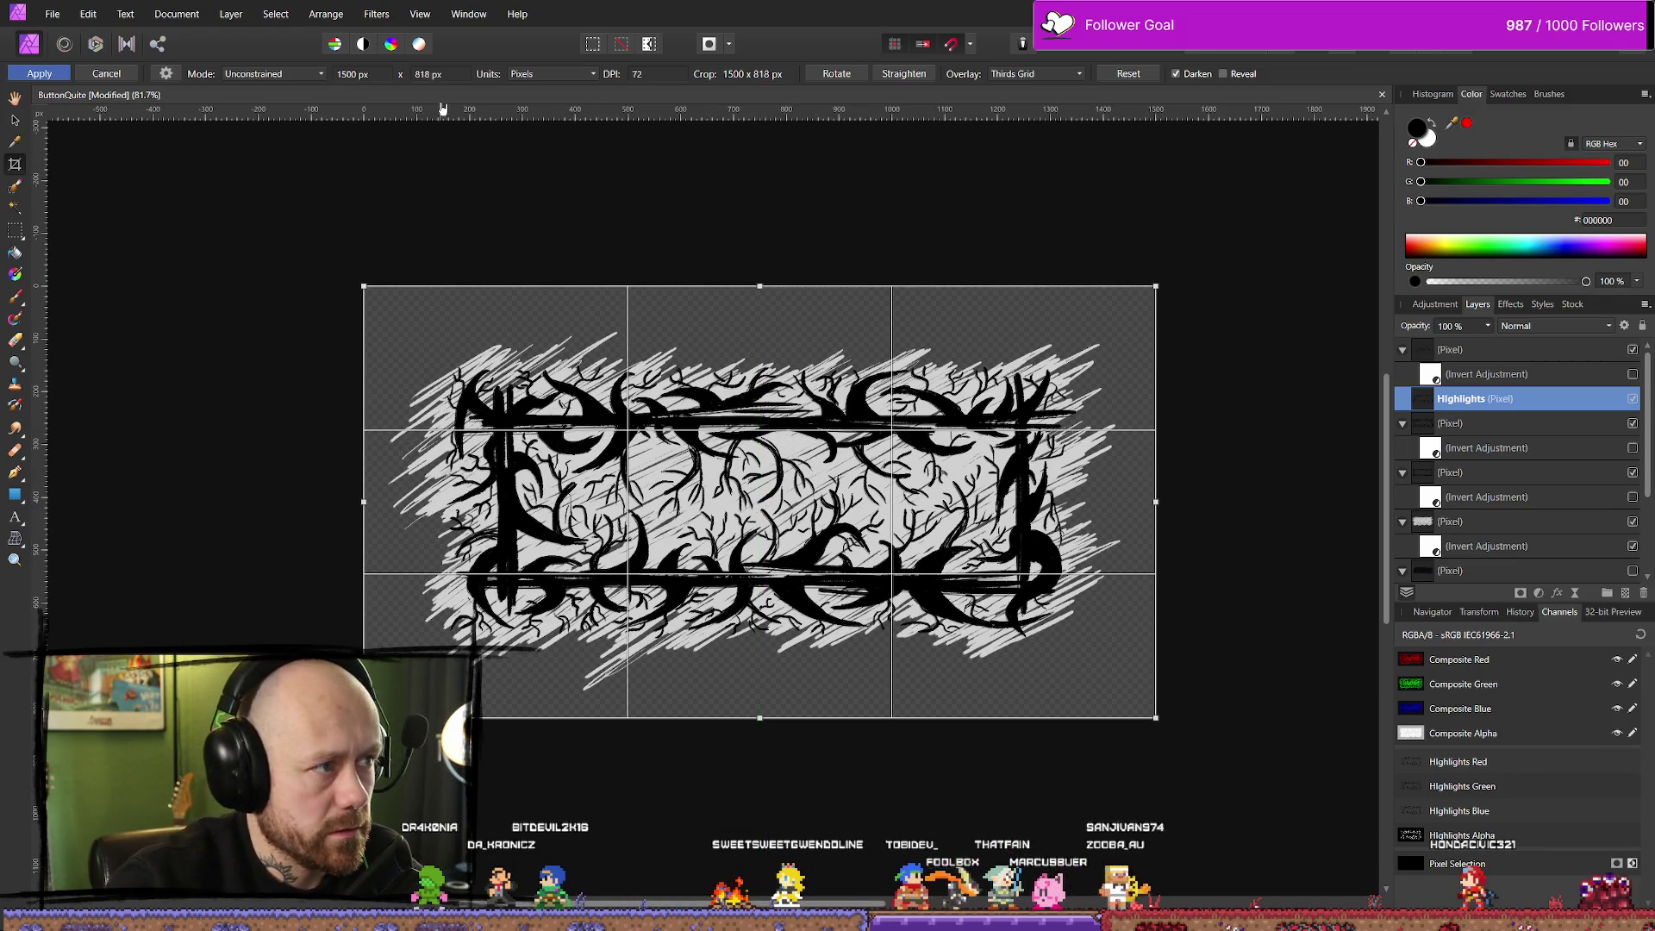
left_click(429, 75)
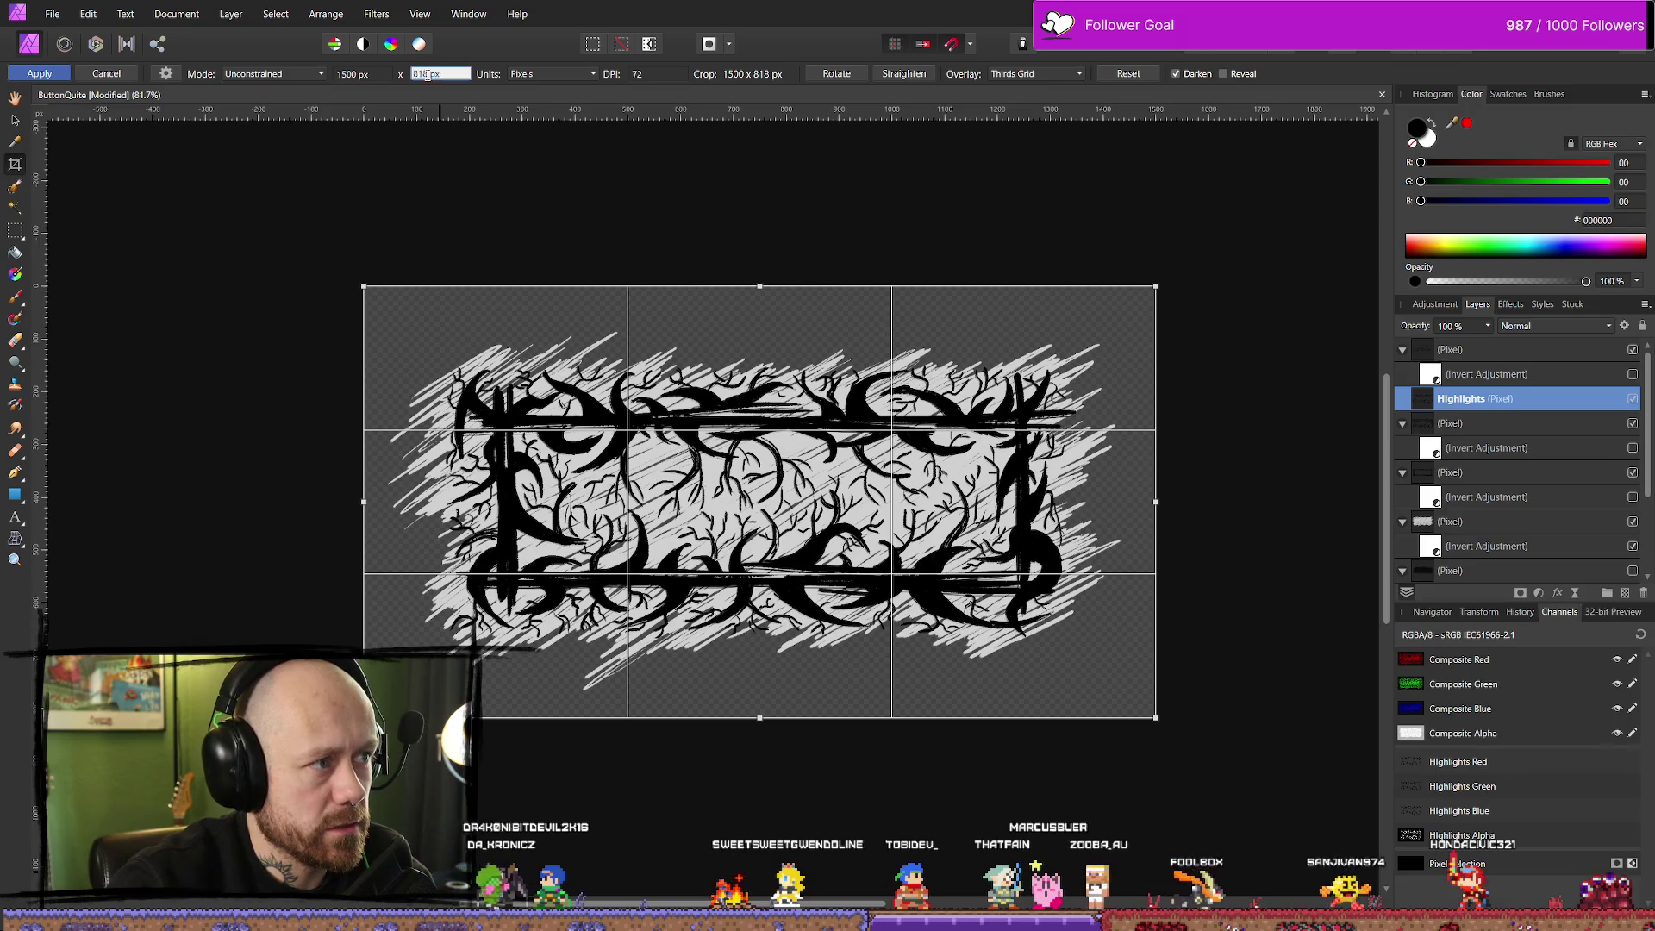
key("Return")
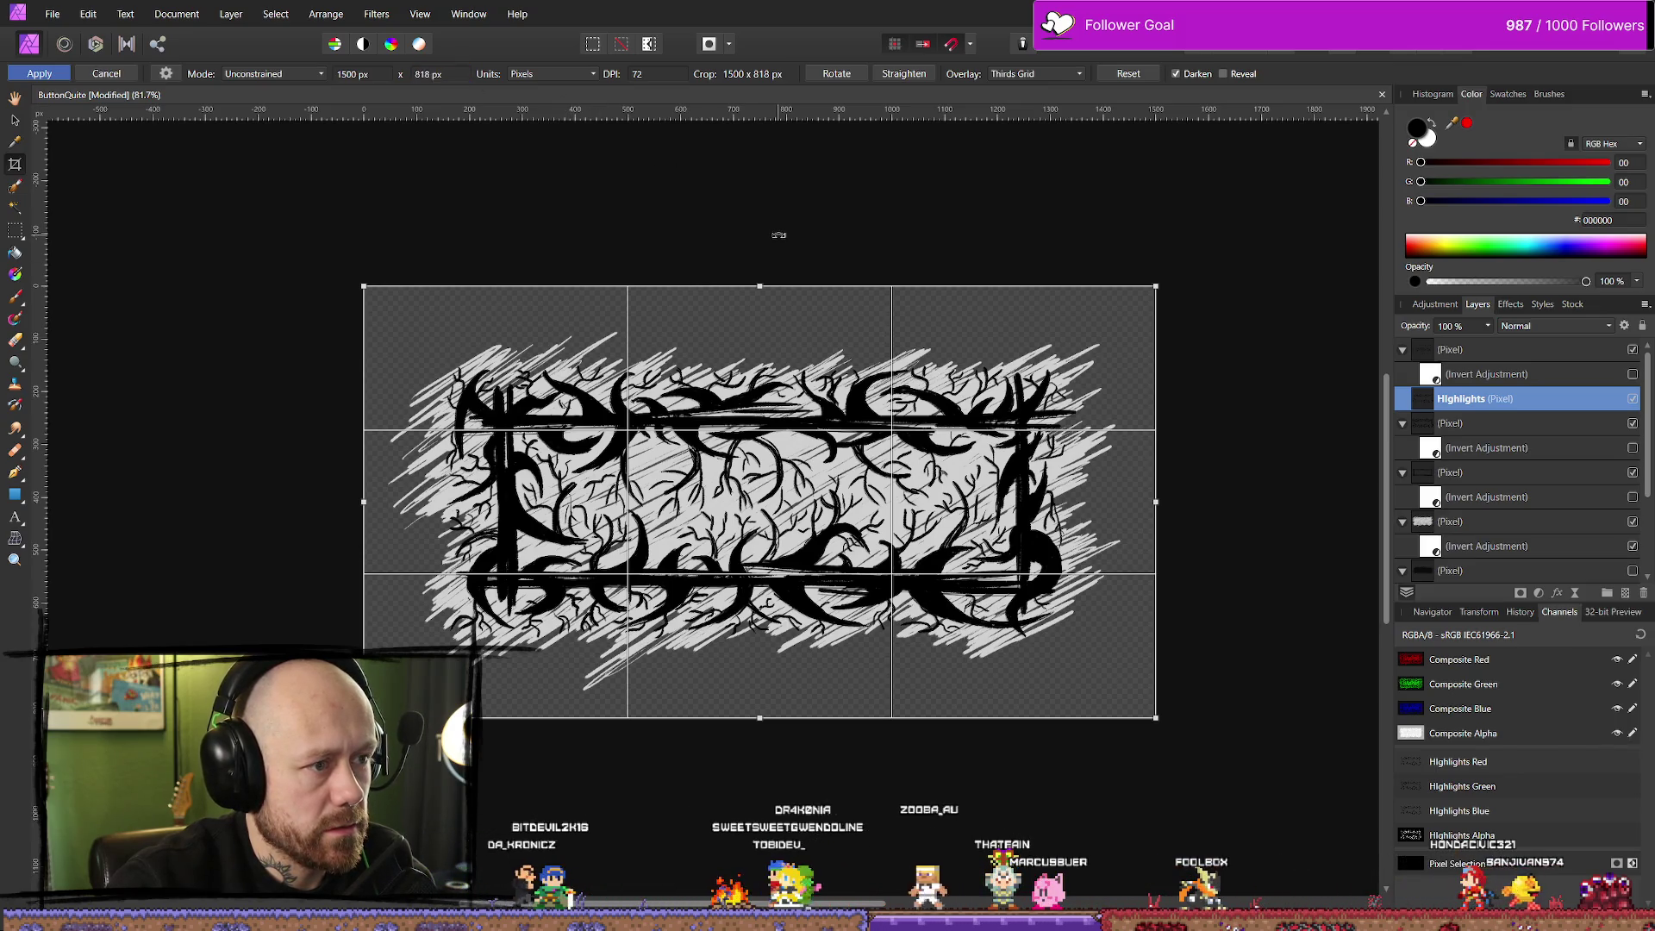
left_click_drag(760, 285, 760, 320)
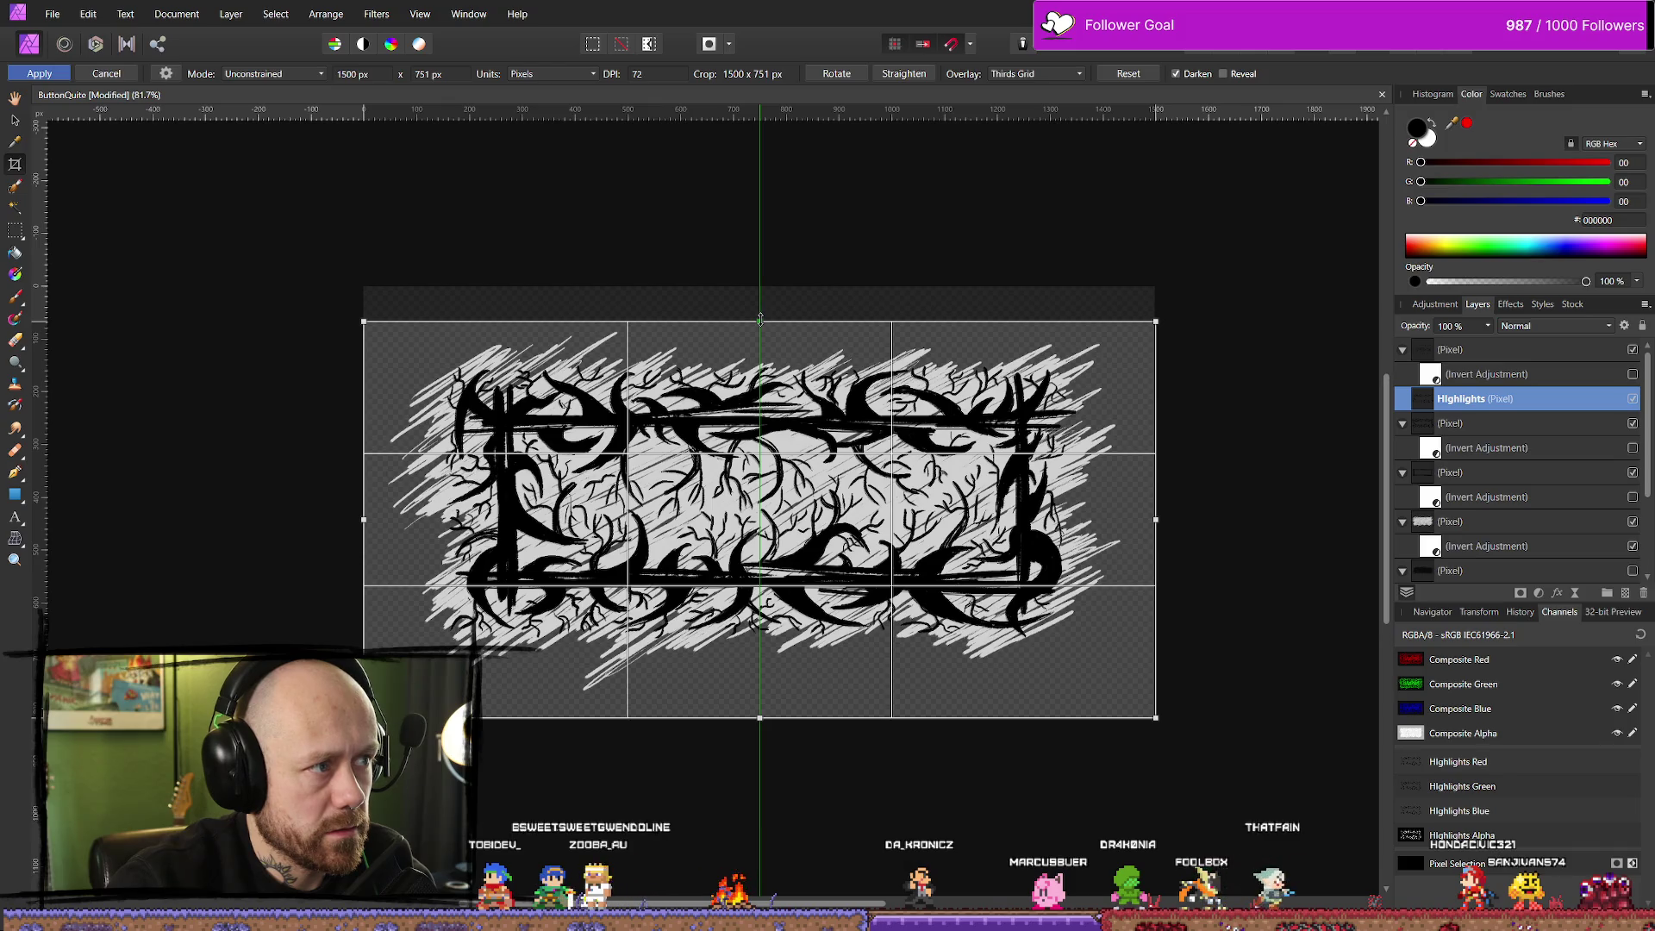
left_click_drag(760, 319, 762, 286)
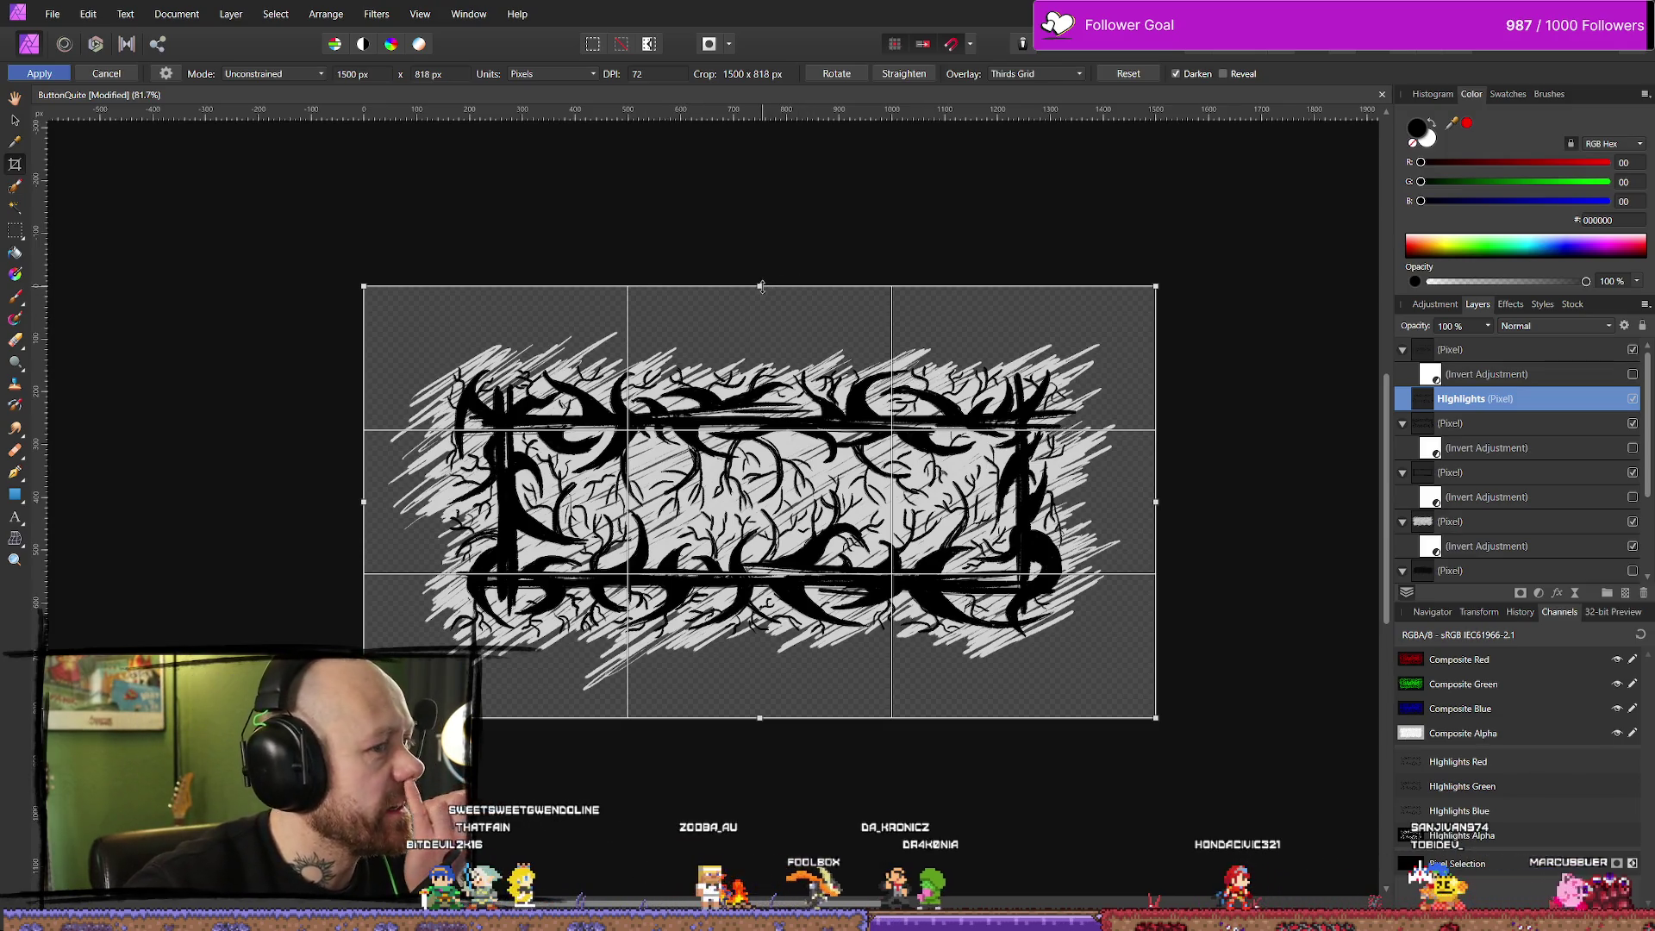
Pull all four crop edges in to 1410 × 710 px around the thorny frame and apply the crop
left_click_drag(761, 286, 758, 323)
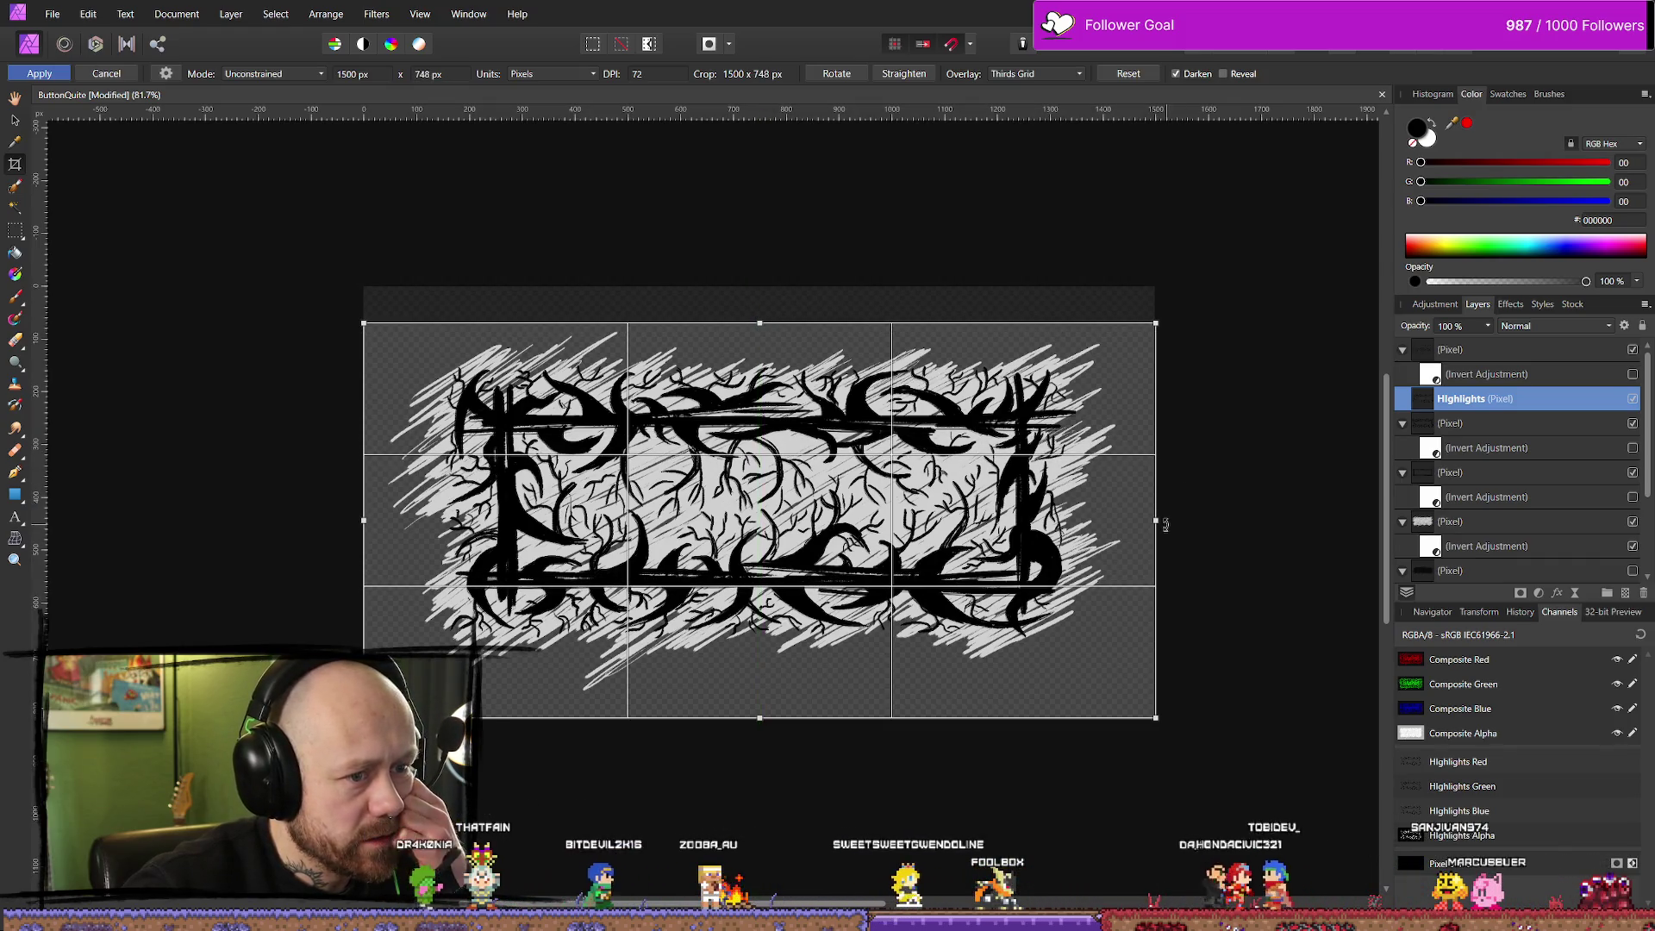
left_click_drag(1165, 524, 1130, 519)
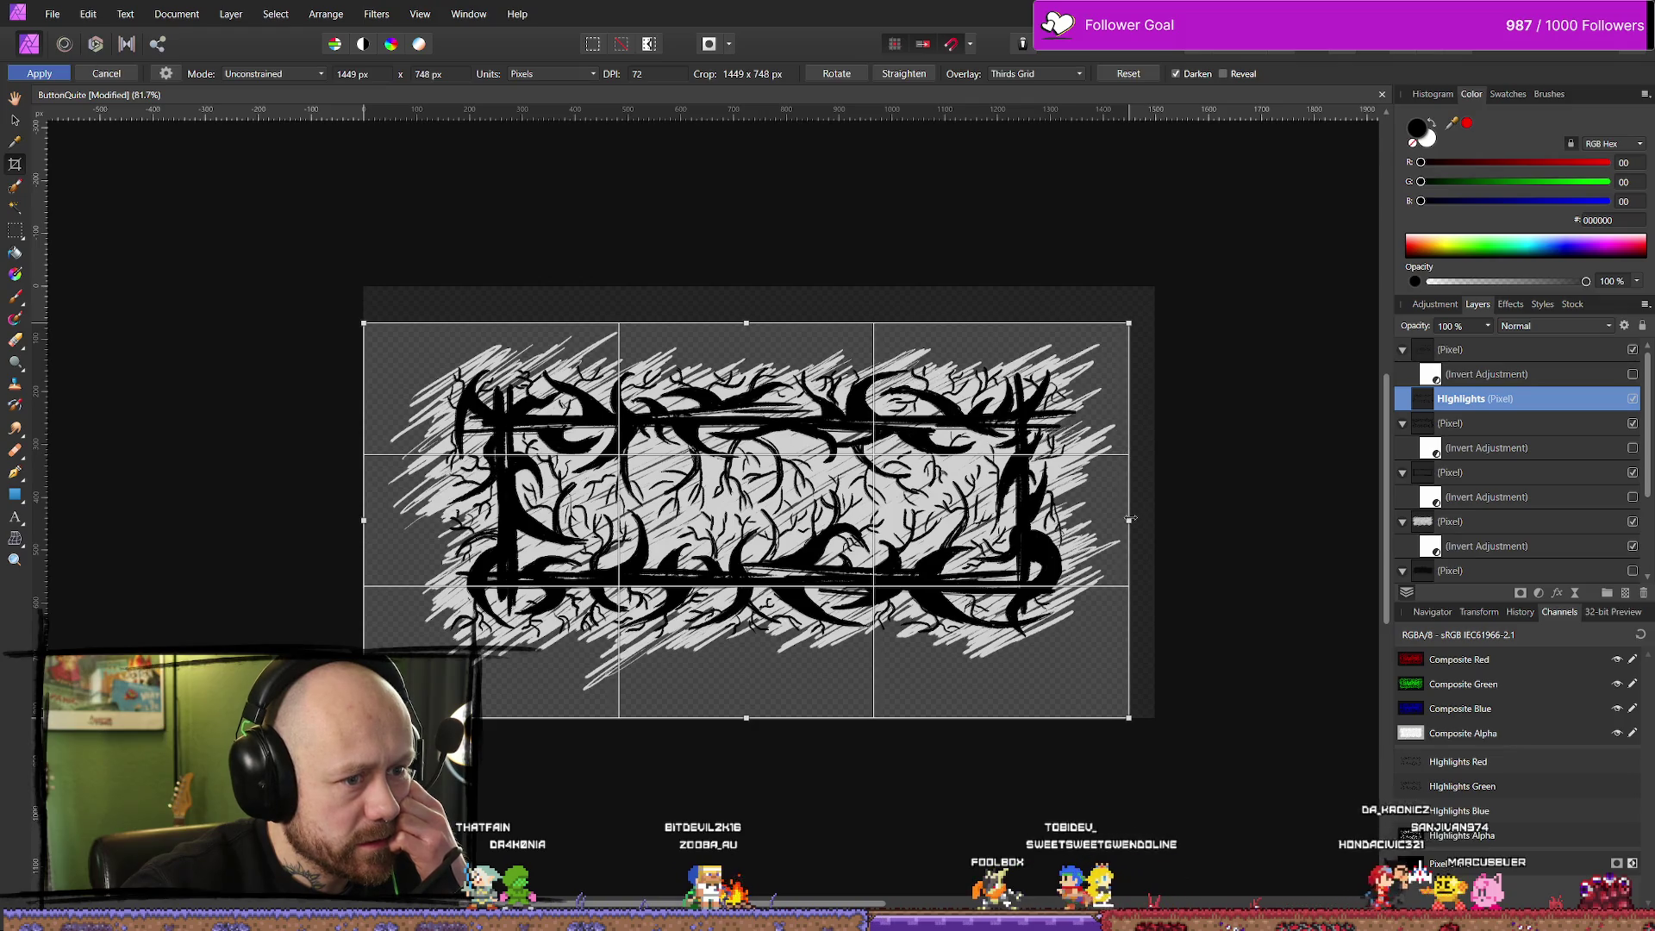
left_click_drag(364, 520, 380, 520)
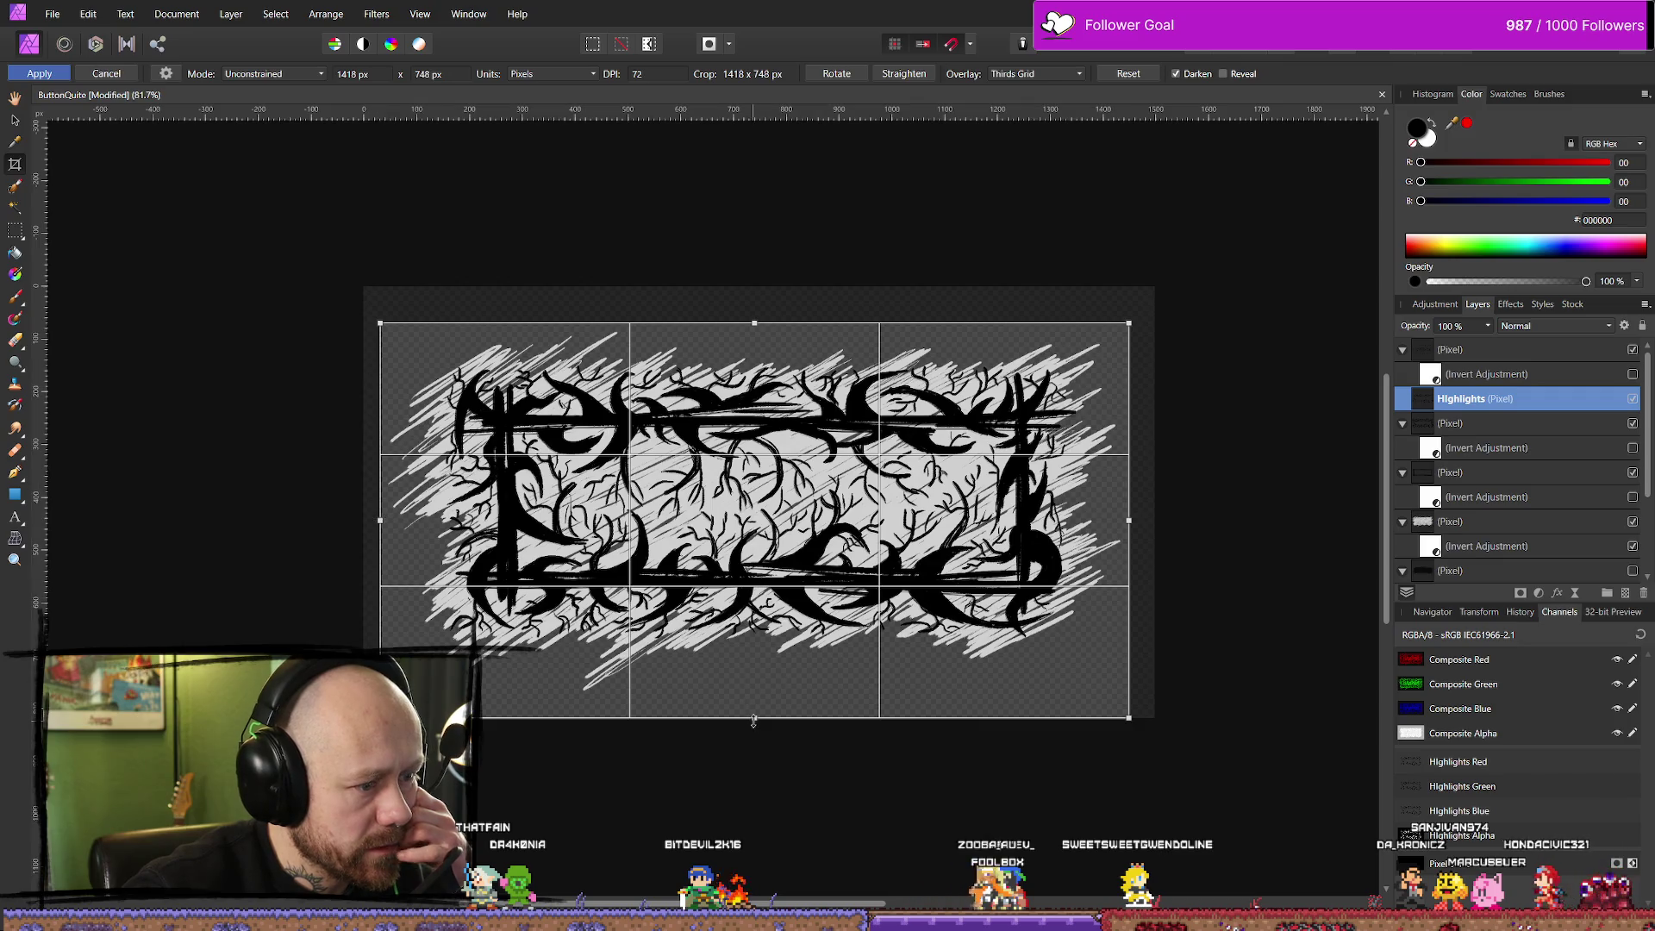
left_click_drag(753, 721, 753, 695)
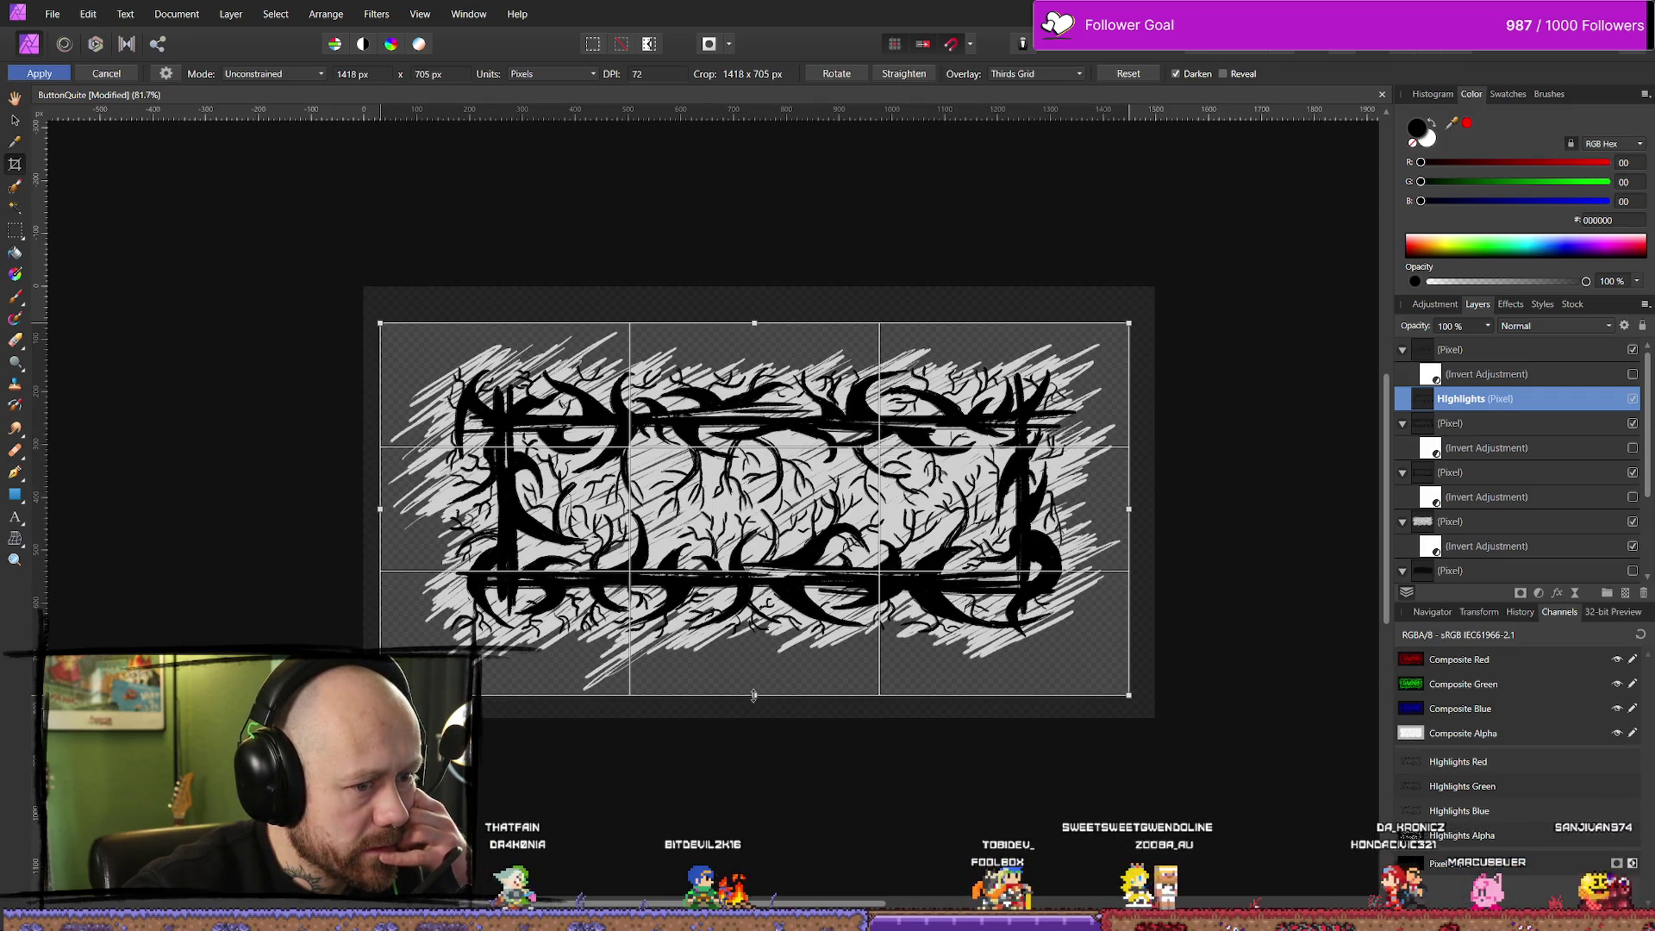
left_click_drag(753, 694, 753, 696)
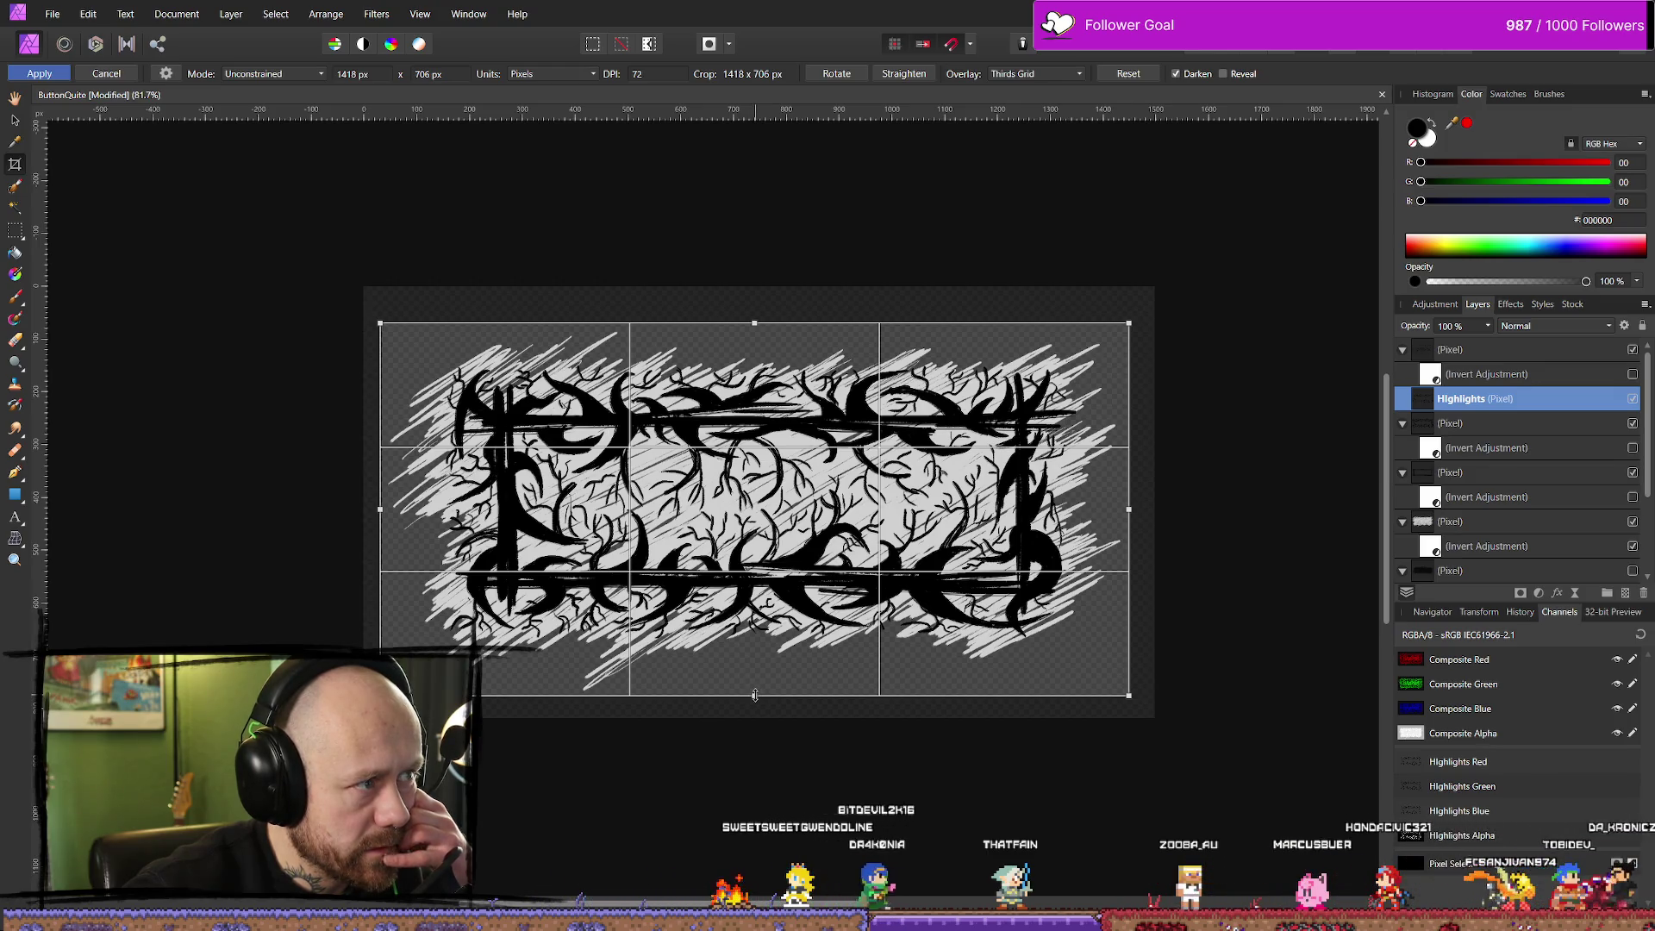
left_click_drag(754, 694, 754, 697)
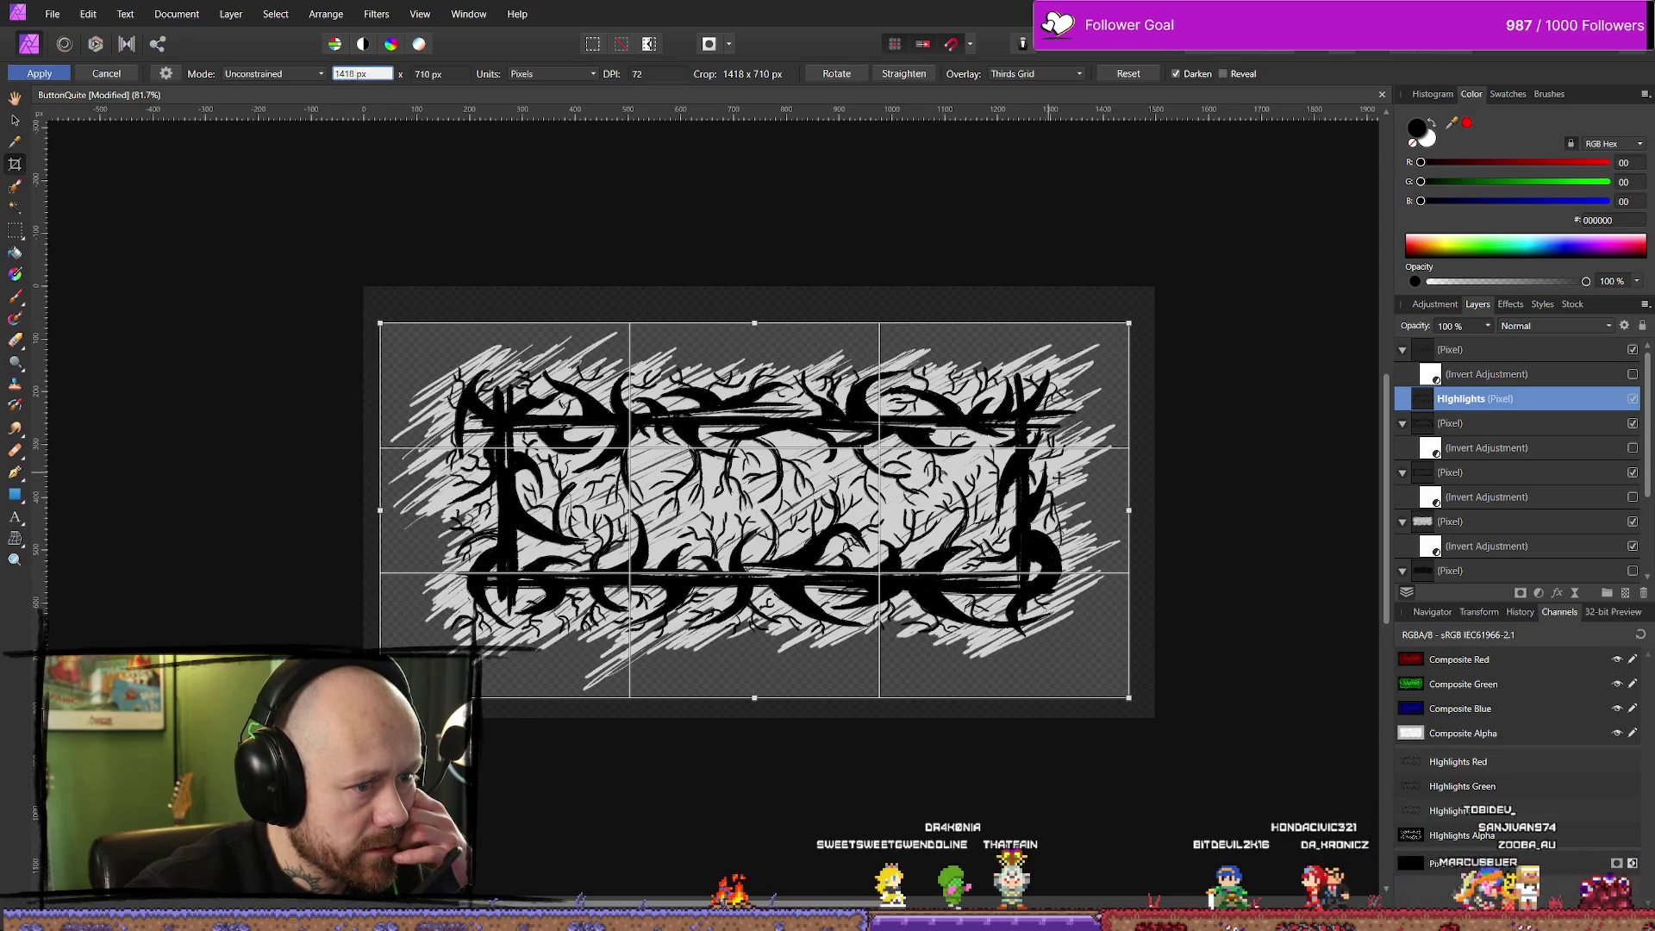
left_click_drag(1124, 509, 1121, 510)
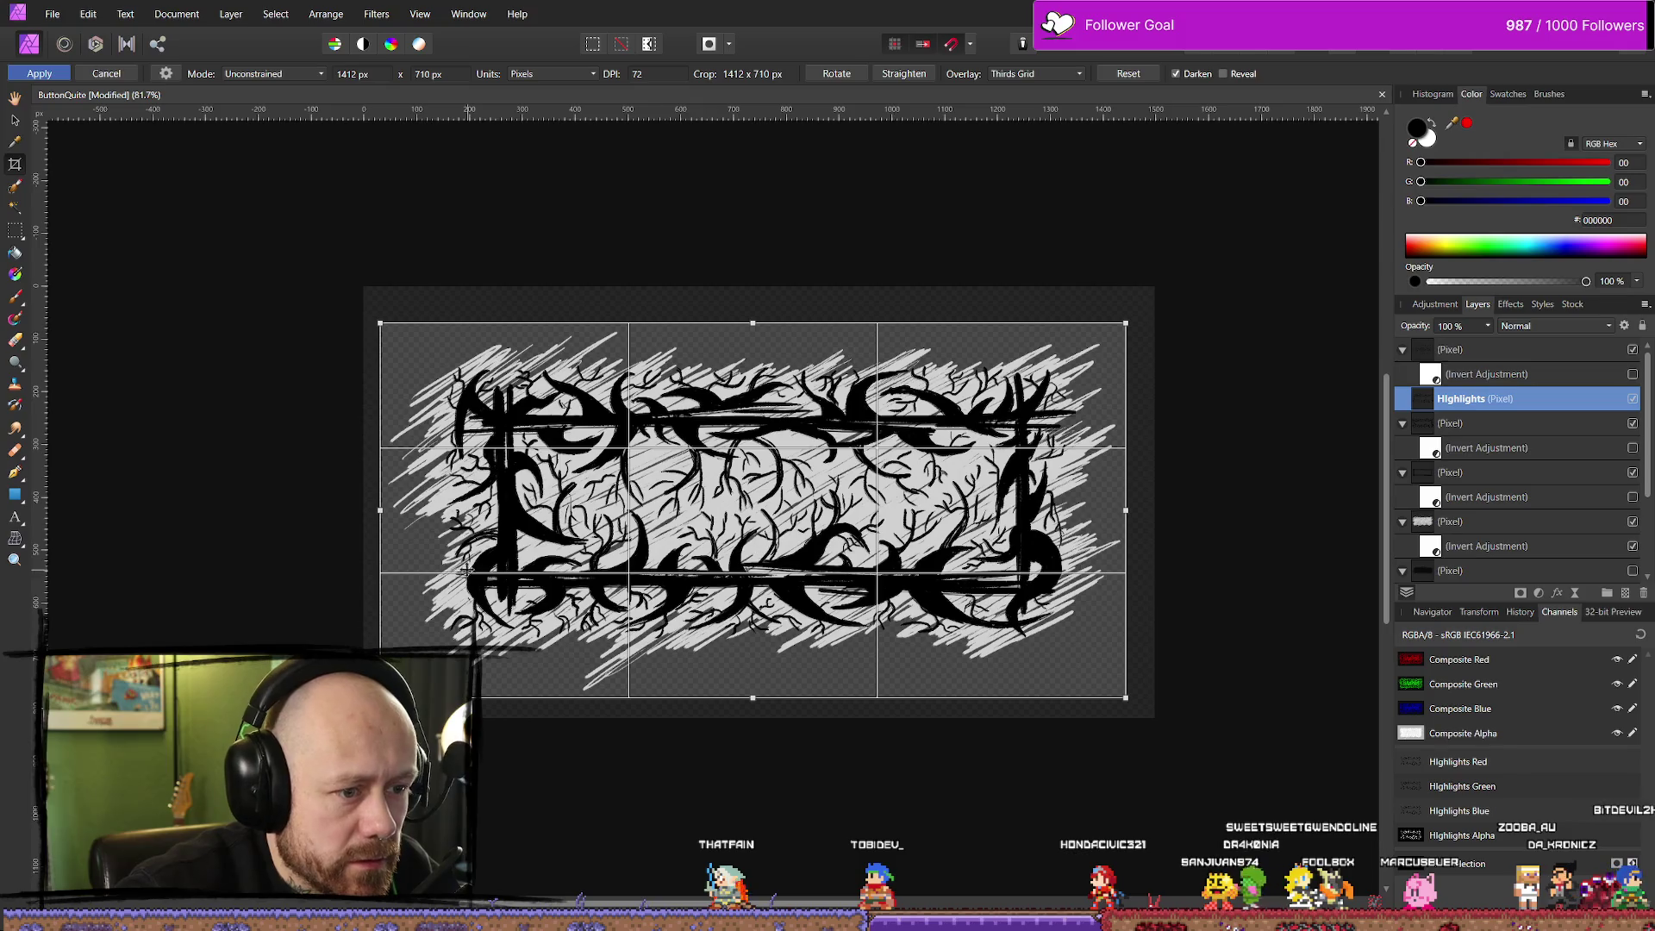
left_click_drag(380, 509, 381, 509)
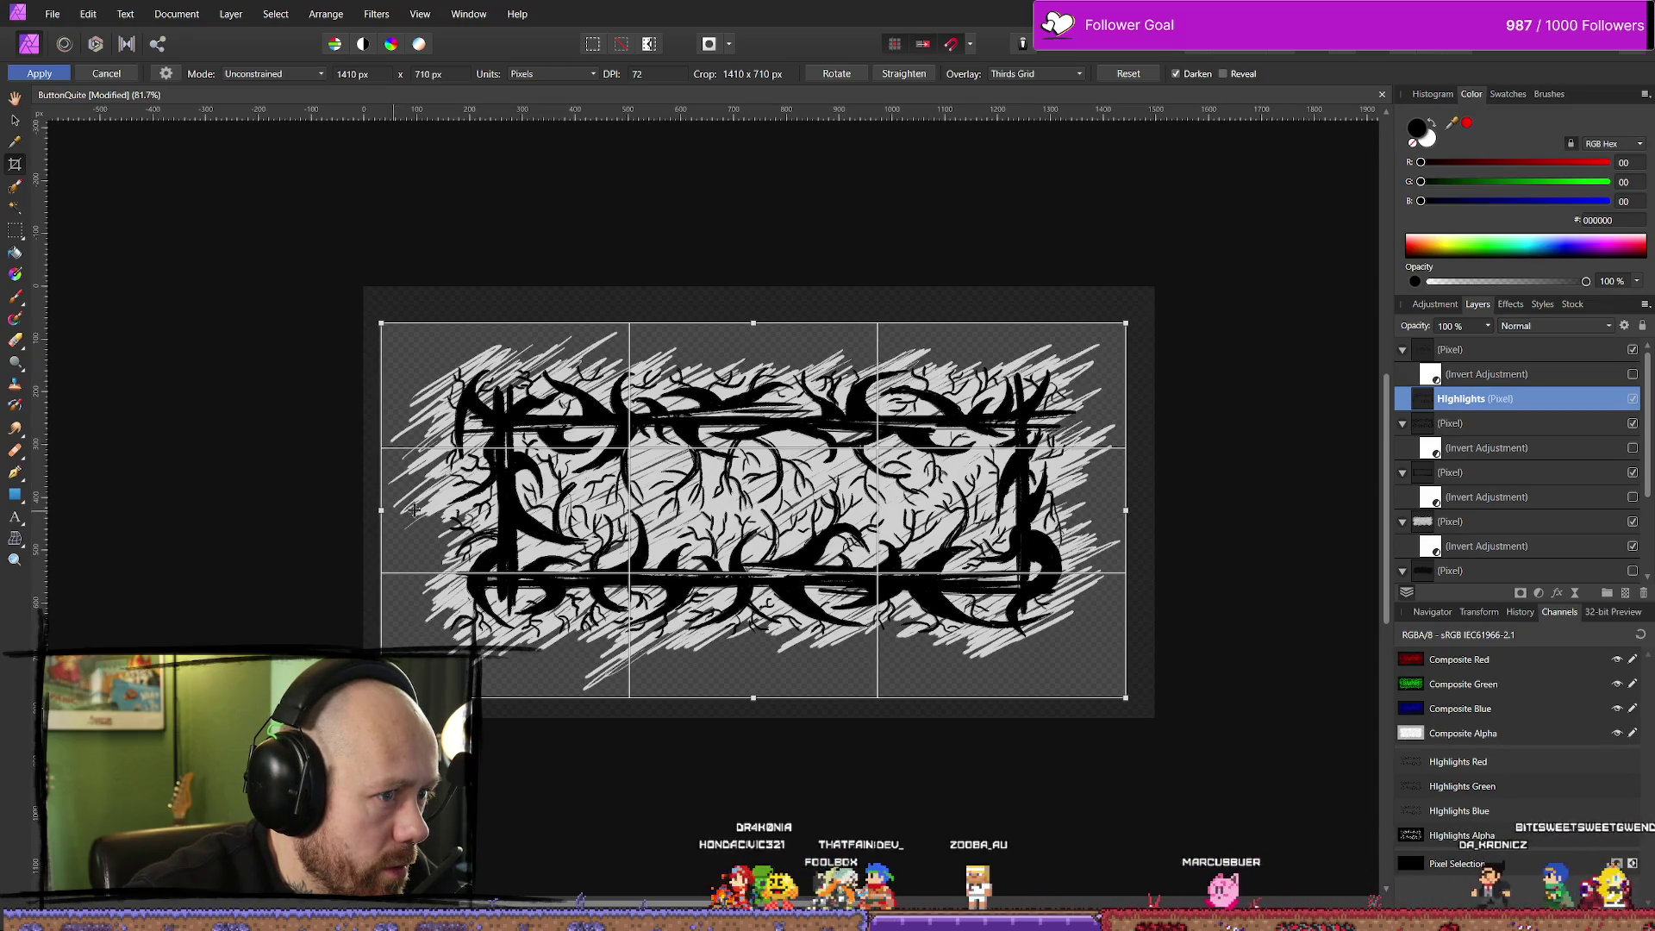
key("Return")
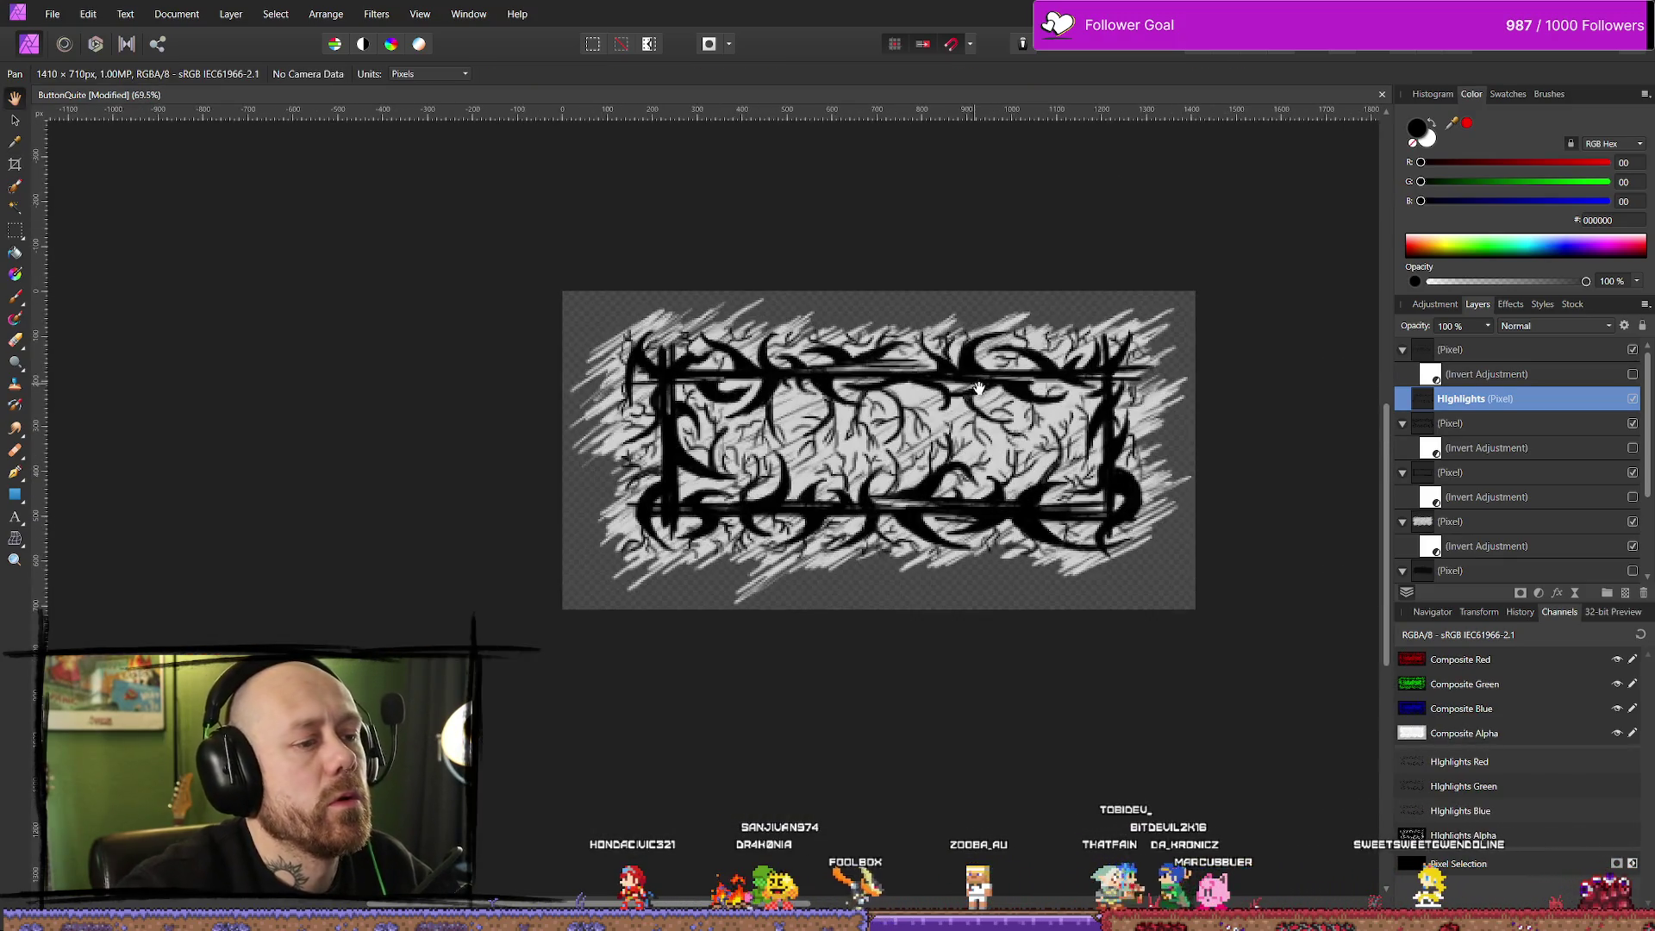
left_click_drag(979, 389, 807, 396)
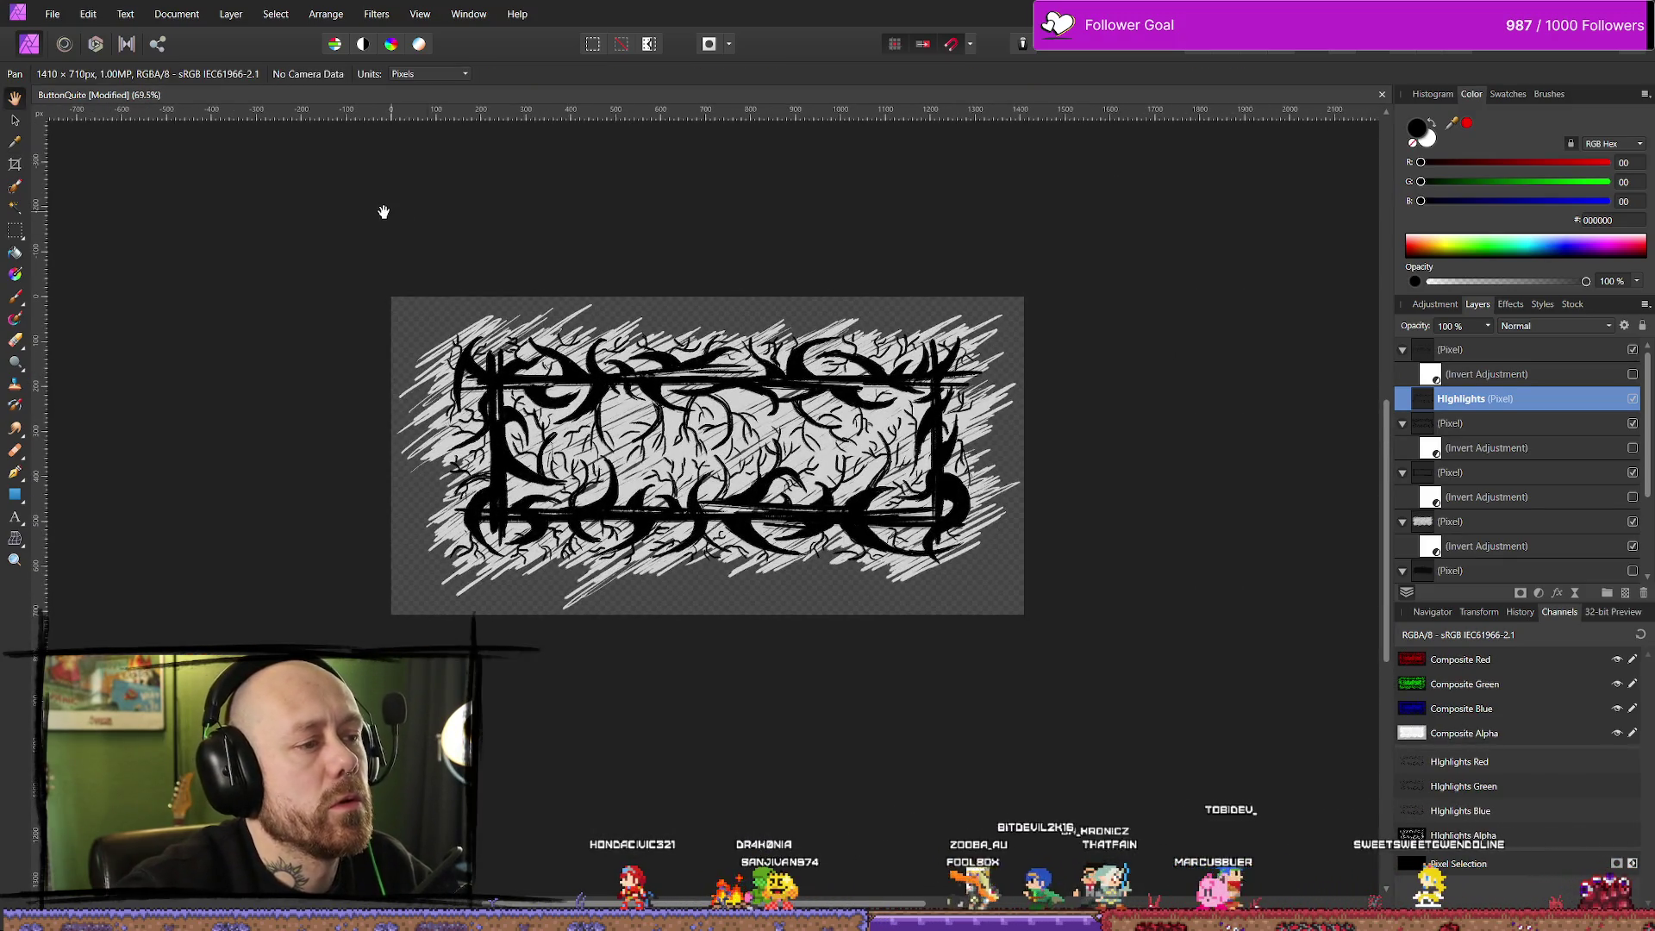
left_click_drag(455, 217, 530, 236)
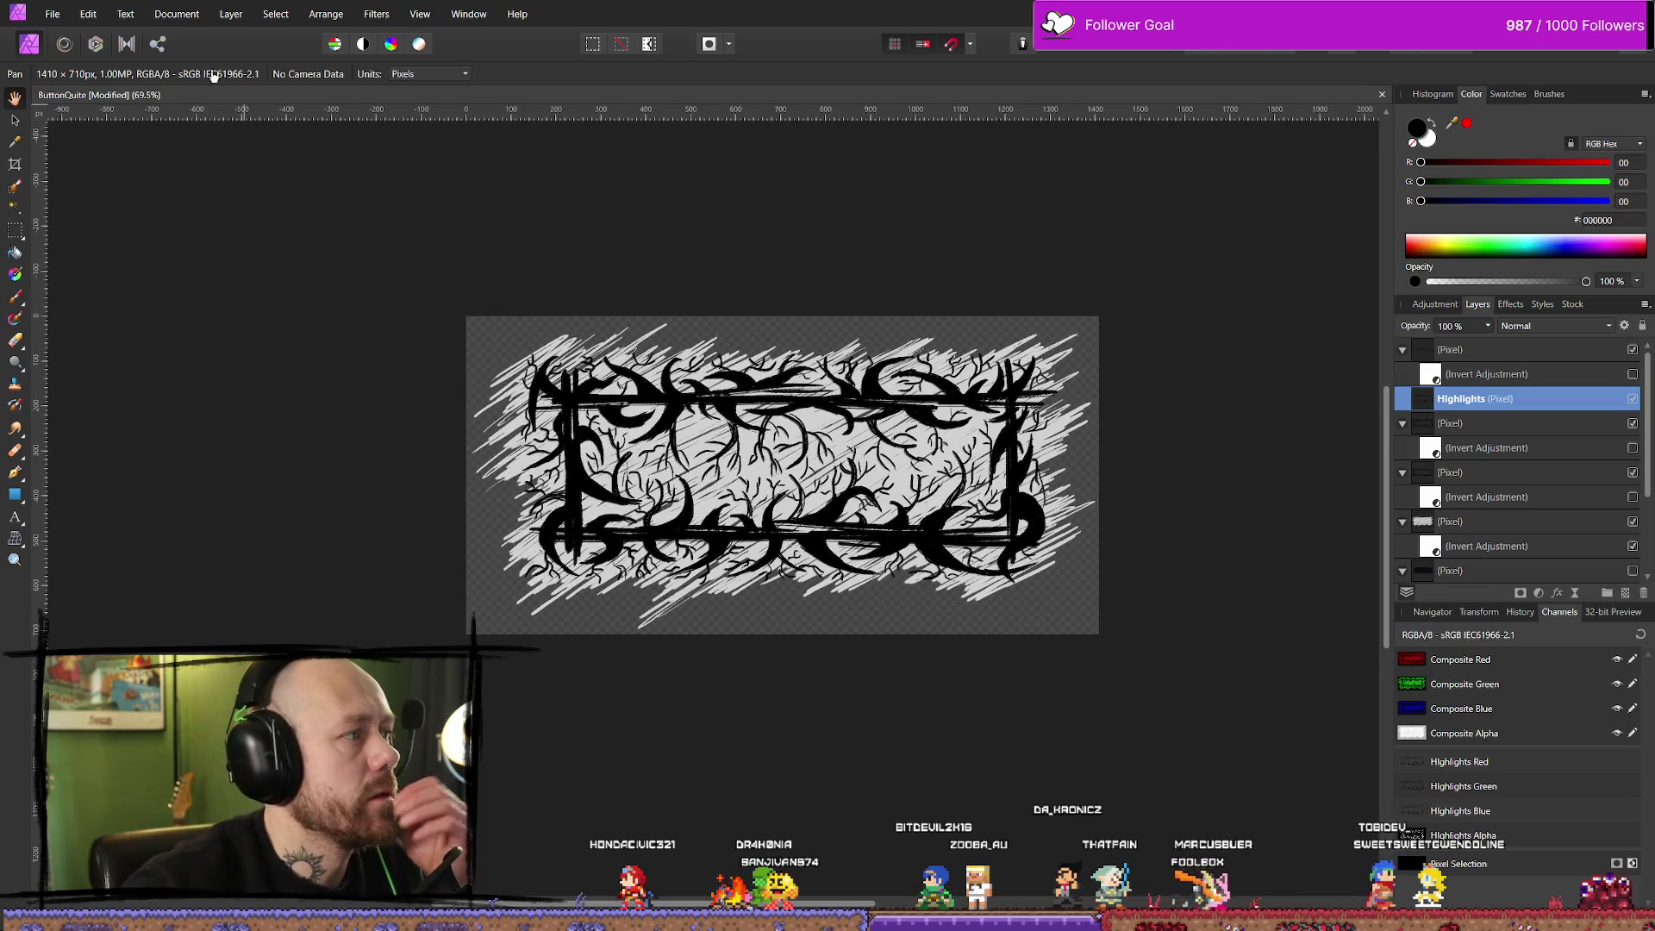
Export the cropped texture as PNG, browsing the save dialog to the Bloodspill icon folder, then return to Unreal
left_click(51, 14)
left_click(95, 389)
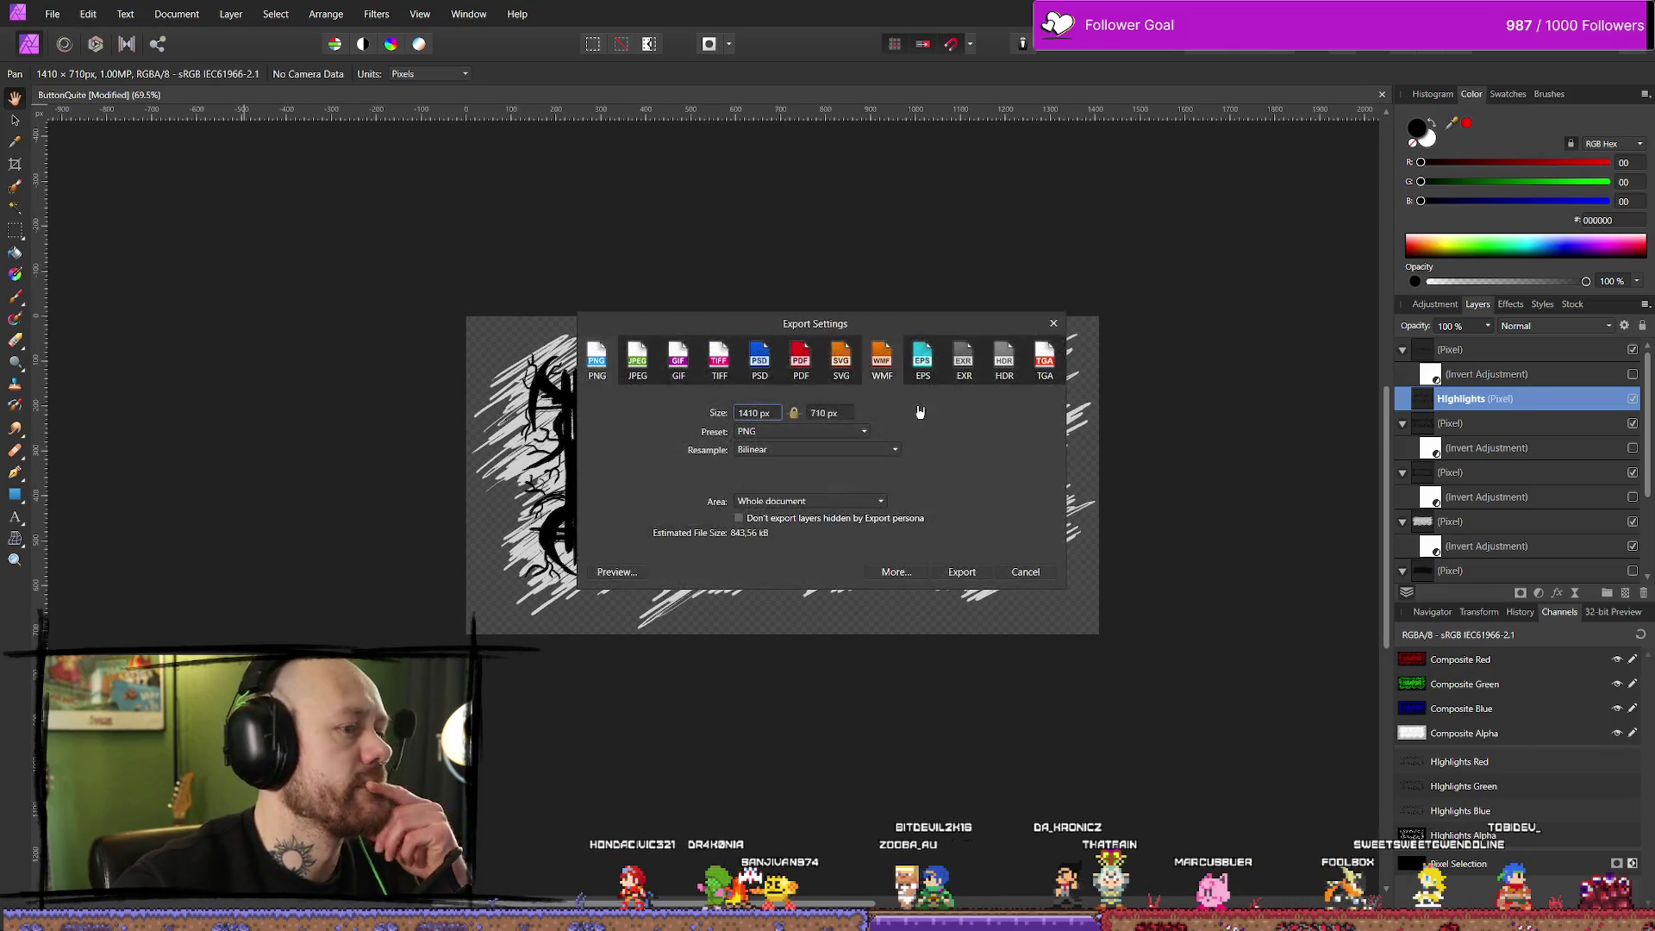
left_click(960, 576)
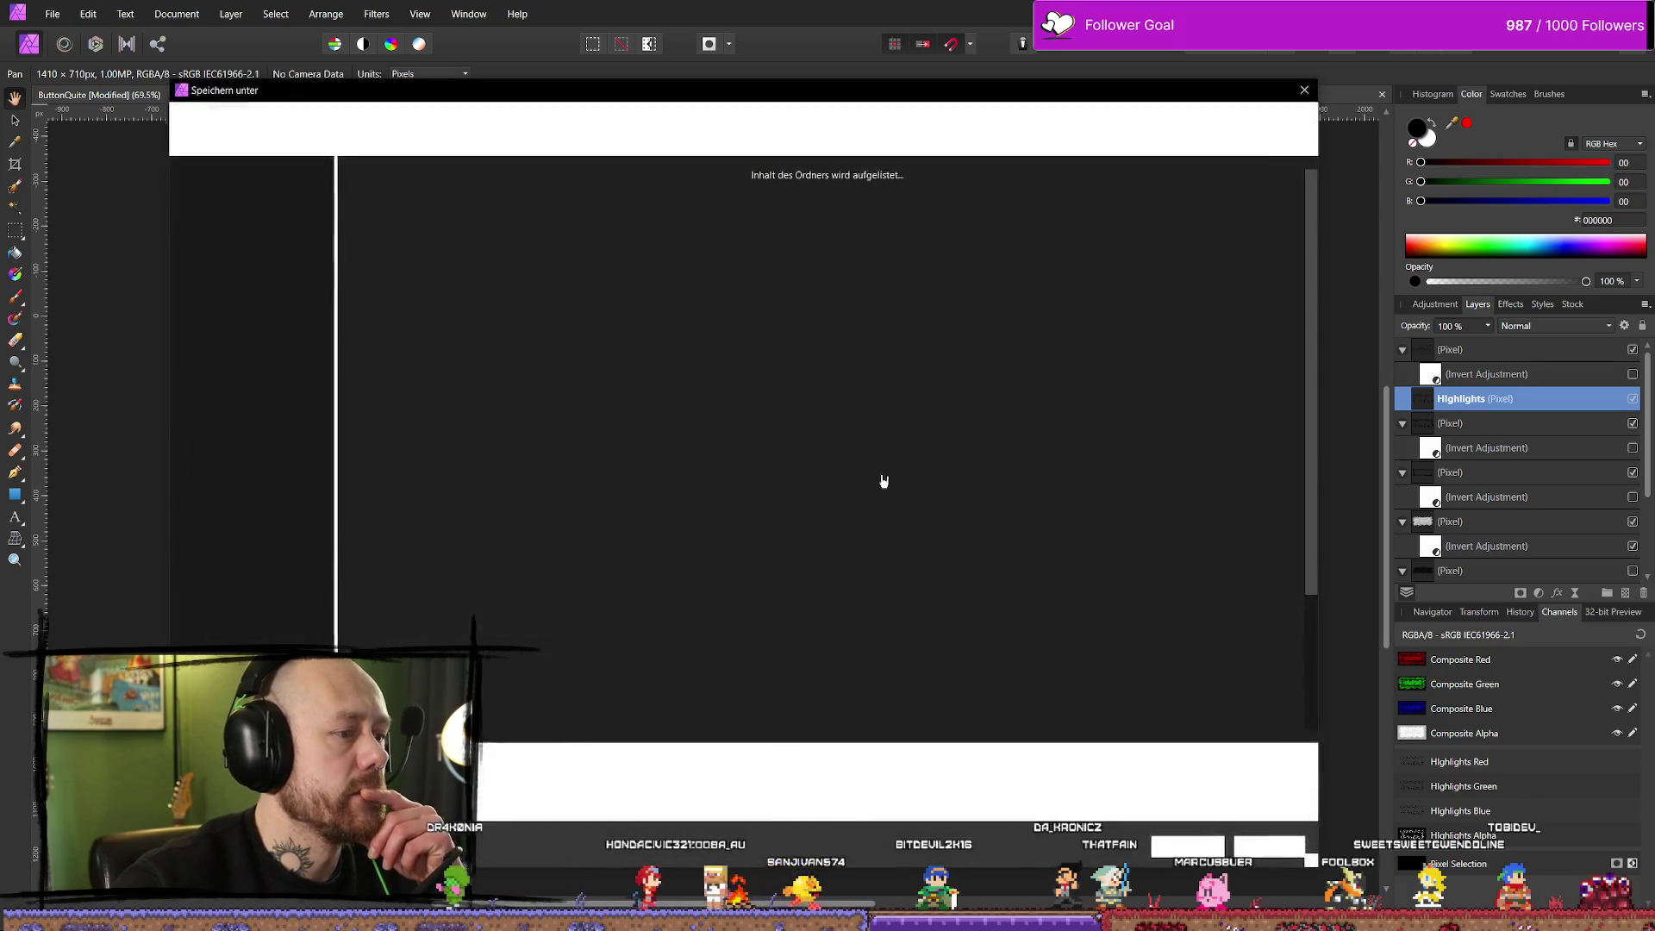
scroll(517, 543, "down", 2)
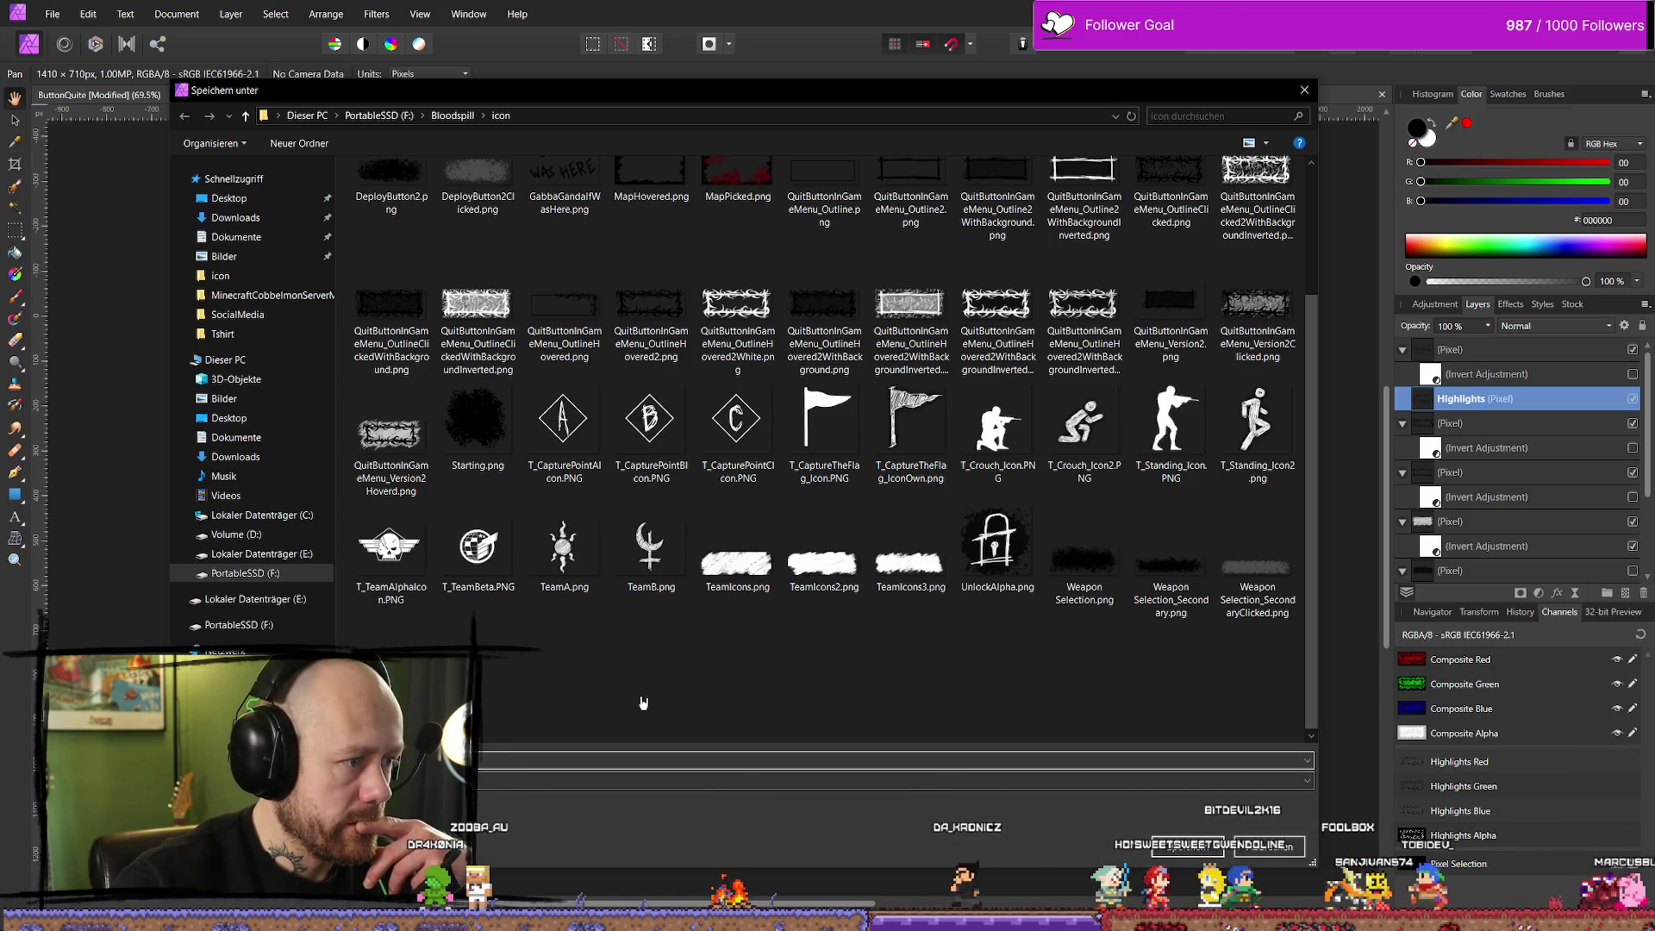
left_click(1287, 853)
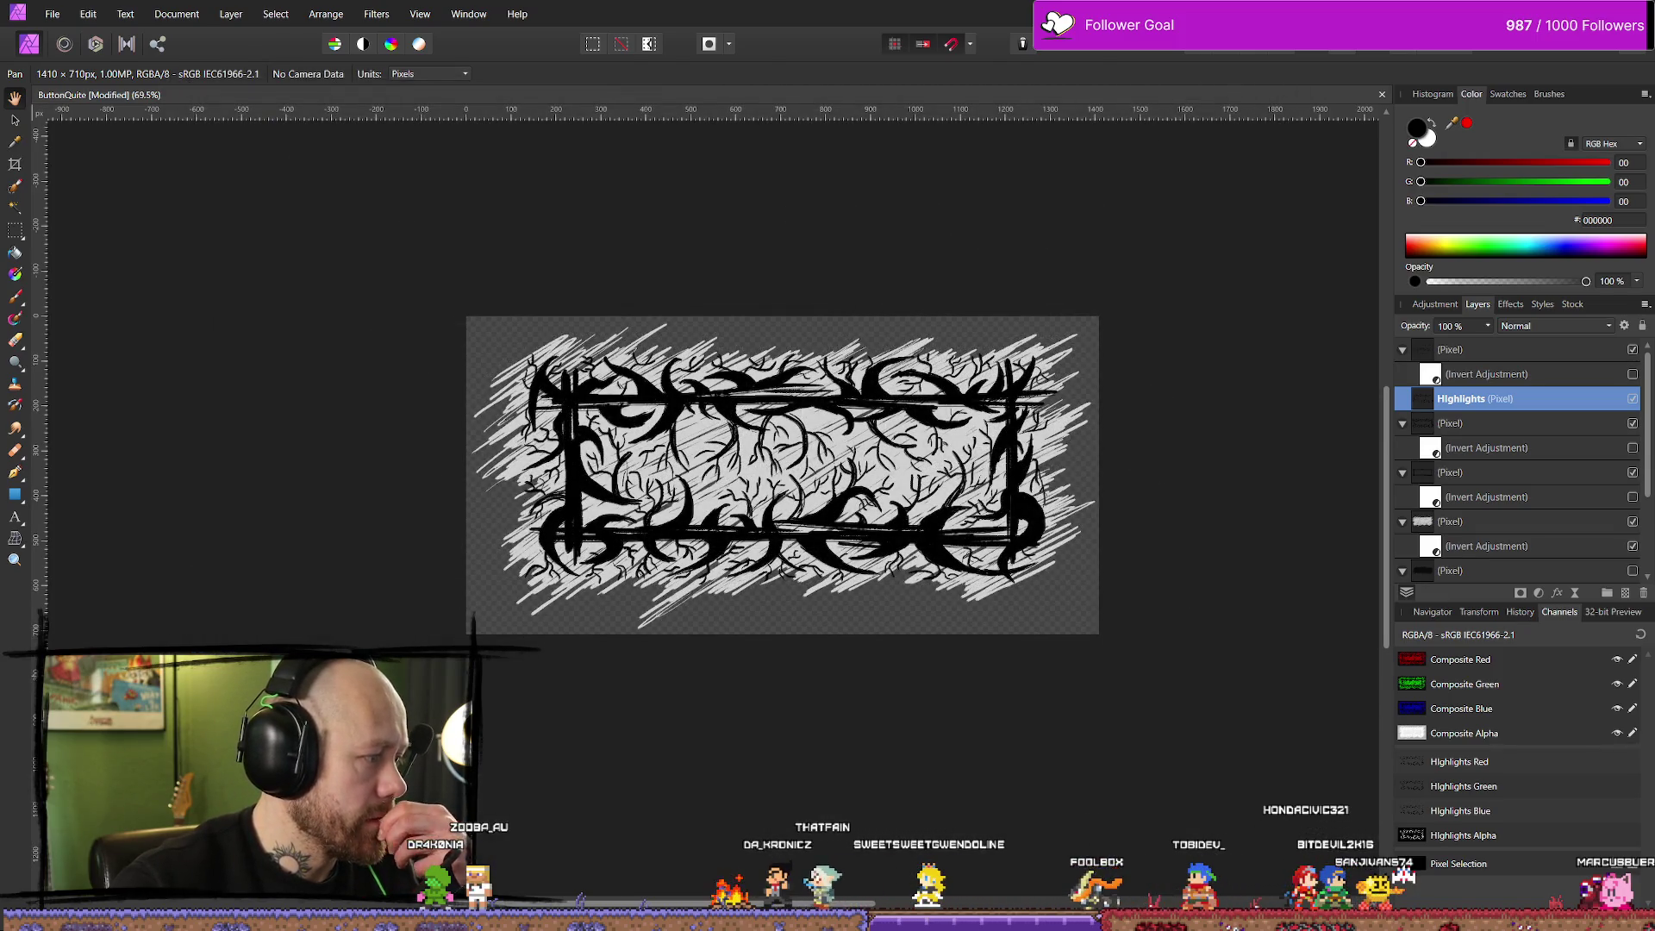
key("alt+Tab")
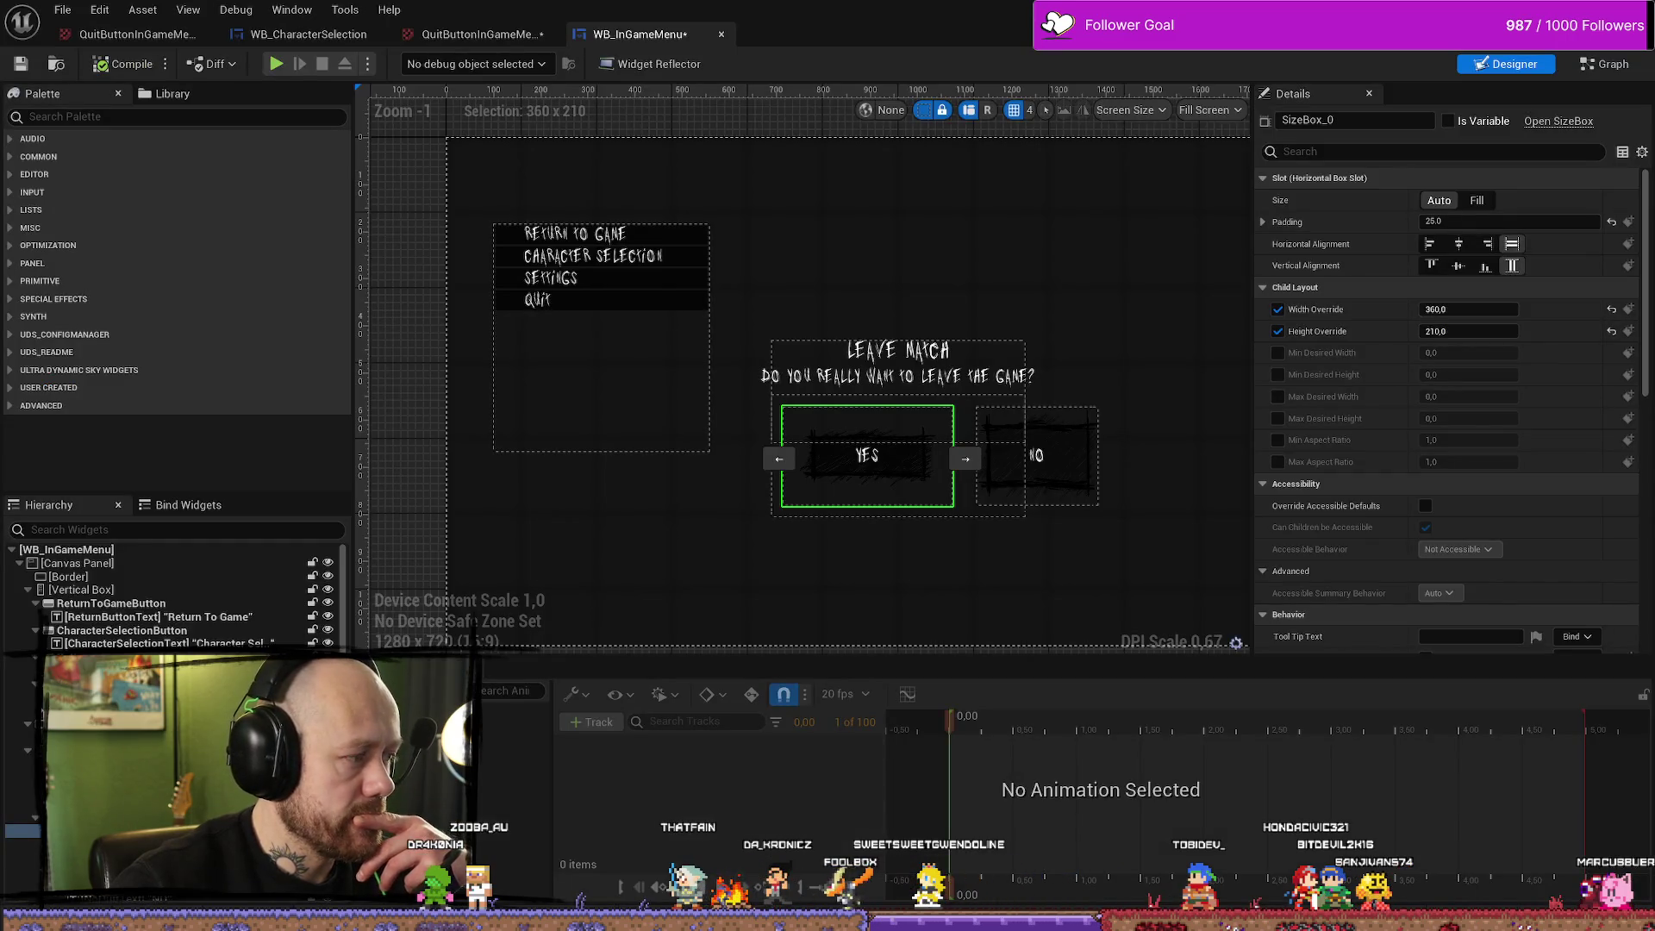
Reset the NO button's Normal, Hovered and Pressed style images to plain
scroll(887, 603, "up", 3)
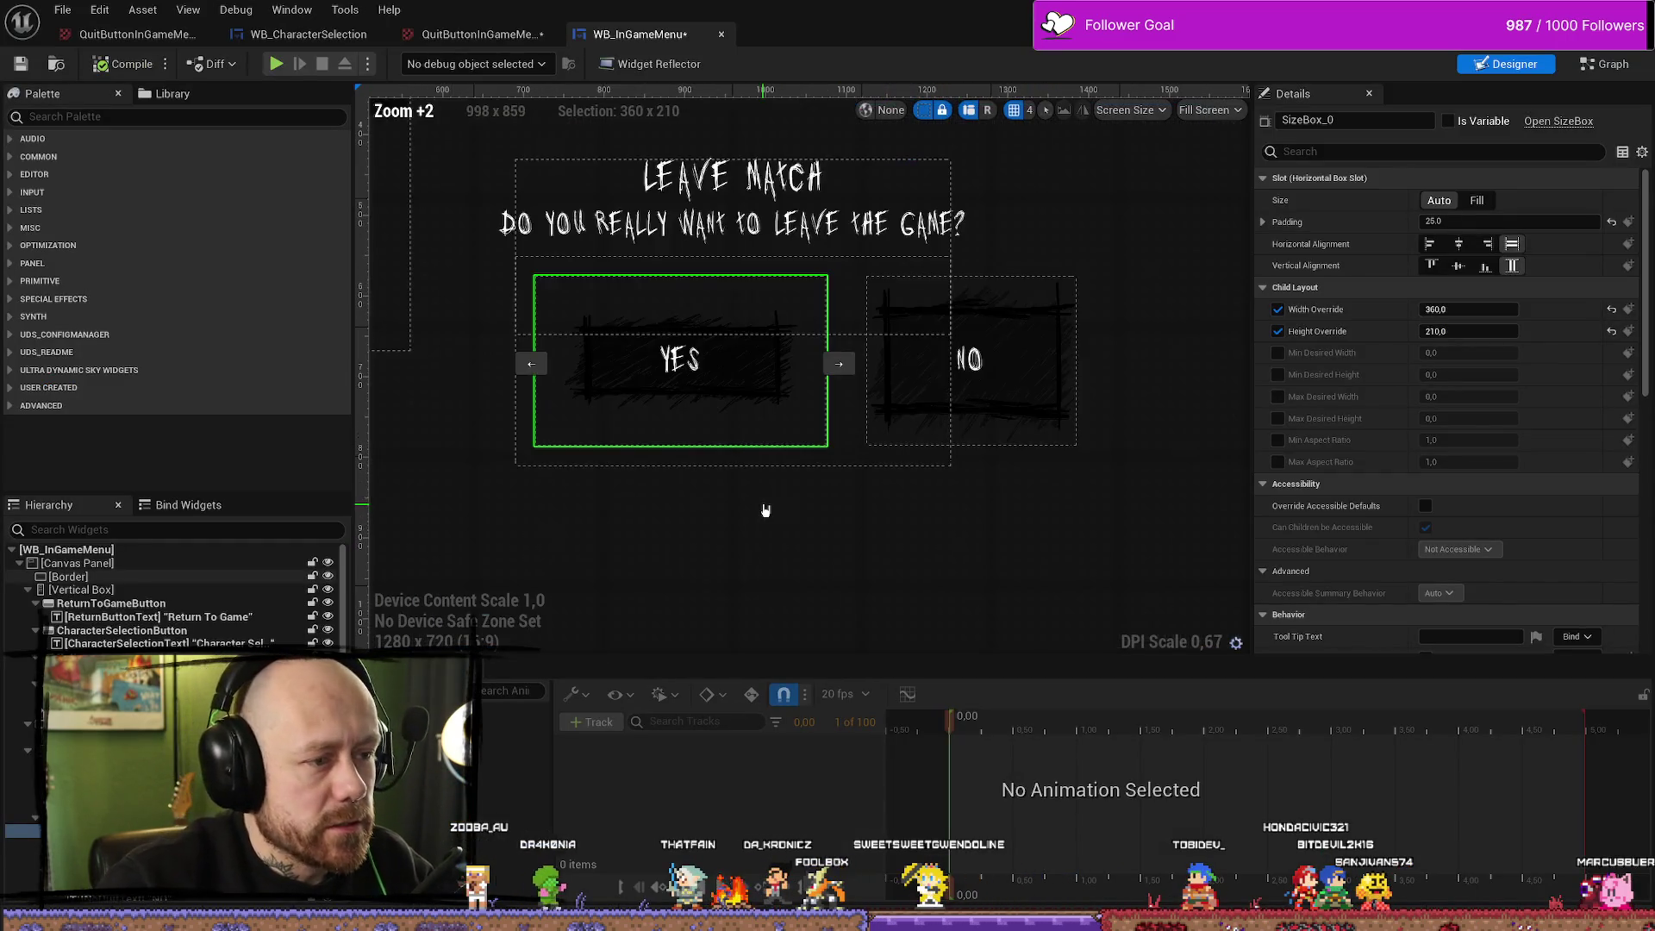
key("ctrl+space")
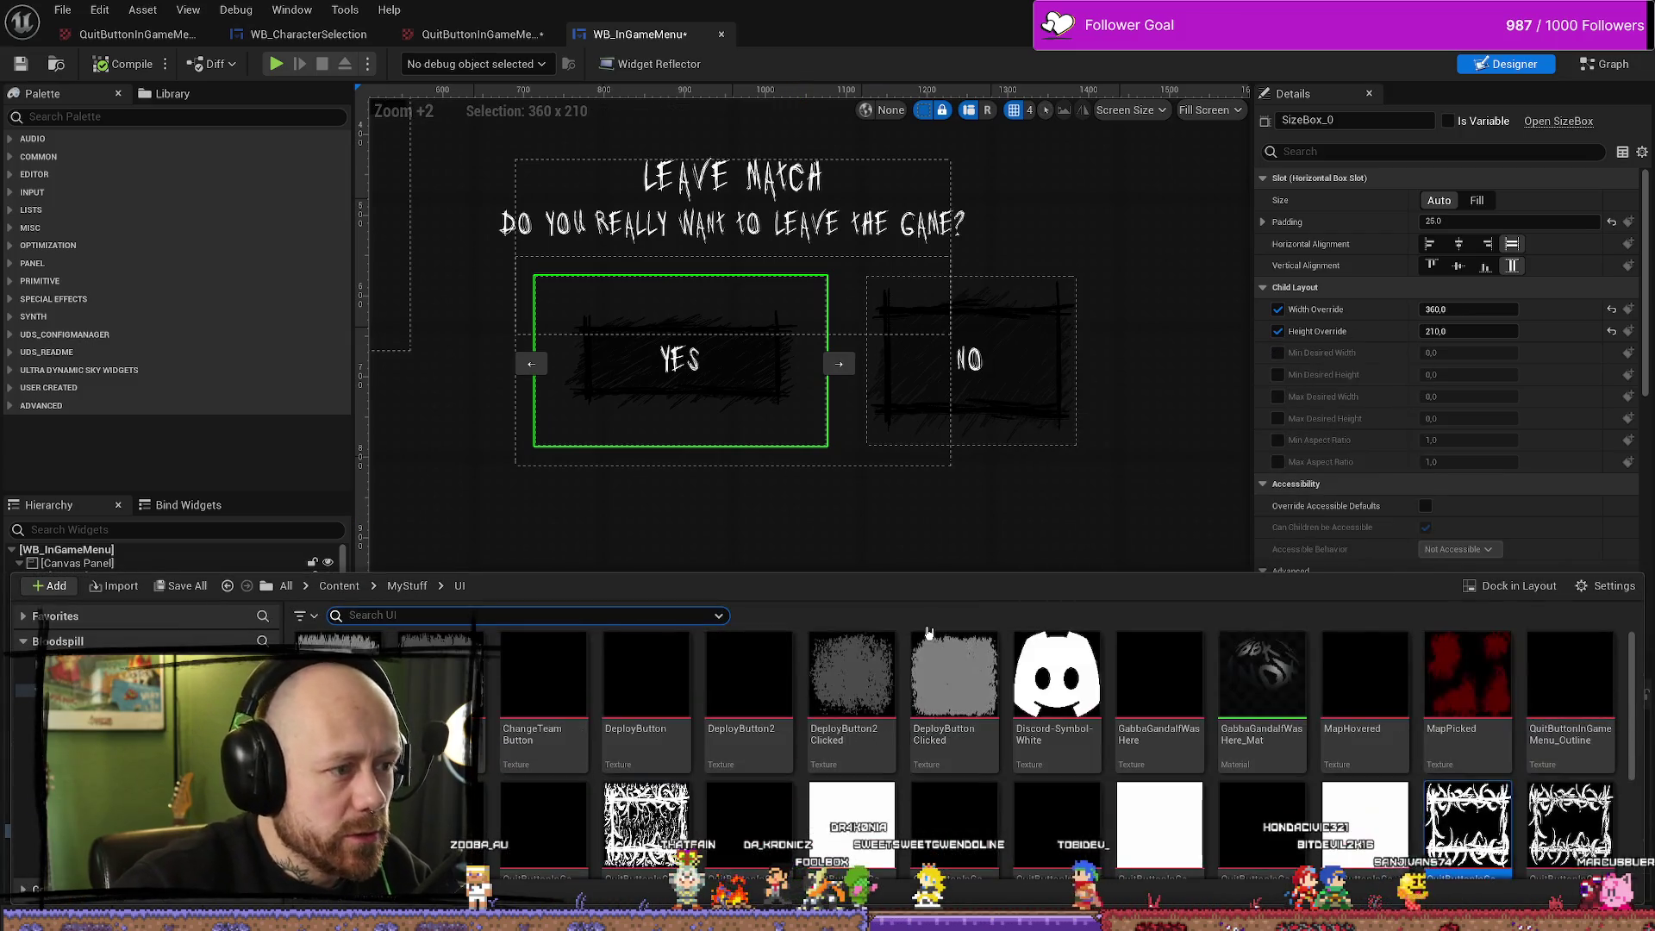
left_click(1025, 396)
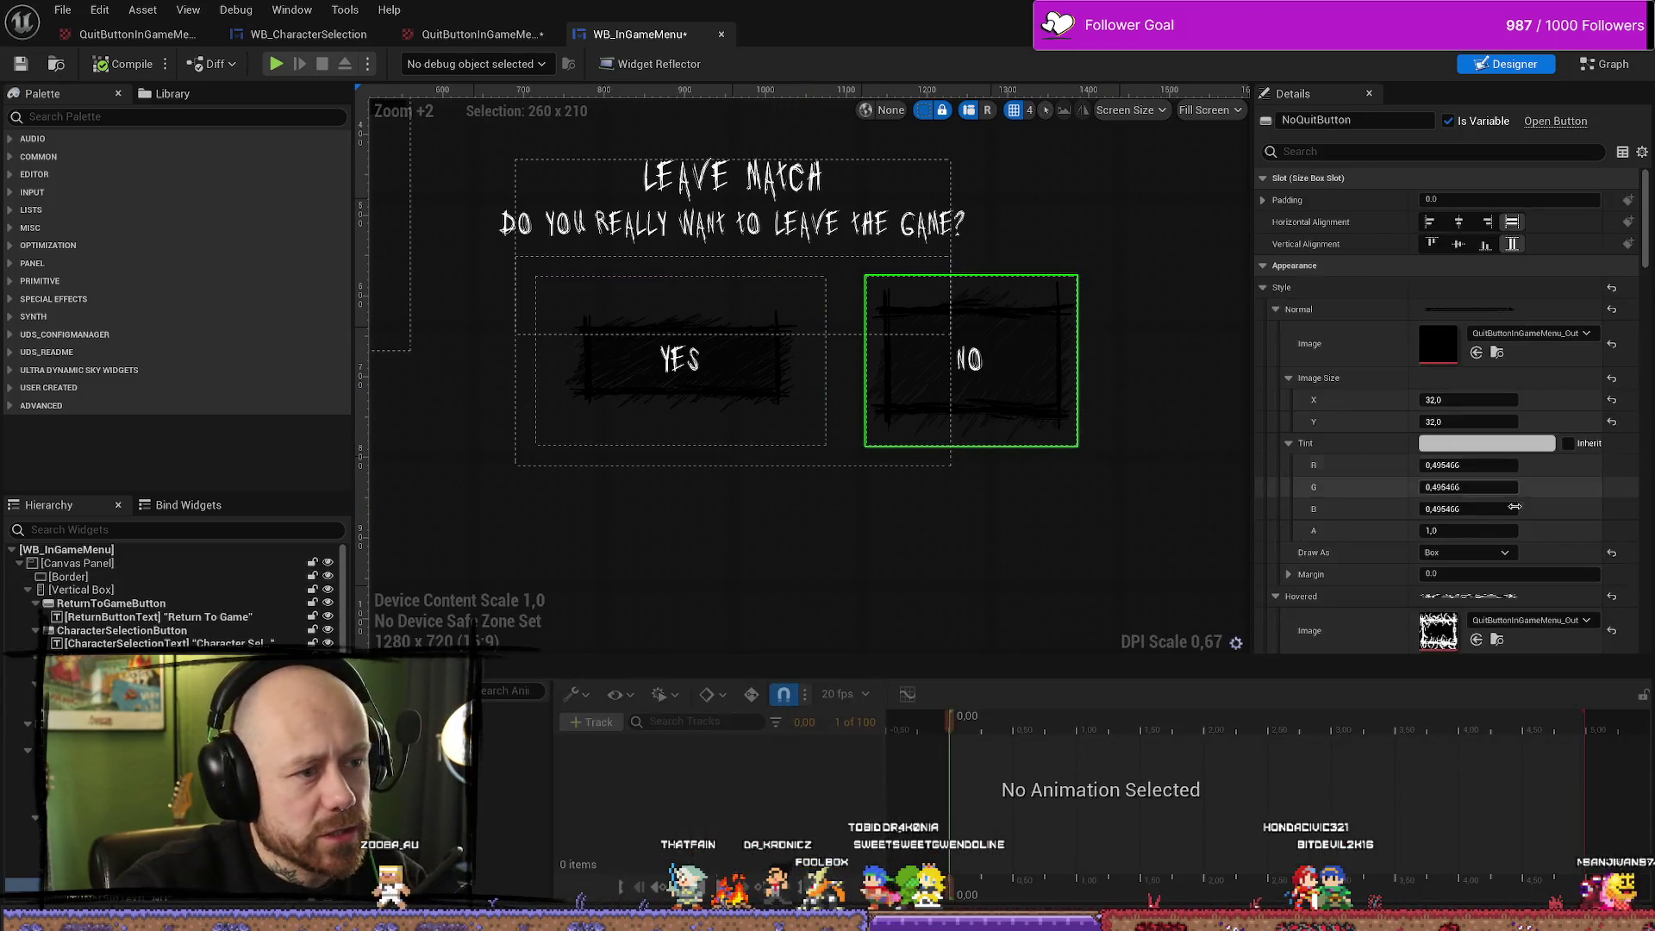
left_click(1611, 347)
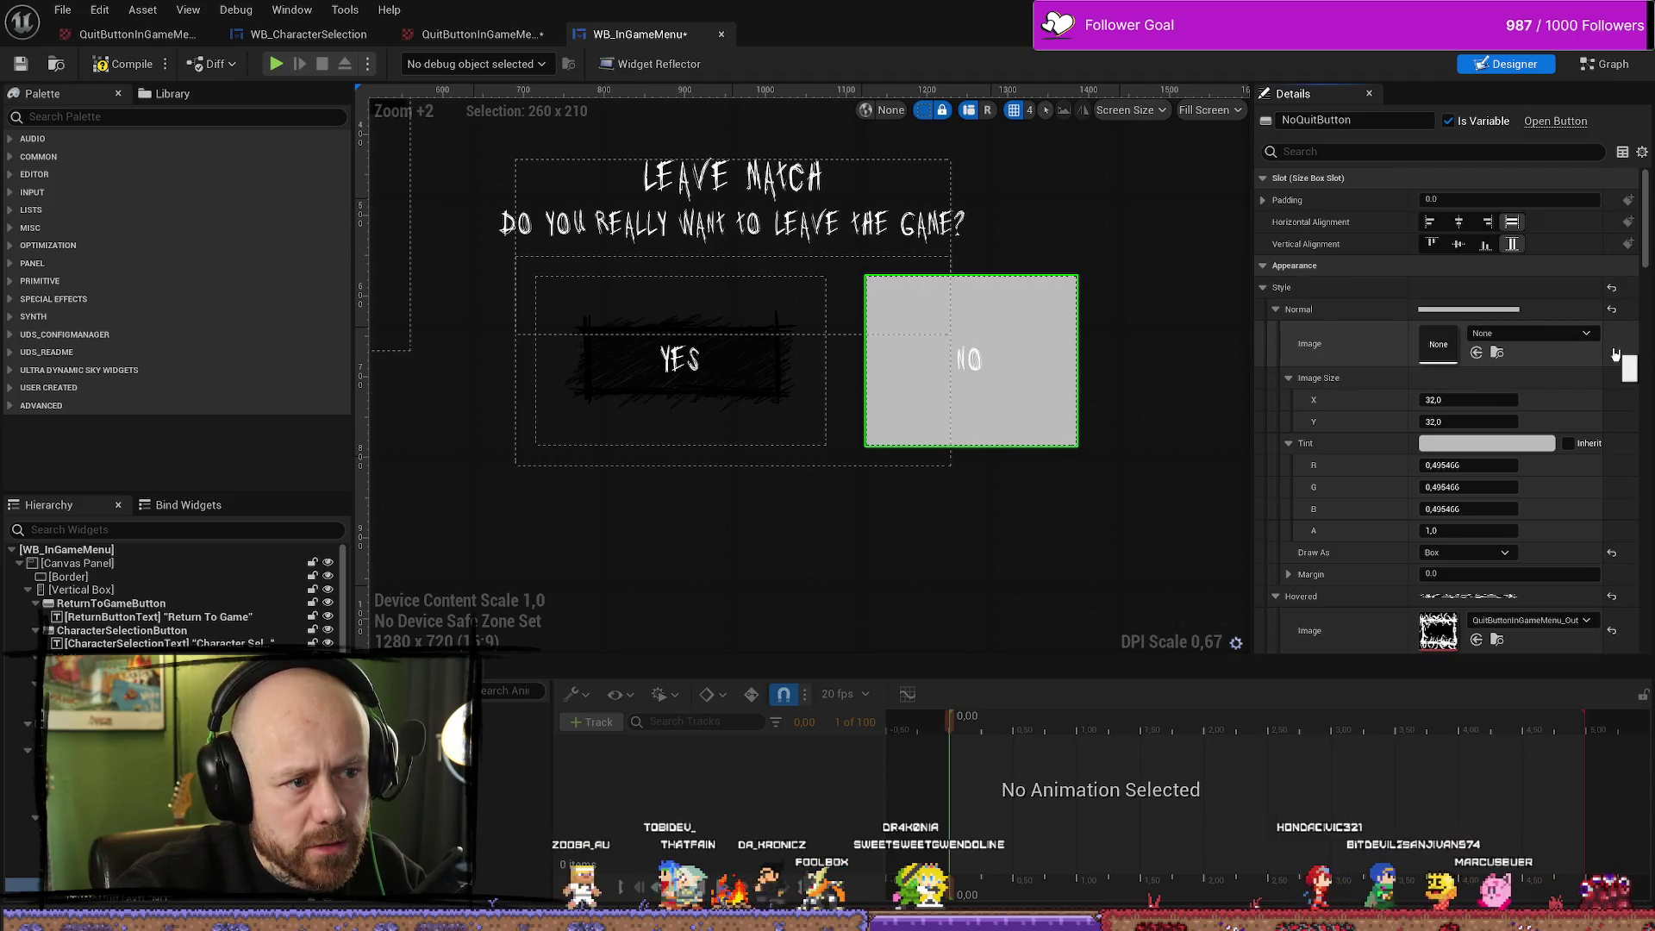
scroll(1614, 431, "down", 2)
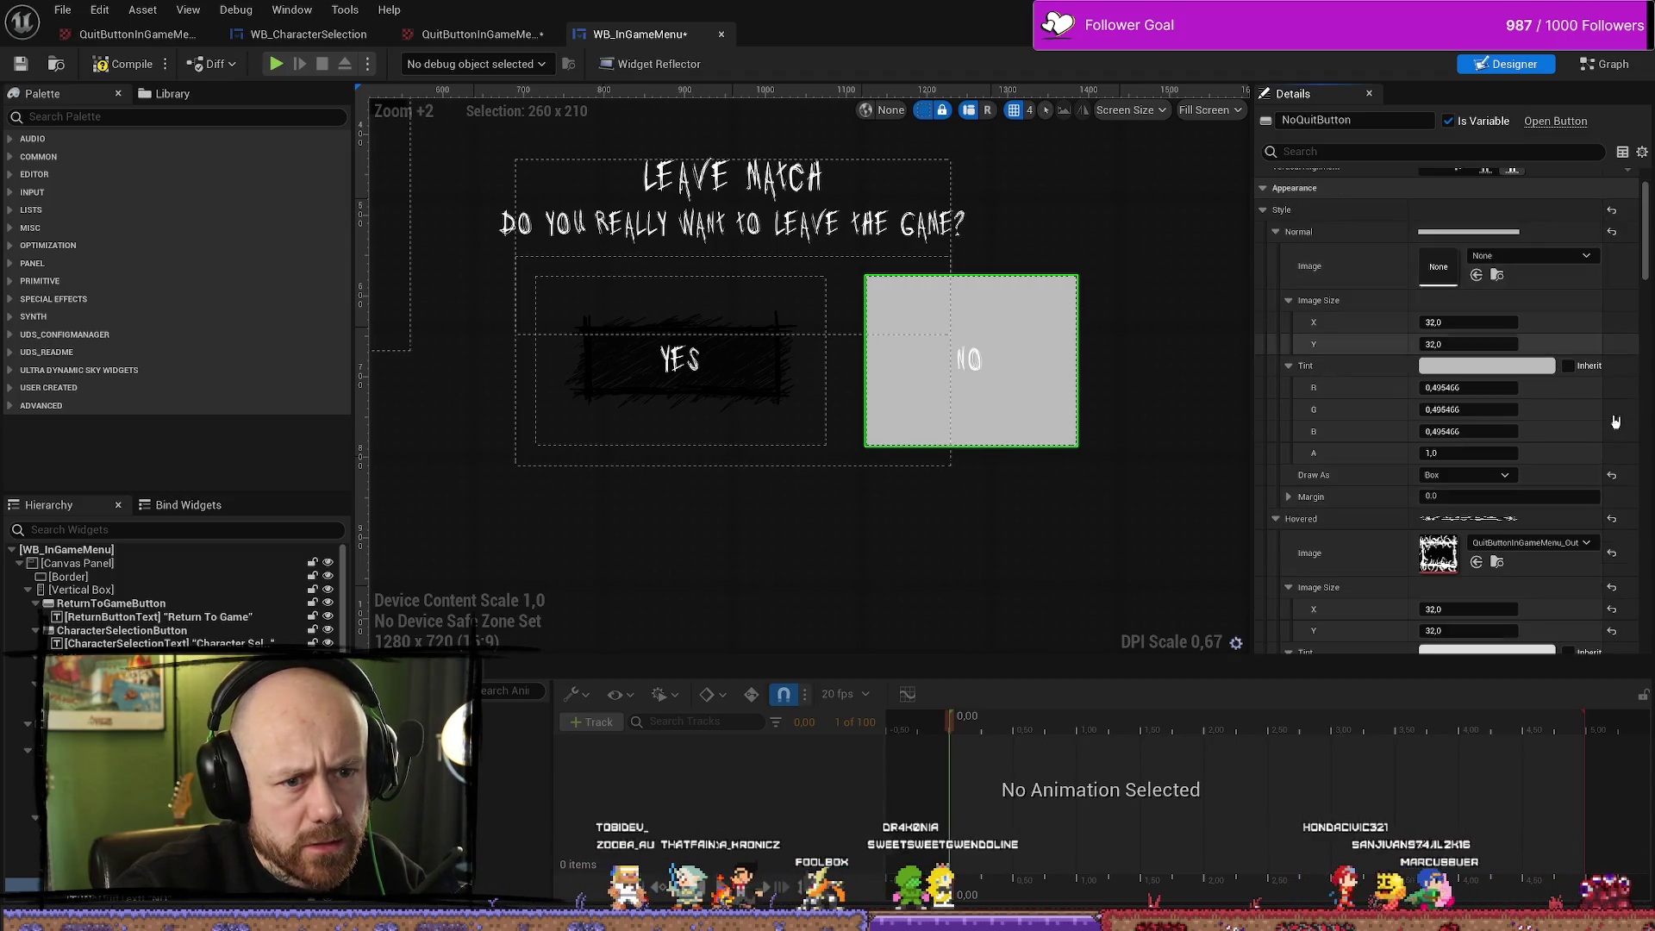
left_click(1615, 556)
scroll(1621, 552, "down", 4)
scroll(1624, 546, "down", 2)
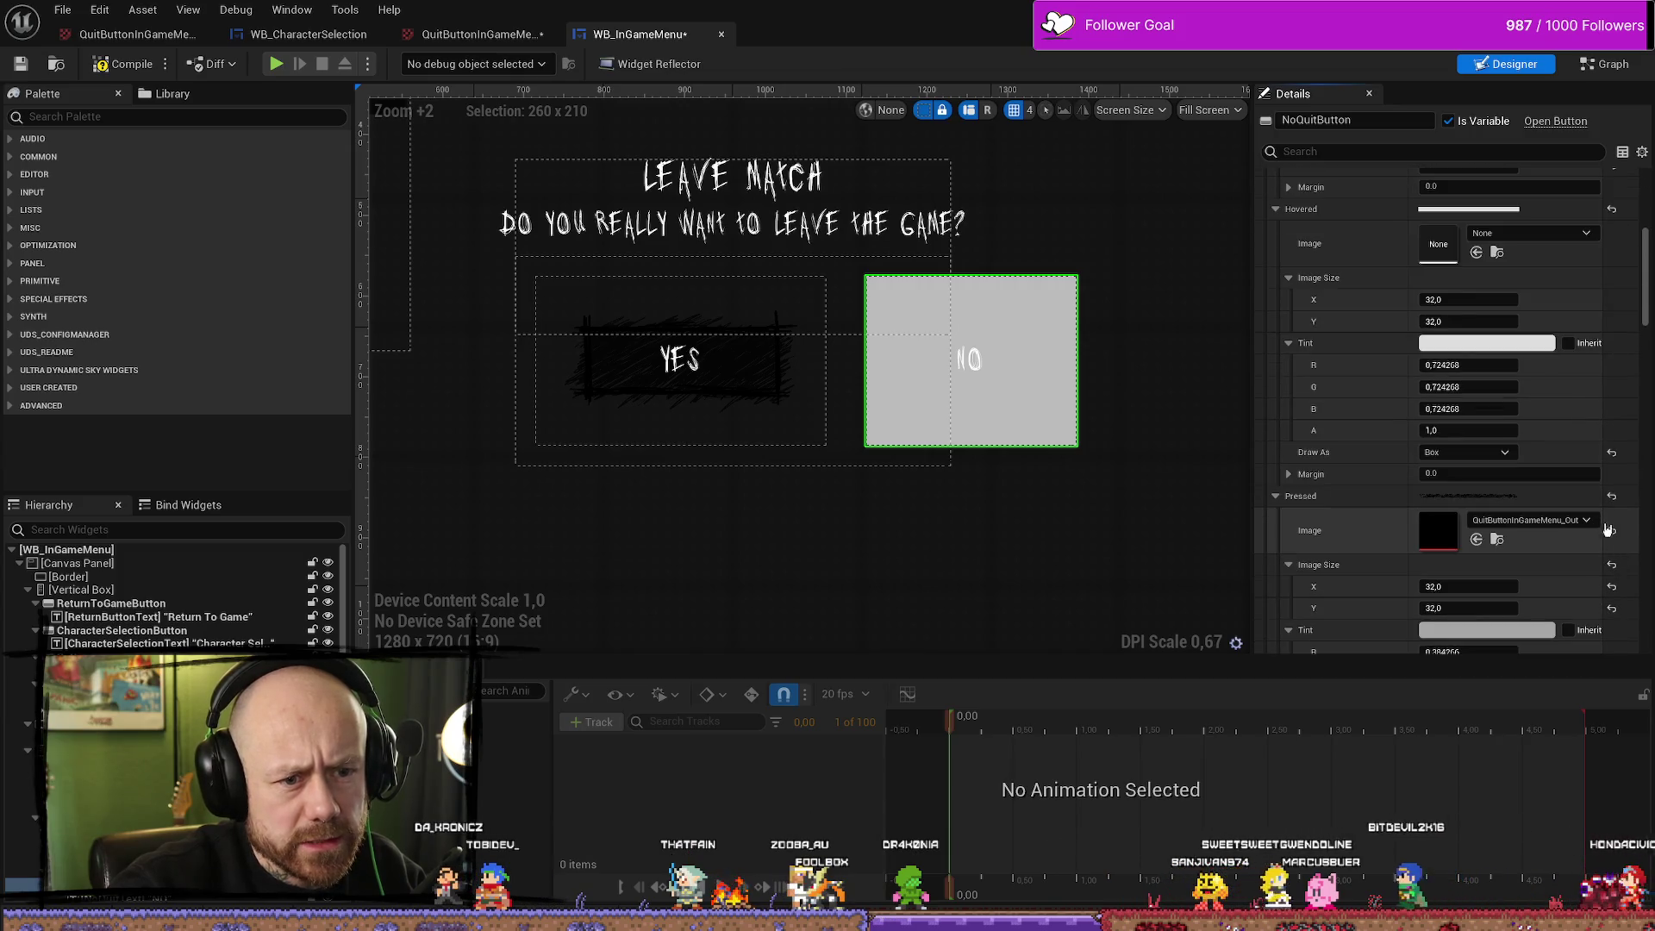
left_click(1614, 526)
scroll(1618, 534, "down", 7)
scroll(1618, 534, "down", 3)
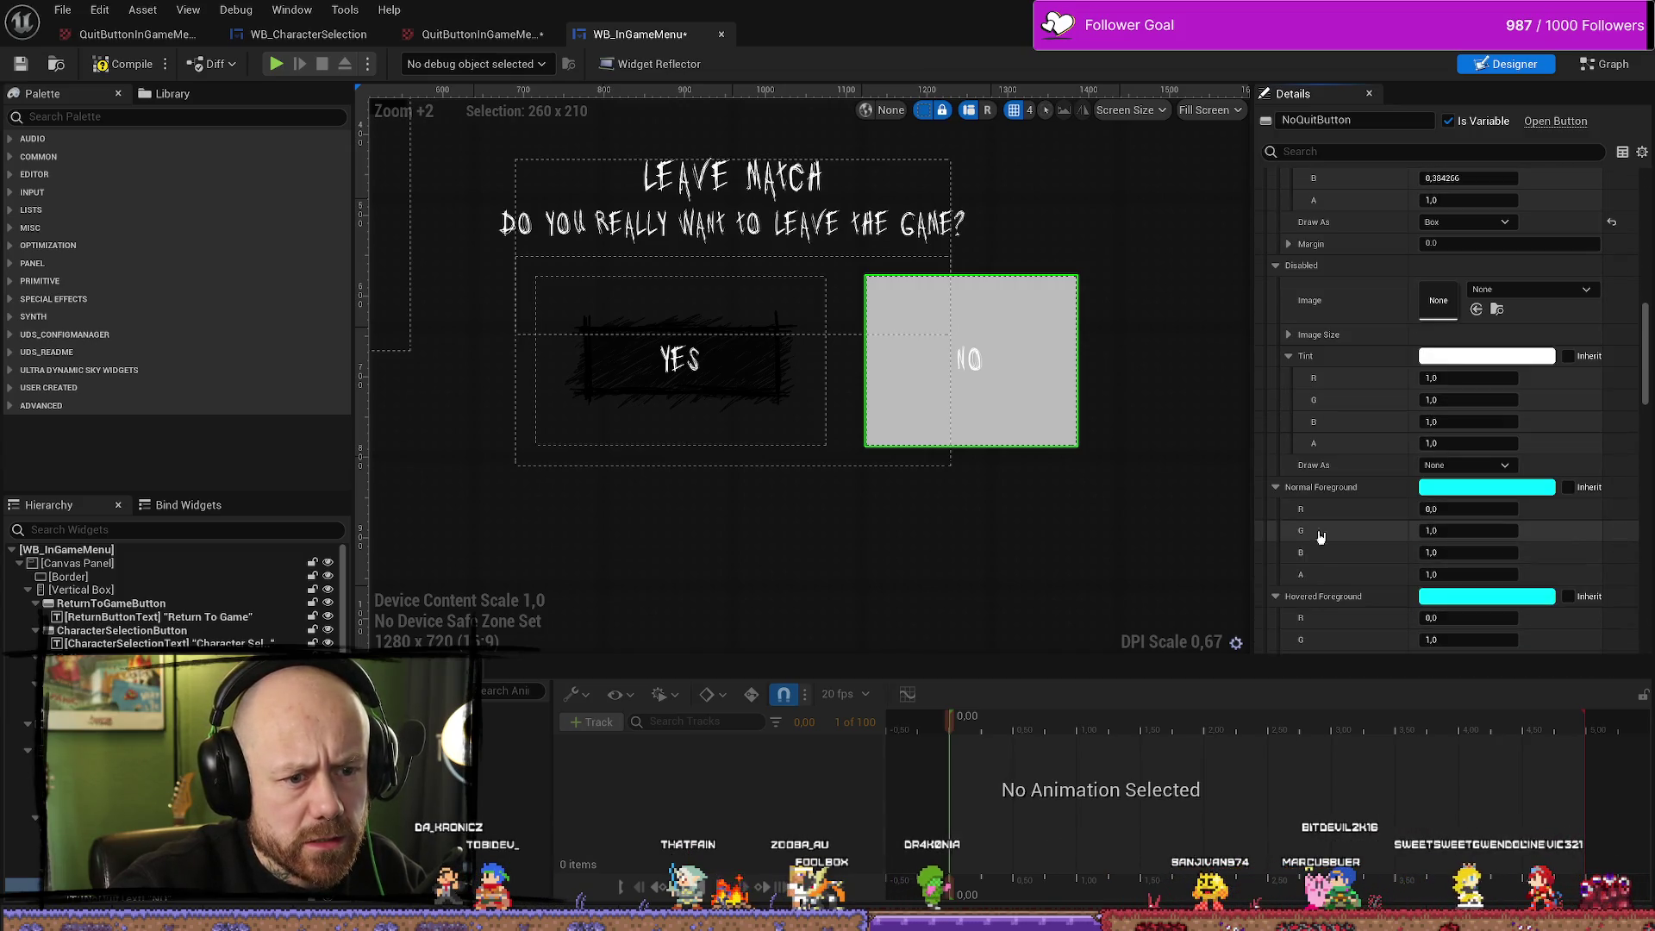
Reset the YES button's Pressed and Normal style images to plain
left_click(681, 362)
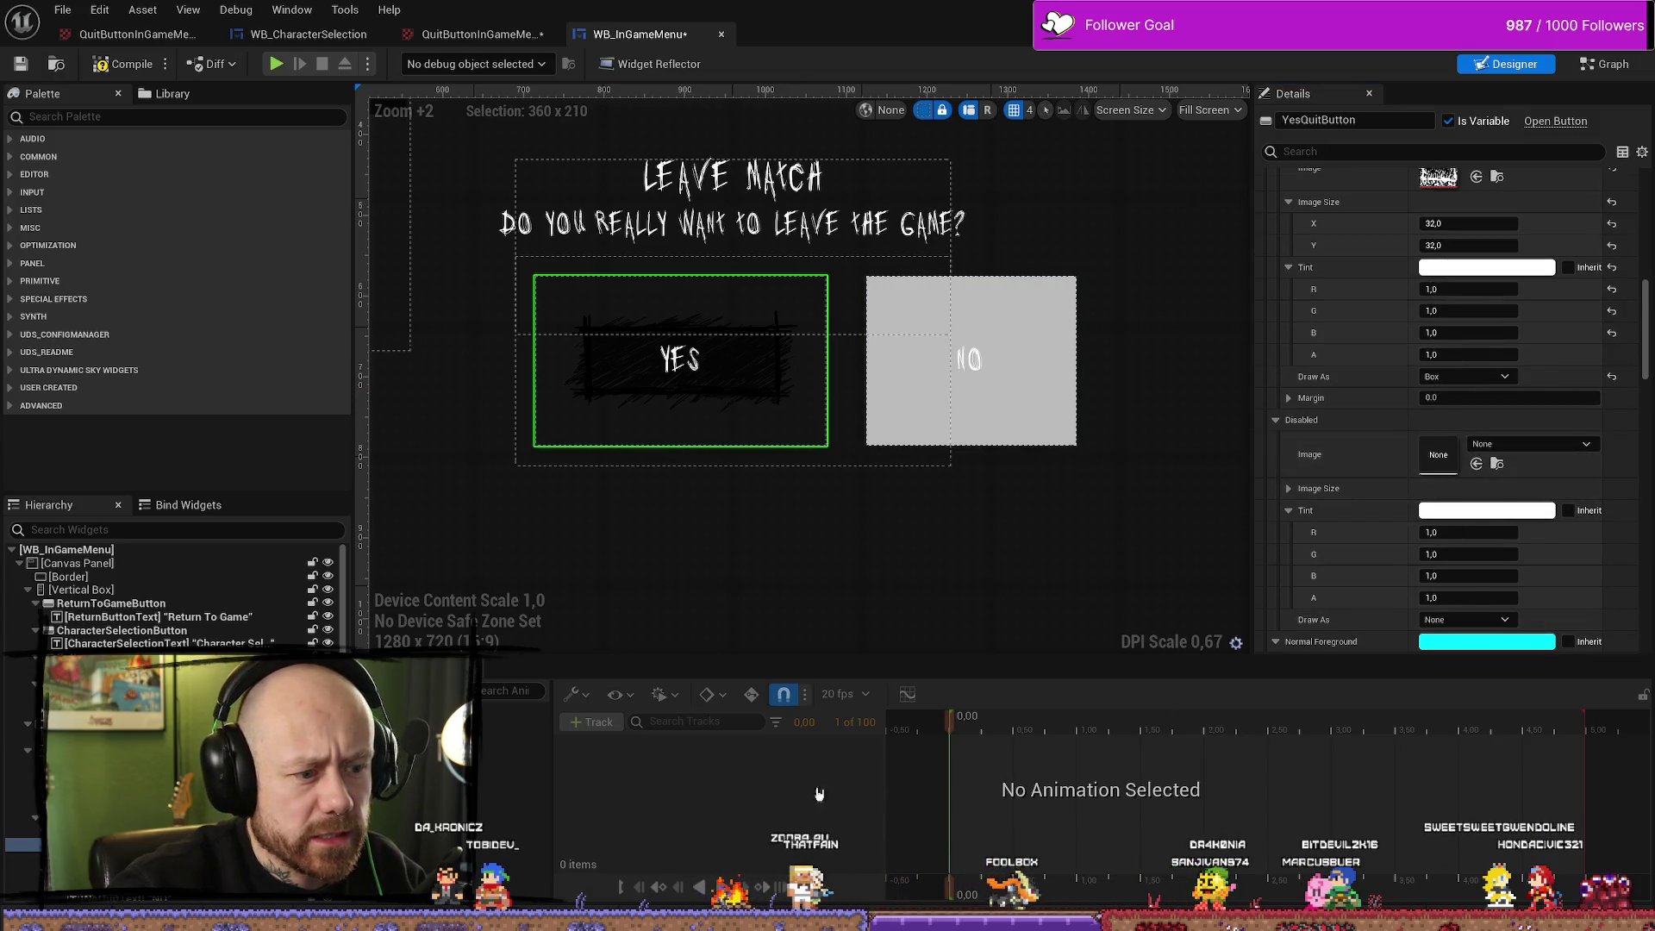
scroll(1603, 444, "up", 5)
left_click(1612, 439)
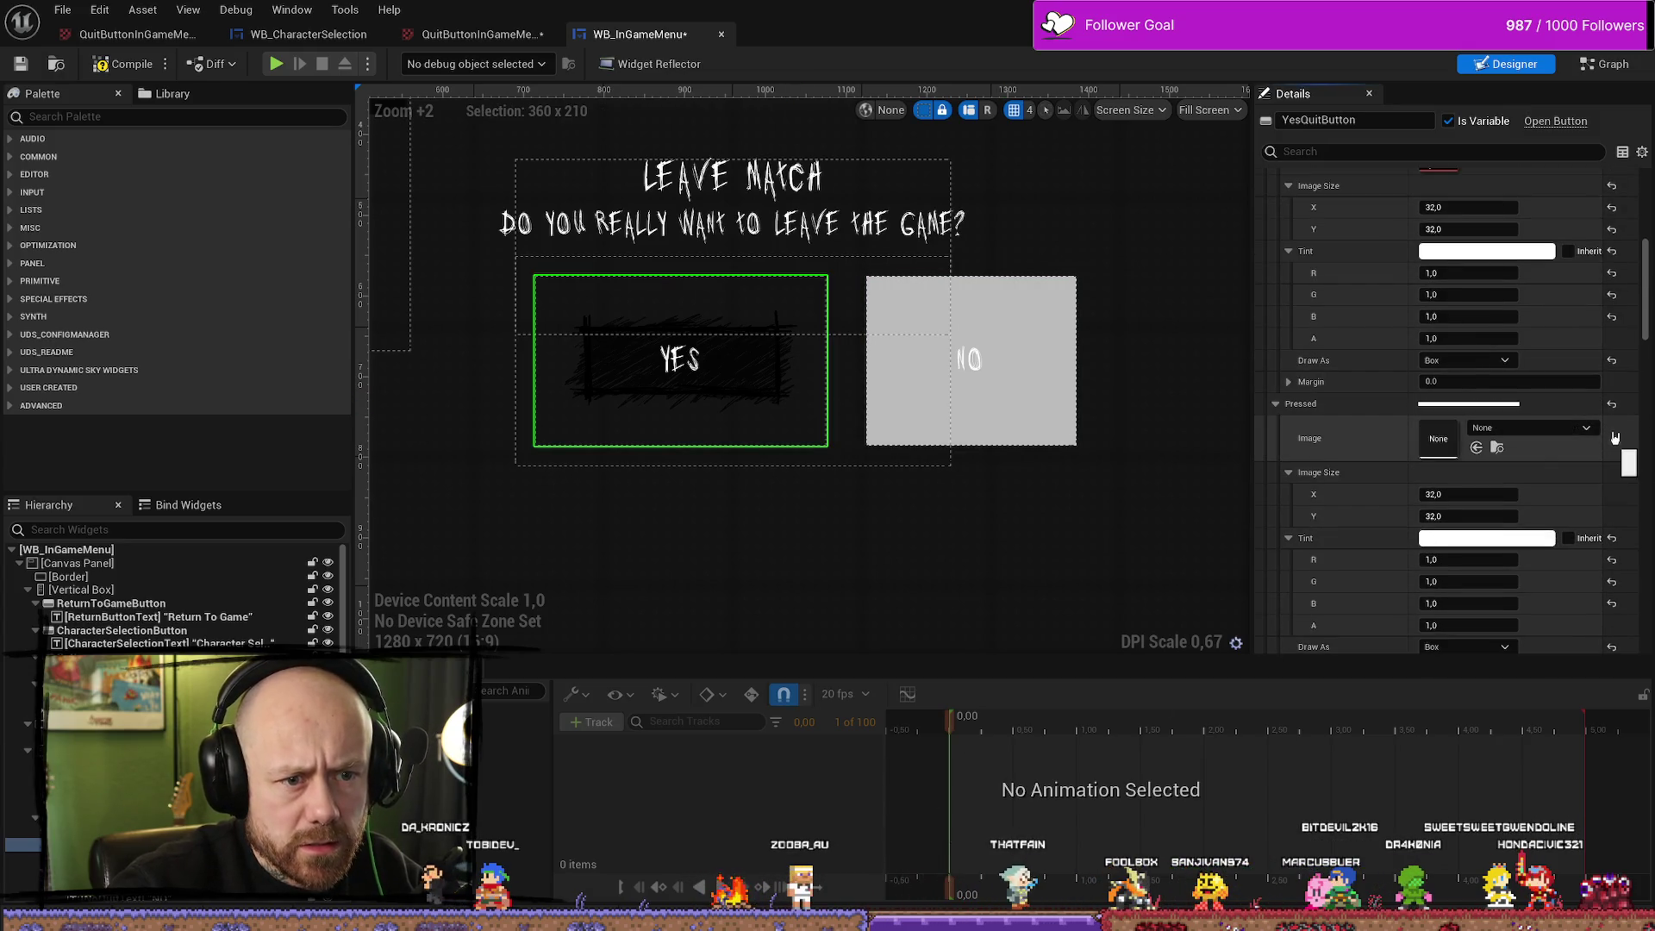
scroll(1608, 413, "up", 6)
scroll(1600, 376, "up", 3)
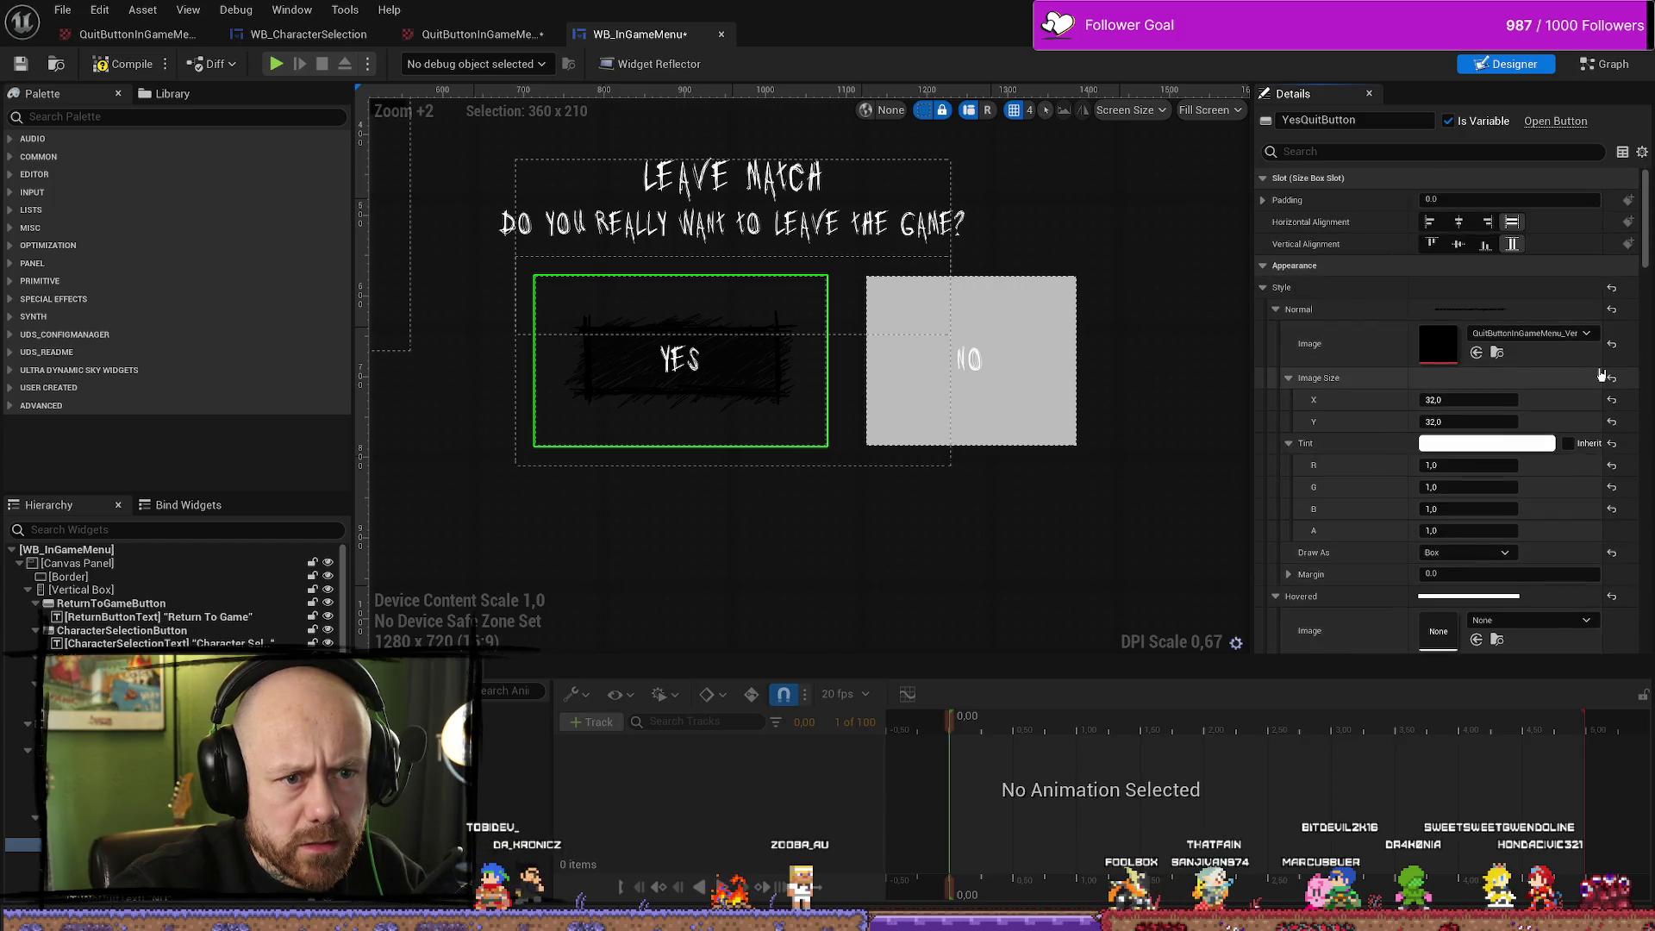
left_click(1611, 332)
scroll(1613, 349, "down", 5)
scroll(1610, 351, "down", 10)
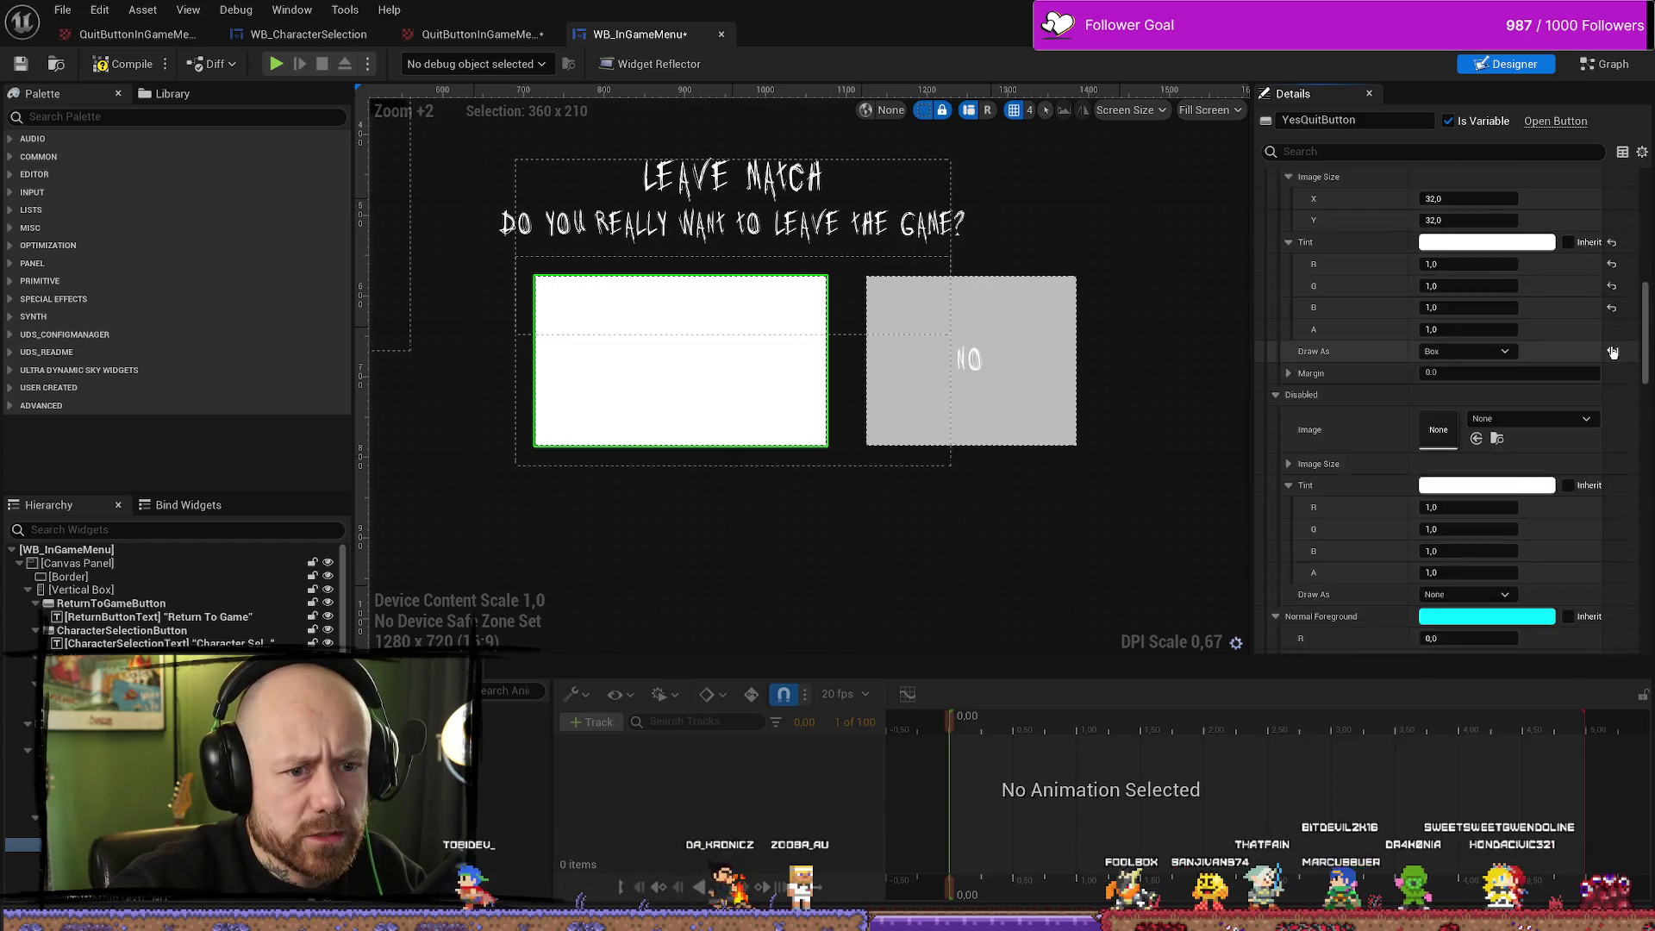
Open the Content Drawer, enlarge it, and navigate into the MyStuff > UI folder
key("ctrl+space")
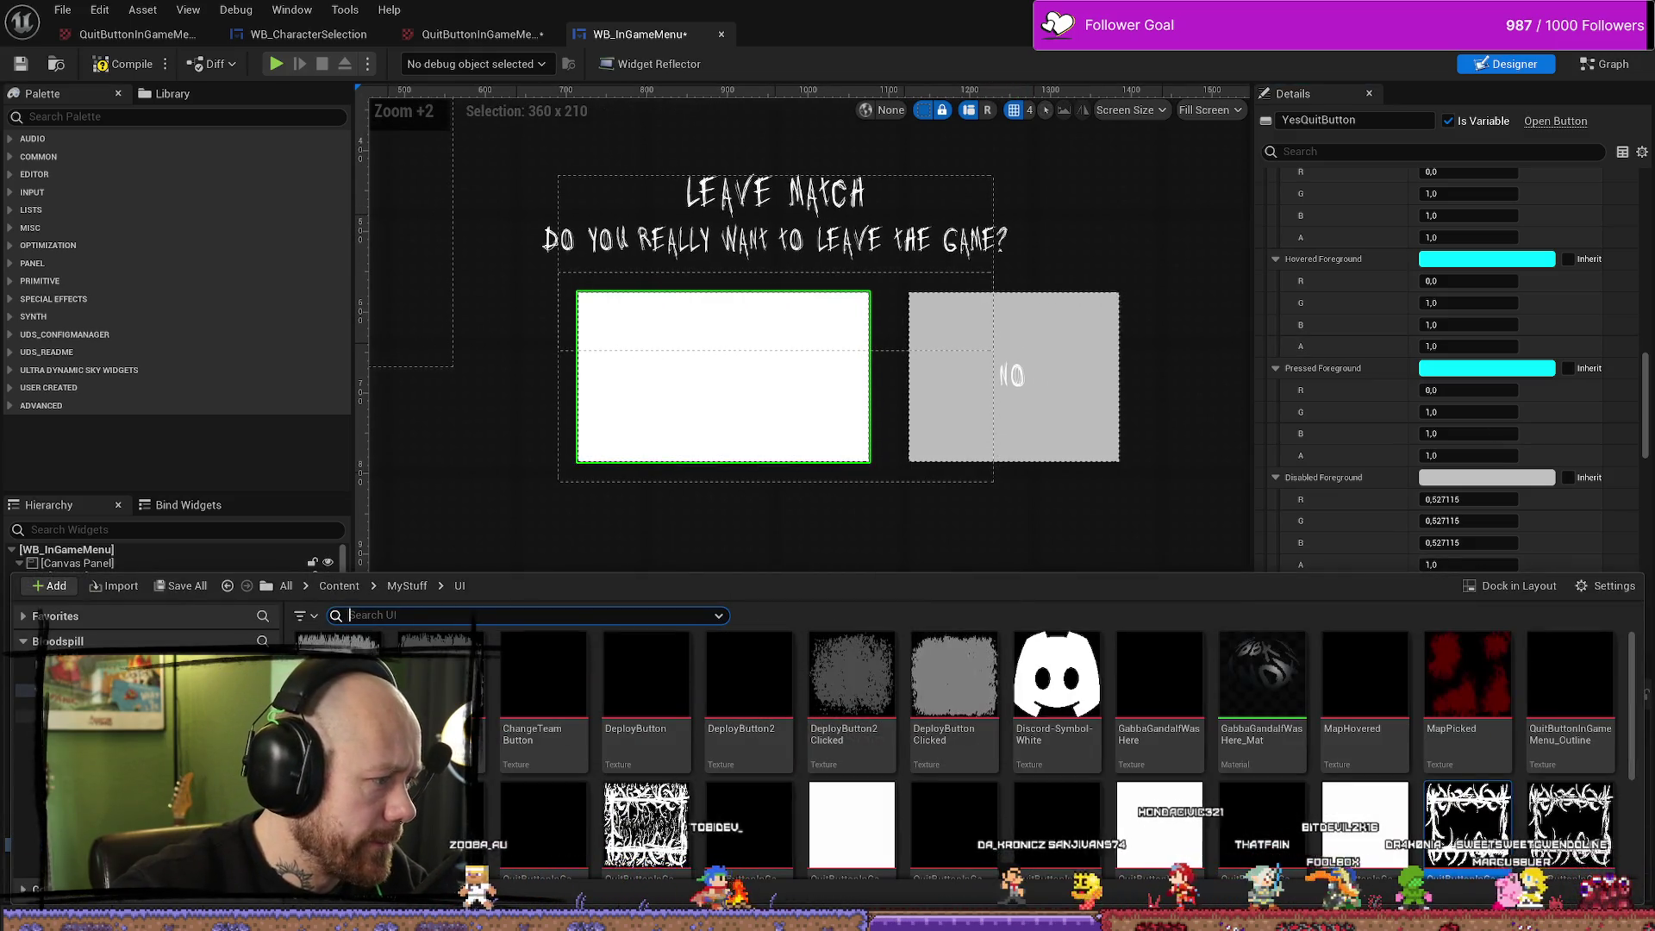
left_click(407, 585)
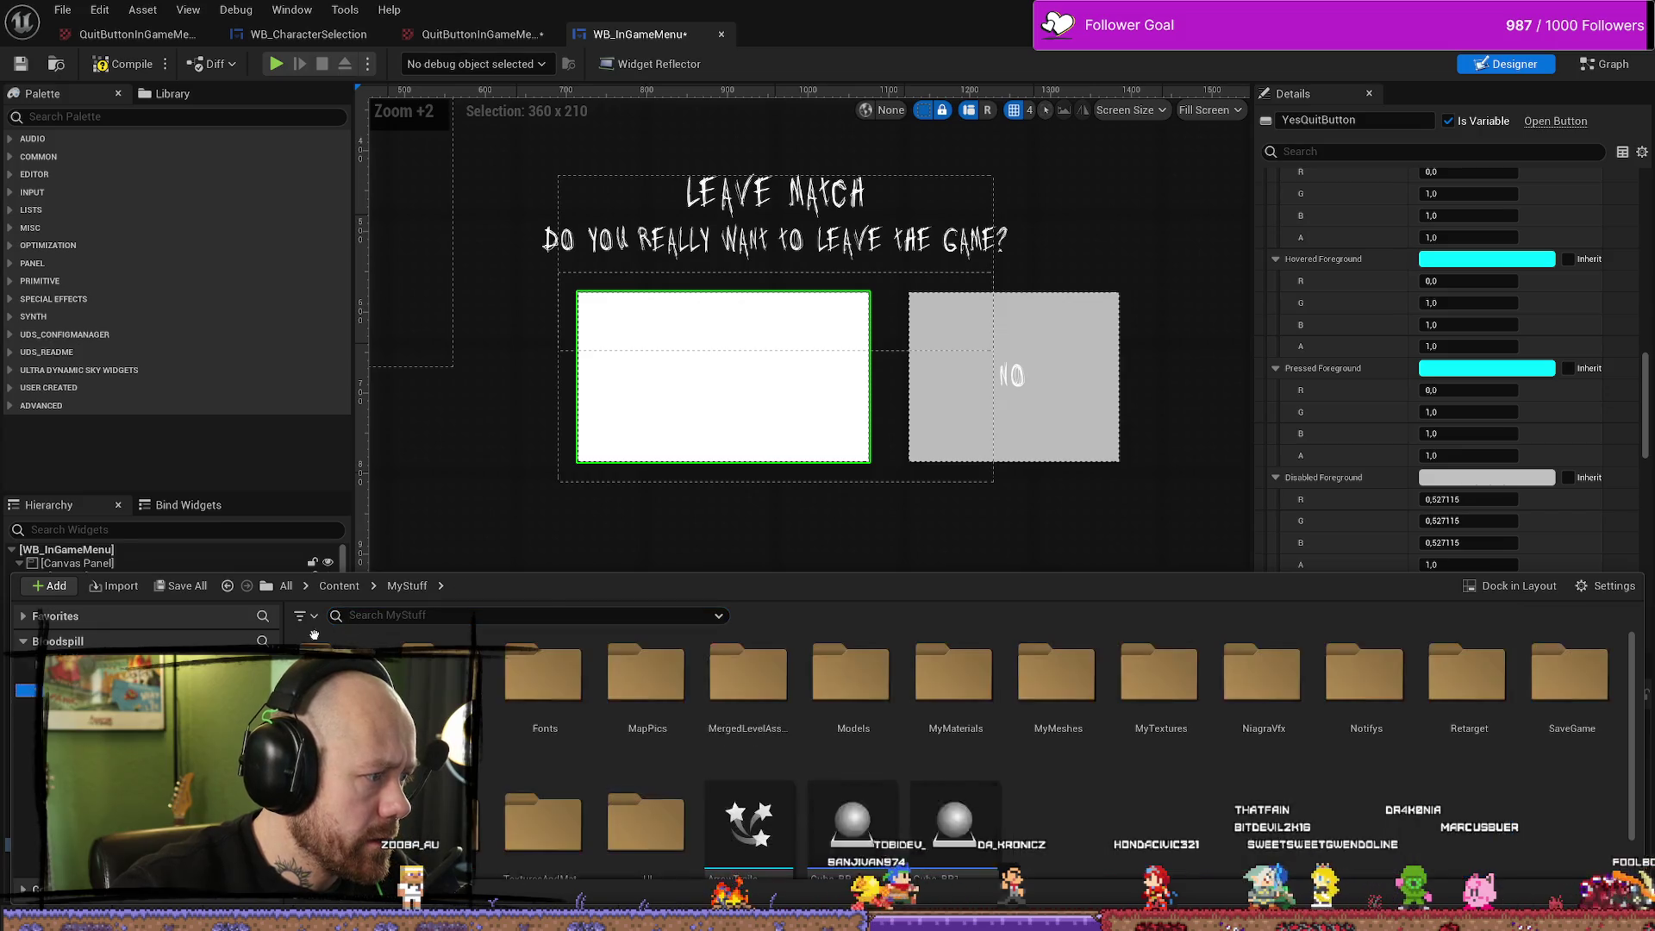
left_click_drag(571, 555, 572, 425)
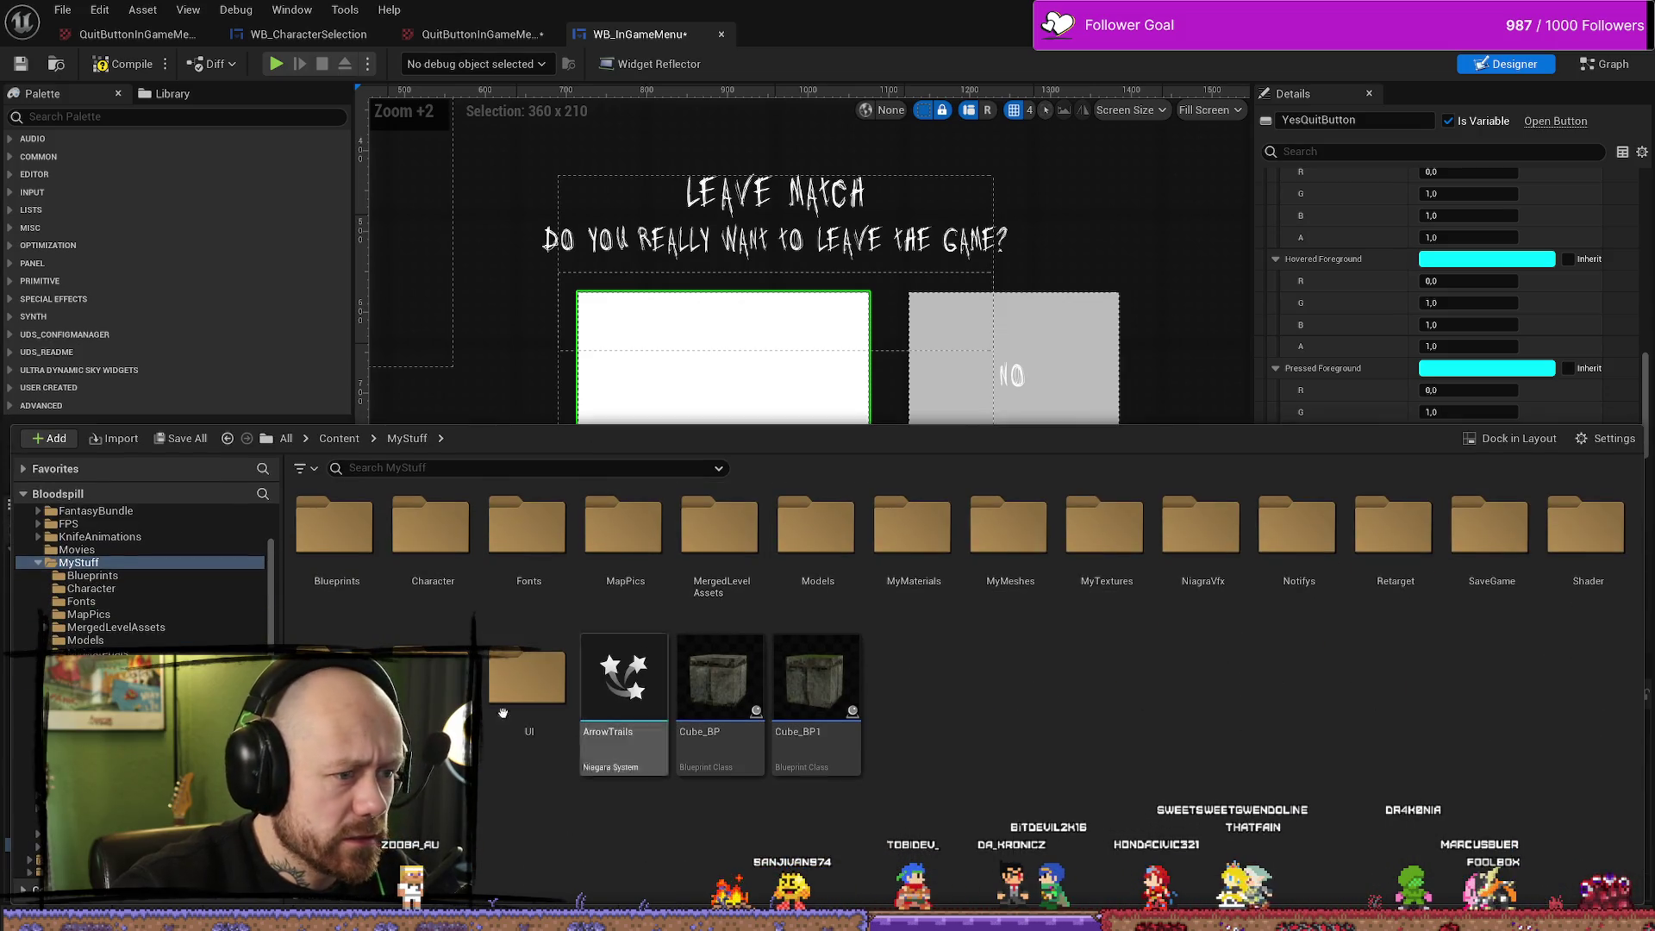
double_click(543, 690)
scroll(1111, 818, "down", 1)
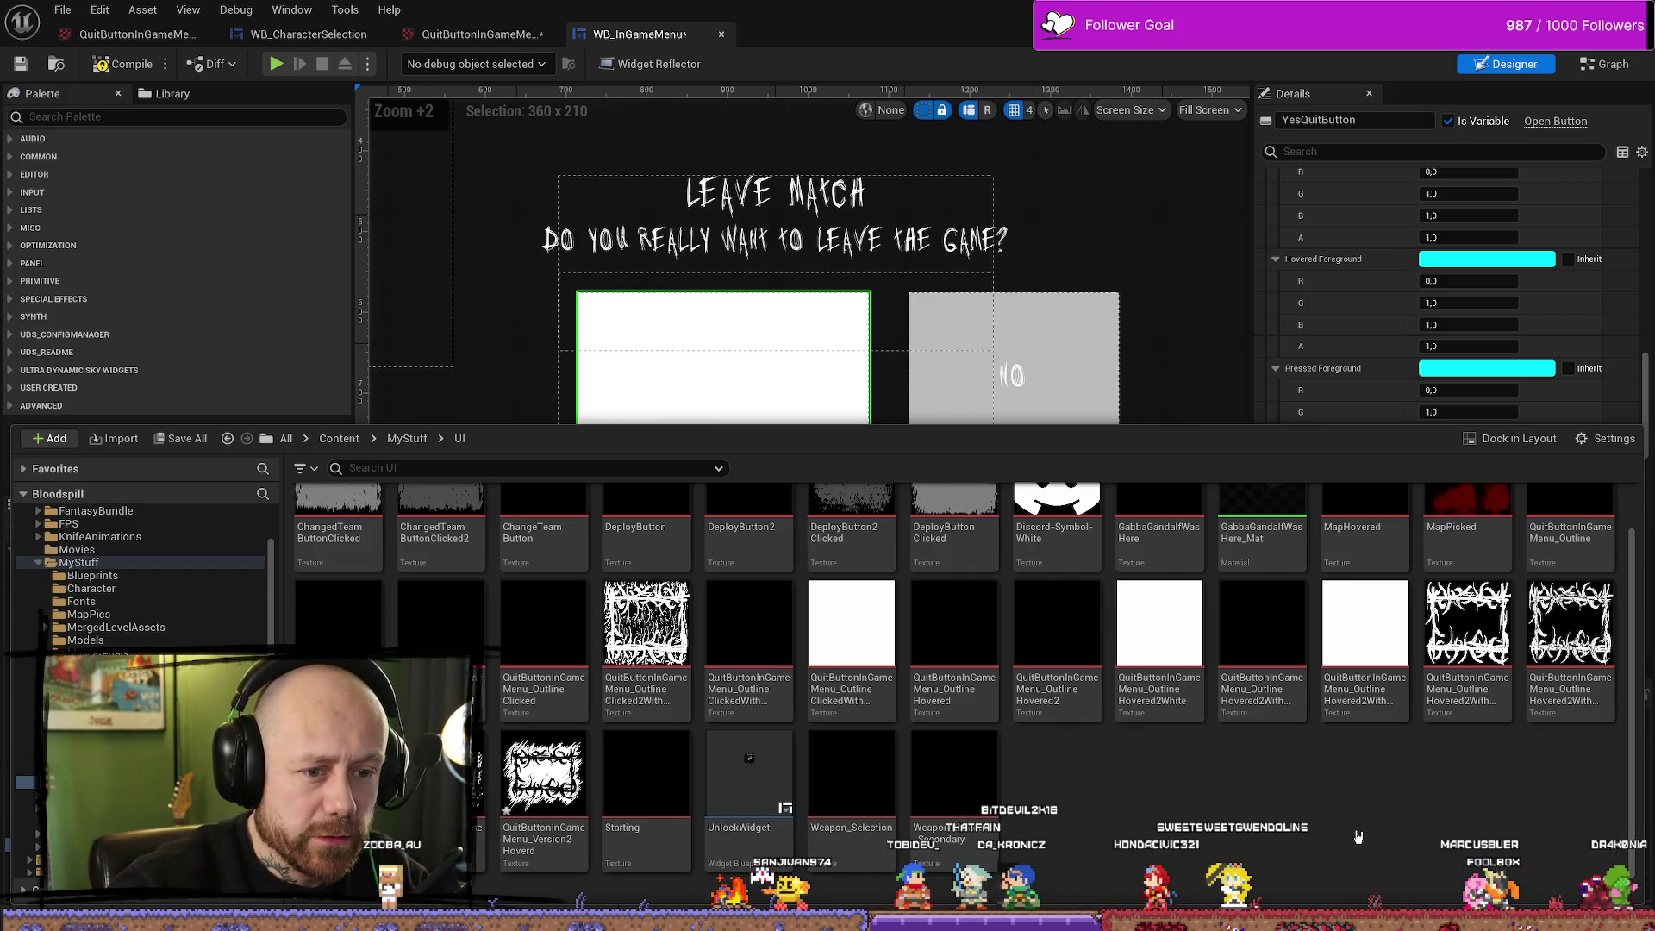
scroll(1290, 829, "up", 1)
left_click(664, 681)
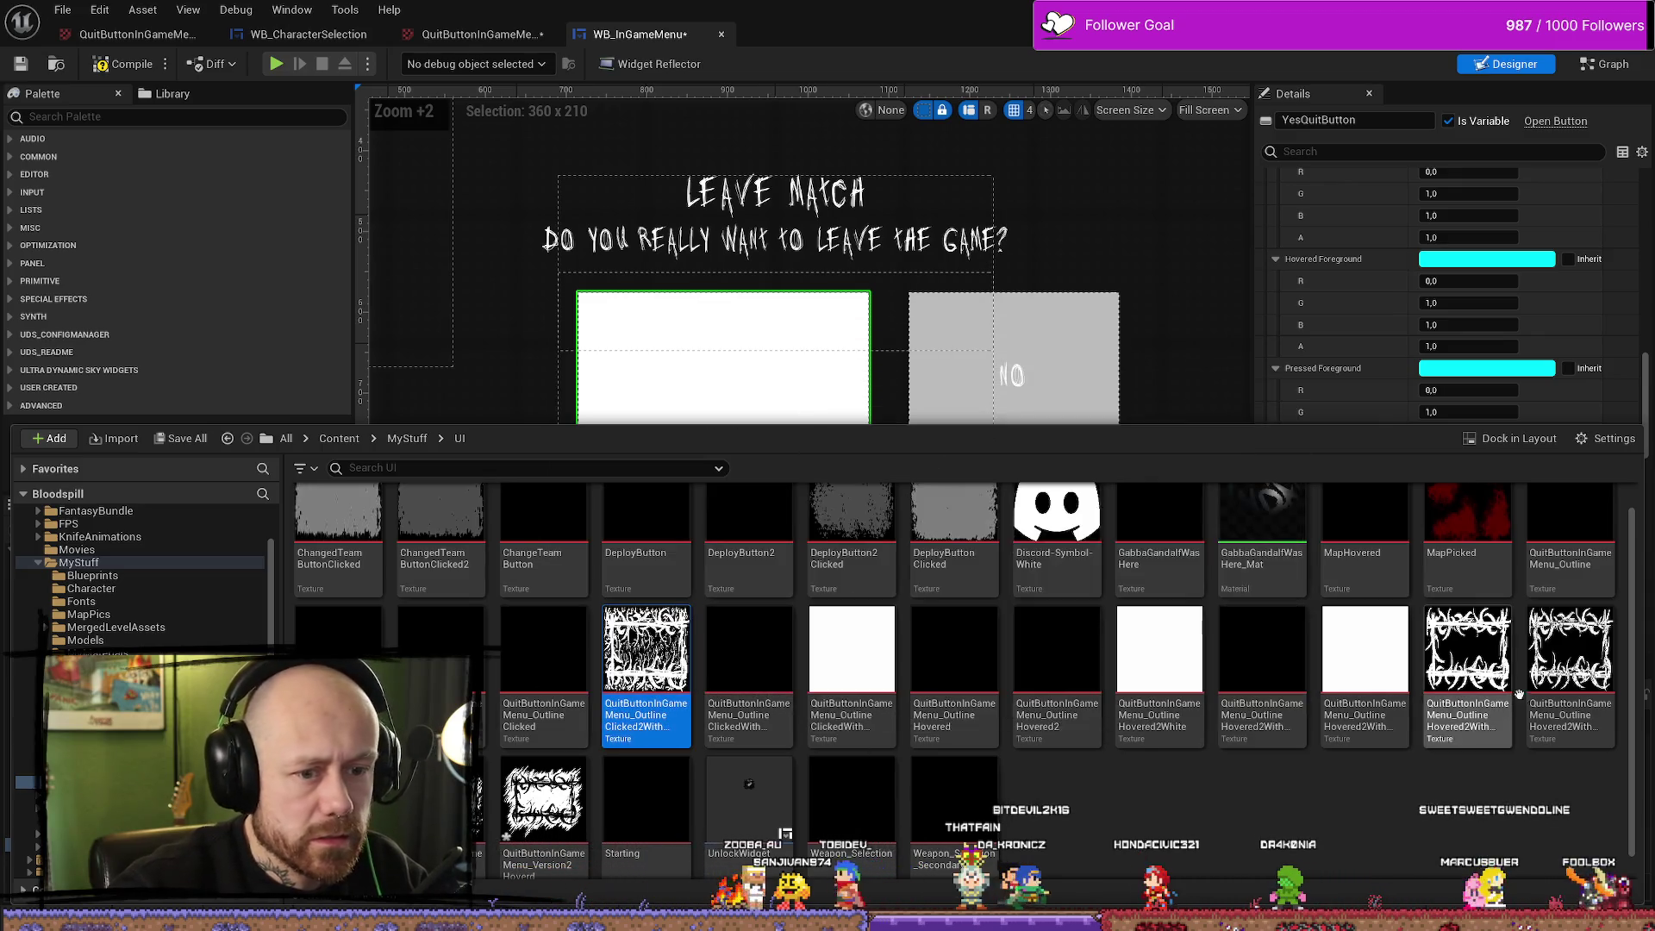
left_click(543, 752)
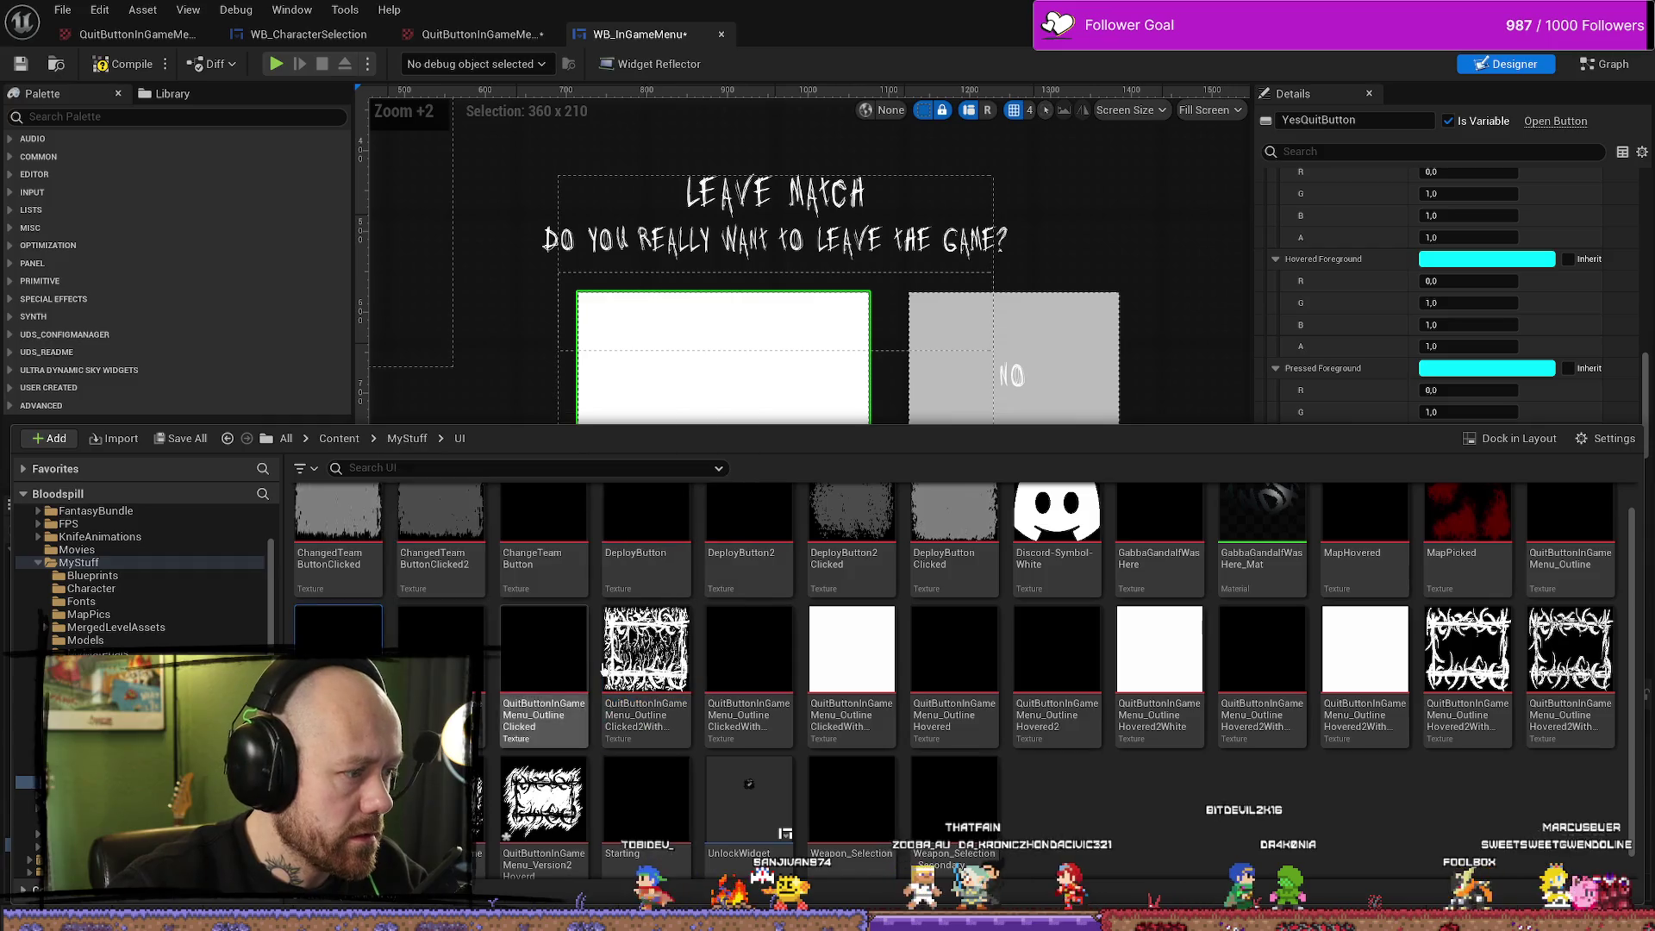
Multi-select the QuitButtonInGameMenu_Outline textures in the UI folder
left_click(1569, 551)
left_click(543, 672, "ctrl")
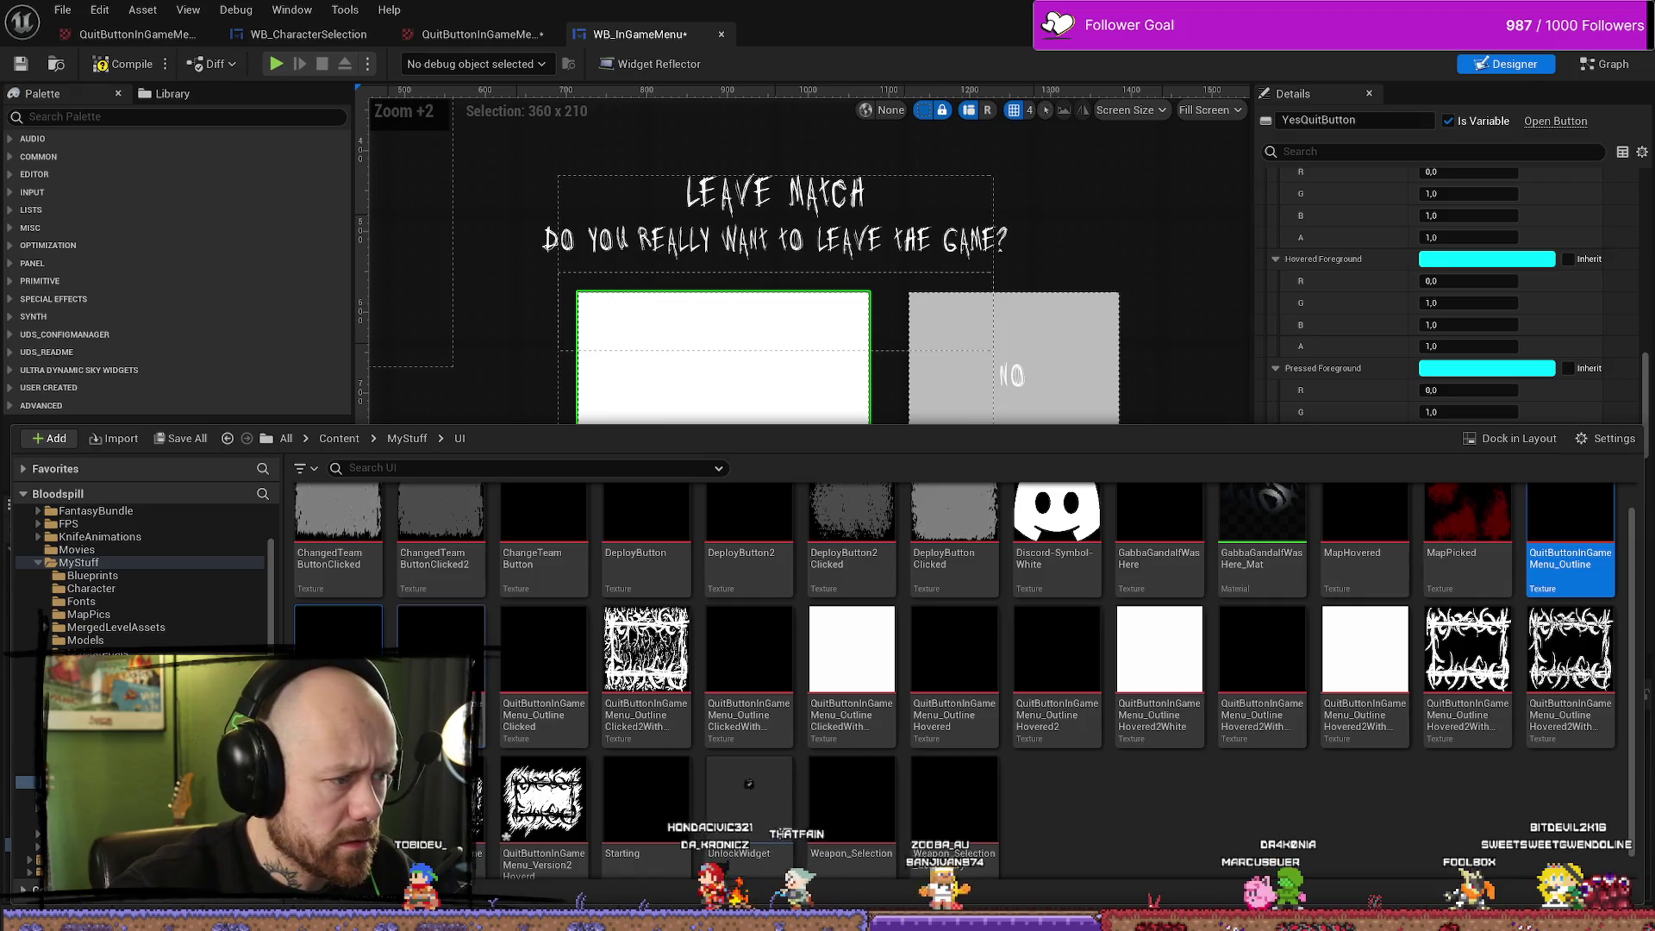
left_click(646, 672, "ctrl")
left_click(748, 673, "ctrl")
left_click(851, 672, "ctrl")
left_click(954, 672, "ctrl")
Add the remaining outline textures and Version2 hovered texture to the selection and force-delete them all
left_click(1057, 672, "ctrl")
left_click(1159, 672, "ctrl")
left_click(1280, 660, "ctrl")
left_click(1364, 664, "ctrl")
left_click(1467, 663, "ctrl")
left_click(1569, 664, "ctrl")
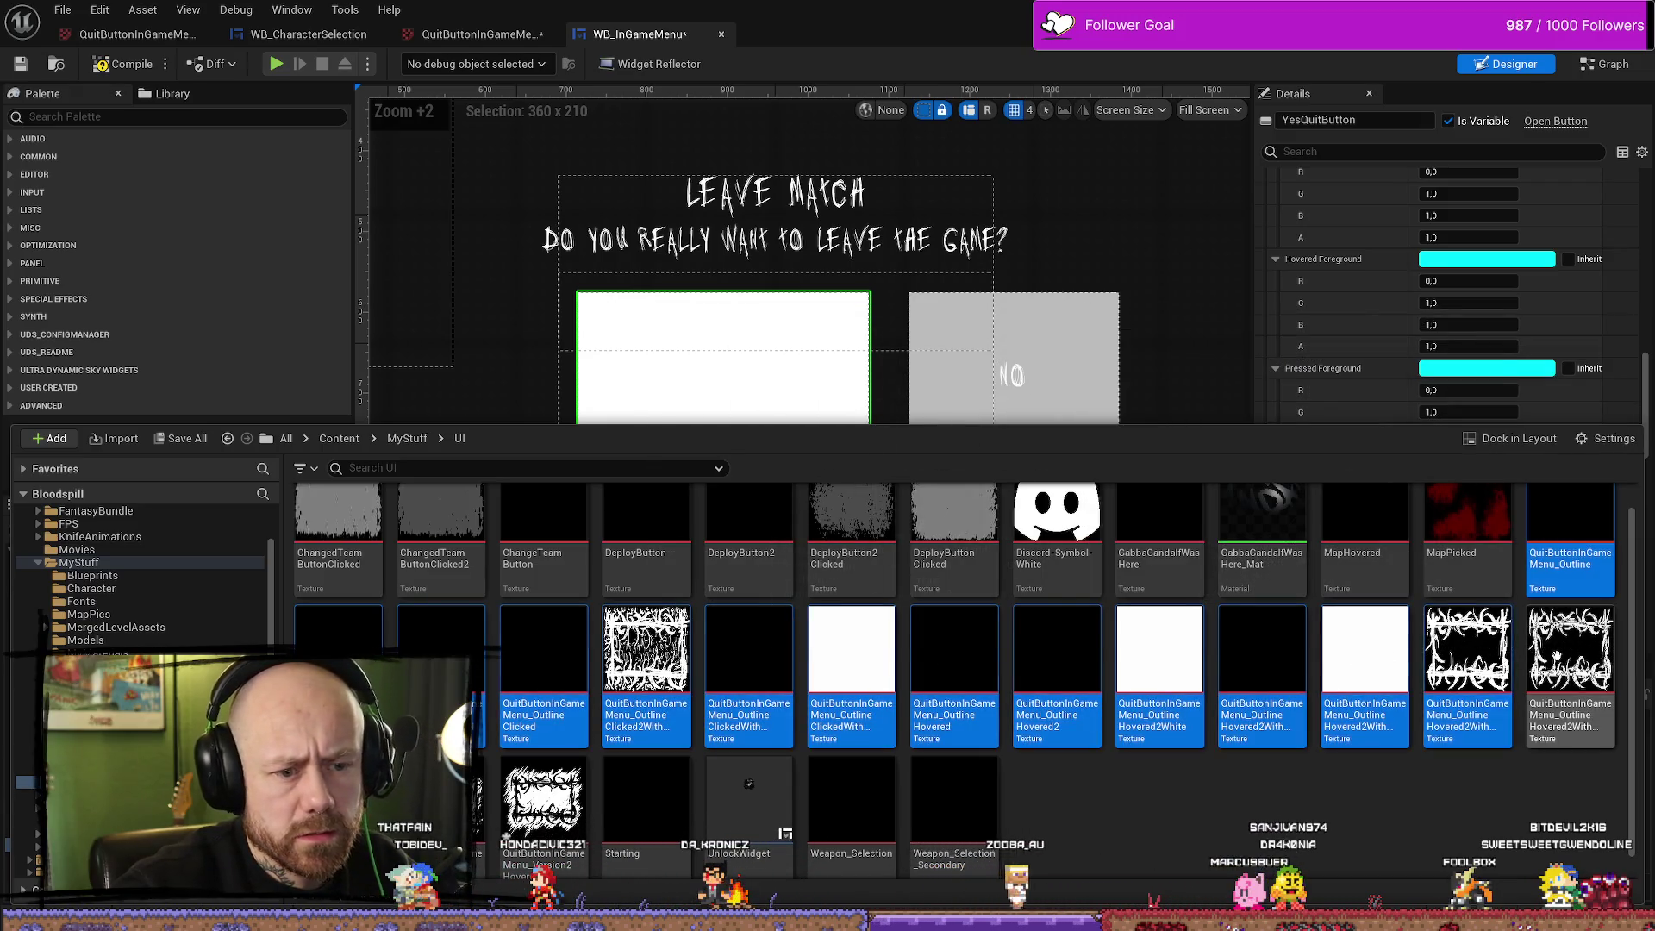
left_click(543, 802, "ctrl")
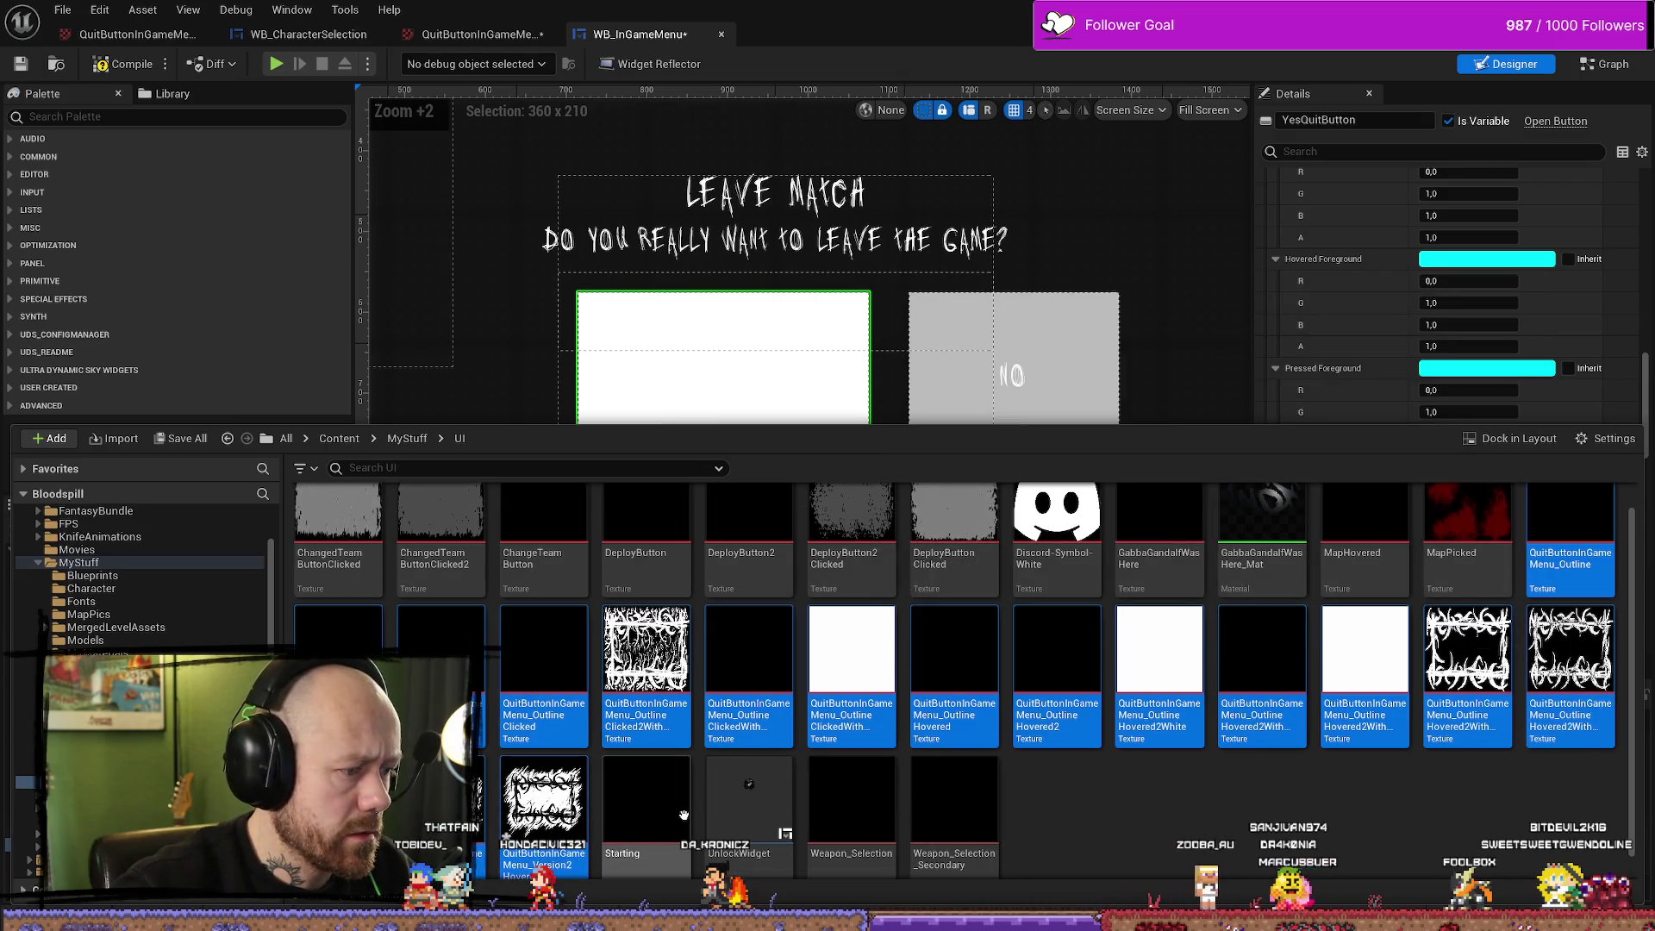
scroll(1137, 804, "down", 1)
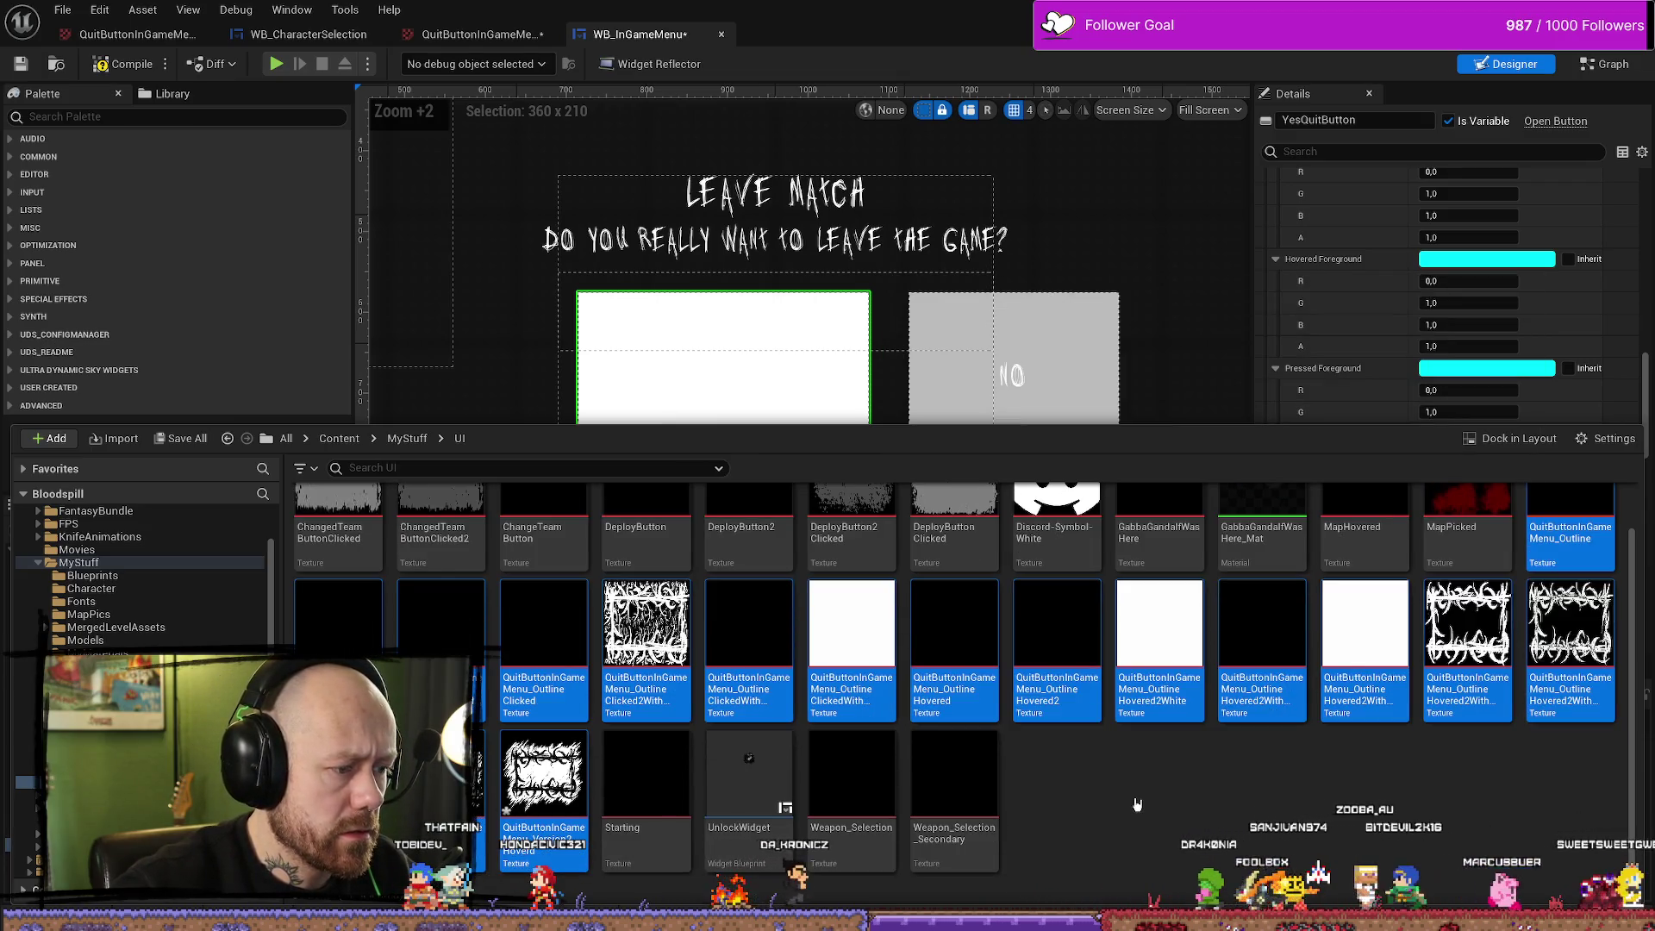
key("Delete")
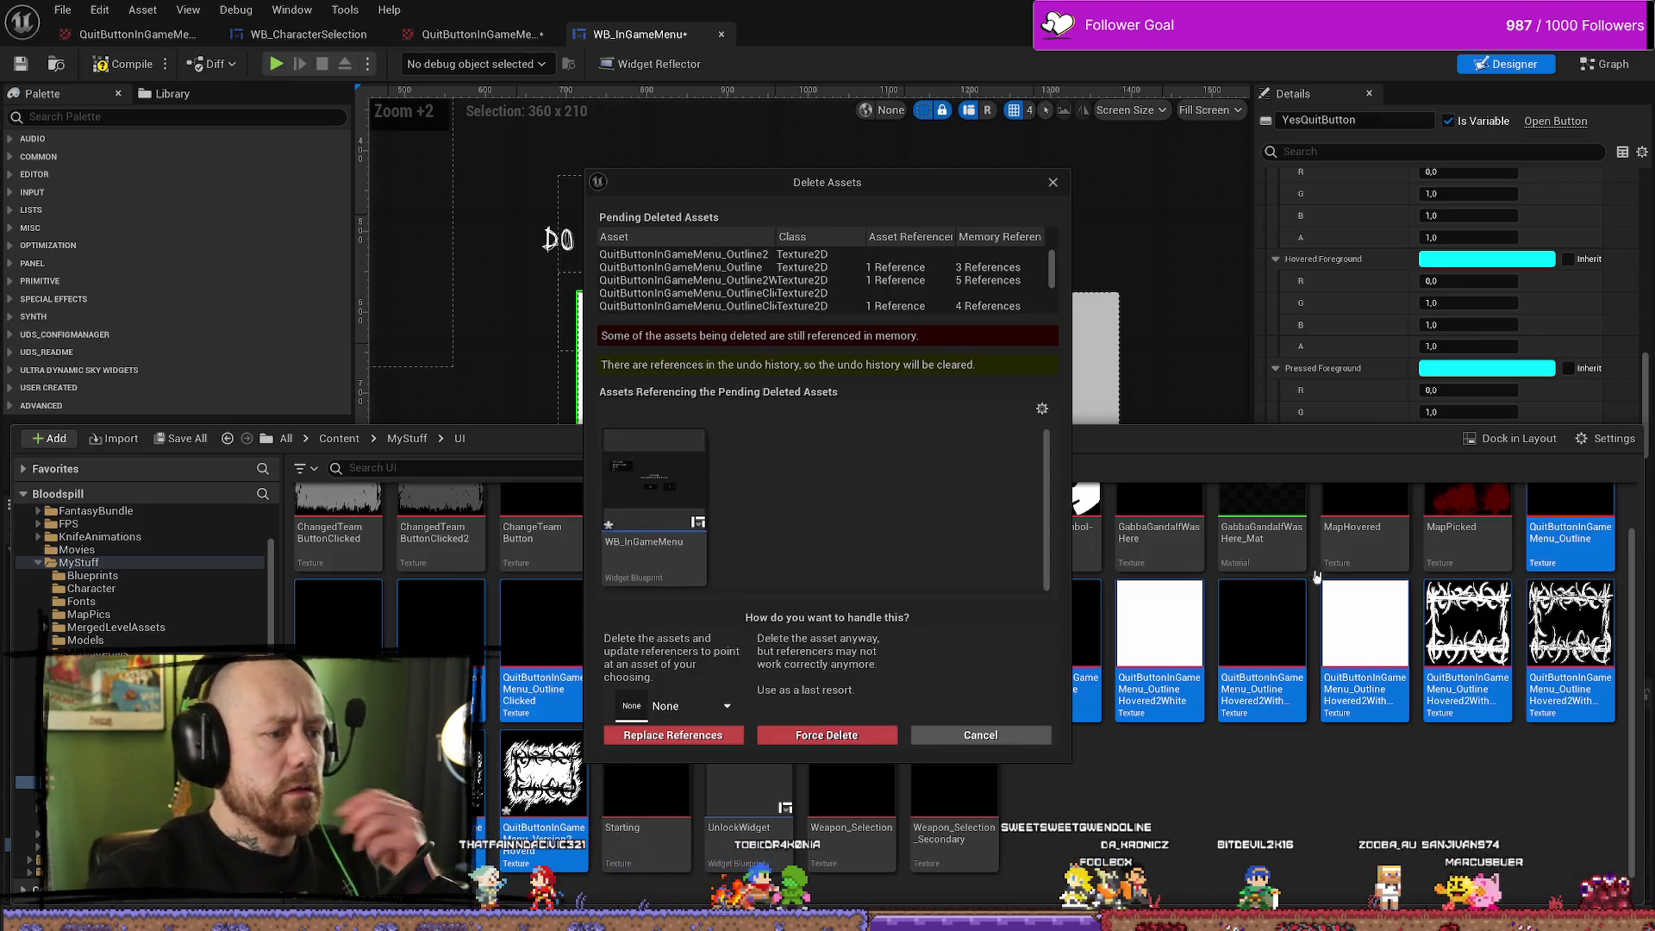
left_click(826, 734)
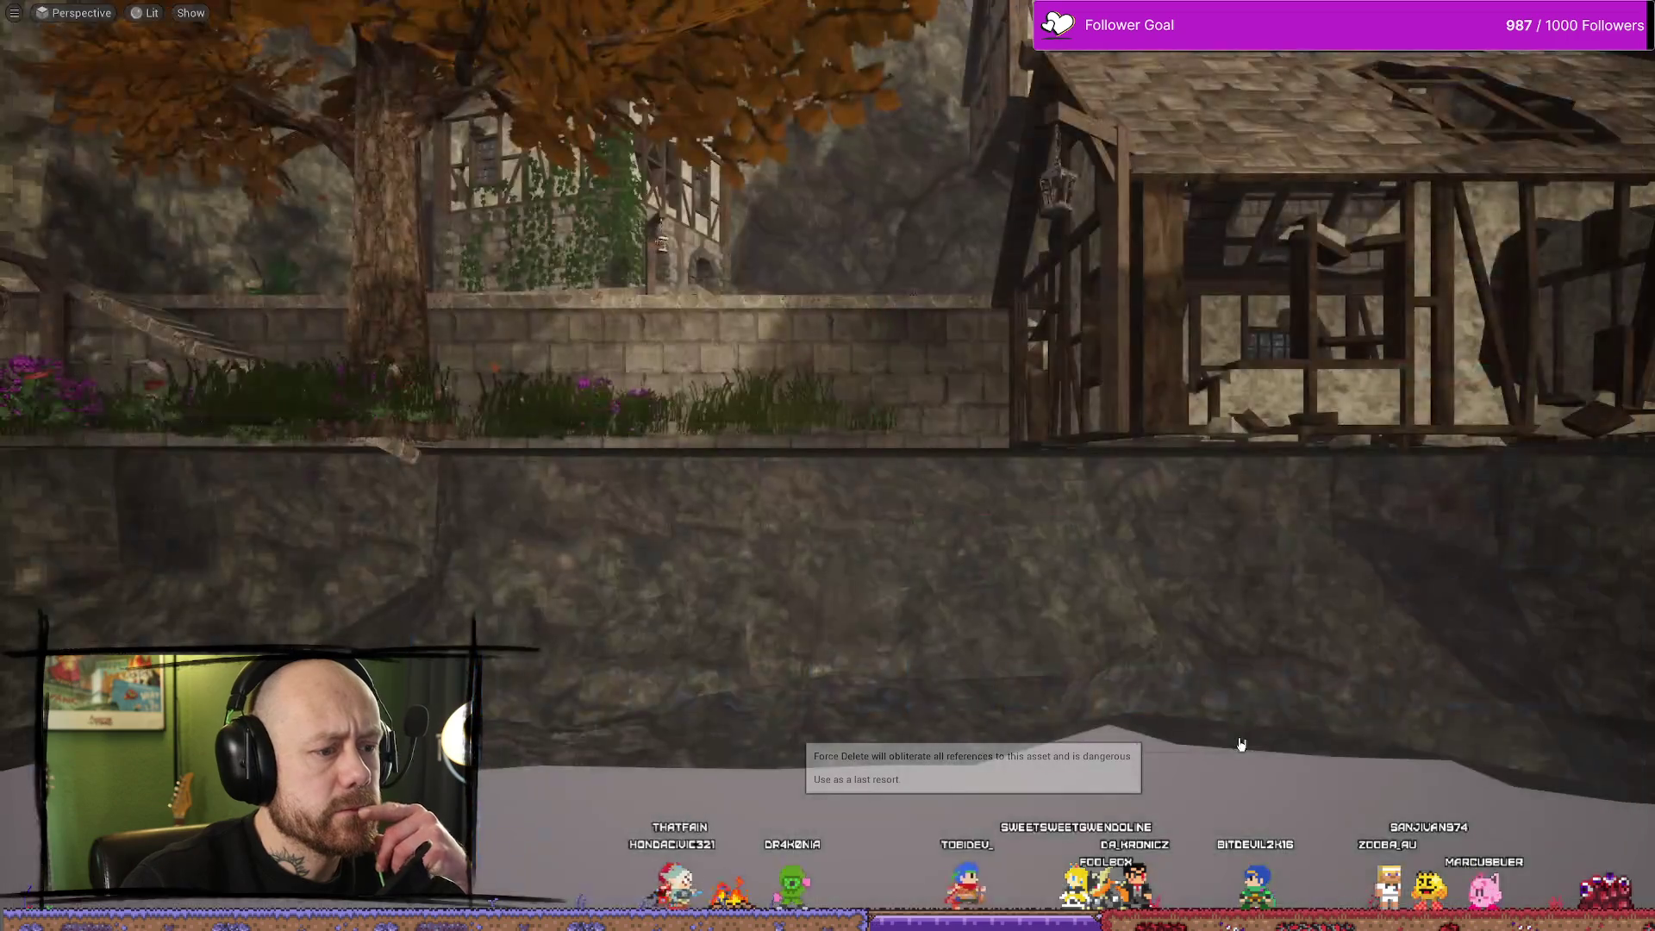
Look around the level viewport, reopen the content assets, and switch to Affinity Photo
right_click(923, 406)
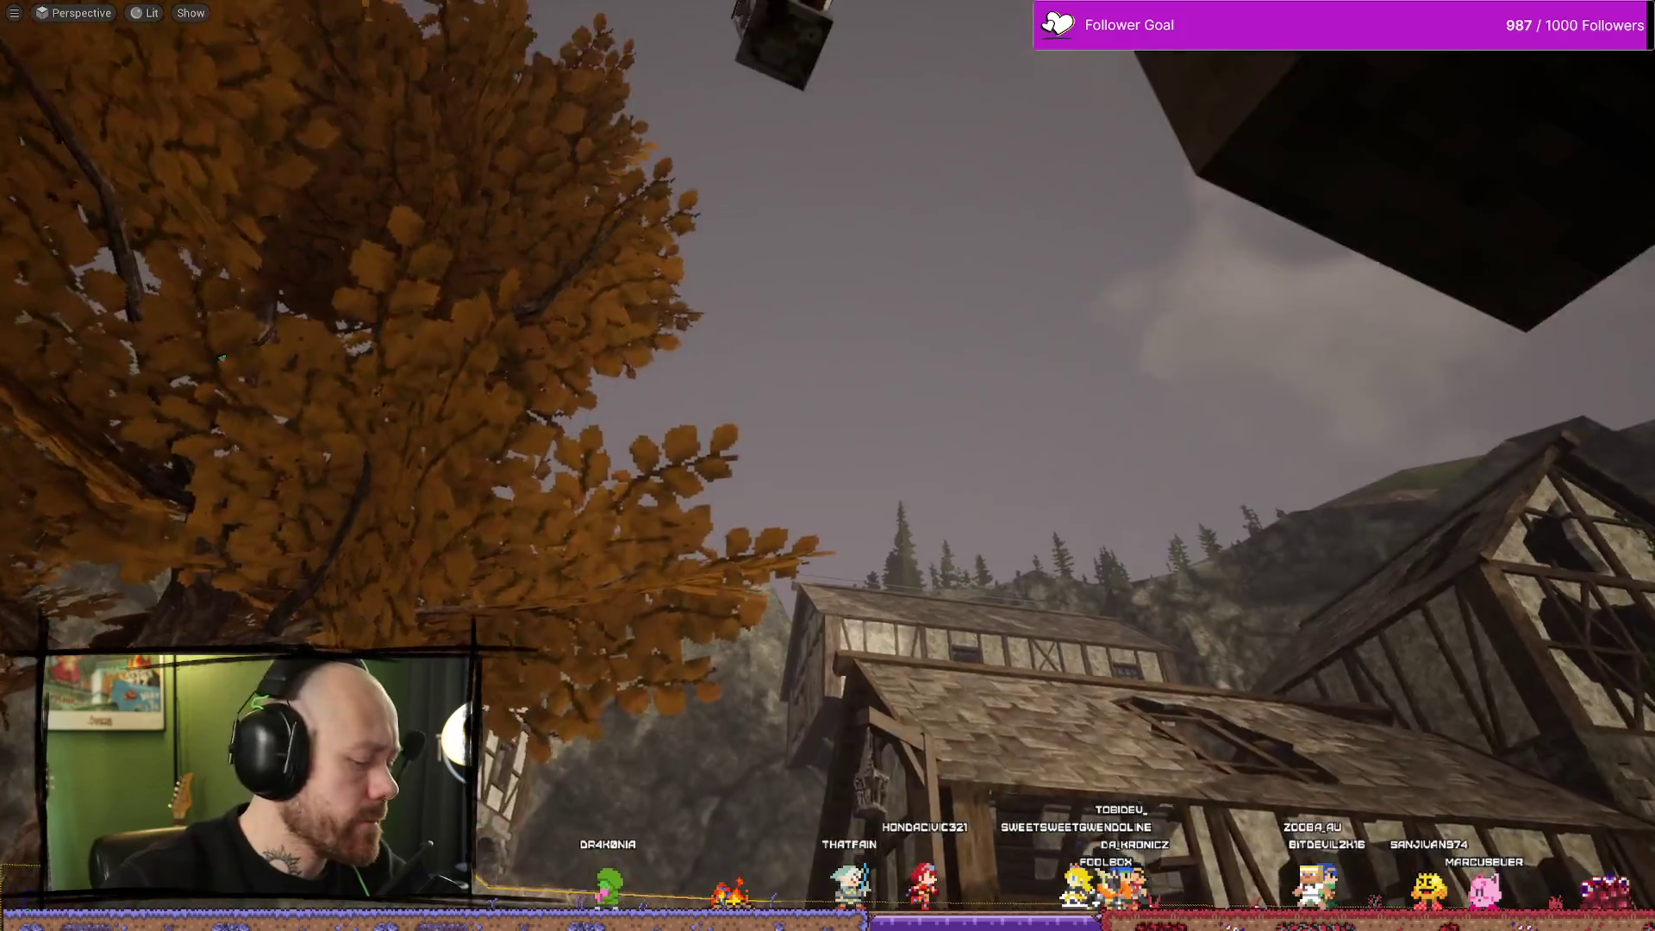
key("ctrl+space")
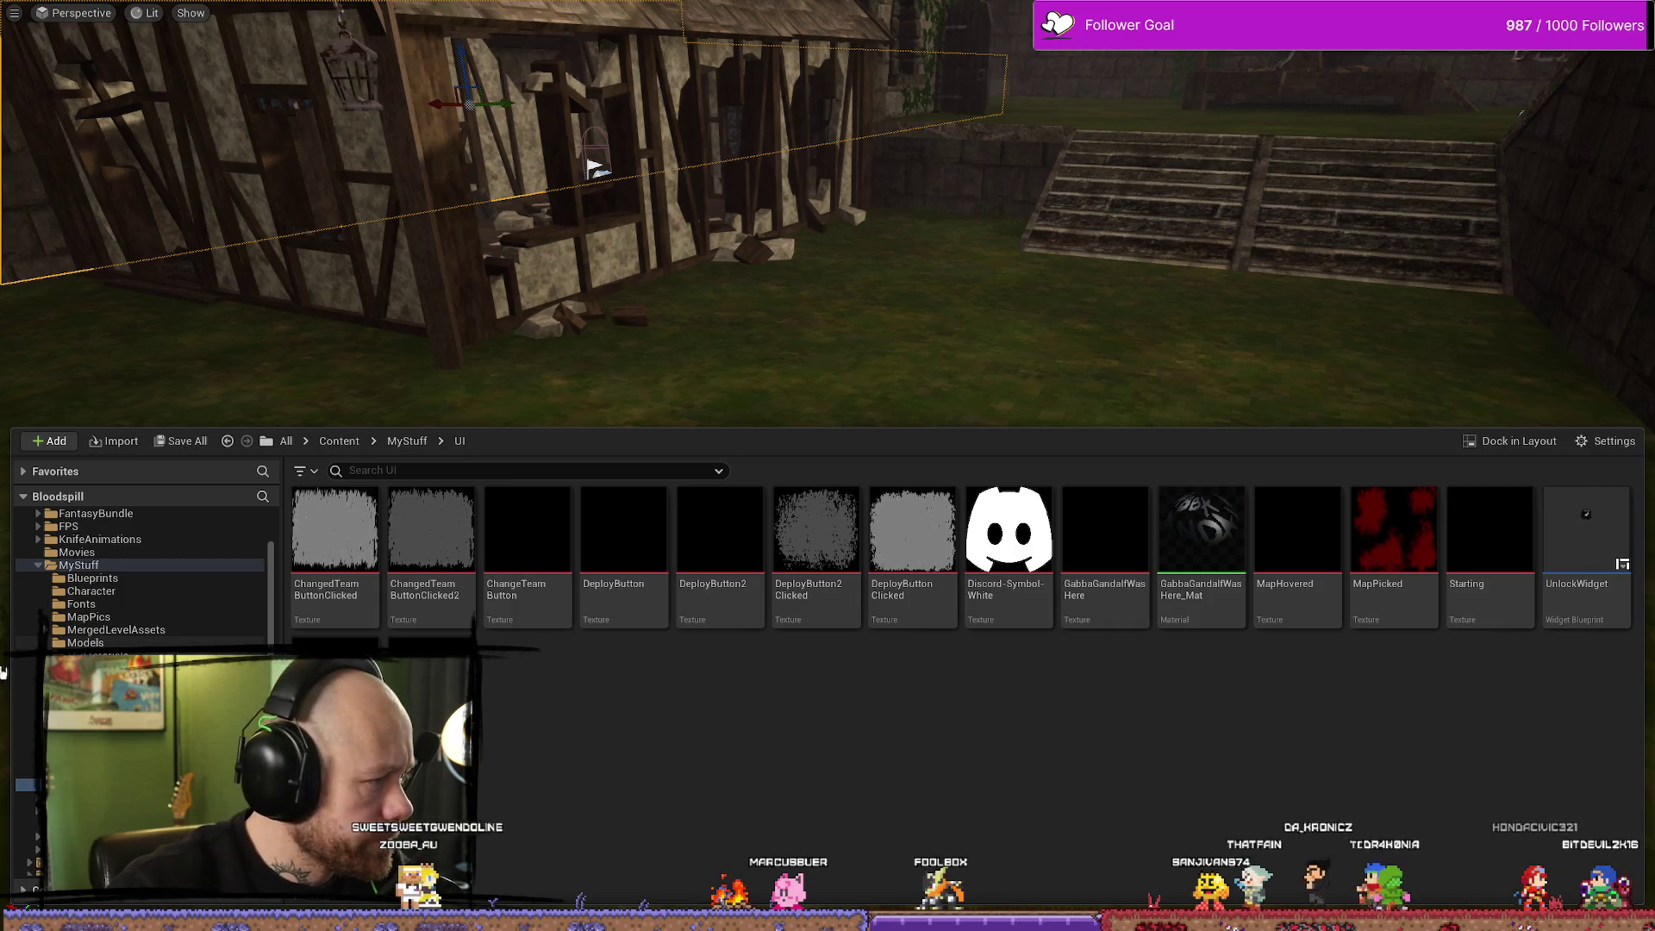
key("alt+Tab")
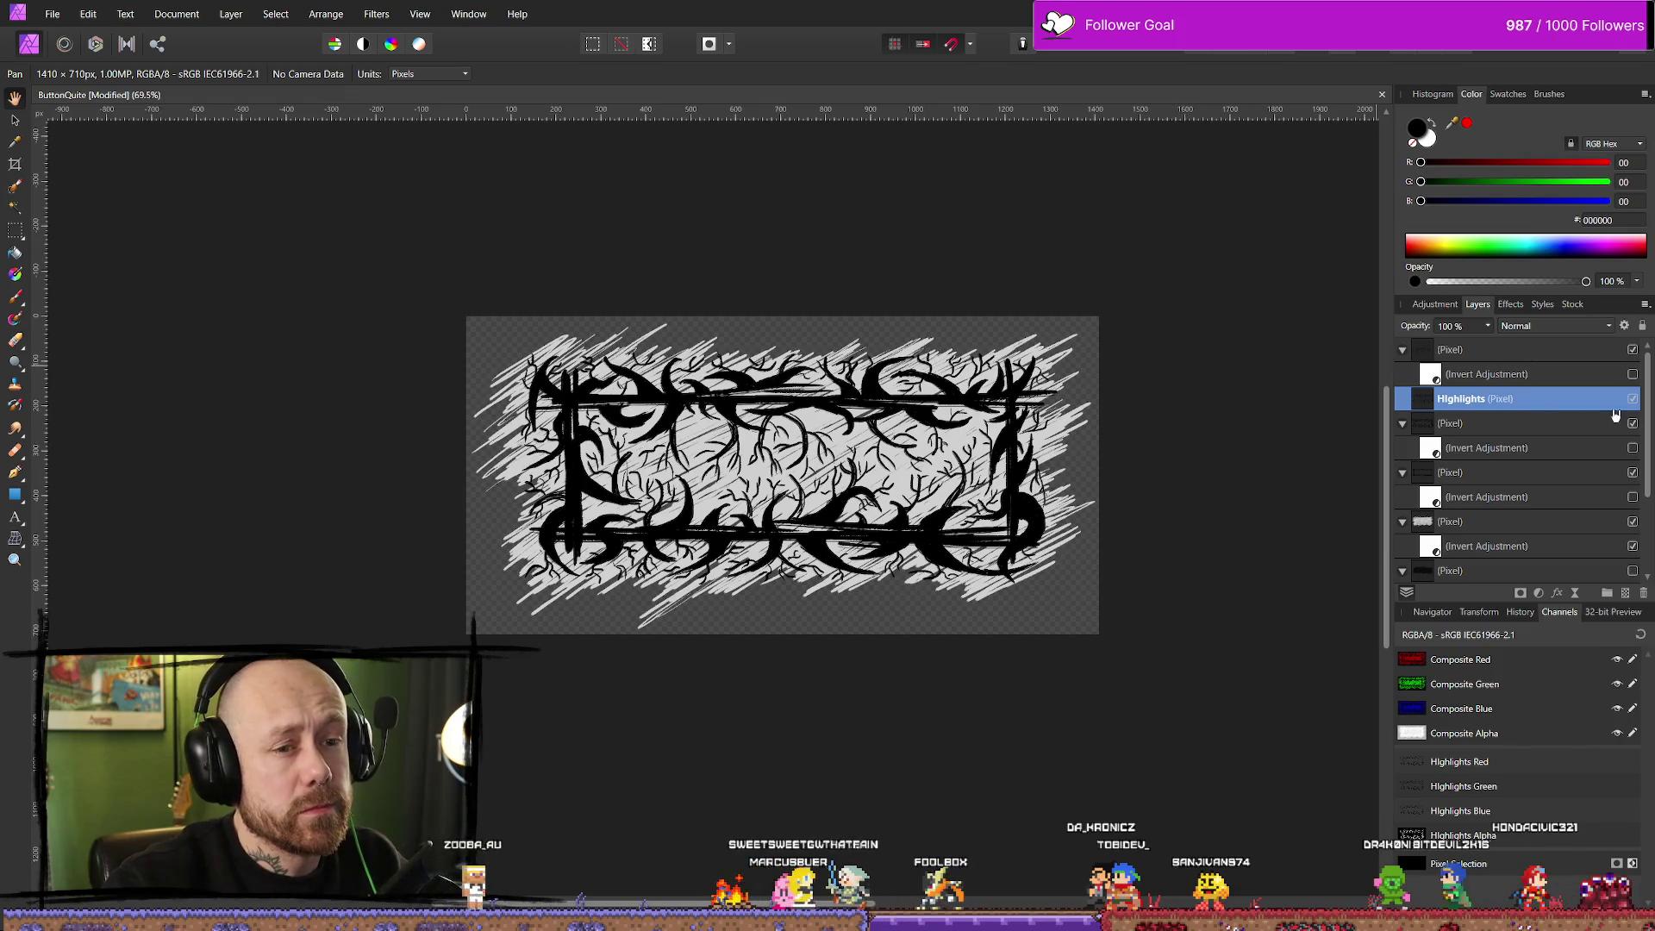
Hide the thin branch detail layer and the grey scribble background layer
left_click(1634, 350)
scroll(1505, 563, "down", 3)
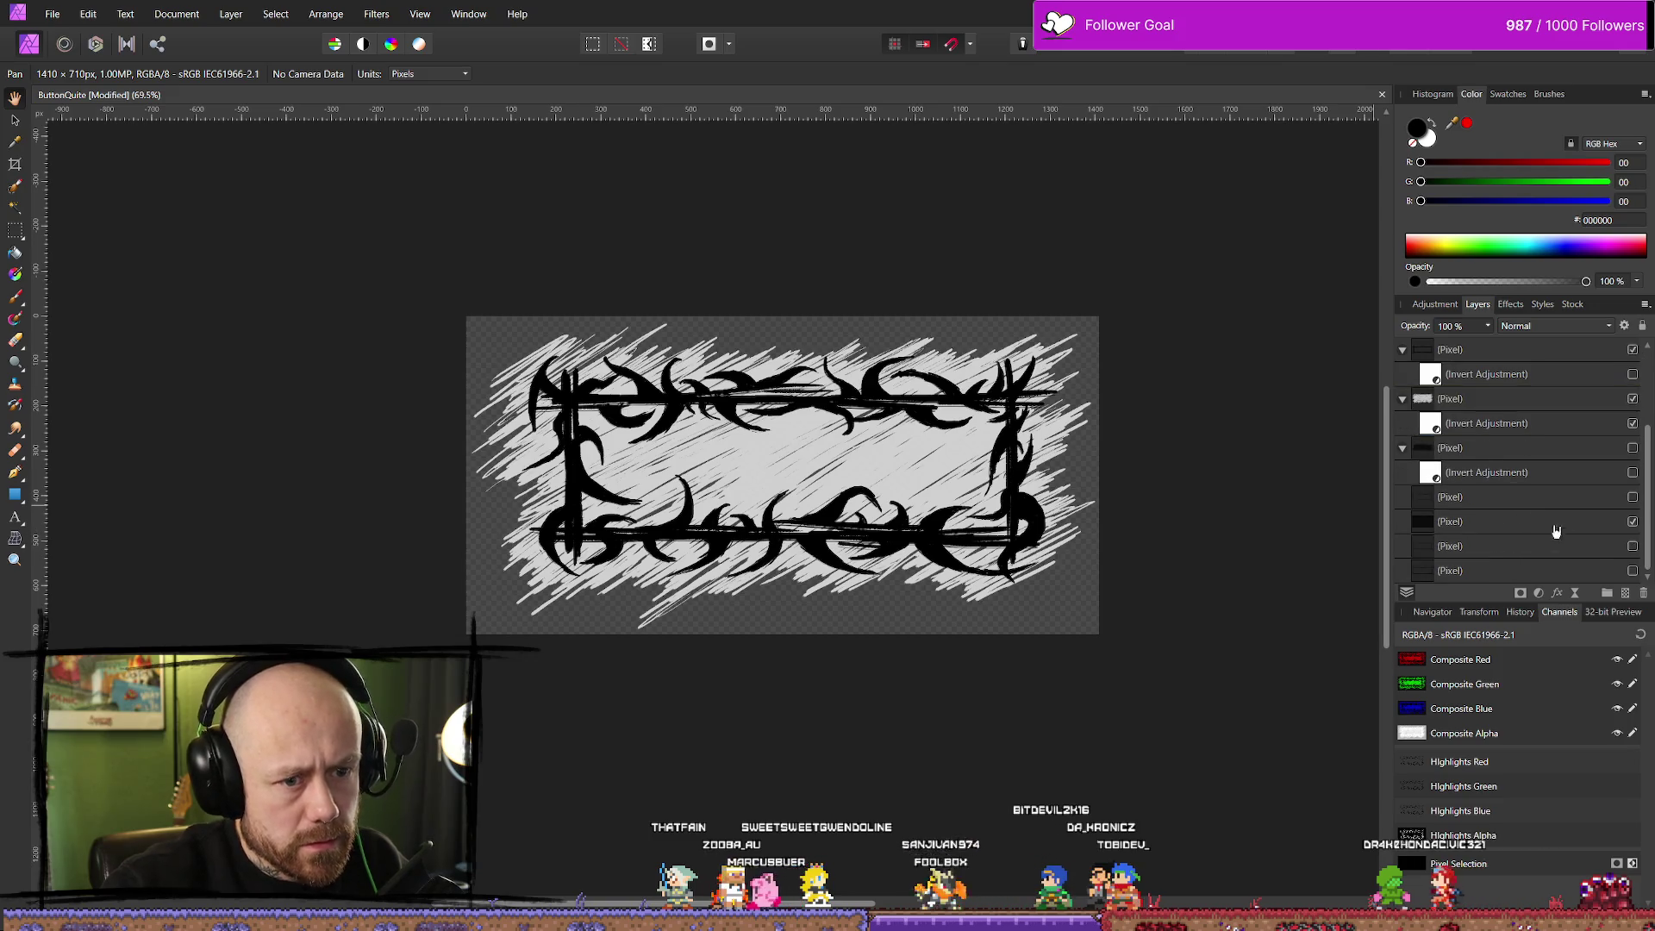
left_click(1633, 522)
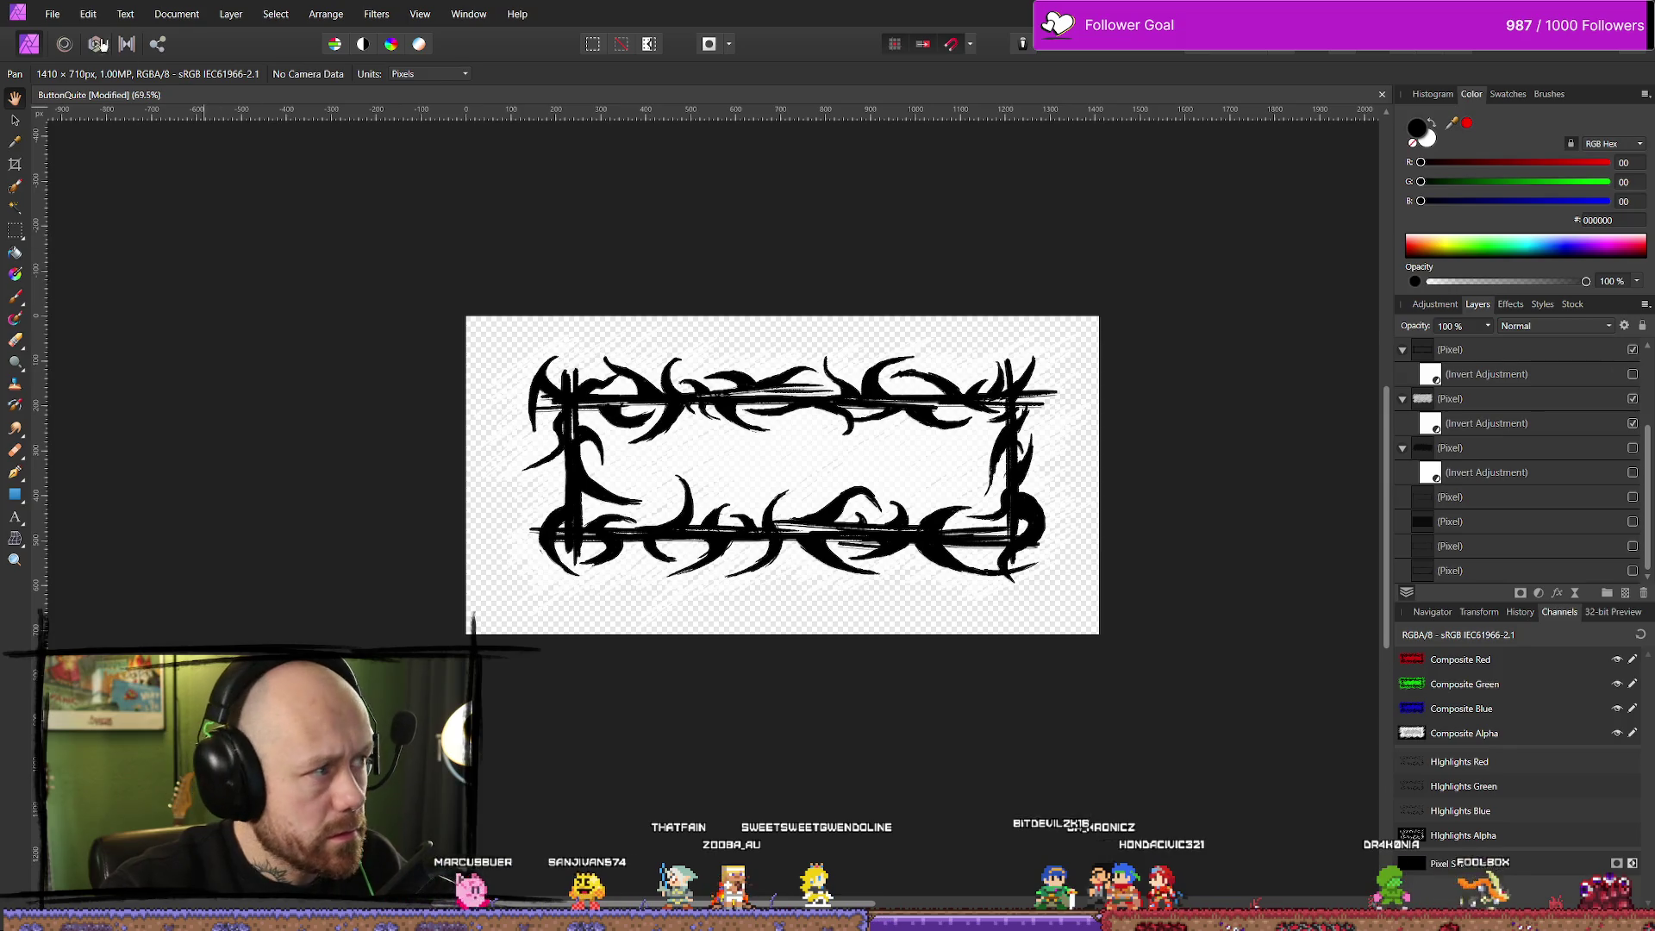
Export the image as PNG and confirm saving it into the Bloodspill icon folder
left_click(54, 14)
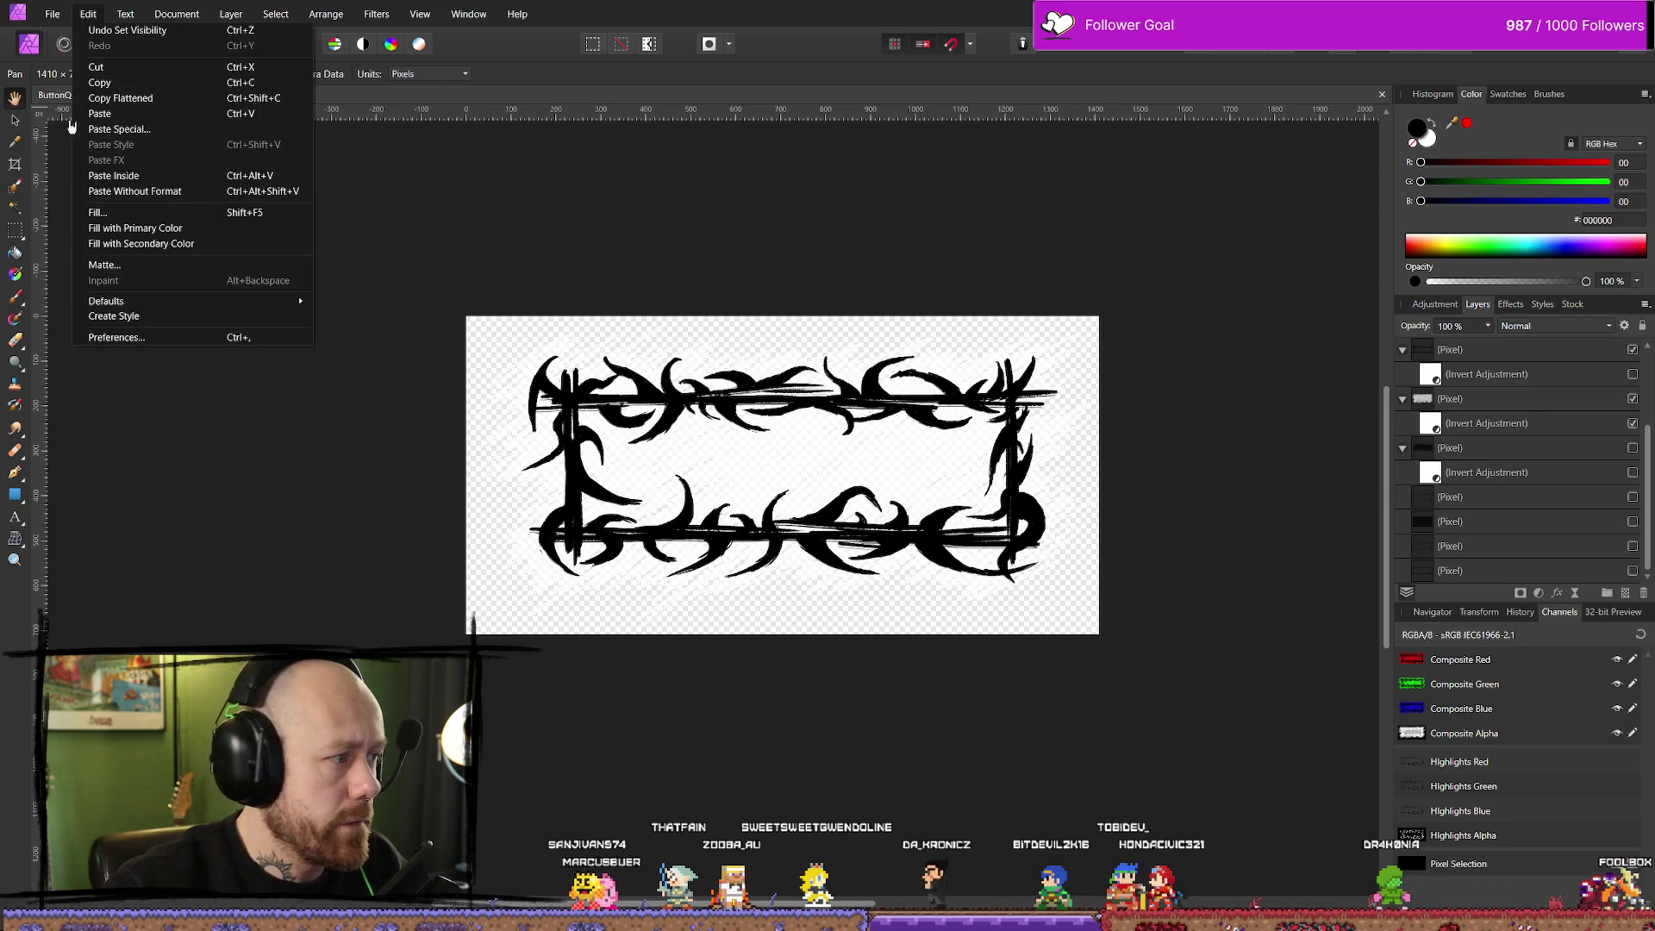
left_click(103, 389)
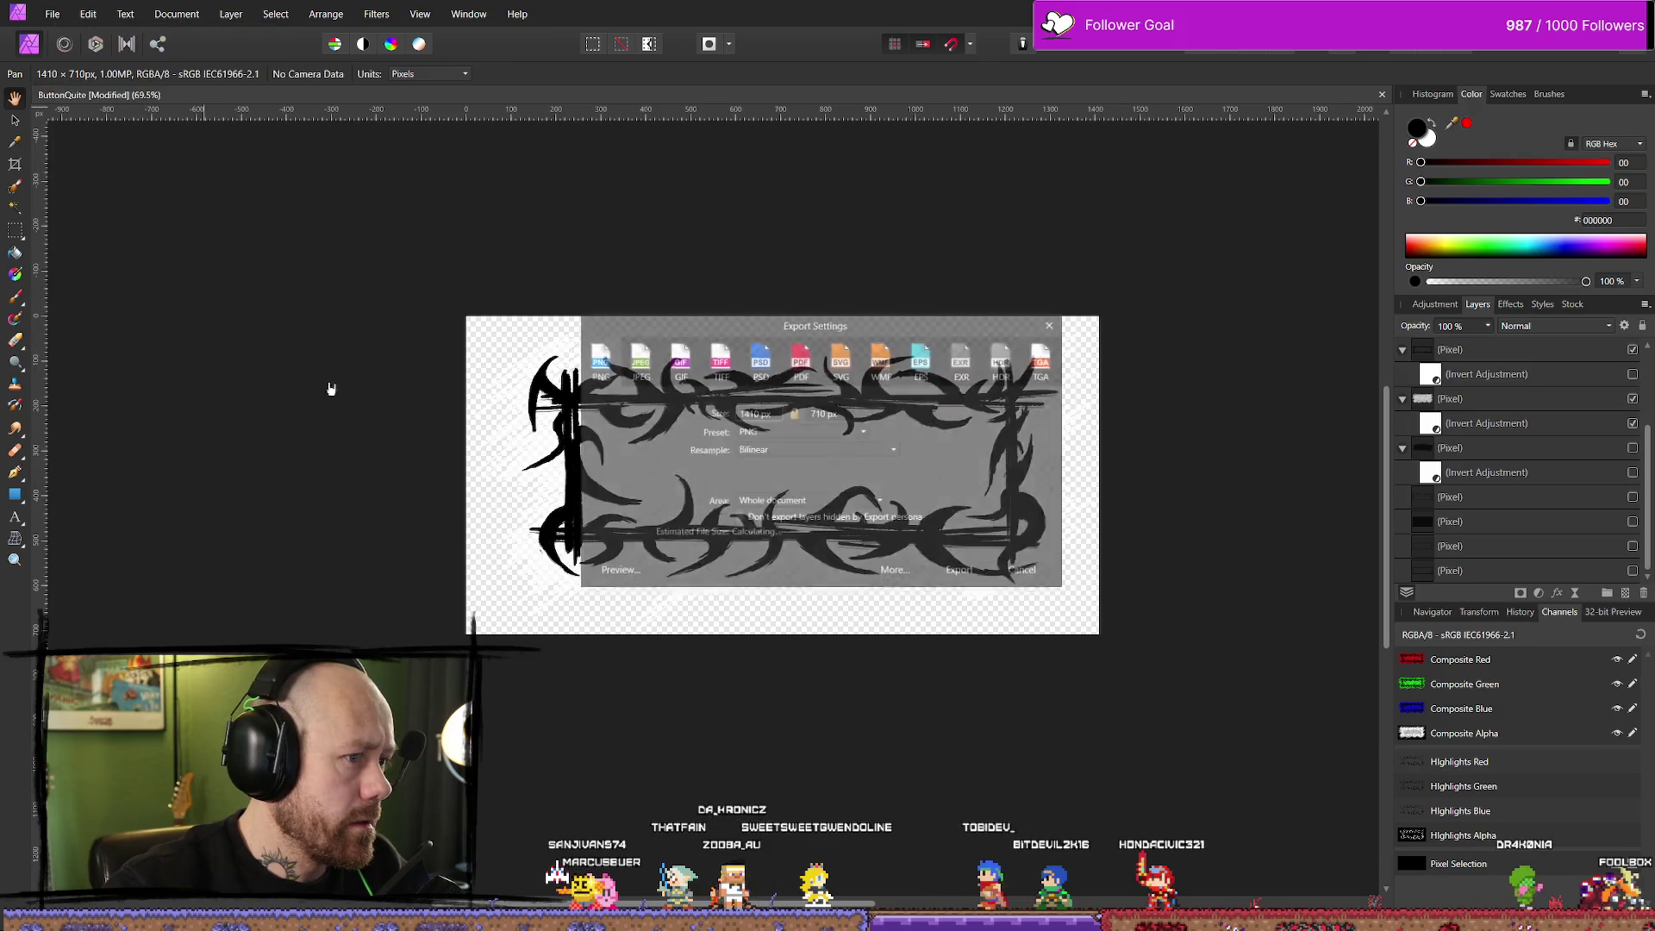
left_click(962, 573)
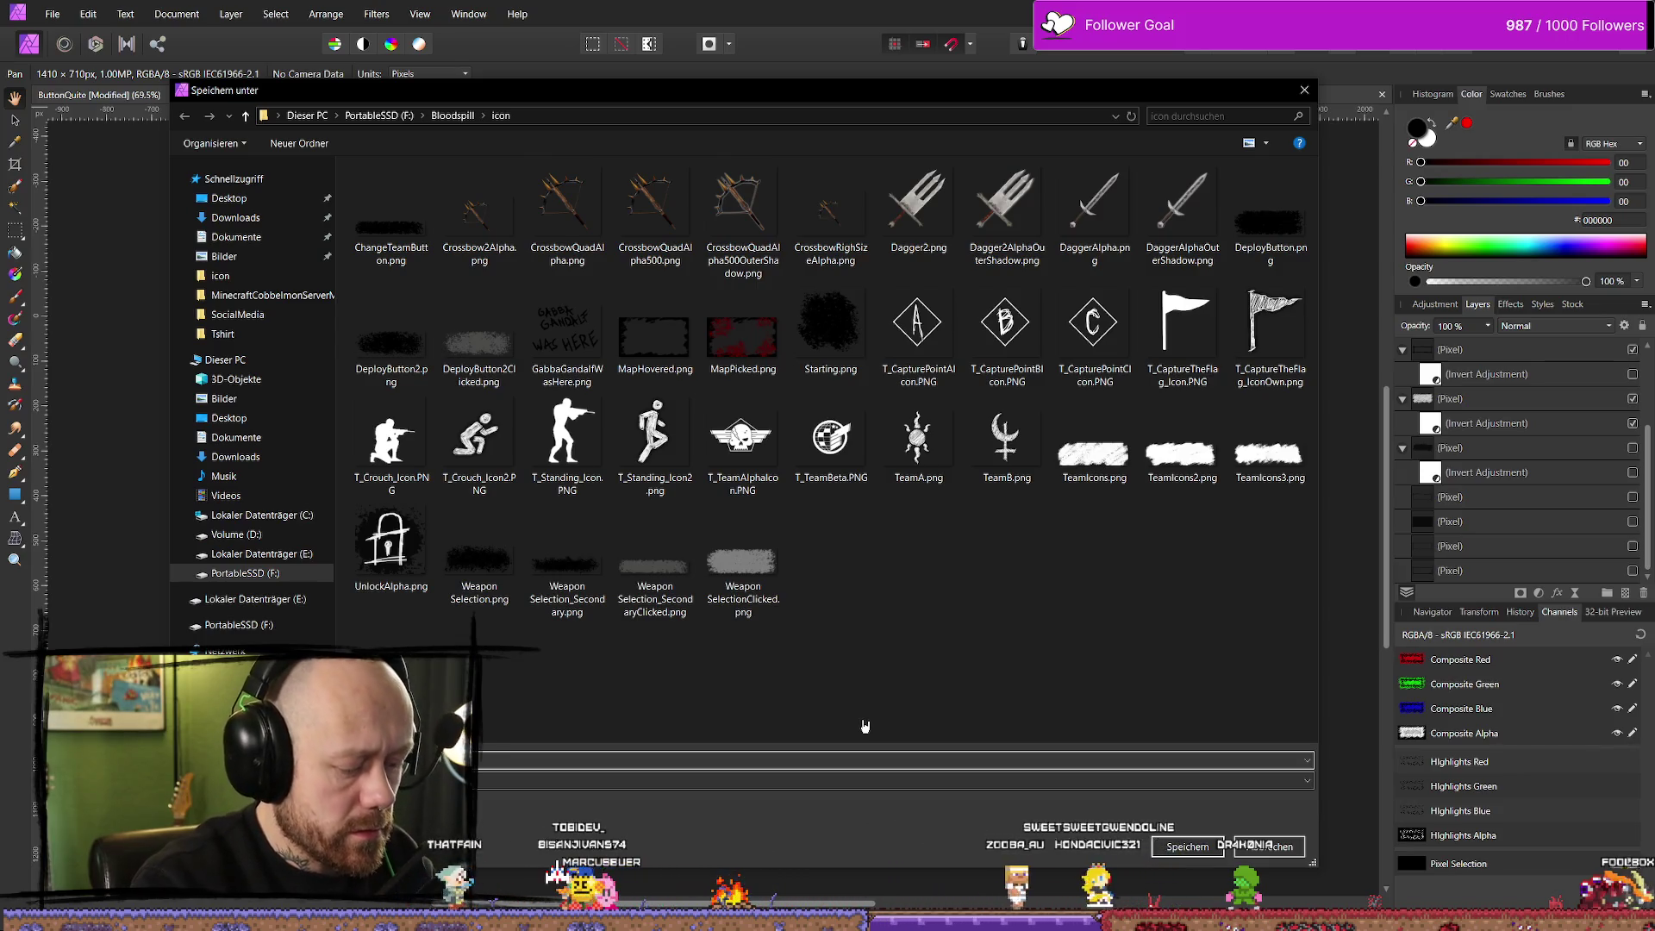
key("Return")
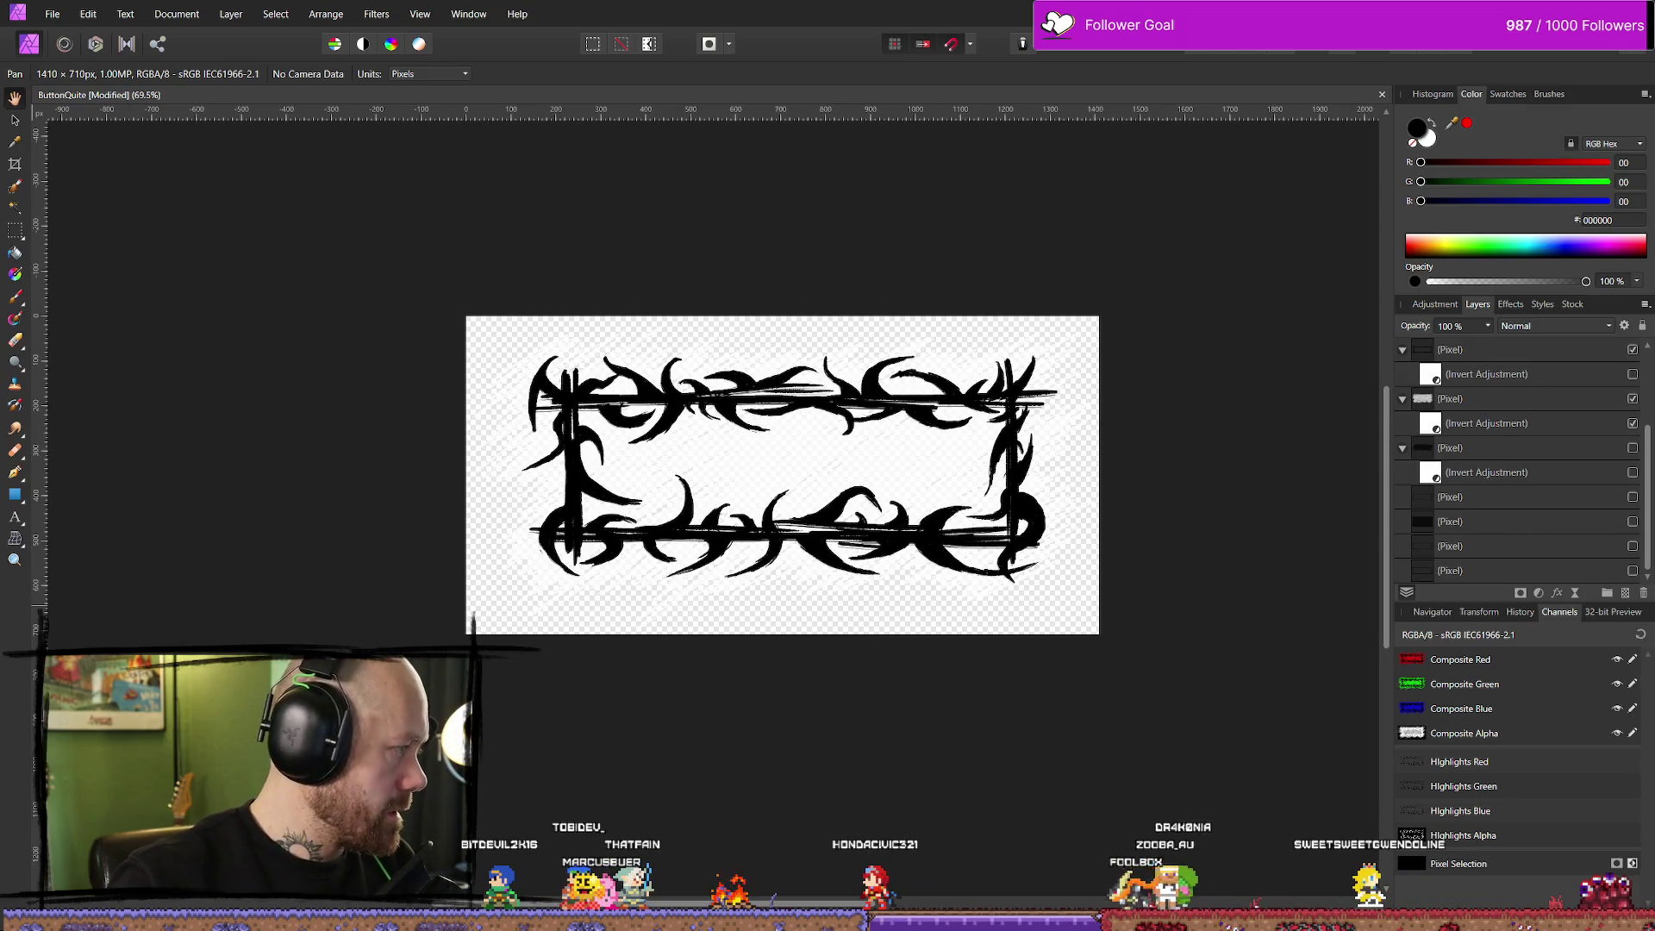
Hide the pixel, Highlights and thorny swirl layers, show the grey fill, and try nesting Highlights
left_click(1488, 370)
left_click(1496, 397)
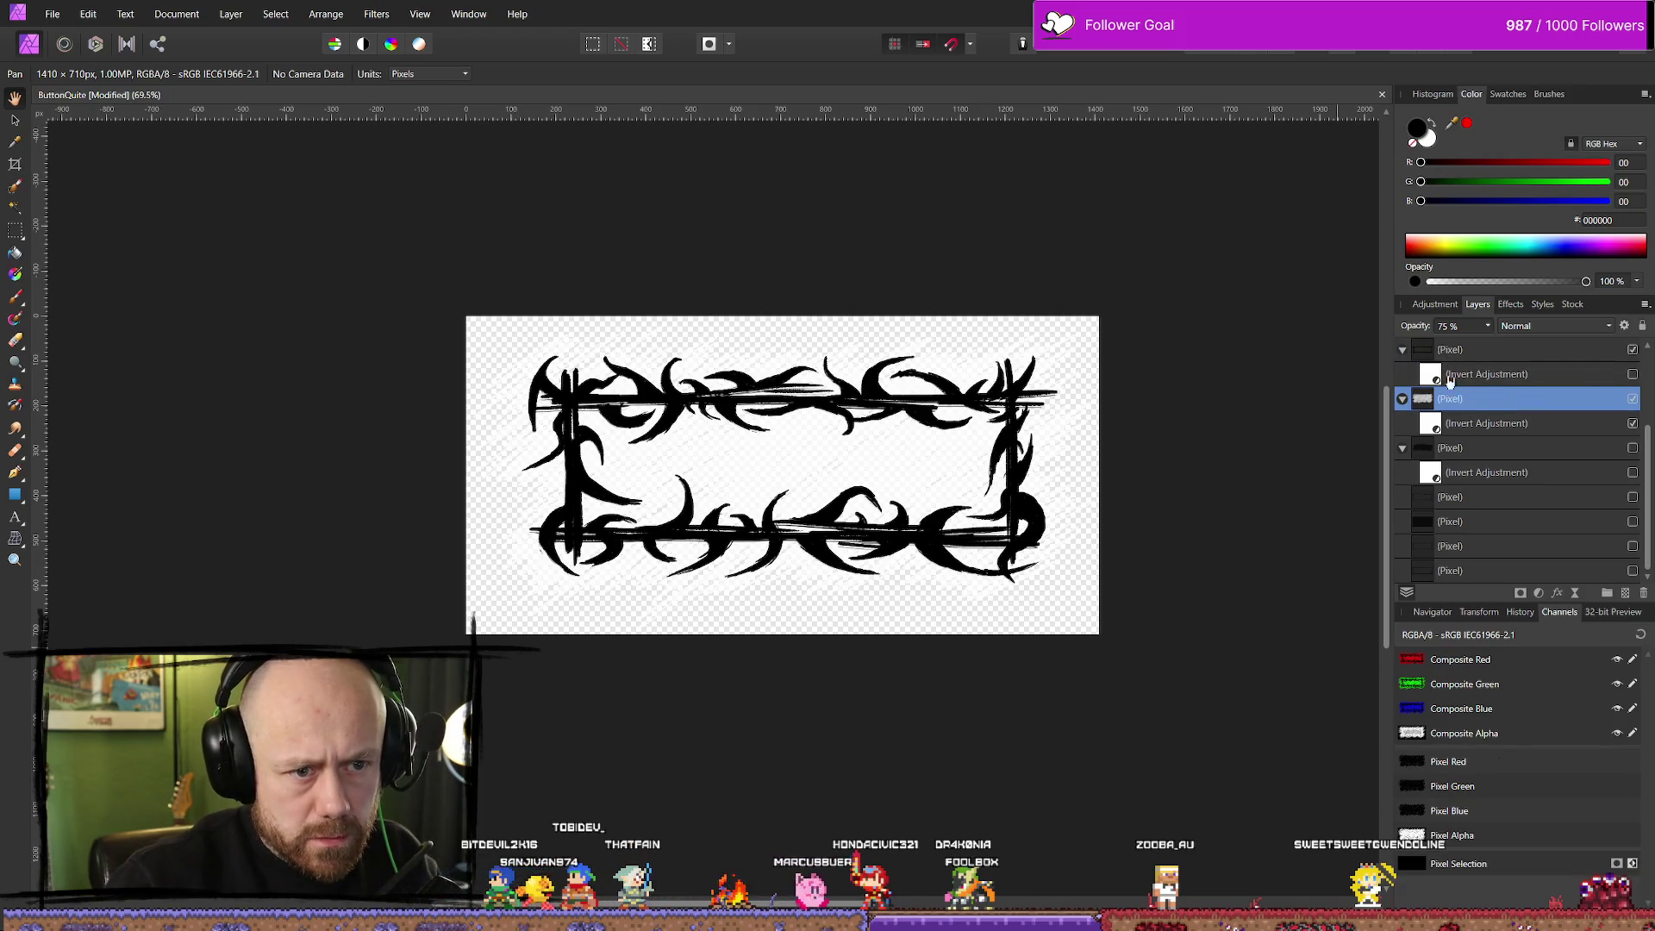
left_click(1634, 399)
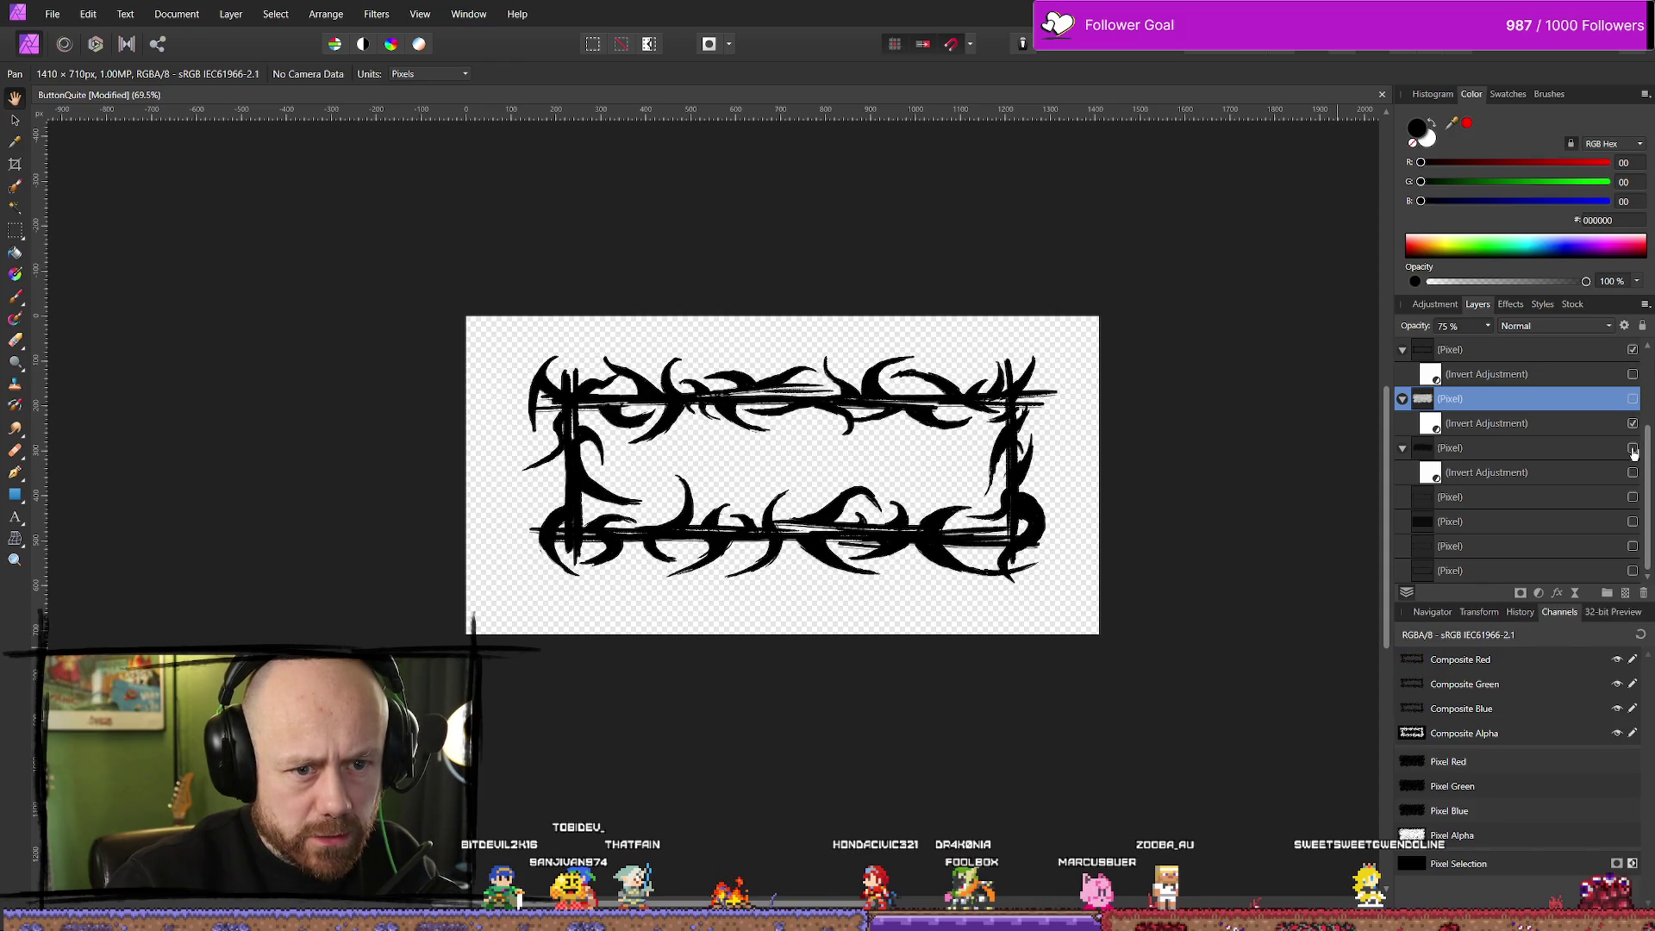
left_click(1632, 448)
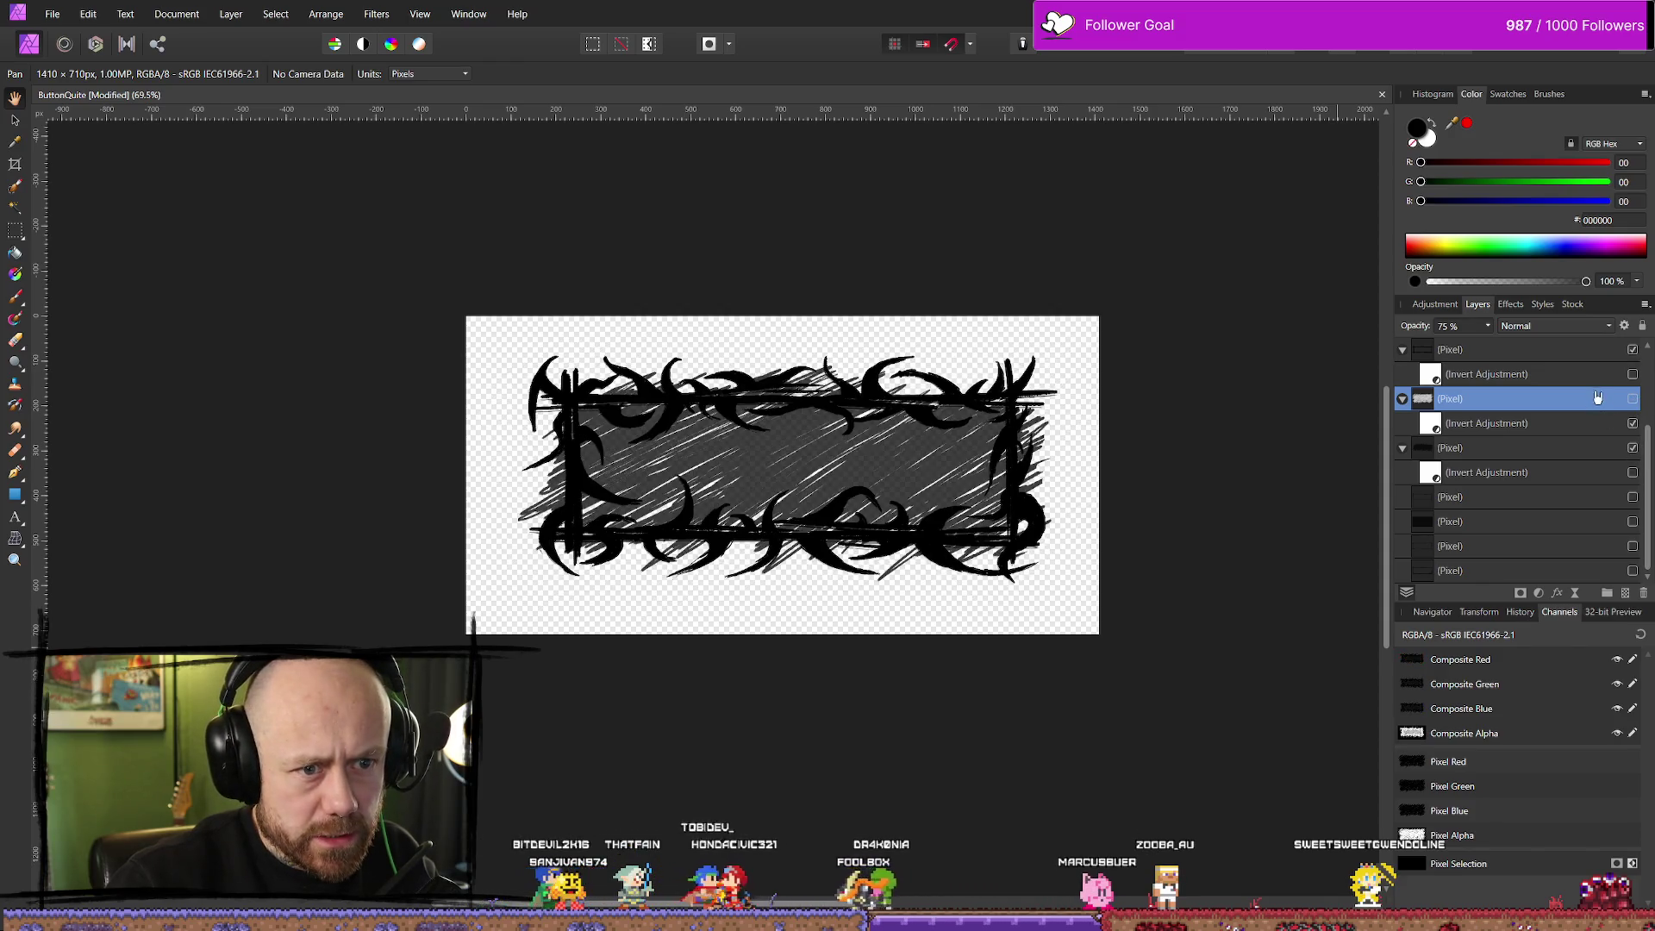
scroll(1600, 398, "up", 2)
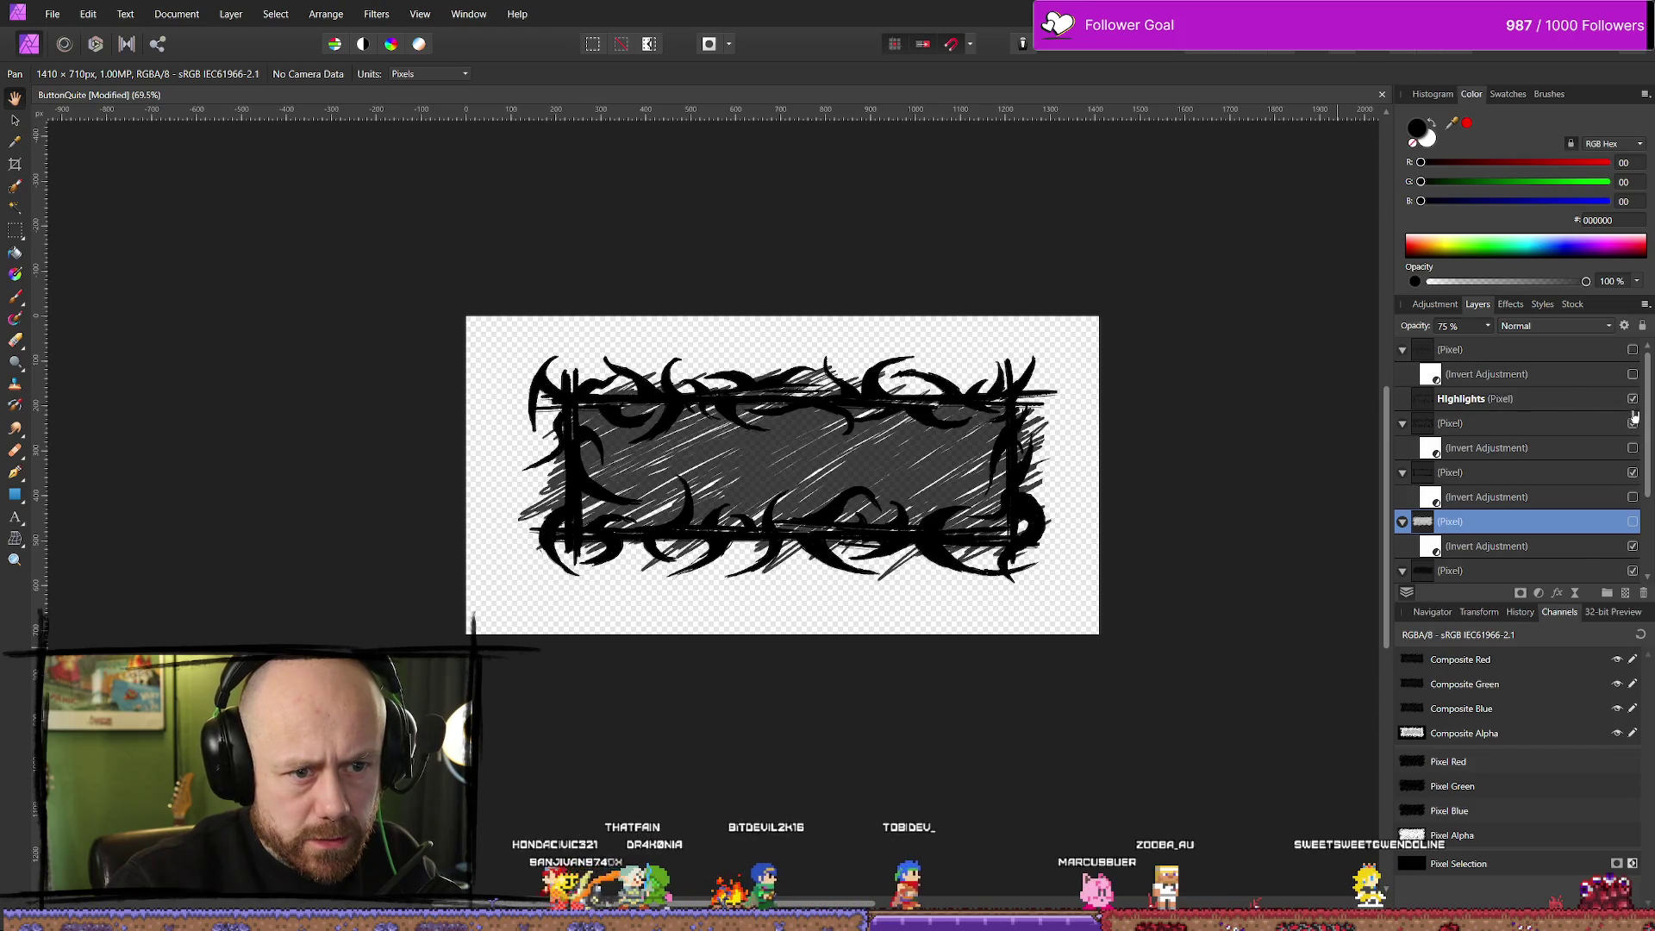
left_click(1632, 400)
left_click(1632, 424)
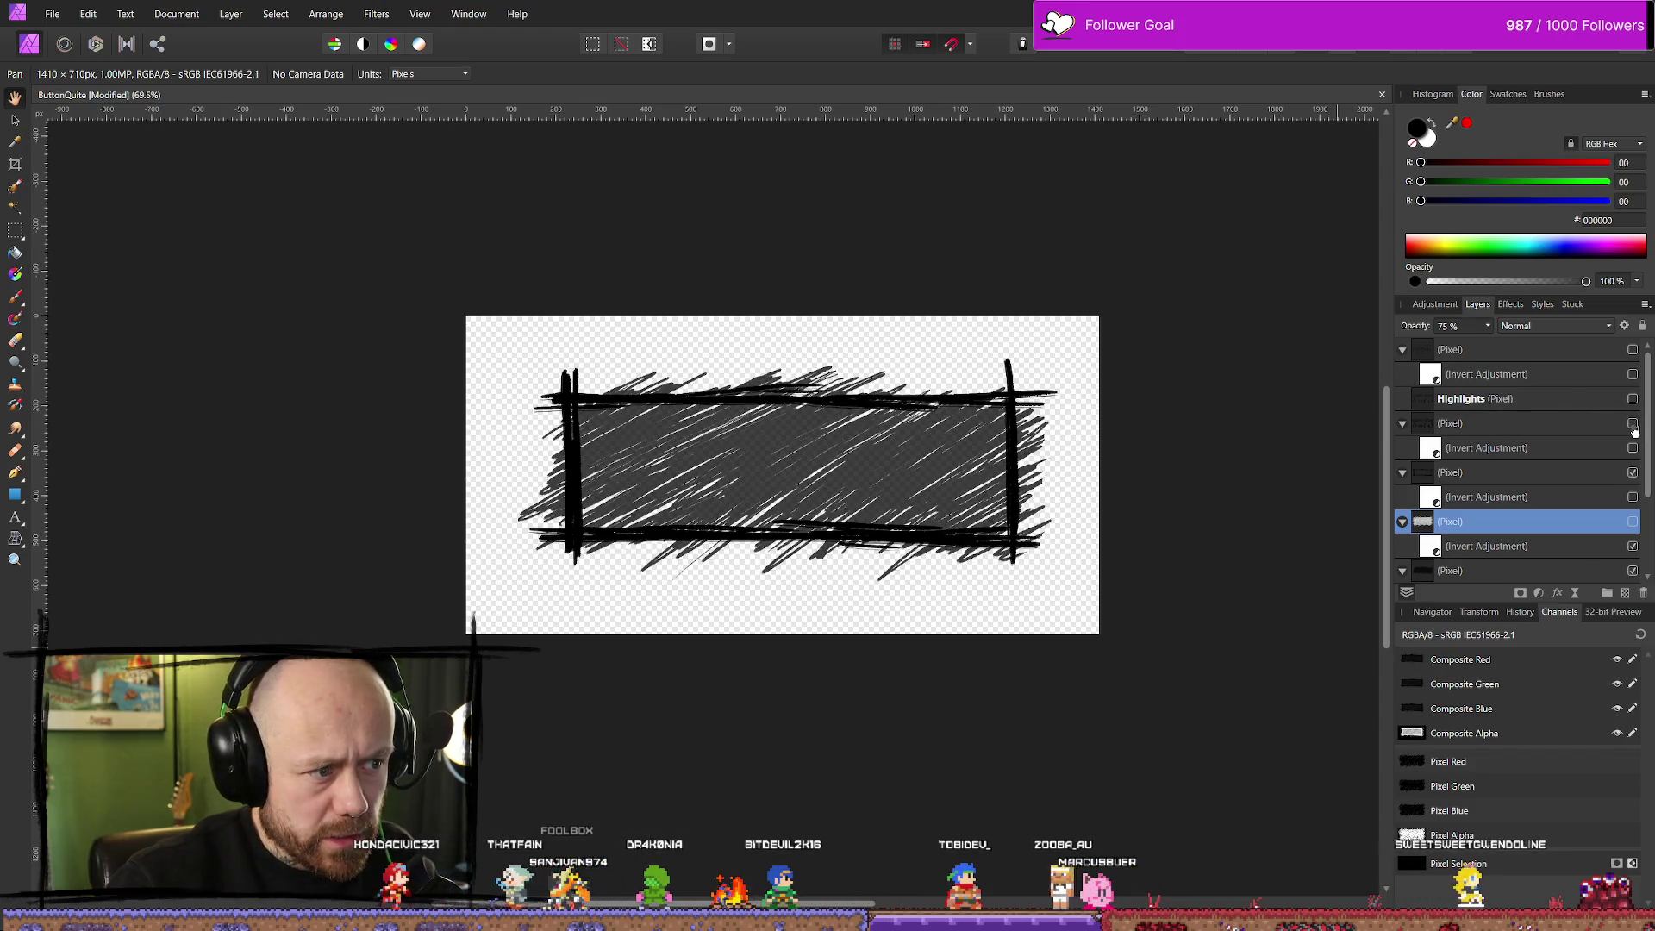
left_click(1515, 402)
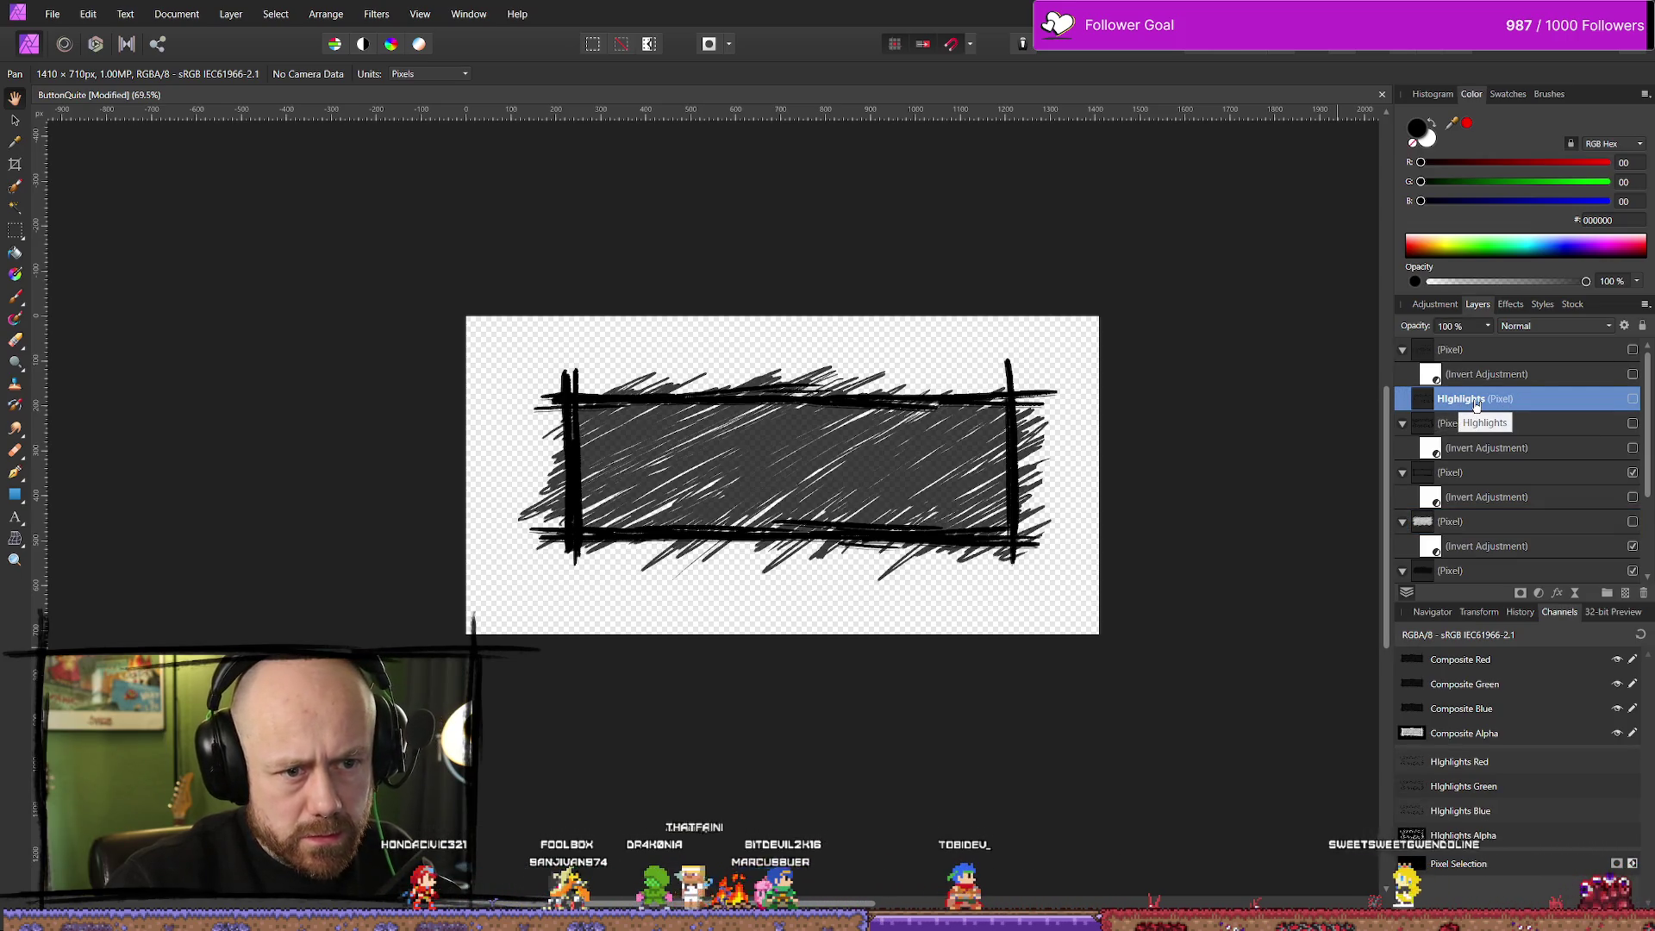
left_click_drag(1475, 404, 1480, 429)
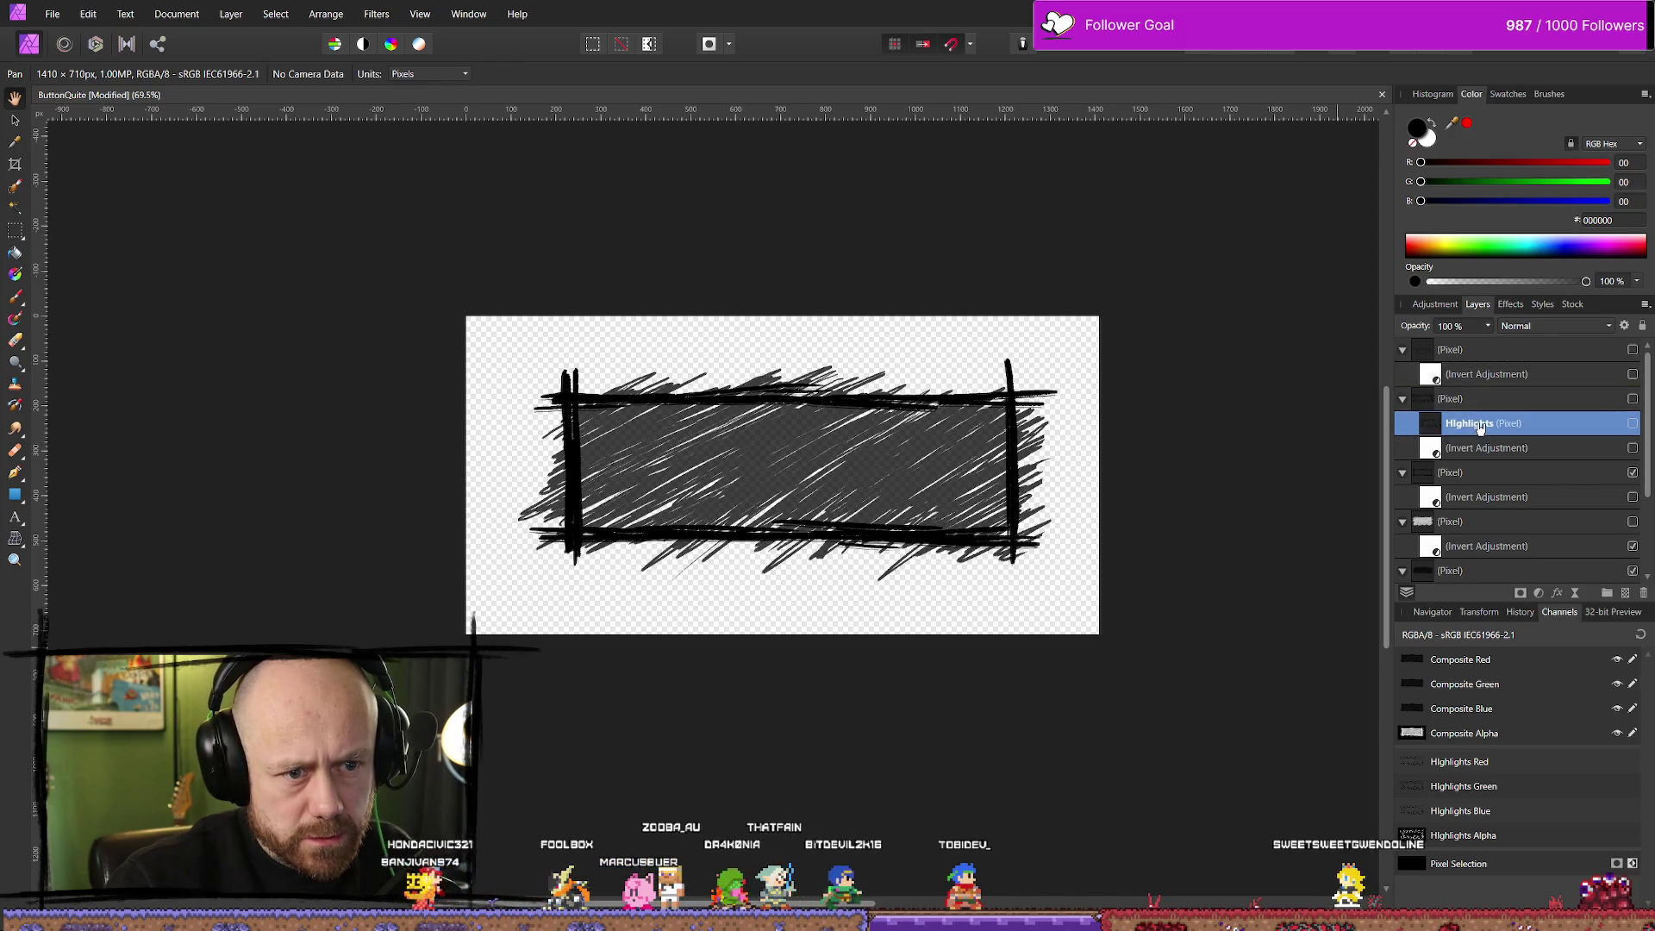
Move Highlights back to the top level, then hide both Highlights and the thorny frame layer
left_click(1633, 400)
left_click(1632, 400)
left_click(1632, 399)
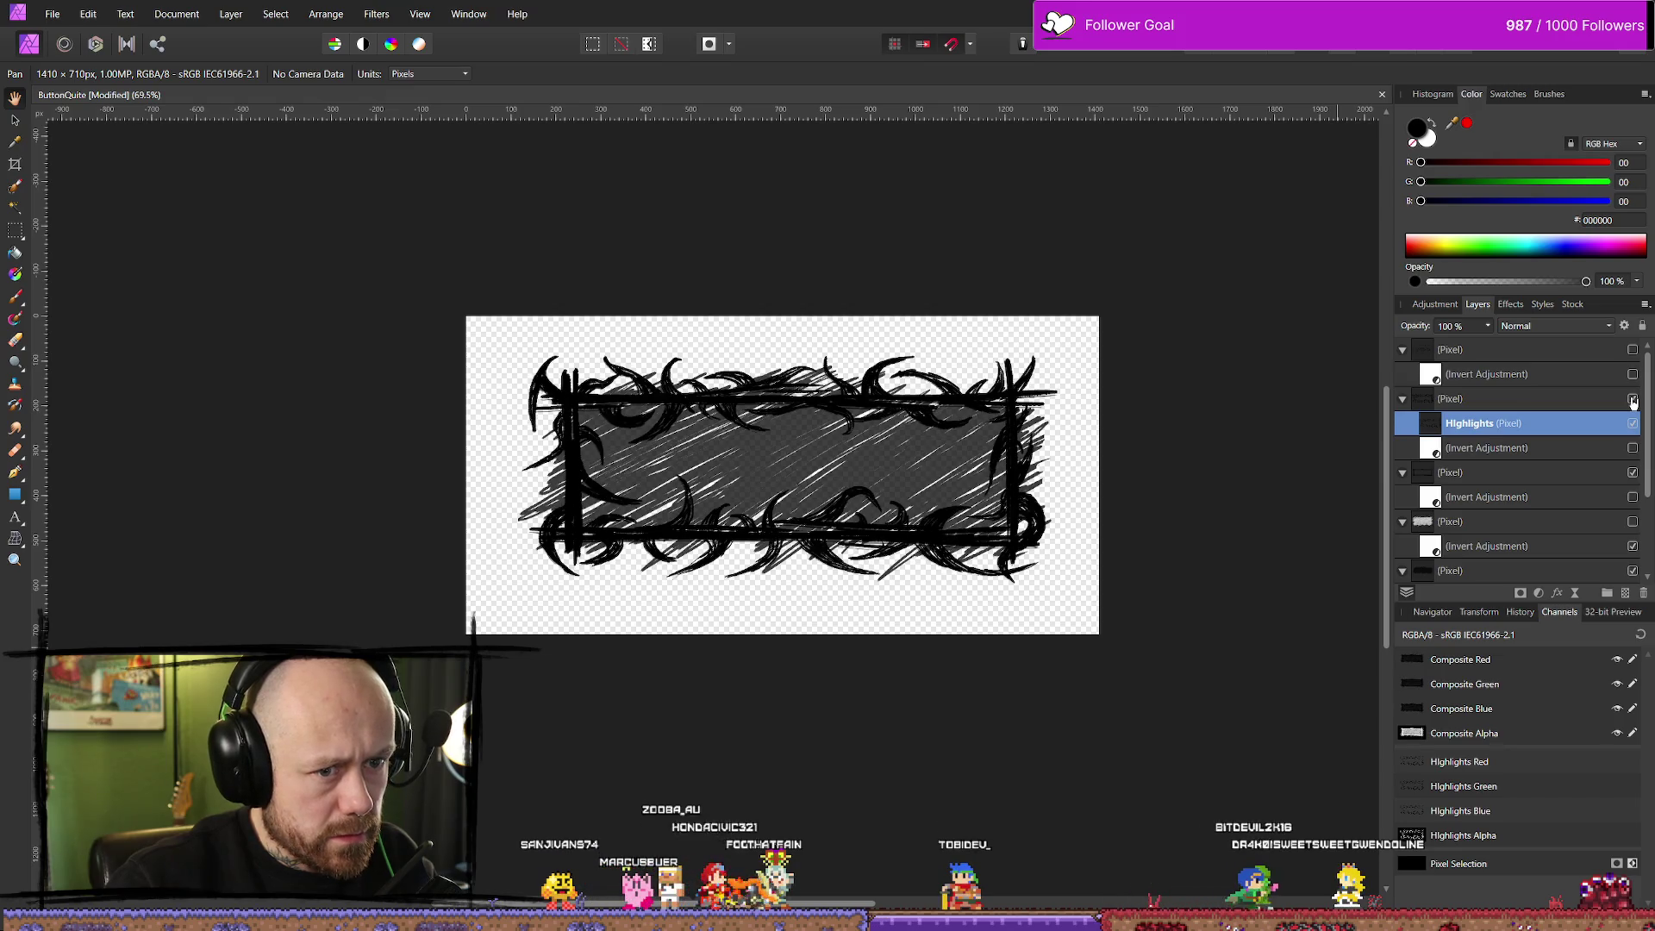
mouse_move(1476, 435)
left_mouse_down()
mouse_move(1457, 405)
mouse_move(1437, 408)
left_mouse_up()
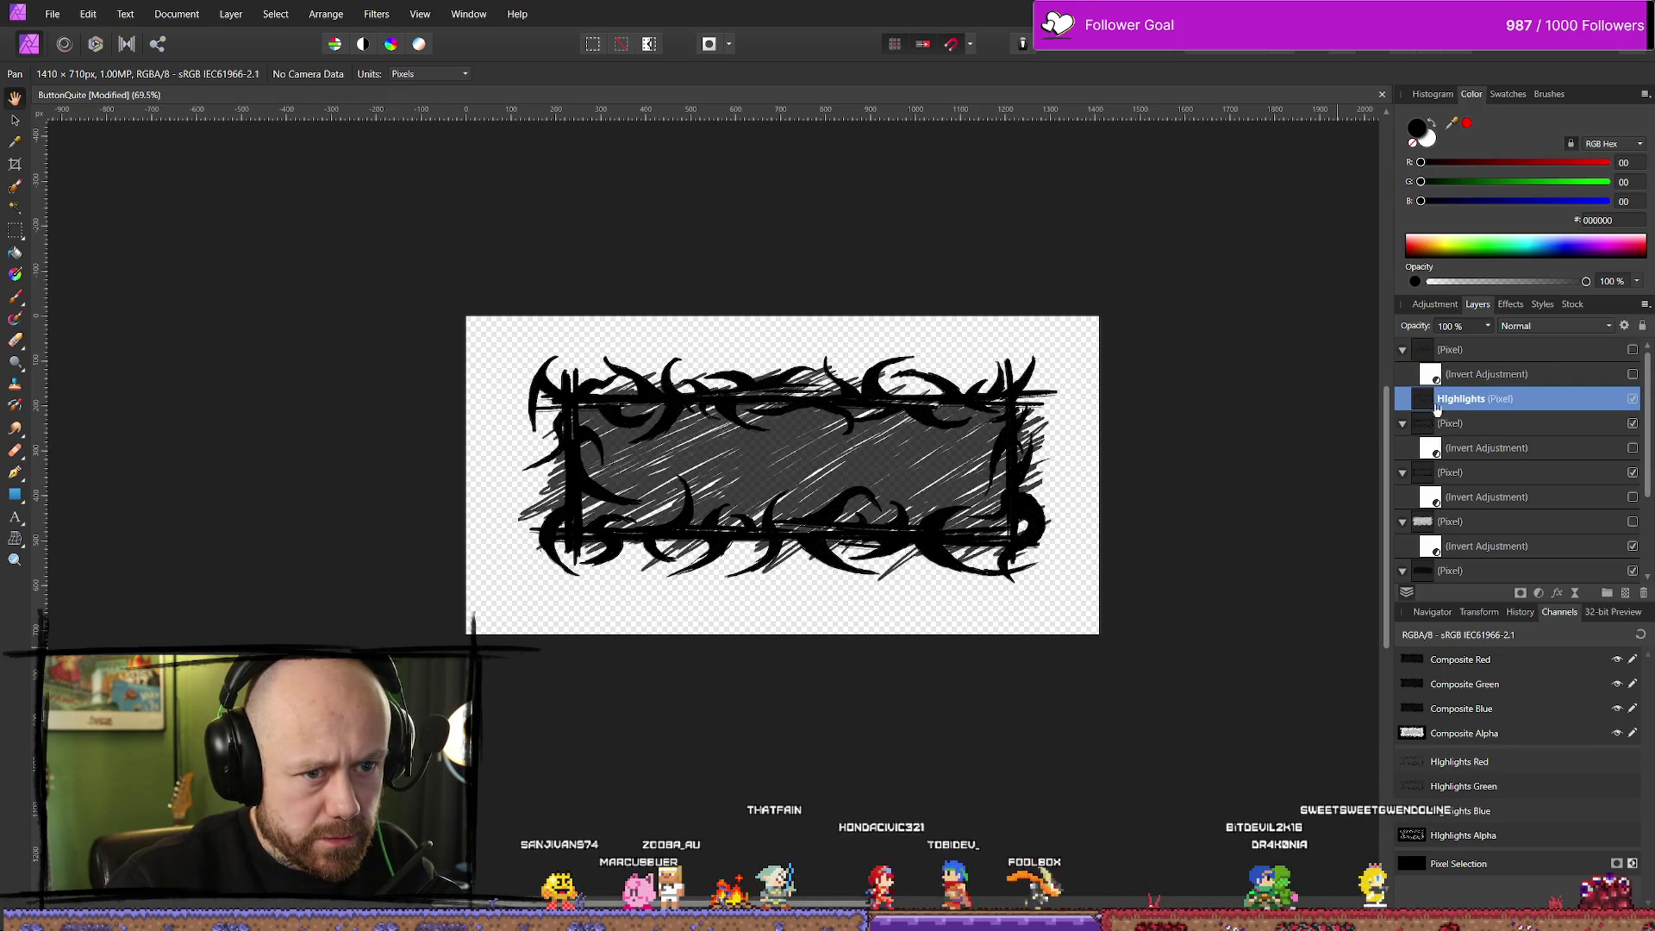
left_click(1407, 426)
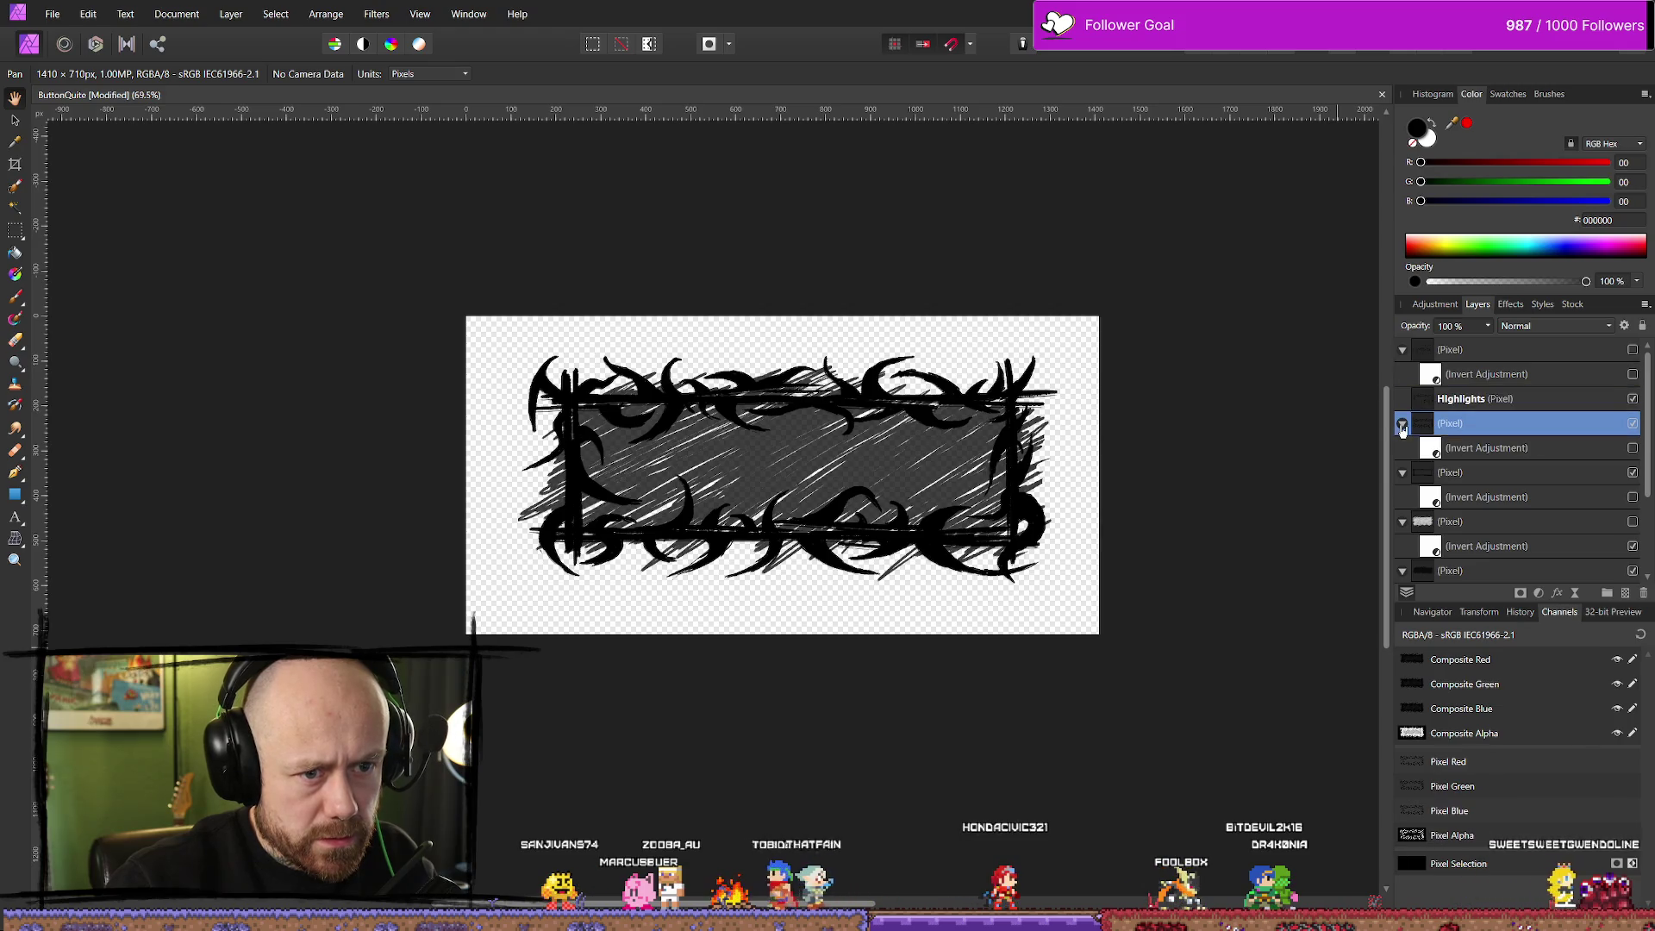
left_click(1402, 424)
left_click(1402, 424)
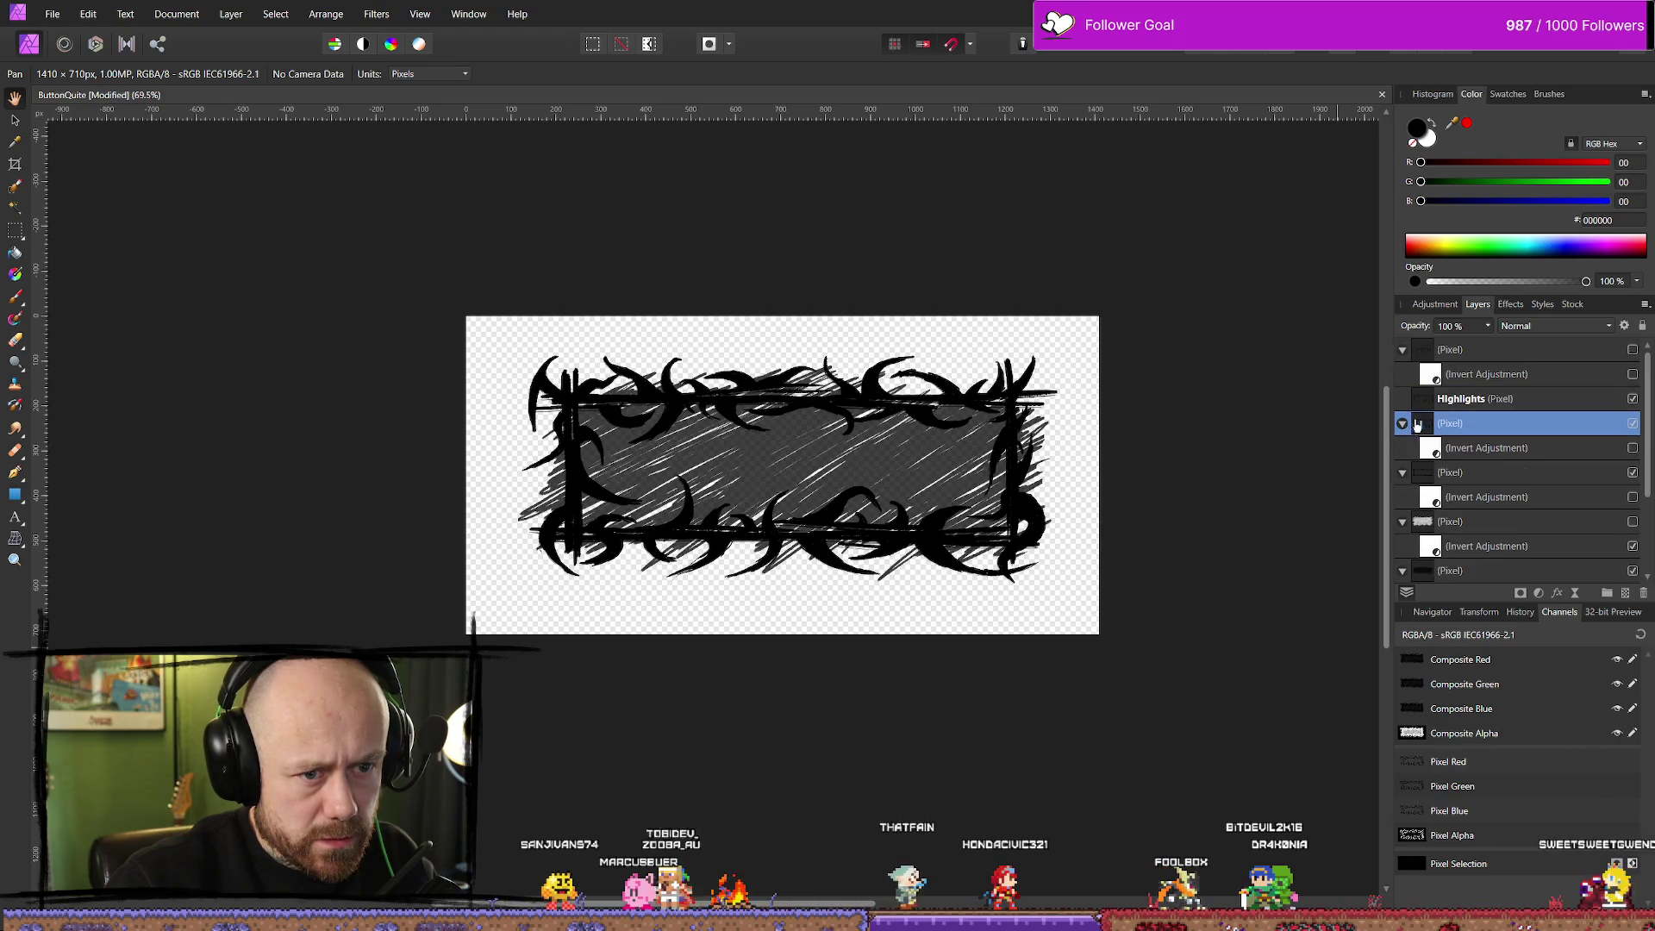
left_click(1632, 399)
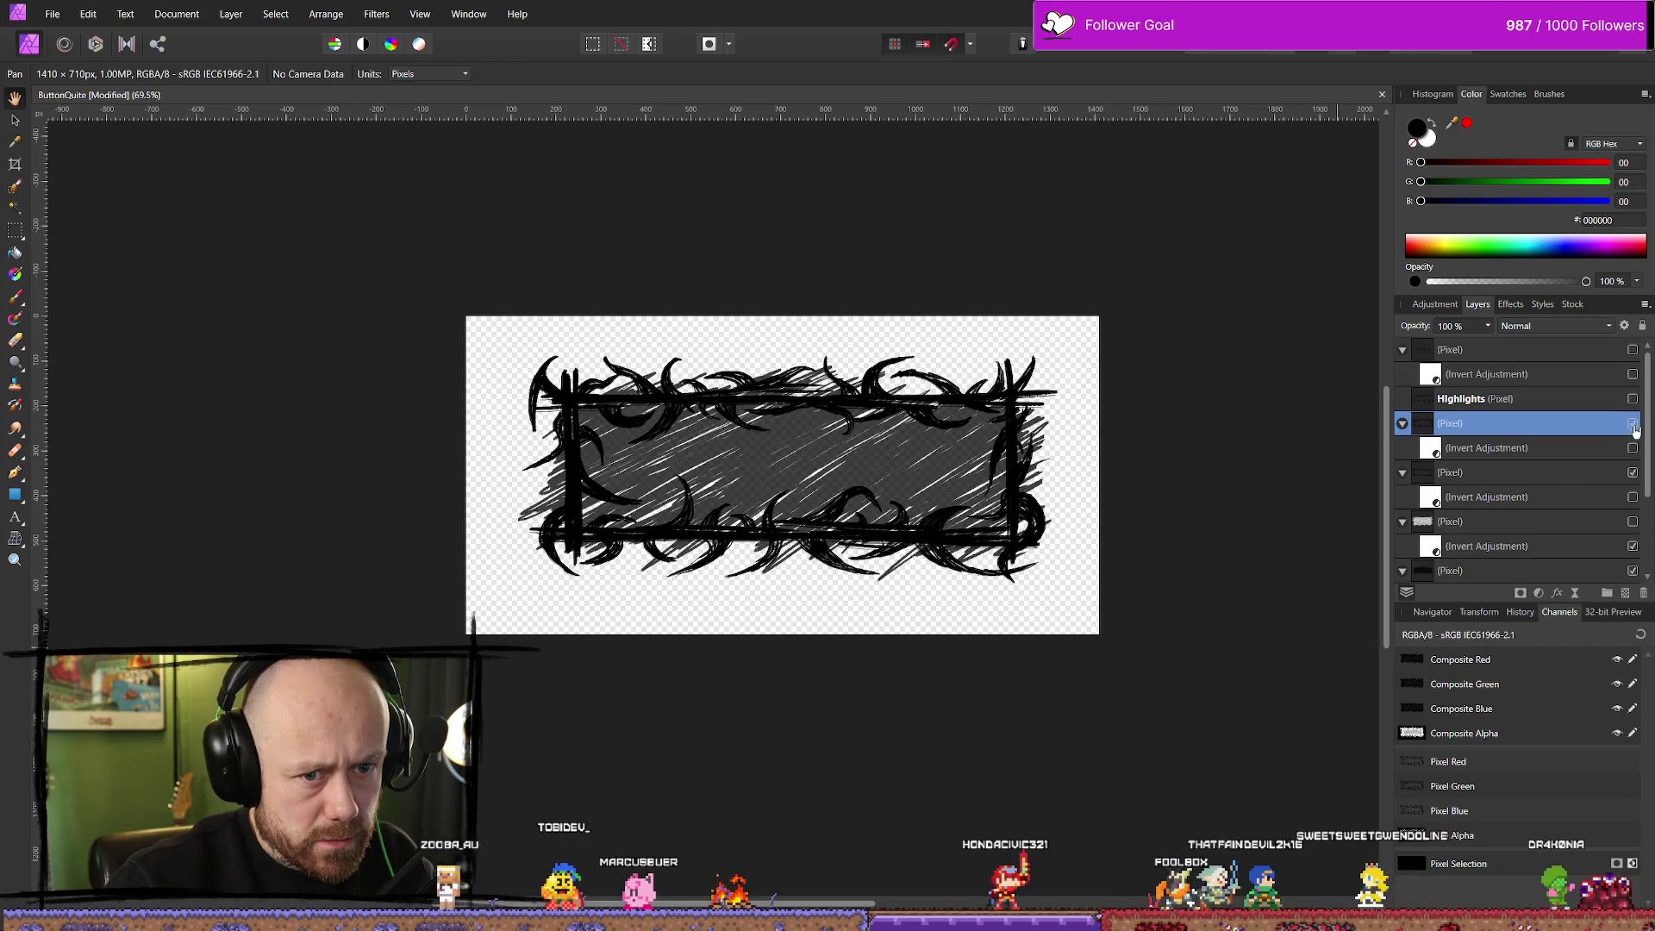
left_click(1632, 423)
Group Highlights with the thorny frame layer, make both visible inside, and hide the group
left_click(1527, 400)
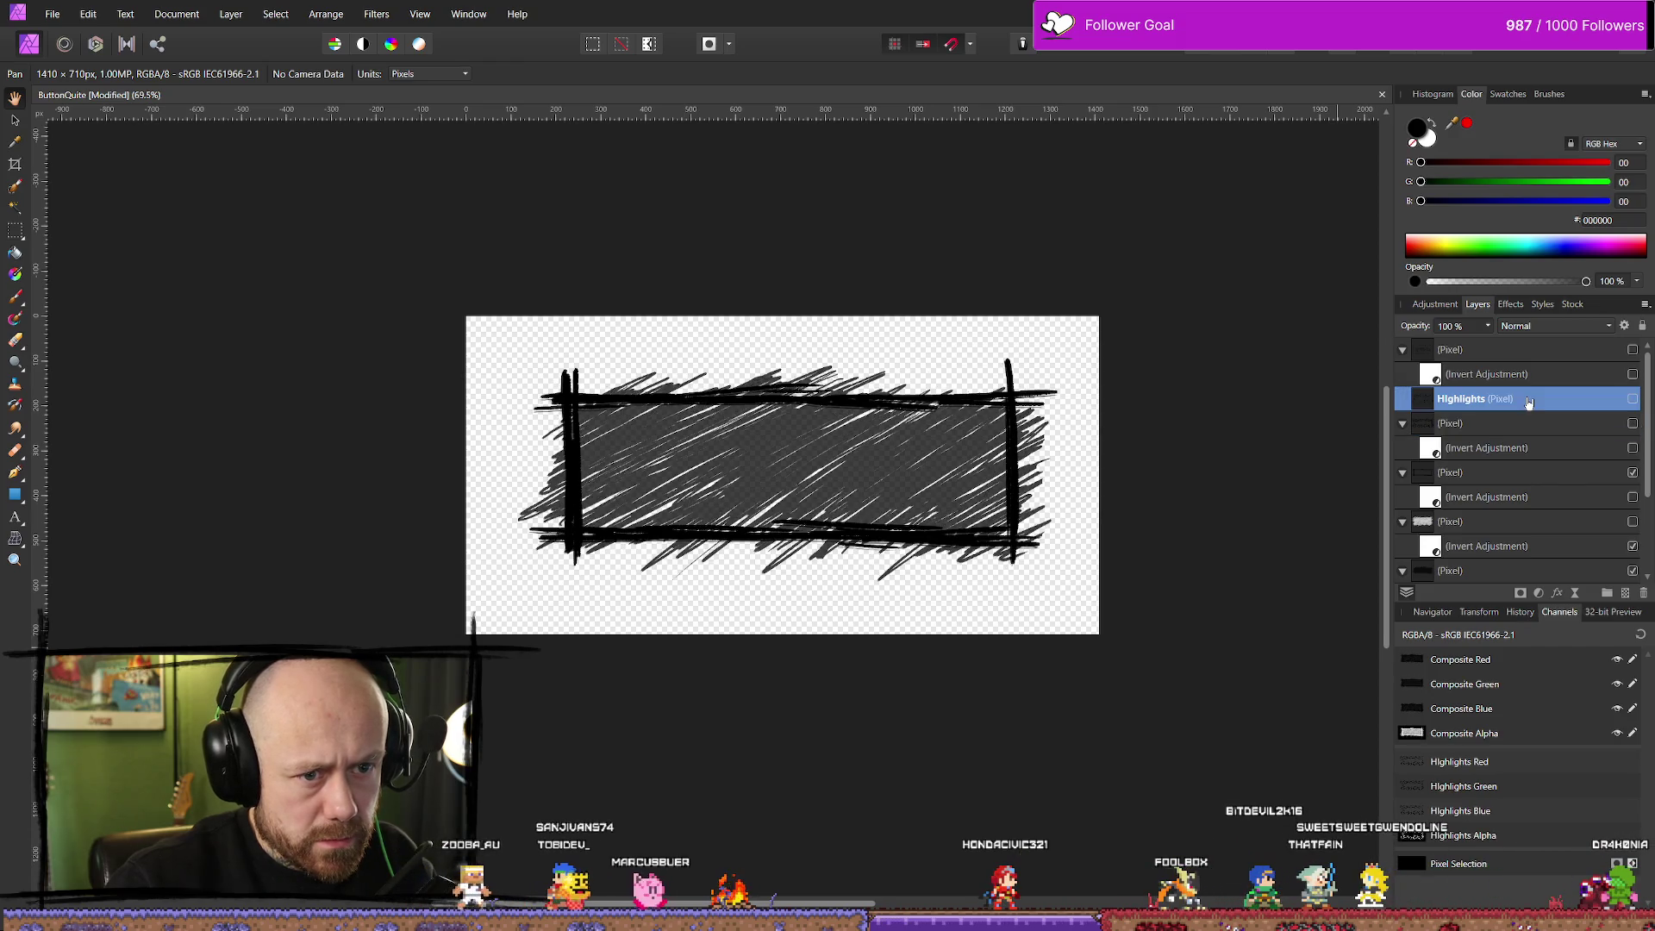
left_click(1519, 451, "shift")
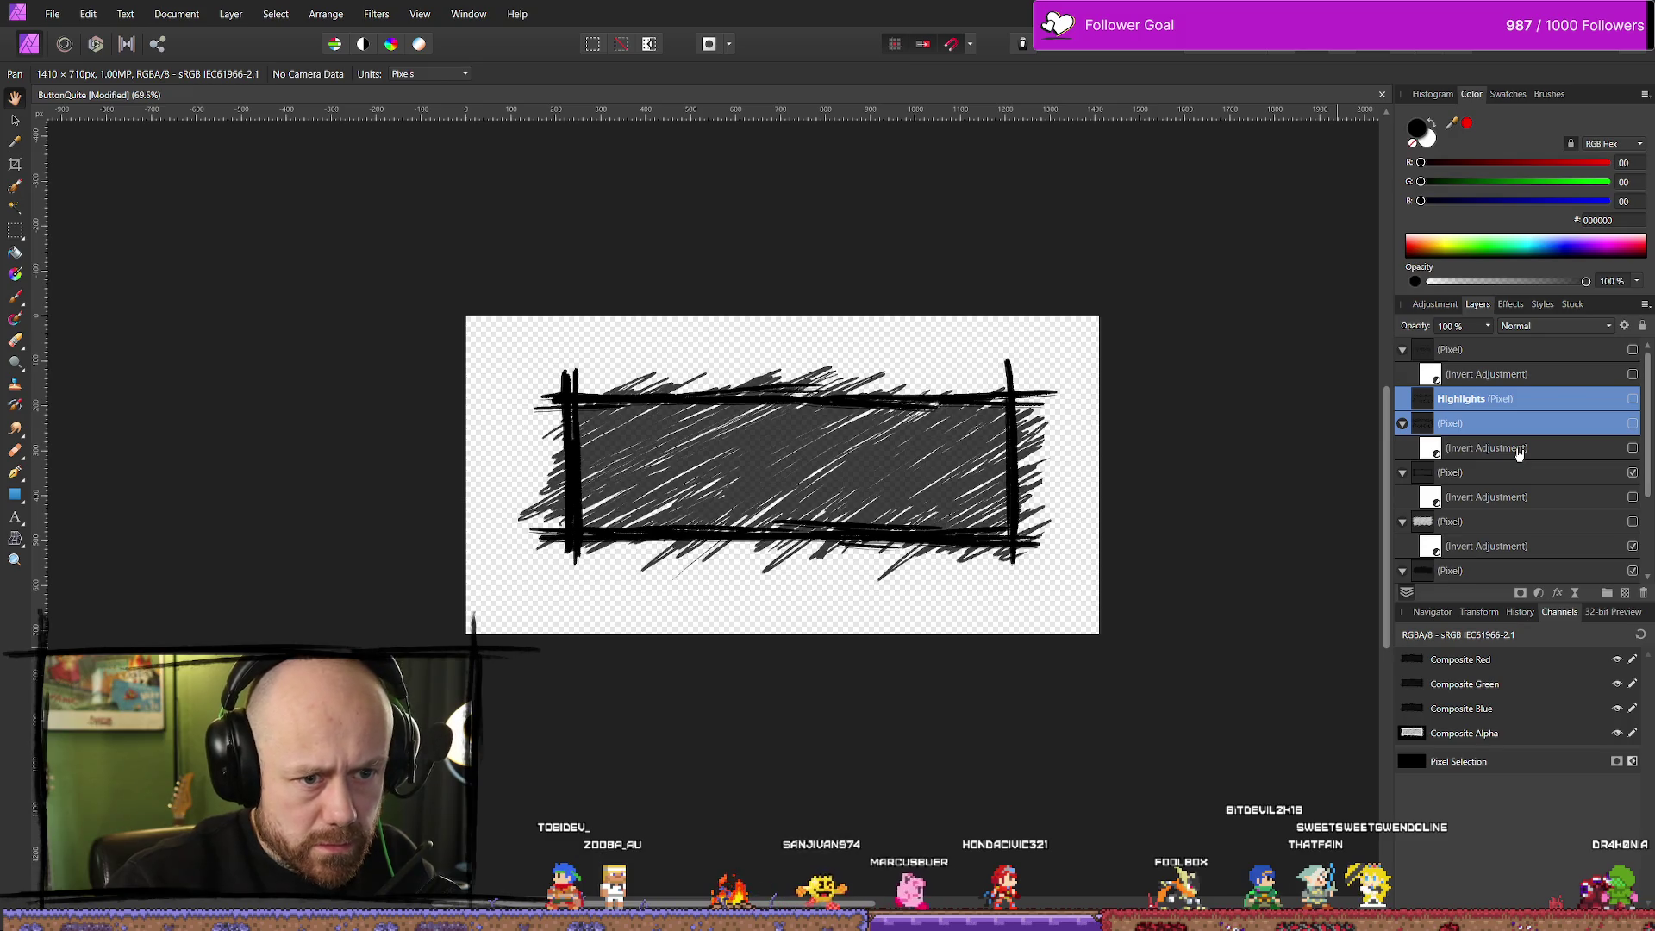
right_click(1495, 405)
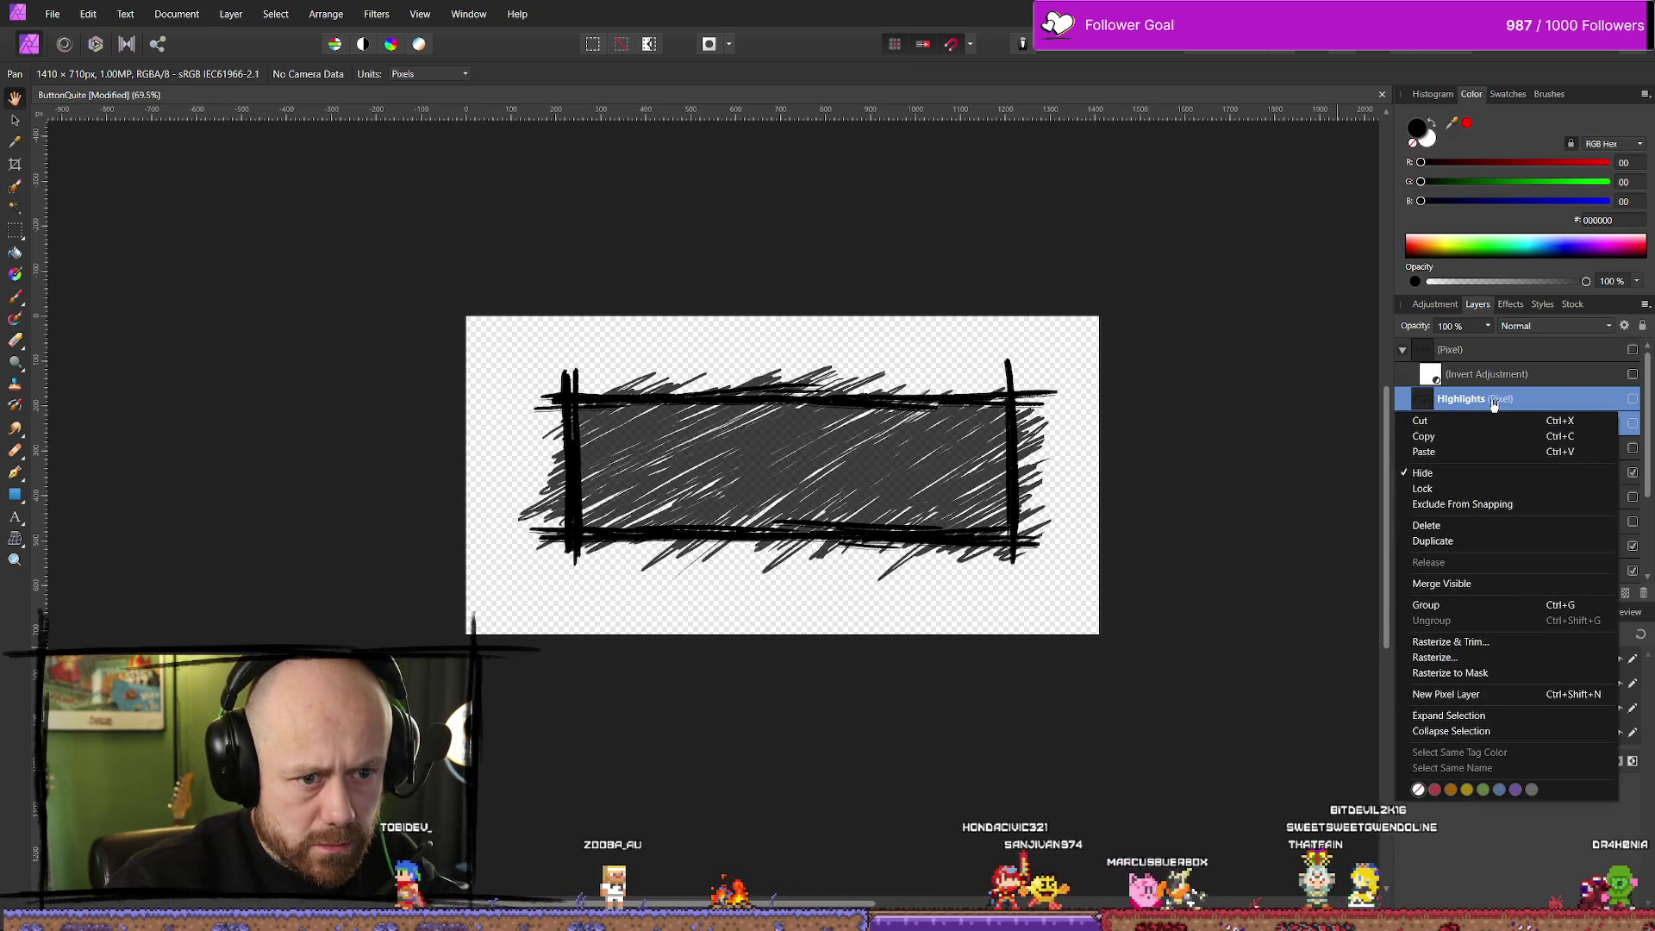
left_click(1465, 604)
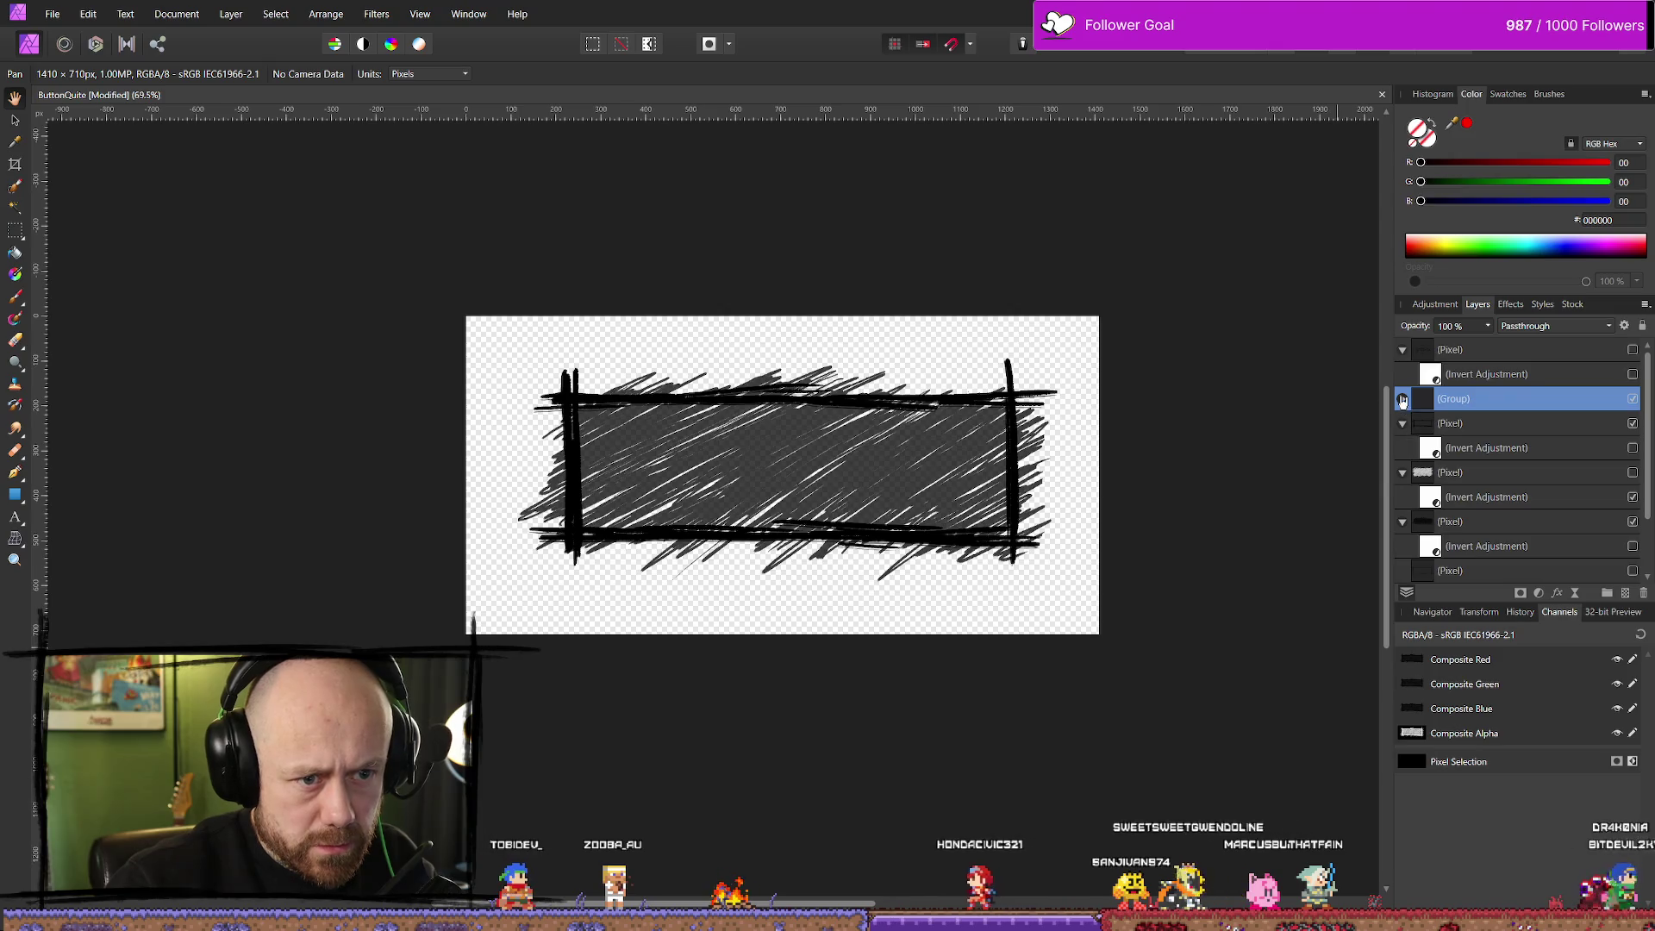
left_click(1402, 399)
left_click(1632, 423)
left_click(1633, 448)
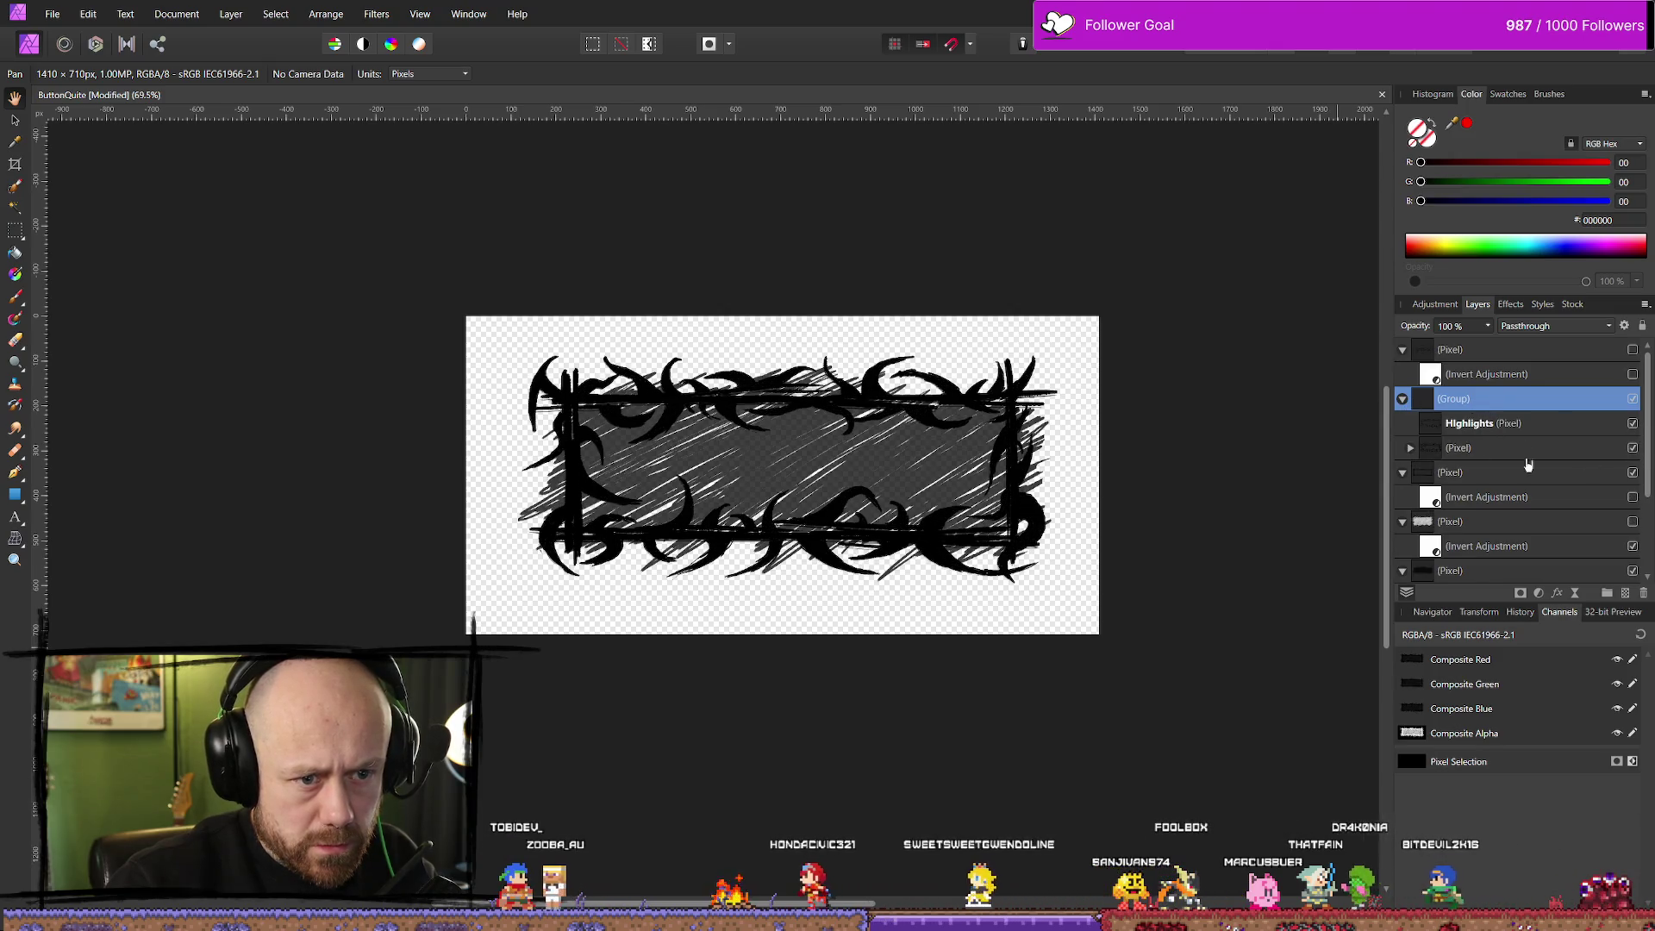
left_click(1633, 399)
left_click(1632, 399)
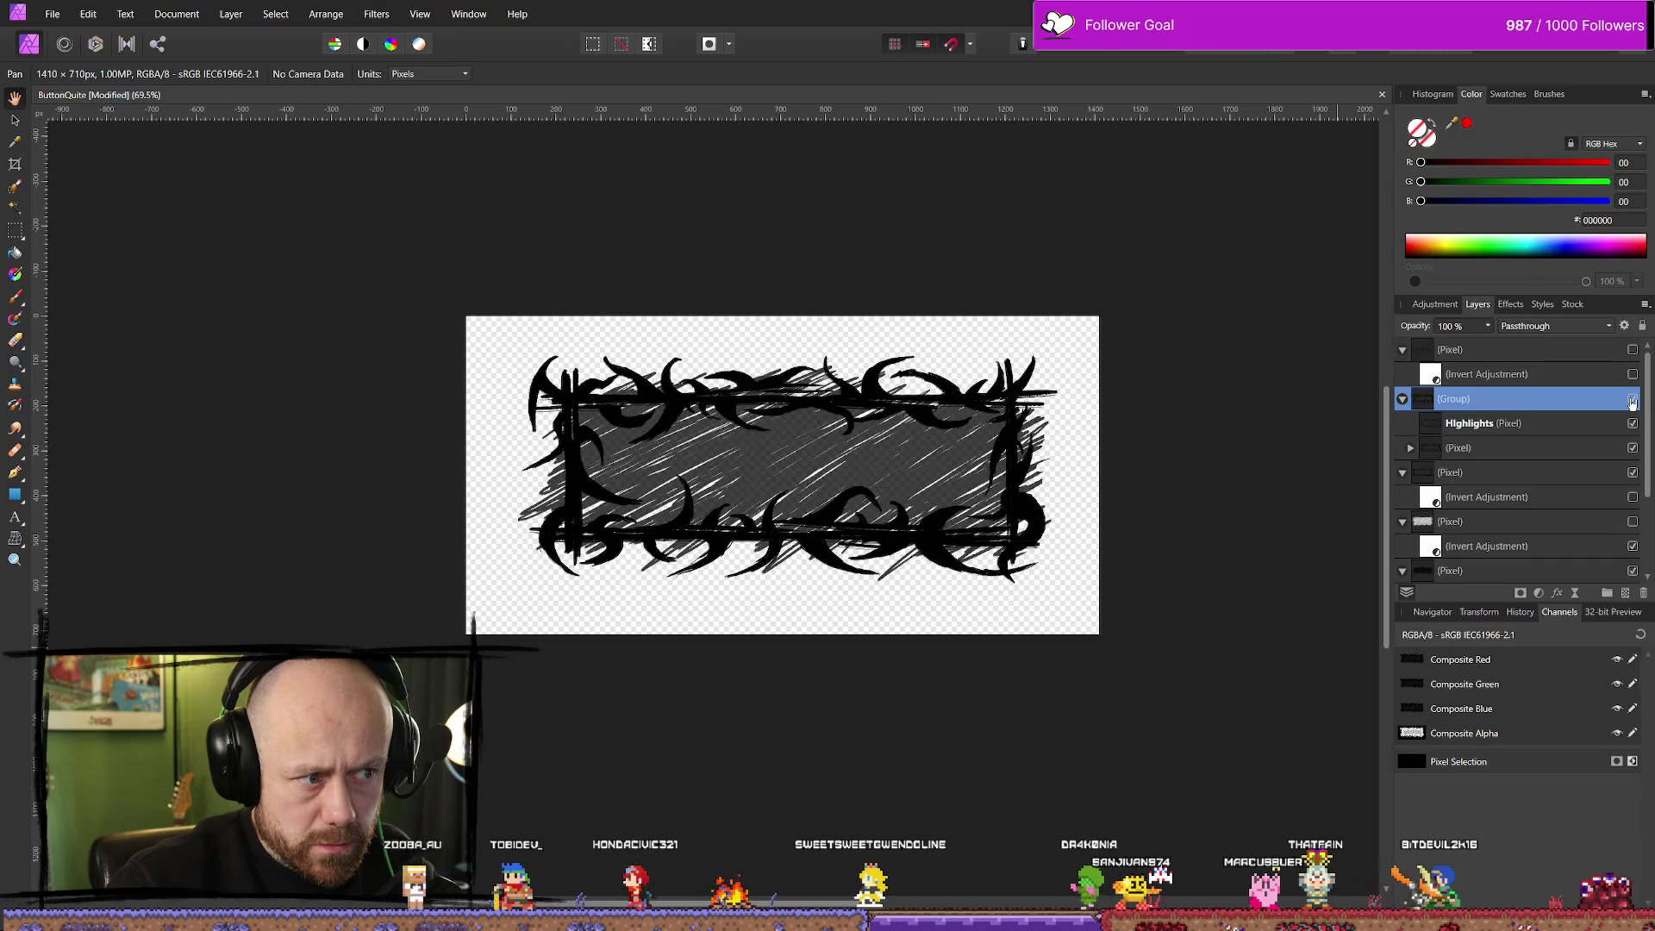
left_click(1632, 399)
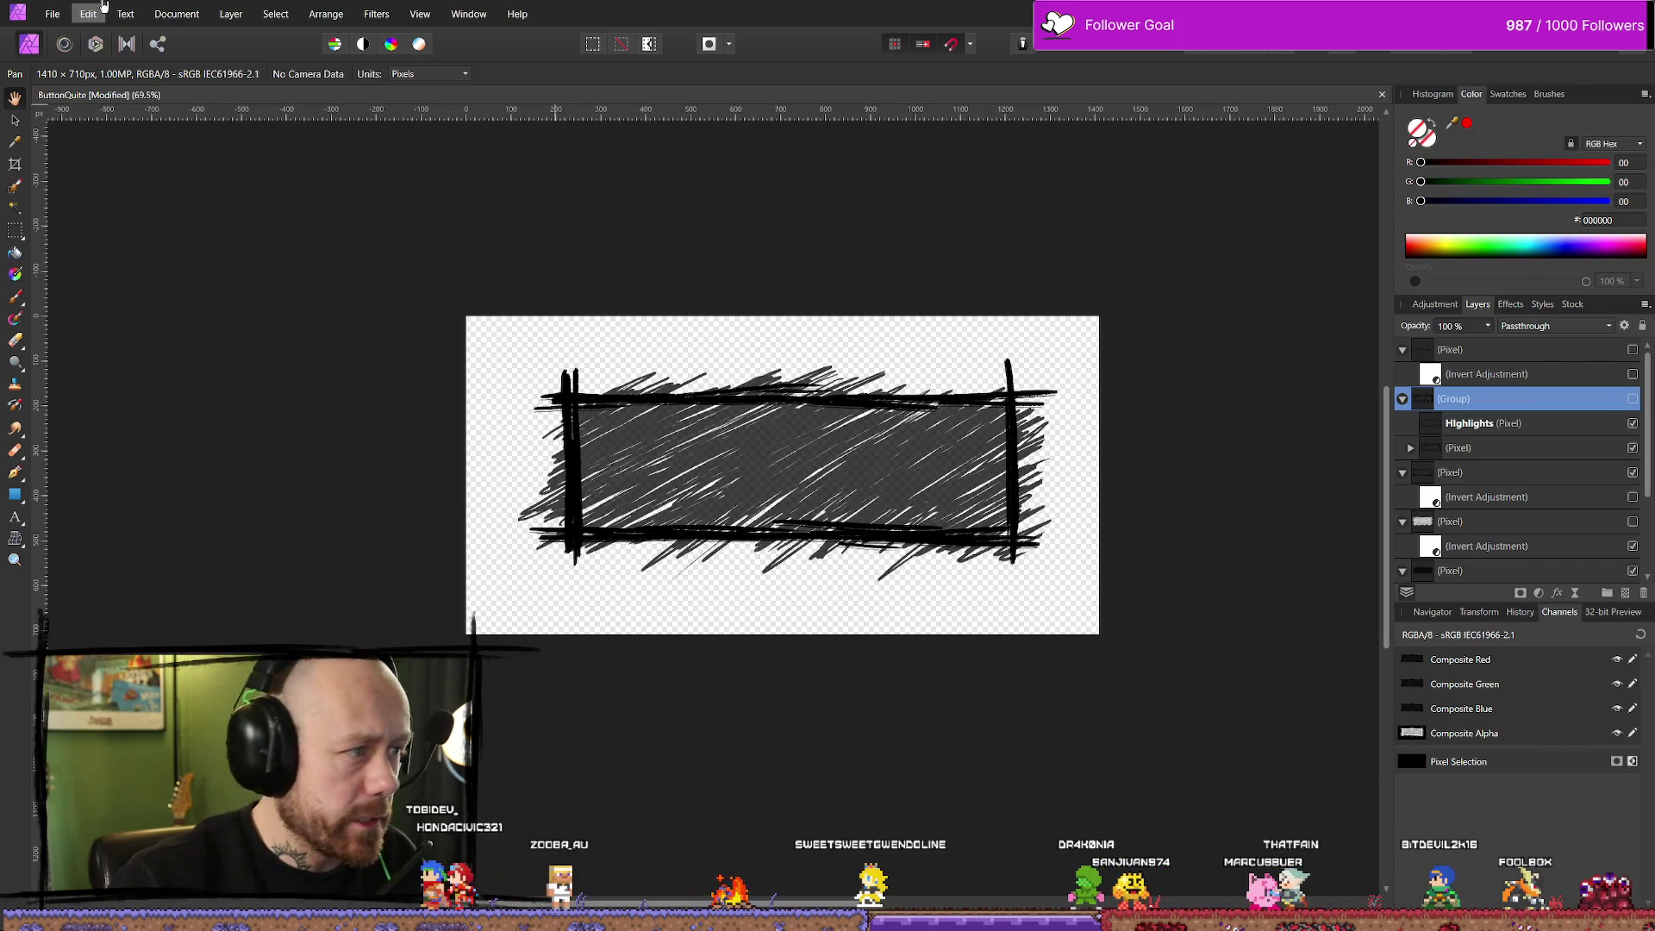
Export the thorn-free scribbled frame as a 1410 × 710 PNG, saving with Speichern in the icon folder
left_click(53, 13)
left_click(129, 394)
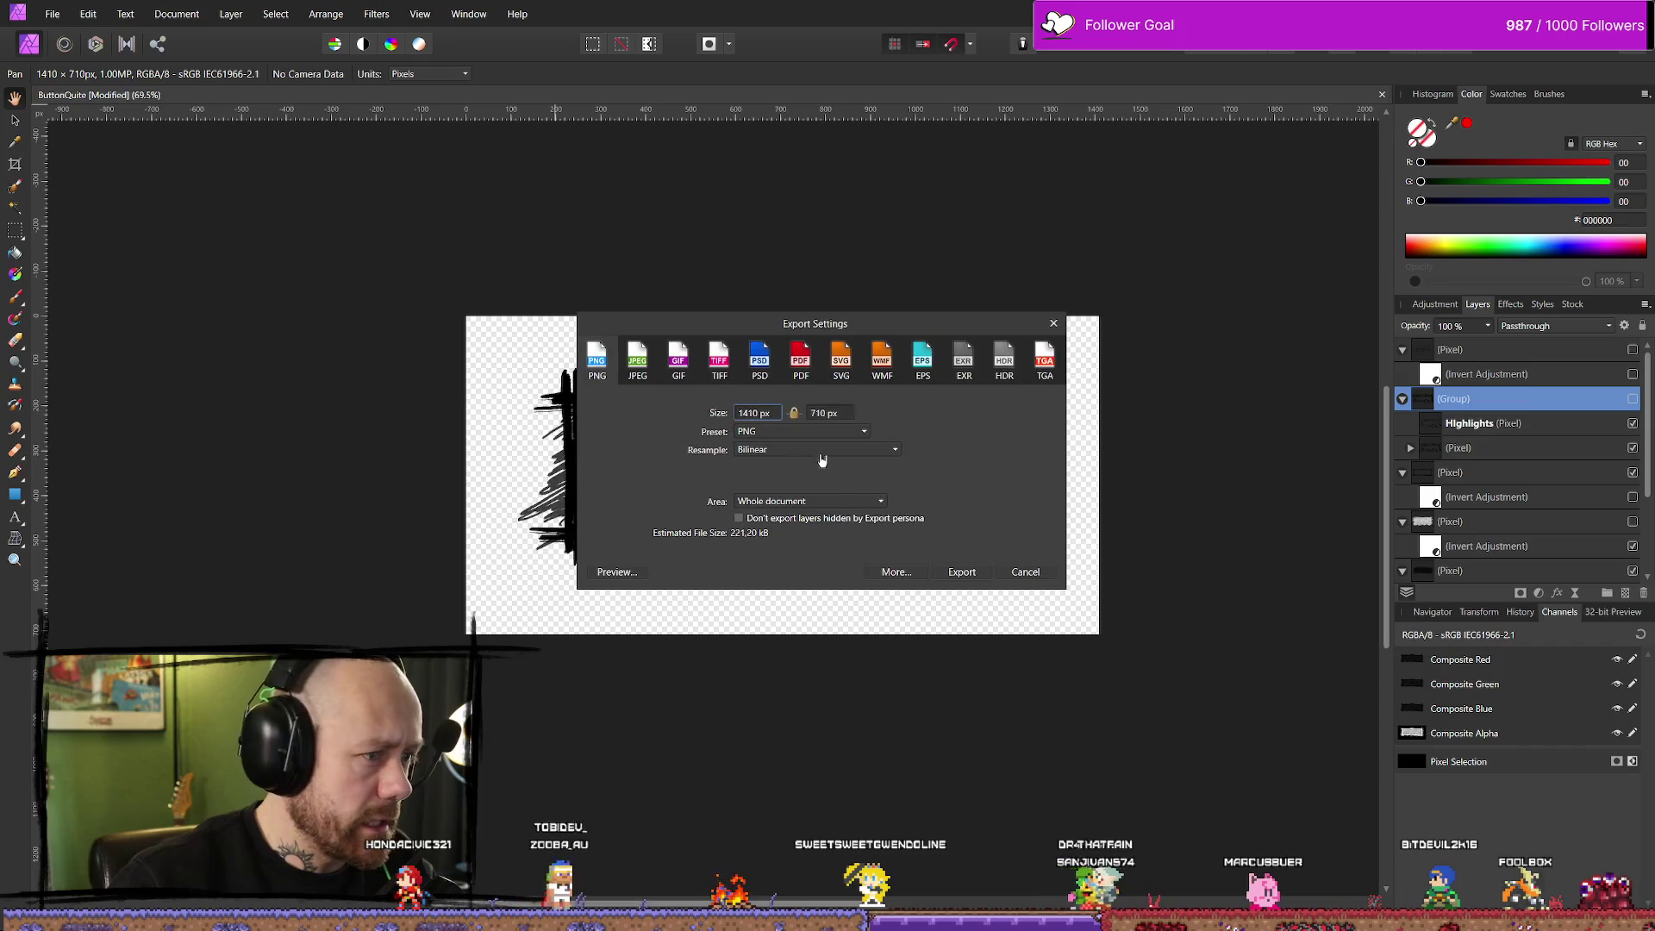
left_click(977, 576)
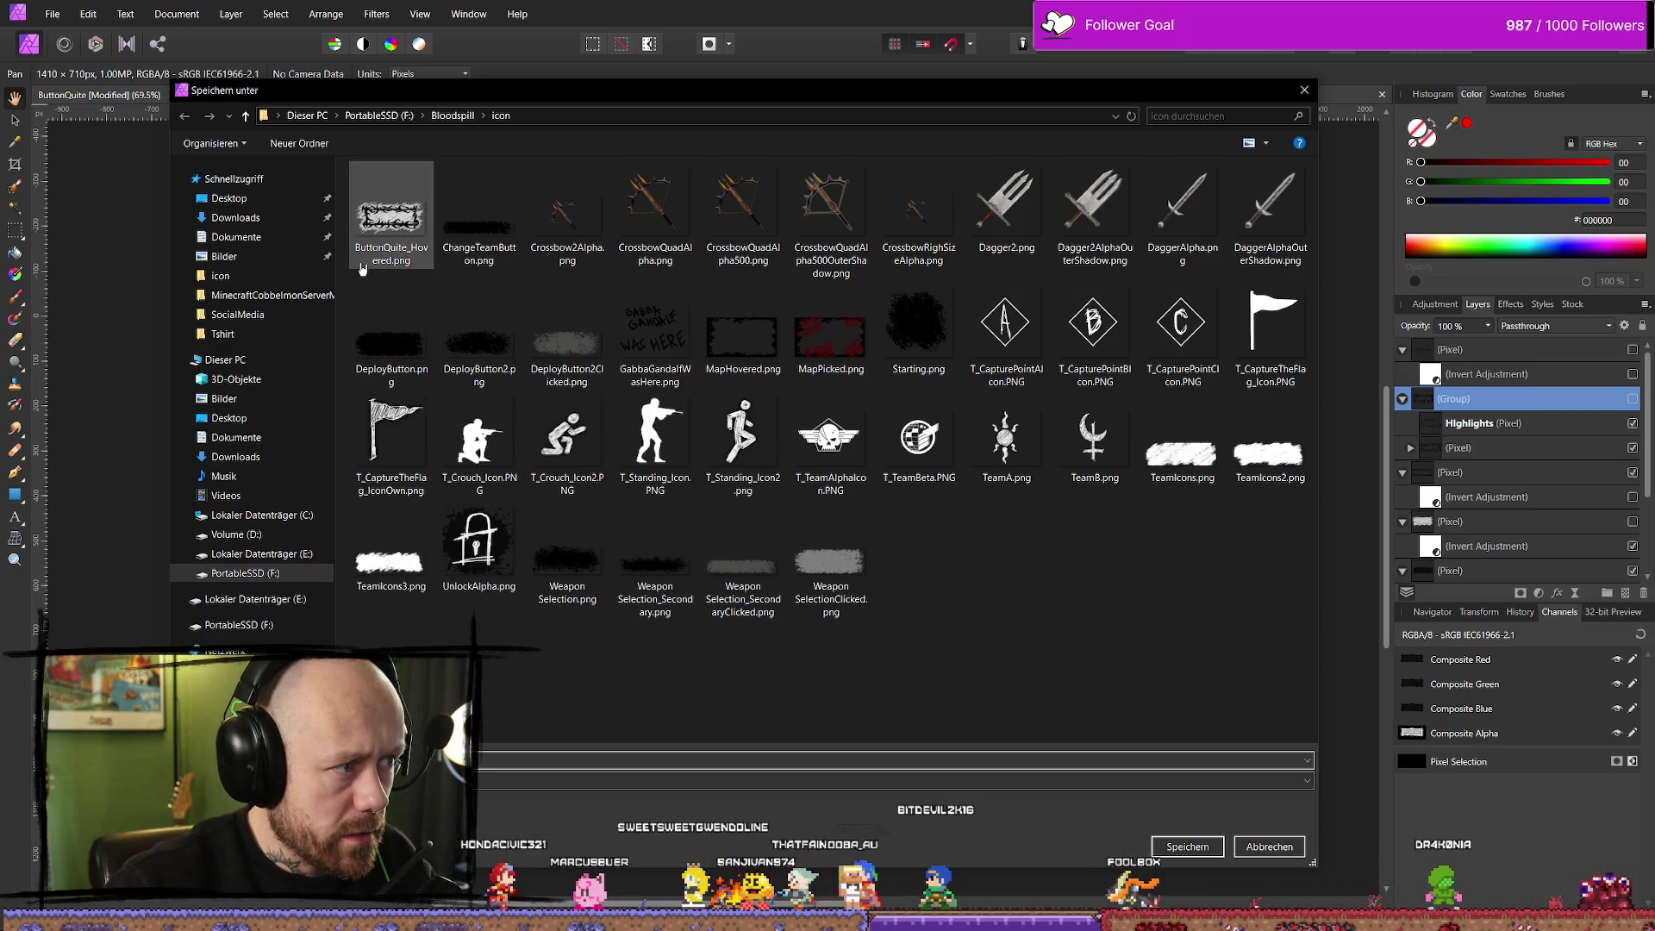
left_click(1188, 847)
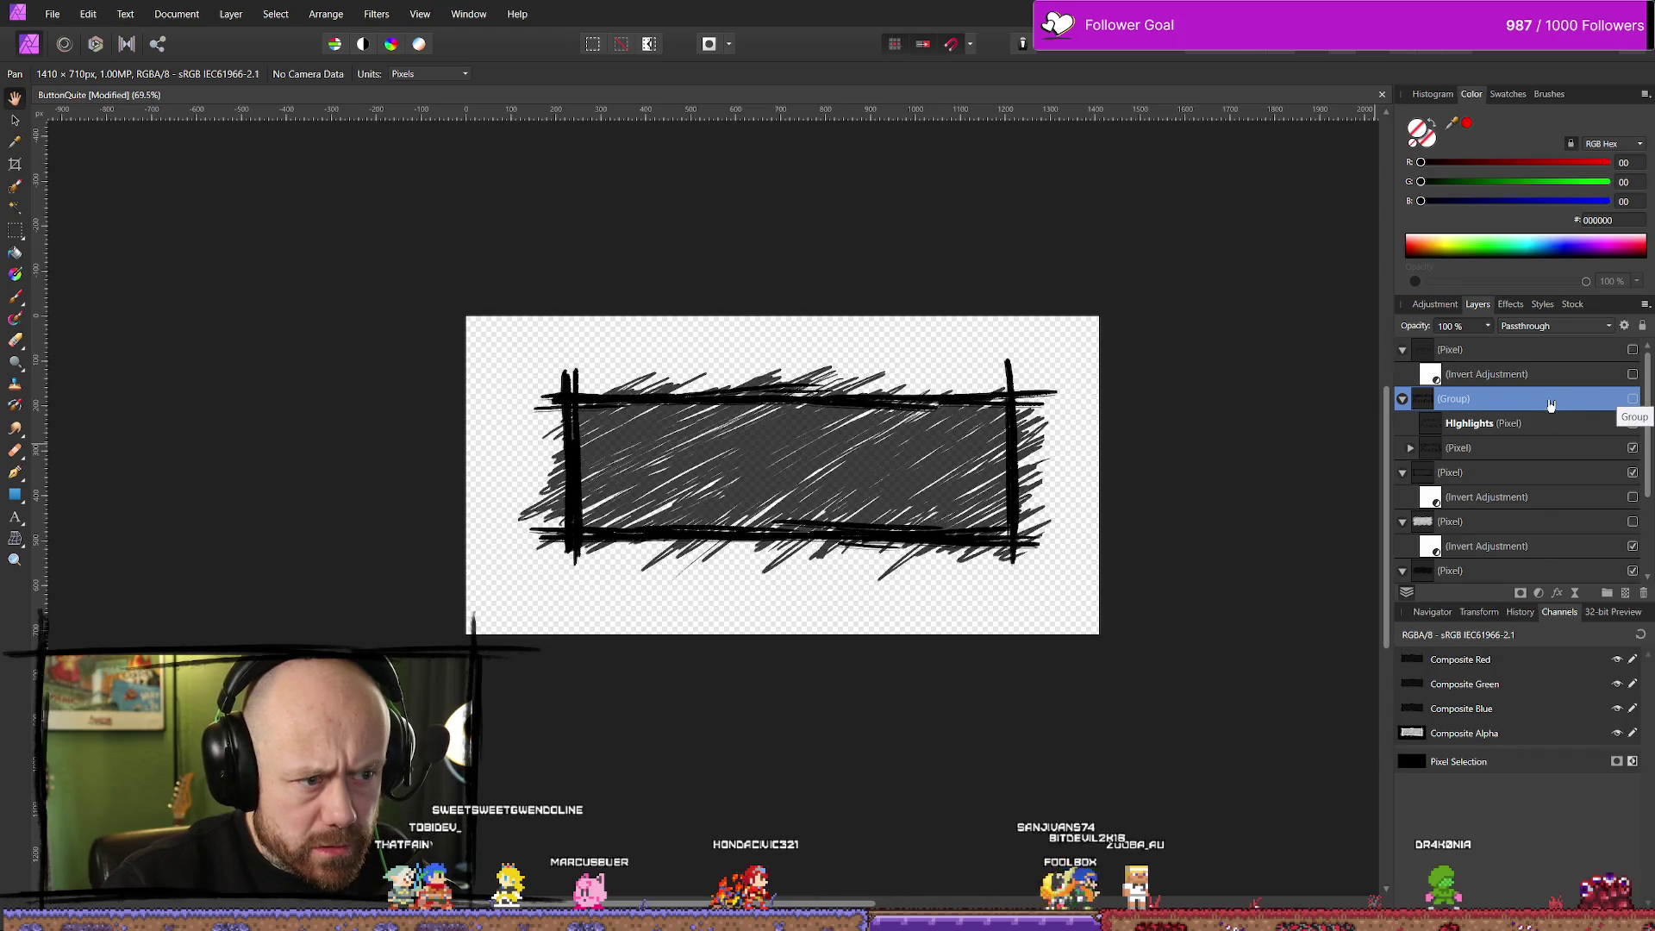
Show the thorny frame group and the branching texture layer, inverting that texture to white
scroll(1566, 510, "down", 2)
scroll(1567, 521, "up", 1)
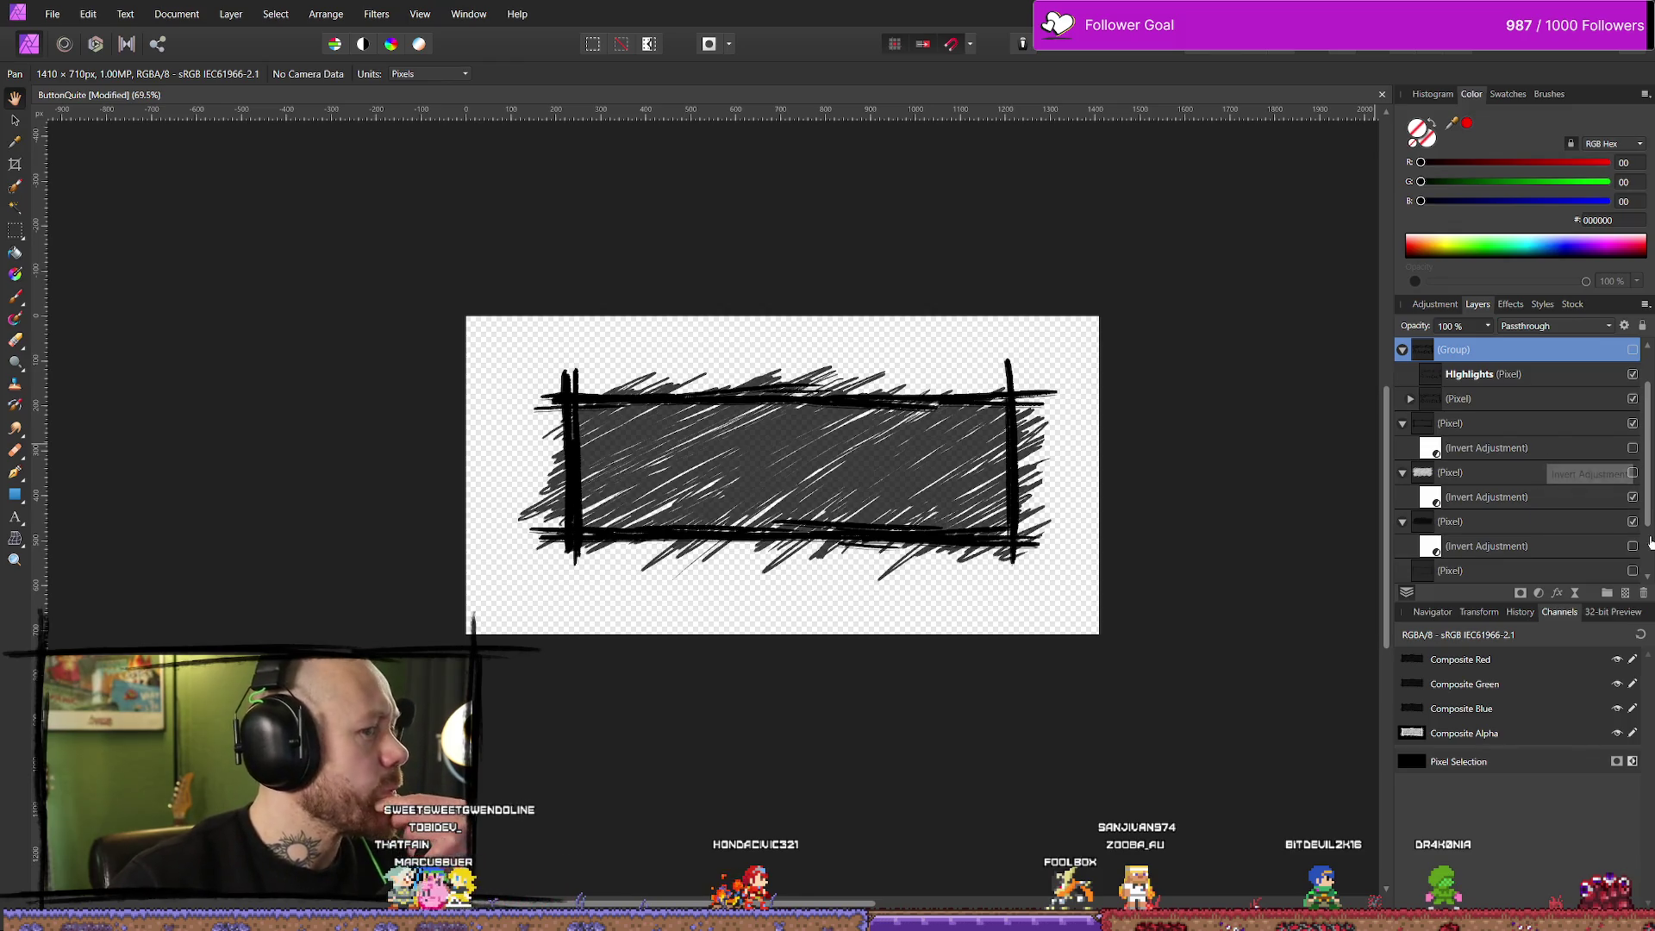
scroll(1564, 499, "up", 1)
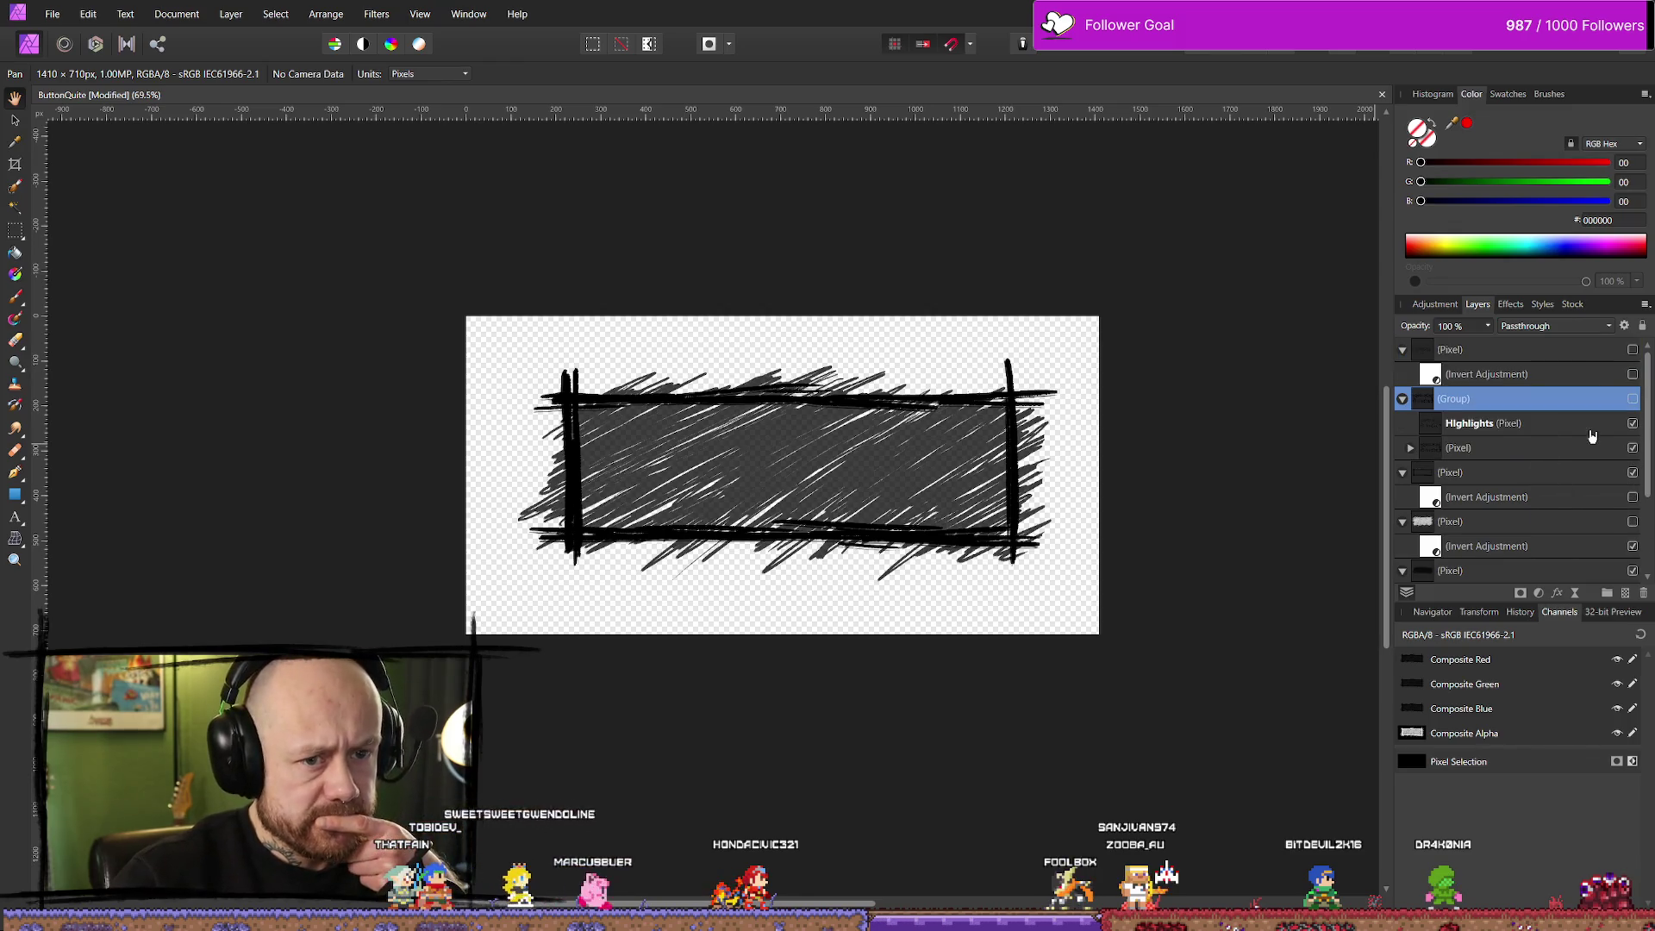
left_click(1632, 399)
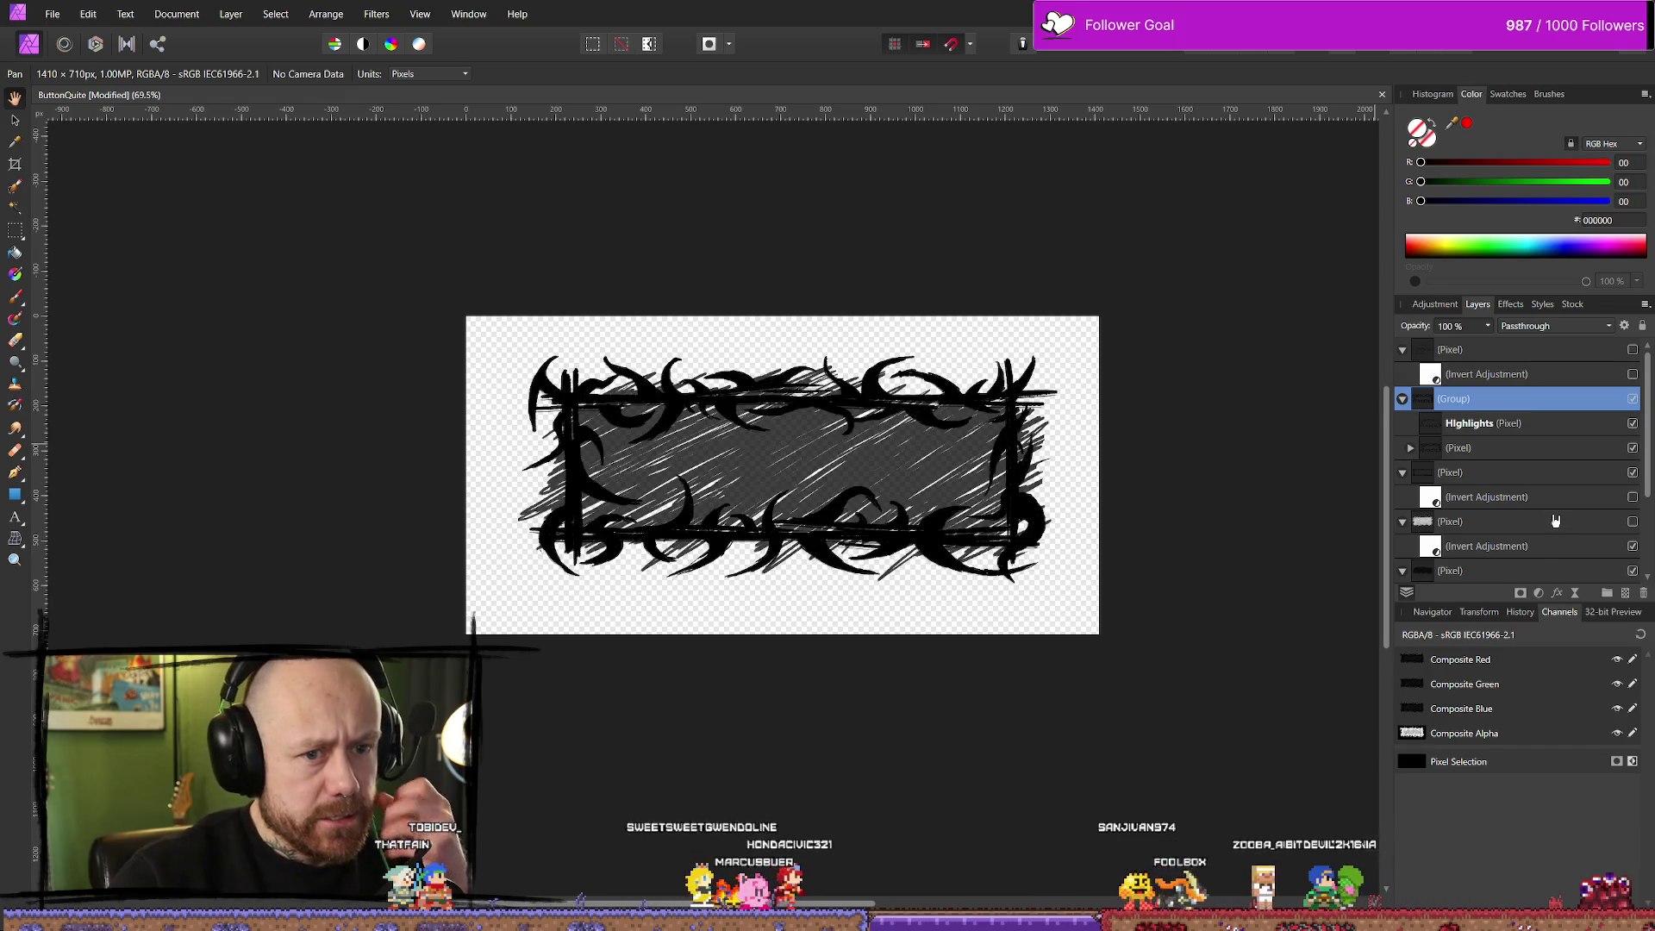
left_click(1633, 350)
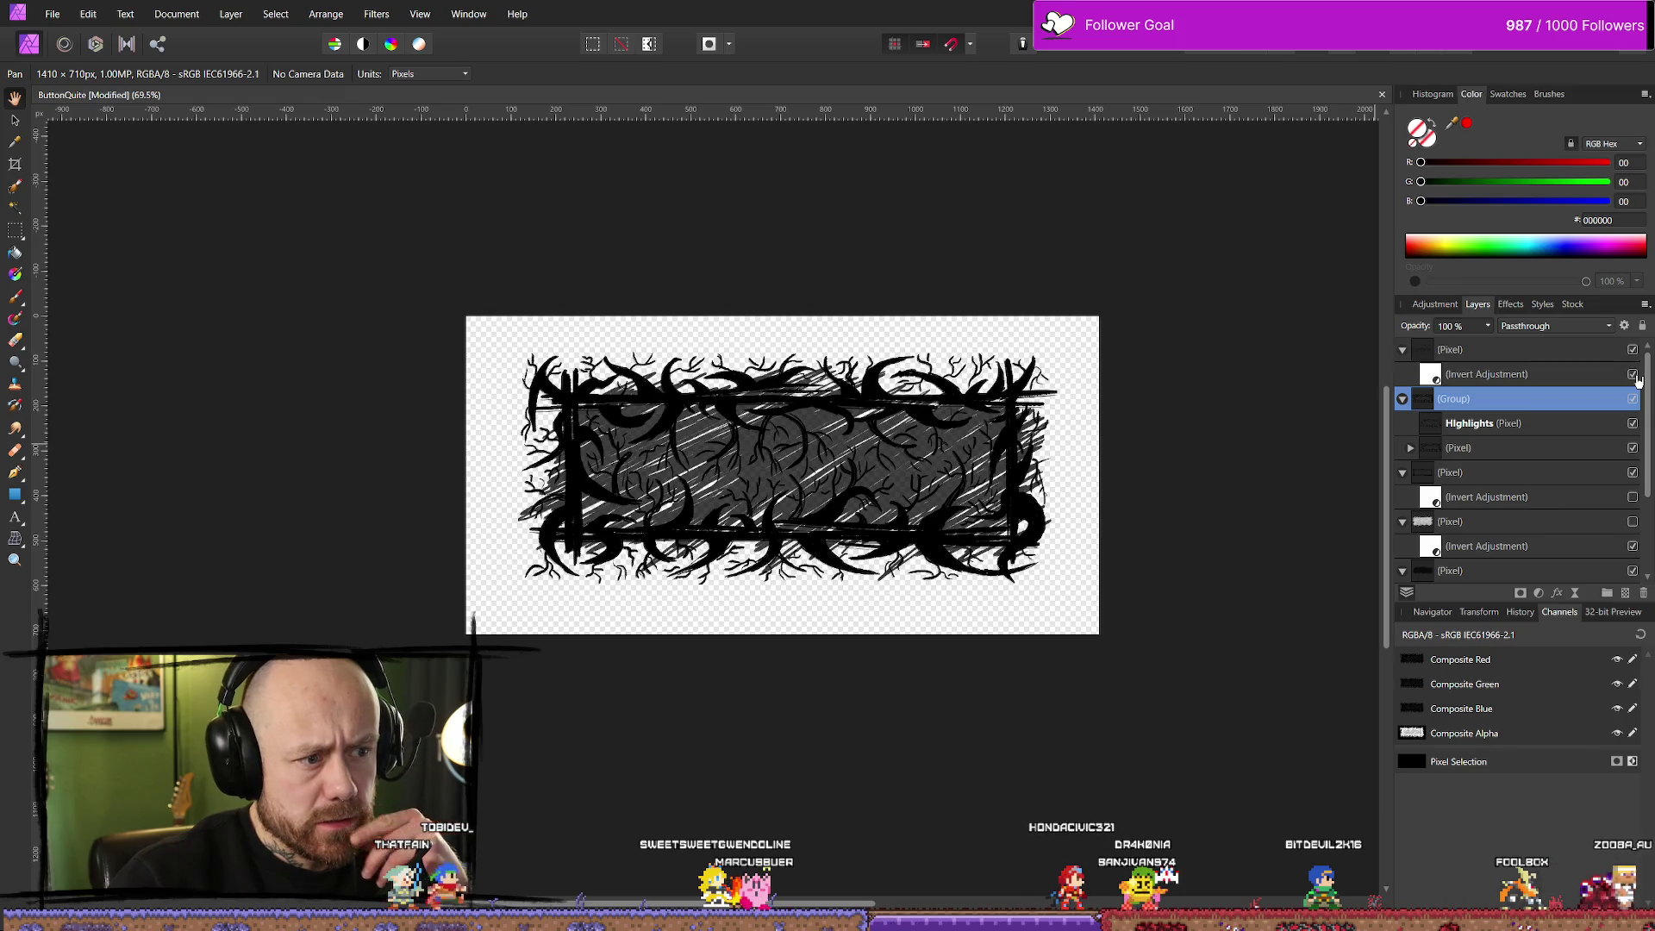
left_click(1635, 377)
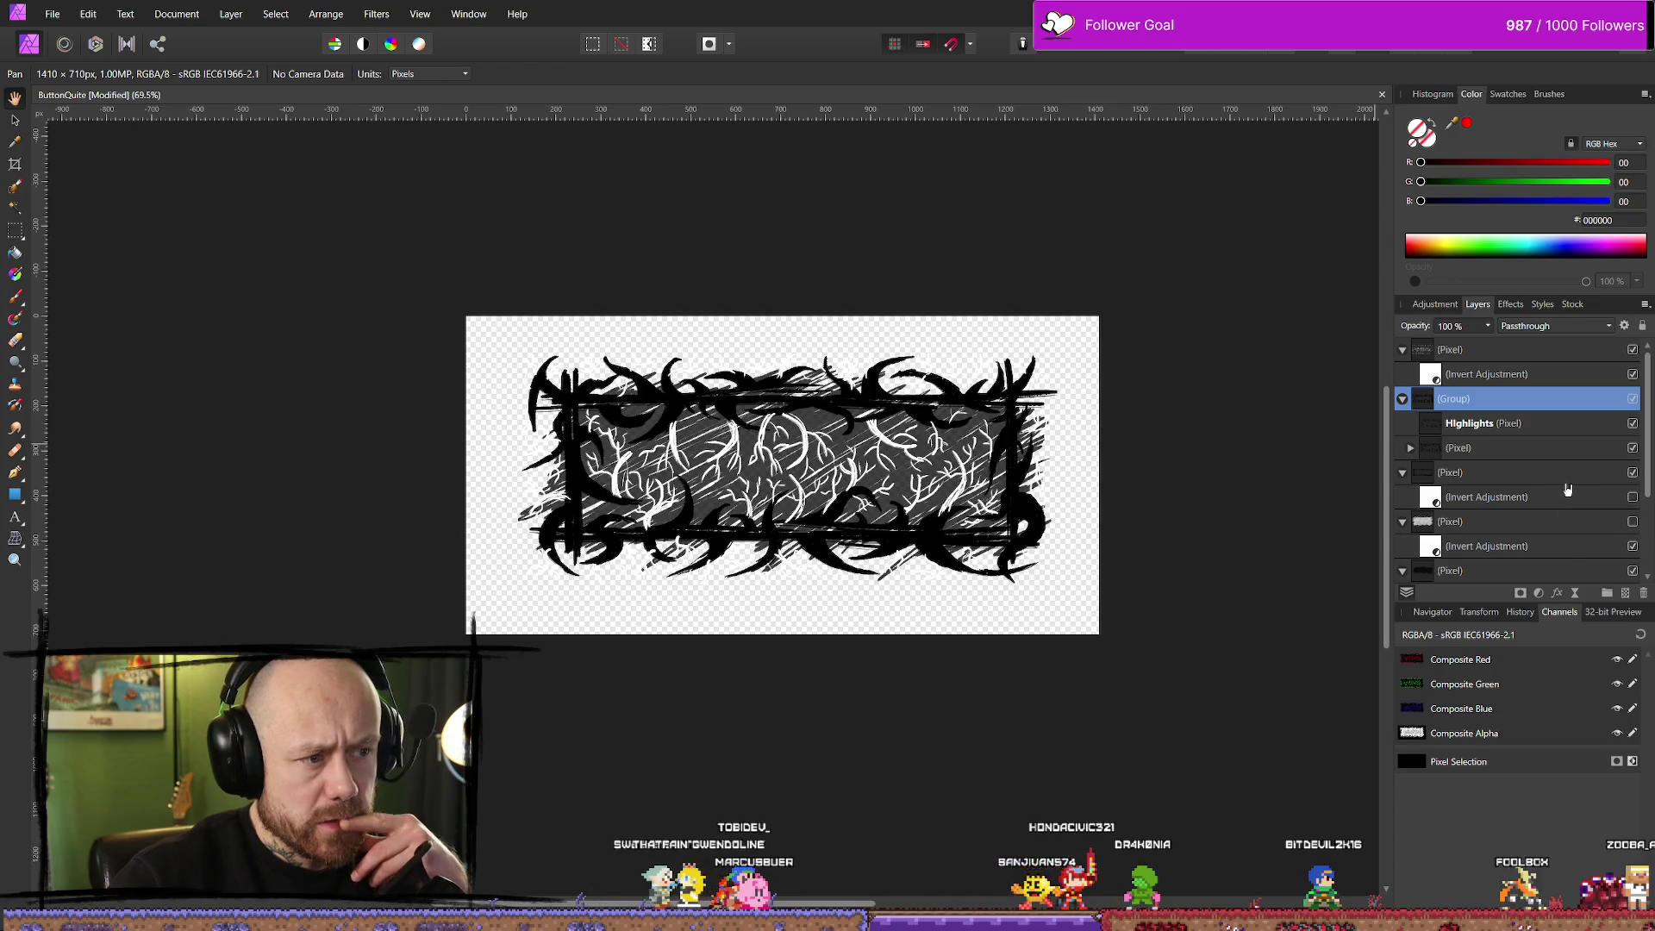
Enable the Pixel layer's Invert Adjustment, move it above Highlights in the group, and enable another invert
left_click(1411, 449)
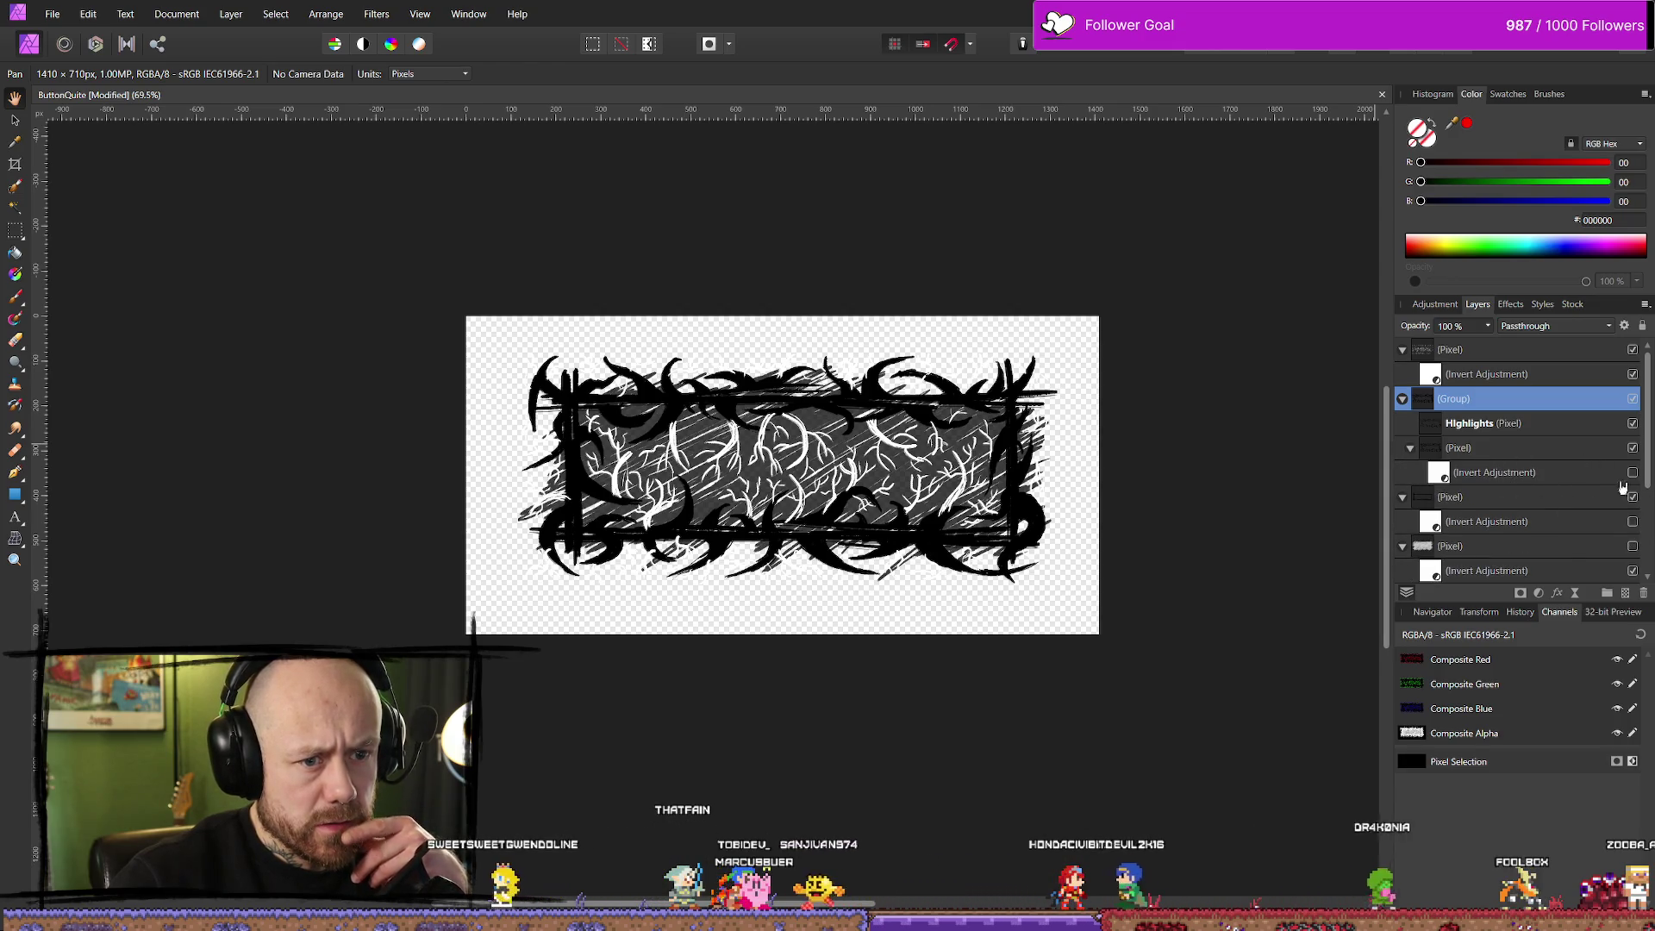
left_click(1632, 472)
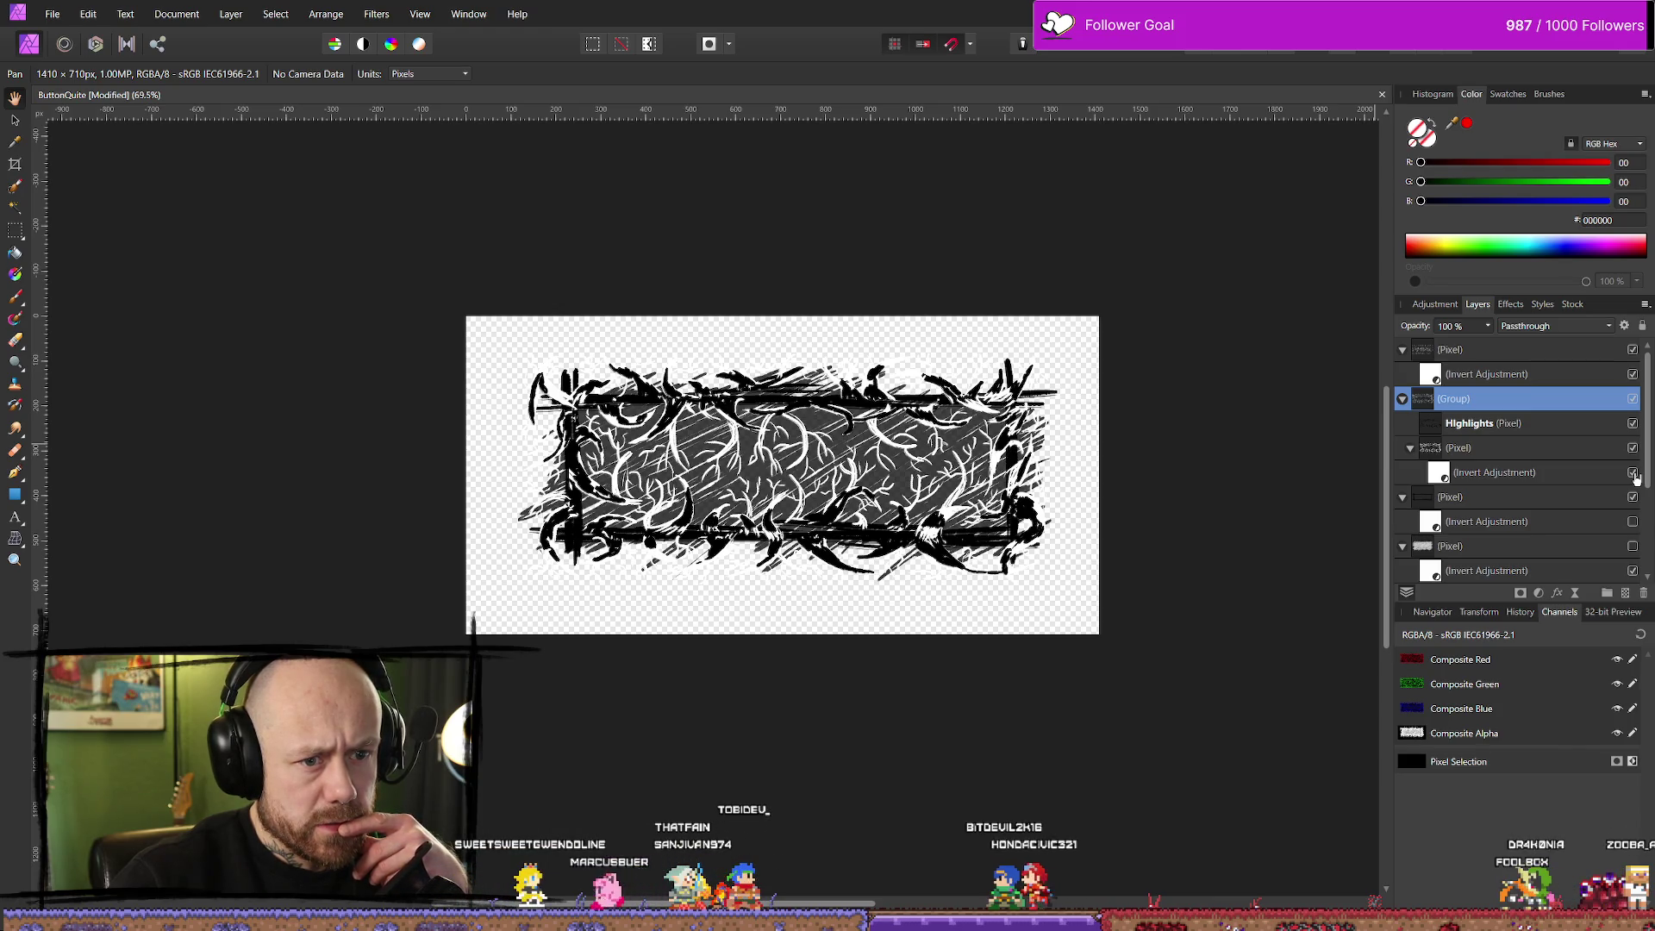
left_click(1525, 480)
left_click_drag(1526, 480, 1523, 440)
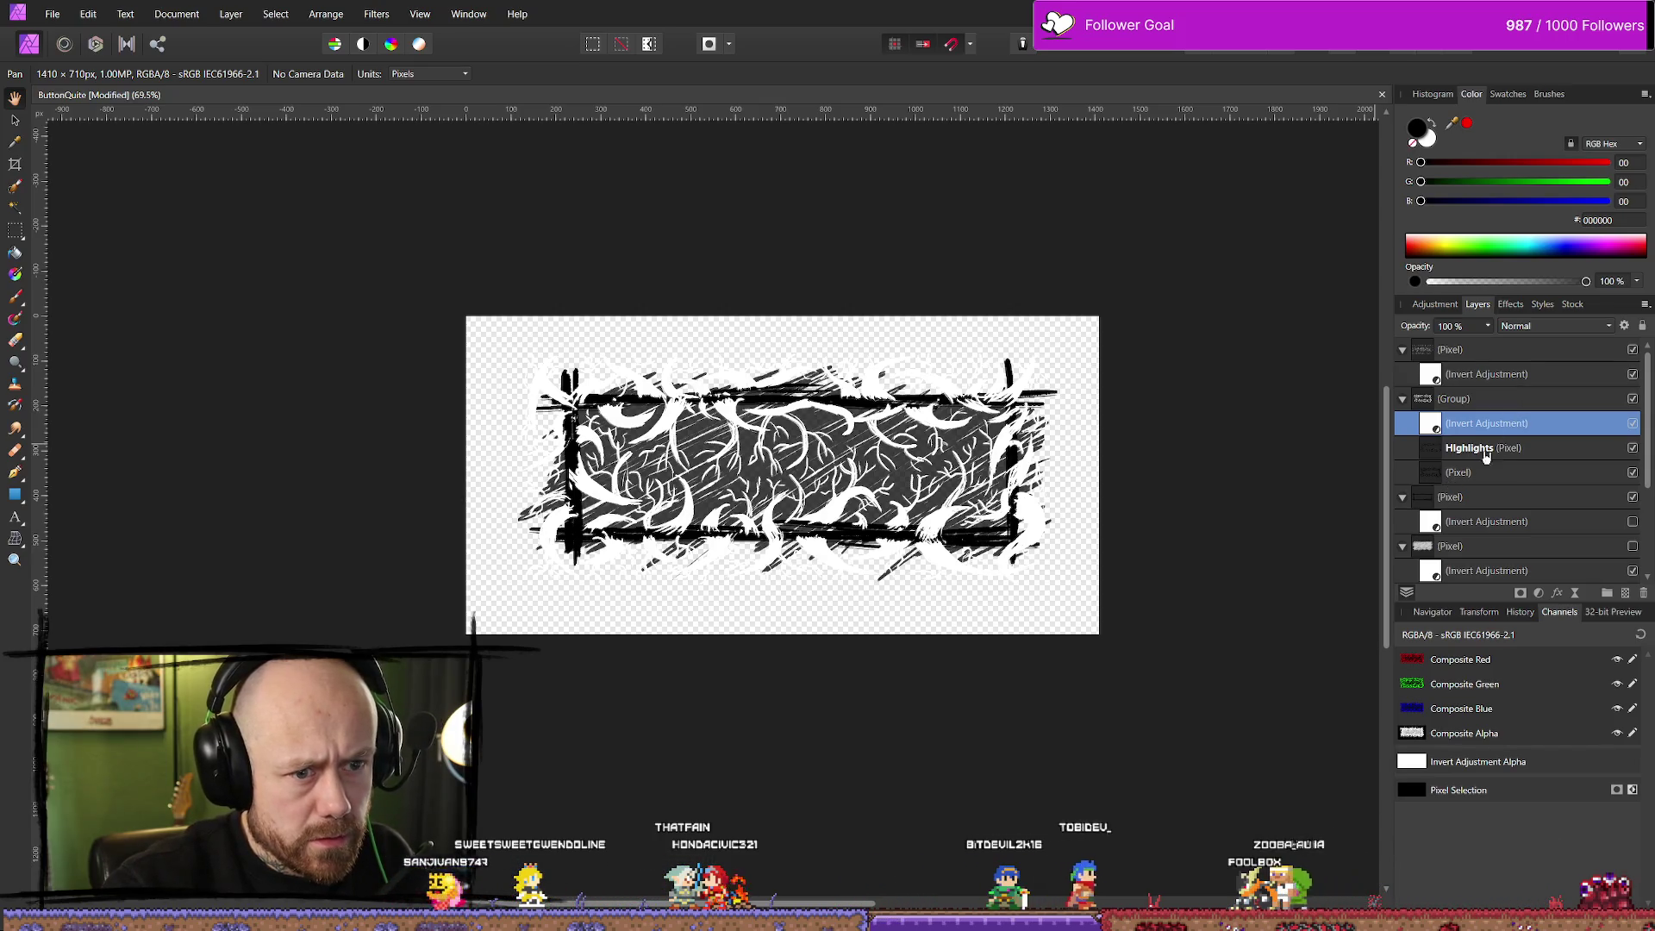
scroll(1524, 478, "down", 2)
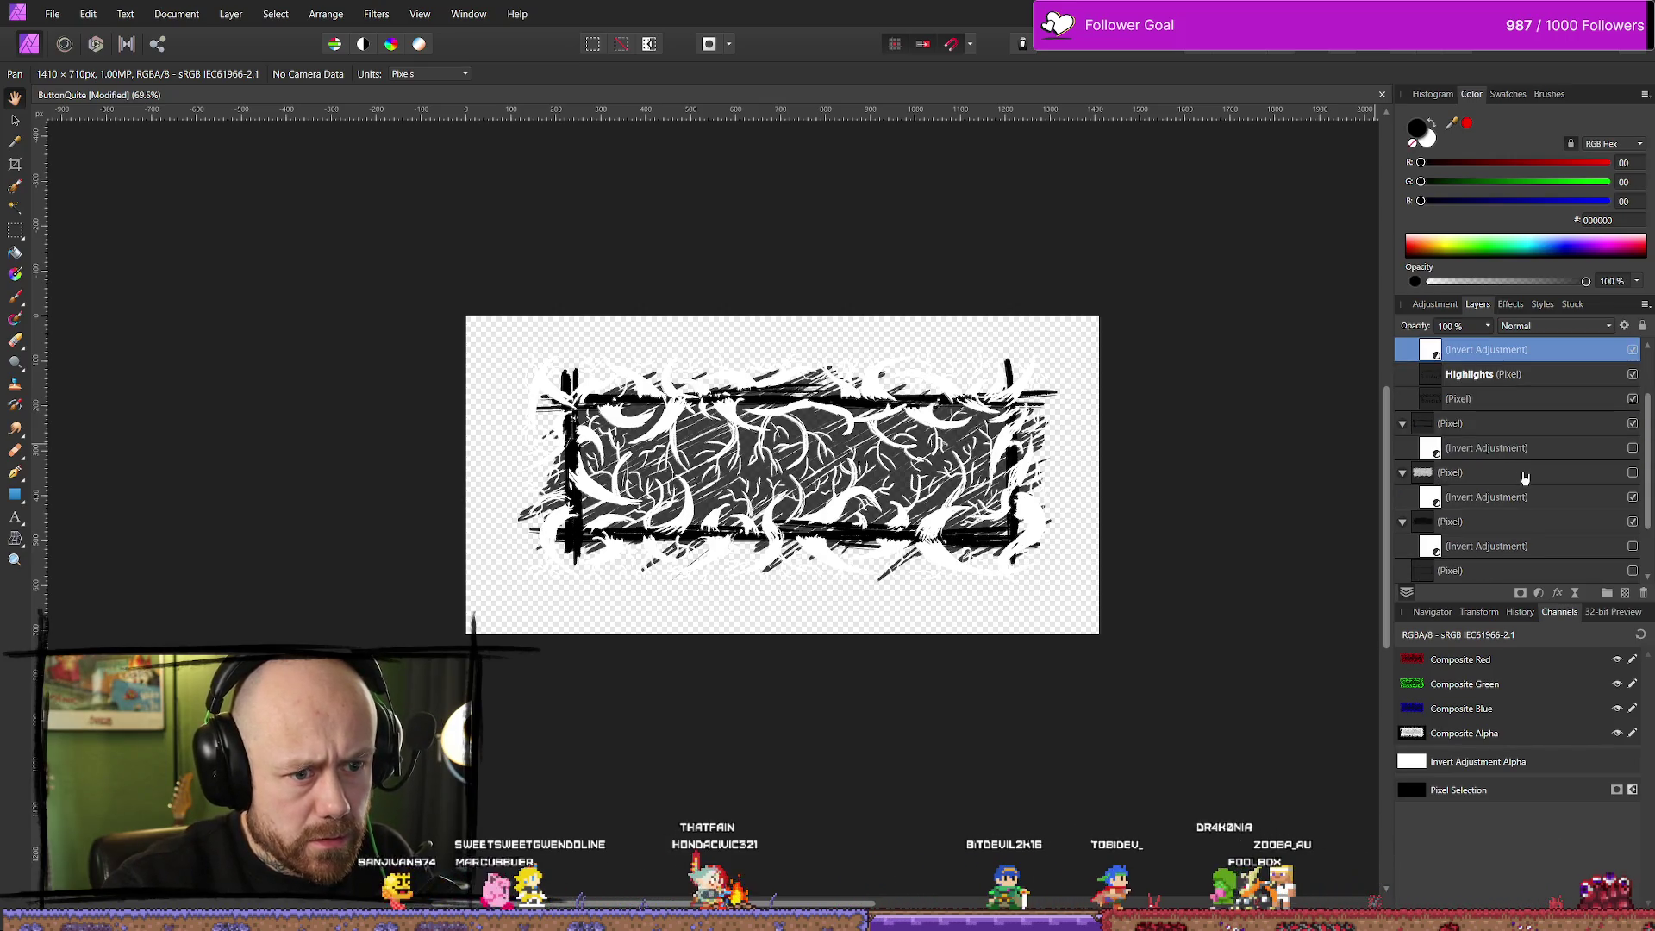
left_click(1633, 448)
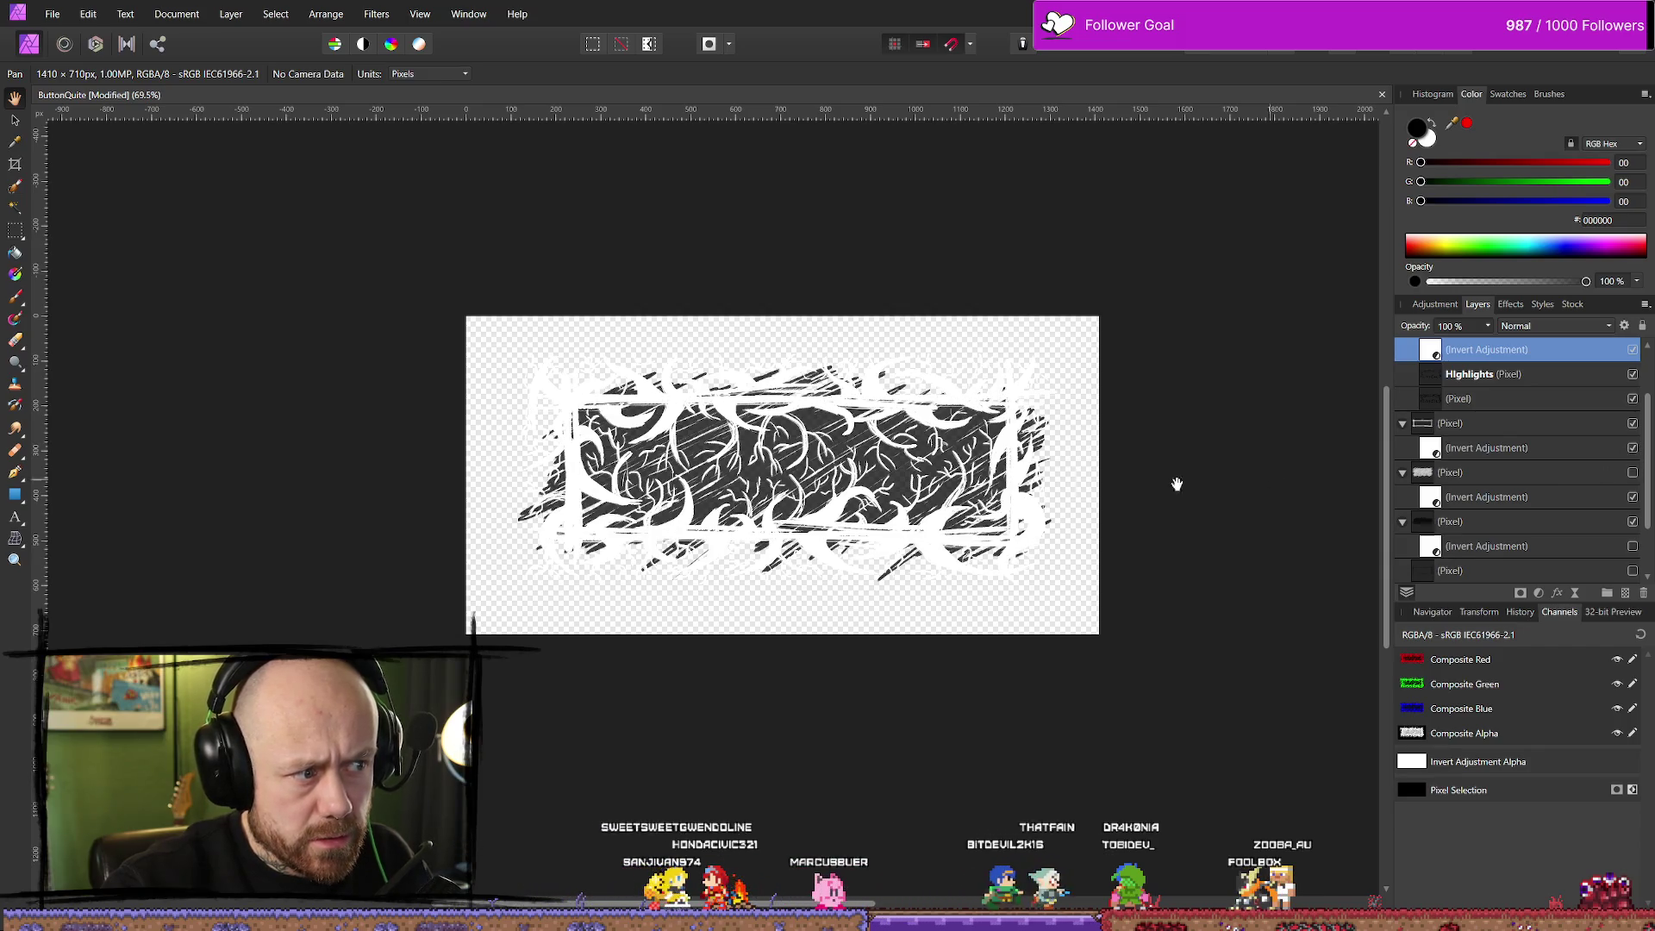
left_click(51, 15)
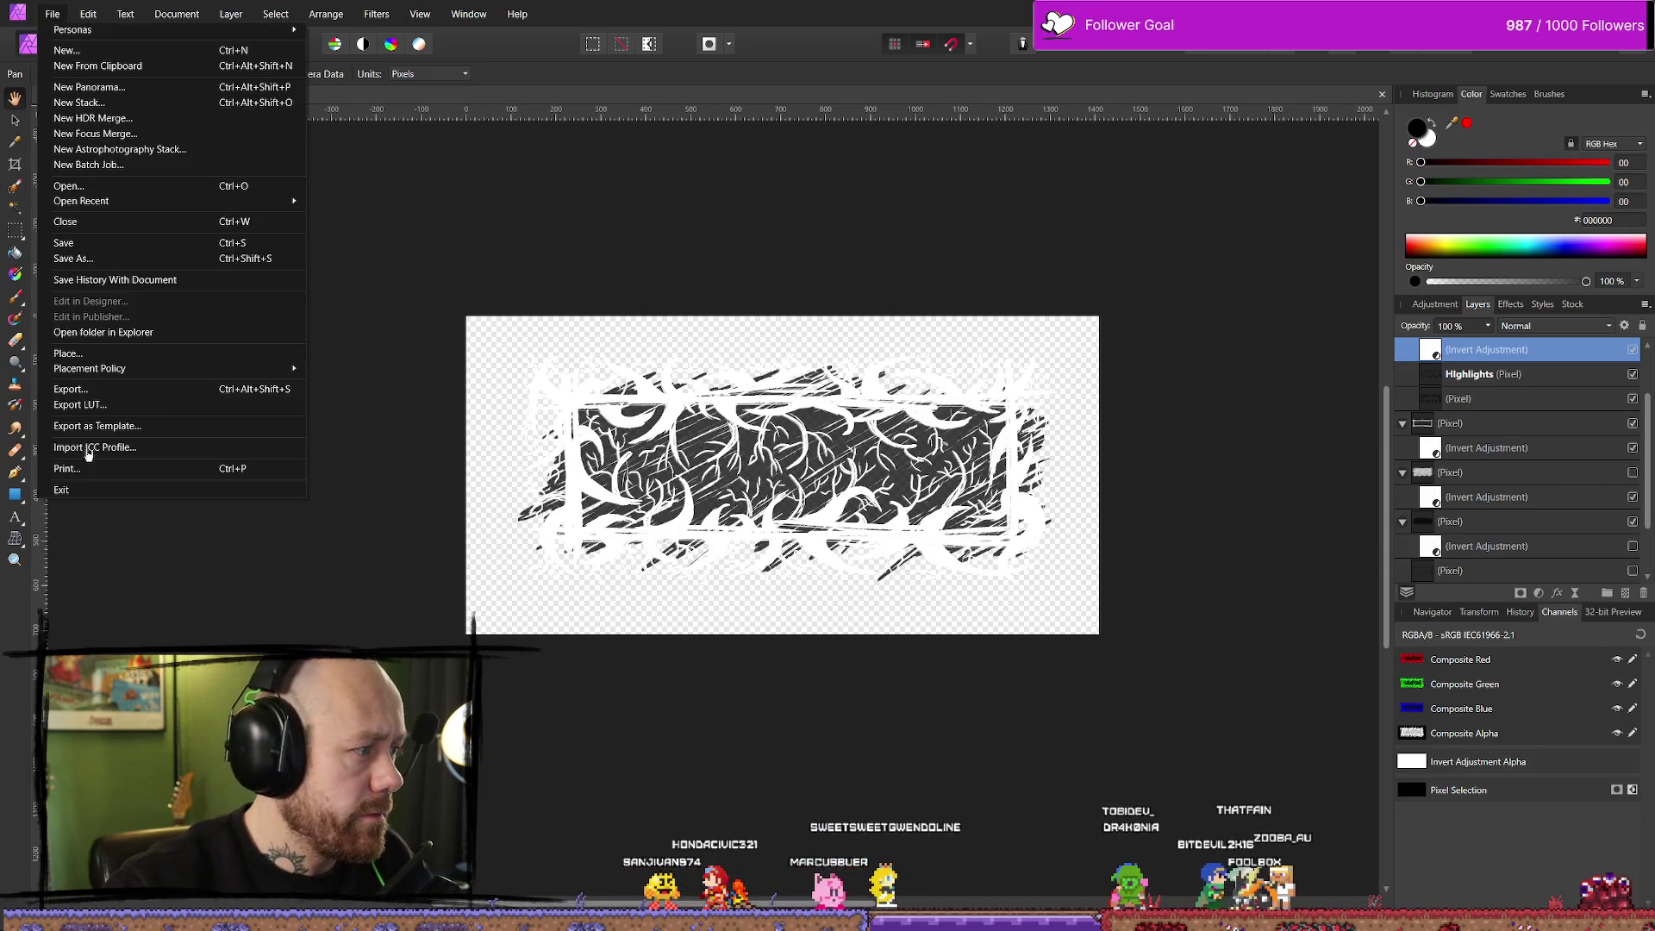
Export the white-thorn ButtonQuite as a 1410 × 710 PNG into Bloodspill\icon, then return to Unreal
left_click(78, 389)
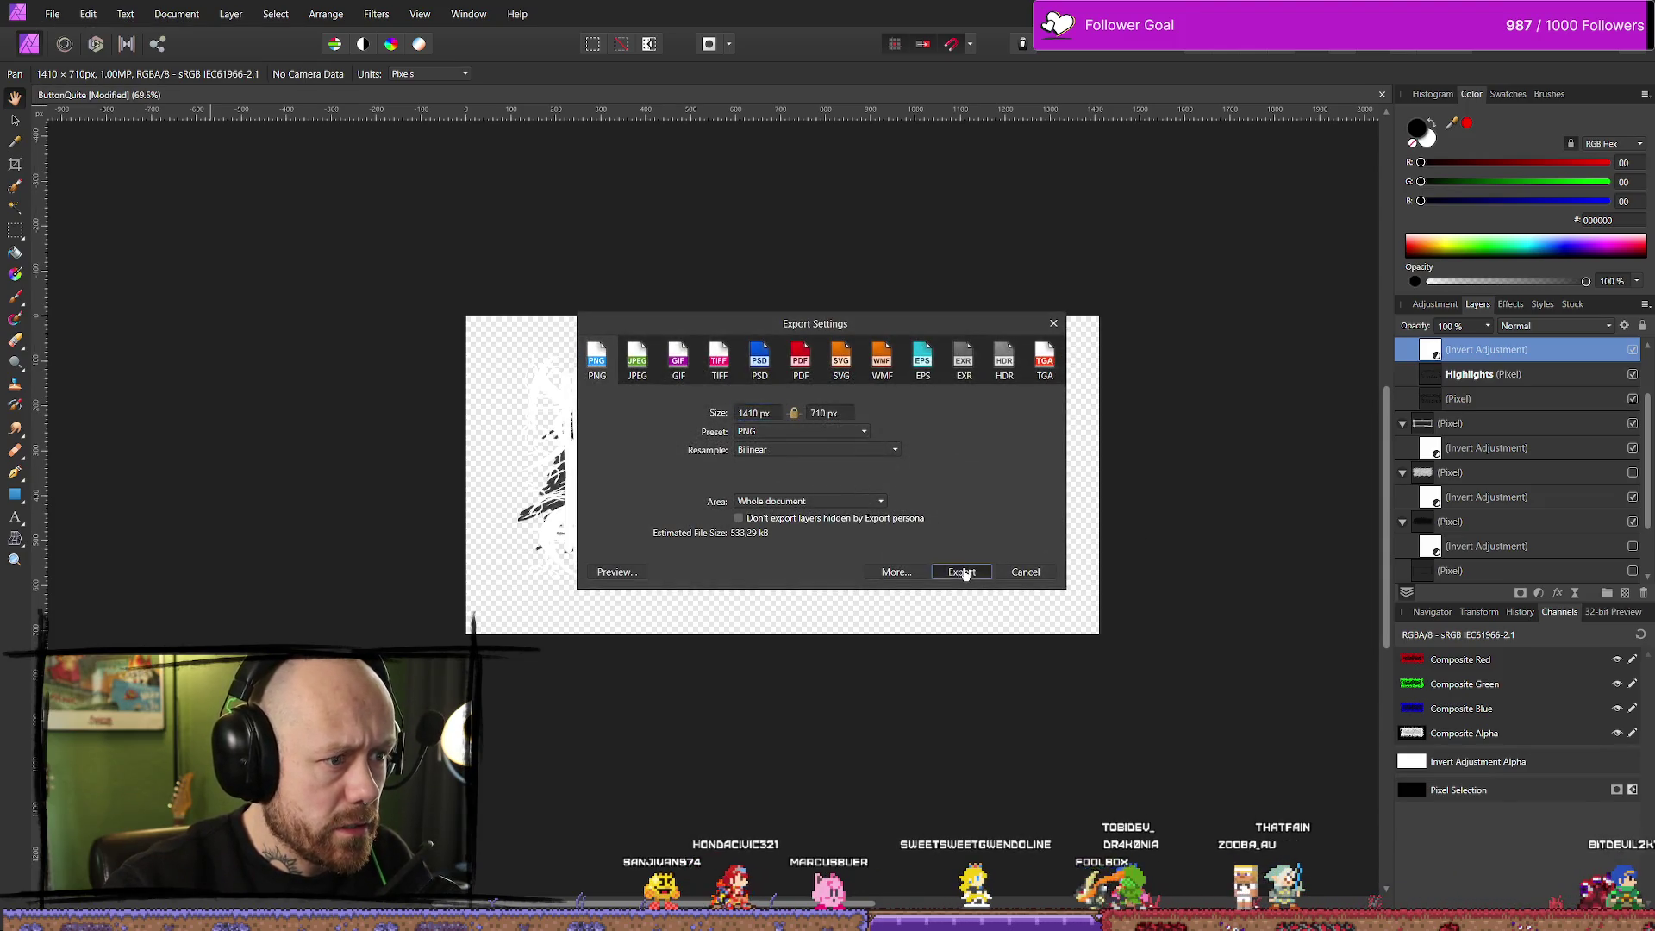
left_click(963, 573)
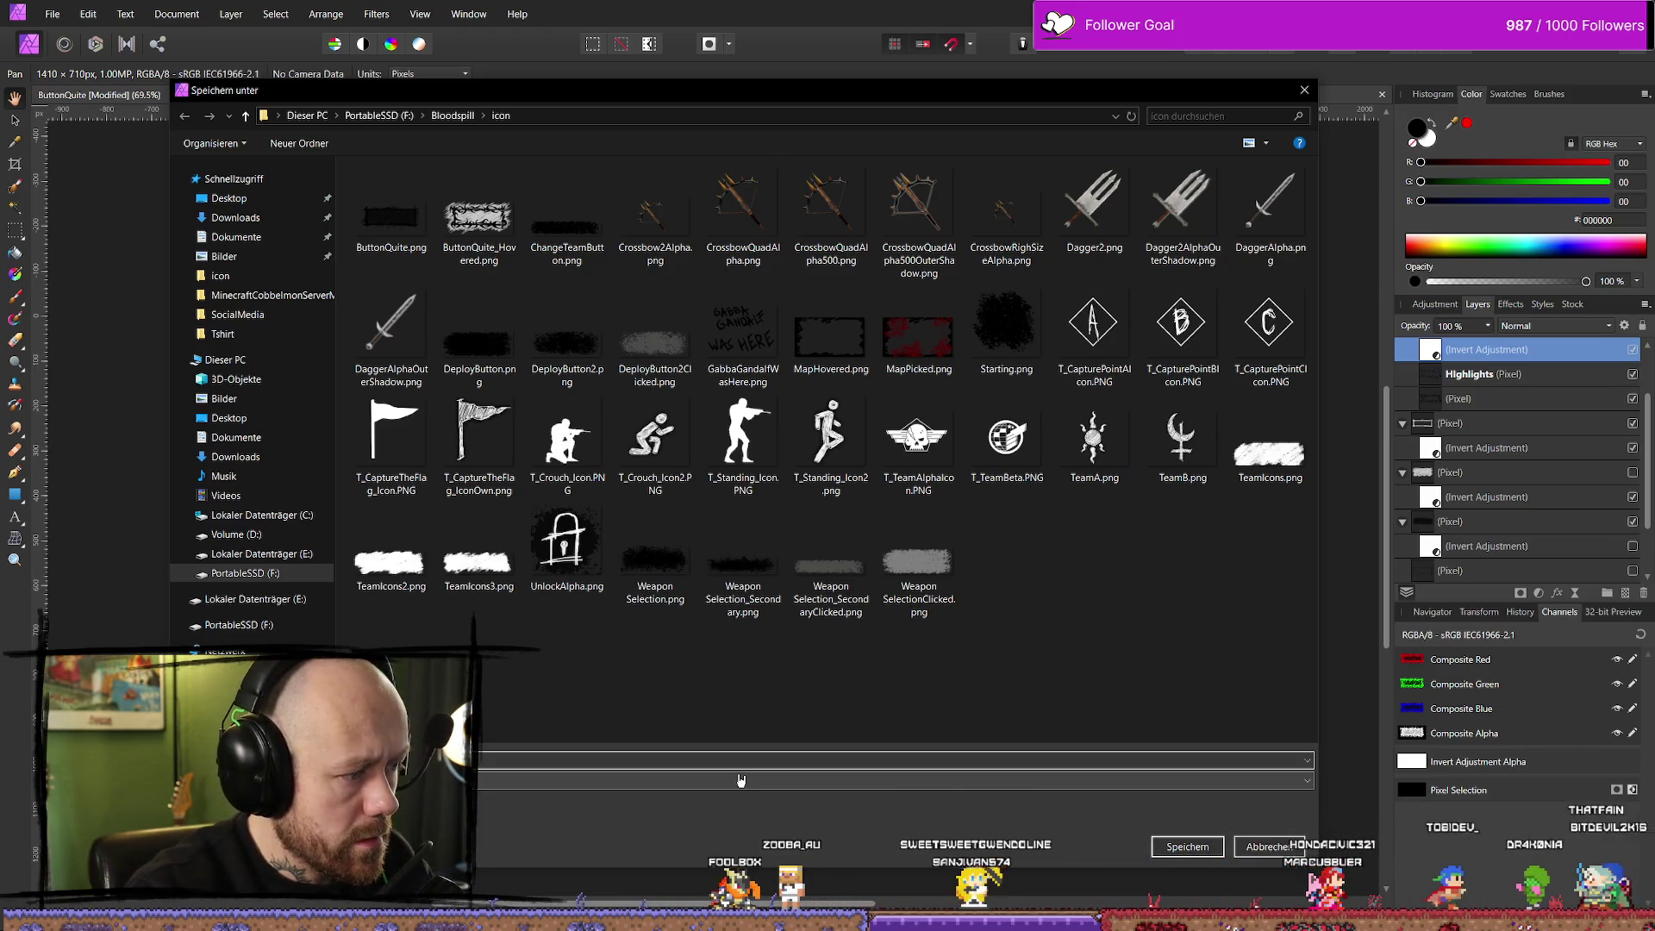
key("Escape")
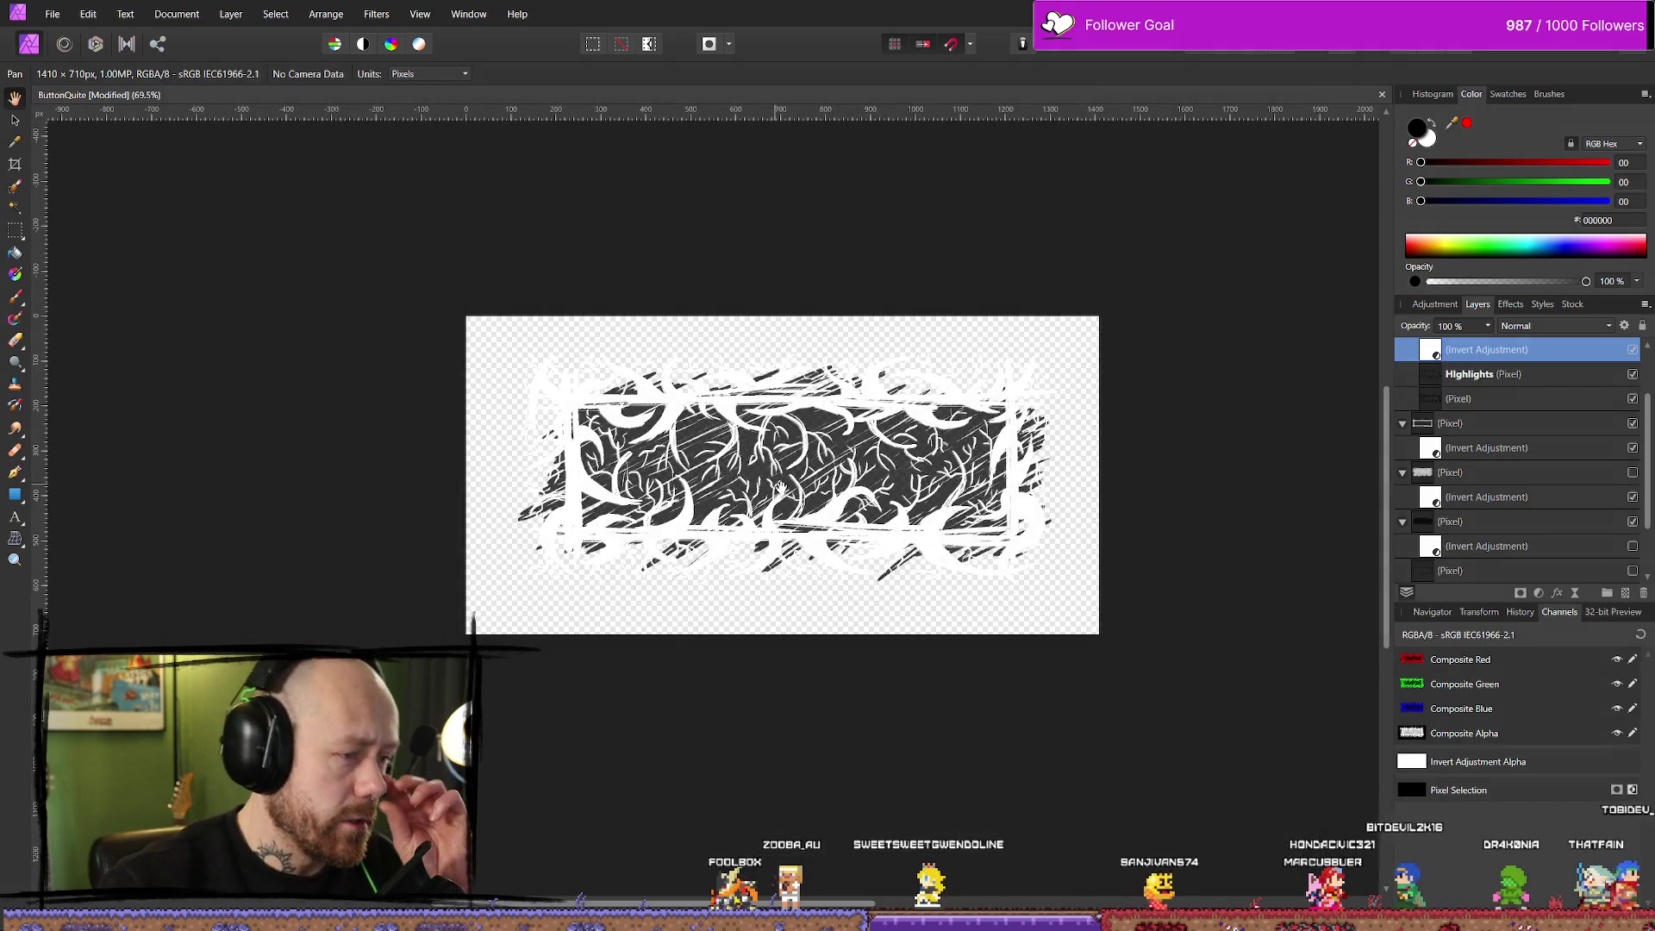
key("alt+Tab")
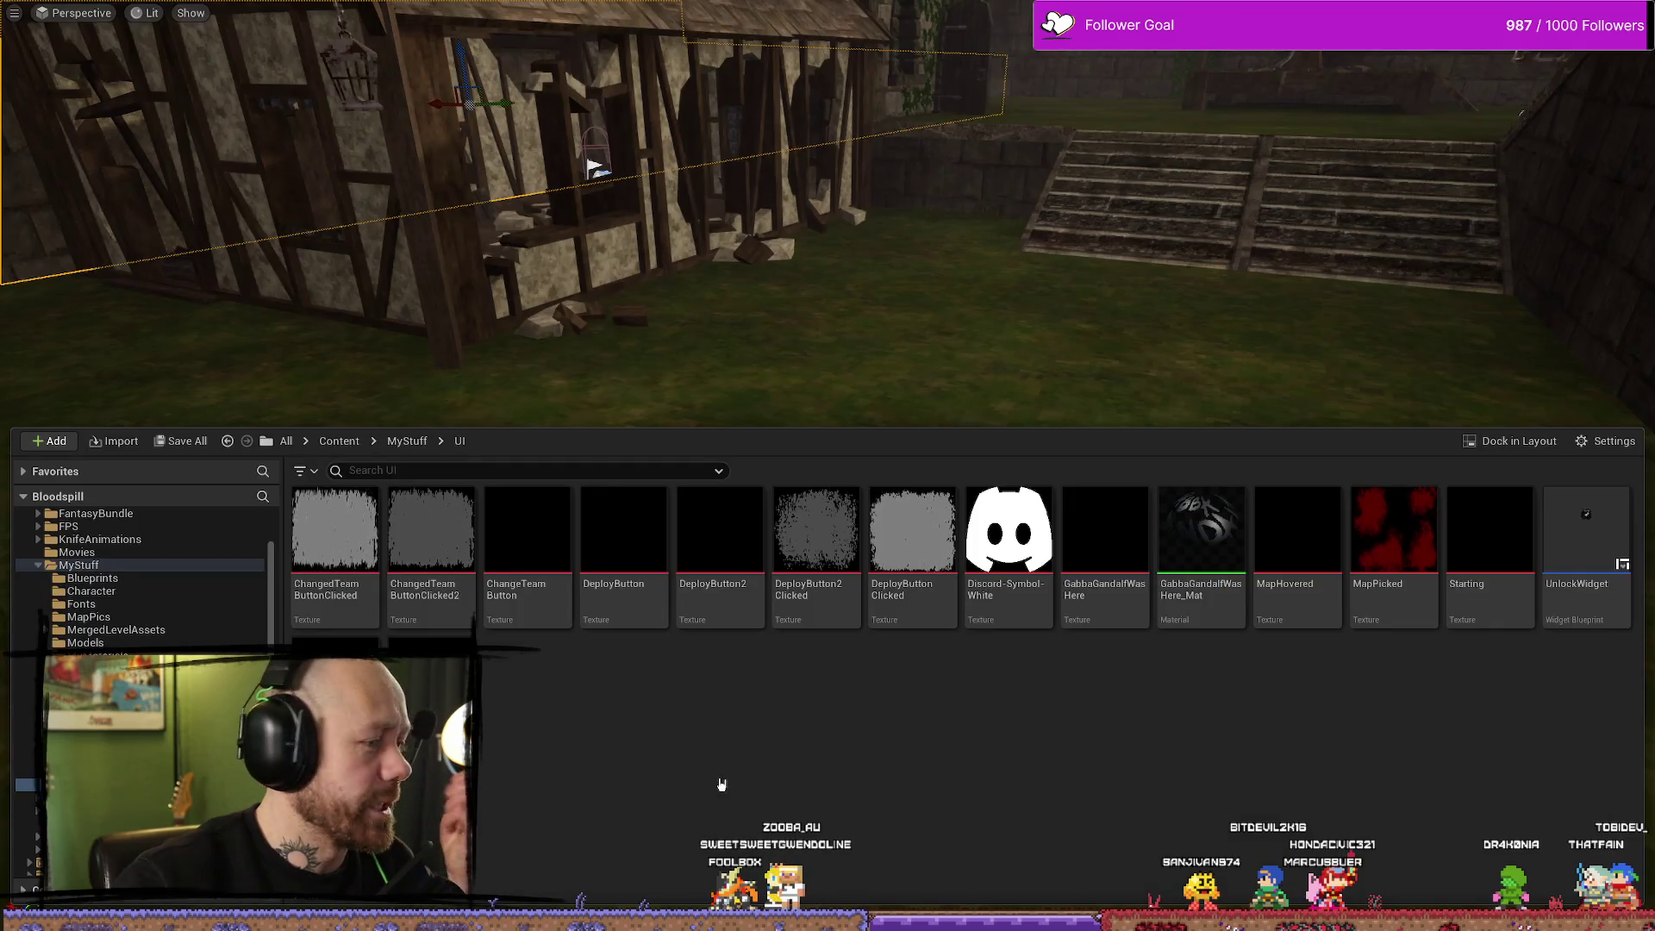
Check the three newly imported ButtonQuite textures in Unreal's Content Drawer
left_click_drag(789, 378, 743, 518)
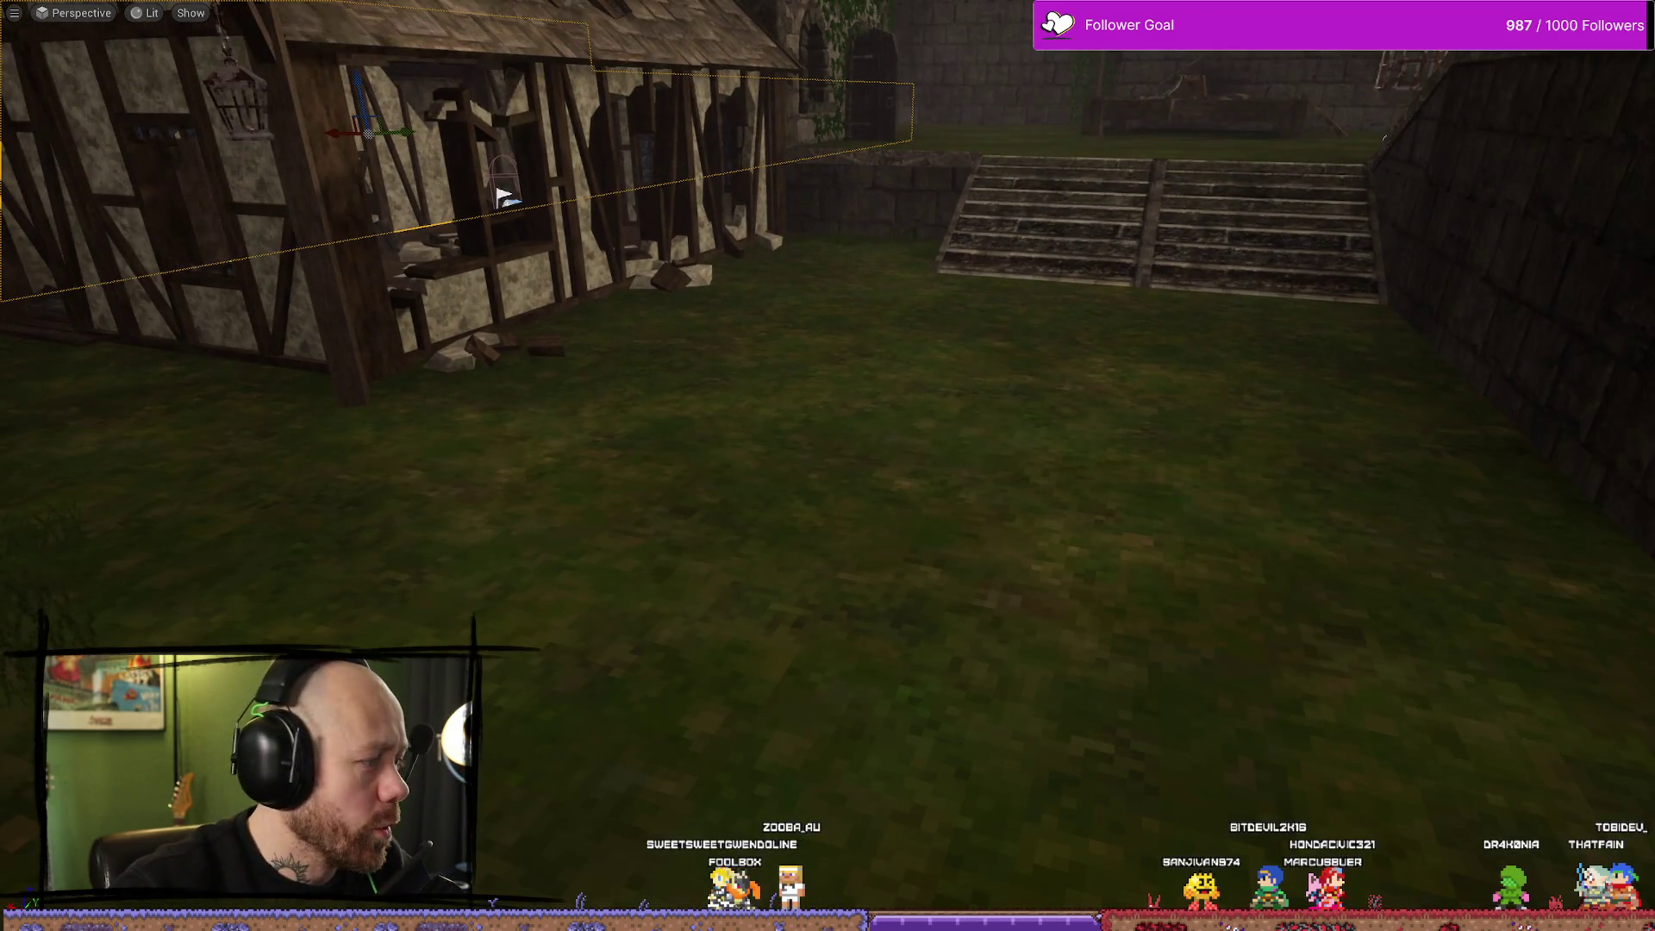
key("alt+Tab")
key("alt+Tab")
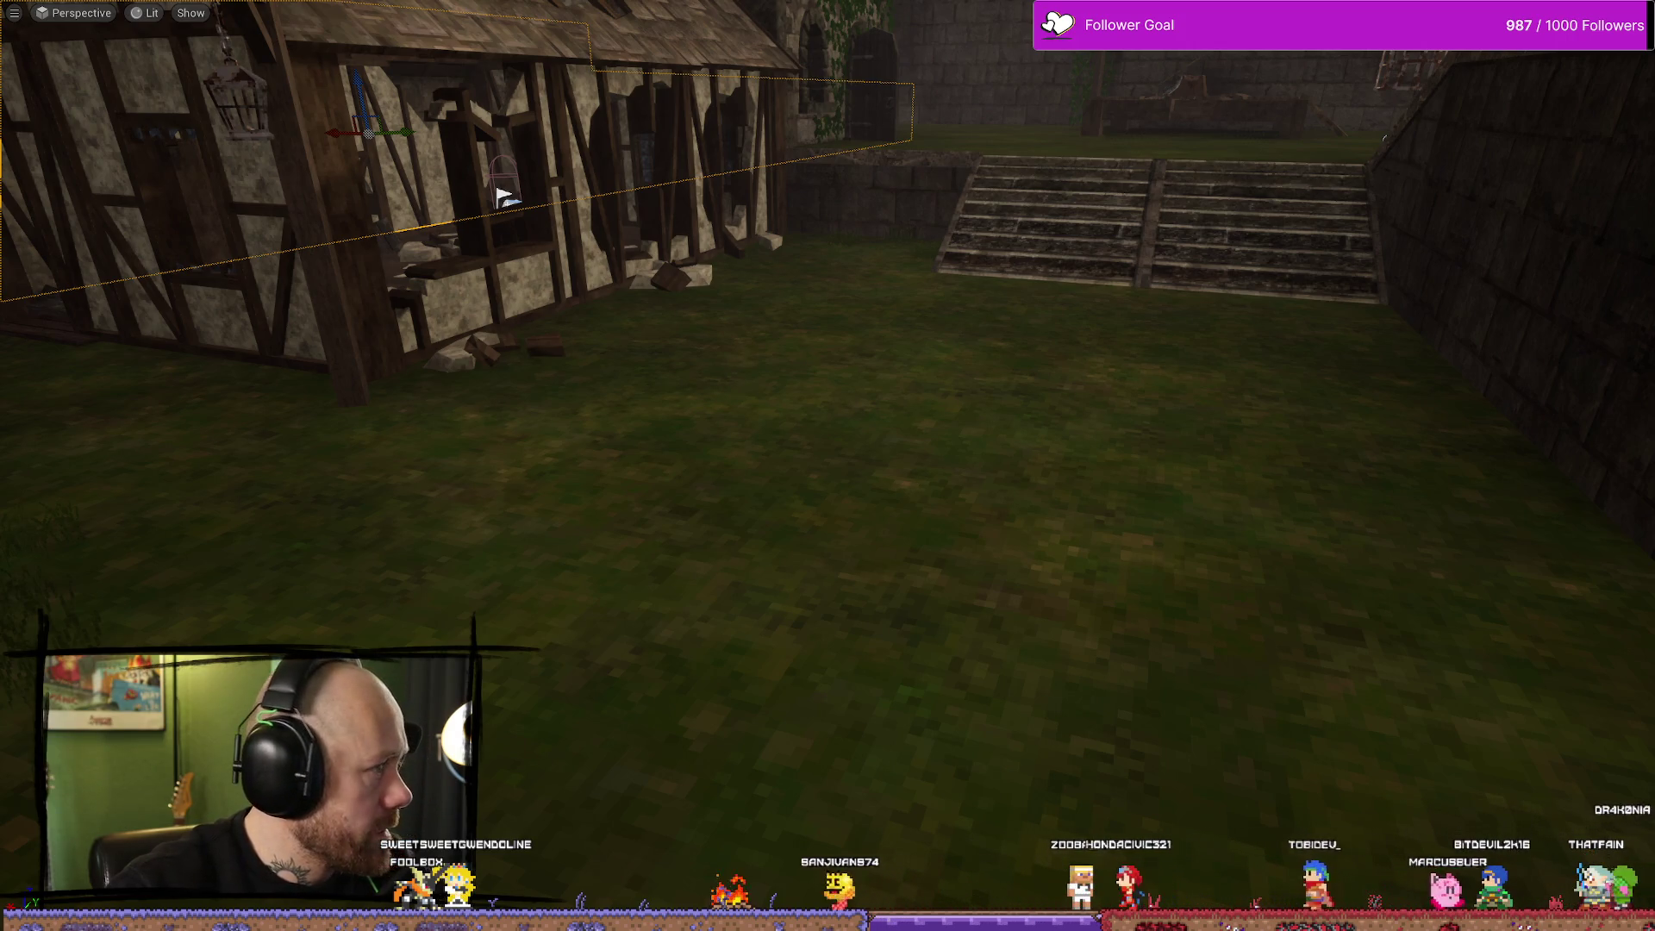
key("alt+Tab")
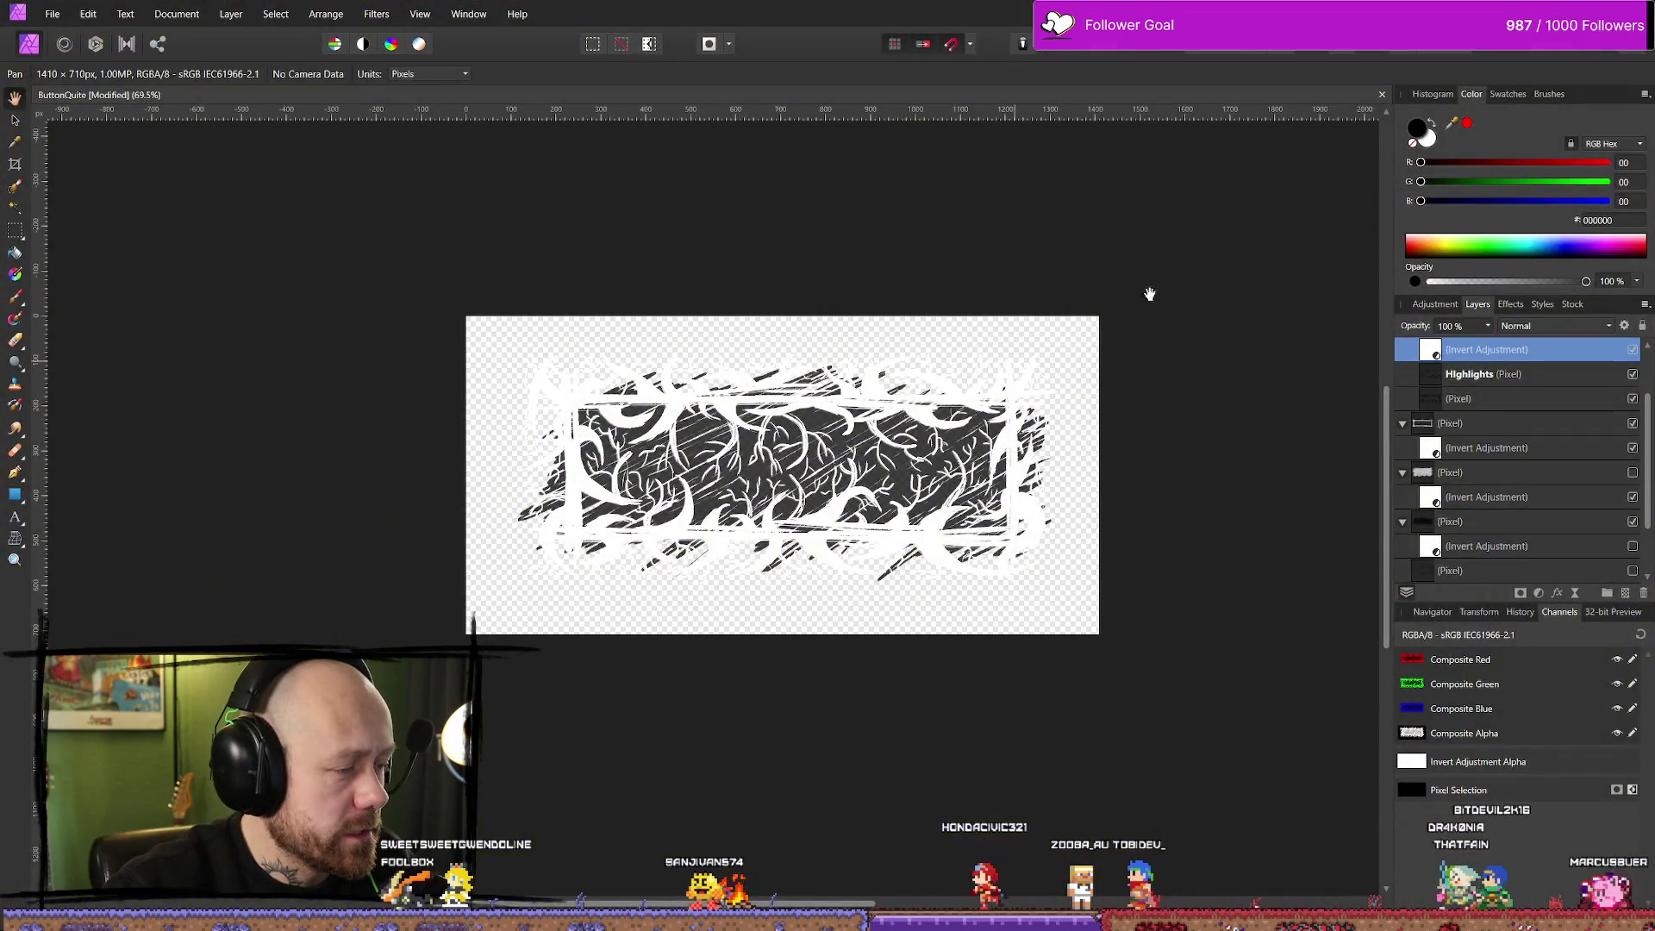
key("alt+Tab")
key("ctrl+space")
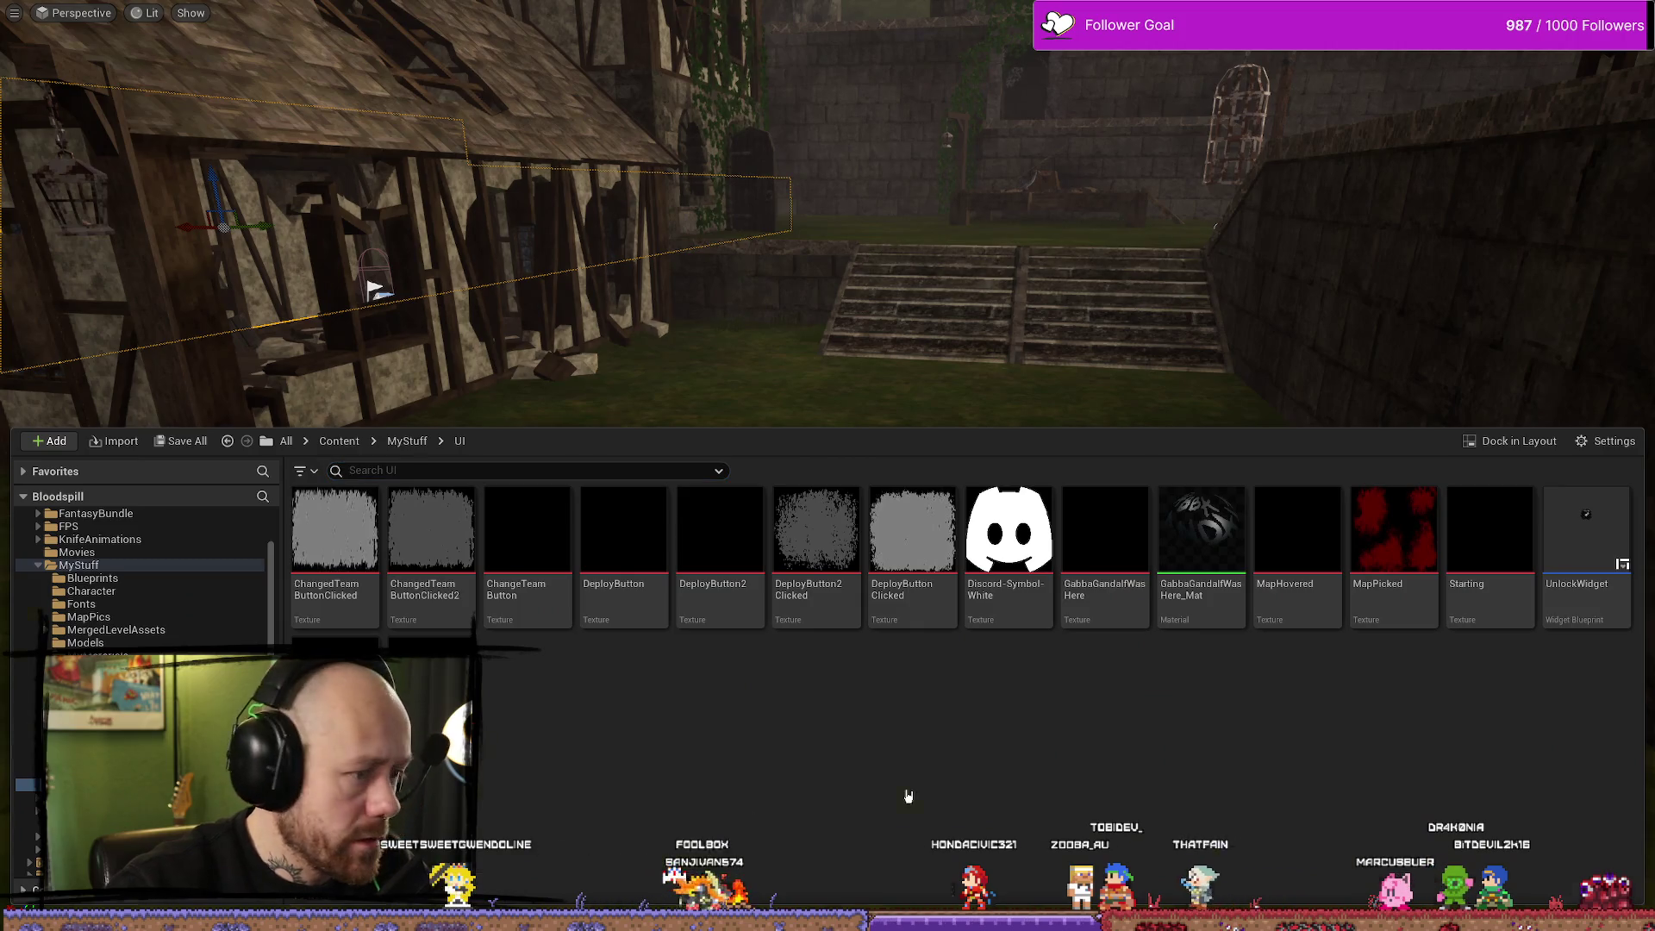
key("ctrl+space")
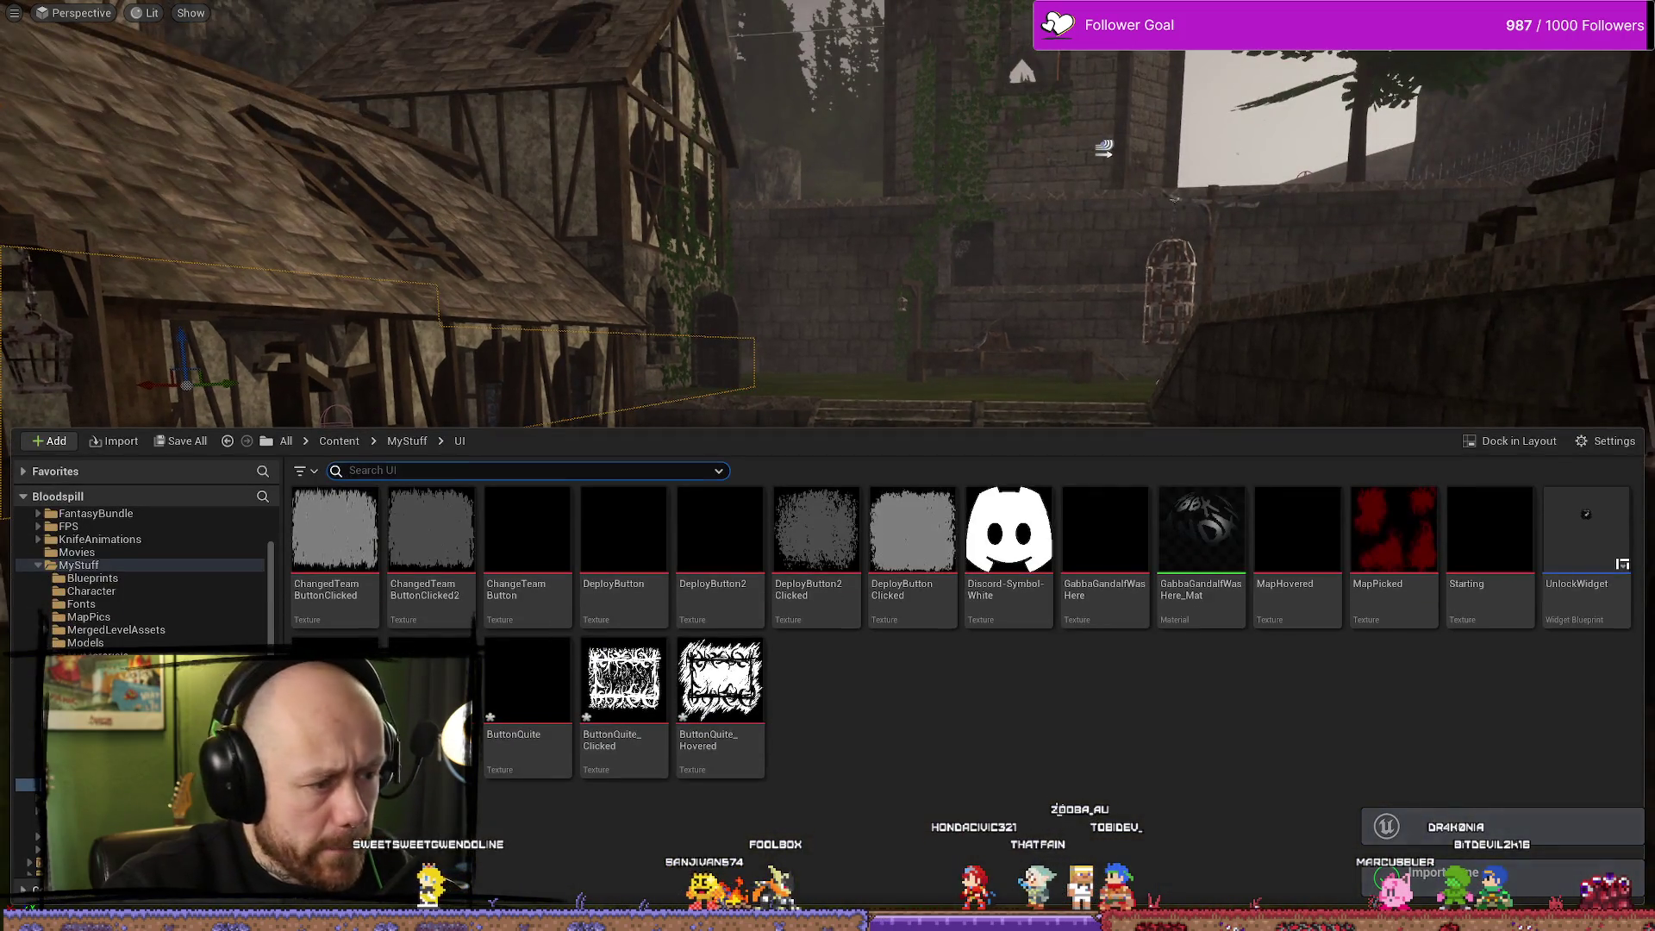
key("ctrl+space")
key("super+d")
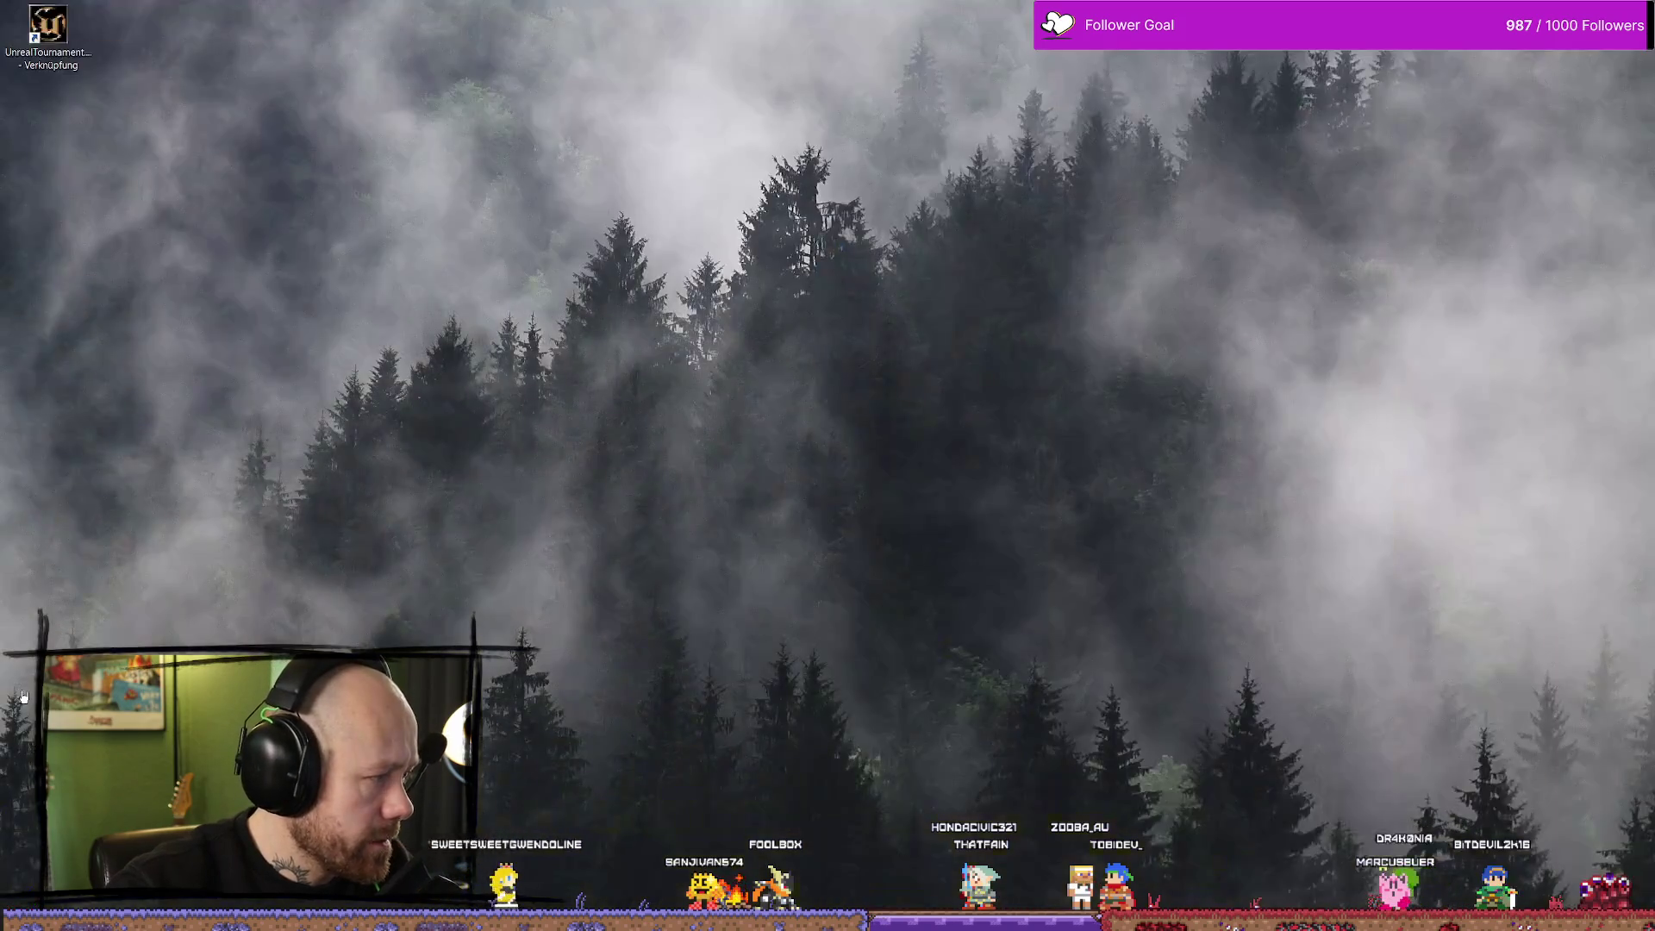
key("super+d")
key("ctrl+space")
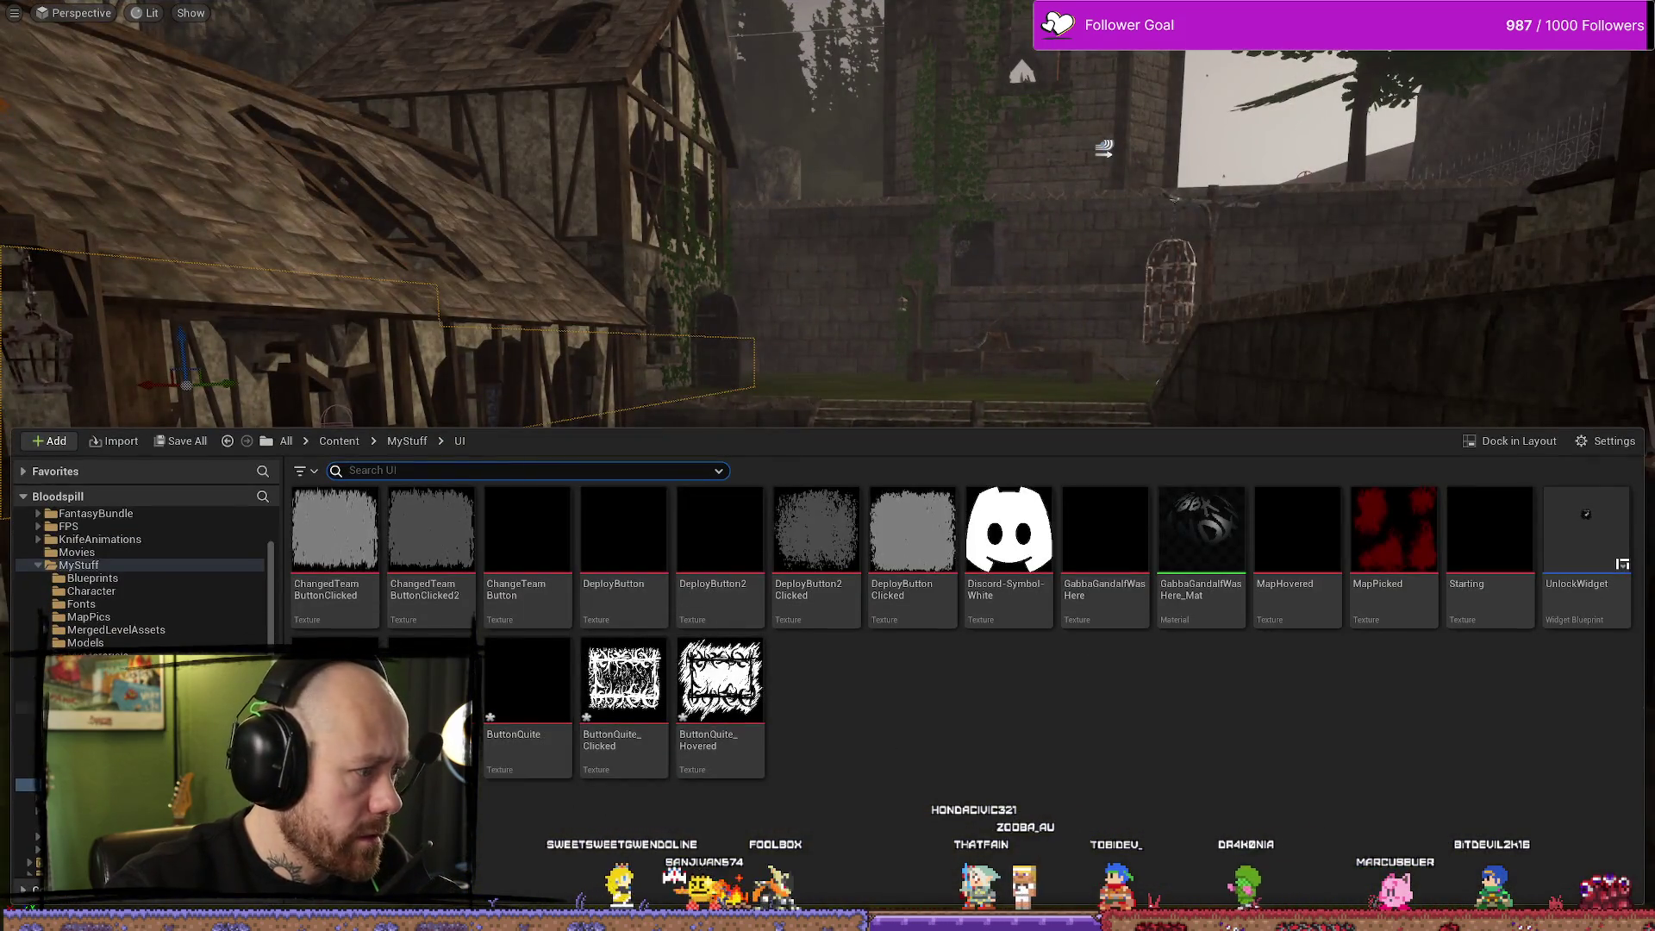
scroll(173, 622, "up", 2)
scroll(120, 613, "down", 3)
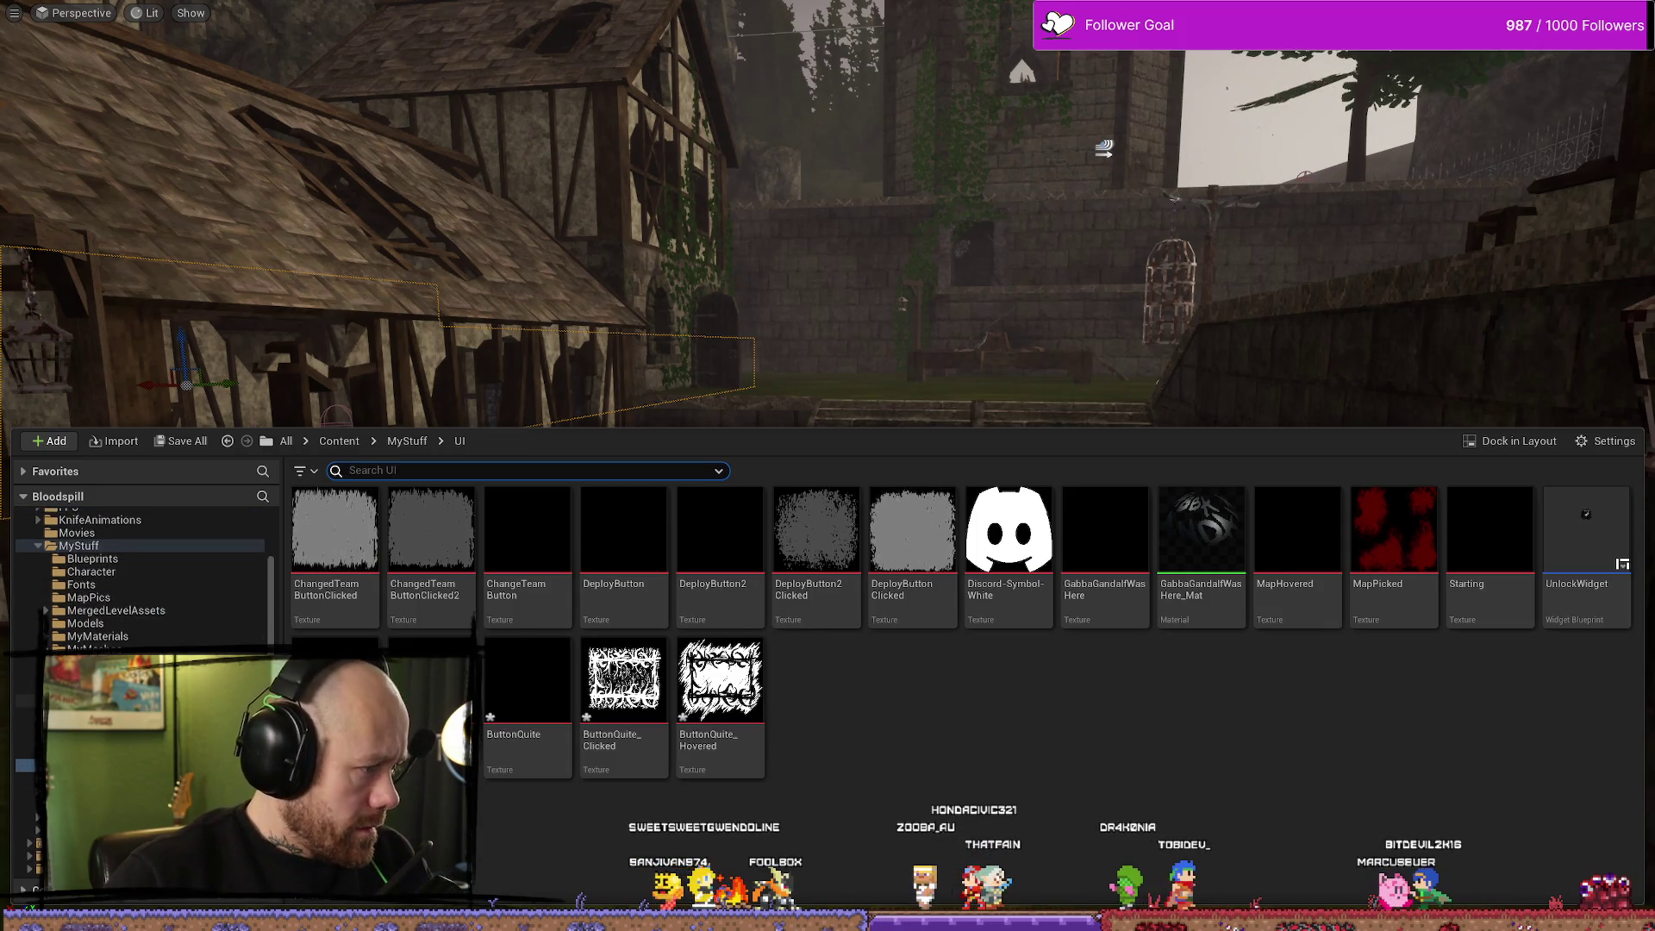
scroll(124, 623, "up", 3)
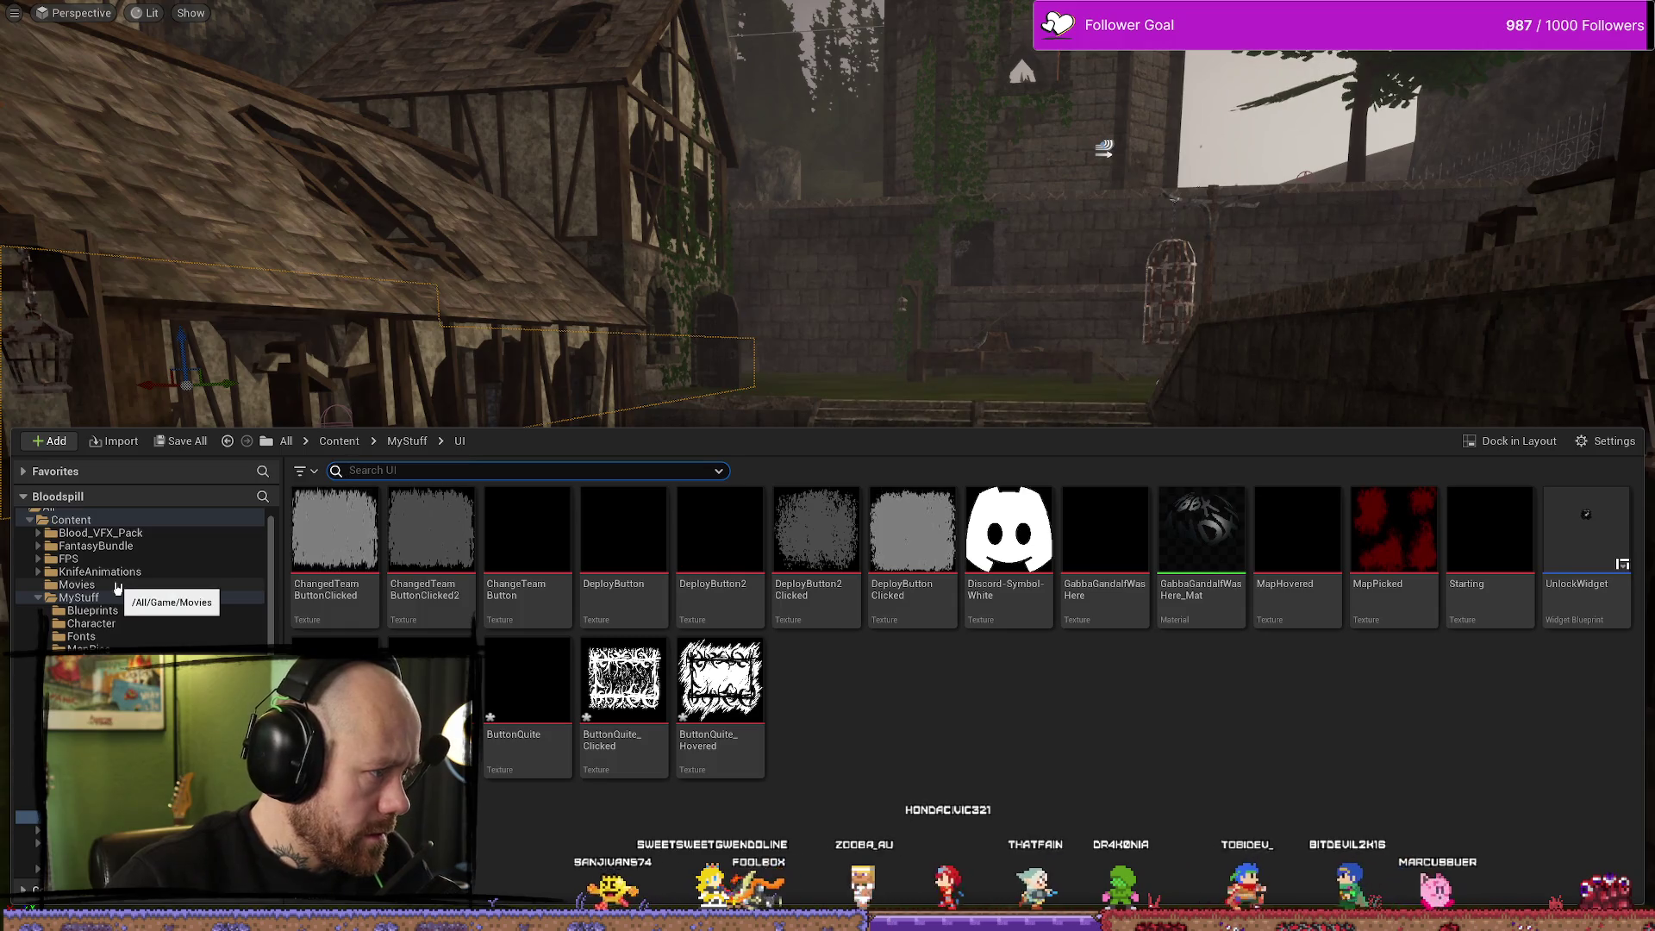
Open the WB_InGameMenu widget from FPS > UI > Menus
left_click(75, 558)
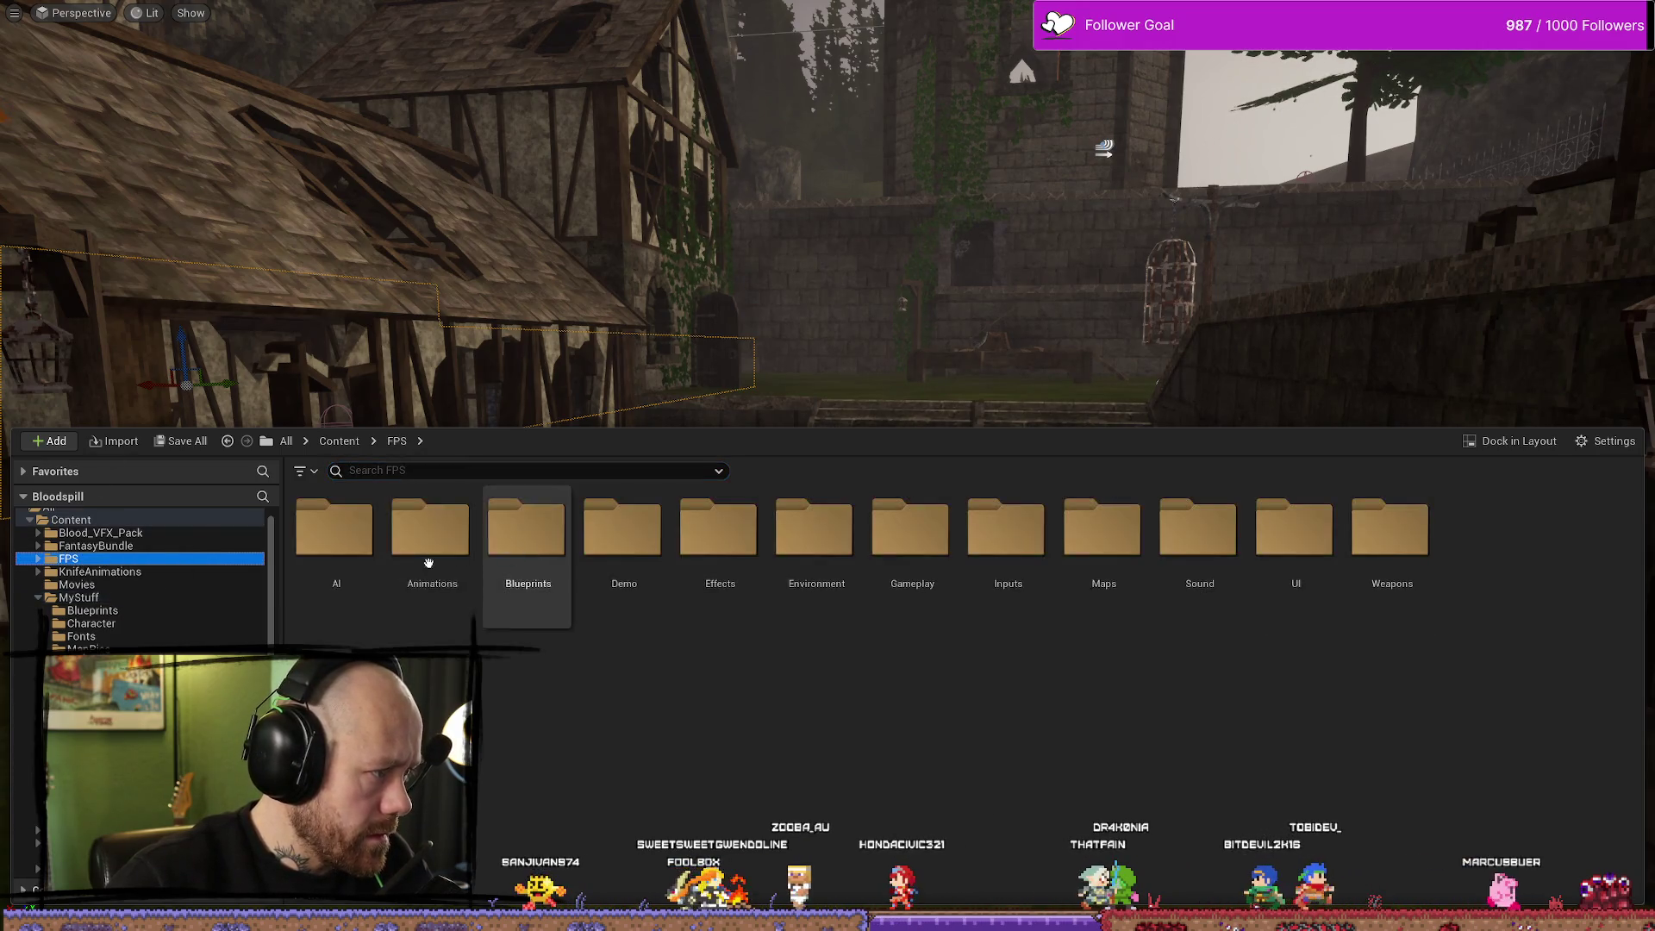
left_click(1310, 544)
double_click(1312, 545)
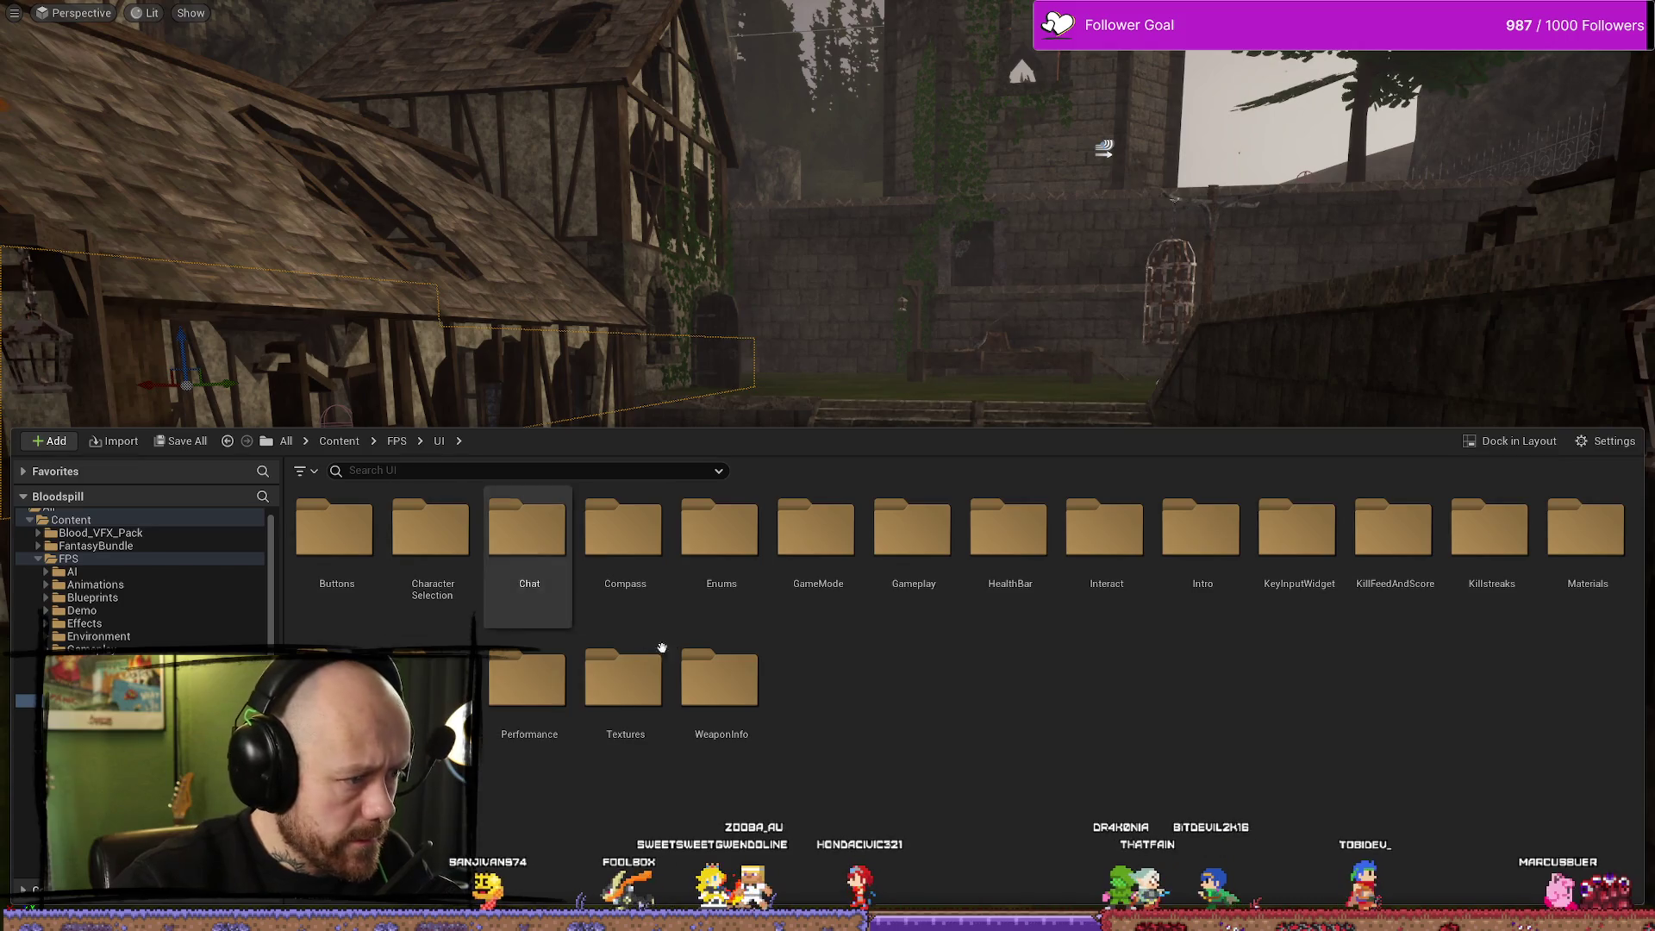
double_click(527, 526)
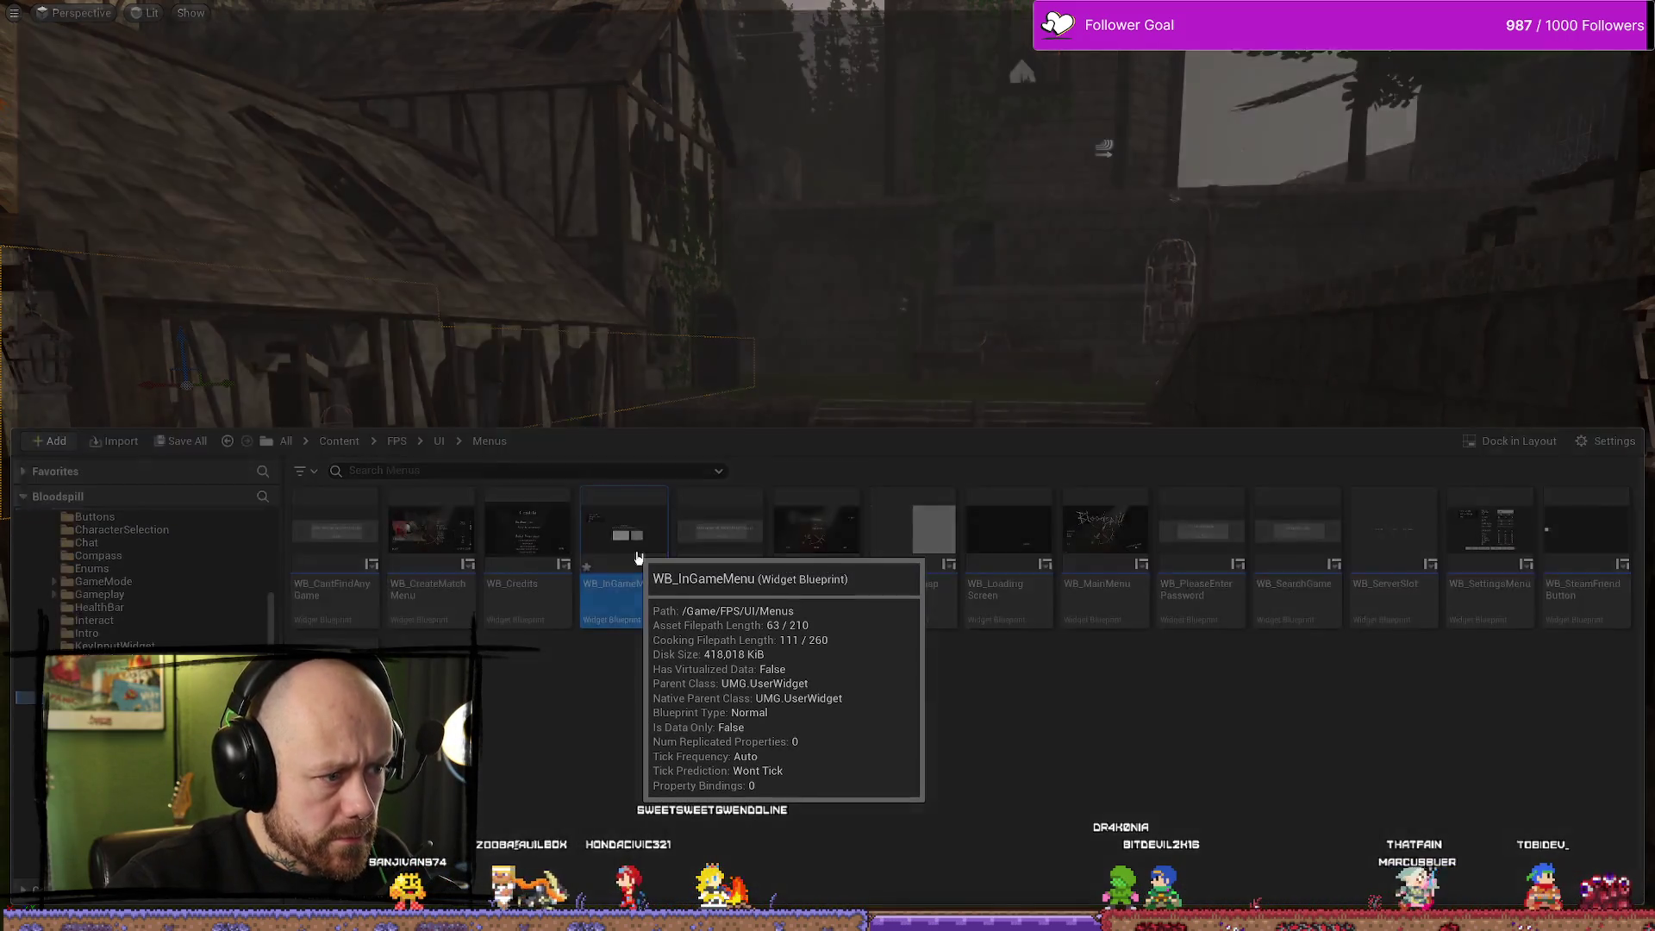
double_click(629, 564)
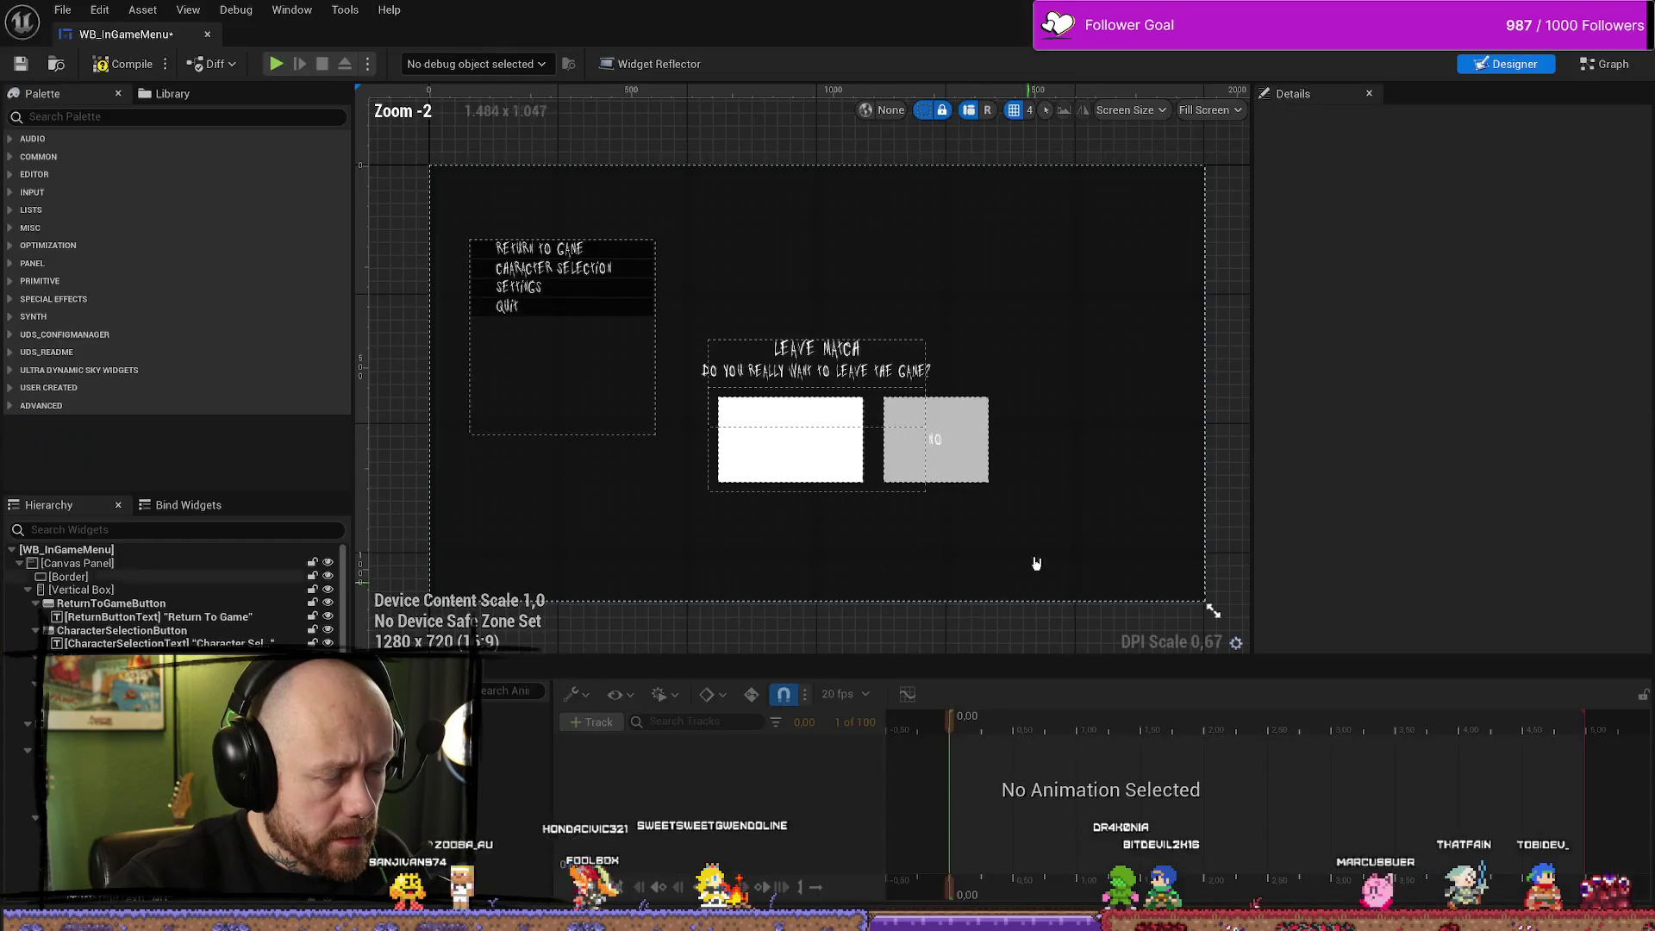
Select the Yes button and set its normal image to the ButtonQuite texture
left_click(789, 439)
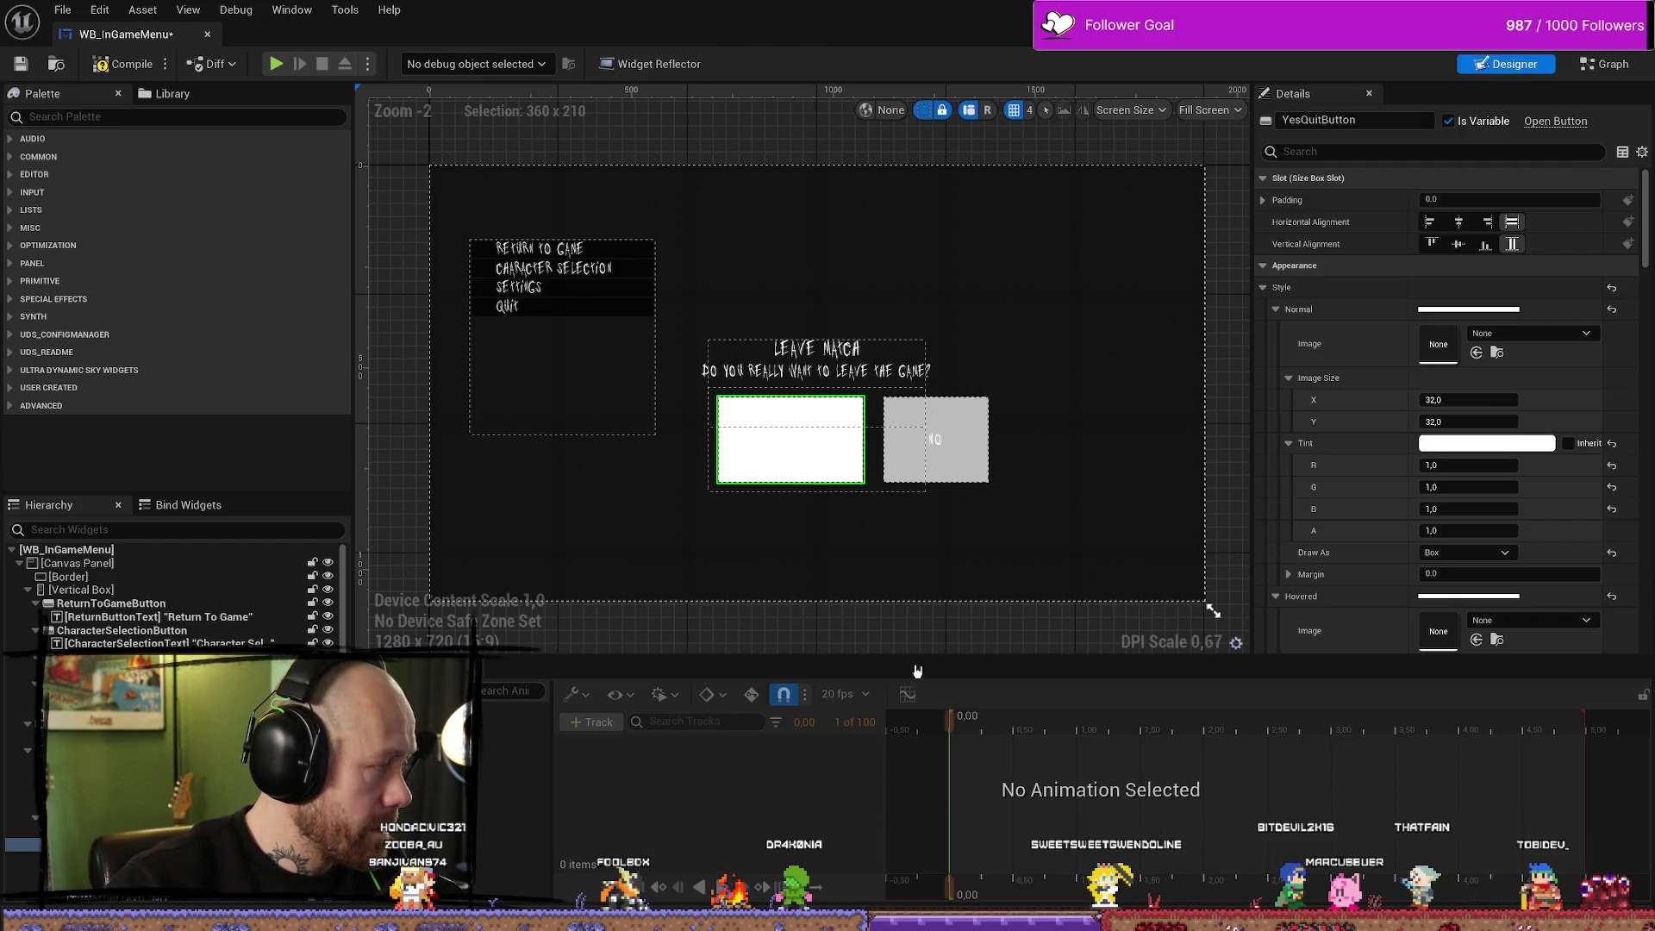
left_click(1543, 334)
left_click(1543, 335)
left_click(1542, 335)
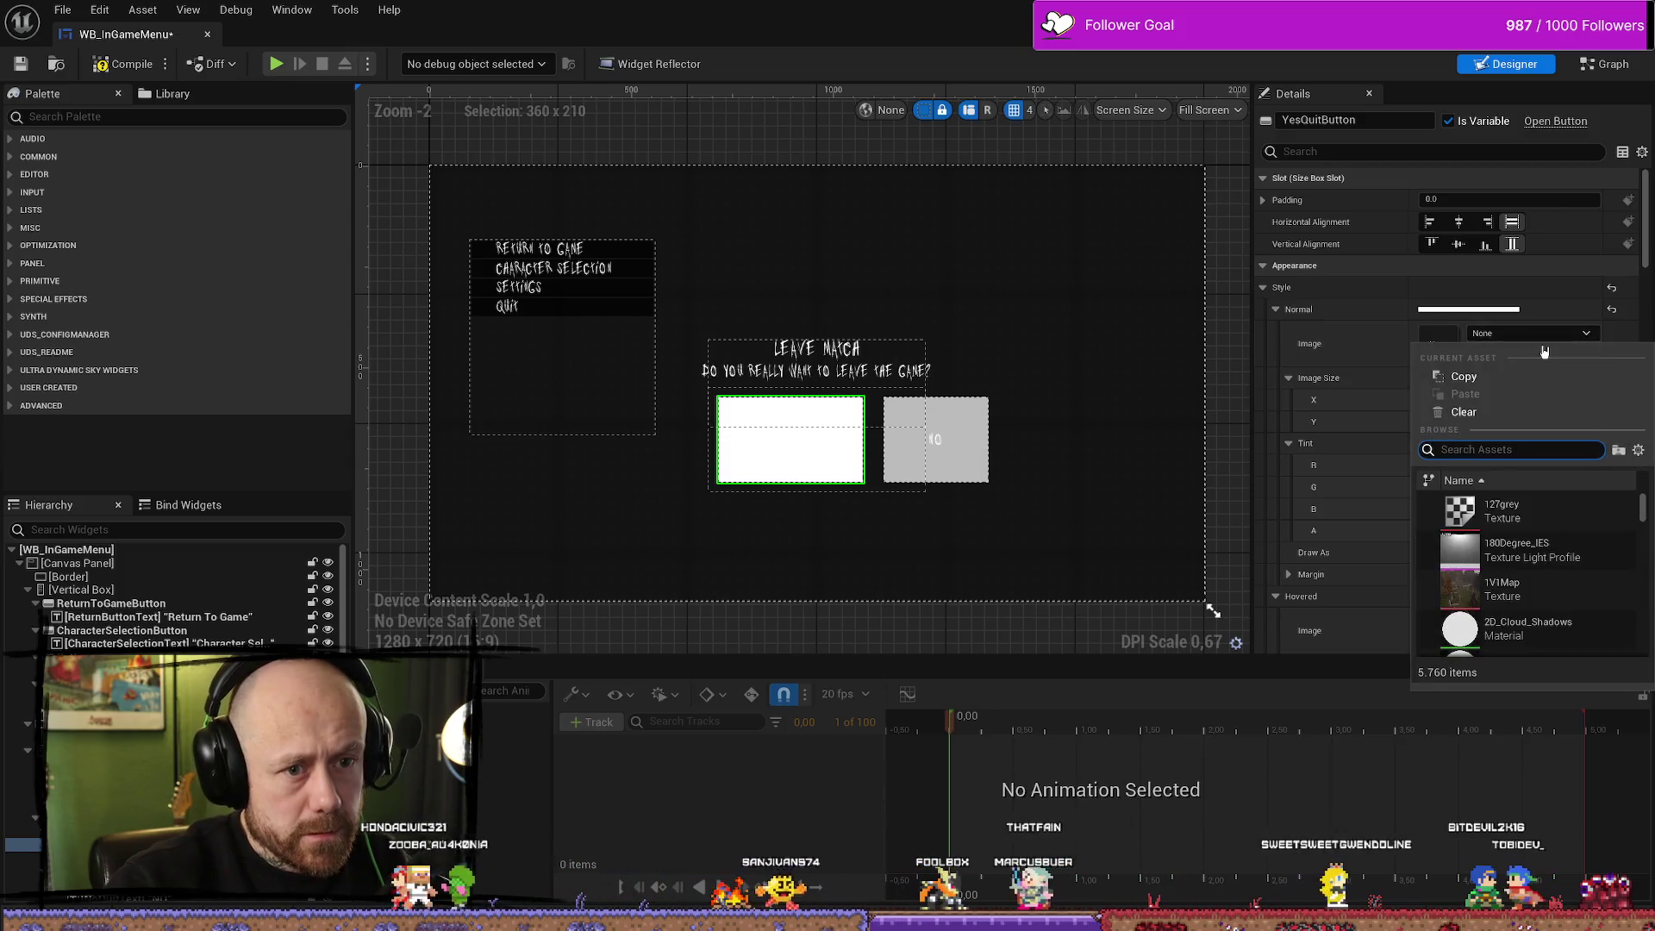
type("quitre")
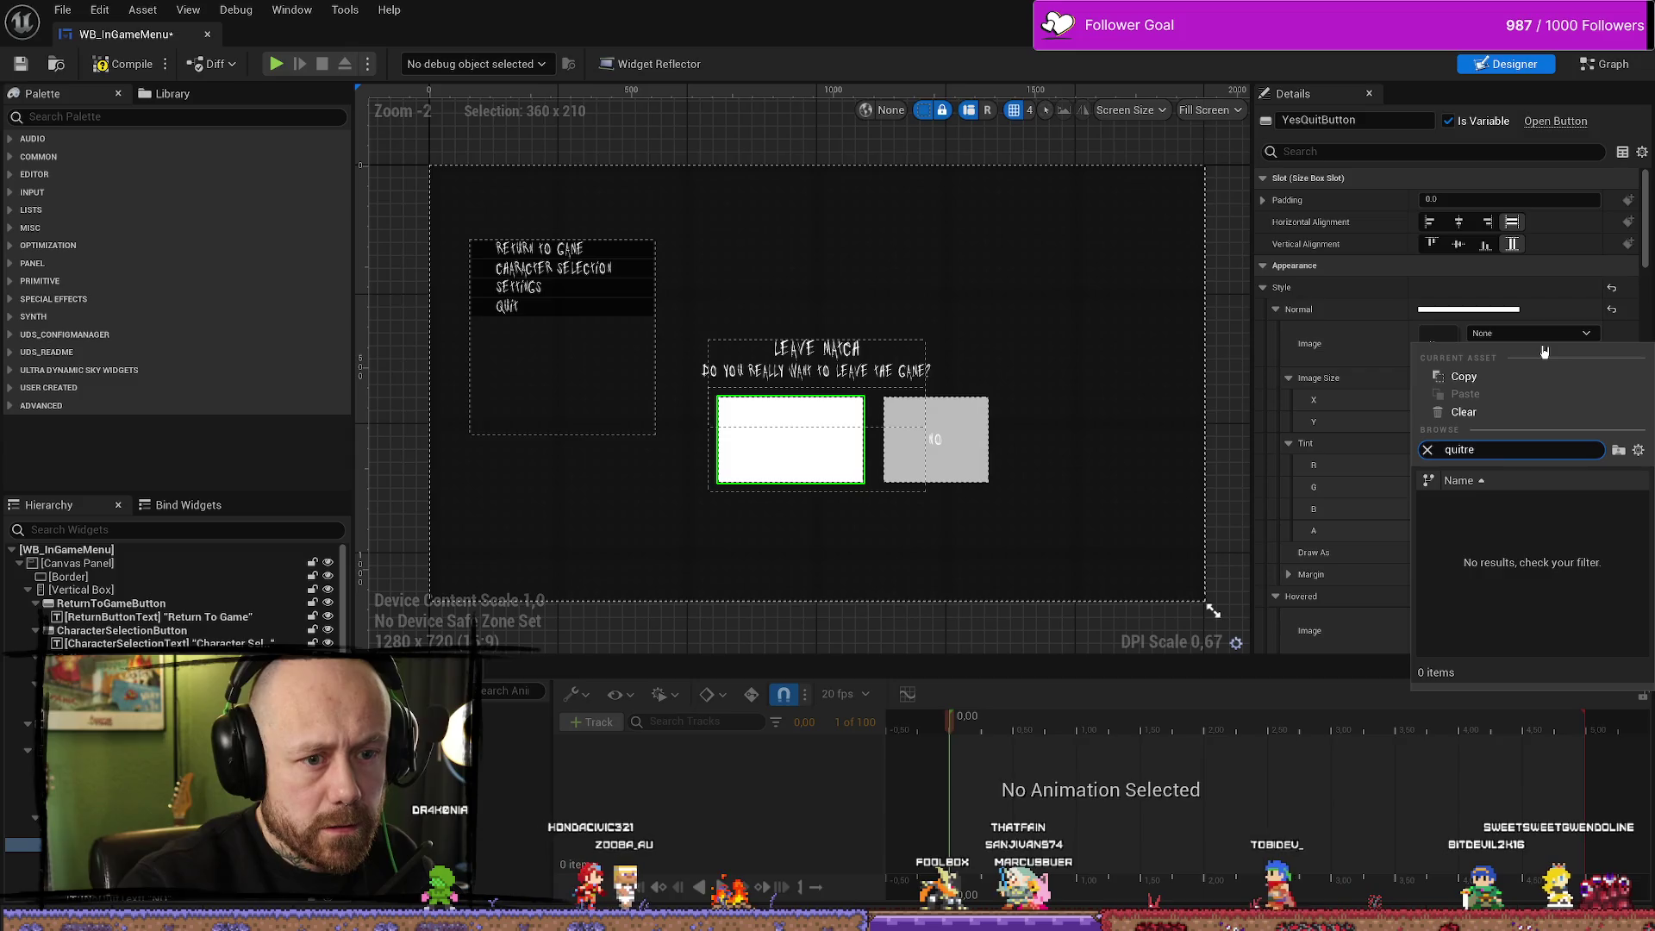
key("BackSpace")
type("e")
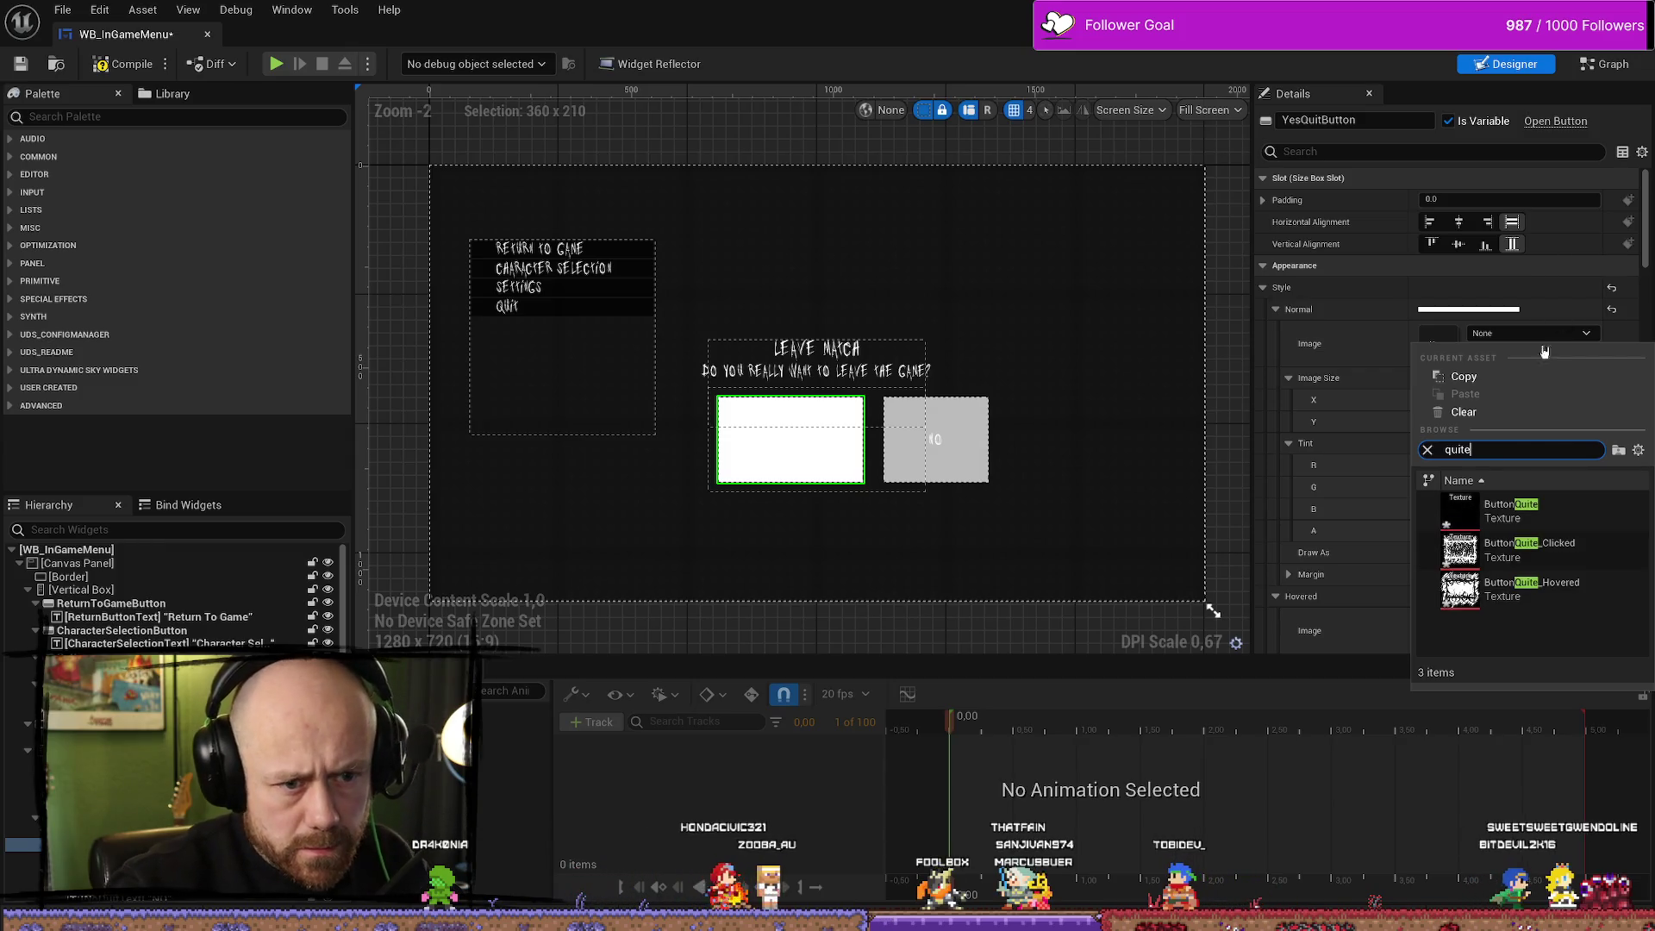
left_click(1521, 510)
left_click(1497, 352)
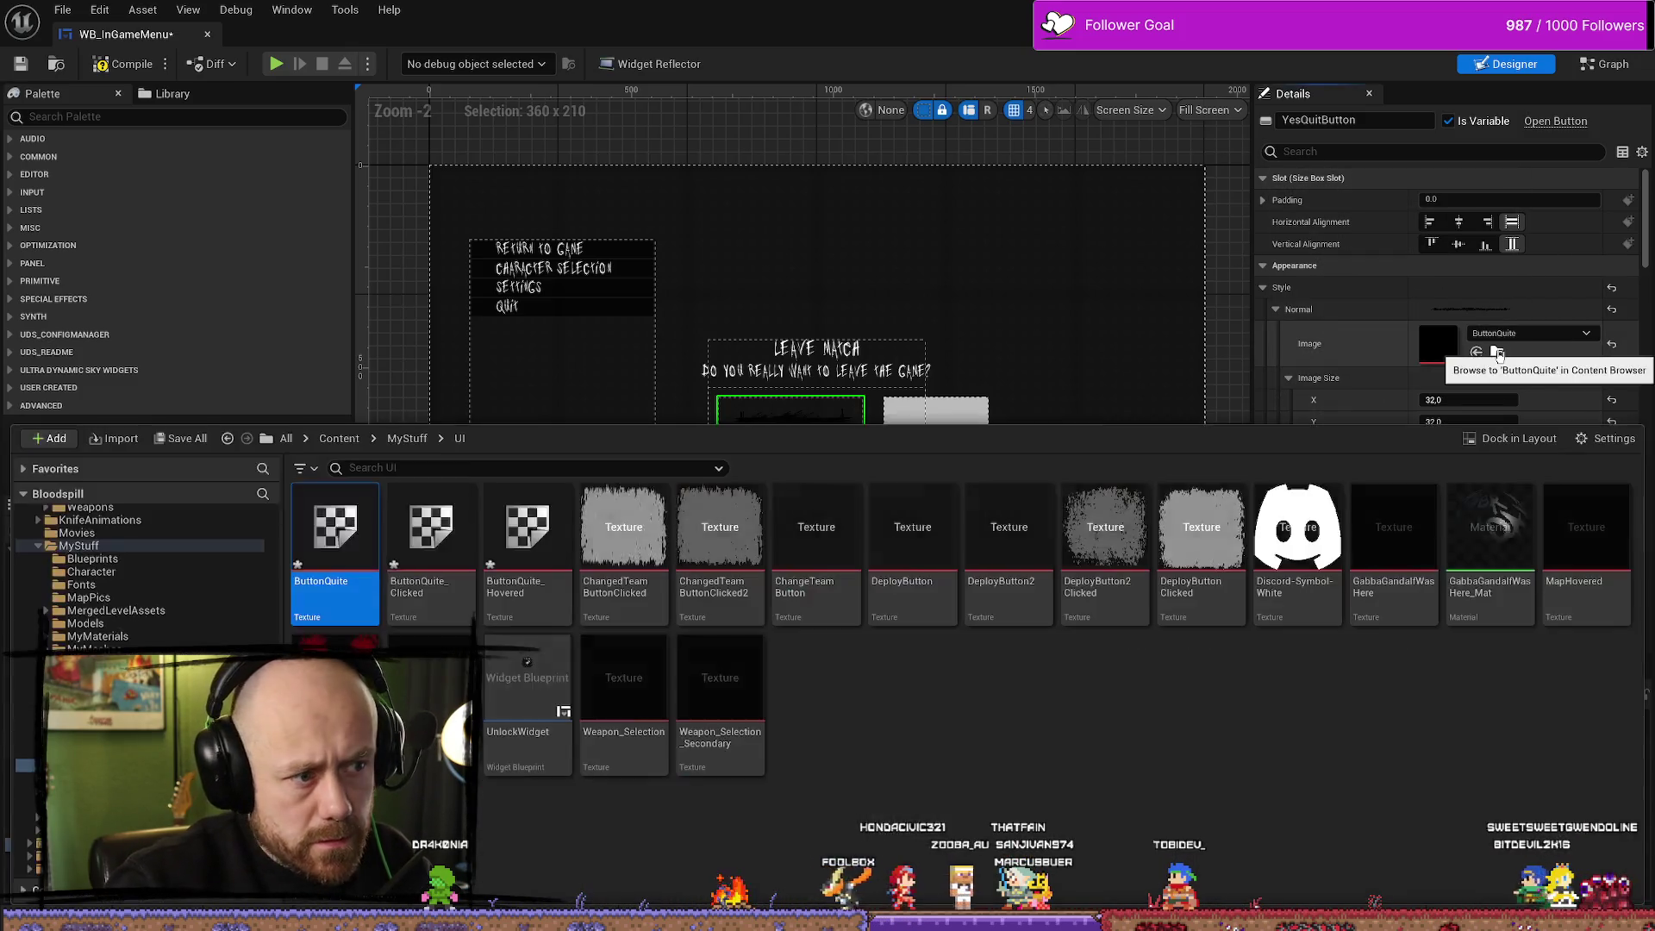
left_click(1479, 401)
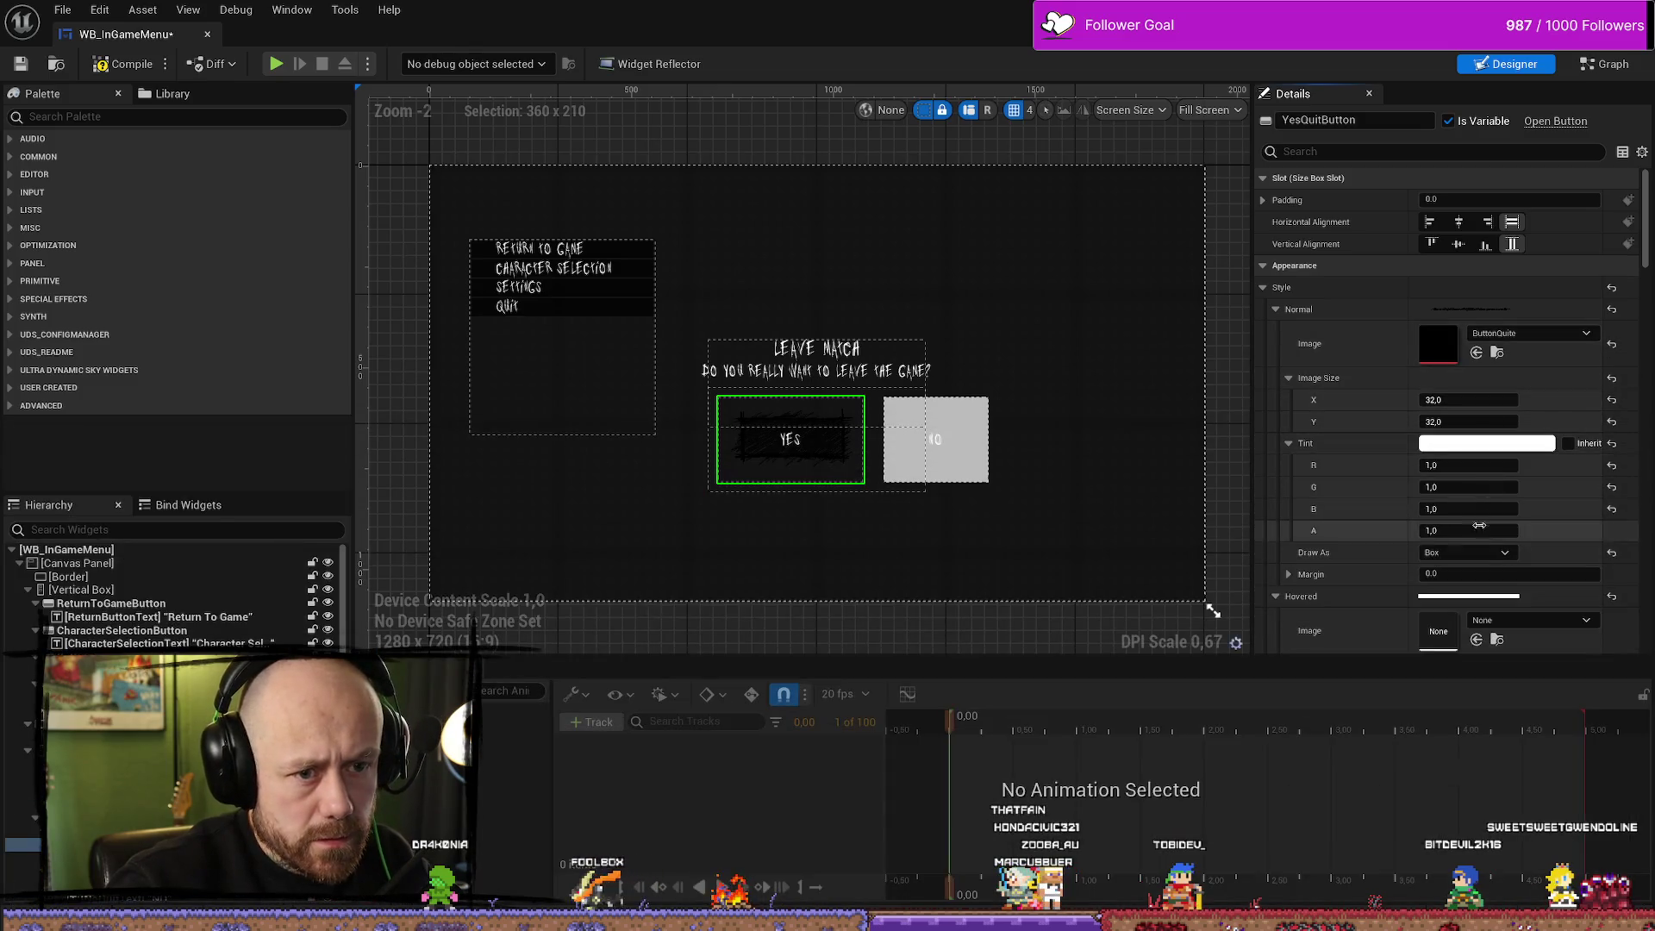
Assign ButtonQuite_Hovered as the hovered image and ButtonQuite_Clicked as the pressed image
scroll(1479, 525, "down", 3)
key("ctrl+space")
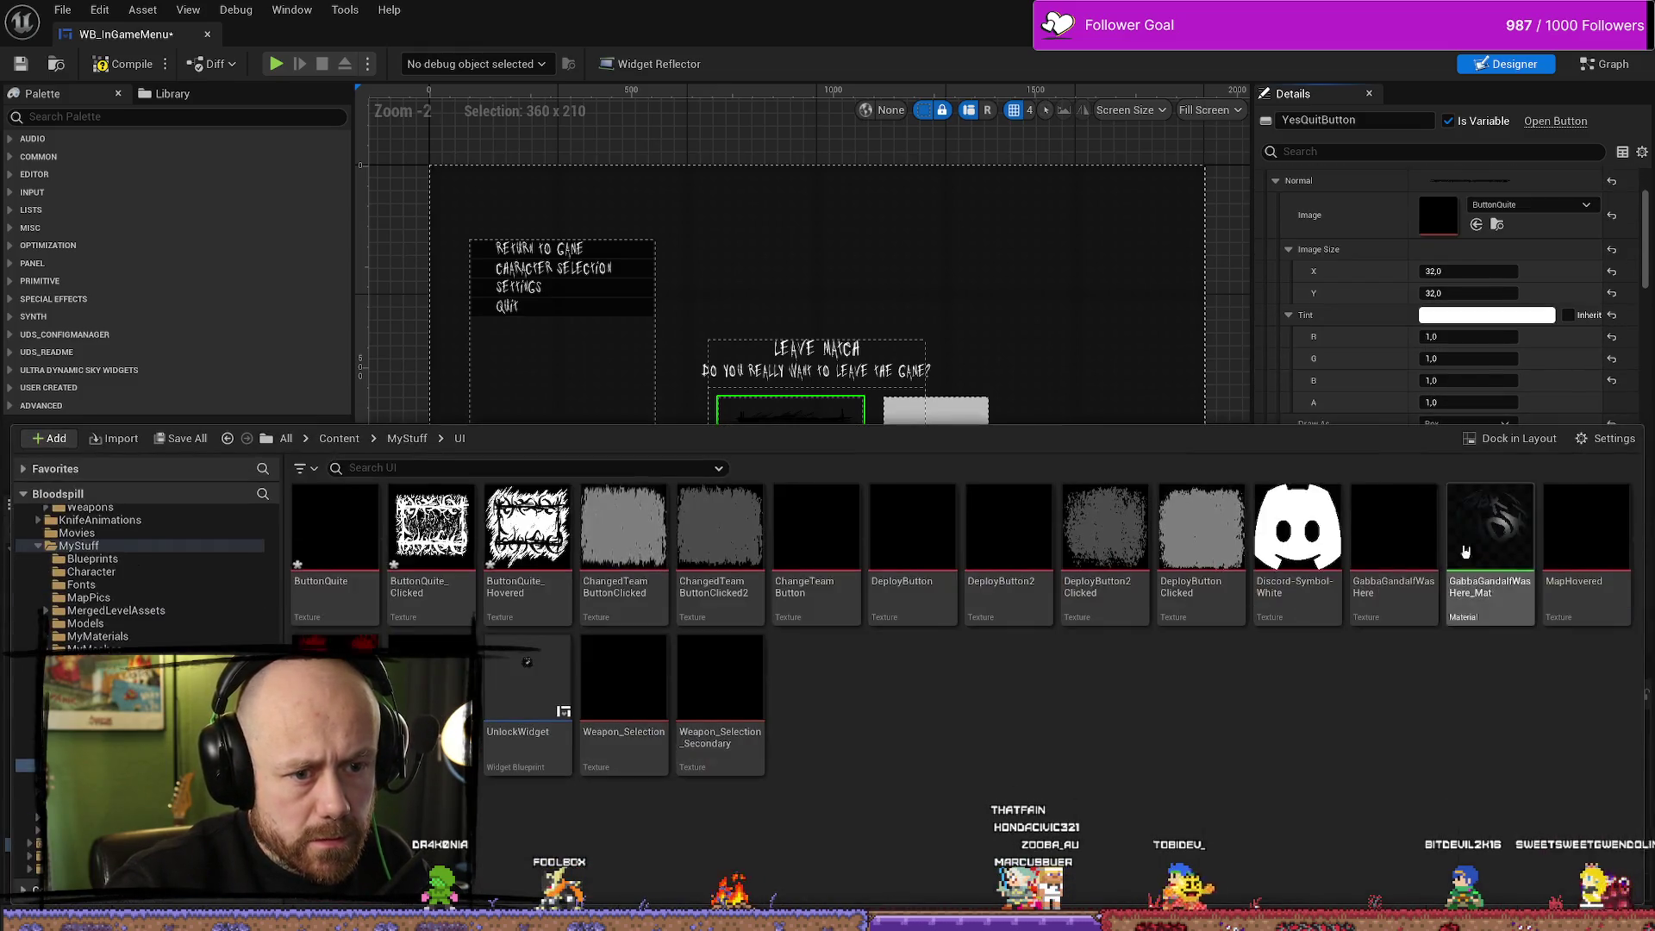
left_click(528, 534)
left_click_drag(528, 534, 1477, 509)
scroll(1477, 517, "down", 5)
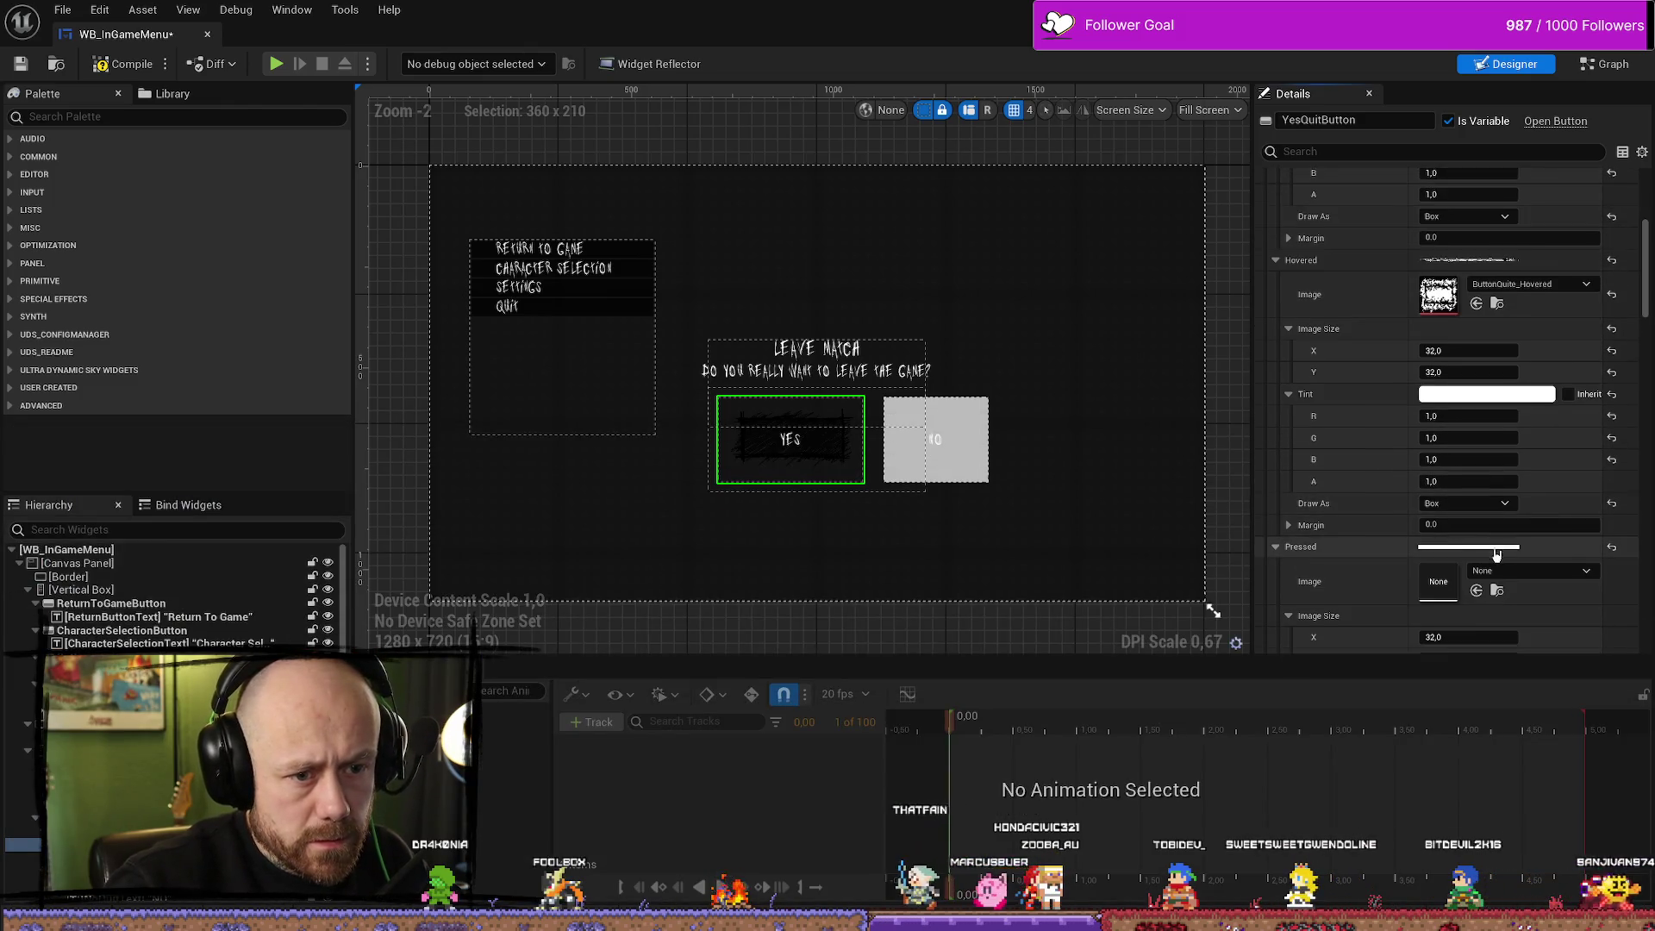
scroll(1496, 555, "up", 1)
key("ctrl+space")
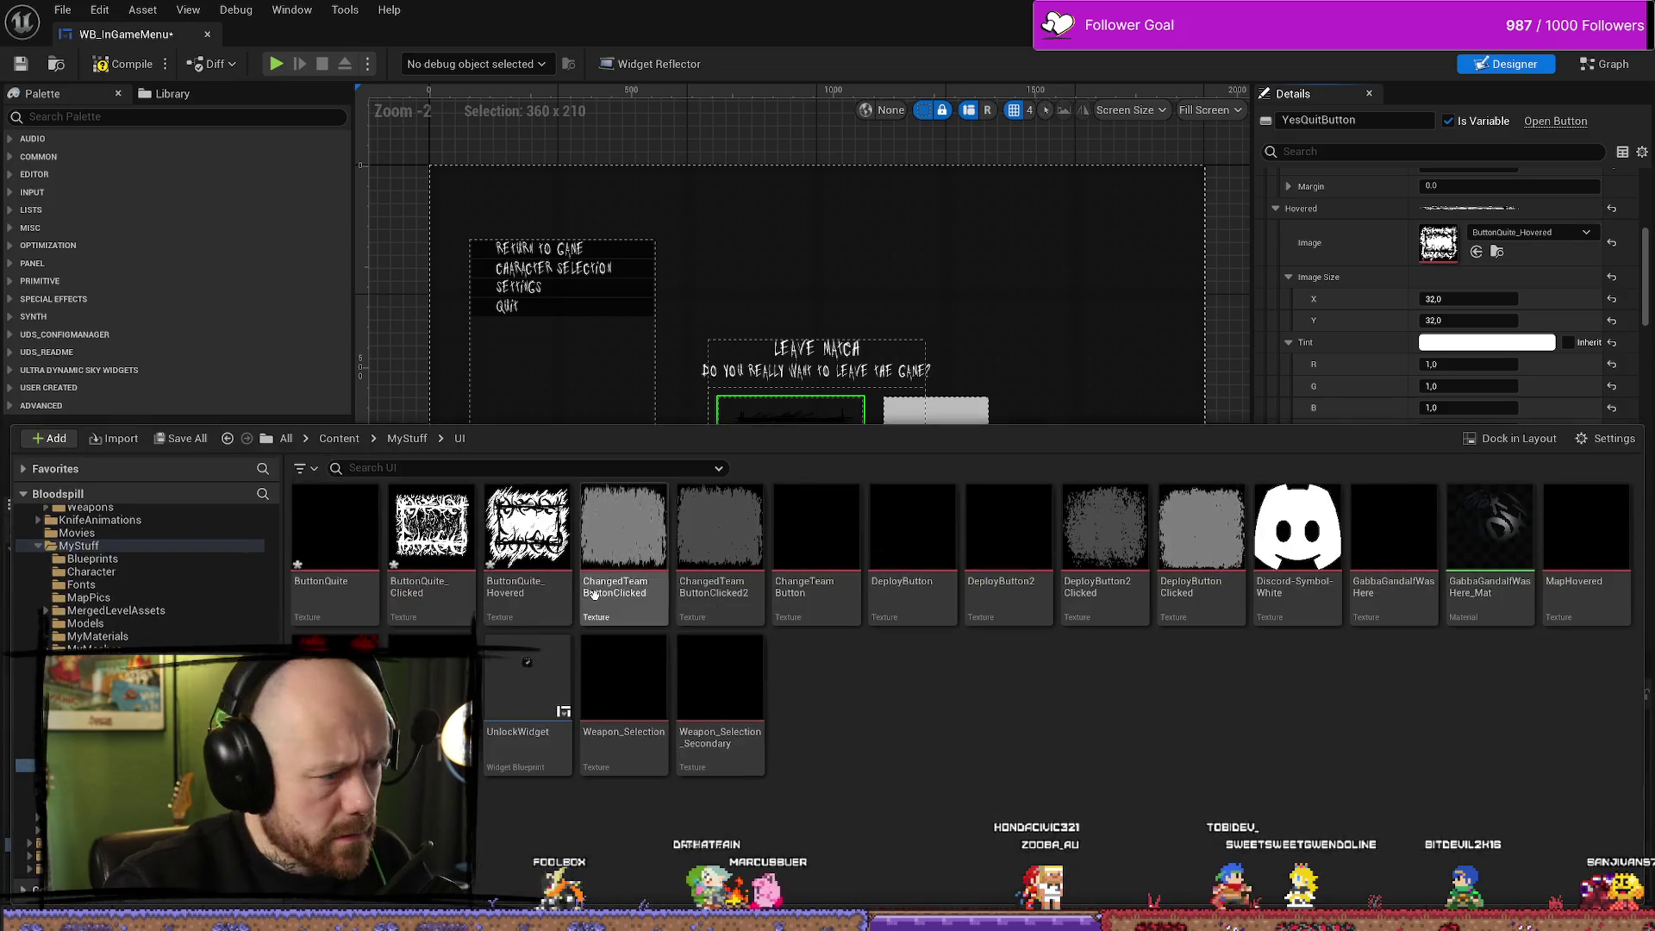
left_click(431, 534)
left_click(1476, 538)
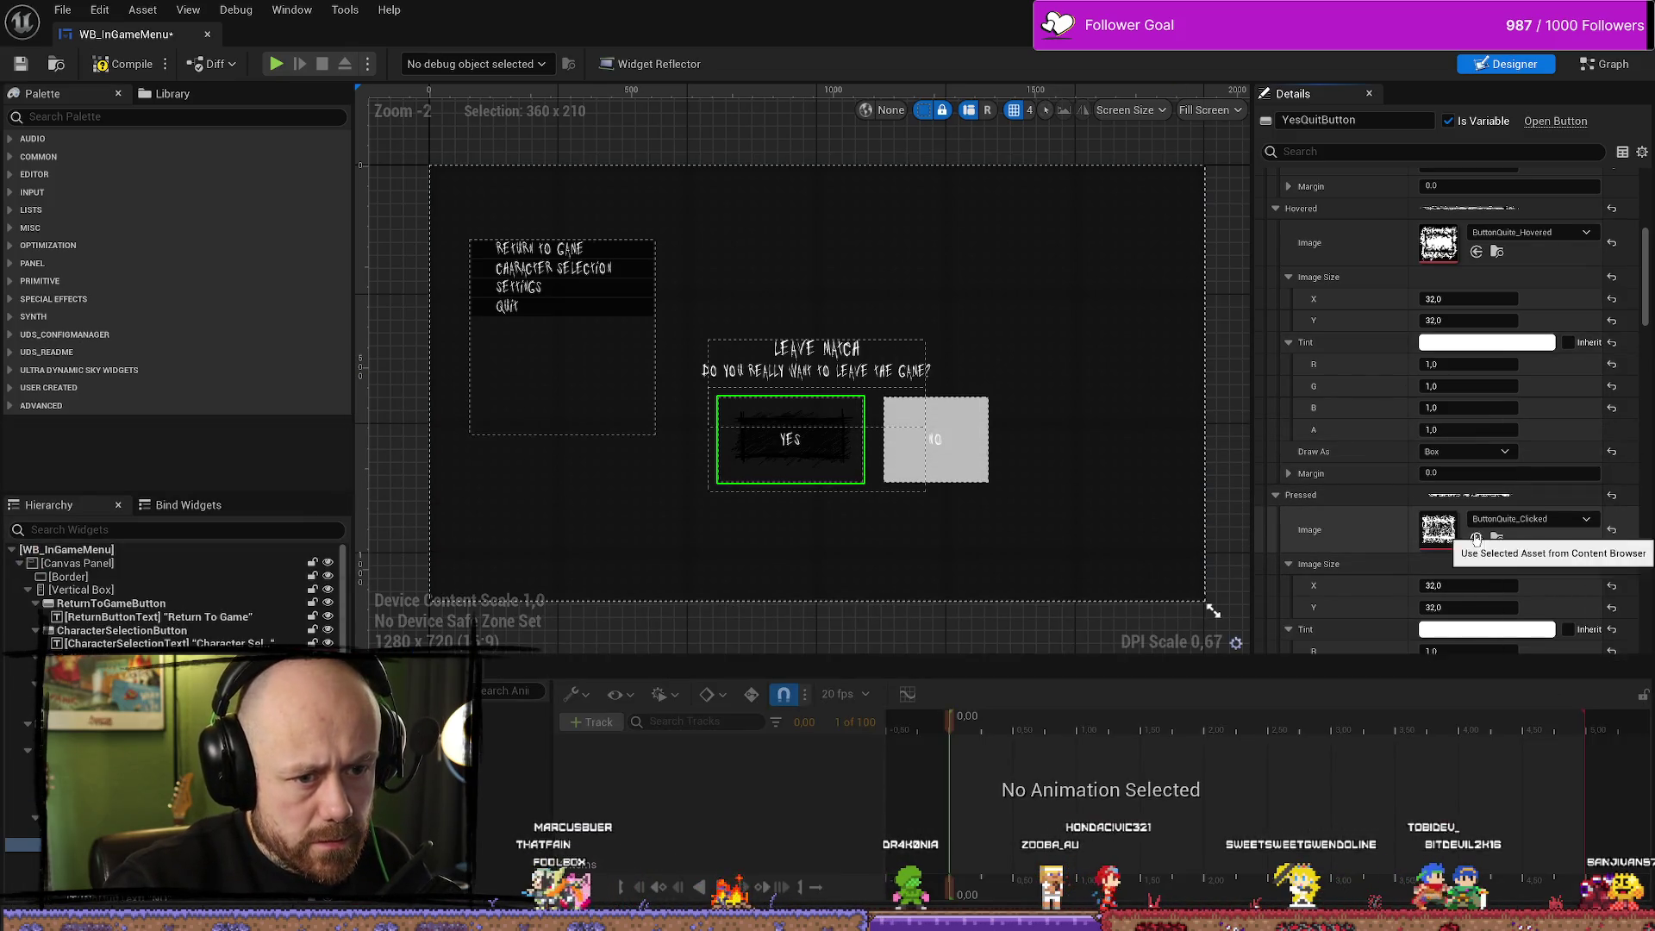
scroll(834, 469, "up", 9)
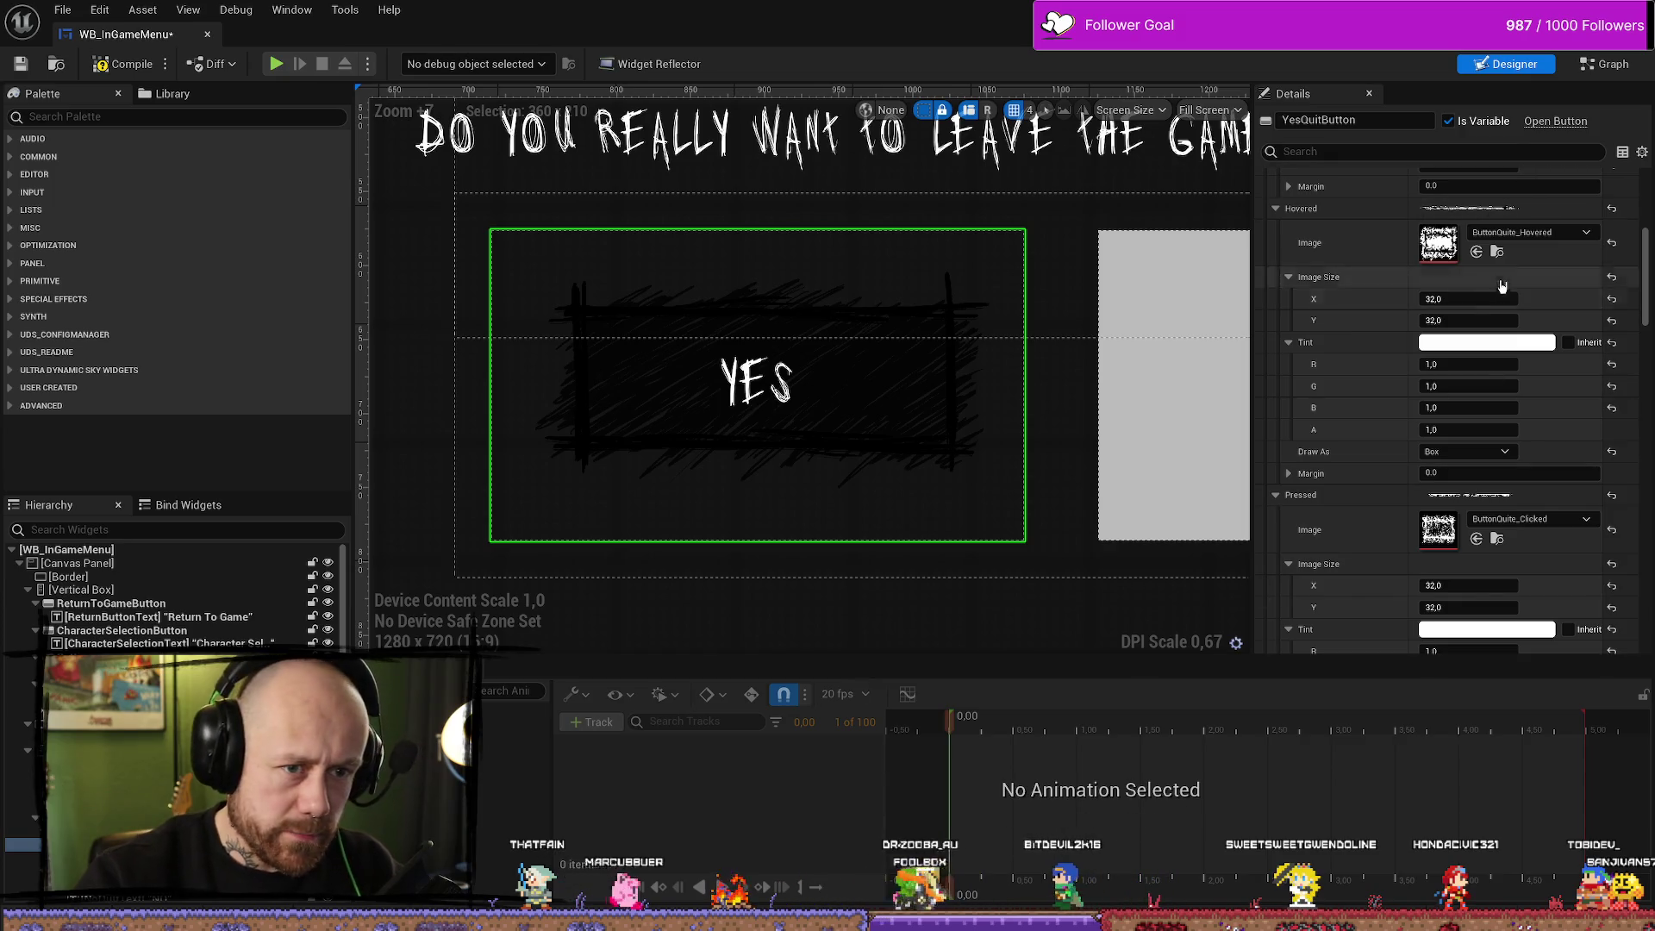
left_click(1496, 252)
Open Calculator and try dividing the 1410 px width by 2
mouse_move(498, 548)
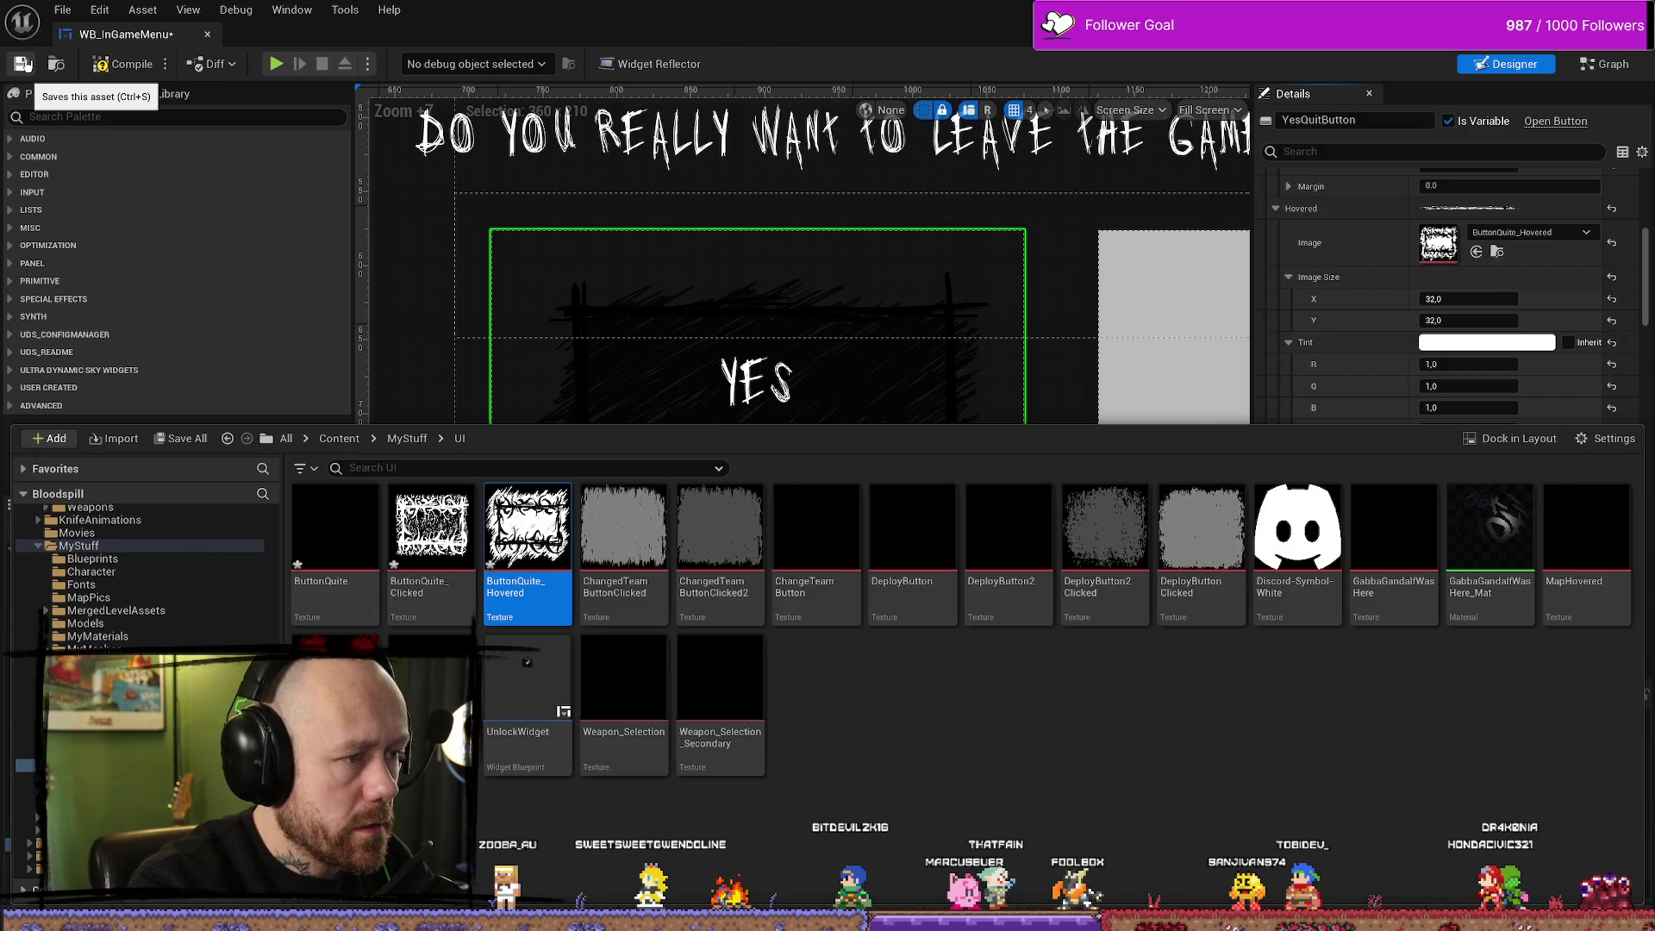
key("XF86Calculator")
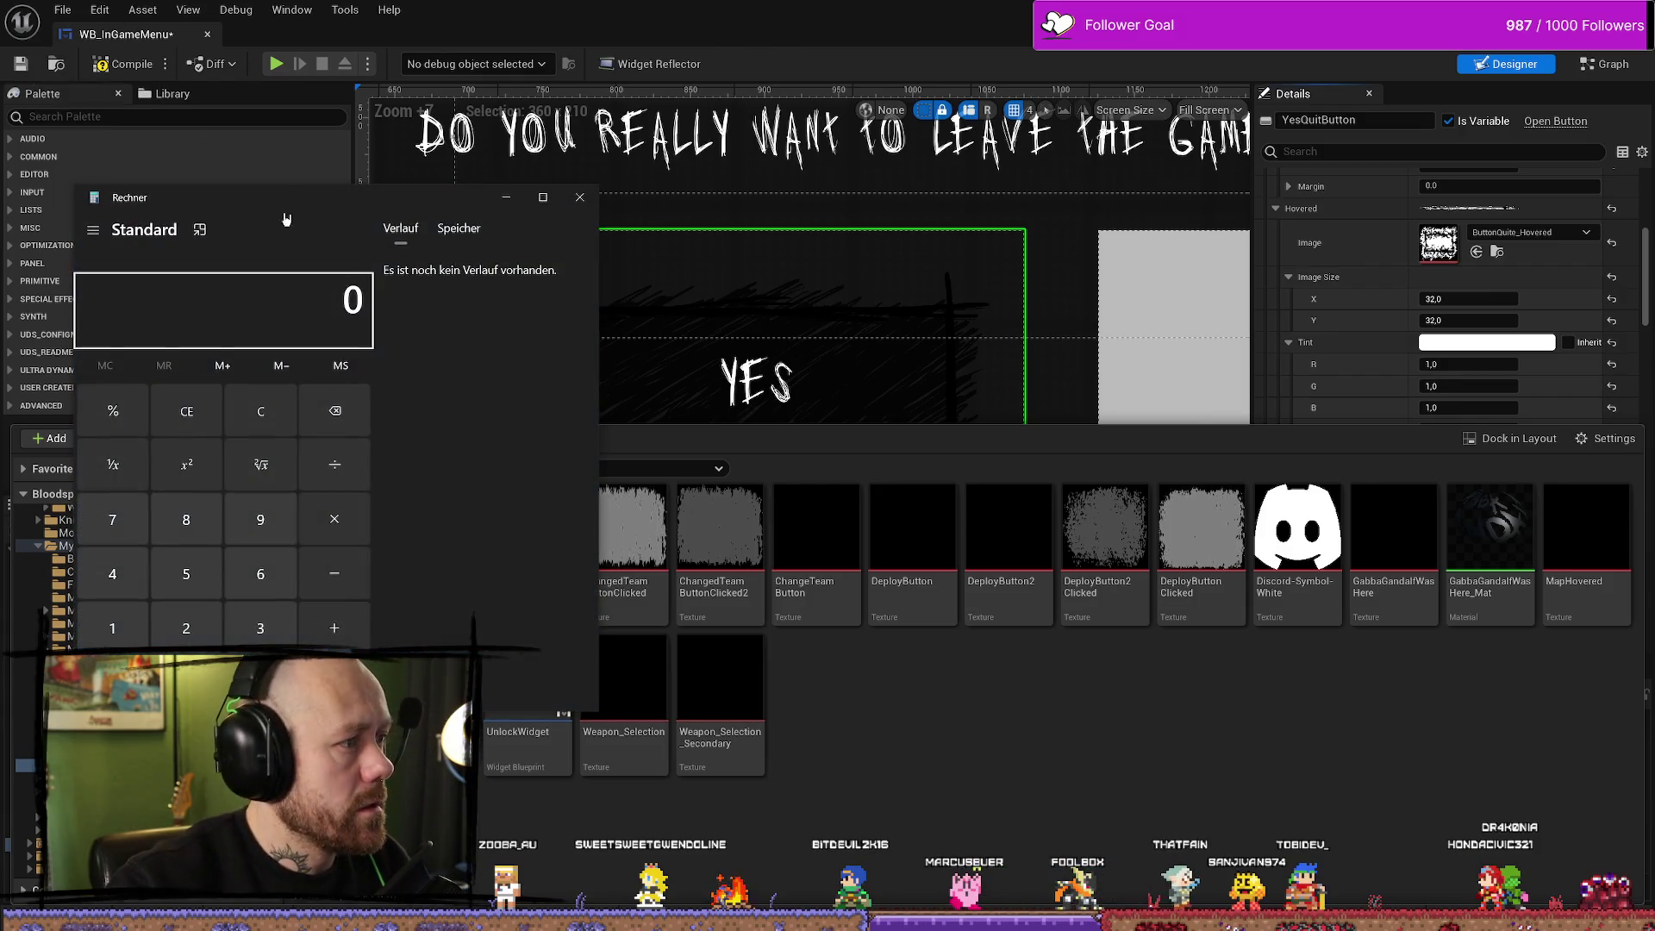
left_click_drag(471, 198, 1119, 210)
type("1")
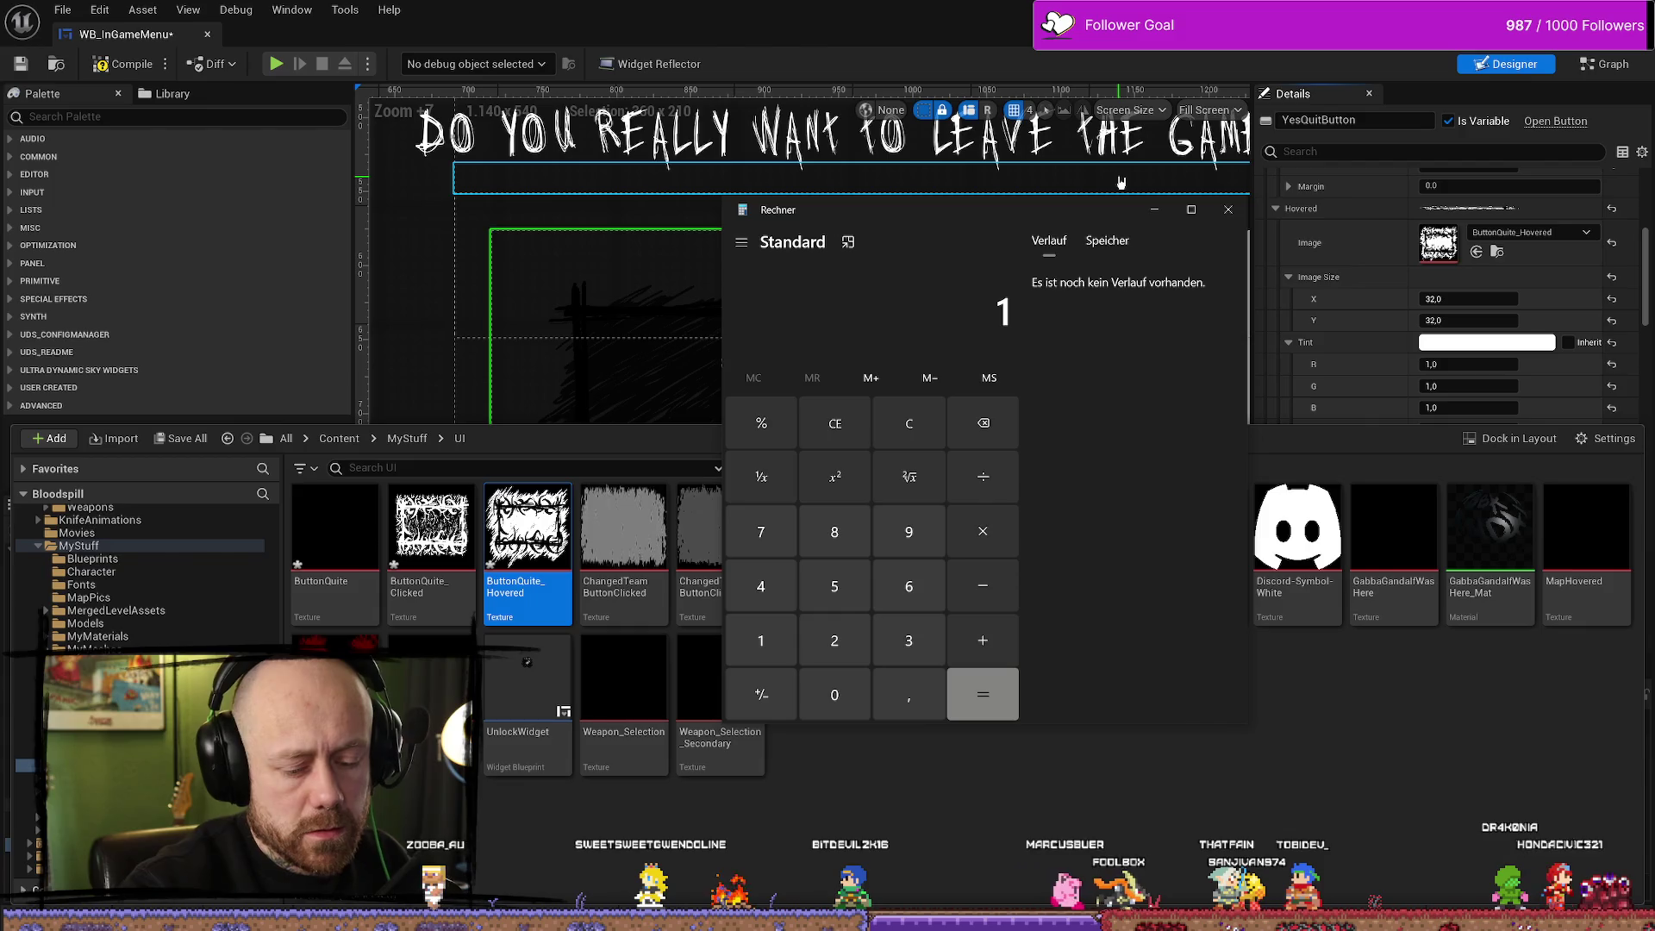
type("10")
type("/2")
key("Return")
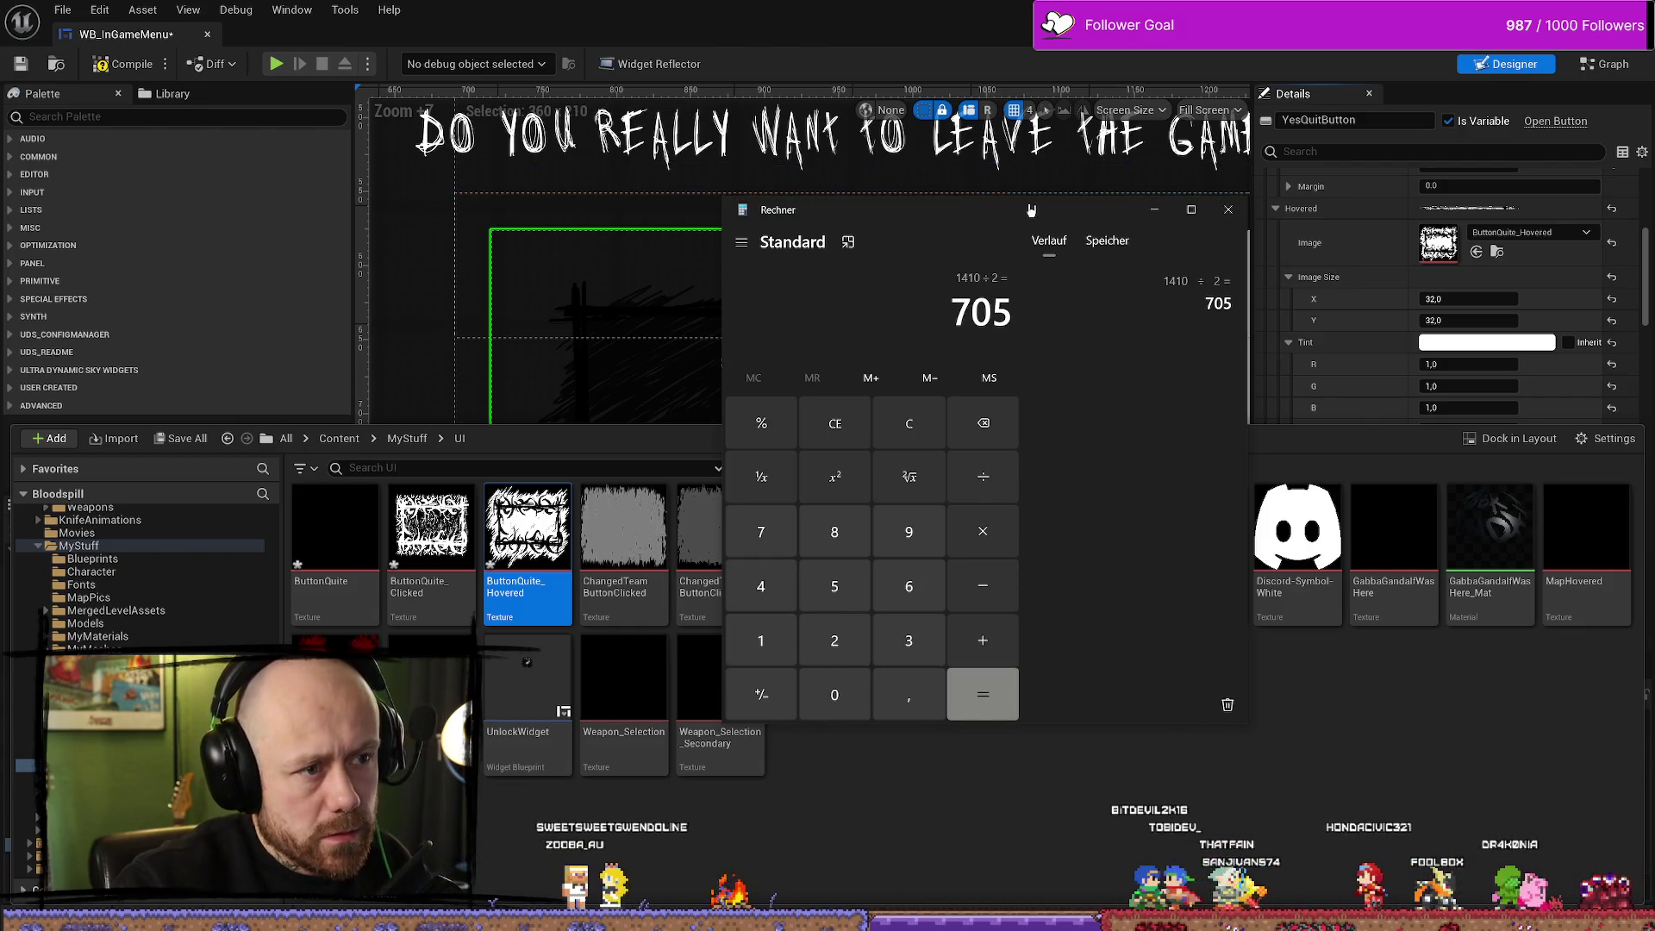
key("alt+Tab")
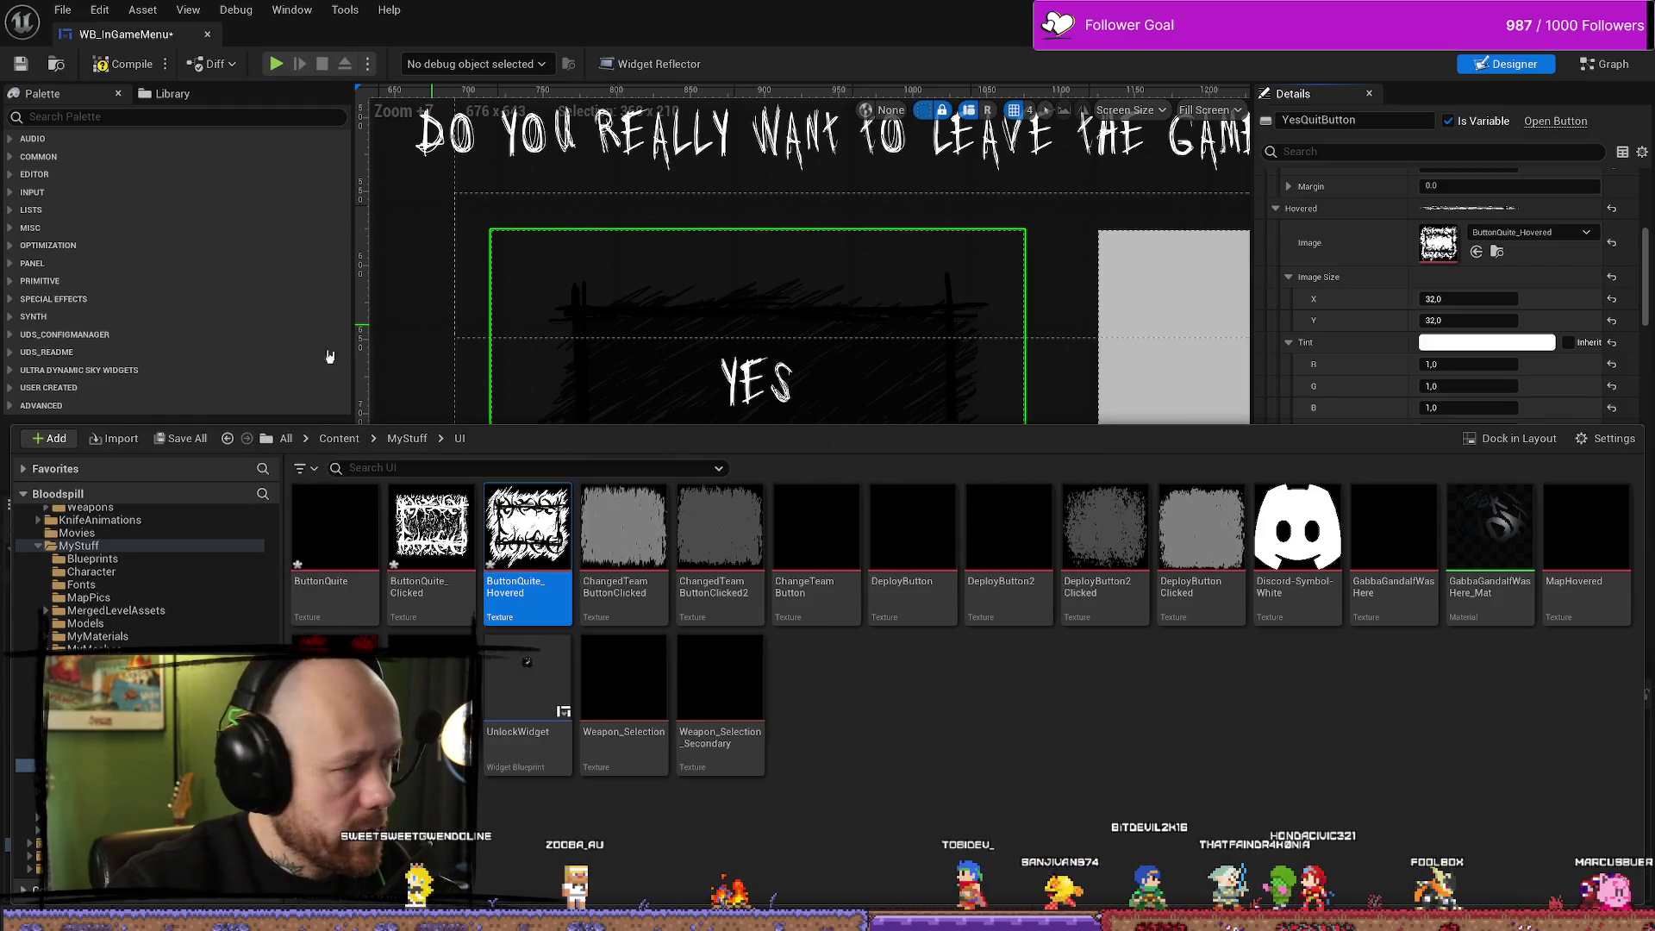
key("ctrl+space")
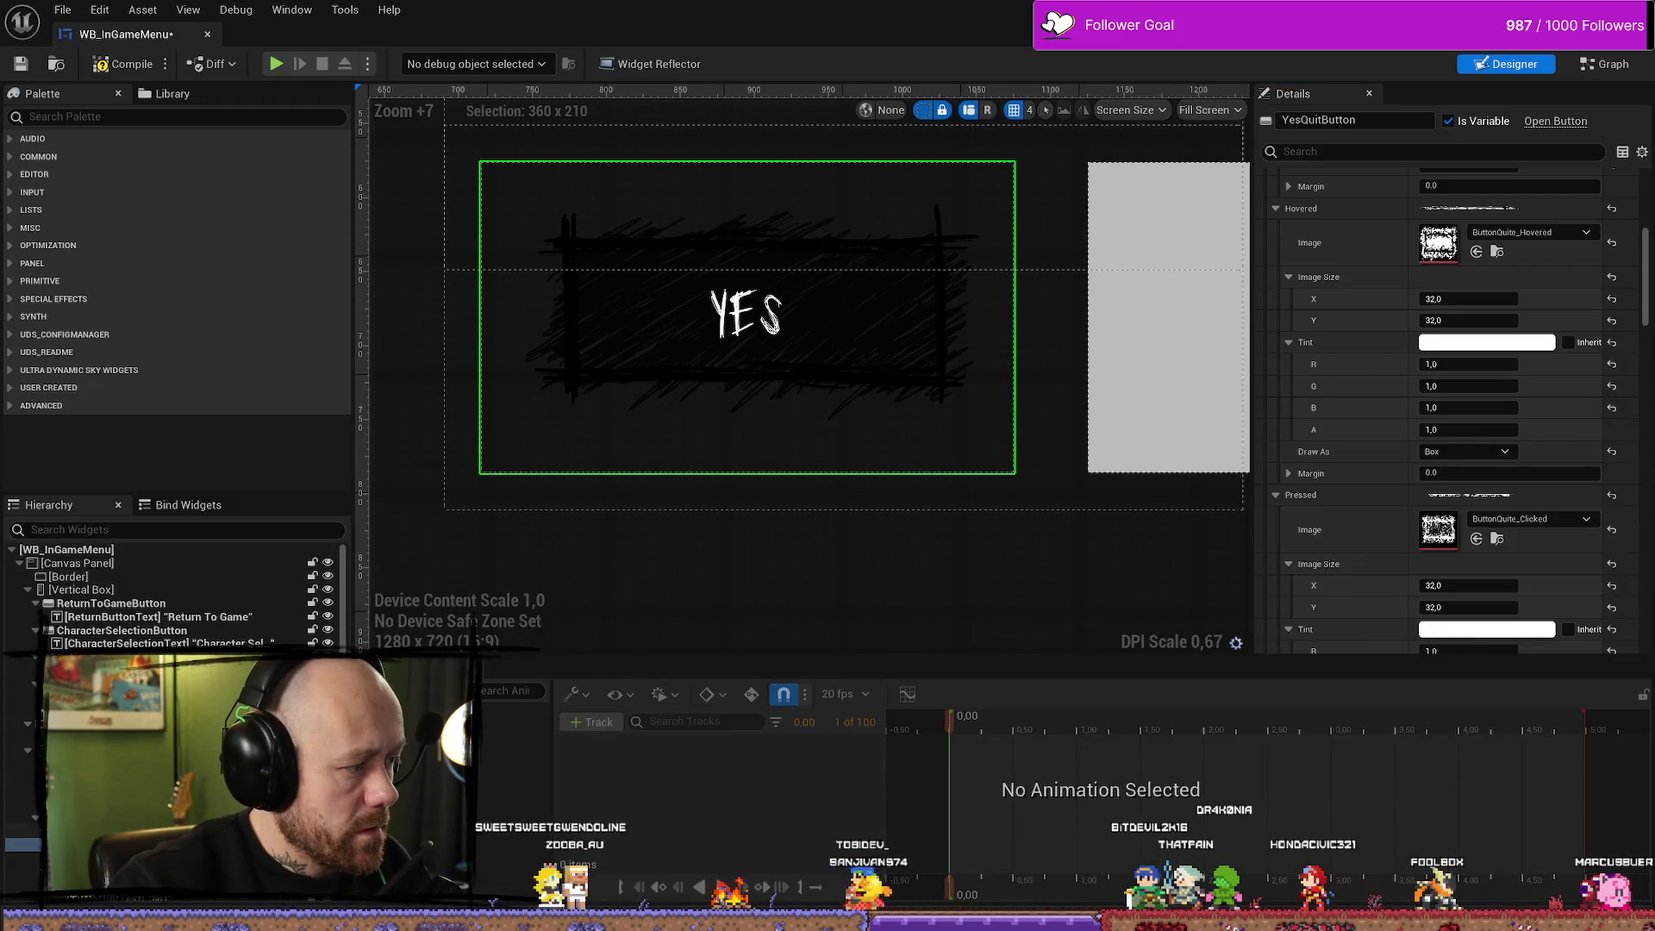
Select the size box wrapping the Yes button in the designer
left_click(746, 387)
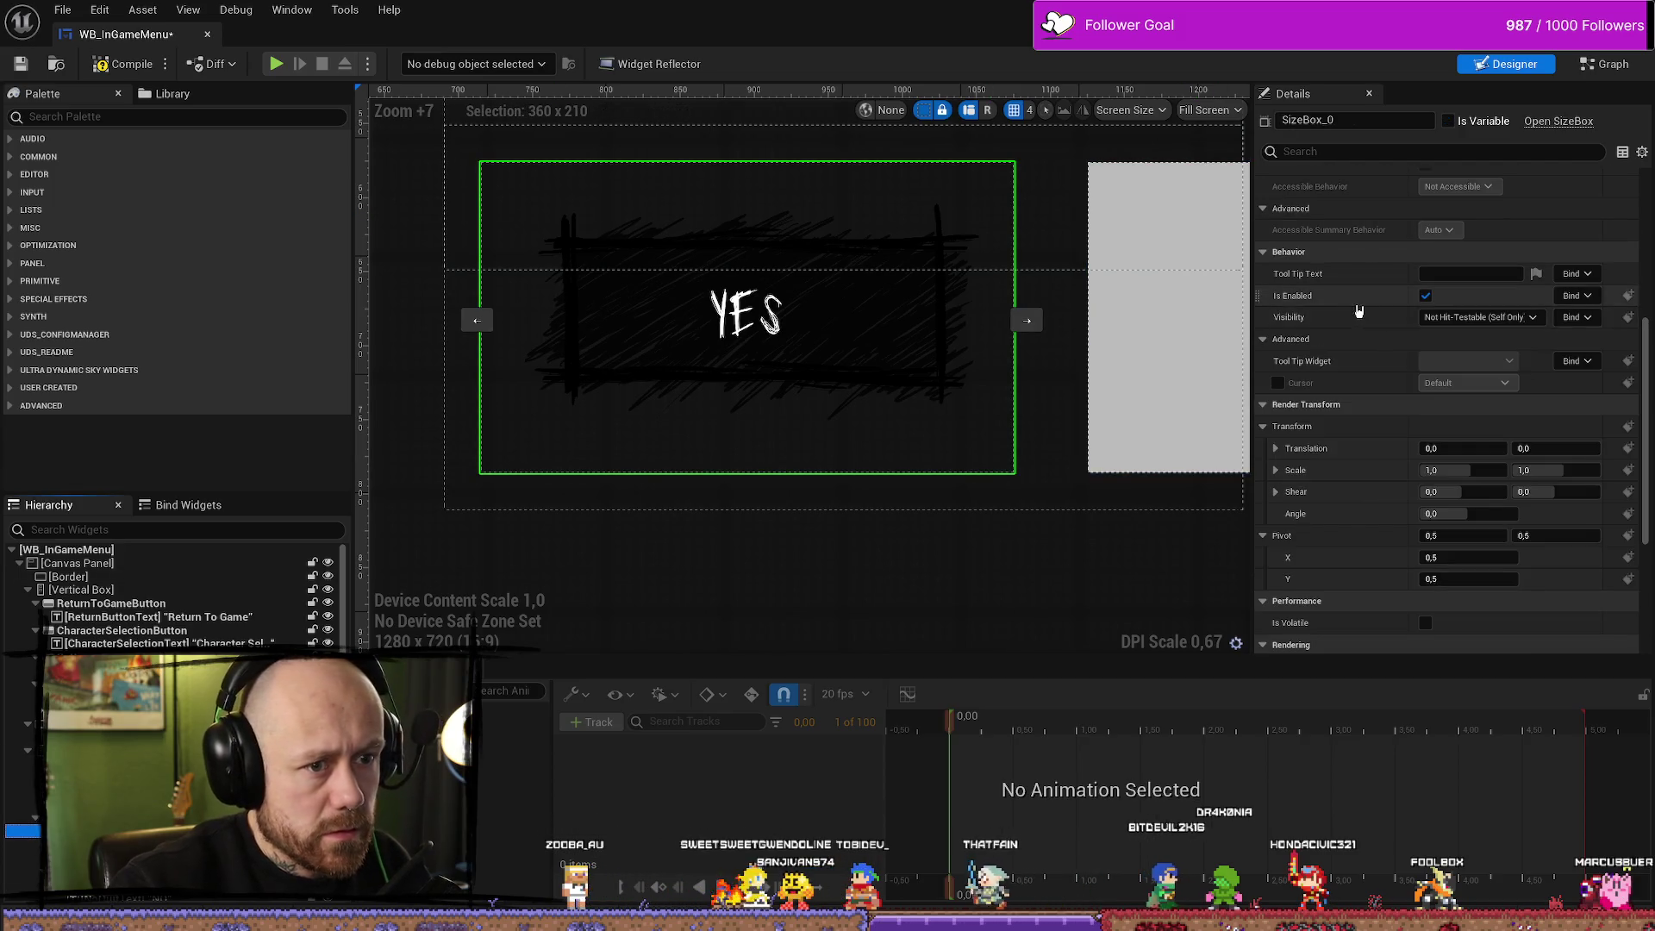
scroll(707, 431, "down", 3)
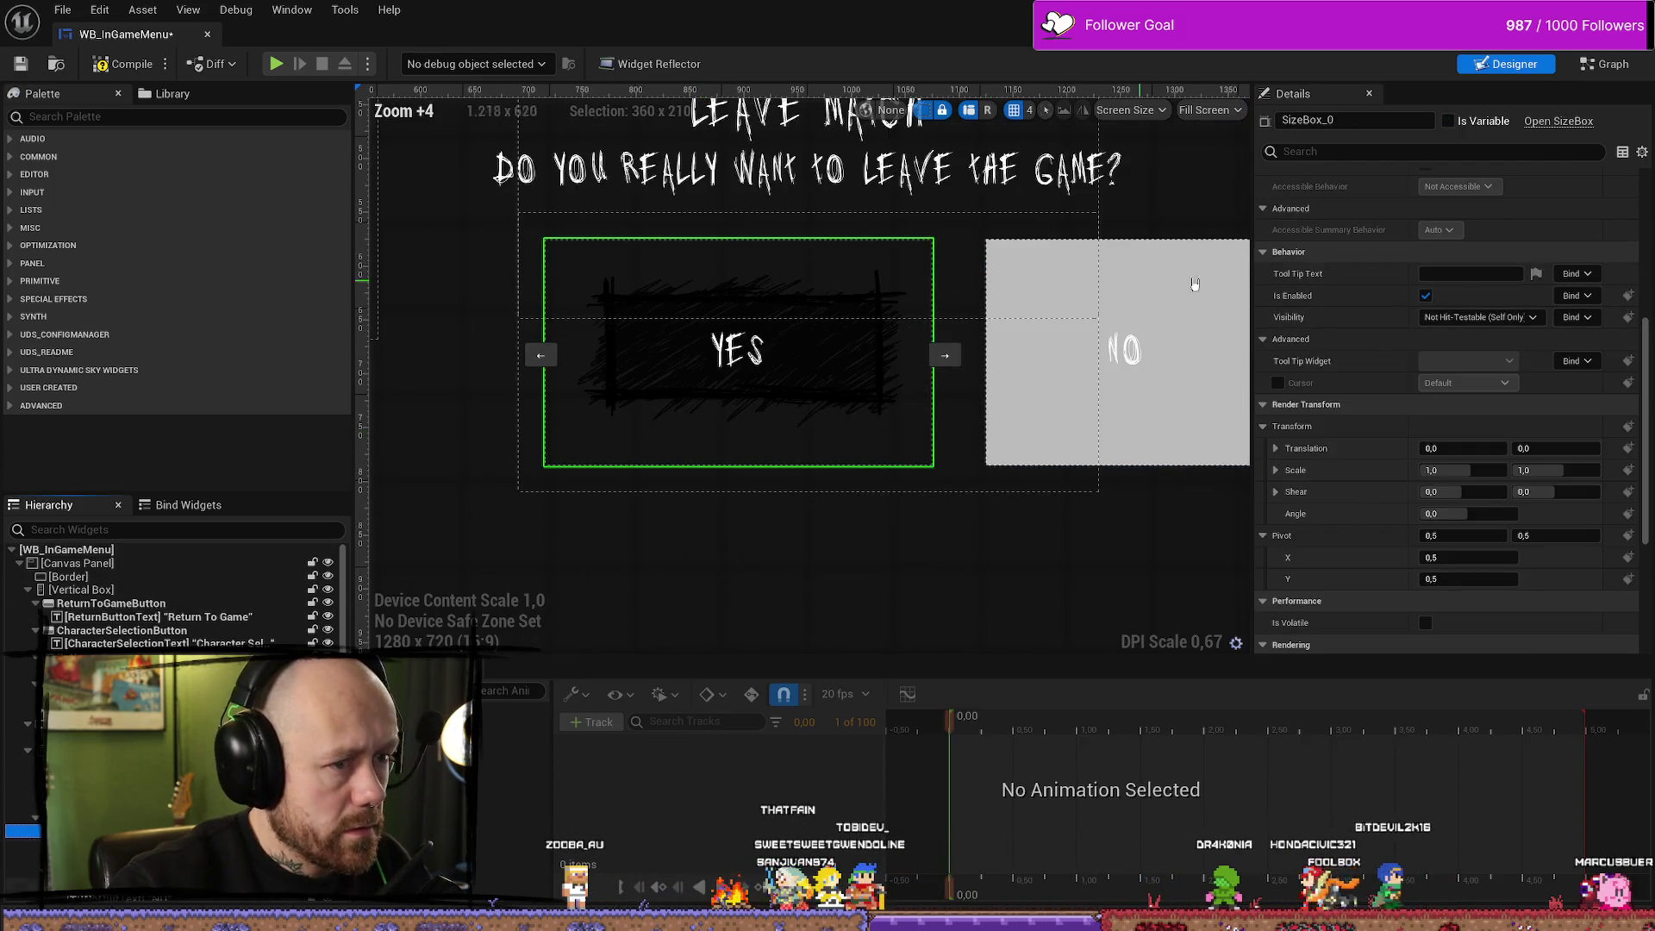
scroll(1451, 366, "up", 2)
scroll(1451, 366, "up", 3)
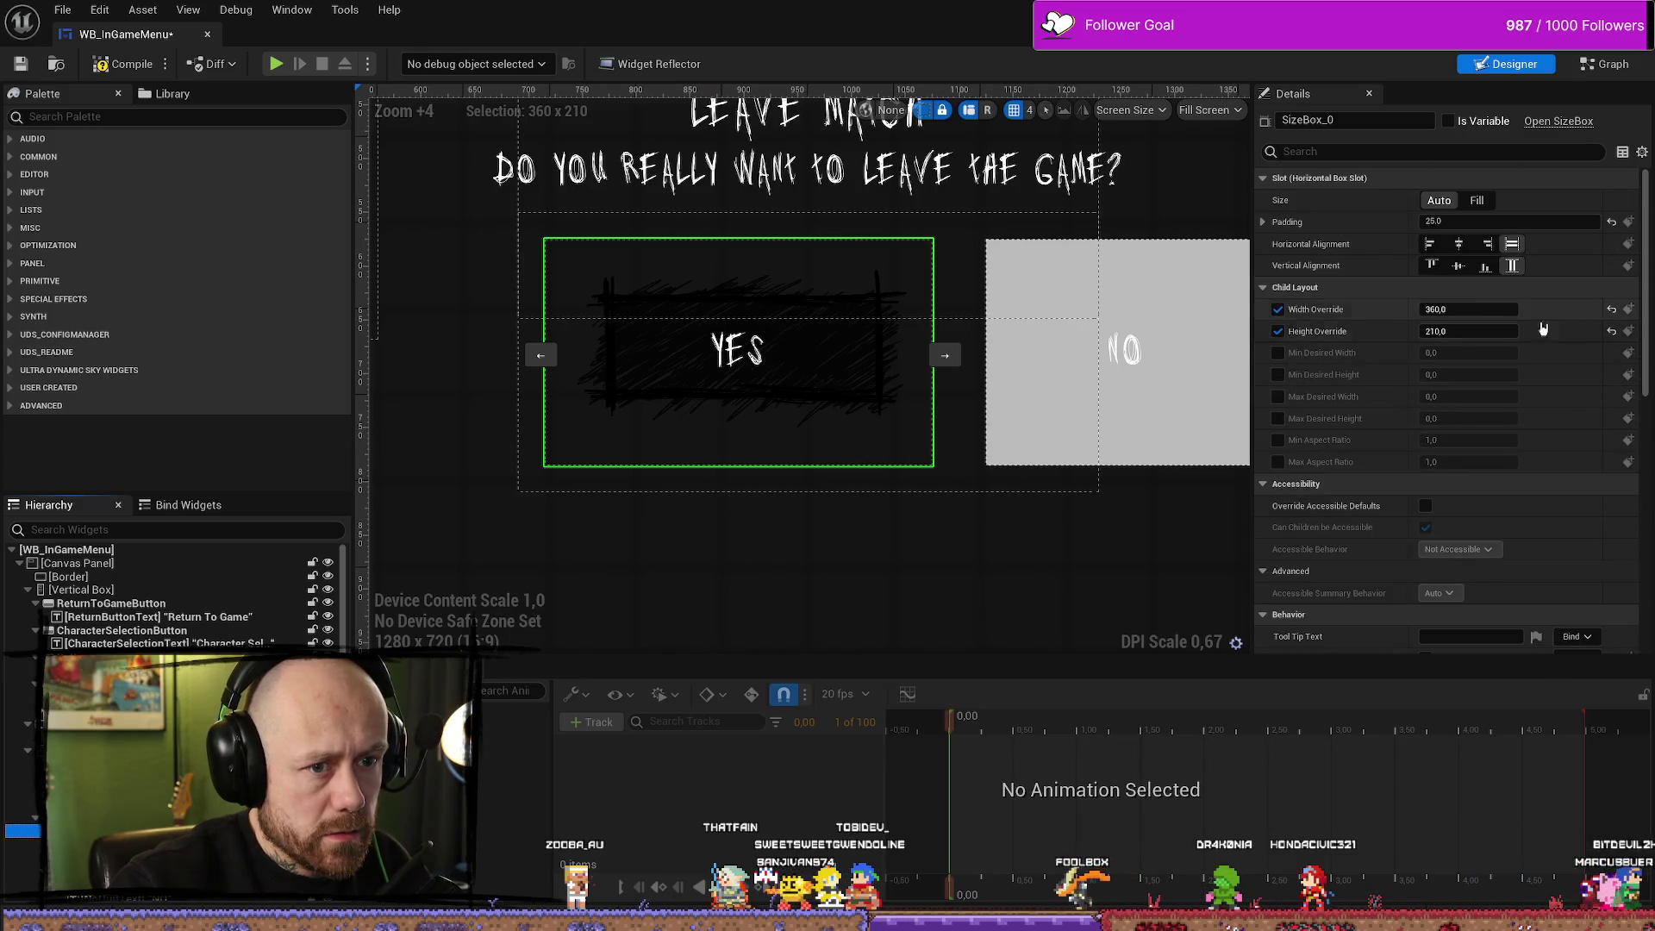
Compute 1410 ÷ 3 and then 1410 ÷ 4 = 352,5 in Calculator
key("alt+Tab")
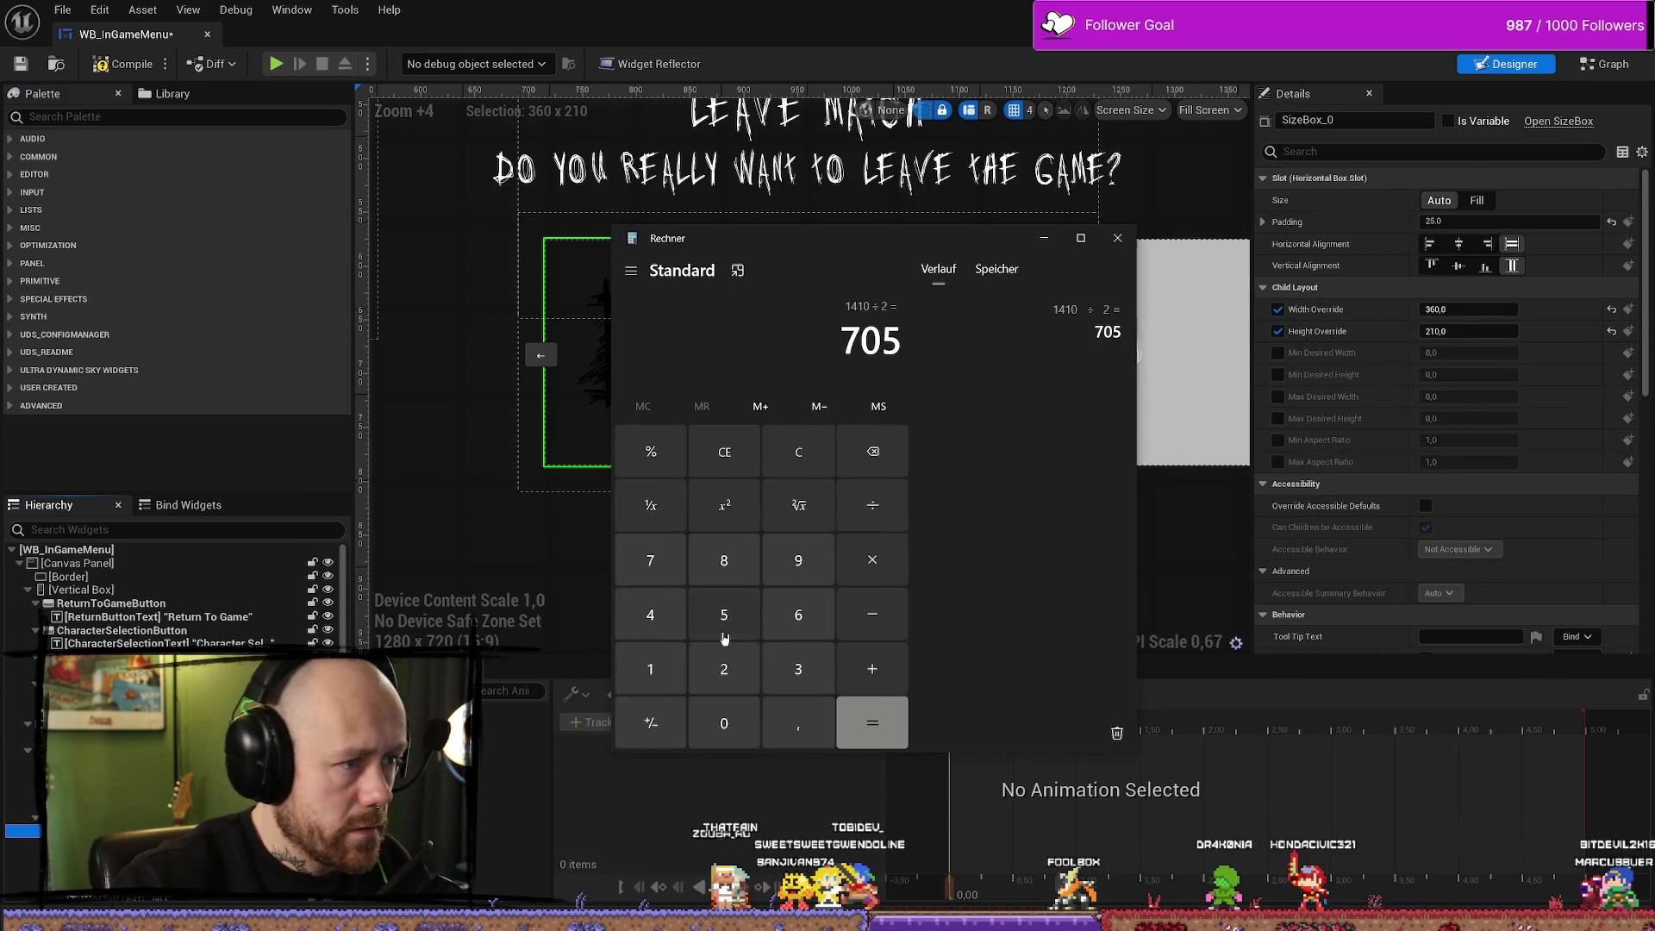
left_click(649, 668)
left_click(650, 614)
left_click(649, 669)
left_click(724, 722)
left_click(872, 505)
left_click(808, 671)
left_click(875, 717)
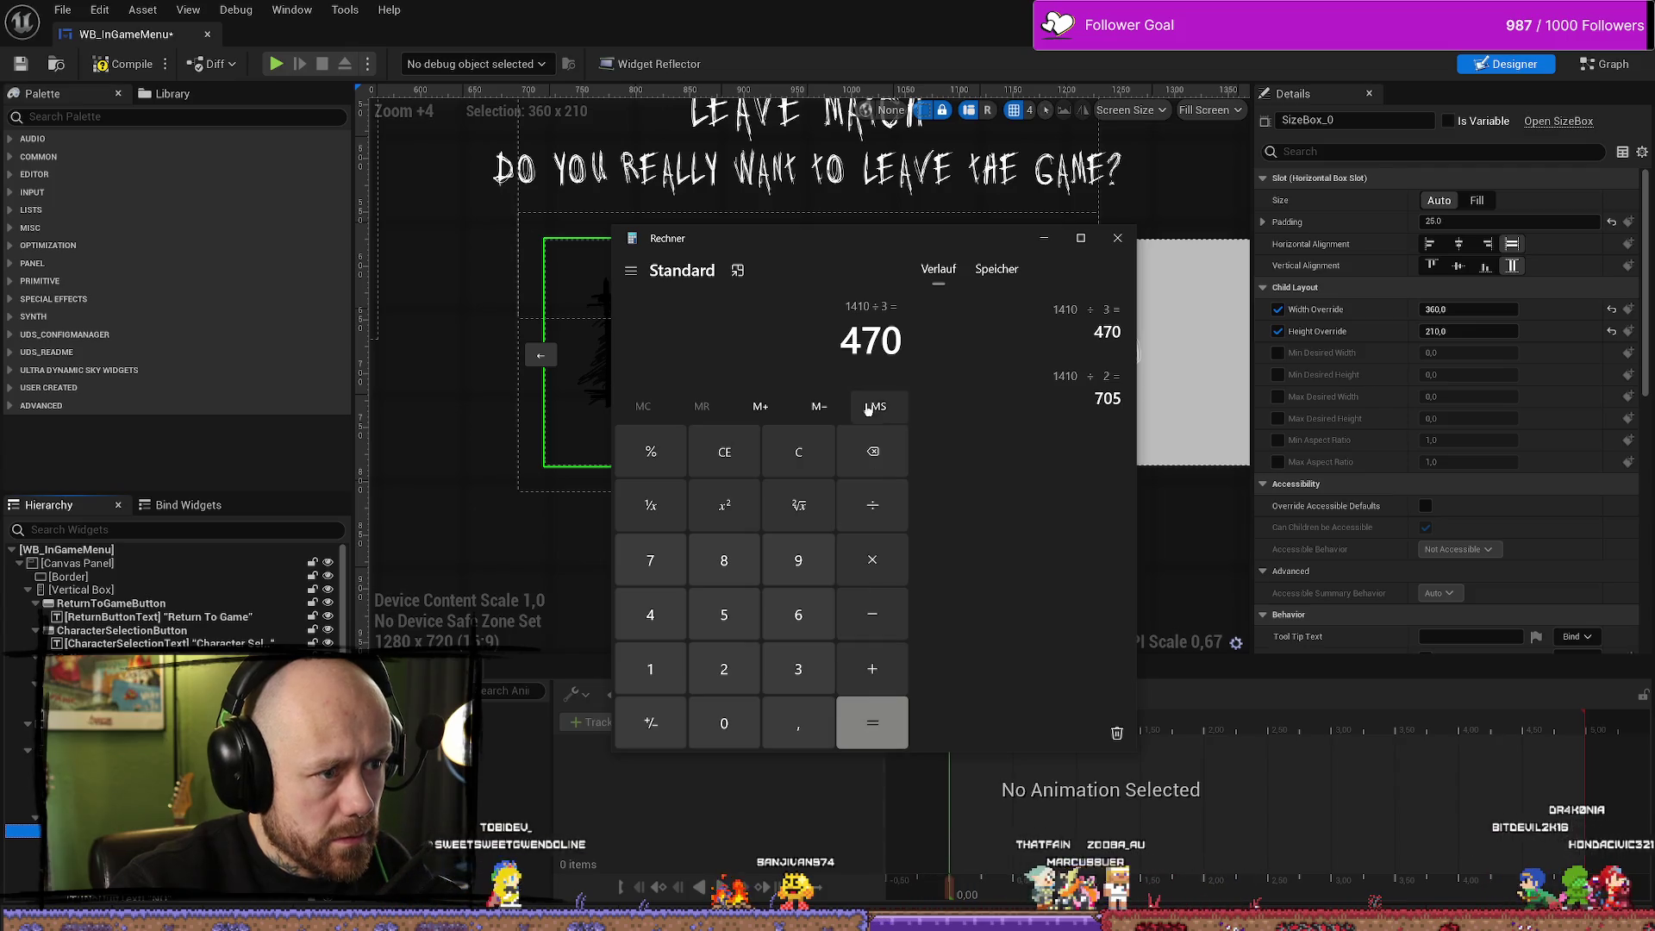
left_click(665, 678)
left_click(650, 615)
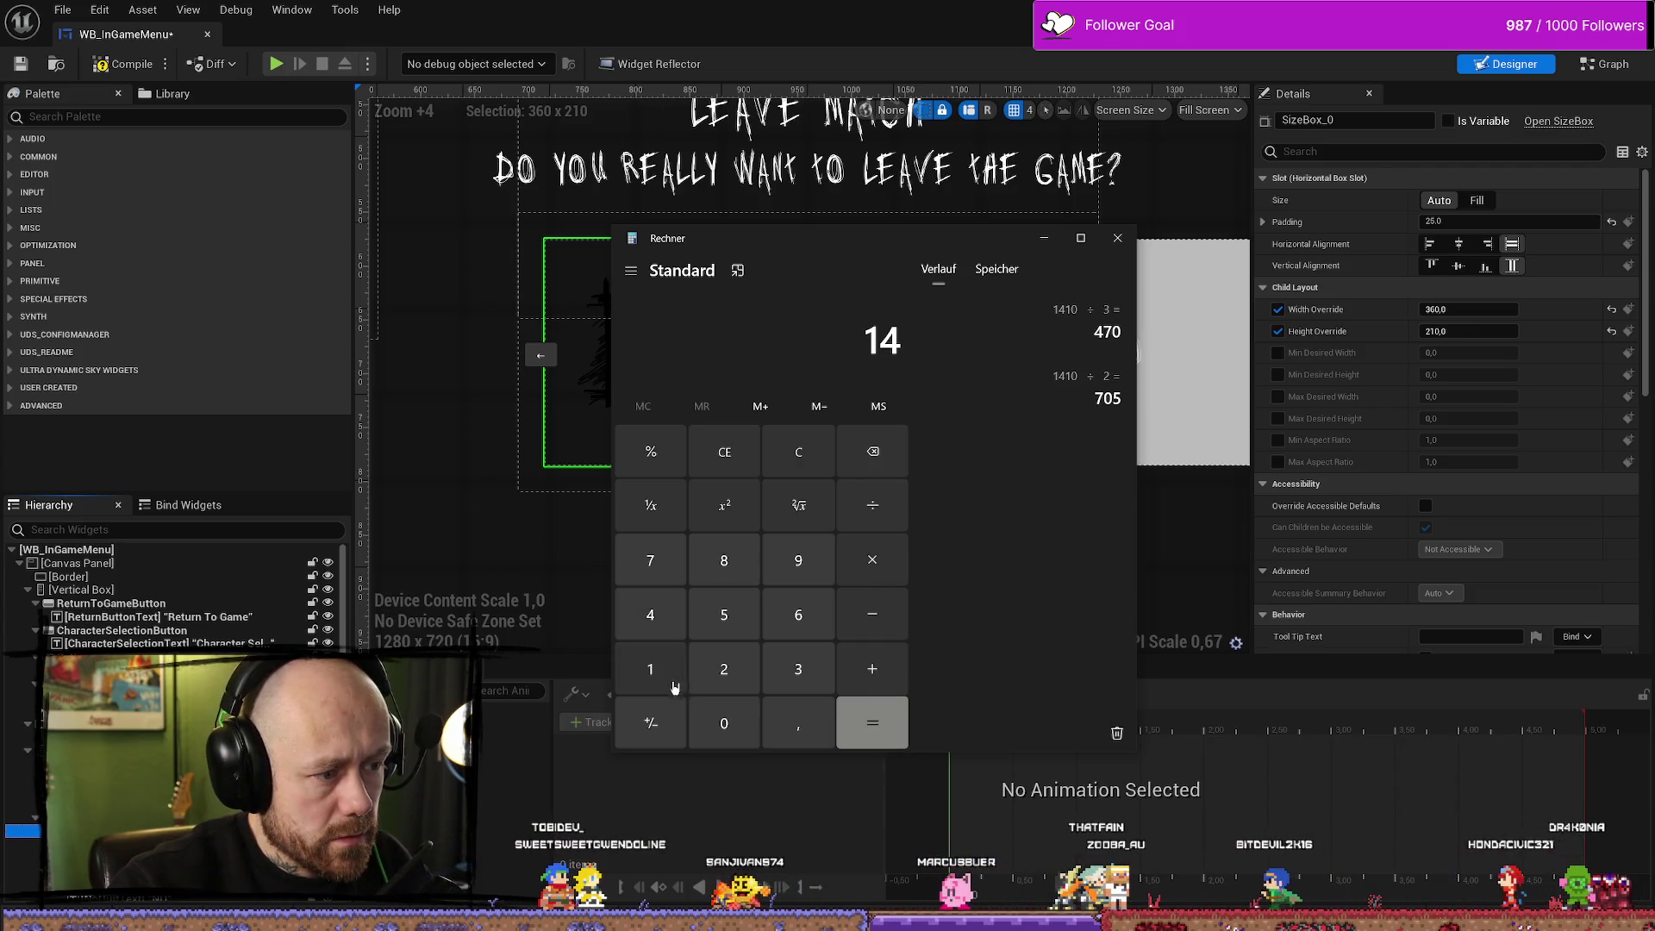
left_click(650, 669)
left_click(724, 722)
left_click(649, 614)
left_click(871, 722)
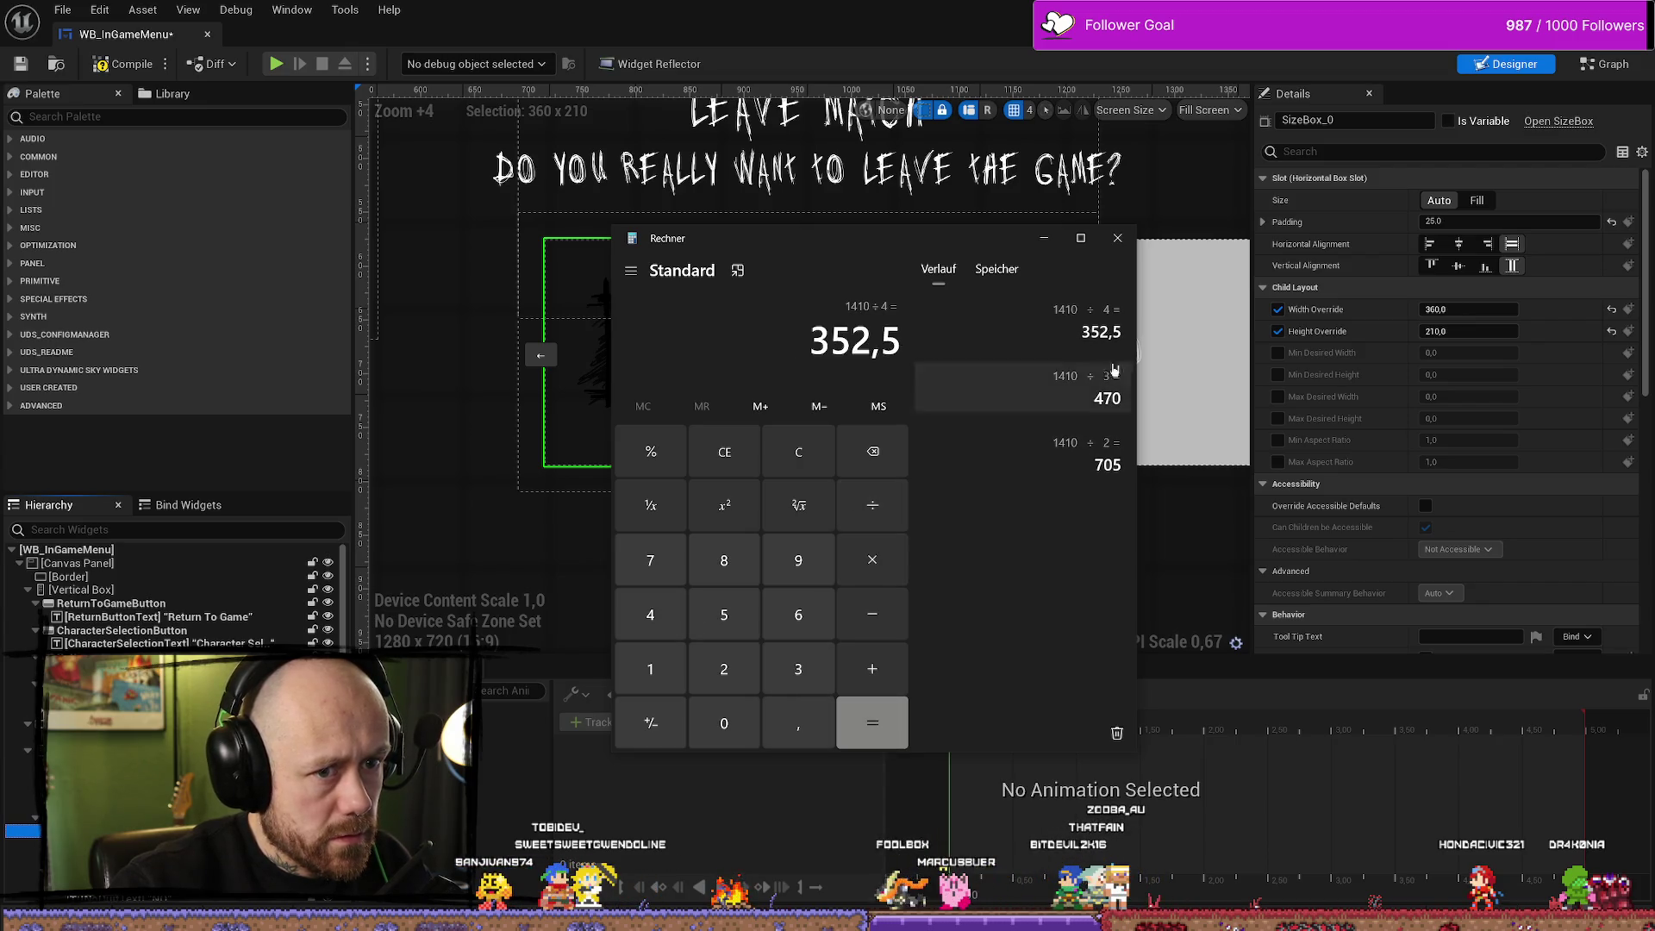
mouse_move(939, 250)
left_mouse_down()
mouse_move(1021, 263)
mouse_move(1161, 336)
mouse_move(1653, 388)
left_mouse_up()
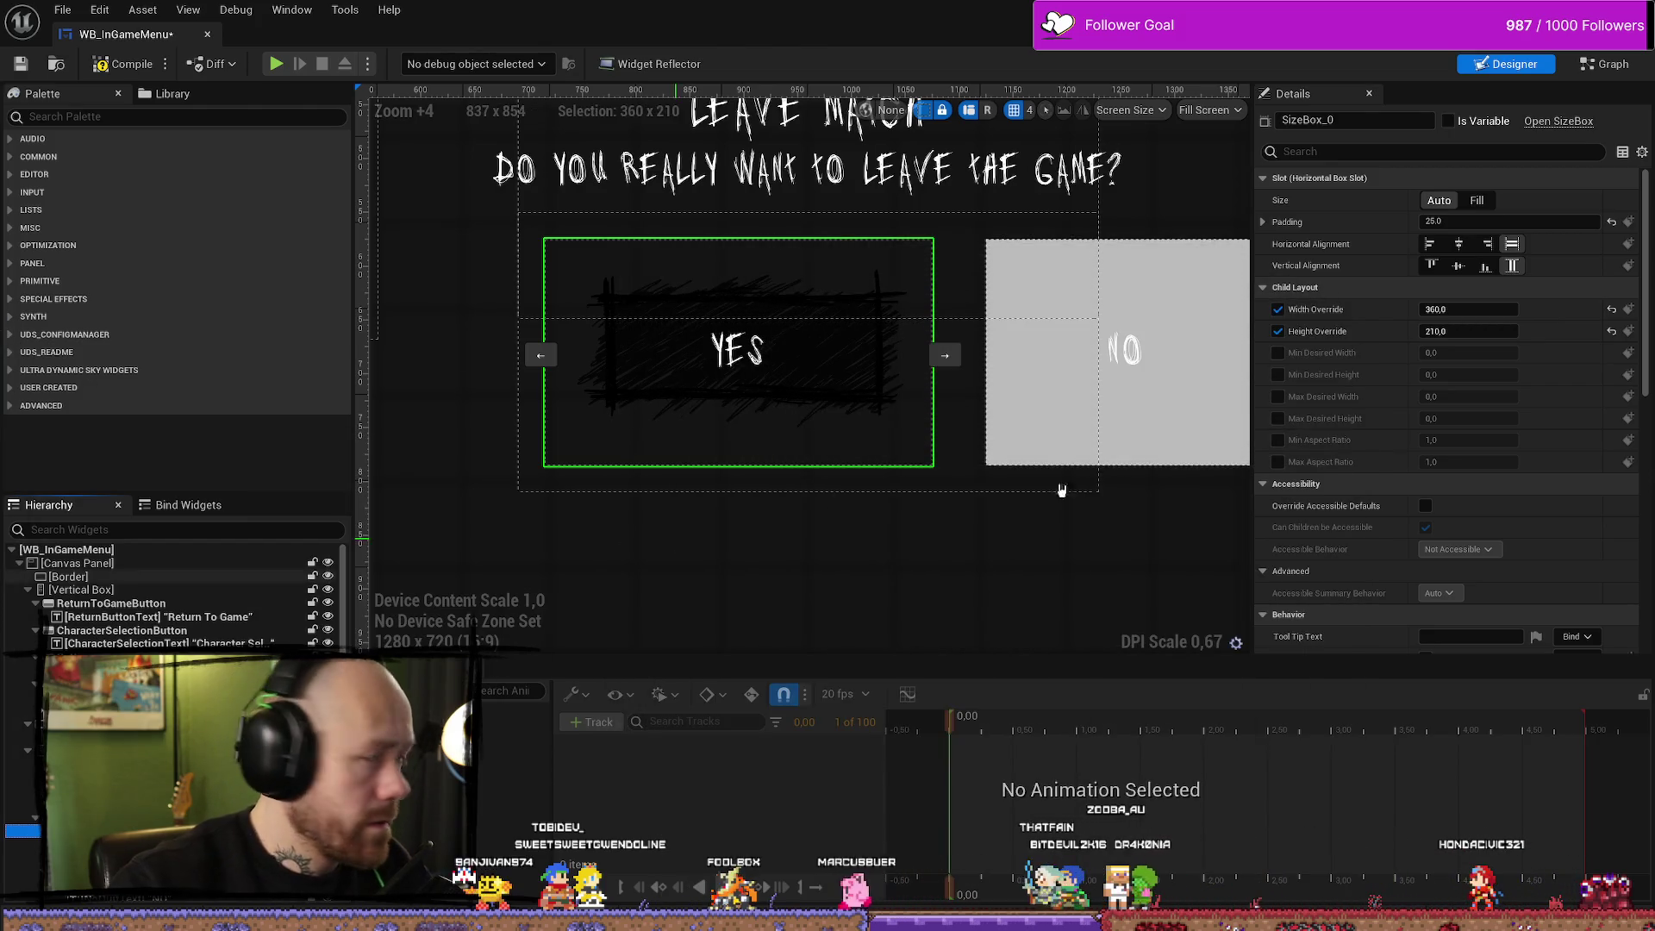
Set the size box's Width Override to 352,5 and Height Override to 177,5
left_click(1477, 308)
type("352")
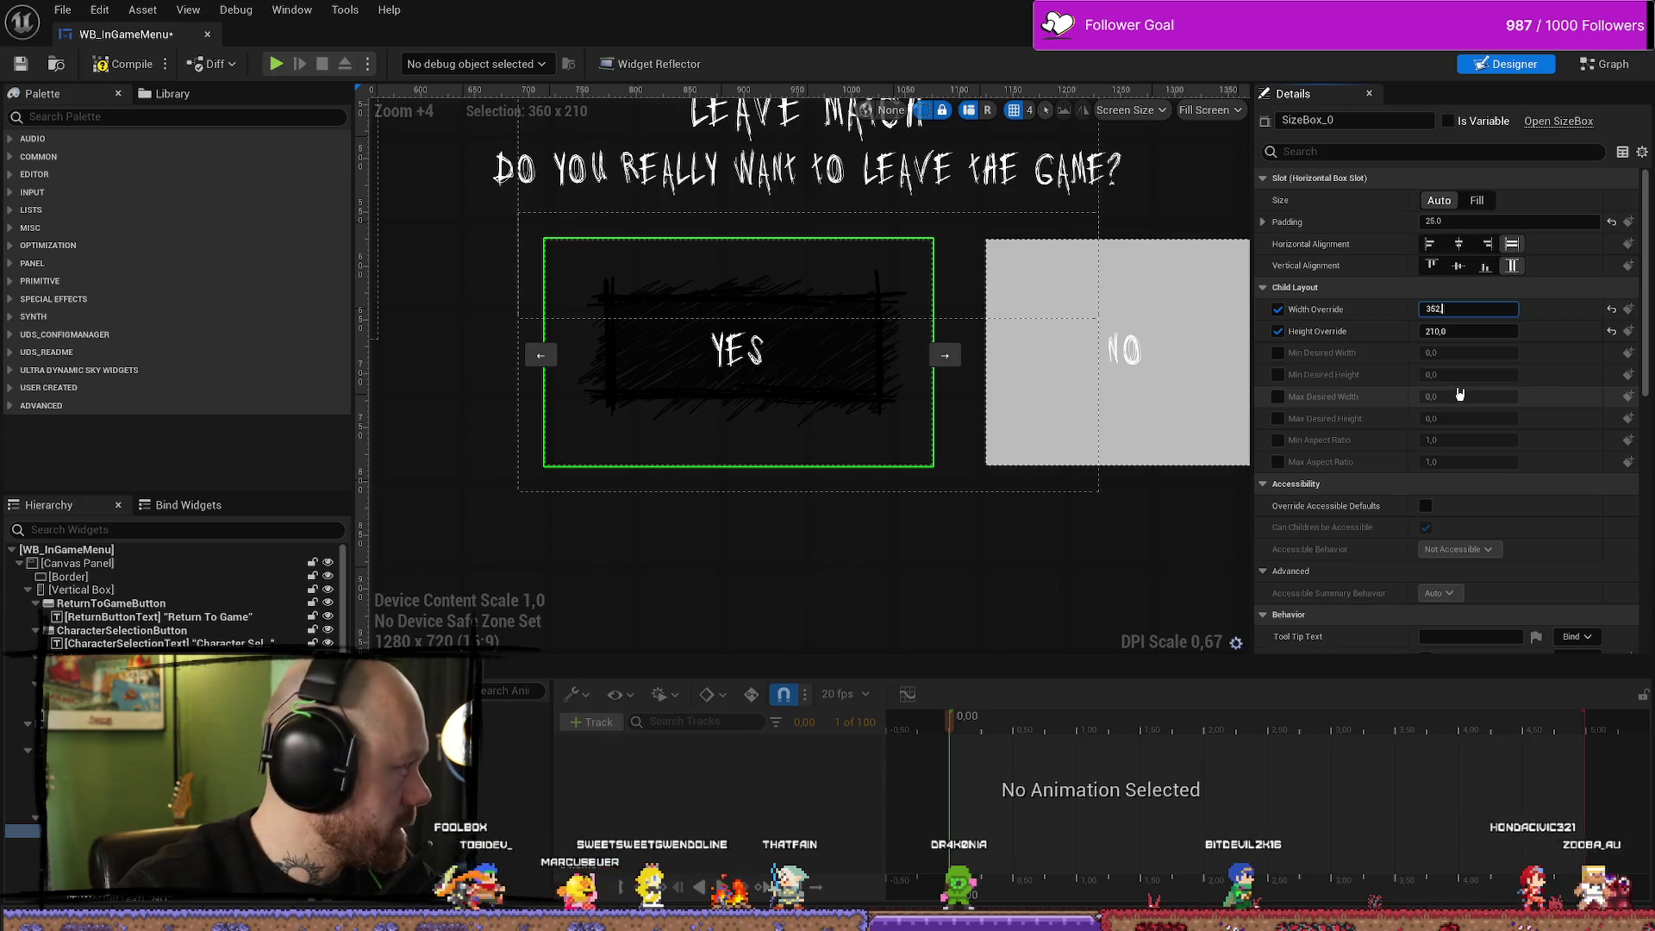
type(",5")
key("Return")
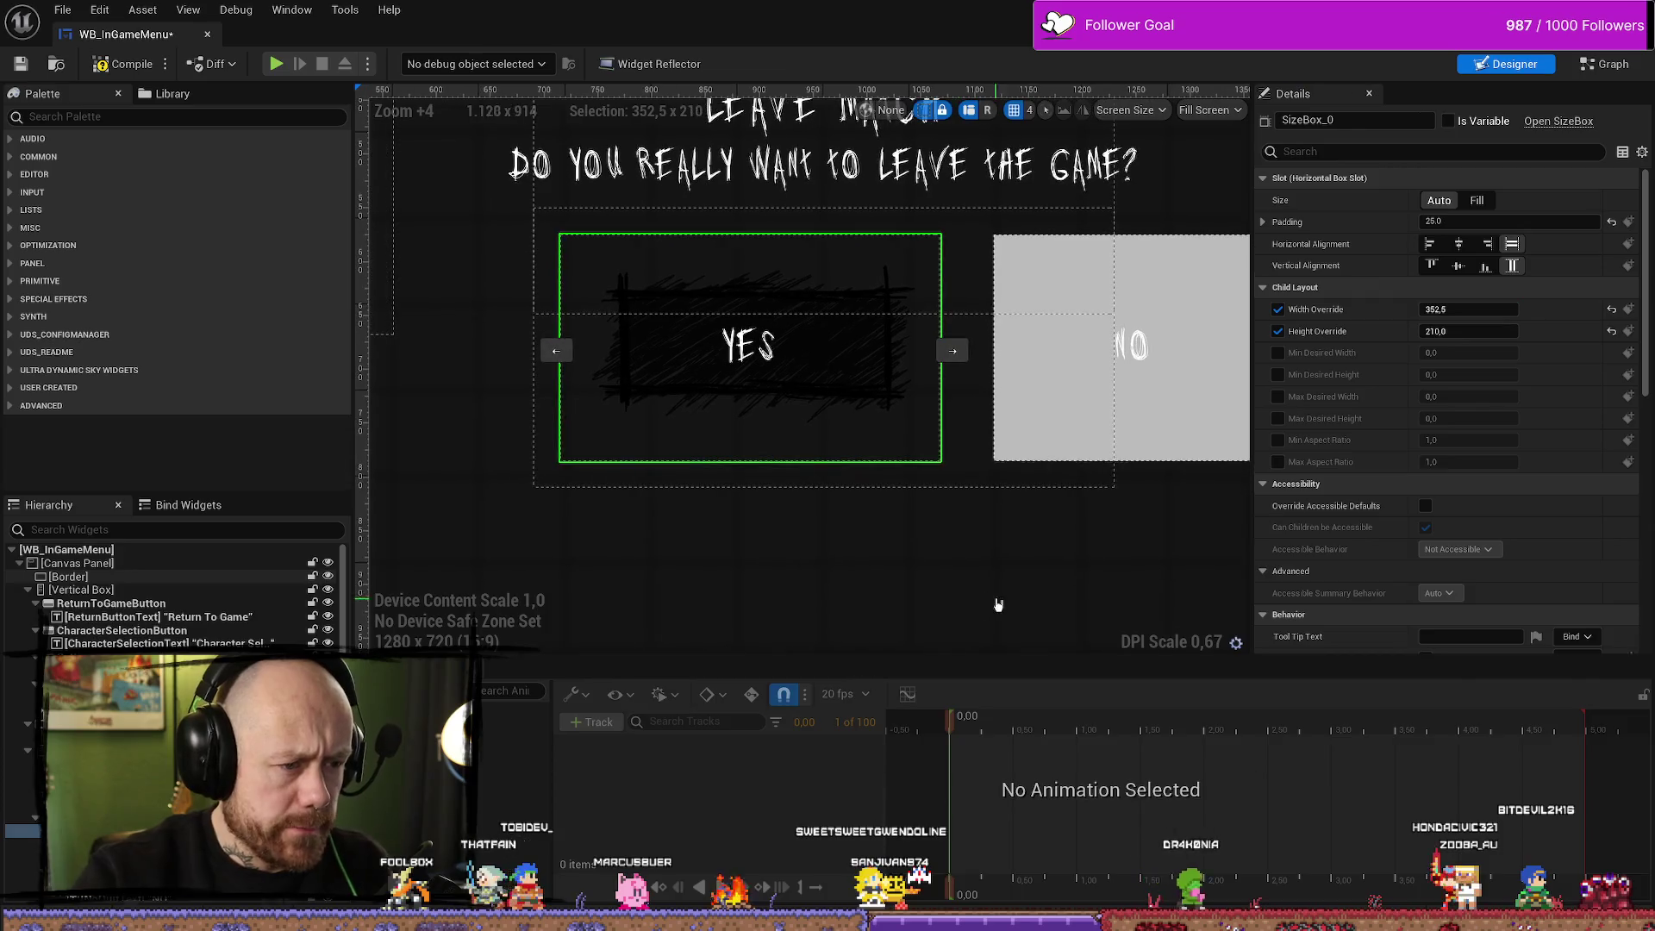
key("ctrl+space")
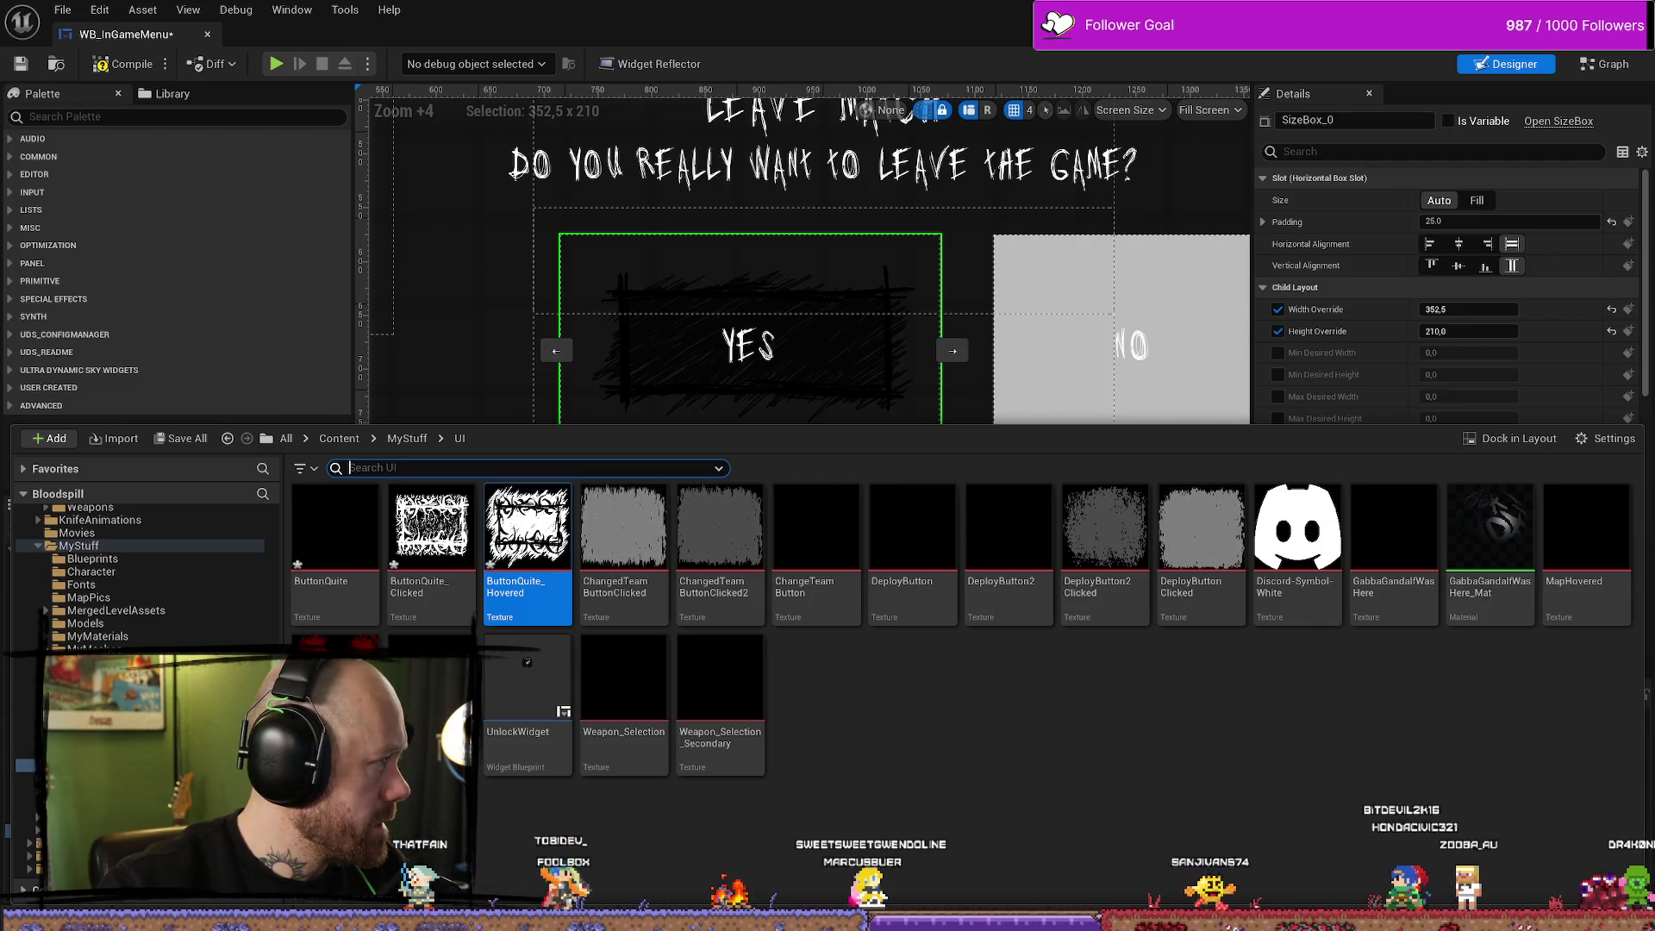
left_click(1470, 334)
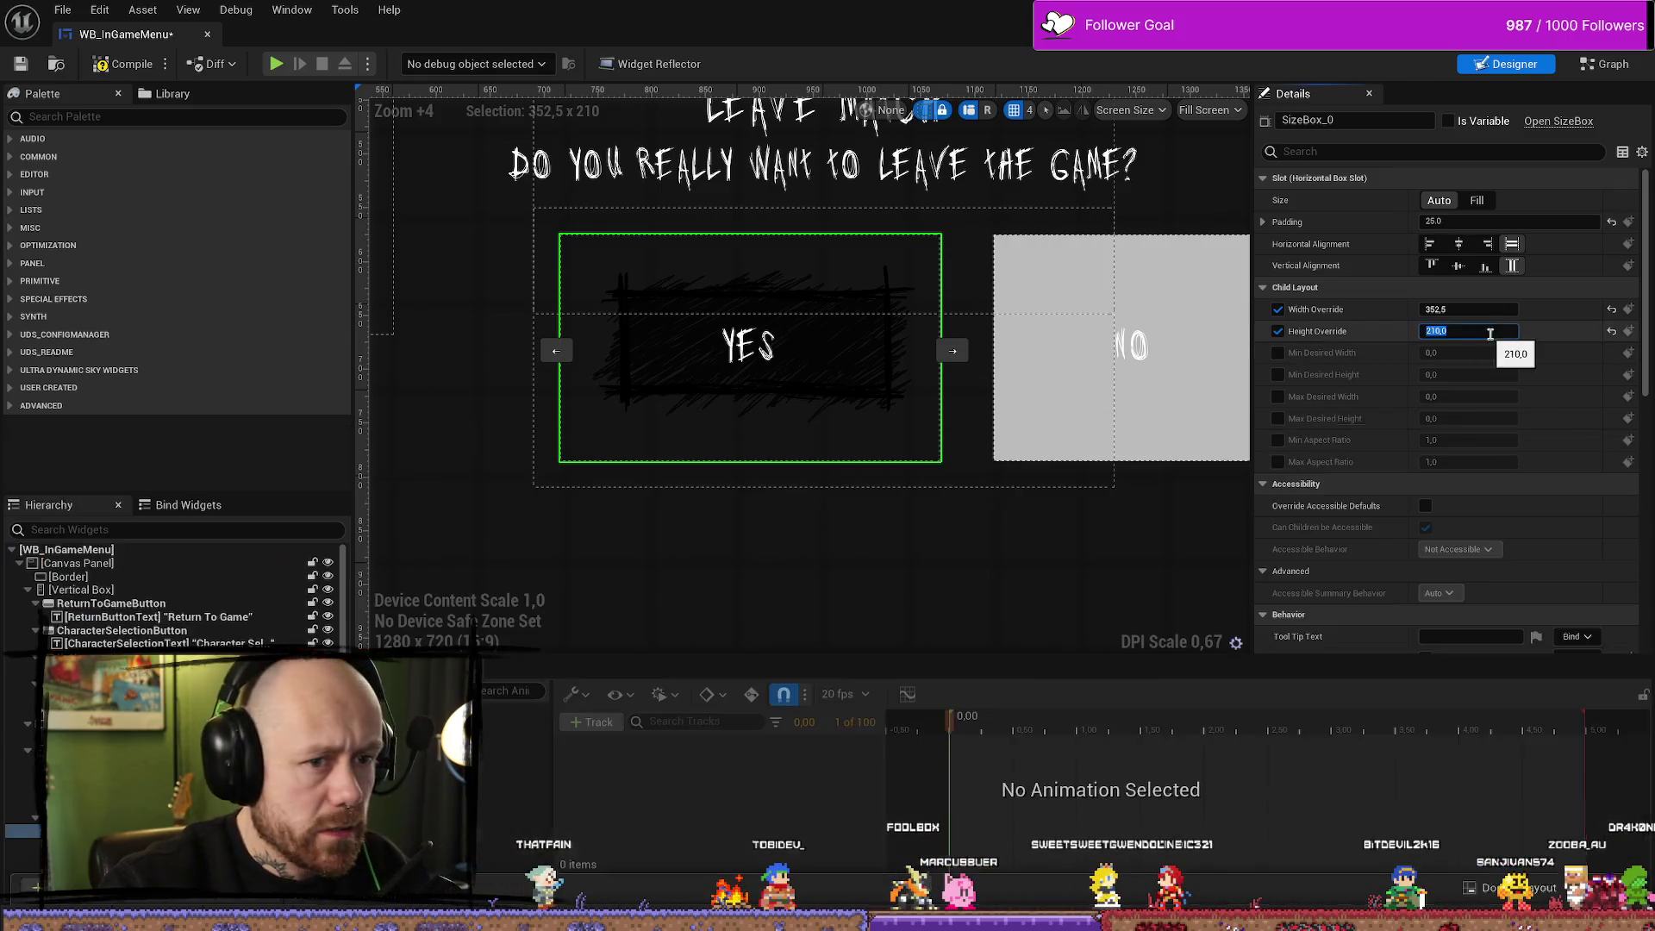
type("177,5")
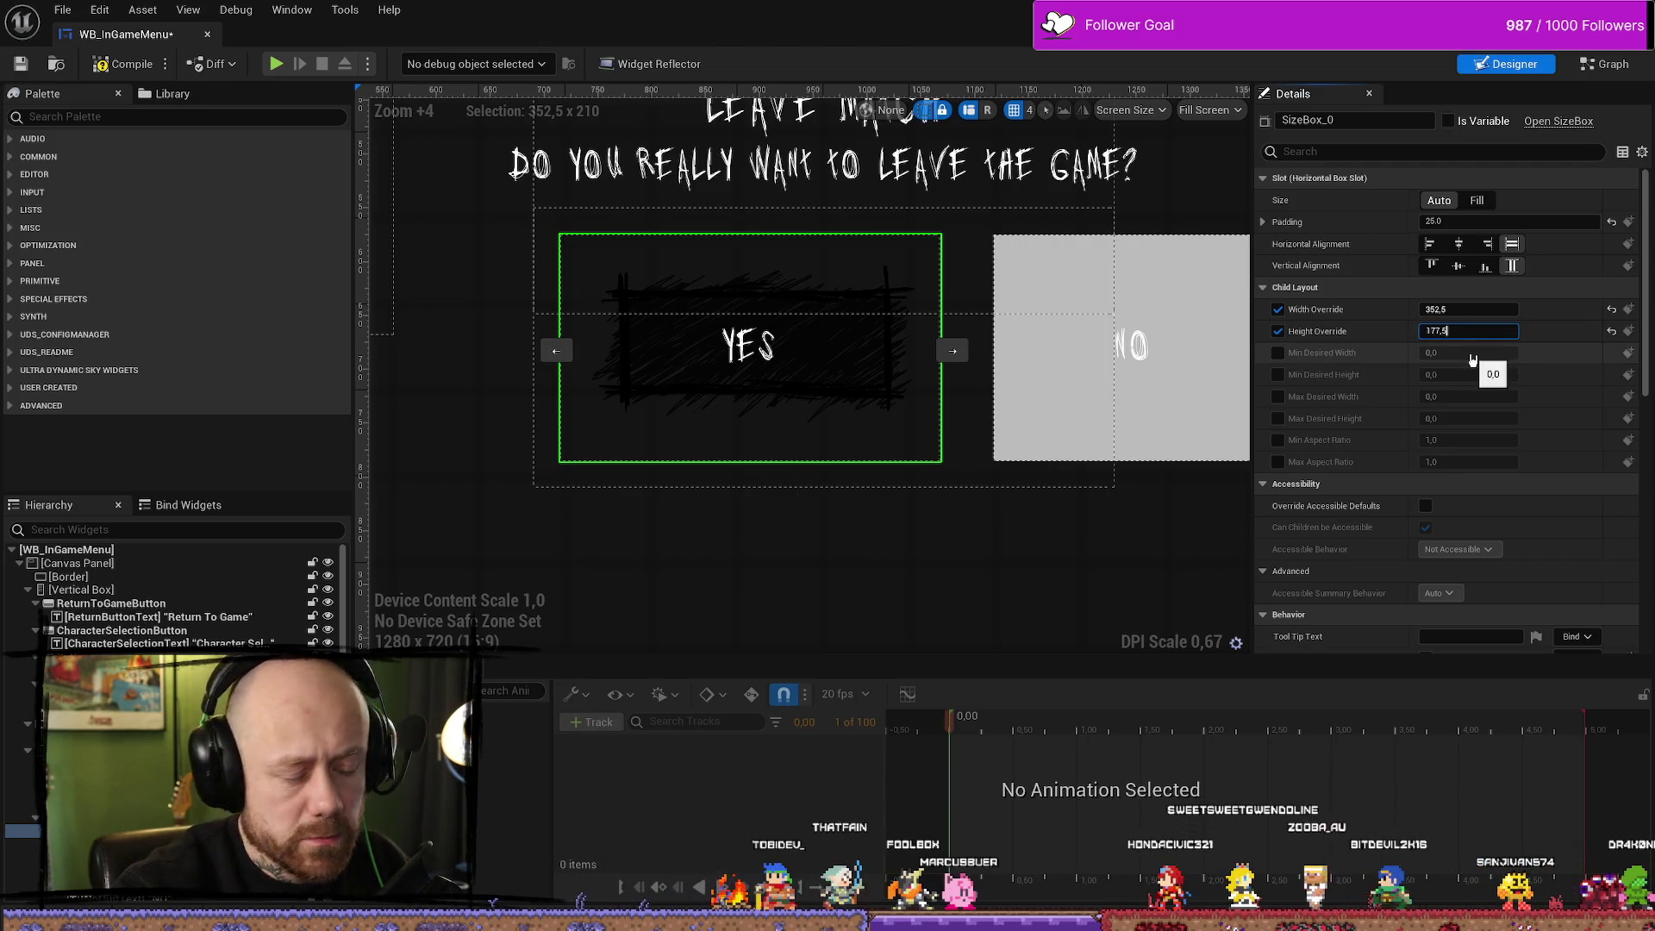
key("Return")
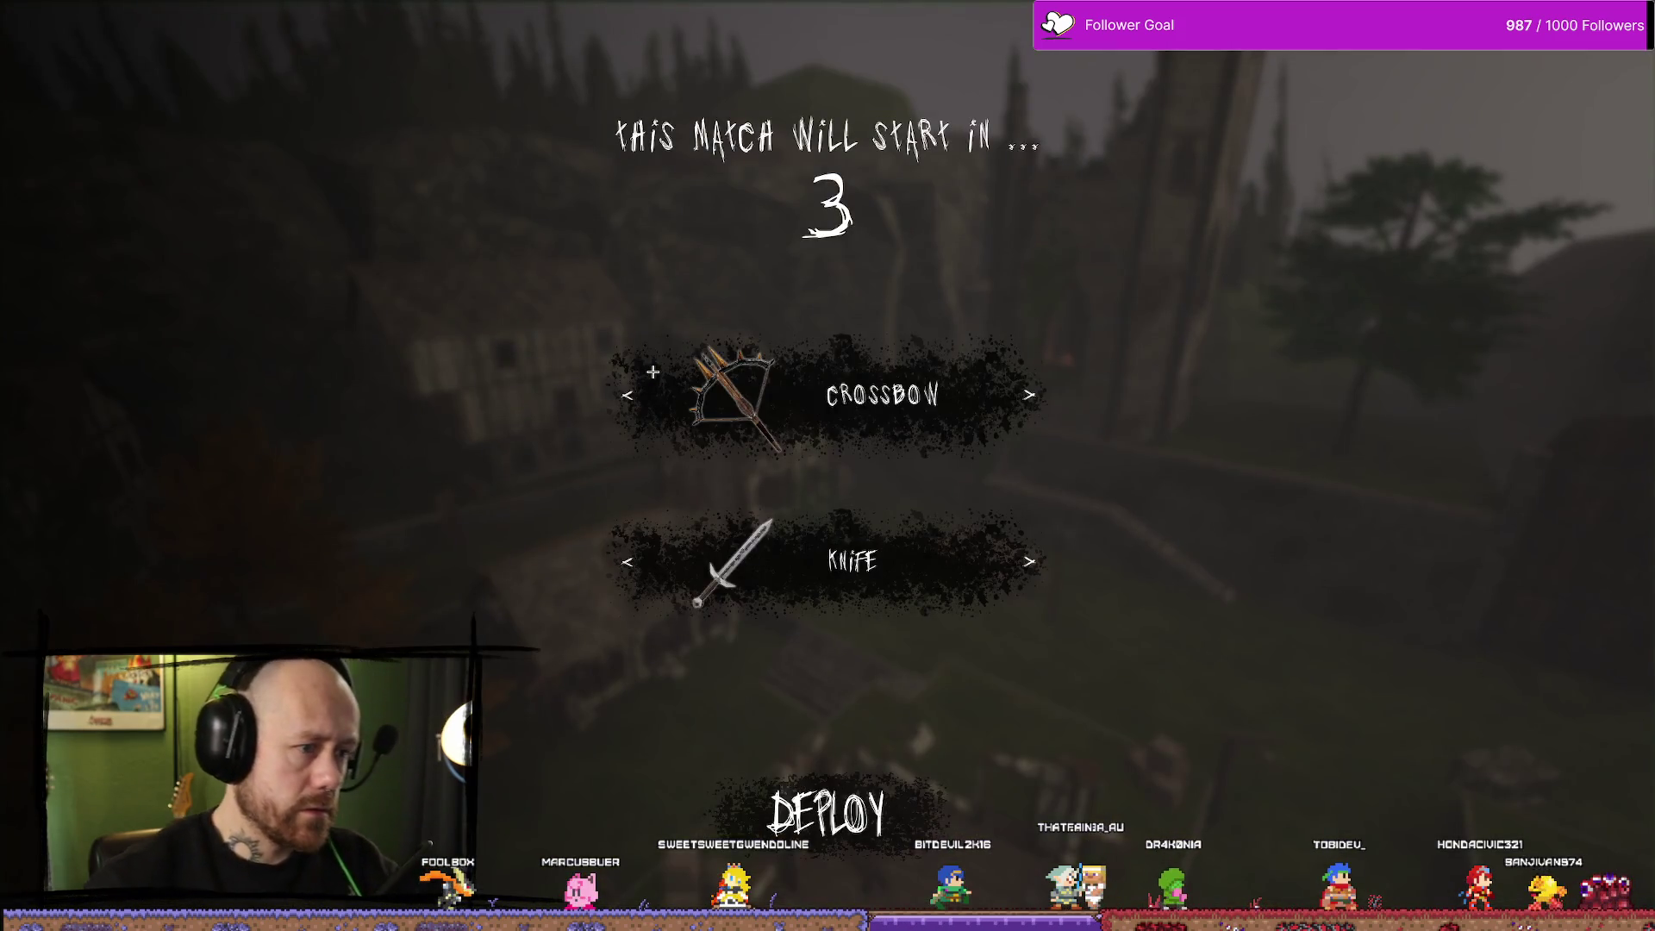
Deploy, pause, choose Quit and click YES to reach the Bloodspill main menu, then stop playing
left_click(825, 810)
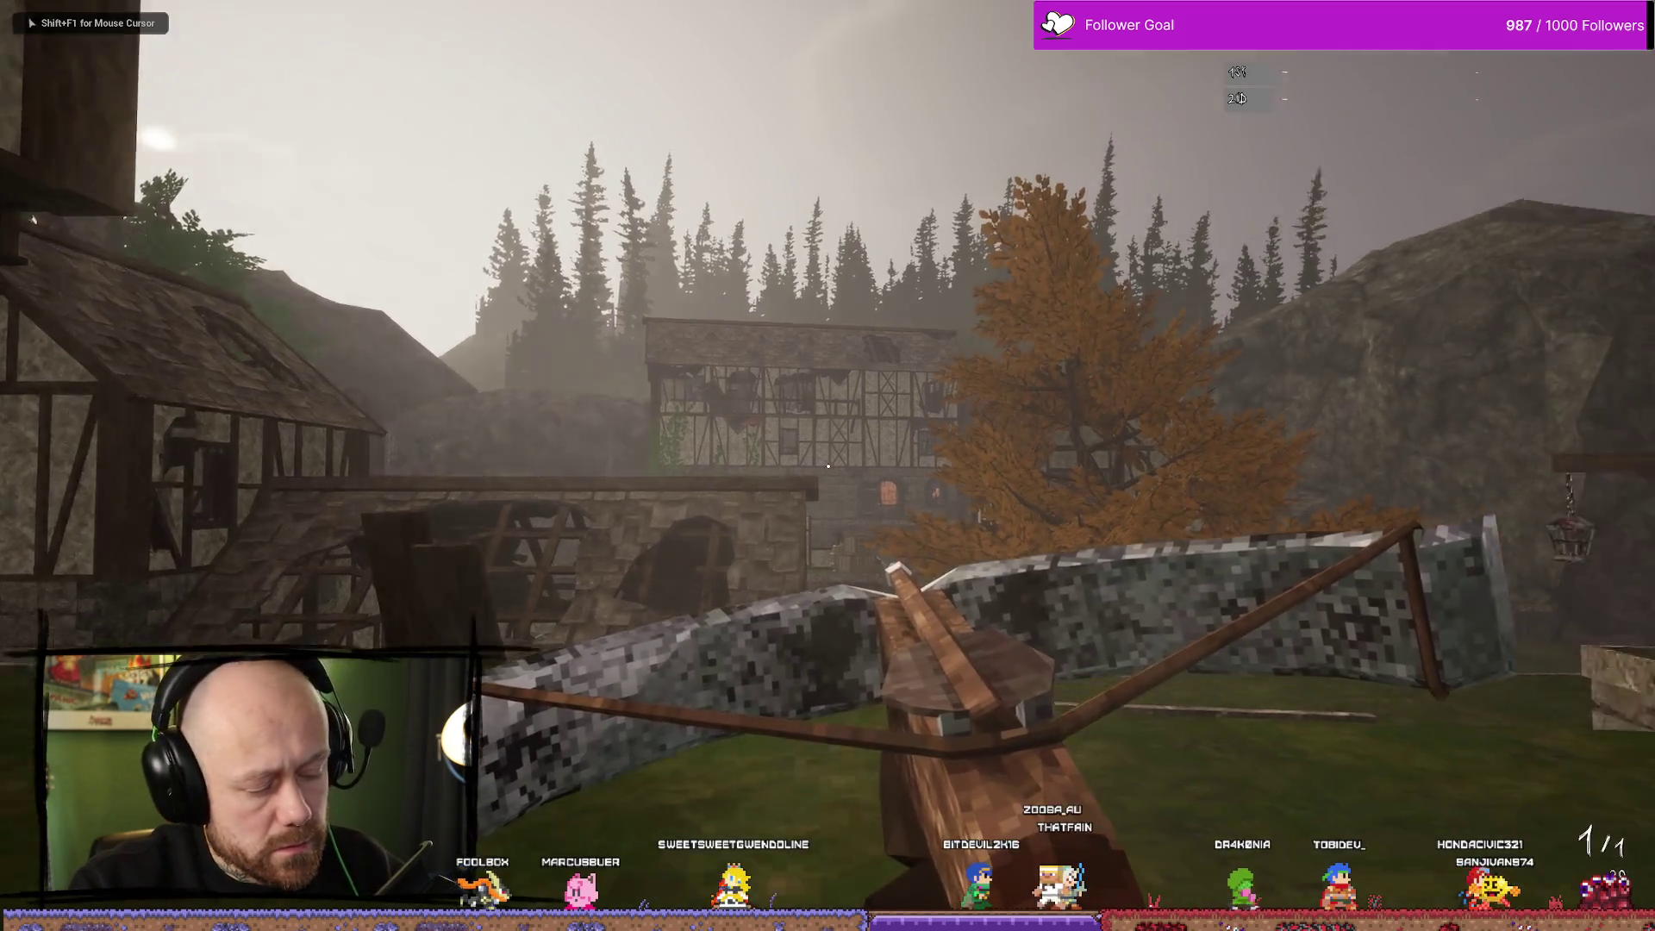
key("Escape")
left_click(258, 303)
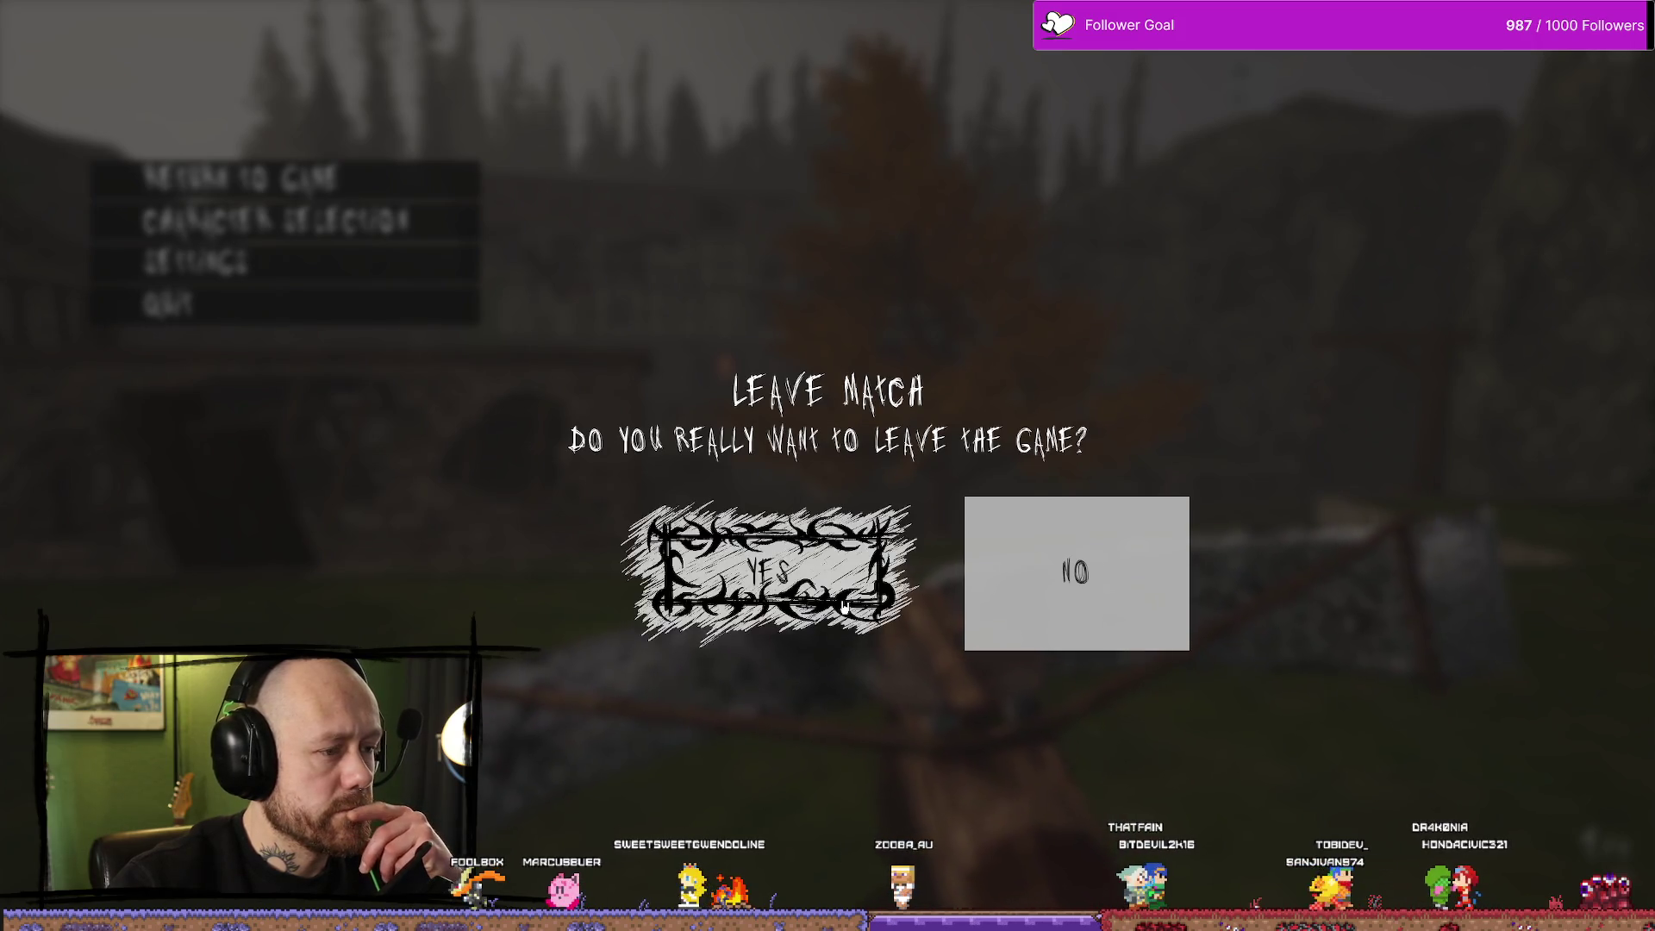
left_click(849, 597)
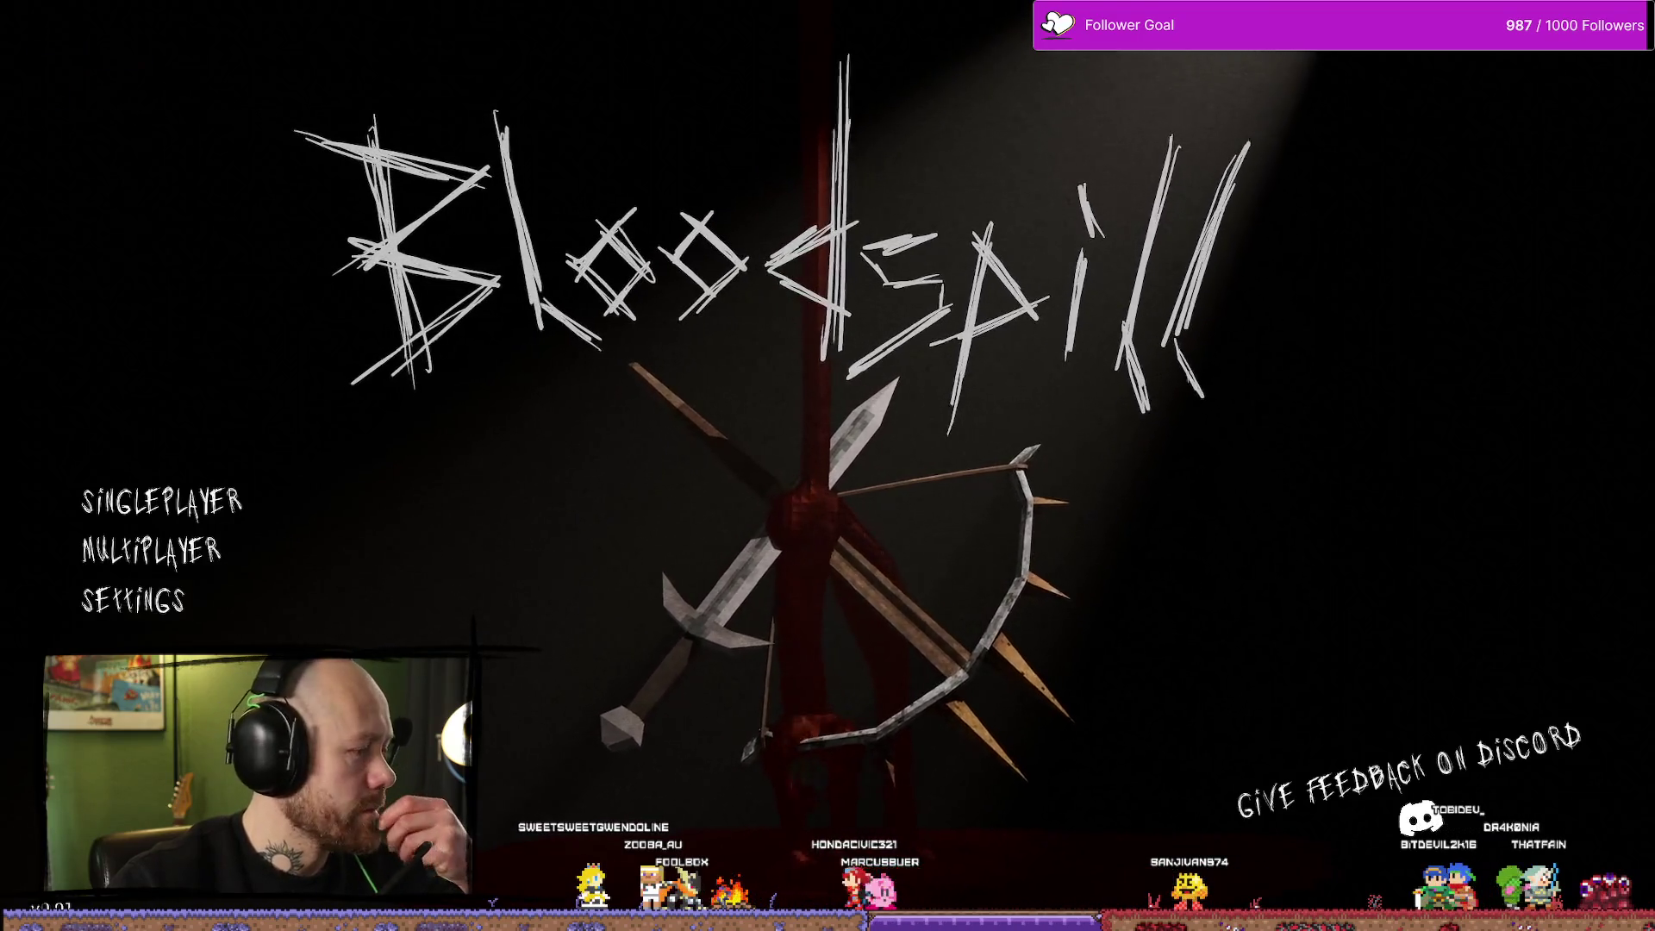
key("Escape")
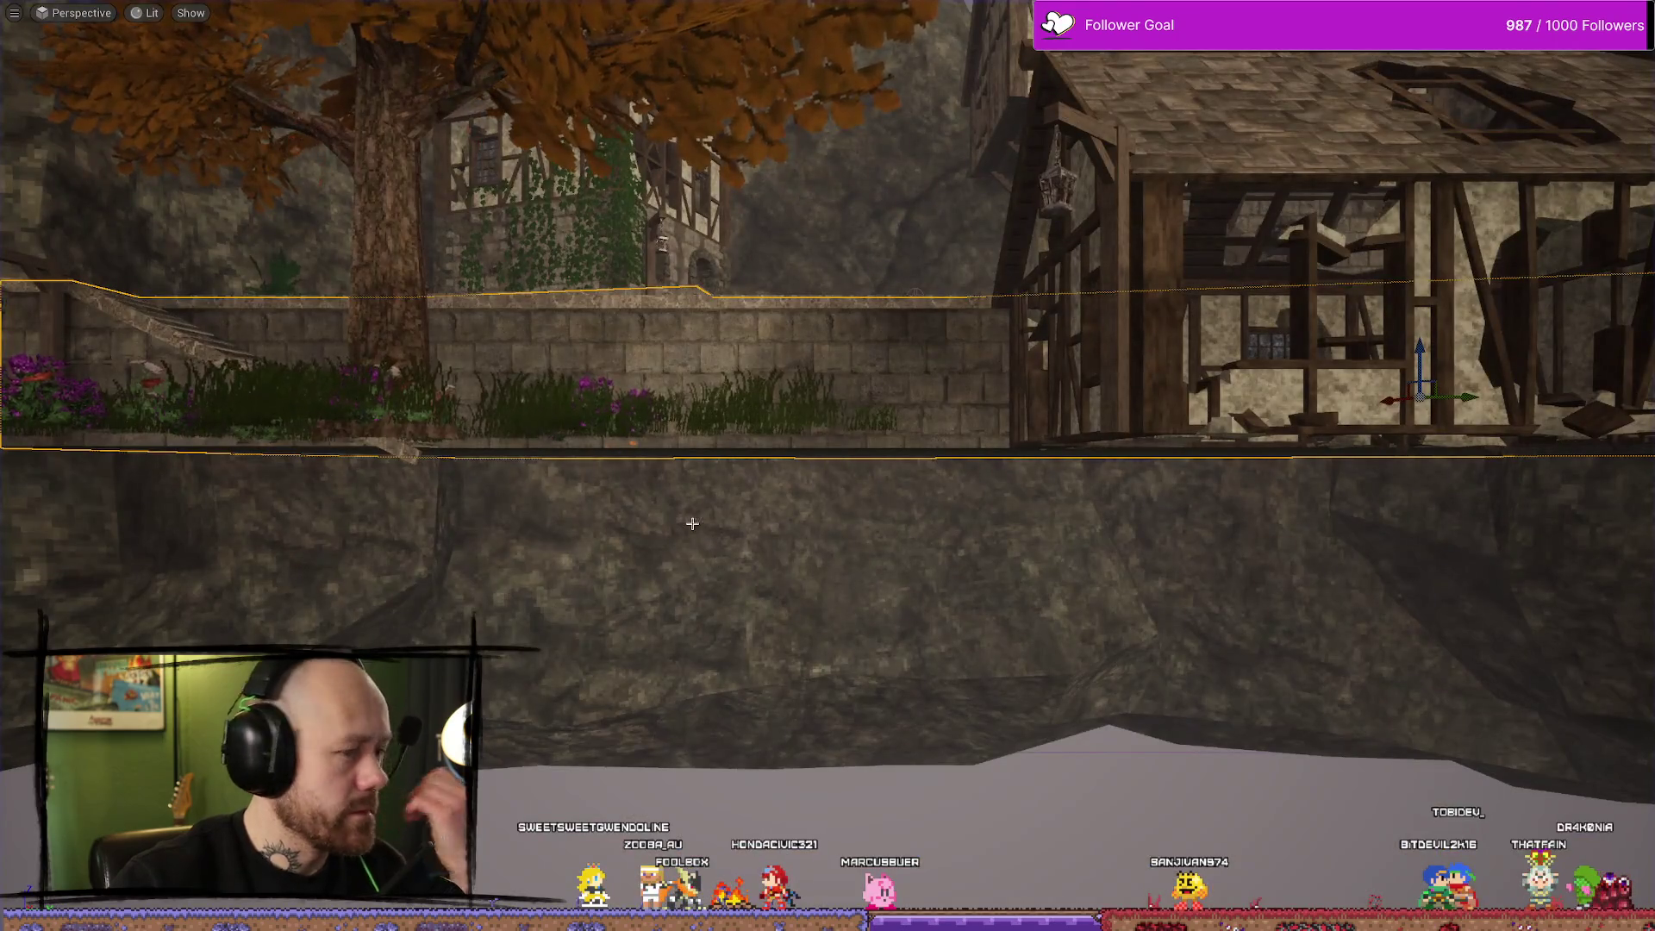
Inspect YesQuitText, its parent YesQuitButton and SizeBox_0 in WB_InGameMenu, then go back to Affinity Photo
key("ctrl+space")
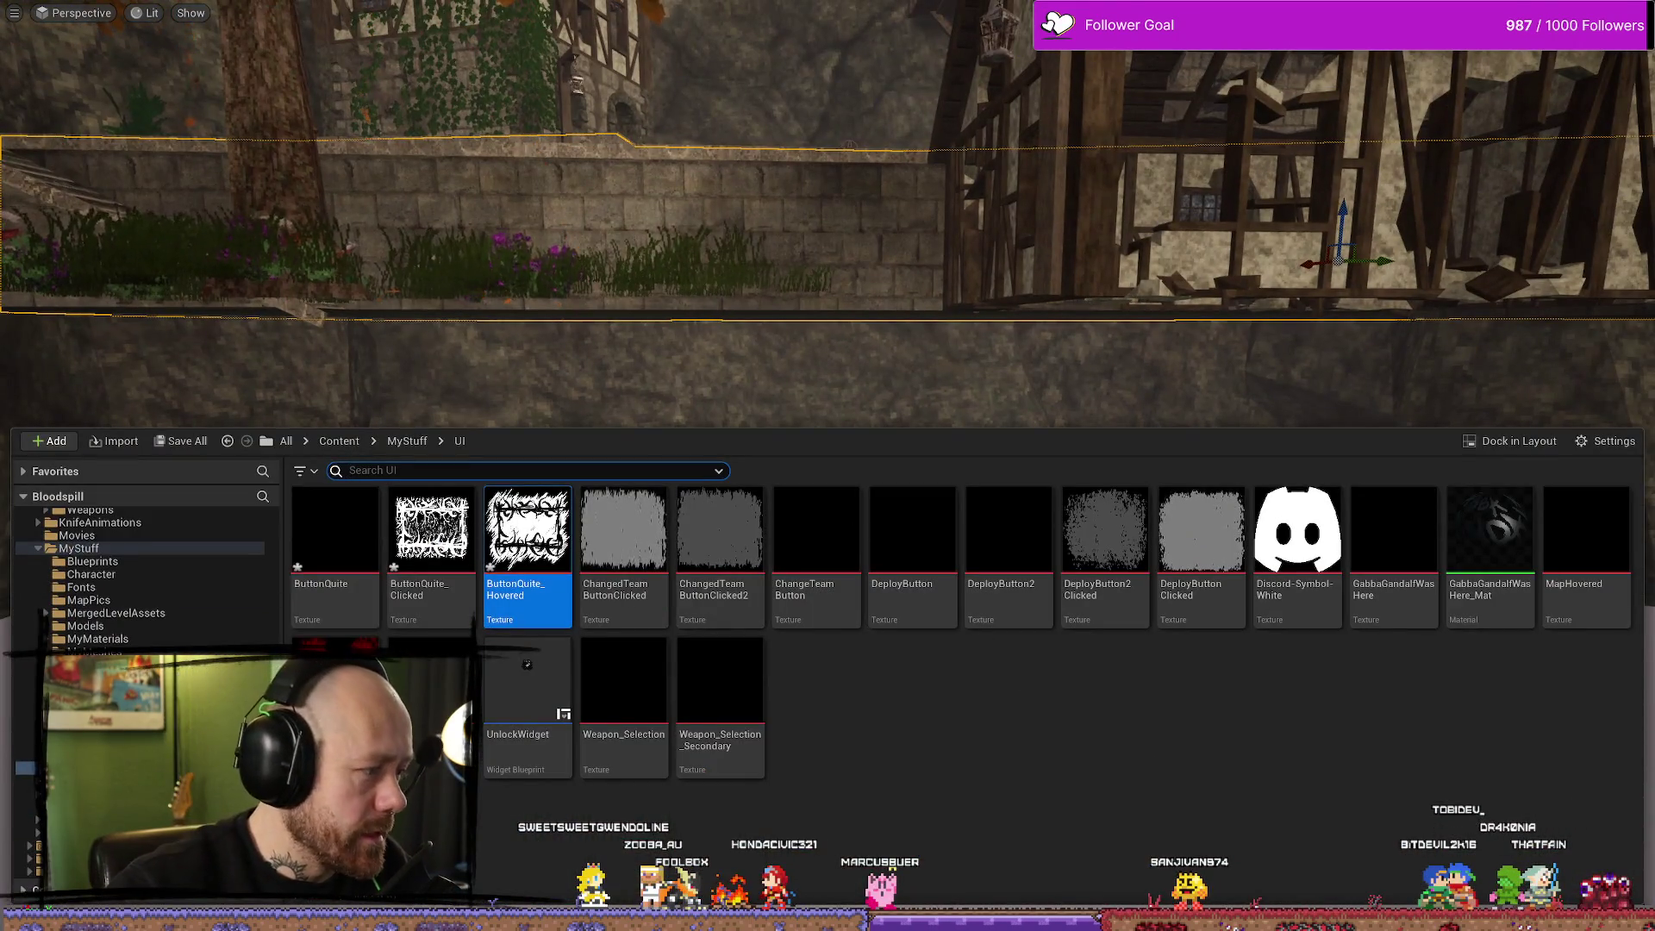
key("alt+Tab")
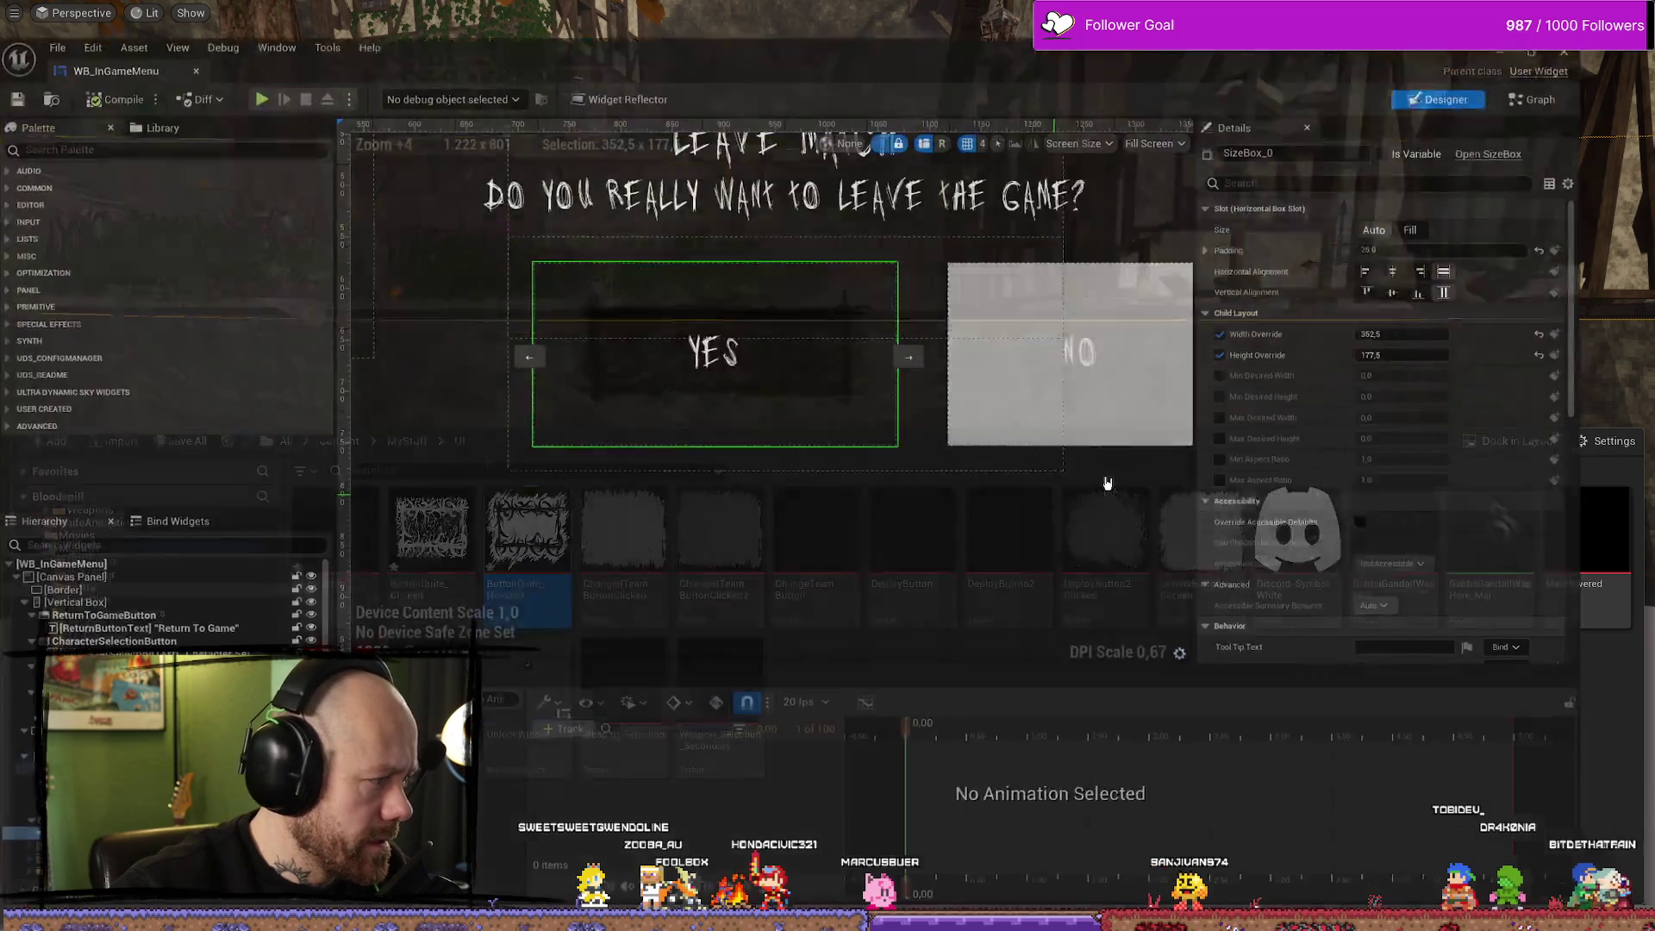
left_click(749, 330)
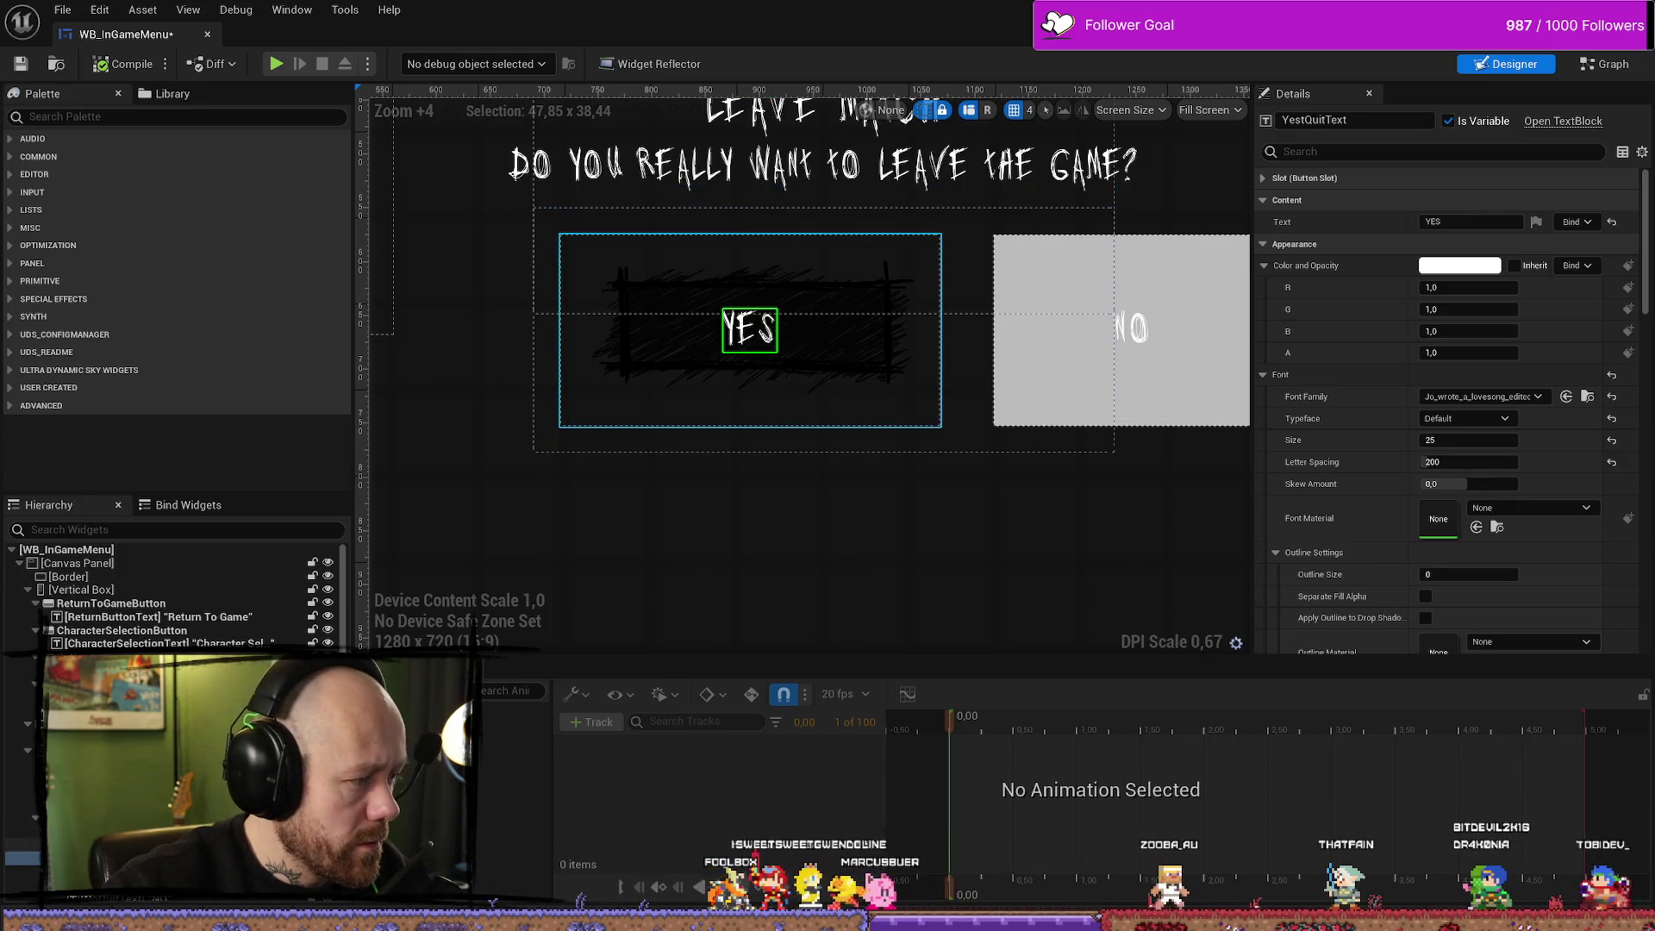
left_click(129, 843)
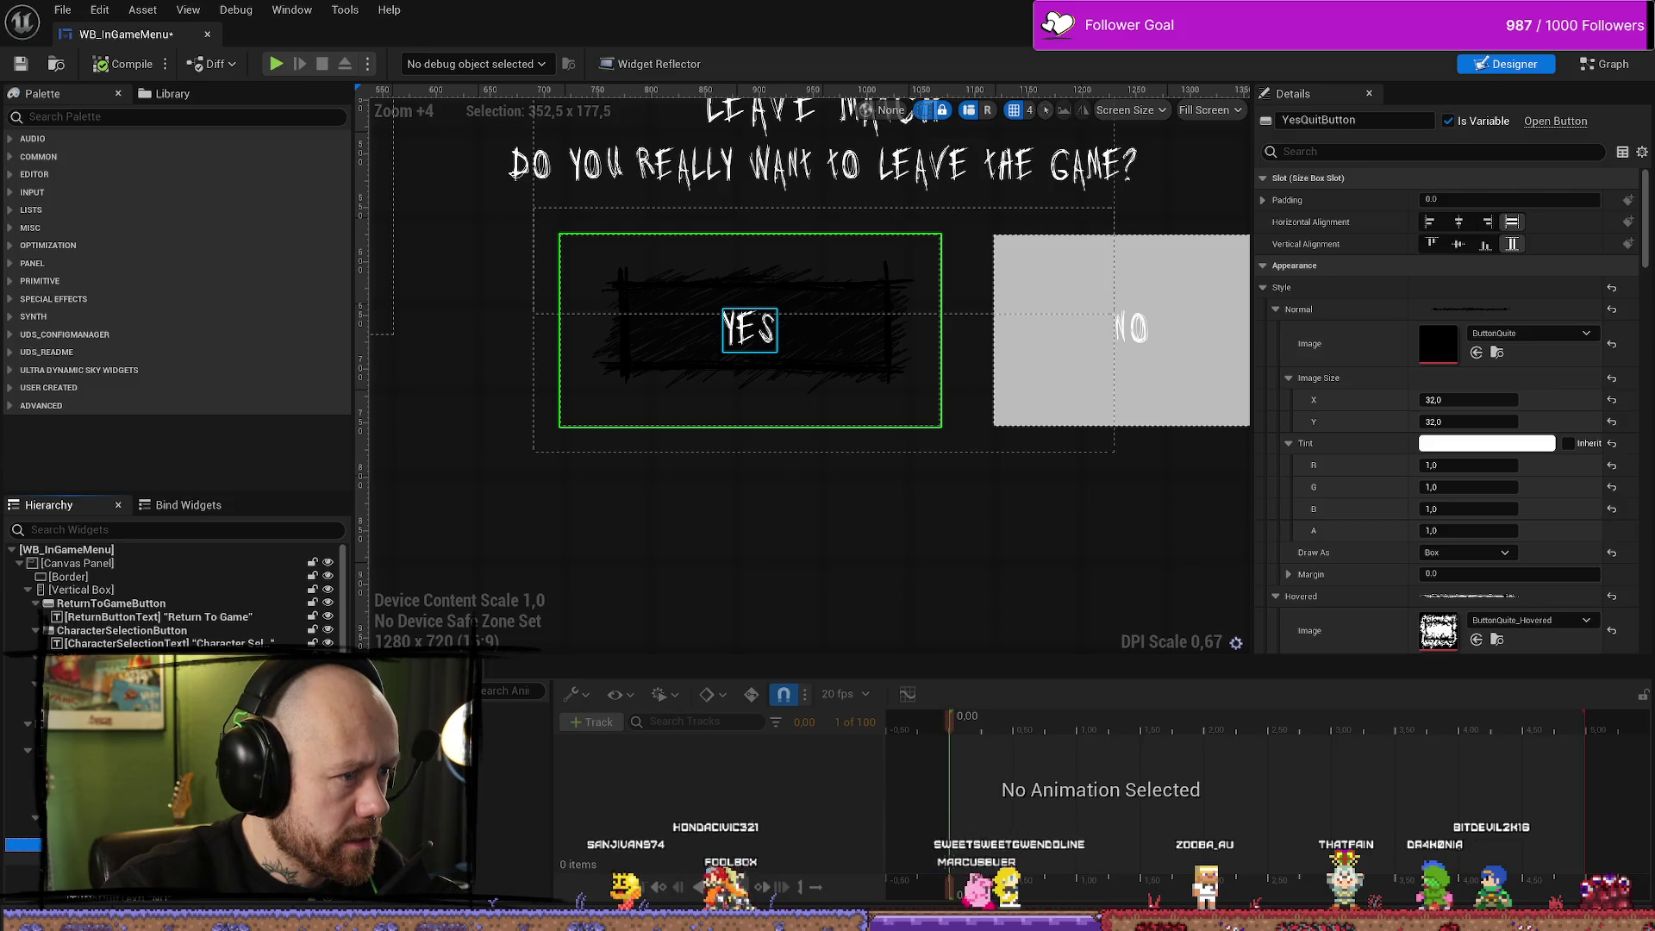
left_click(121, 830)
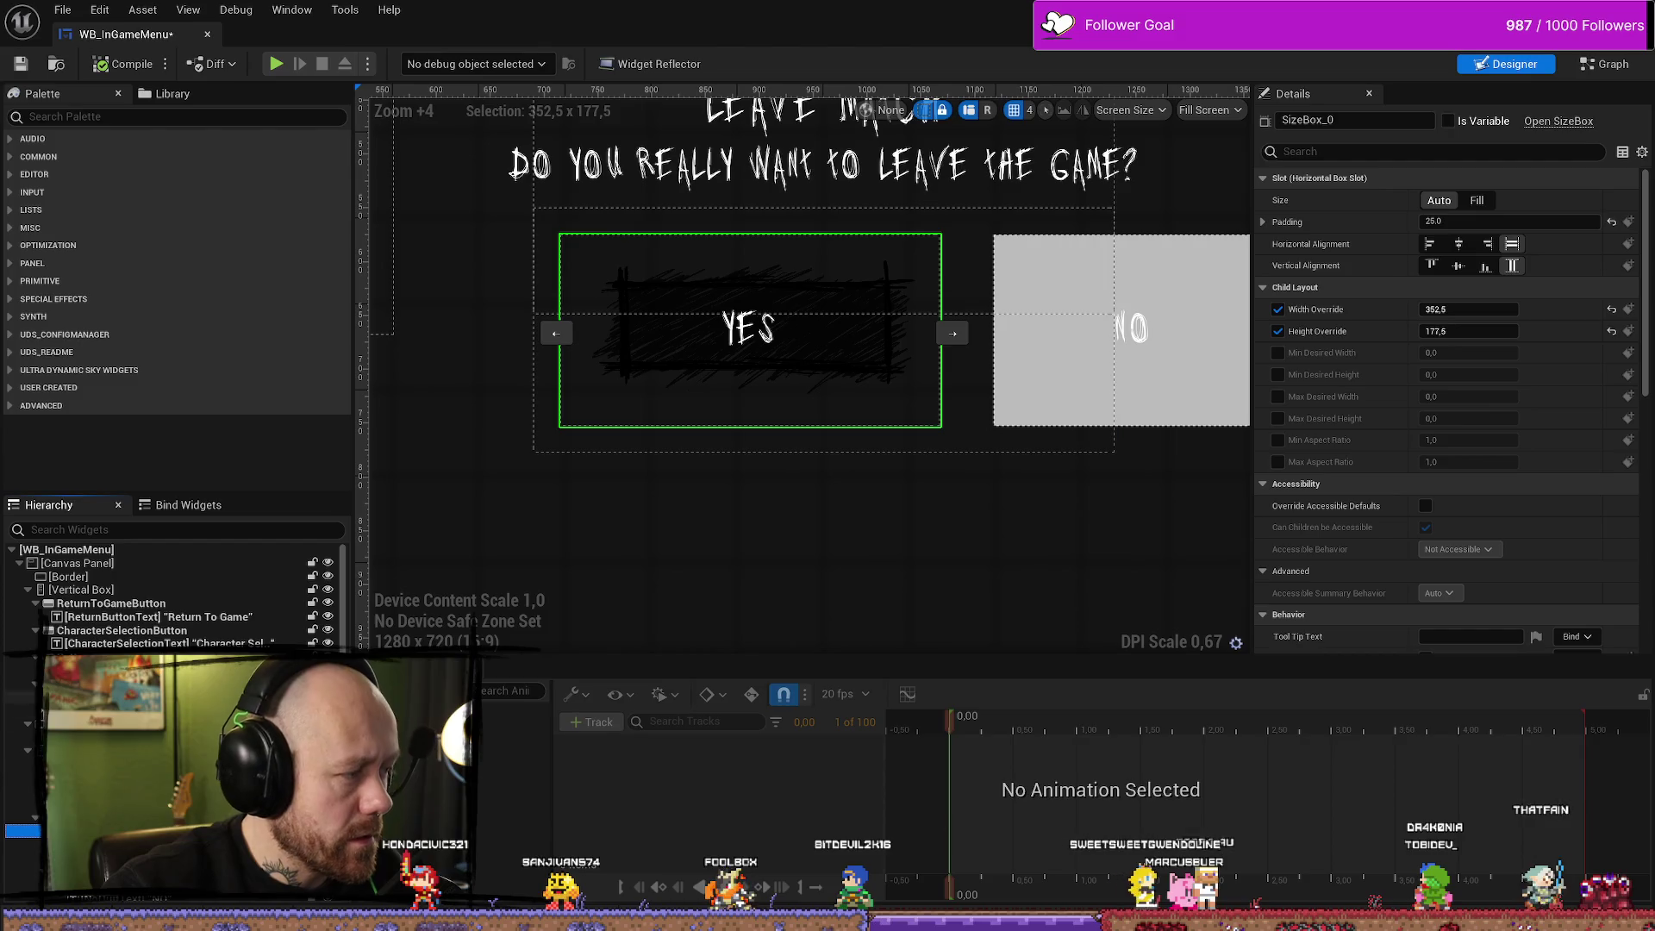
key("alt+Tab")
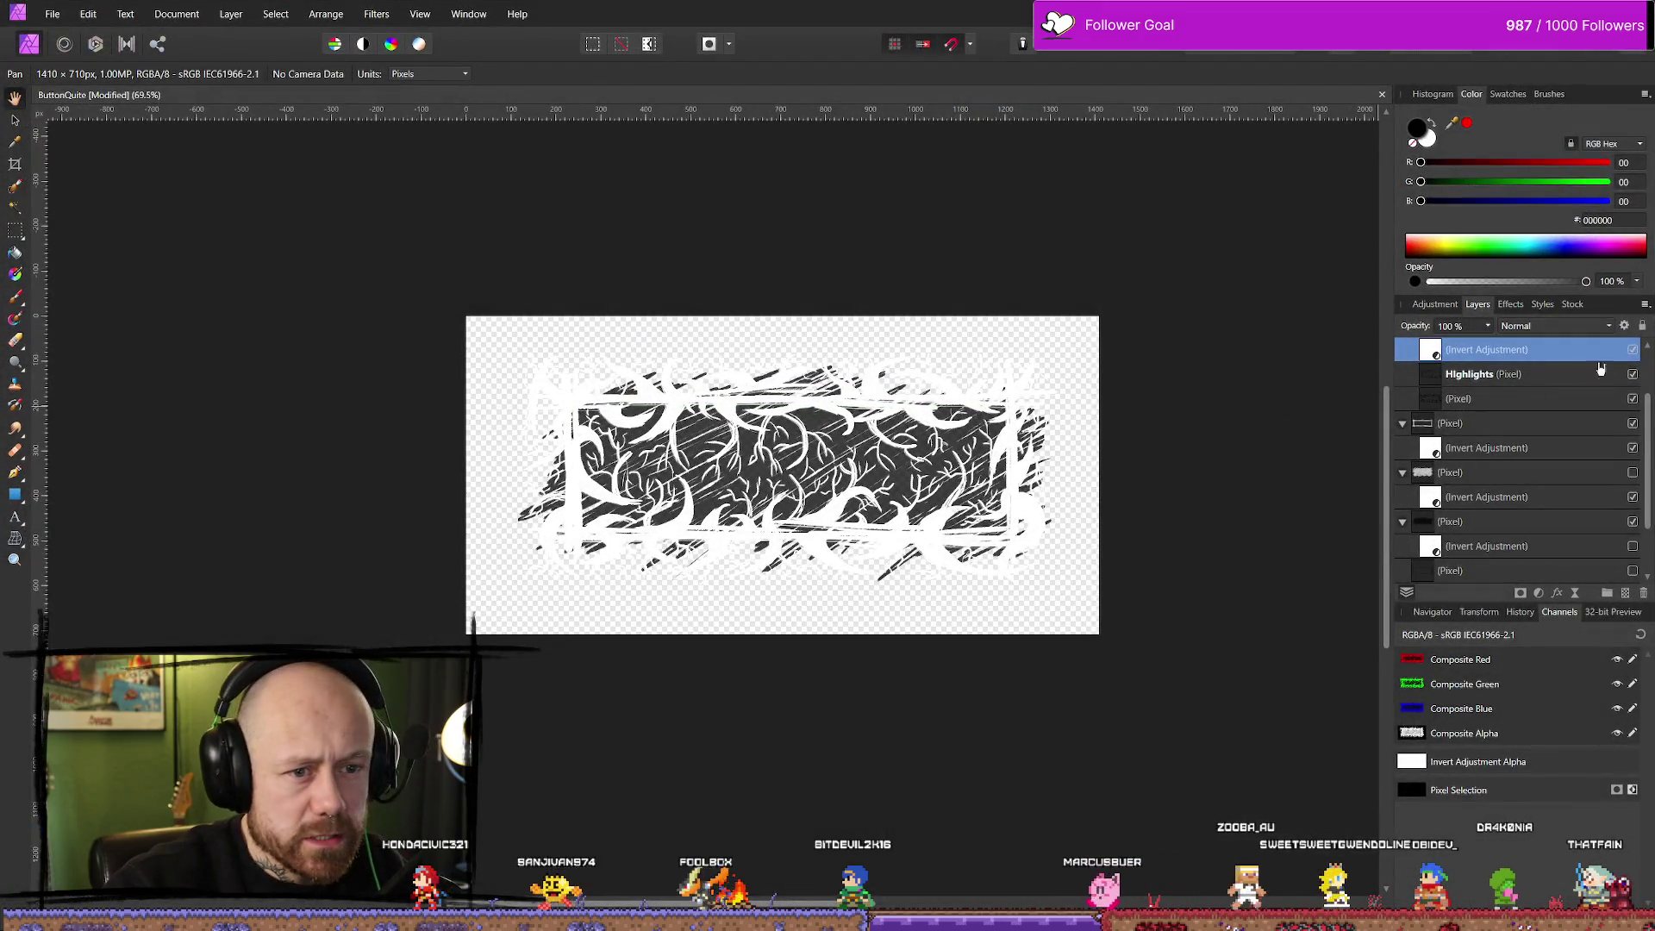
Toggle the Invert Adjustment and scribble Pixel layers until a black thorny frame sits over grey scribbles
left_click(1633, 351)
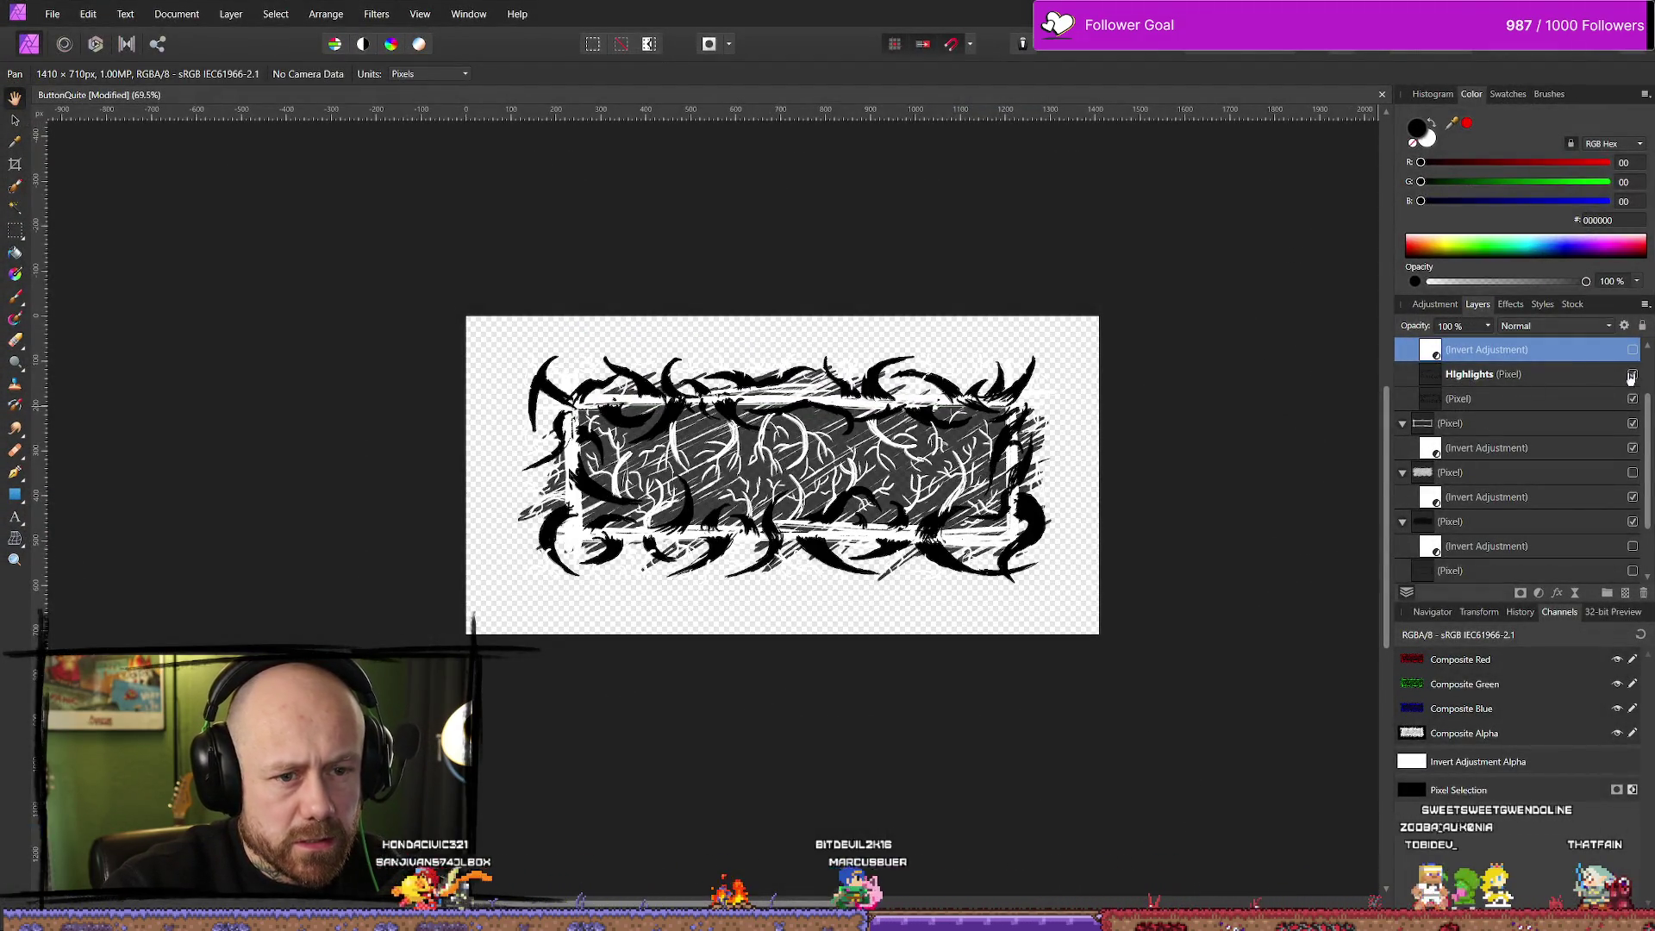
left_click(1633, 350)
scroll(1555, 399, "up", 2)
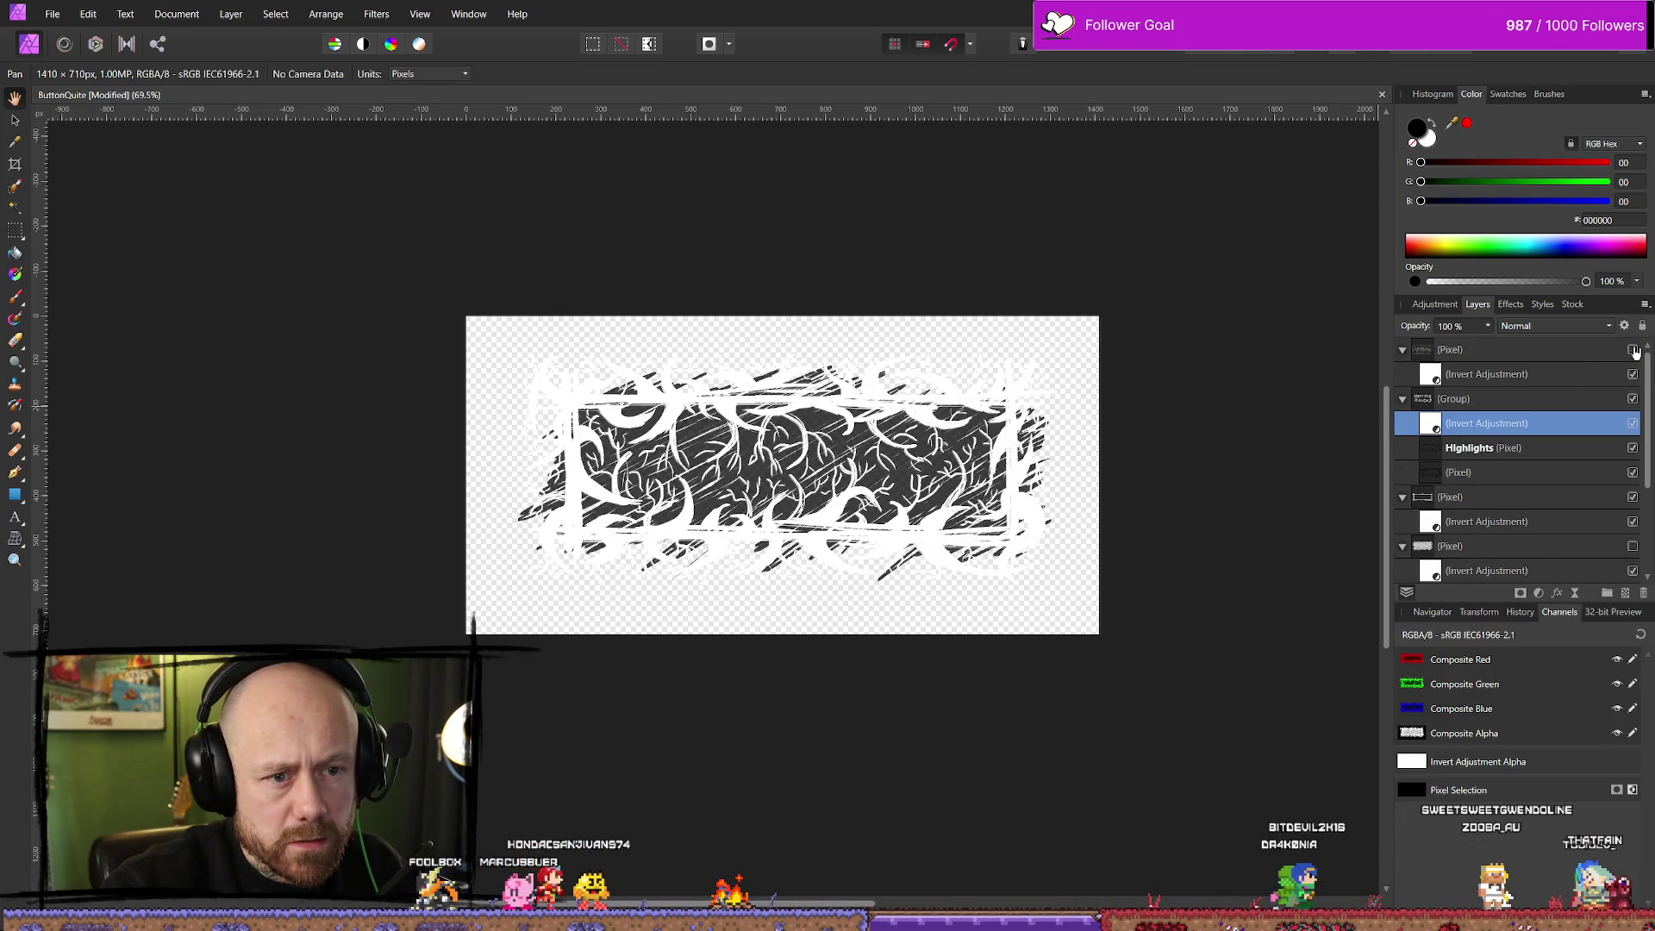
left_click(1632, 350)
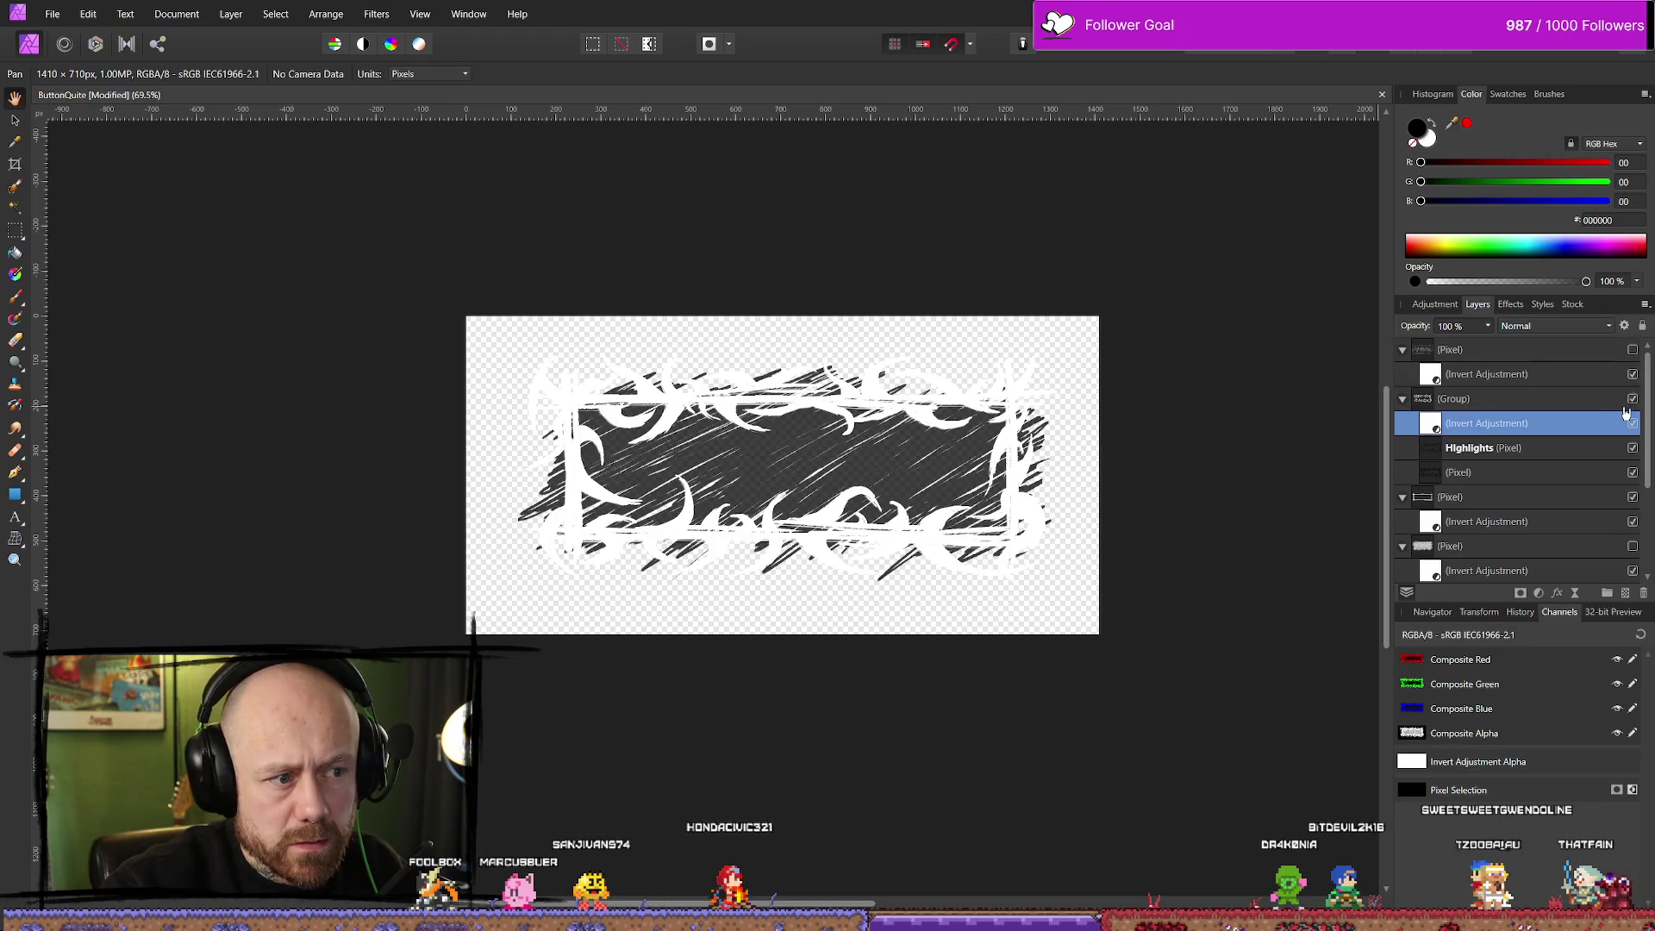
left_click(1632, 424)
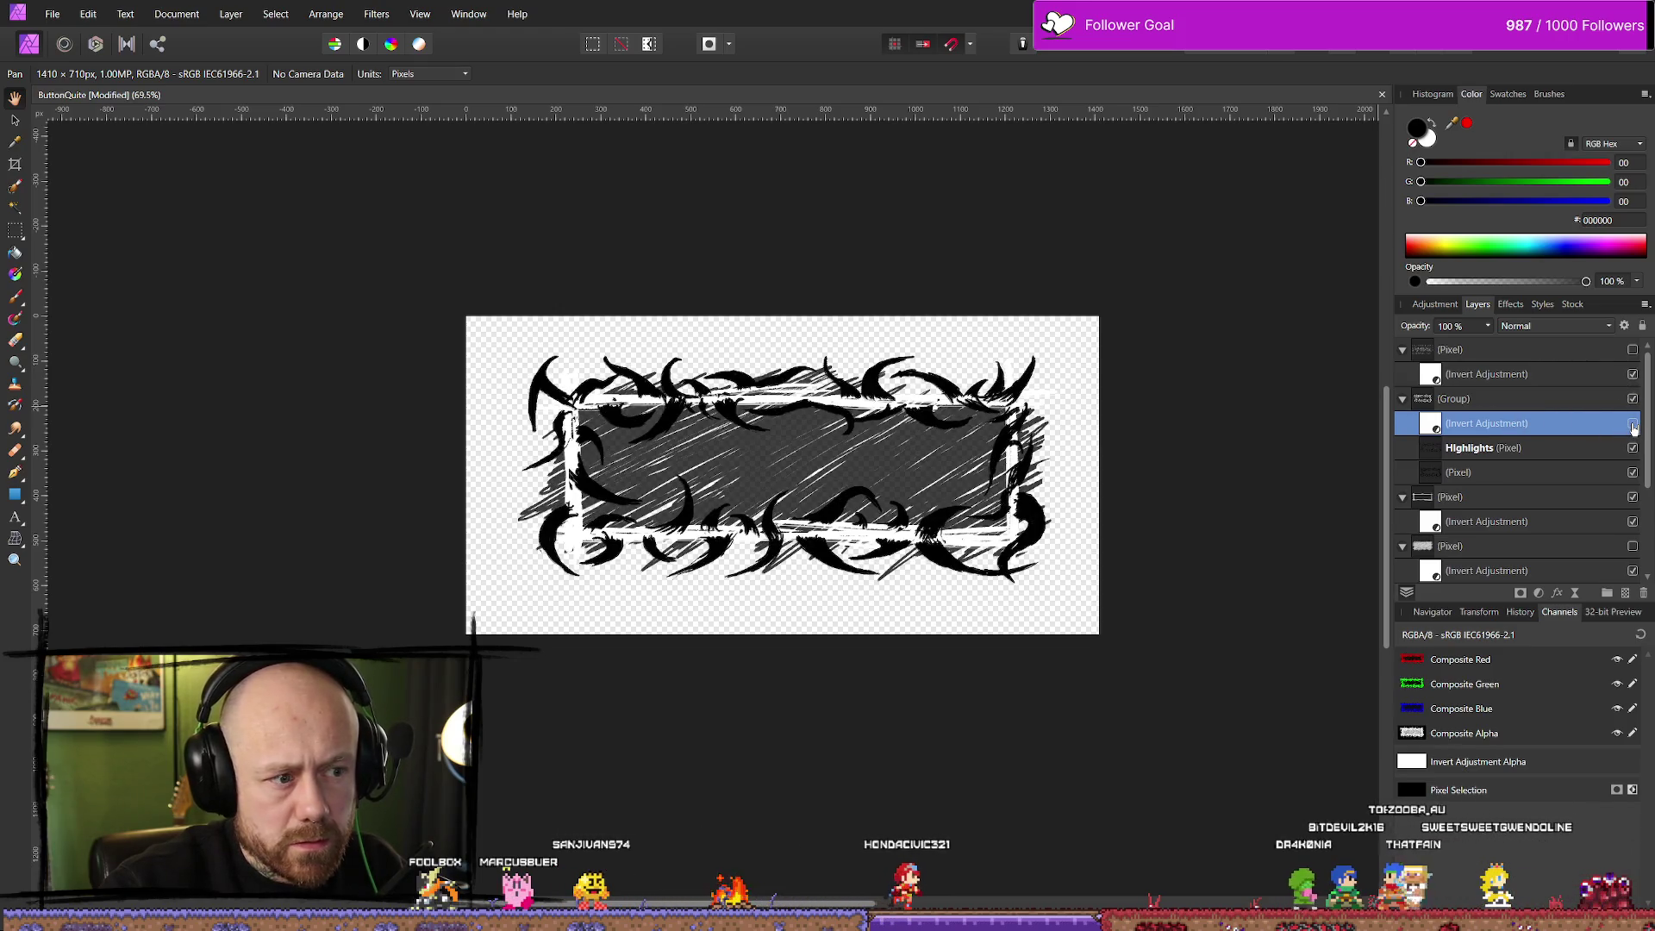
scroll(1623, 449, "down", 3)
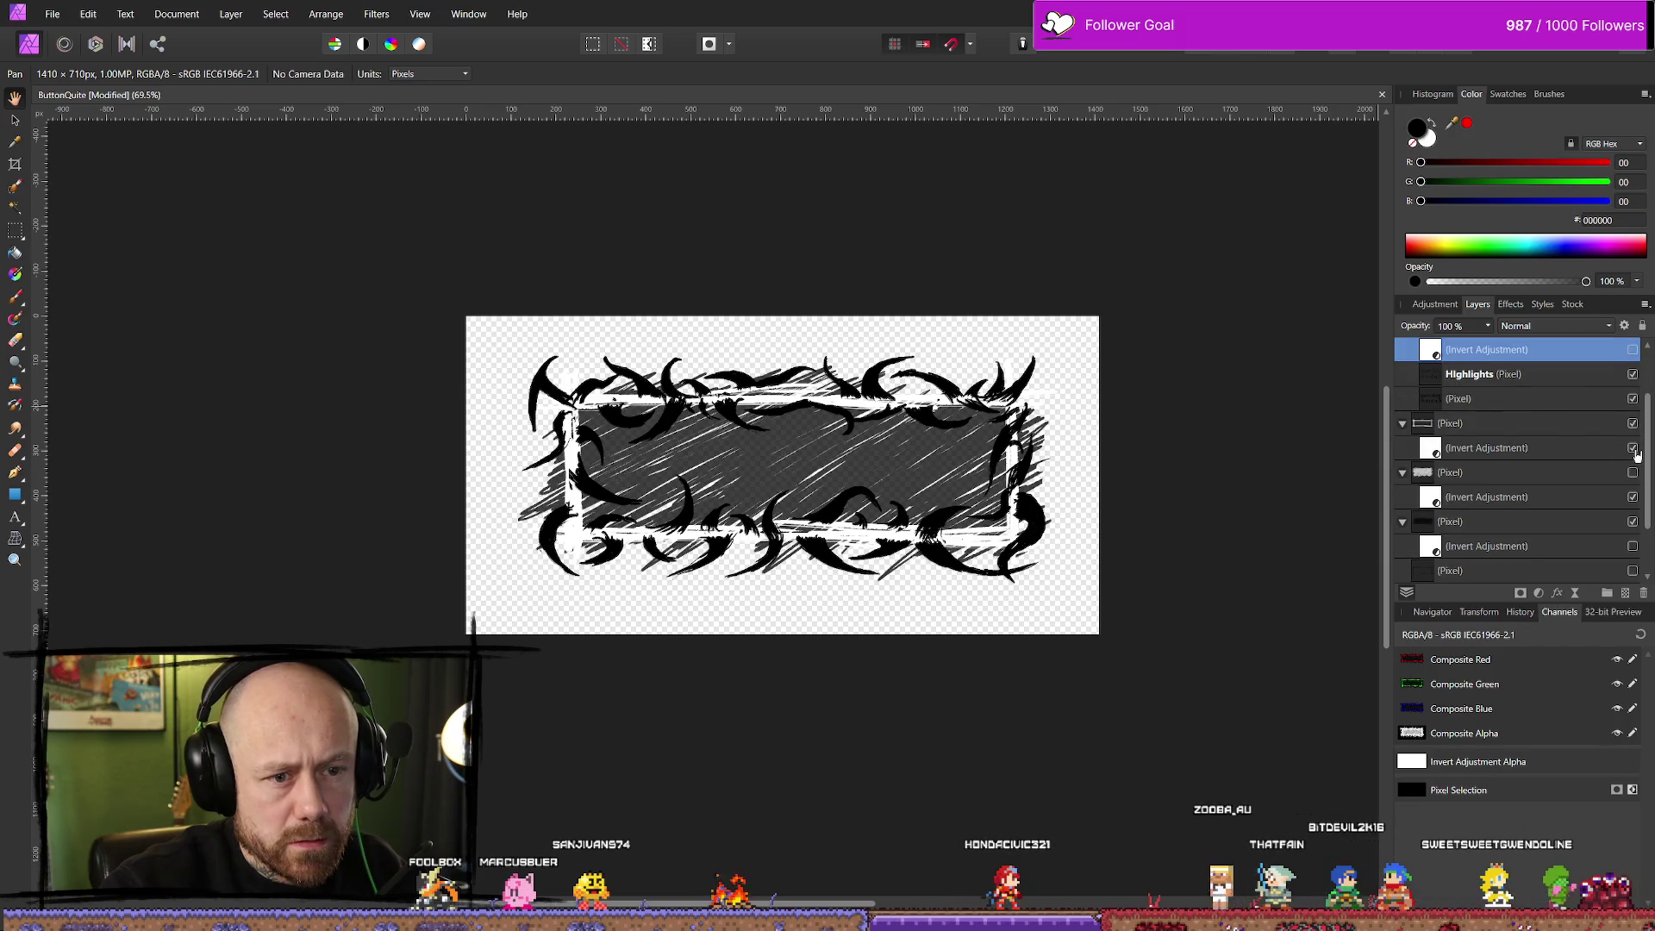
left_click(1632, 448)
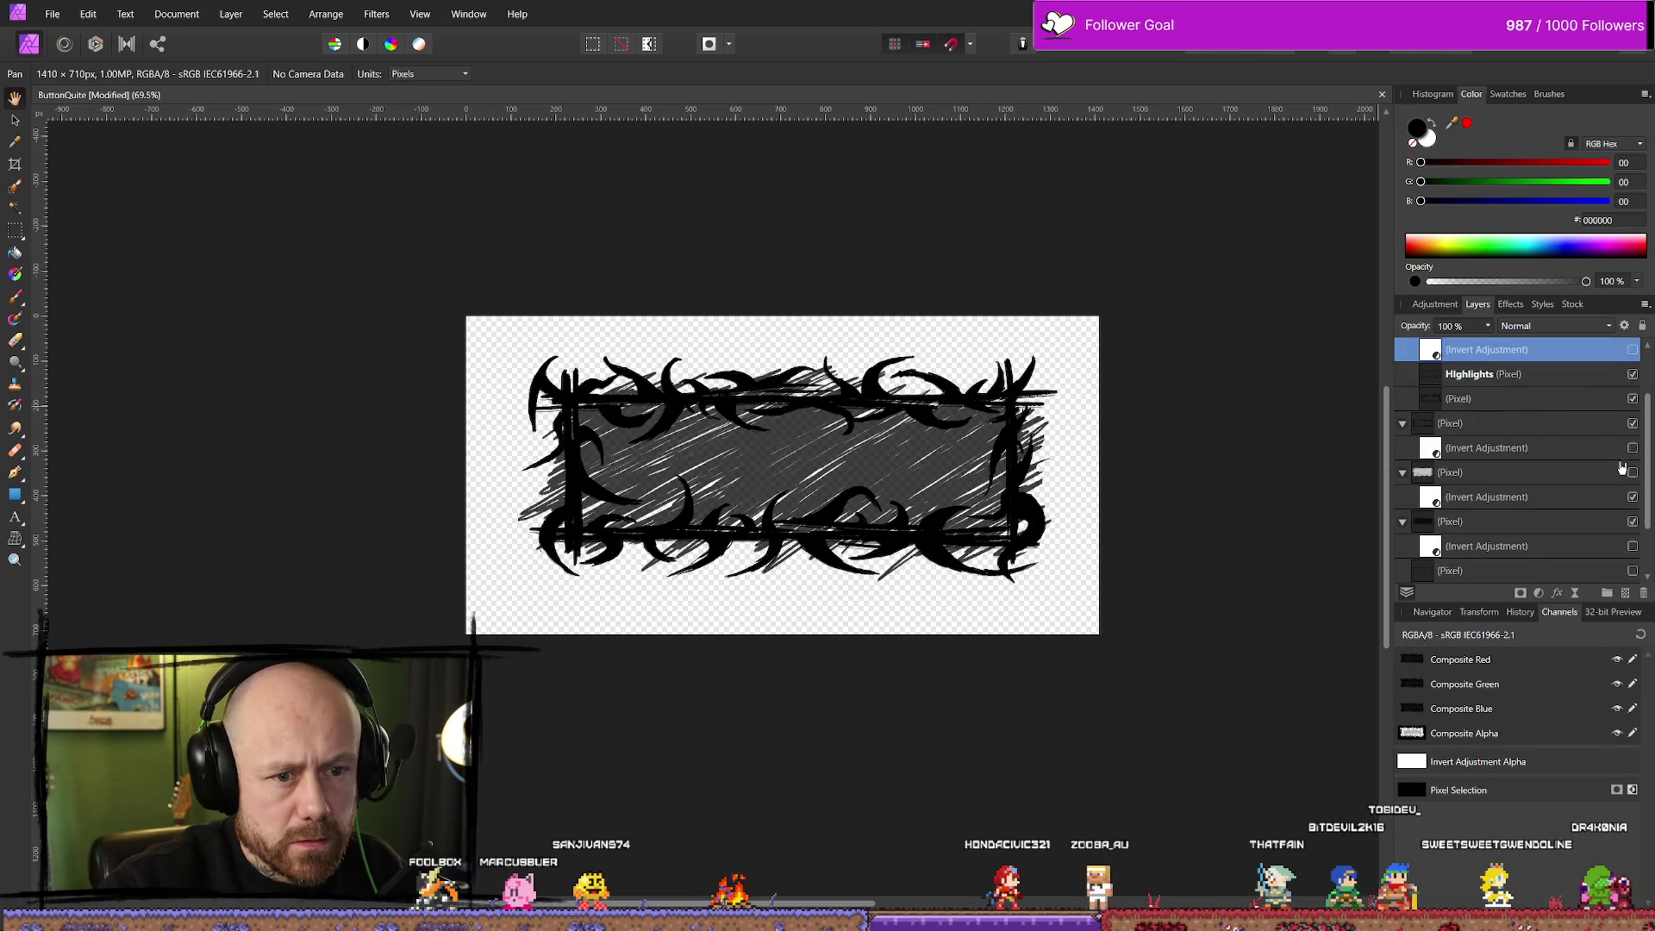
scroll(1621, 468, "down", 3)
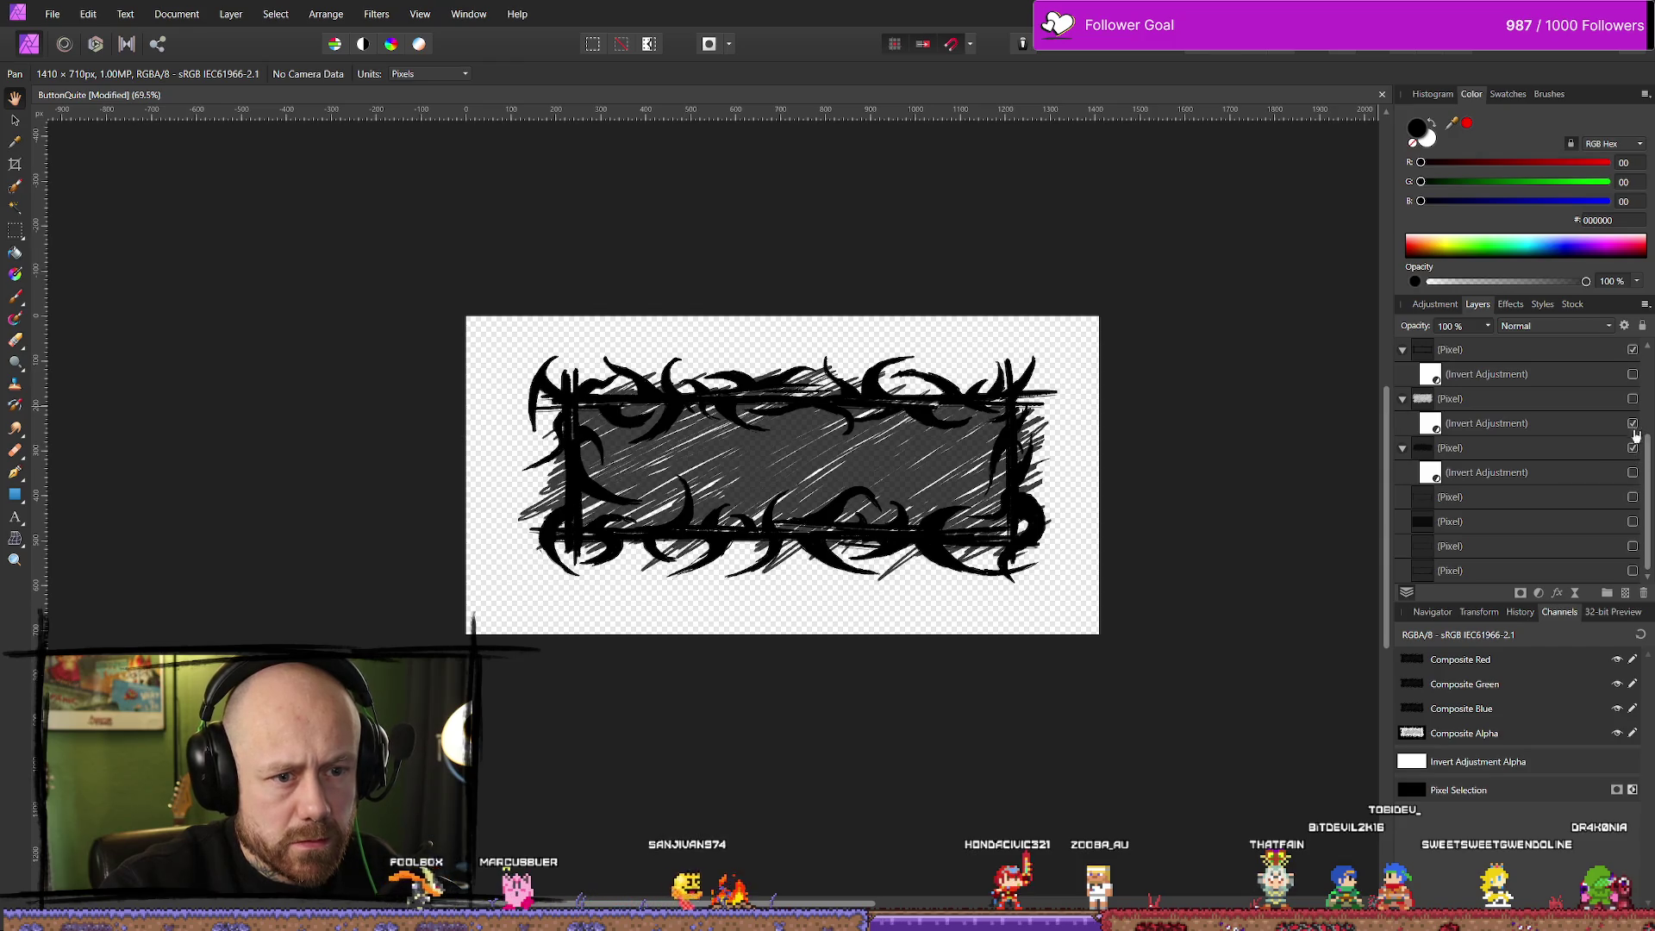
left_click(1632, 398)
left_click(1632, 447)
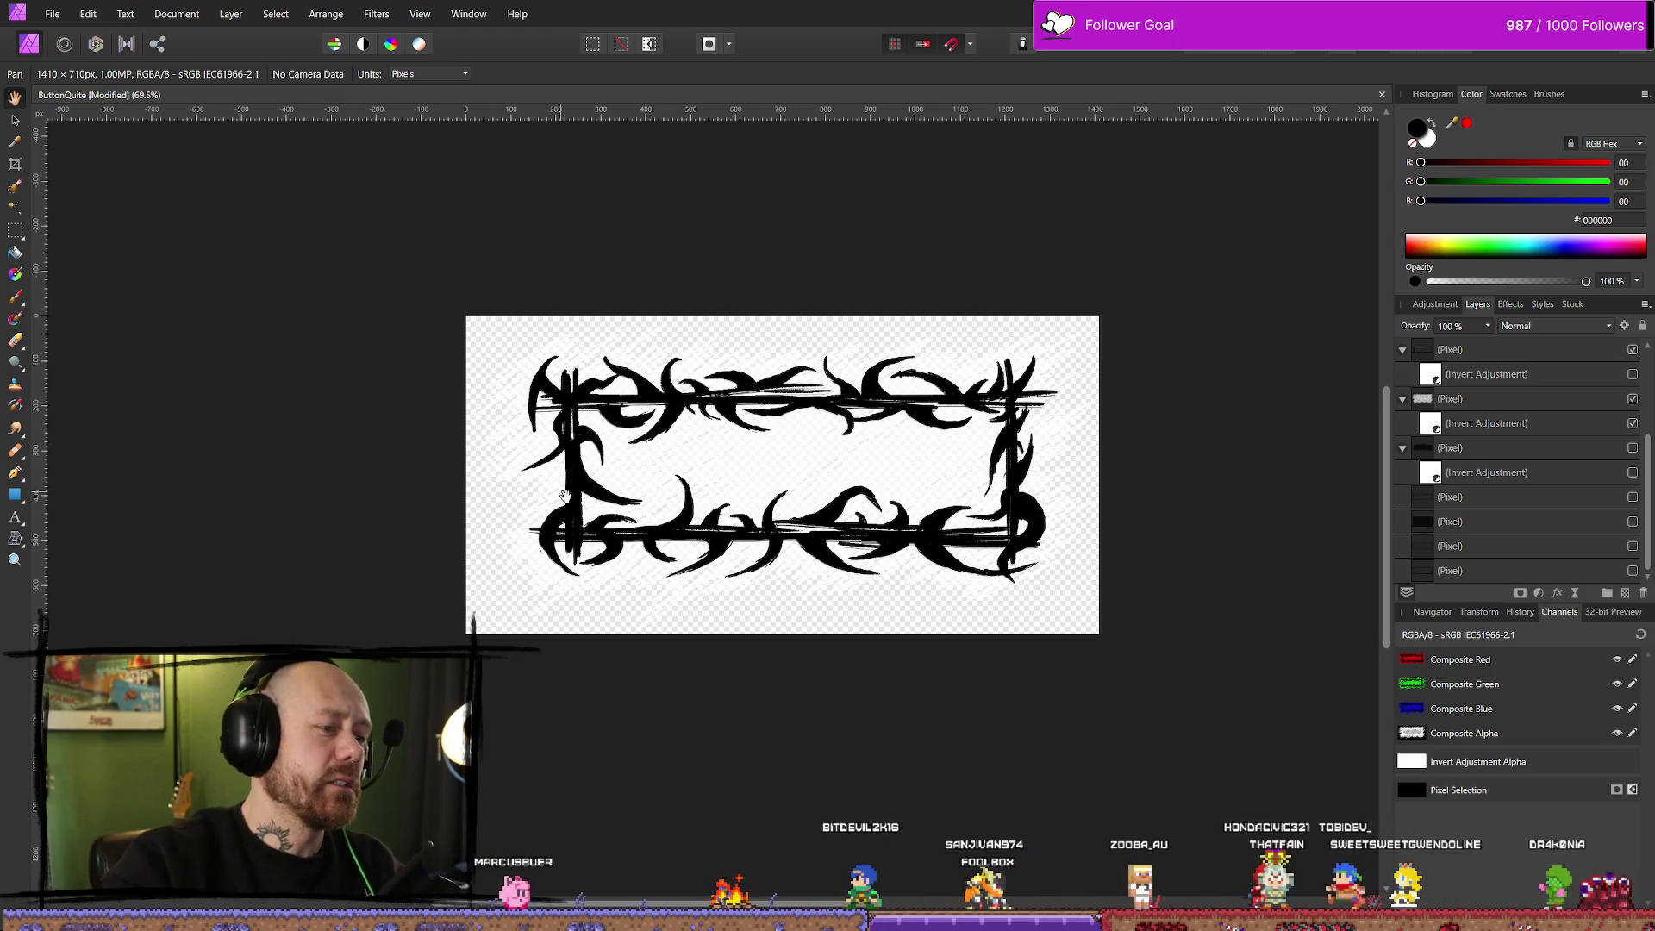
left_click(1632, 522)
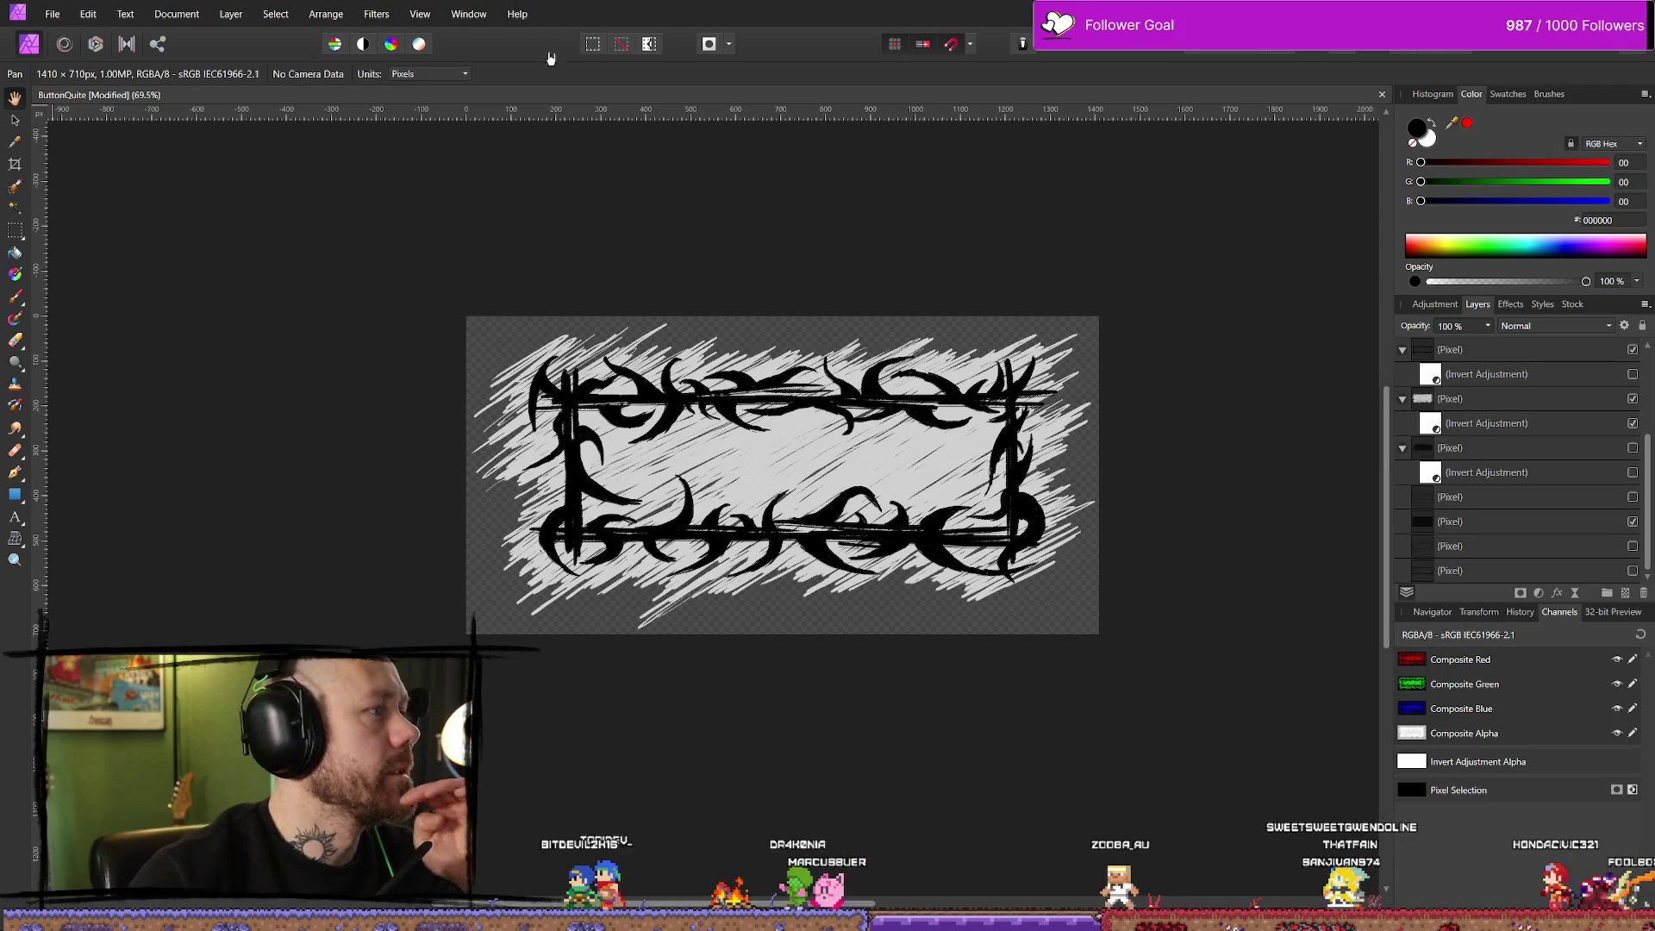
left_click(190, 13)
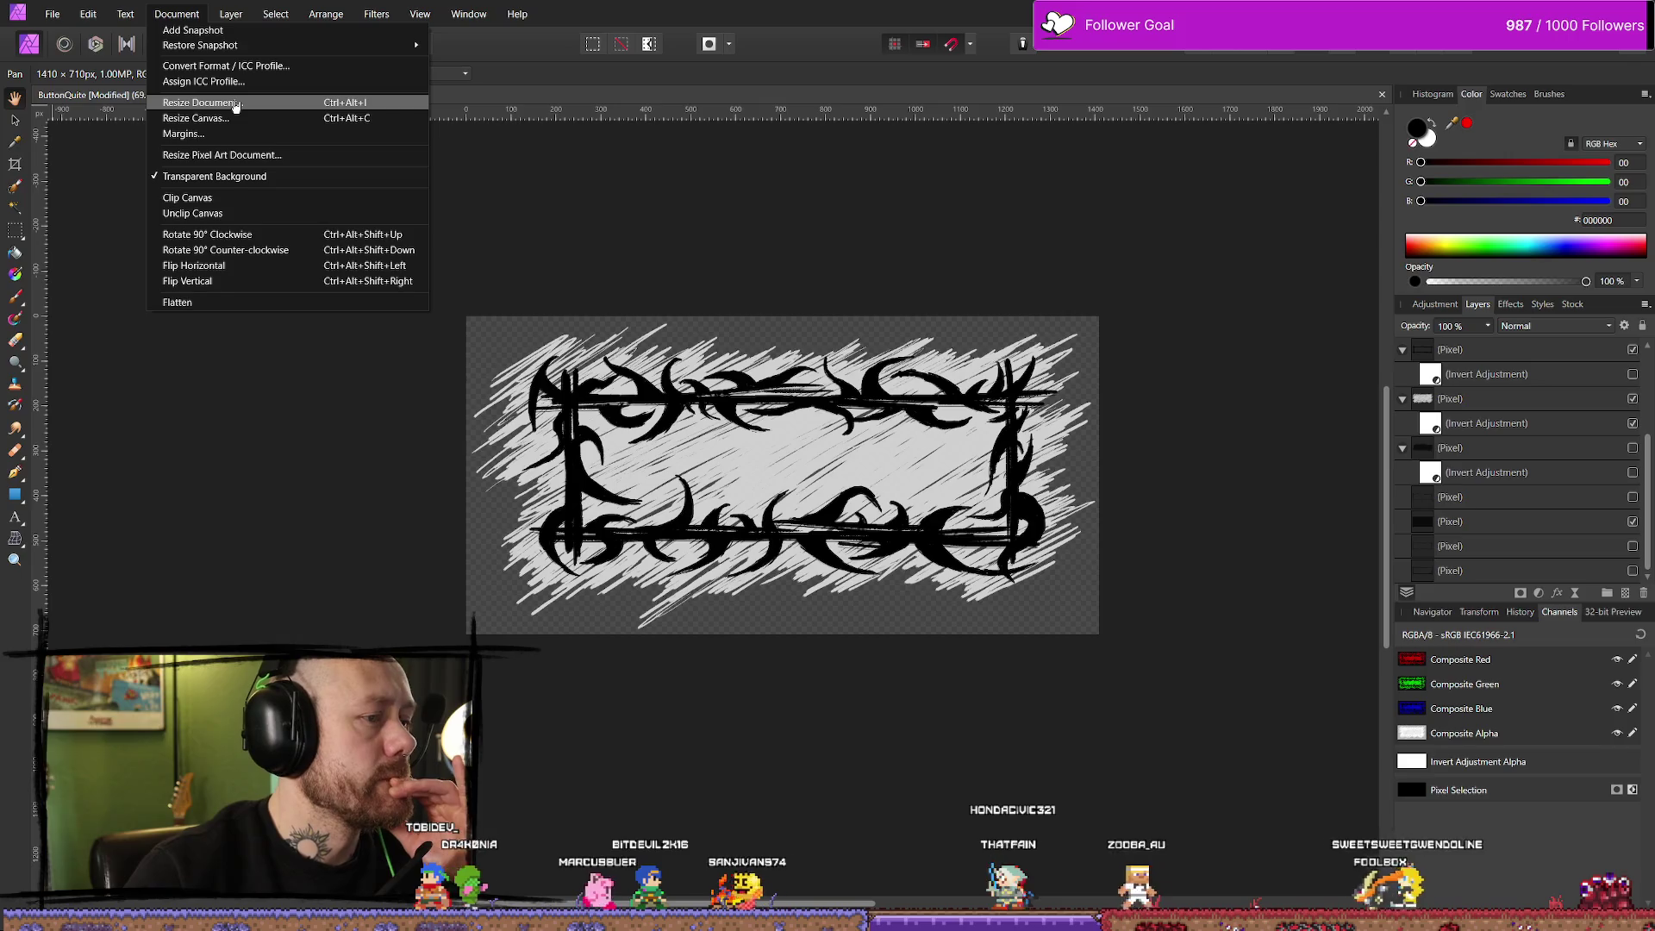
Turn on the grid over the ButtonQuite canvas from the View menu
key("Escape")
left_click(414, 9)
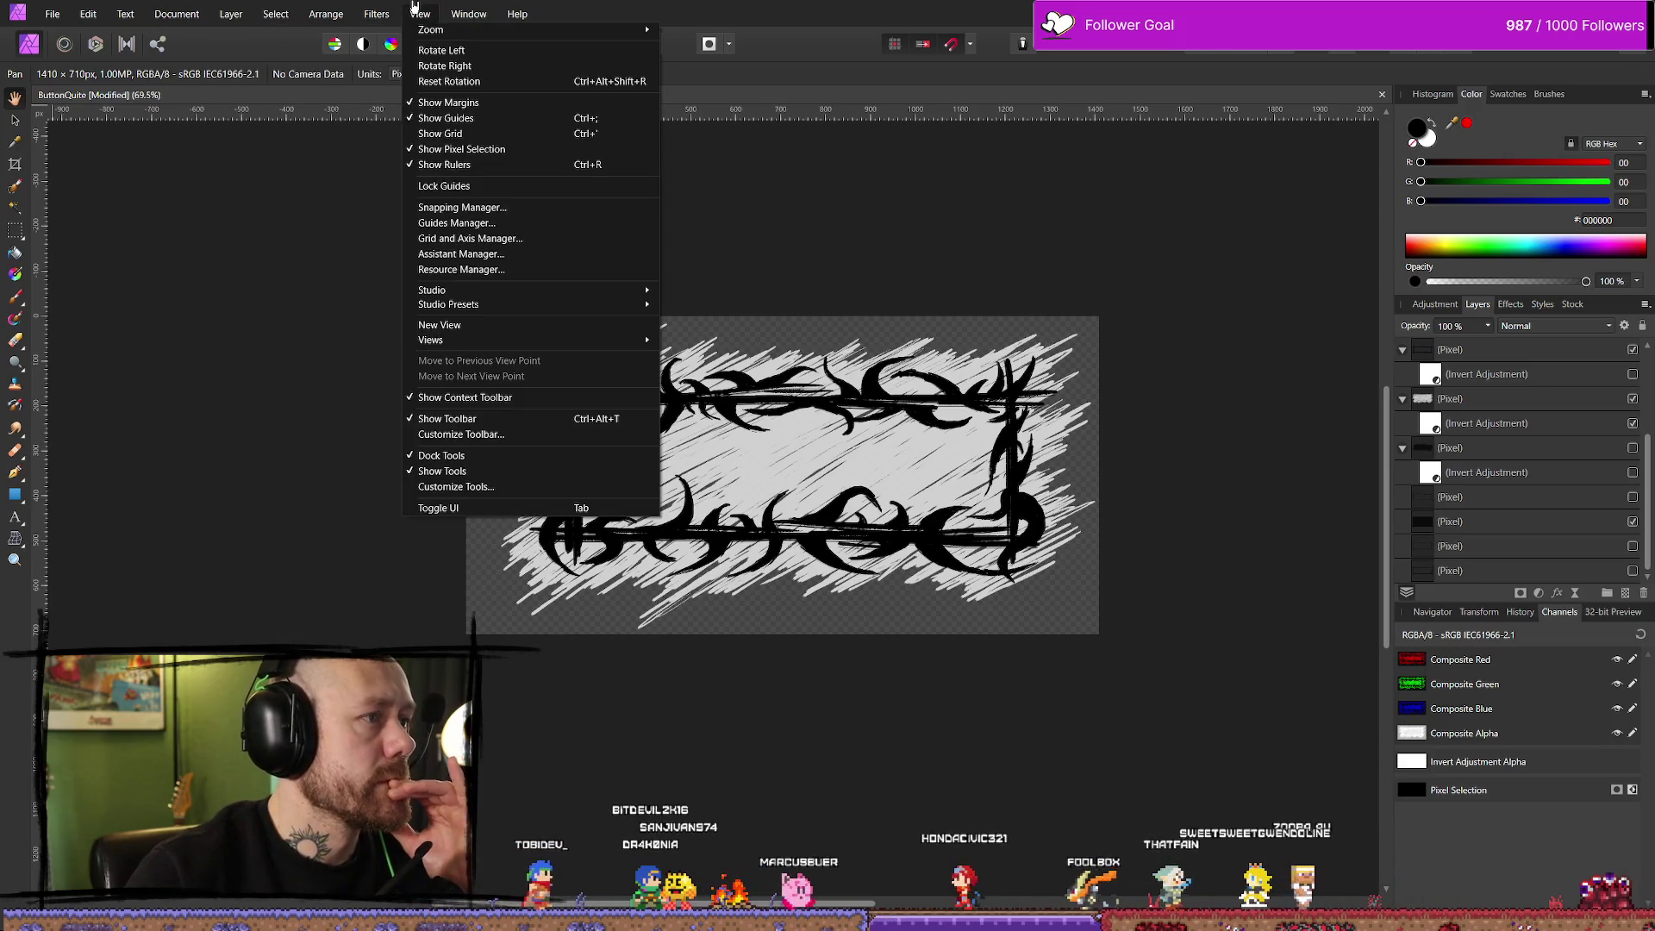
key("Escape")
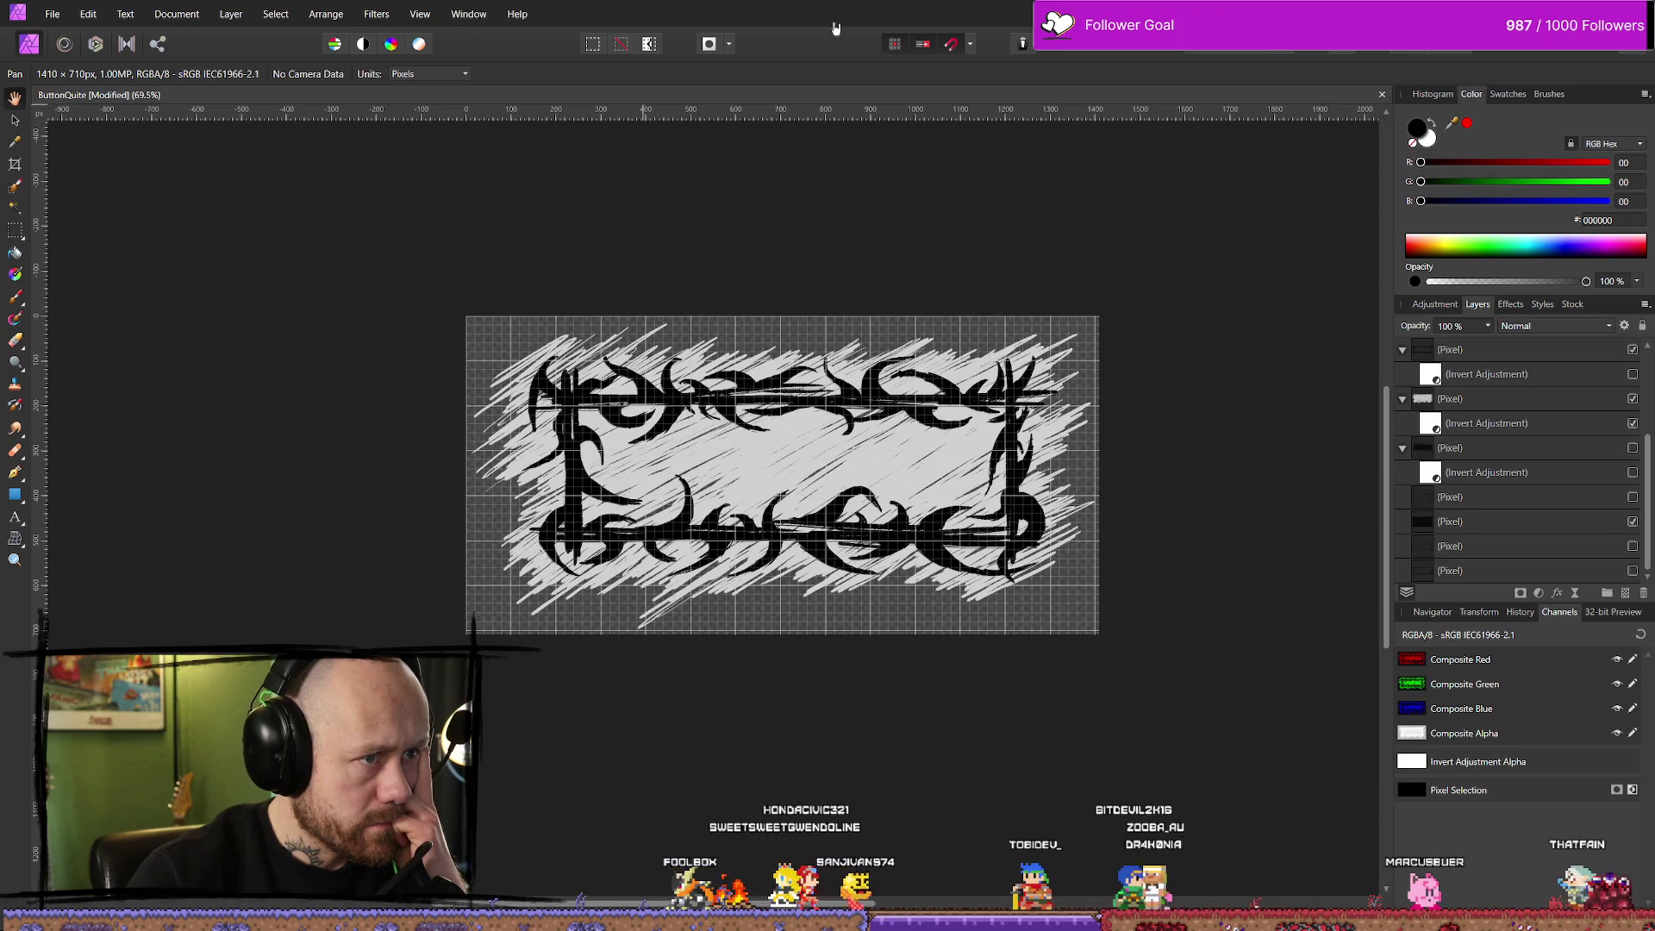
left_click(468, 14)
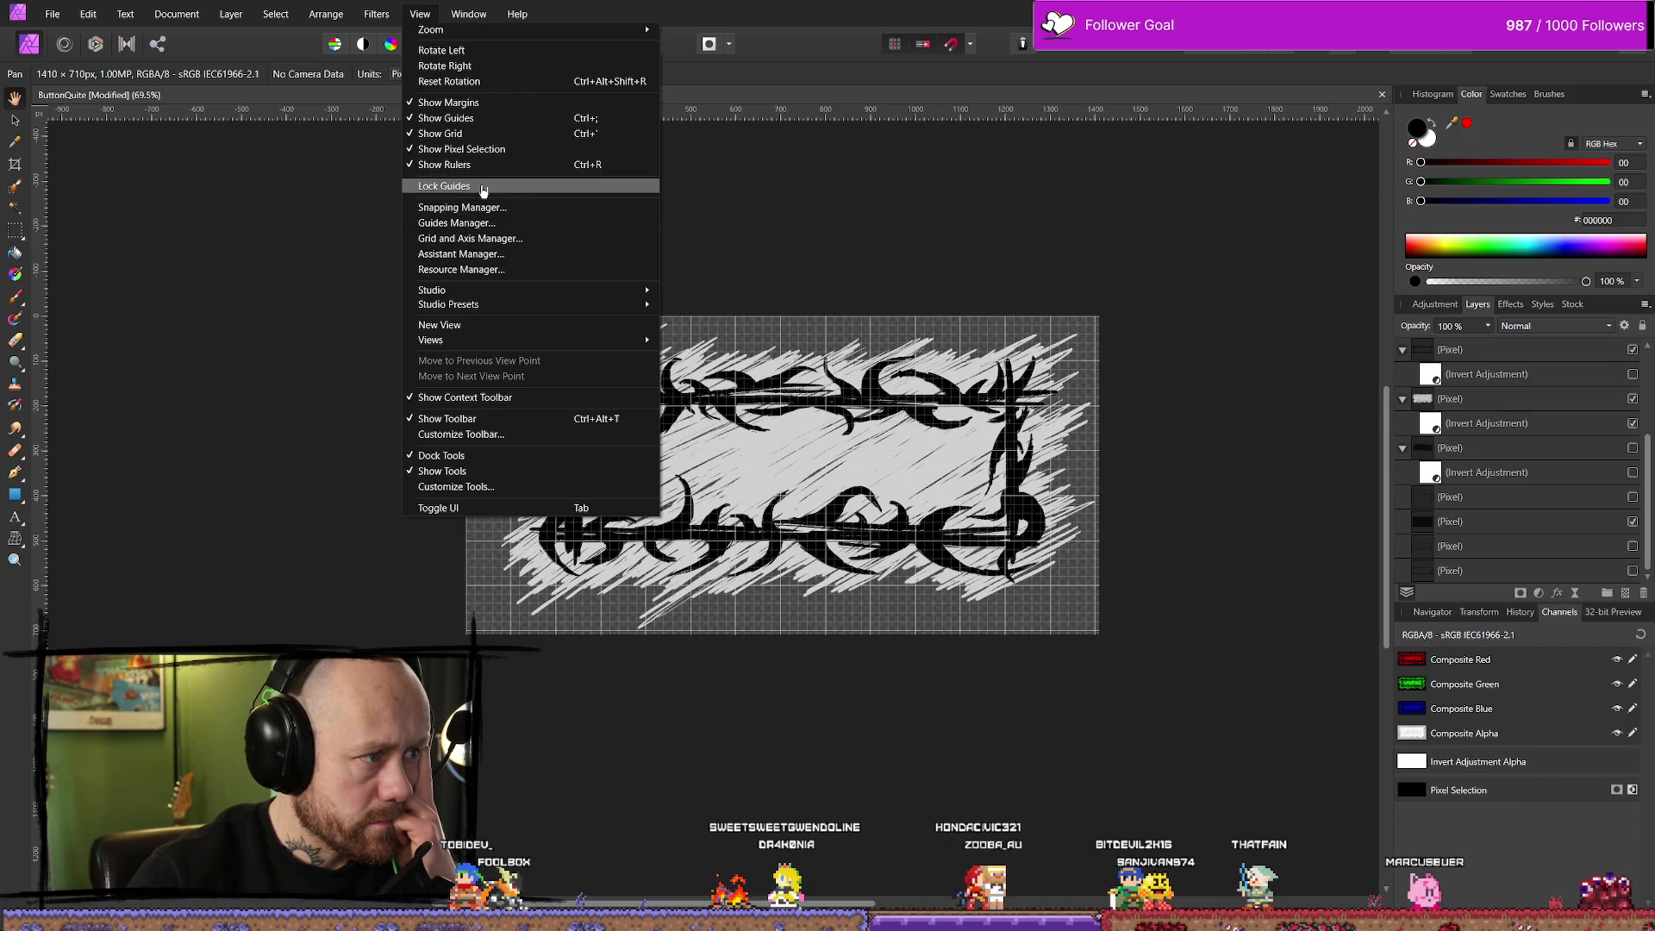
left_click(965, 208)
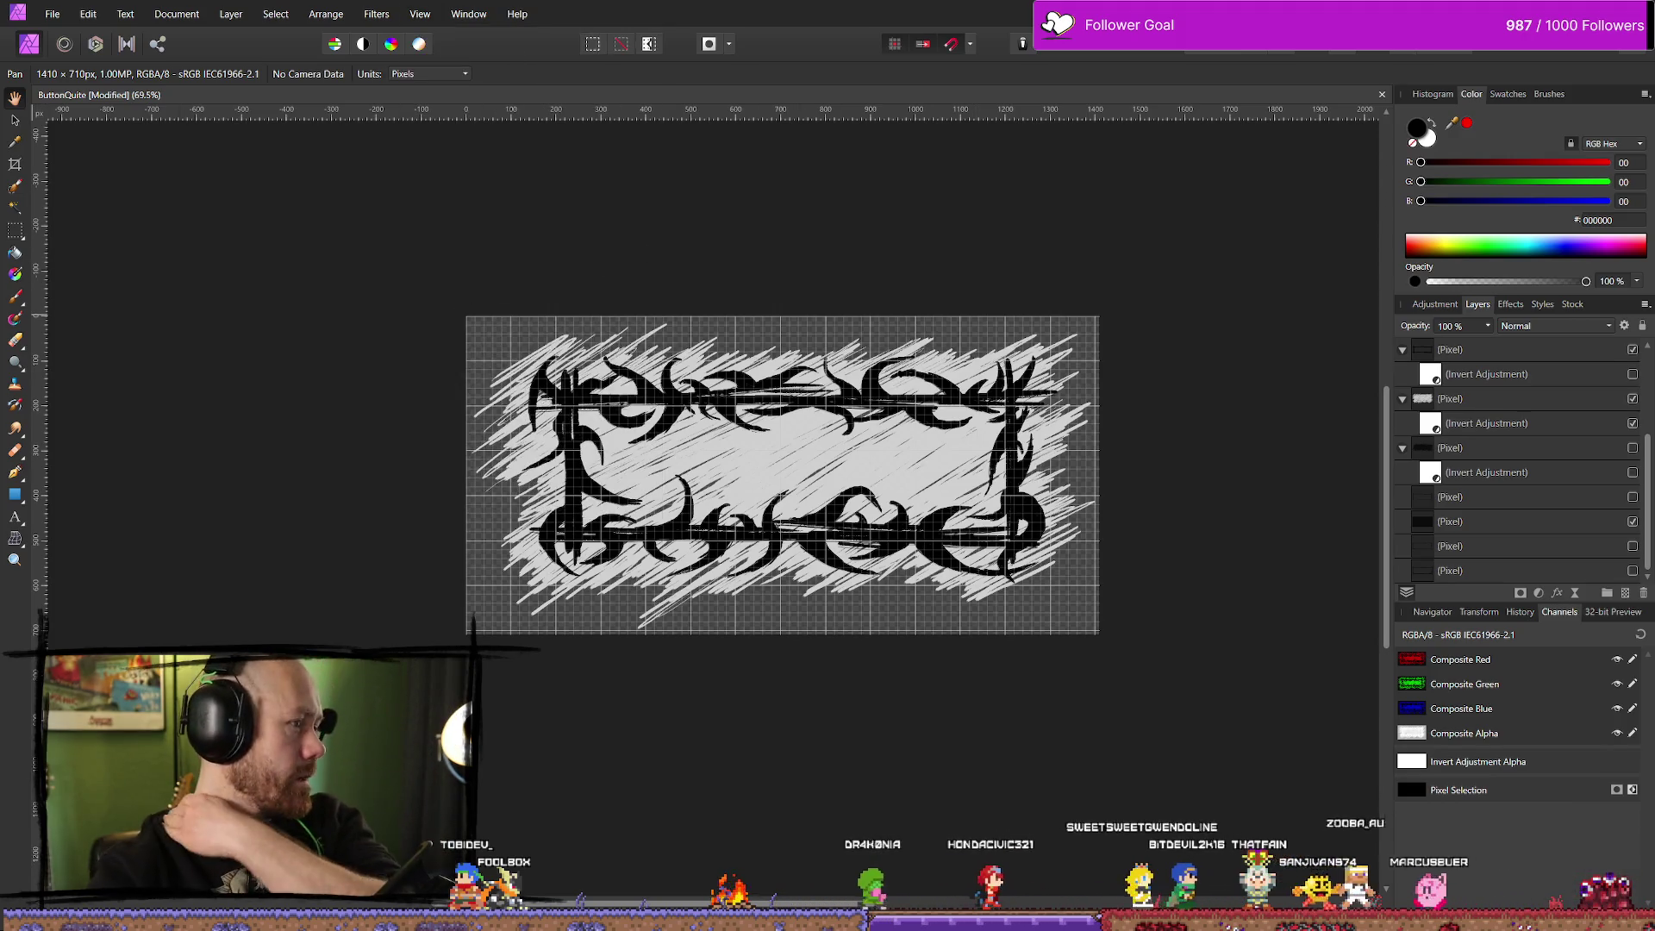
Open a fresh Opera browser window over Affinity Photo
key("super+1")
left_click(1491, 131)
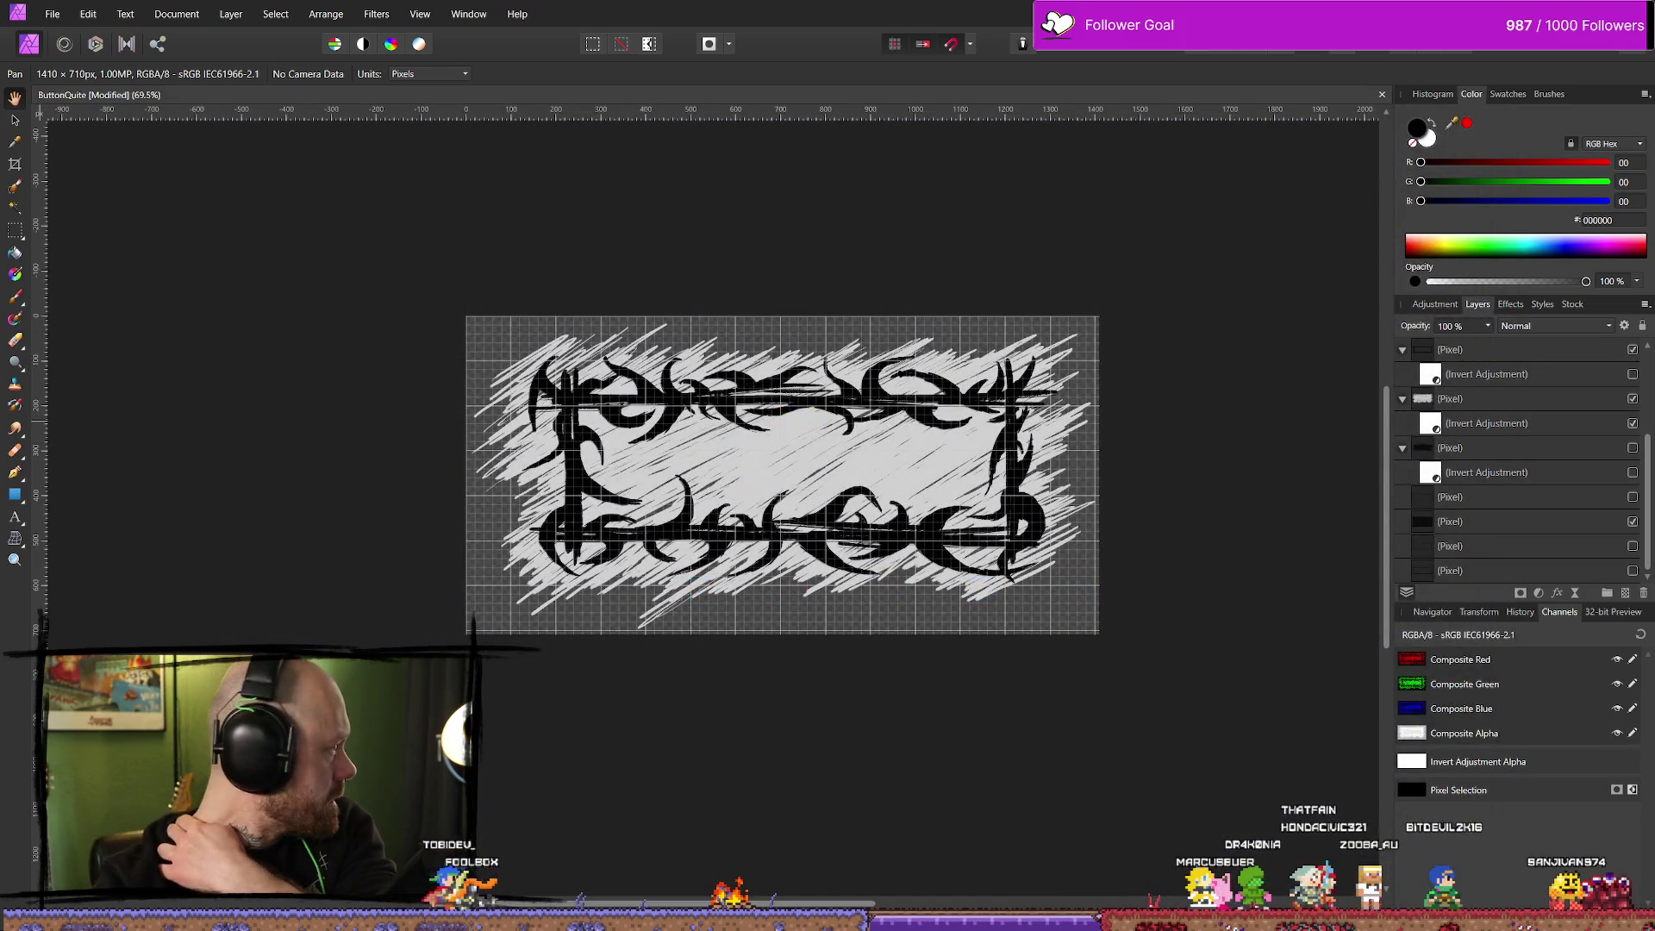
key("super+1")
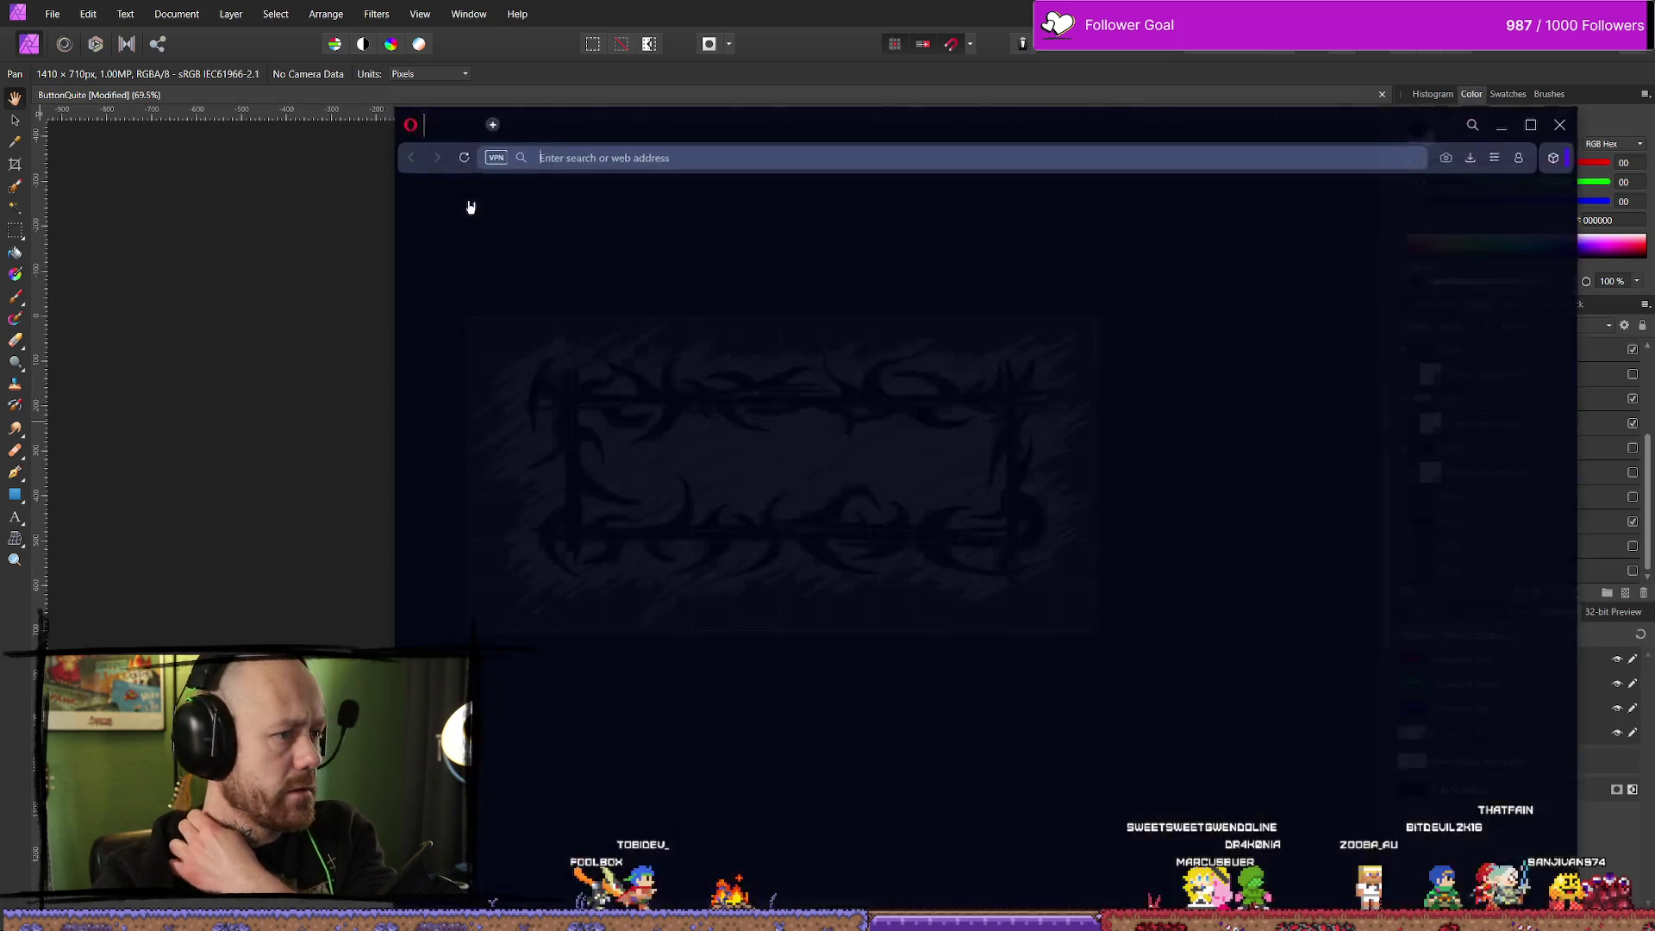
Search 'affinity show guidli', glance at a forum thread, then open the YouTube dead-centre alignment tutorial
type("affin")
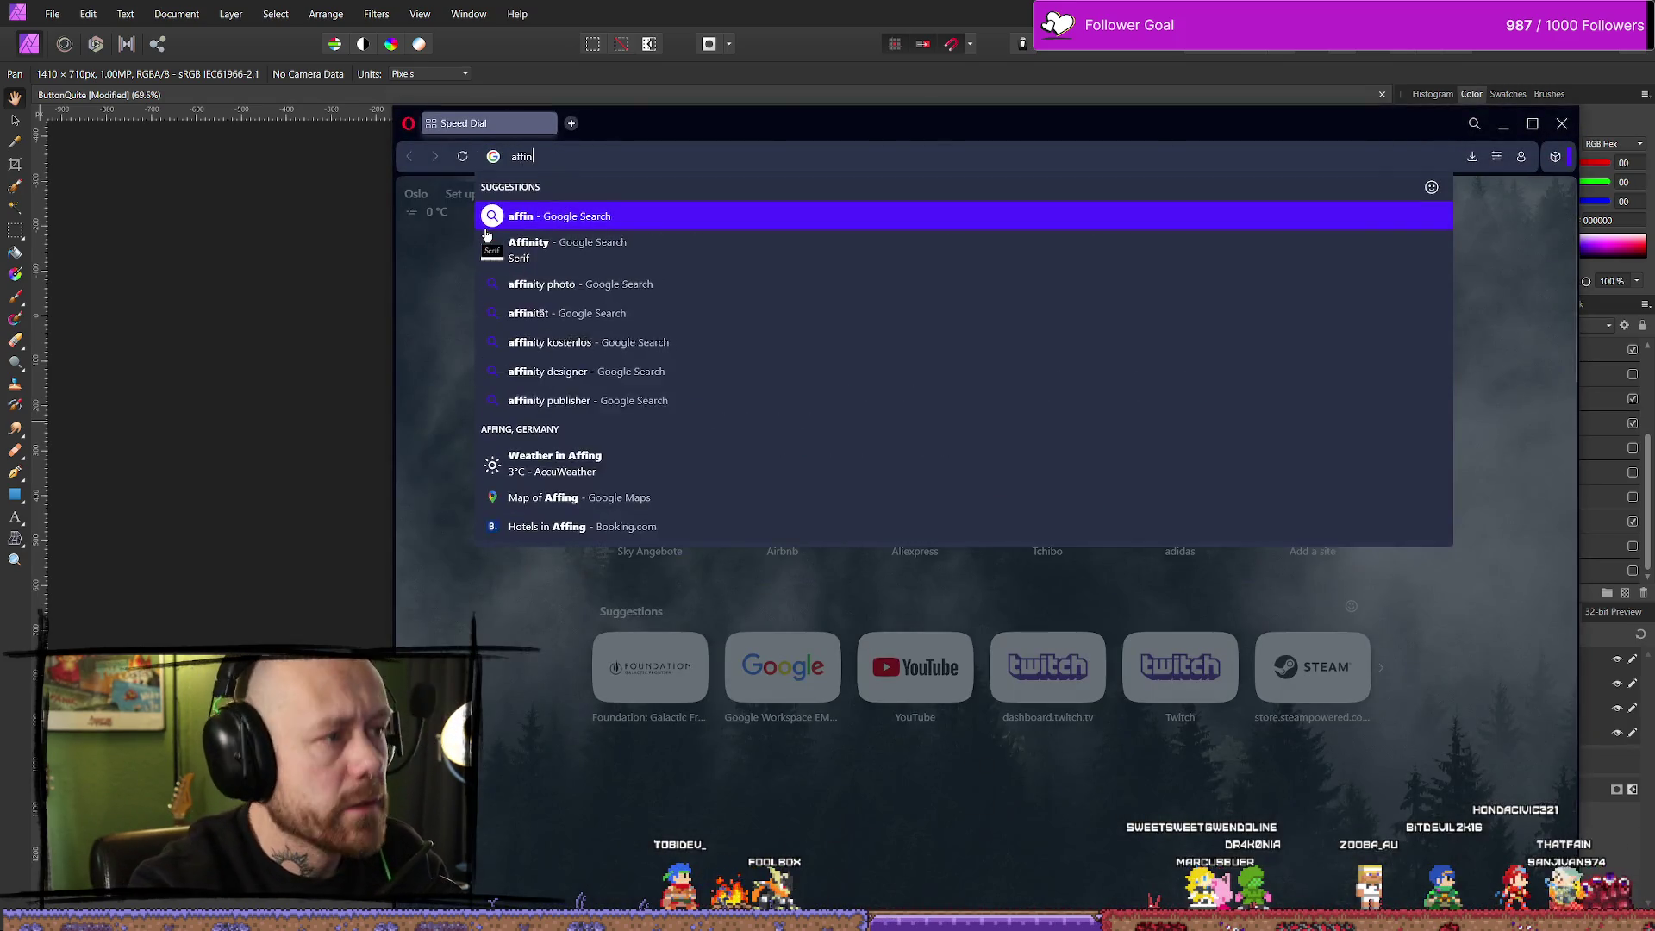
type("ity show g")
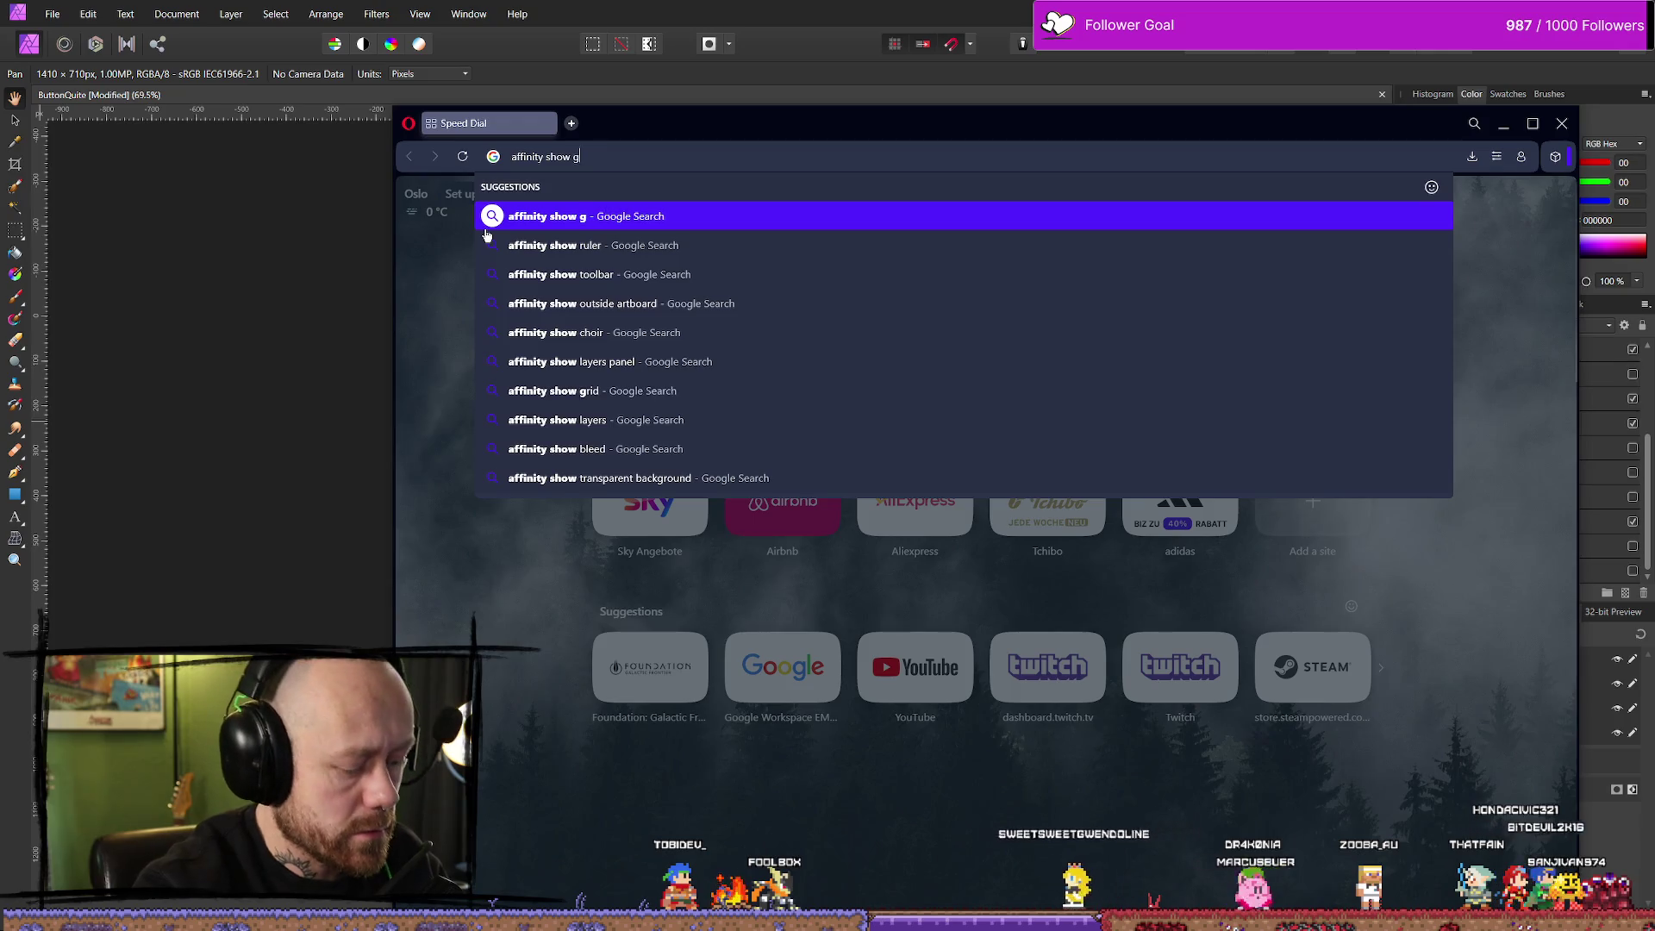
type("uidline in the middlke")
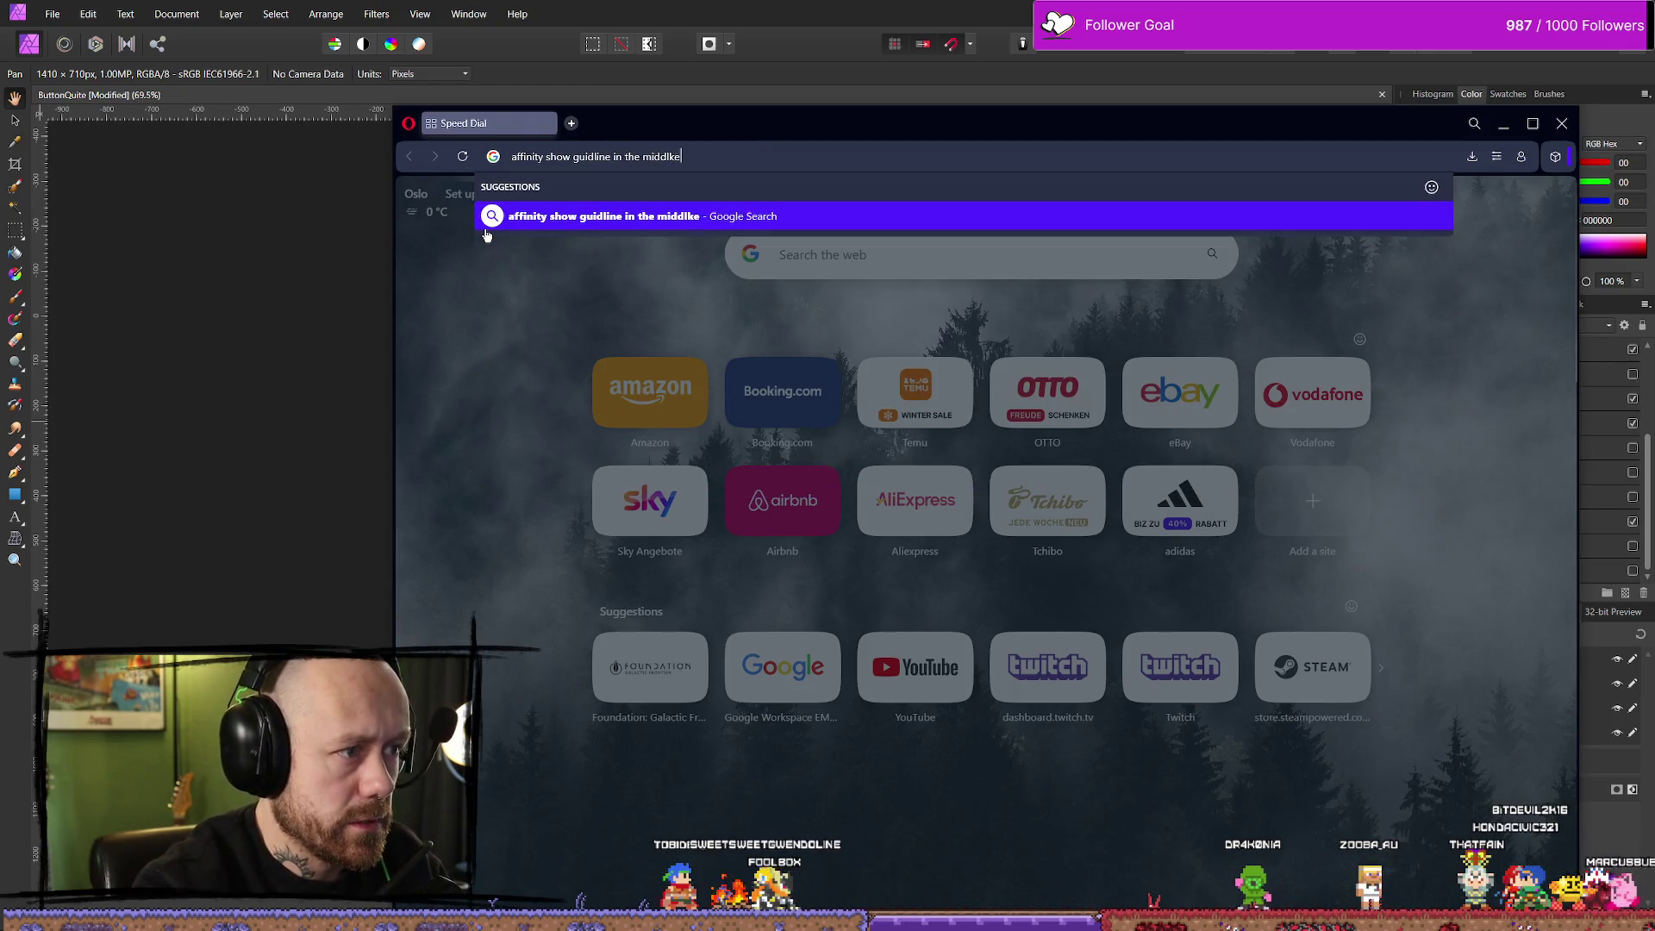
key("Return")
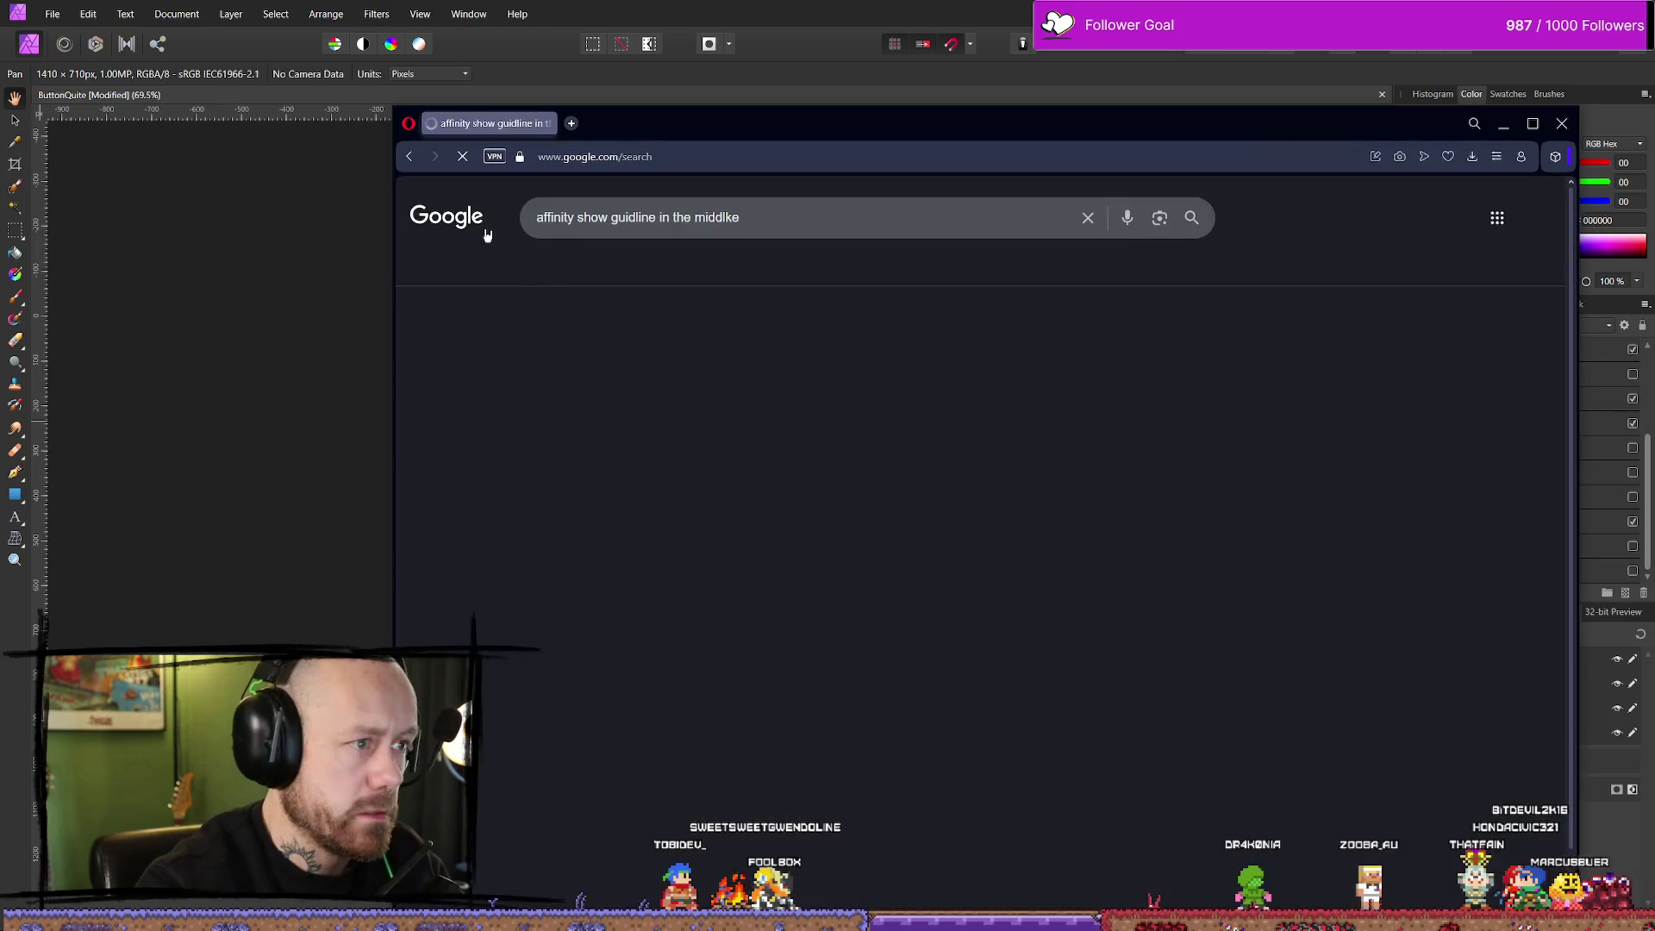
scroll(859, 347, "down", 5)
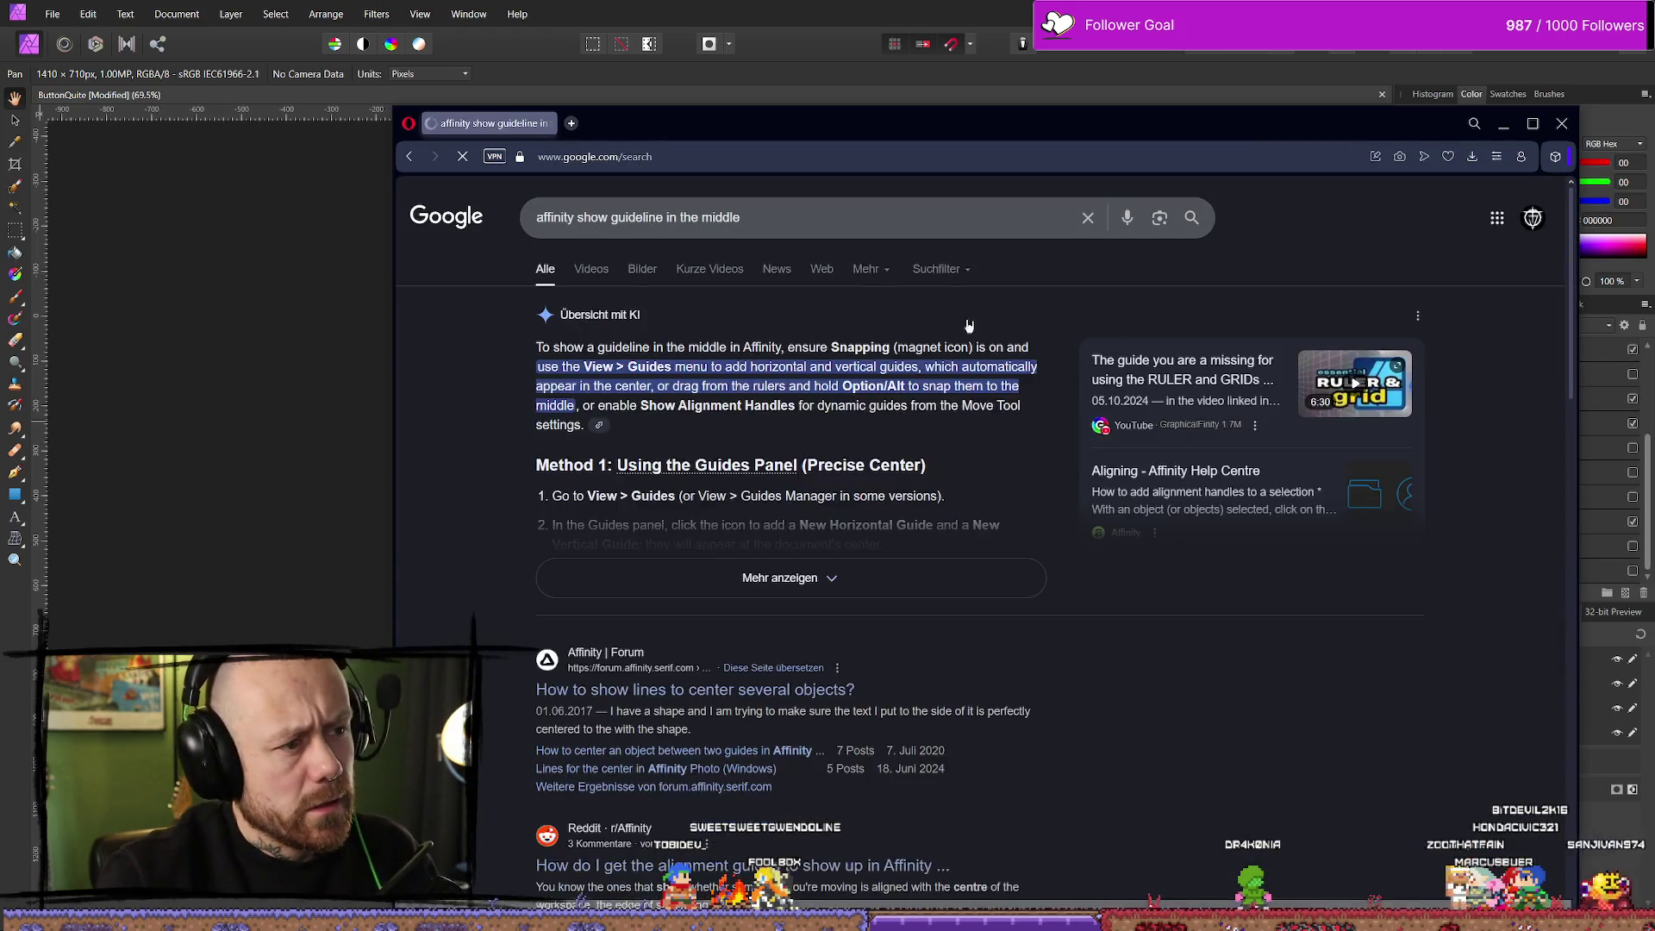
scroll(706, 457, "up", 2)
left_click(706, 454)
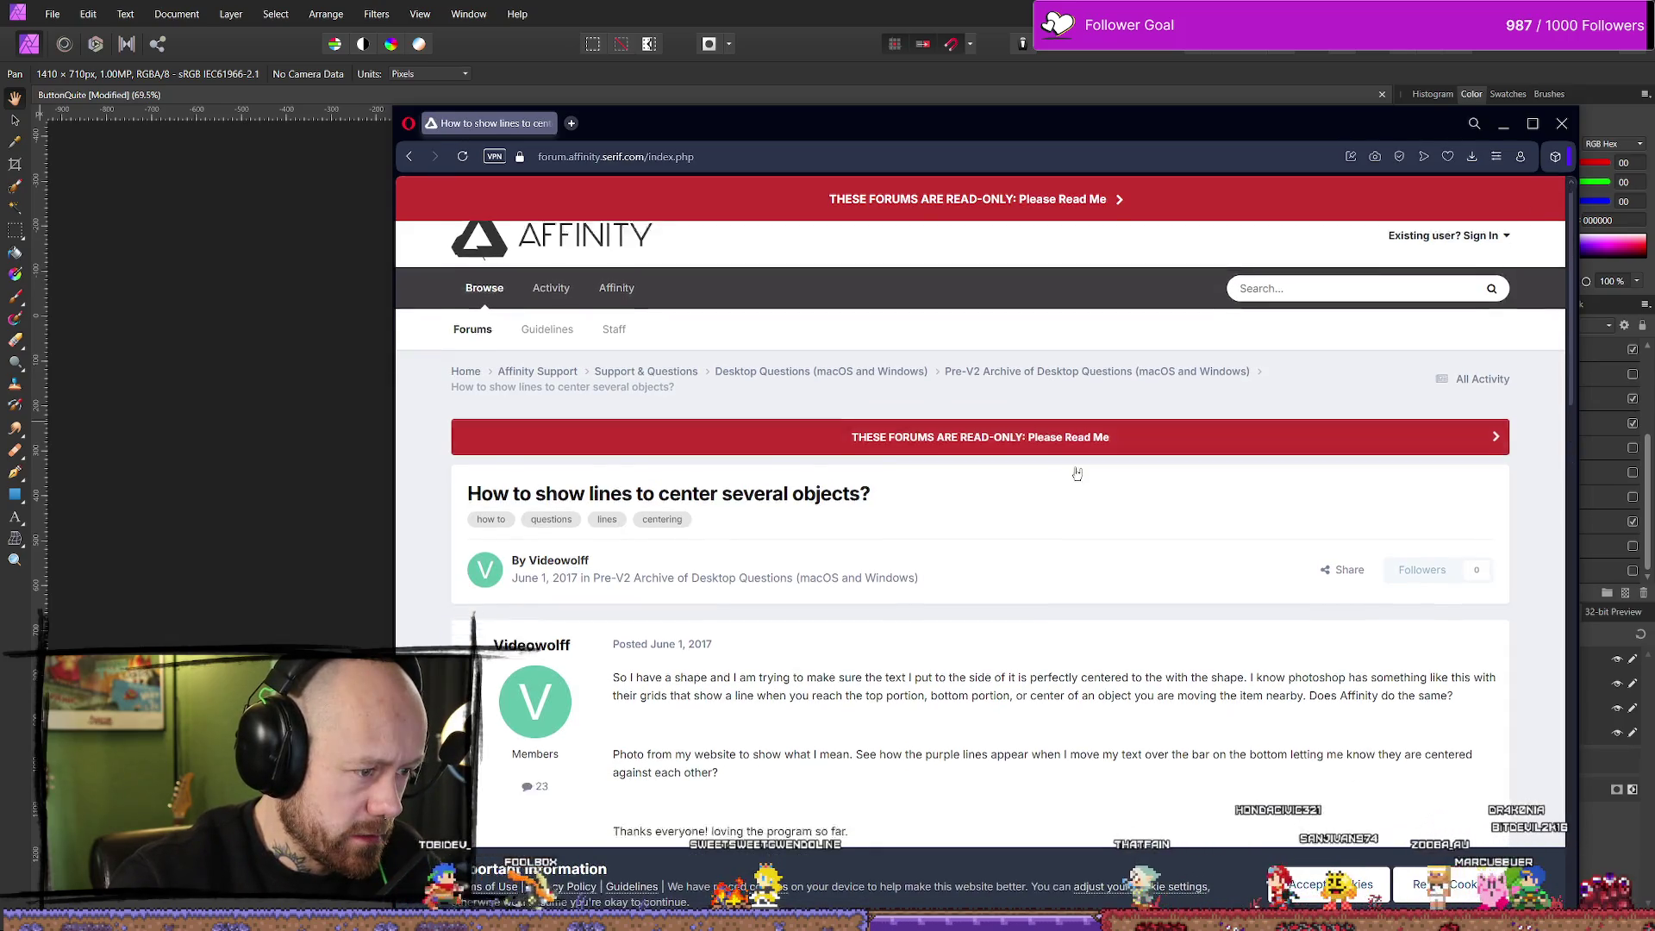
scroll(1075, 473, "down", 8)
scroll(1123, 480, "up", 3)
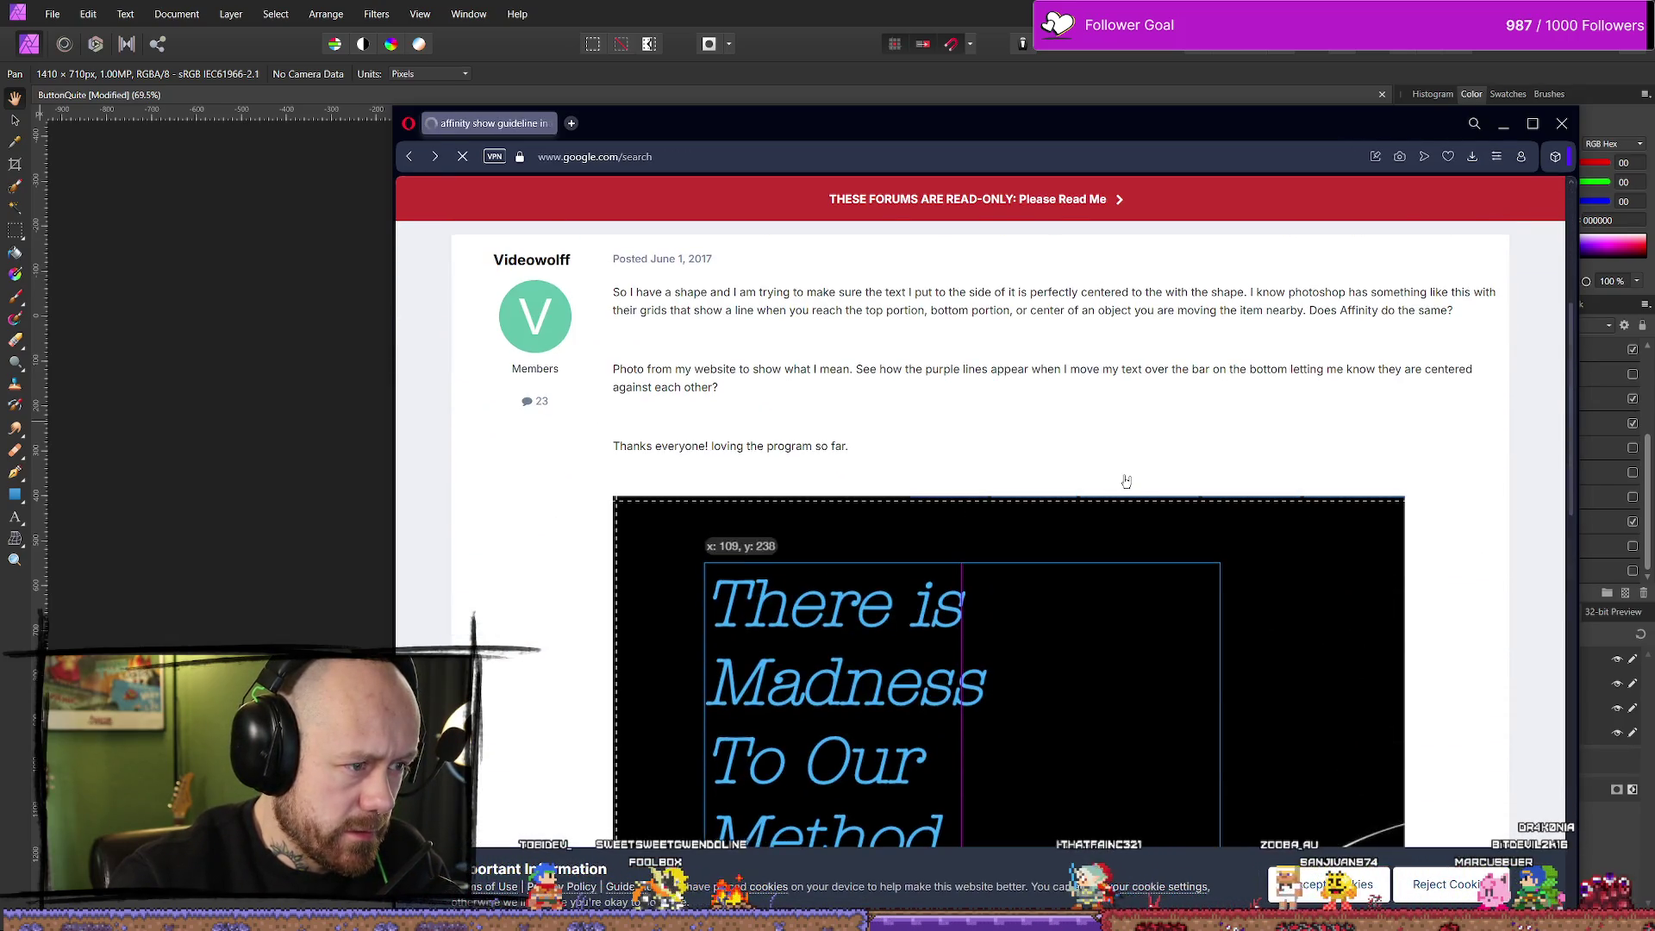
key("alt+Left")
scroll(600, 407, "down", 3)
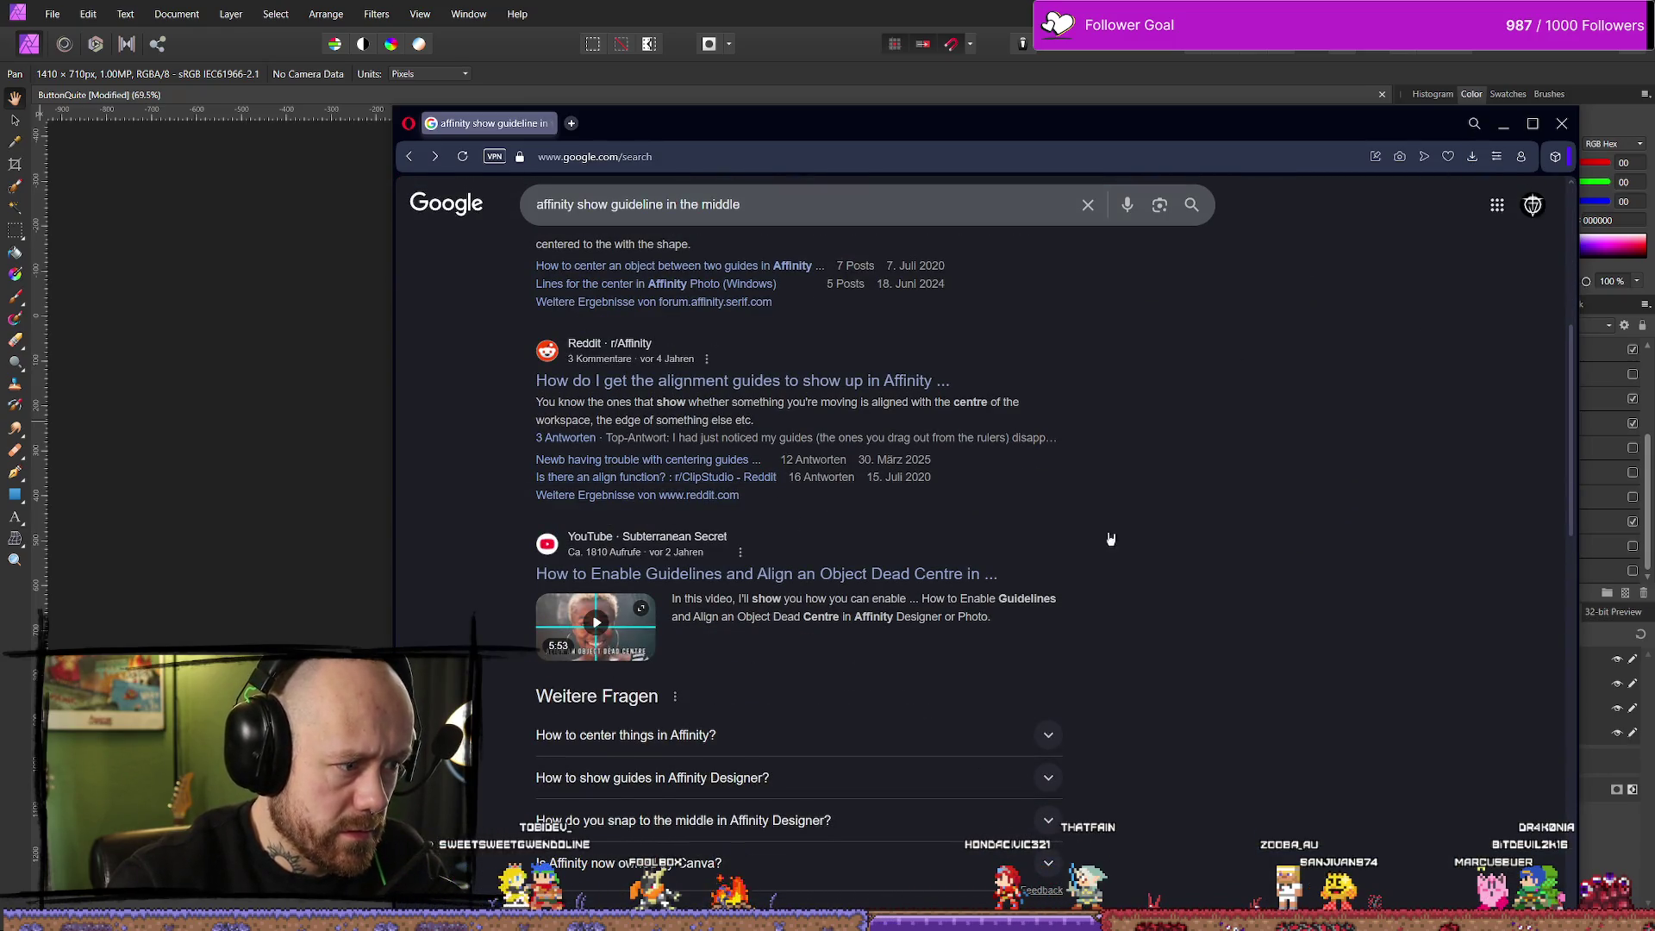
left_click(831, 576)
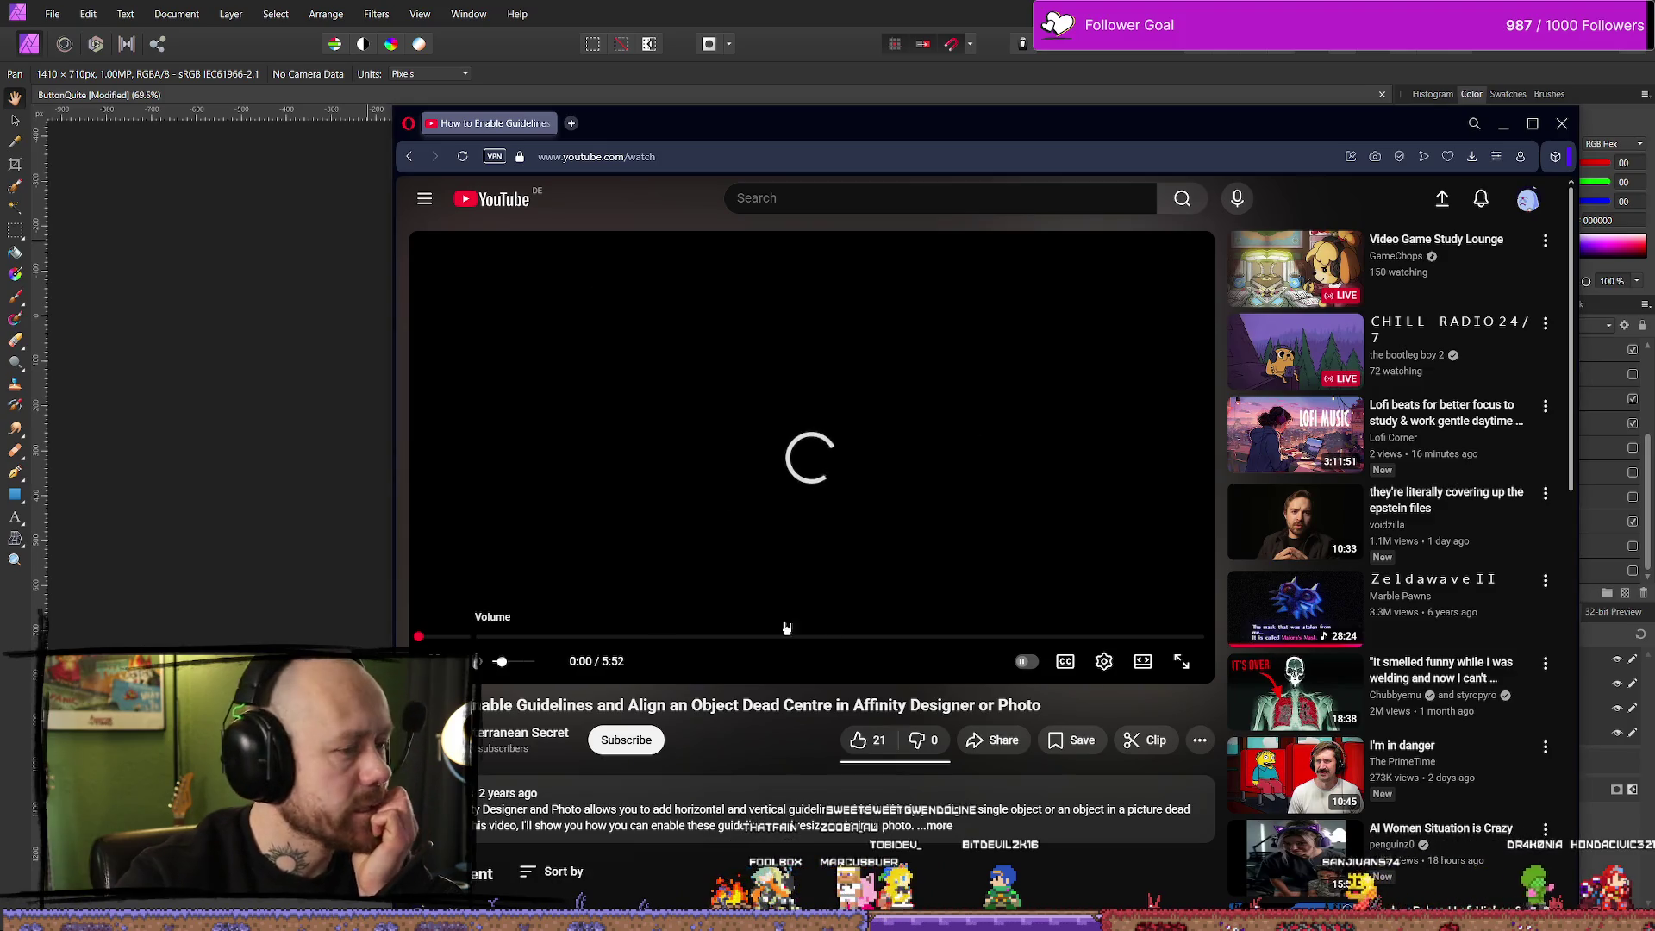
Start the tutorial video and skip ahead along its timeline
left_click_drag(684, 125, 663, 105)
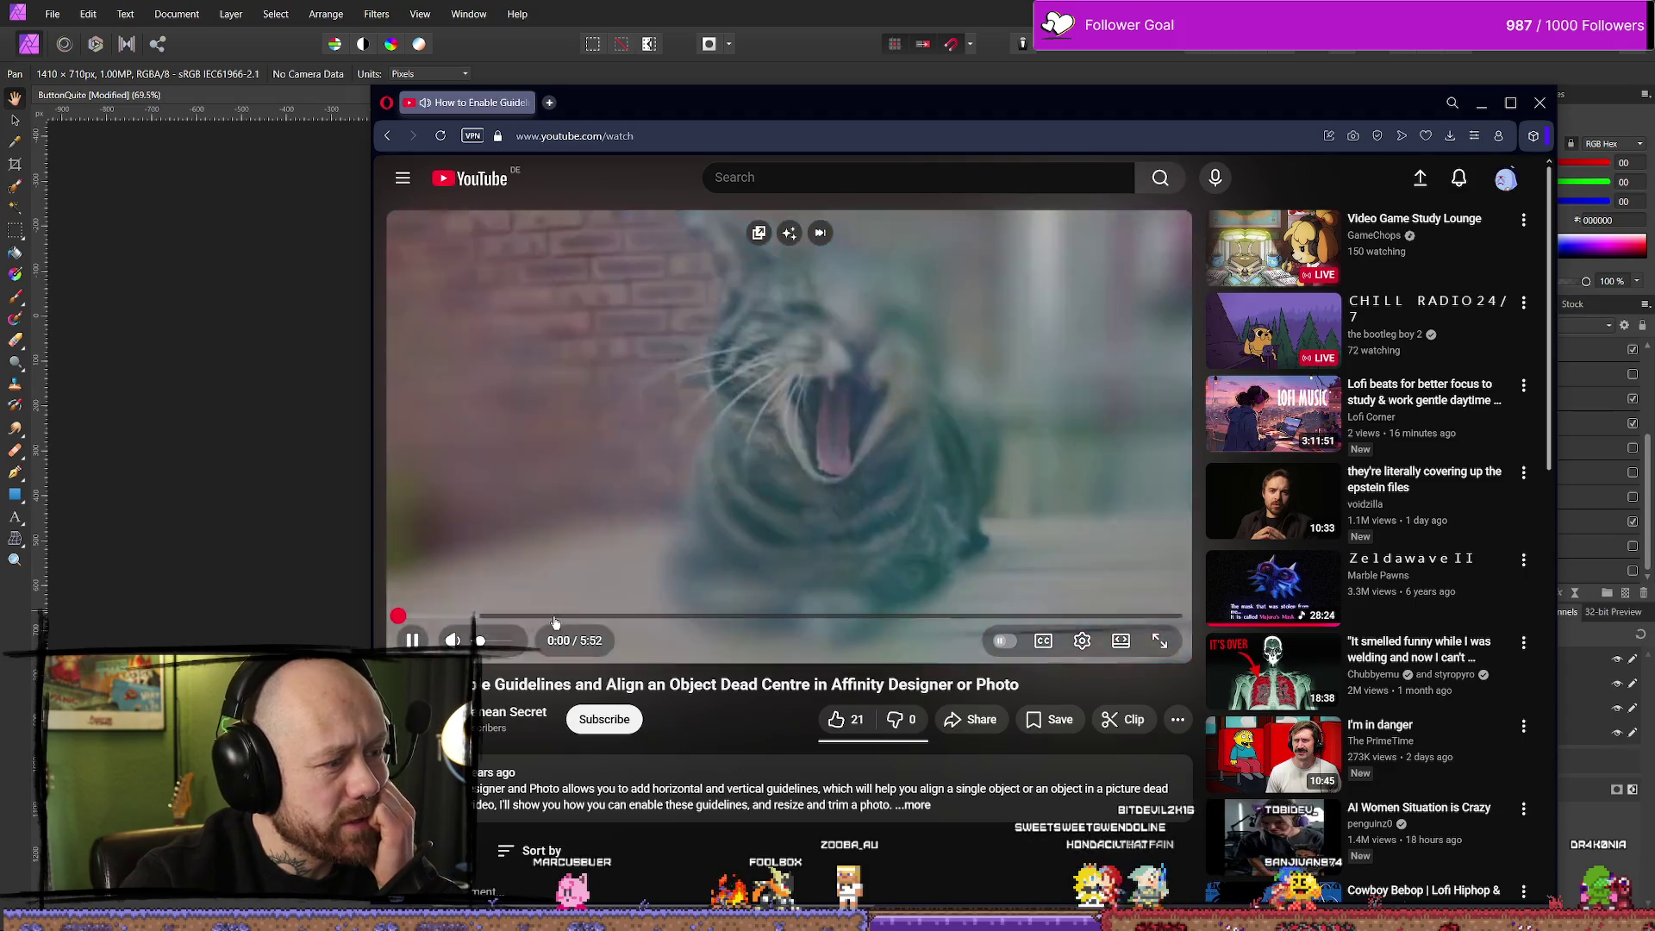
left_click(877, 491)
left_click(877, 491)
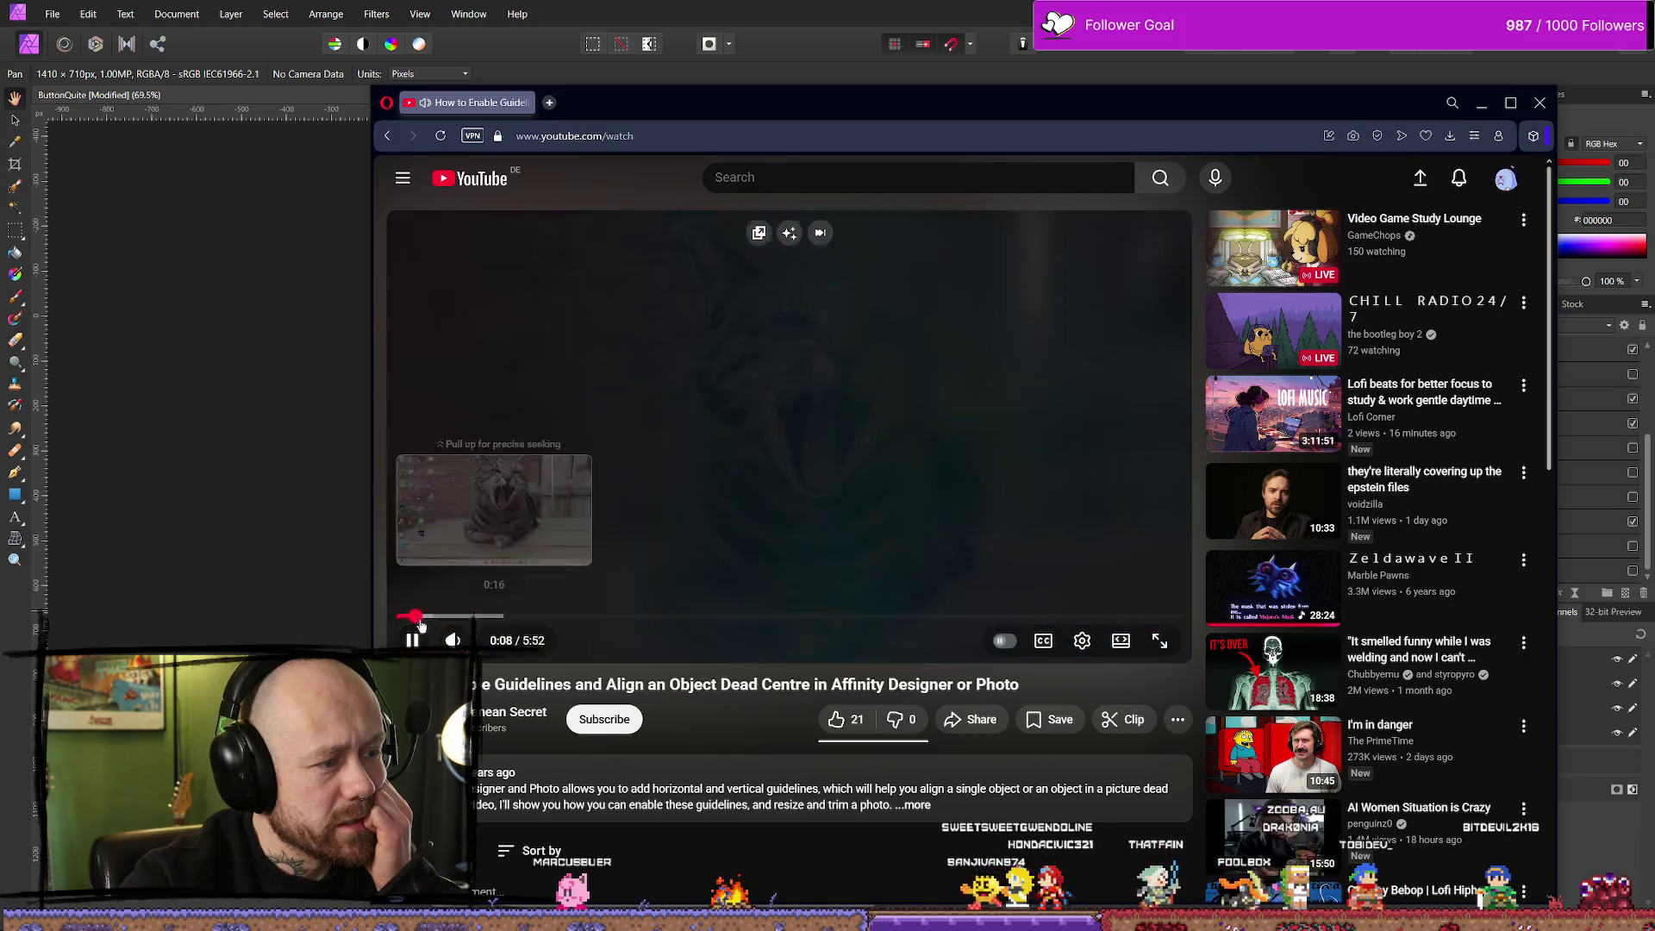
left_click_drag(416, 620, 652, 621)
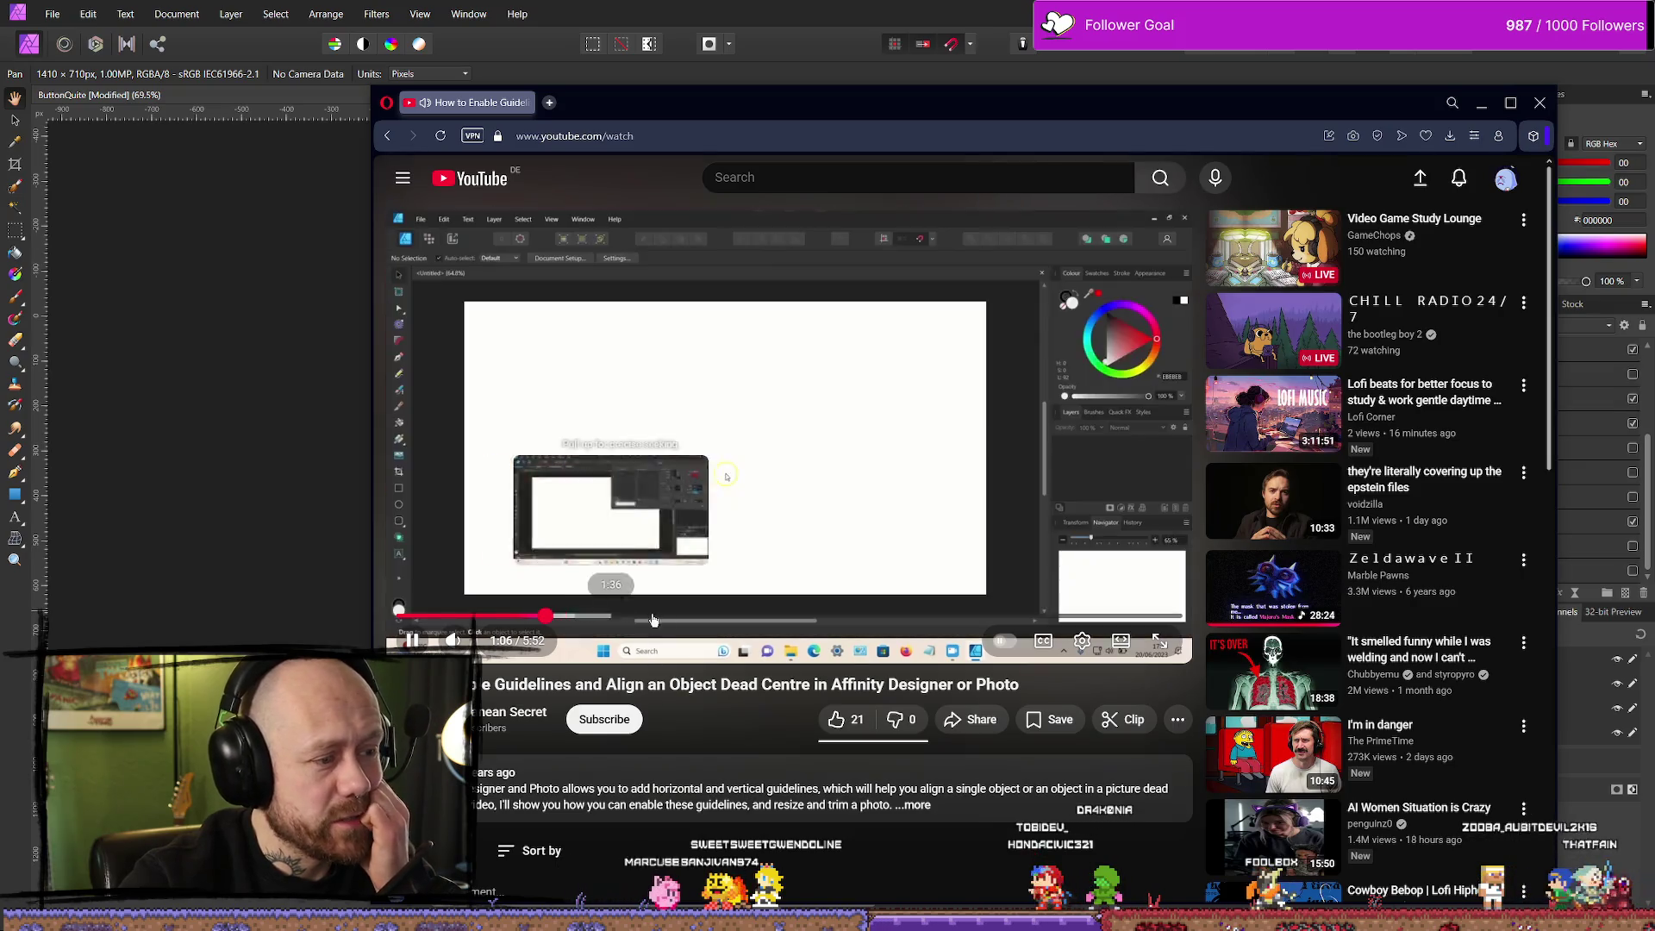
left_click(569, 622)
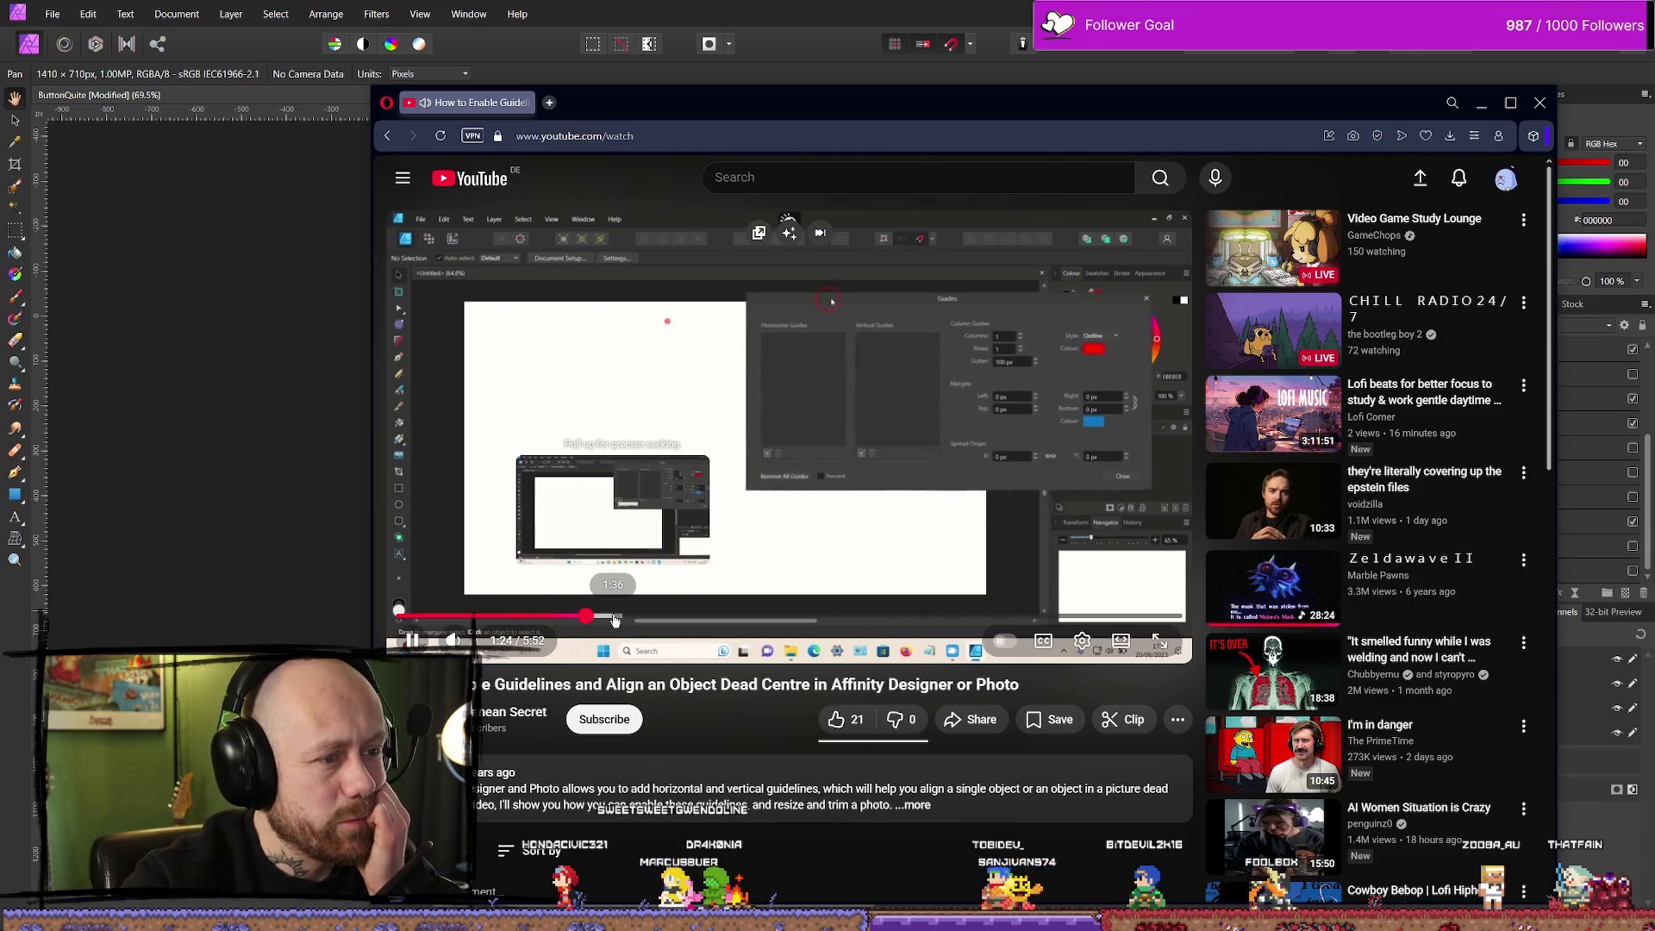
Watch the Guides demo full screen at double speed, then pause and return to Affinity Photo
key("f")
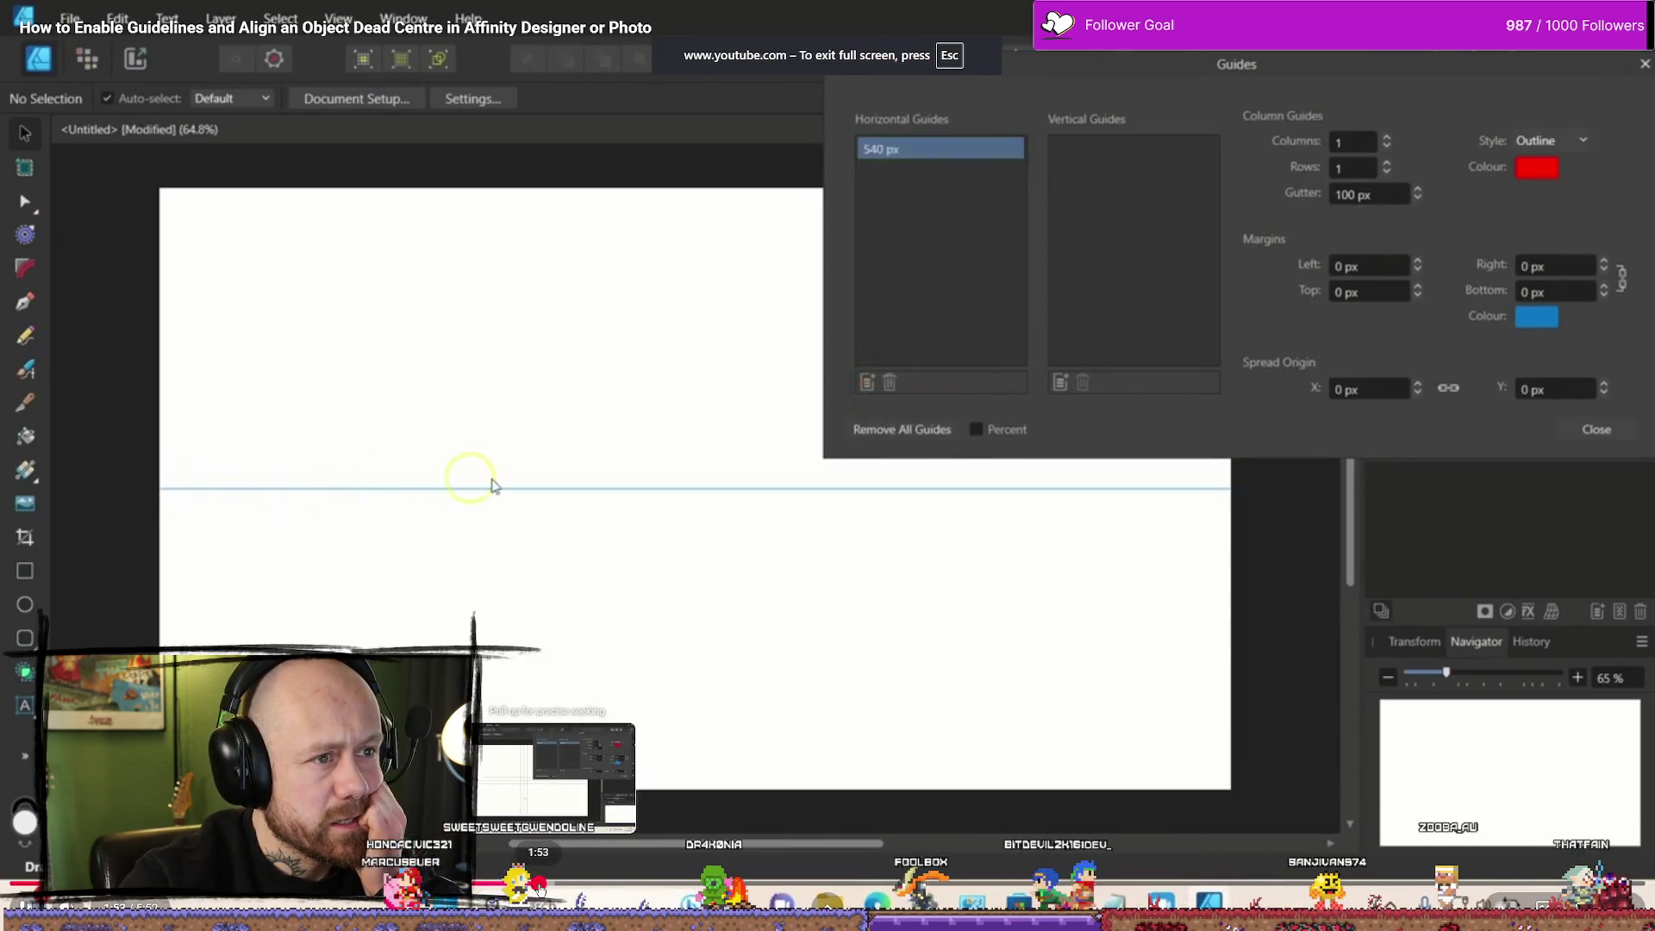
left_click(518, 886)
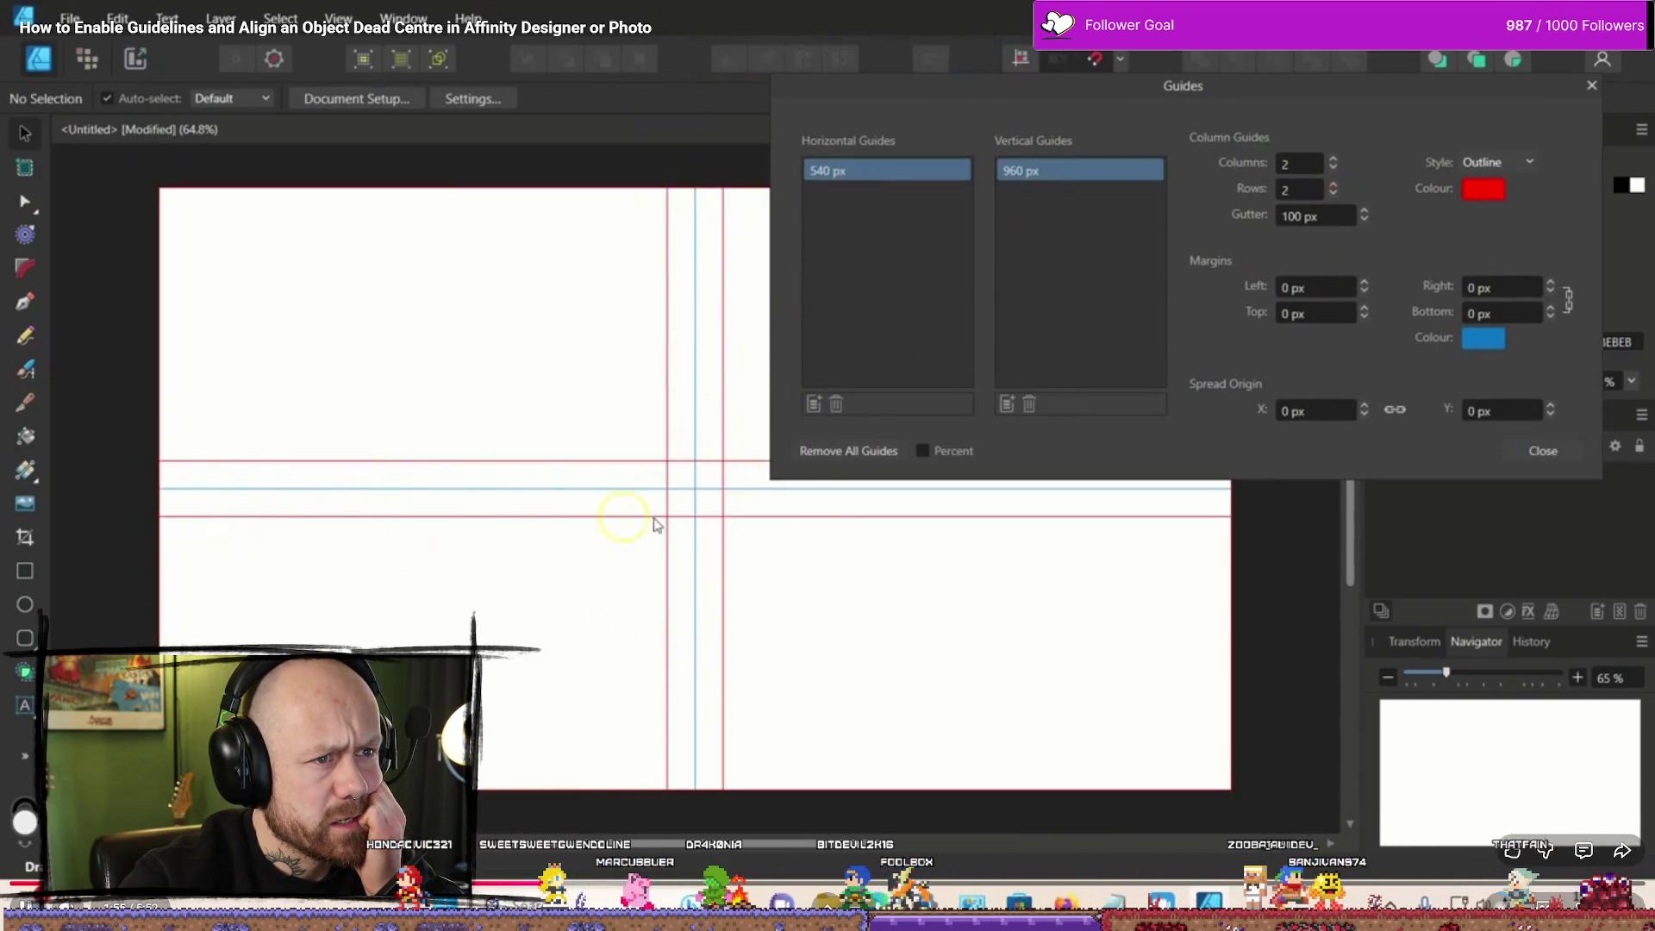
left_click(1490, 166)
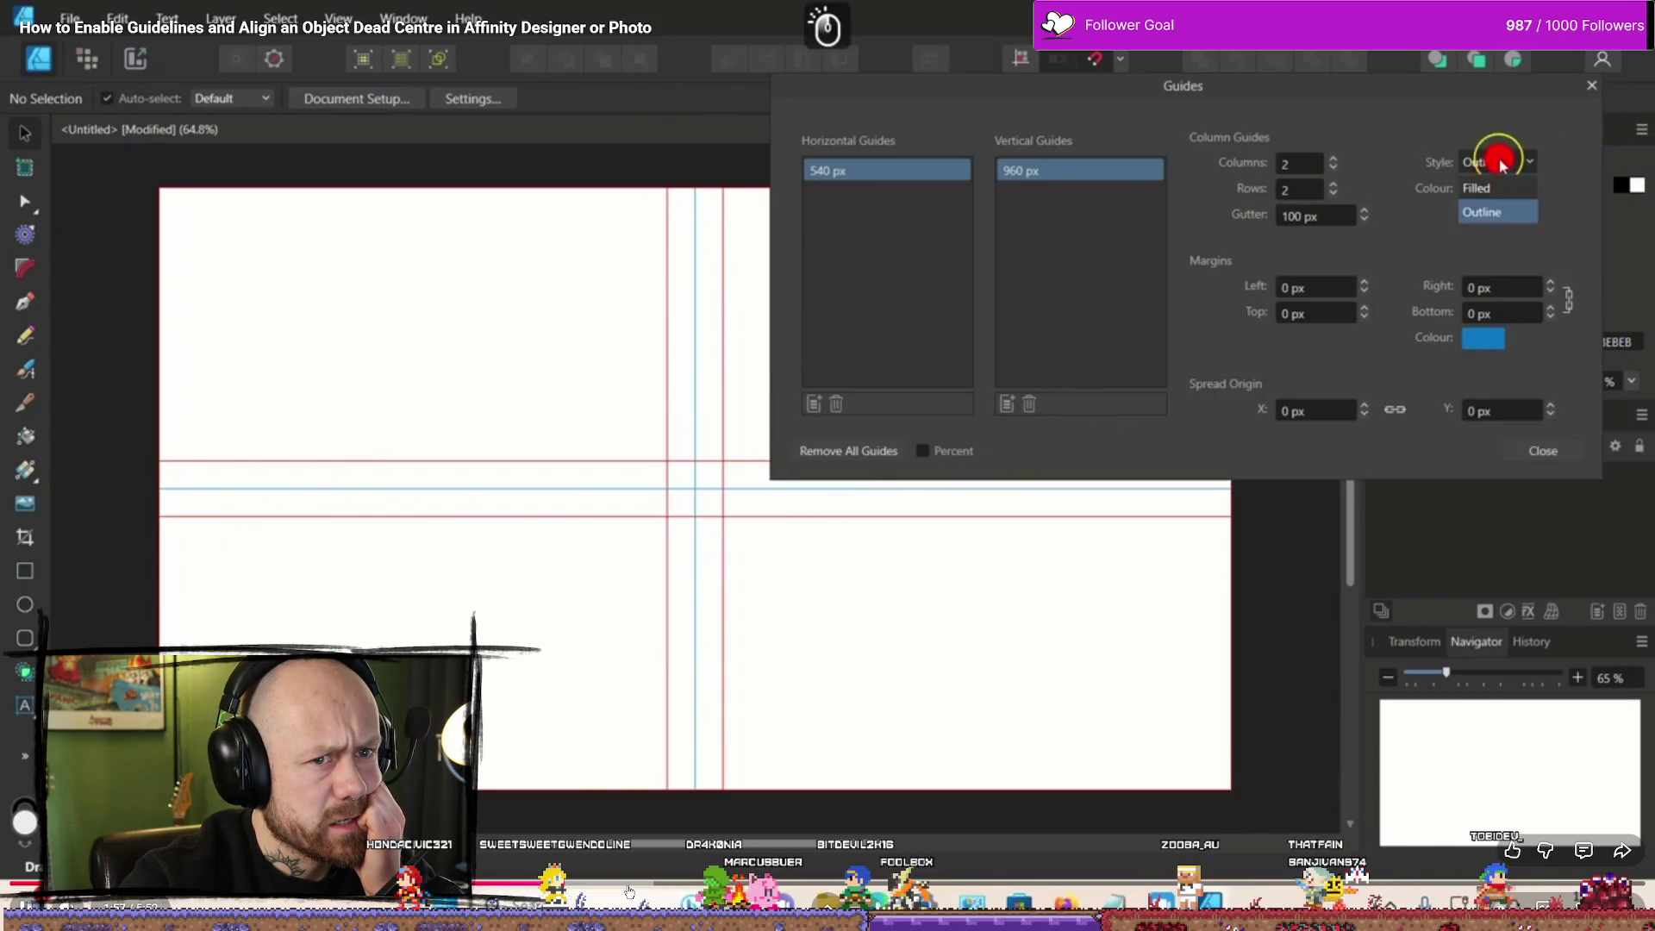
left_click(1477, 188)
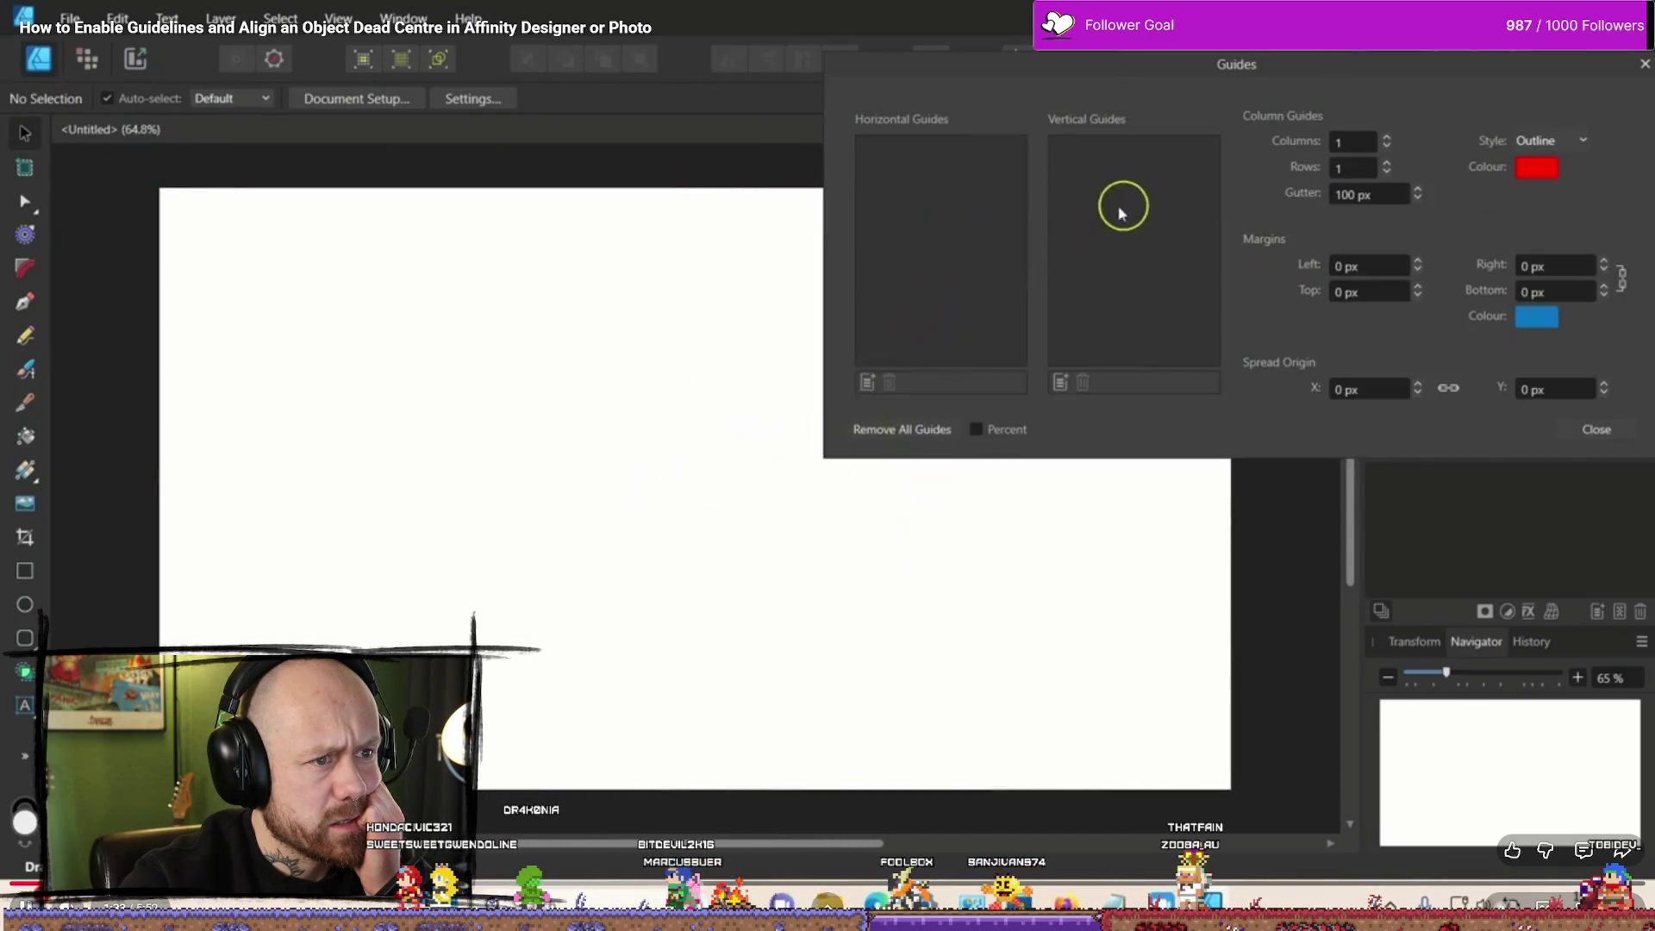
left_click(339, 19)
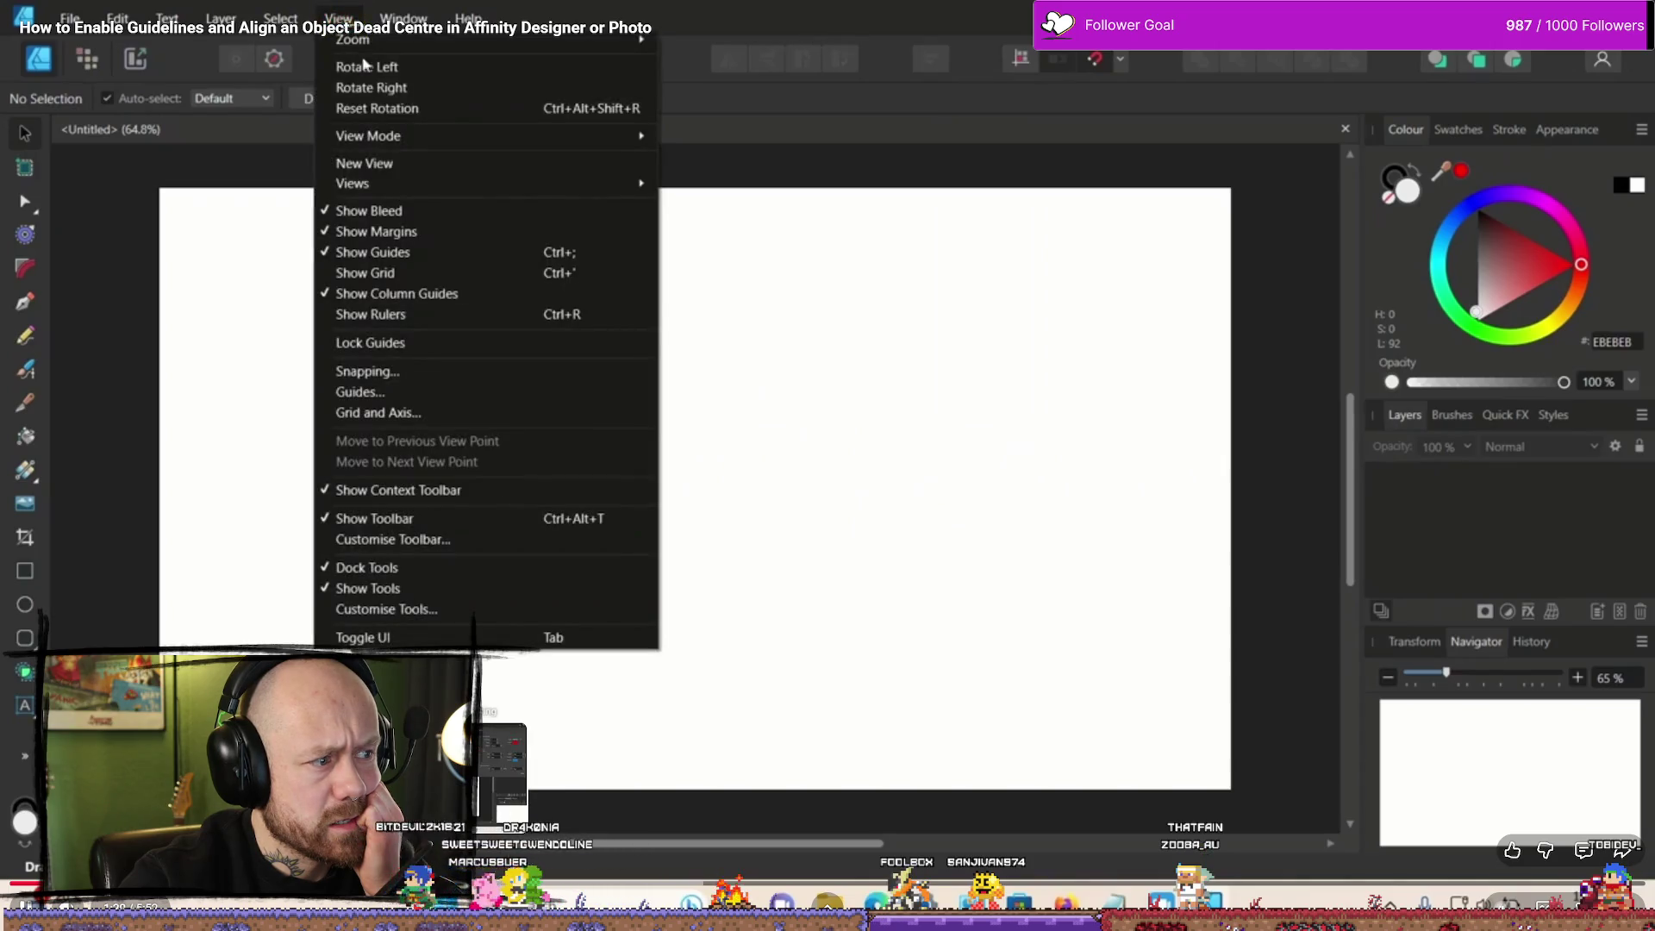
left_click(496, 394)
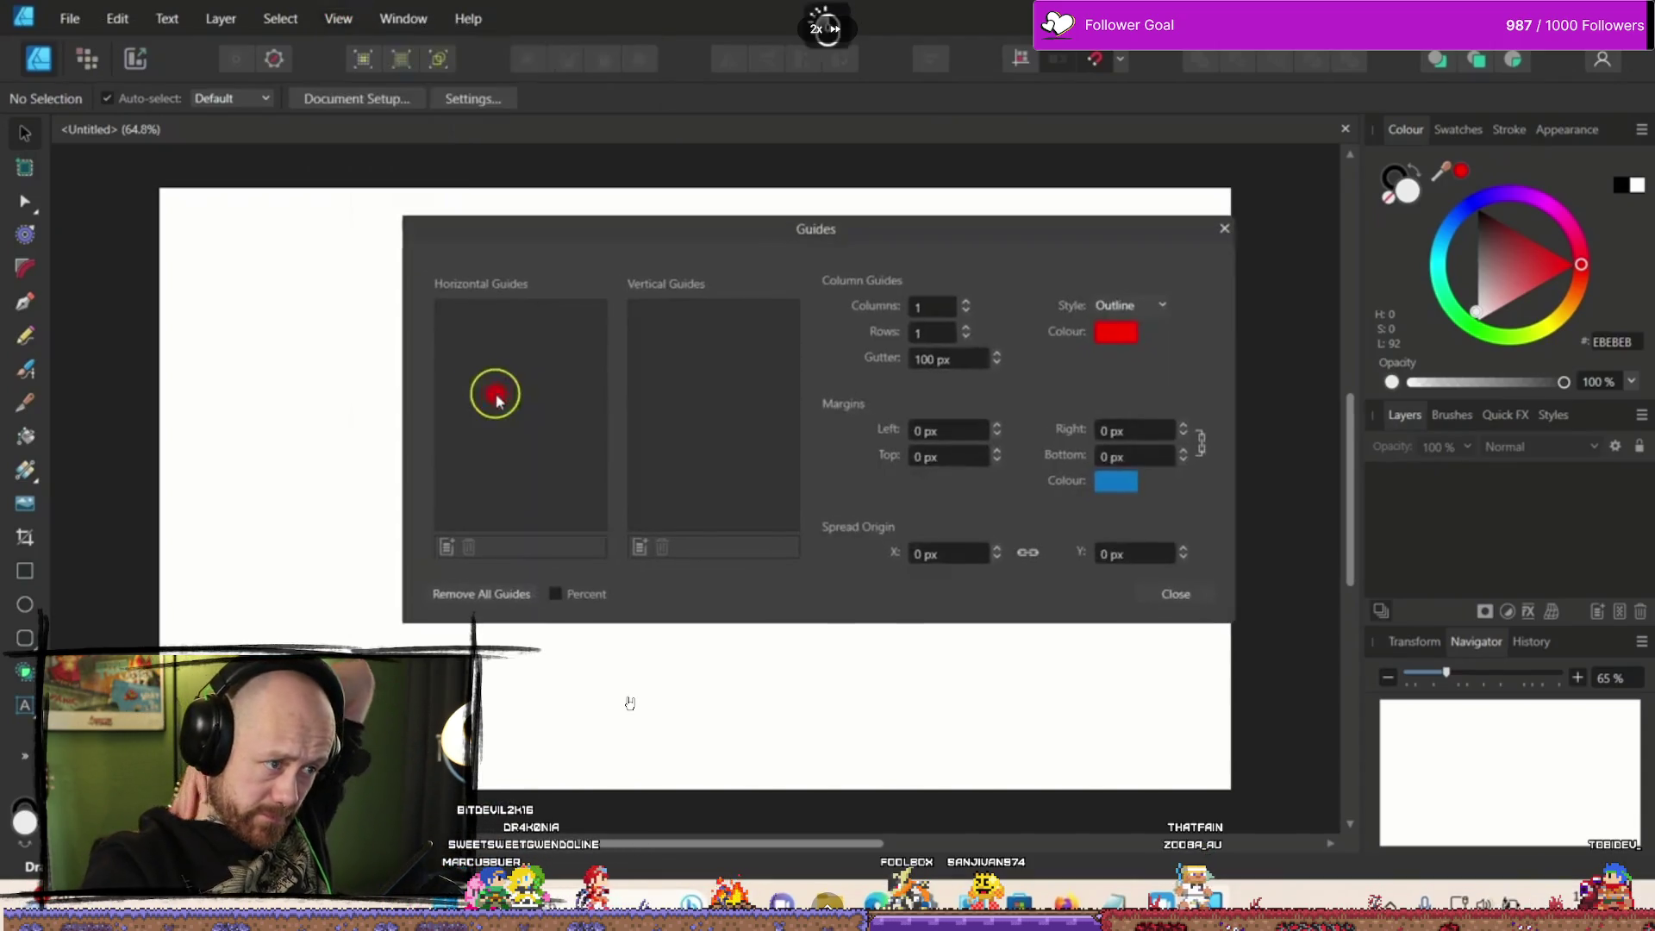
mouse_move(577, 235)
left_mouse_down()
mouse_move(957, 141)
mouse_move(1001, 63)
left_mouse_up()
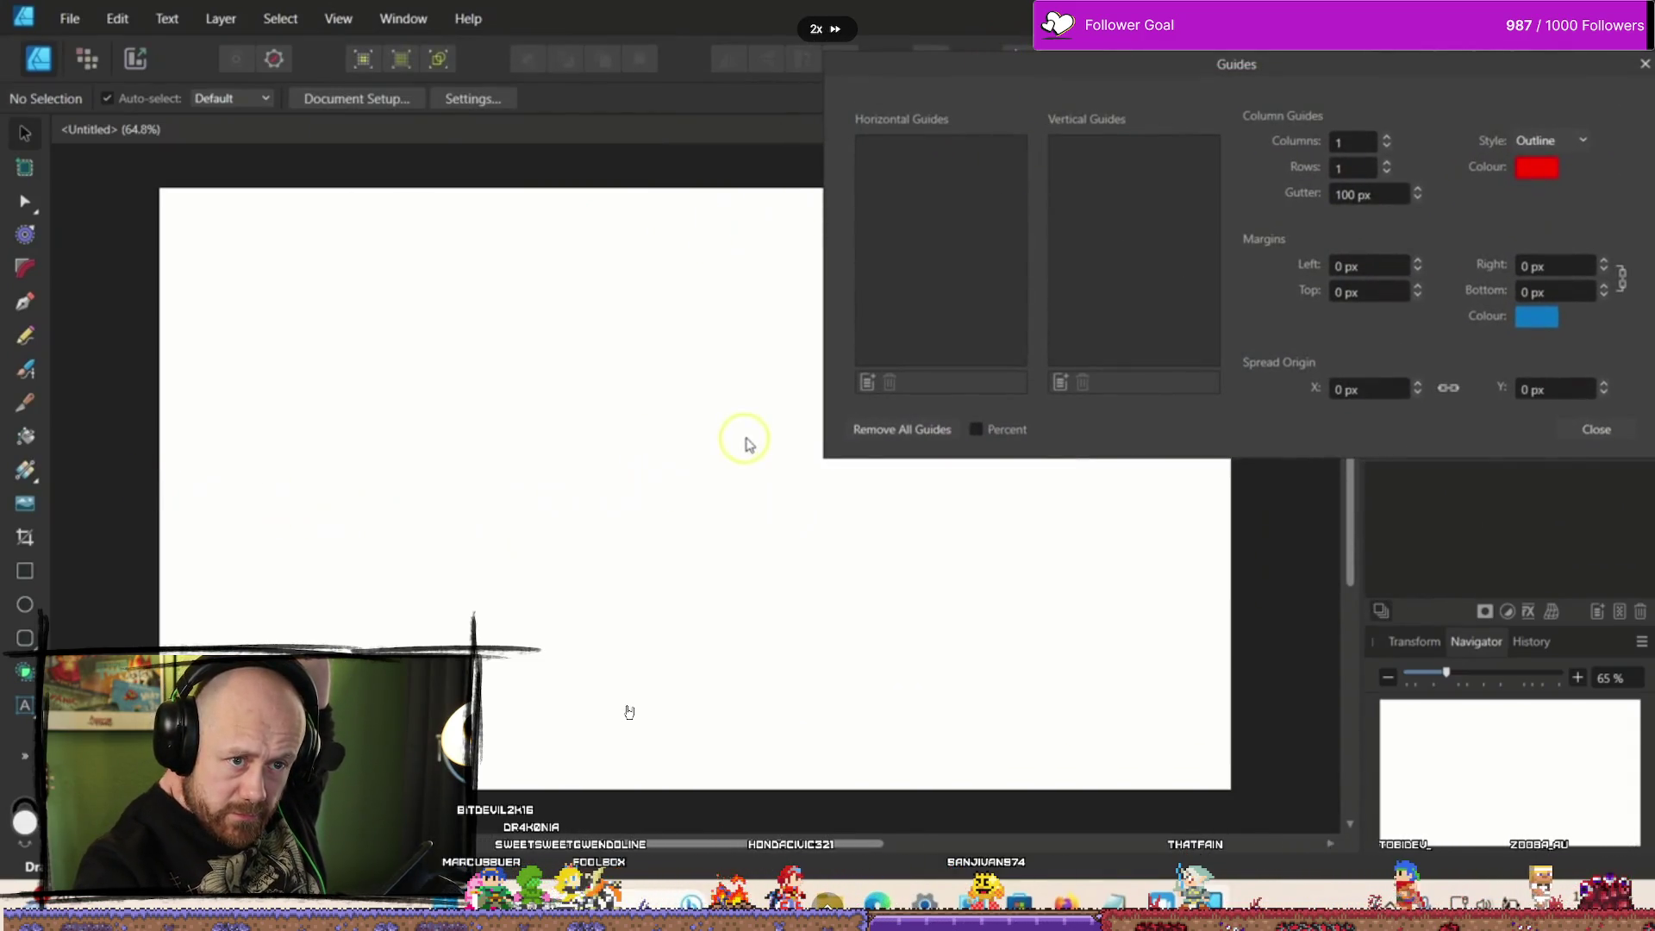
left_click(866, 383)
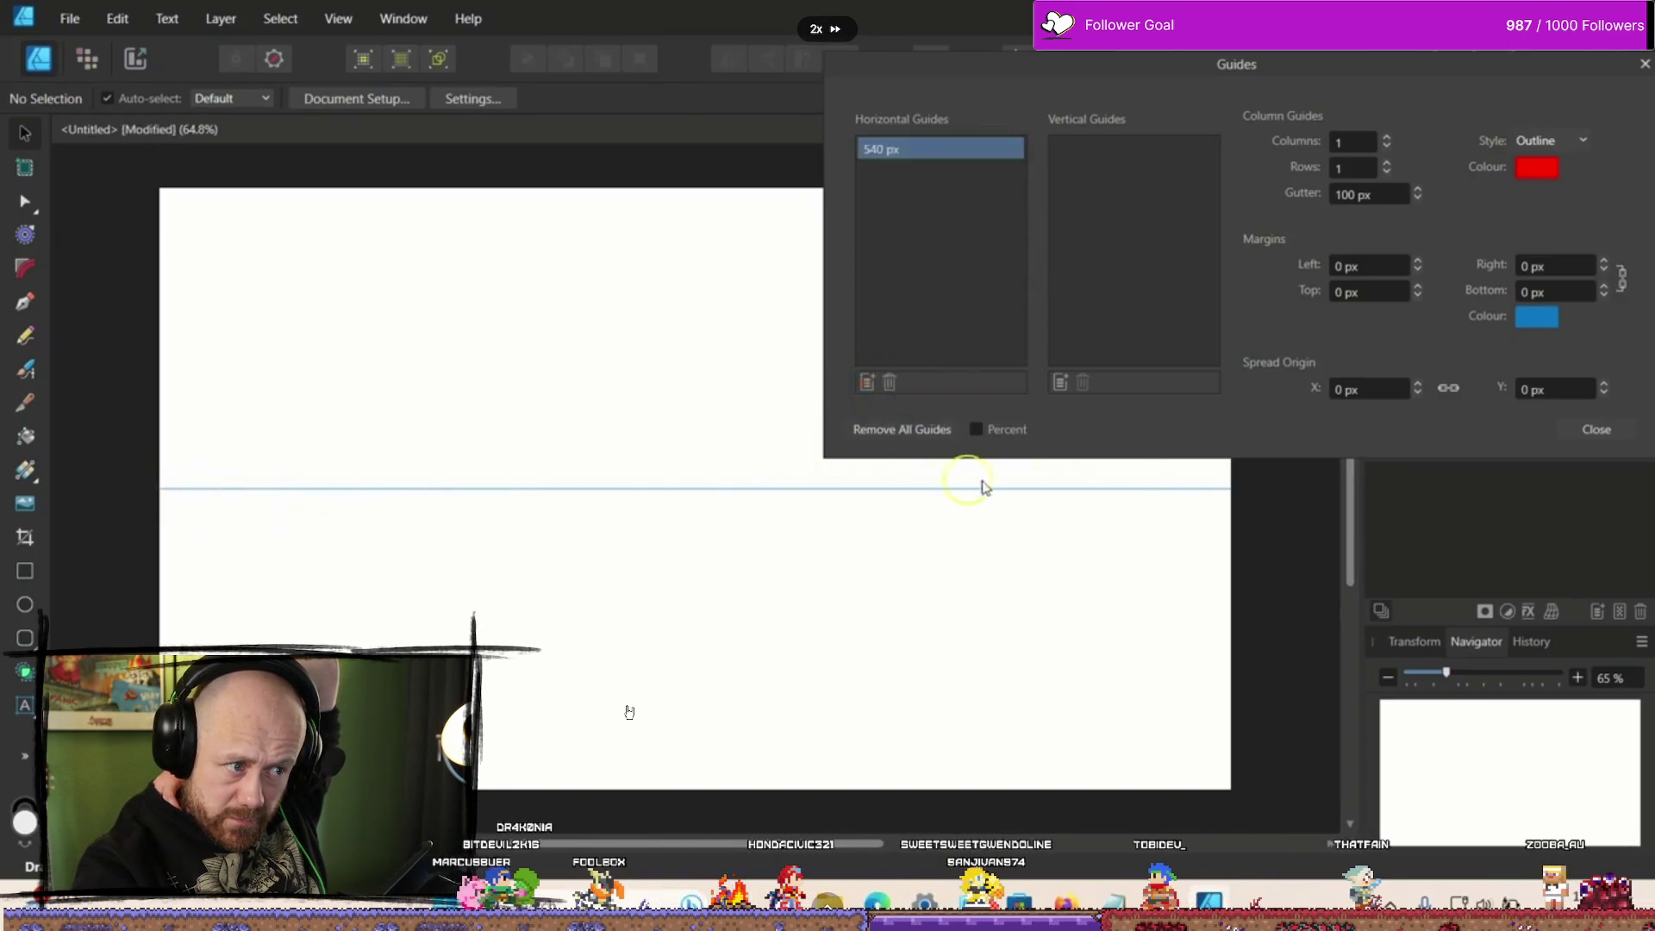
left_click(1623, 850)
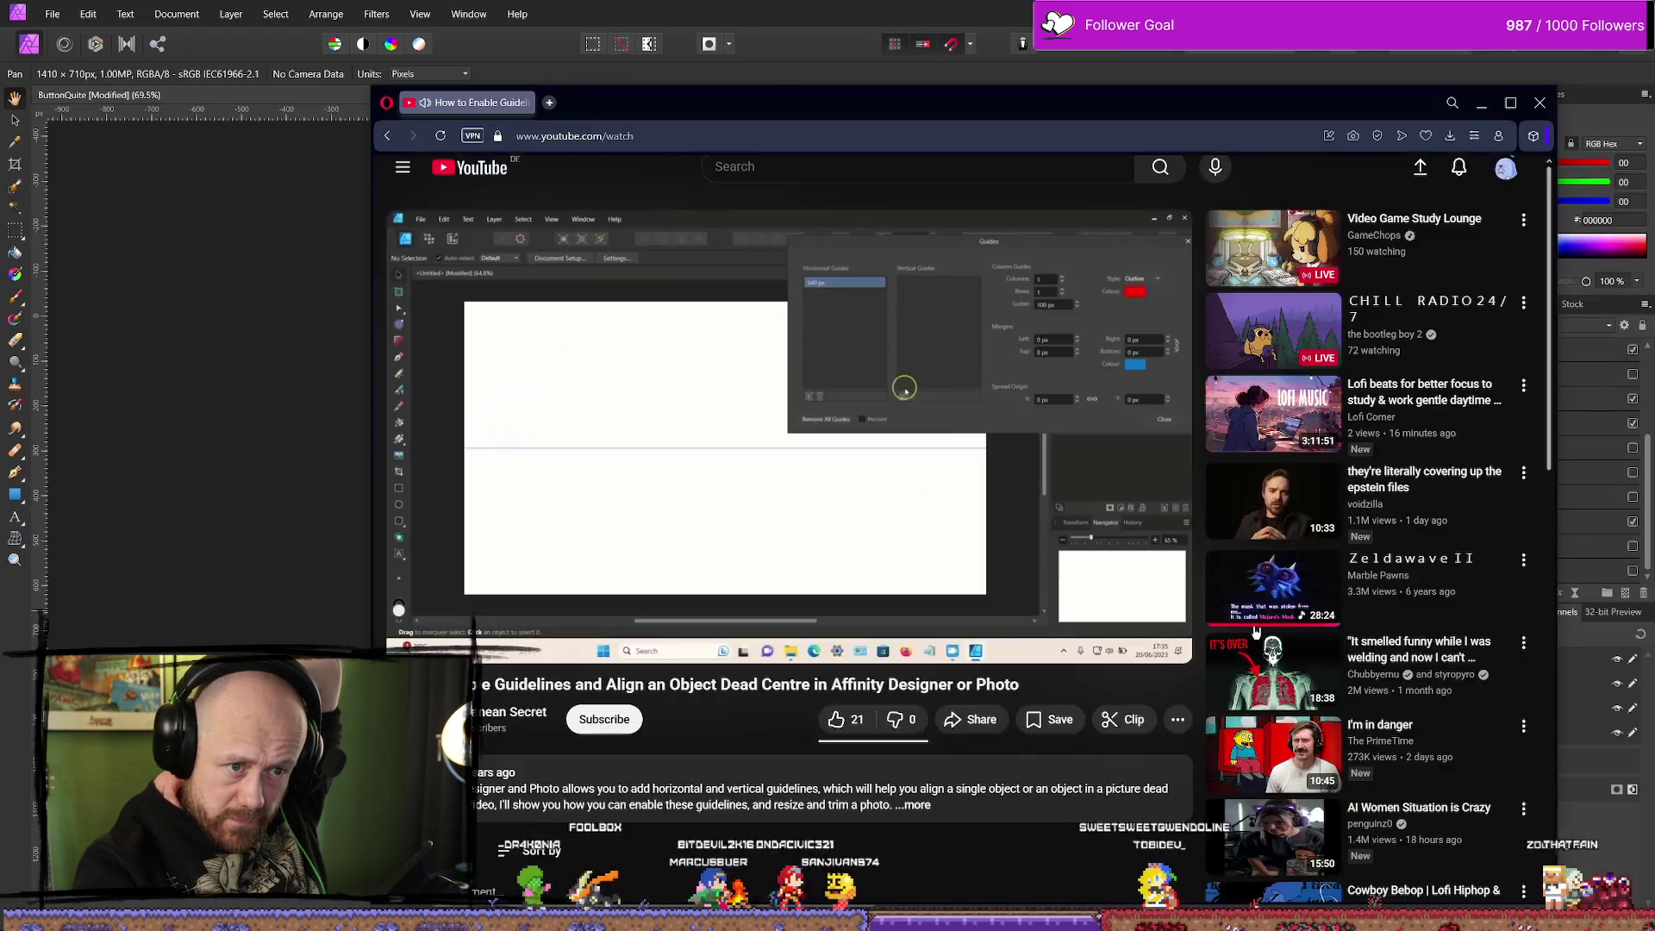
key("space")
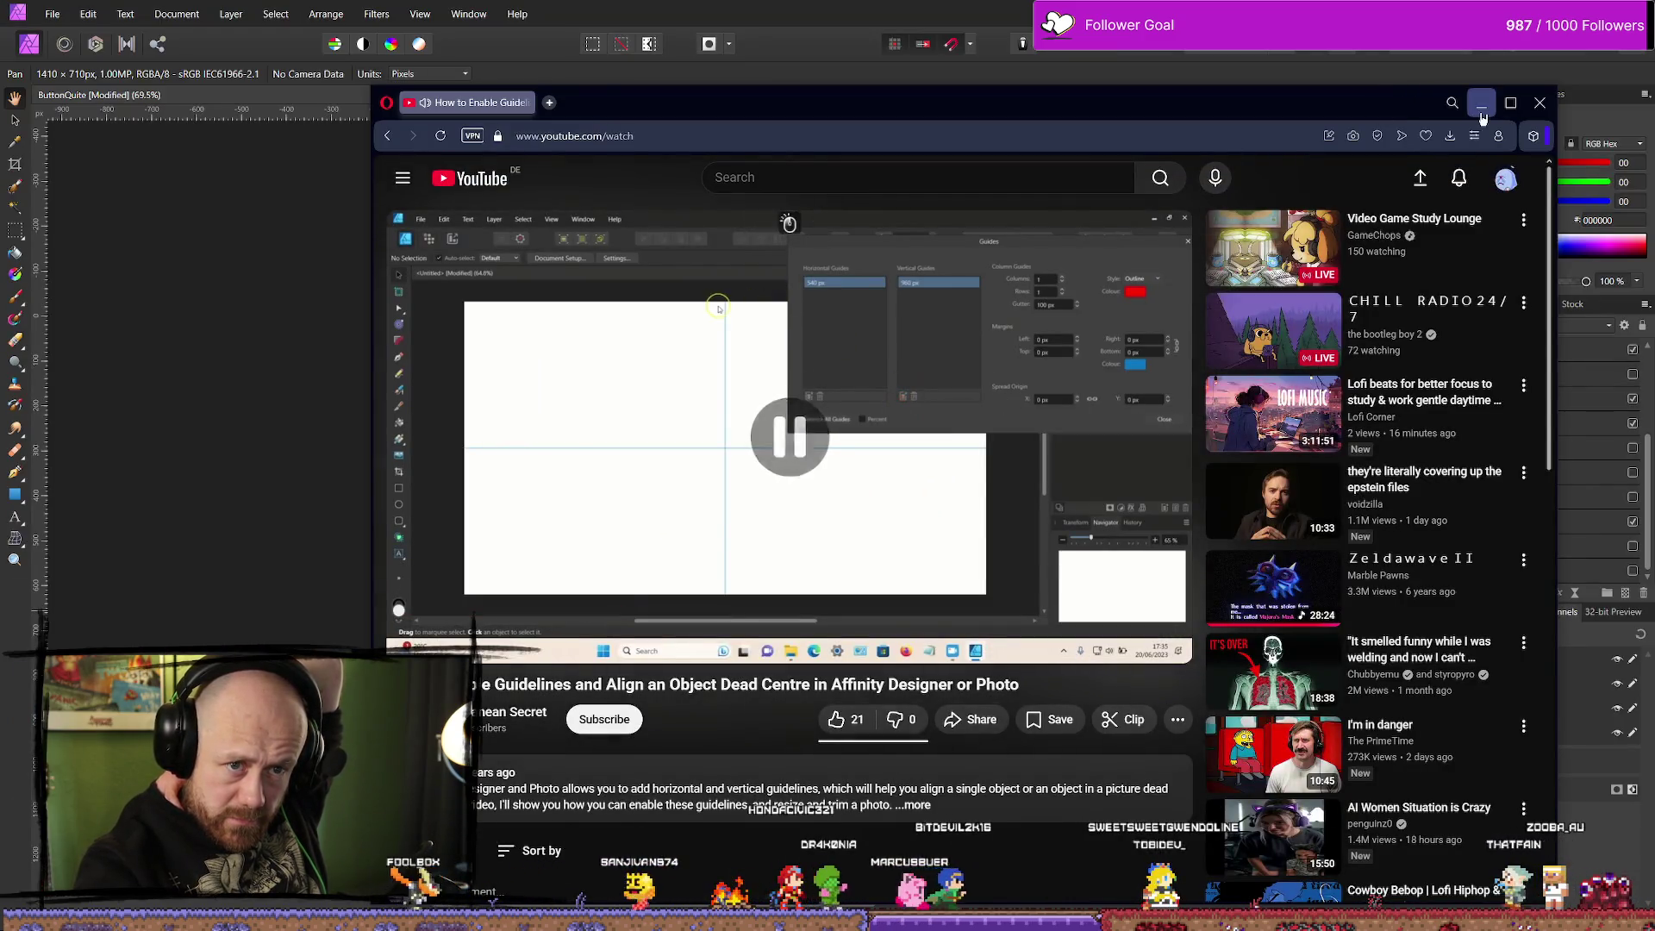
key("alt+Tab")
left_click(284, 15)
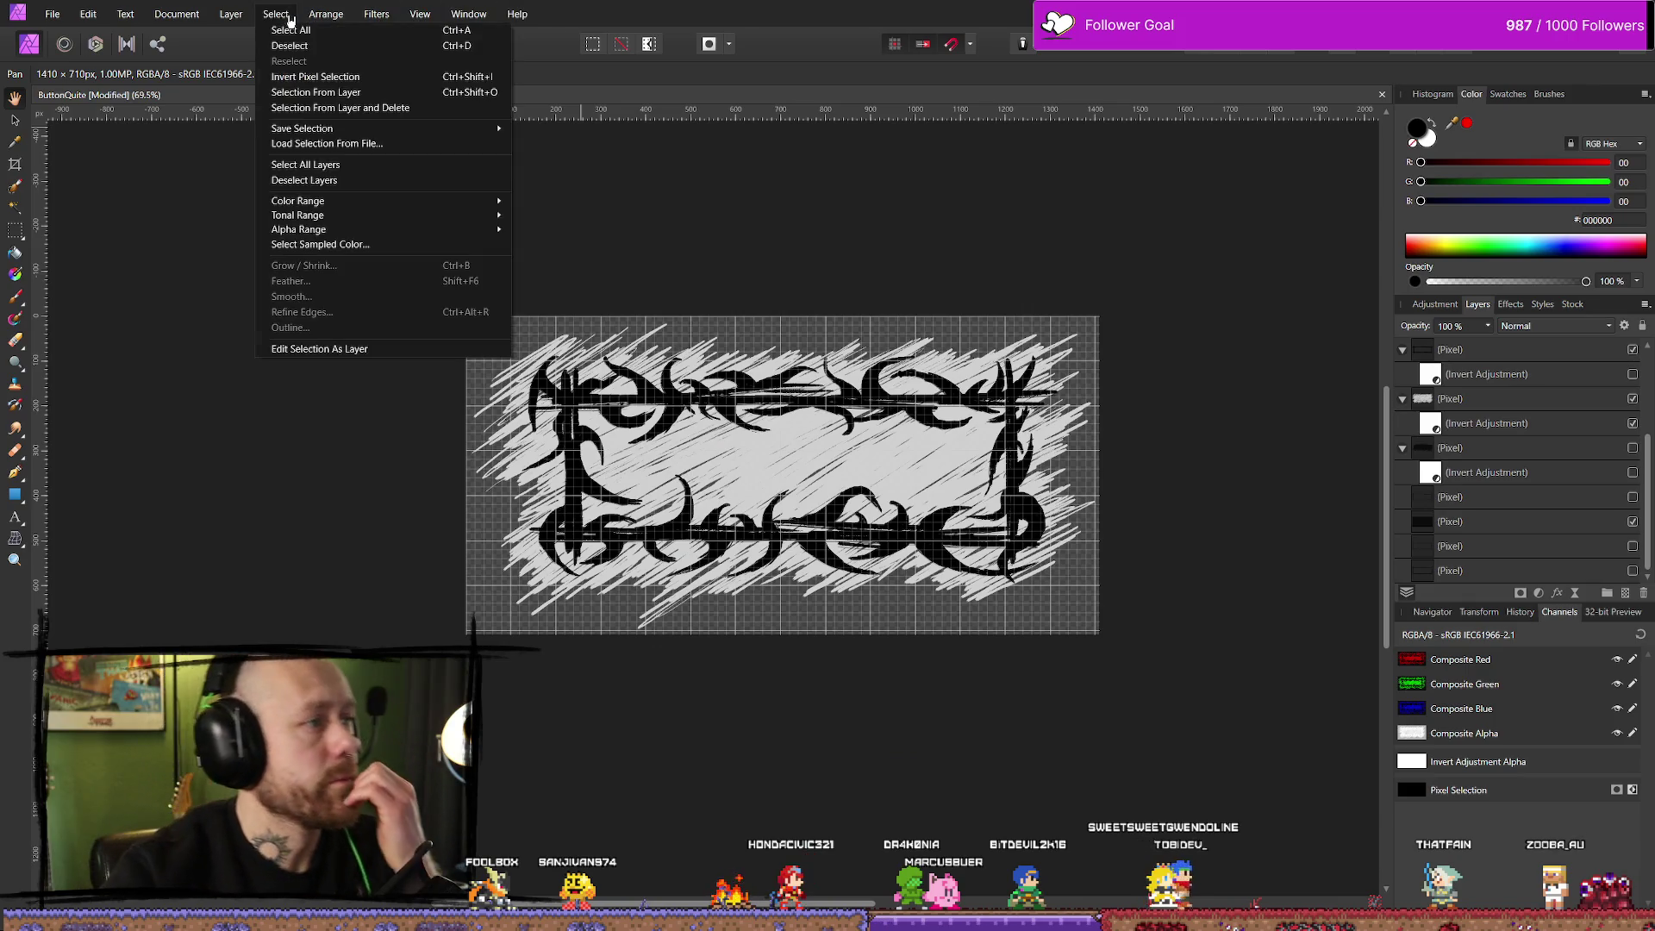
Hide the canvas grid over the thorny frame artwork
left_click(289, 15)
left_click(415, 14)
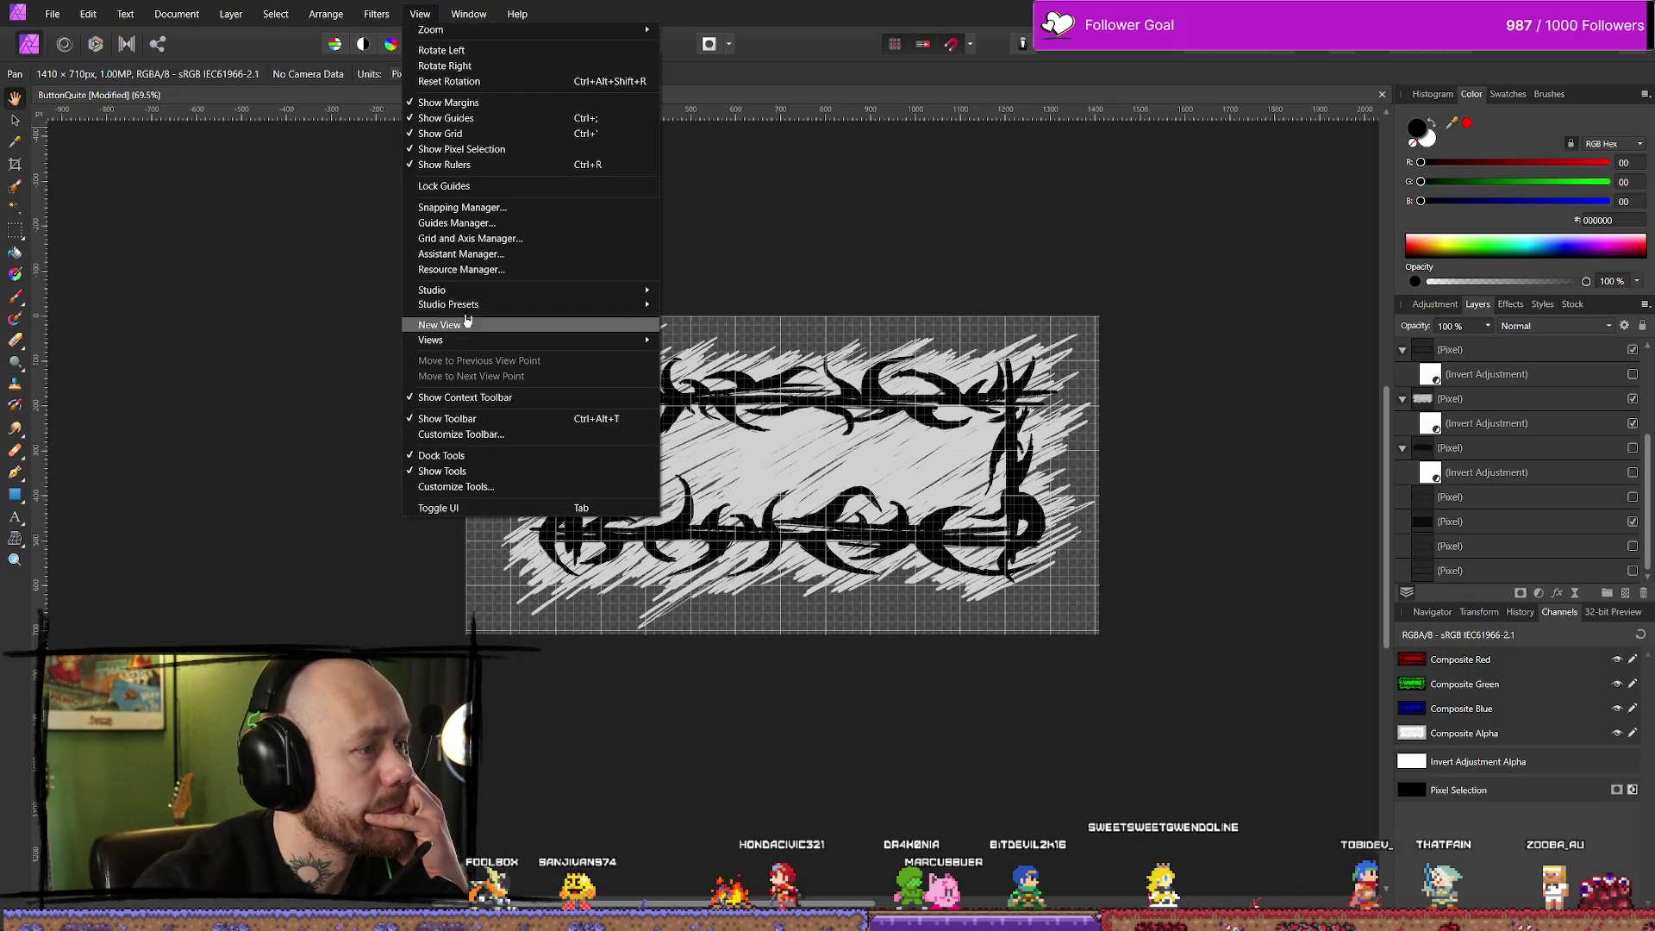
left_click(440, 133)
Add a horizontal guide at 355 px using the Guides Manager
left_click(420, 14)
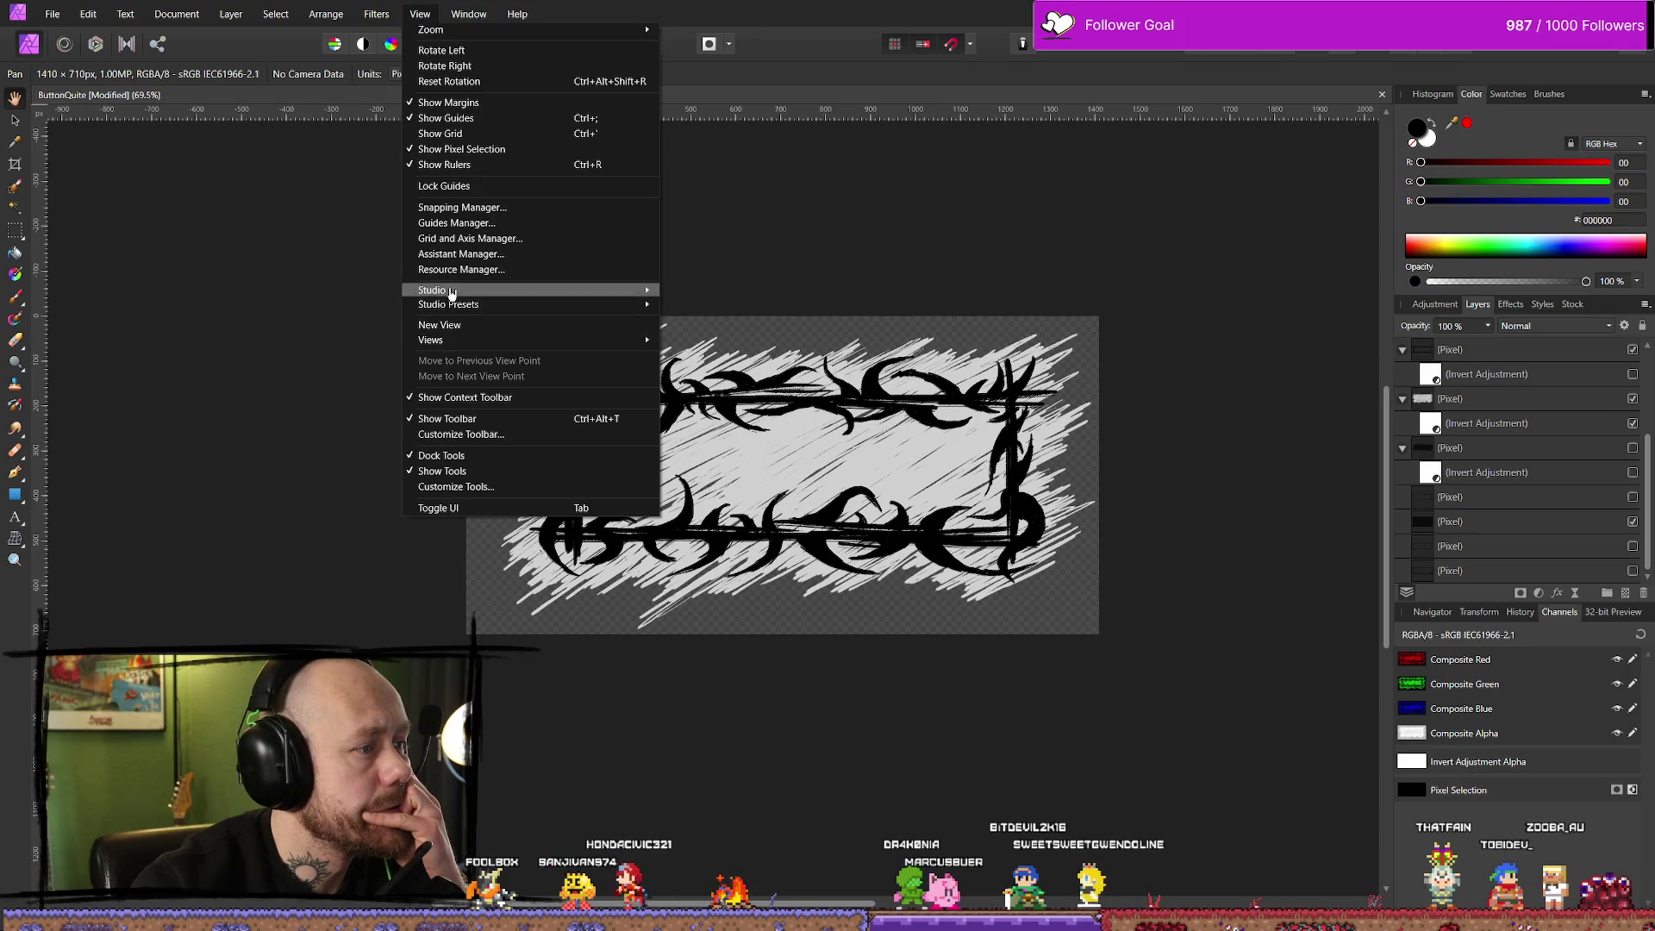
left_click(474, 224)
left_click_drag(615, 308, 909, 228)
left_click(845, 466)
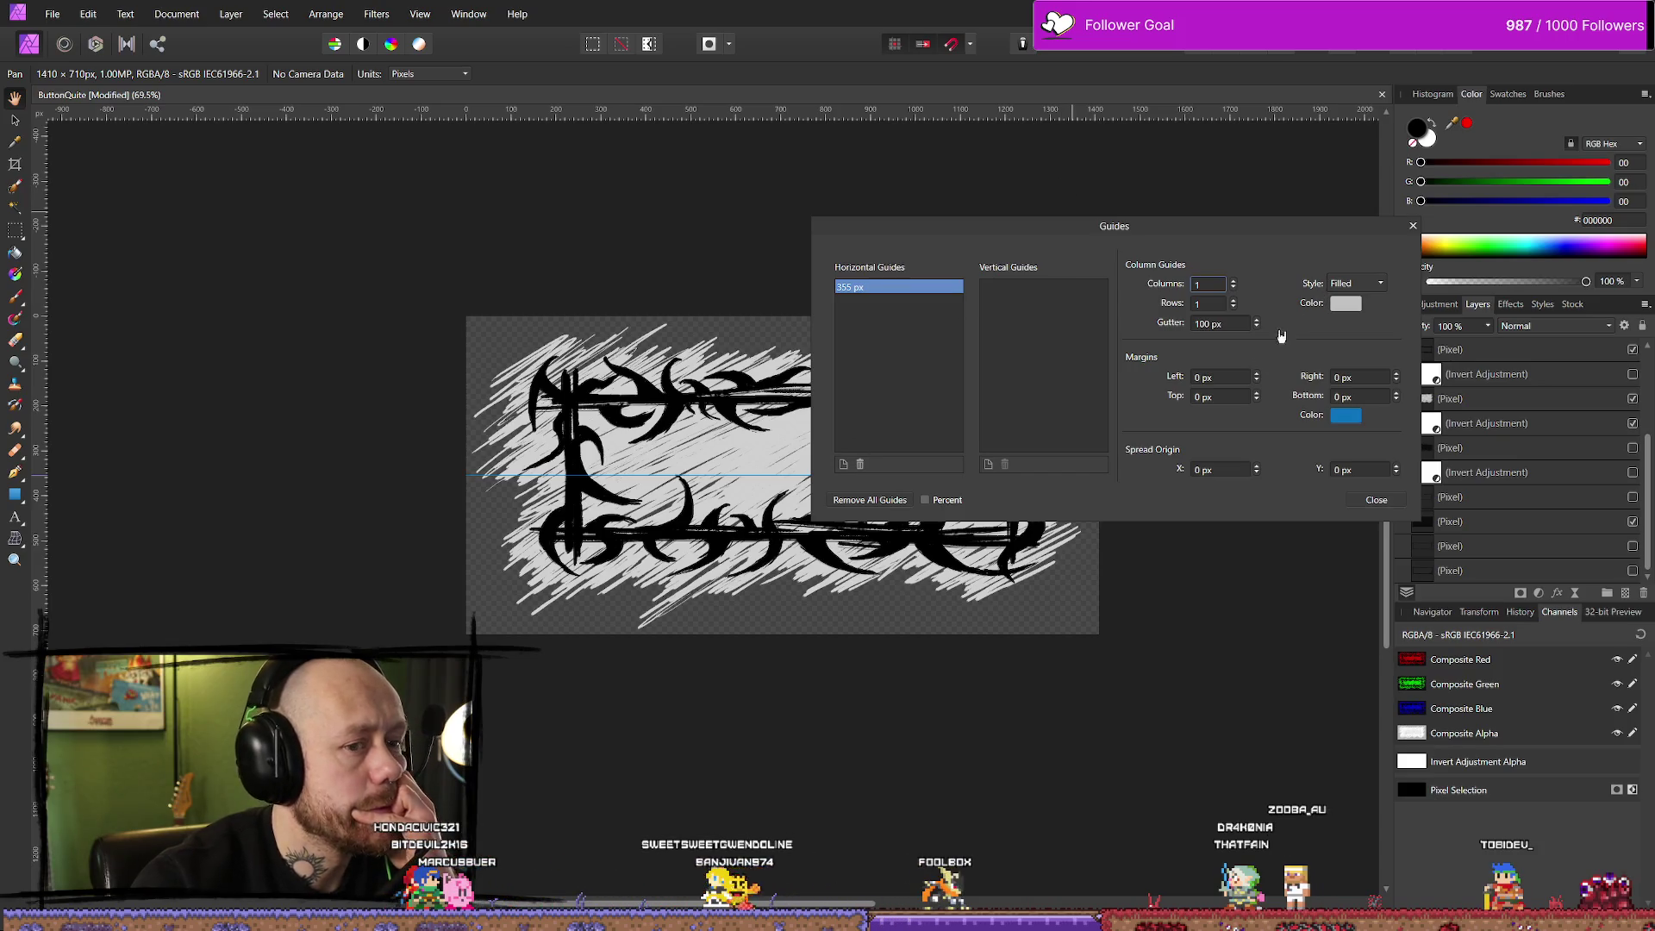
left_click(1382, 506)
scroll(1141, 636, "down", 2)
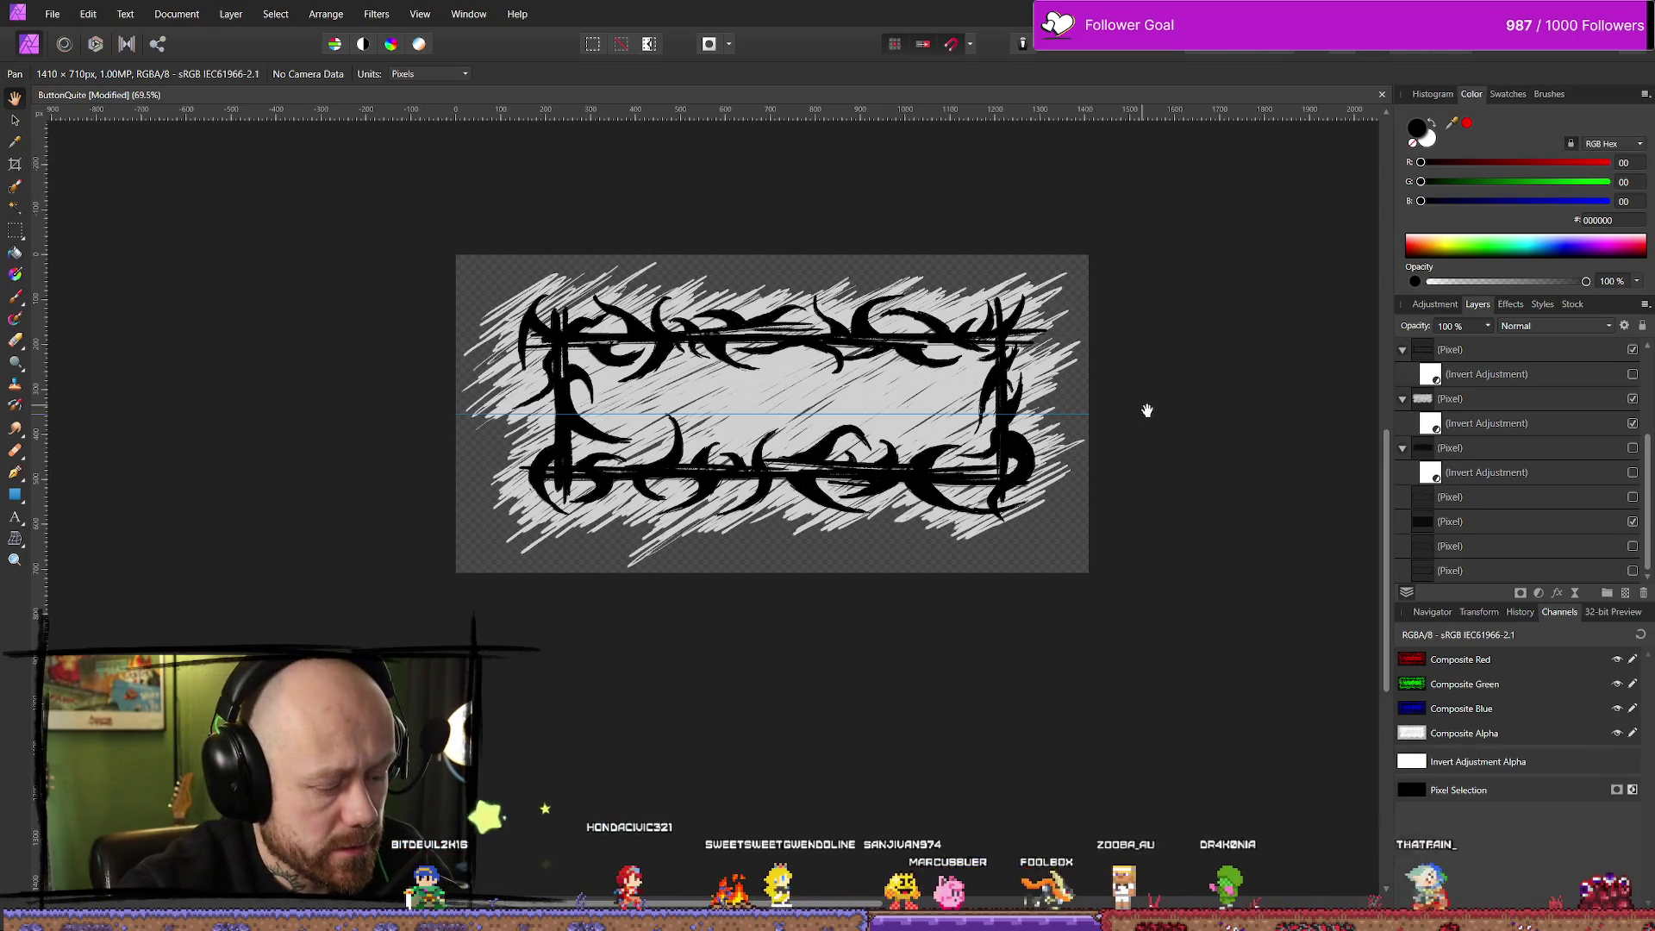
Undo recent edits back to the 1500 × 818 px canvas and recentre the artwork
key("ctrl+z")
key("ctrl+z")
key("ctrl+z")
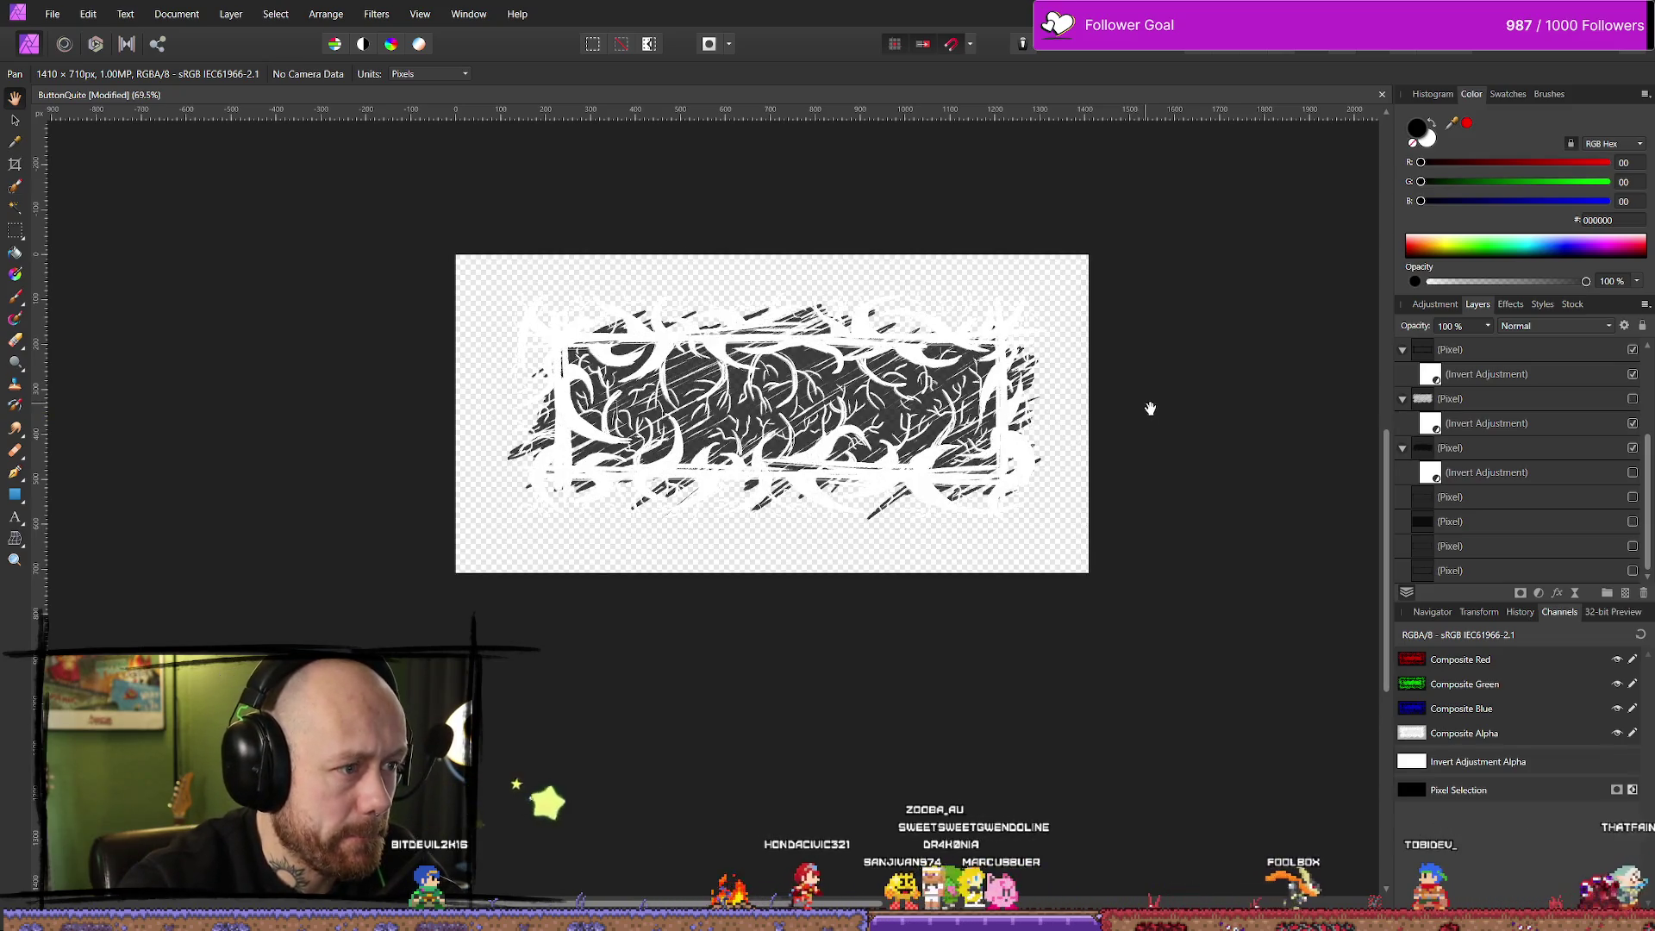
key("ctrl+z")
key("ctrl+z")
key("ctrl+z")
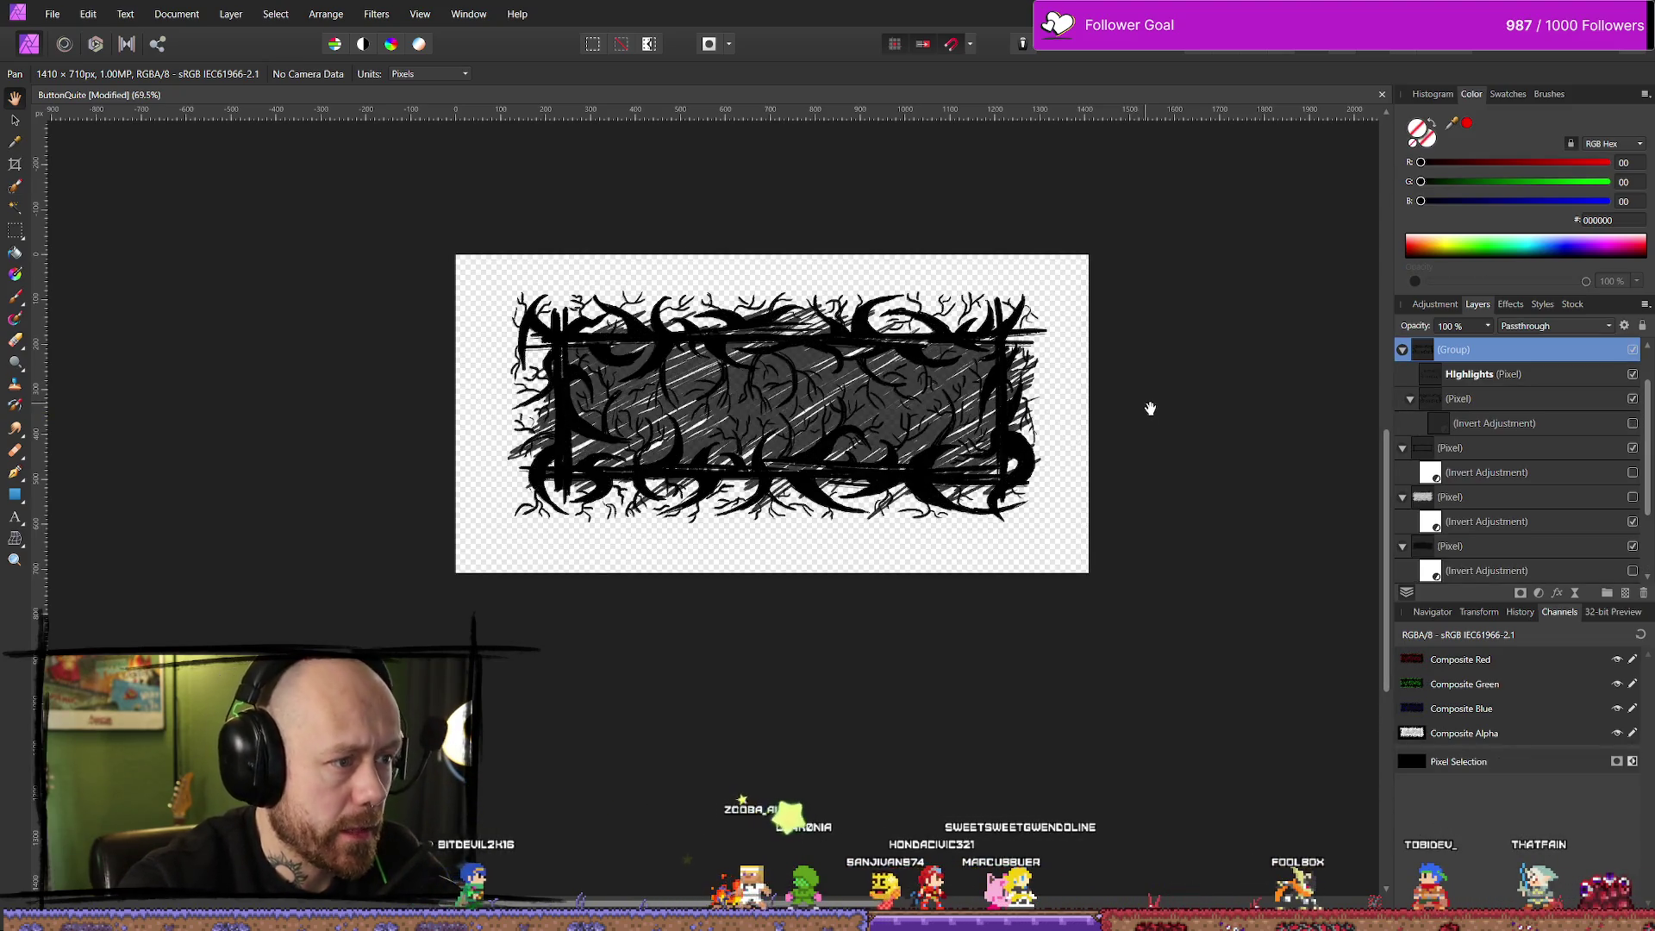
key("ctrl+z")
key("ctrl+z")
key("ctrl+z")
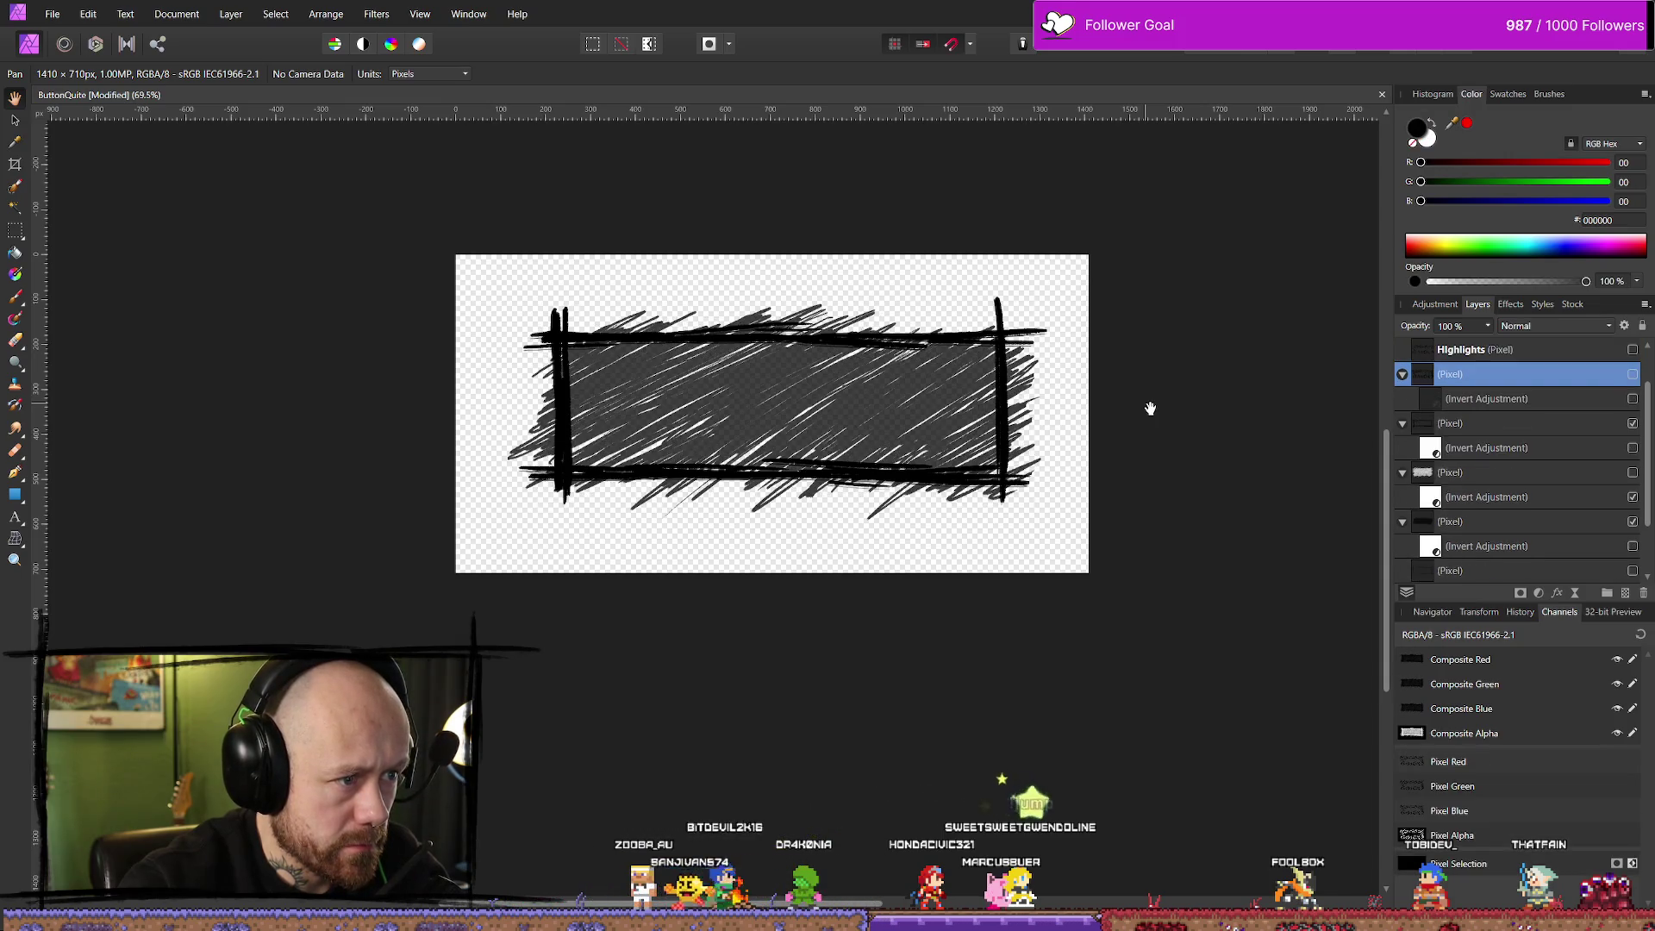
key("ctrl+z")
key("ctrl+z")
key("ctrl+z")
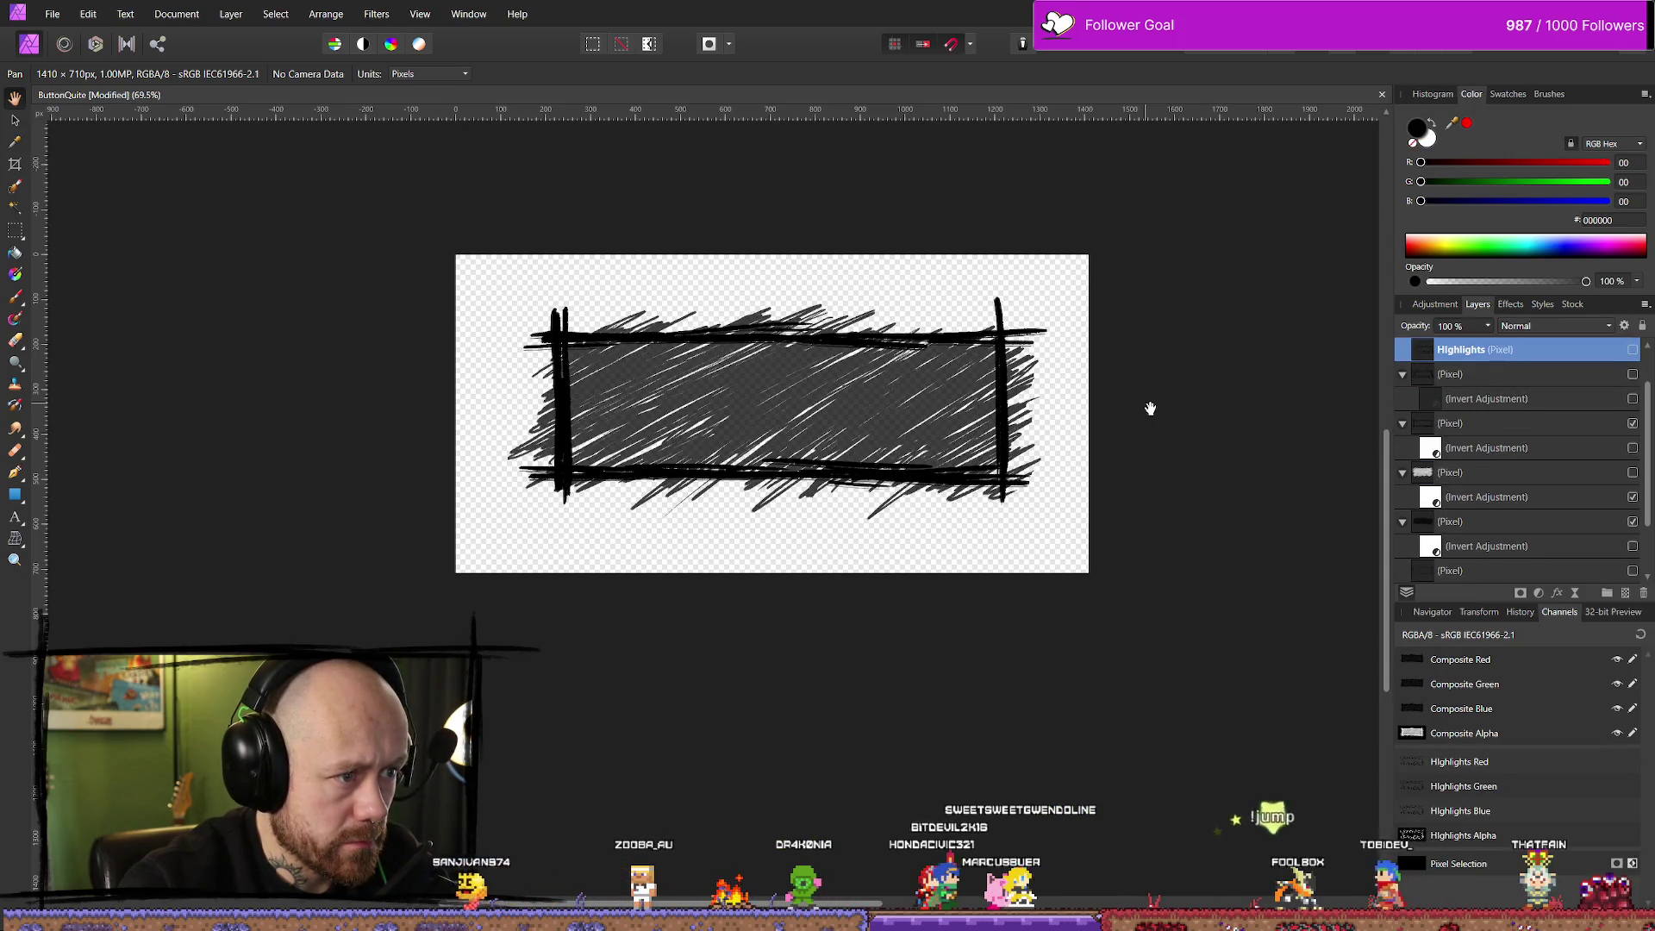
key("ctrl+z")
key("ctrl+z")
key("ctrl+z")
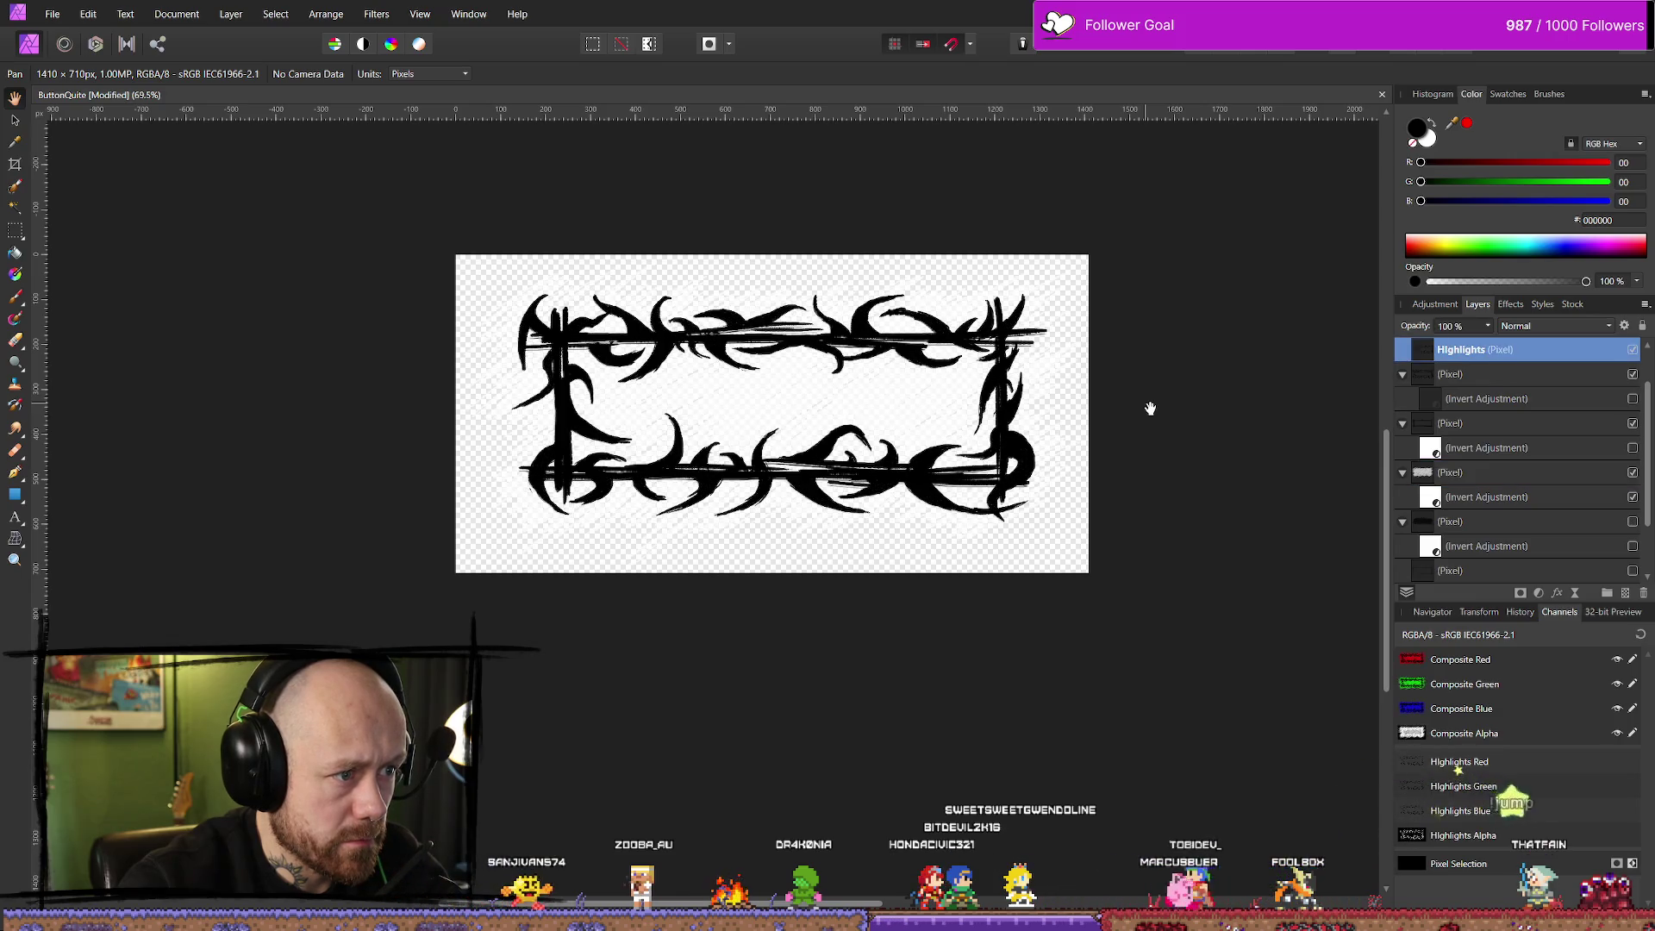
key("ctrl+z")
key("ctrl+z")
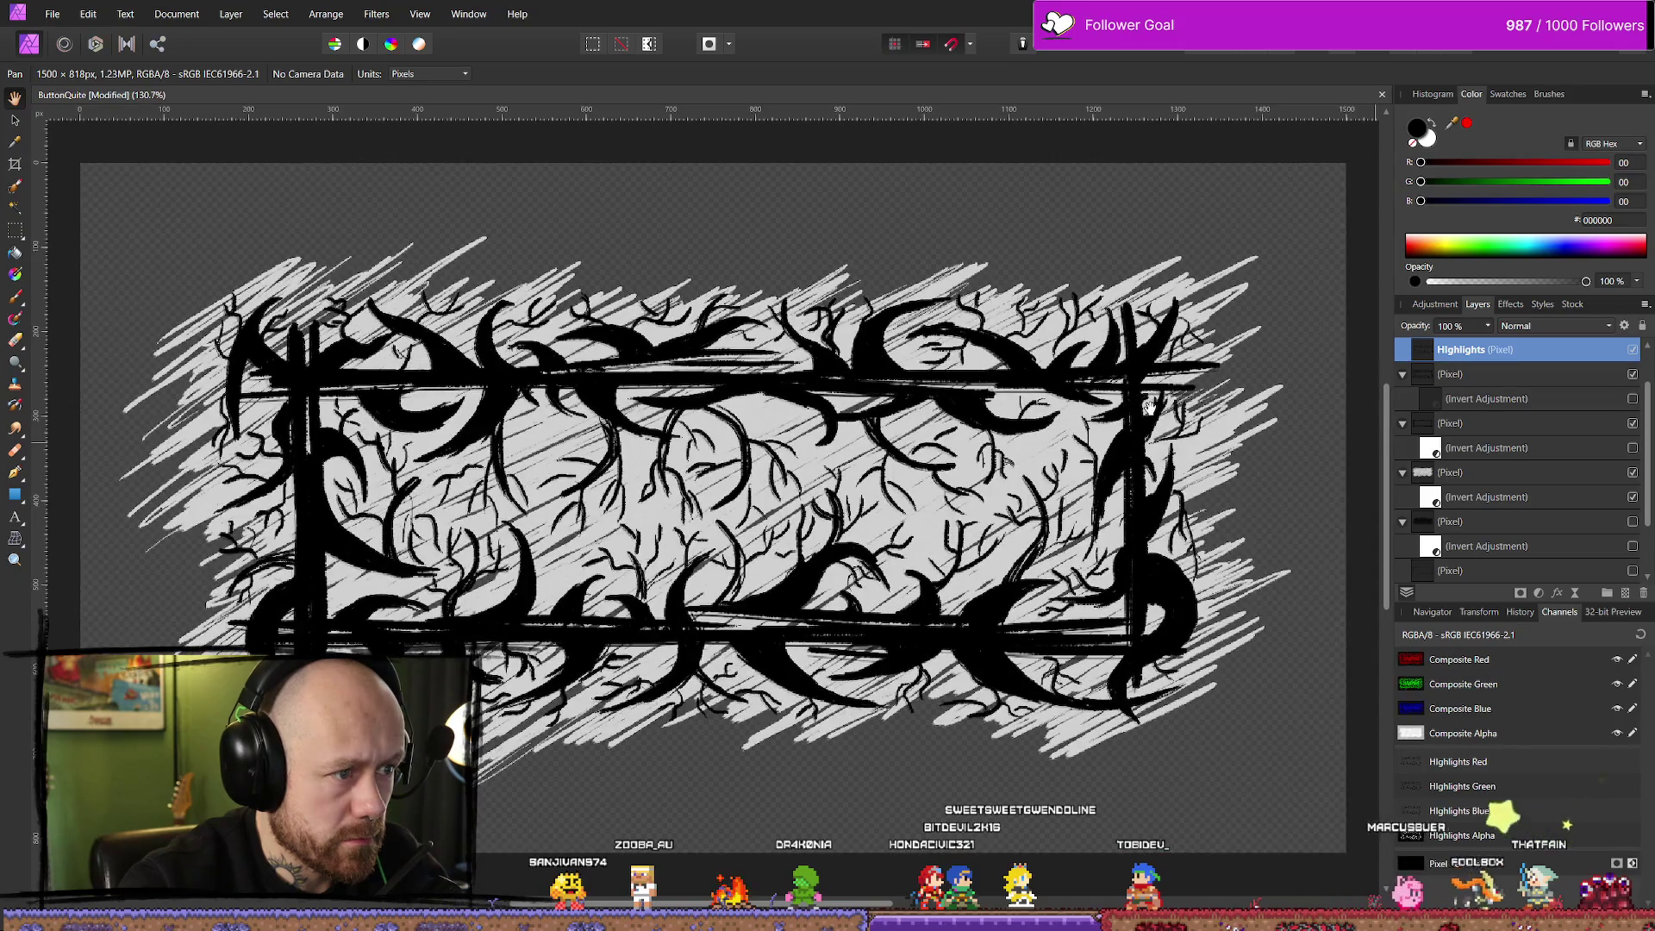
scroll(1148, 405, "down", 5)
left_click_drag(1259, 410, 1071, 407)
scroll(1073, 408, "up", 1)
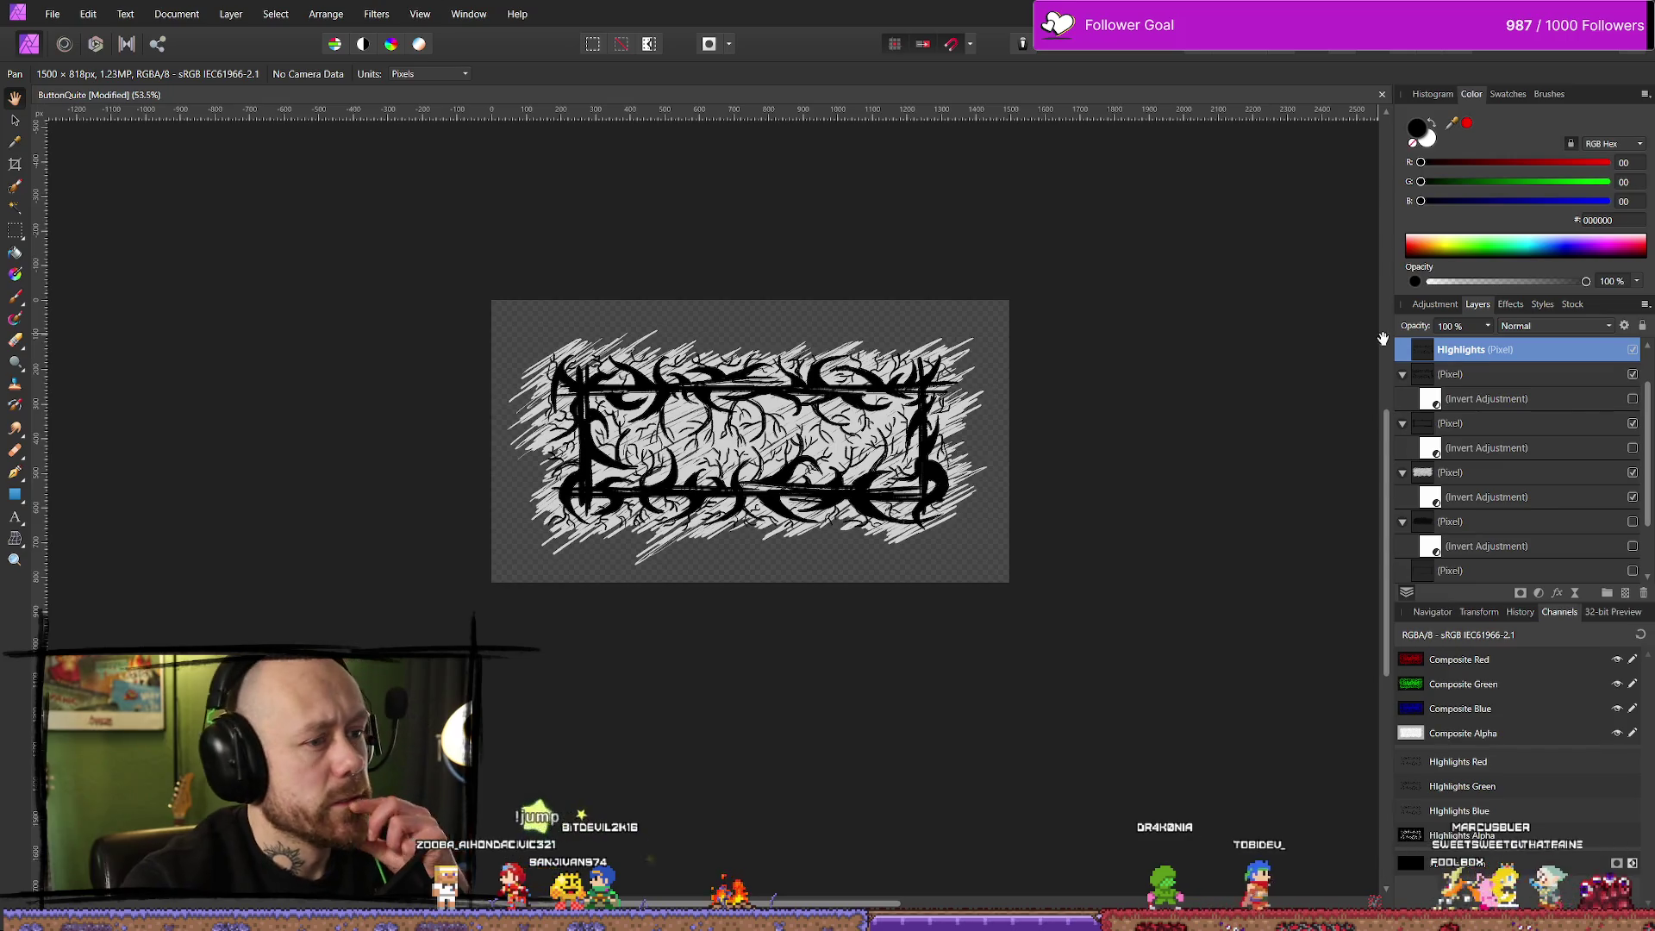
scroll(1633, 524, "down", 2)
Hide the grey scribble layer and review the document's guides in the Guides Manager
left_click(1633, 524)
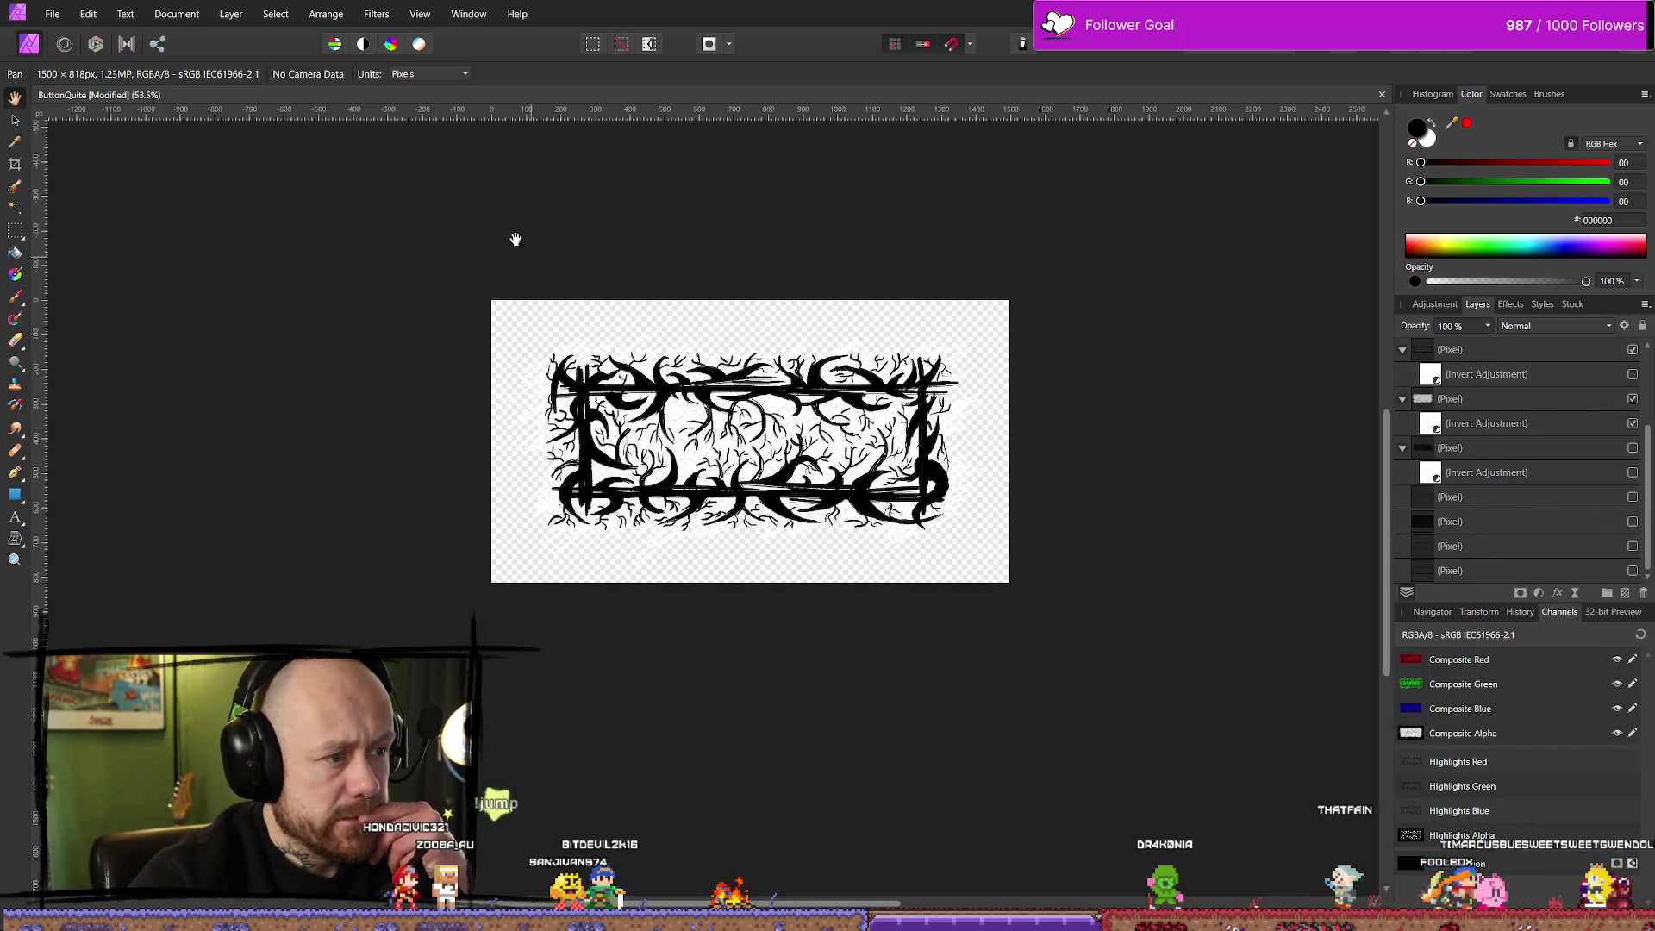
left_click(283, 15)
left_click(283, 14)
left_click(325, 15)
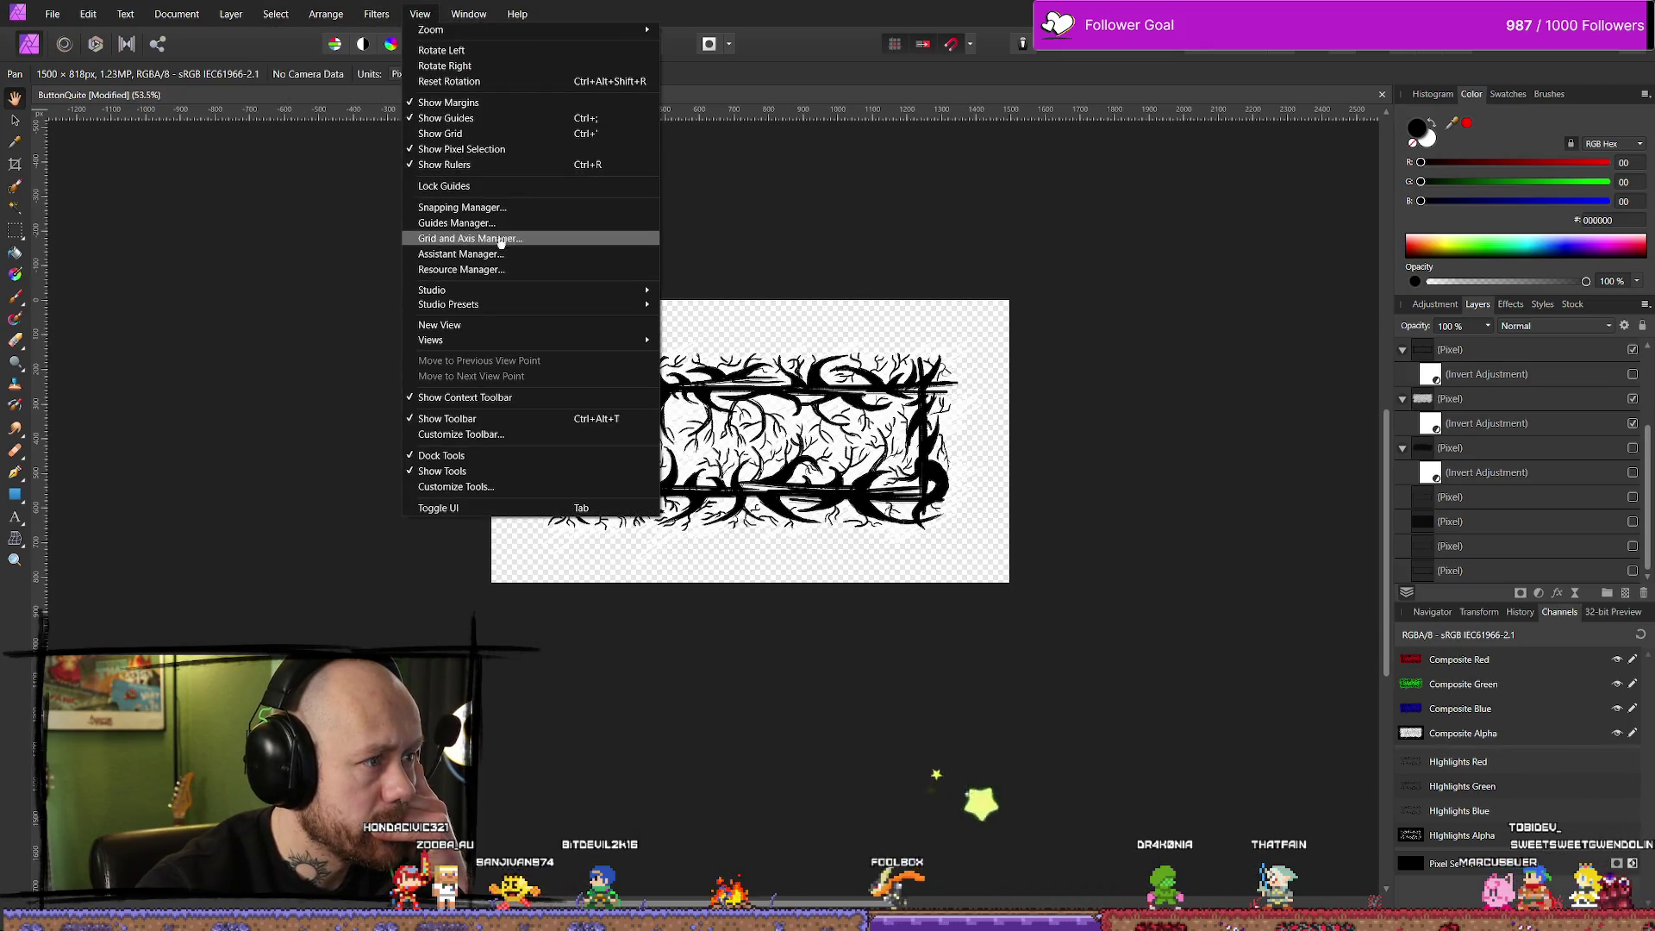
left_click(491, 227)
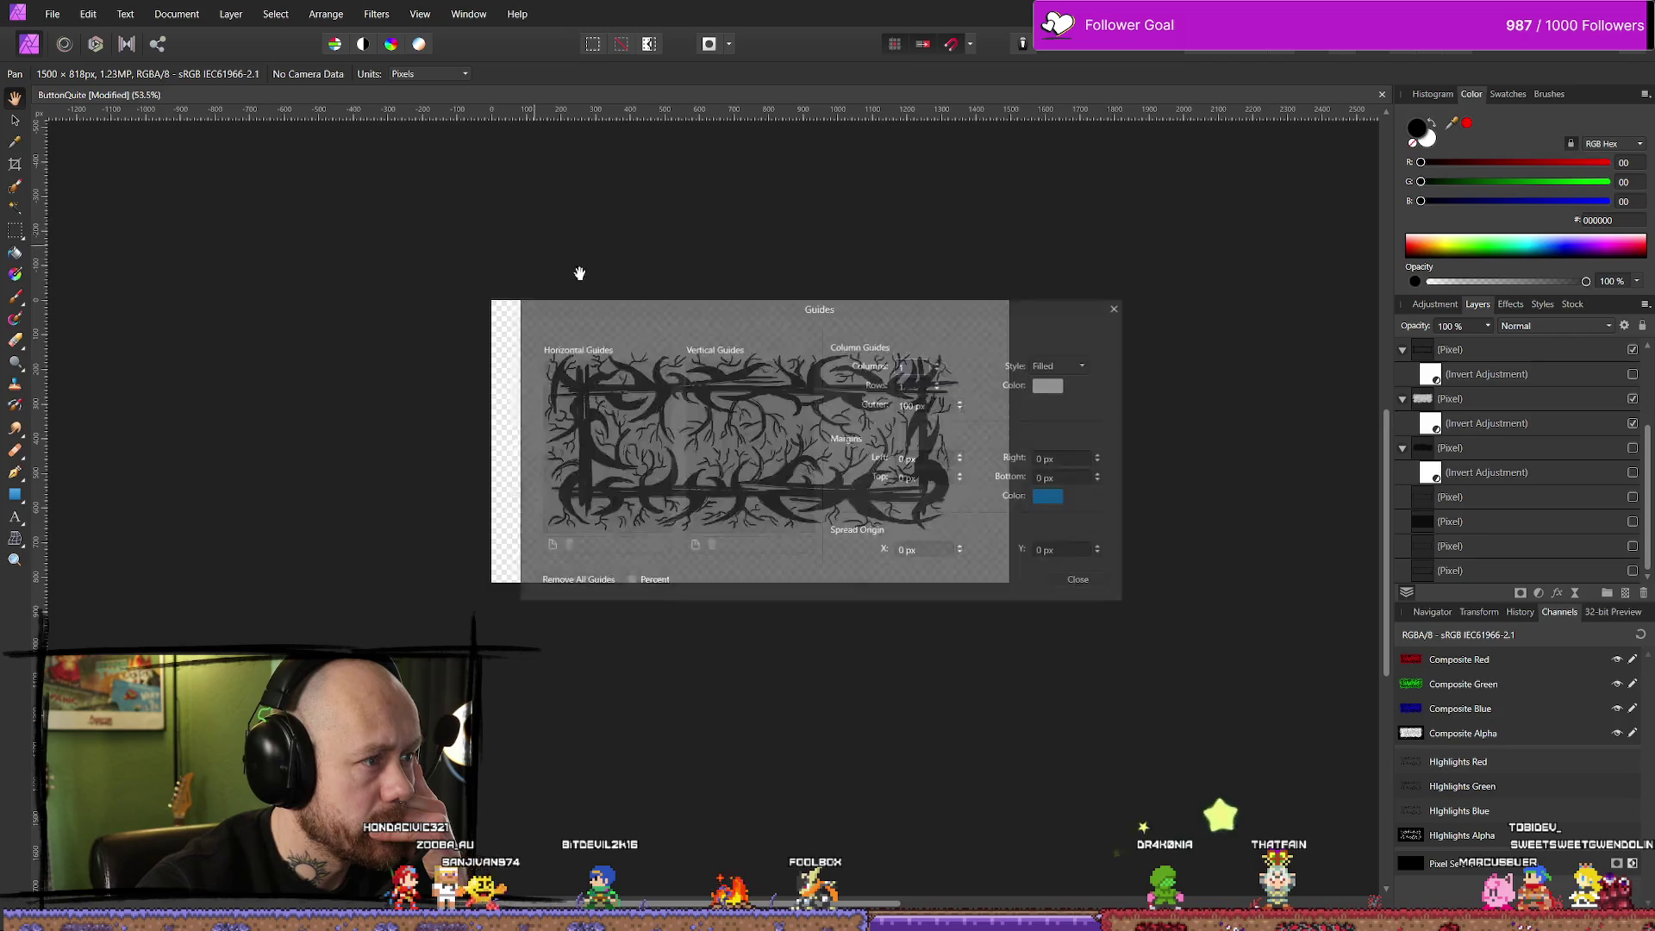
left_click(1080, 583)
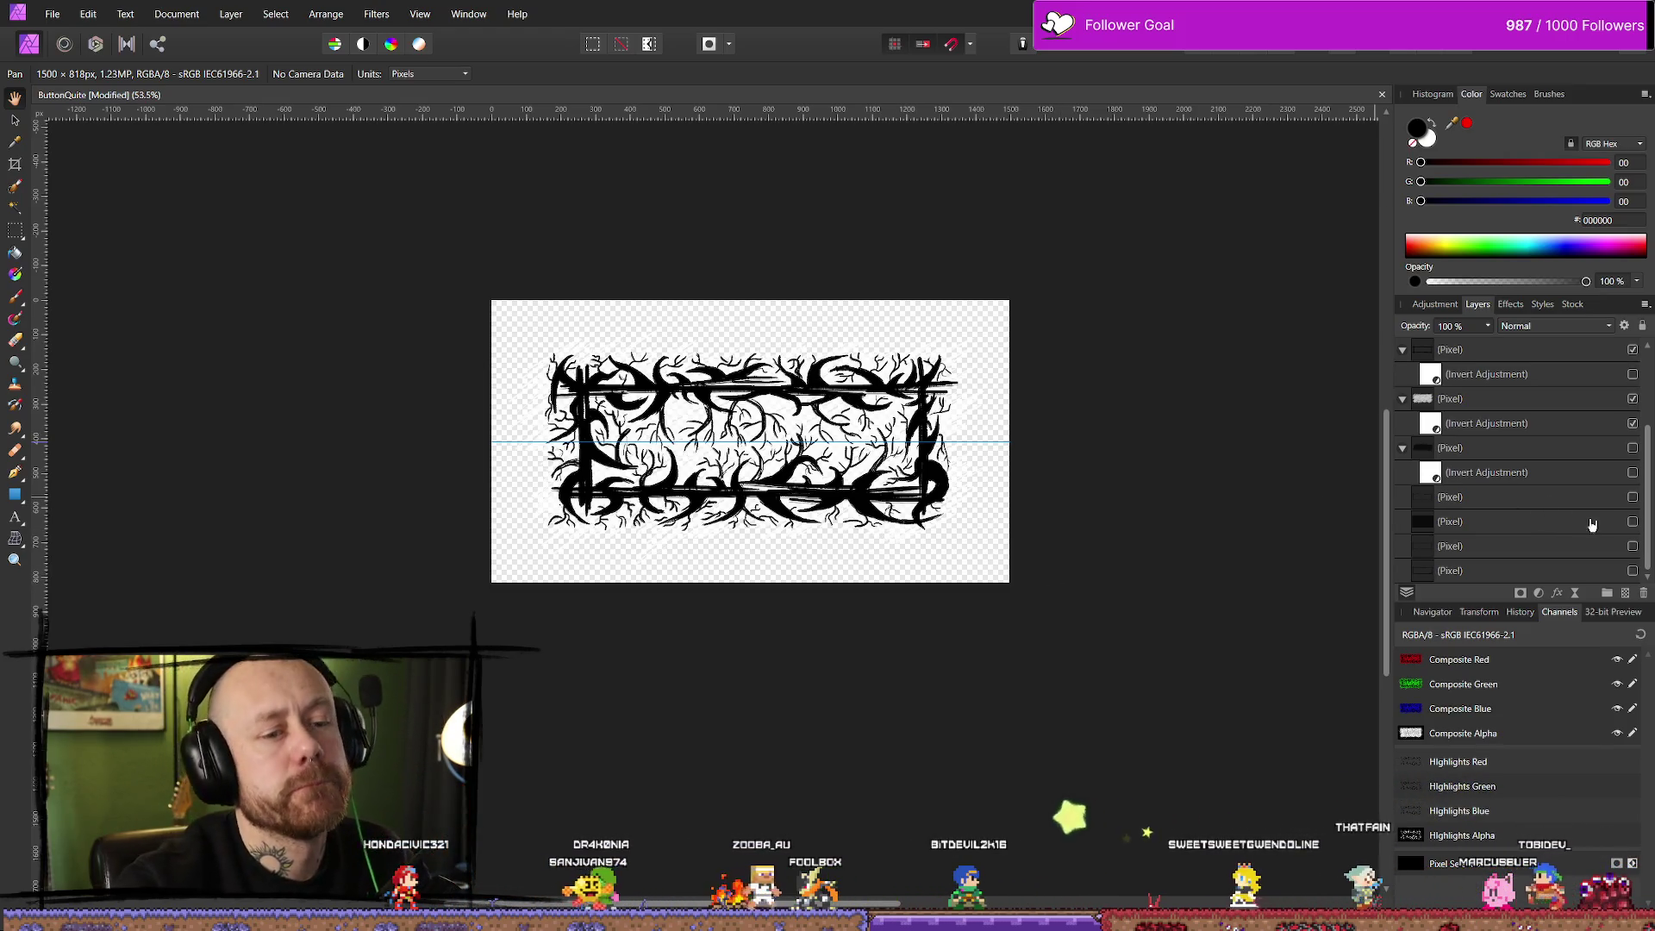
Show the grey scribble layer behind the black thorny frame and recentre the view
left_click(1632, 521)
scroll(944, 524, "up", 3)
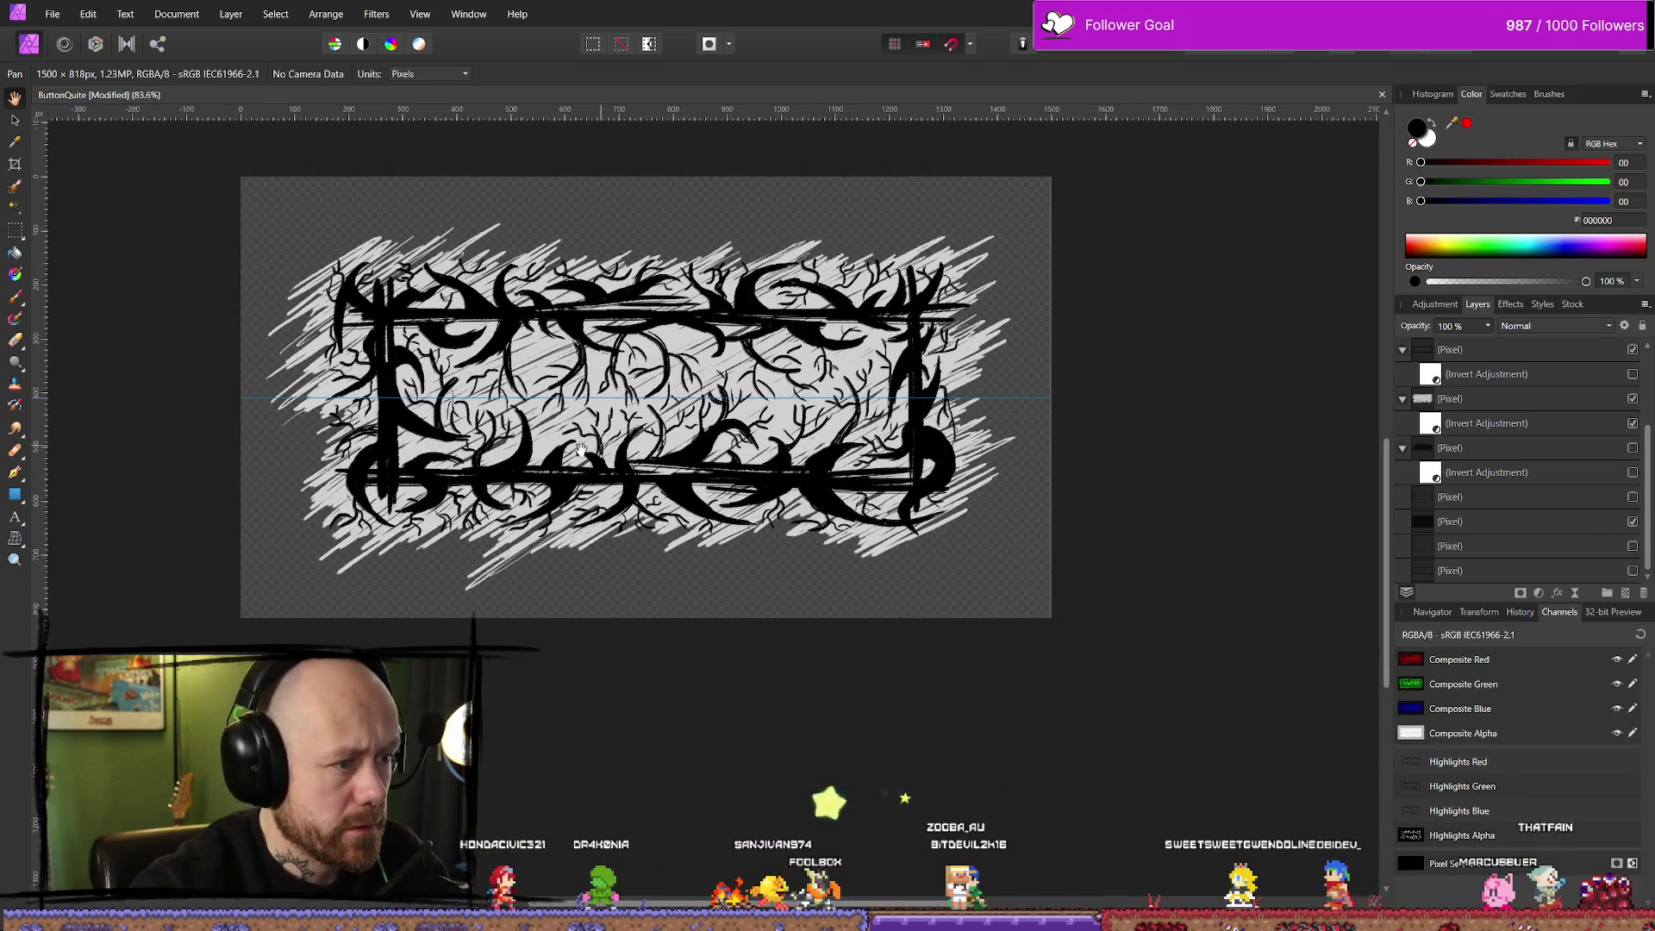
left_click_drag(689, 370, 769, 386)
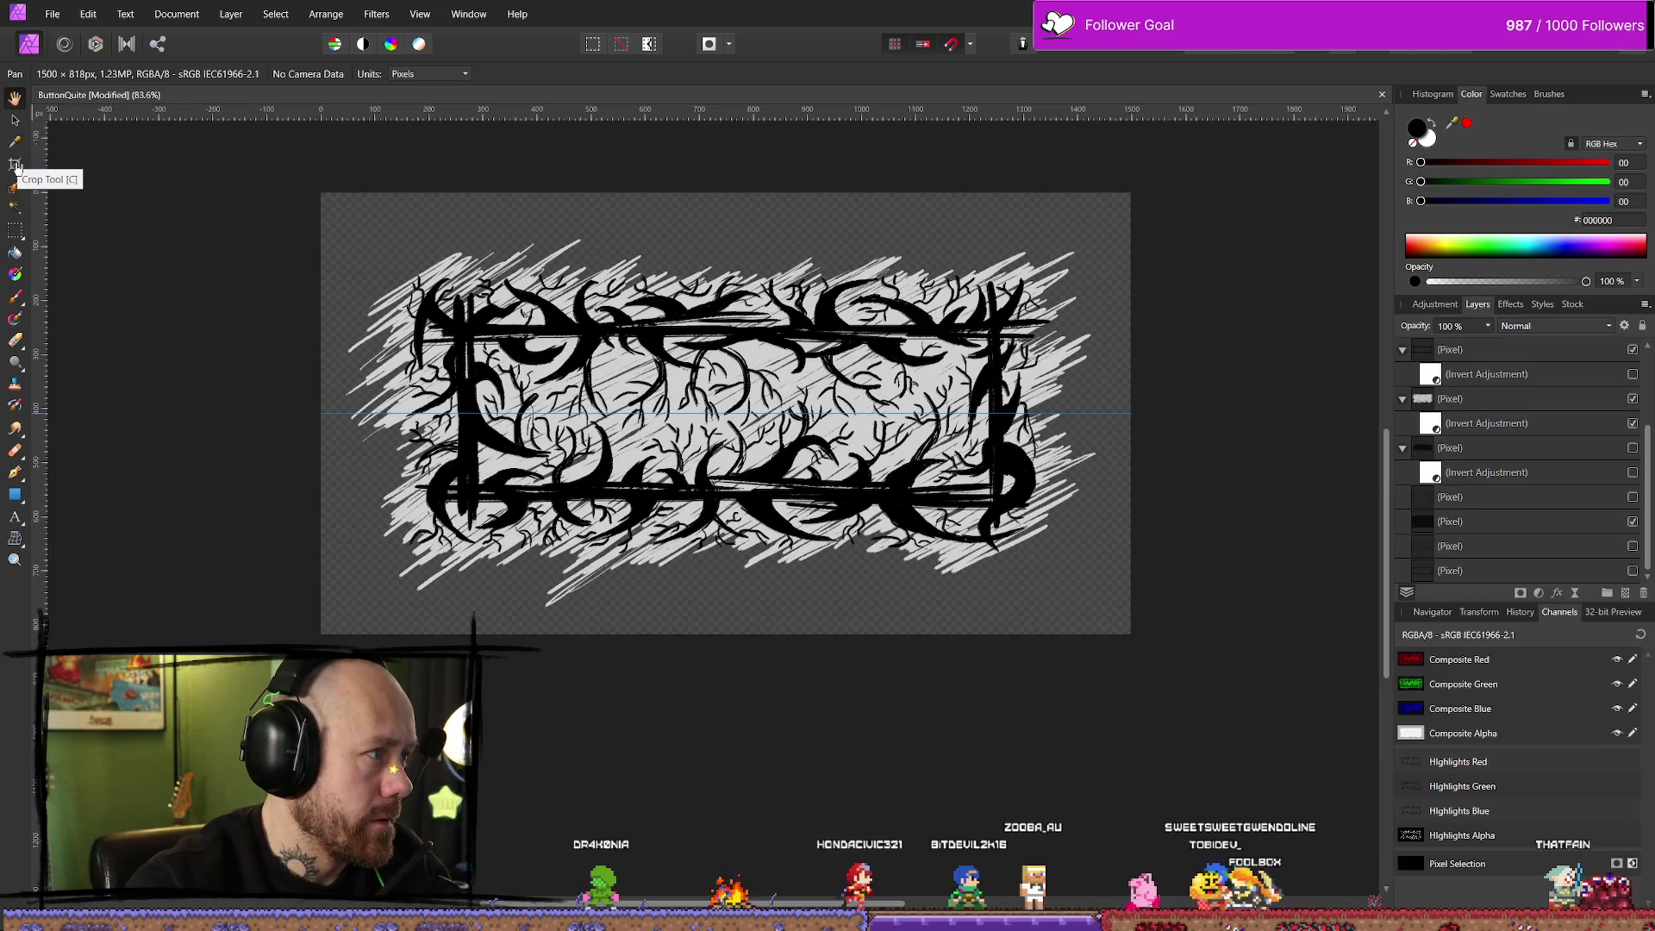
With the Crop tool active, resize the canvas width to 1400 px
left_click(16, 166)
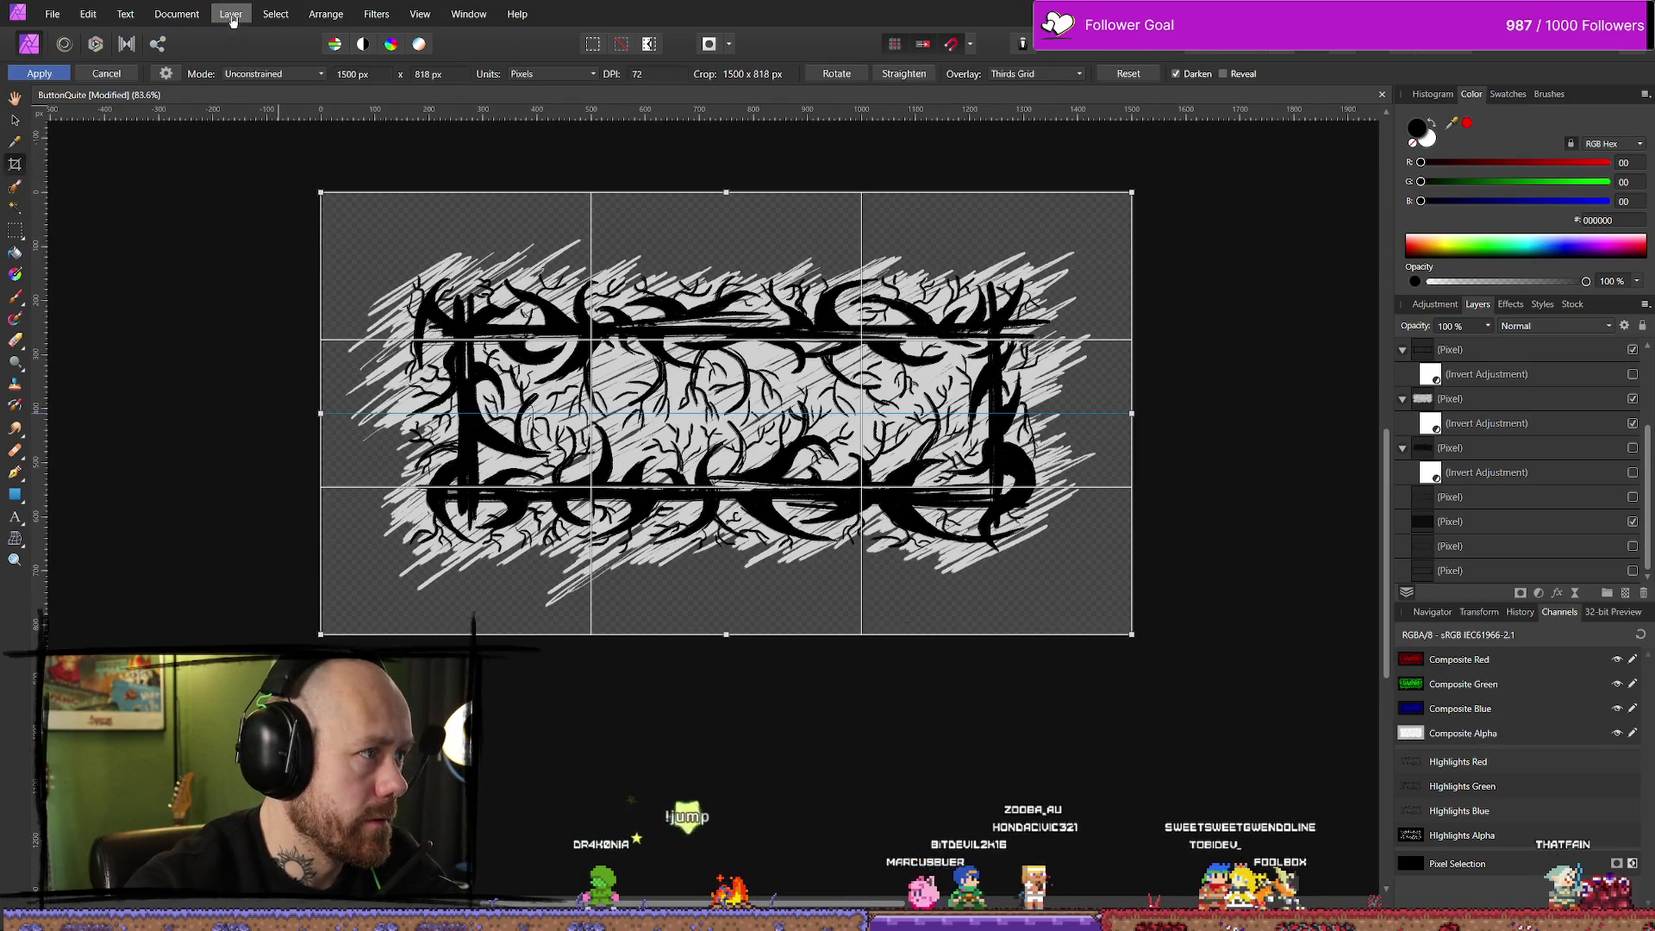
left_click(191, 12)
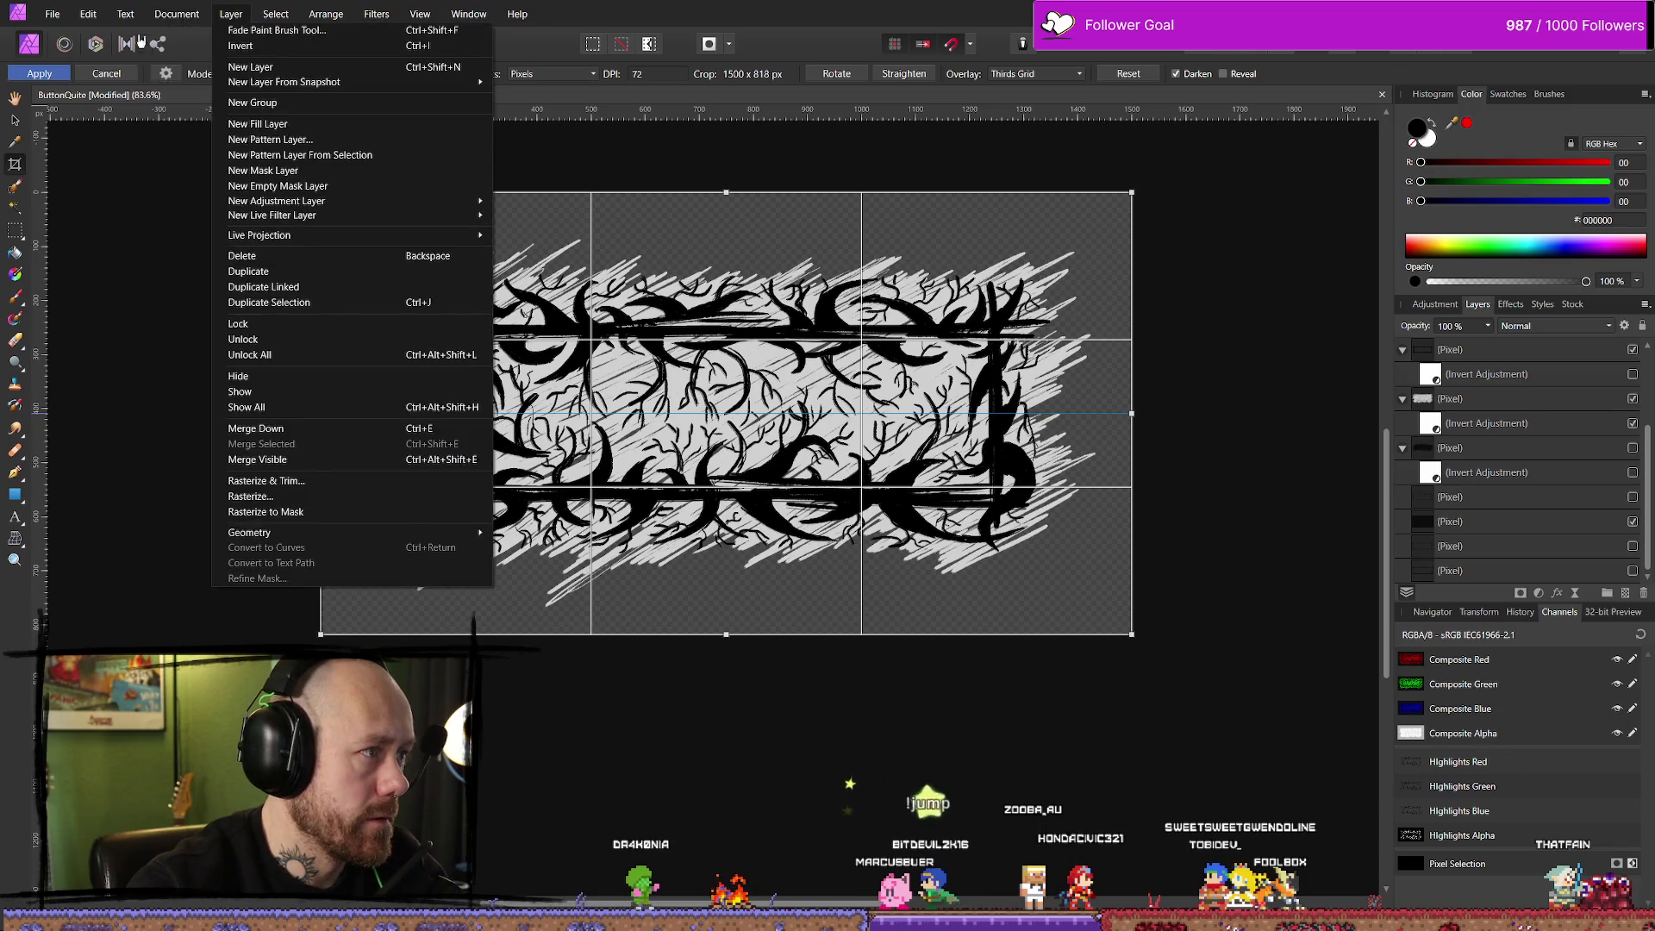
left_click(195, 119)
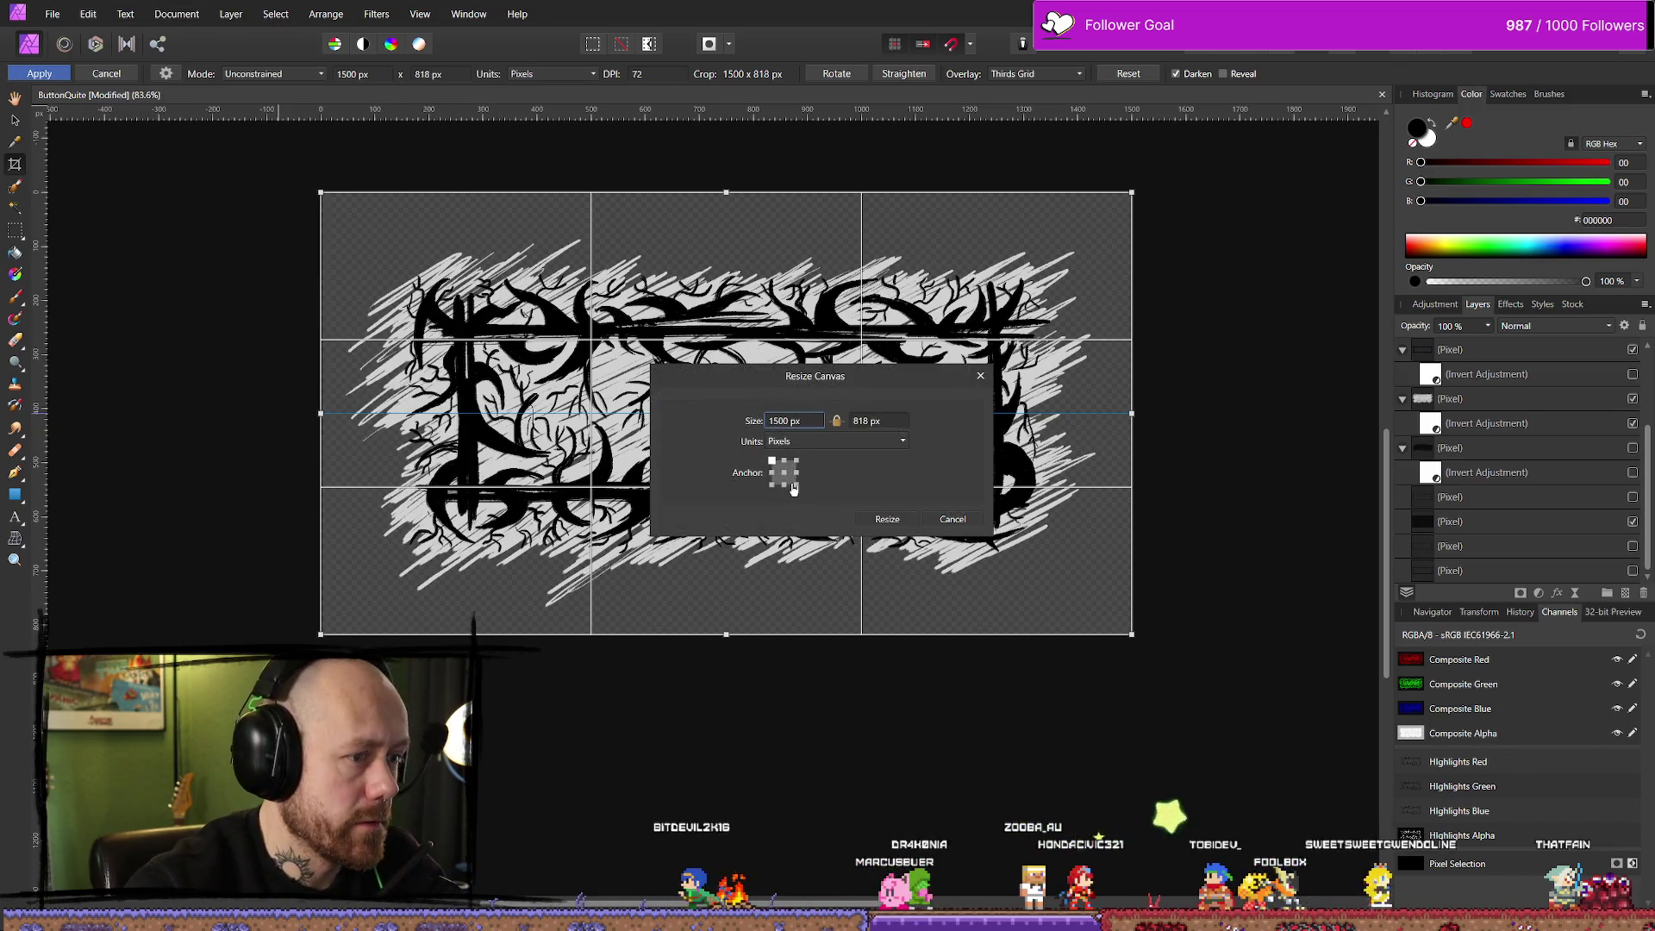
triple_click(800, 423)
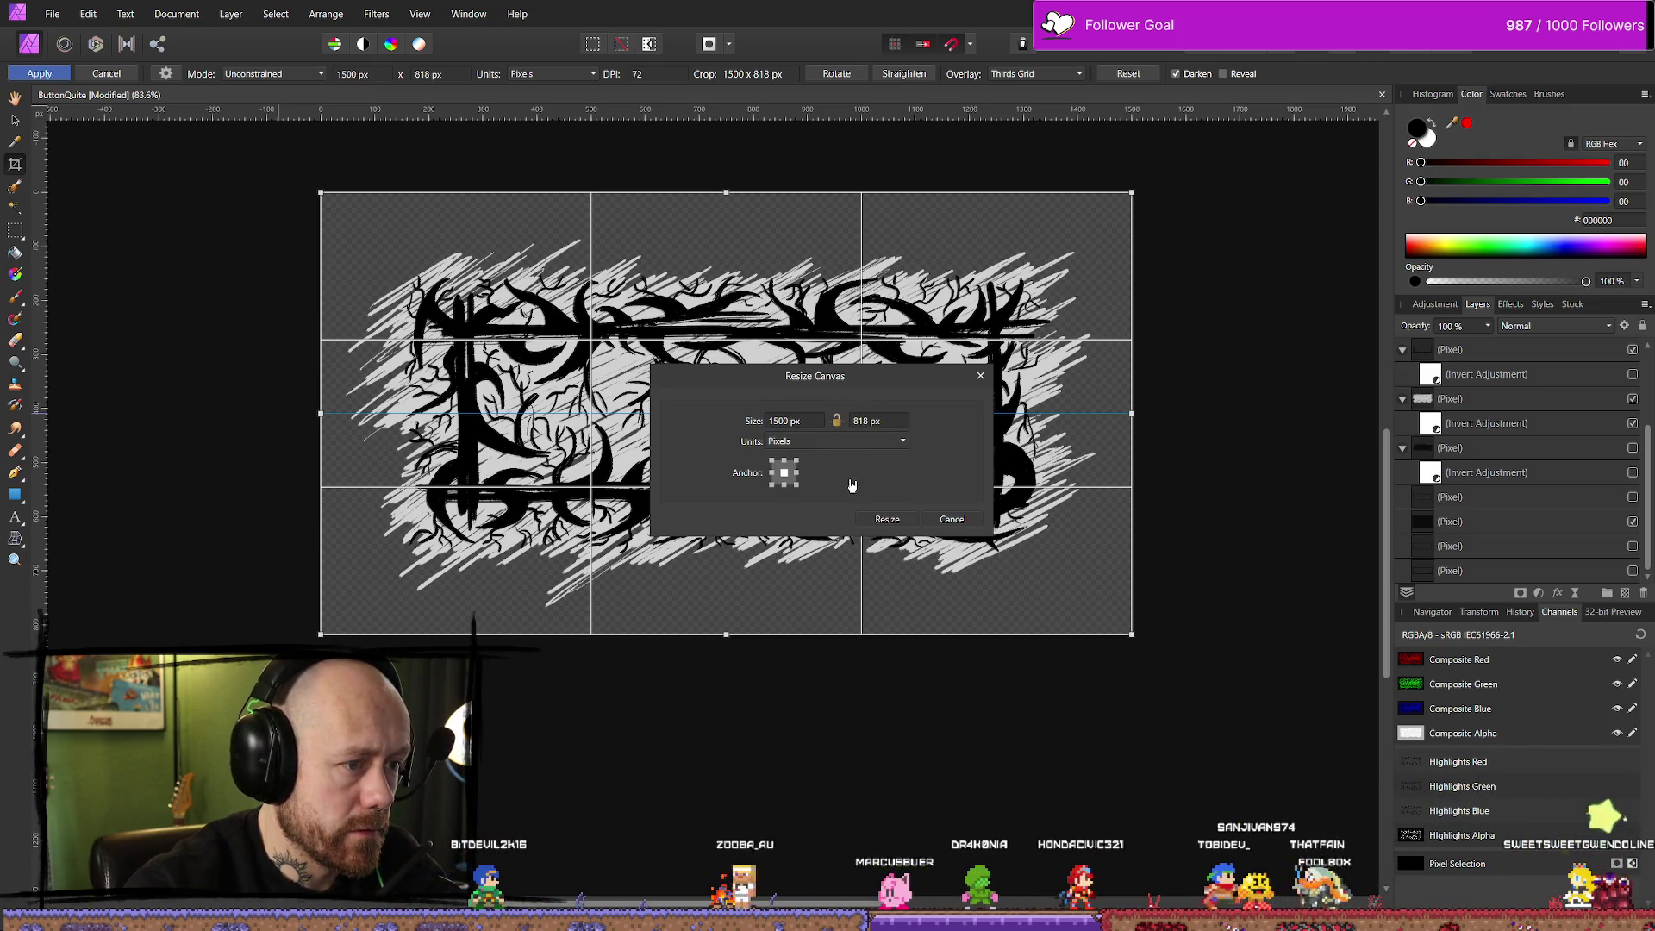
left_click(785, 422)
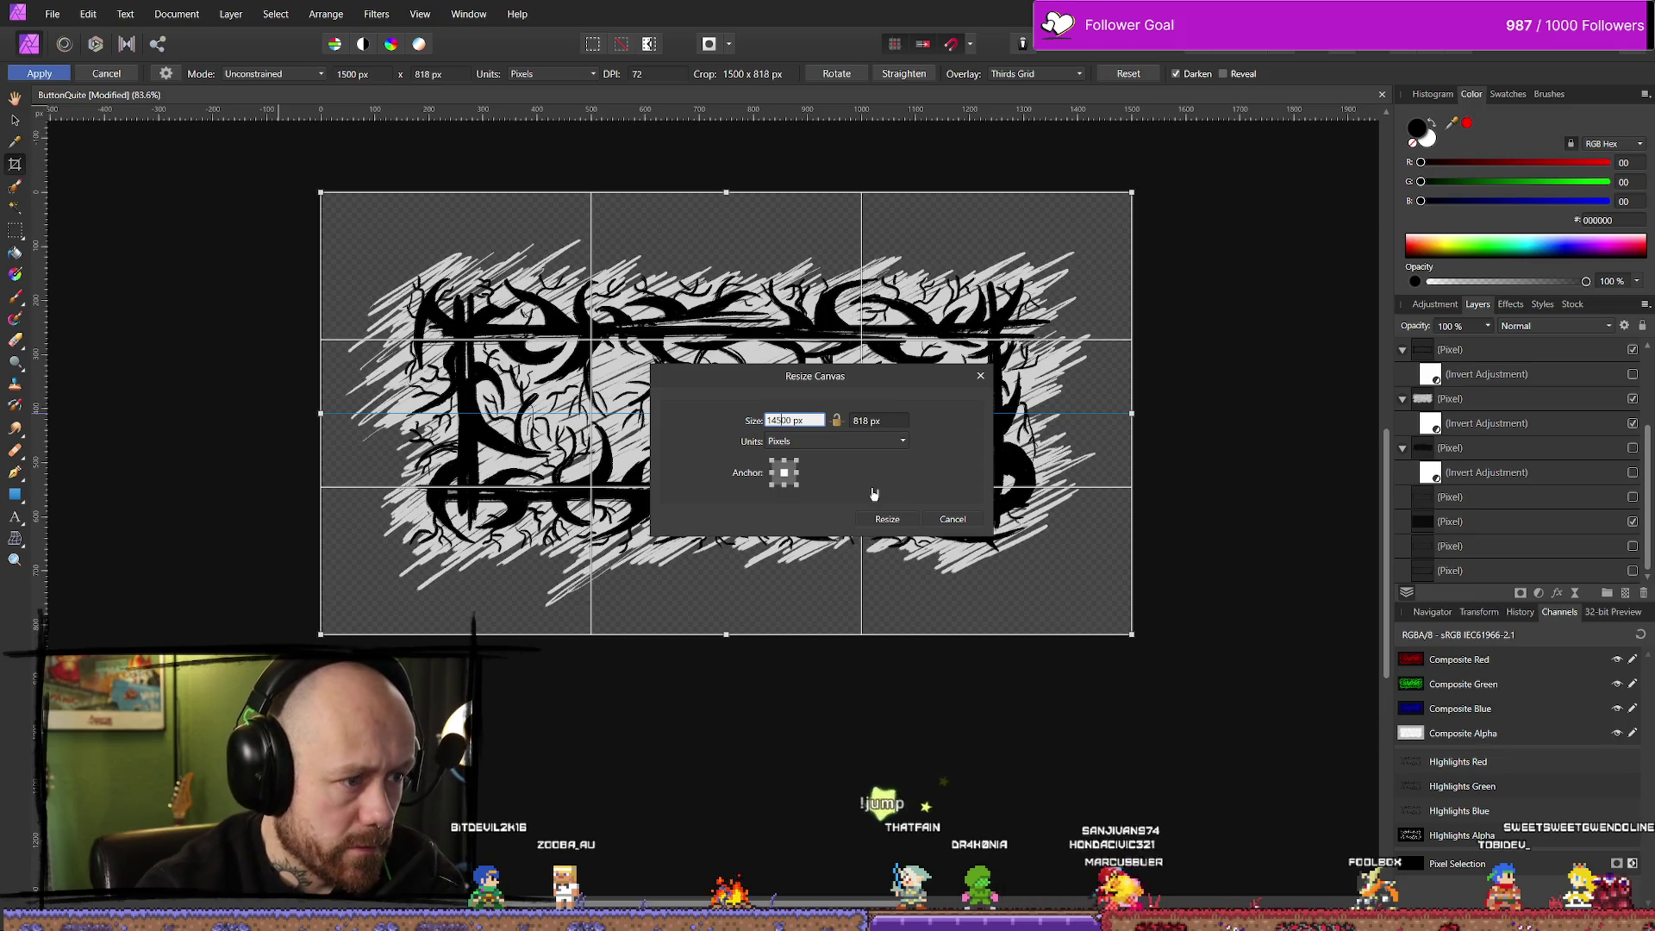
key("Delete")
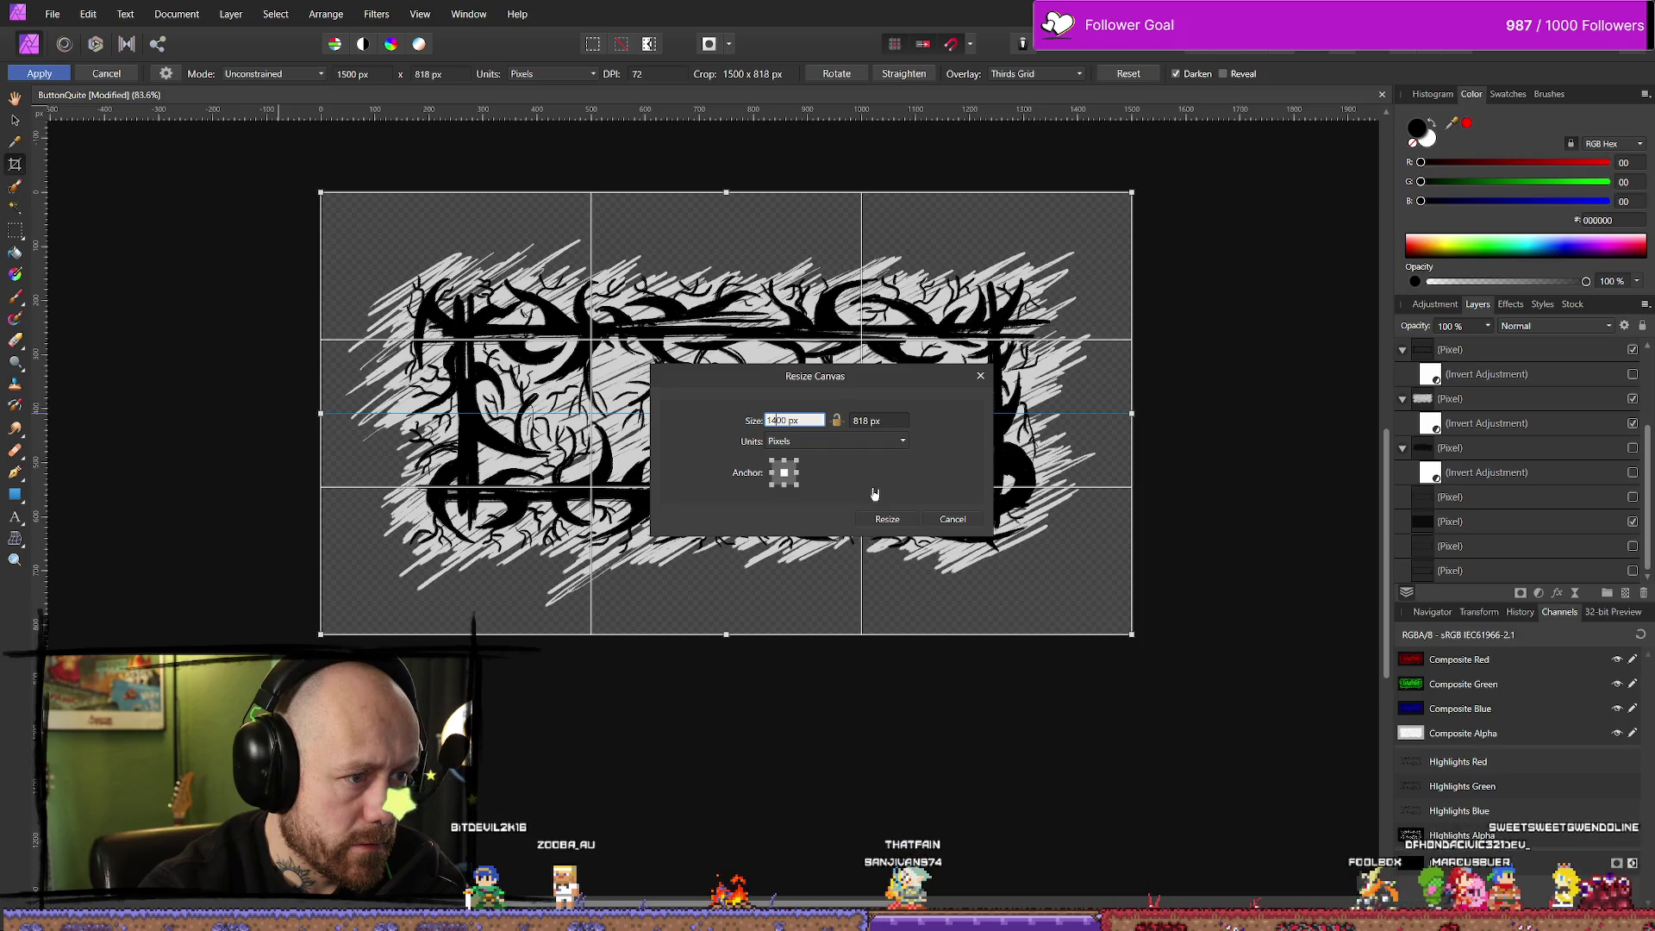
left_click(890, 519)
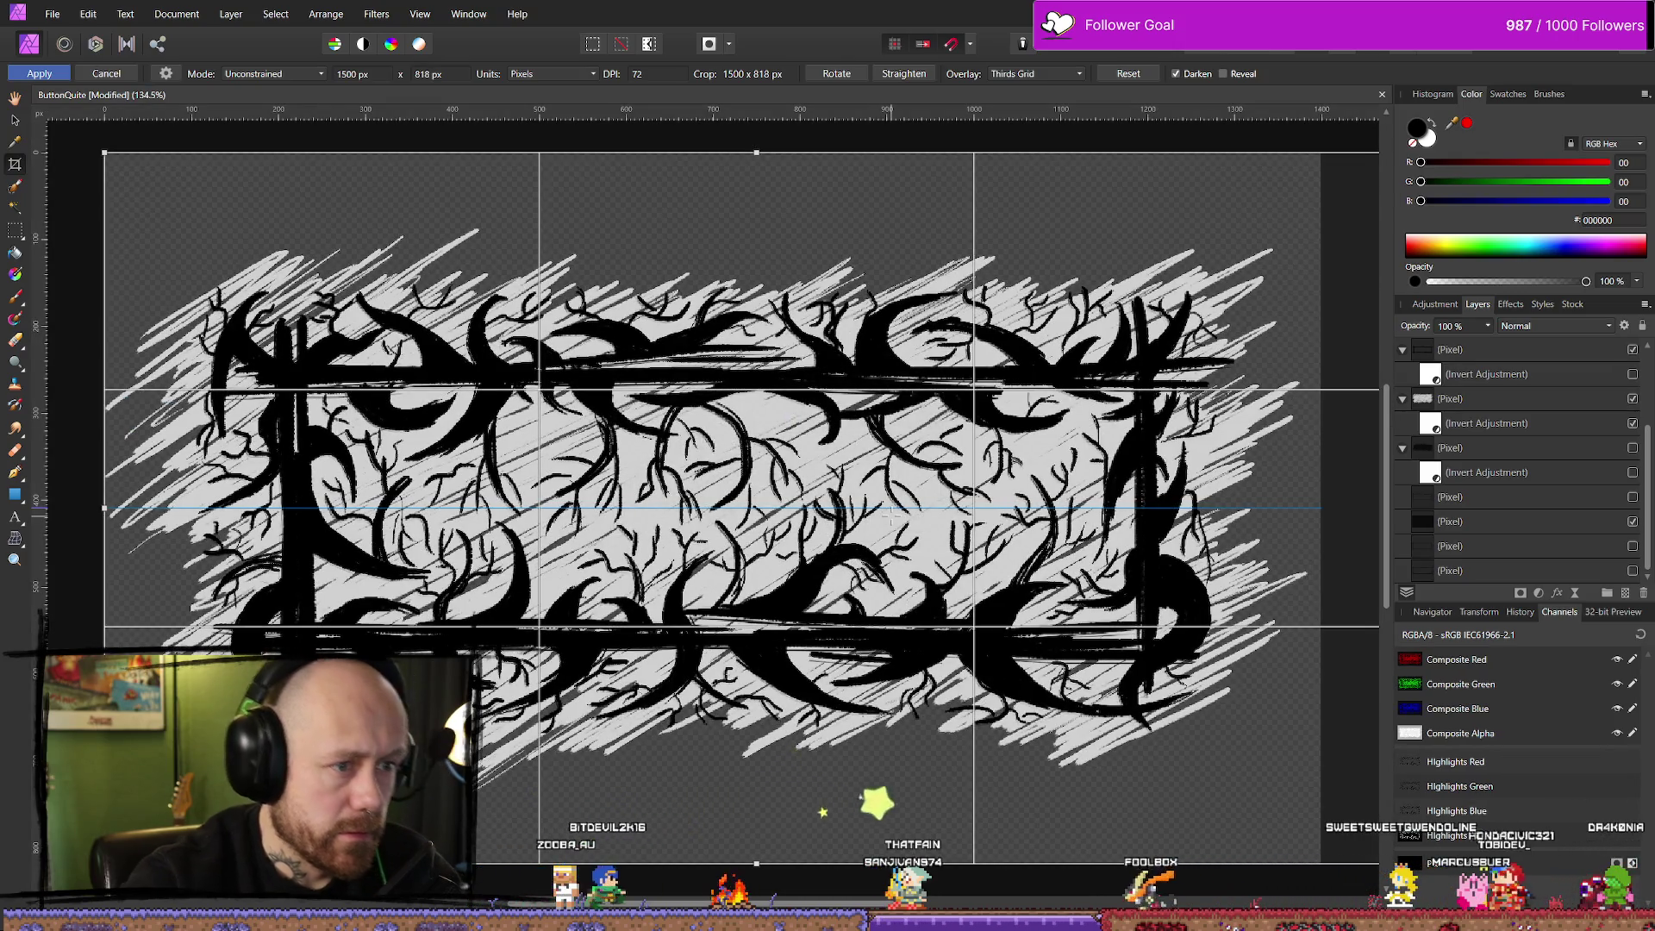
Adjust the crop box over the artwork and apply the crop
scroll(889, 514, "down", 5)
left_click_drag(896, 514, 896, 513)
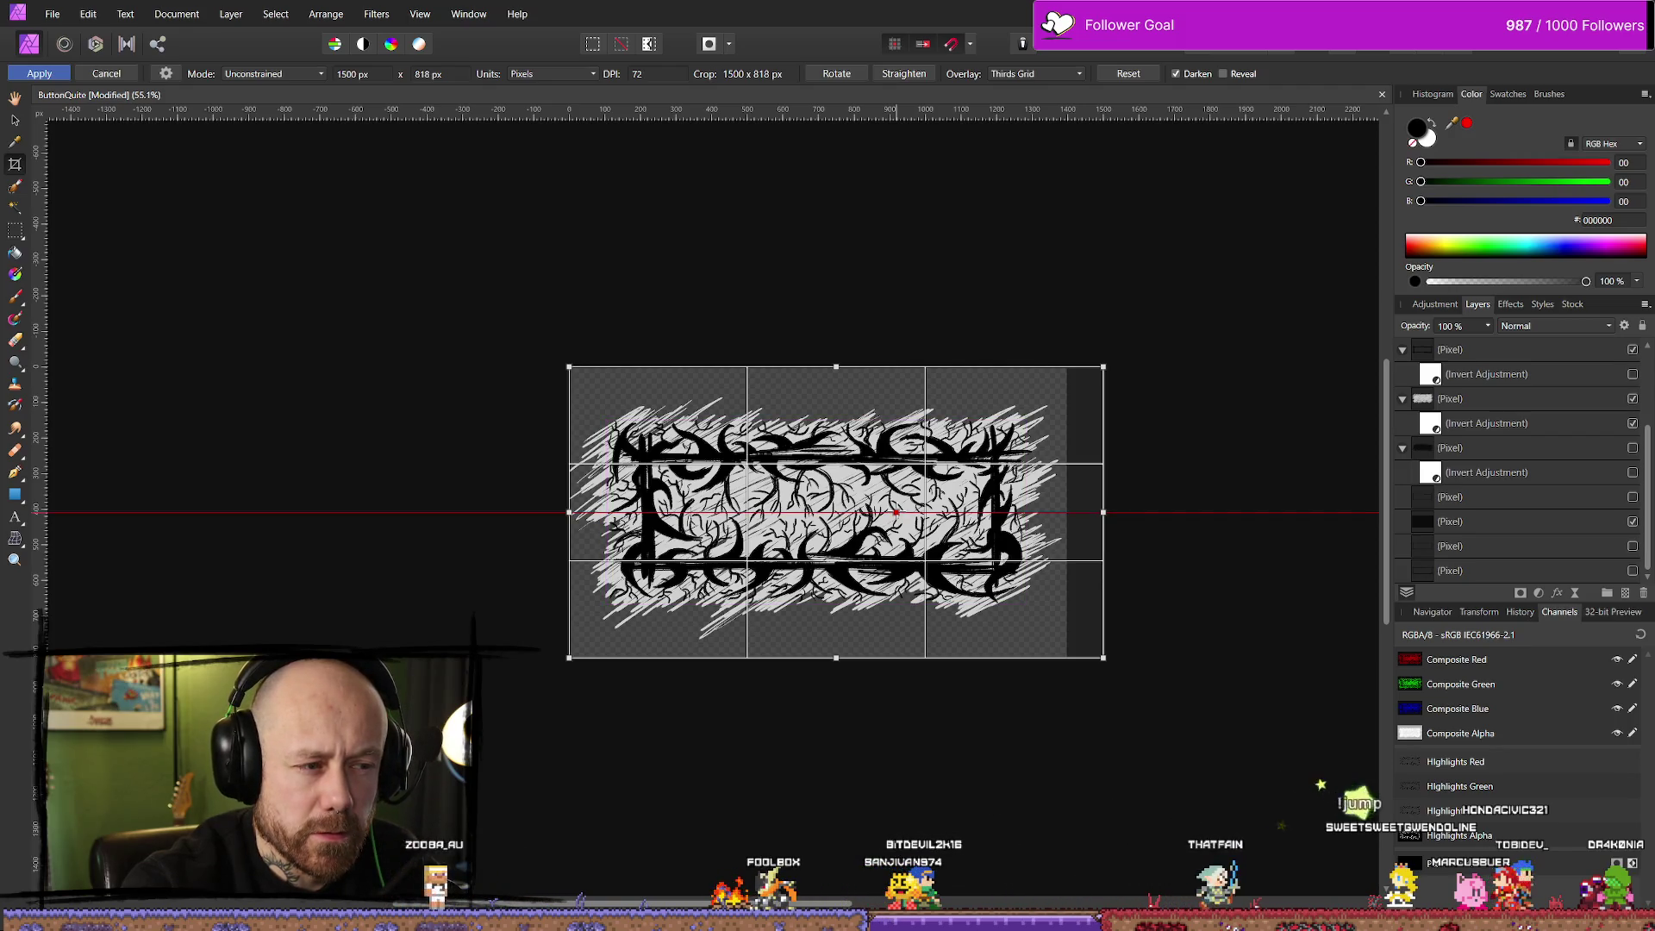
left_click_drag(896, 513, 897, 513)
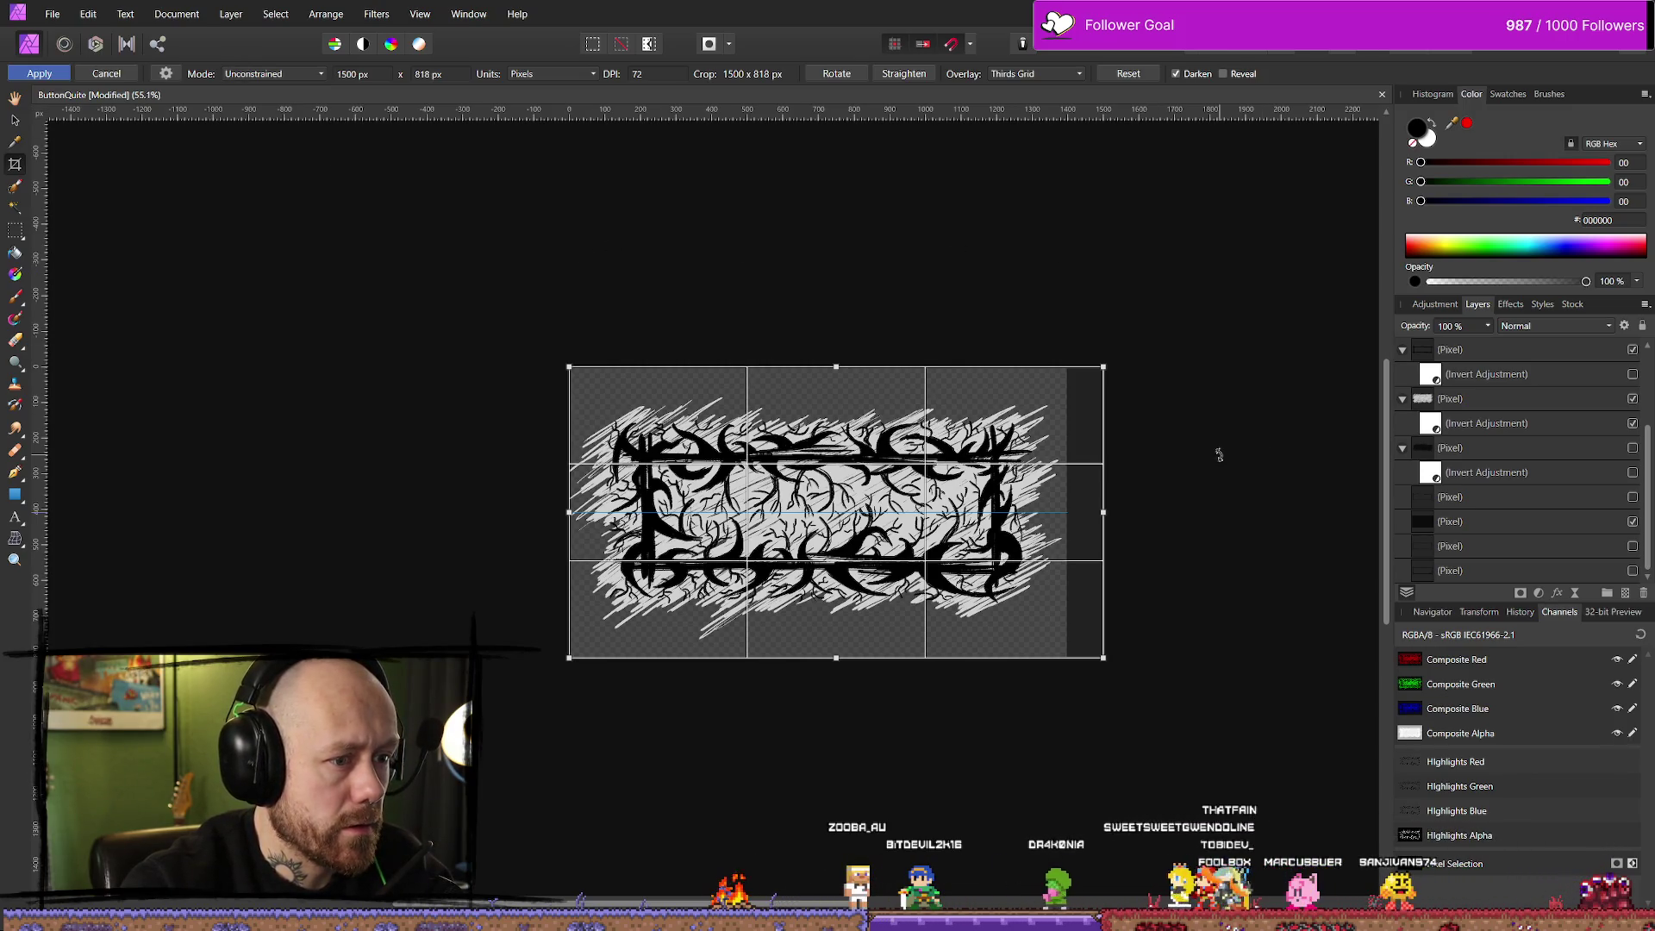
key("Return")
scroll(1219, 466, "down", 3)
Undo the crop back to 1500 px width and hide the grey scribble layer
scroll(1219, 494, "up", 5)
key("ctrl+z")
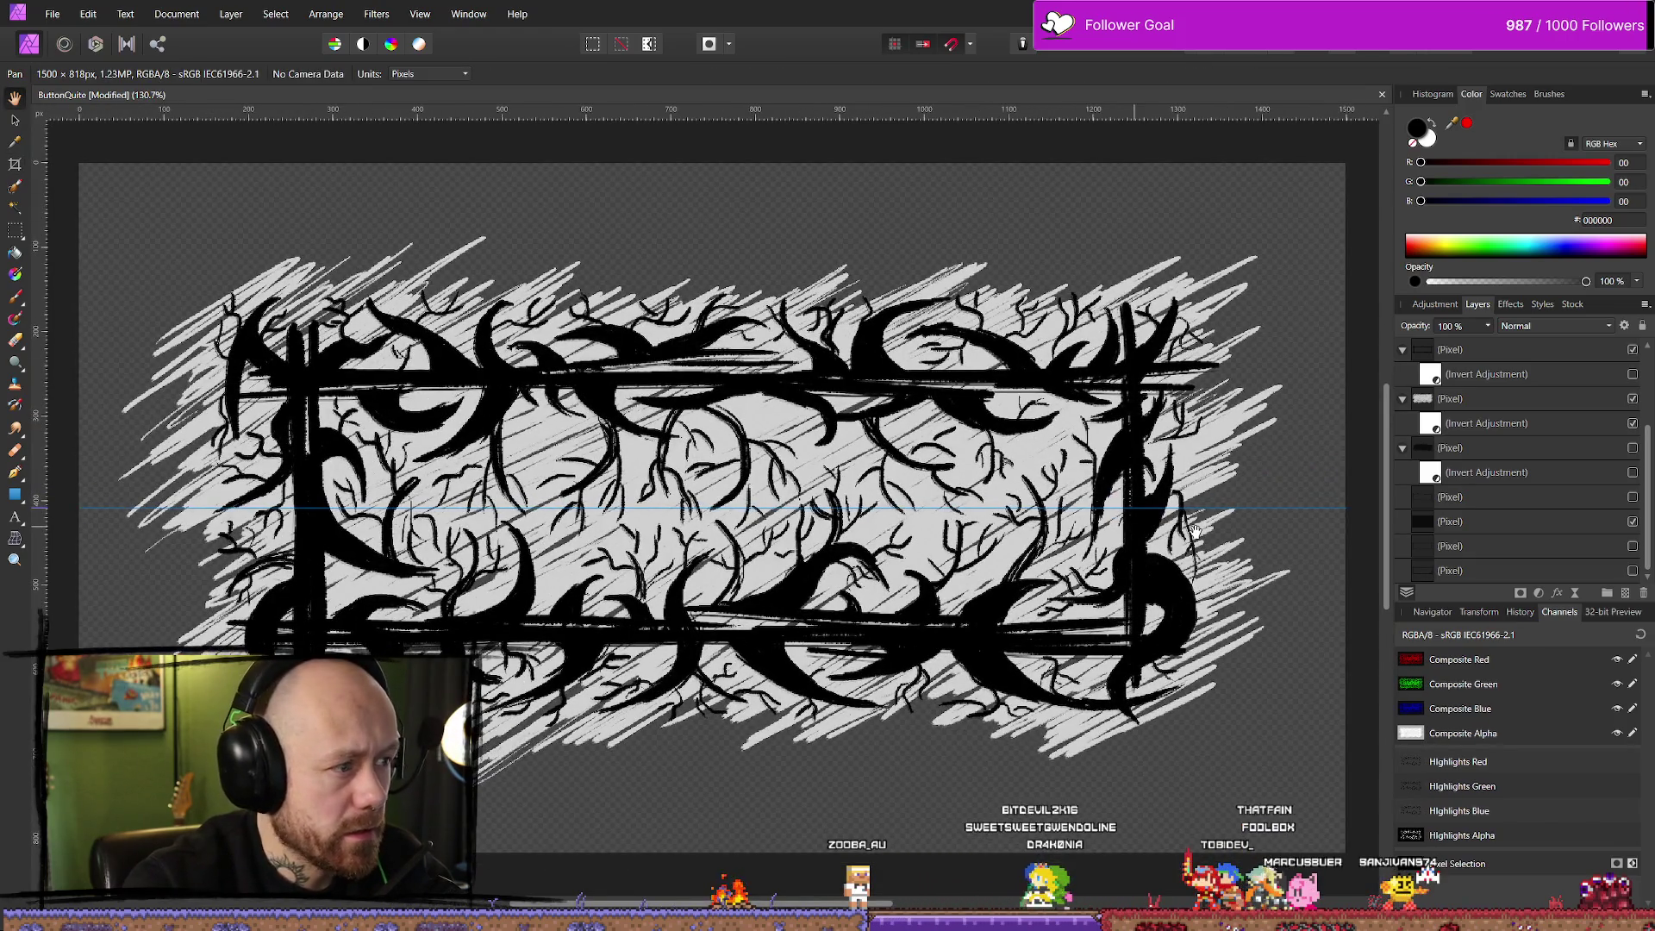
key("ctrl+z")
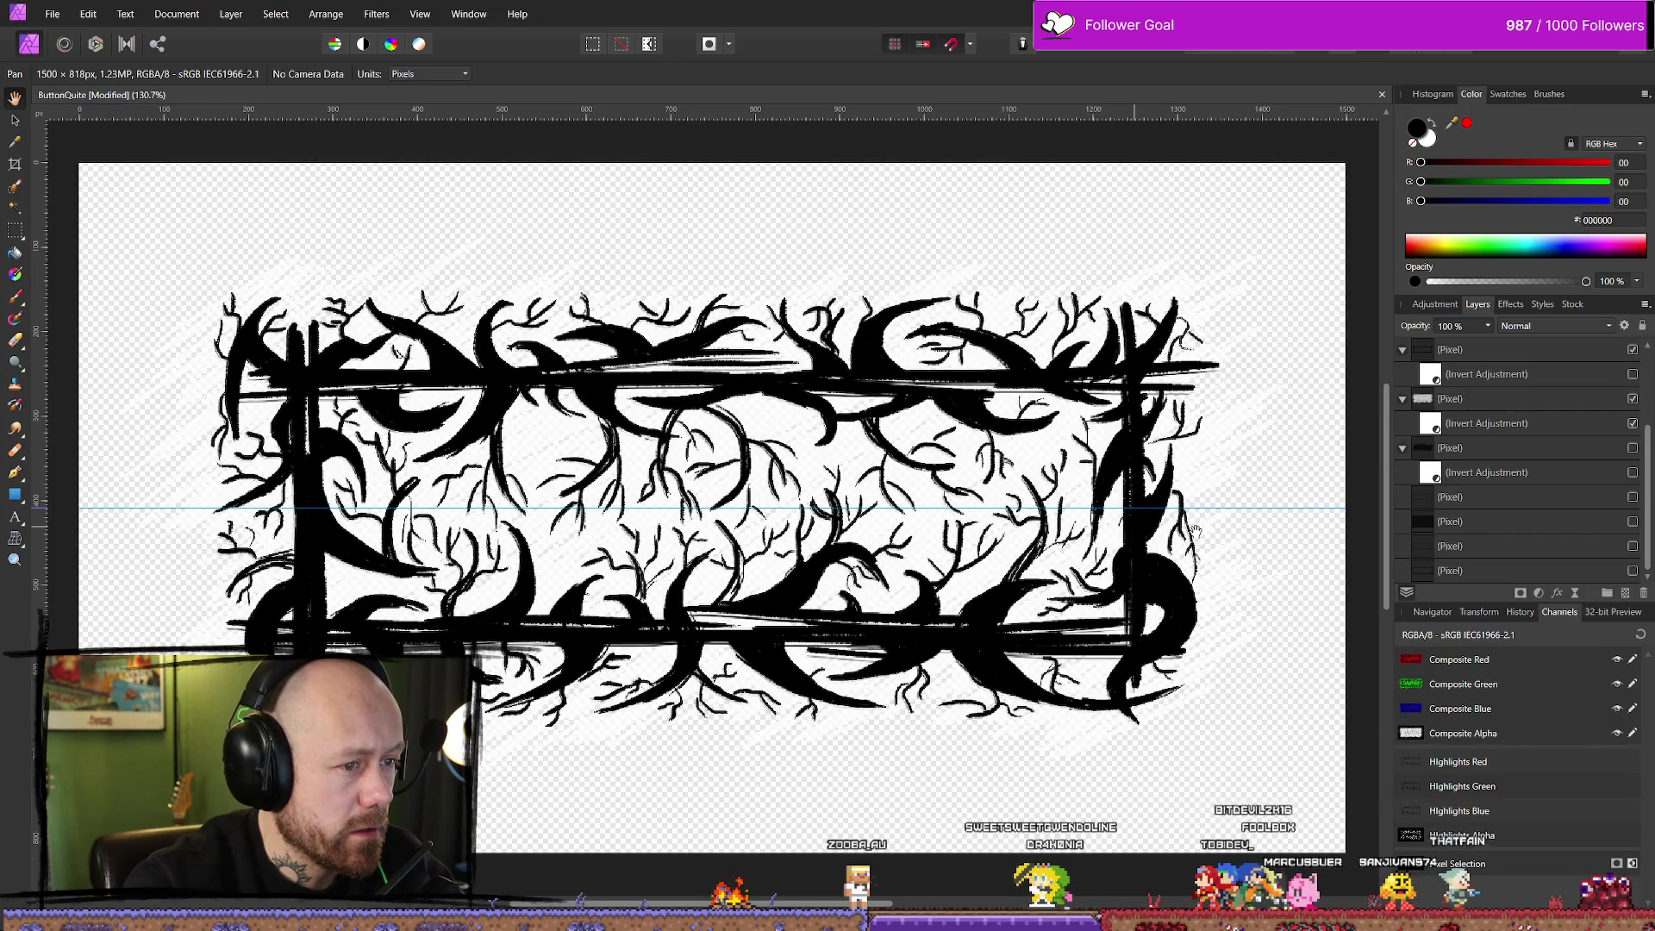
scroll(1196, 529, "down", 4)
left_click_drag(1187, 427, 1001, 366)
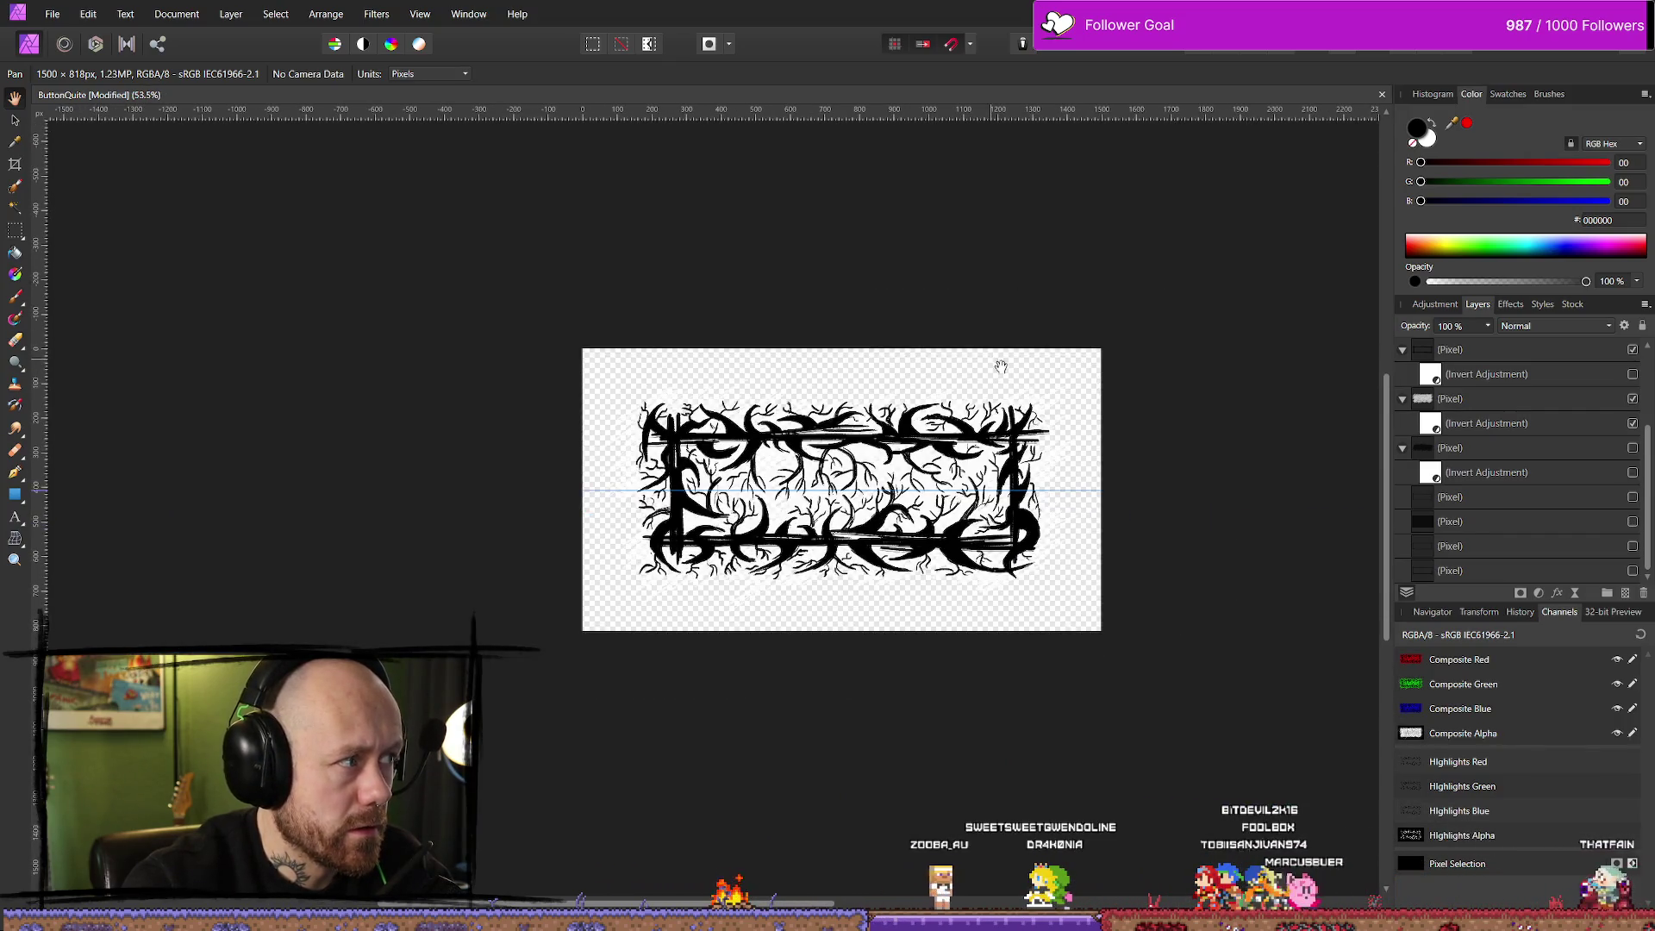
Save the artwork as a new file named ButtonQuiteBiggerBest
left_click(64, 12)
left_click(112, 257)
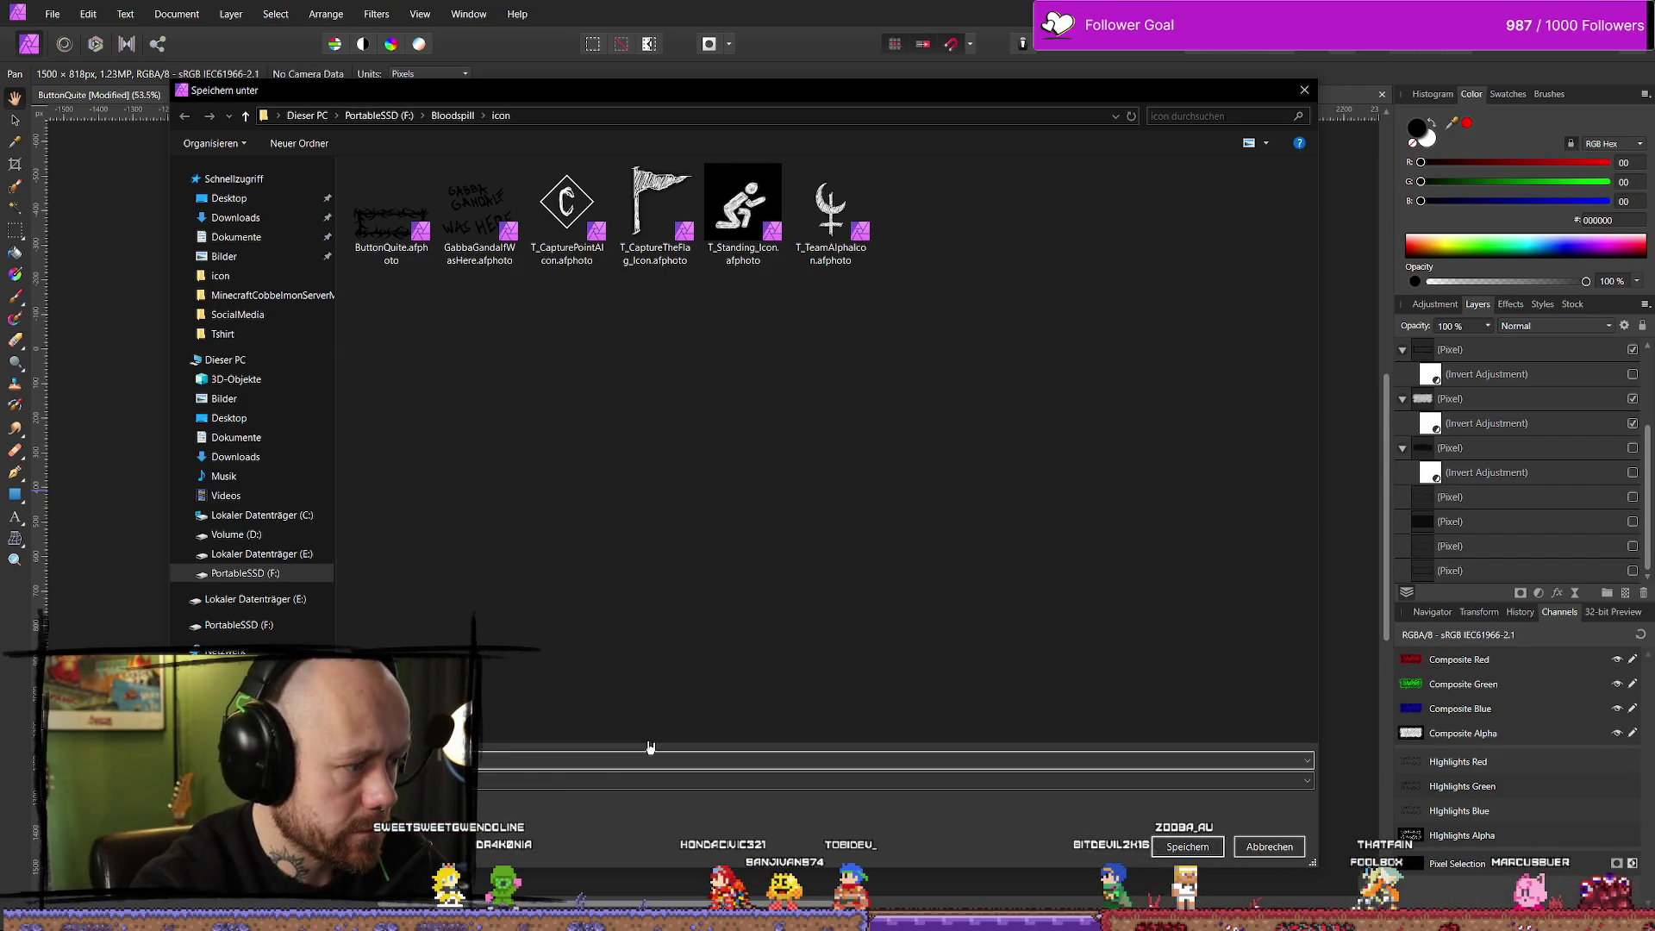
key("Return")
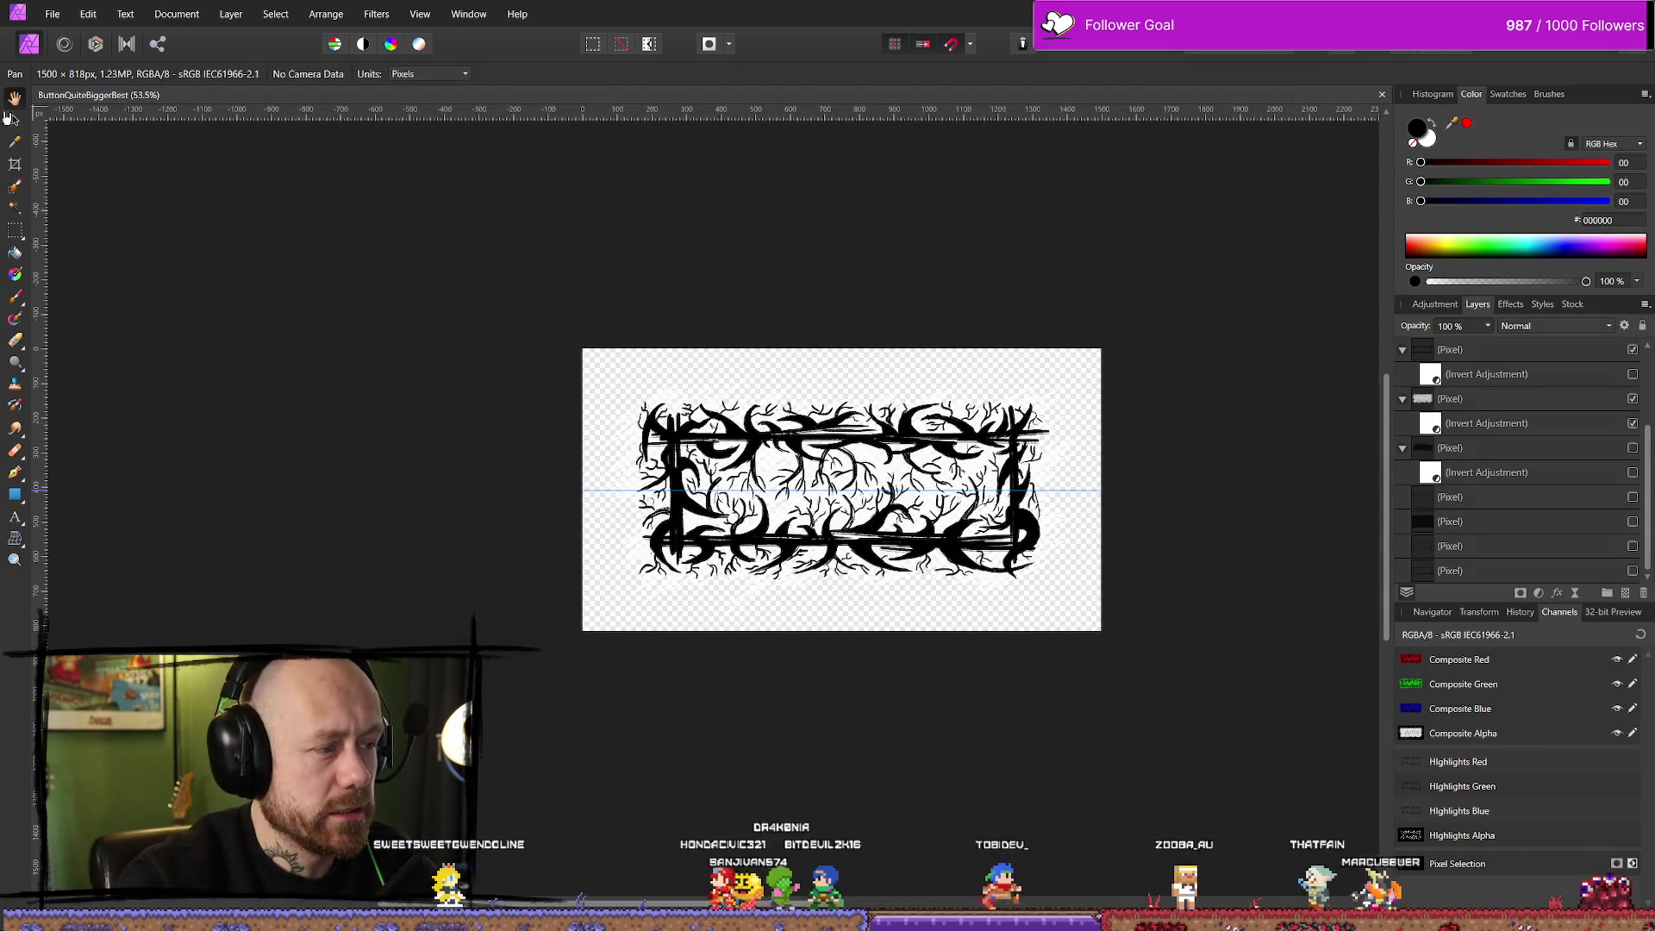
left_click(176, 14)
left_click(223, 121)
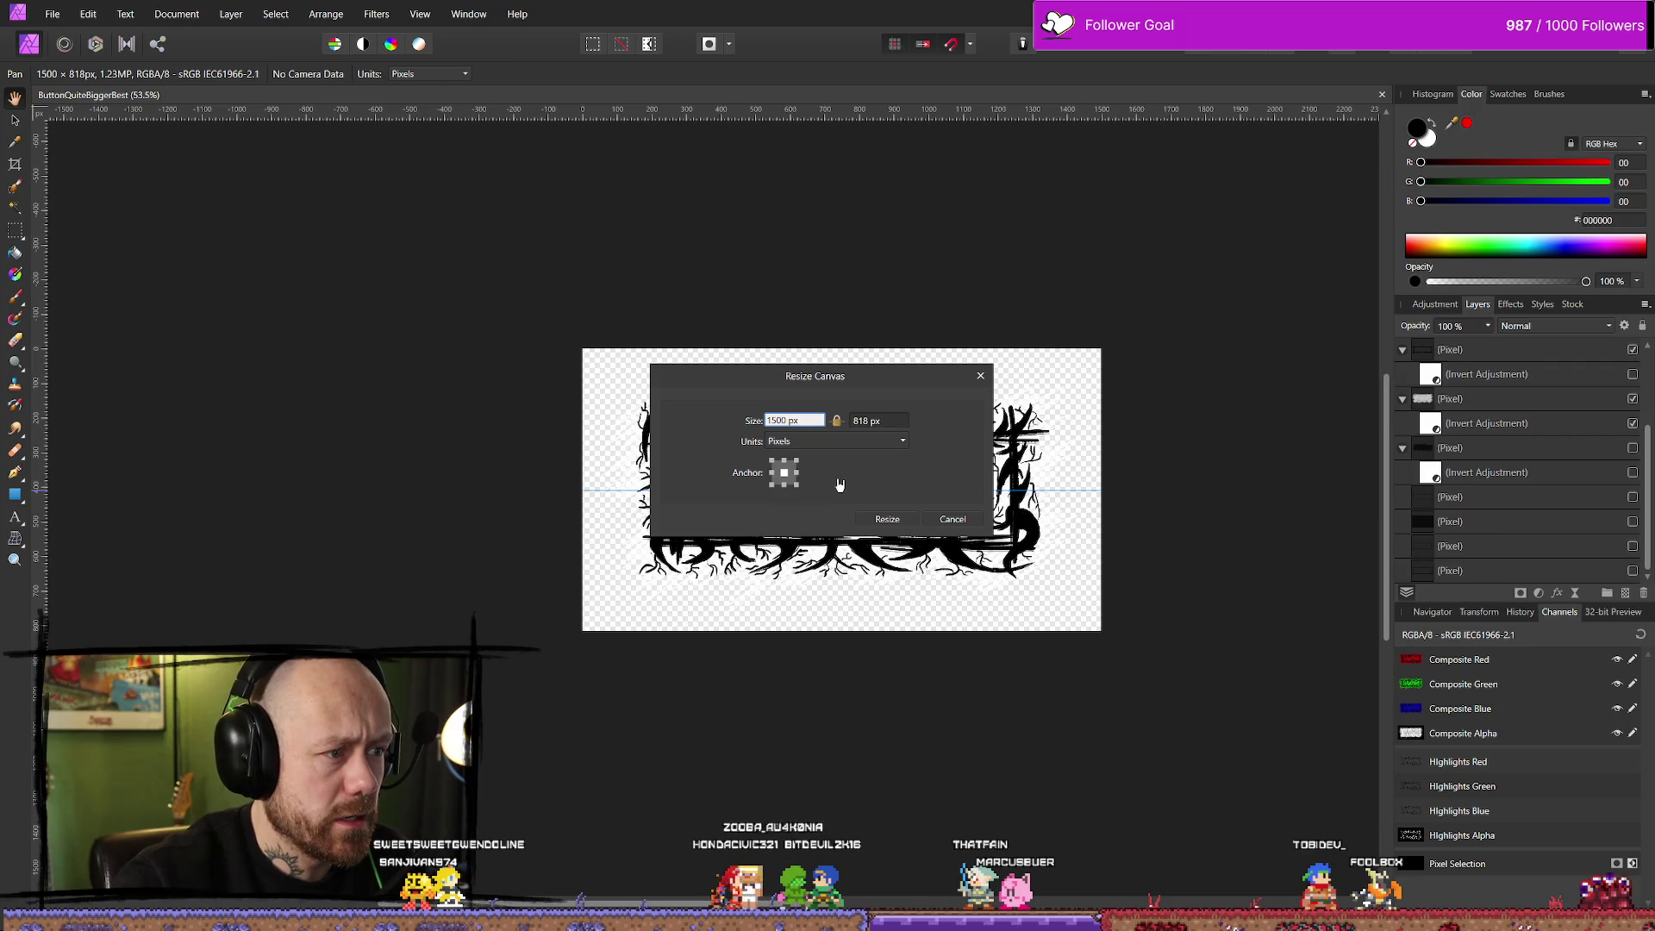
left_click(894, 421)
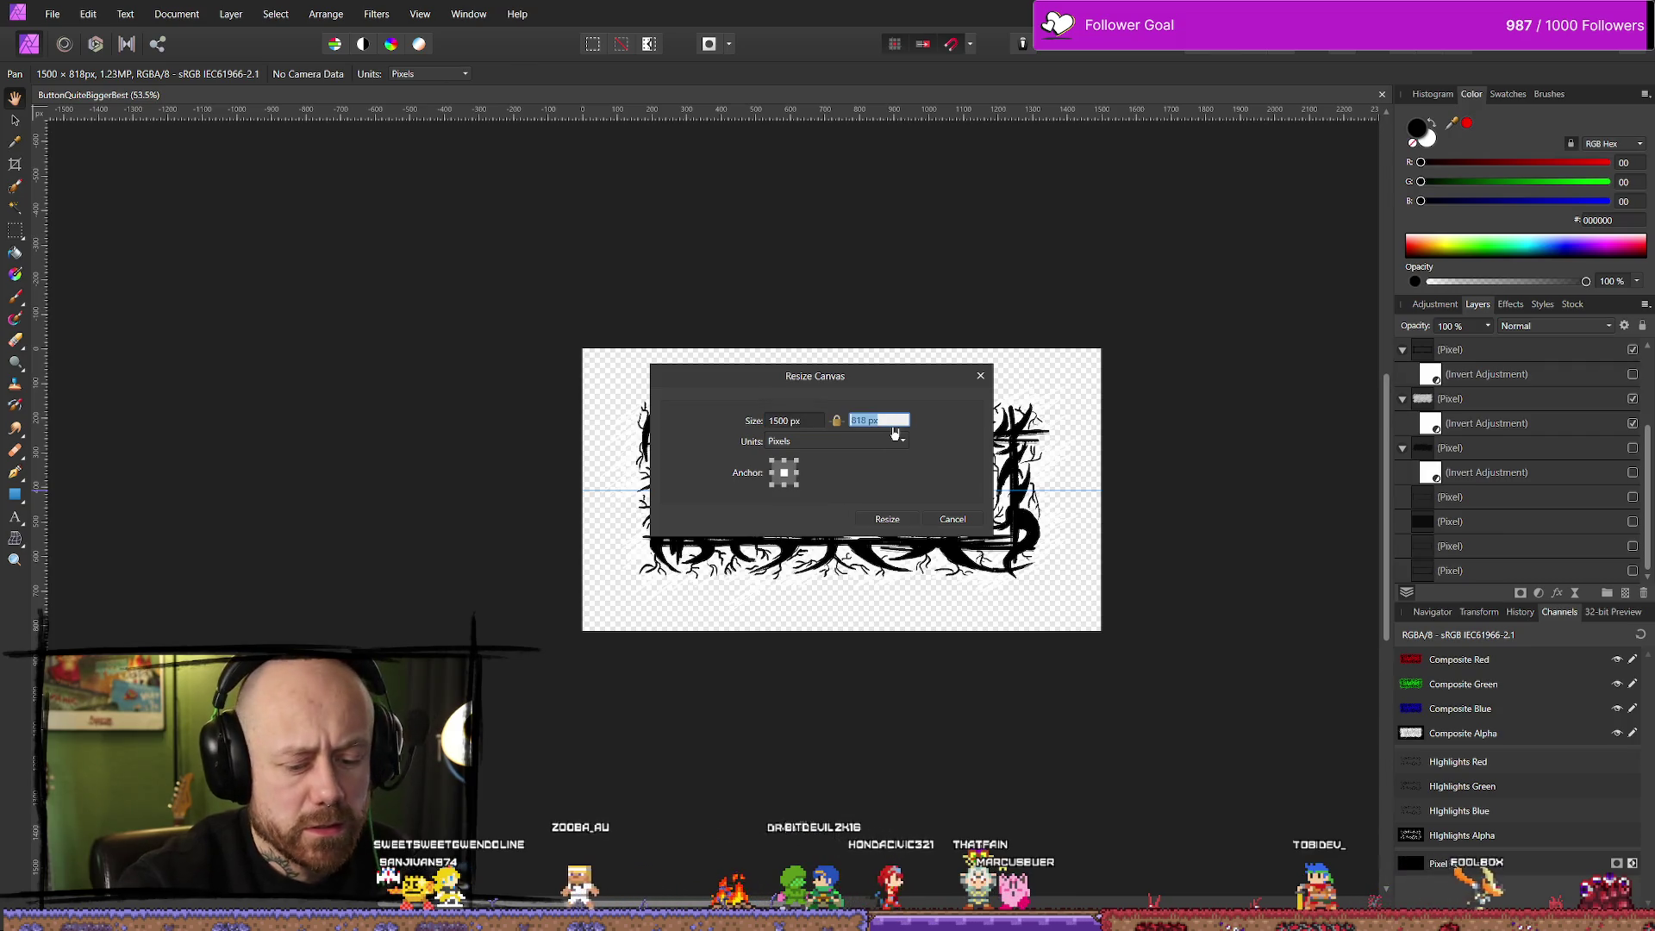
type("700")
left_click(896, 524)
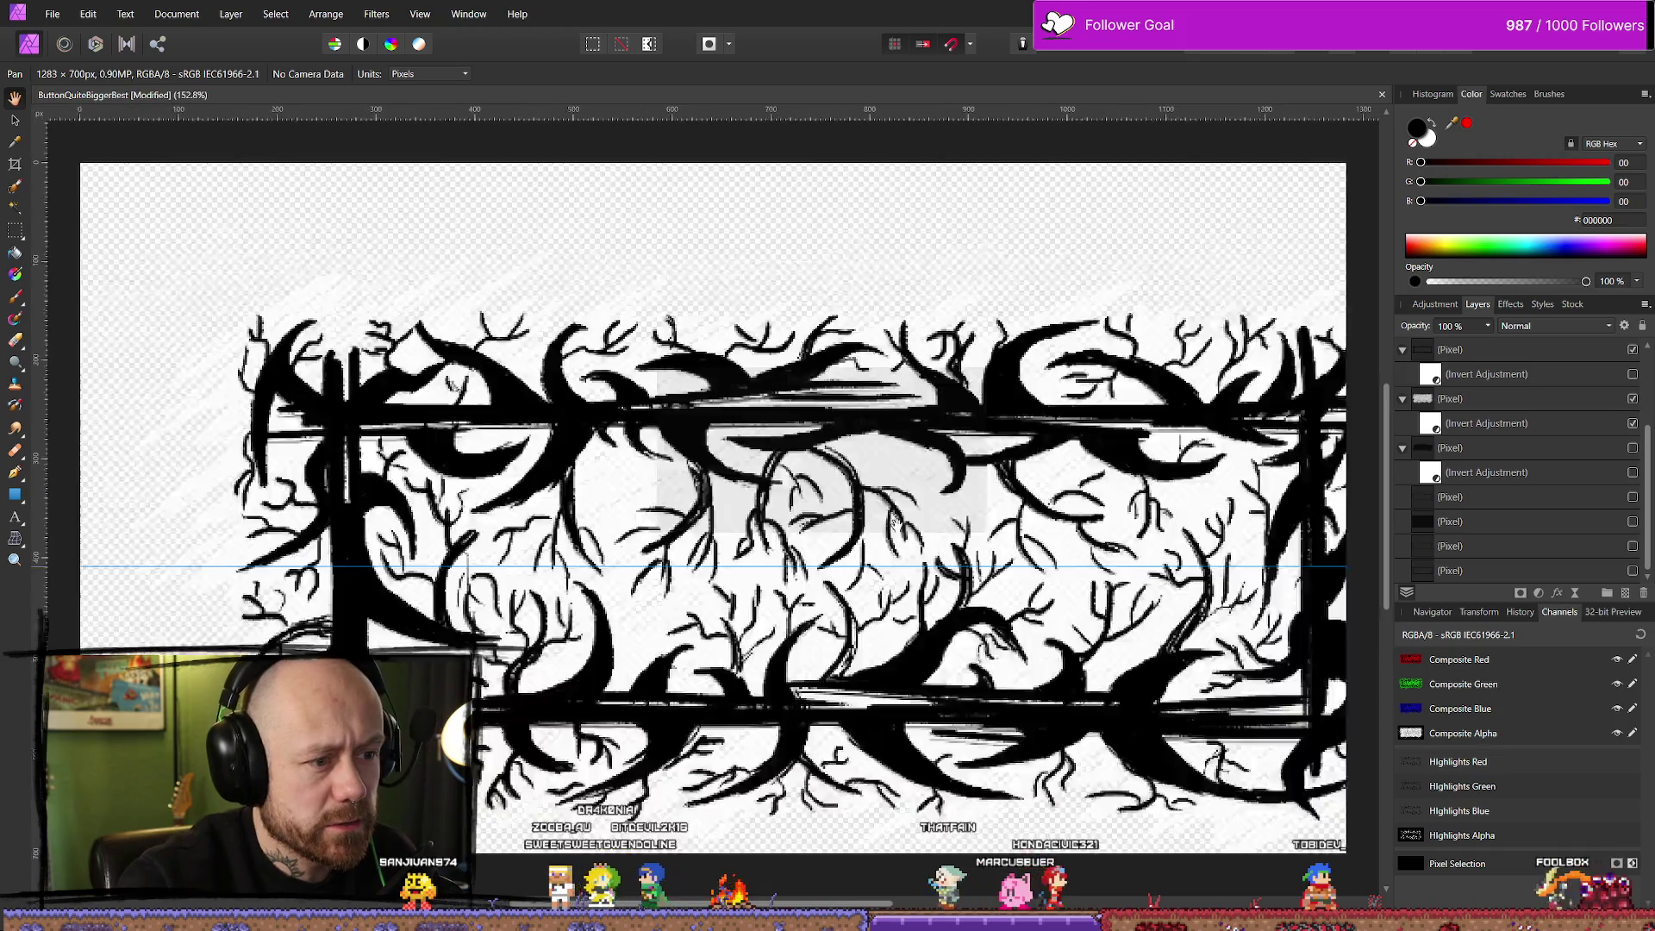
scroll(898, 524, "down", 3)
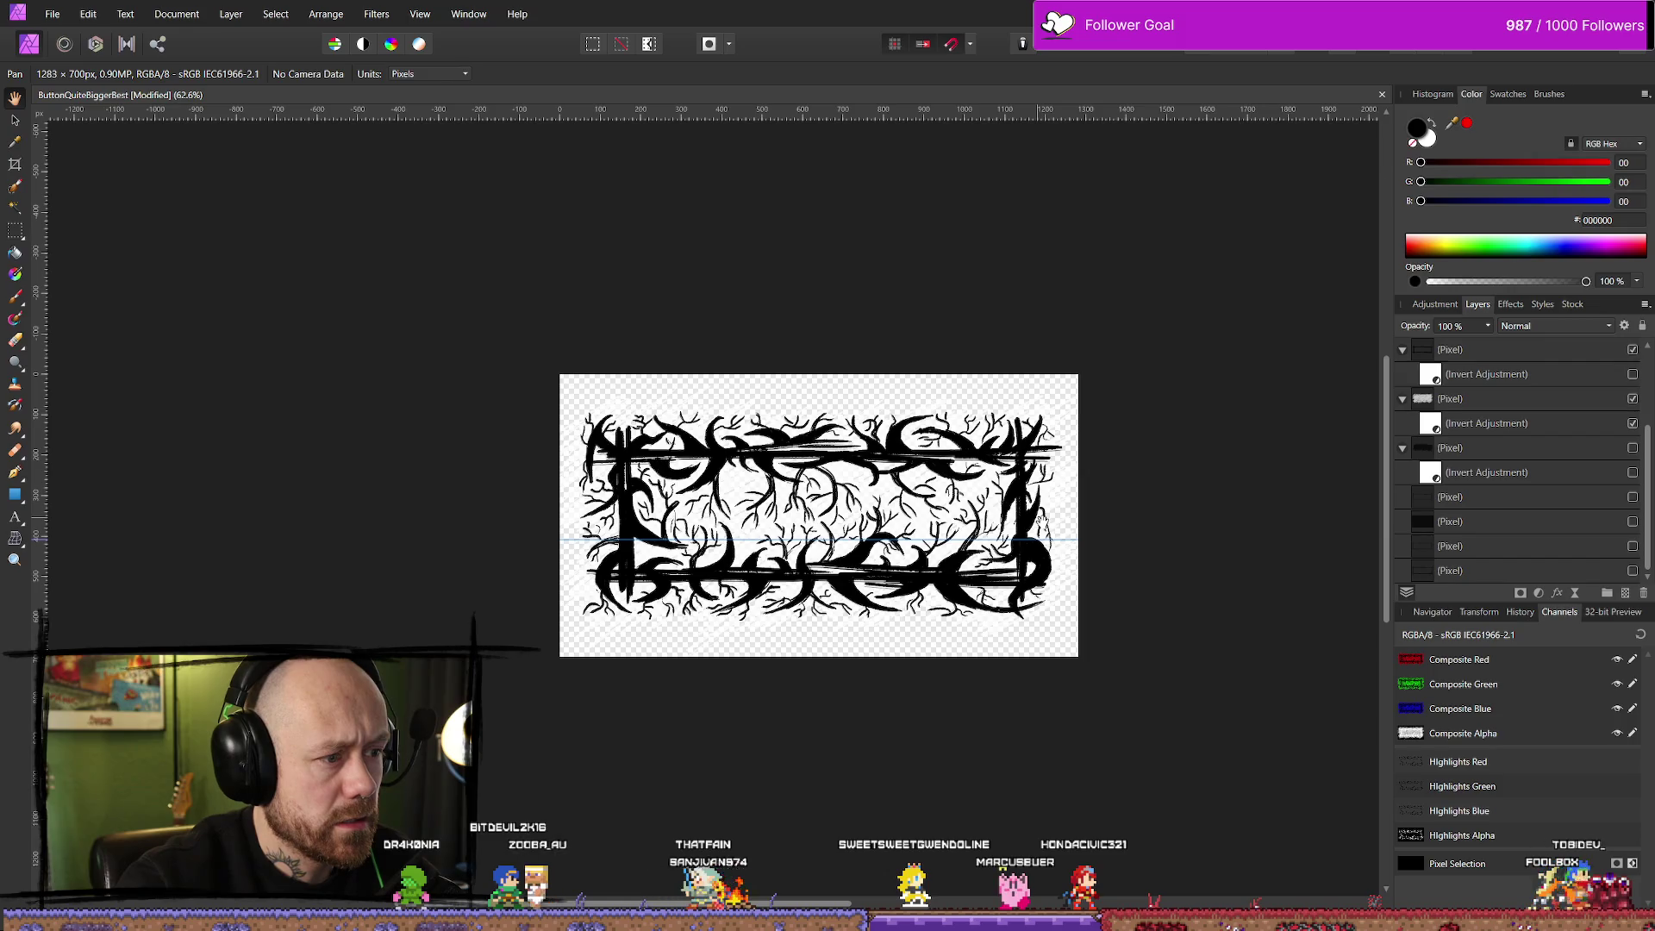
left_click(378, 15)
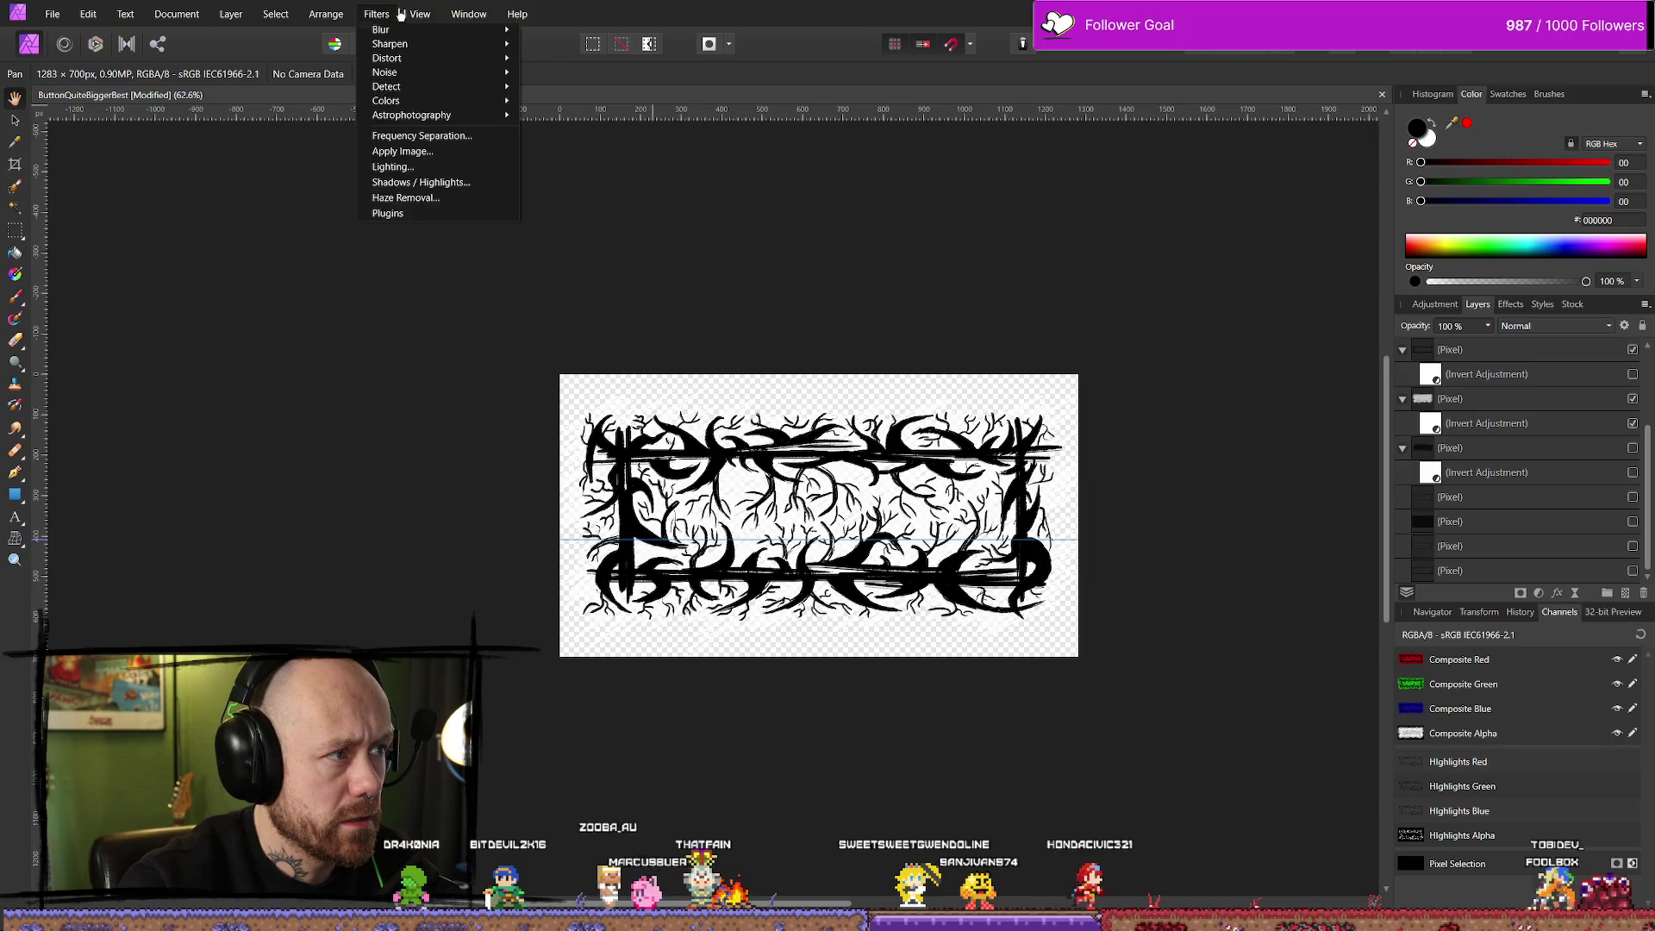
mouse_move(453, 16)
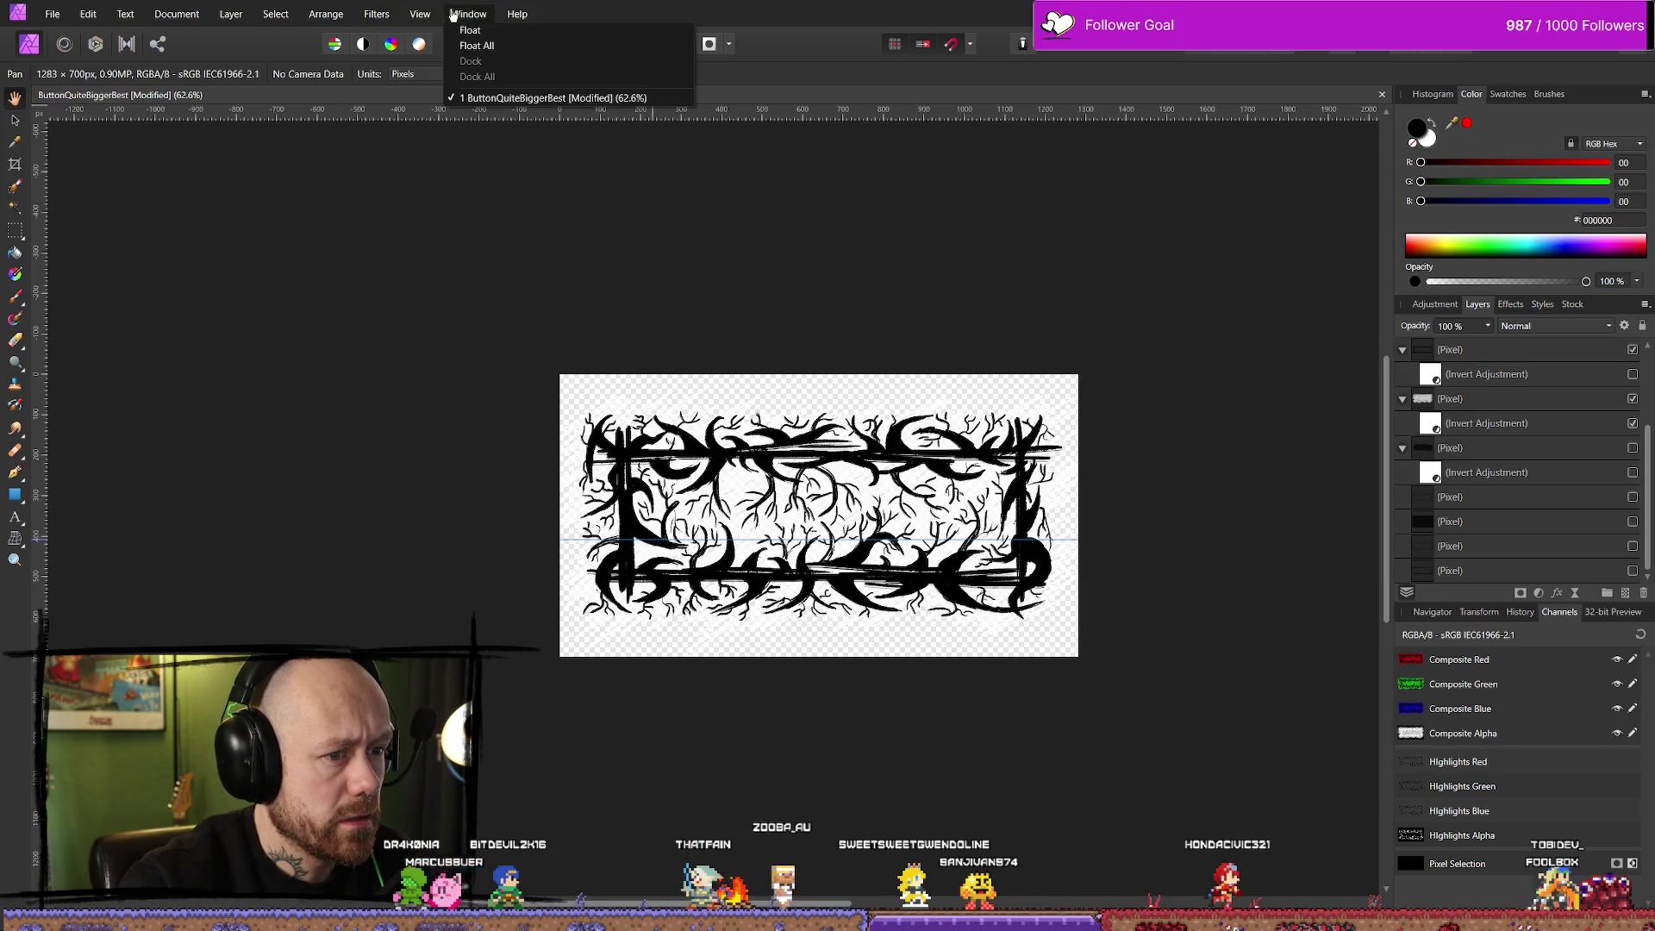
left_click(1632, 522)
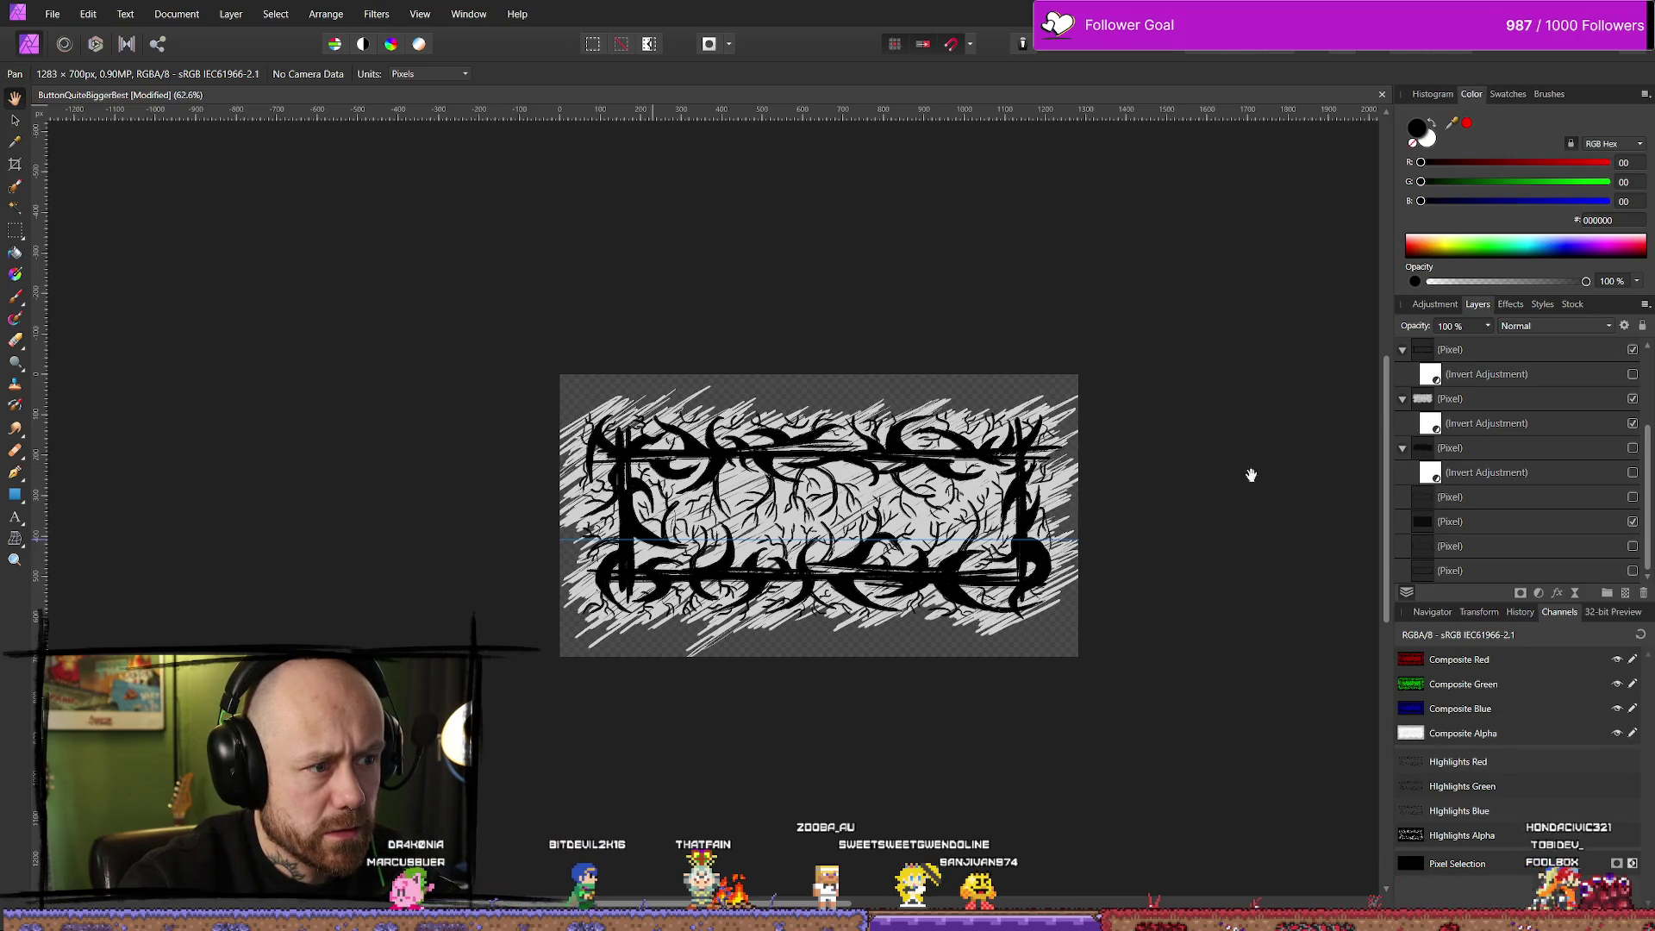
key("ctrl+z")
key("ctrl+z")
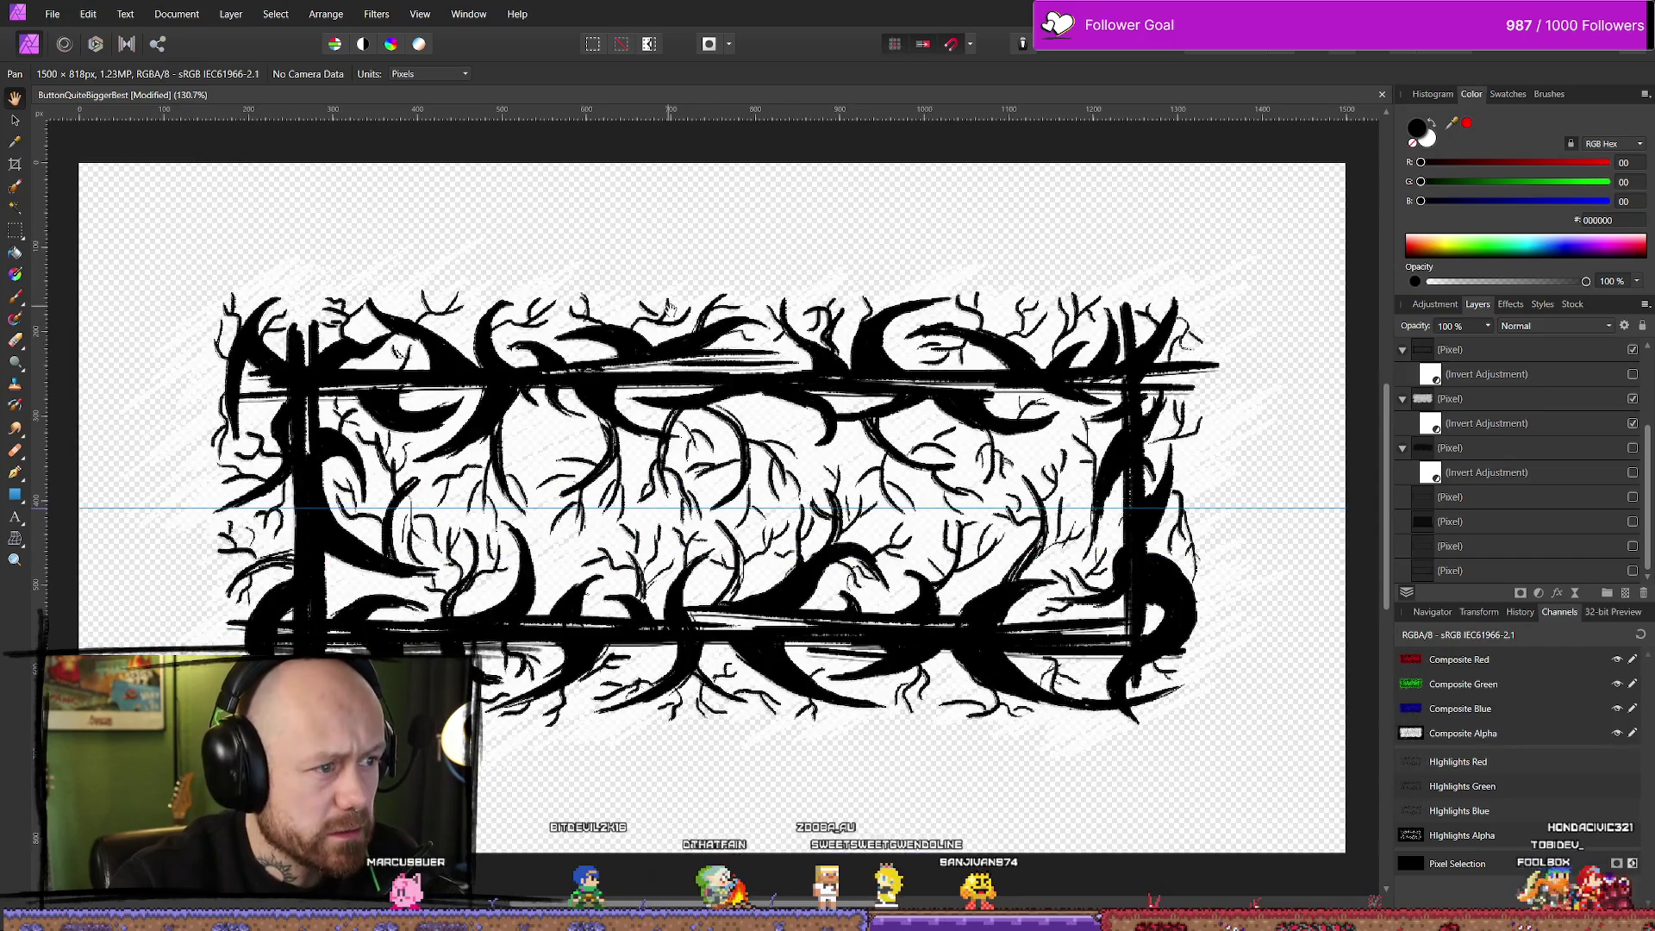